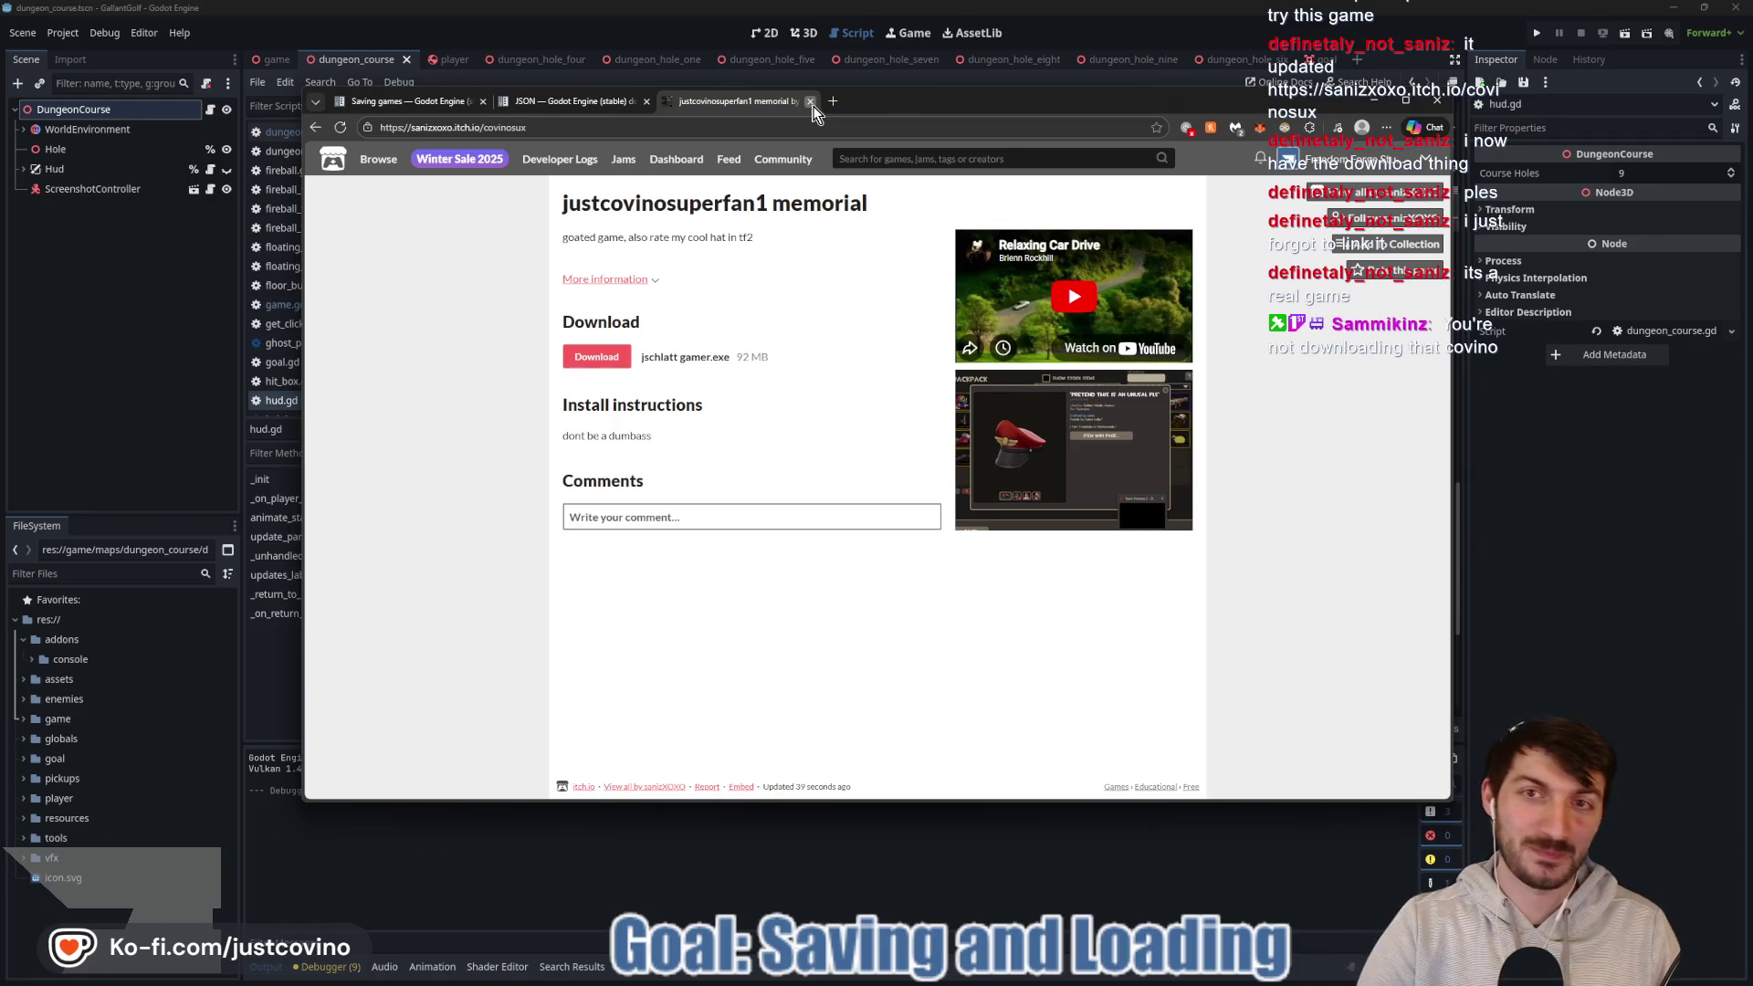
Close the itch.io memorial game page and return to hud.gd with the caret on line 61.
click(809, 101)
click(160, 429)
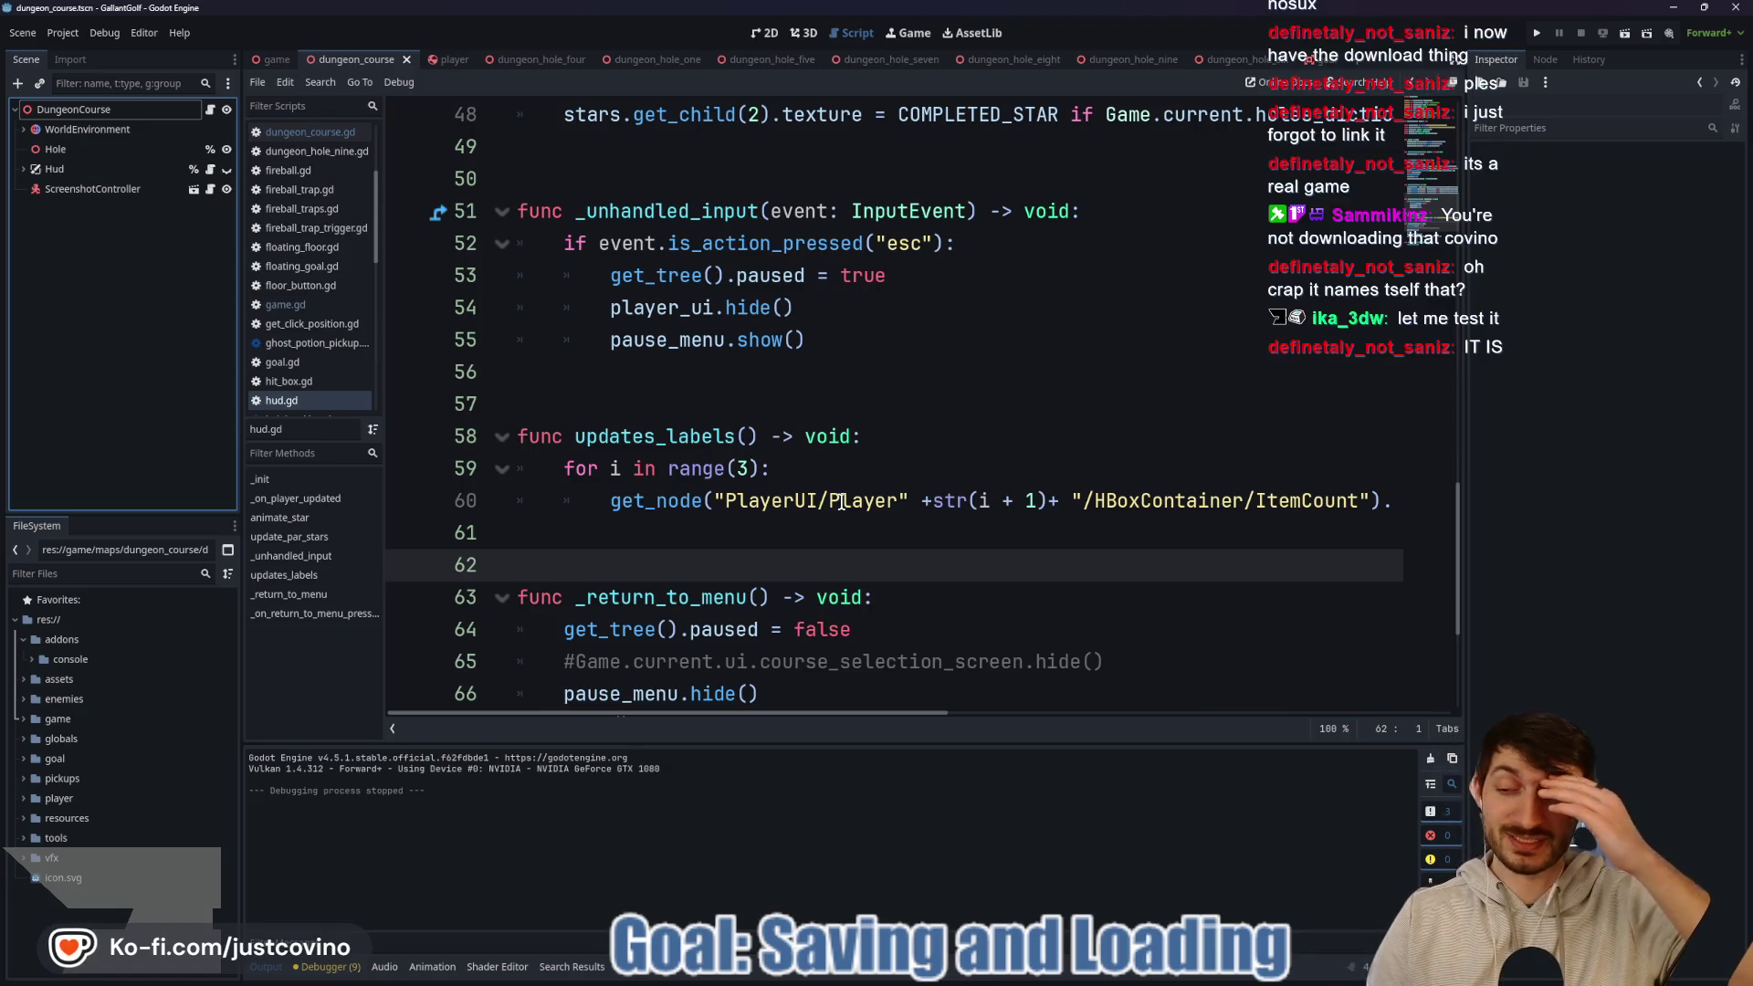
click(759, 538)
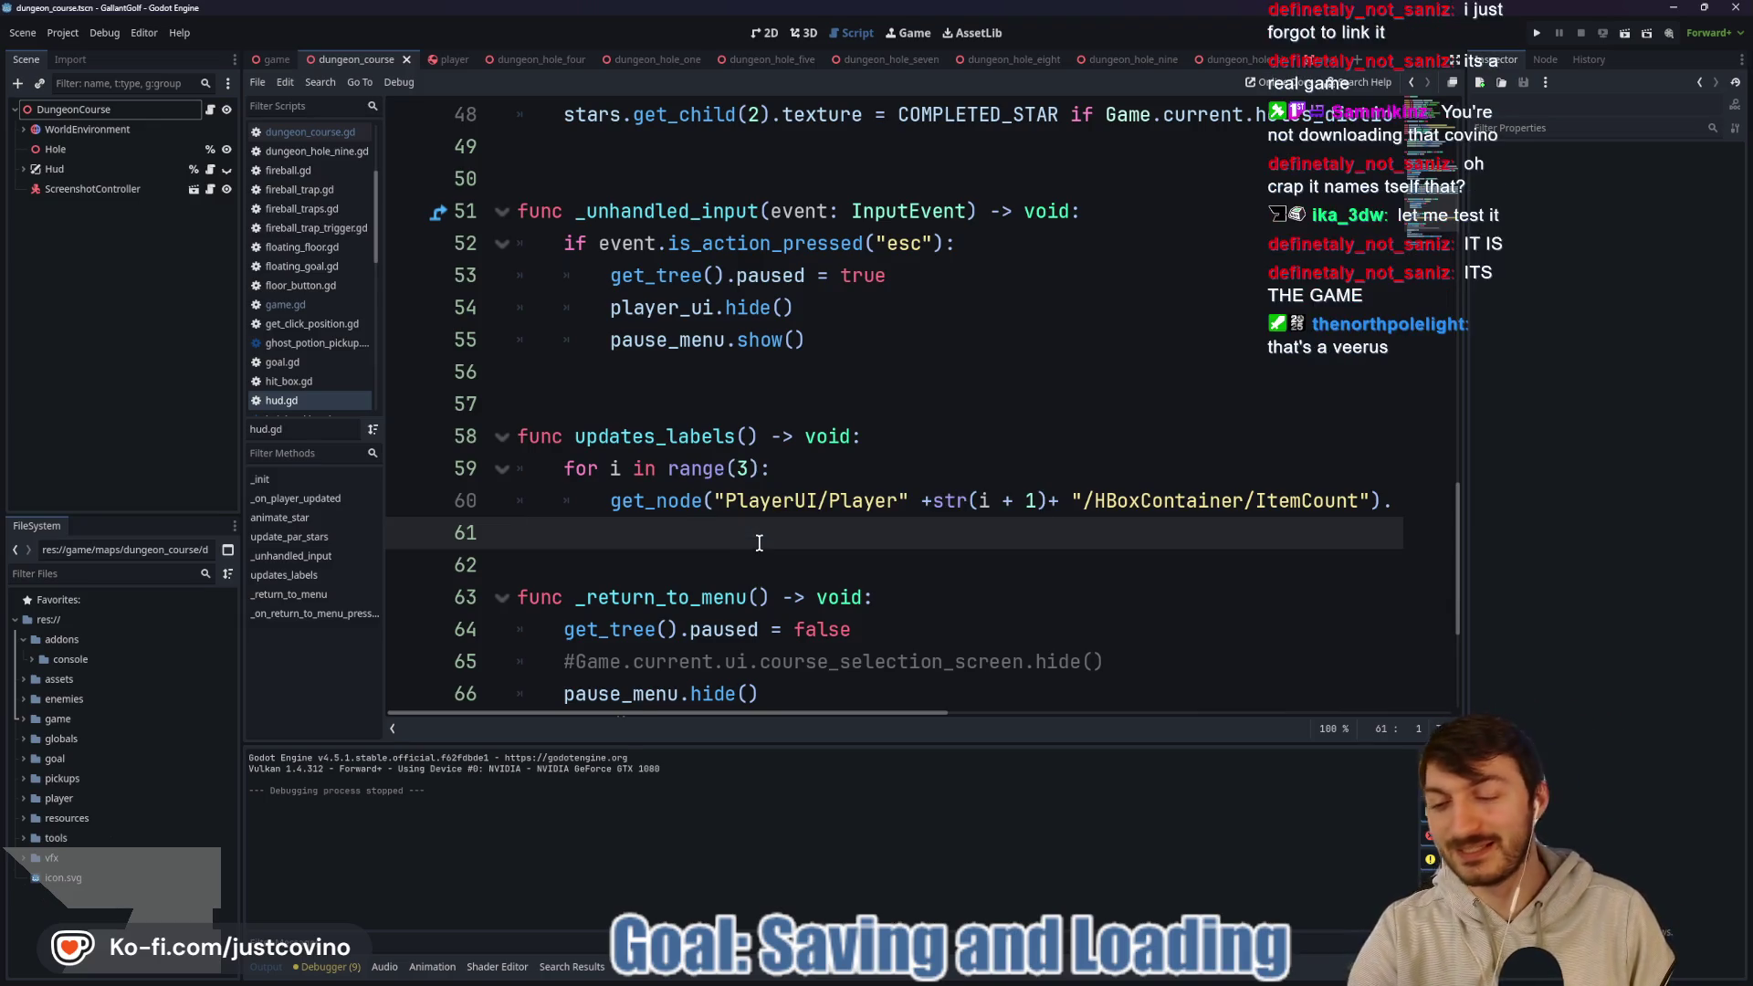
scroll(754, 544, down, 2)
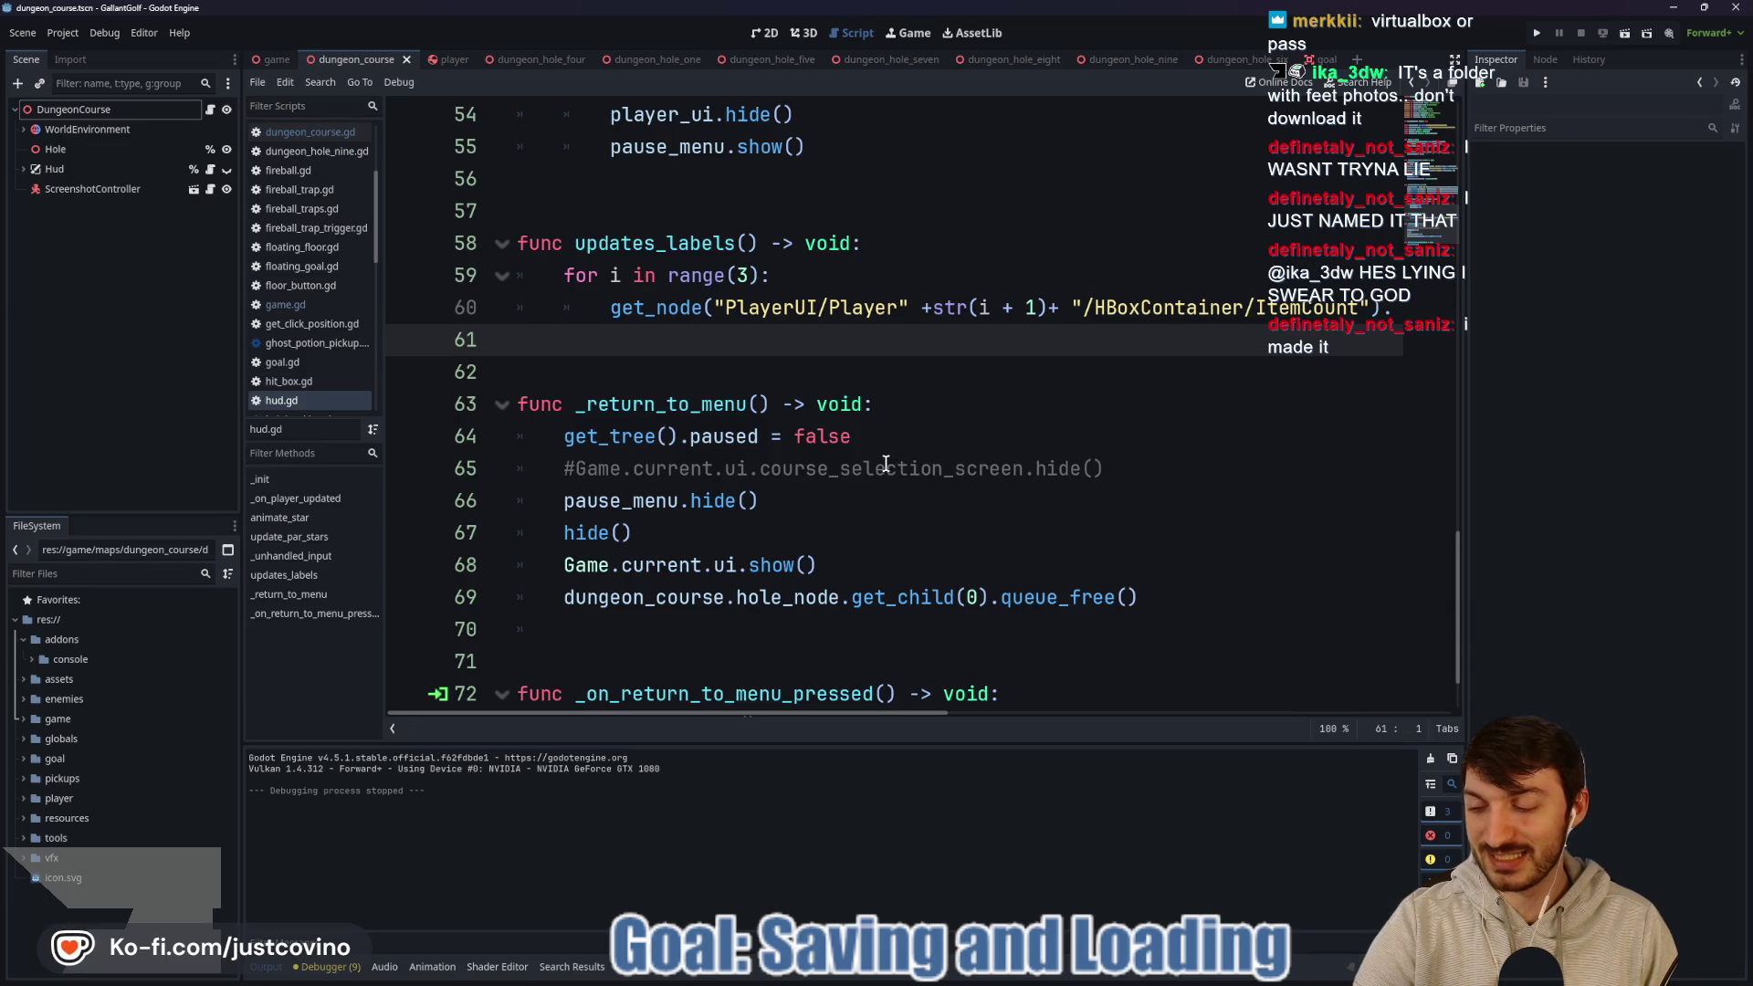
click(681, 362)
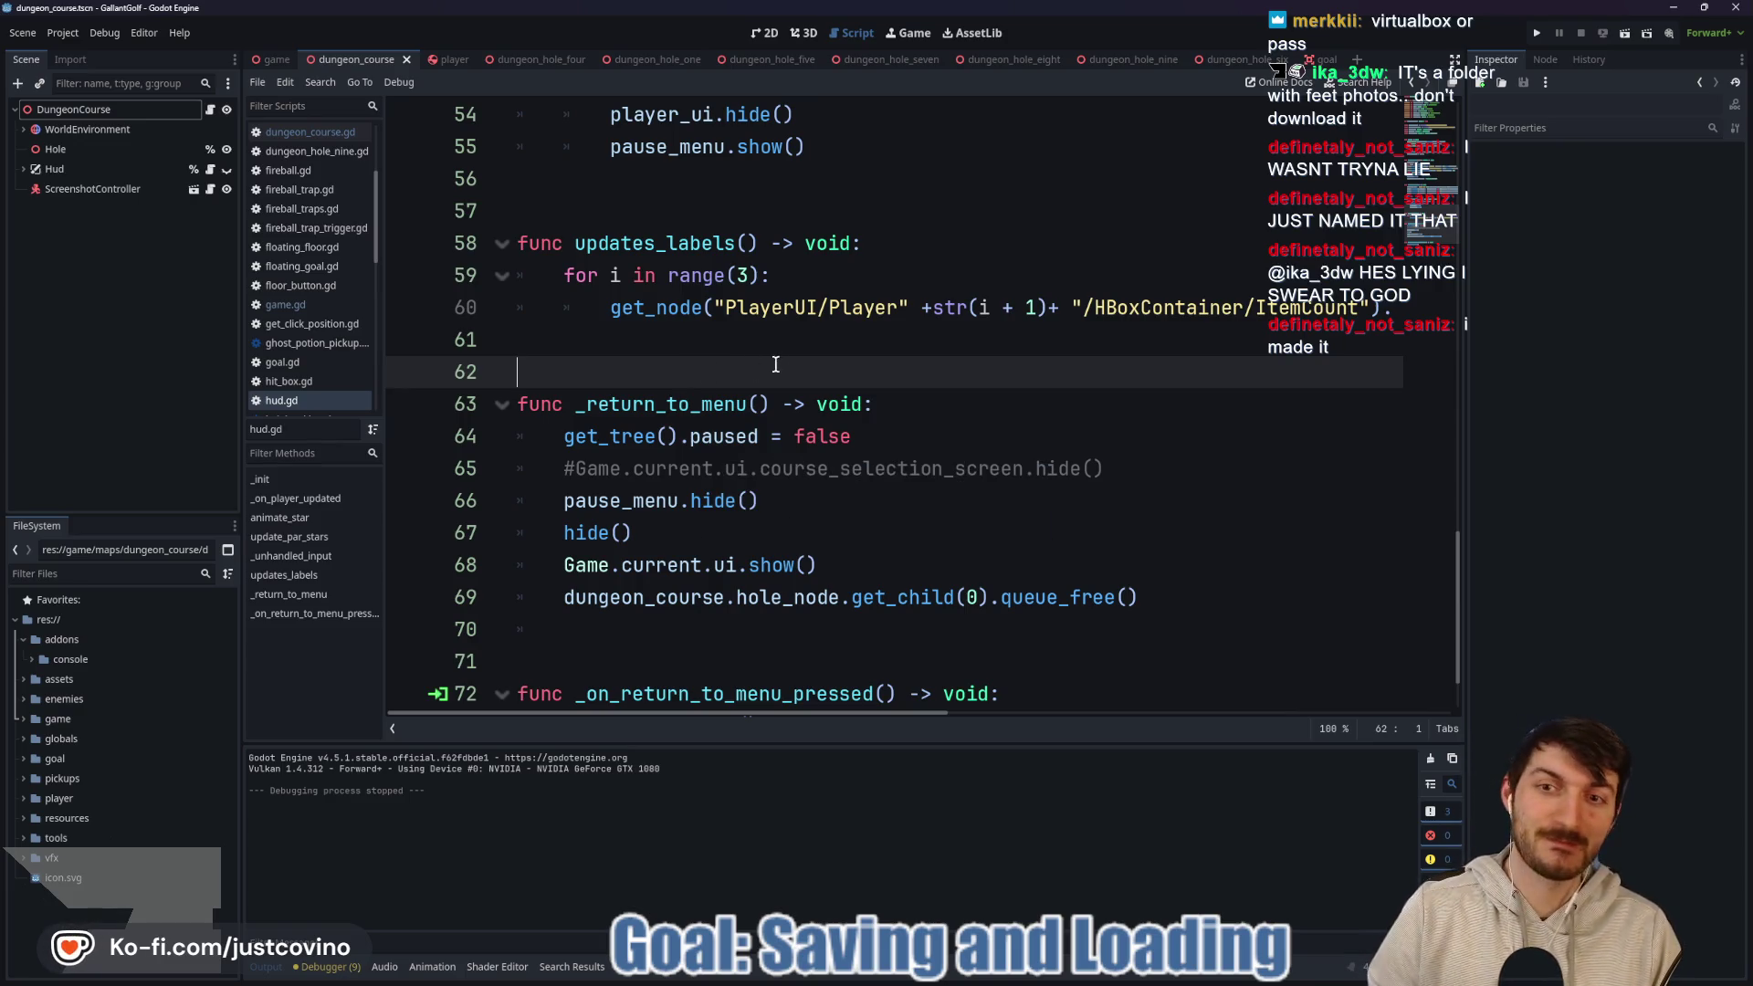
scroll(803, 404, down, 1)
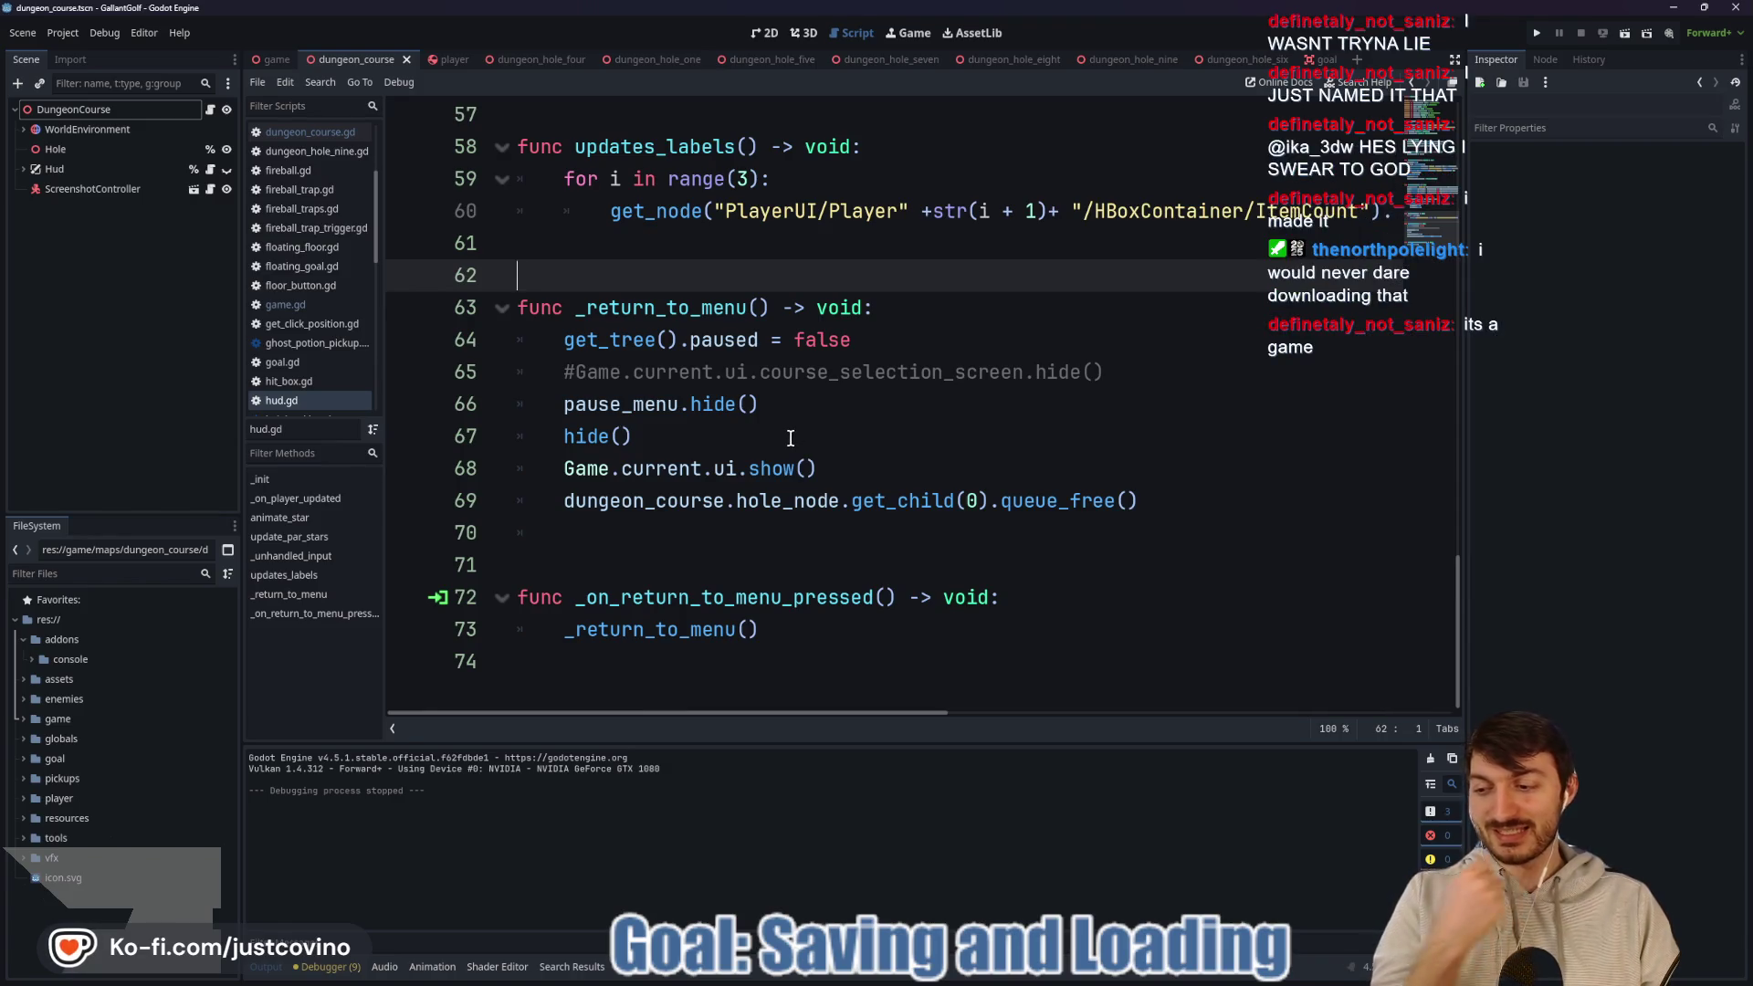
key(super)
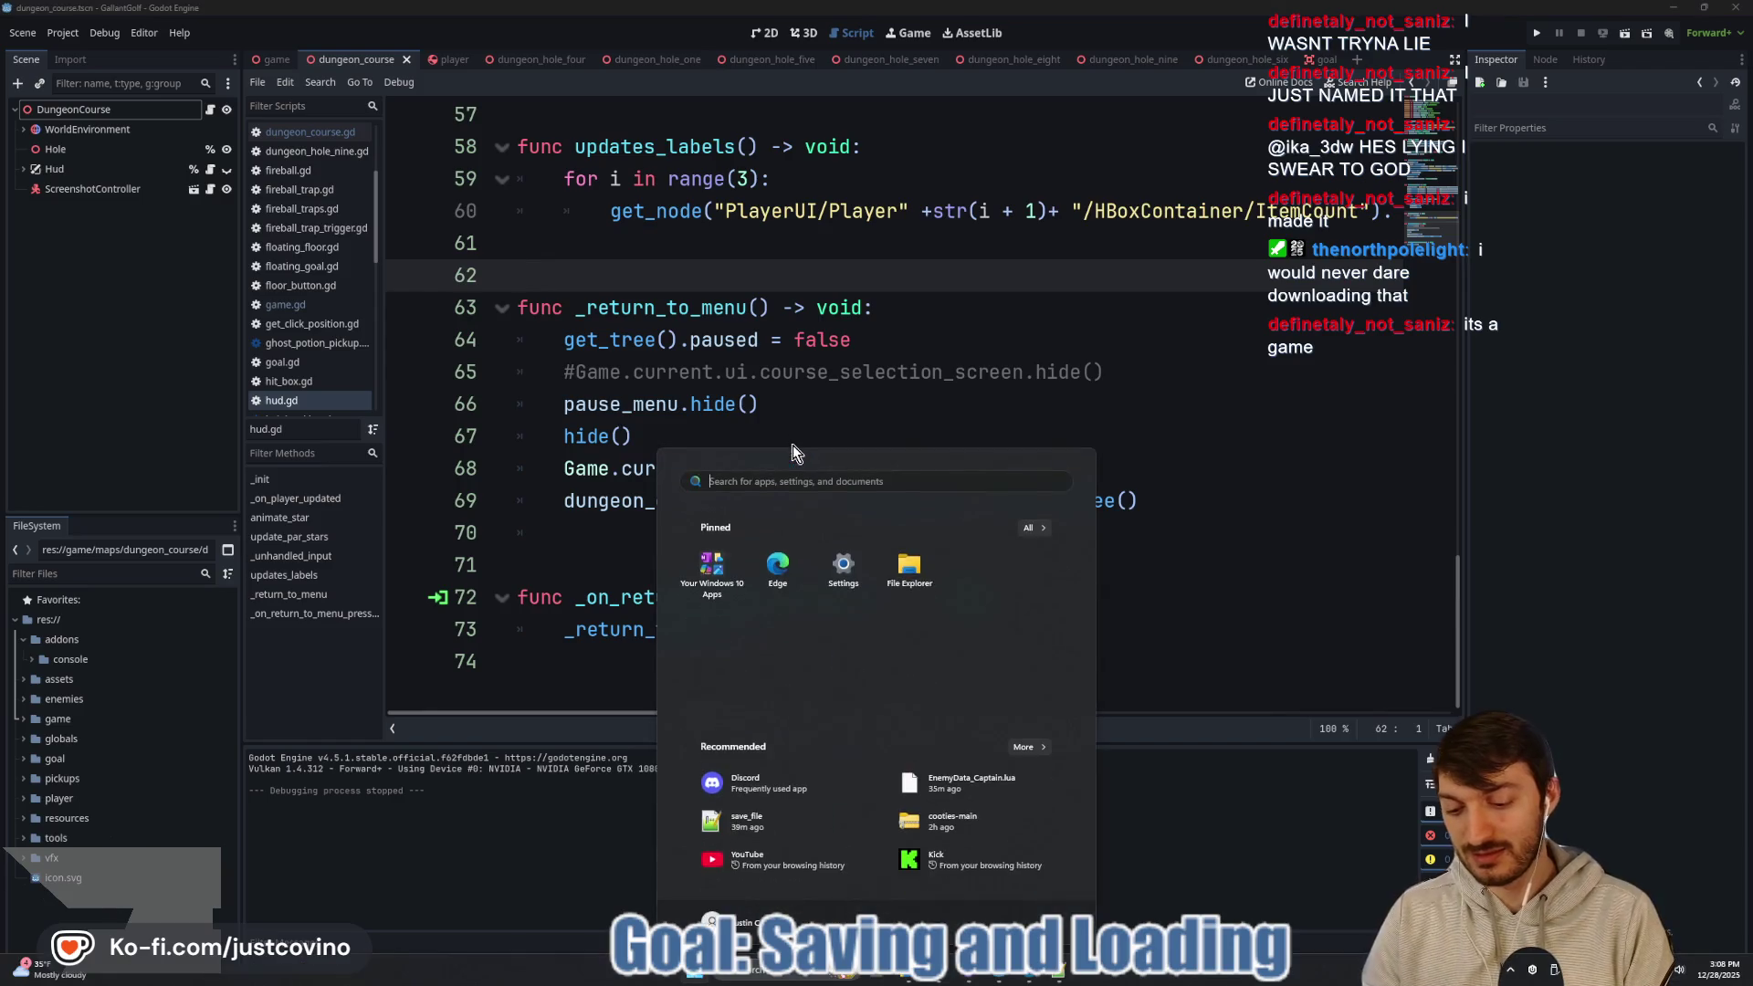
text(docker)
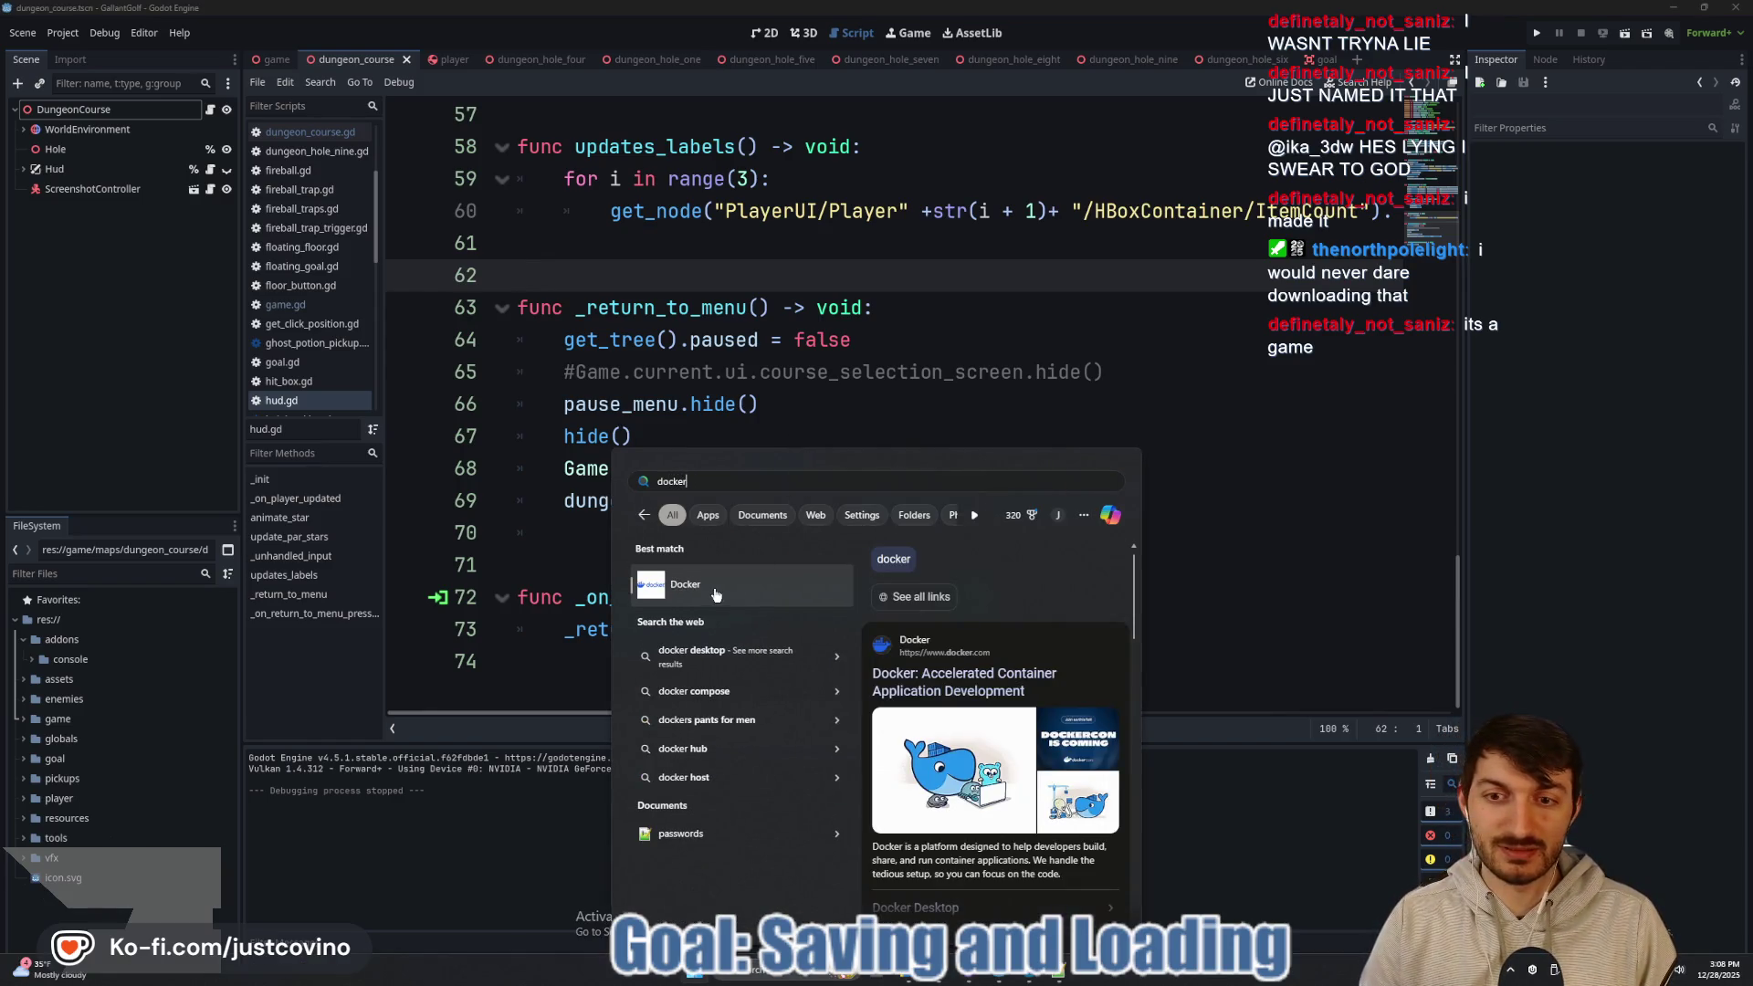
click(1260, 537)
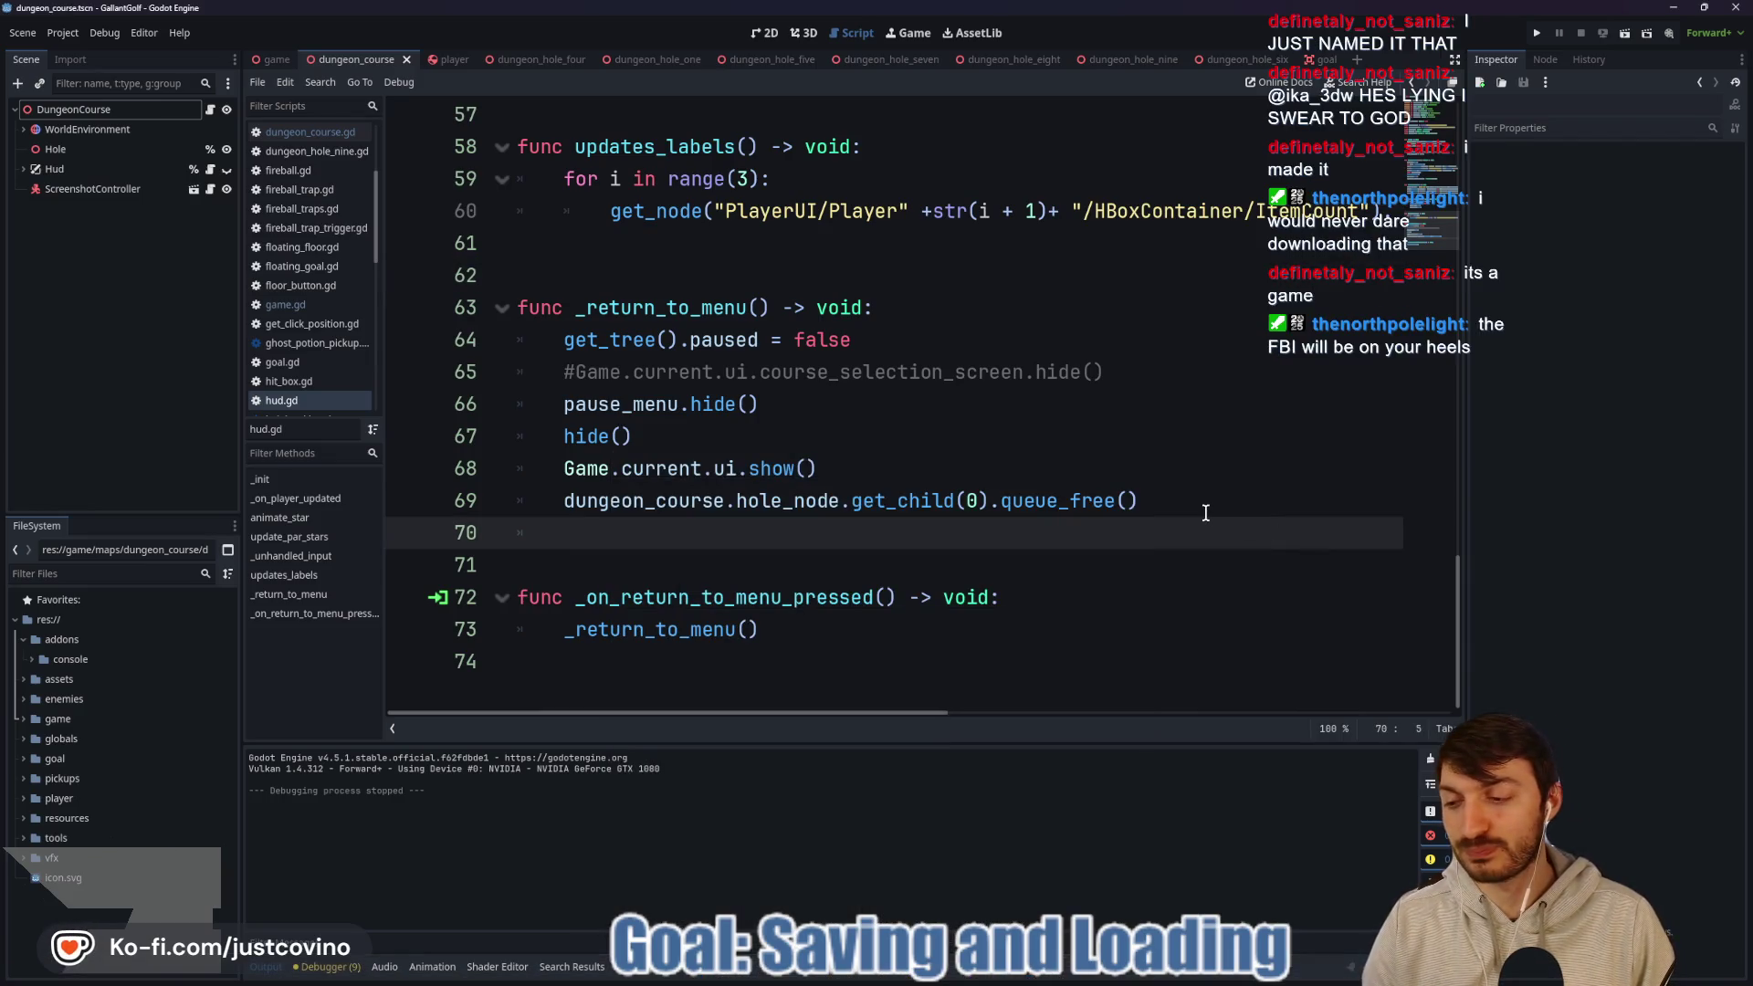
key(super)
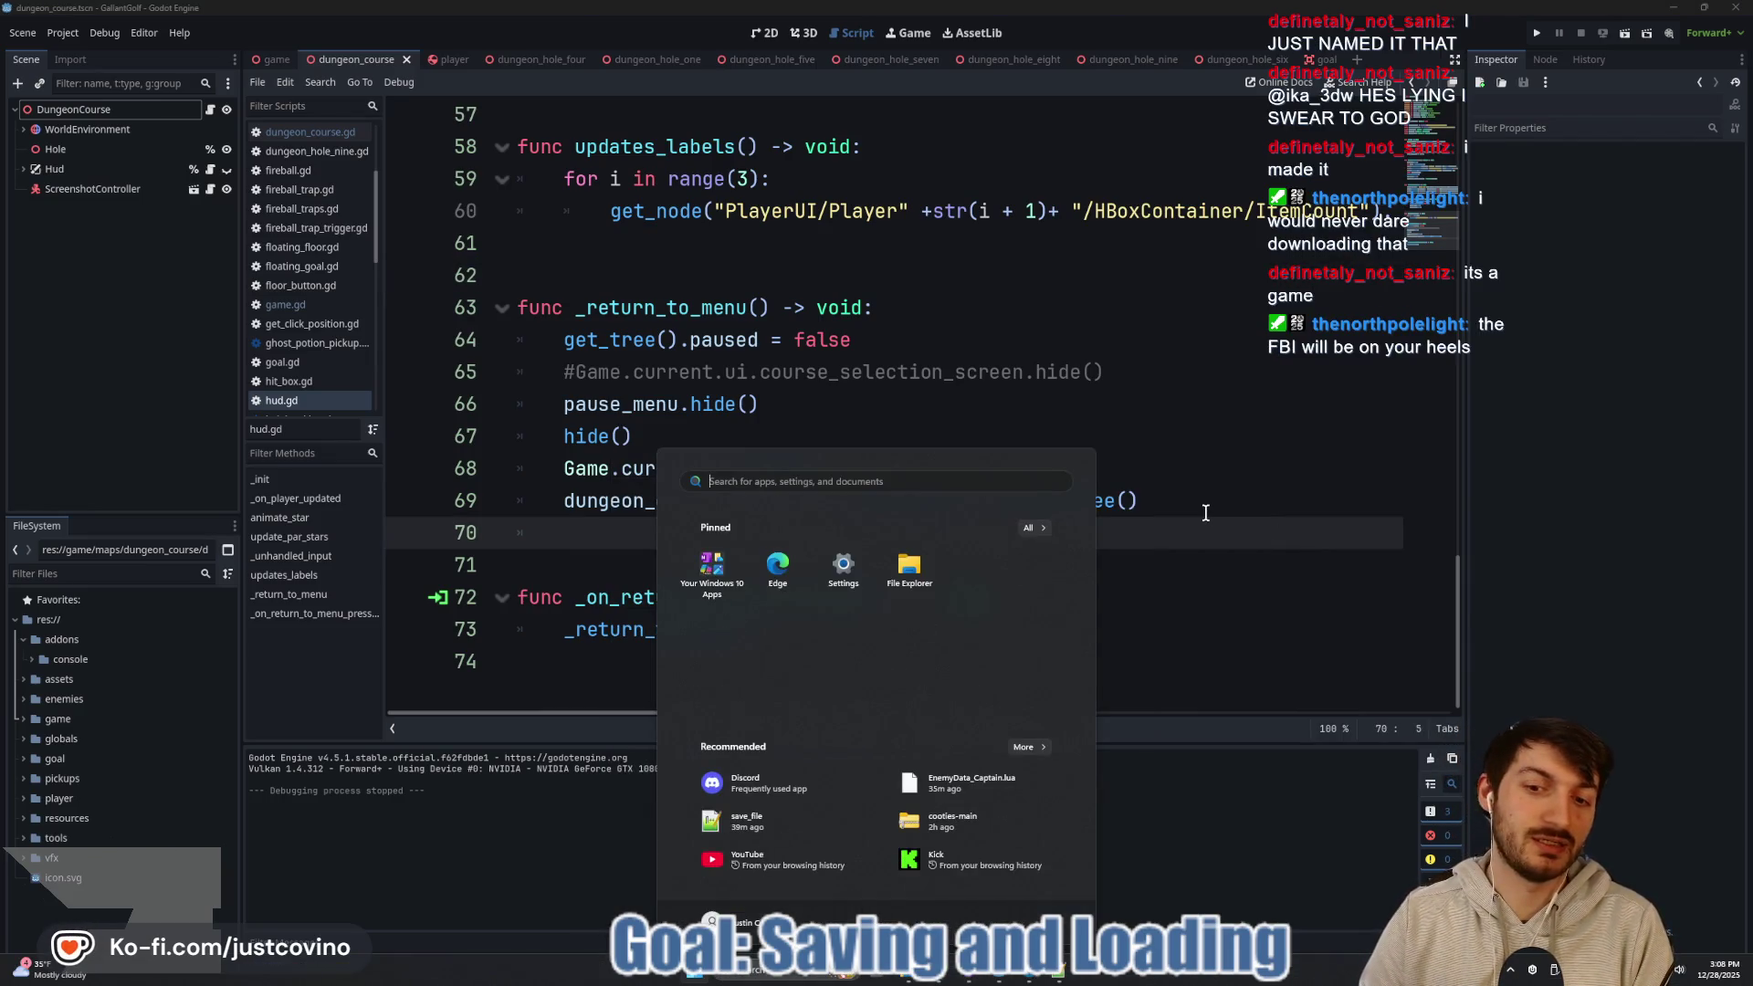
text(w)
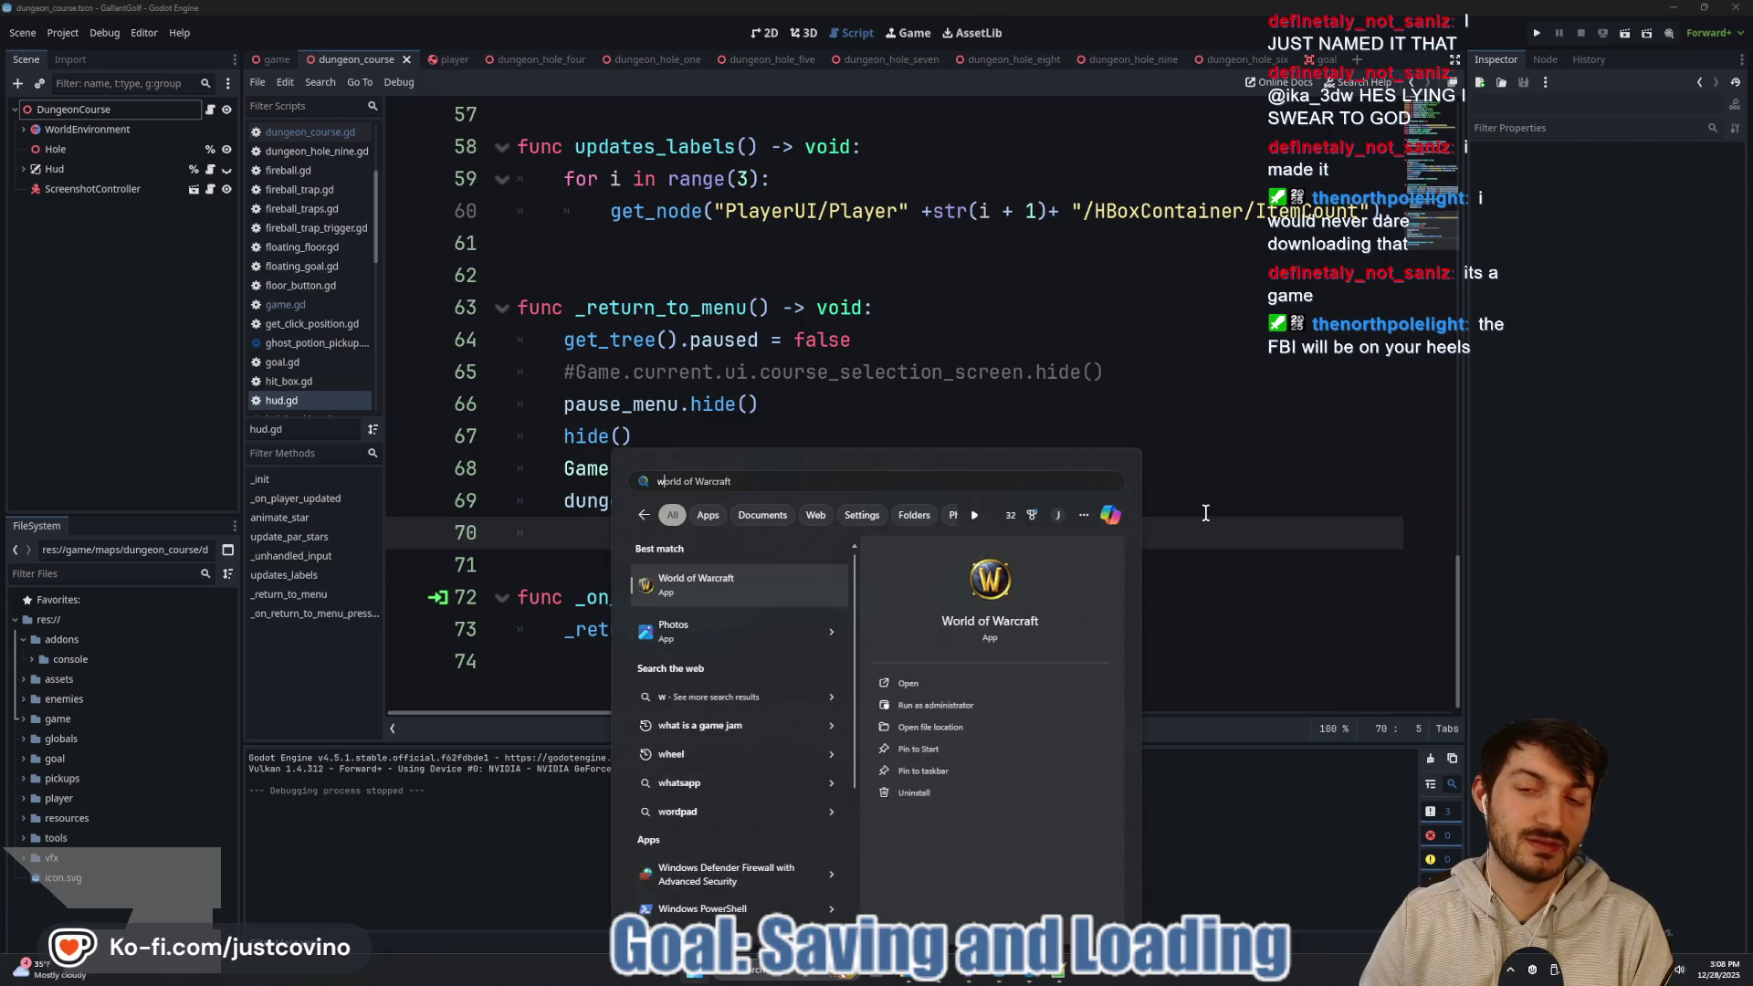
text(indows)
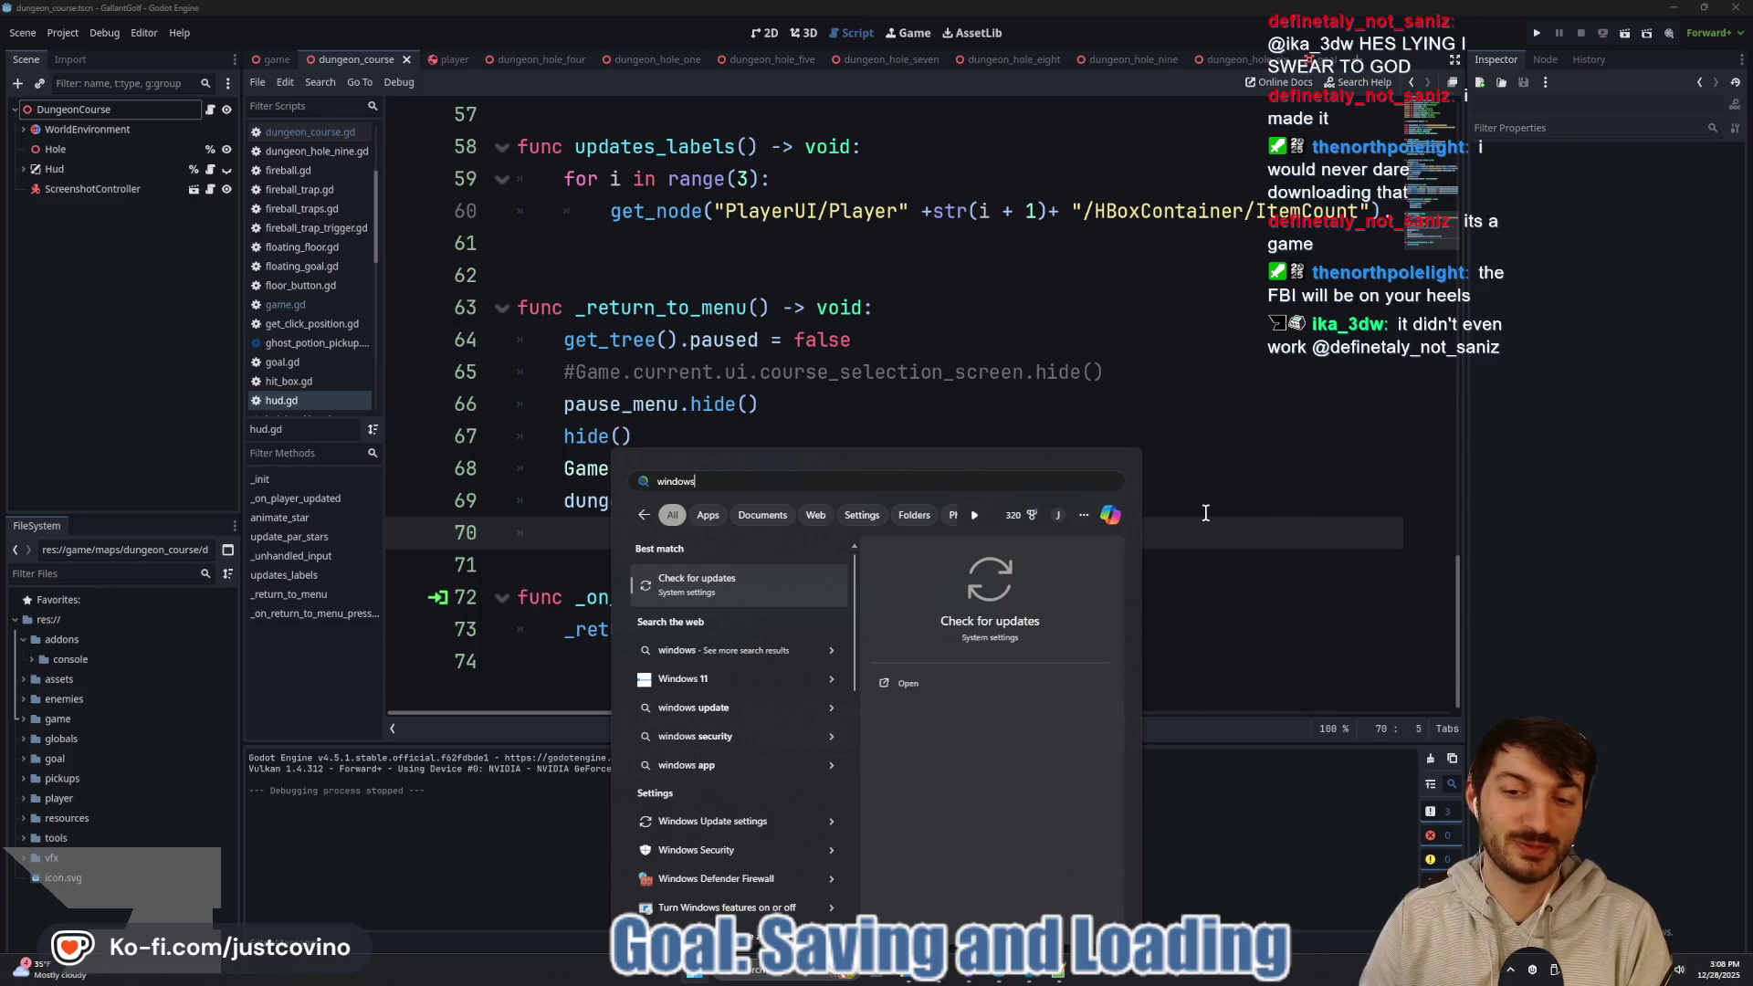
key(BackSpace)
key(BackSpace)
key(BackSpace)
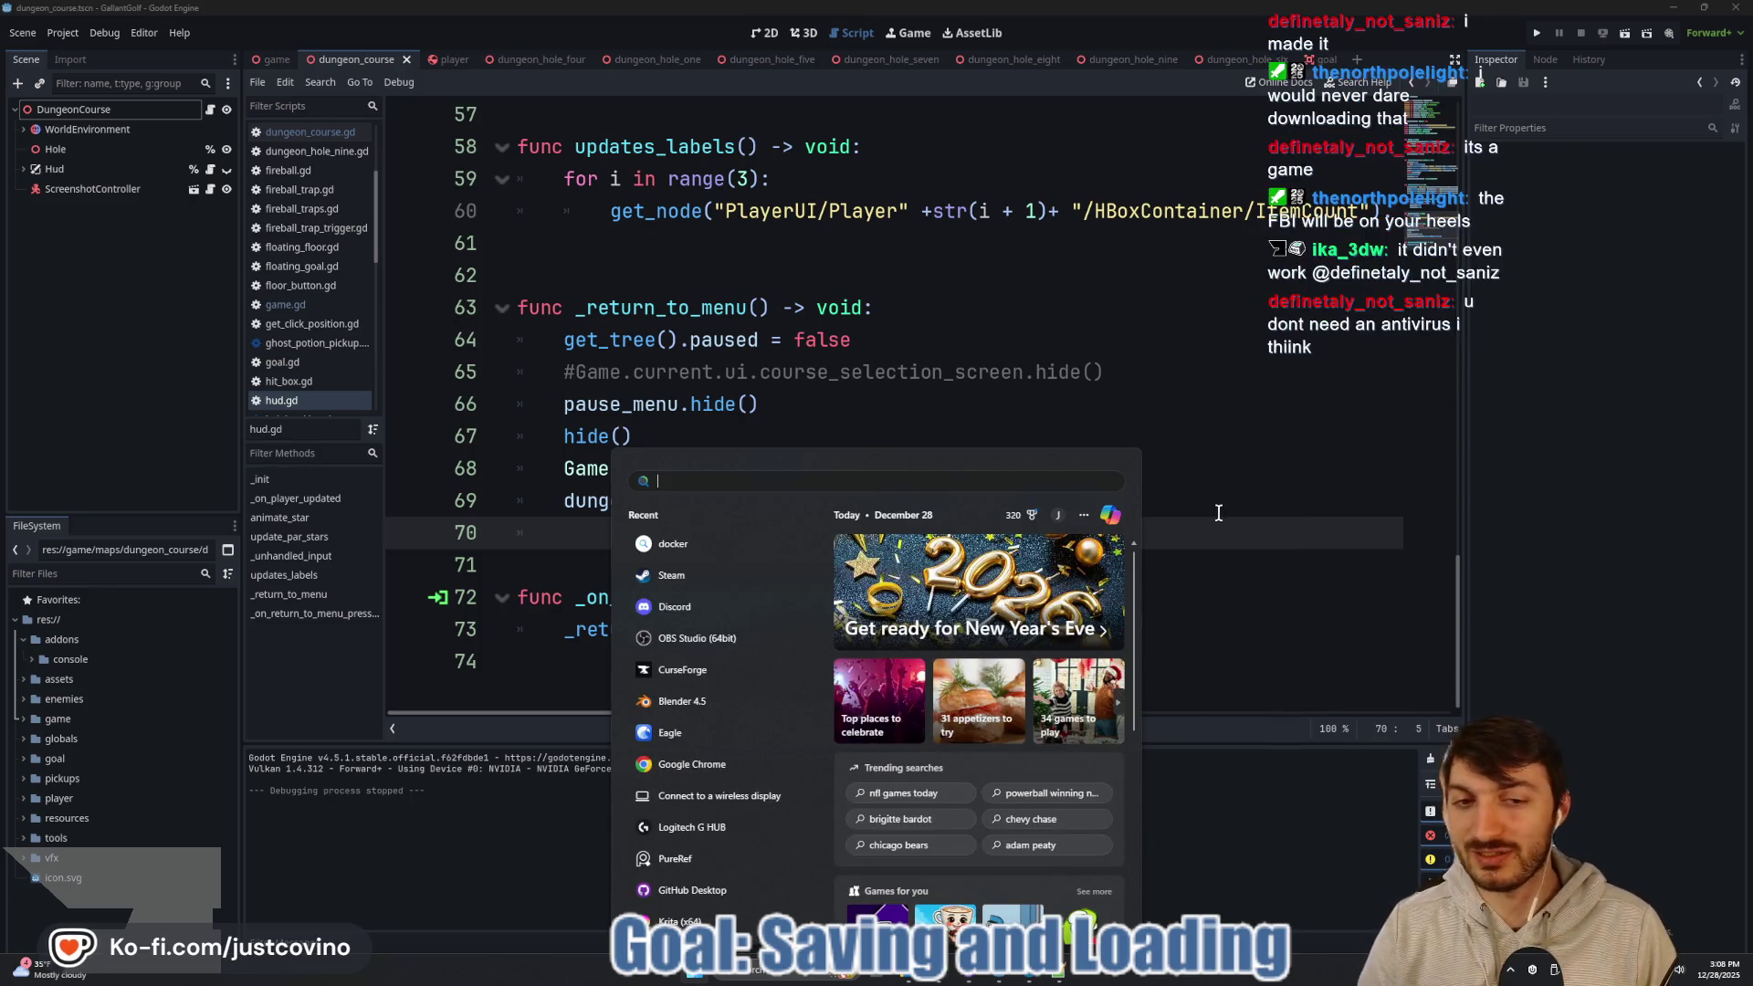
click(1241, 502)
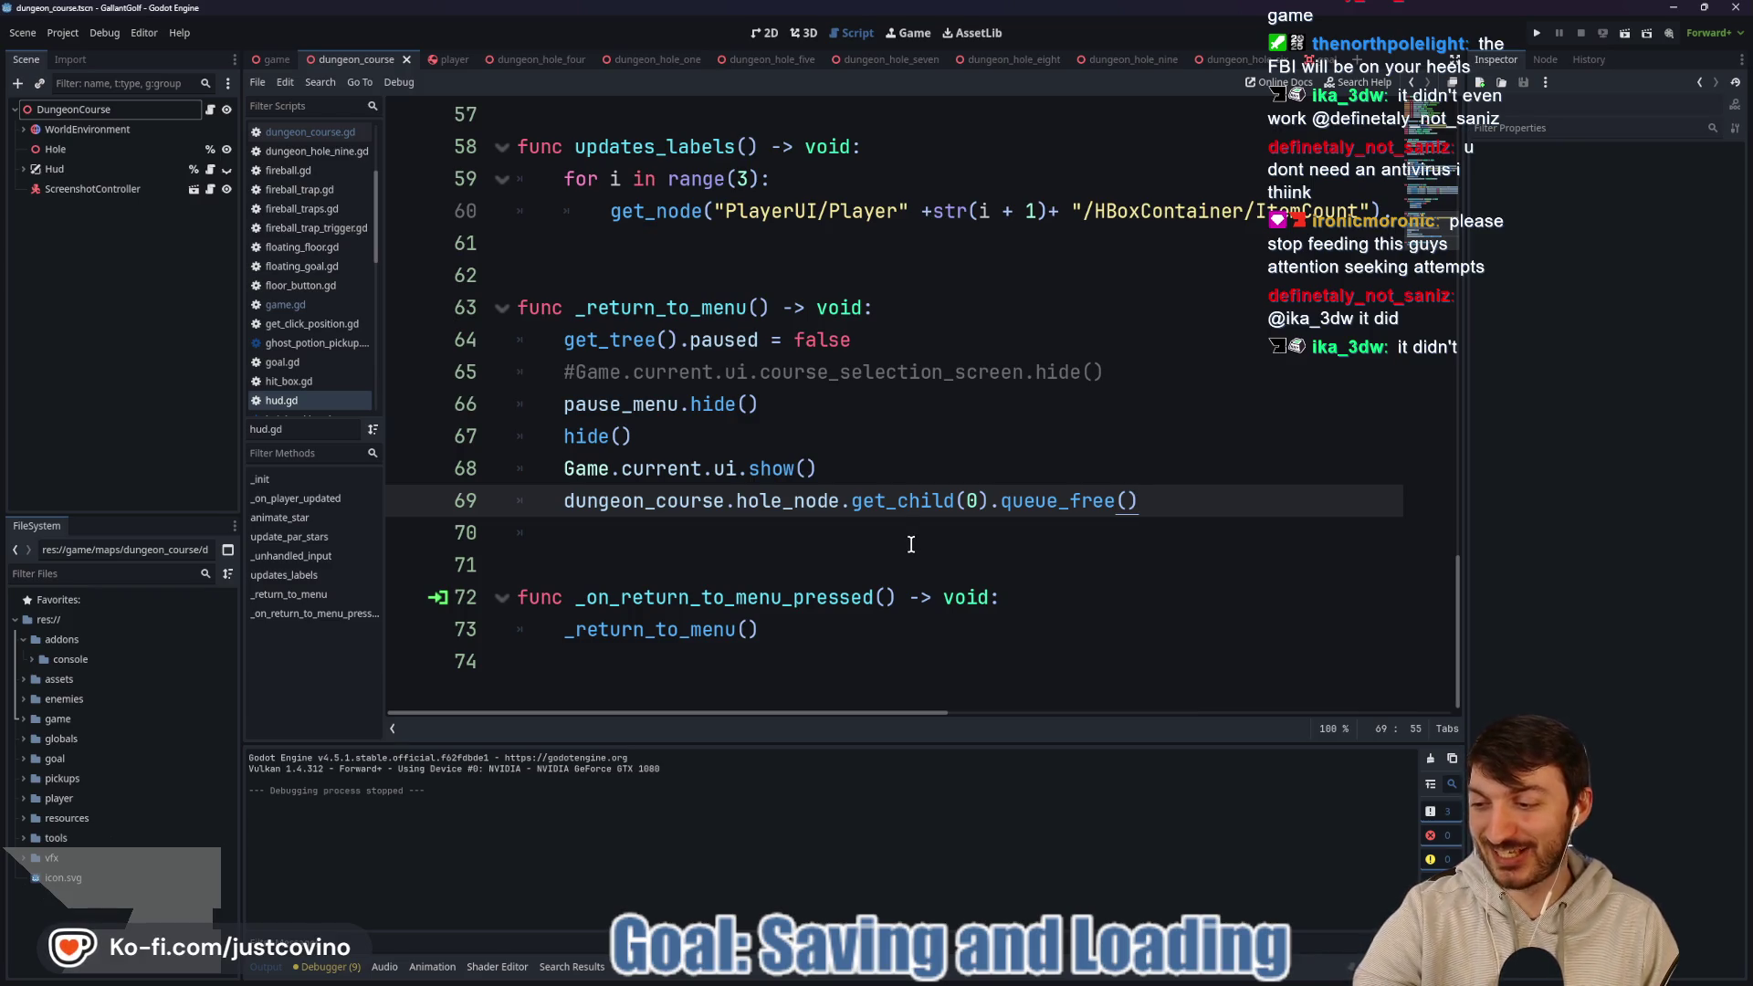
Scroll hud.gd sideways to read the end of line 60.
click(860, 537)
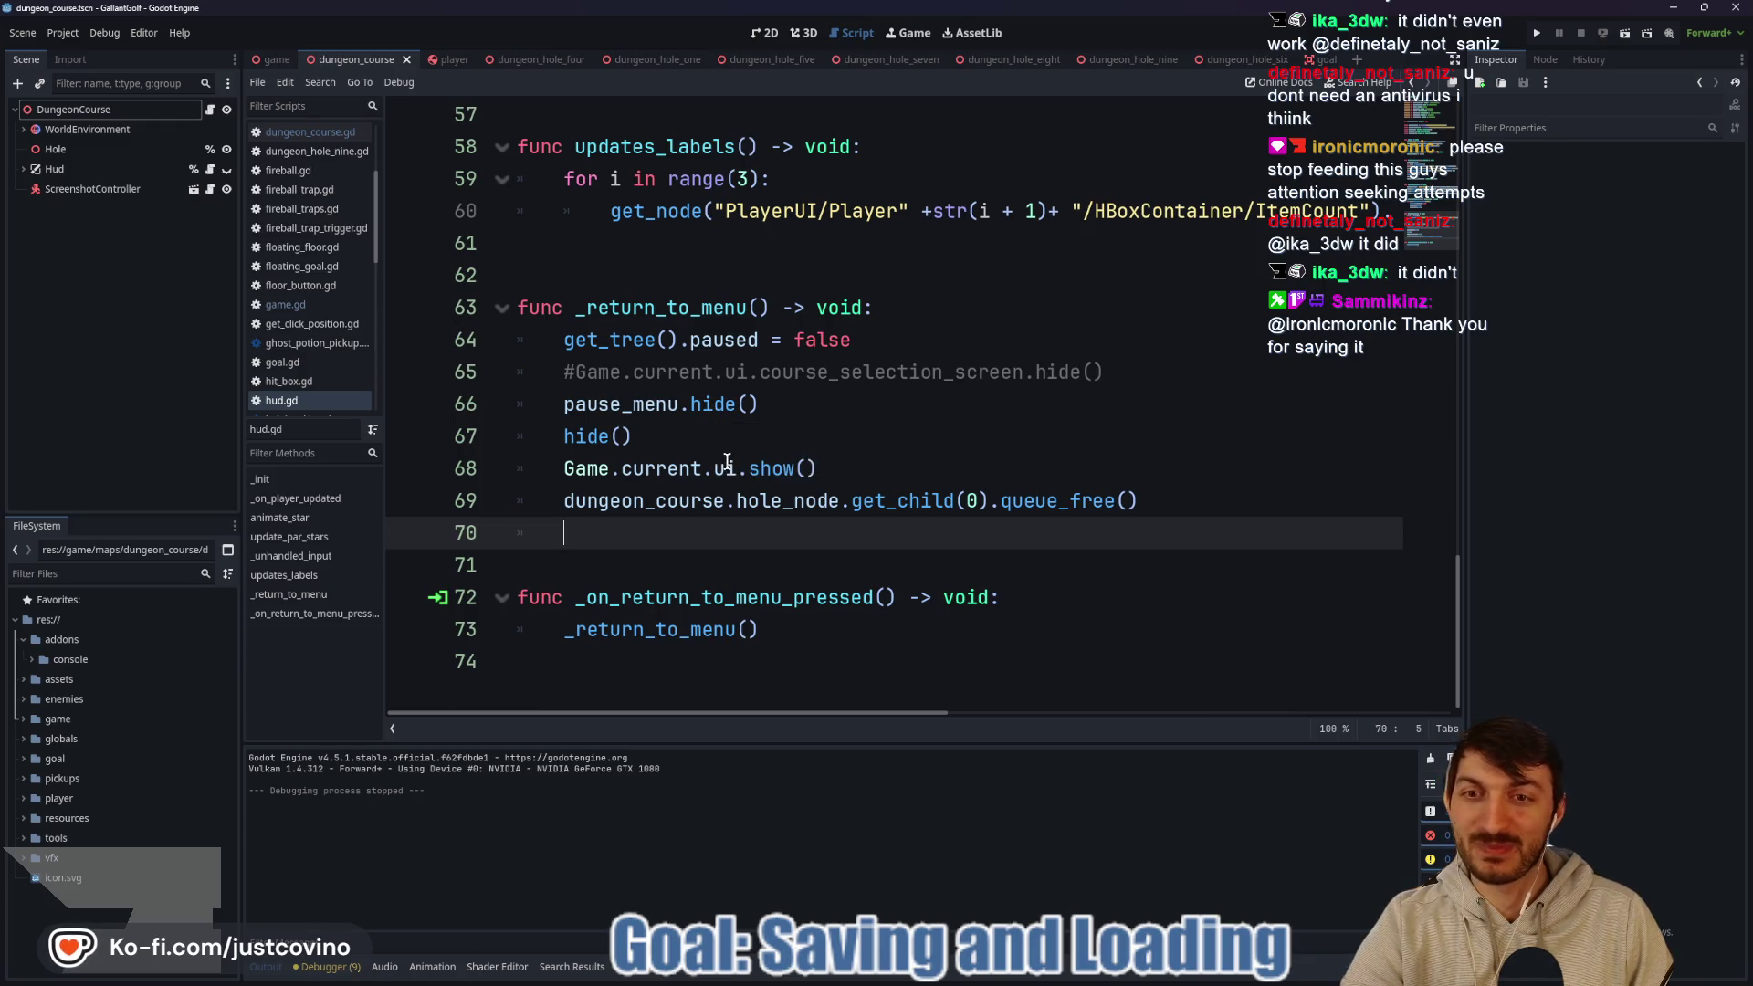
scroll(726, 461, up, 4)
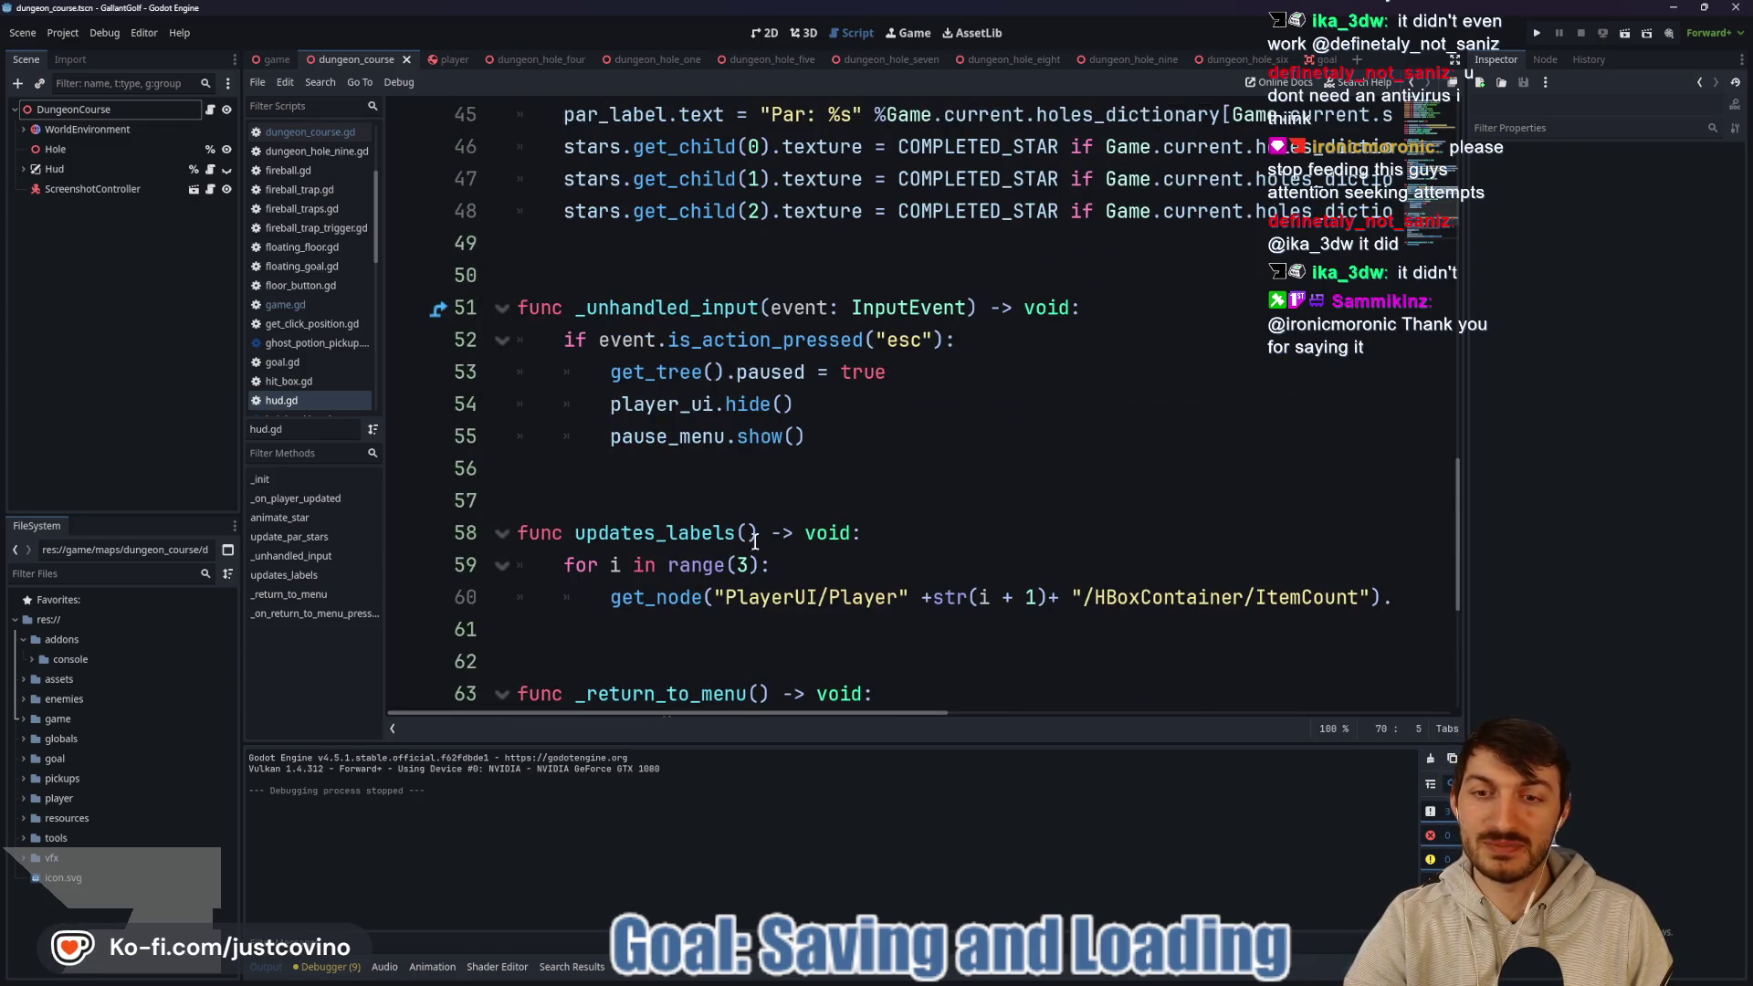
mouse_move(780, 712)
mouse_down()
mouse_move(1071, 735)
mouse_move(774, 736)
mouse_move(1335, 726)
mouse_up()
click(1096, 596)
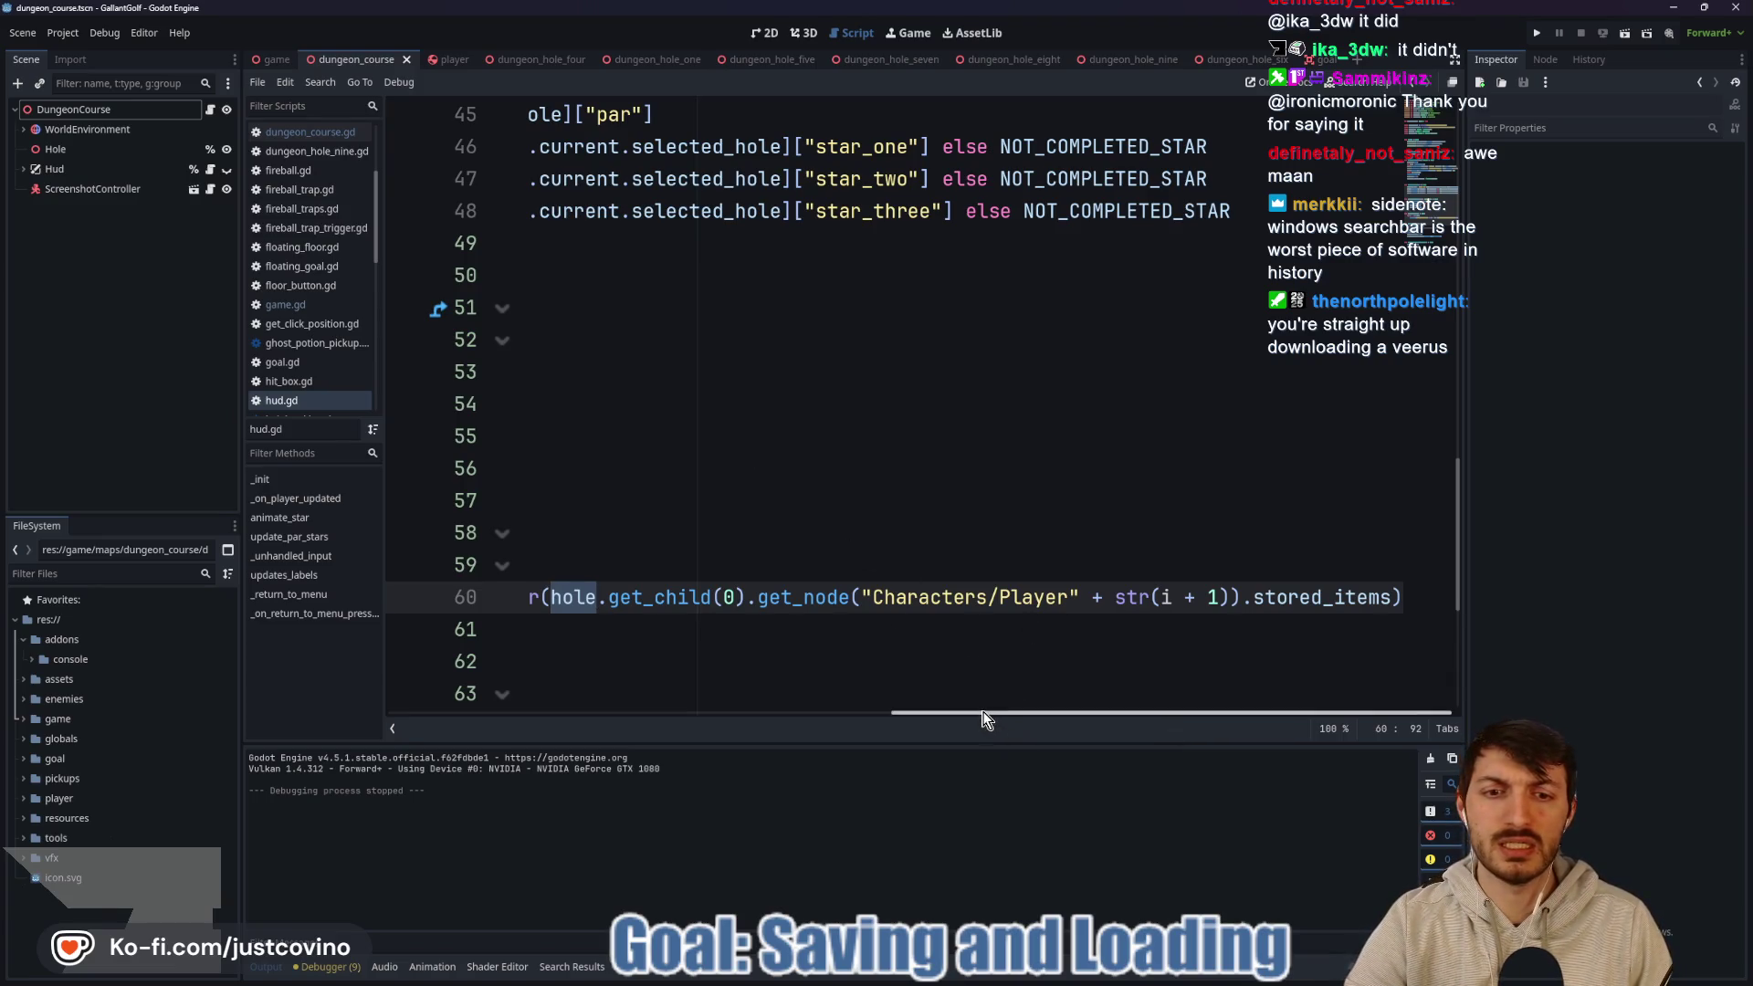
scroll(811, 661, left, 5)
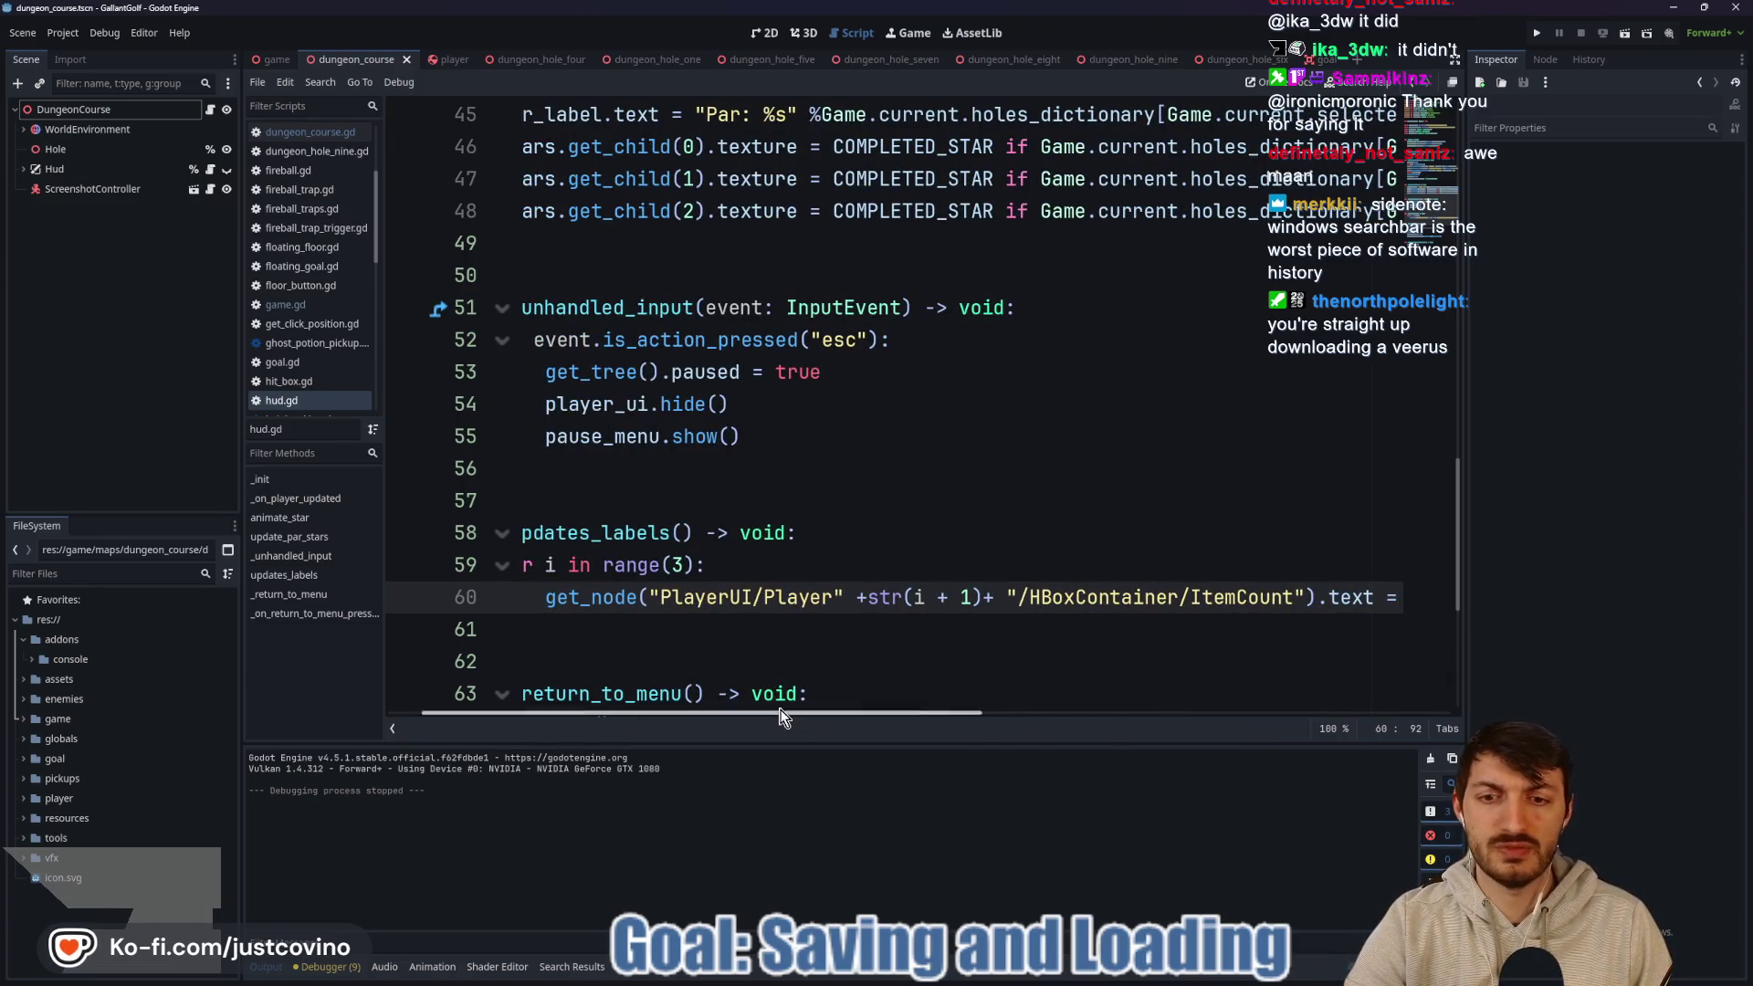
scroll(821, 648, left, 2)
Scroll through the rest of hud.gd, then switch to the 2D view of dungeon_course.
scroll(859, 612, down, 4)
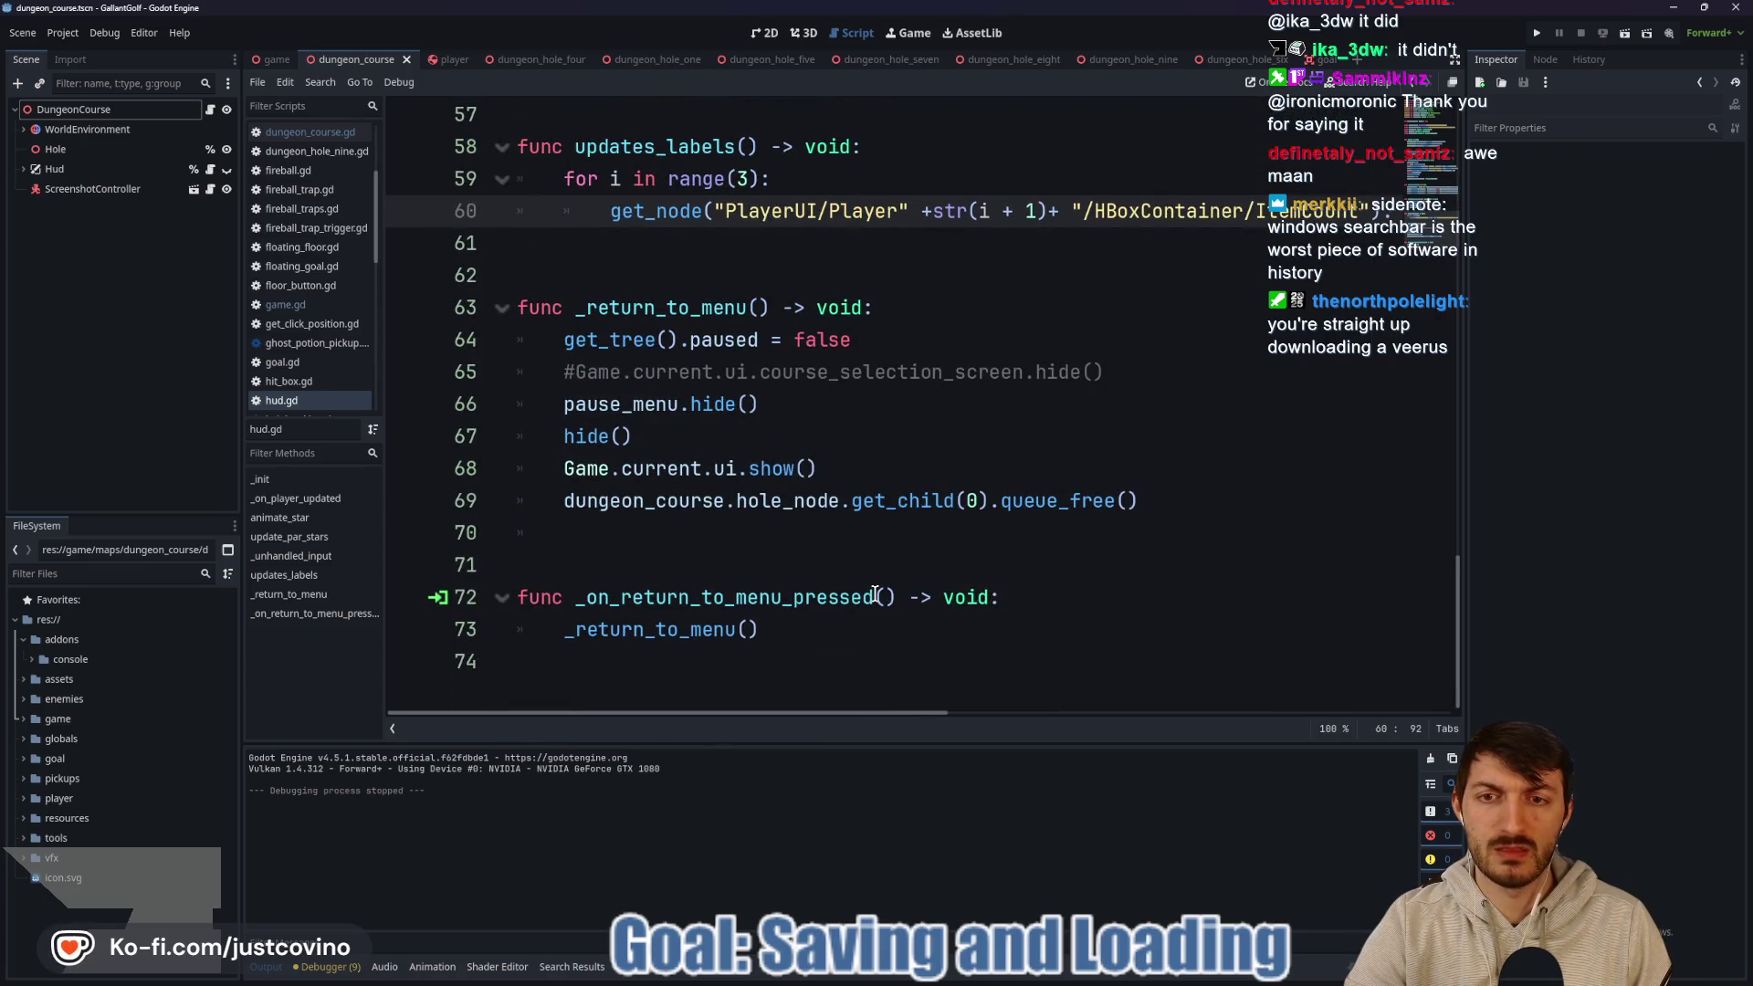
scroll(876, 595, up, 6)
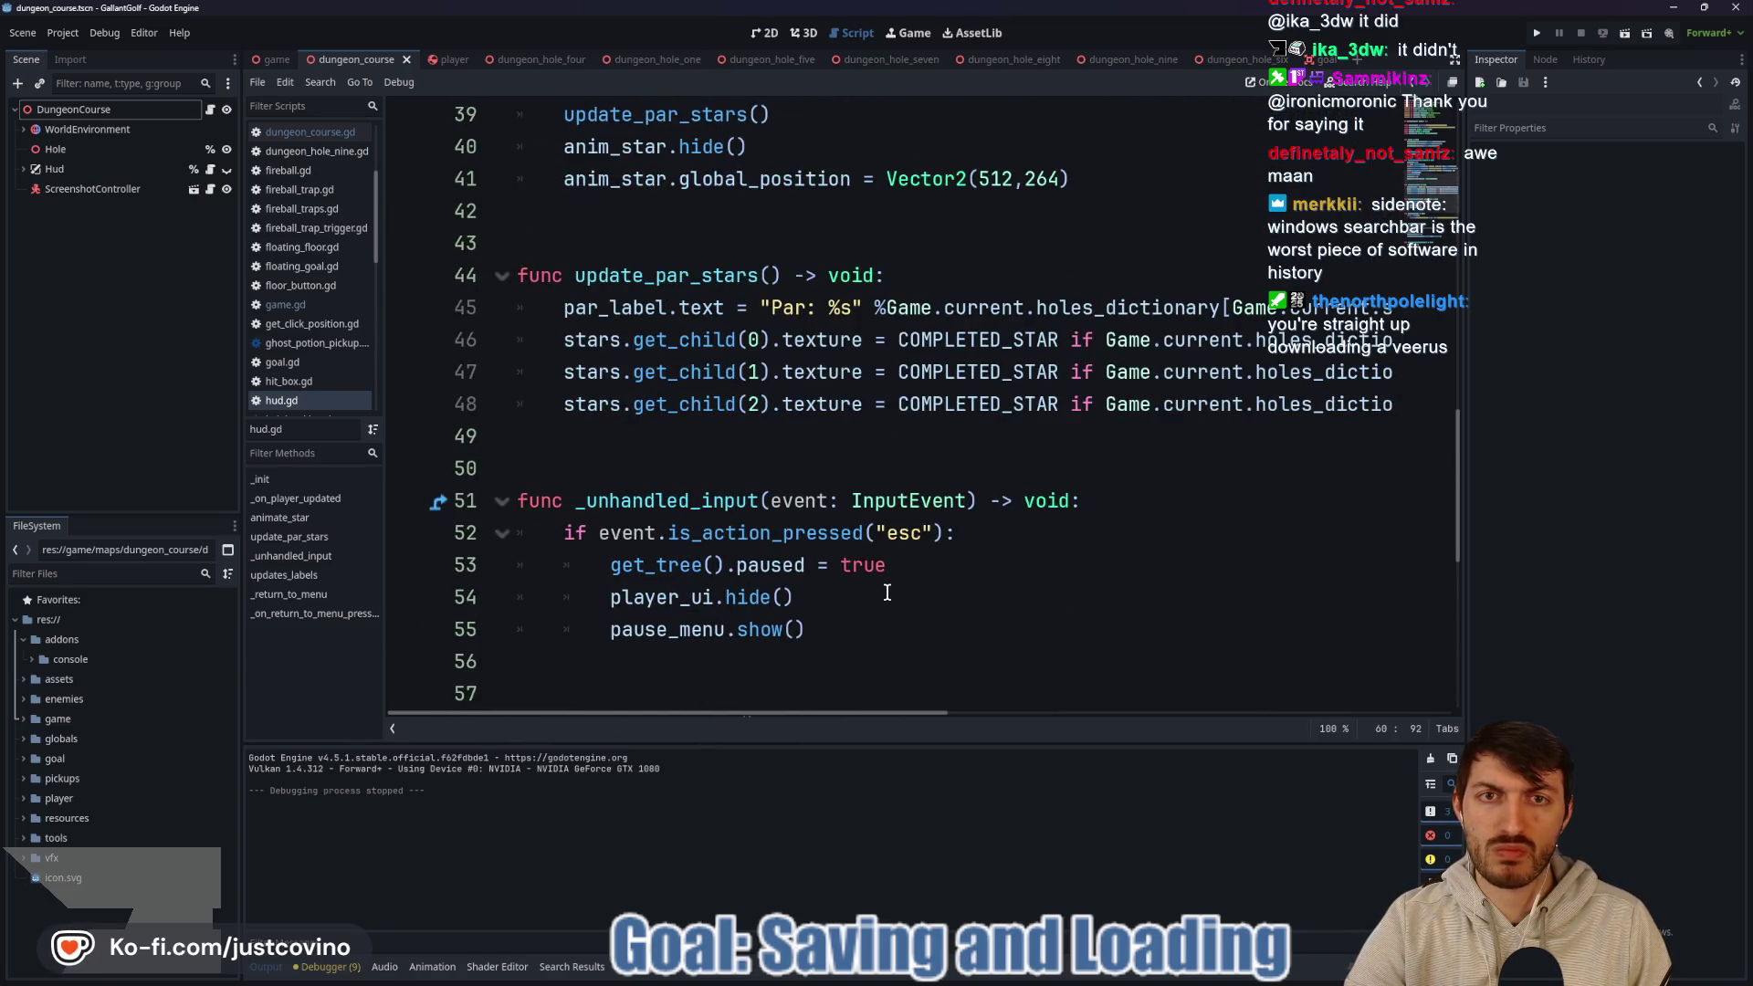
scroll(886, 593, up, 4)
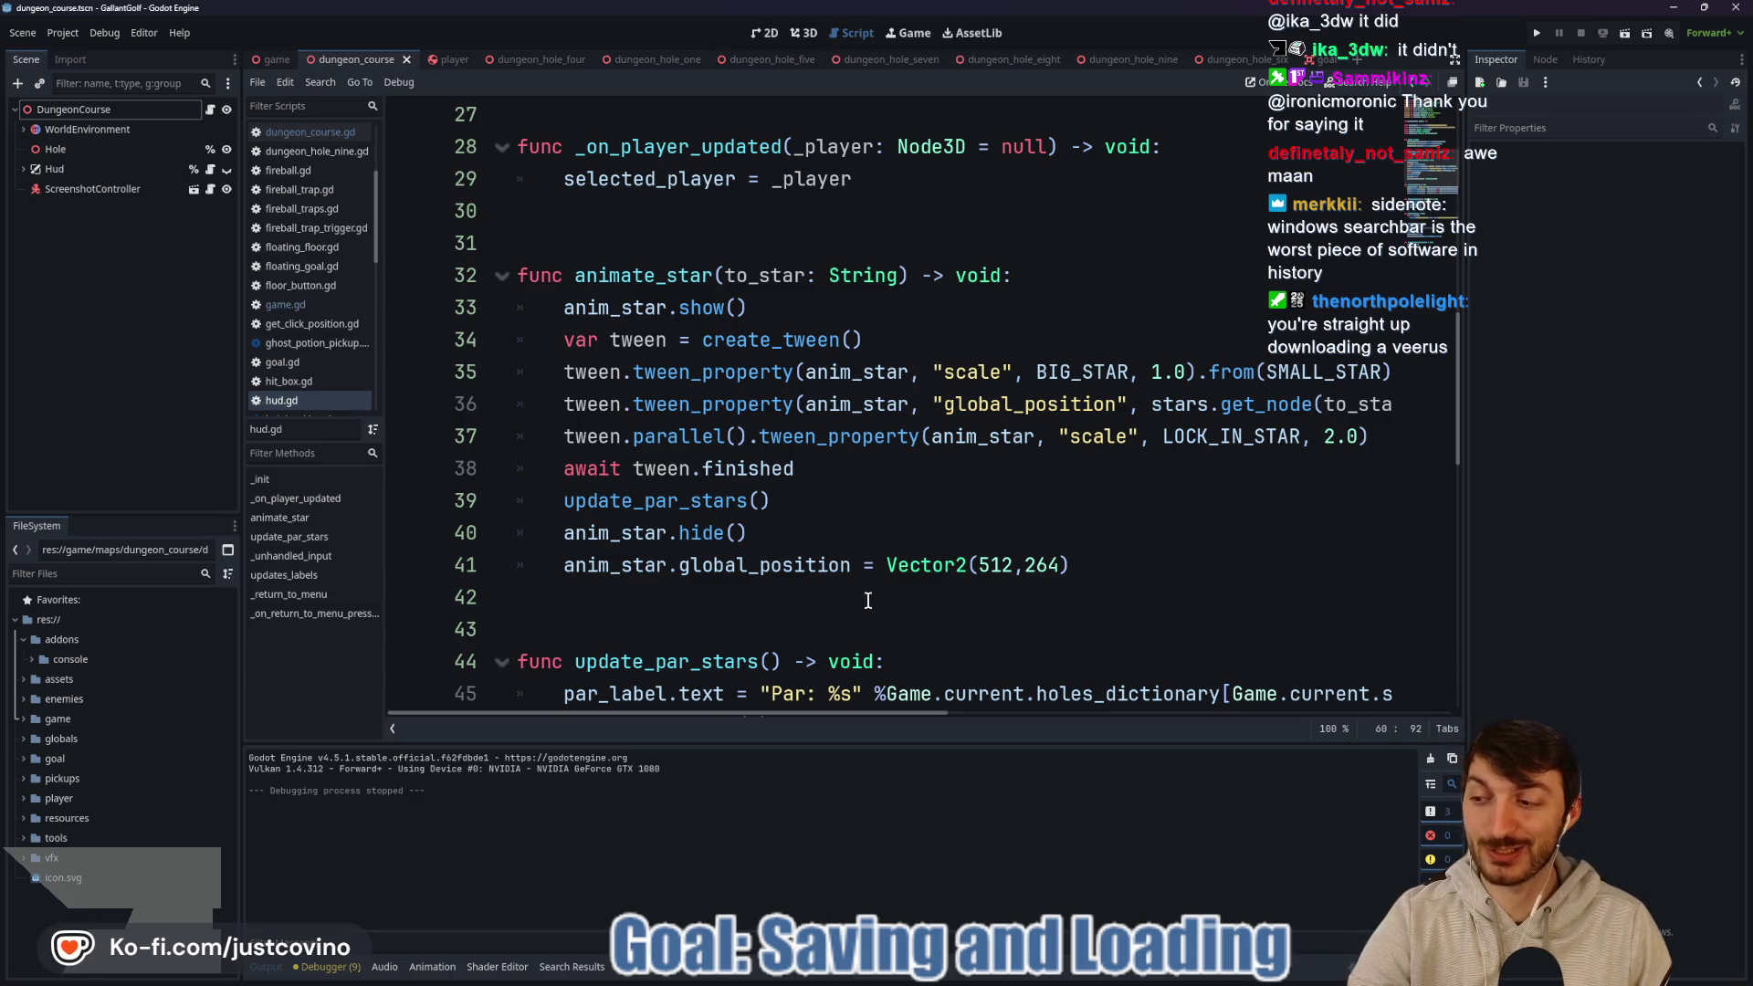
scroll(1007, 531, up, 2)
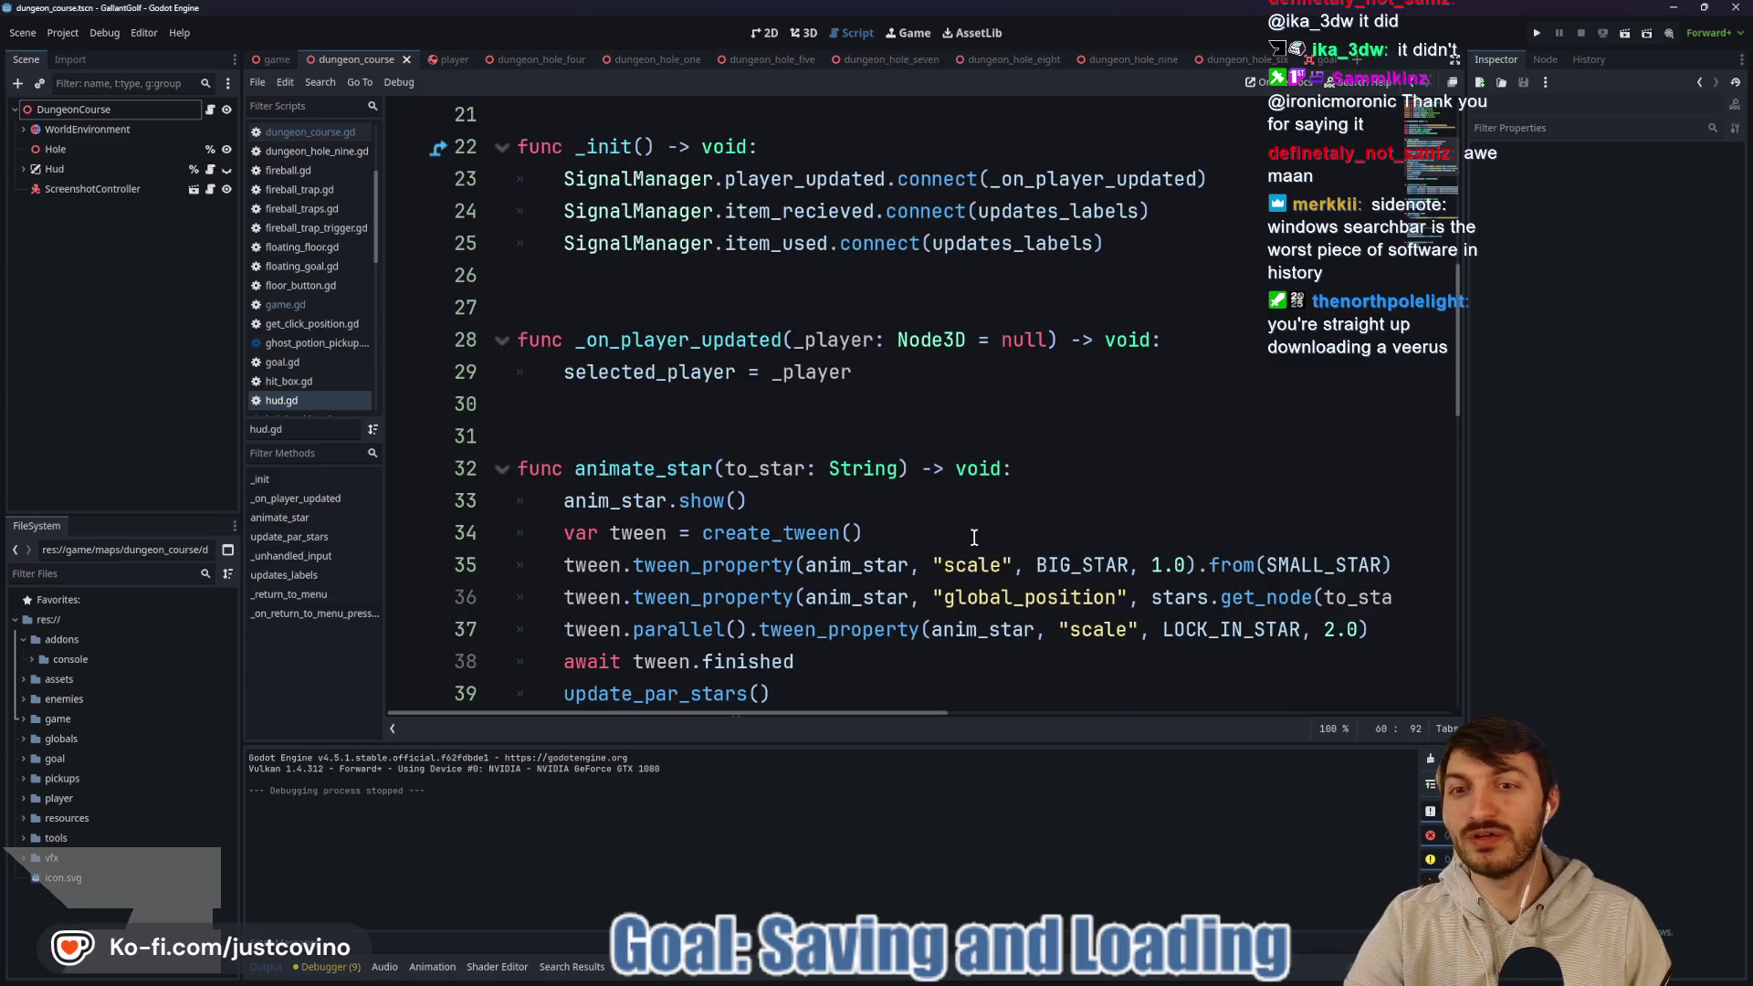
scroll(974, 537, up, 3)
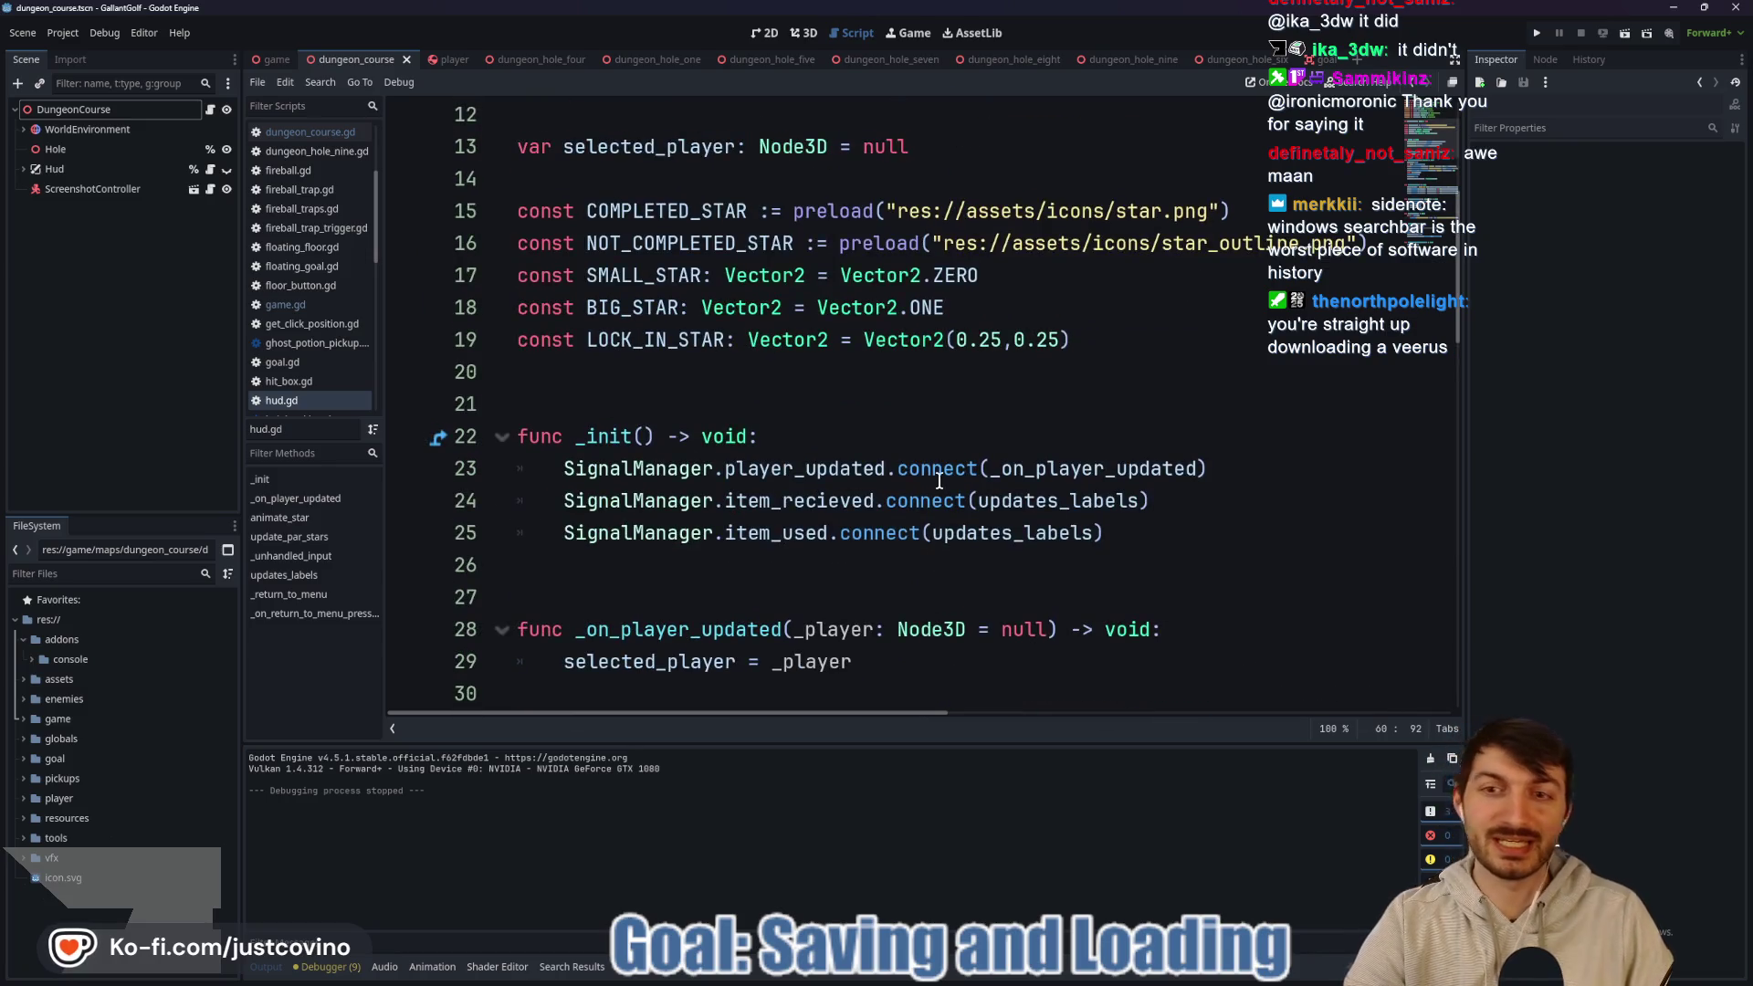
scroll(960, 423, up, 2)
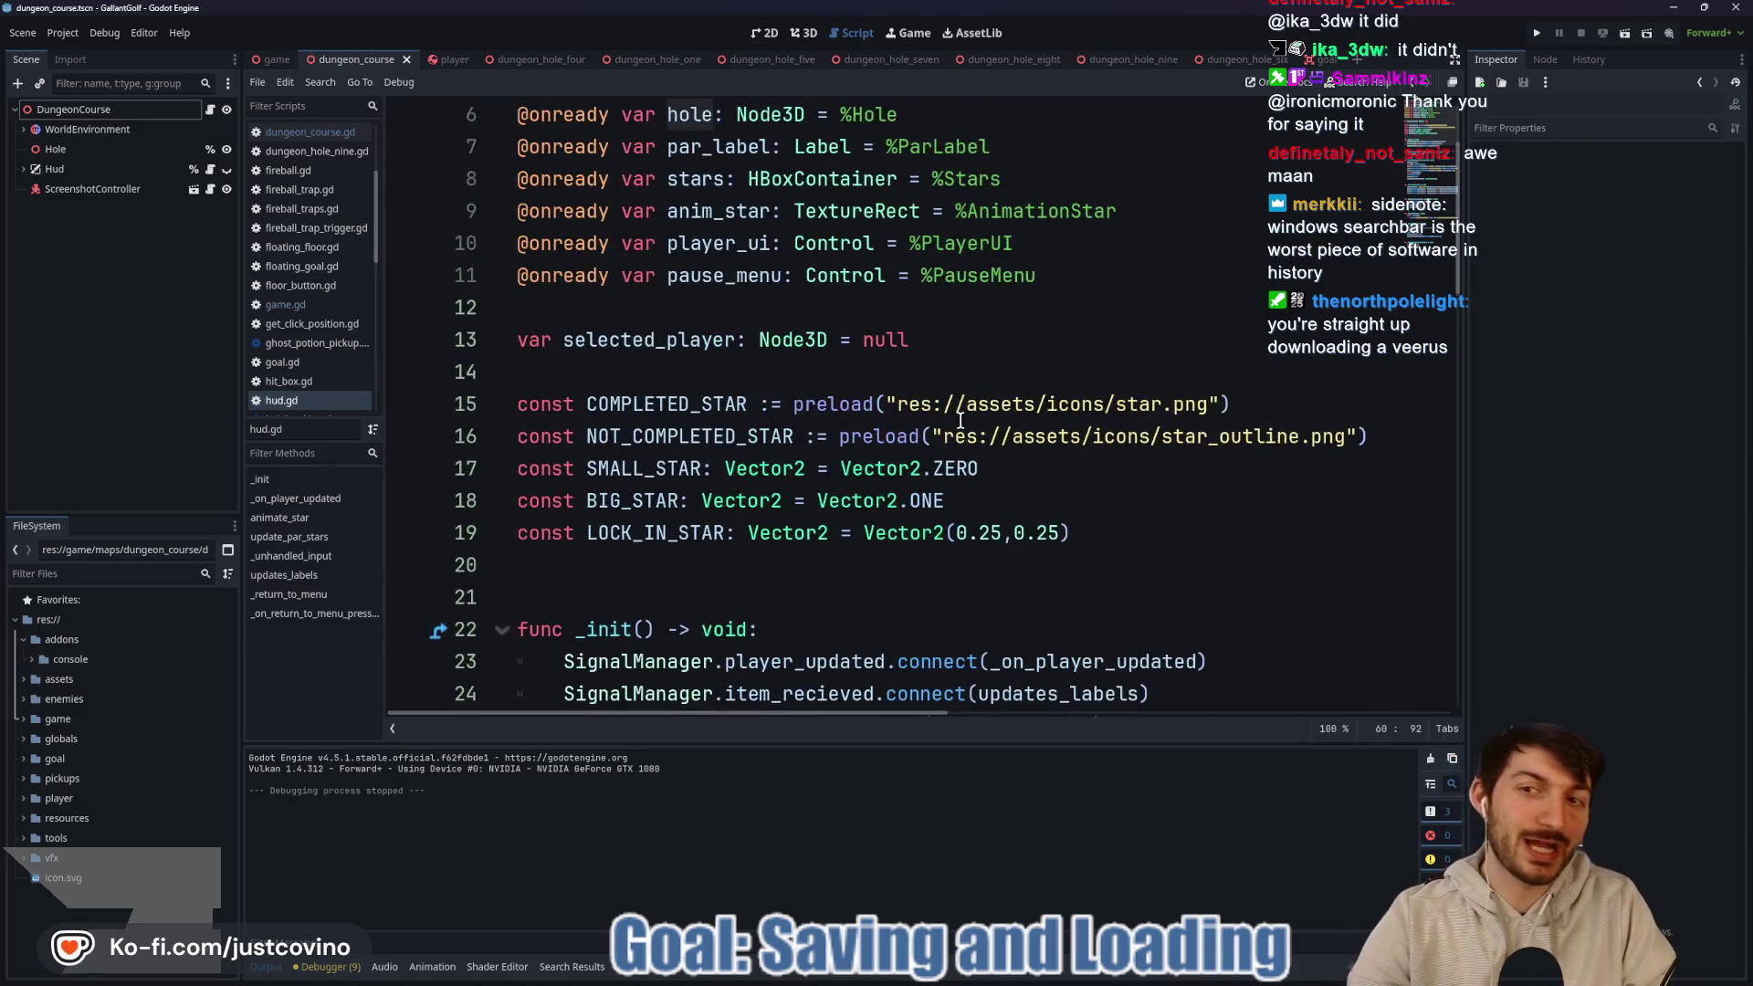
scroll(956, 469, up, 2)
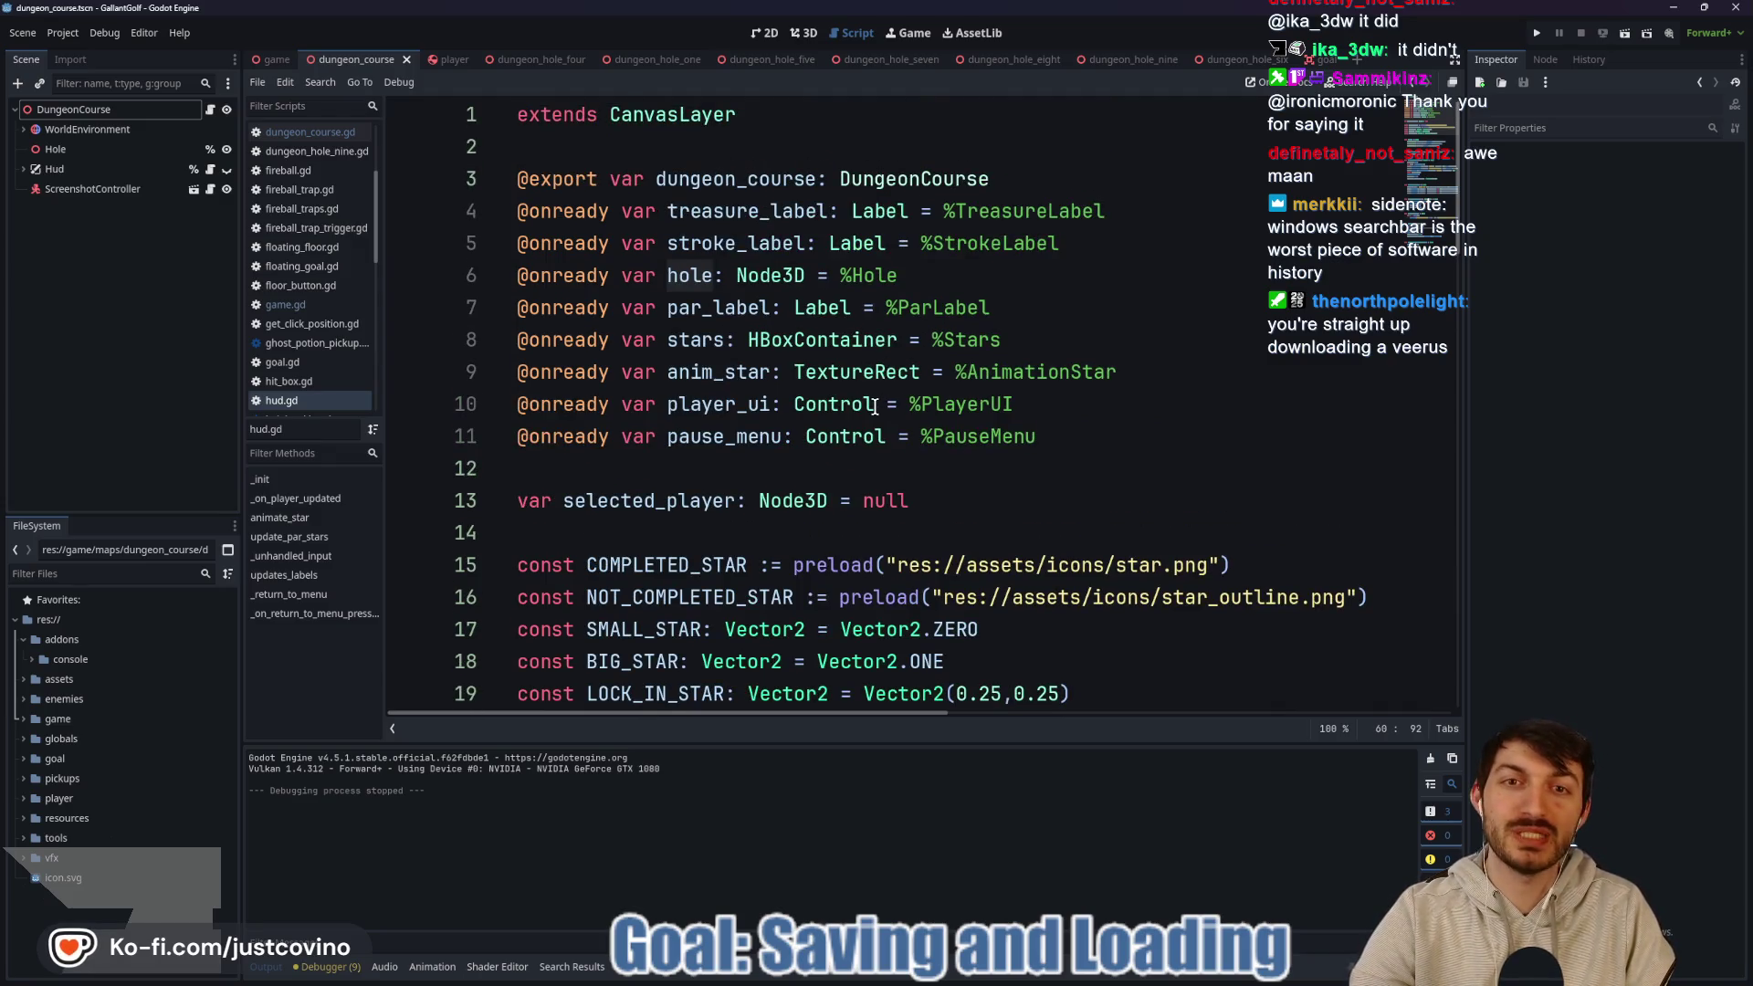
scroll(868, 417, down, 4)
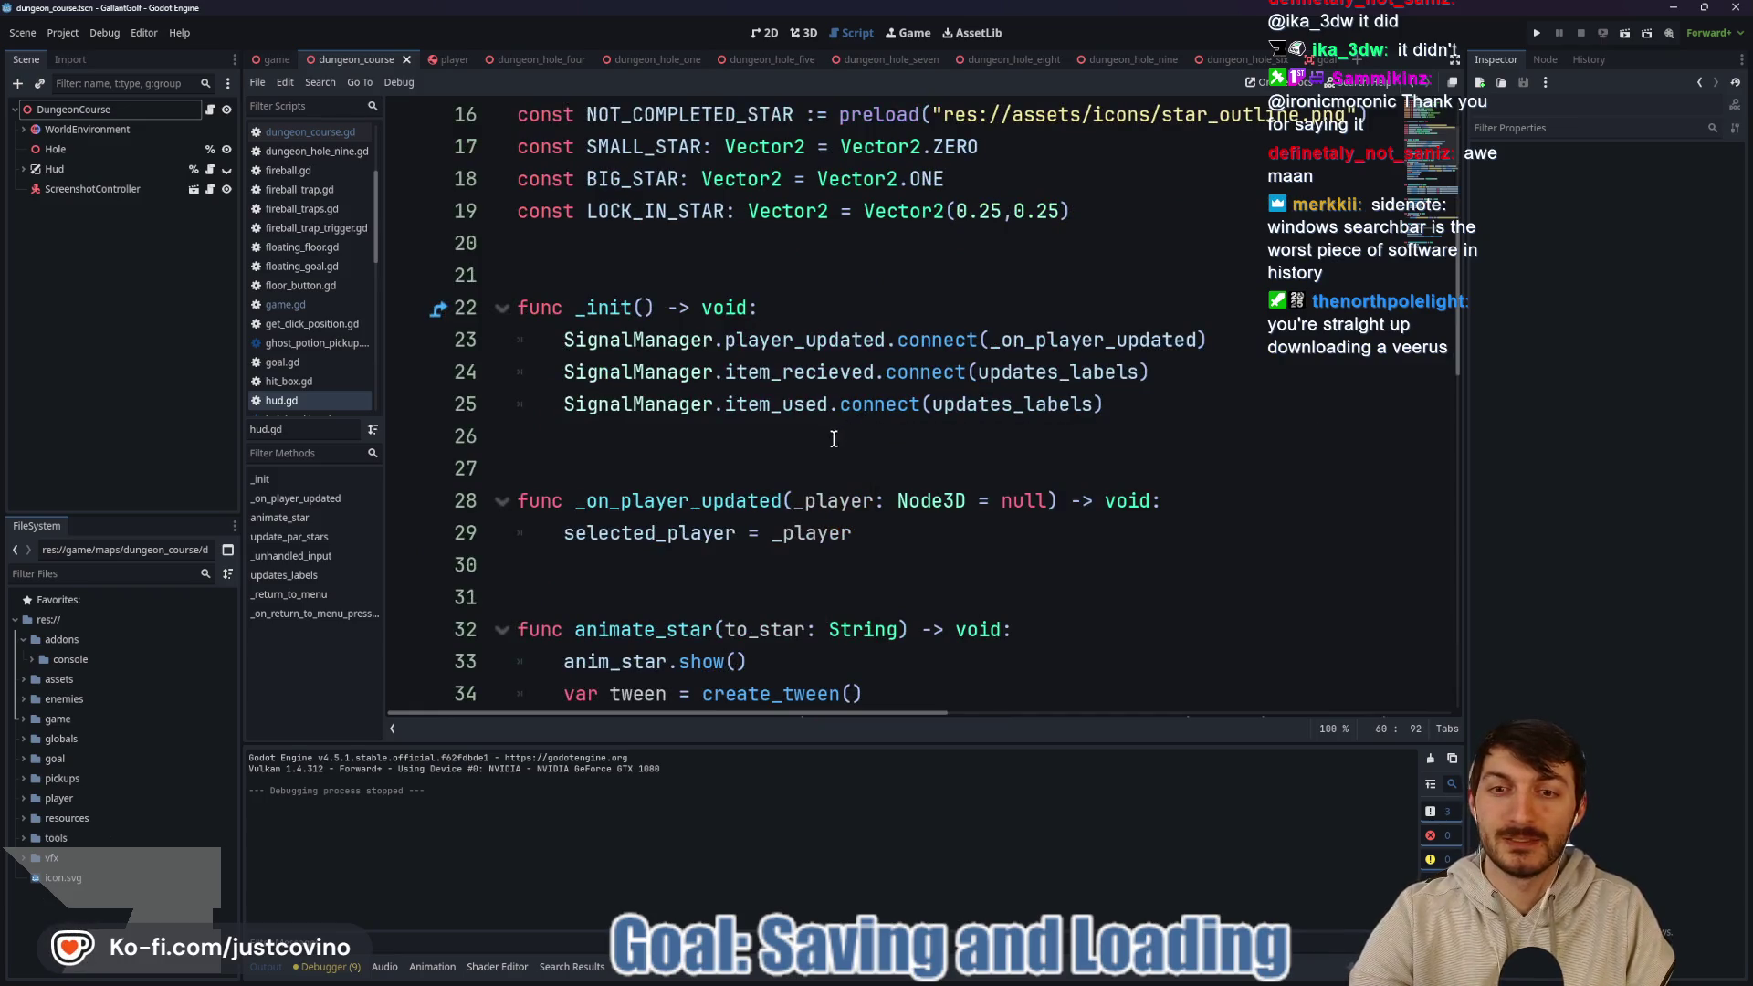
scroll(826, 447, down, 5)
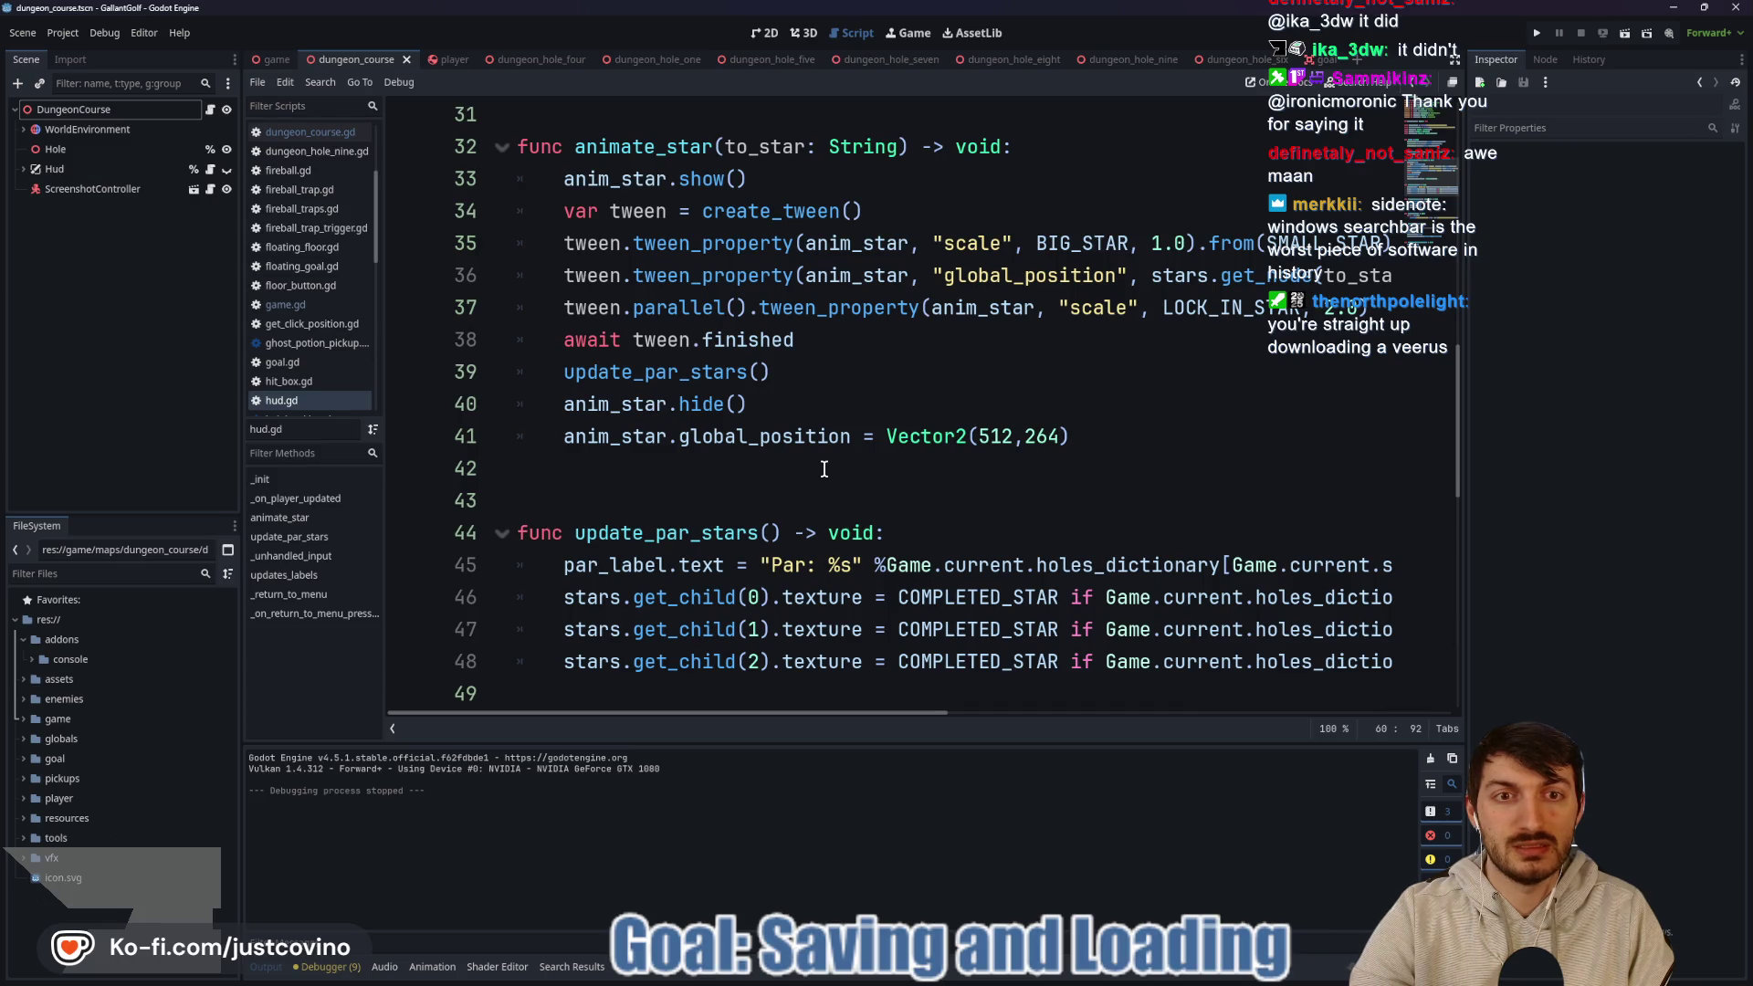
click(765, 33)
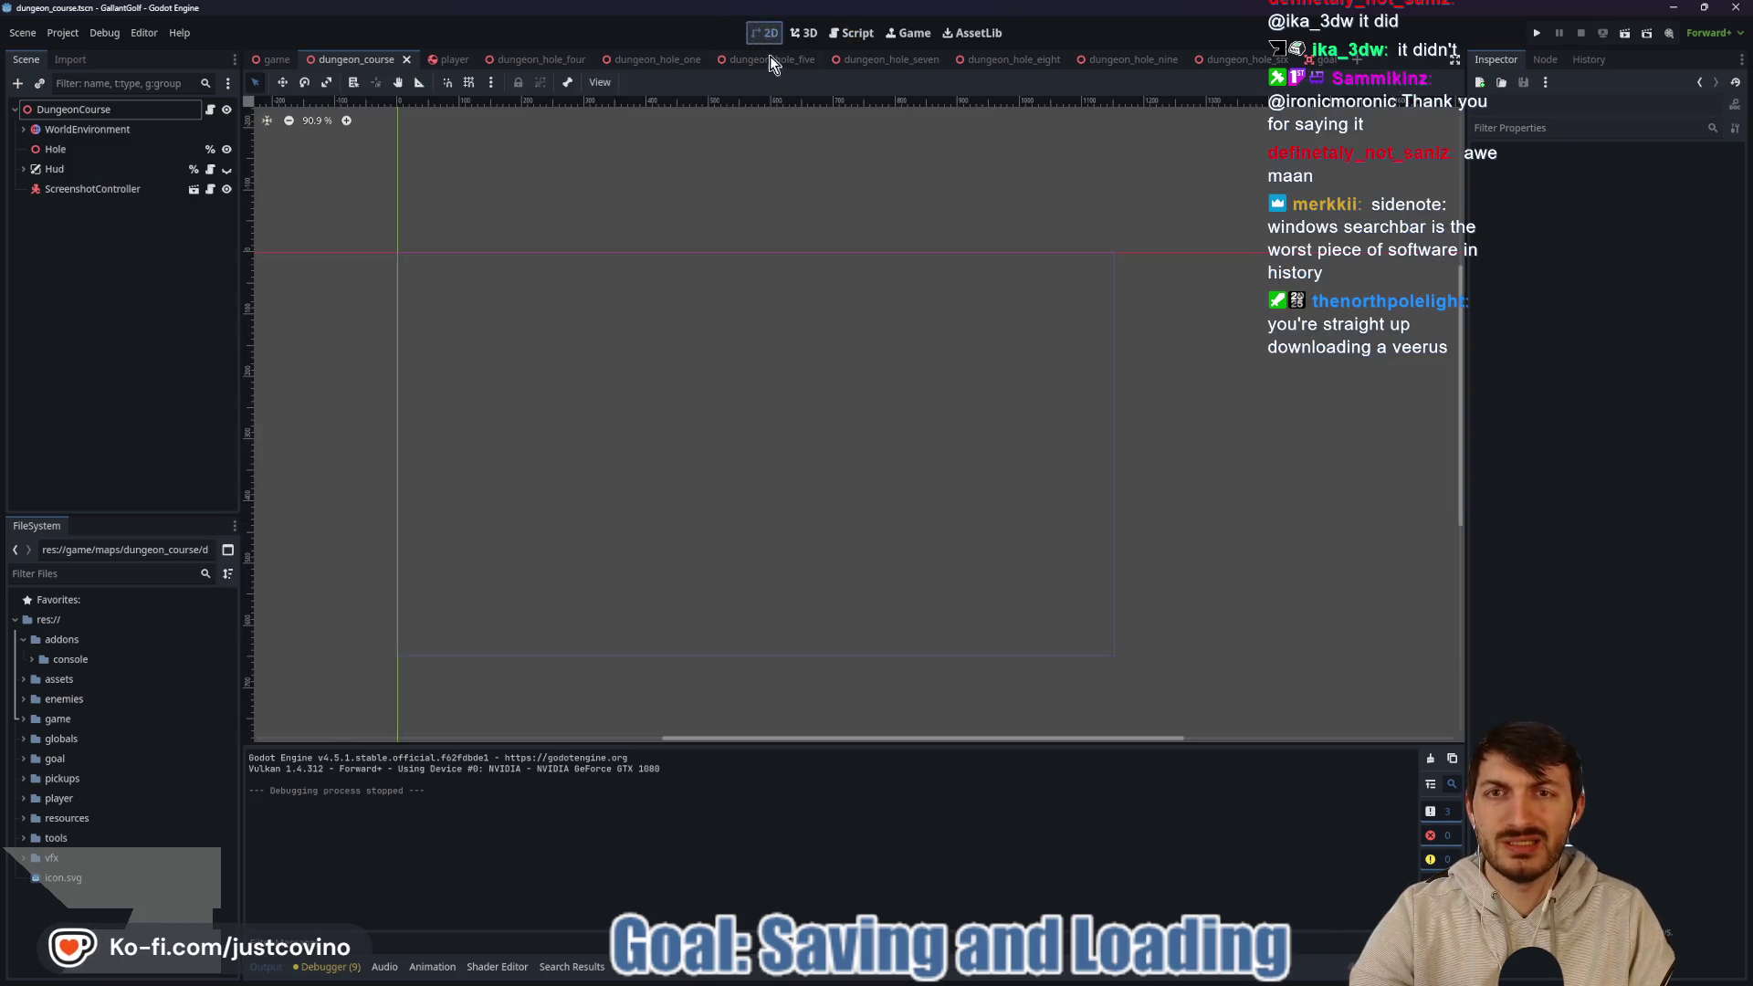
Make the Hud node visible and open the dungeon_course.gd script.
click(124, 169)
click(227, 169)
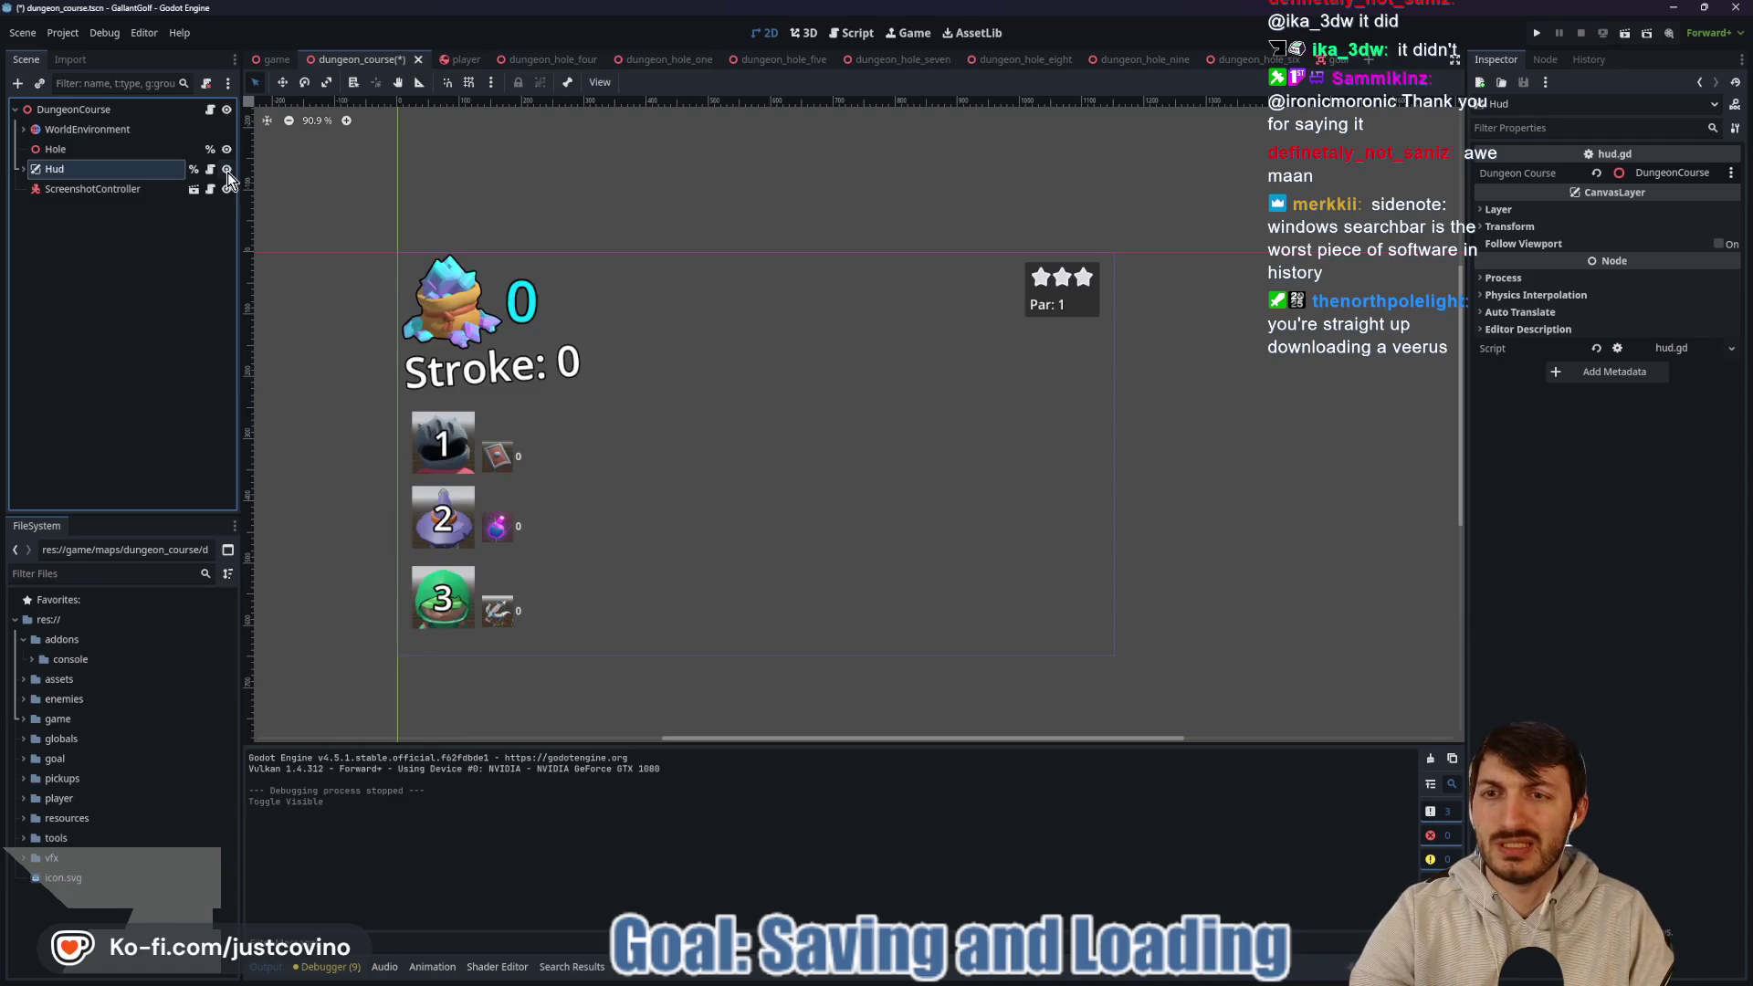
click(212, 108)
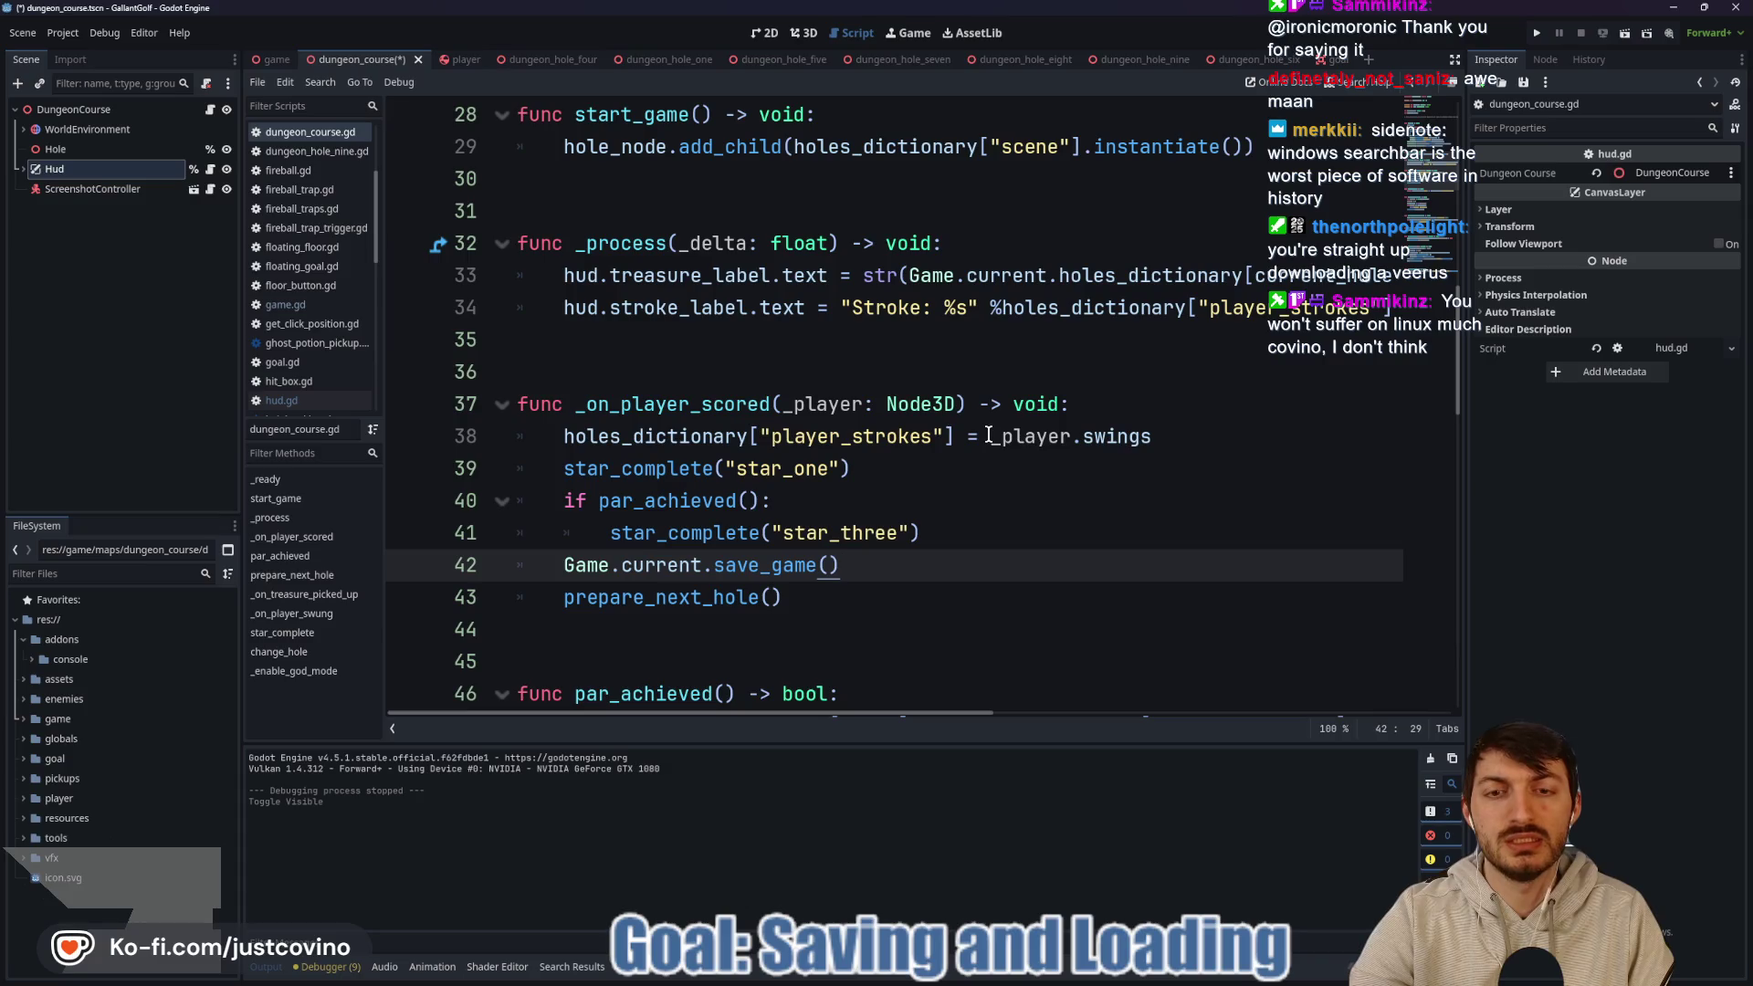
Wrap the treasure lookup on line 33 in int().
drag(989, 436, 1178, 434)
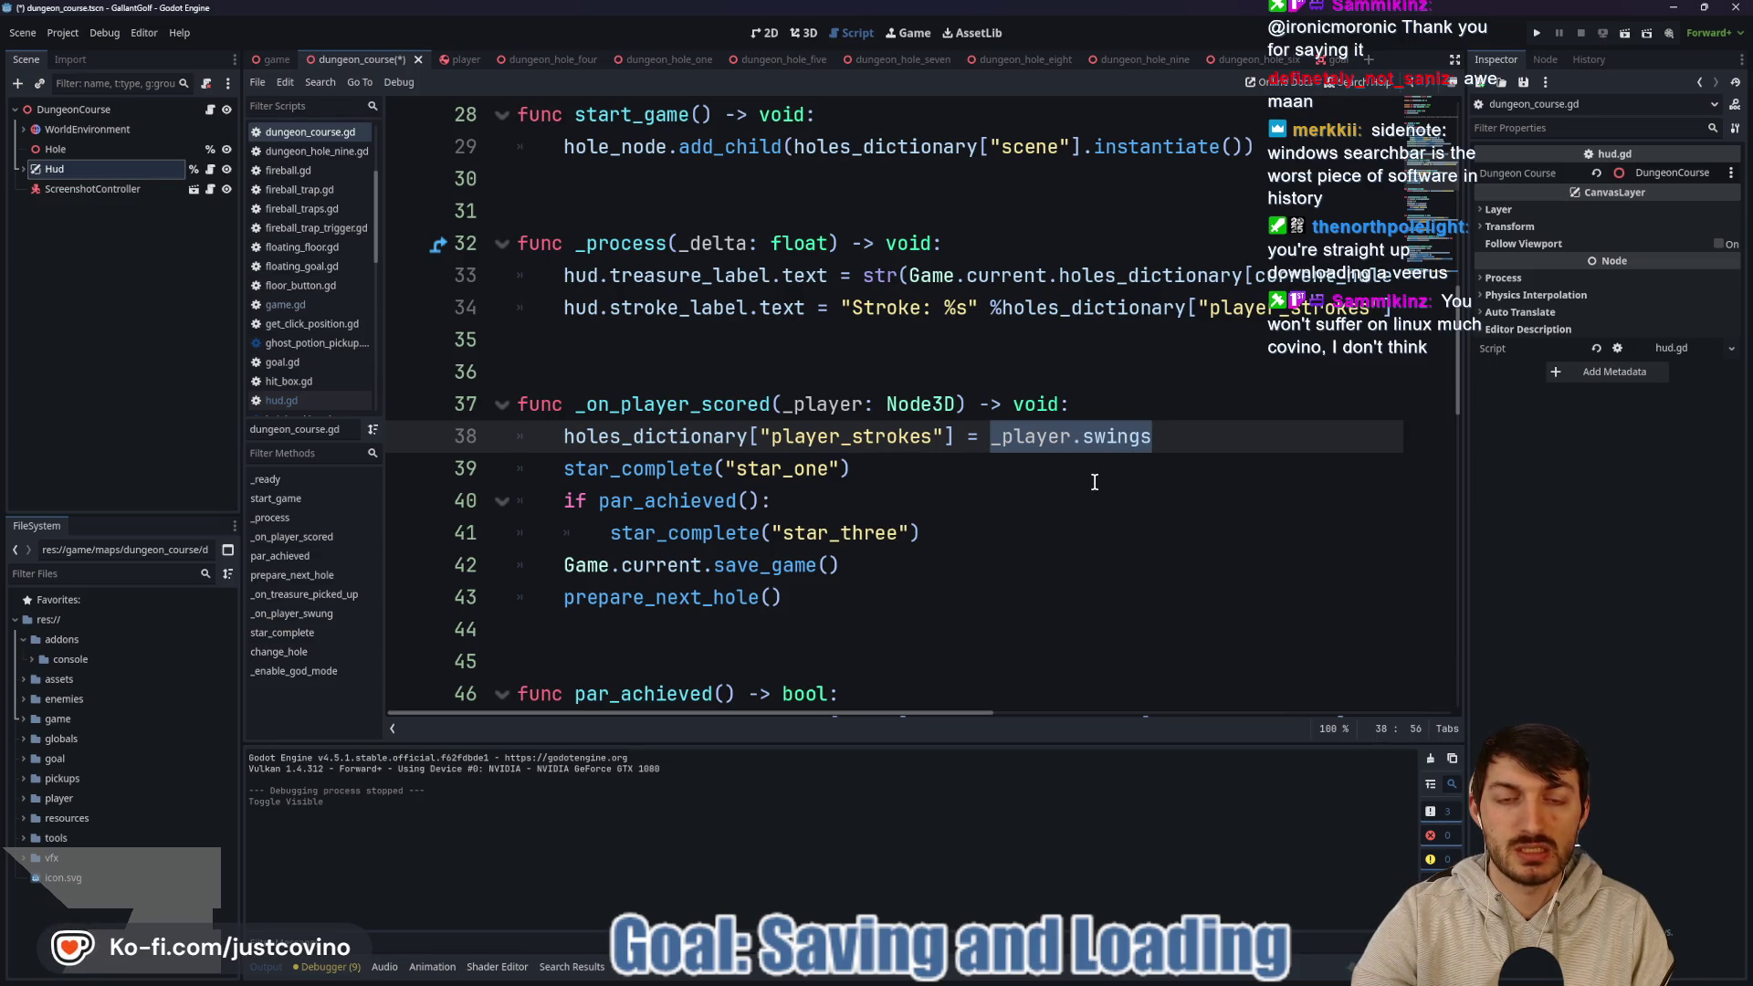
scroll(979, 442, up, 2)
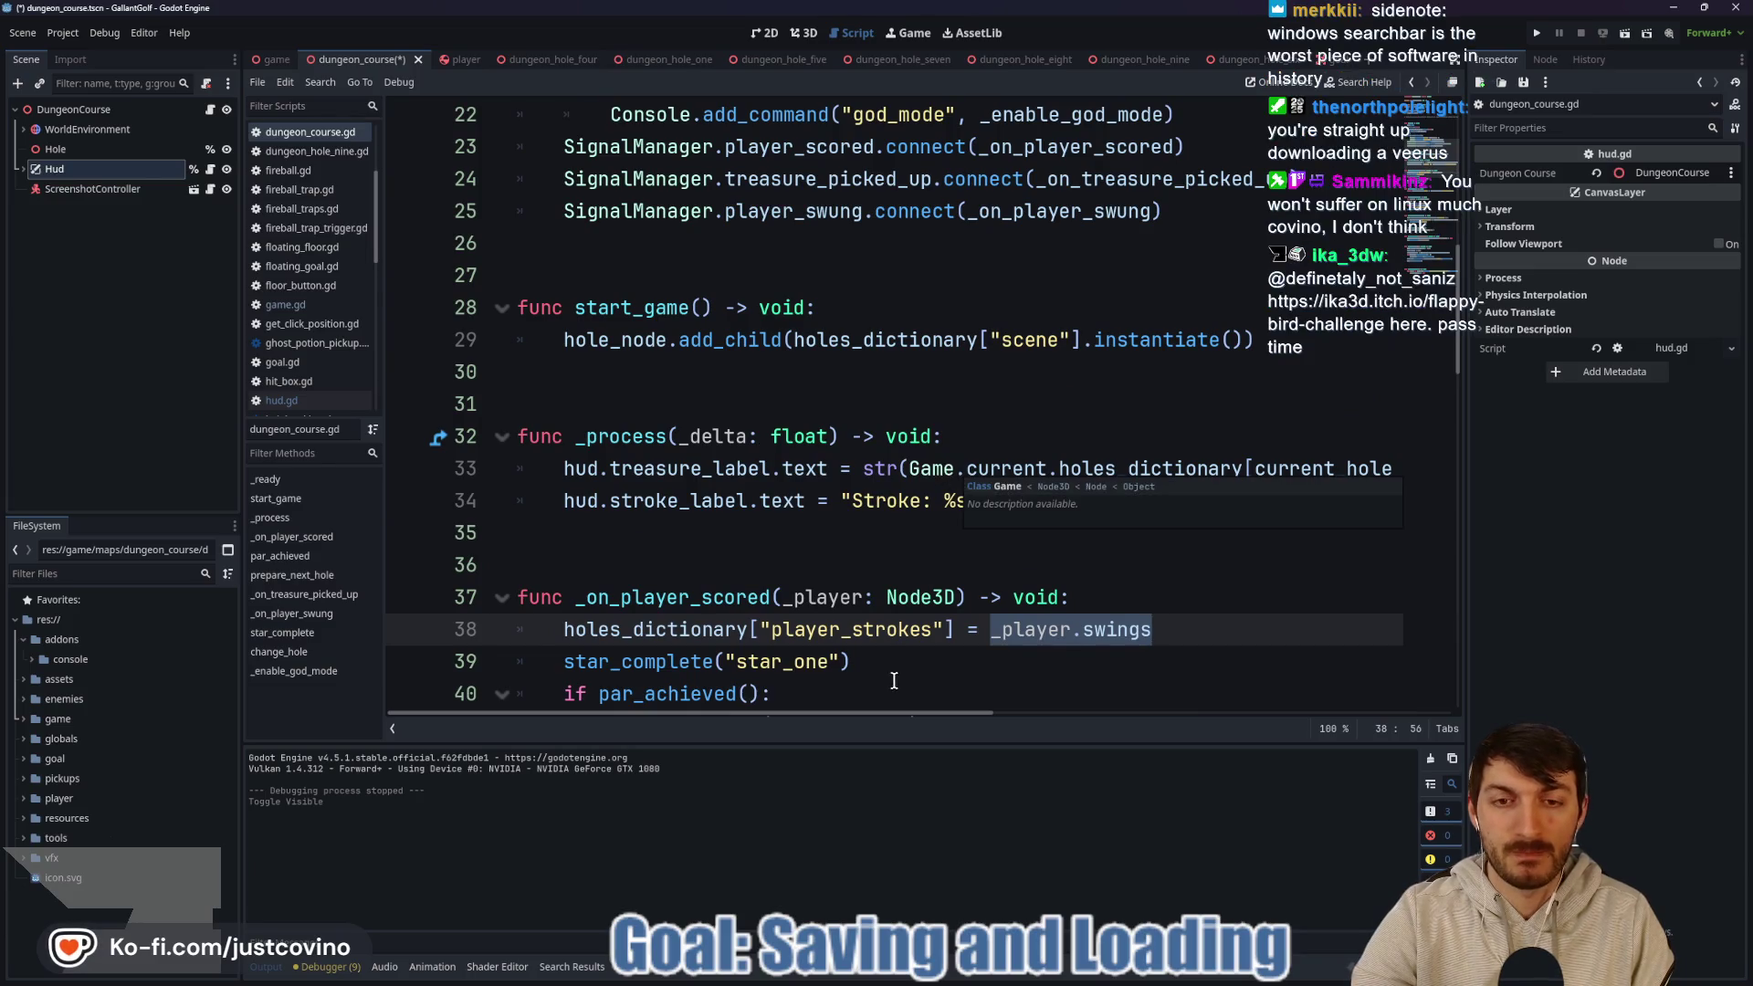
drag(894, 712, 1015, 724)
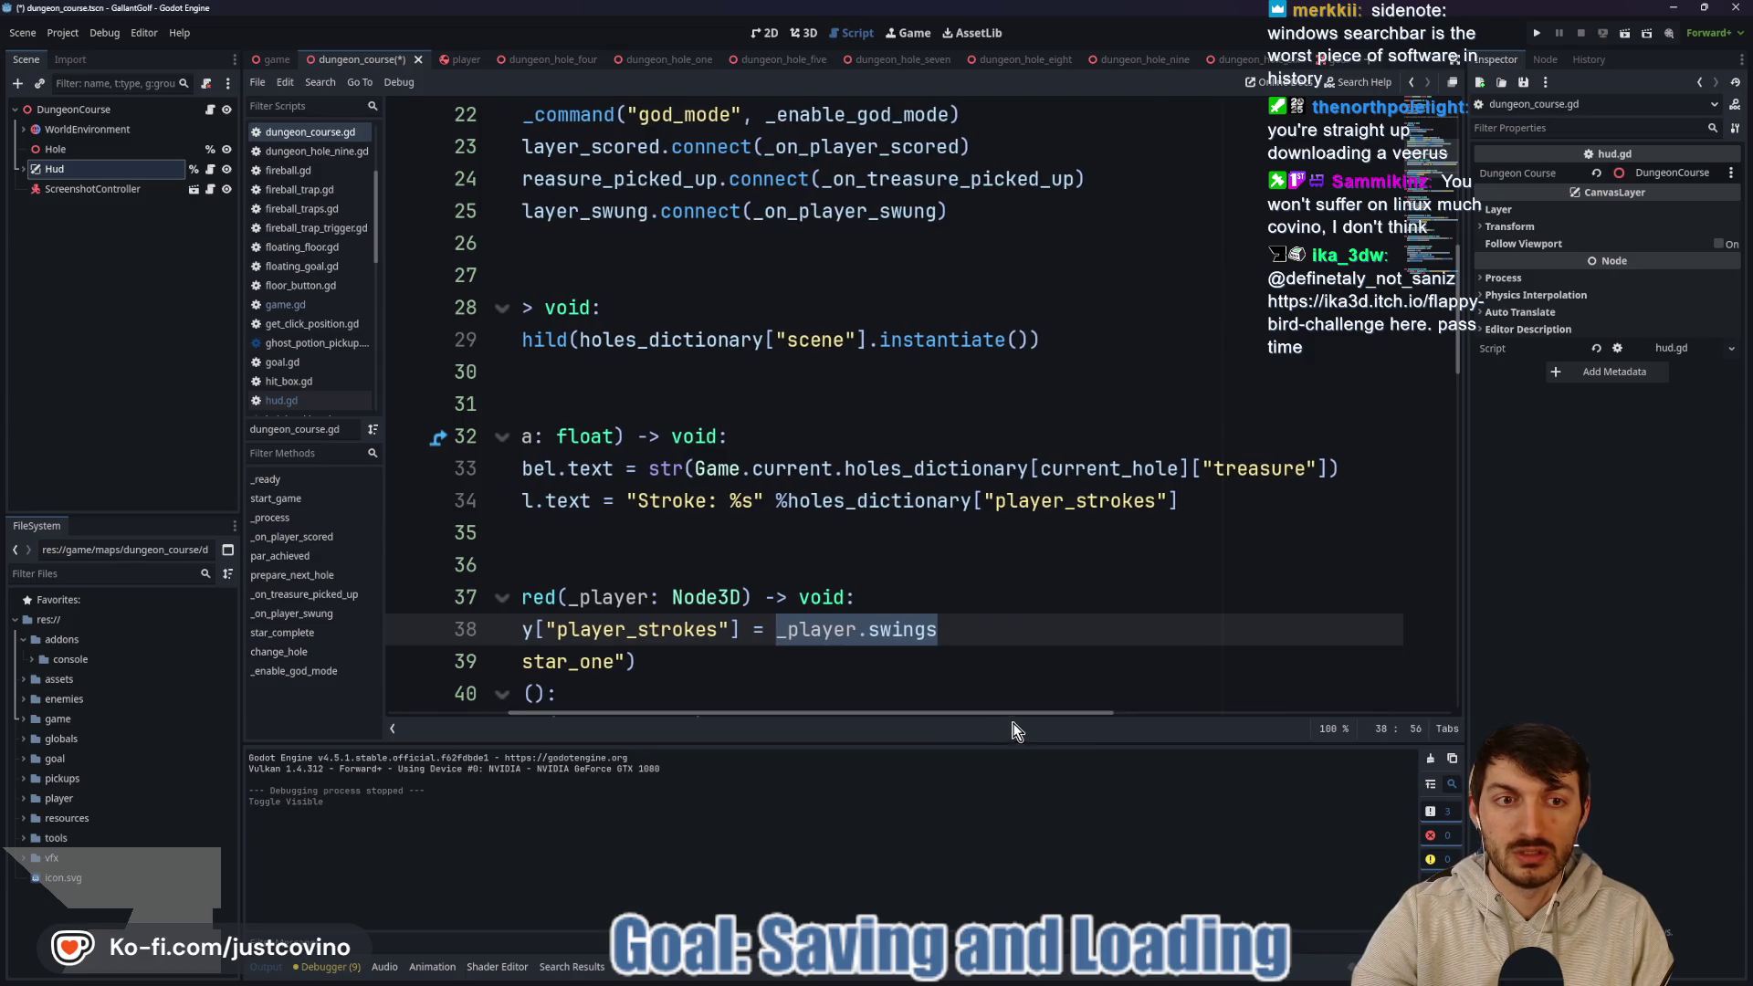
drag(692, 469, 1325, 468)
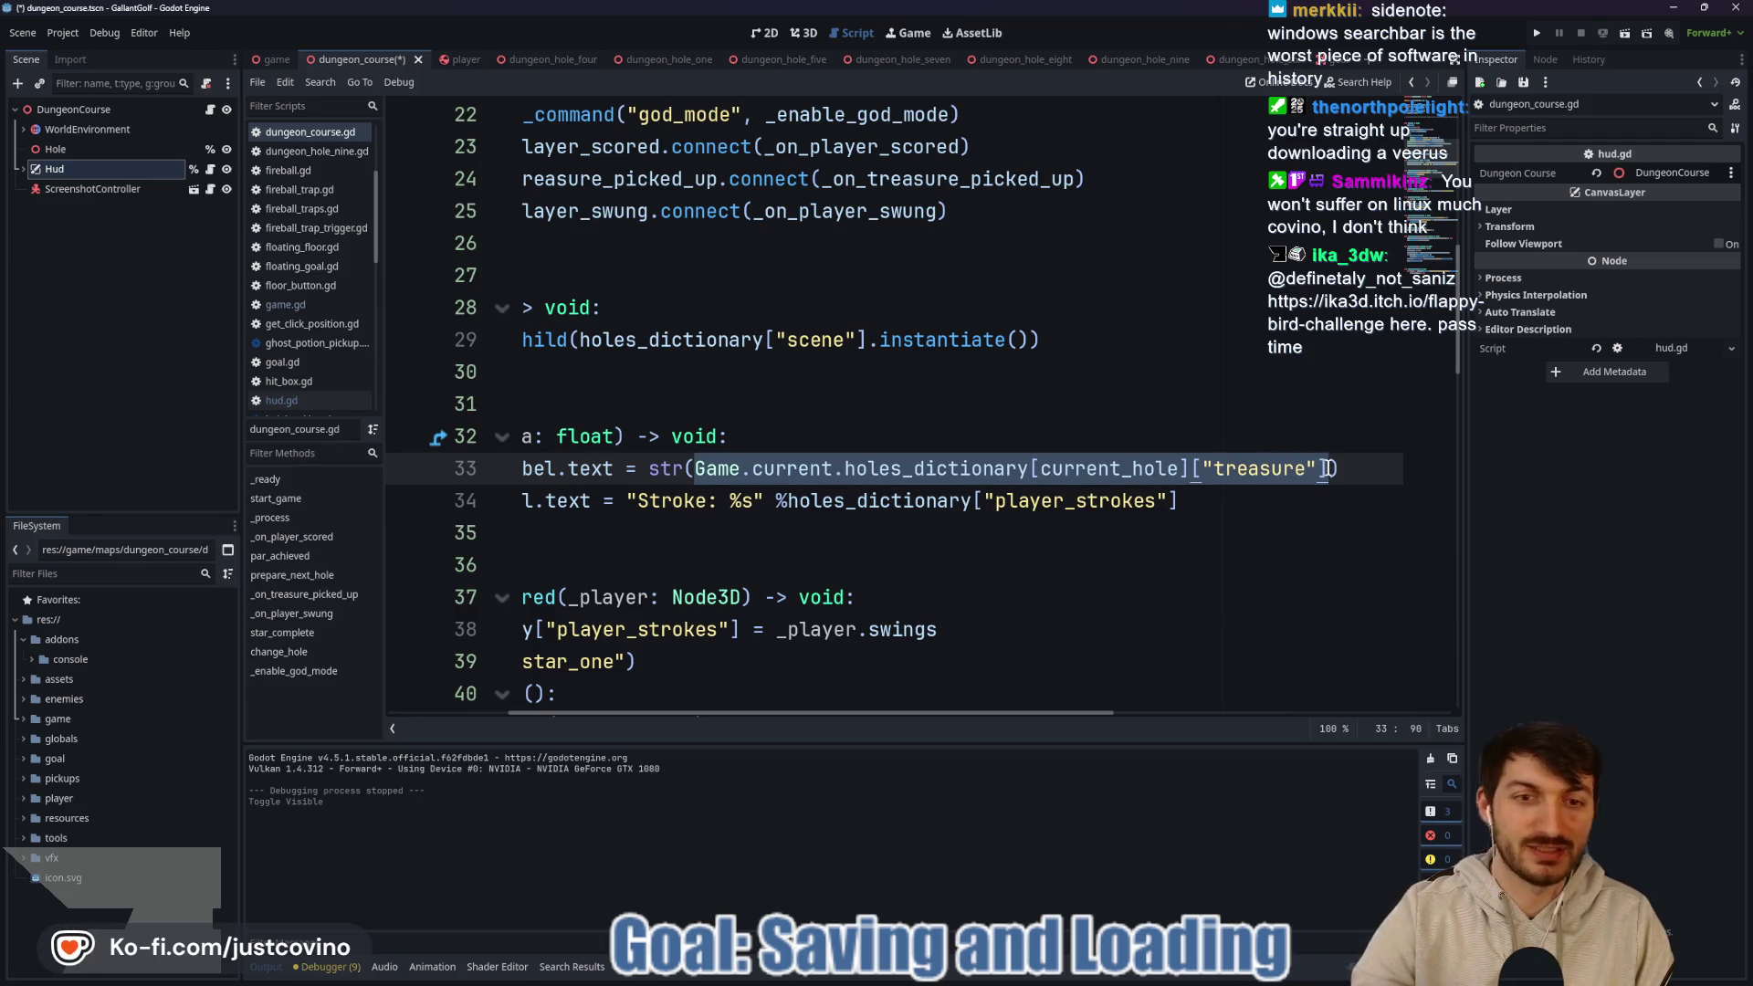
text(()
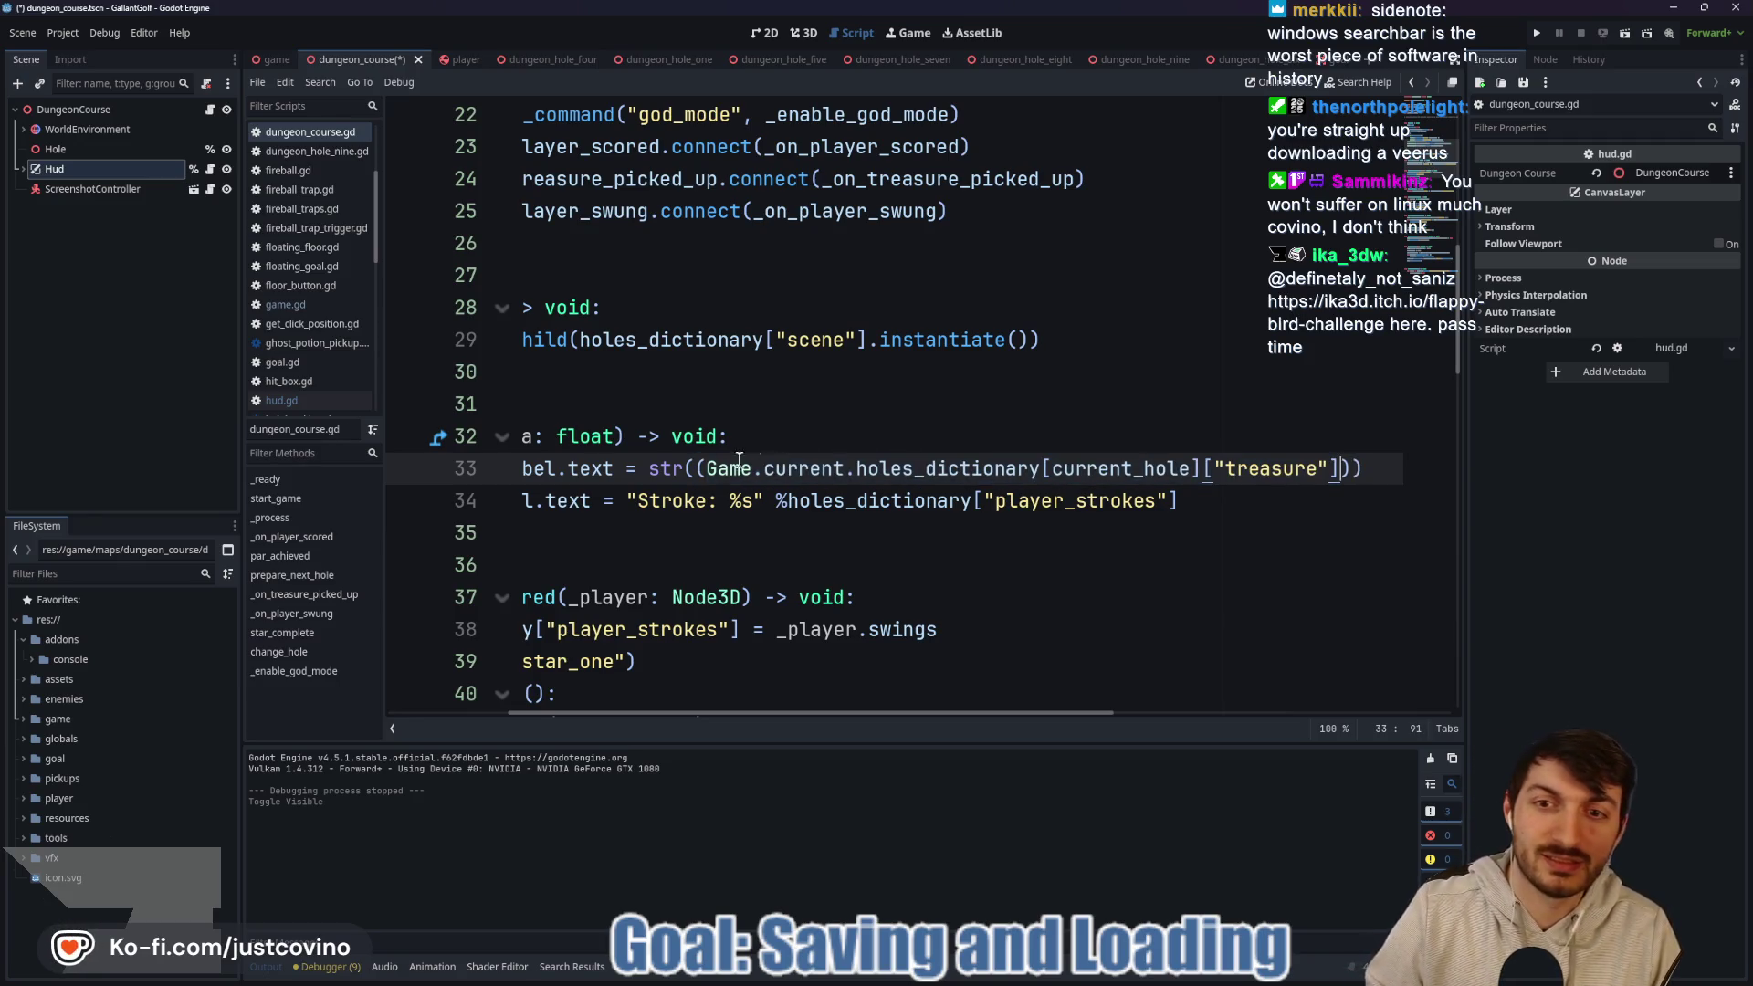
text(int)
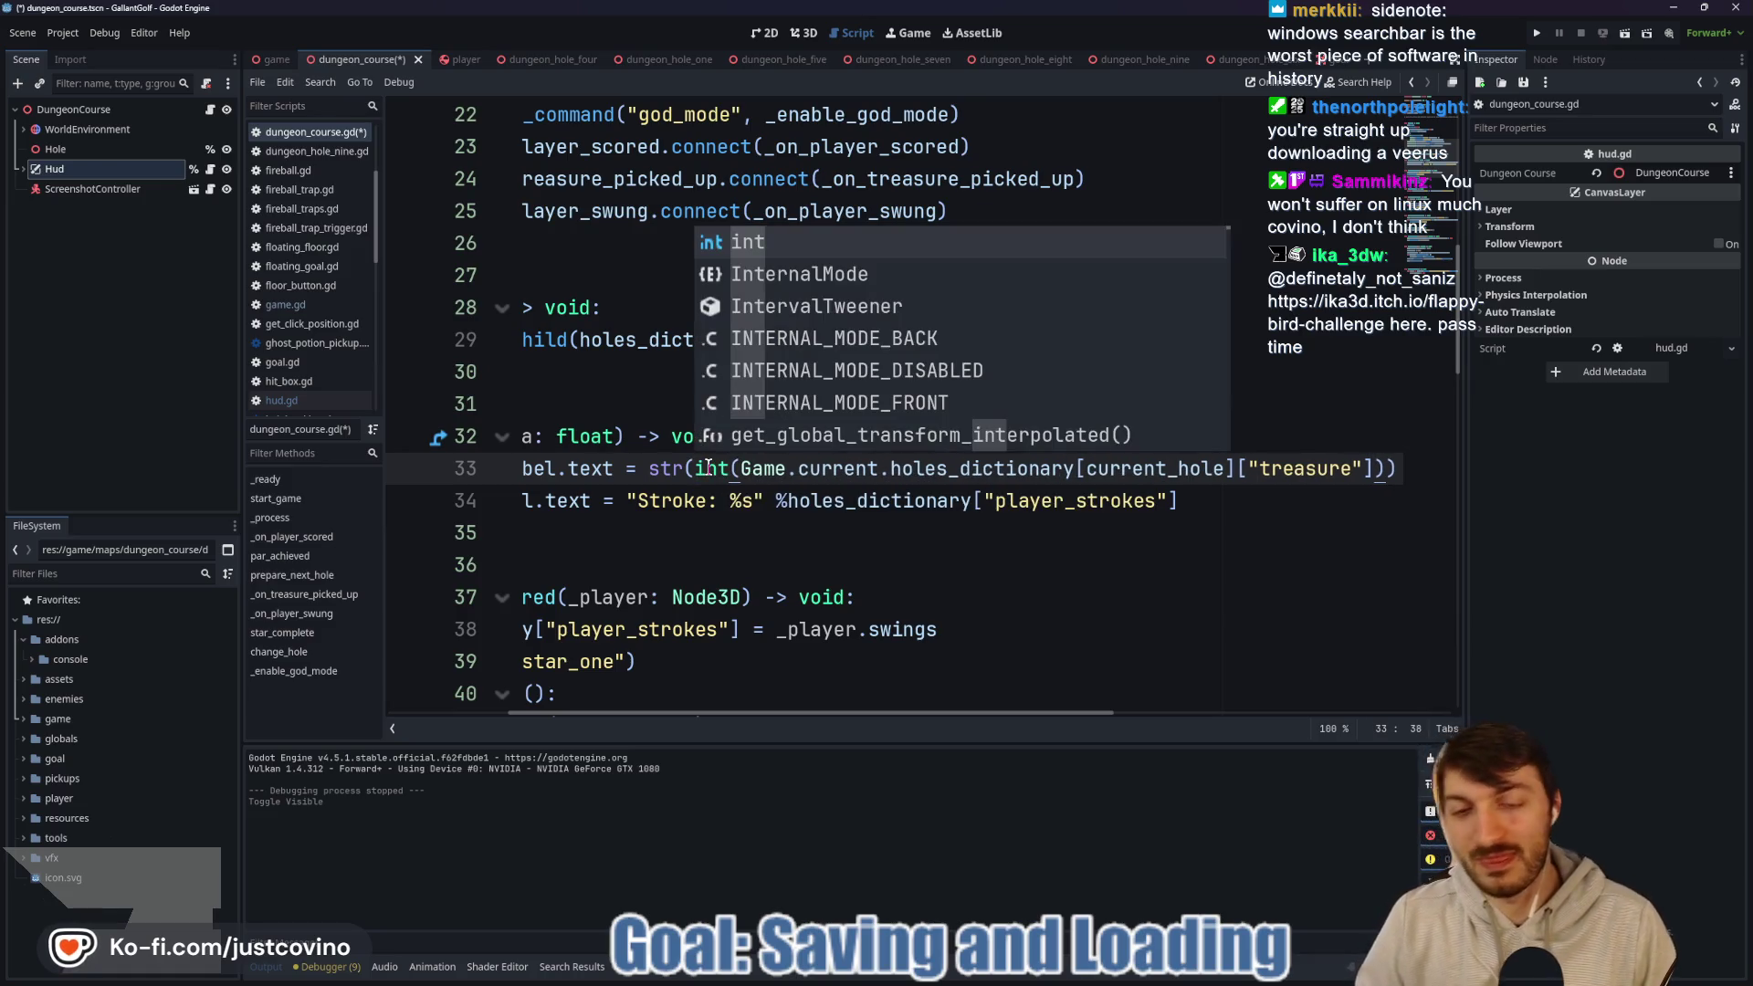
click(856, 469)
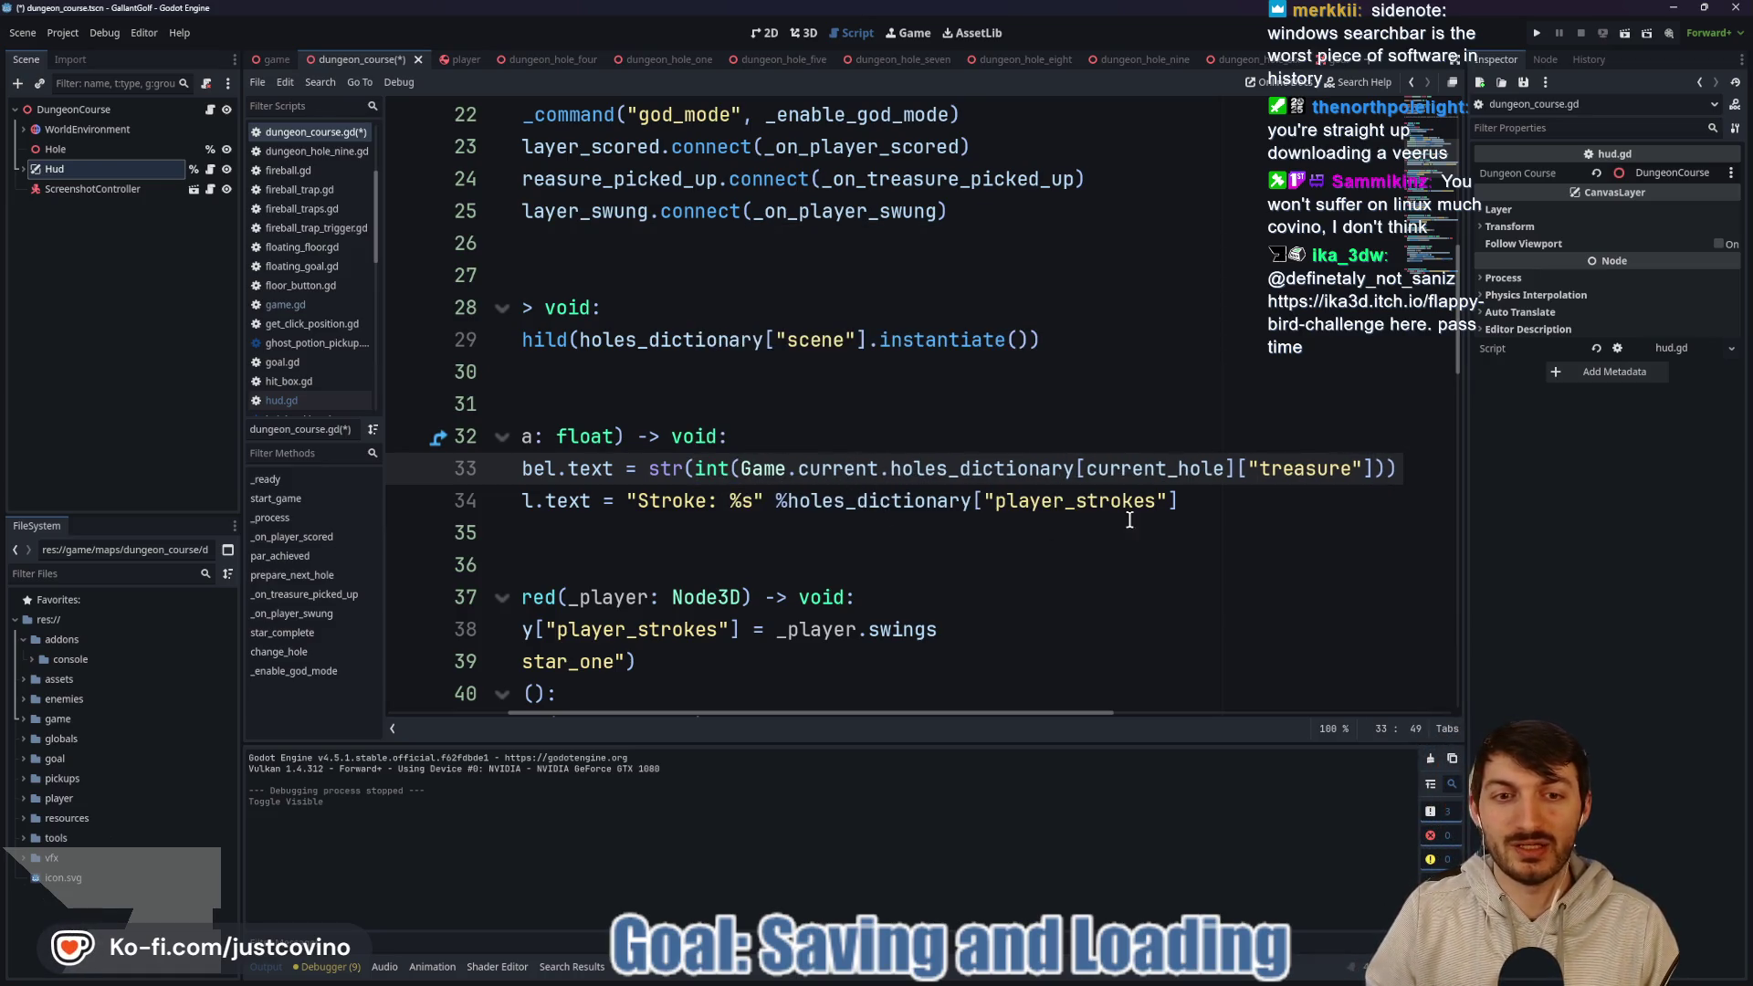
Wrap the player_strokes lookup on line 34 in int() and save the script.
drag(786, 500, 1190, 511)
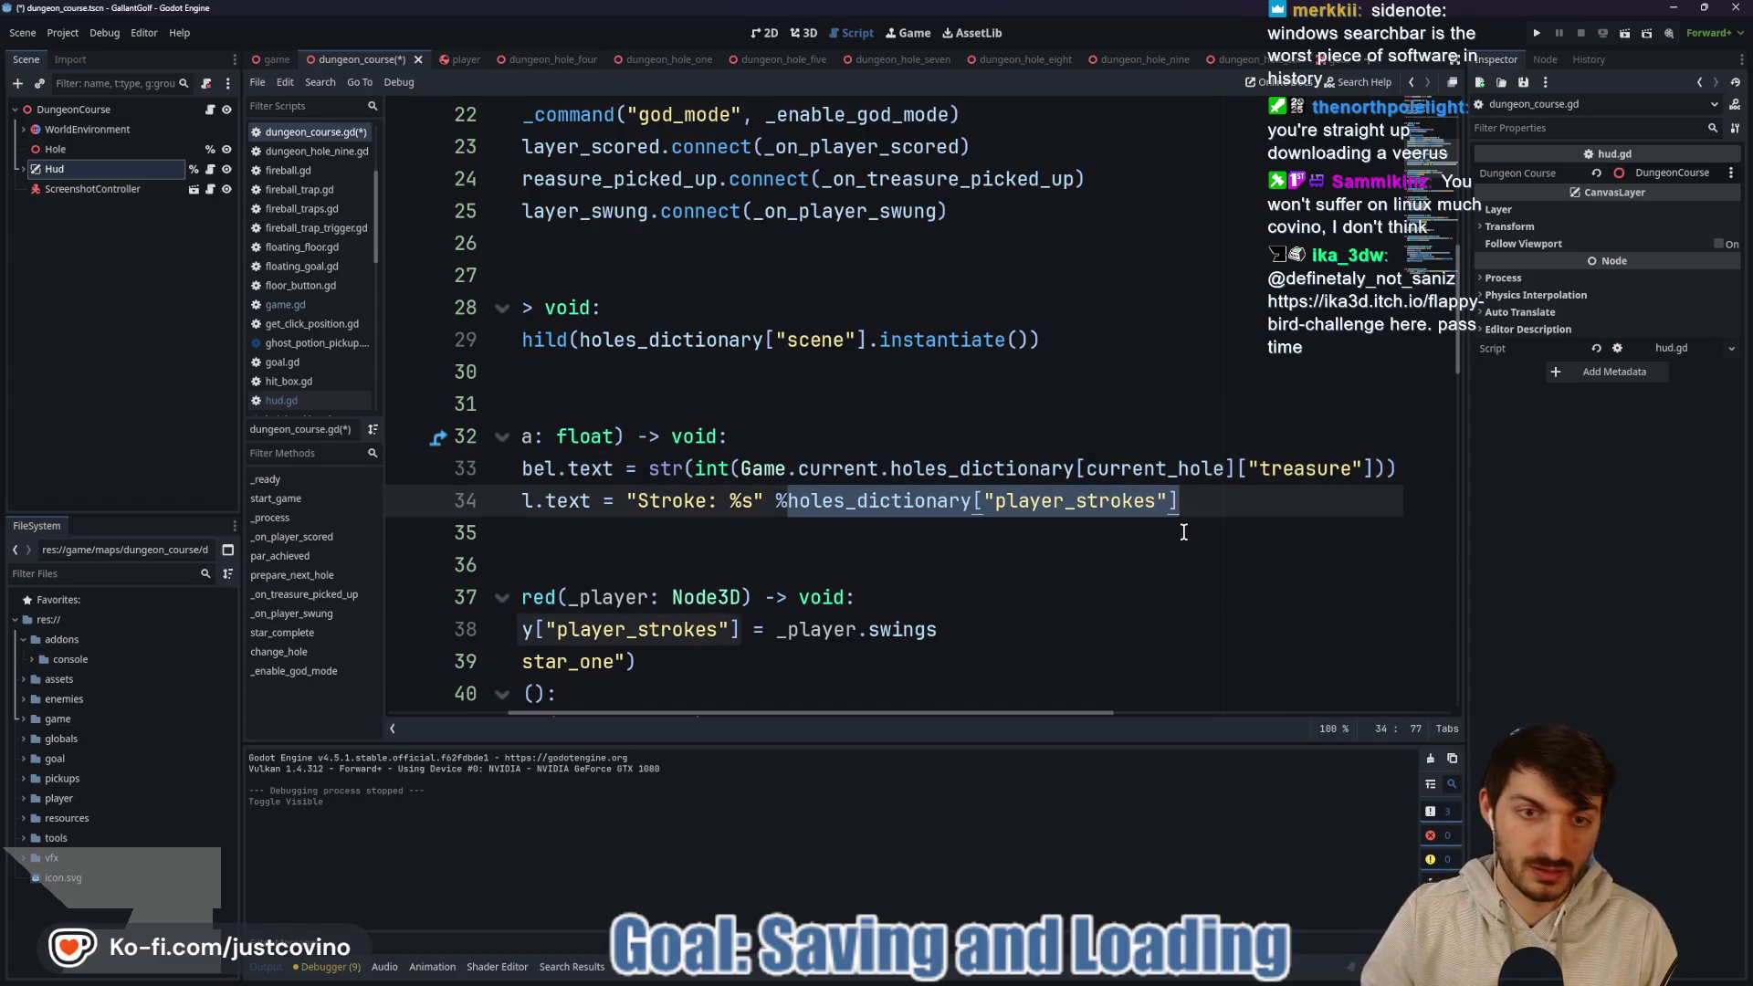
text(()
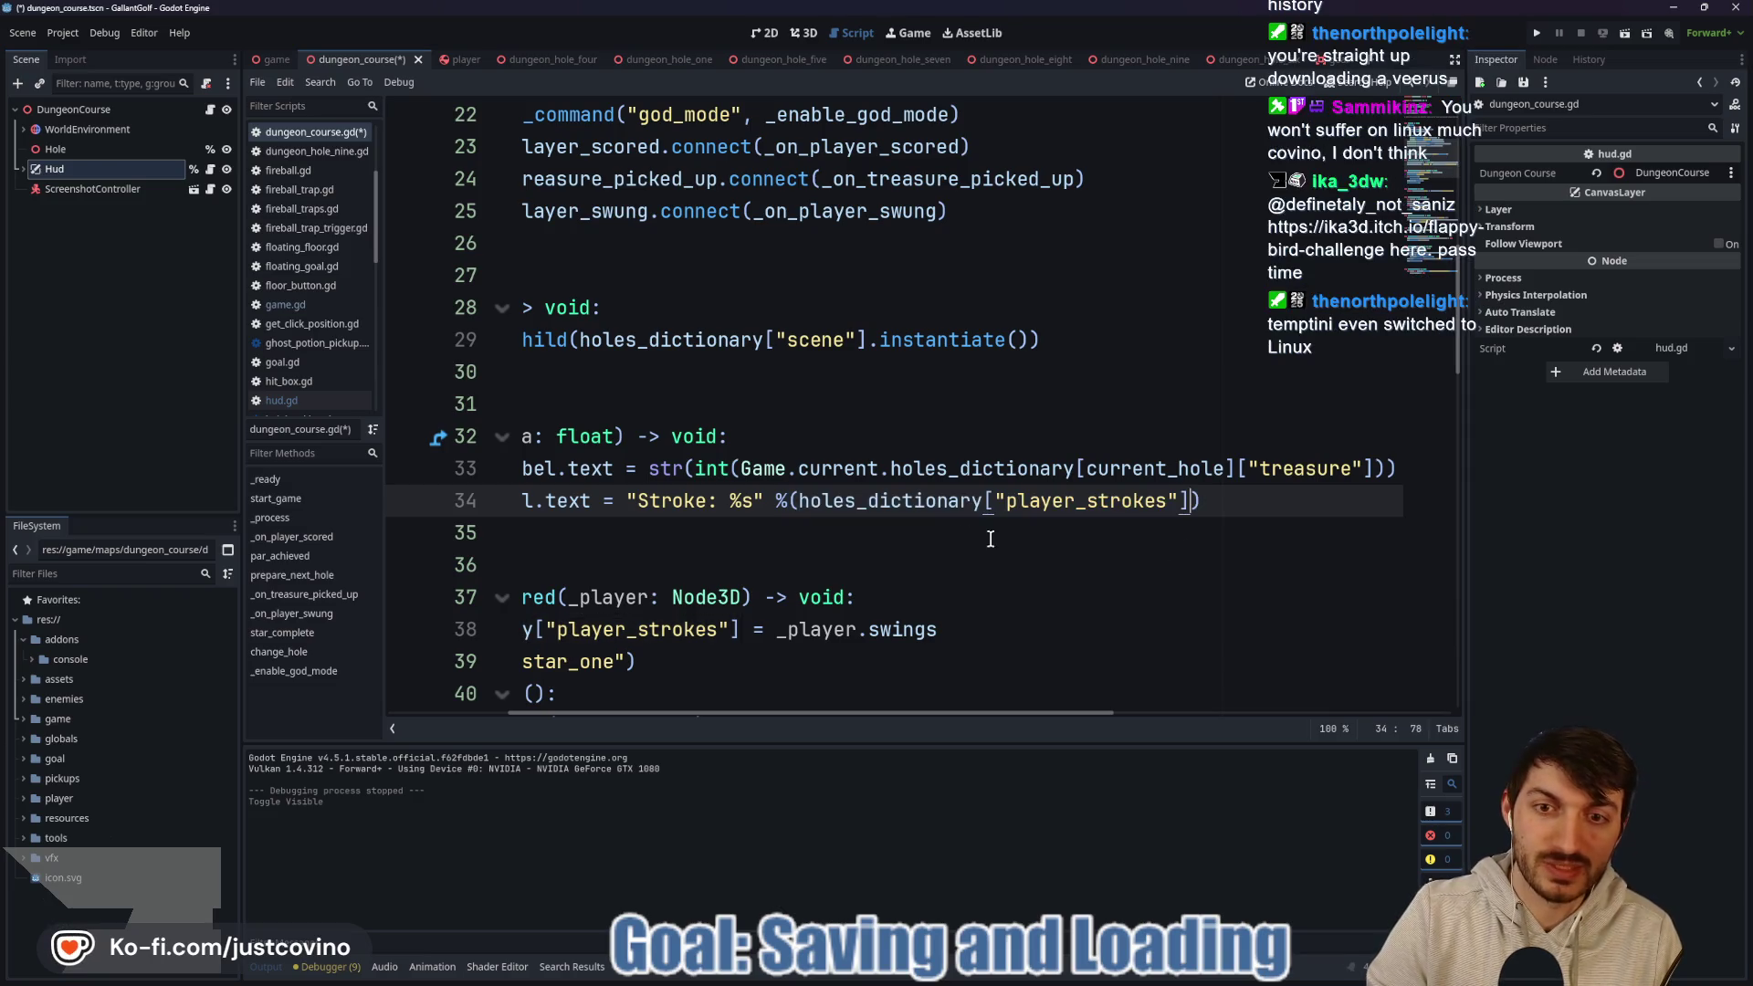
text(int)
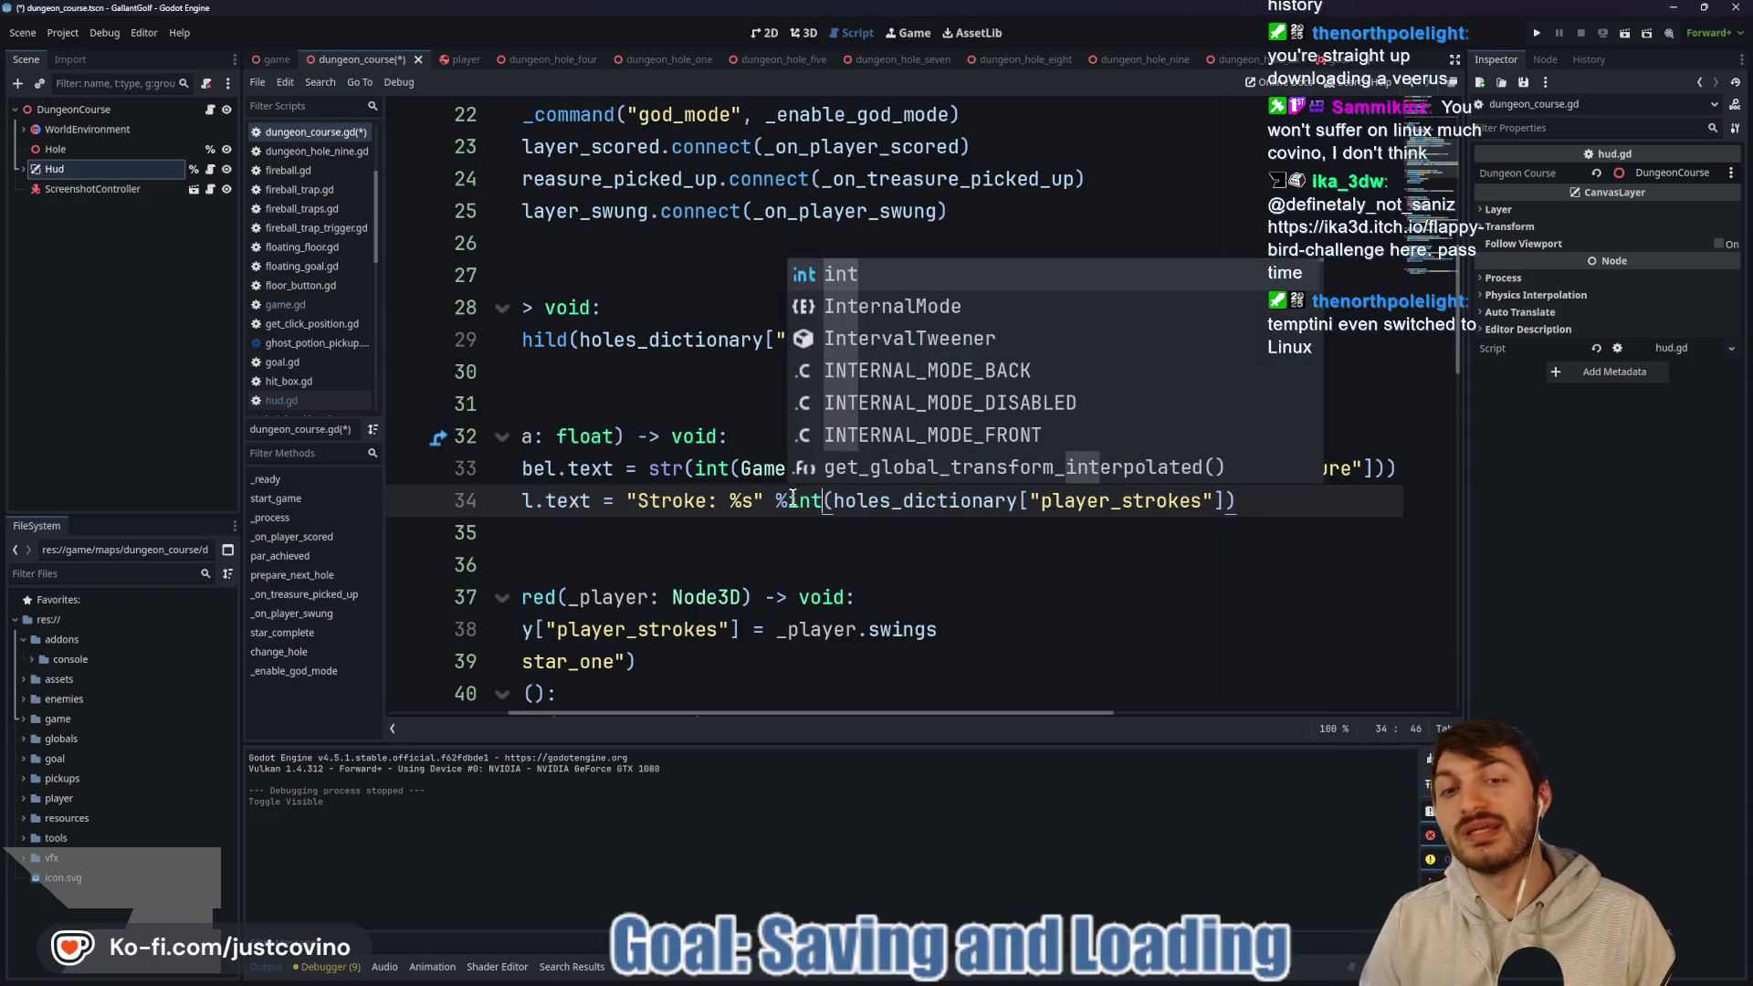
click(777, 545)
key(ctrl+s)
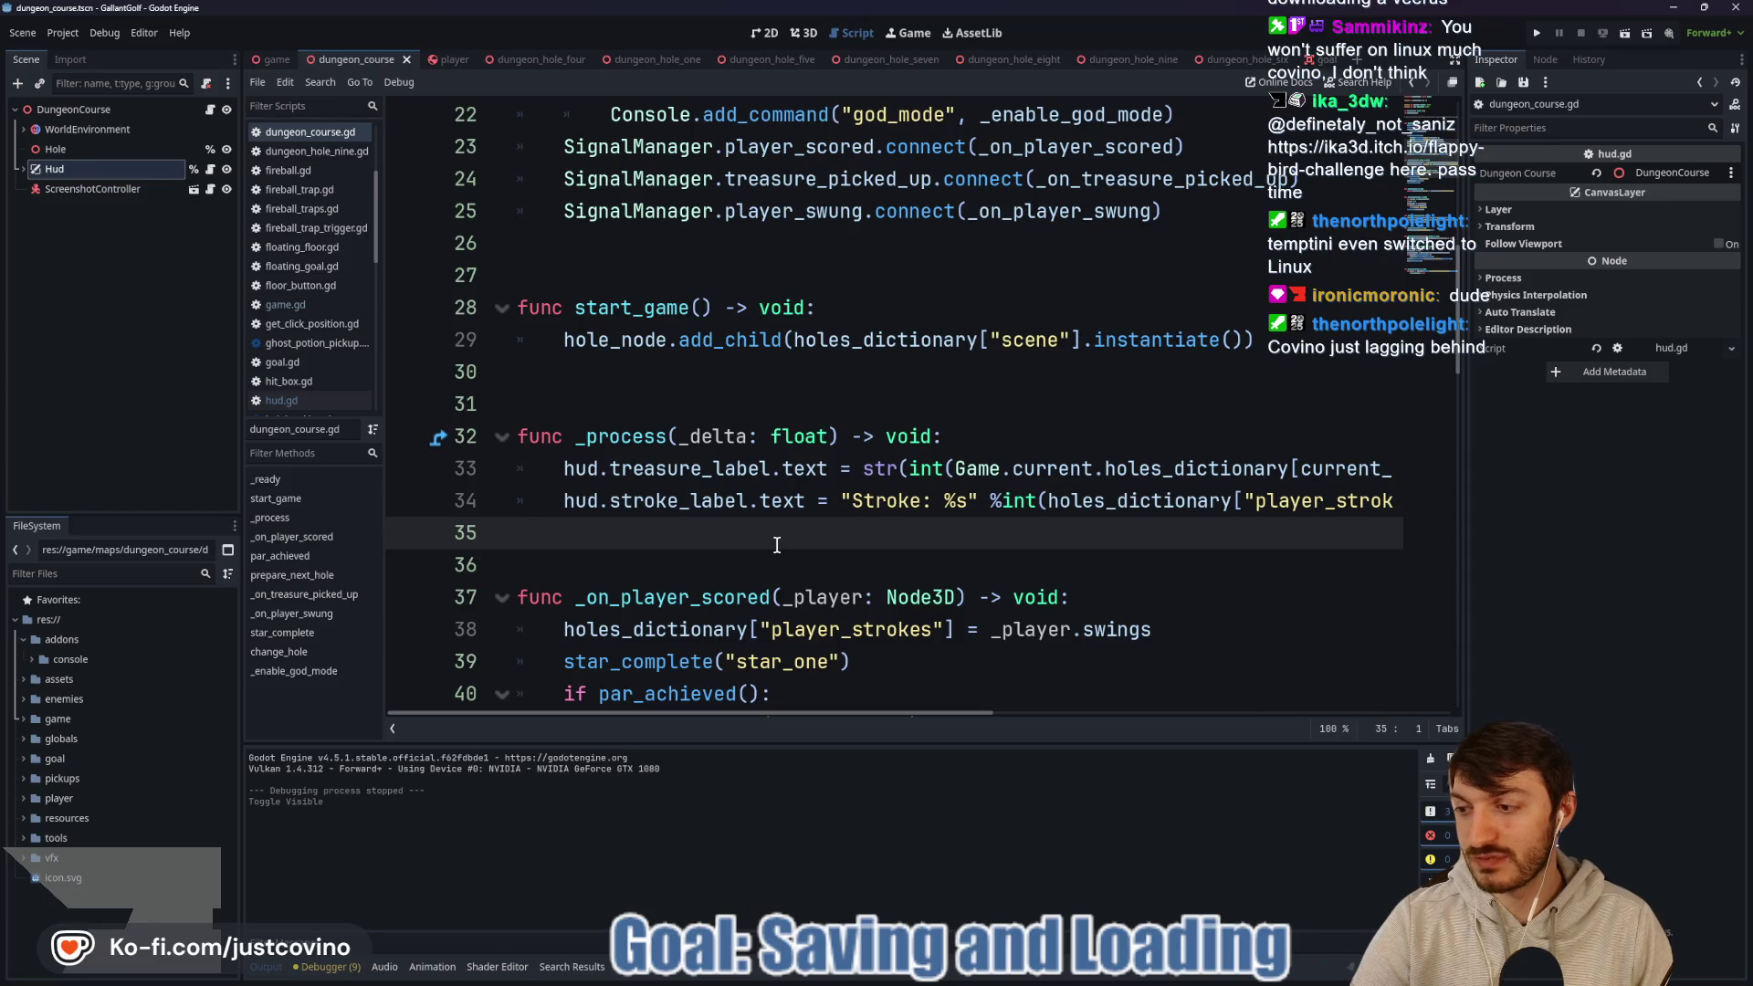
click(1536, 32)
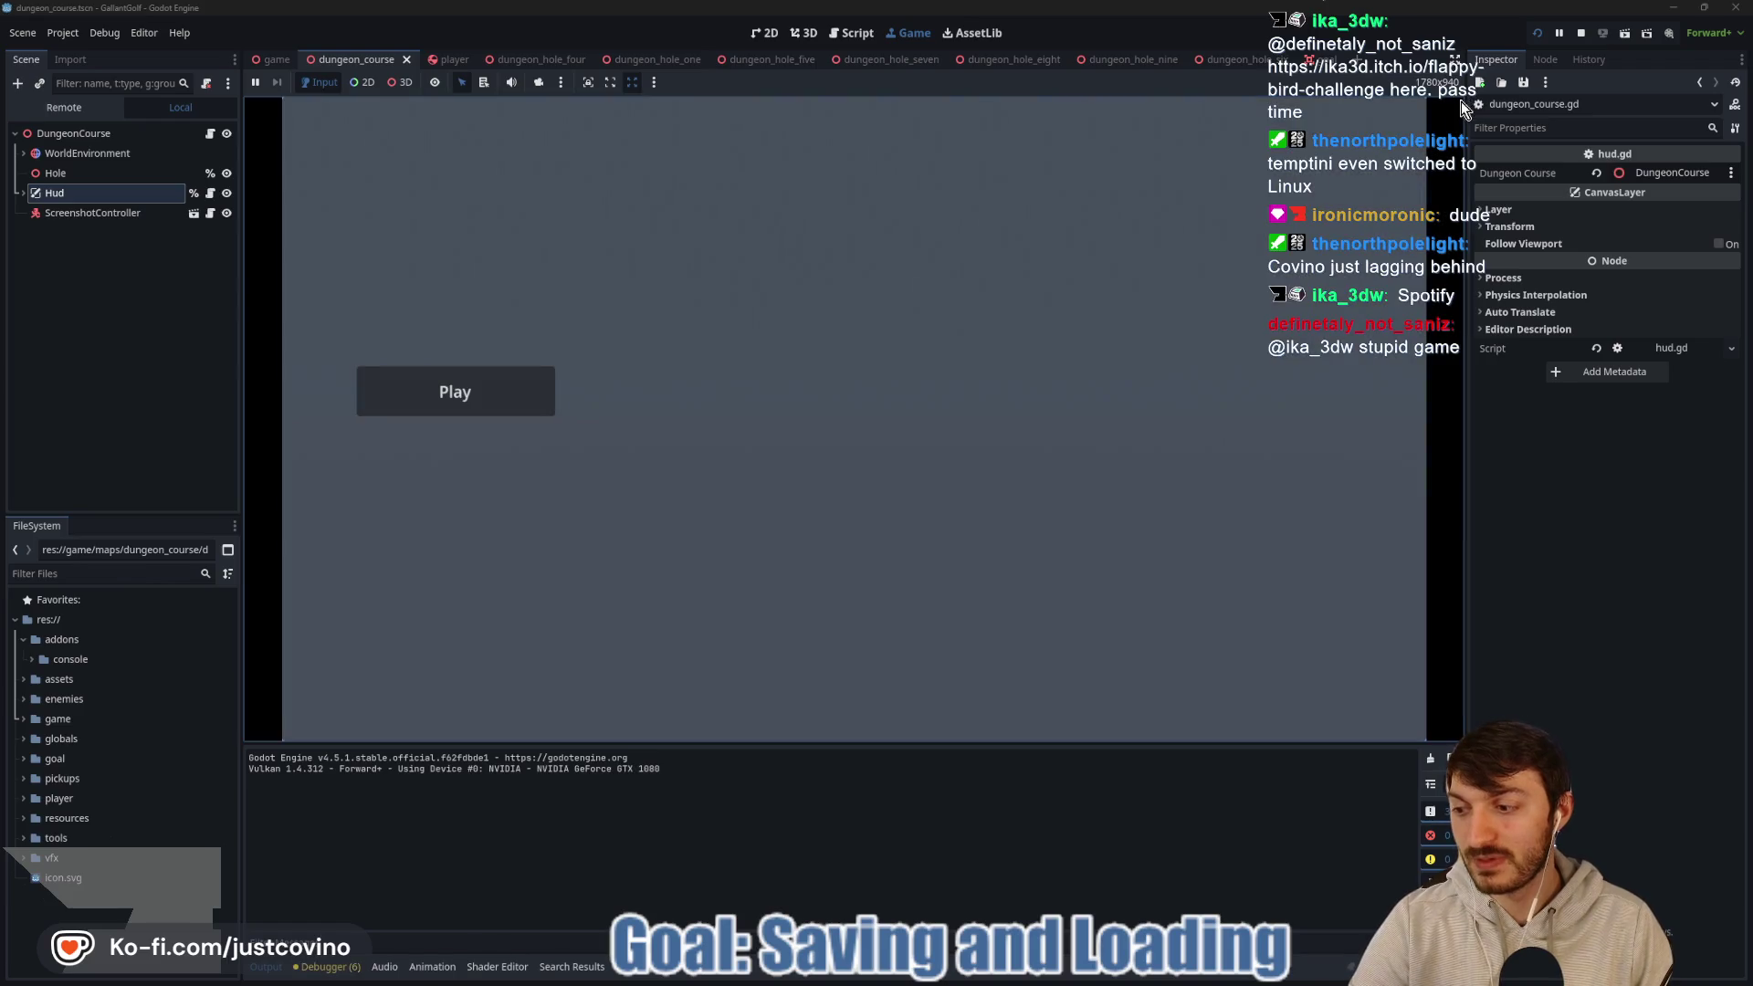
click(447, 388)
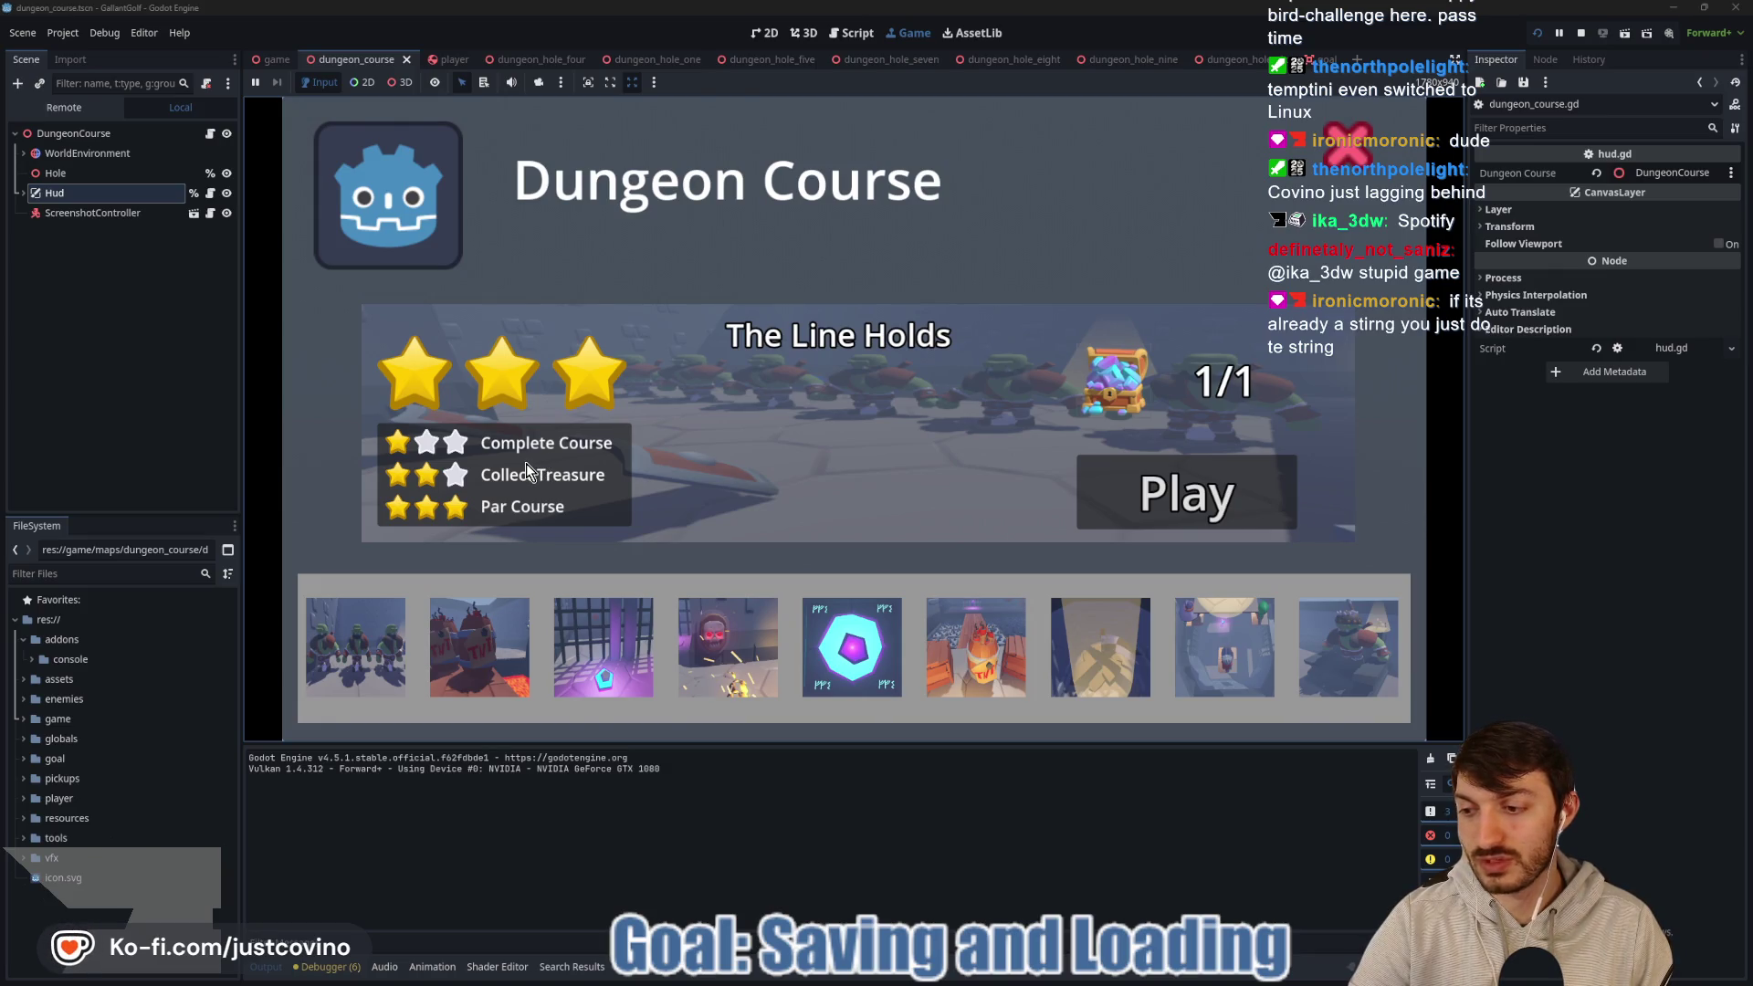
click(1580, 33)
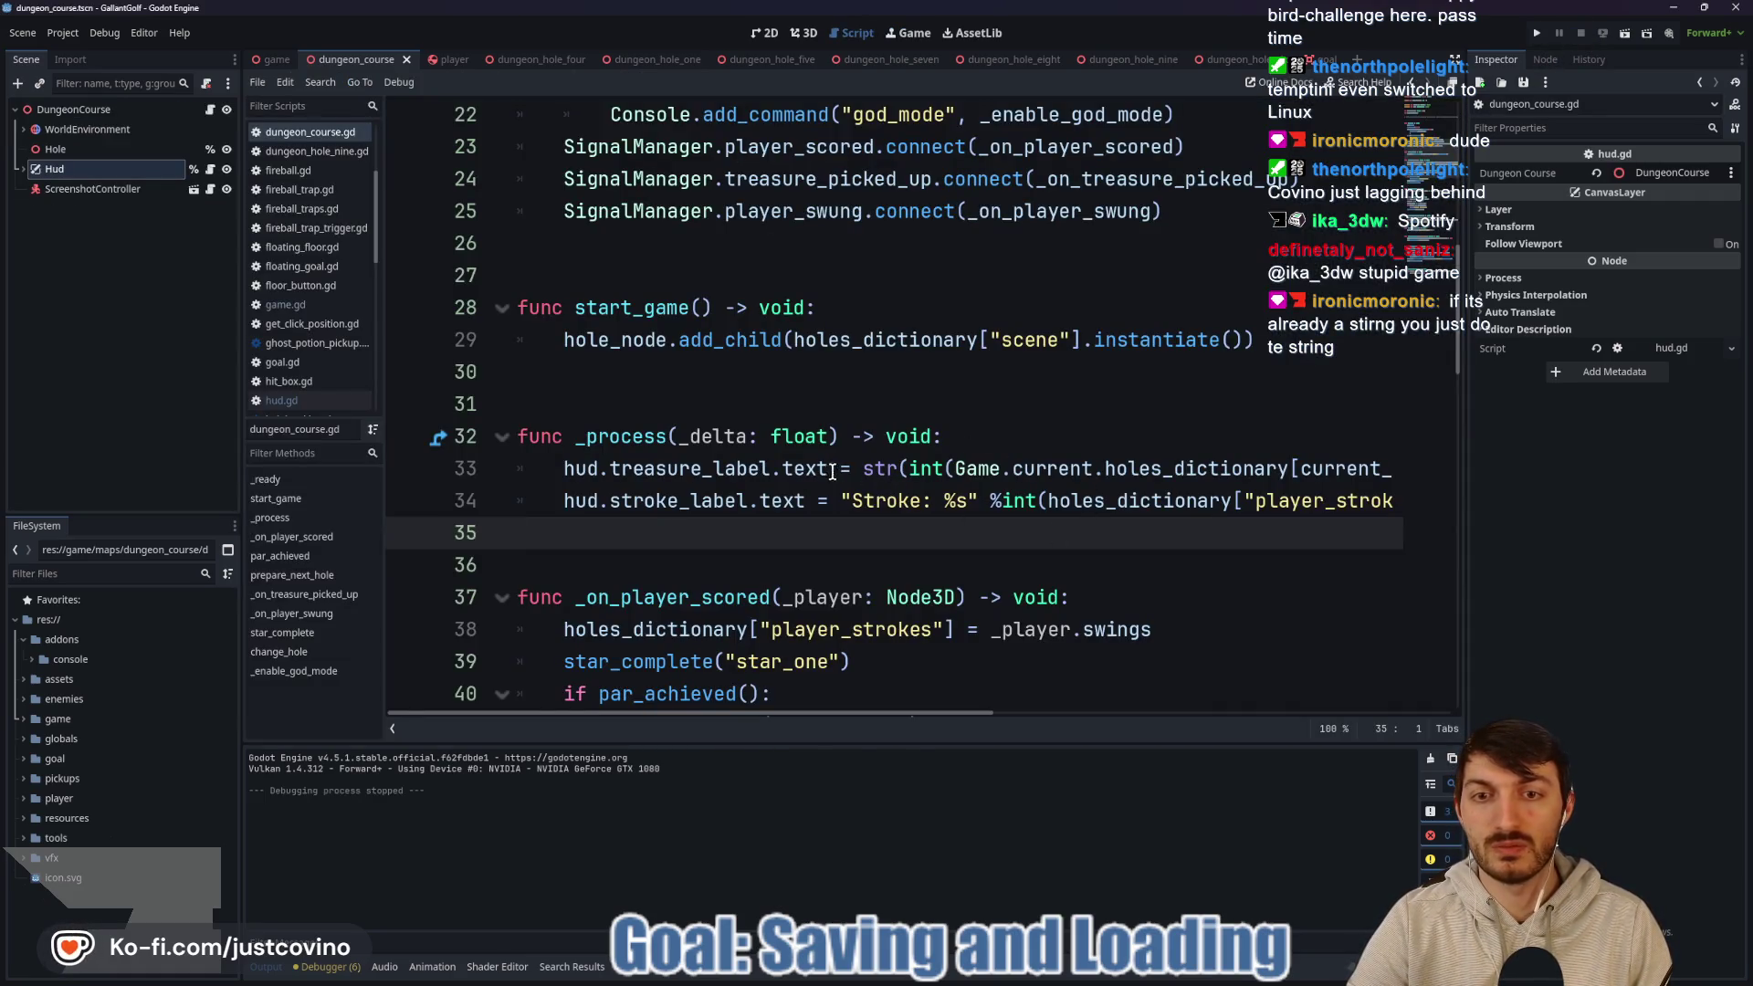
Inspect the str(int(...)) treasure expression on line 33.
click(715, 471)
click(872, 470)
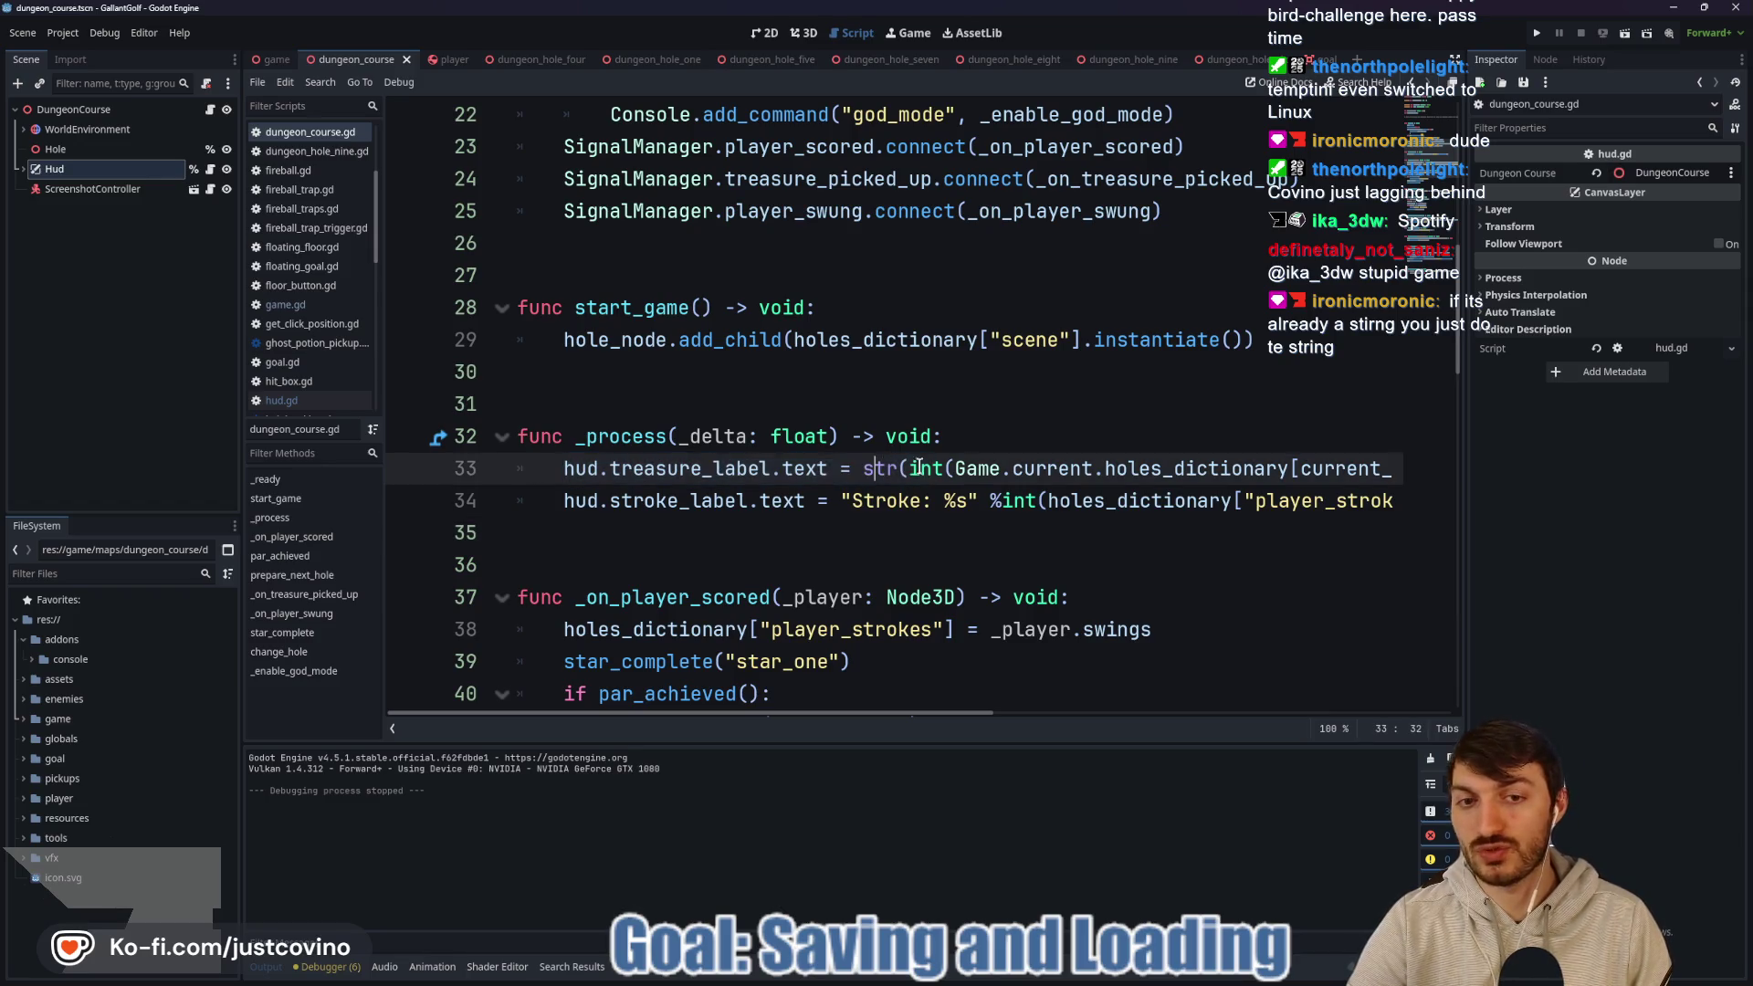
drag(942, 714, 1121, 731)
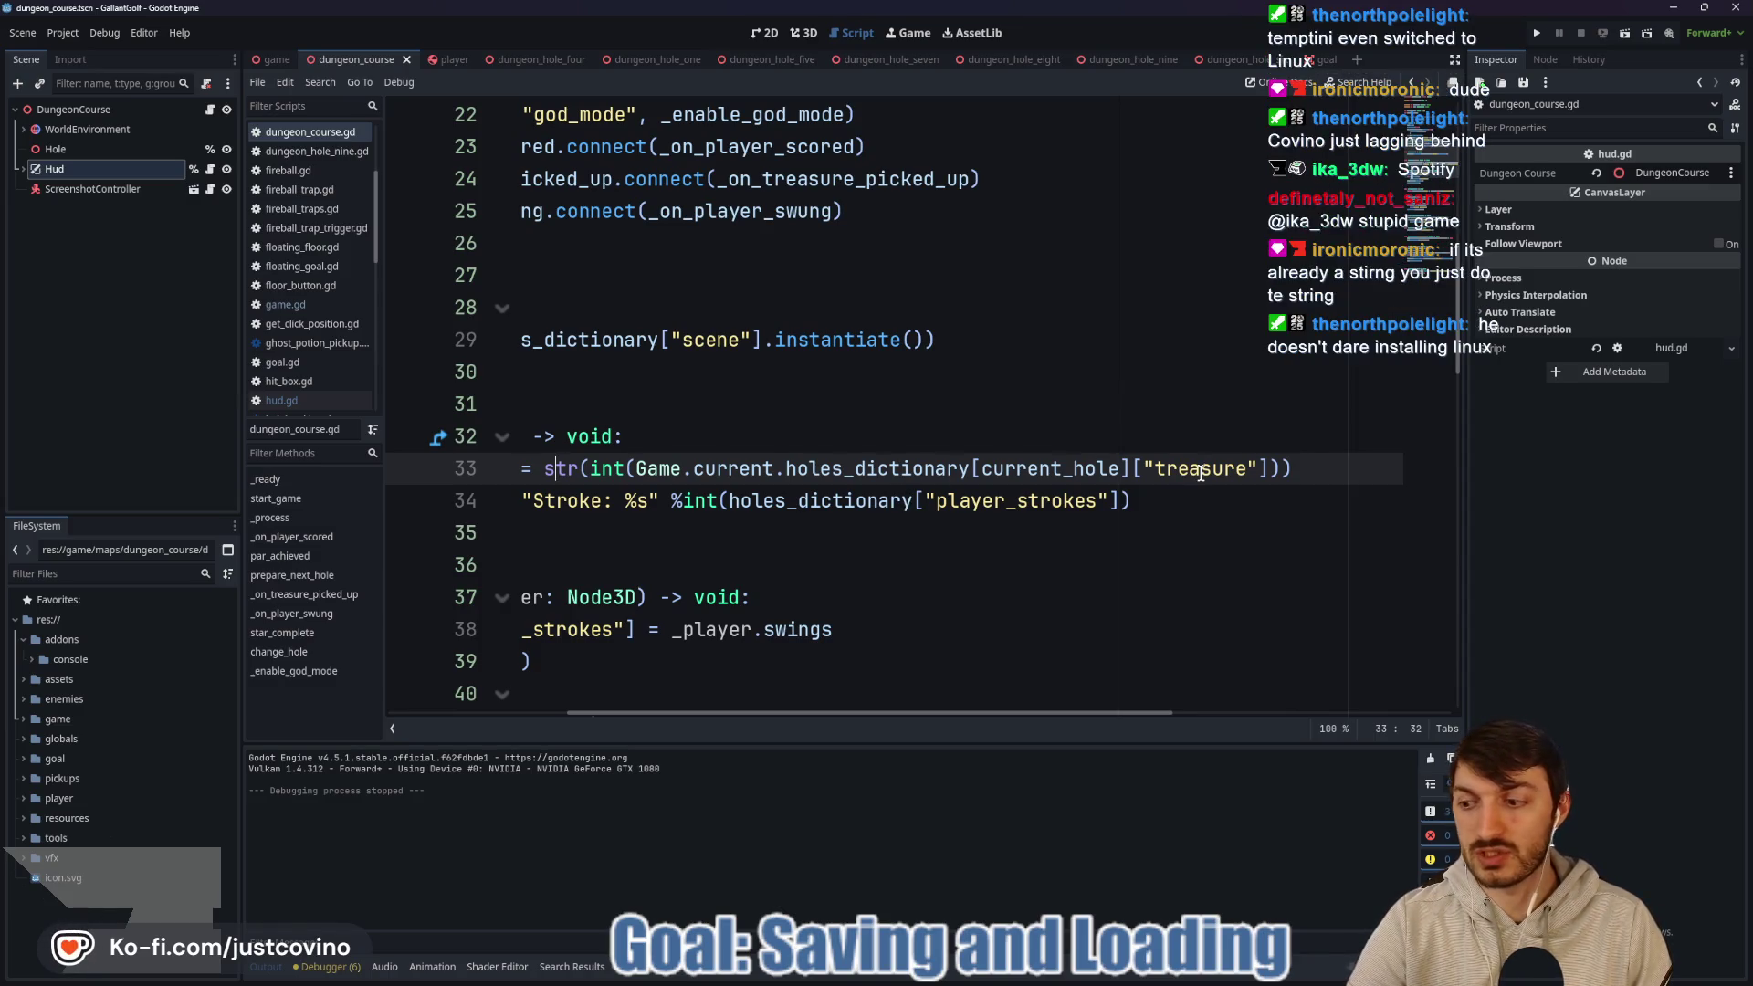
drag(800, 712, 707, 712)
double_click(727, 468)
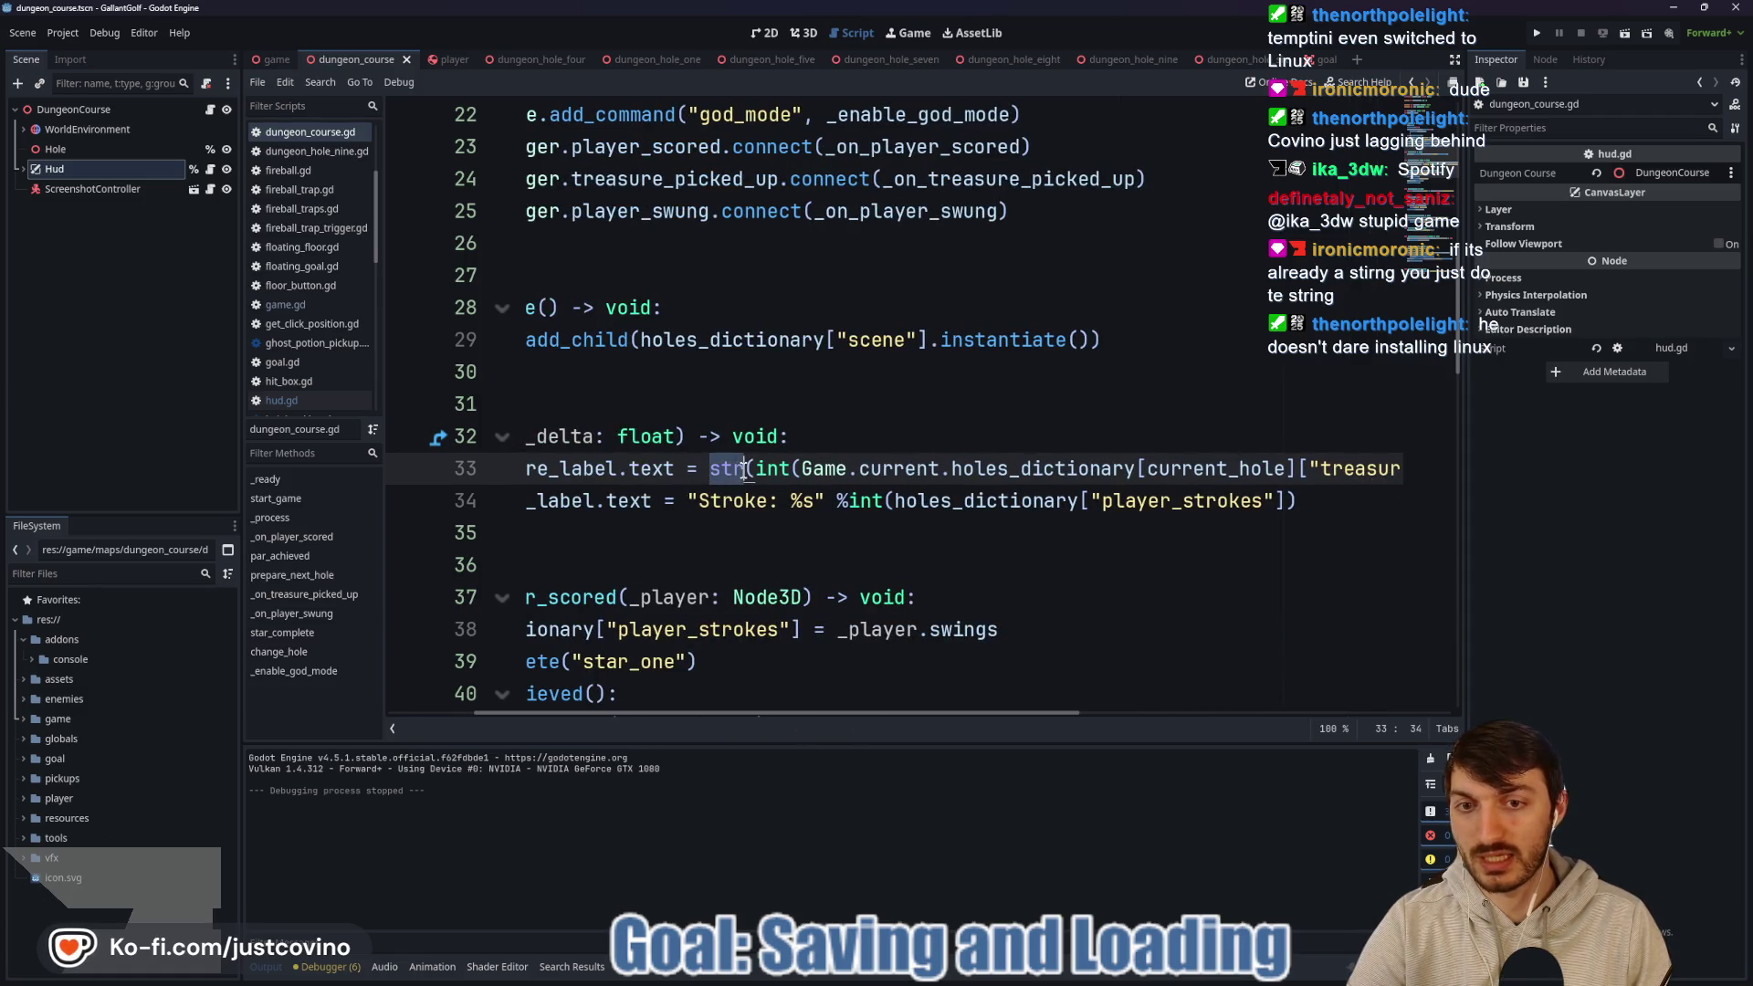
click(821, 468)
drag(755, 468, 1357, 465)
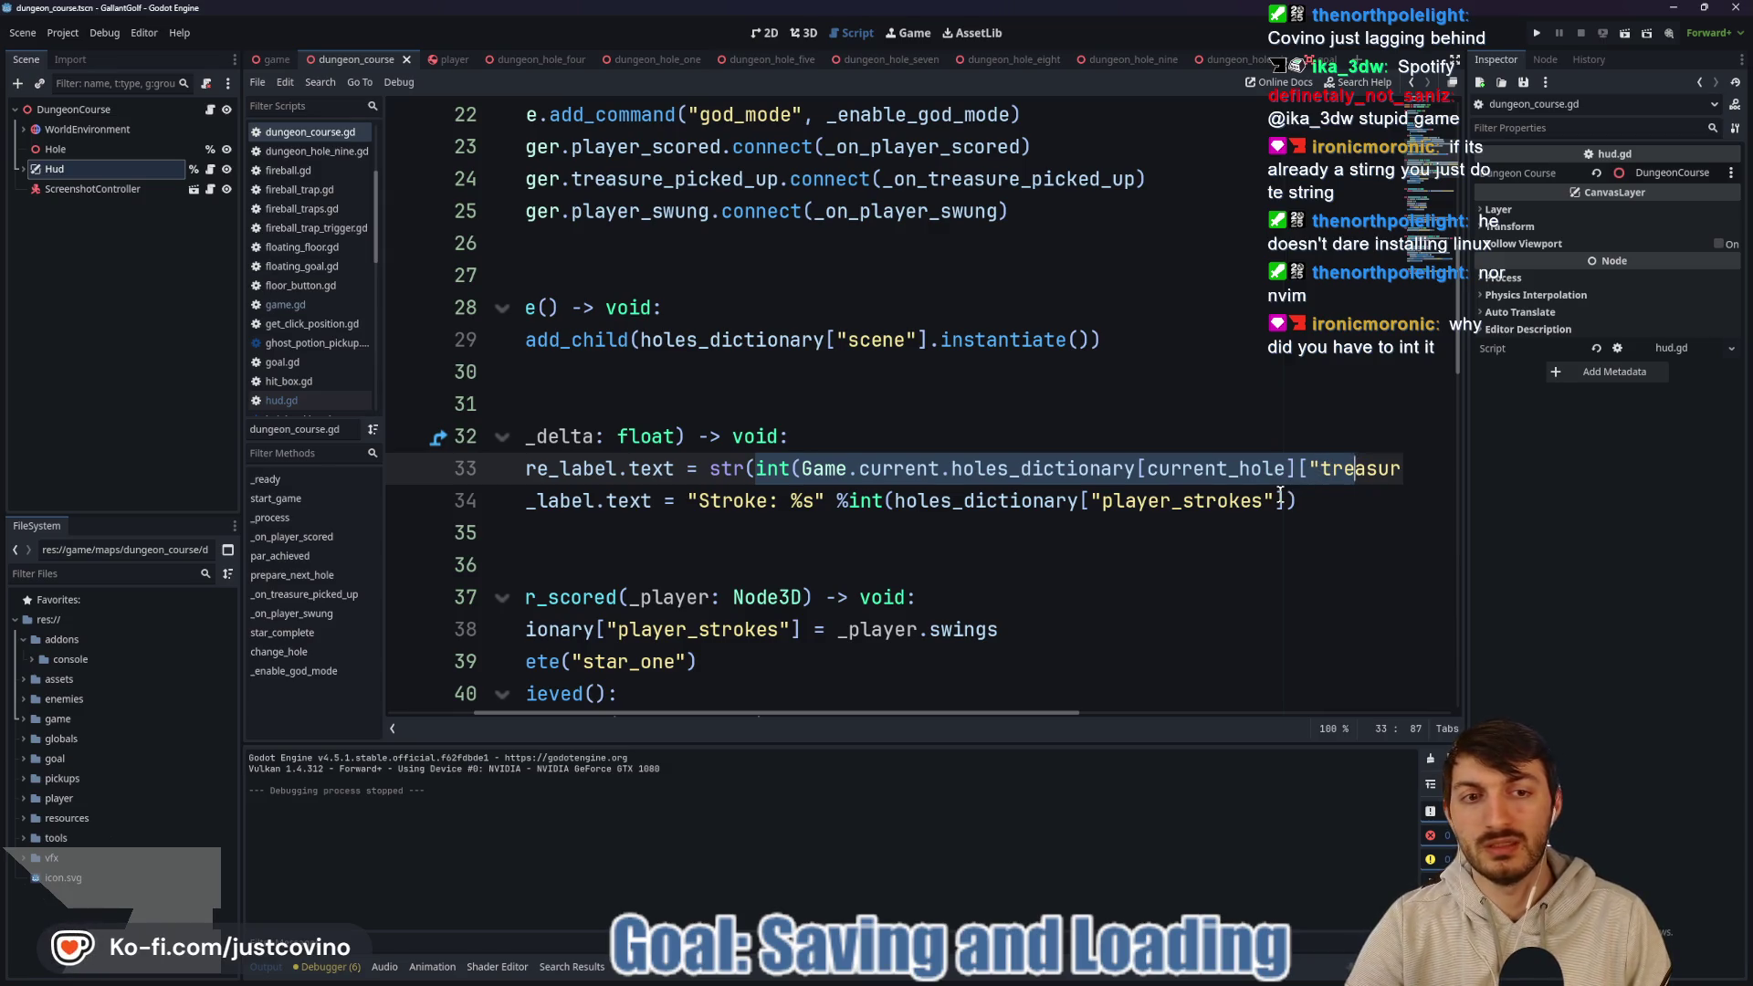
drag(756, 467, 1397, 468)
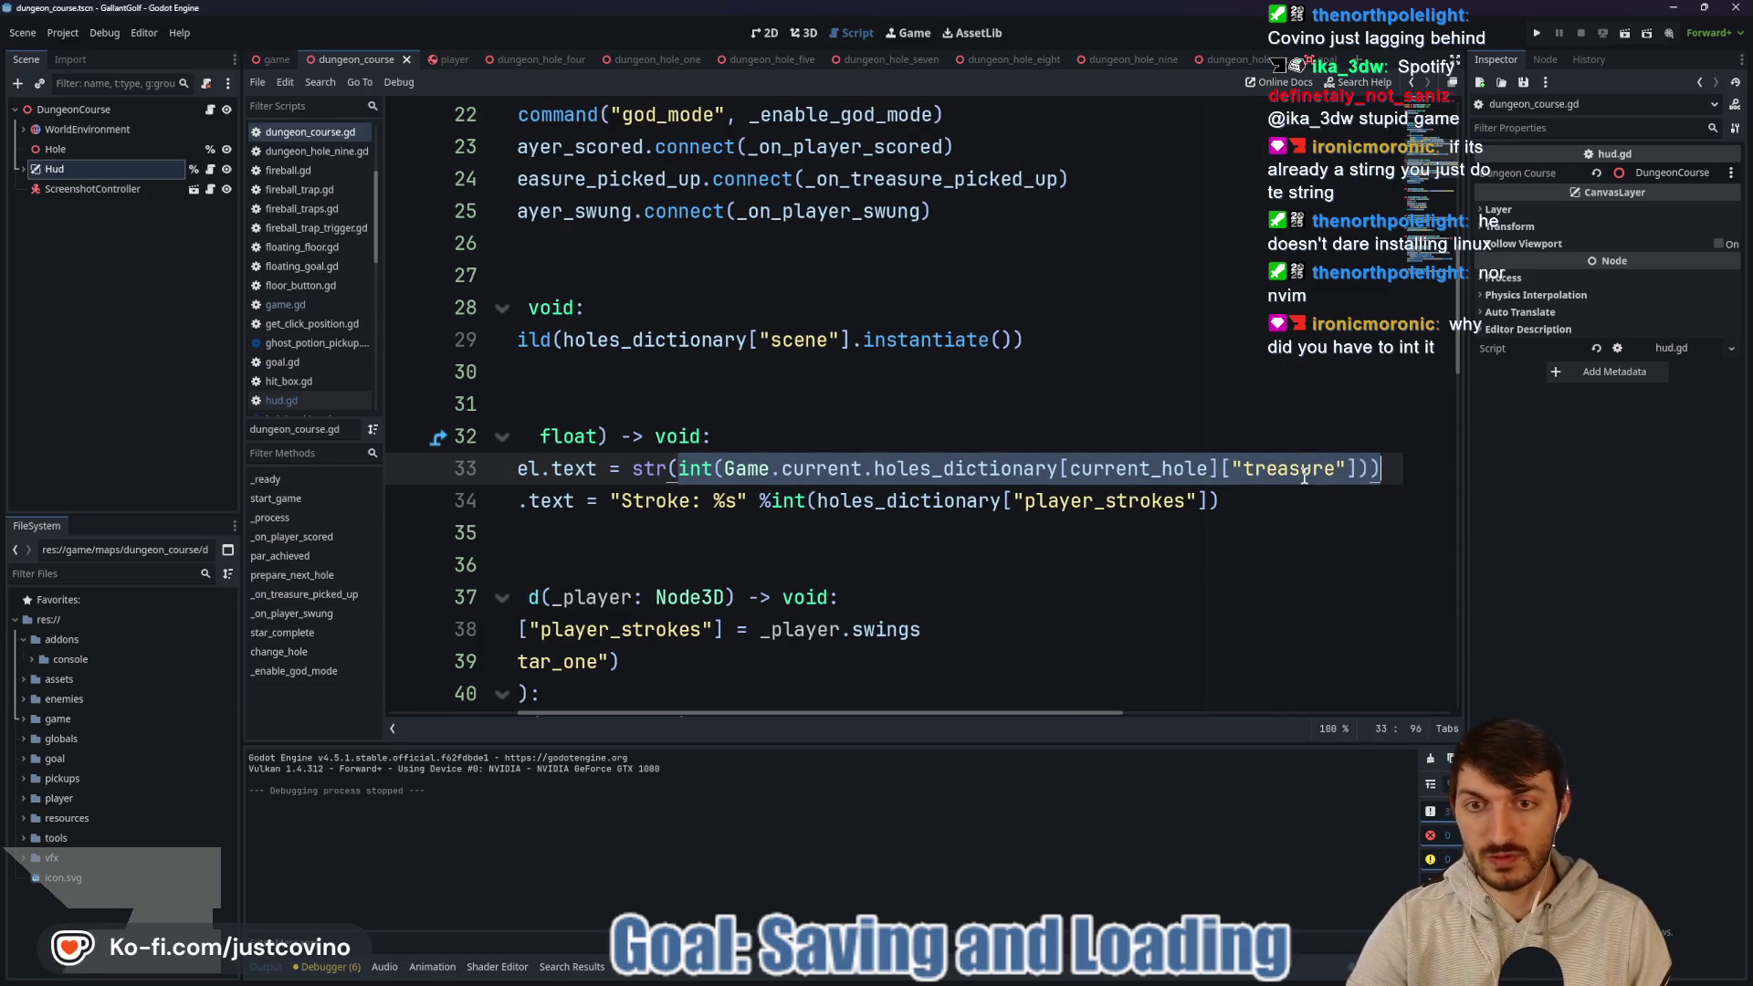
Check the str documentation, review line 34's int-wrapped stroke value, and run the project.
click(655, 469)
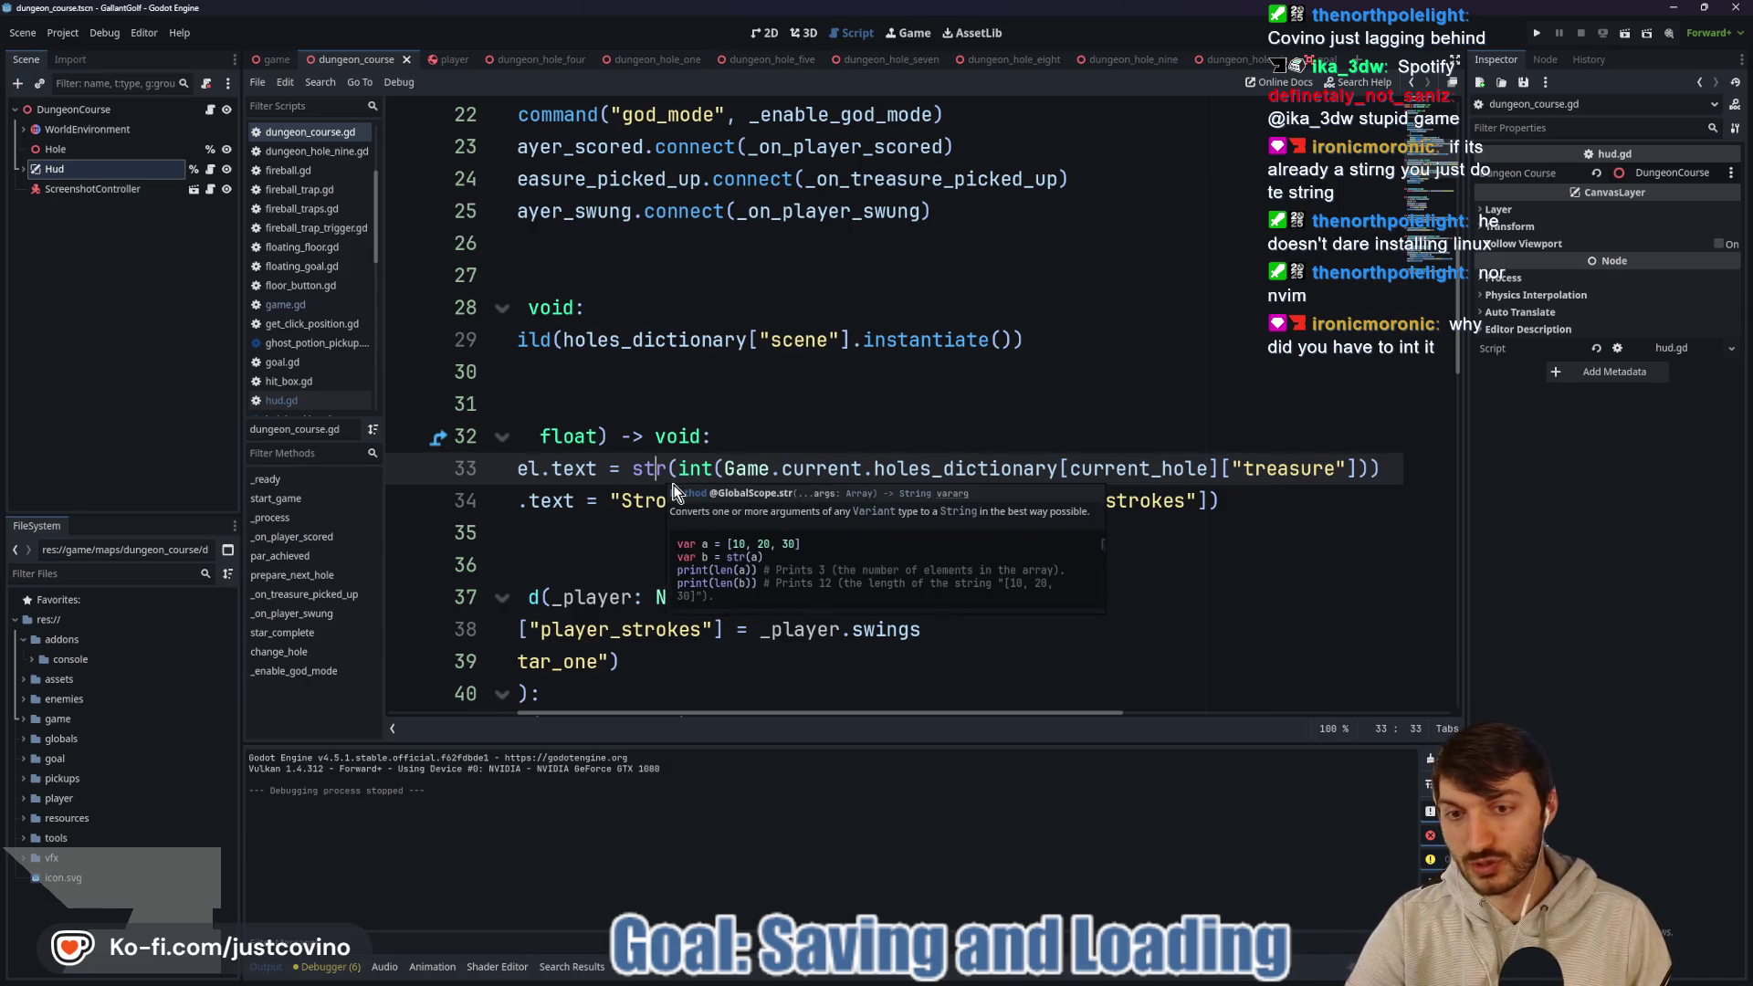
click(627, 547)
drag(999, 501, 1362, 507)
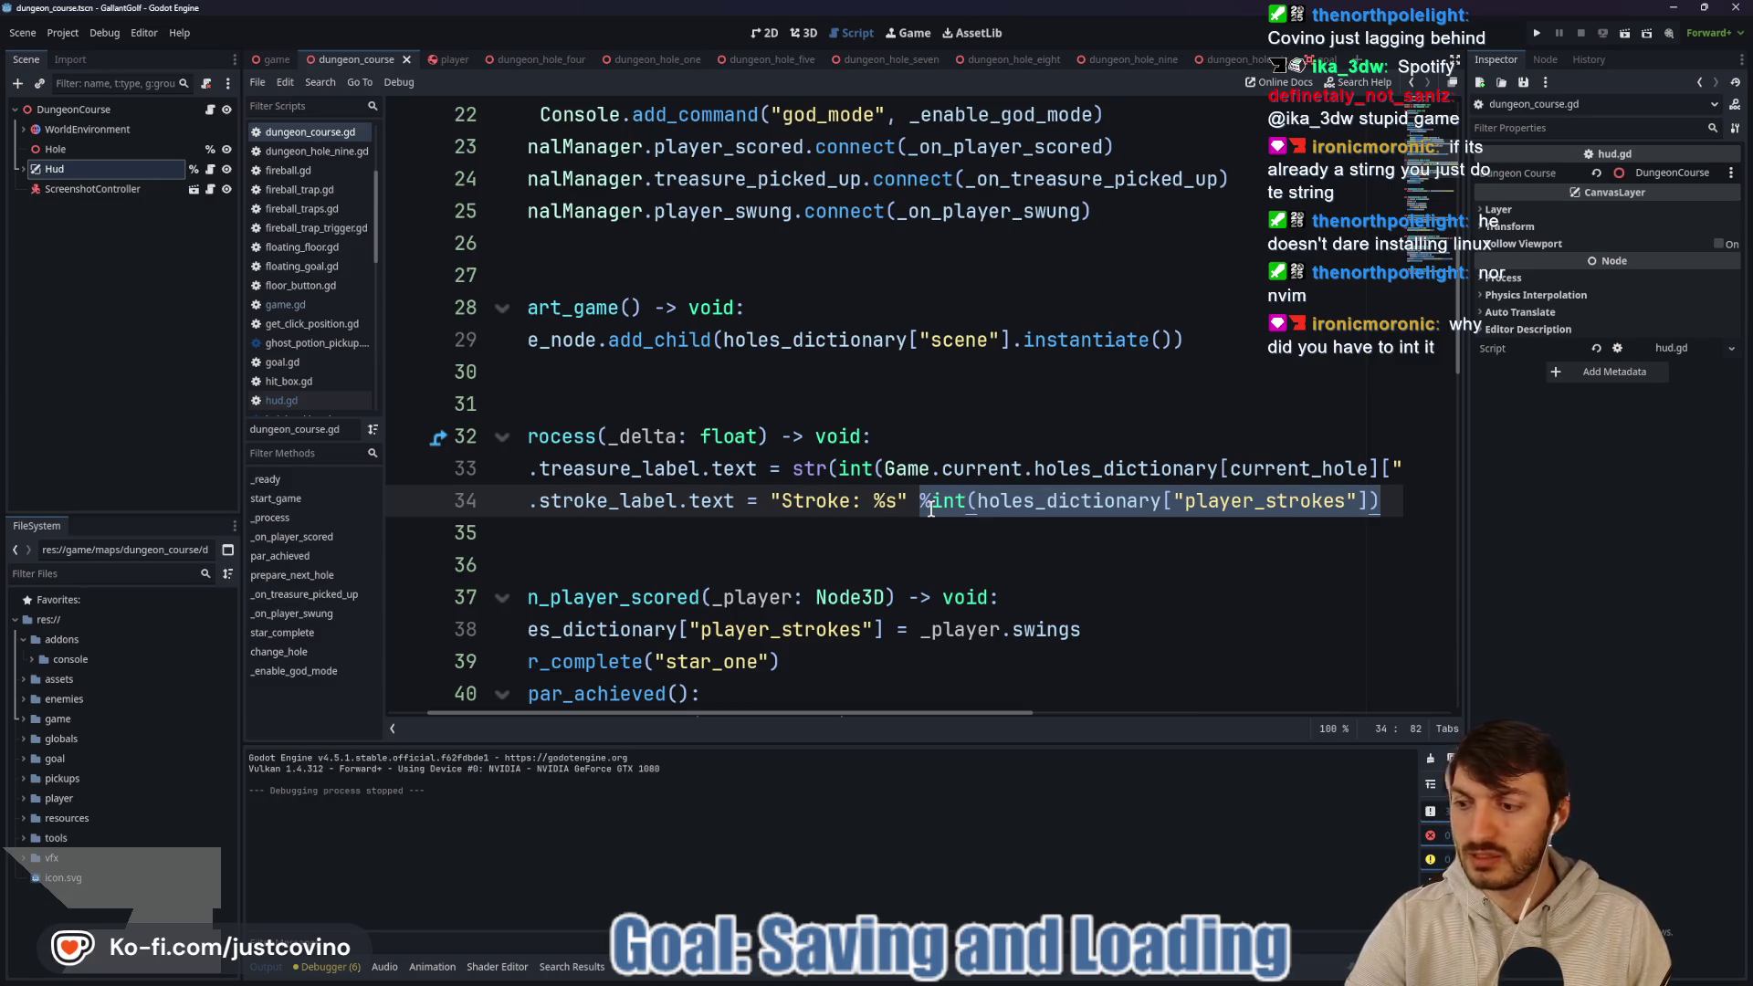
click(1535, 37)
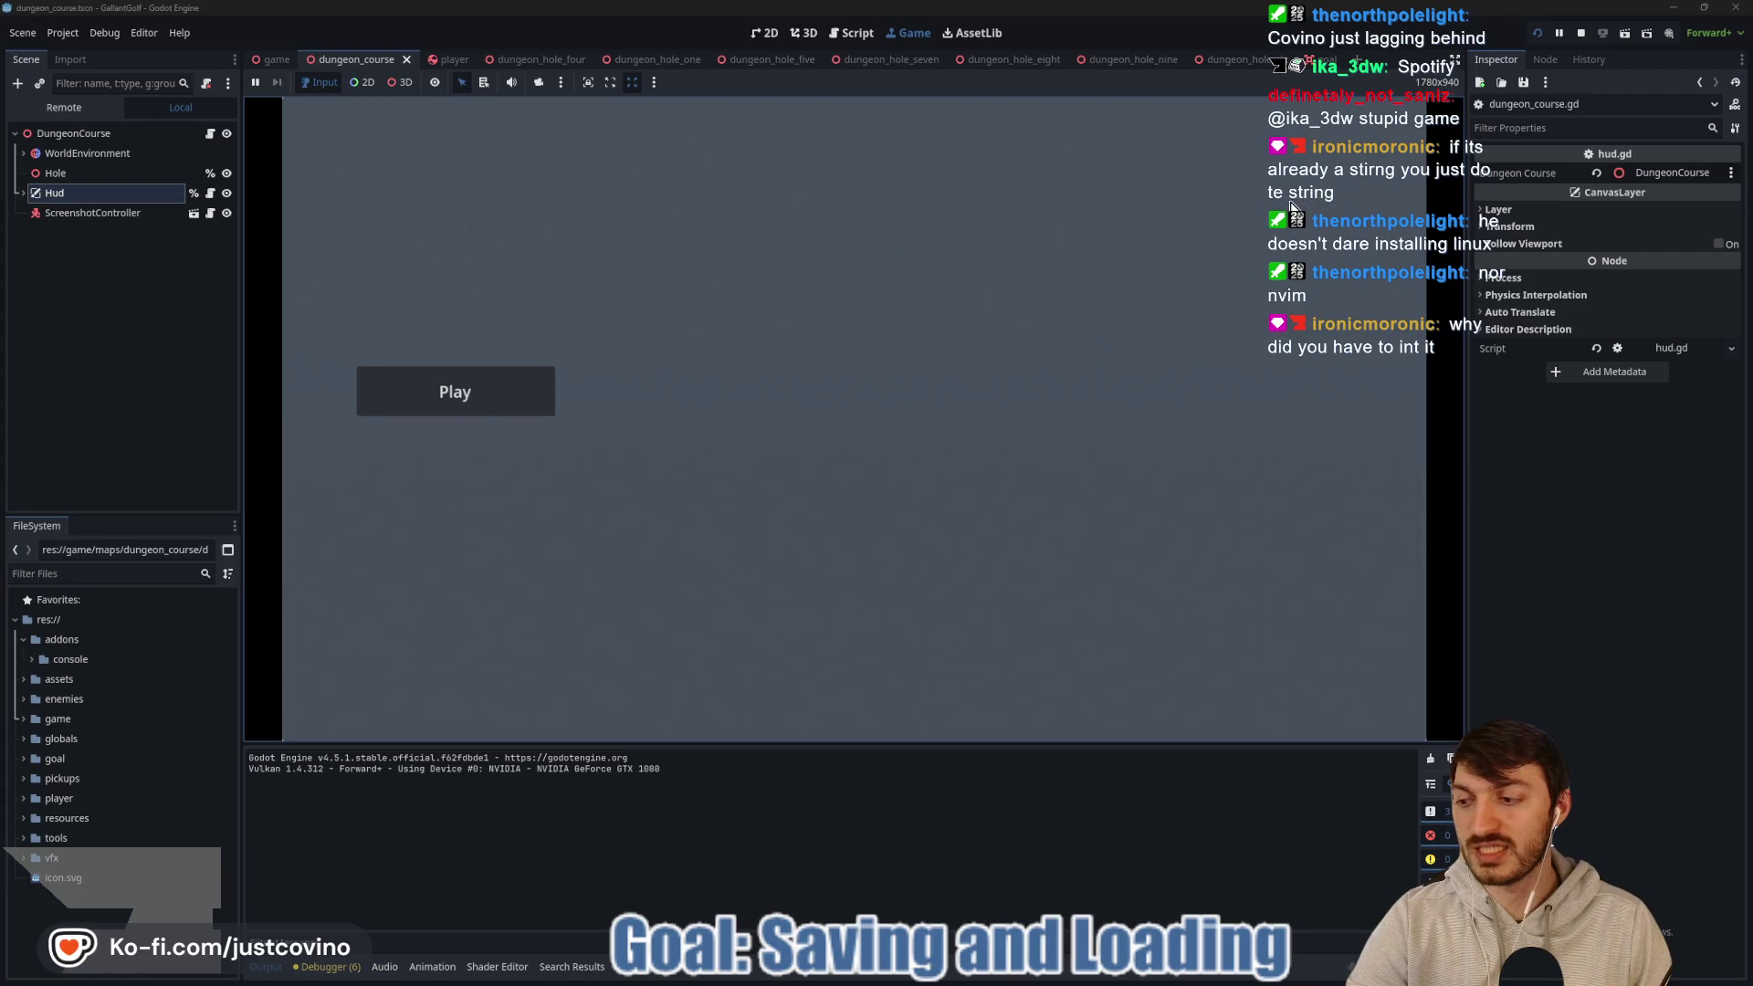
Play the Dungeon Course level, confirm the HUD shows Stroke: 3, then stop the game.
click(551, 411)
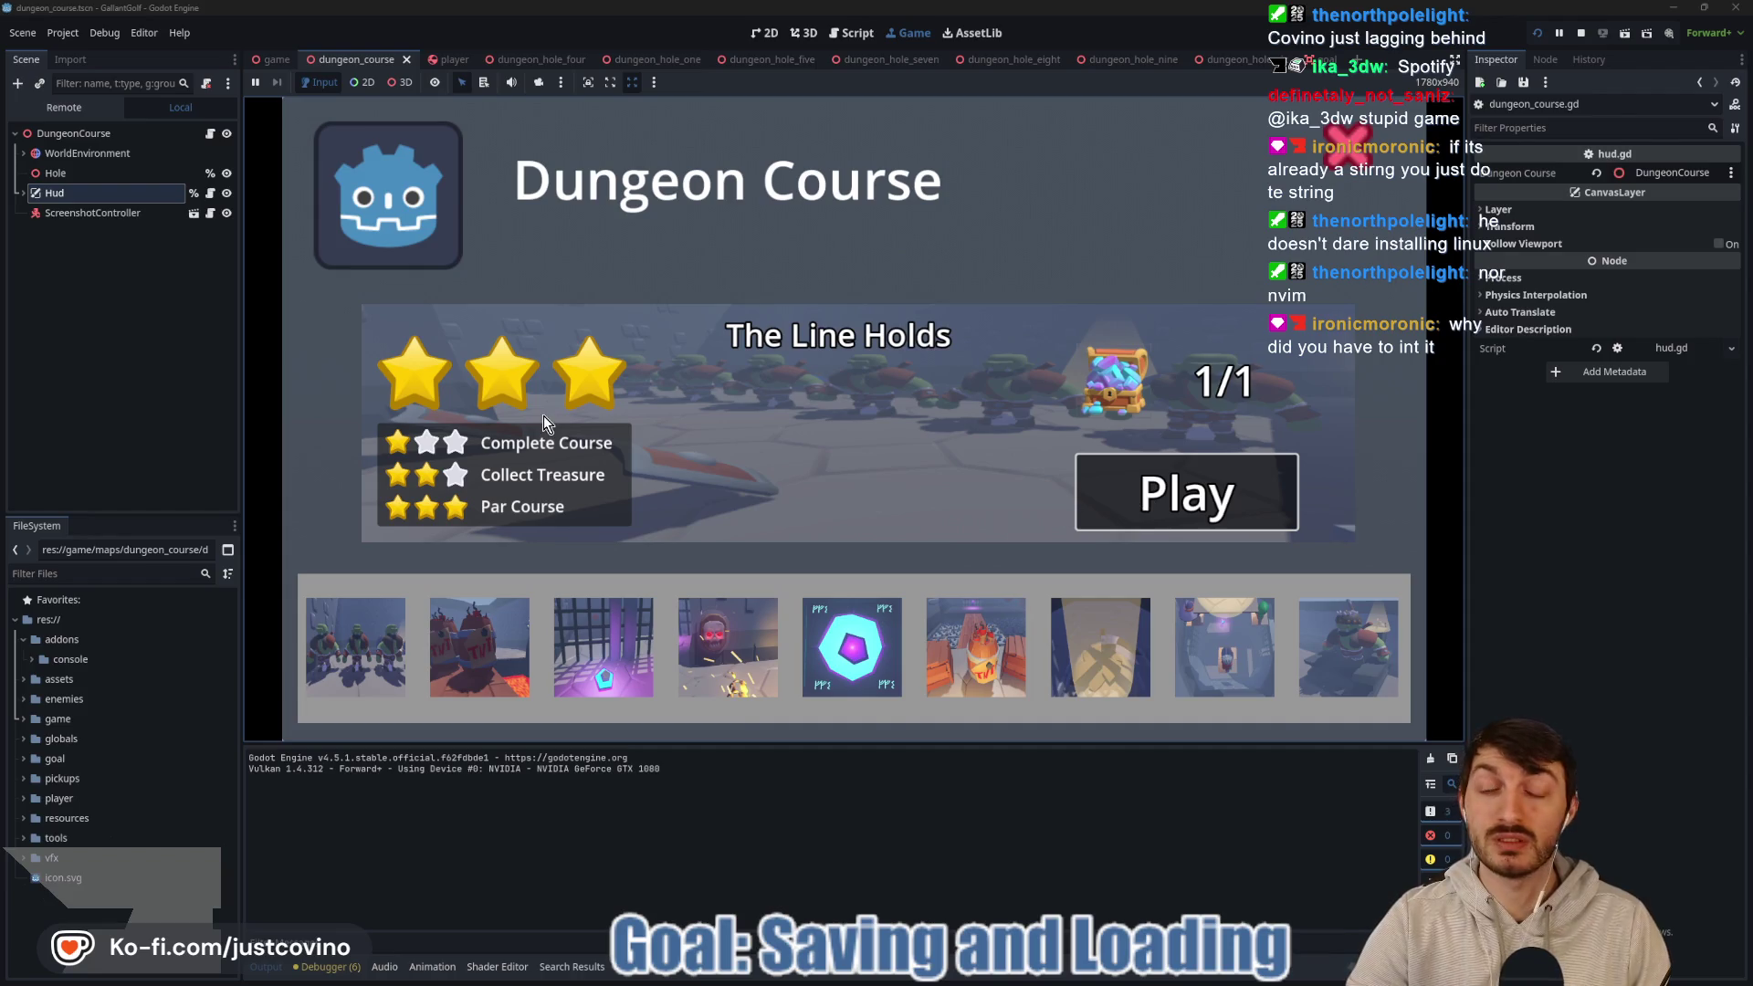
key(Return)
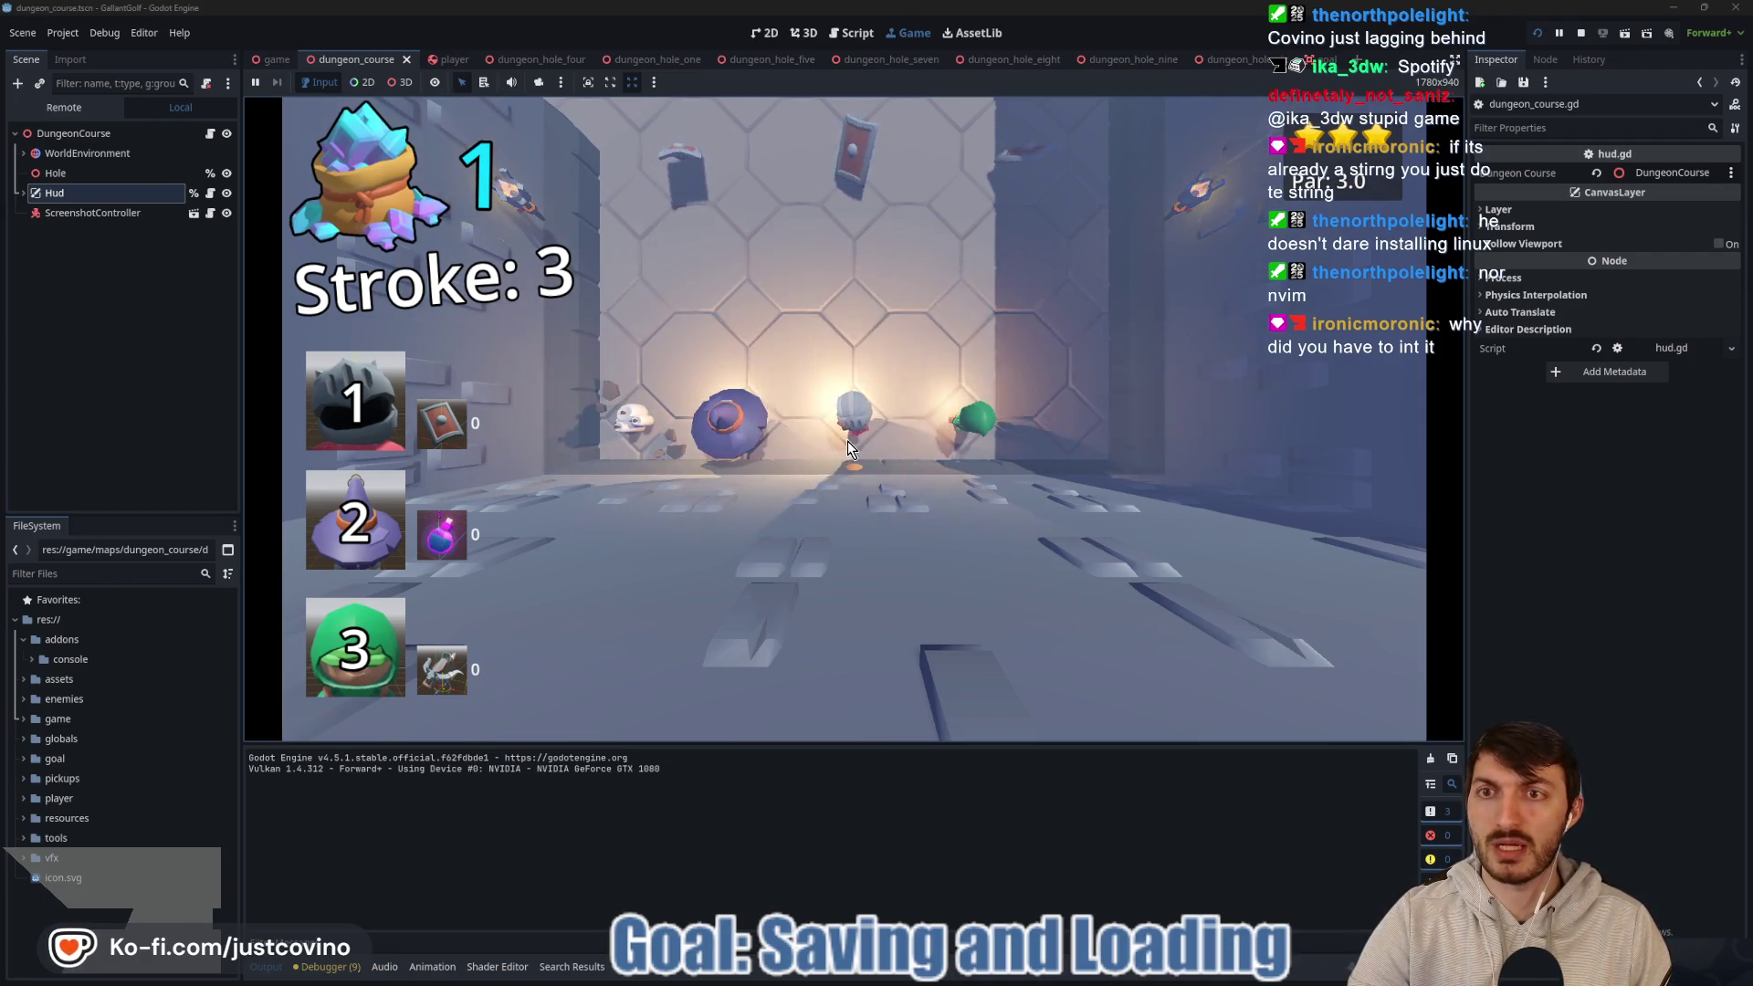
click(1578, 36)
click(868, 364)
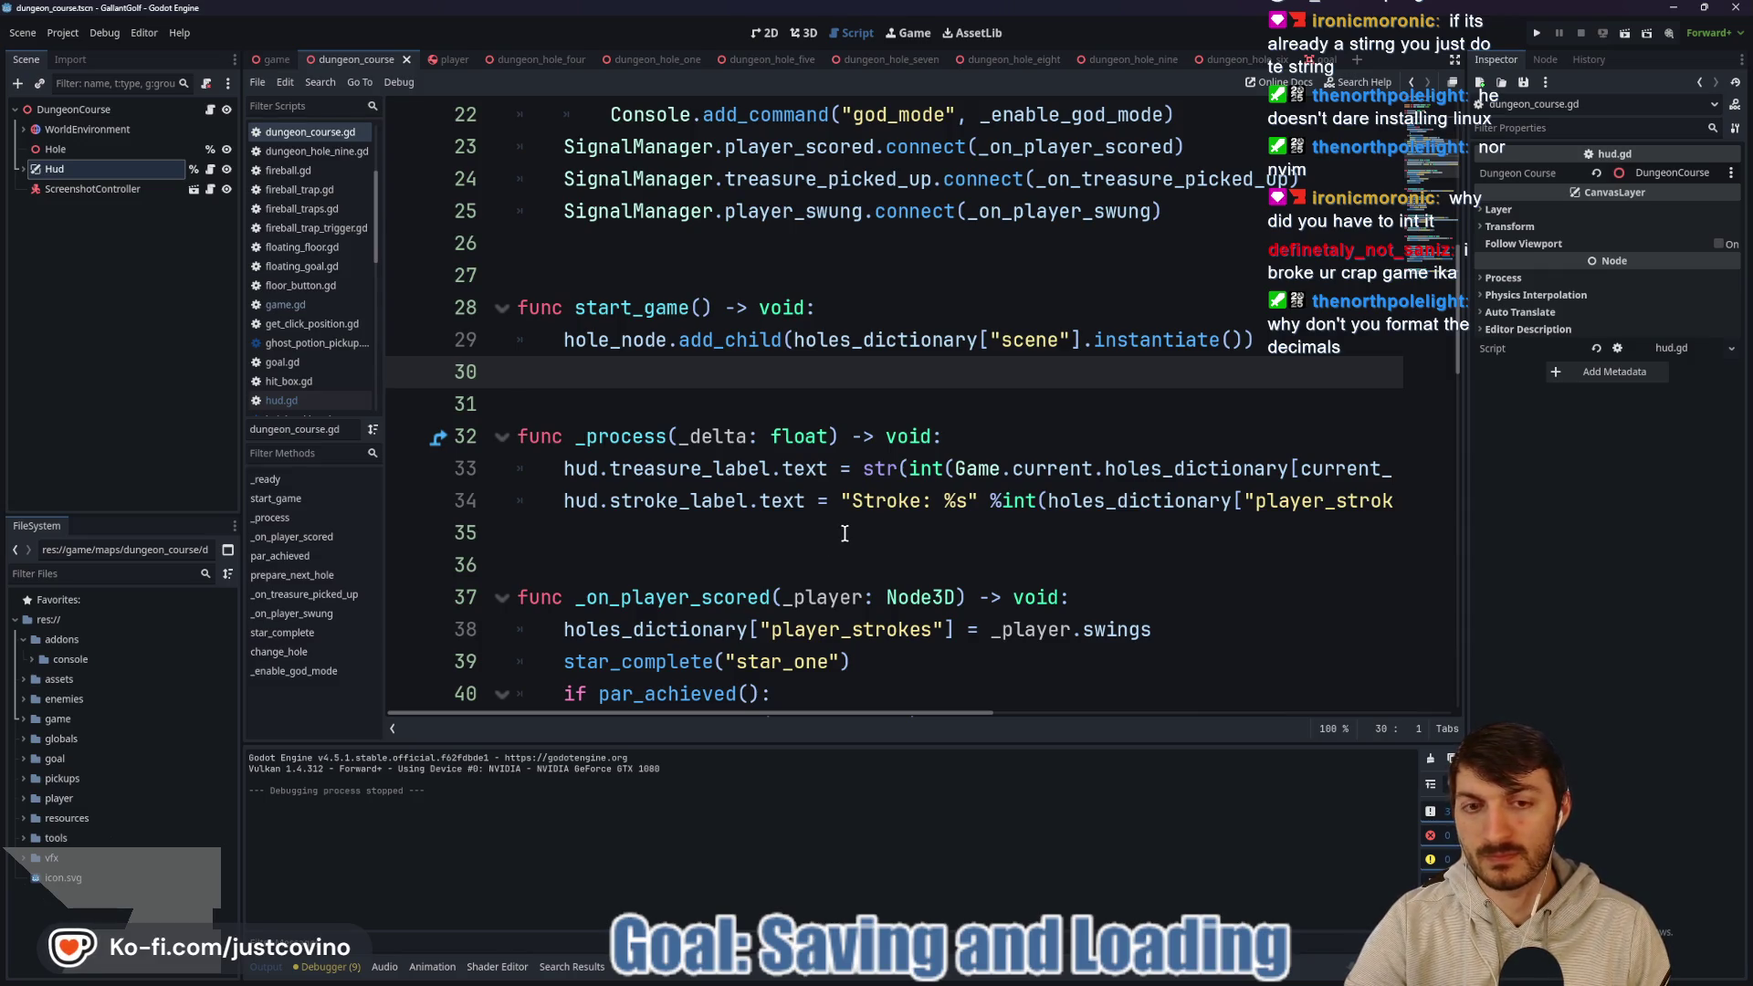
click(962, 501)
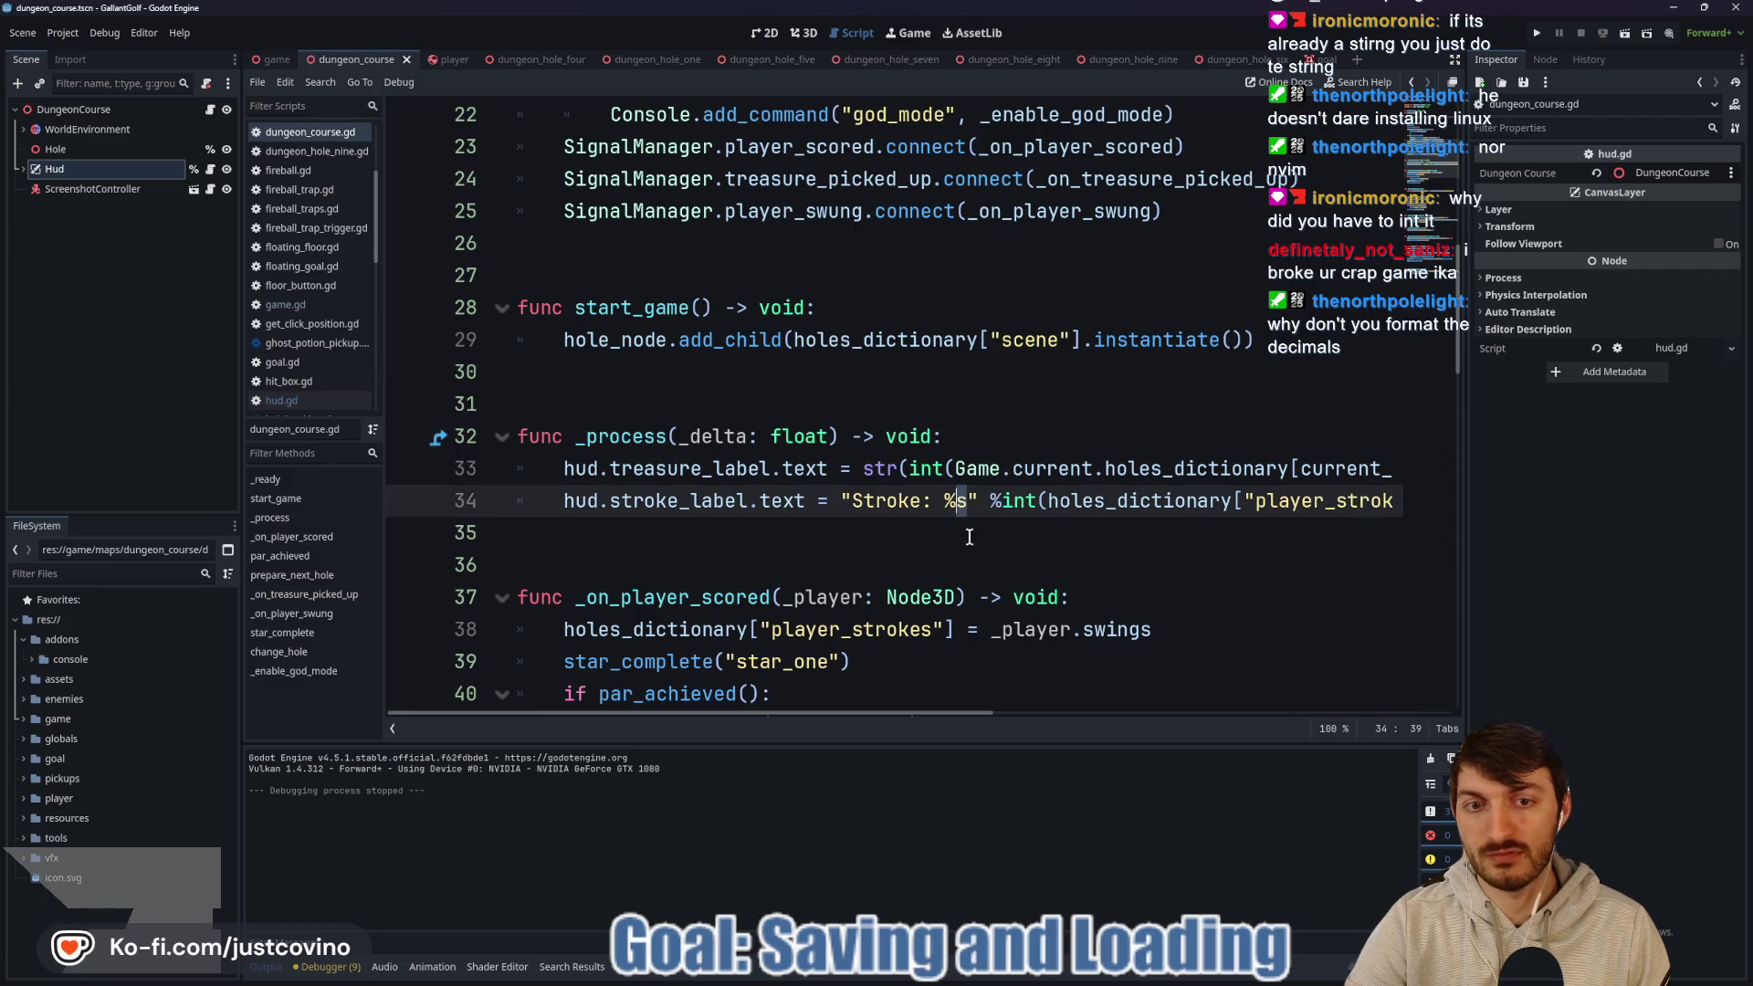
click(967, 532)
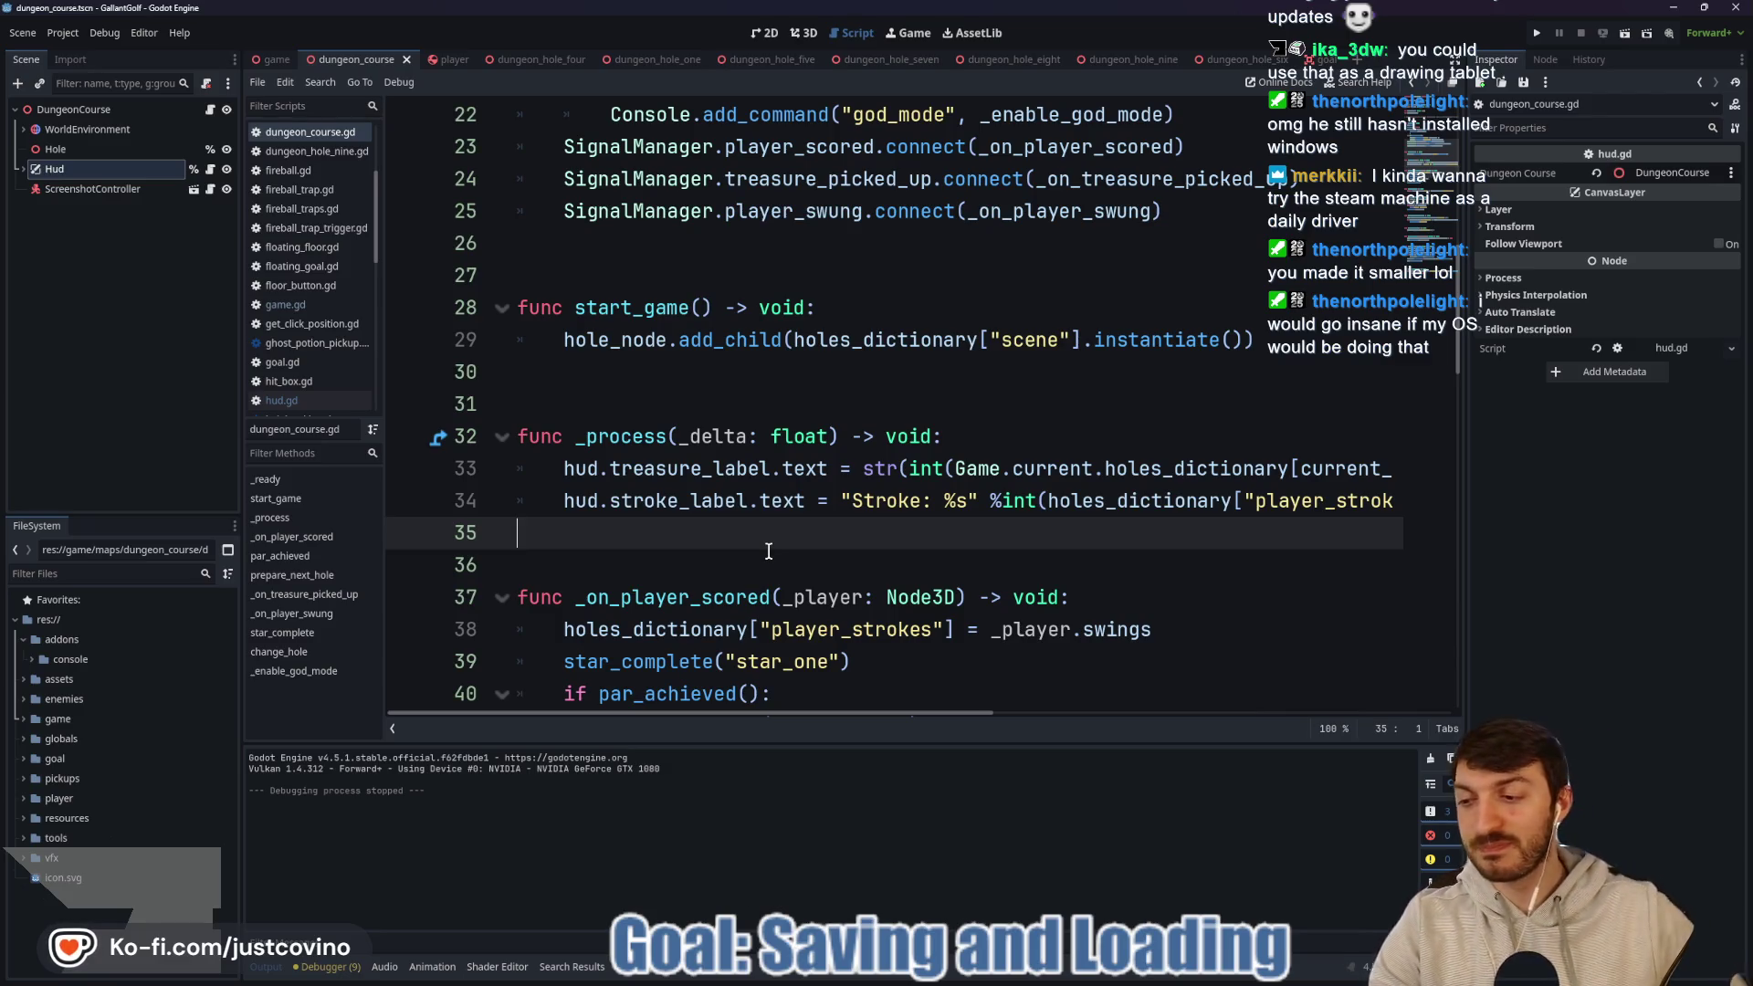
click(769, 550)
click(709, 535)
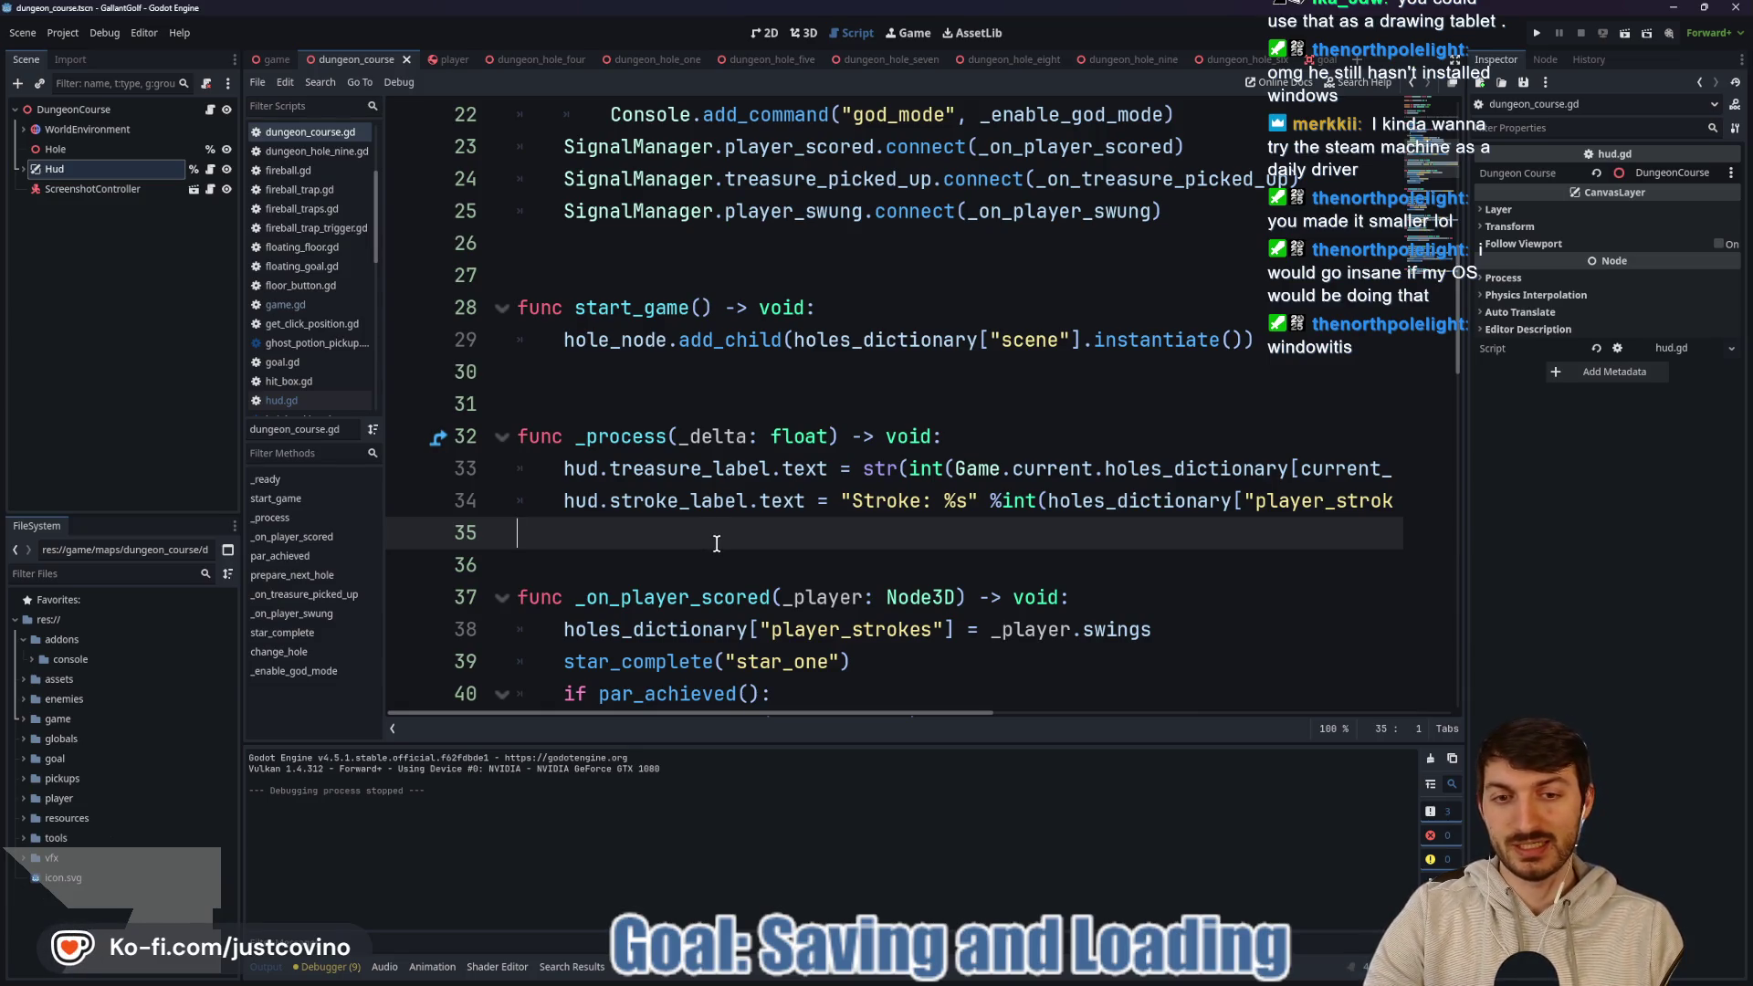
scroll(717, 543, down, 3)
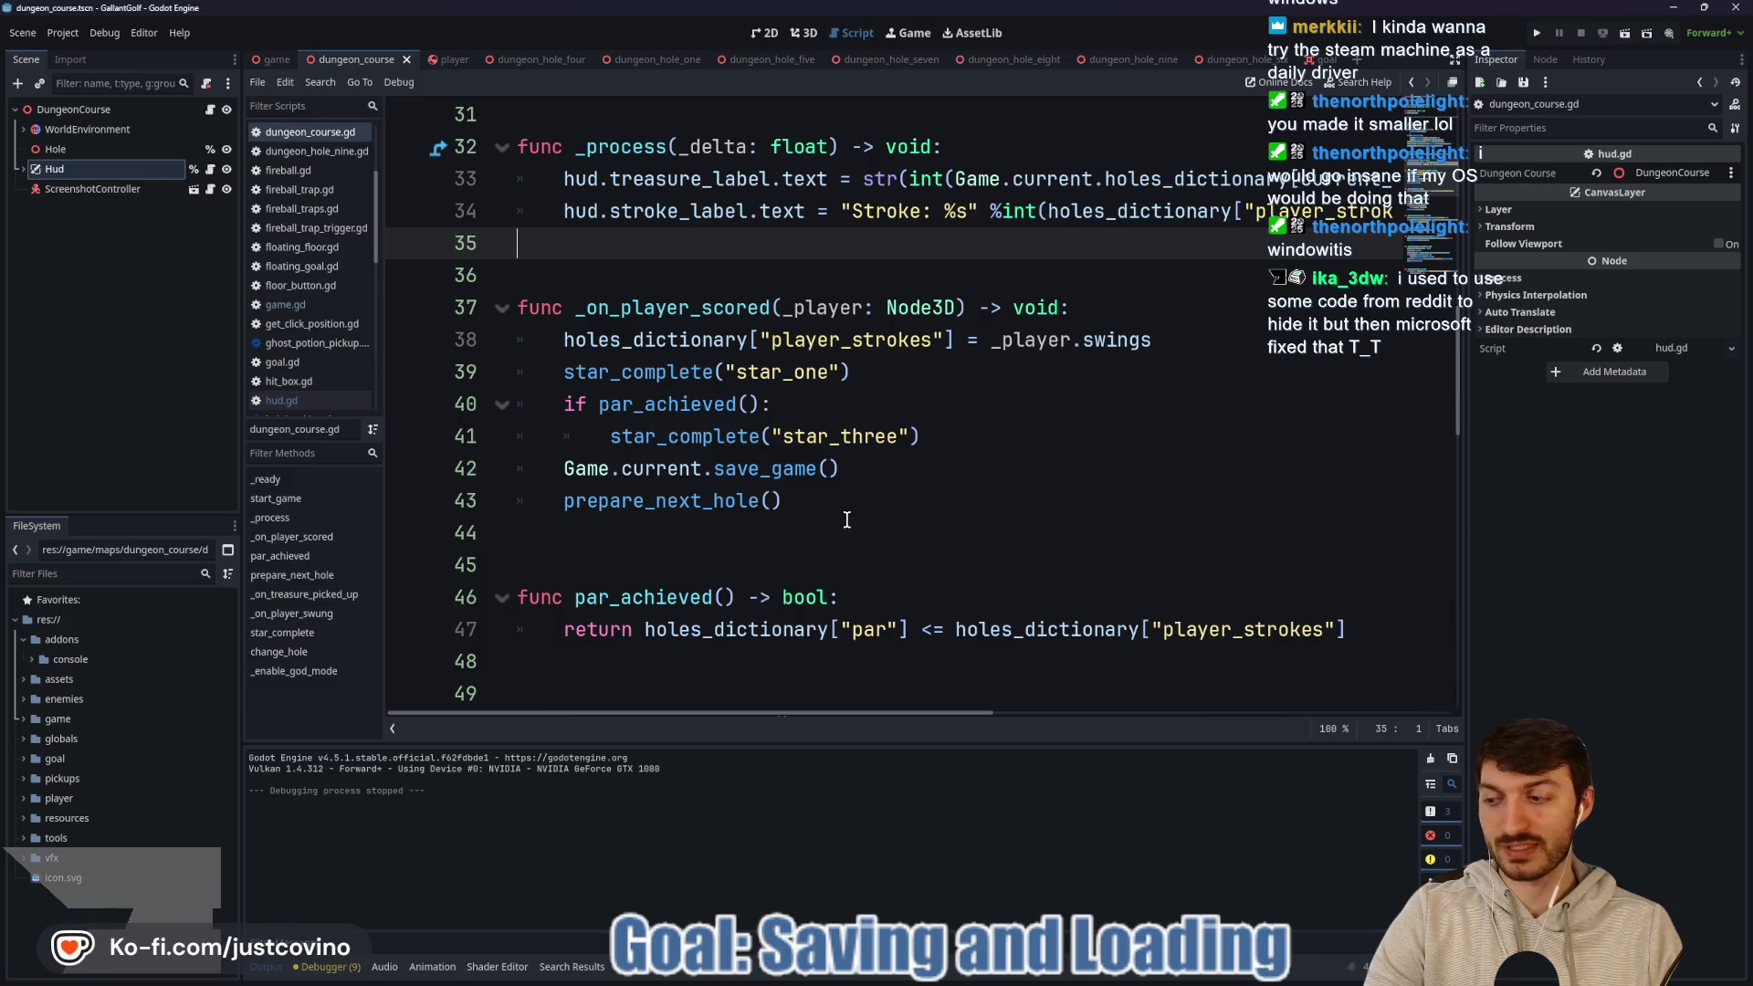
scroll(847, 519, up, 3)
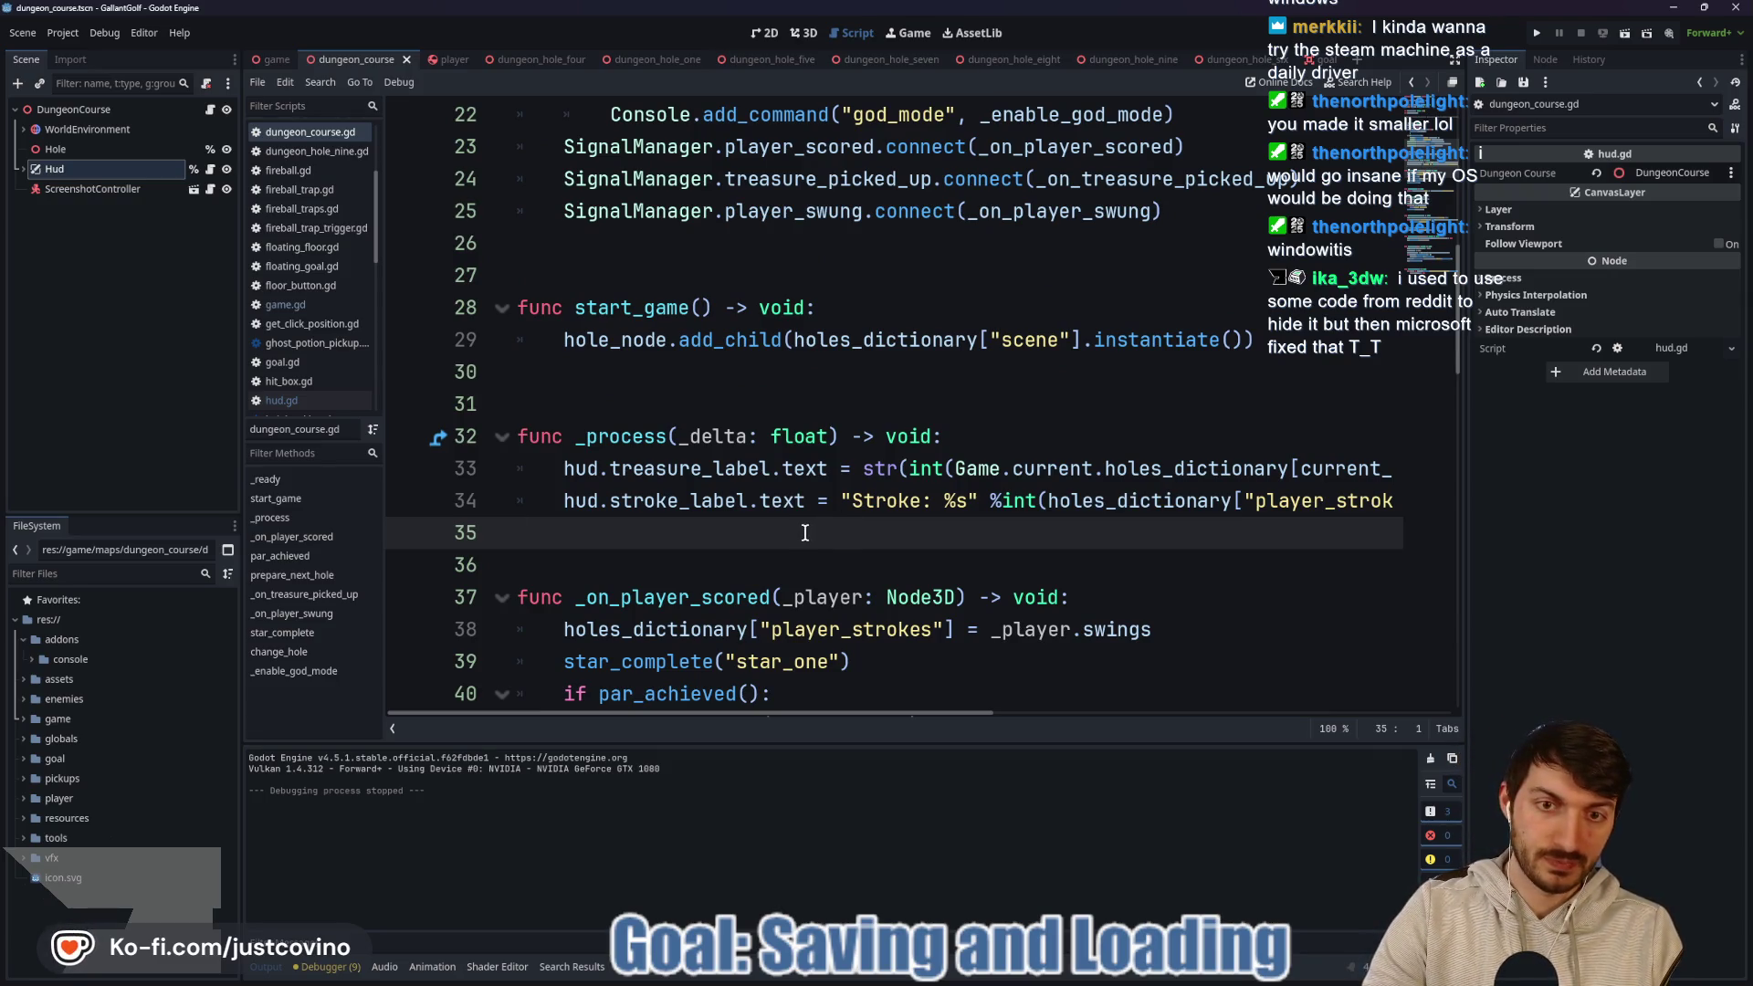
scroll(801, 527, down, 3)
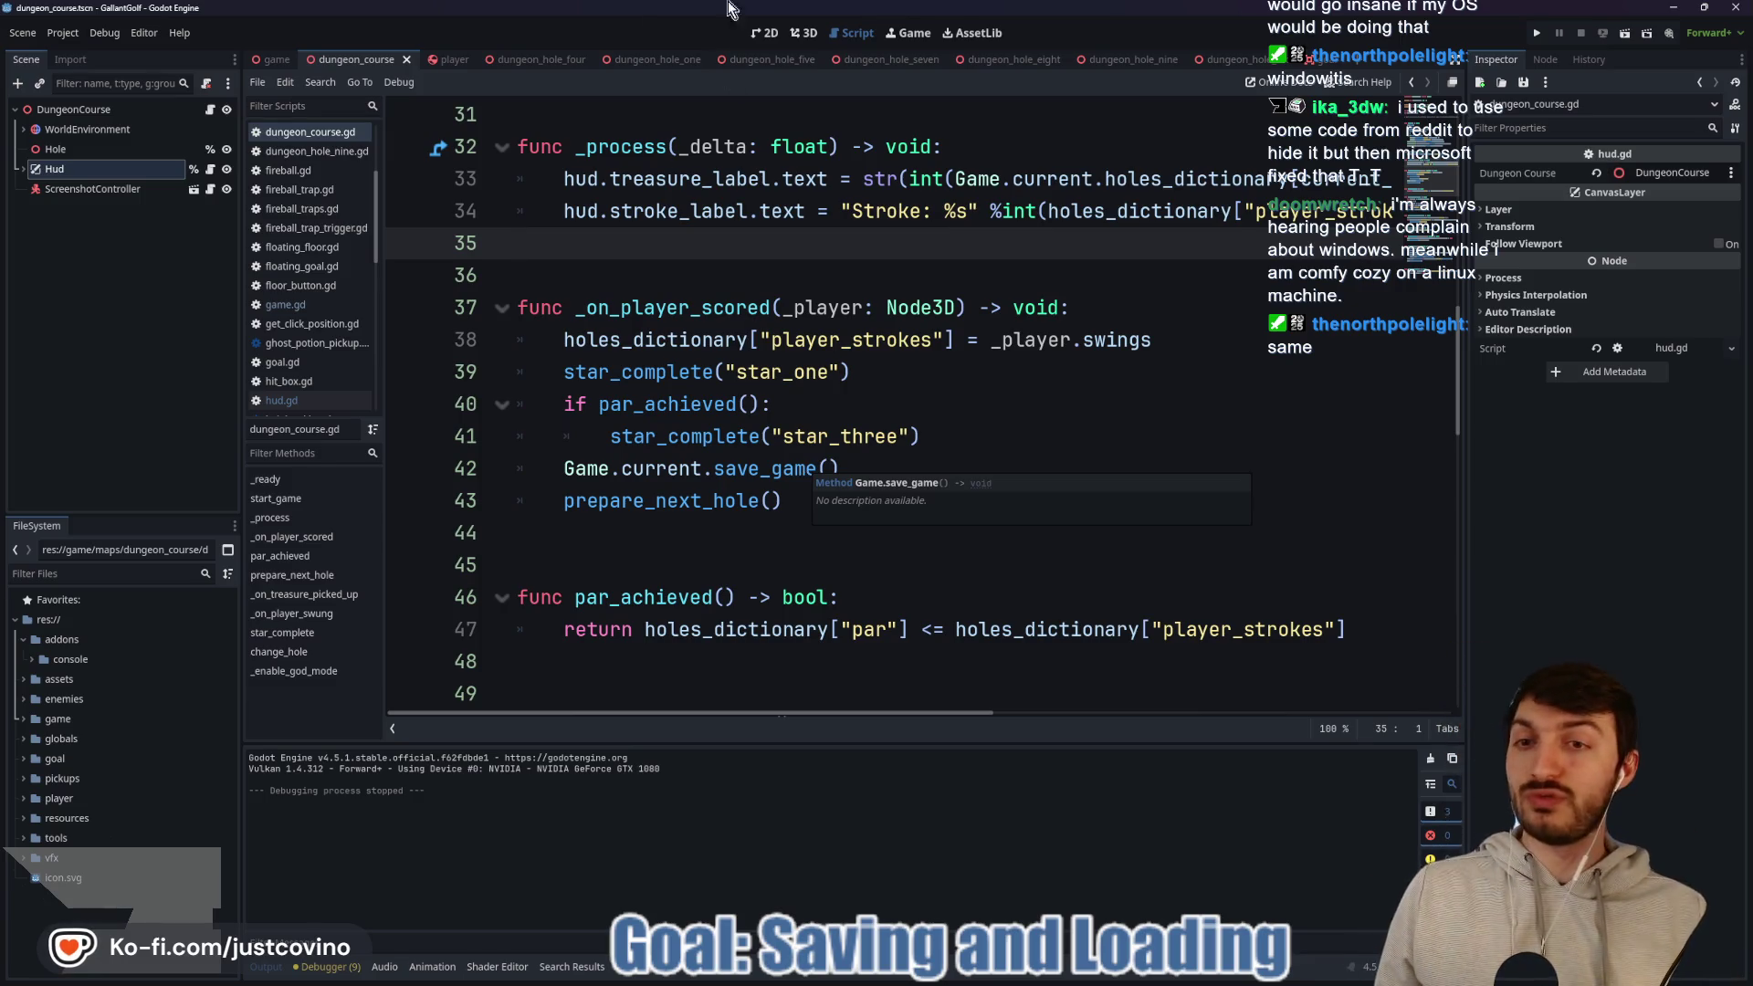
click(848, 532)
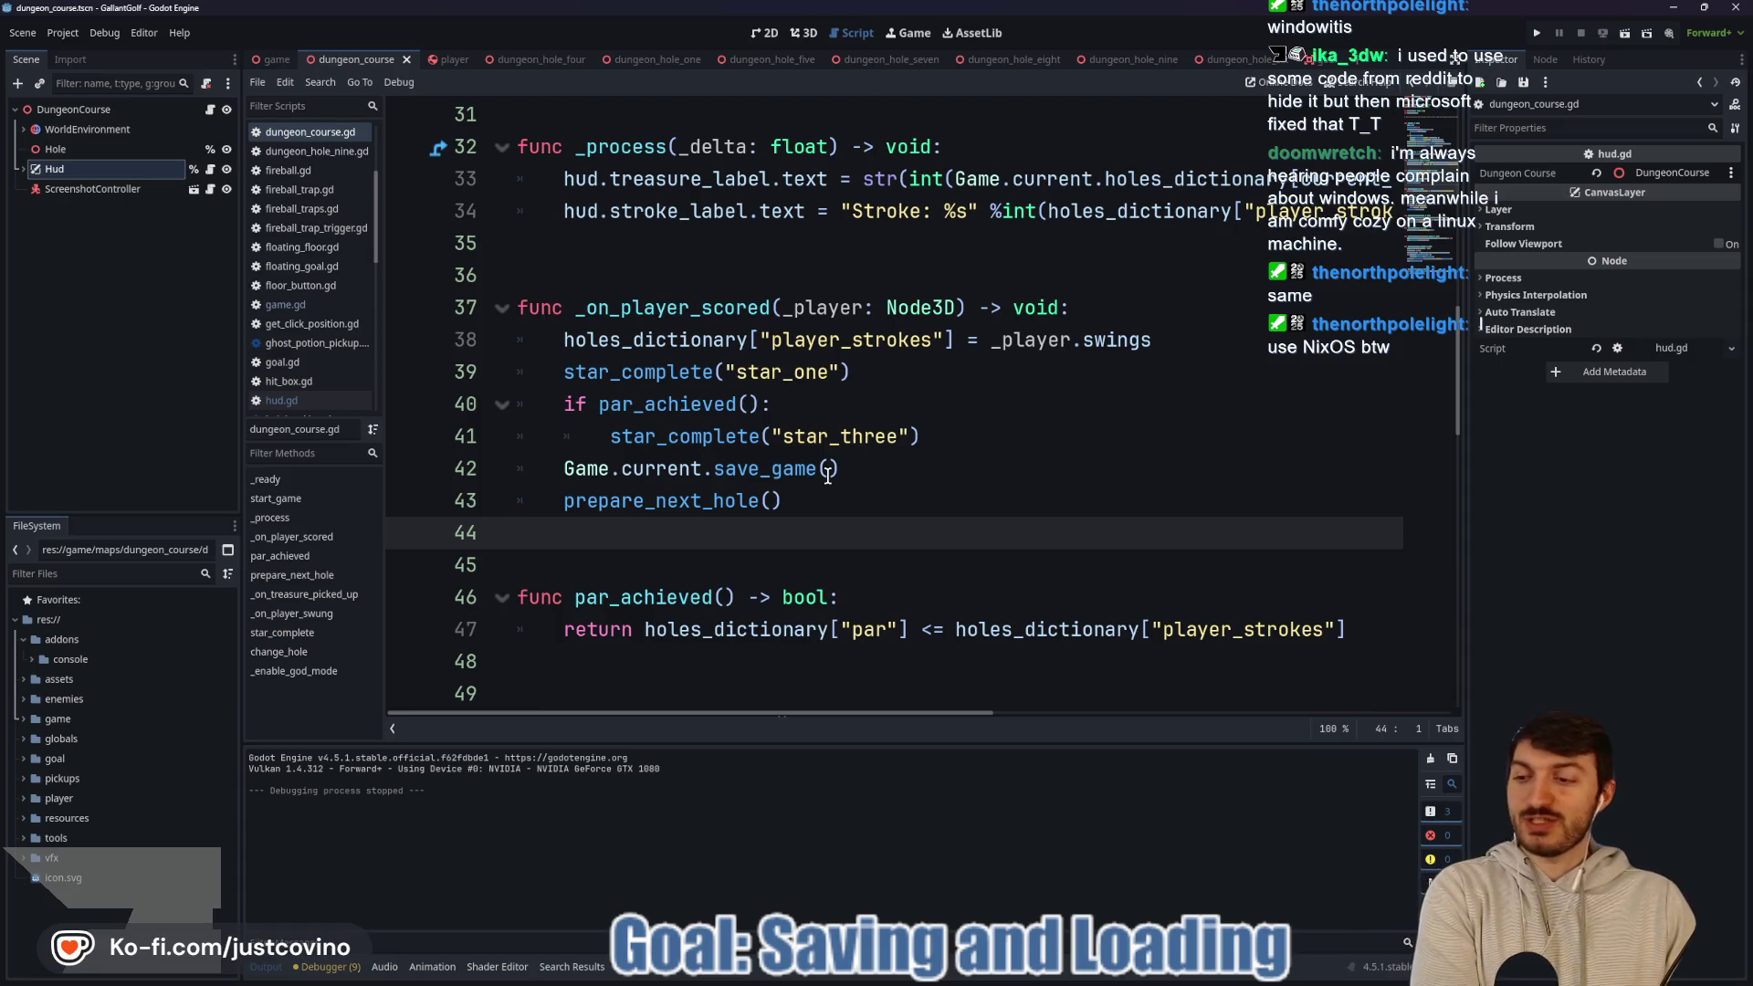
scroll(836, 515, up, 1)
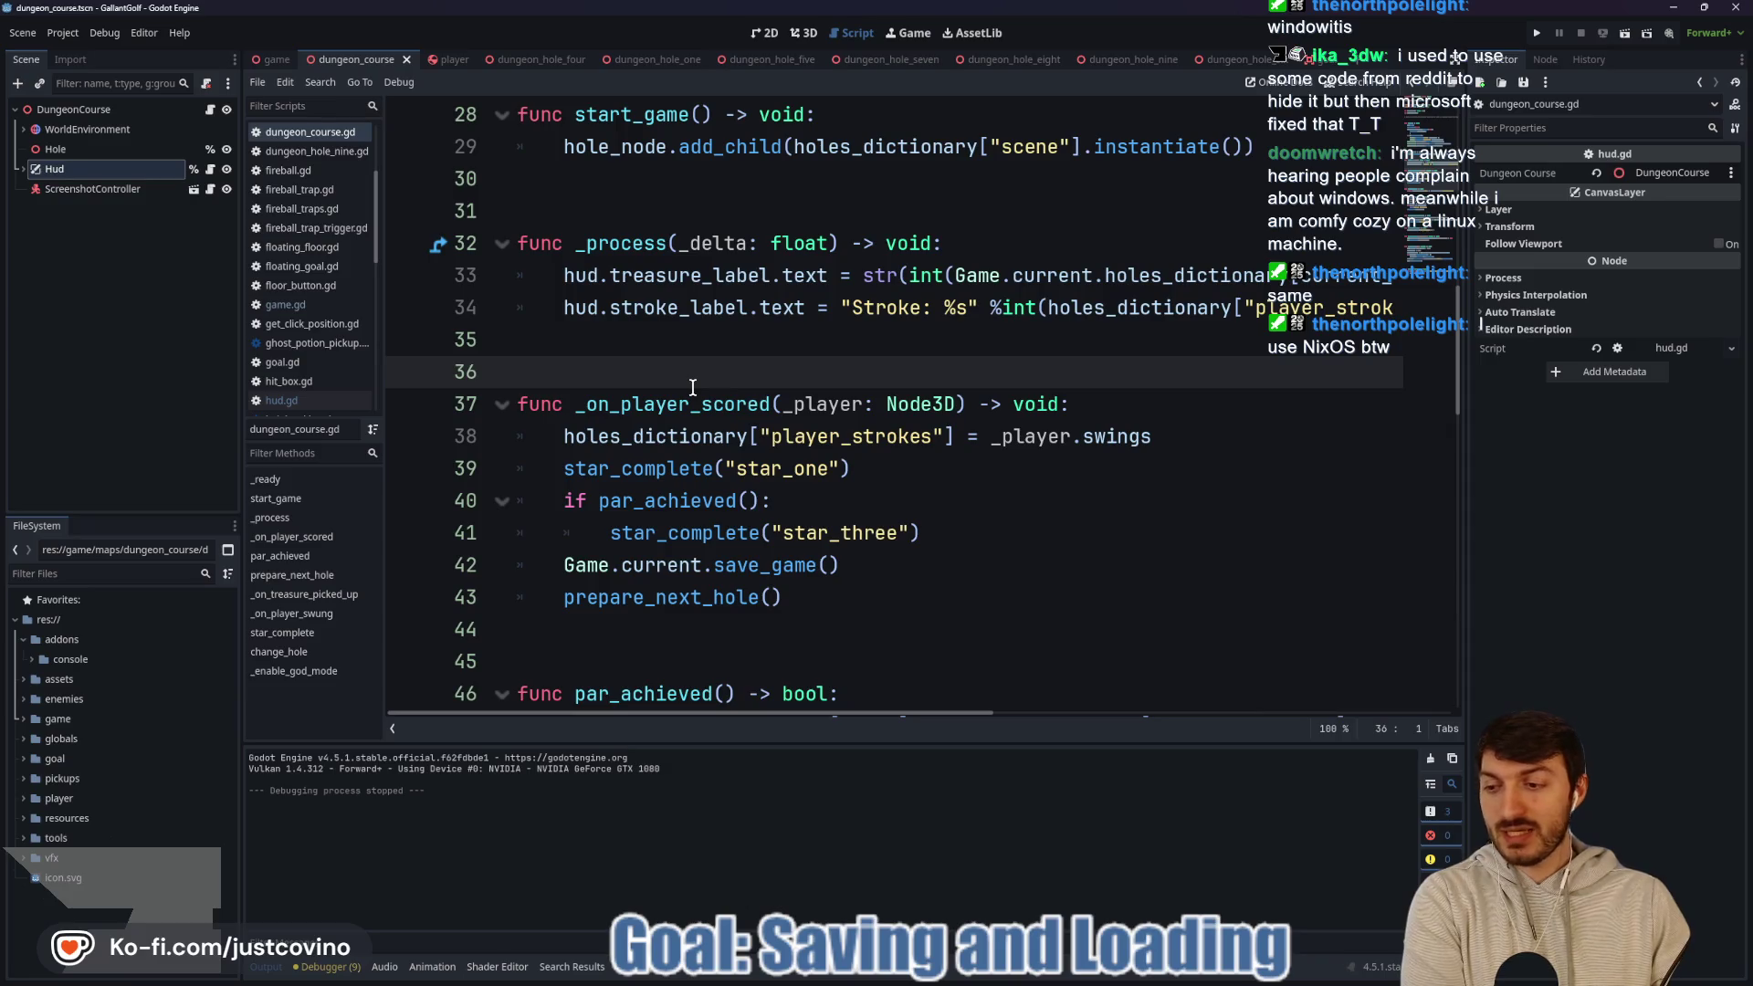
click(637, 337)
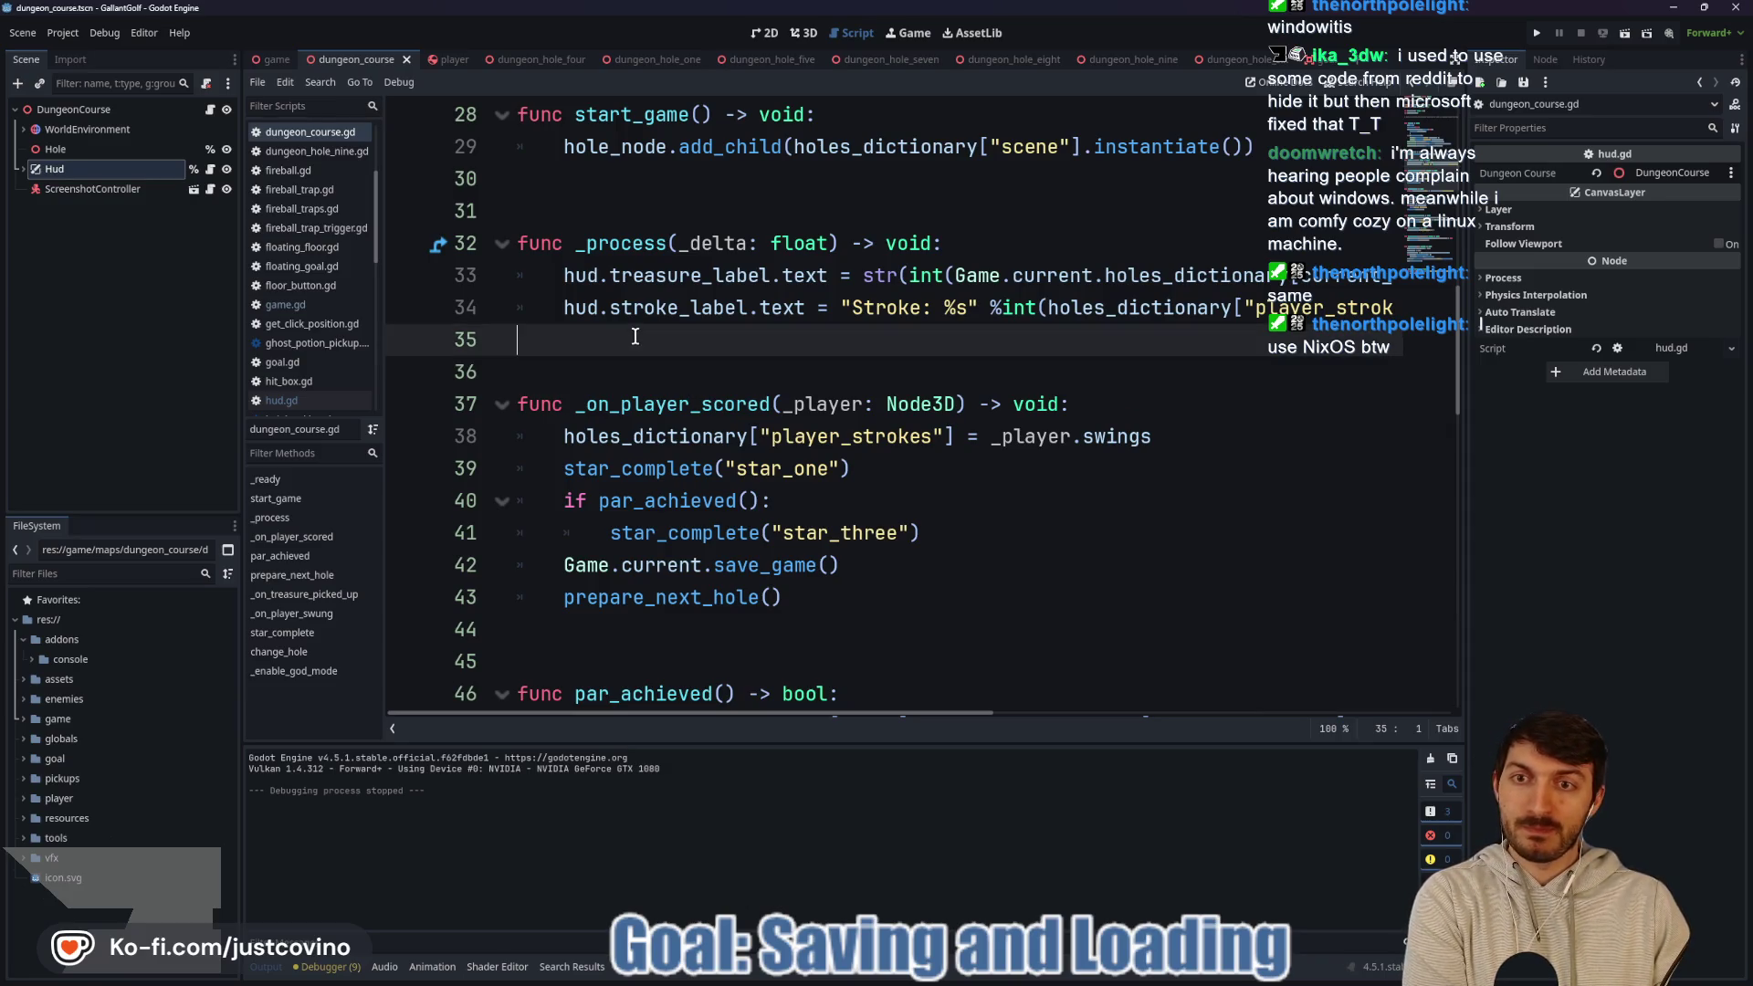
scroll(632, 272, up, 2)
click(584, 376)
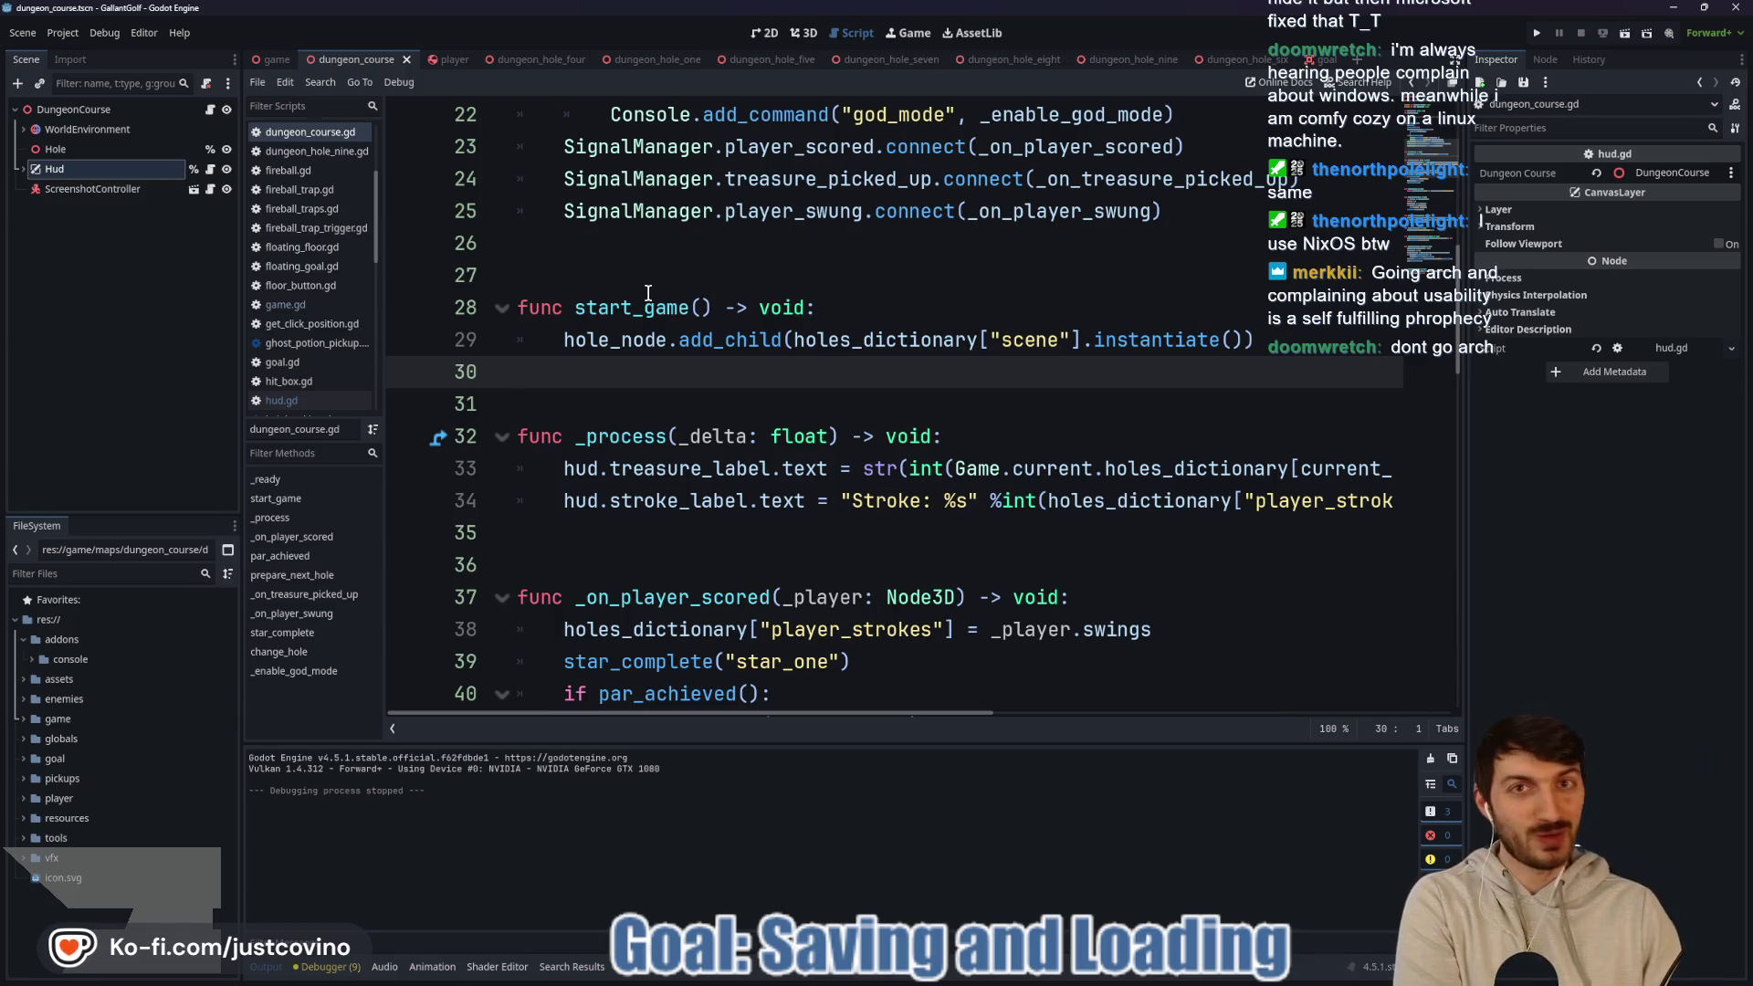
click(687, 266)
scroll(775, 501, up, 3)
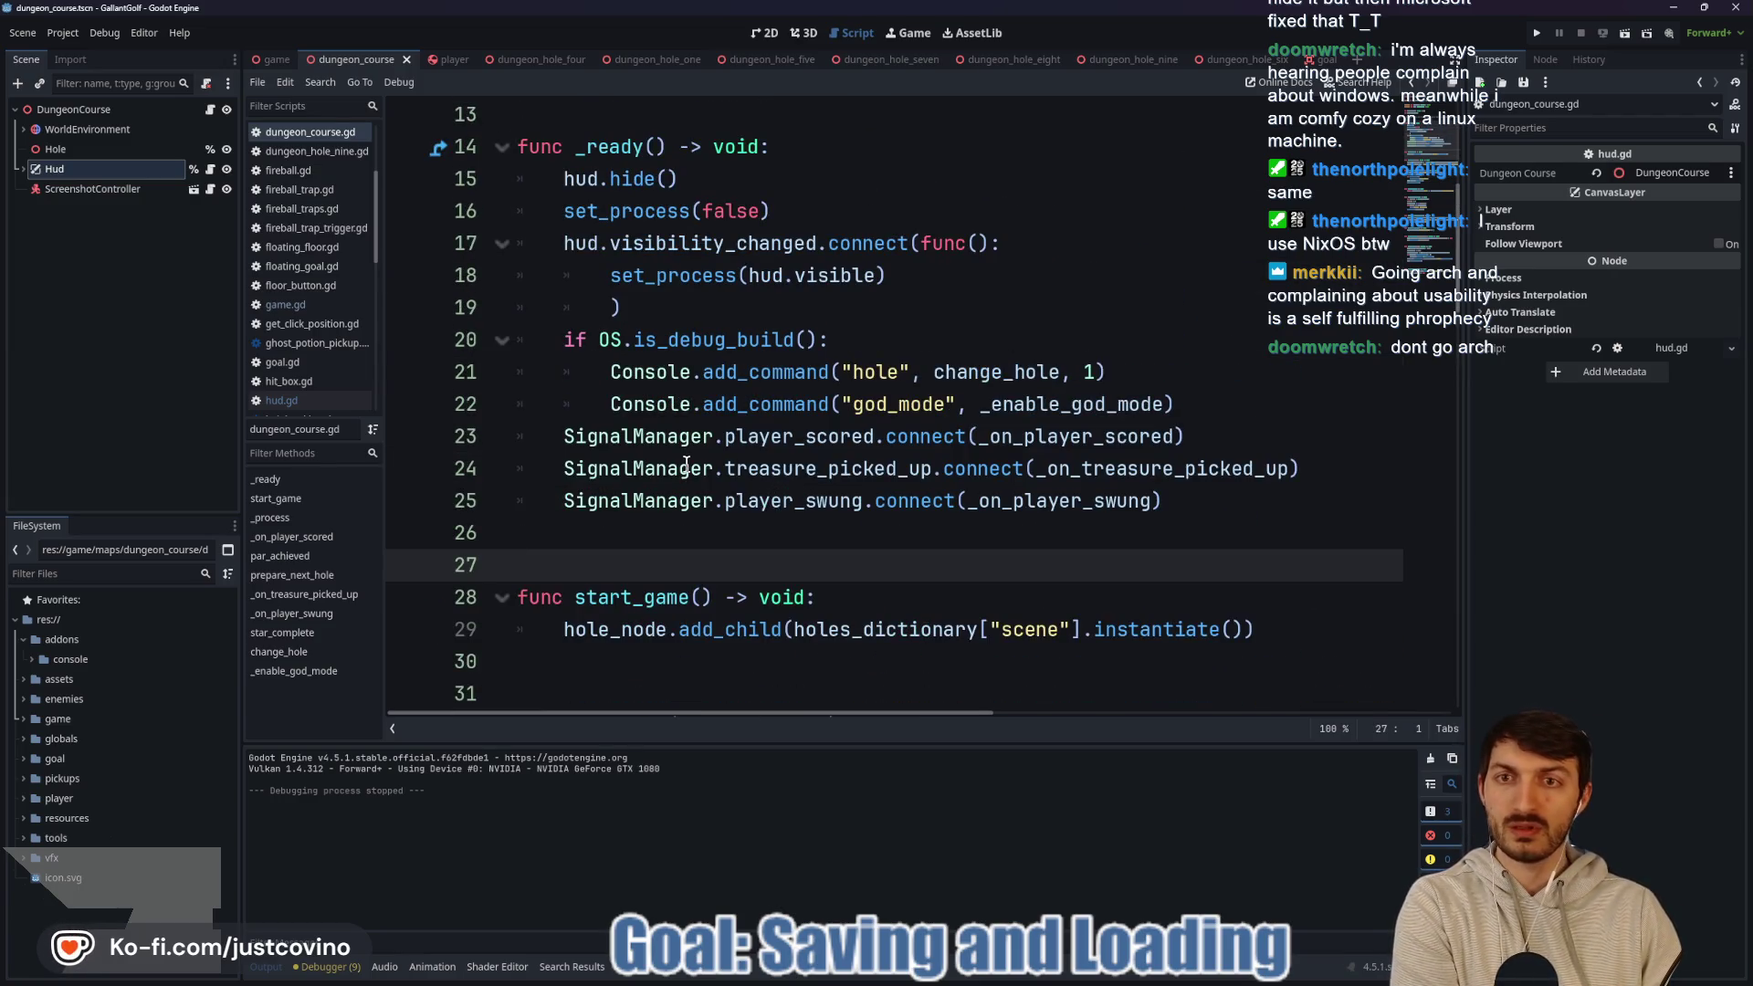
click(653, 538)
click(600, 554)
click(600, 539)
click(602, 555)
click(599, 548)
click(605, 570)
click(610, 536)
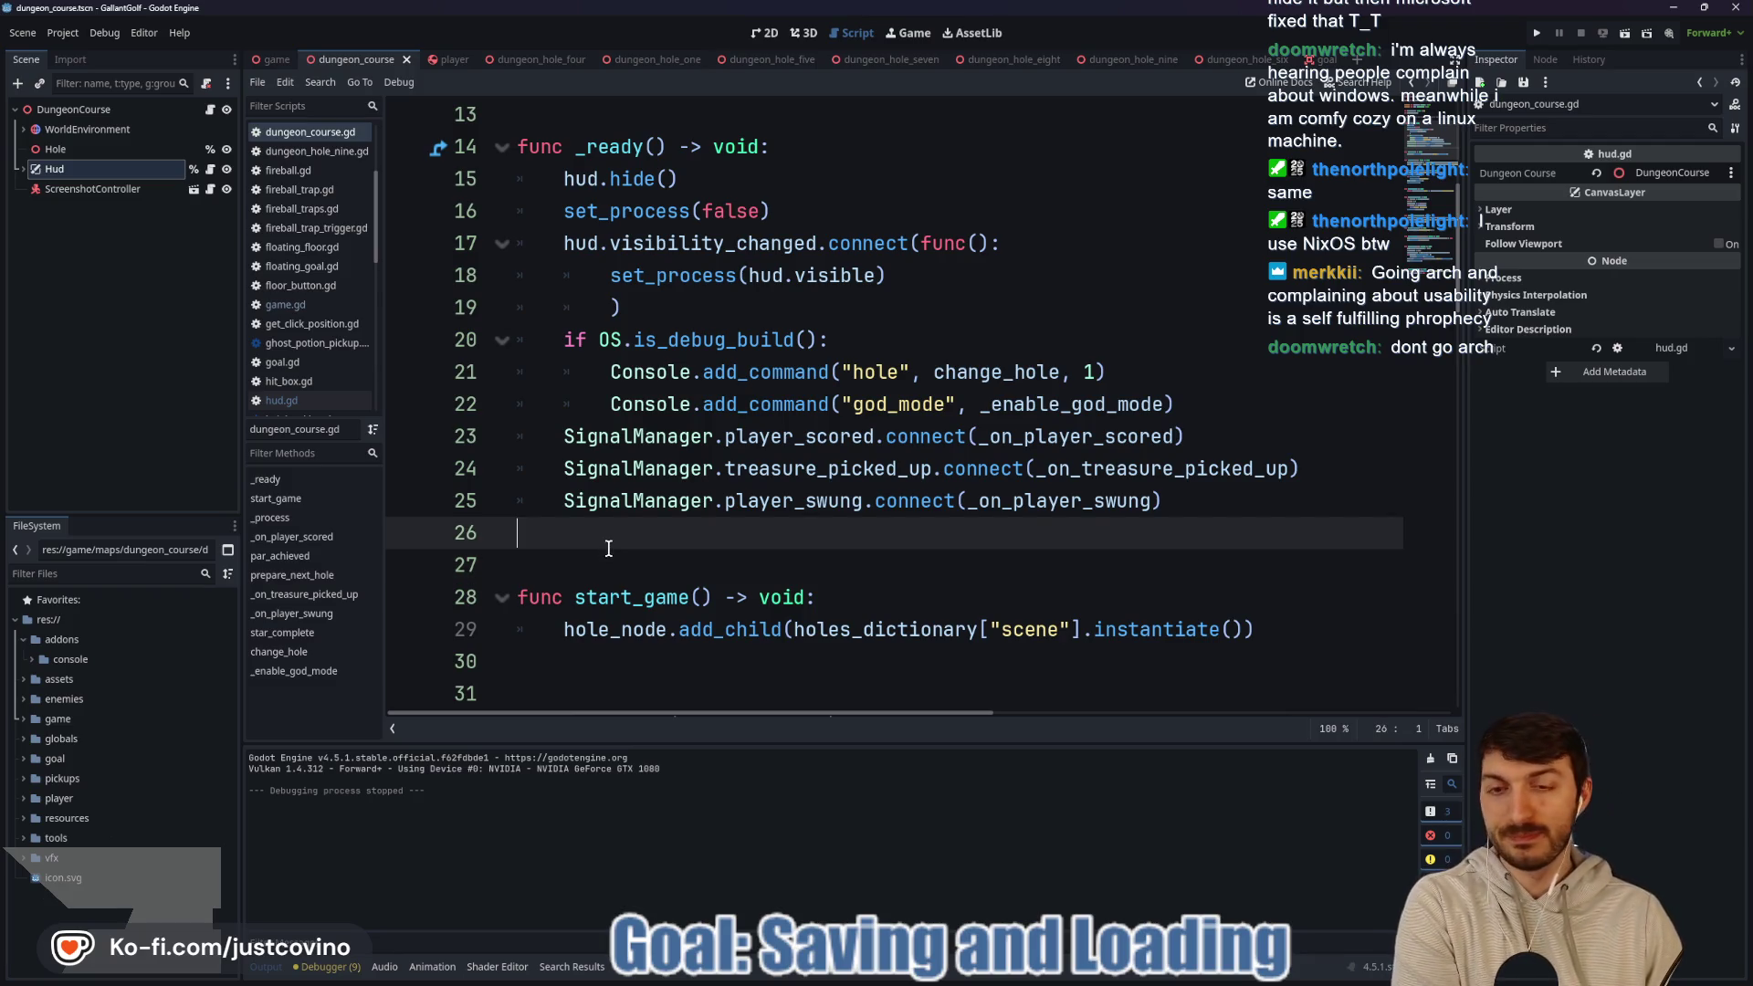
click(596, 559)
scroll(765, 553, down, 3)
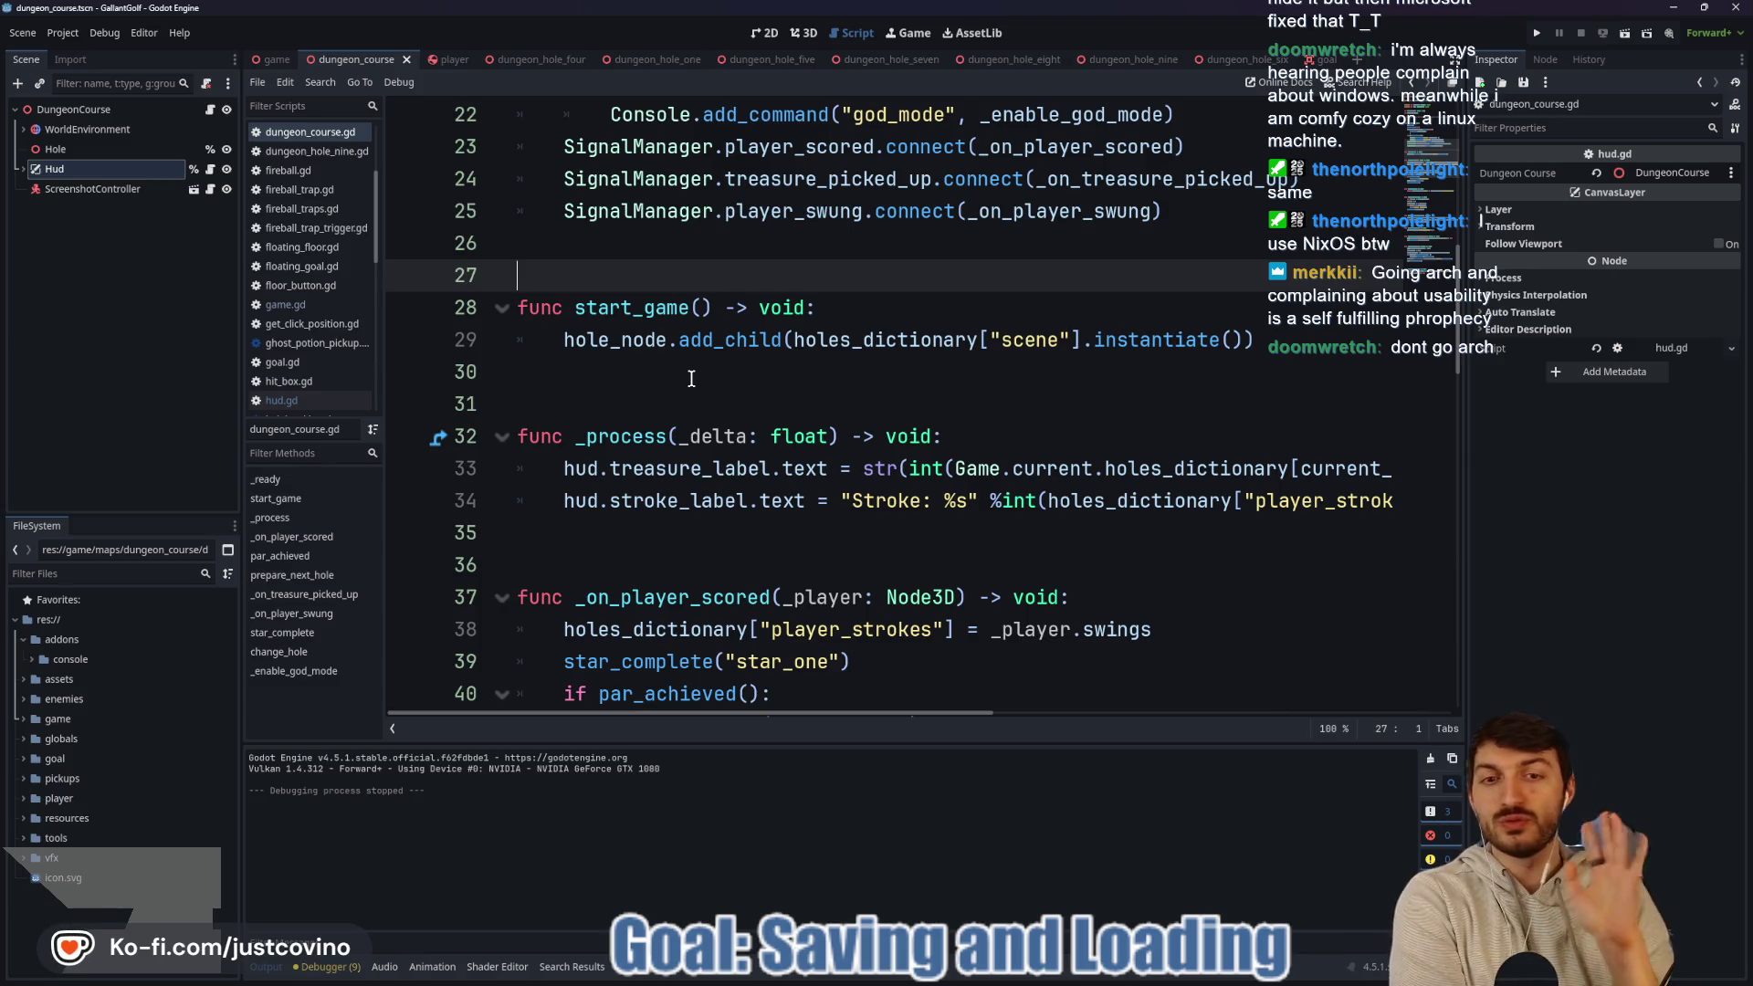
scroll(885, 506, down, 1)
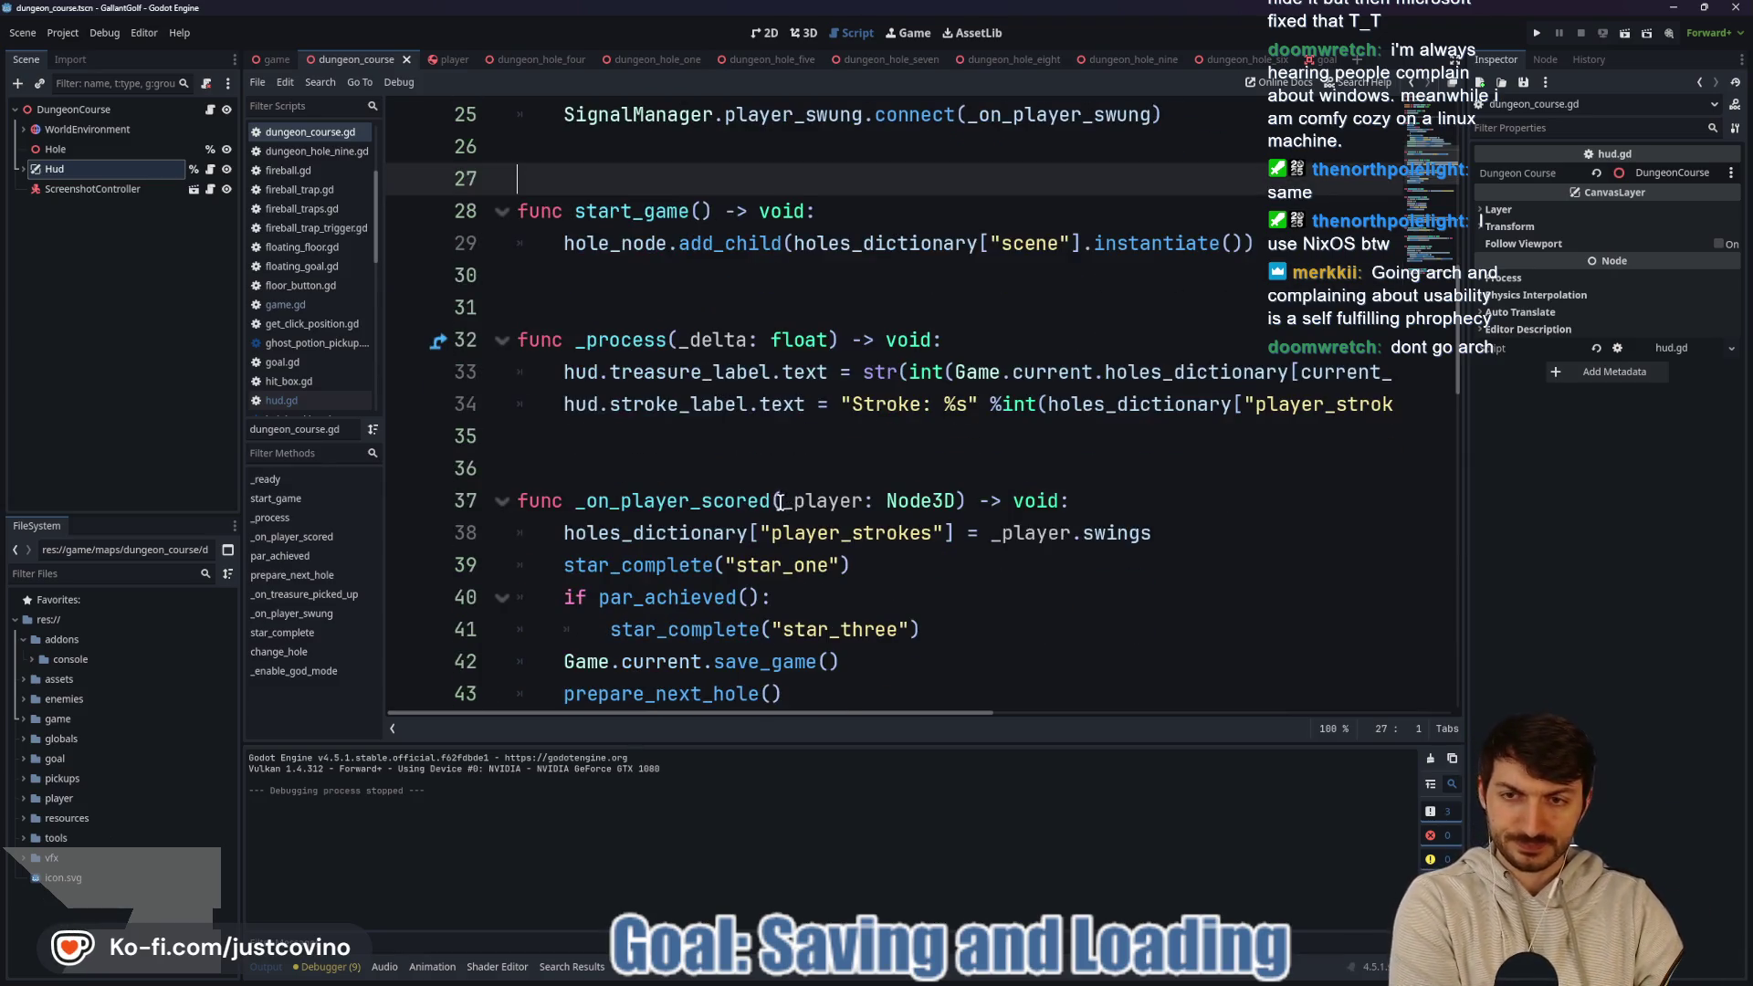
click(824, 452)
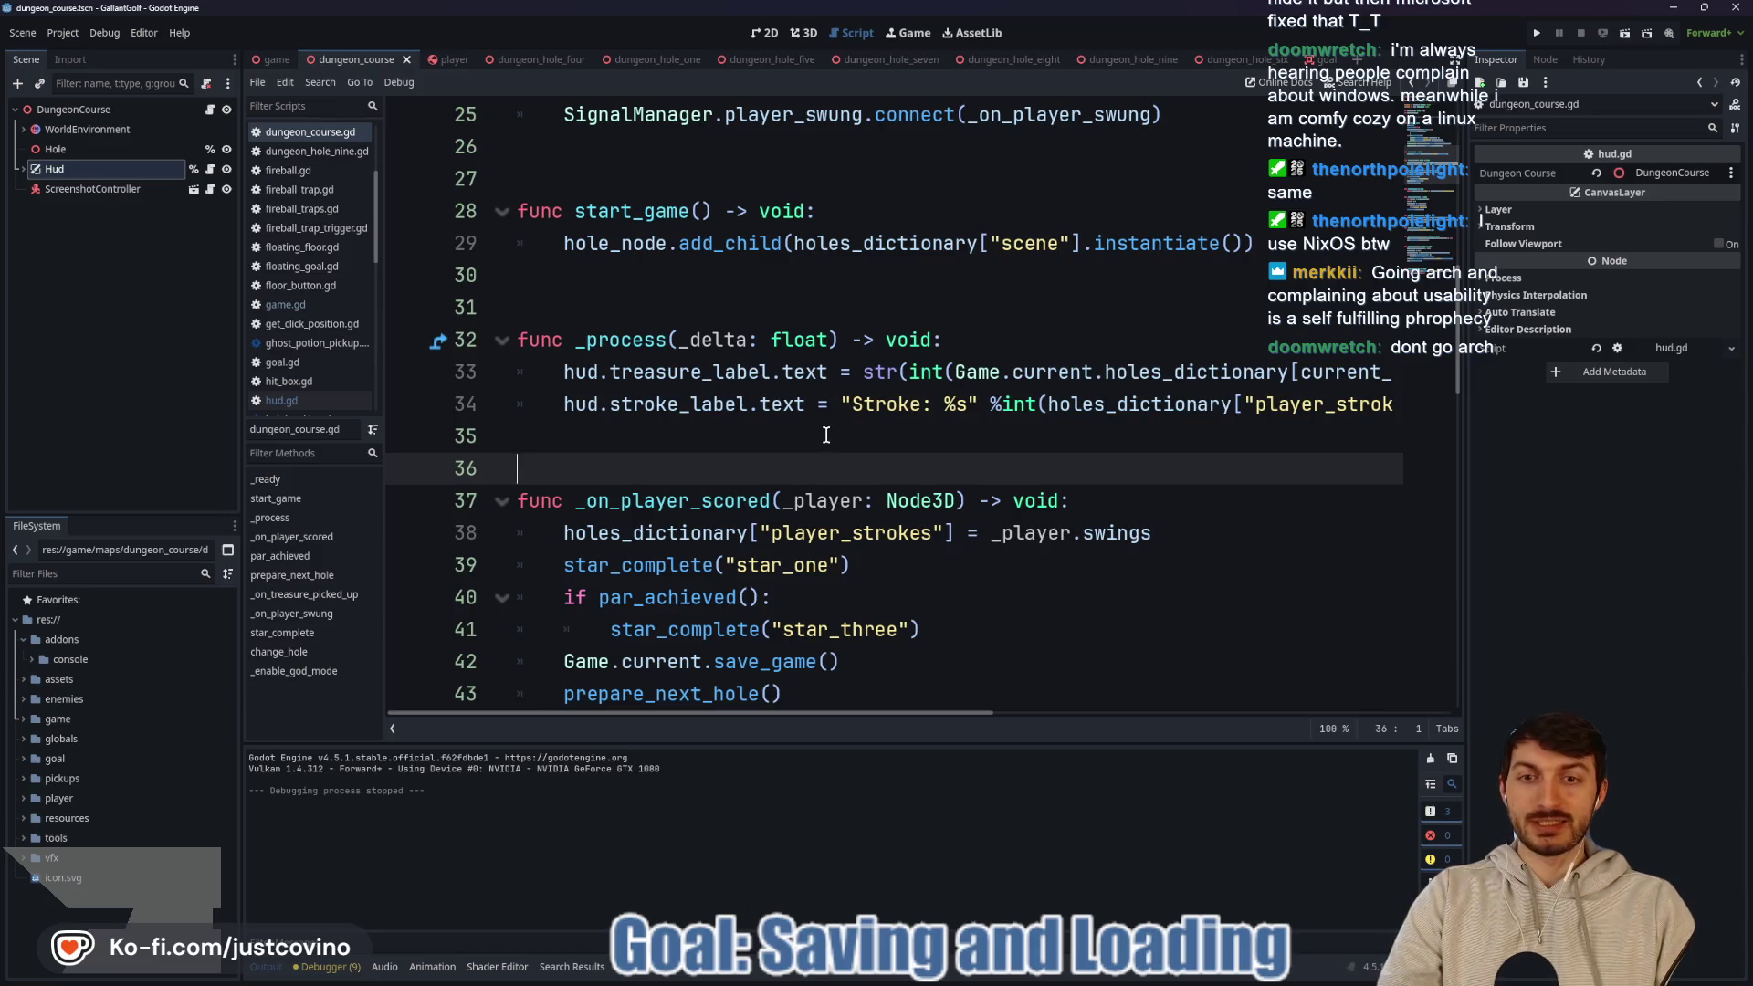
click(823, 443)
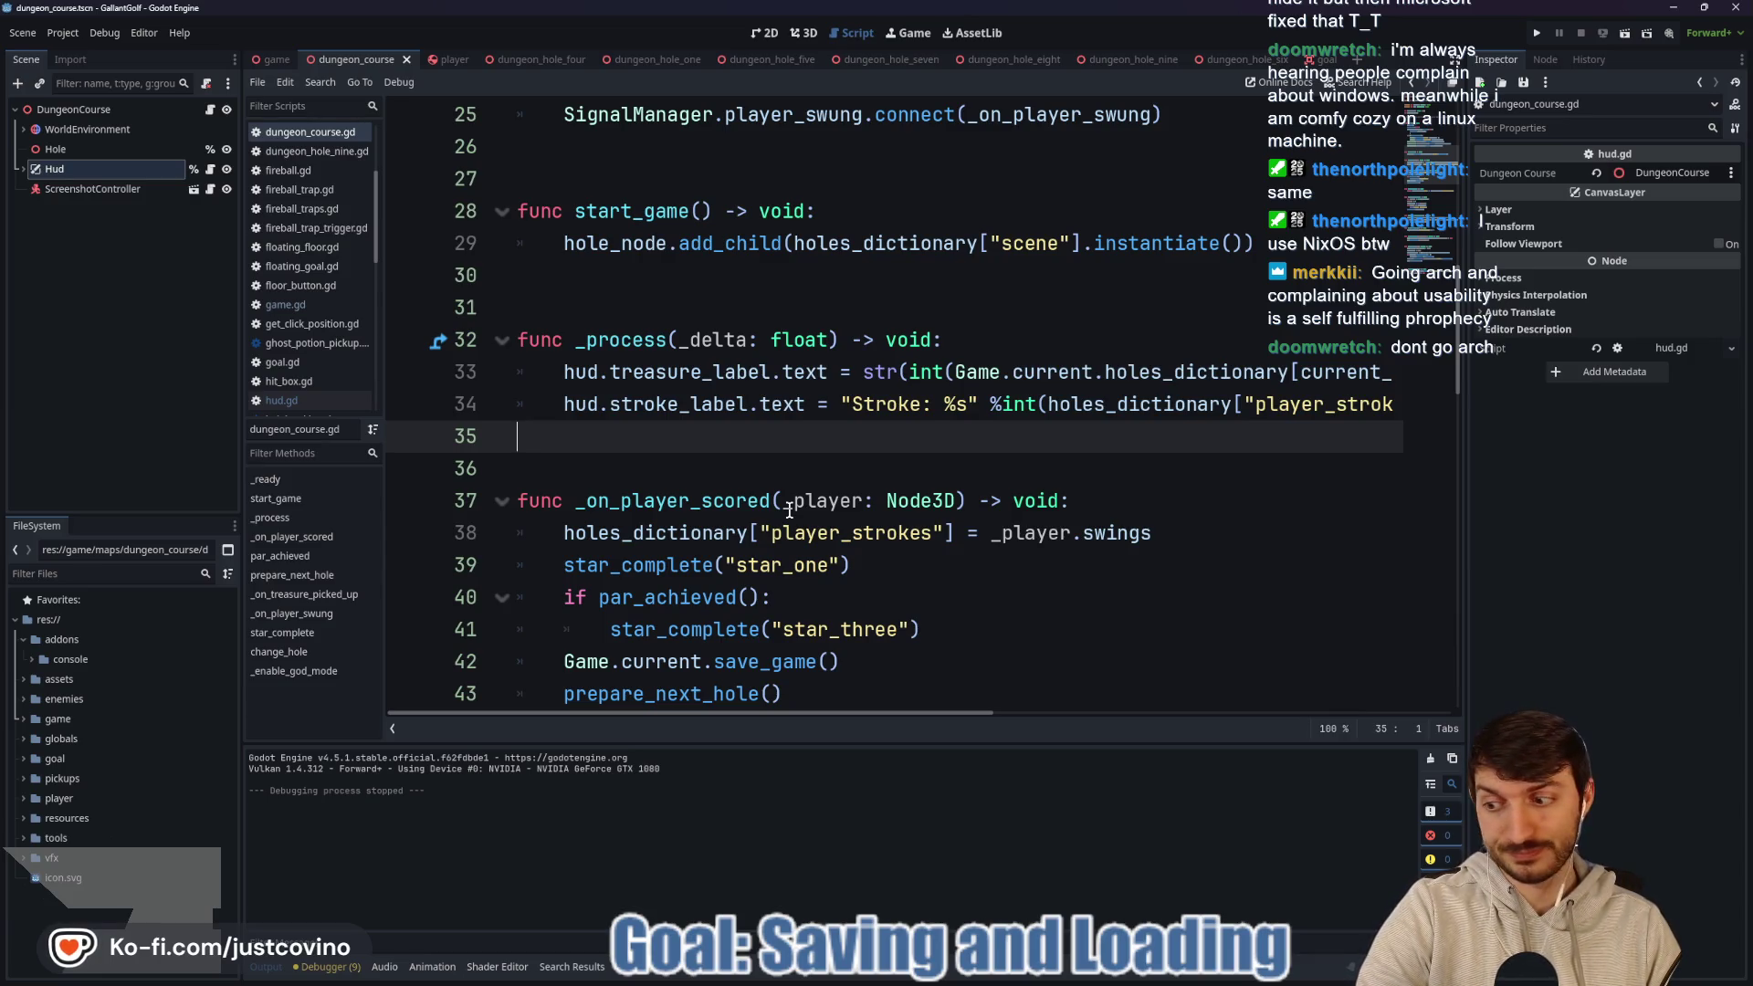
scroll(715, 449, down, 1)
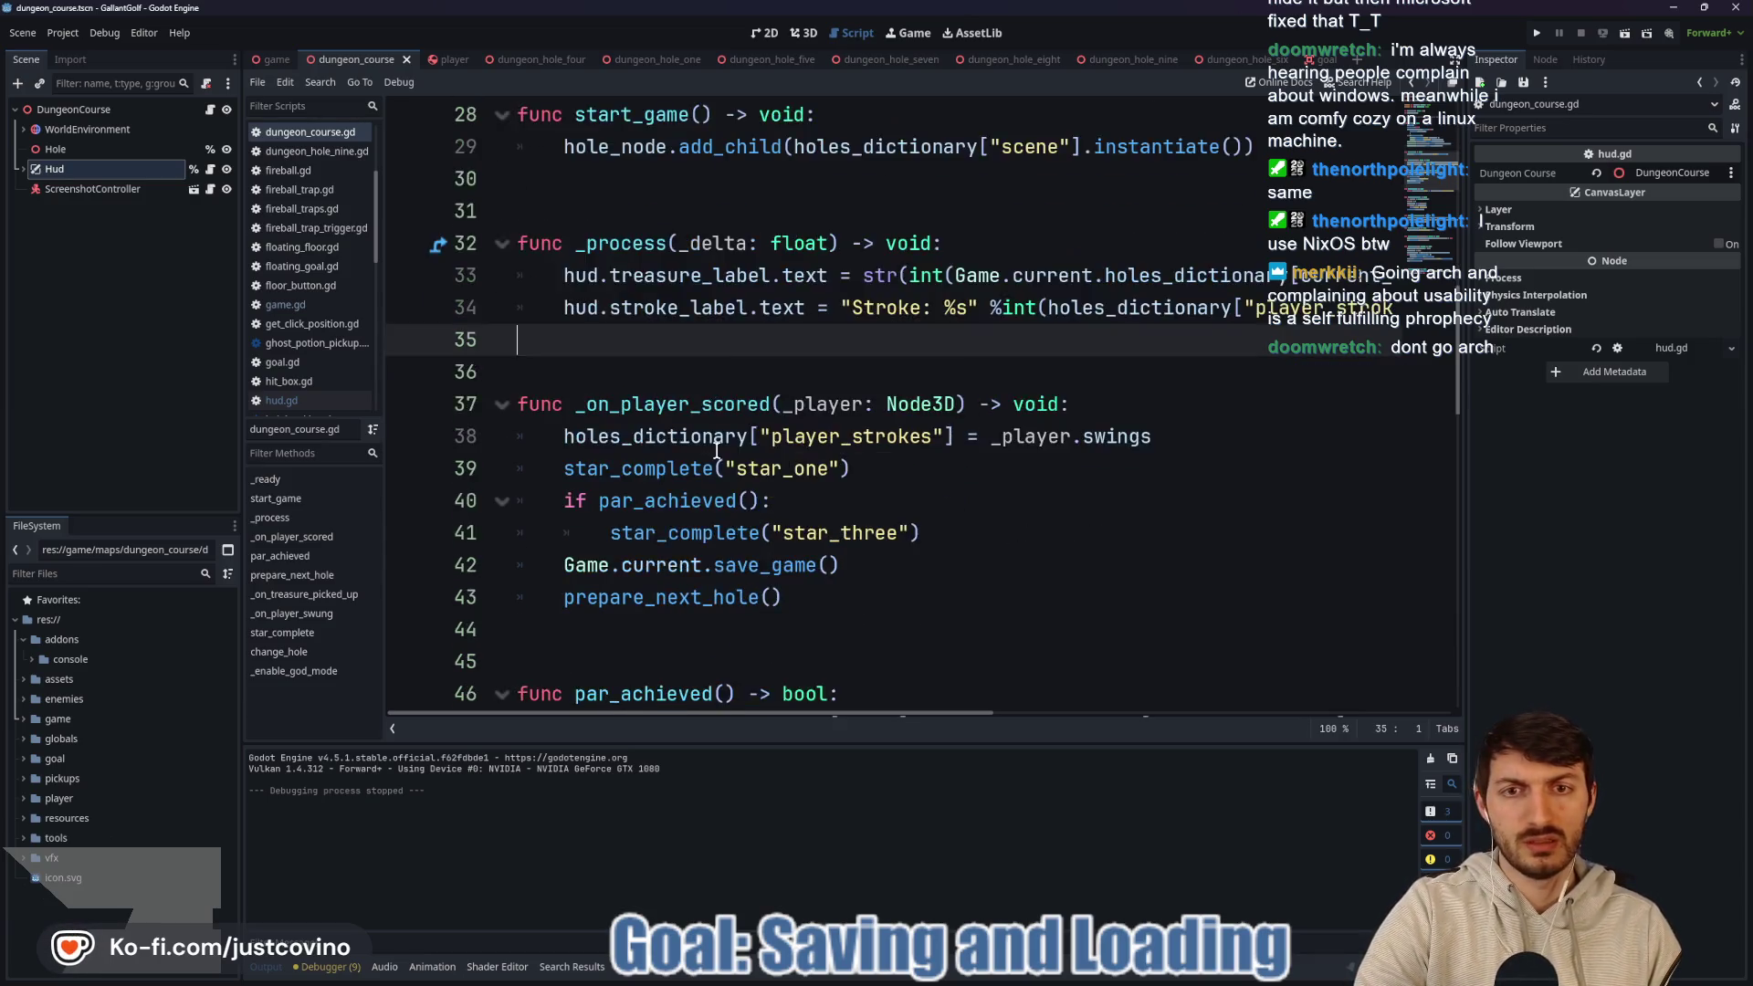
Move to the blank line after prepare_next_hole() in dungeon_course.gd, then open game.gd.
scroll(716, 451, down, 1)
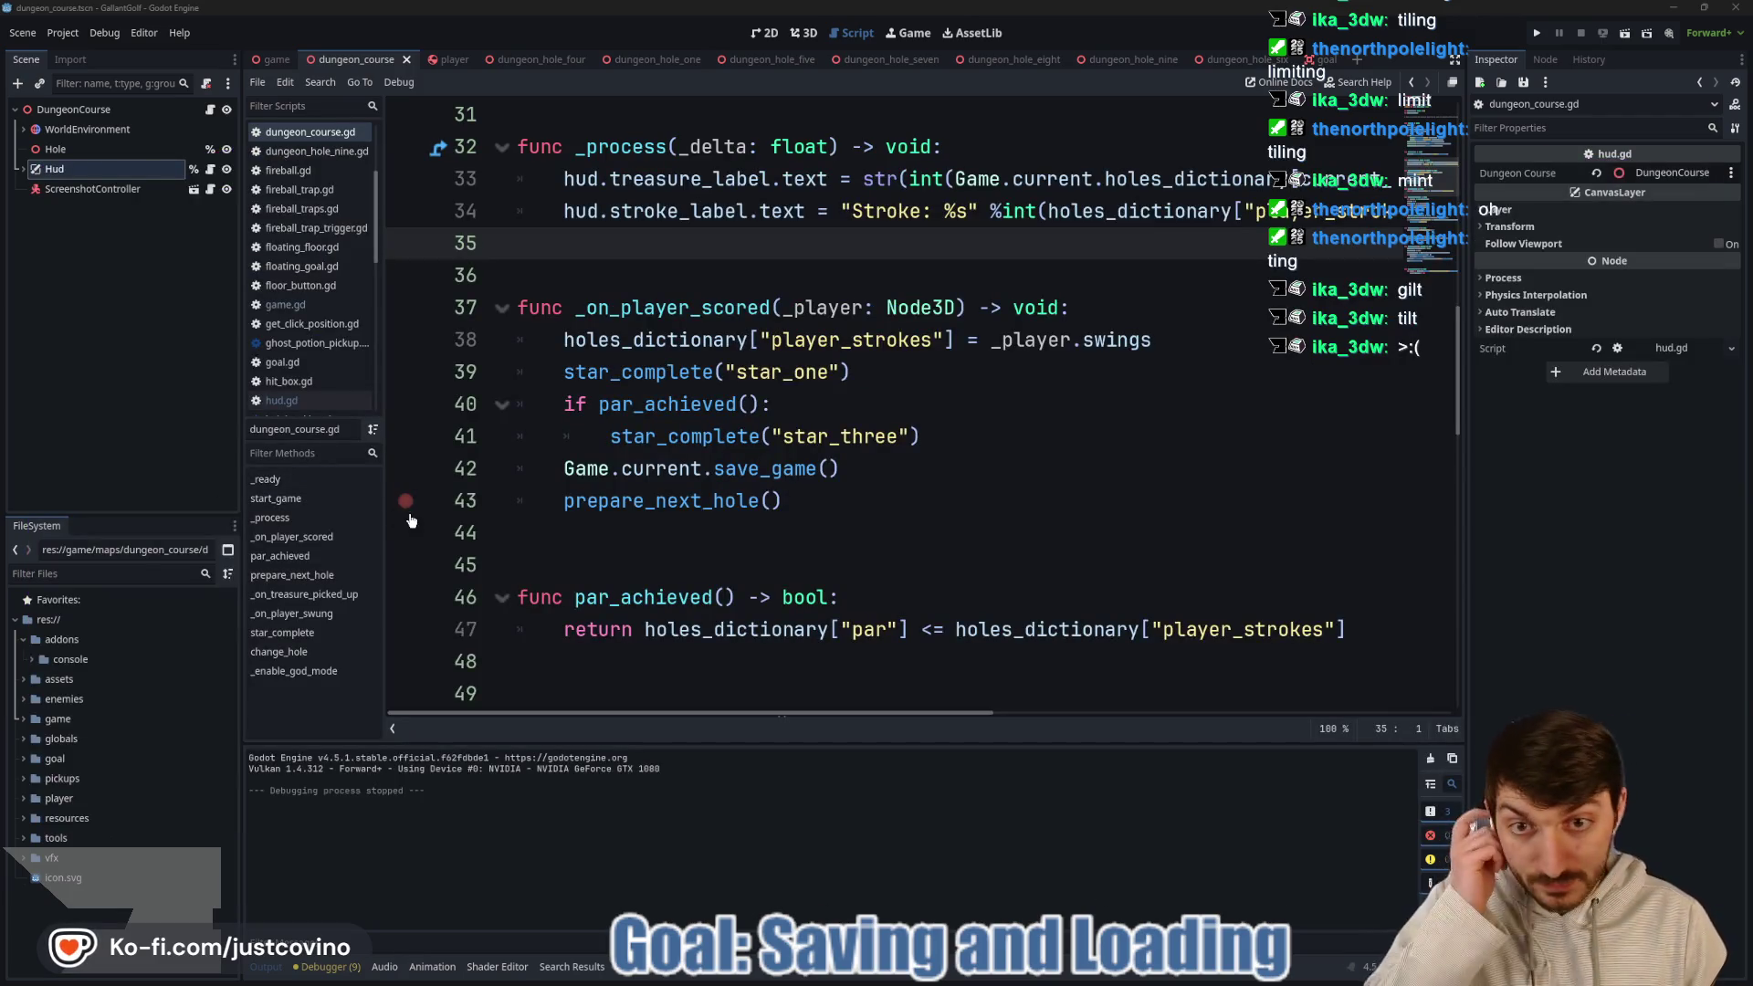
click(795, 534)
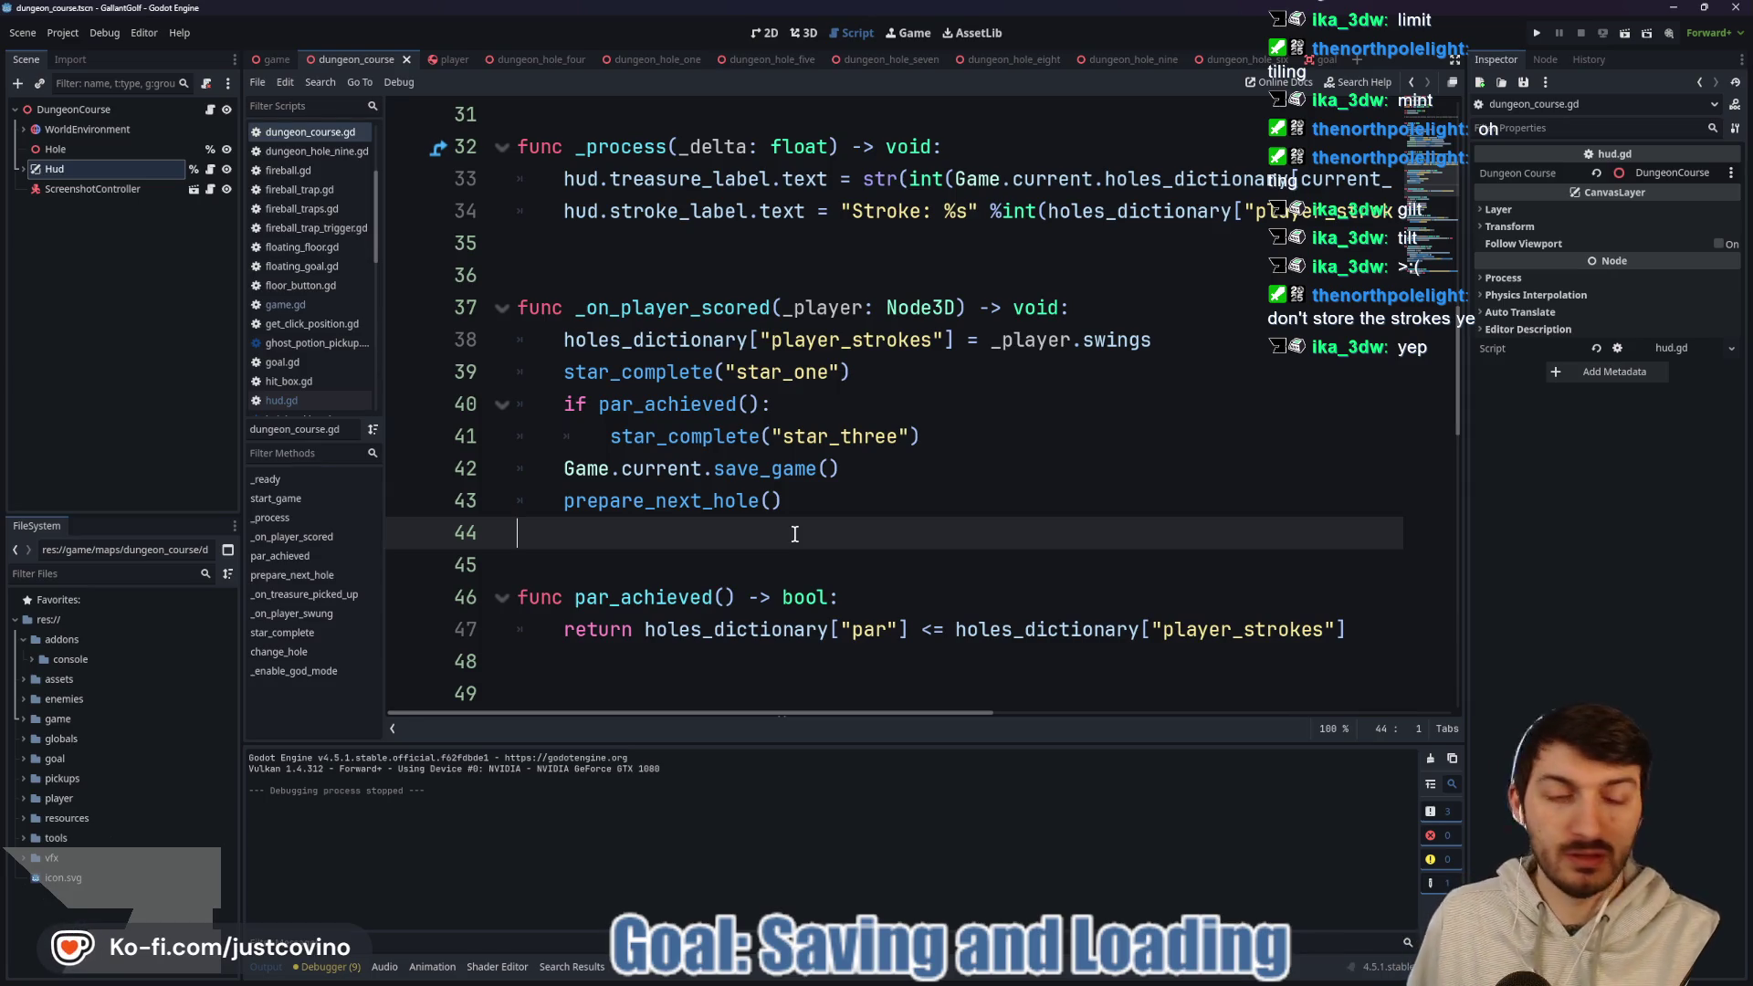
click(270, 59)
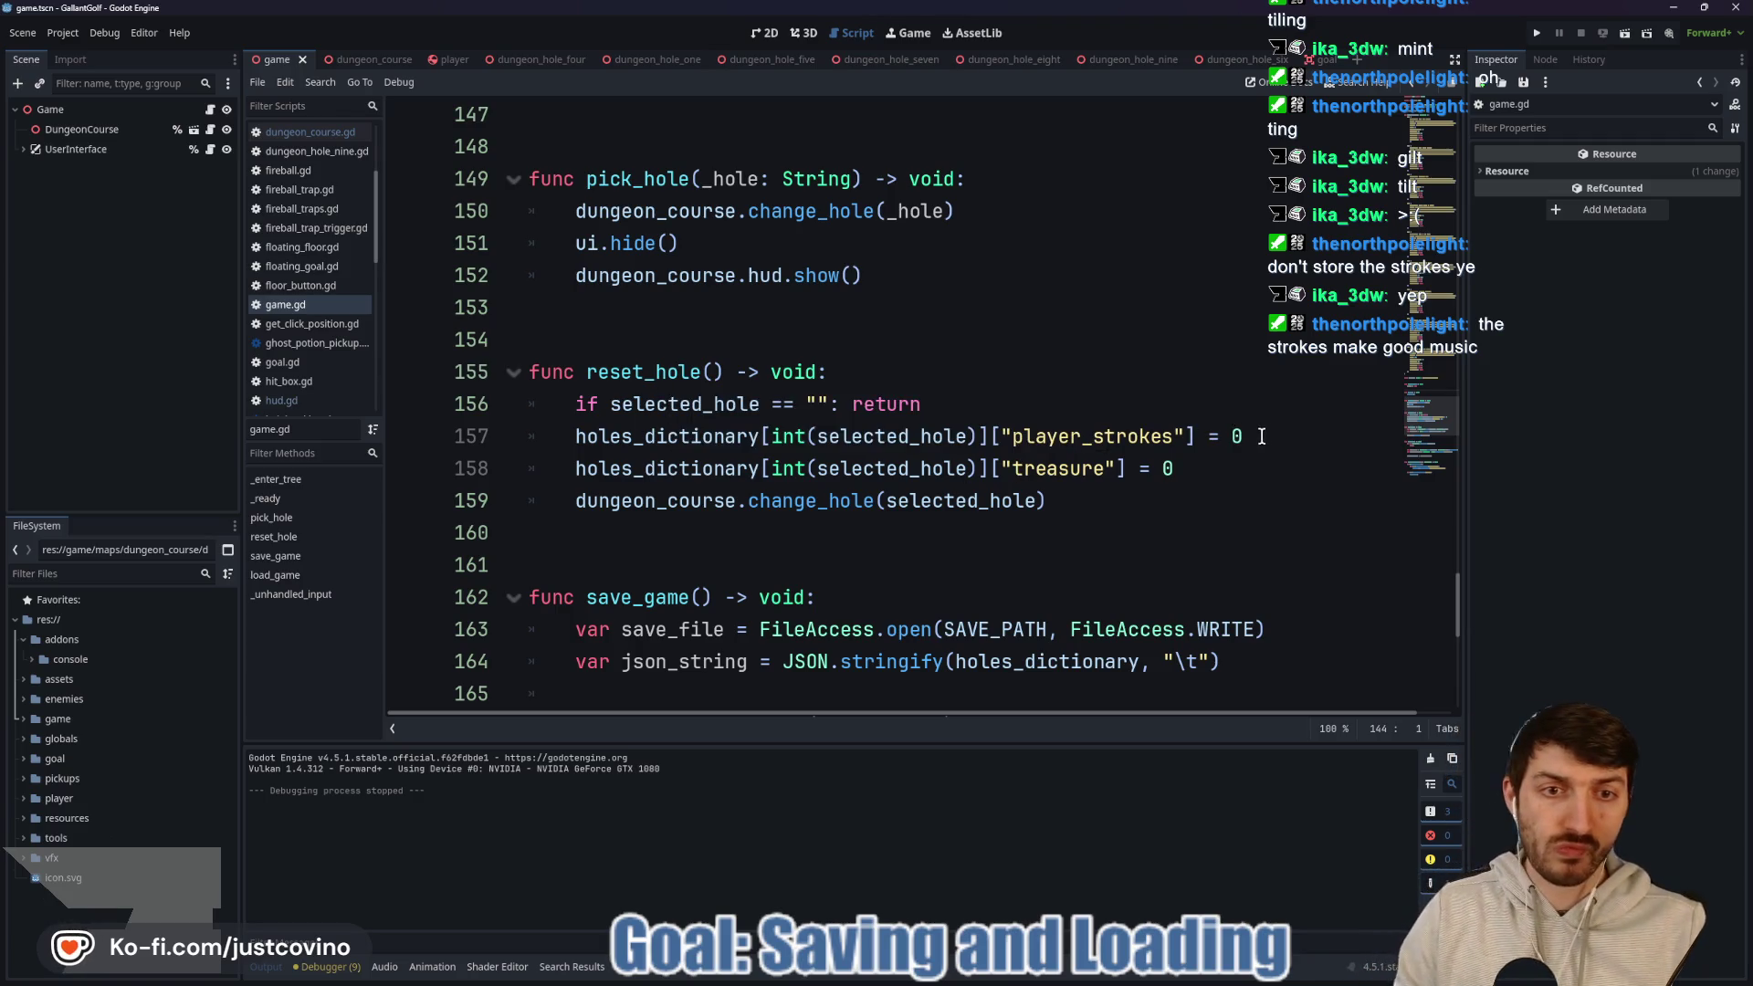
Delete the holes_dictionary player_strokes = 0 line from reset_hole in game.gd.
double_click(1042, 470)
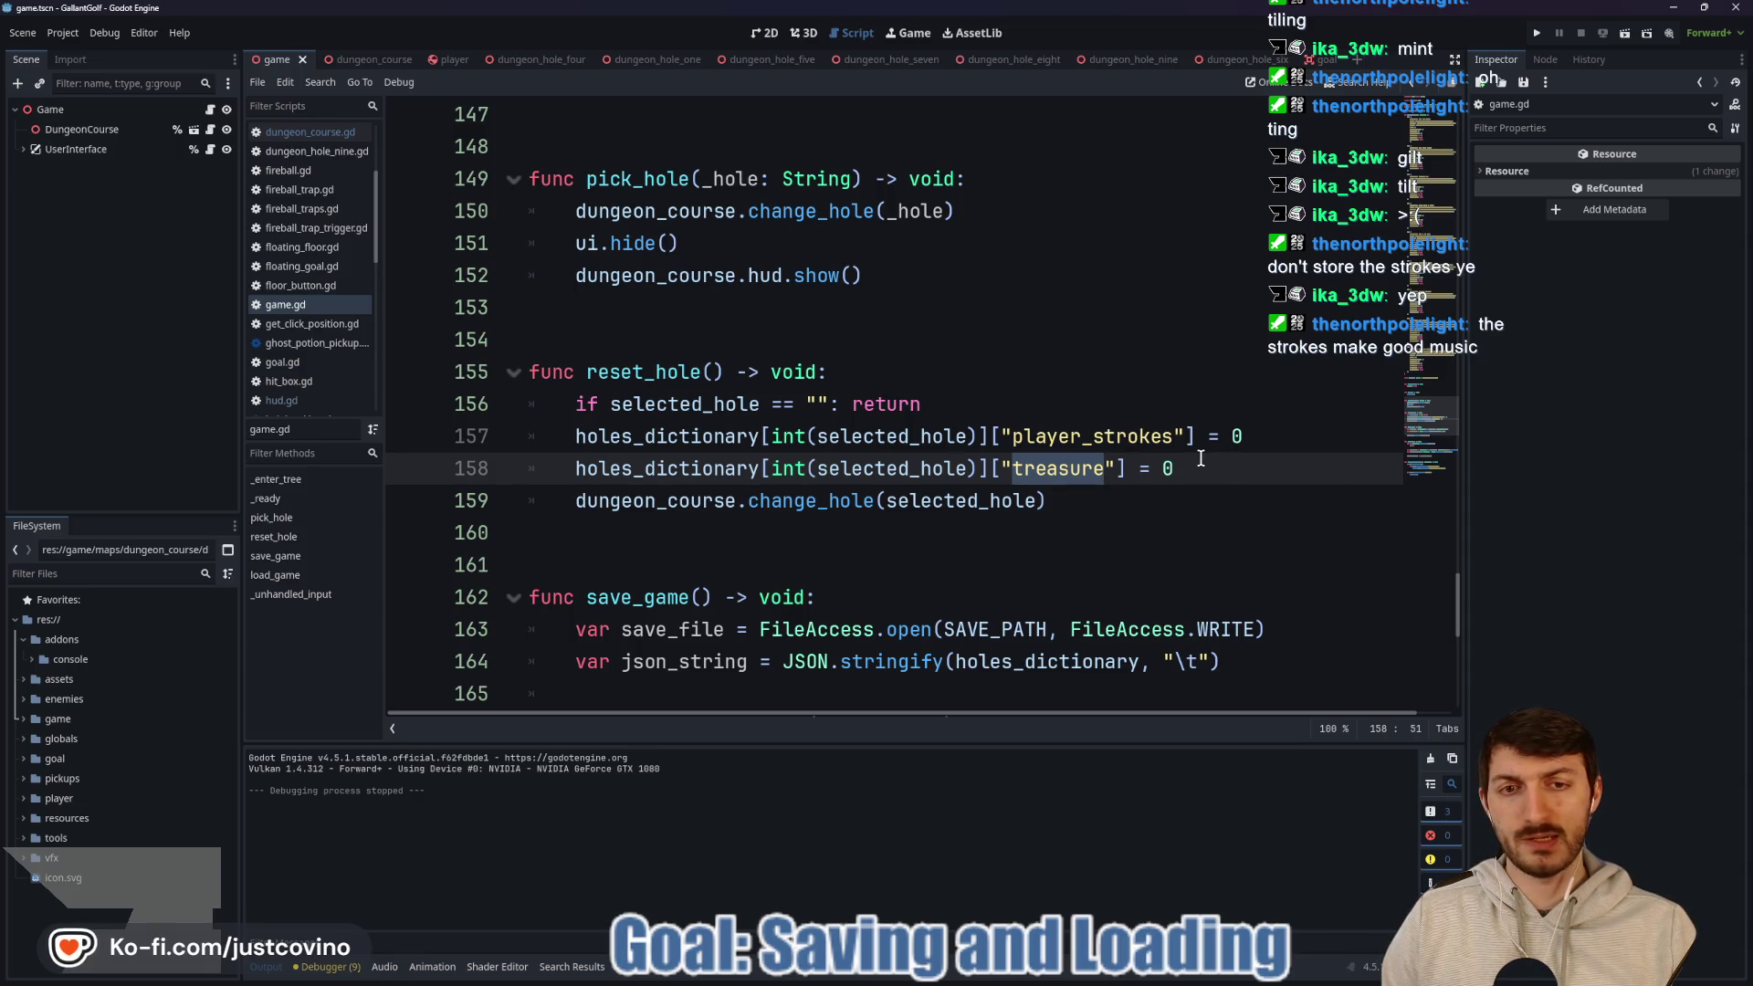
scroll(1143, 458, up, 7)
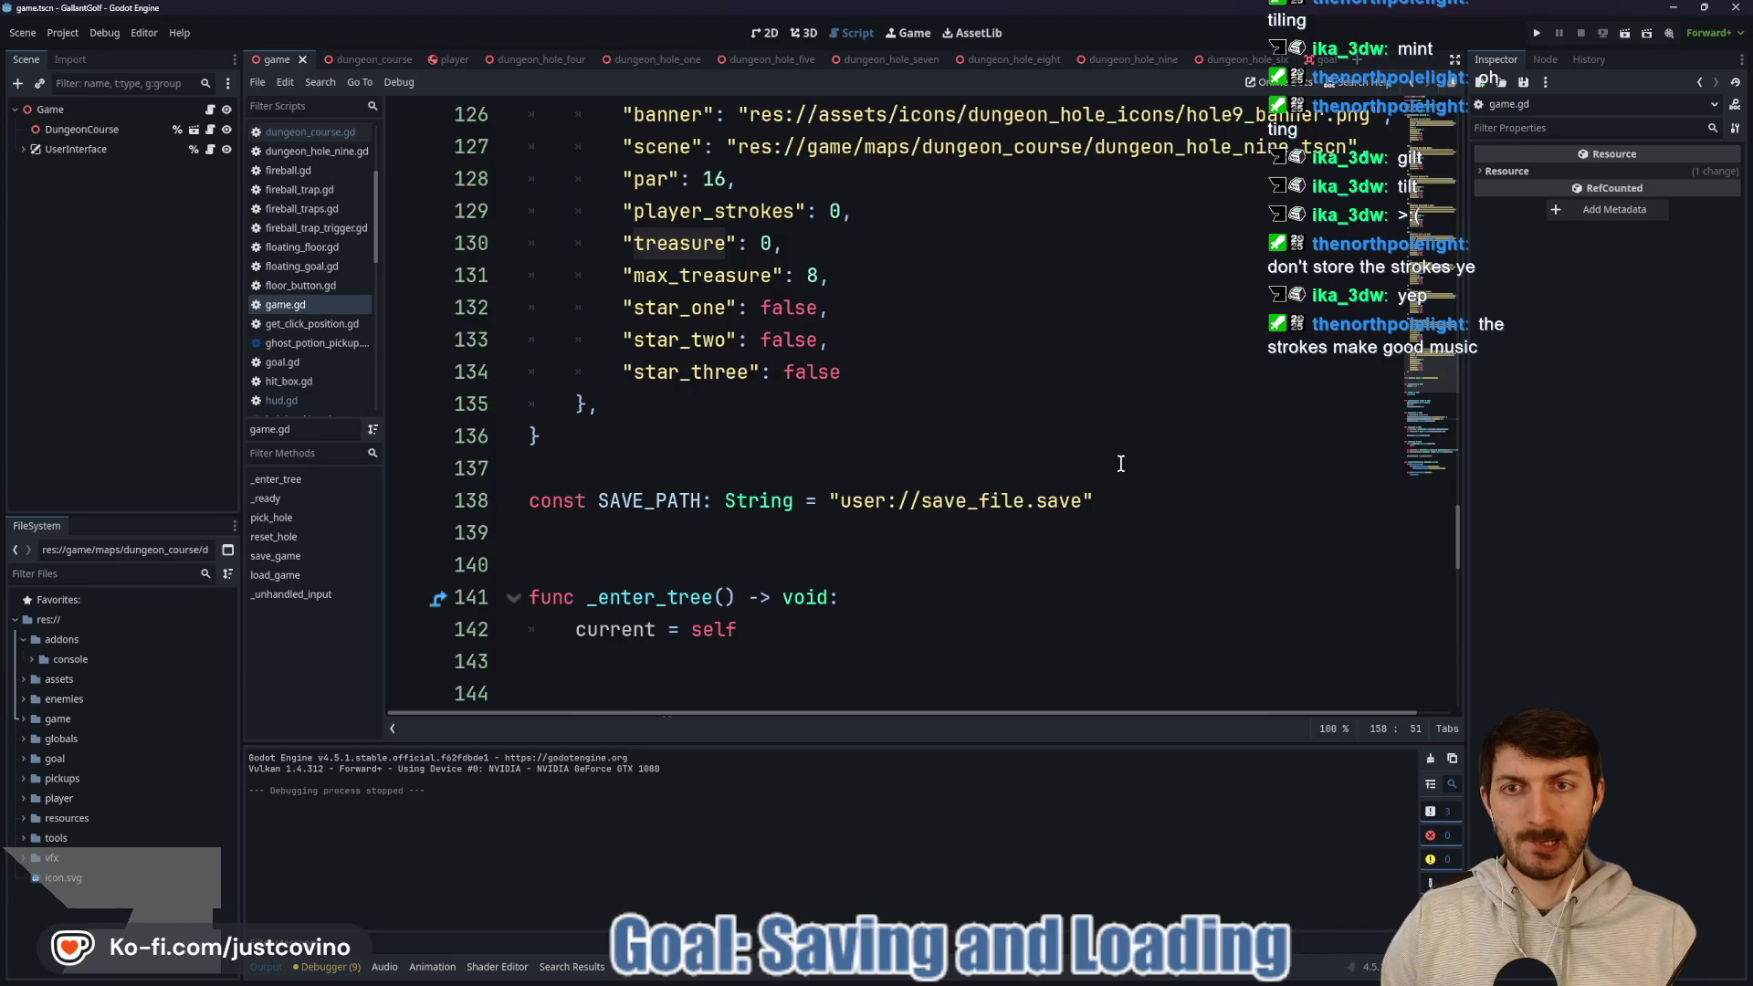
scroll(1121, 464, down, 6)
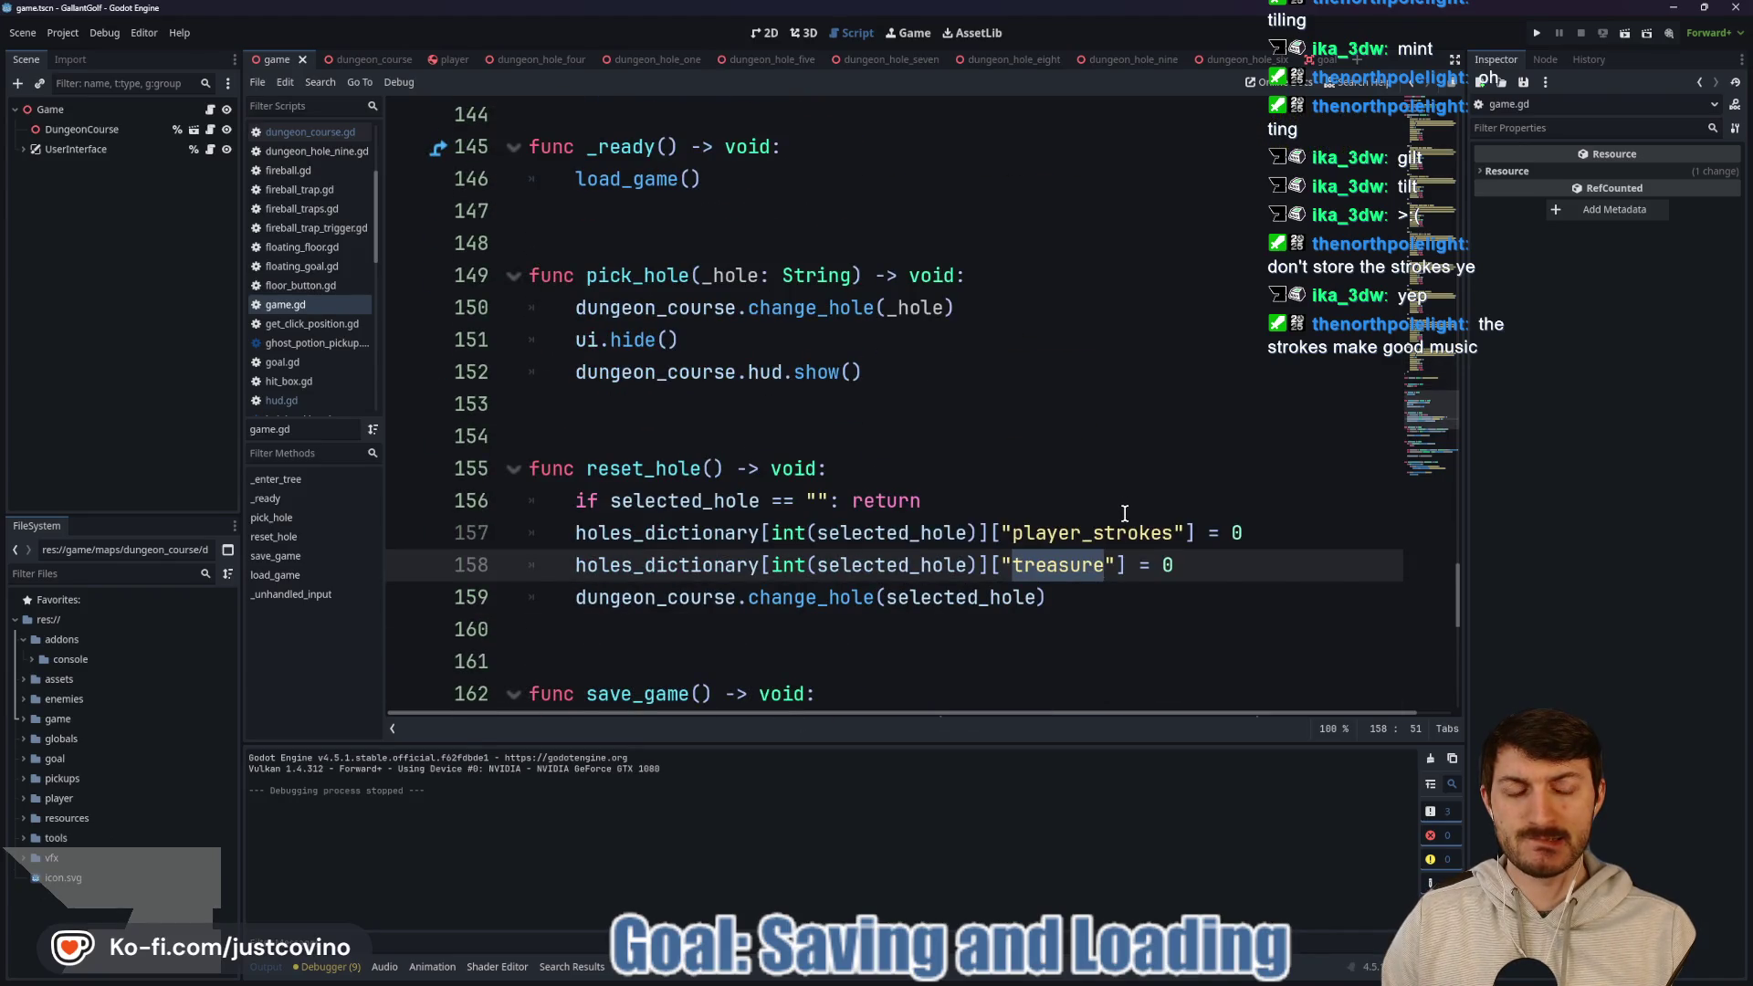
scroll(1124, 513, down, 1)
click(1265, 433)
key(shift+Home)
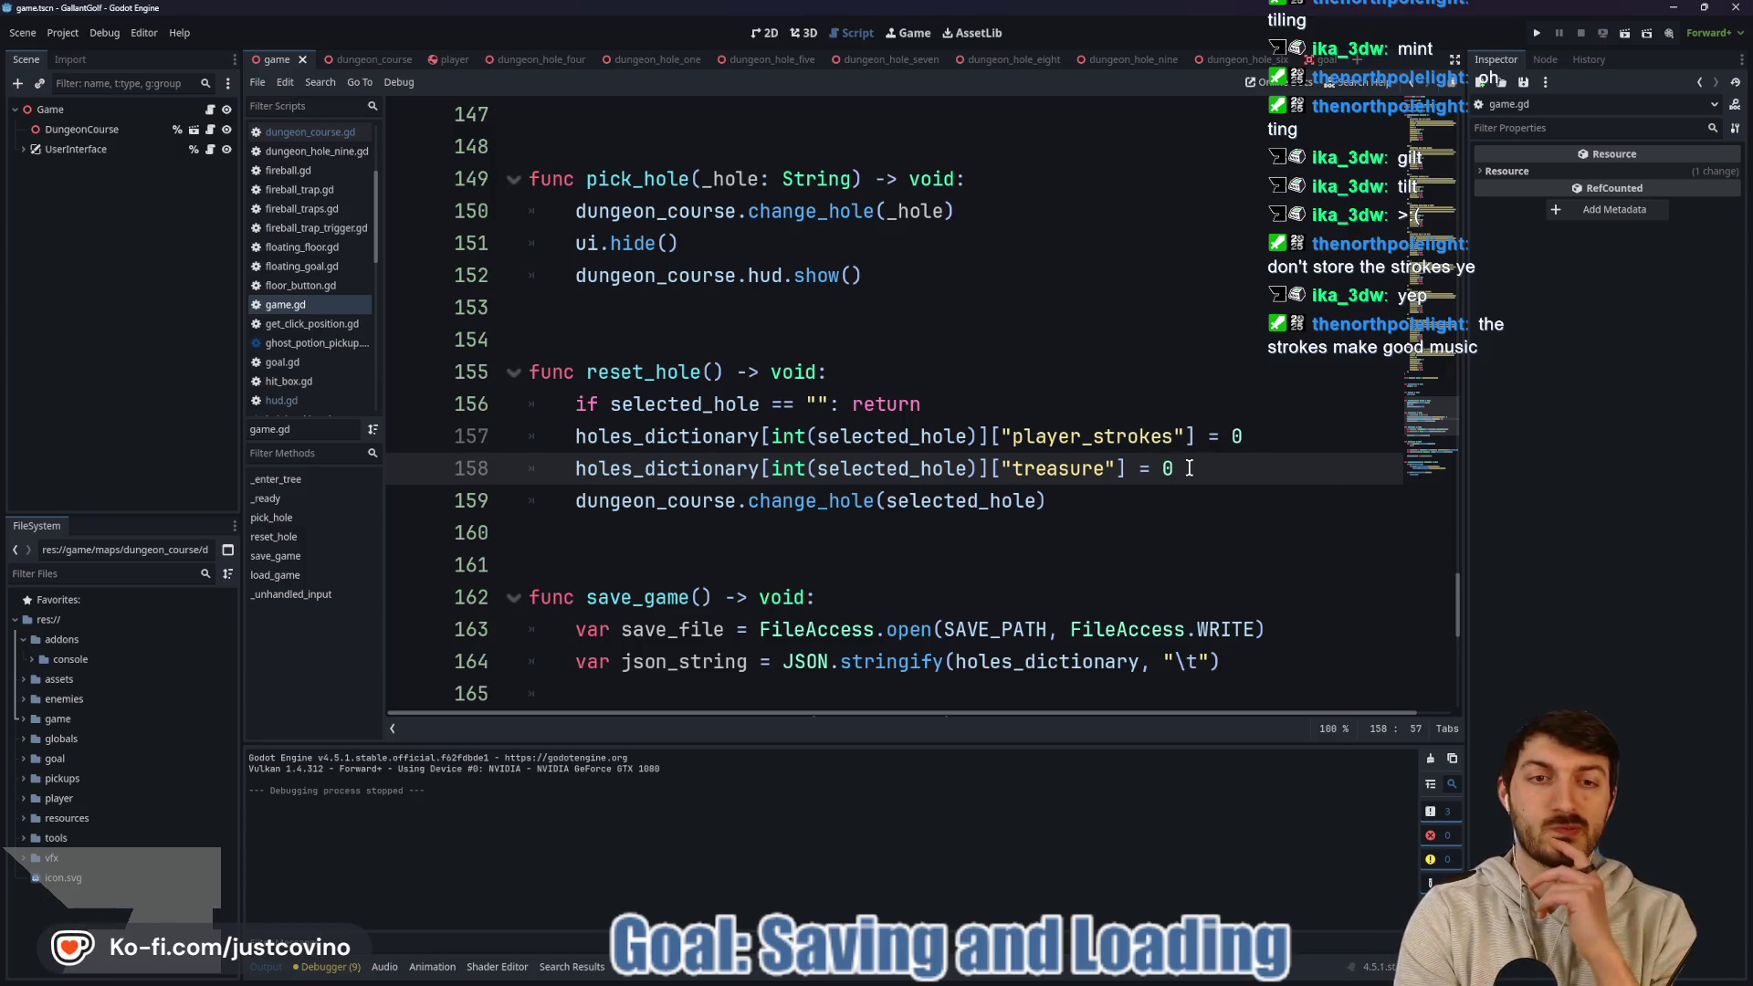
drag(1237, 438, 468, 457)
key(BackSpace)
key(BackSpace)
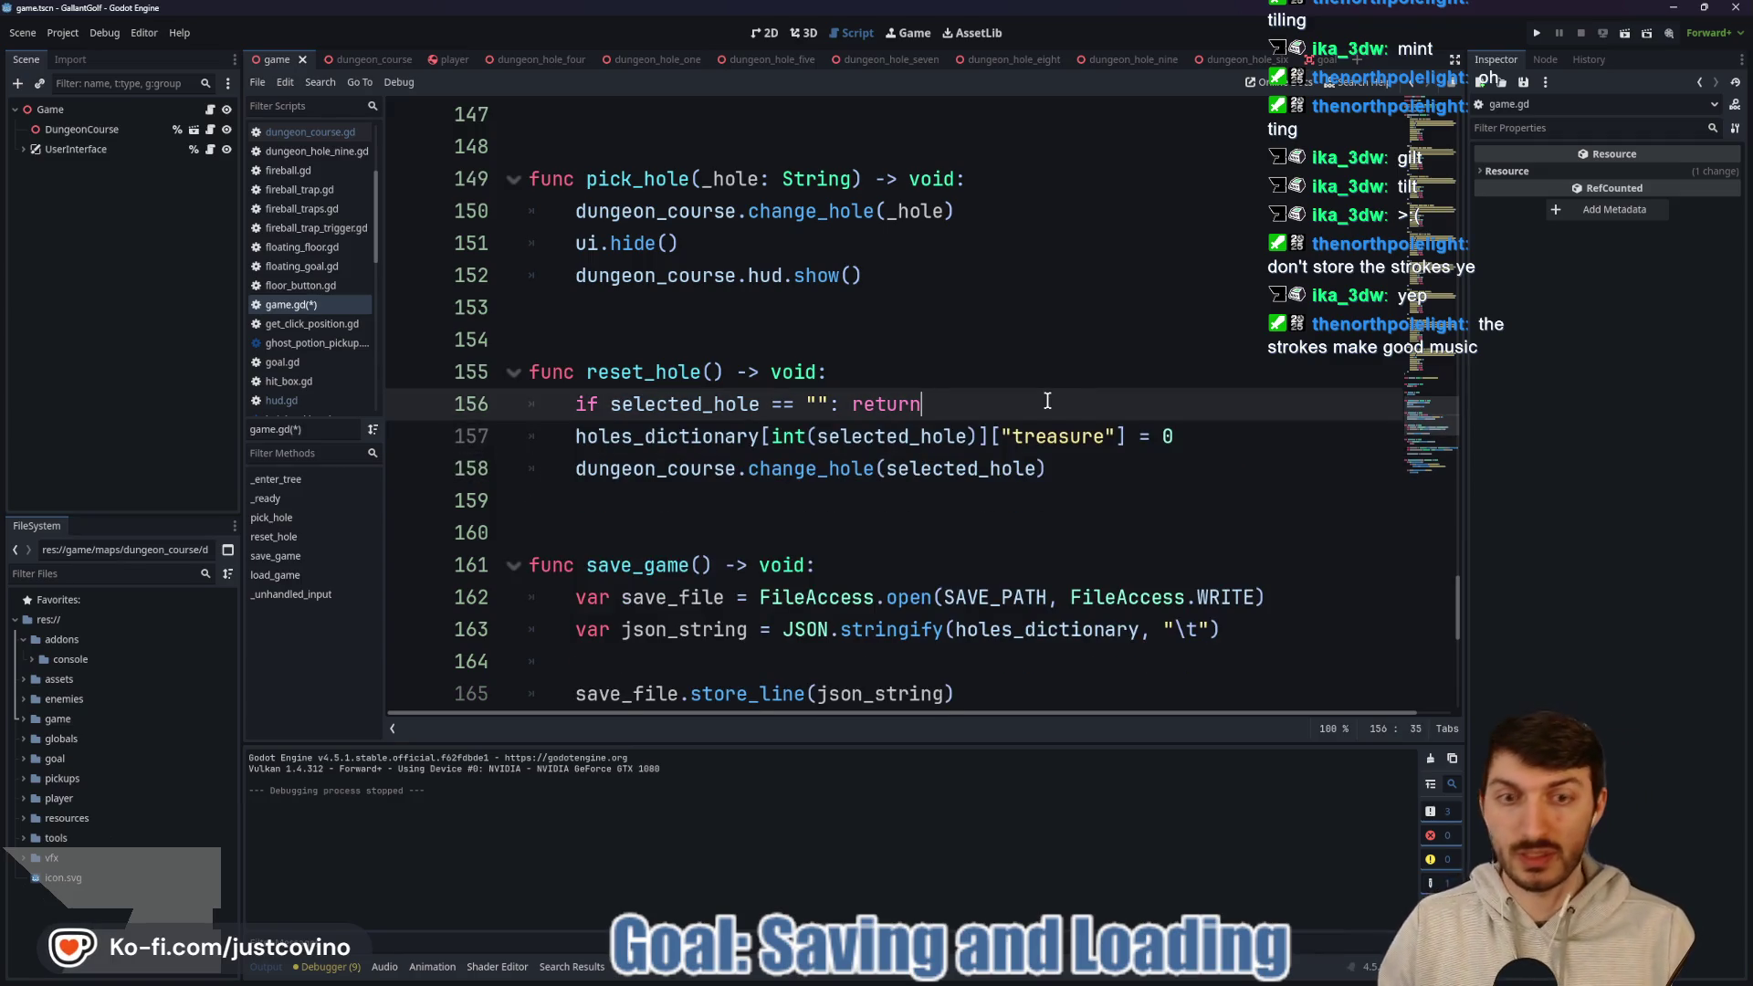
Select the "player_strokes": 0 entry in every hole of the hole data.
scroll(876, 413, up, 5)
scroll(876, 413, up, 5)
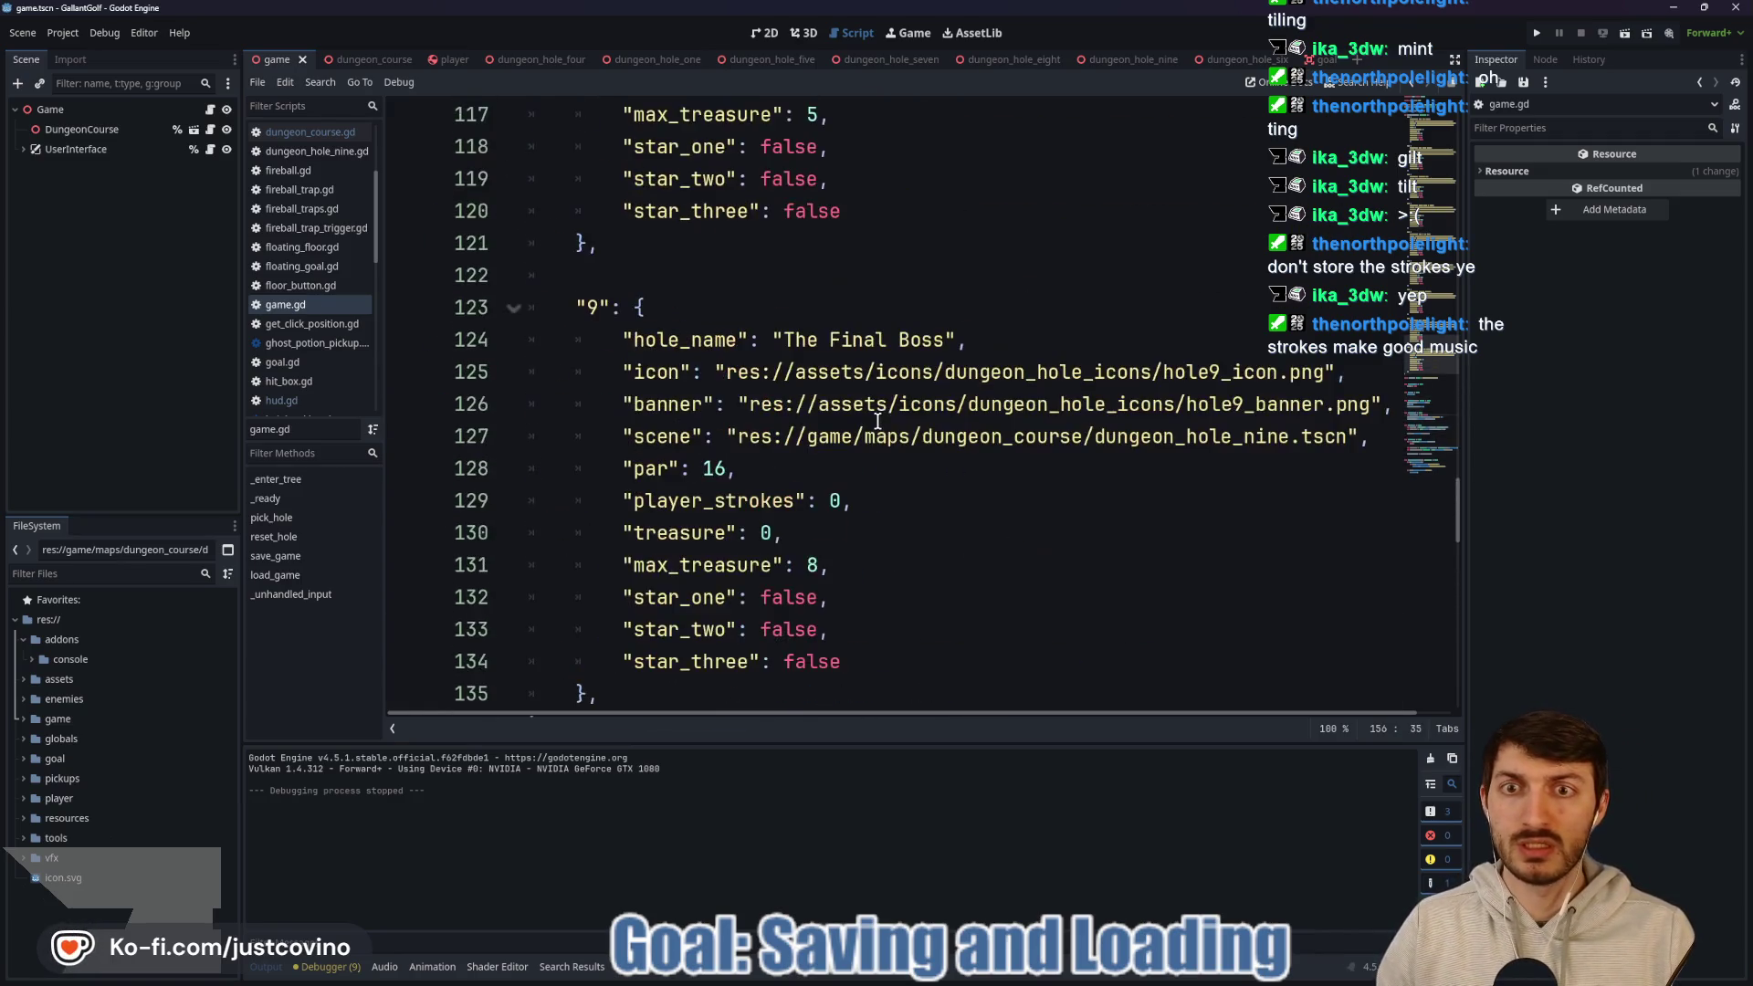
scroll(700, 475, up, 20)
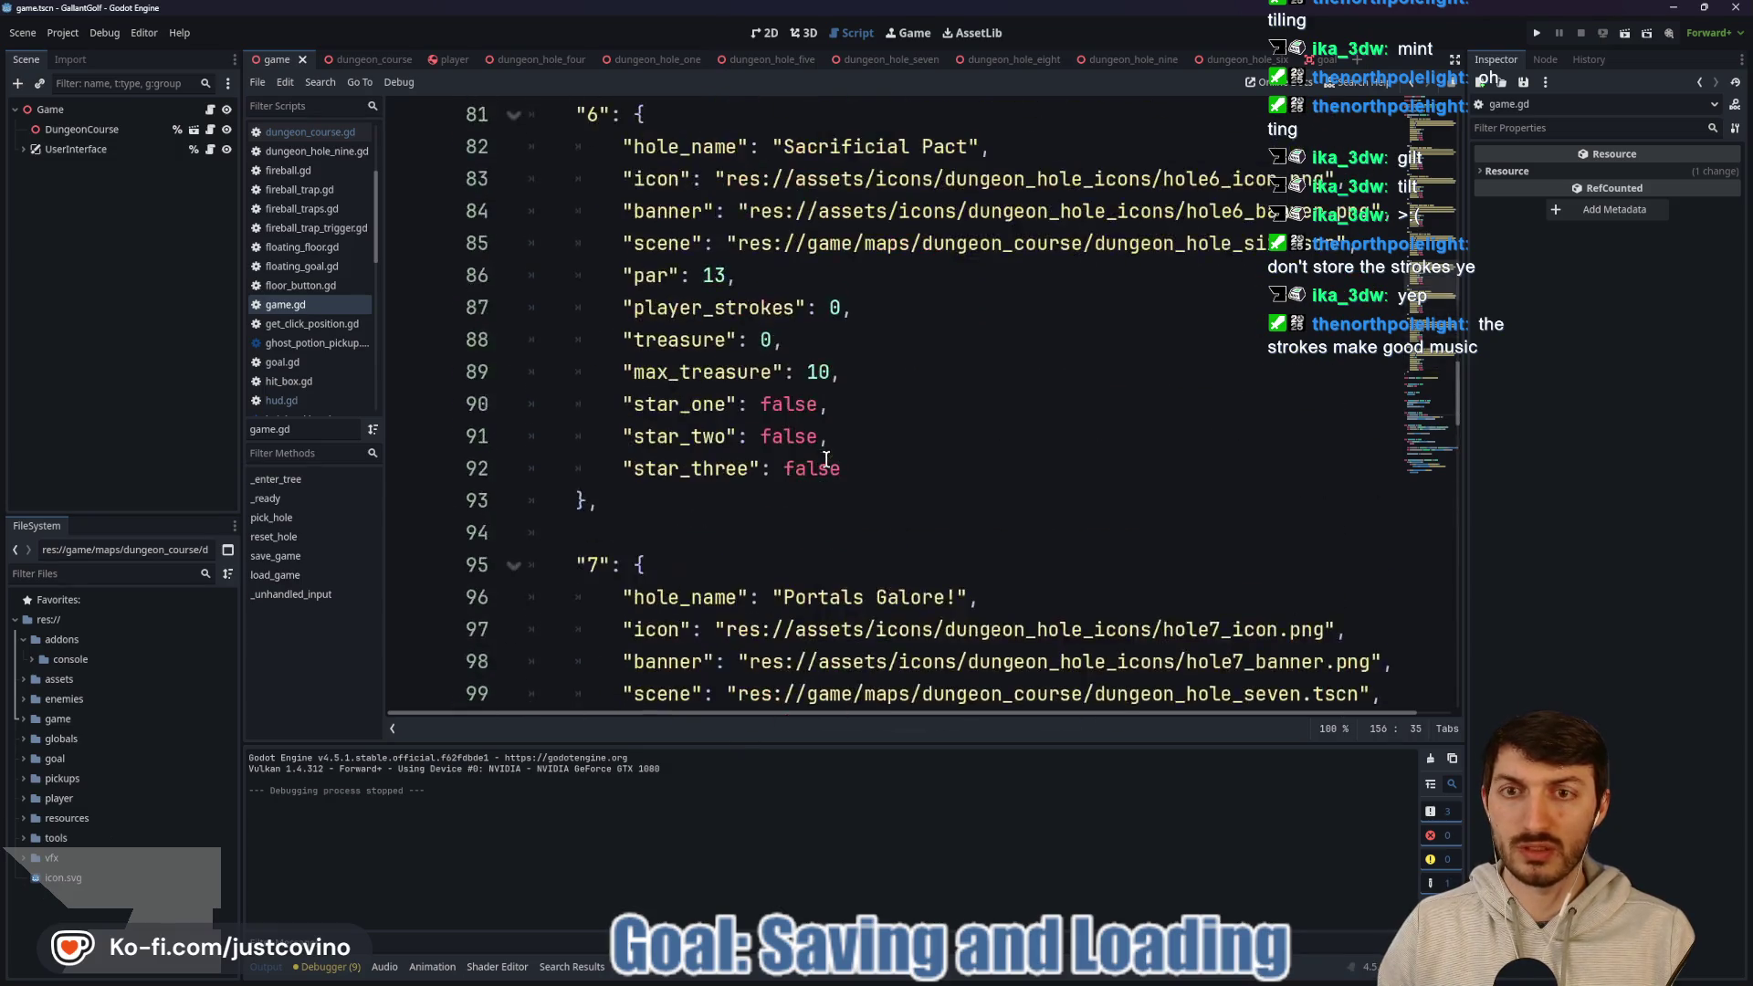
scroll(822, 457, up, 12)
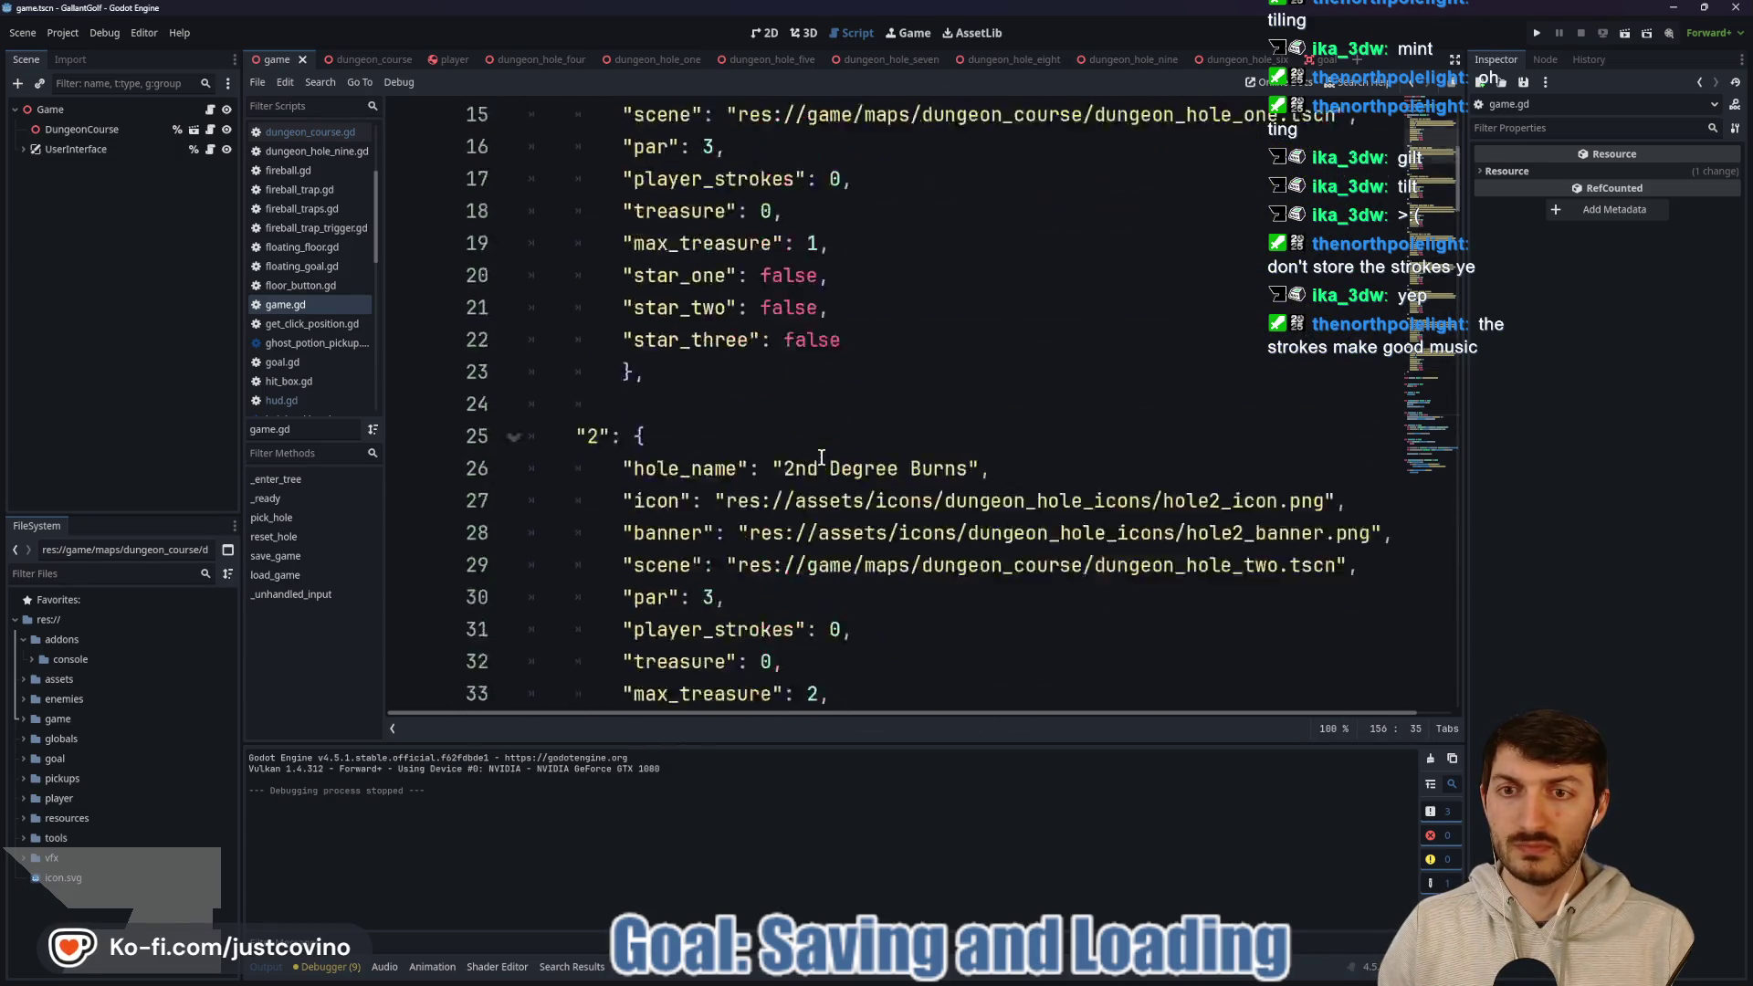
drag(619, 372, 858, 370)
scroll(966, 380, down, 3)
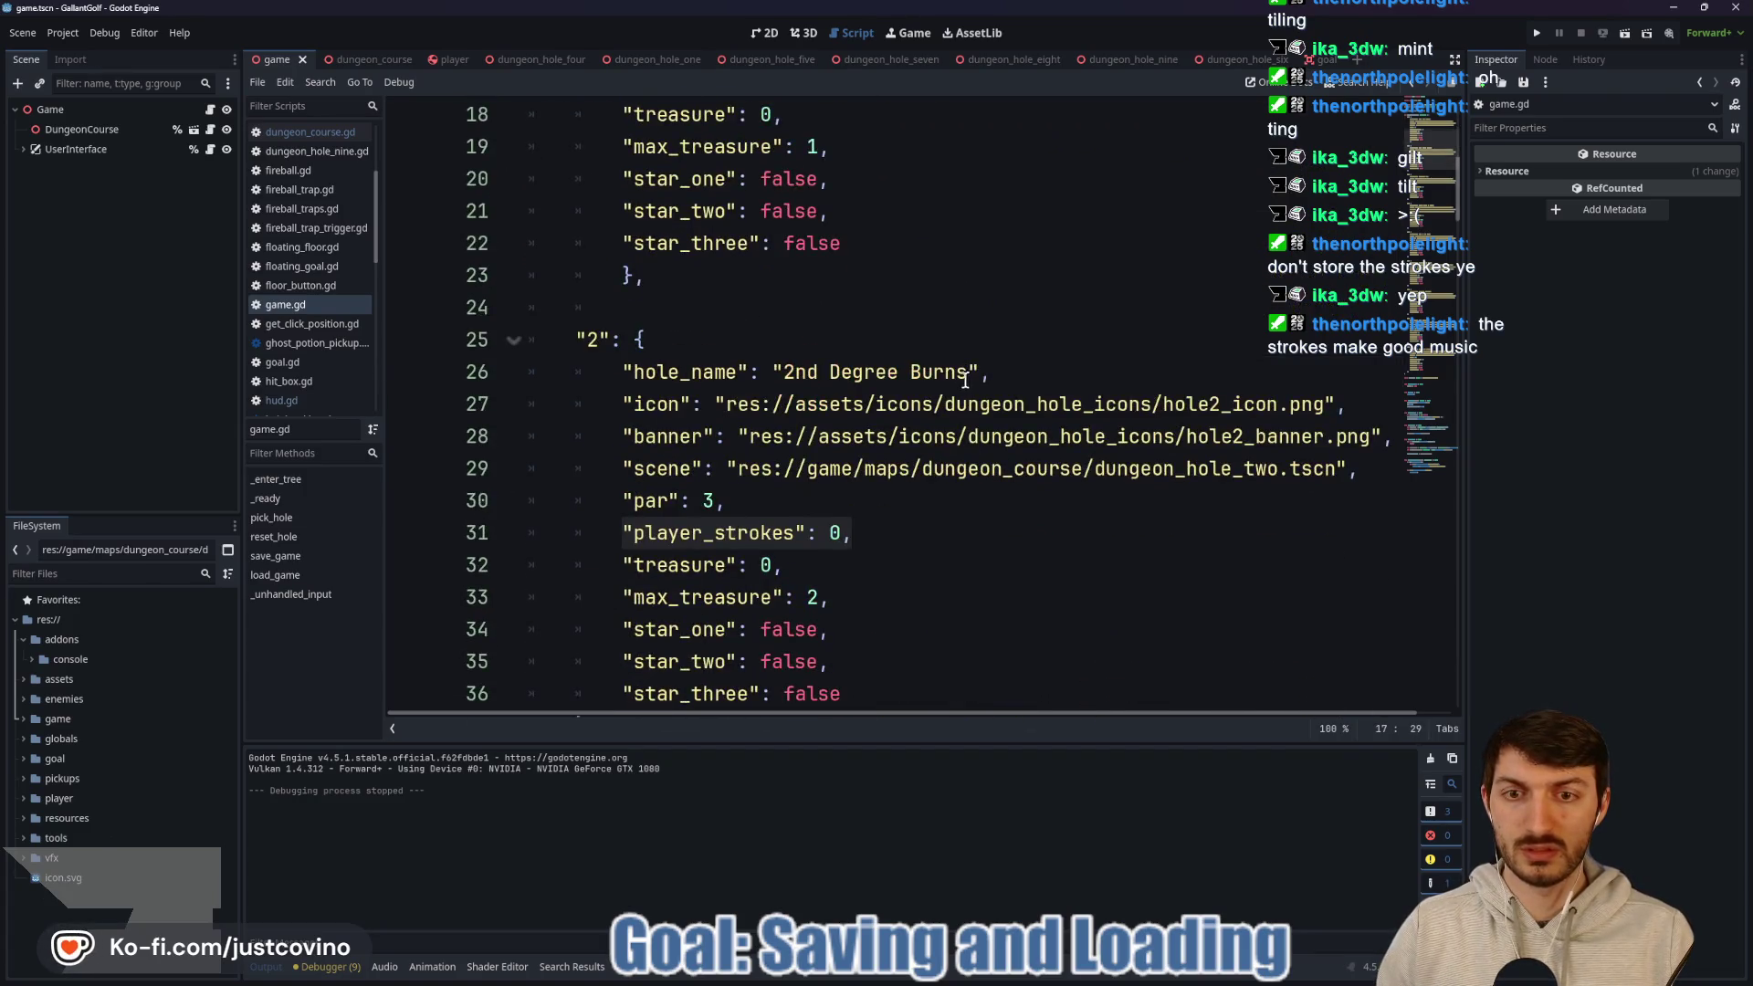
scroll(980, 352, down, 6)
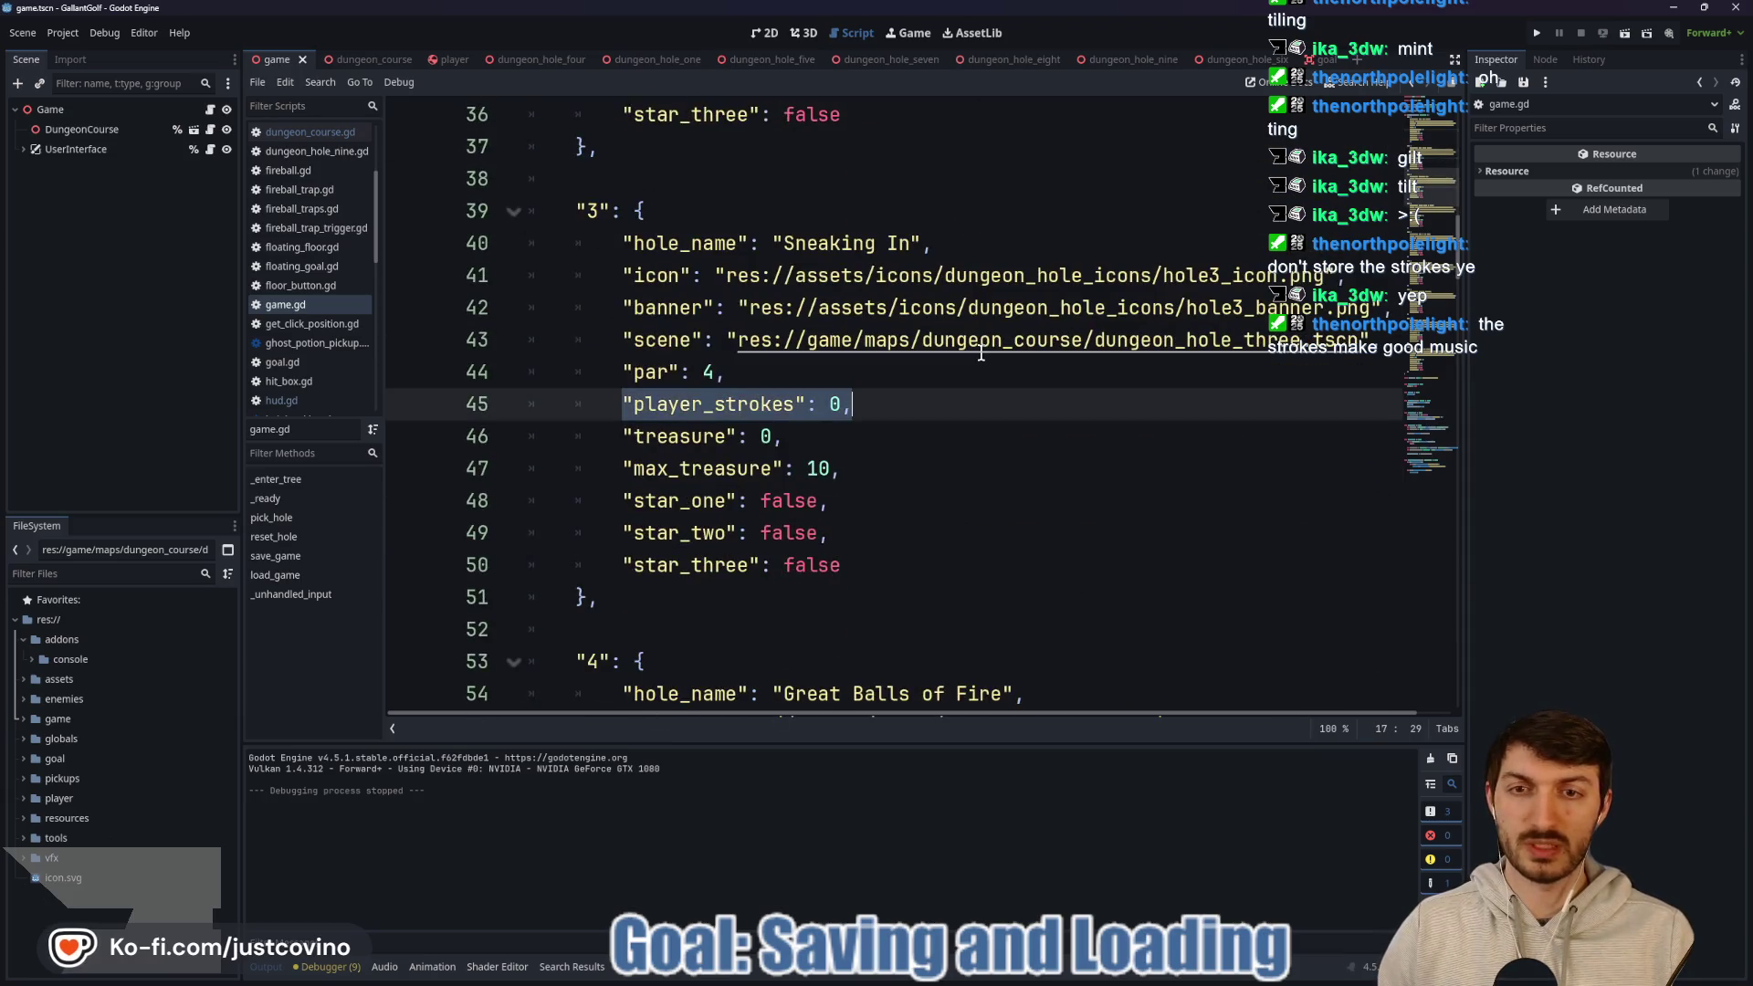
scroll(981, 352, down, 5)
scroll(981, 352, down, 9)
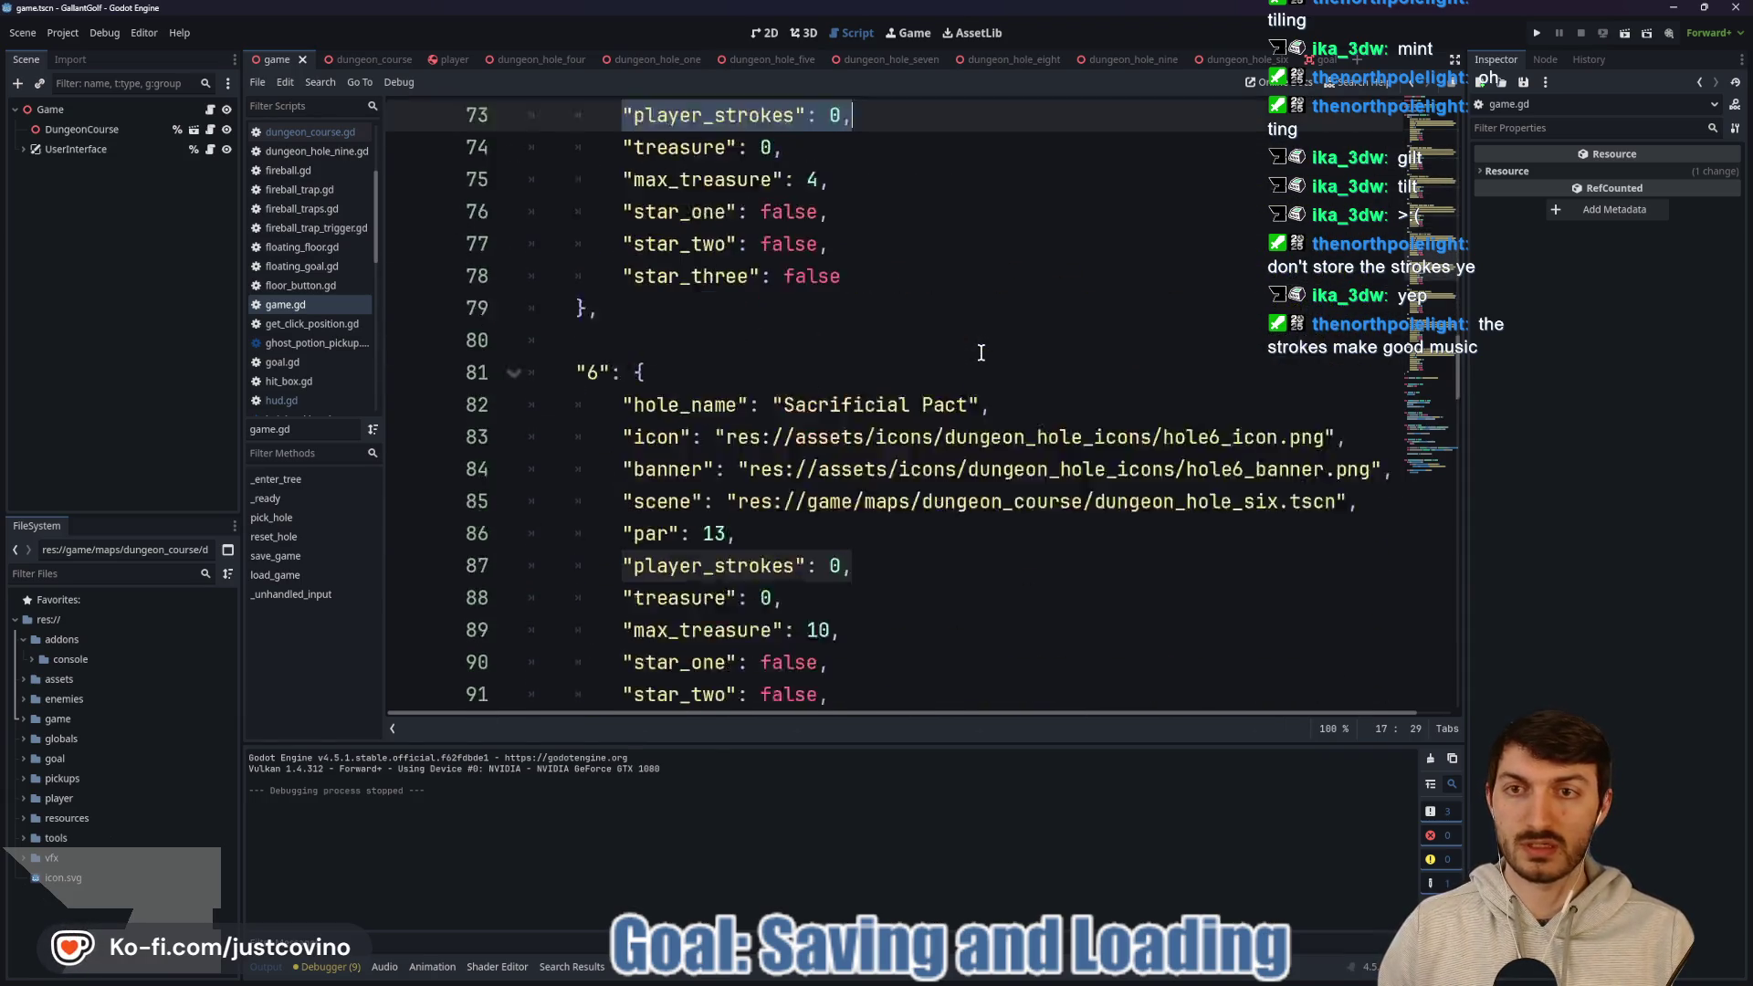
scroll(981, 352, down, 15)
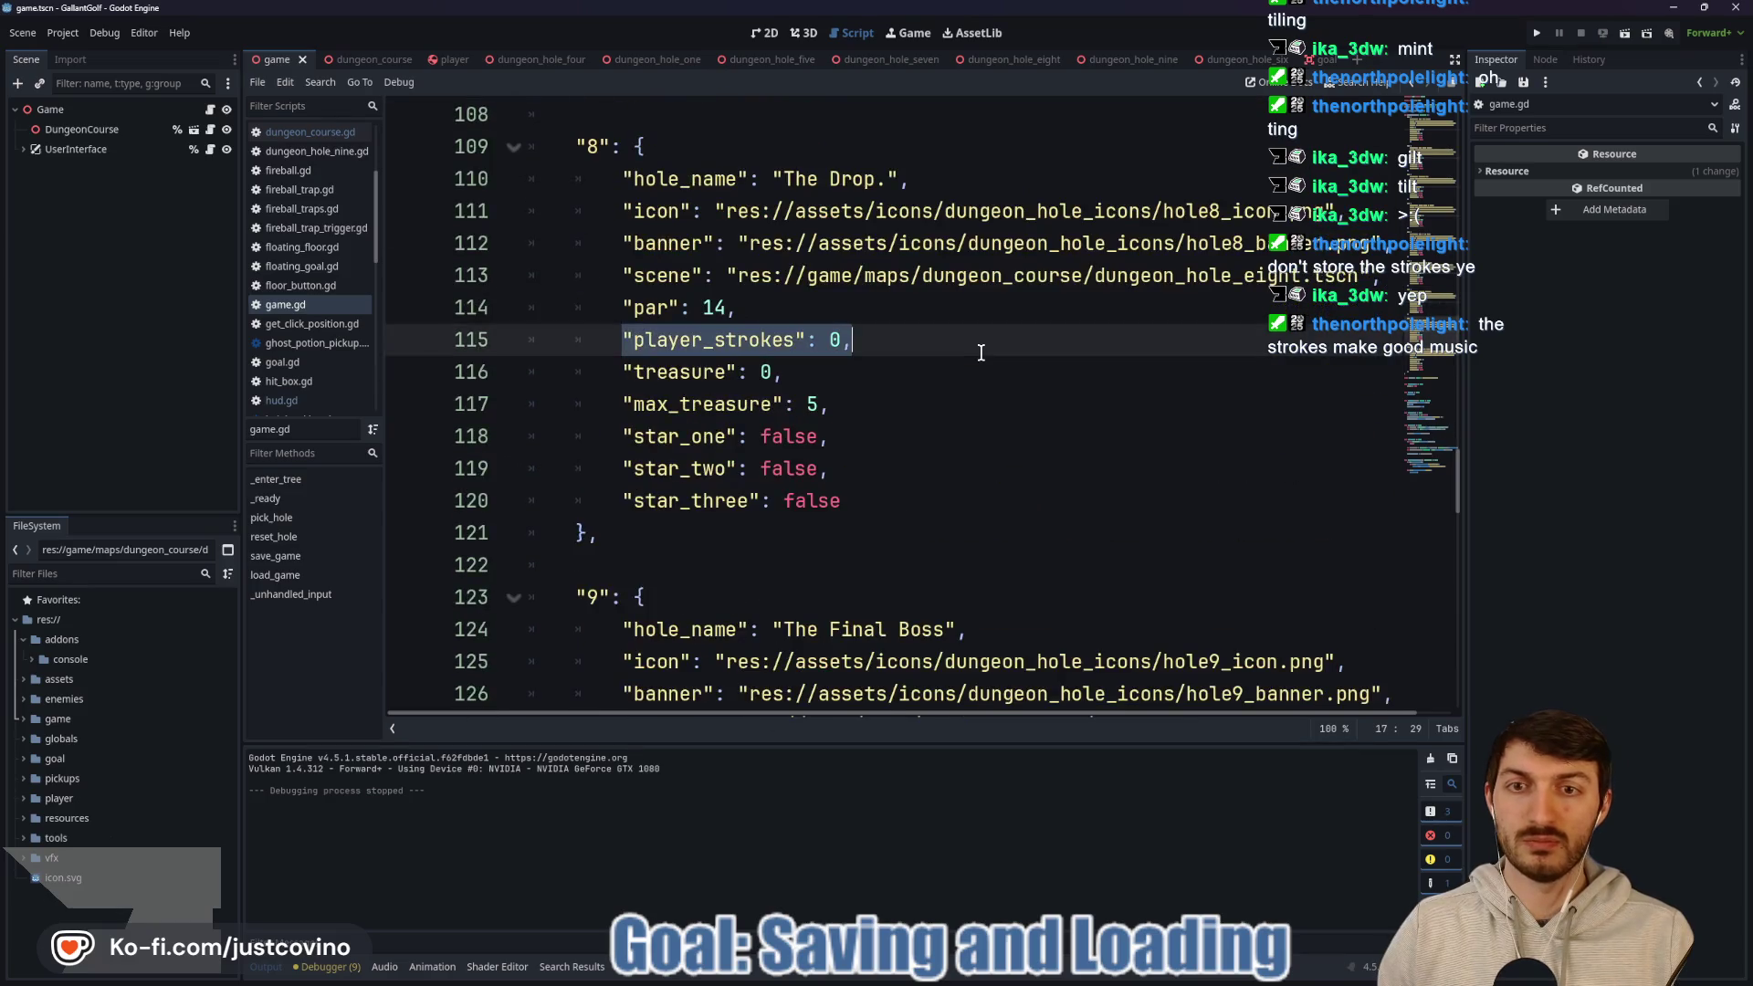
Delete those entries and their leftover blank lines, then save game.gd.
key(BackSpace)
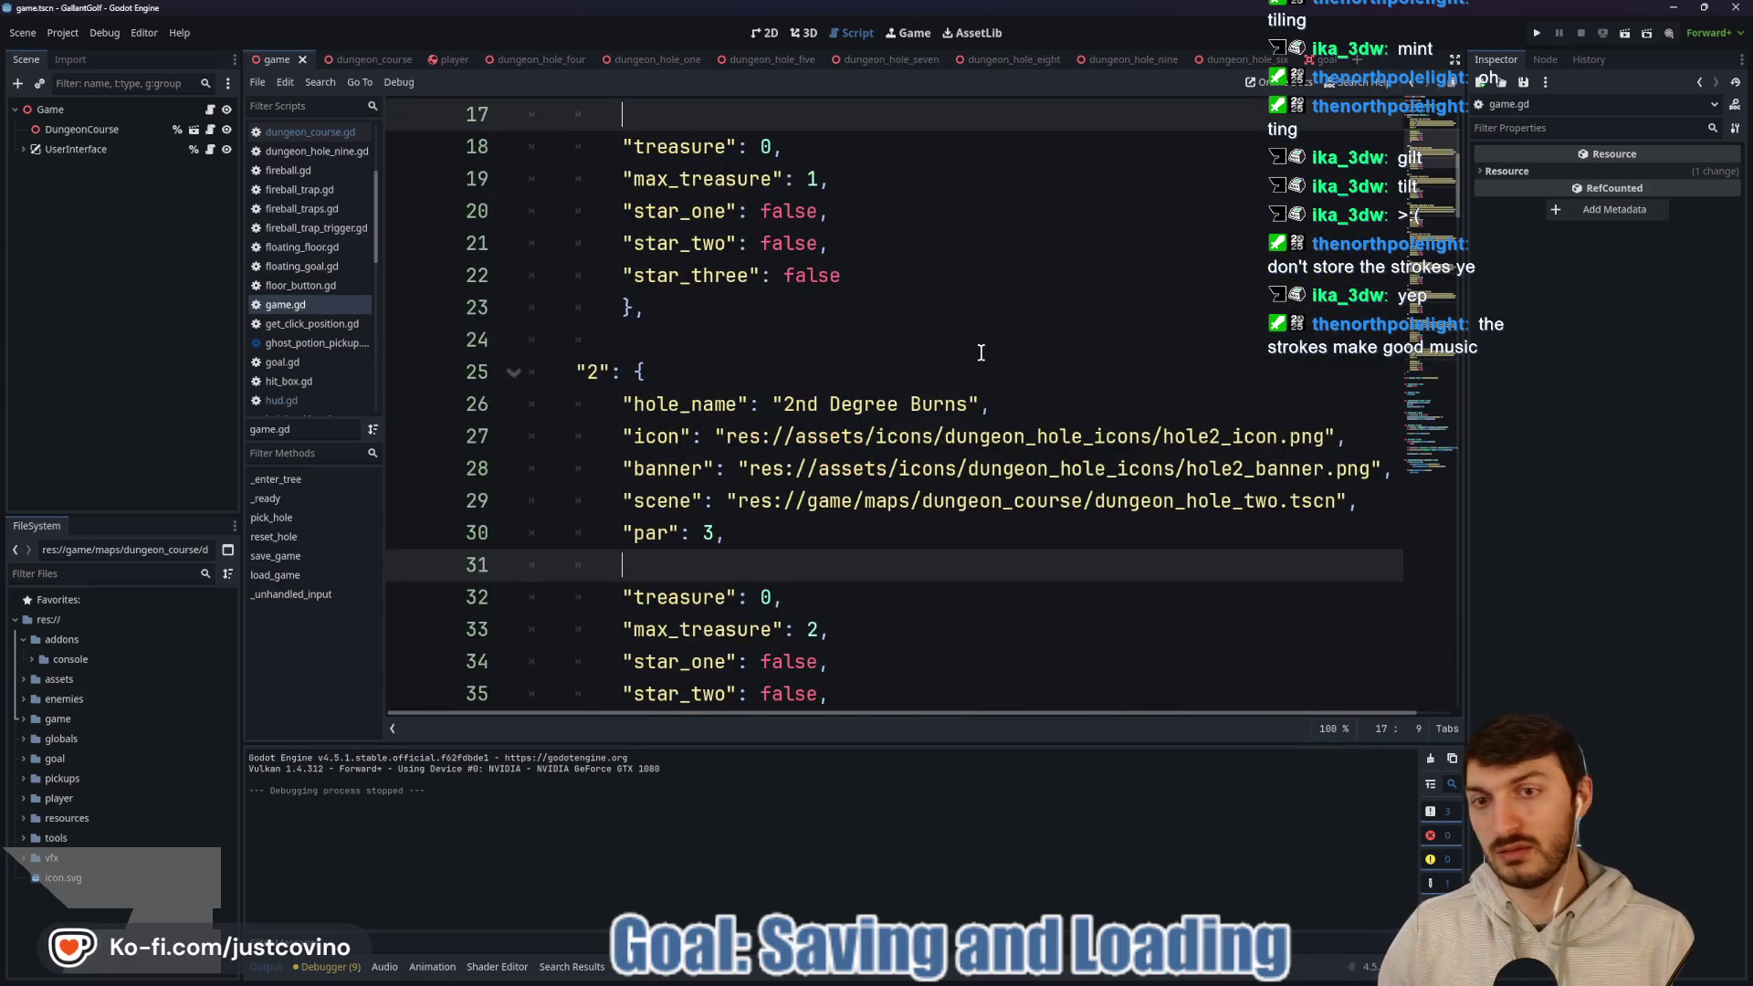
key(BackSpace)
key(BackSpace)
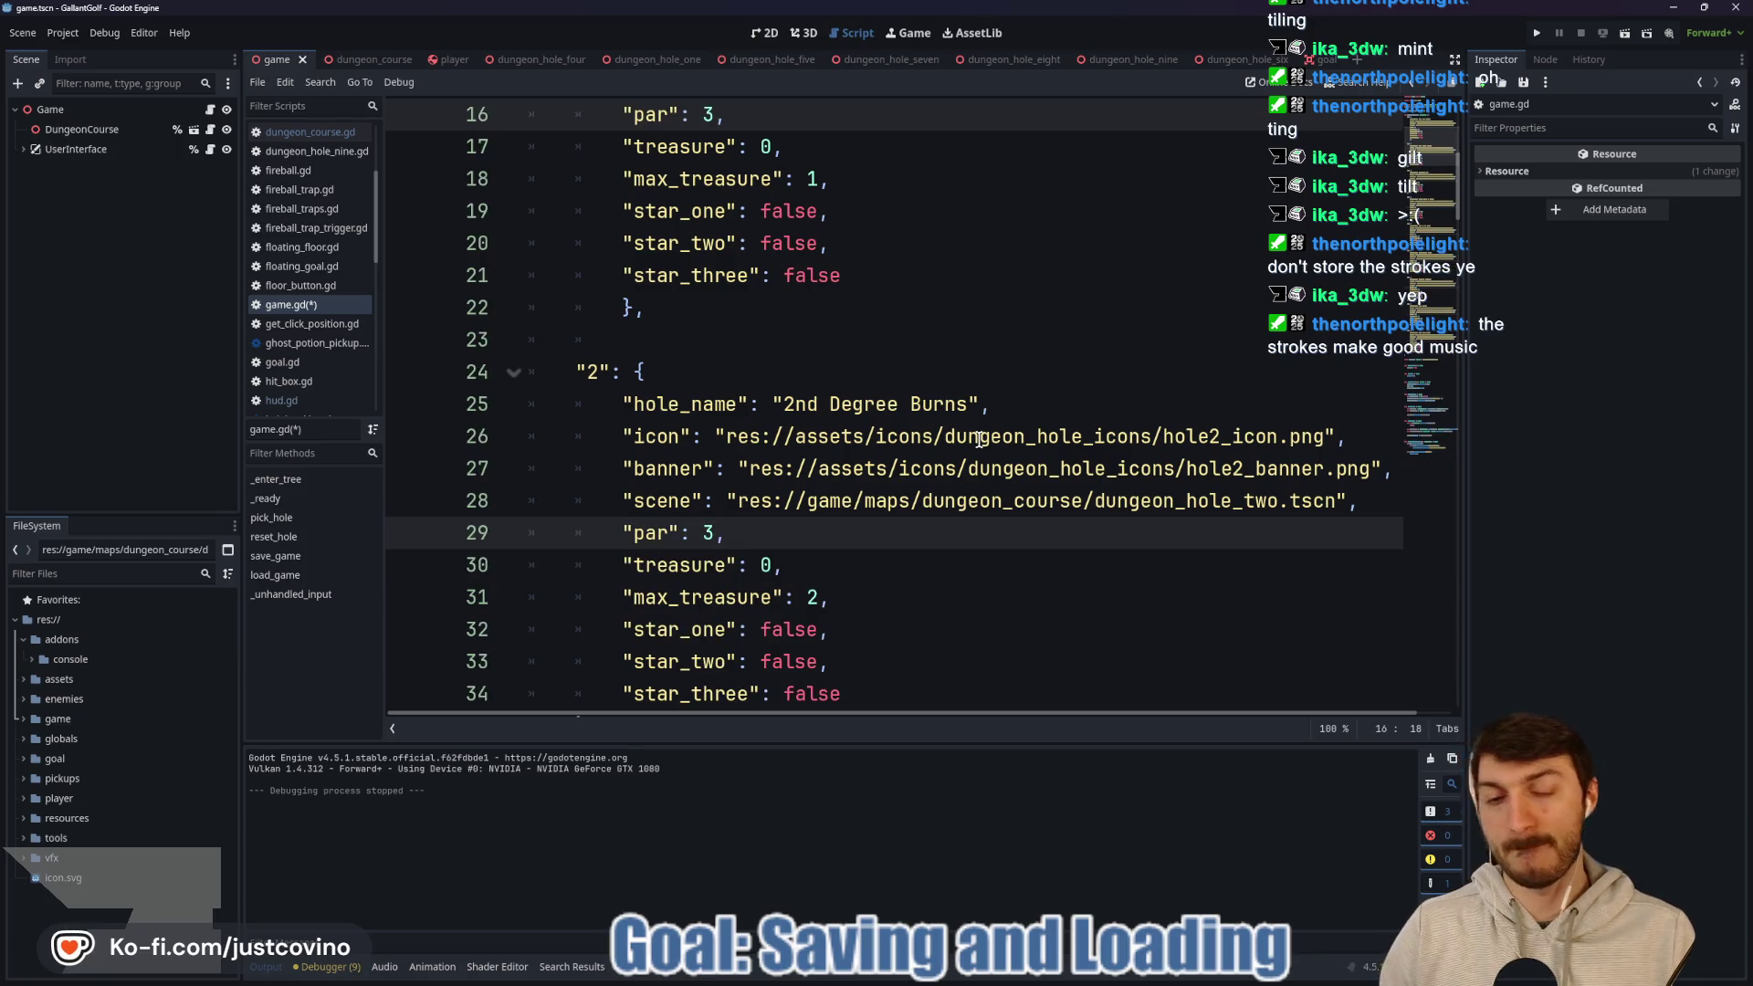
click(883, 563)
key(ctrl+s)
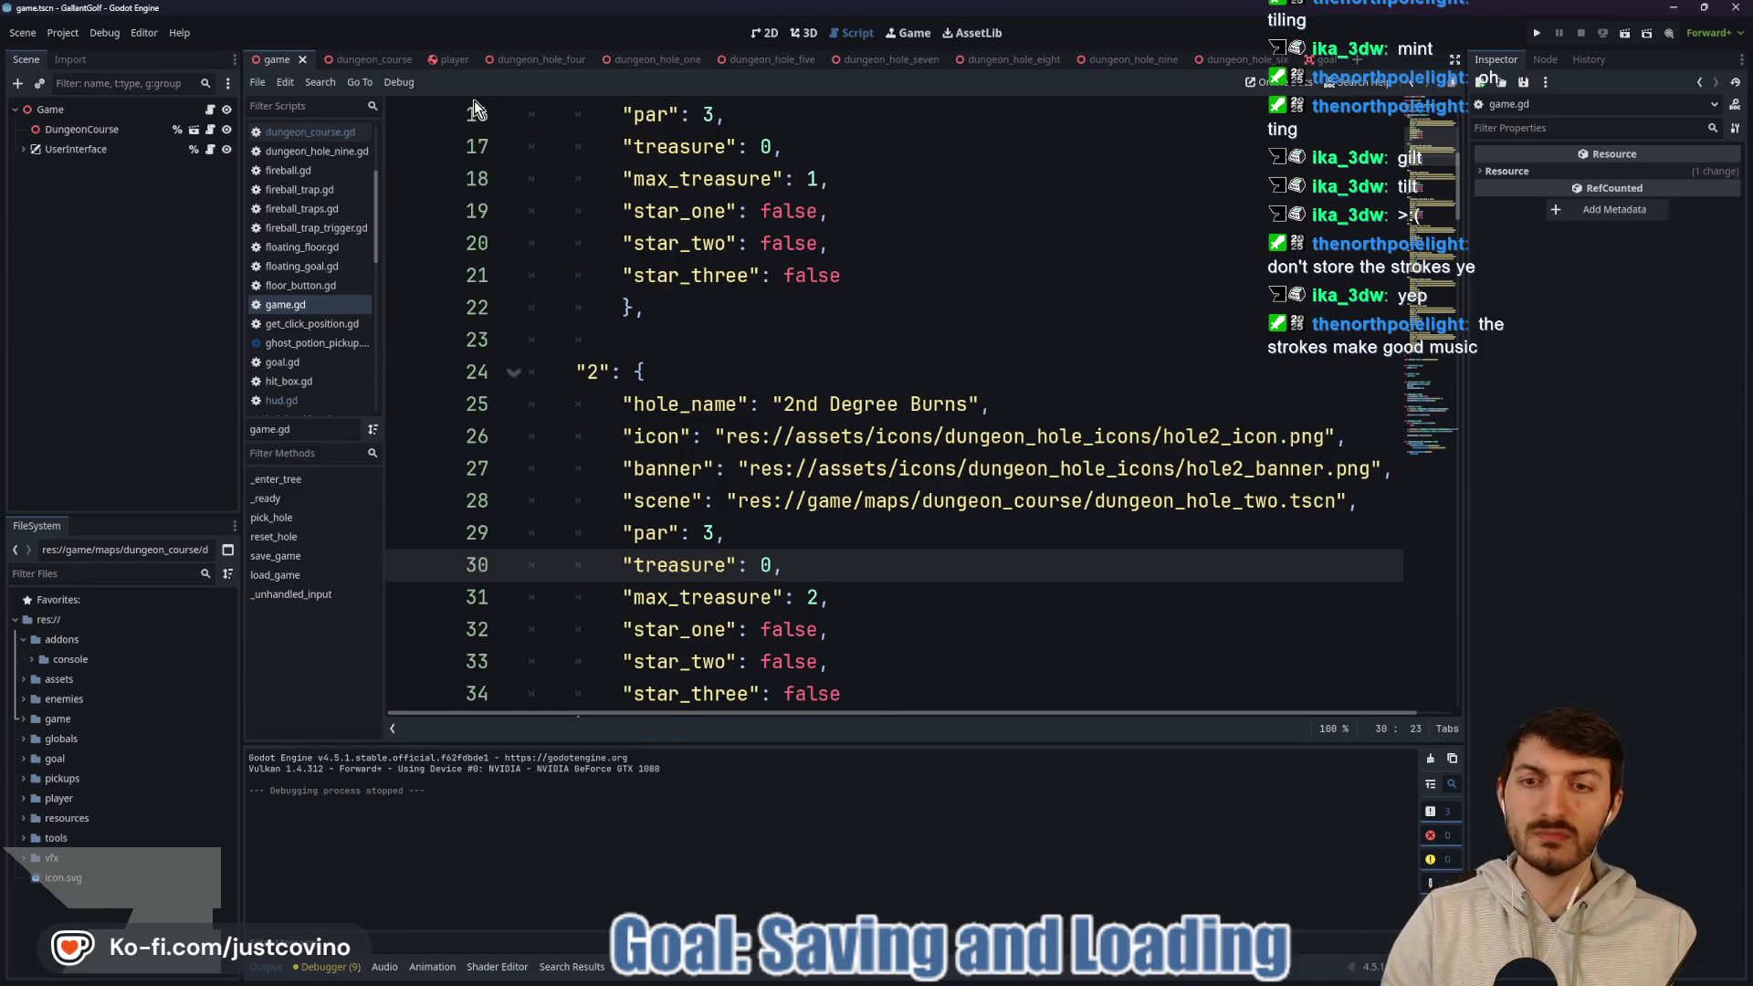
click(775, 340)
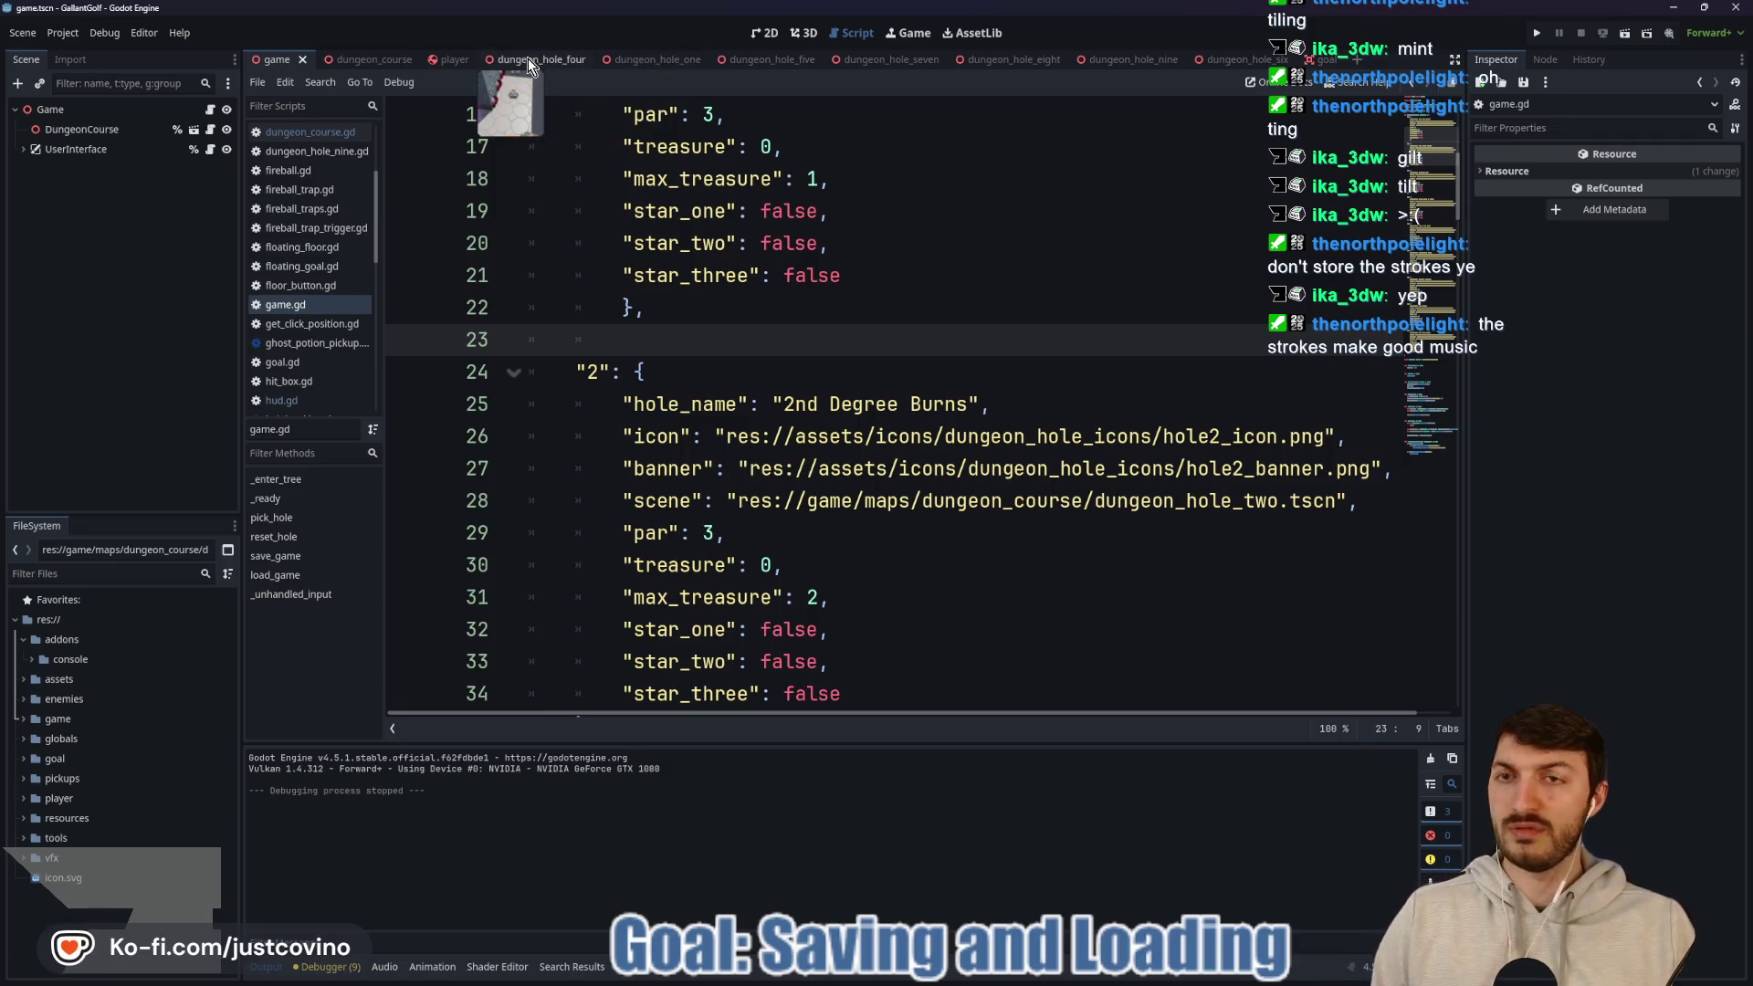
Review the player_strokes par check on line 47 of dungeon_course.gd, then switch to player.gd.
click(359, 53)
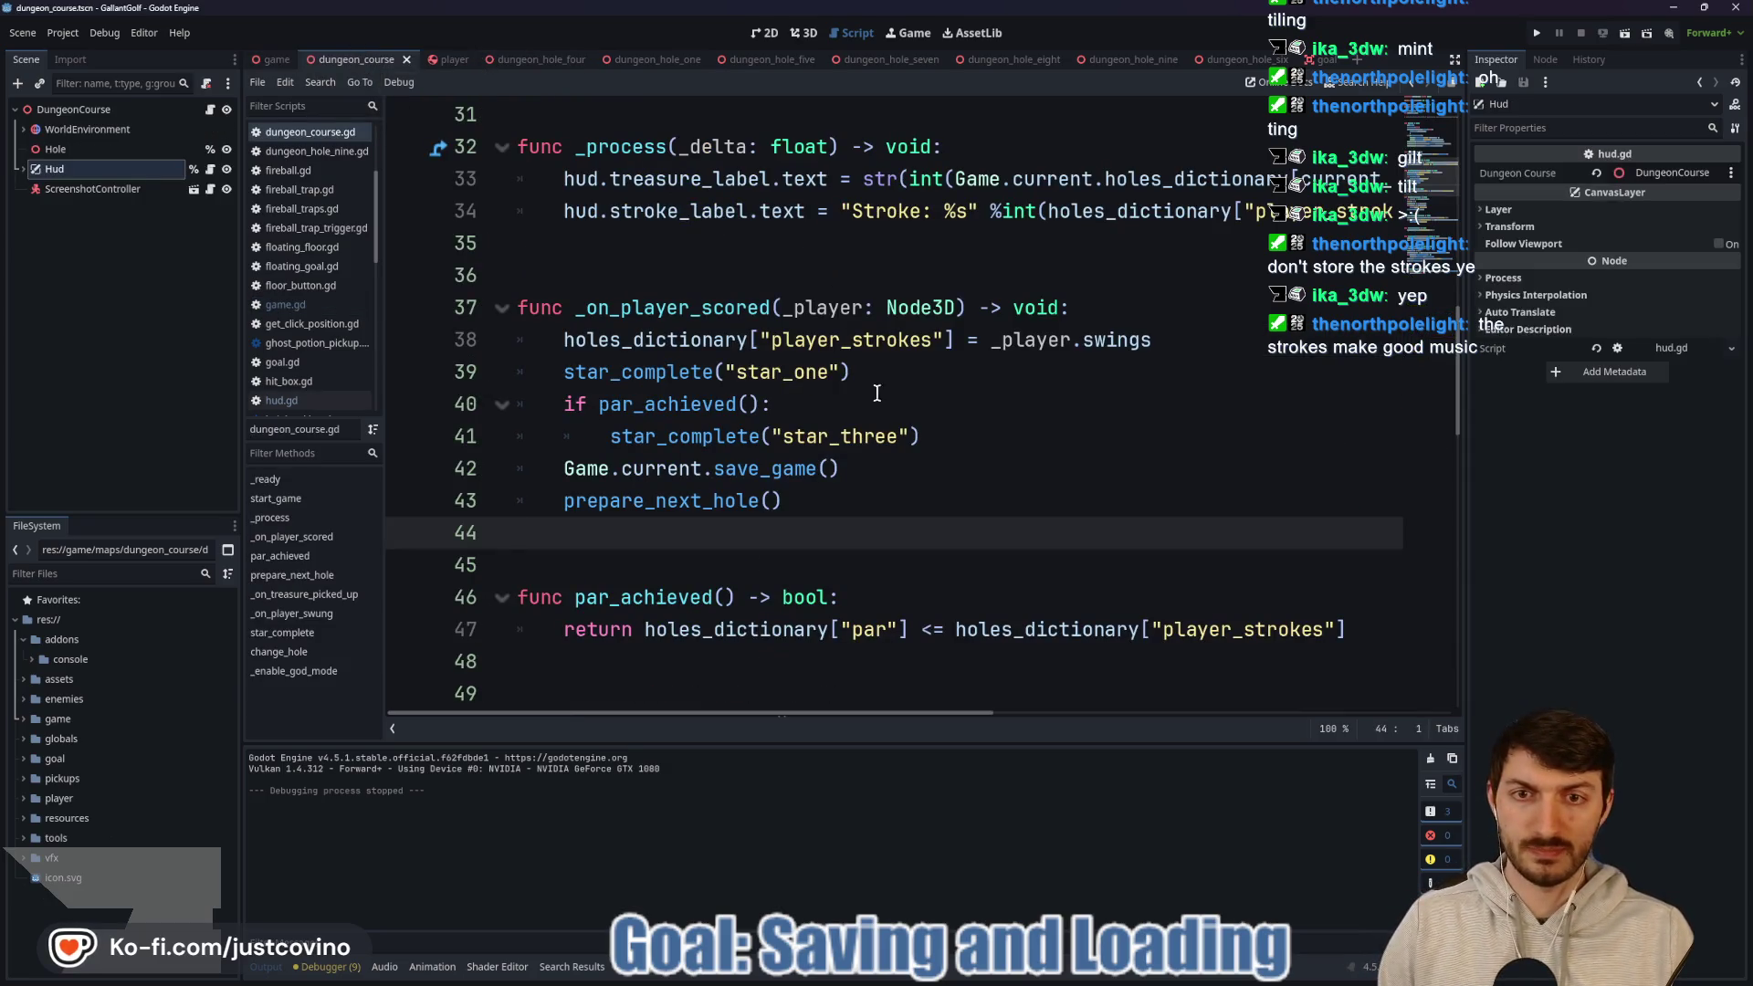
drag(1394, 436, 952, 440)
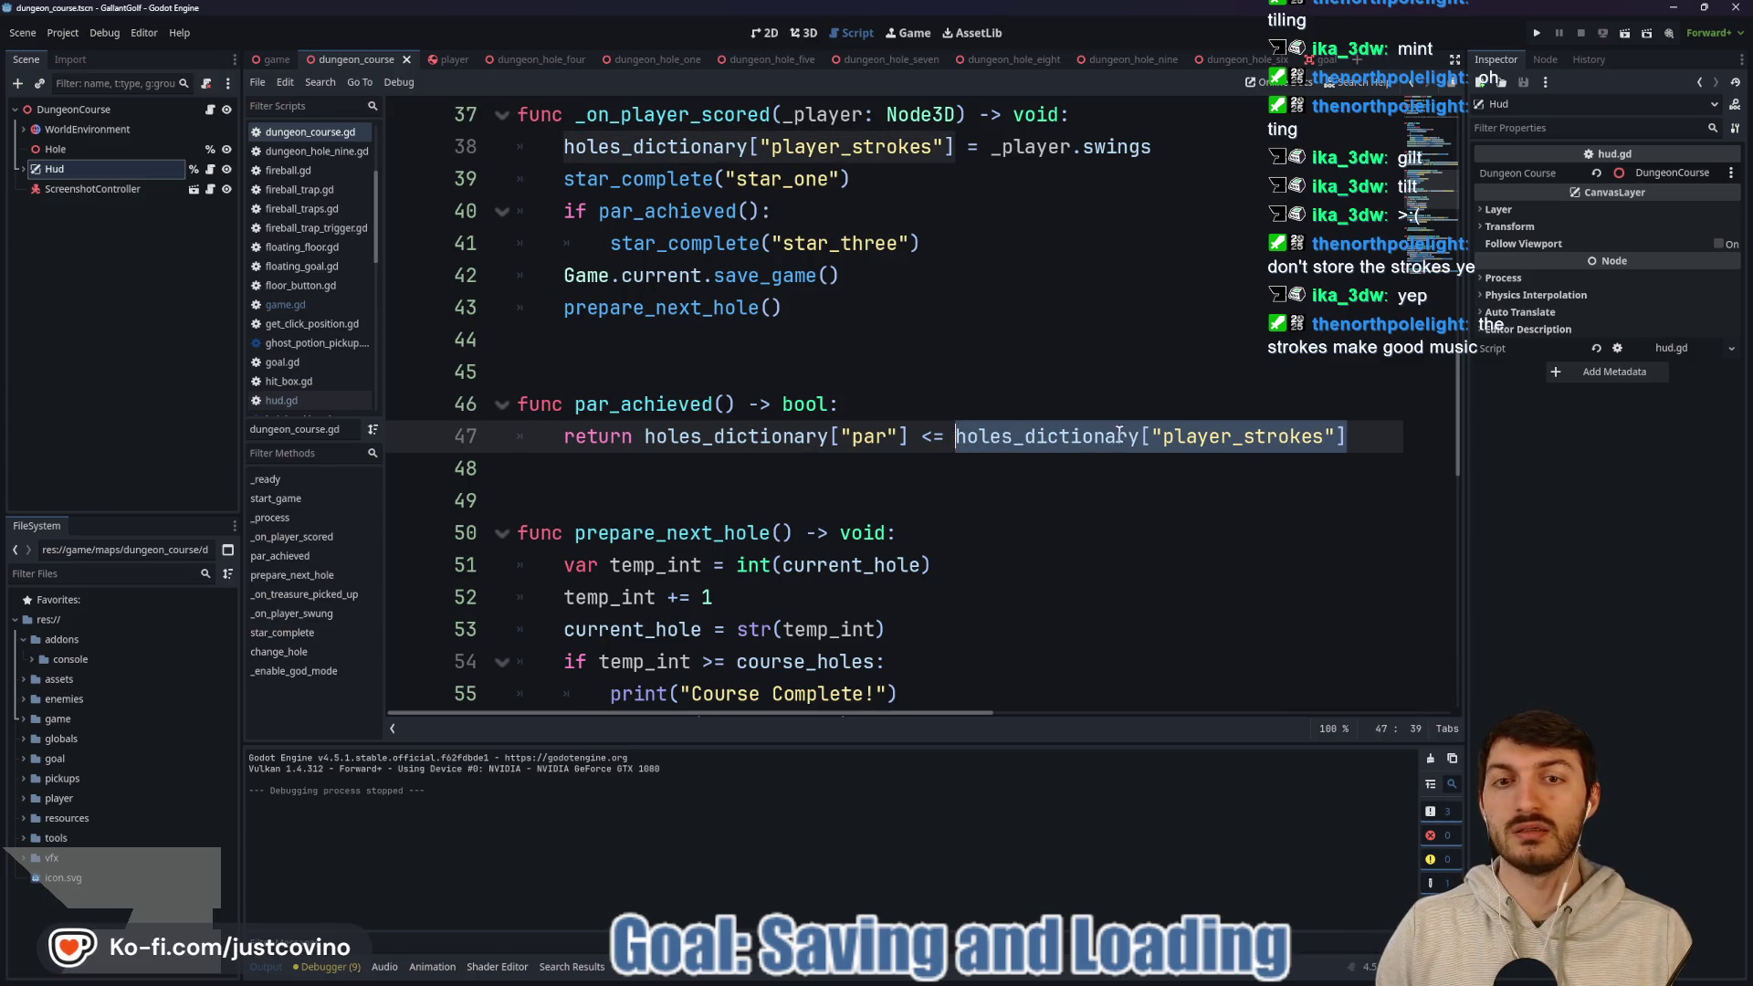
scroll(1109, 438, up, 5)
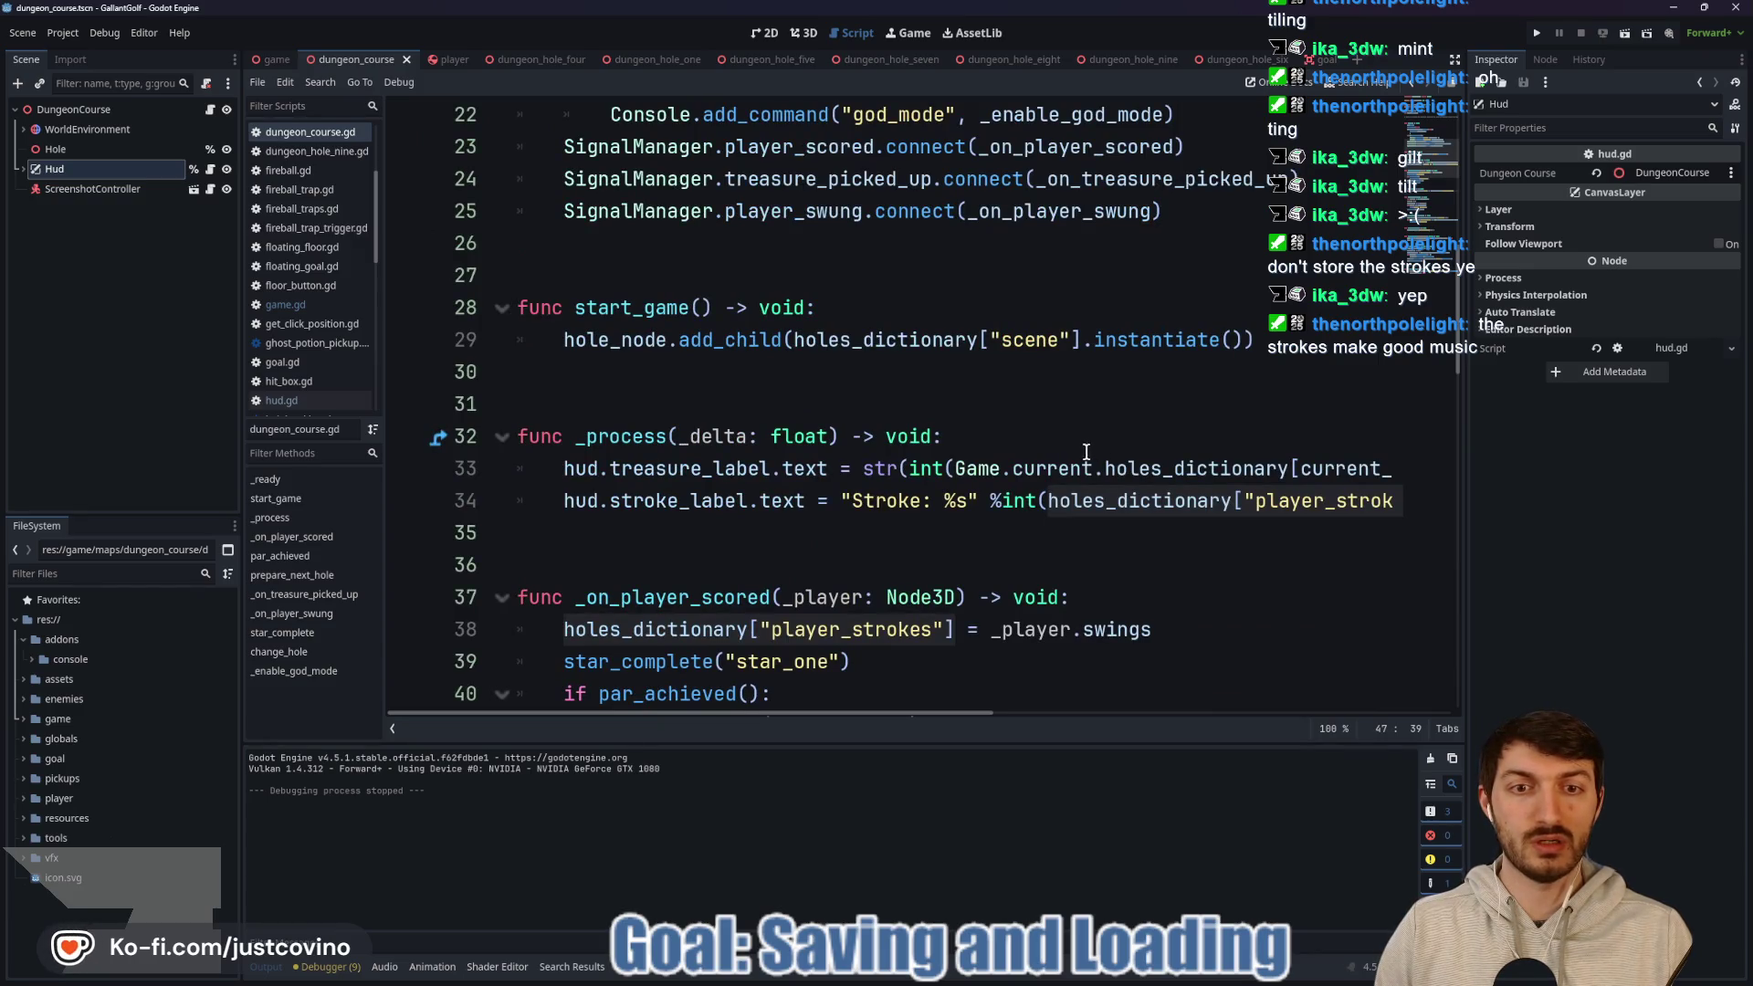
scroll(907, 507, up, 7)
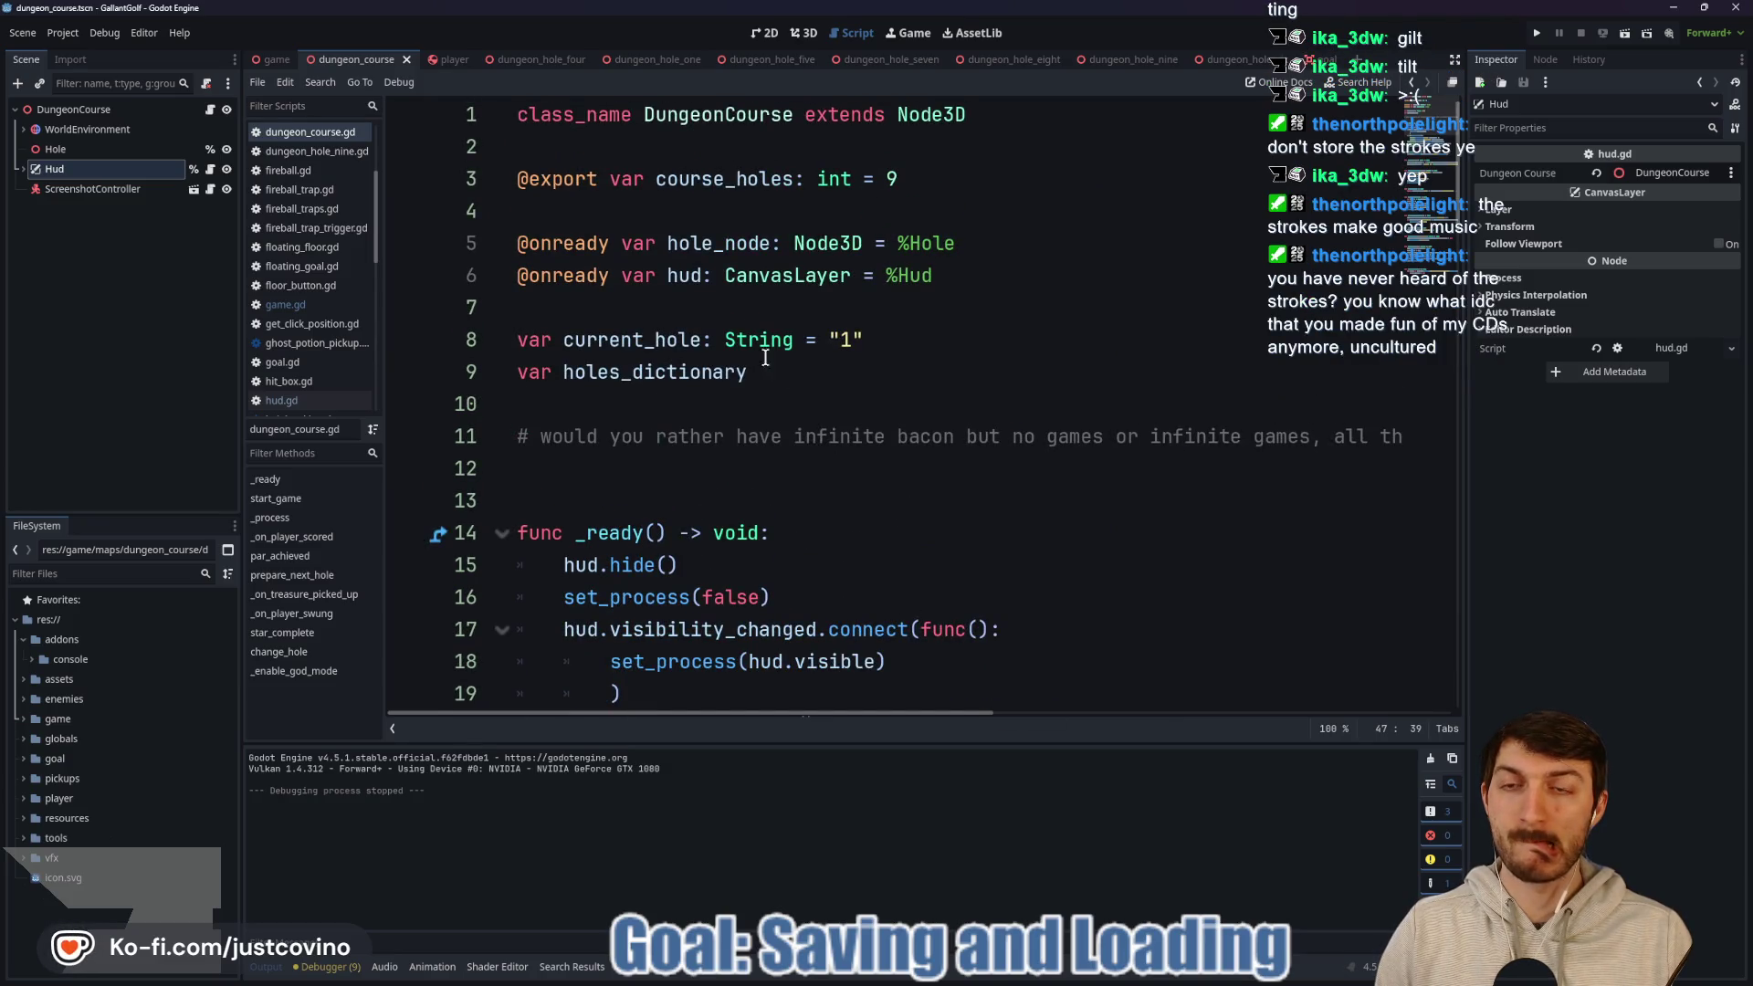
key(ctrl+Tab)
Scroll up in player.gd and select the swings variable on line 28.
scroll(773, 432, up, 17)
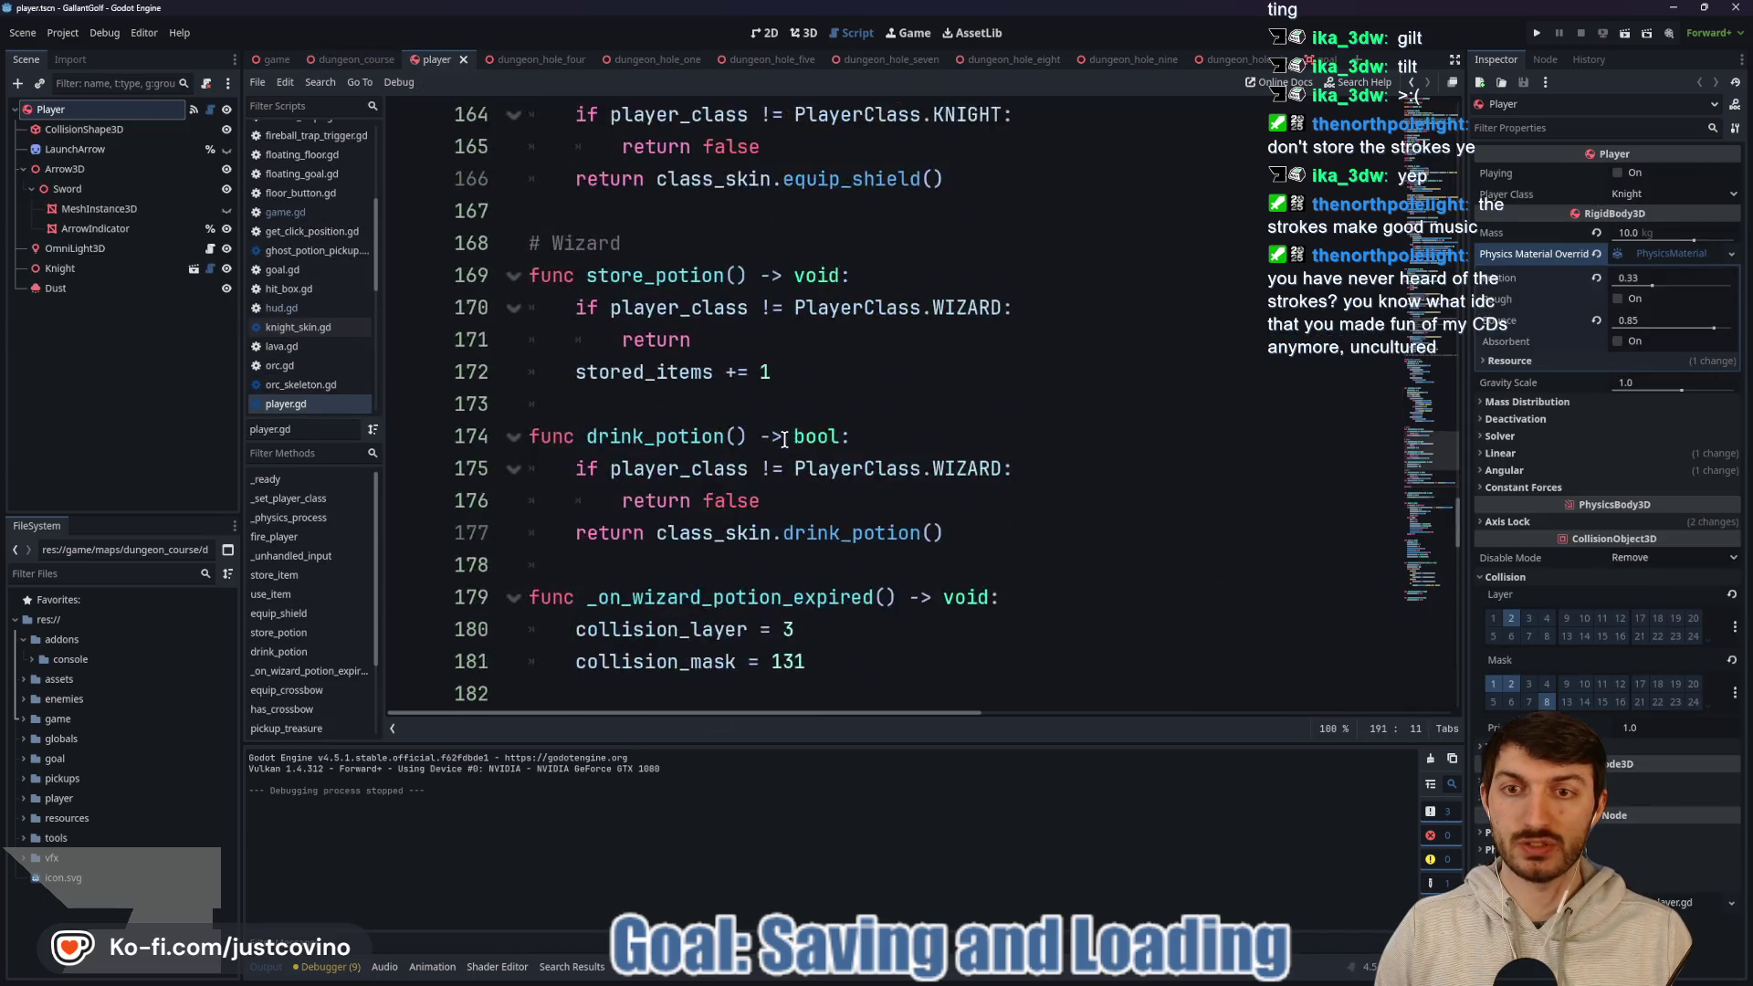
scroll(786, 441, up, 9)
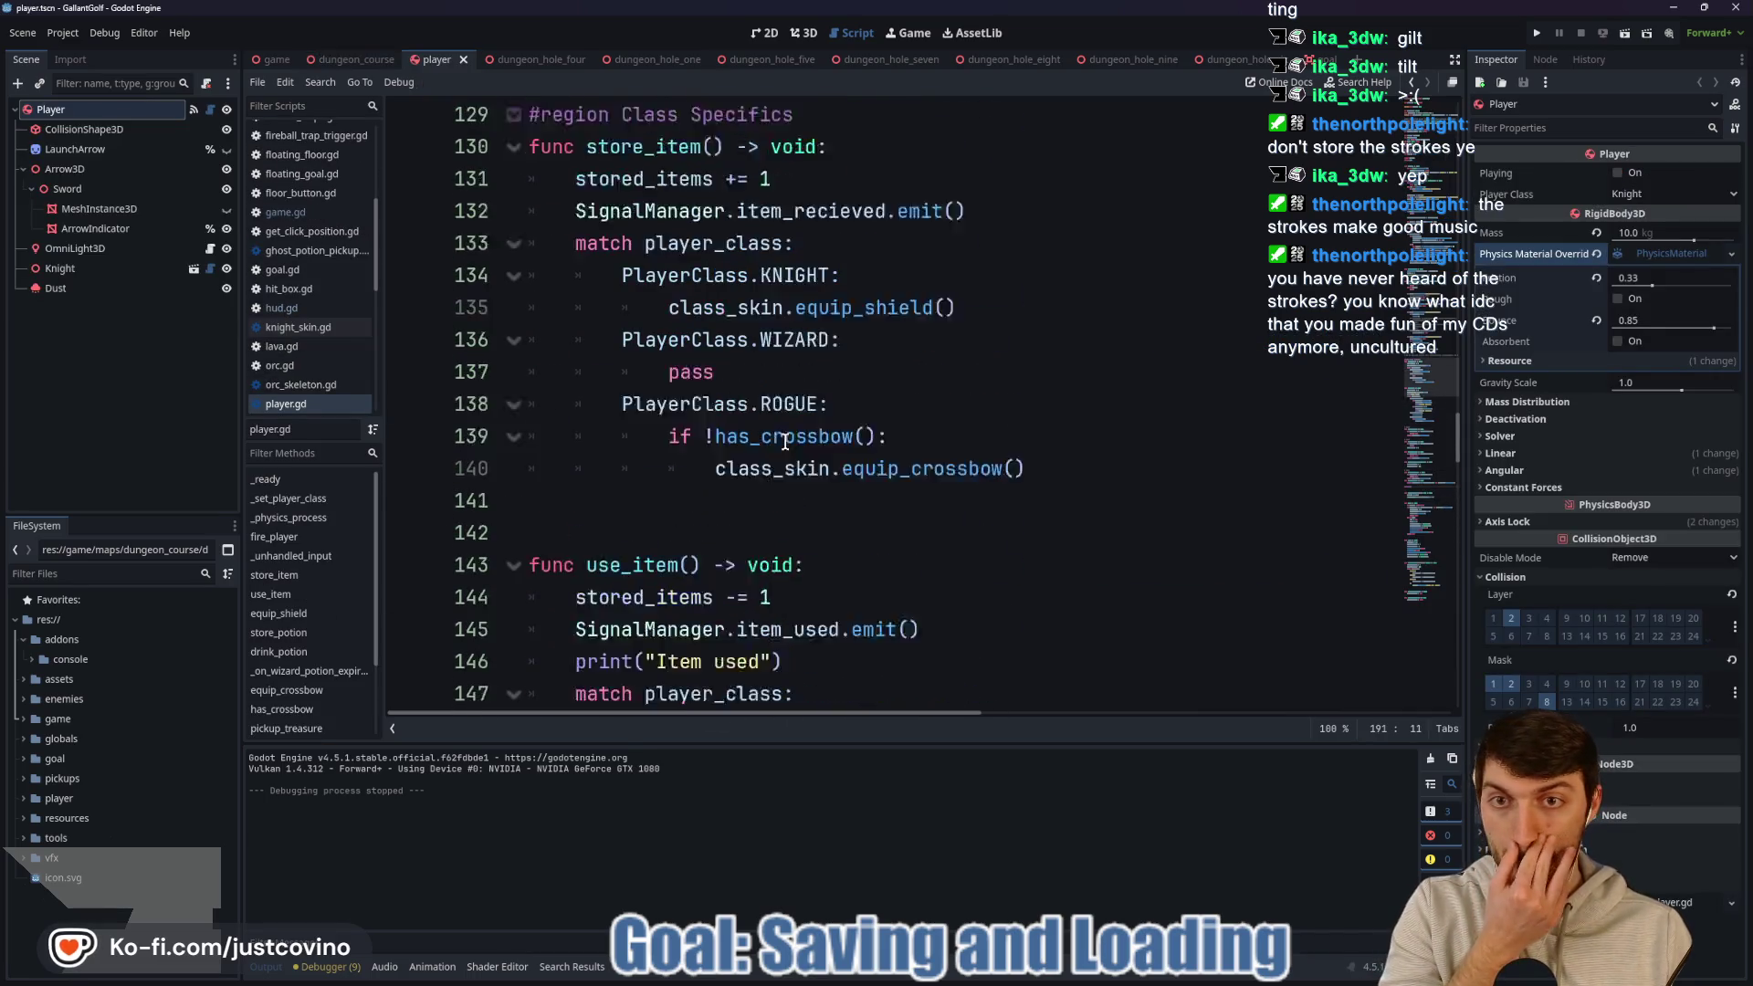
scroll(785, 442, up, 20)
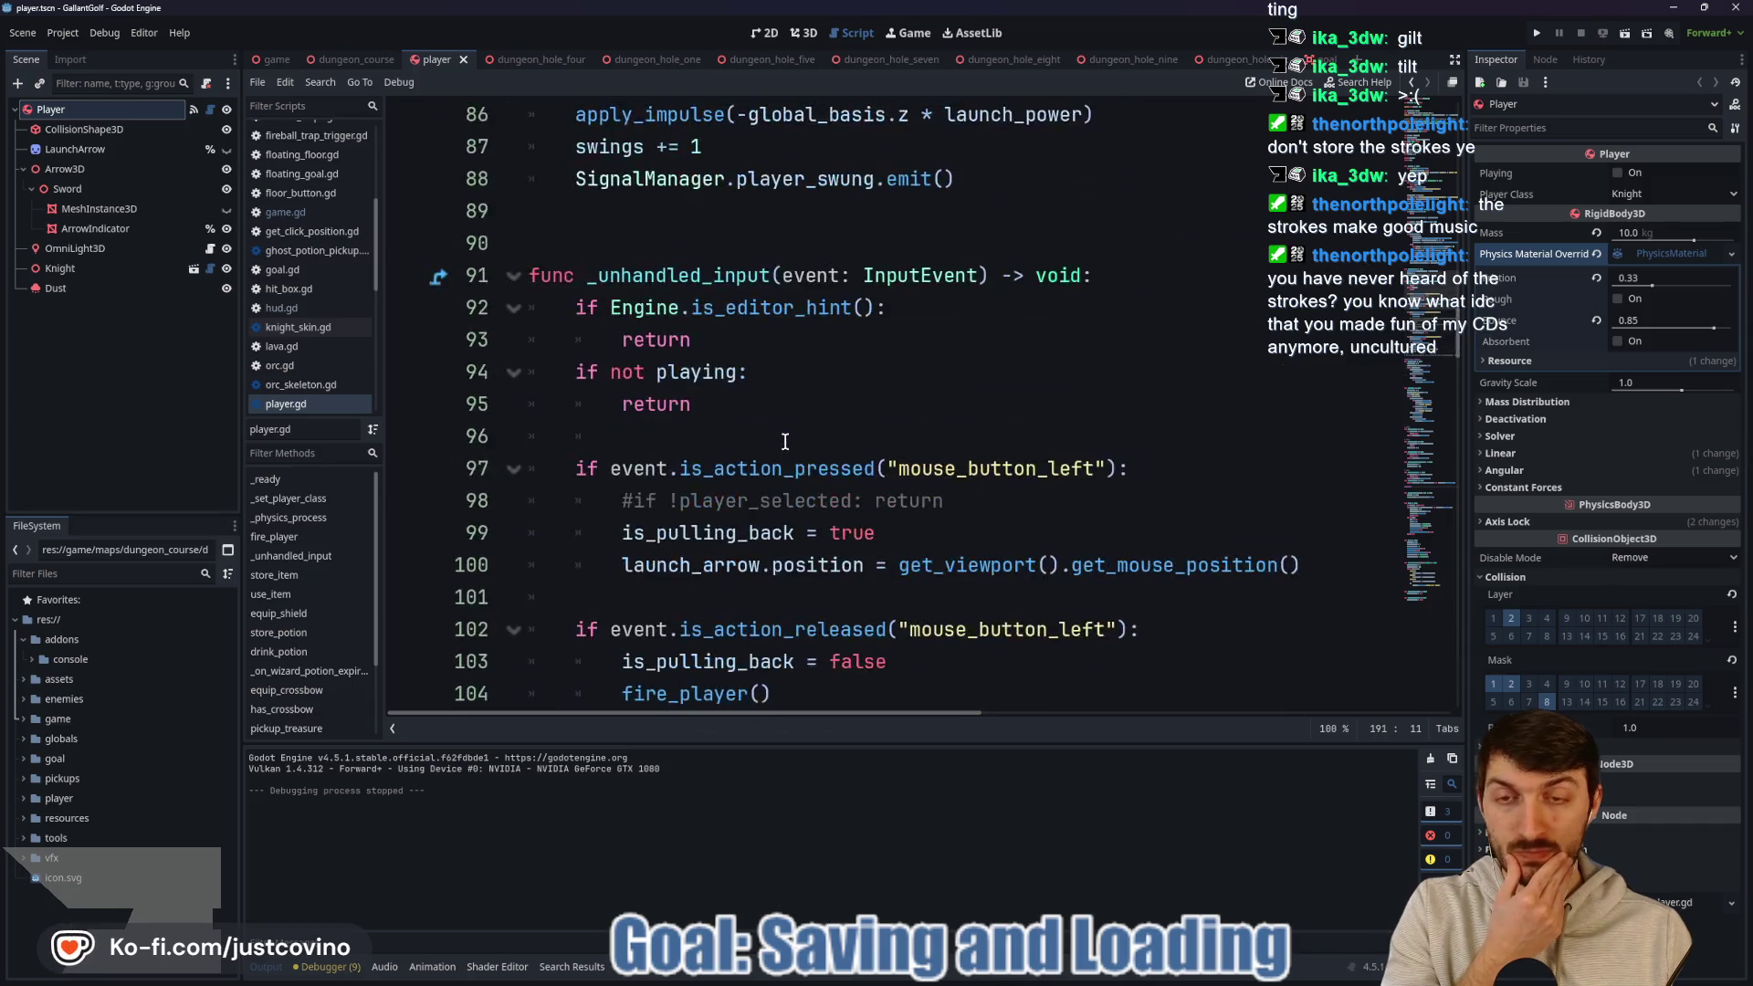
scroll(785, 442, up, 6)
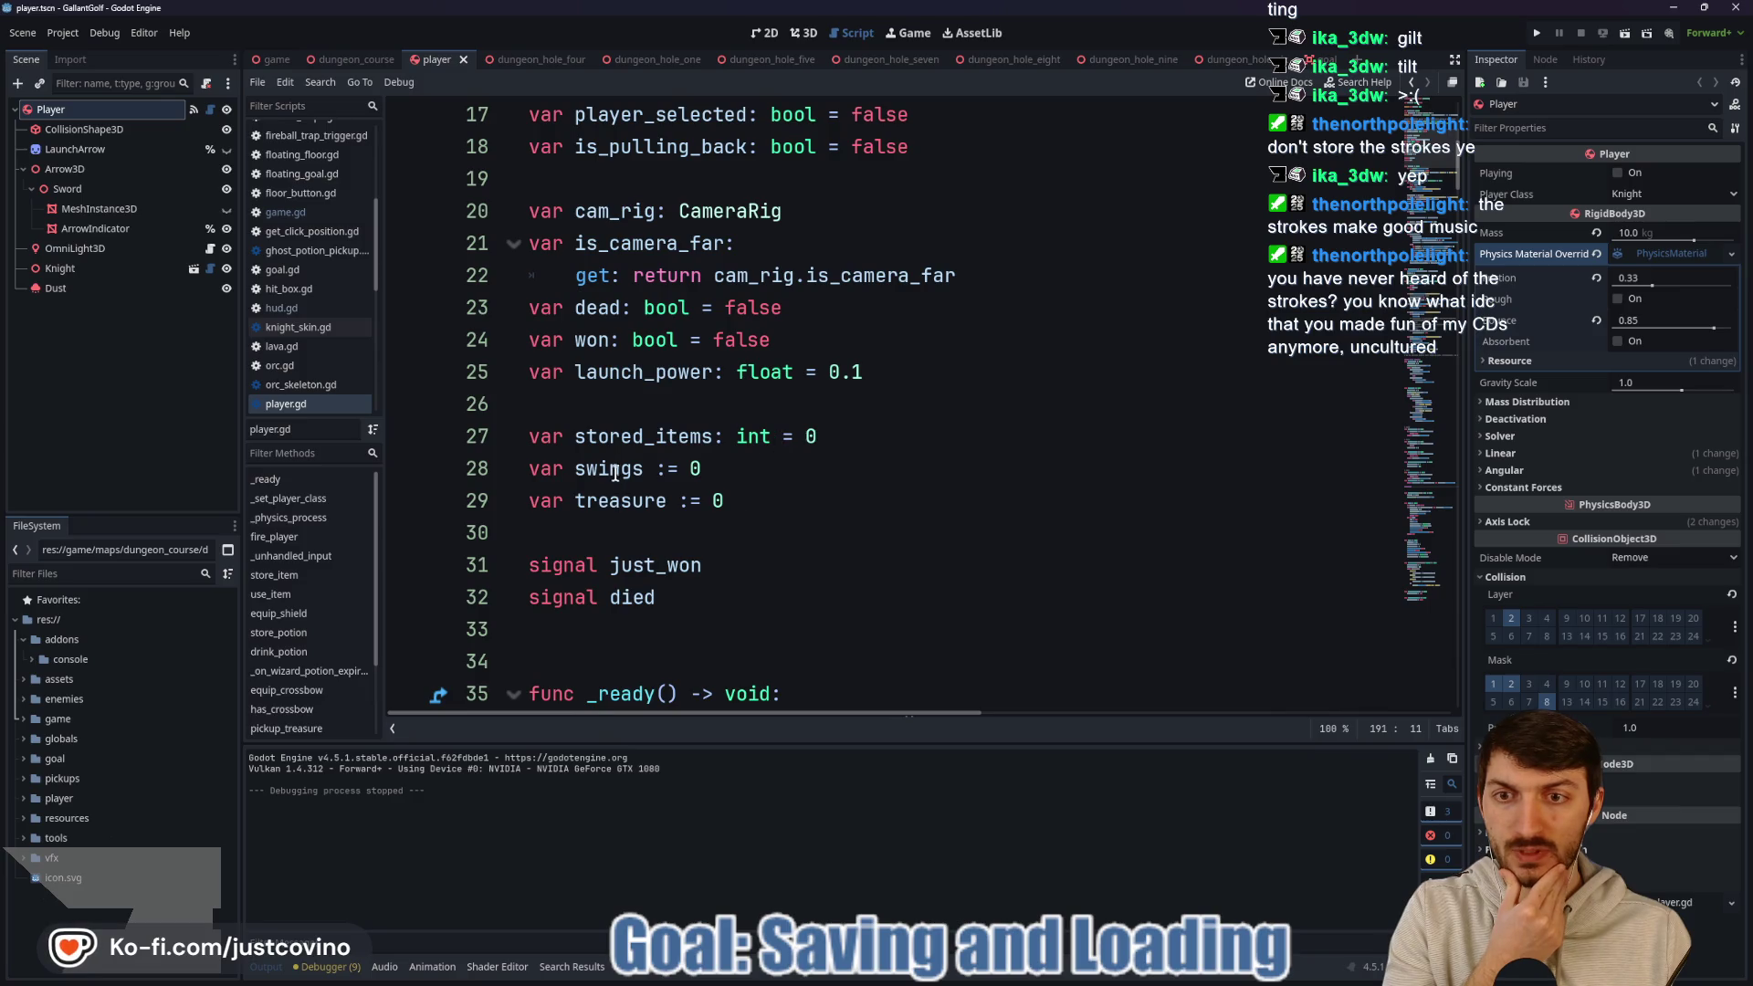
double_click(610, 468)
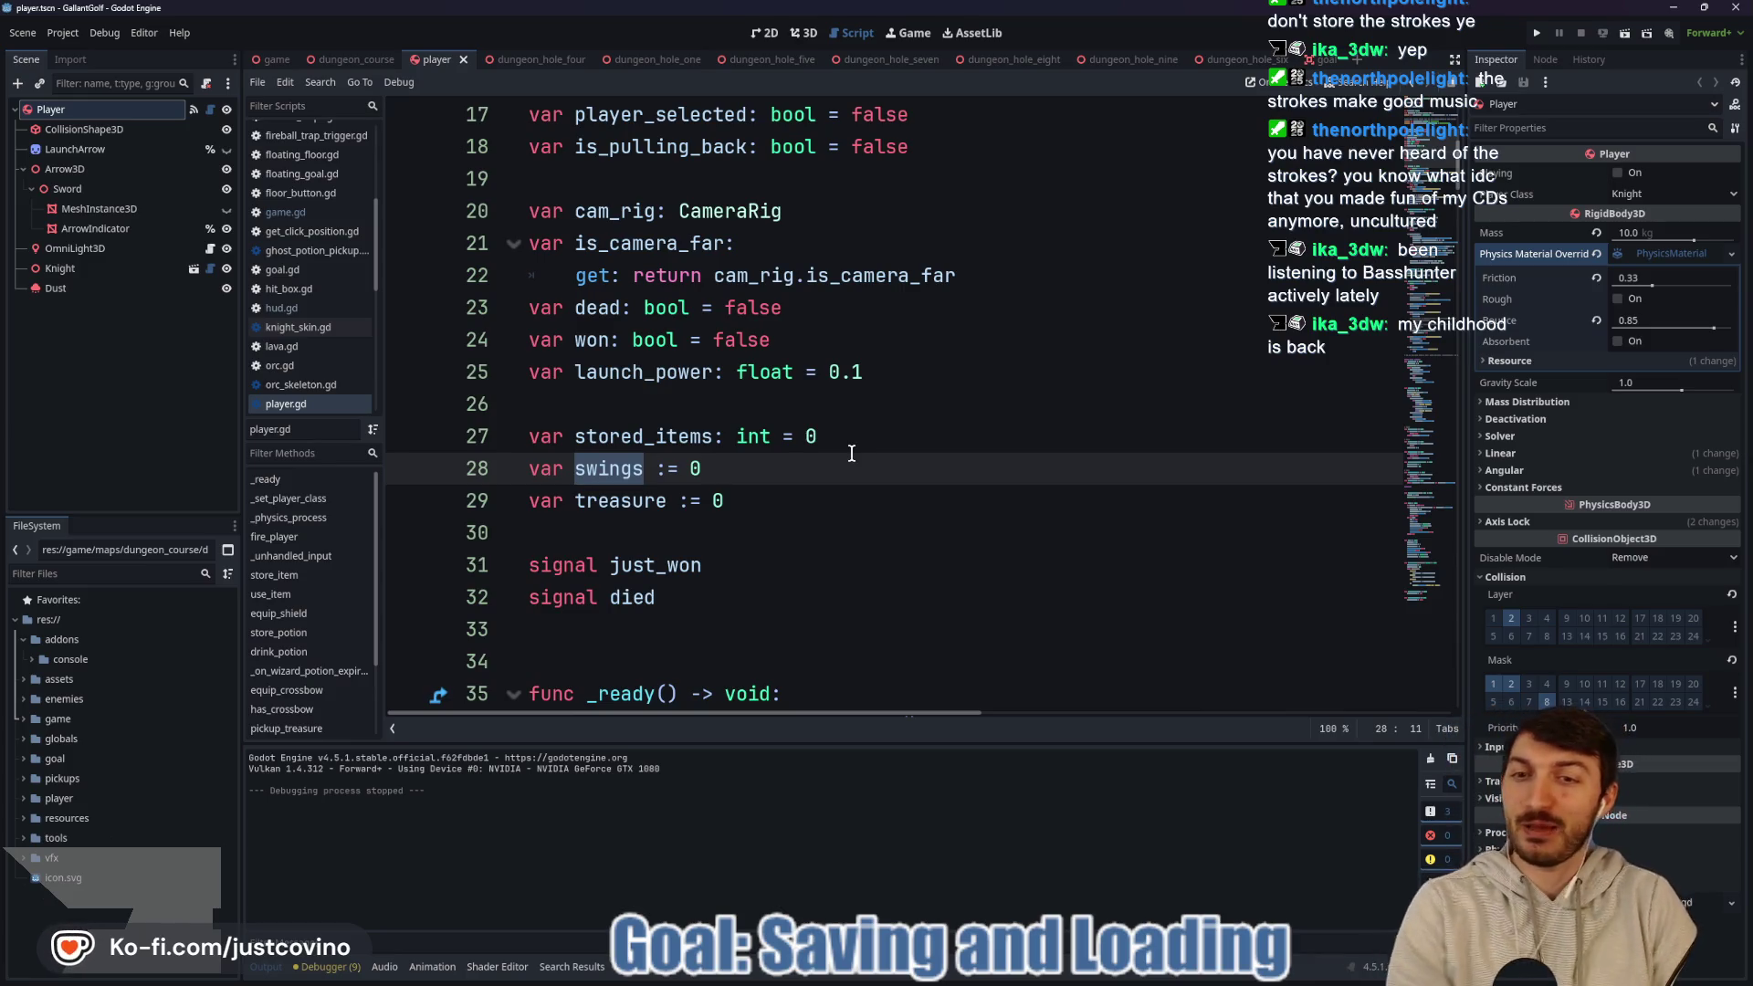
click(839, 455)
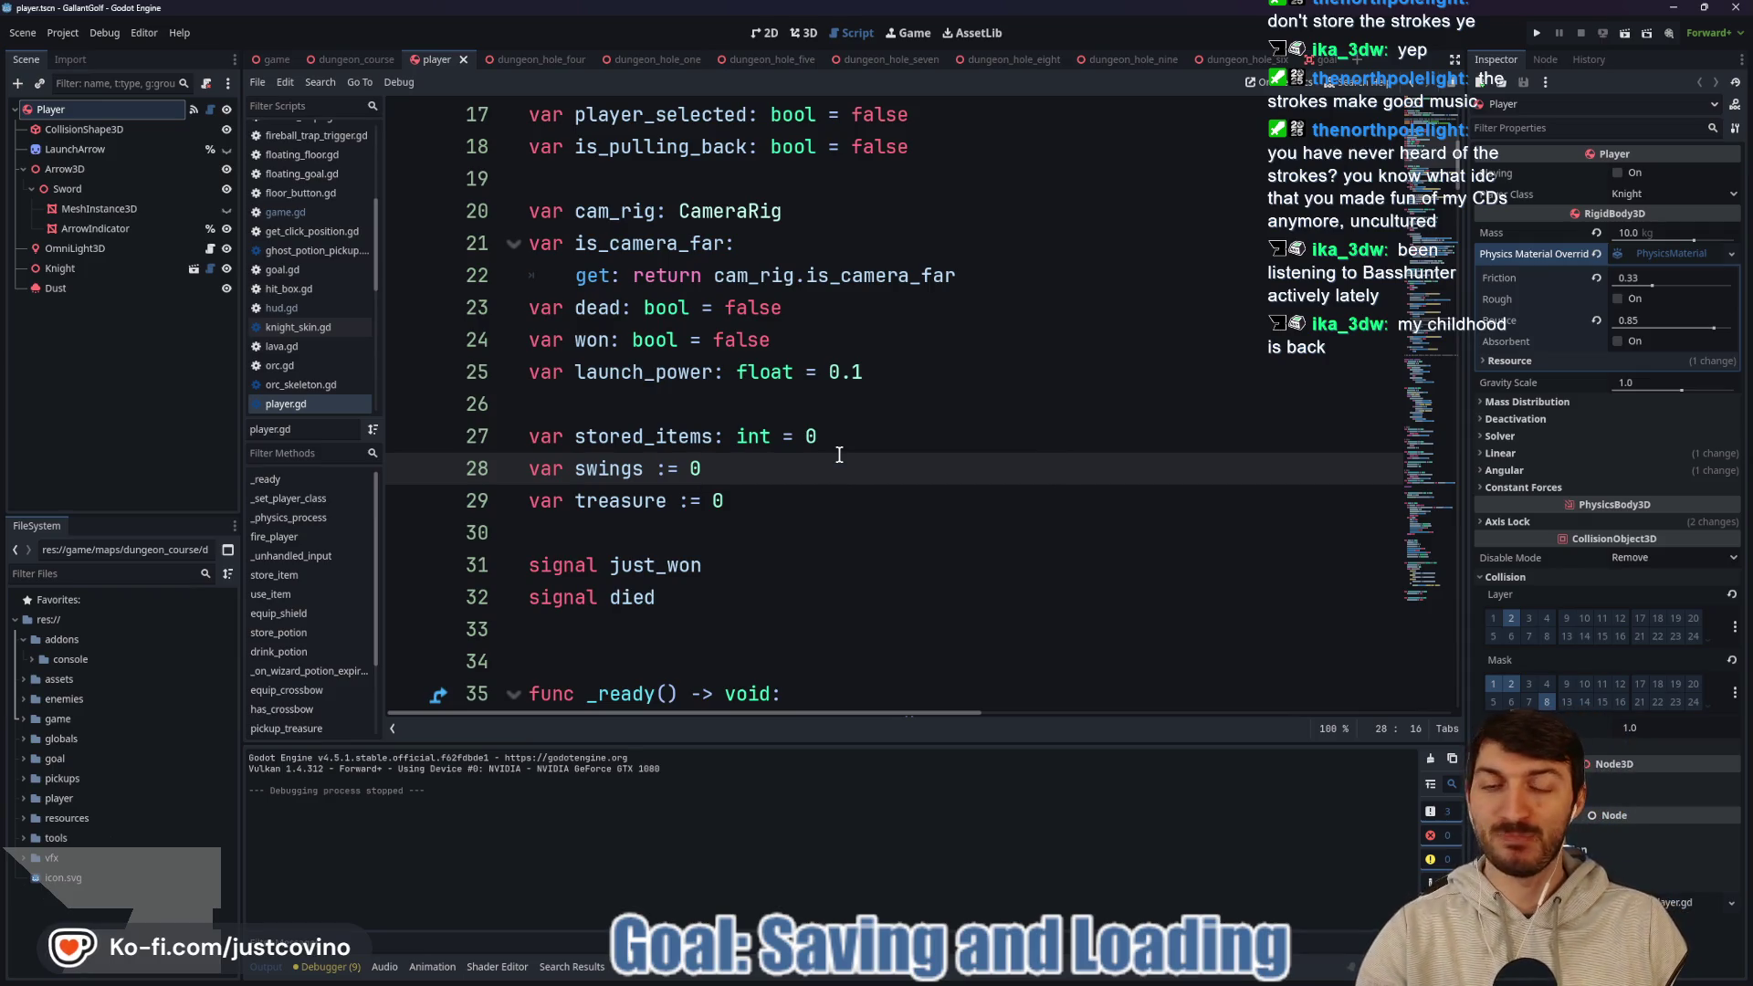
Select swings again, then put the caret on the empty line after the variable declarations.
scroll(839, 454, down, 4)
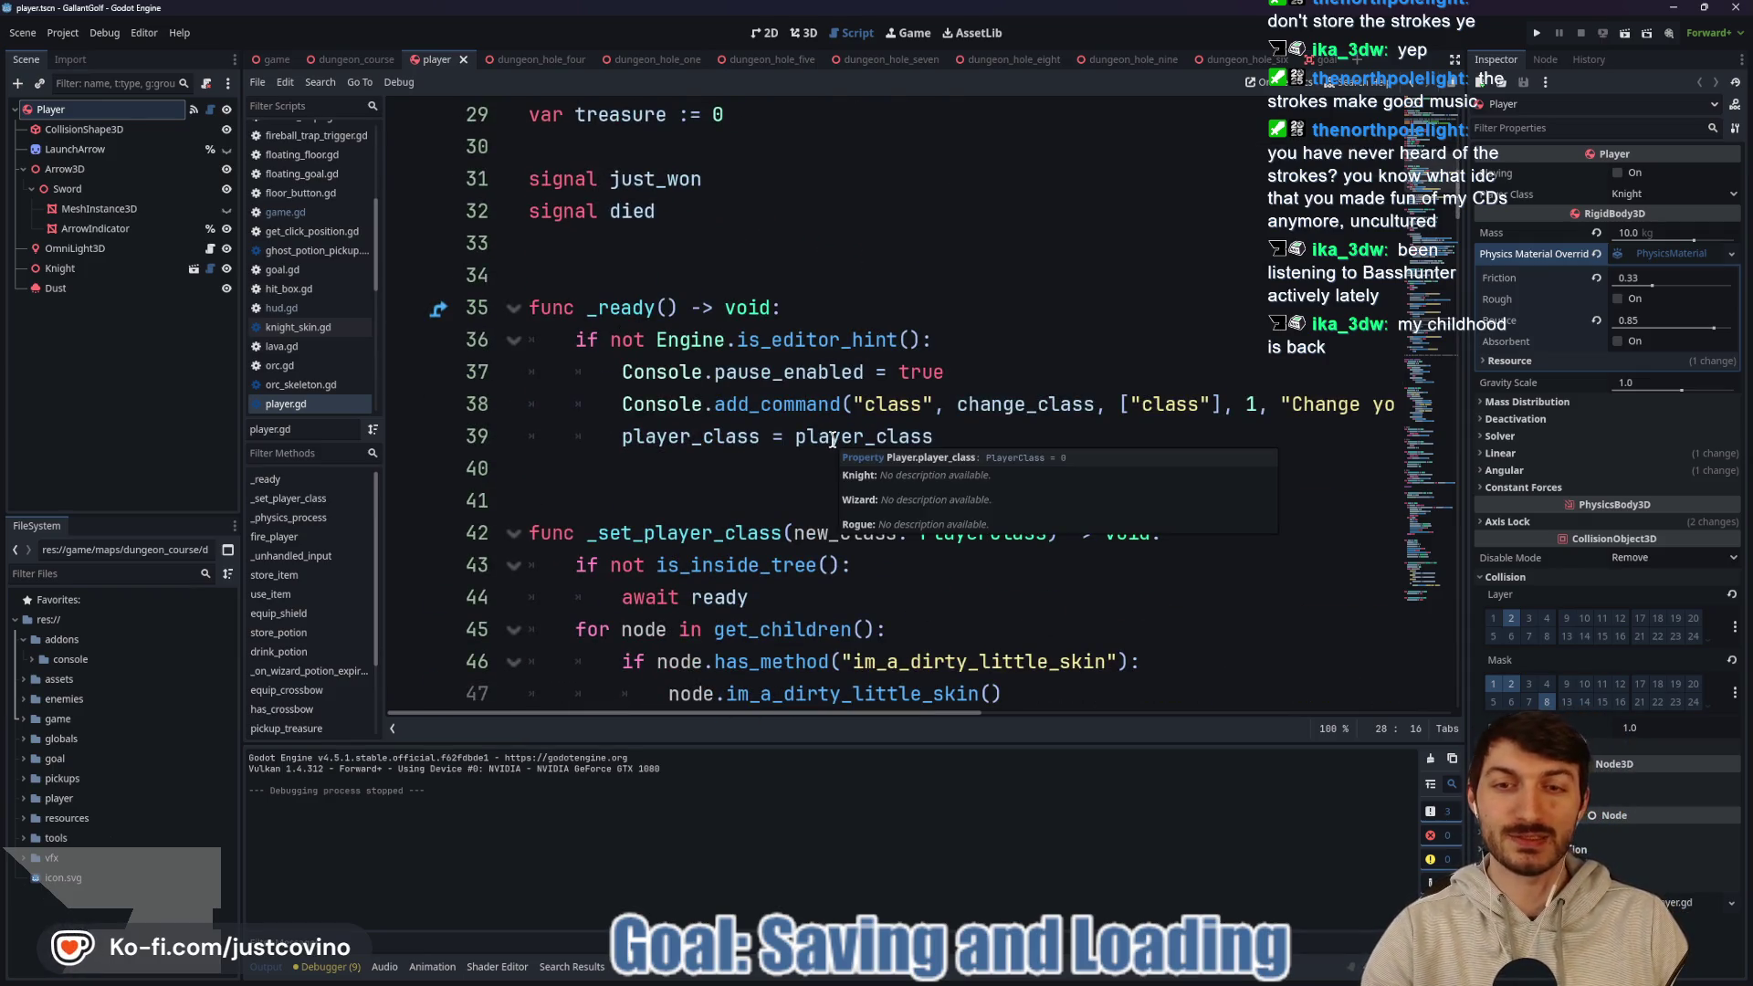
scroll(765, 447, down, 1)
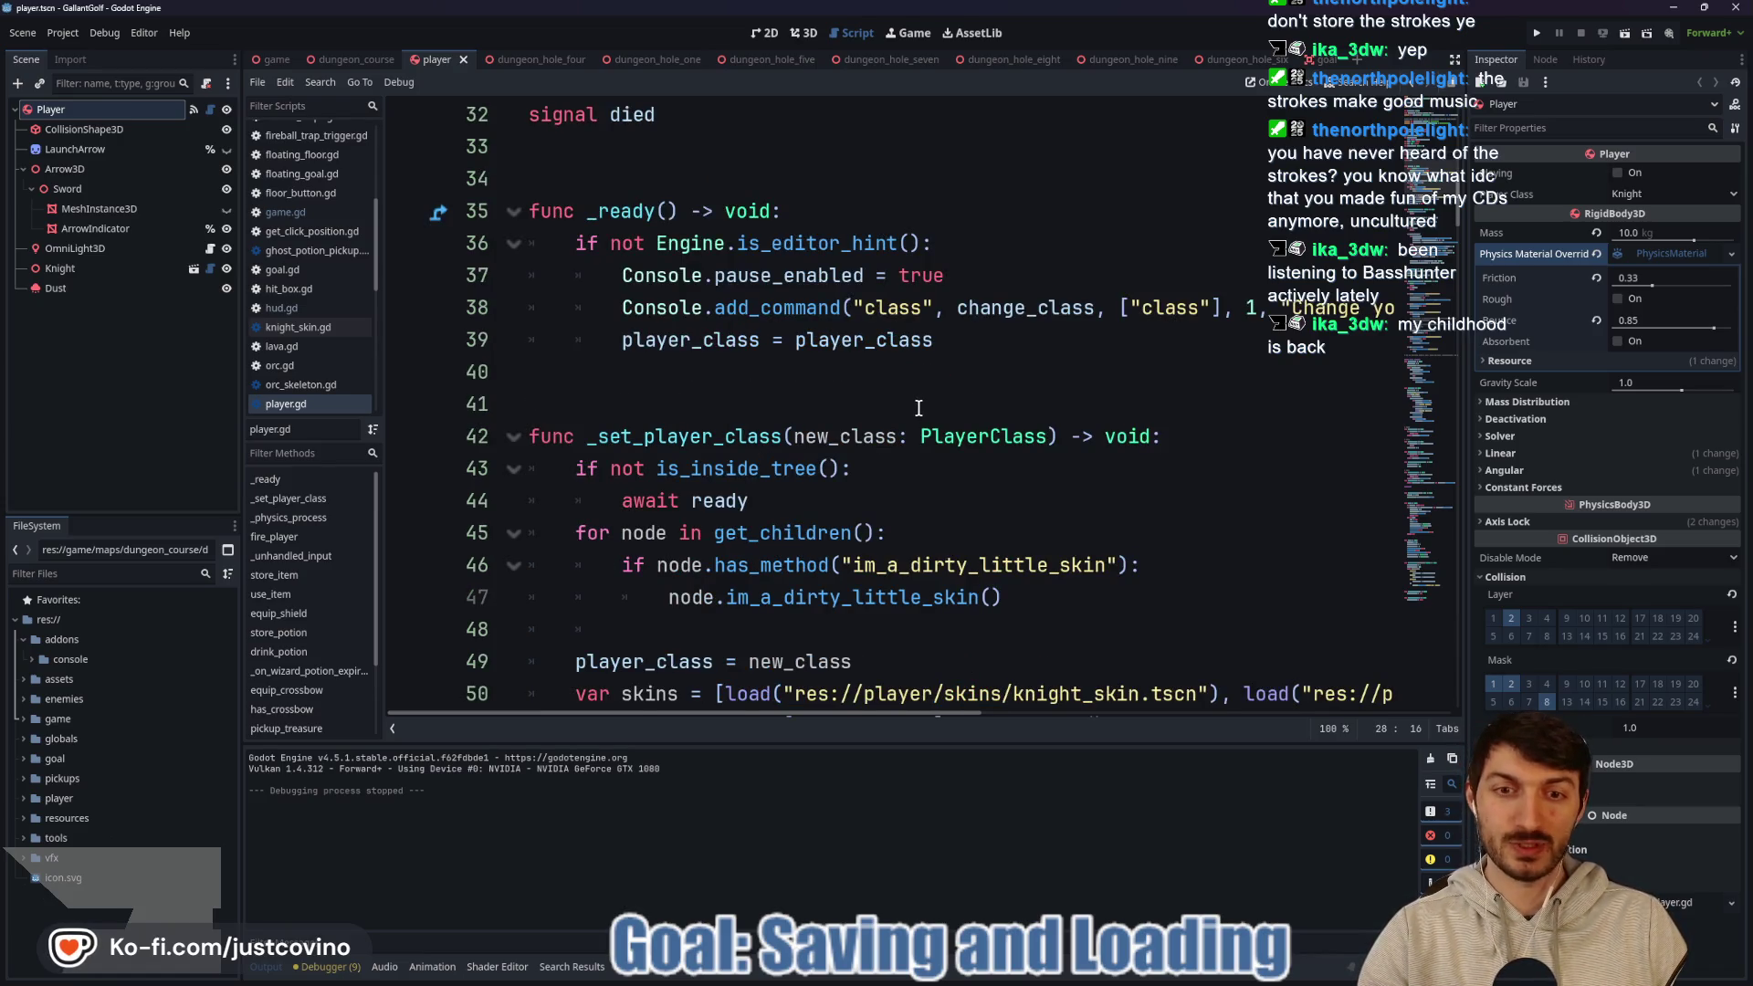
scroll(922, 408, down, 1)
scroll(917, 408, up, 3)
scroll(918, 408, up, 3)
double_click(612, 467)
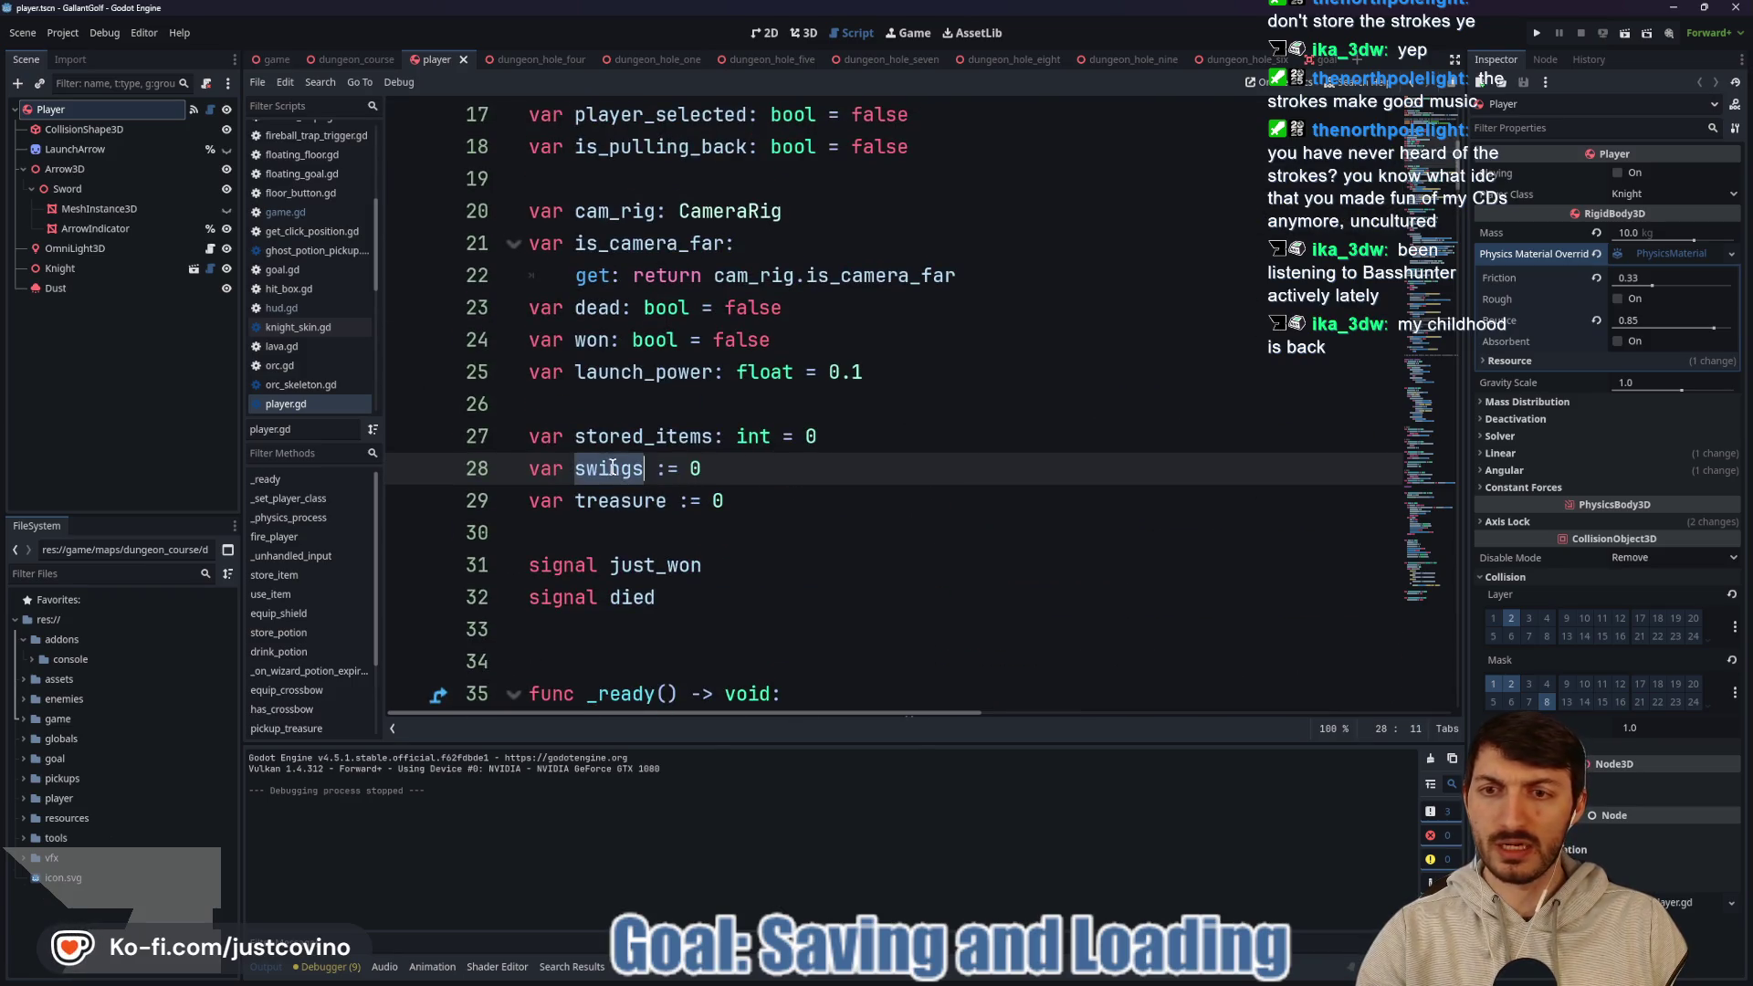
scroll(840, 440, up, 1)
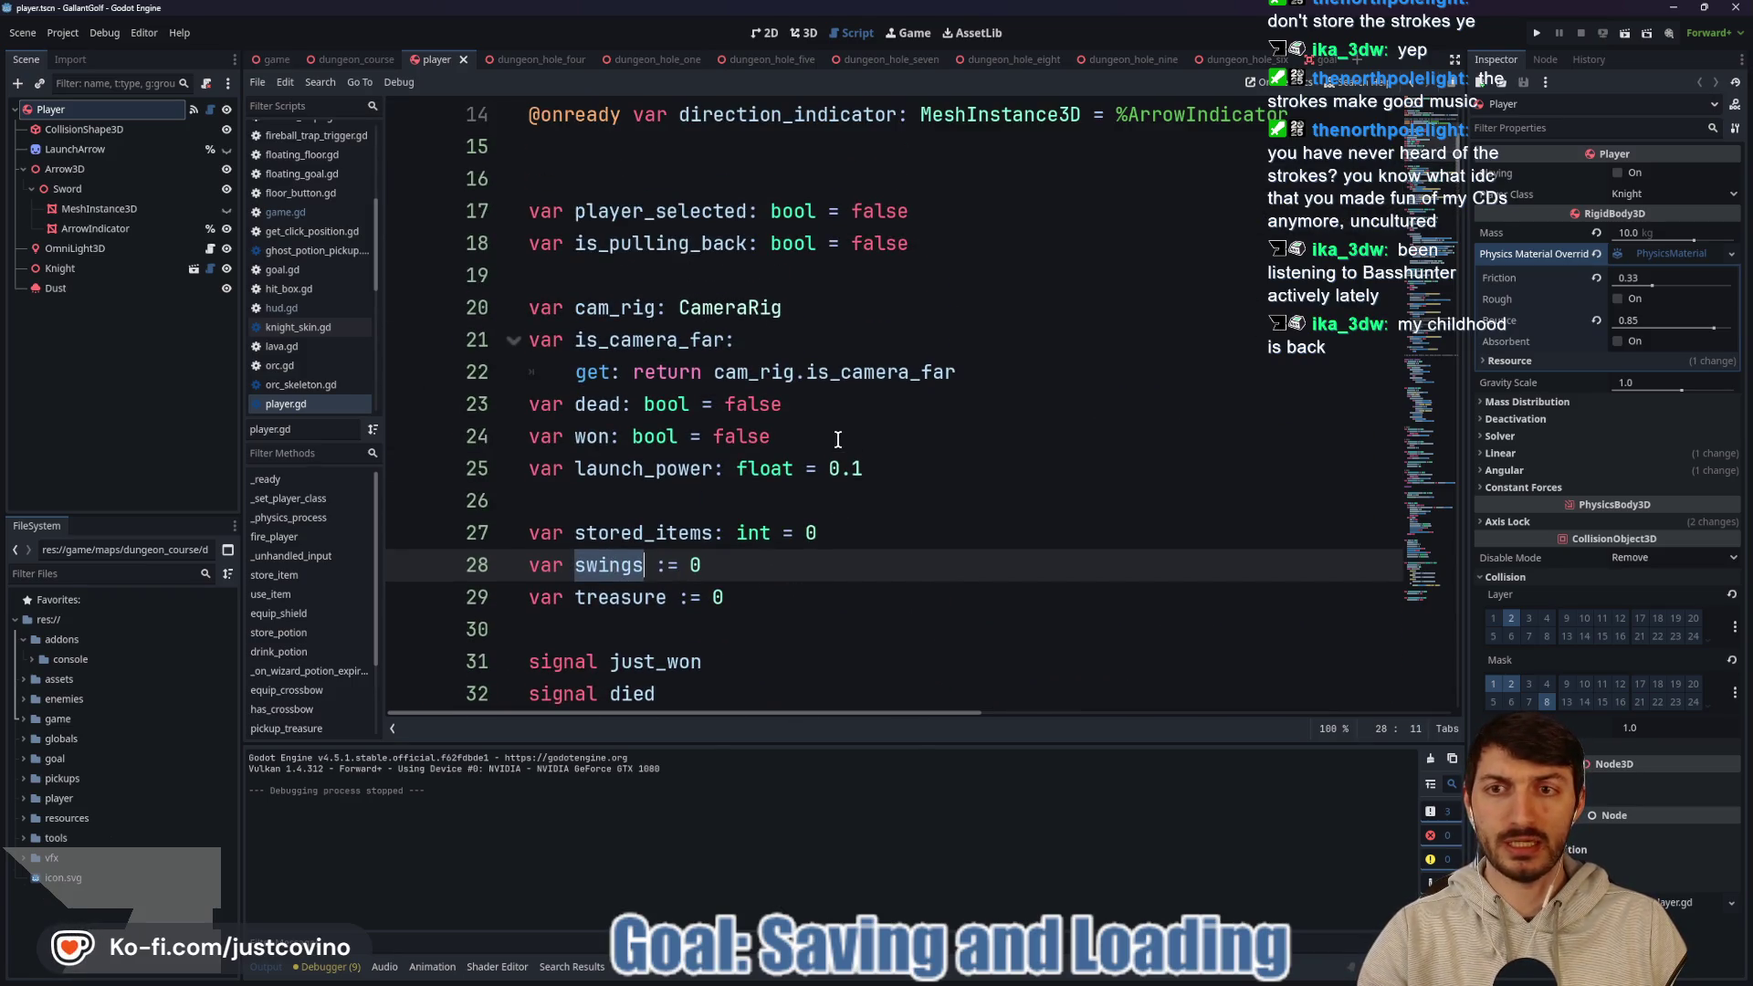
scroll(837, 439, down, 2)
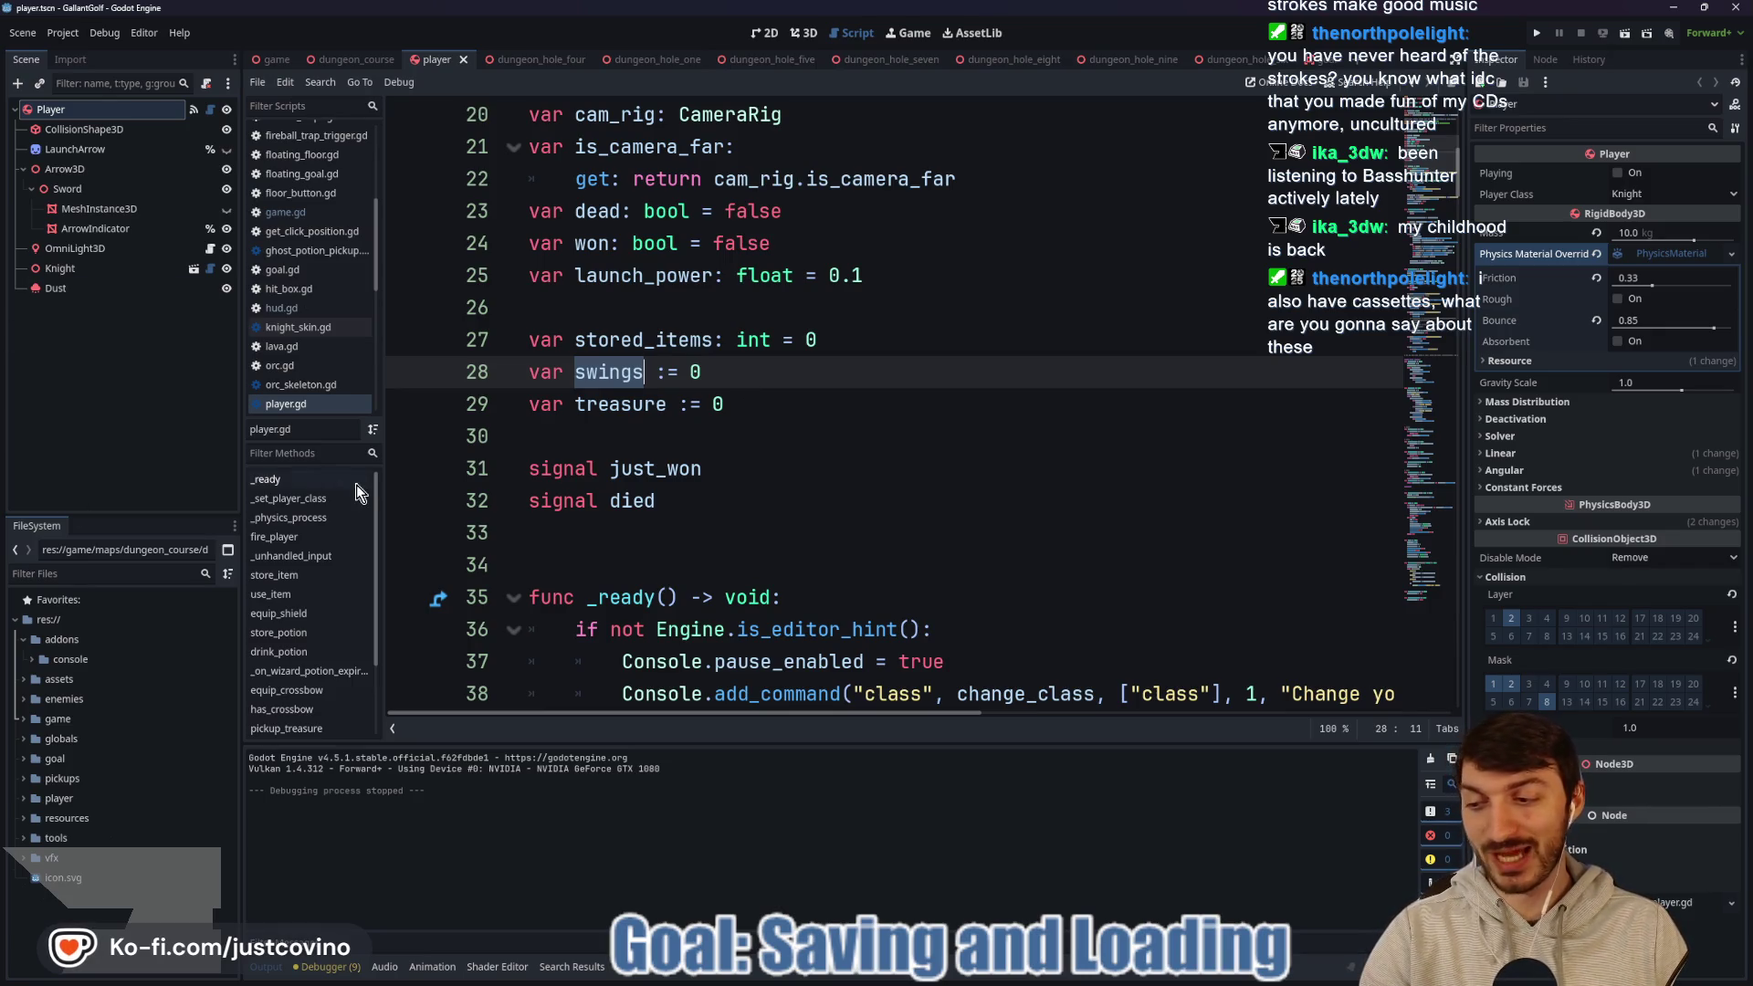
click(725, 433)
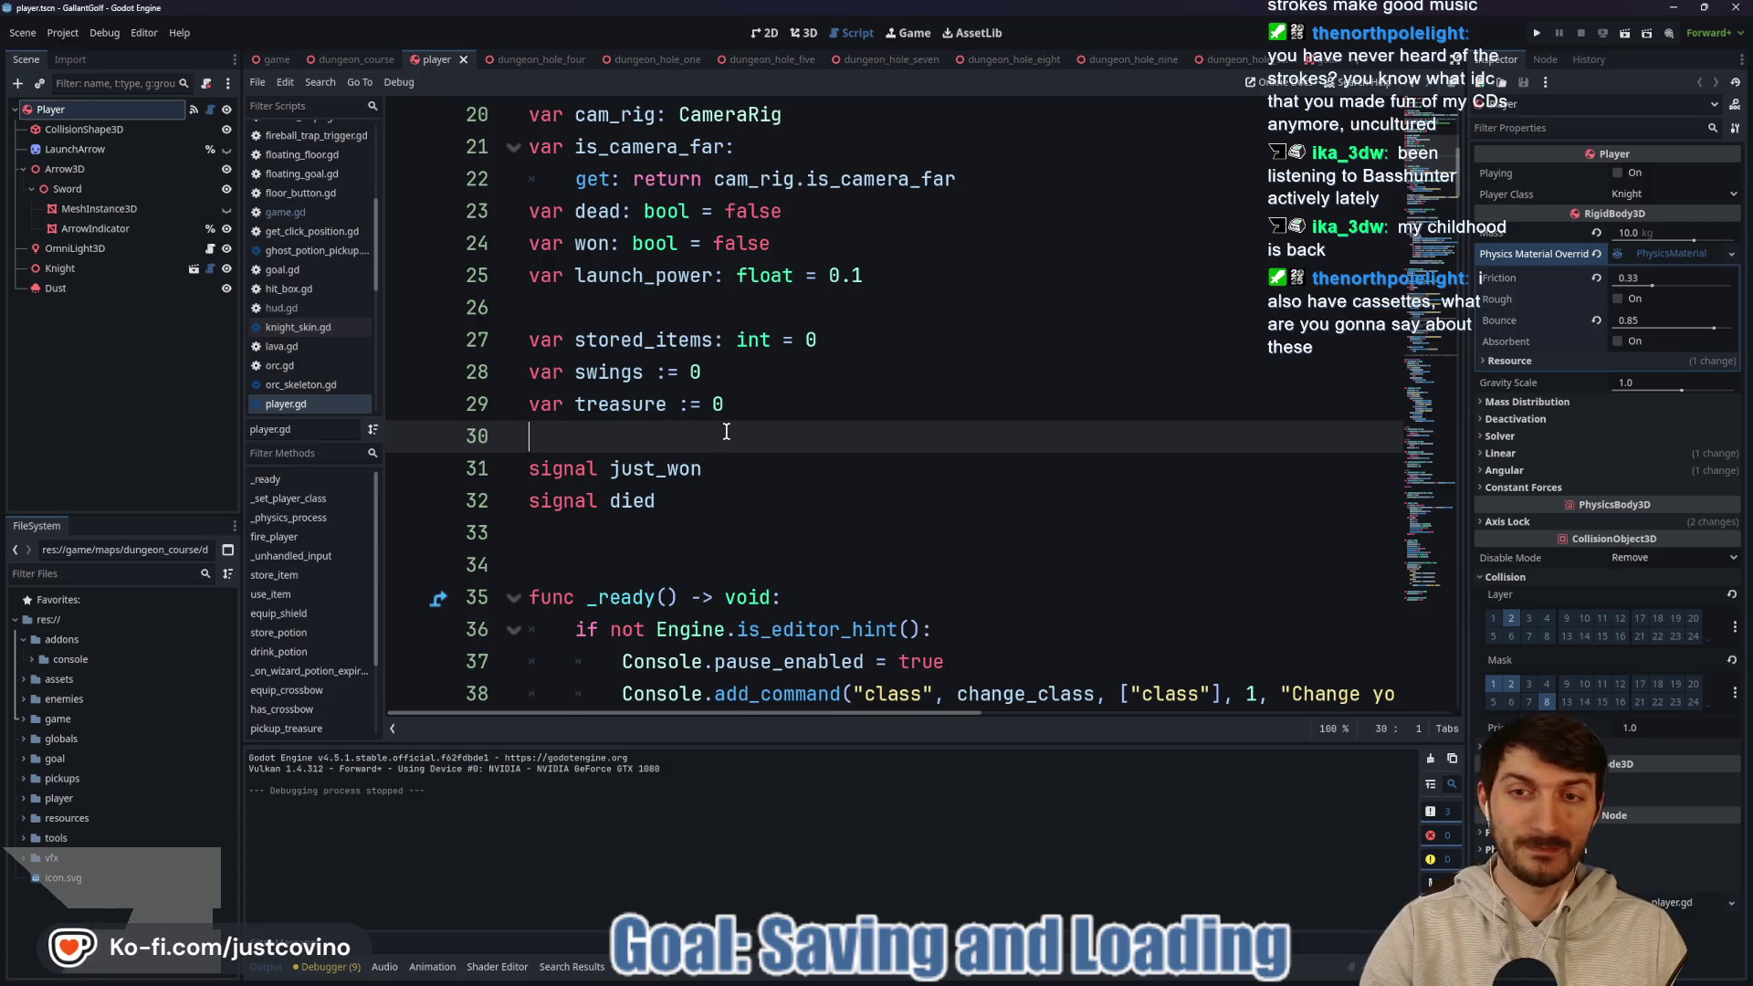
scroll(726, 429, down, 3)
scroll(727, 427, down, 3)
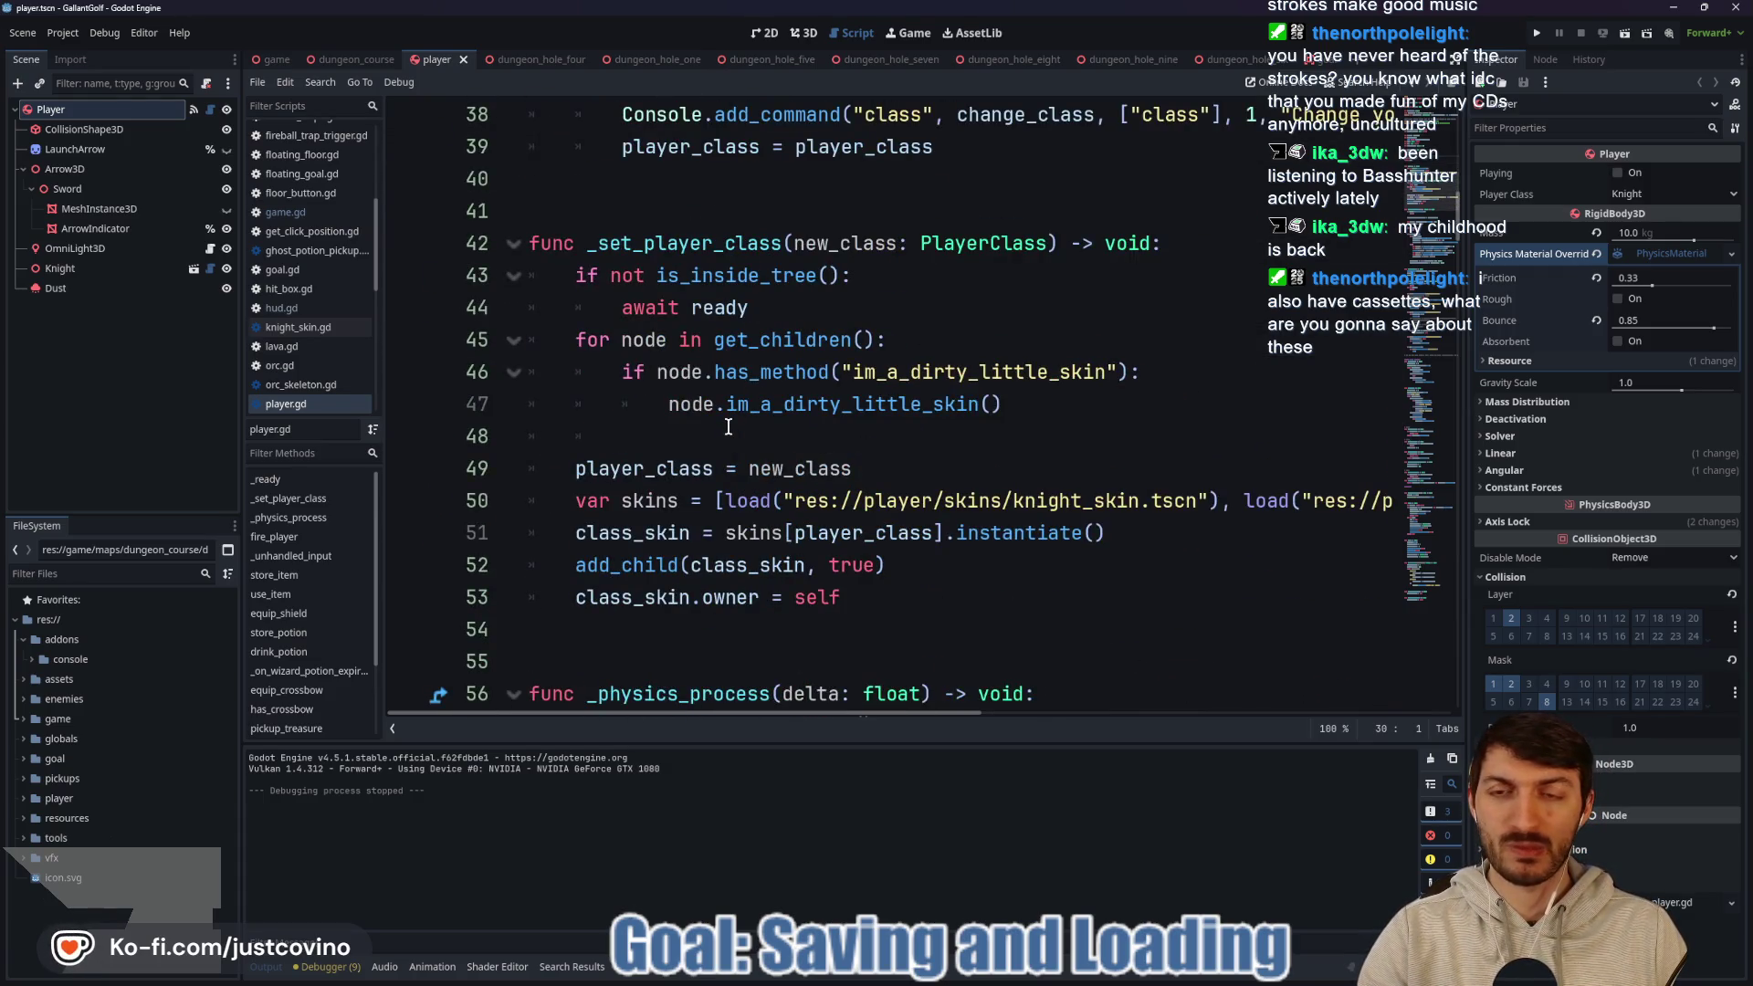
scroll(727, 426, down, 5)
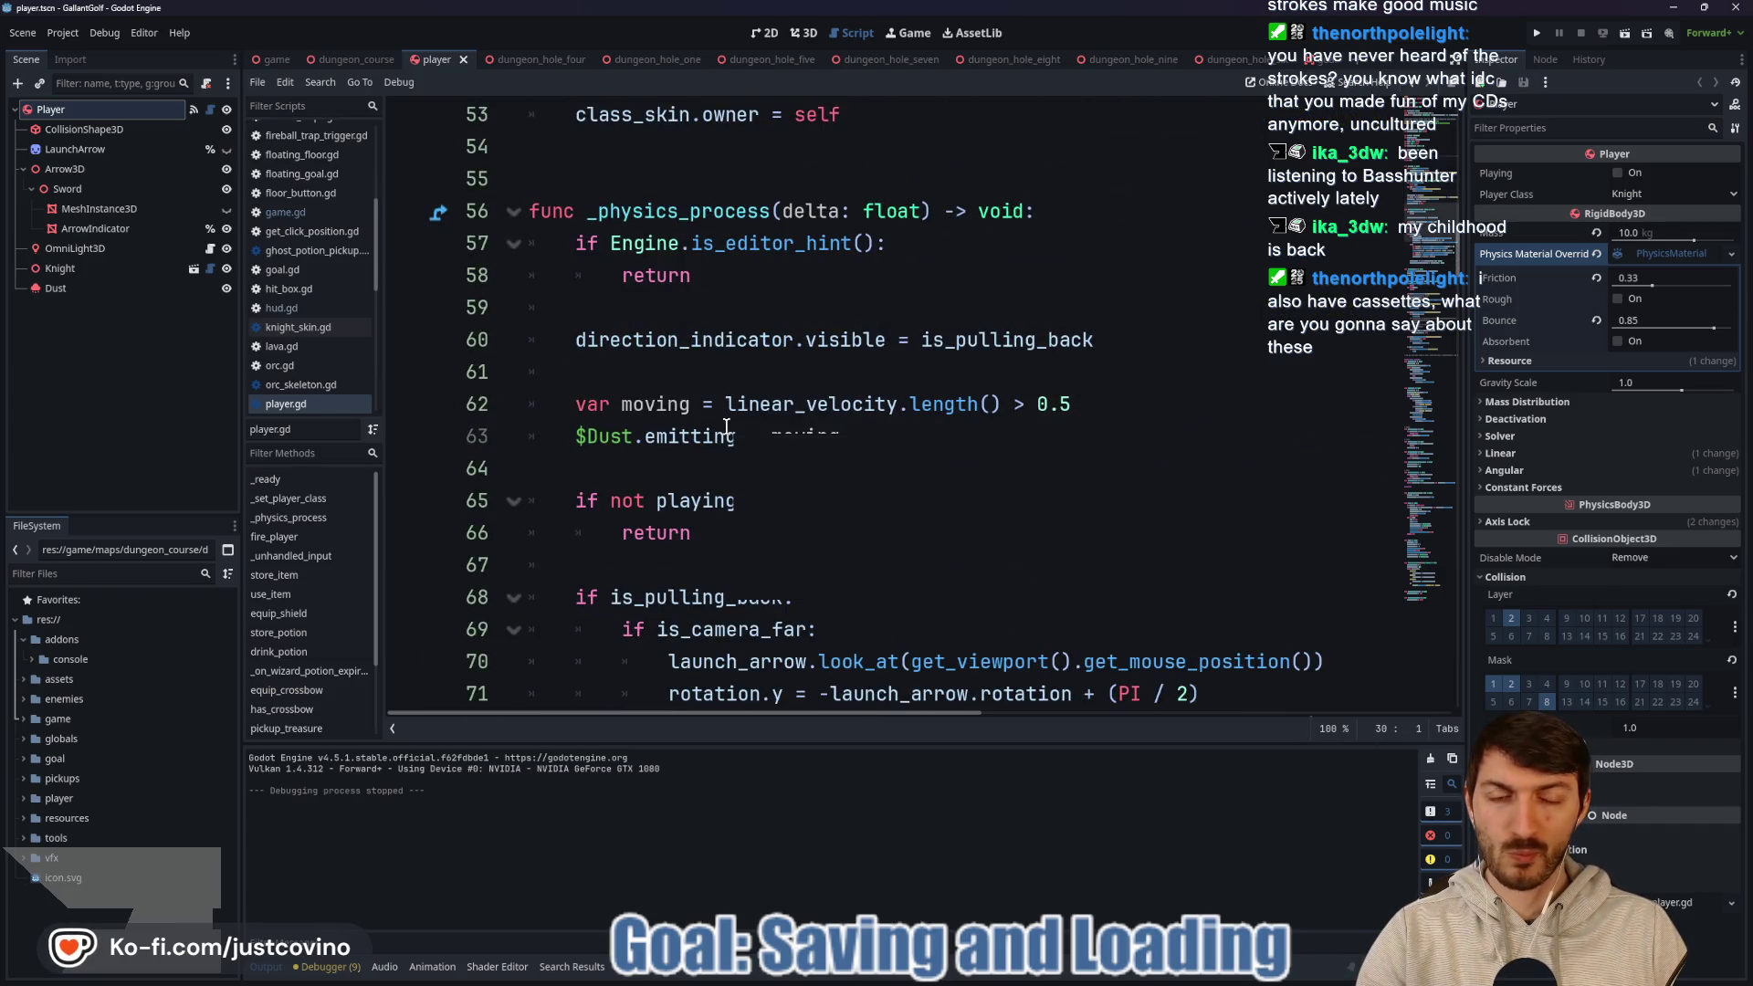
scroll(730, 411, down, 1)
scroll(732, 393, down, 1)
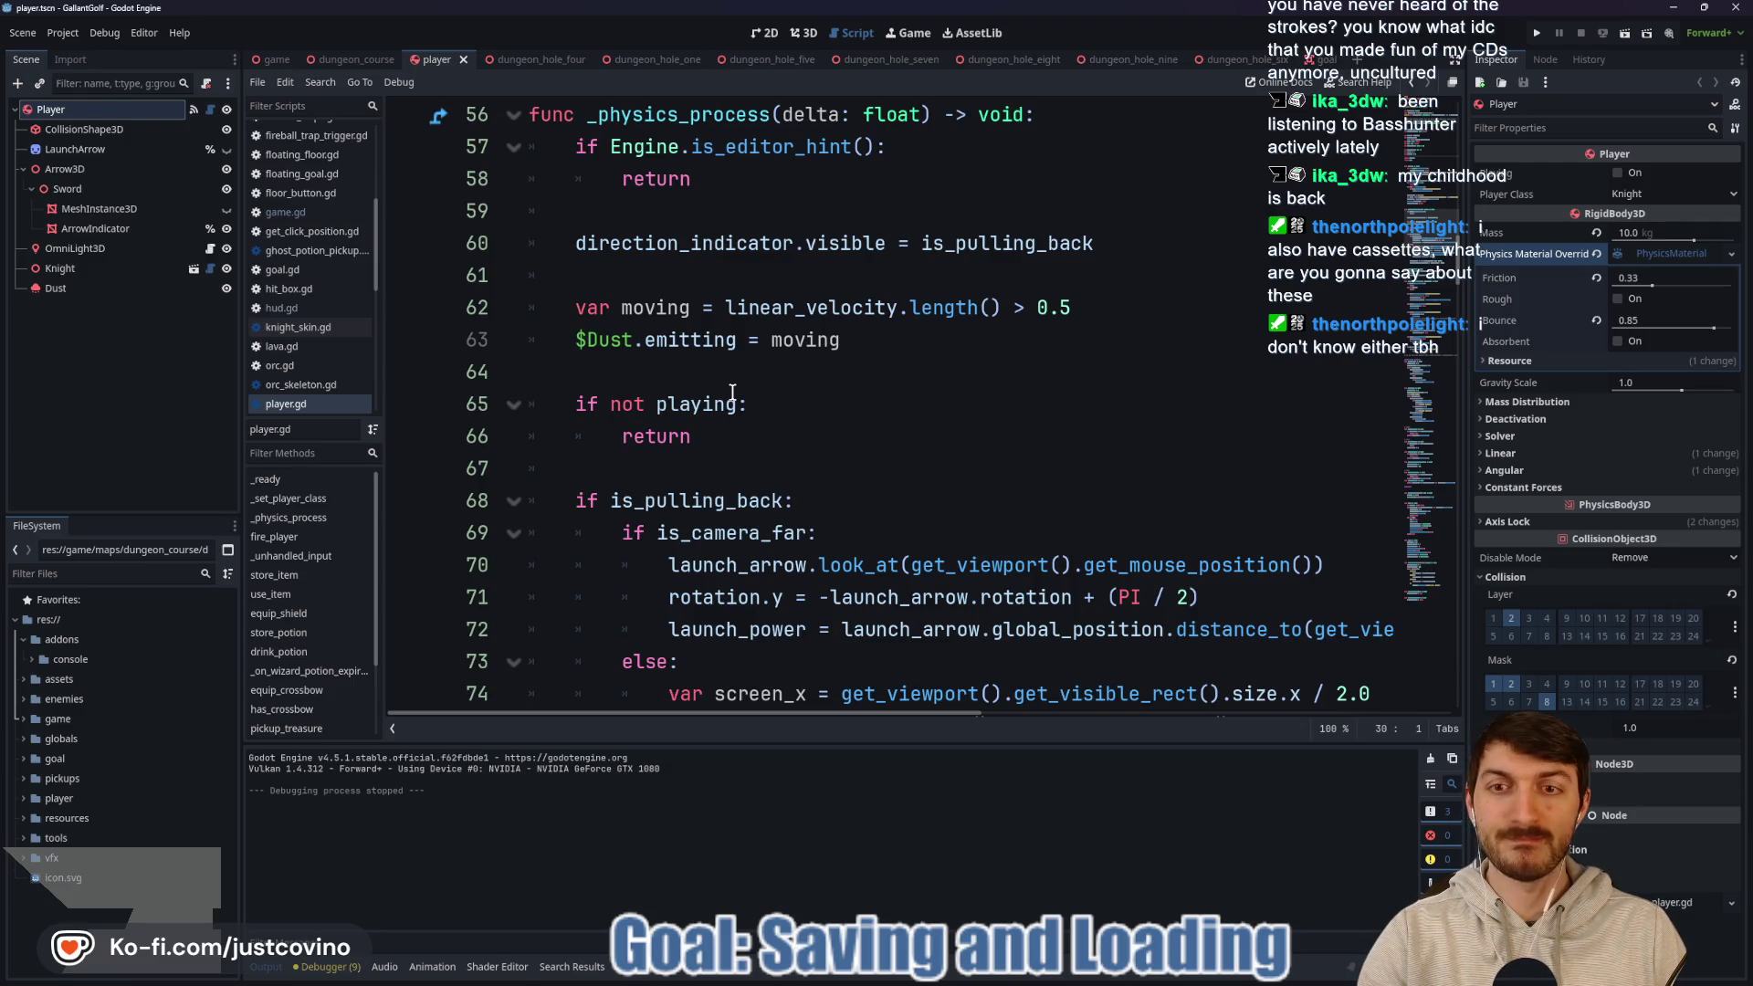
scroll(732, 391, down, 1)
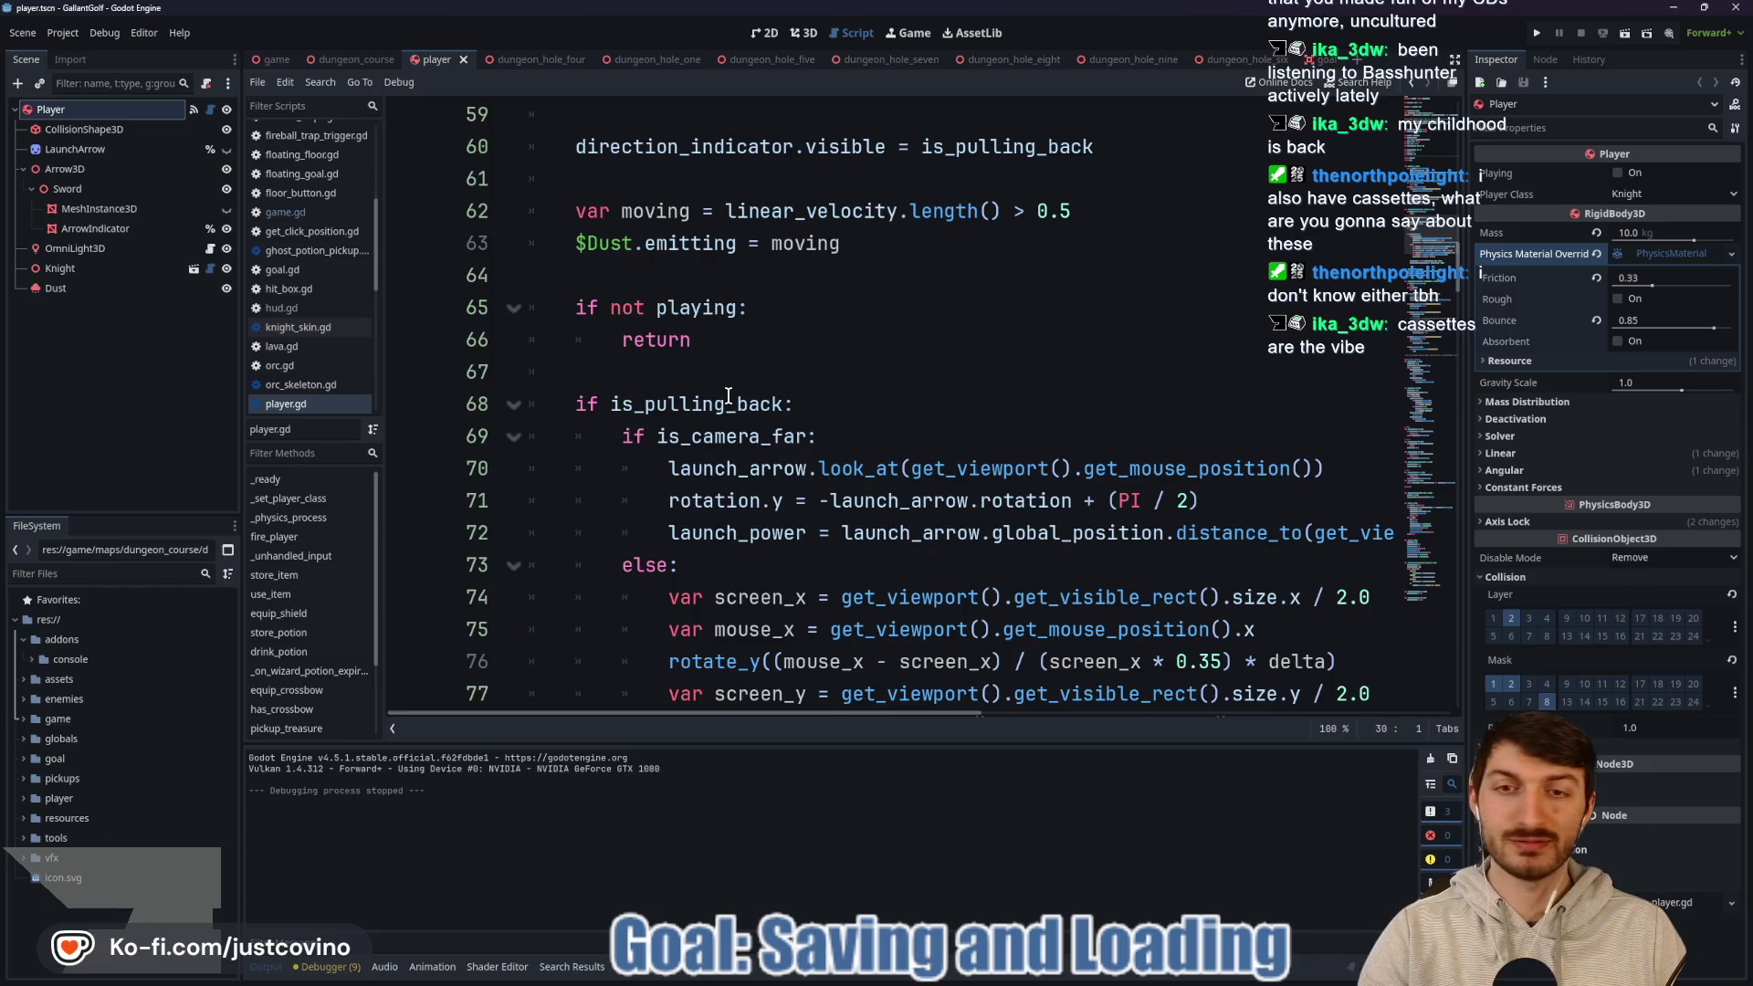
scroll(727, 394, down, 3)
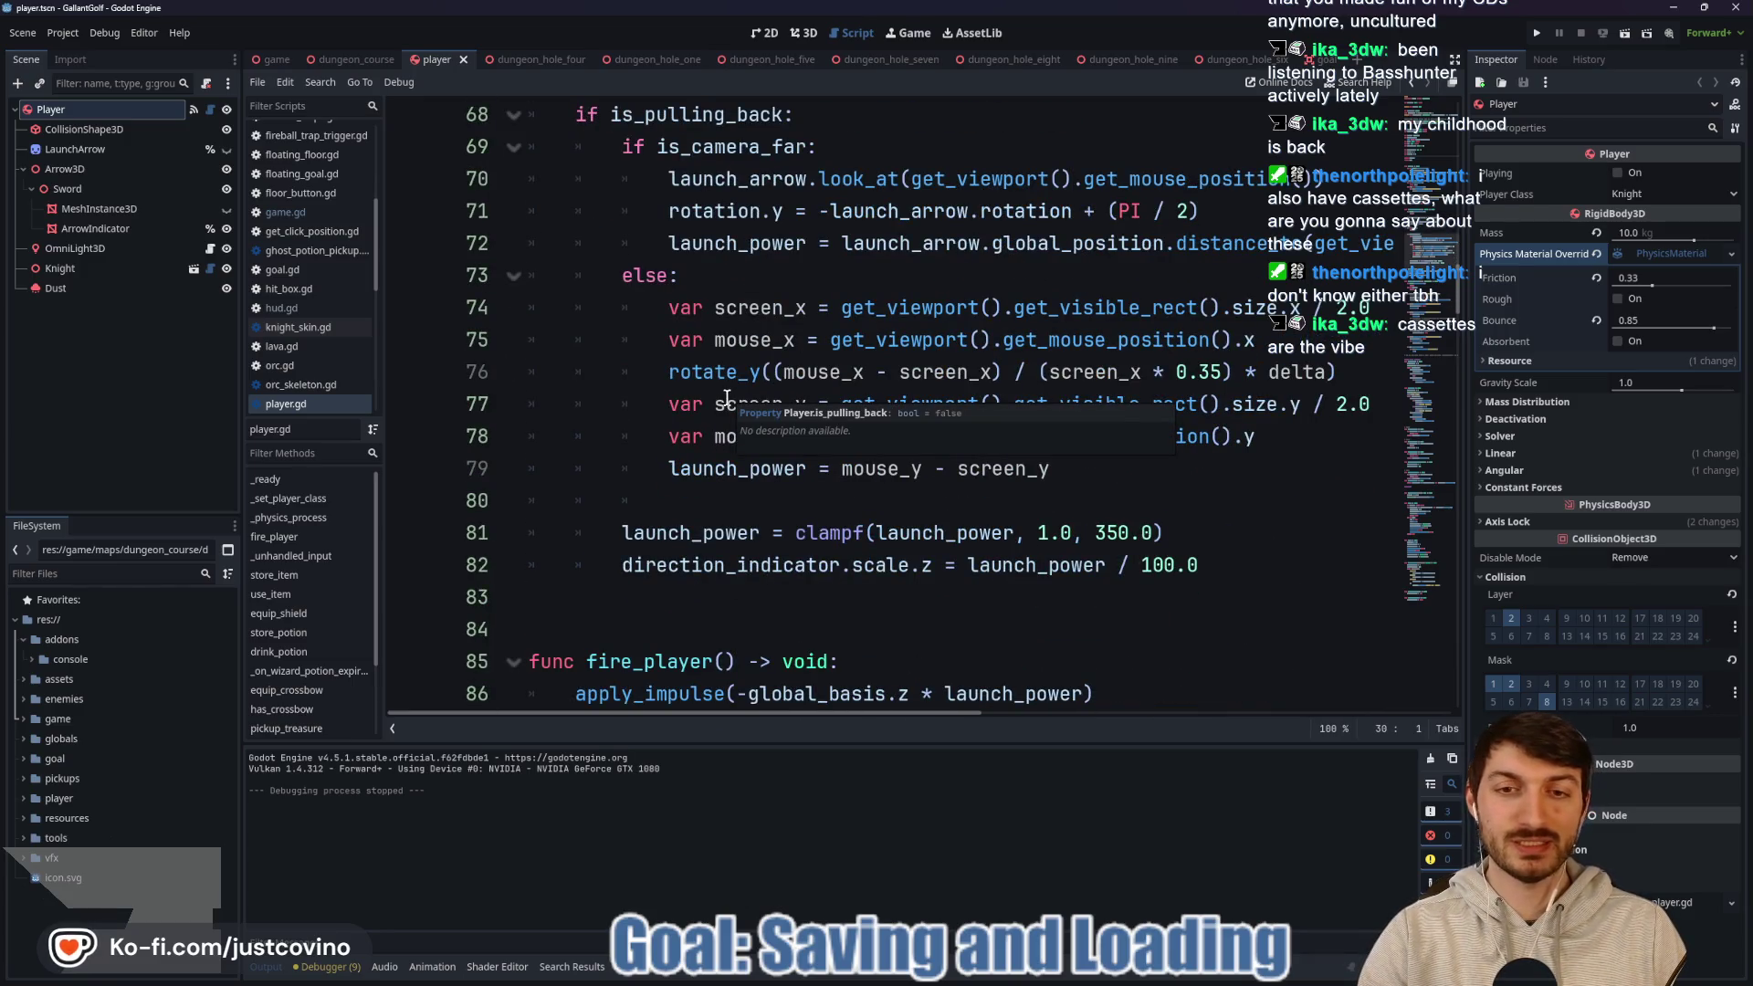
scroll(727, 399, down, 2)
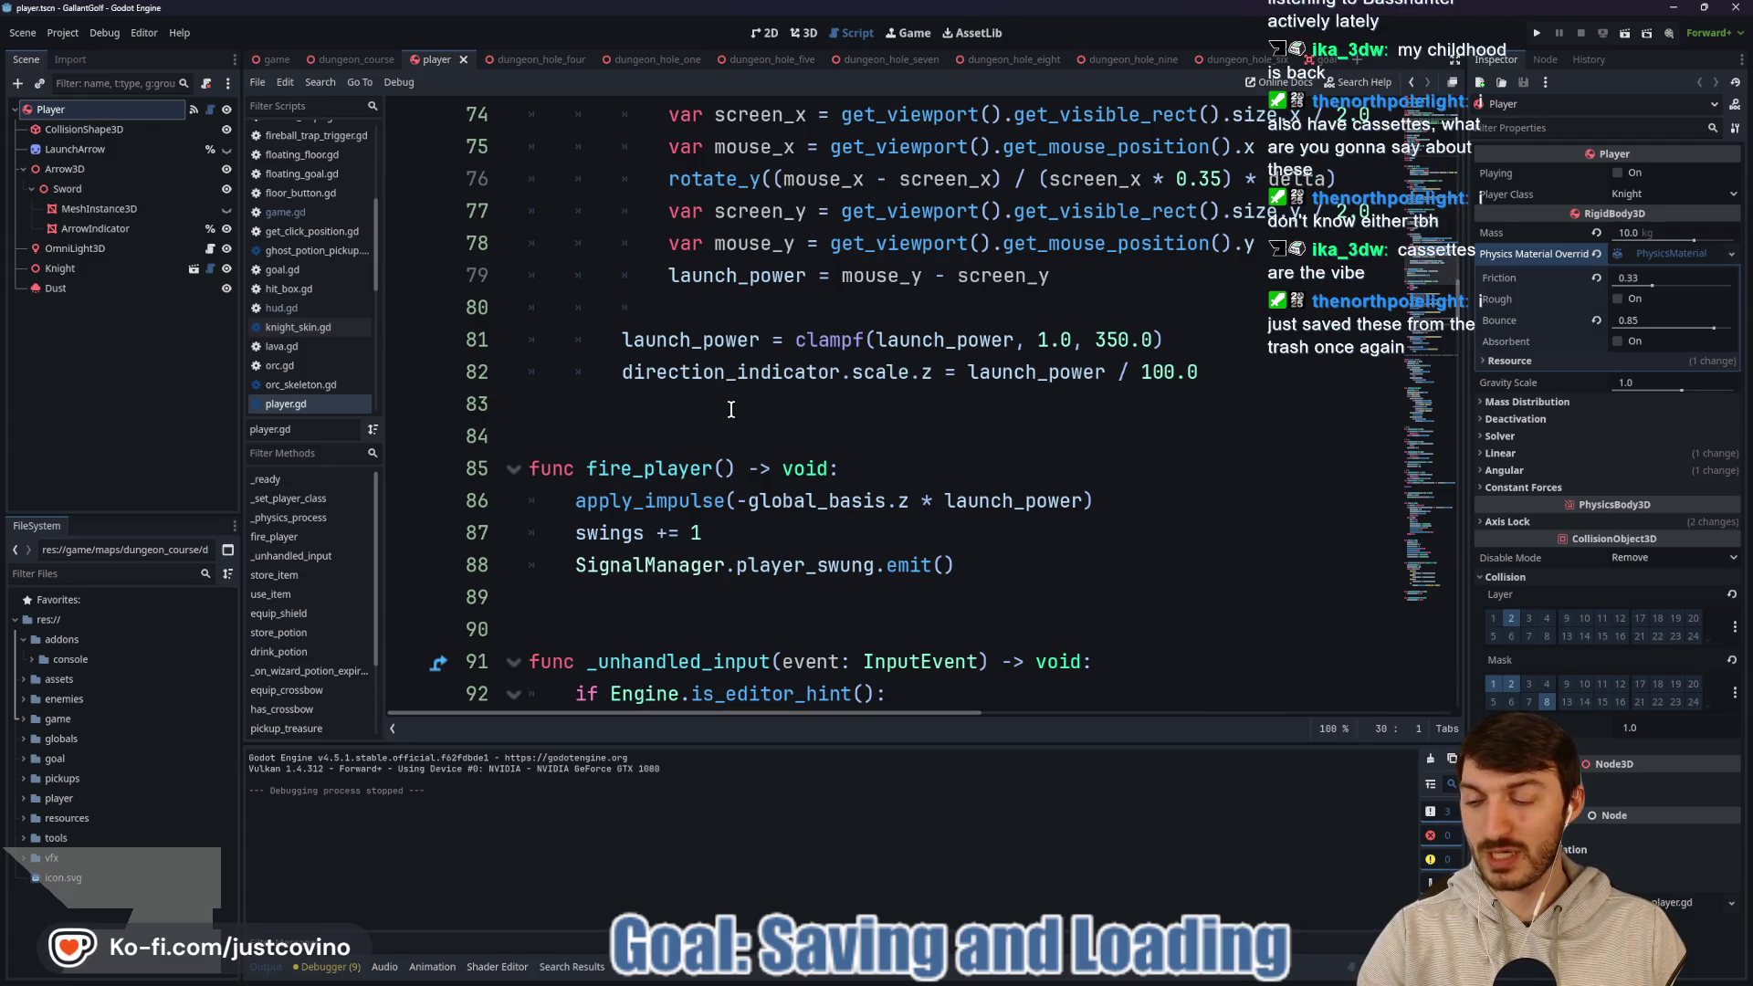
scroll(730, 410, down, 2)
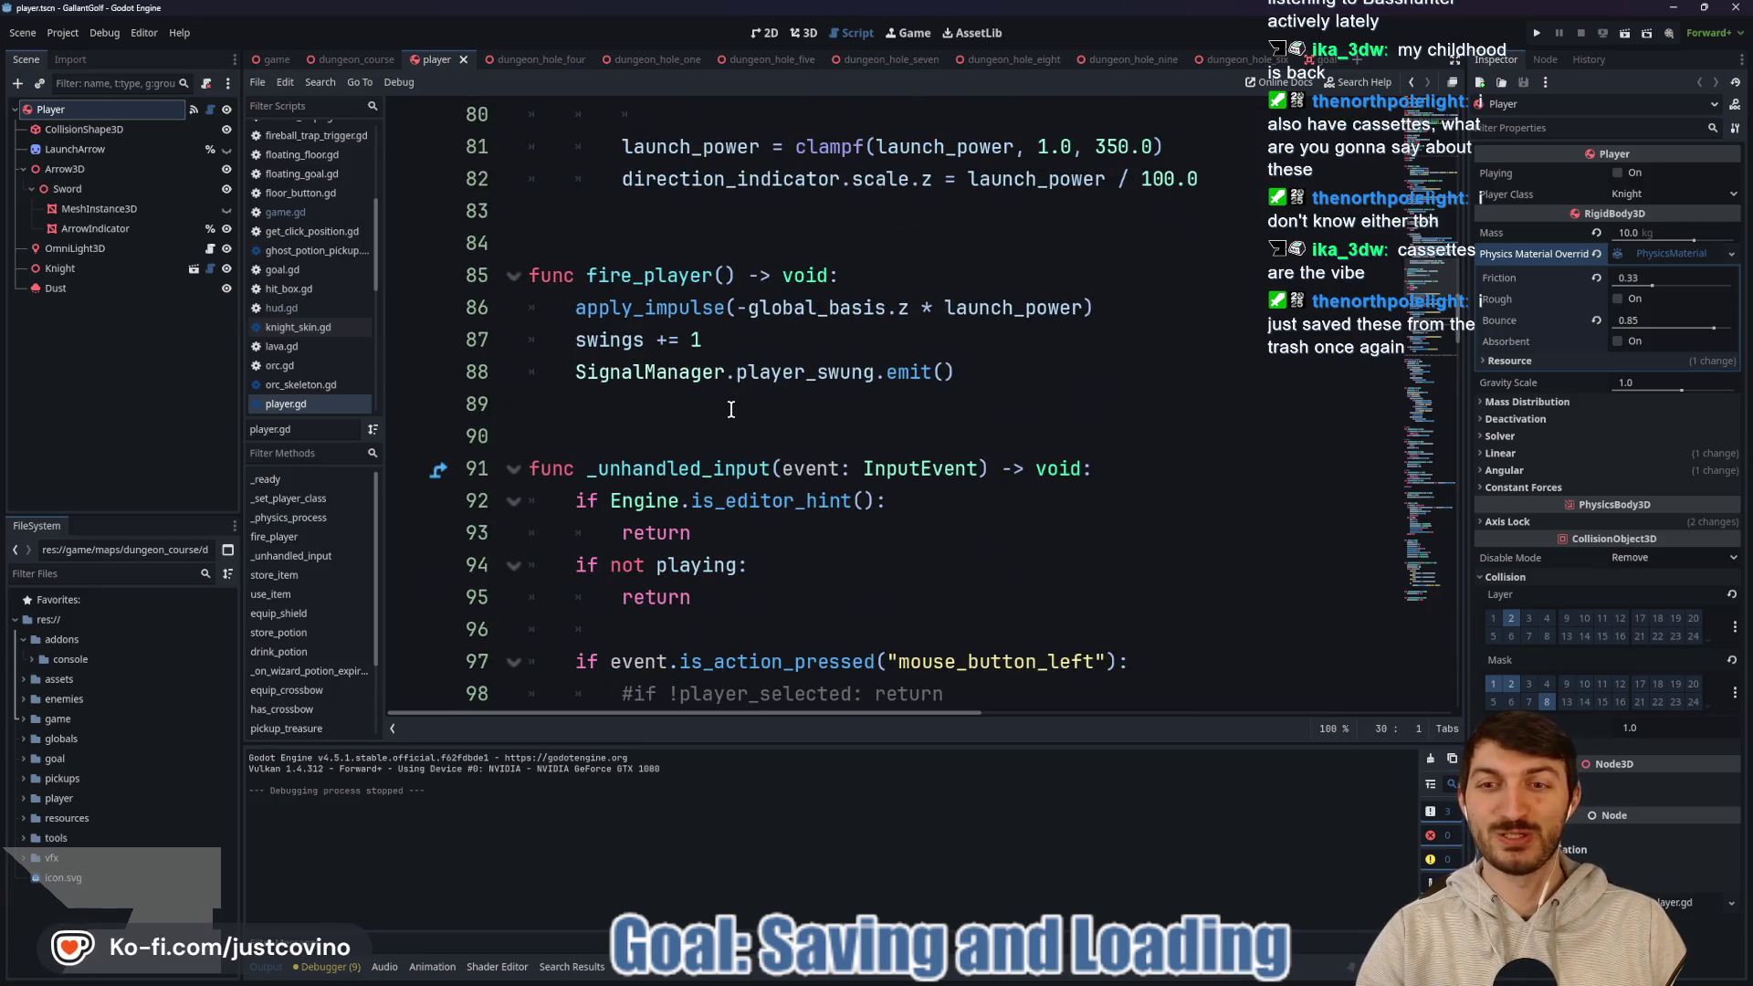
scroll(730, 410, down, 2)
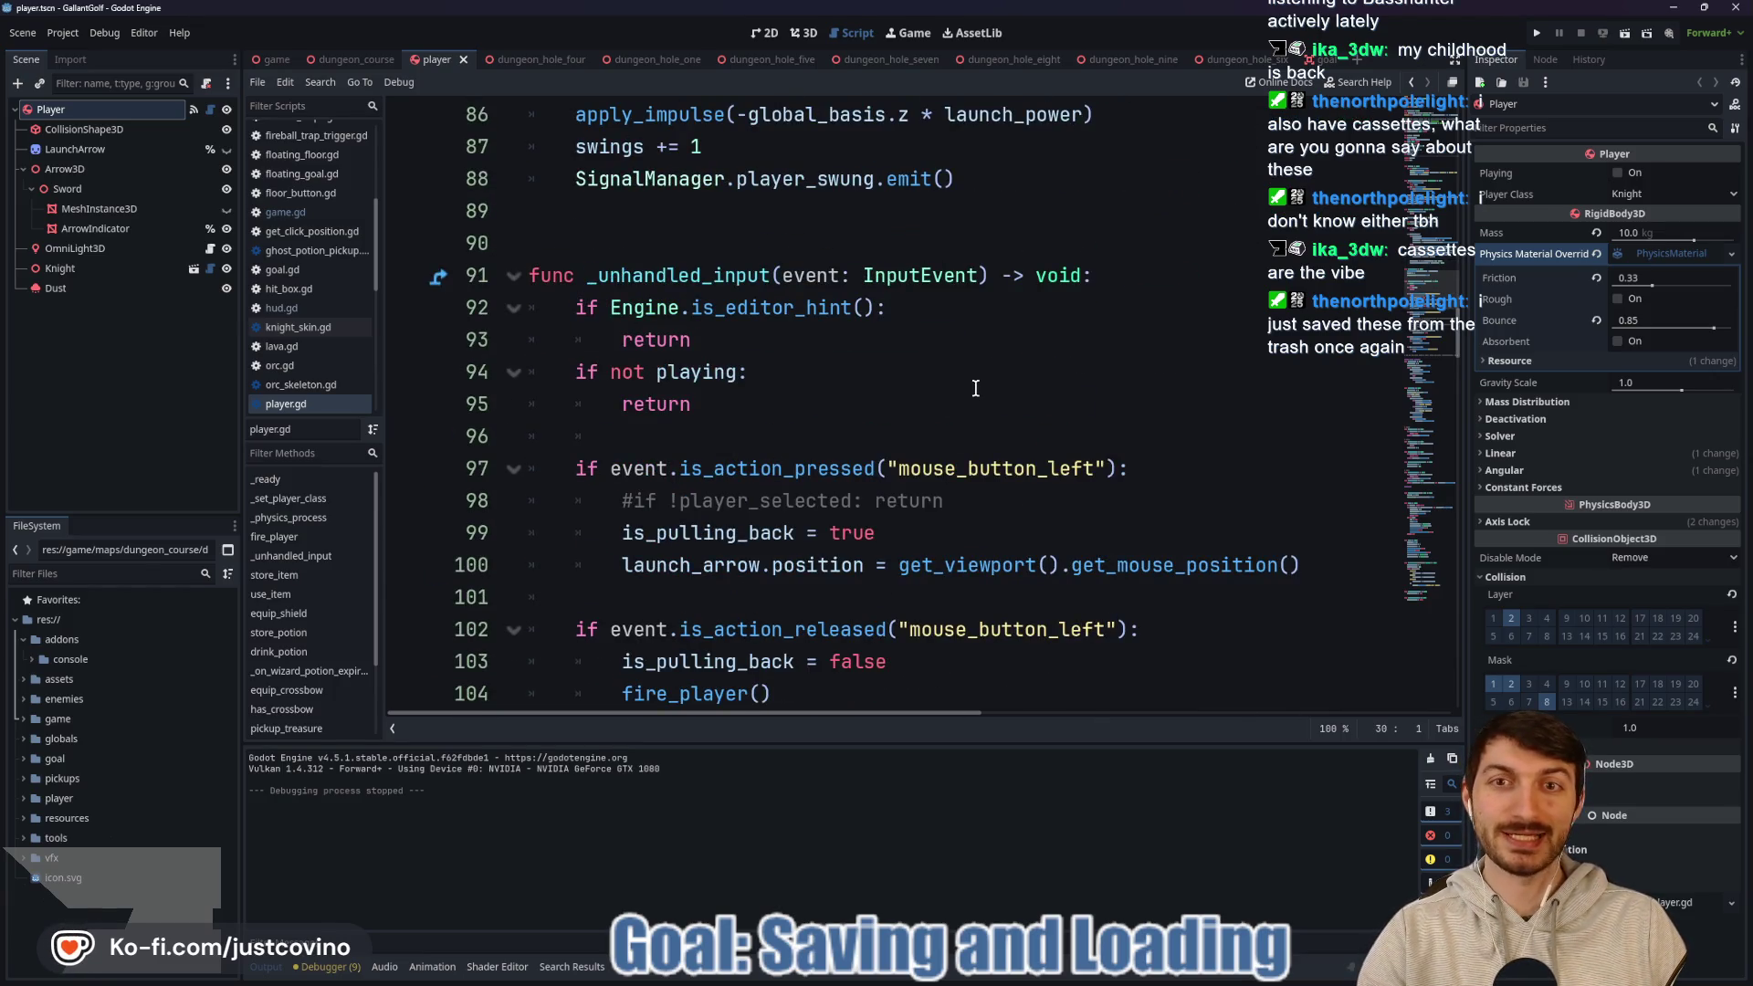
scroll(975, 388, down, 1)
scroll(822, 438, up, 4)
double_click(777, 468)
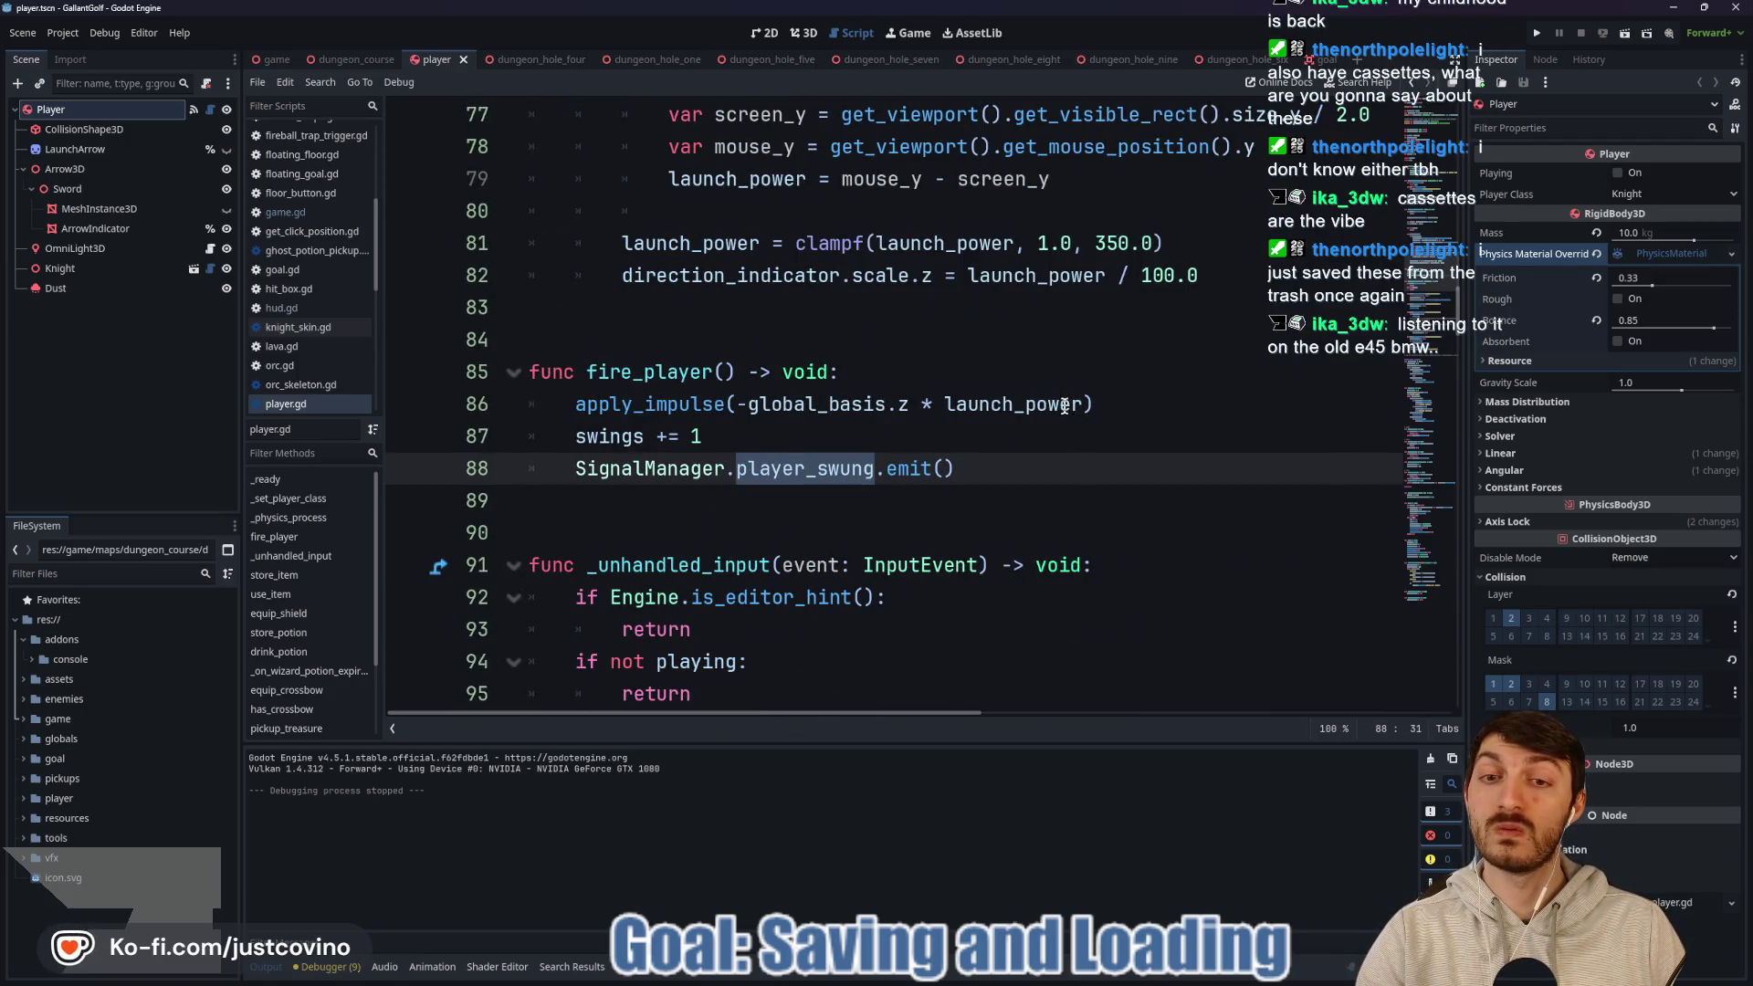
scroll(1050, 409, down, 8)
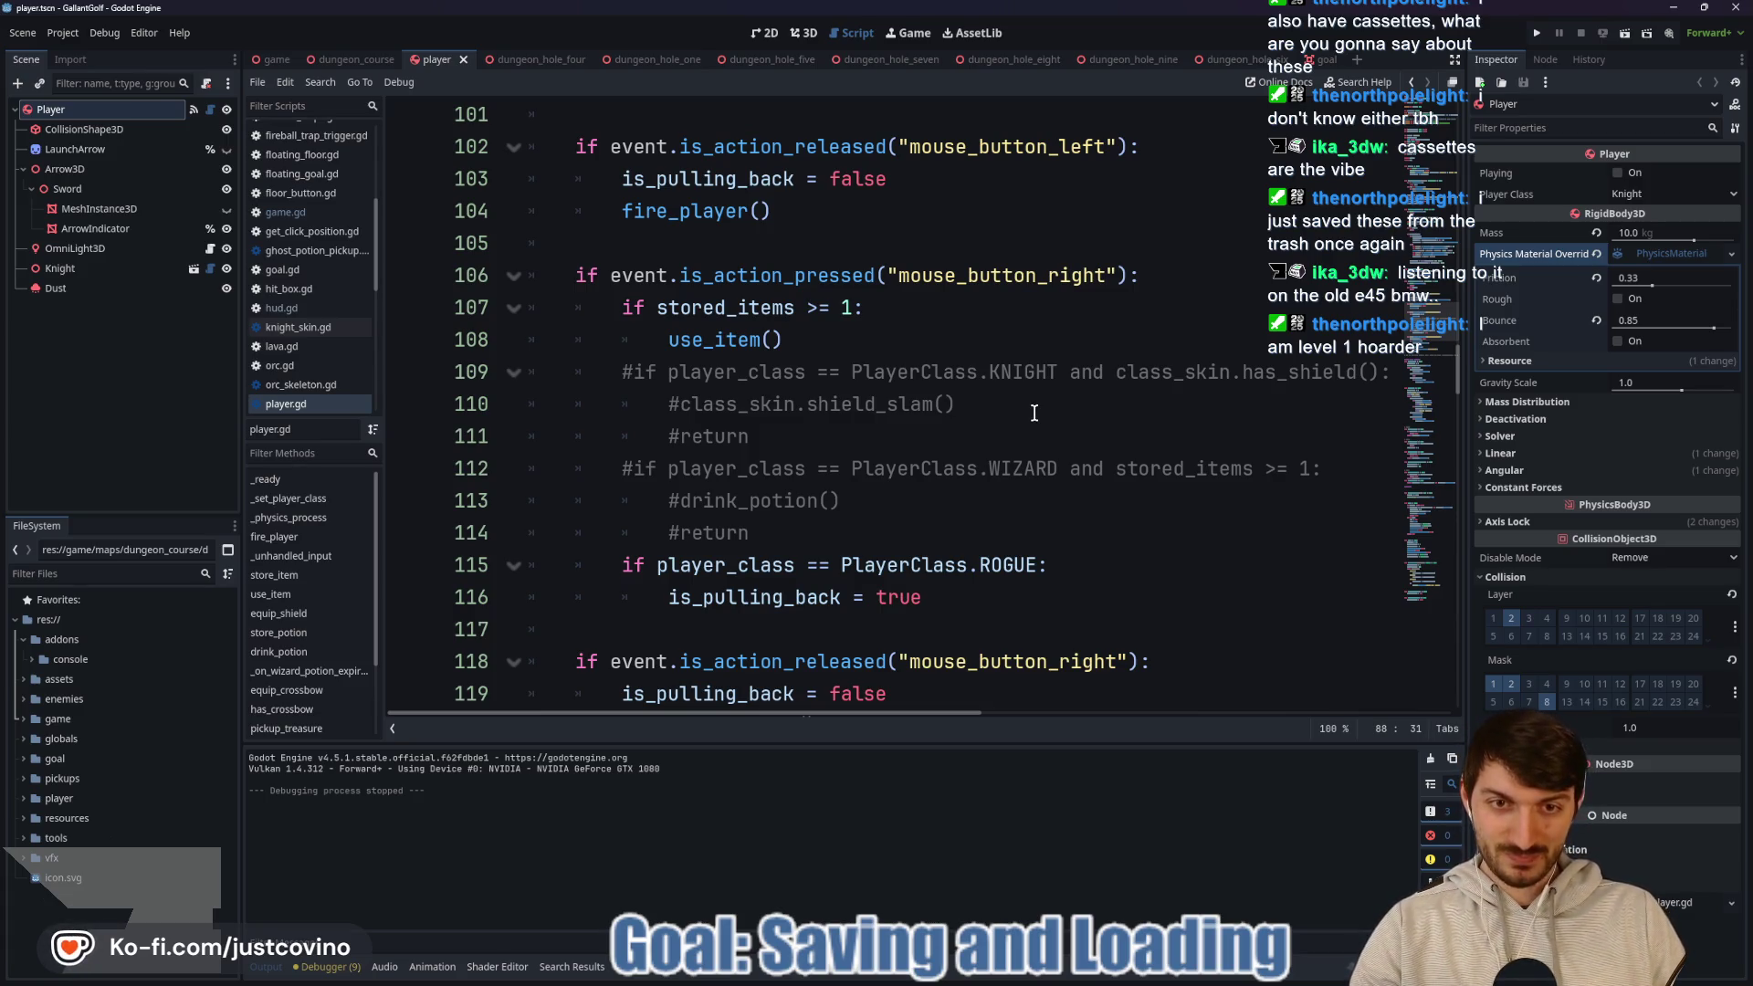
scroll(808, 505, down, 2)
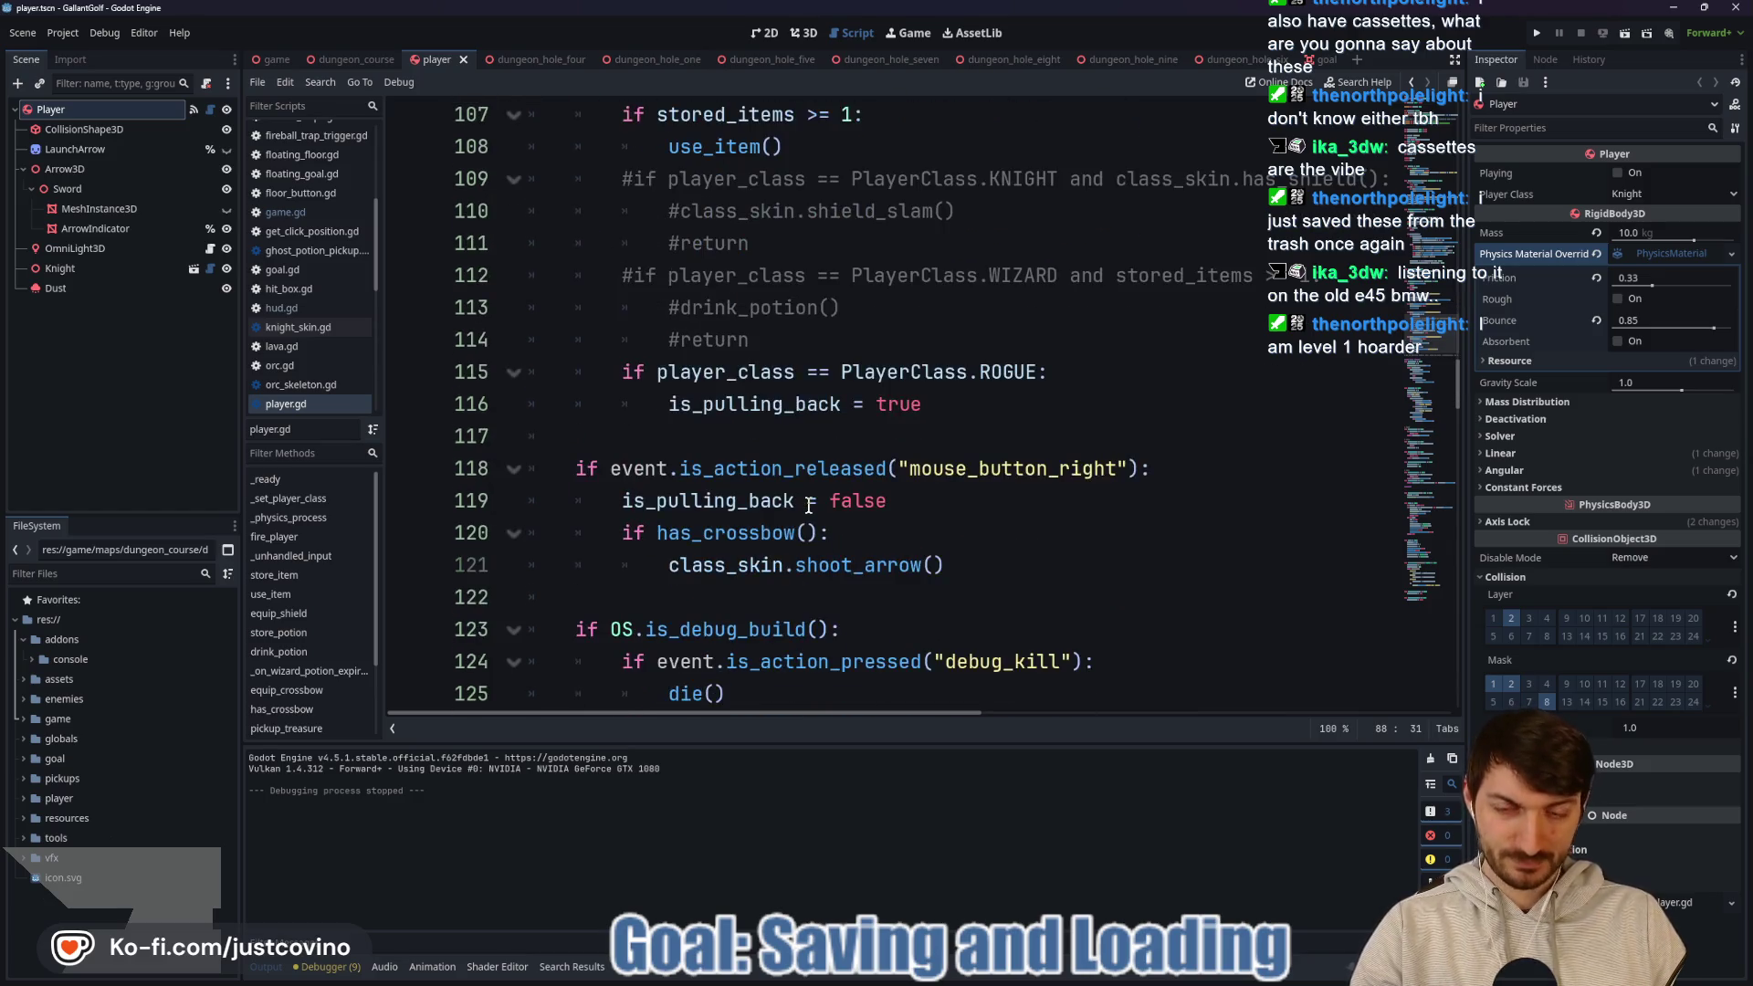
scroll(809, 504, down, 2)
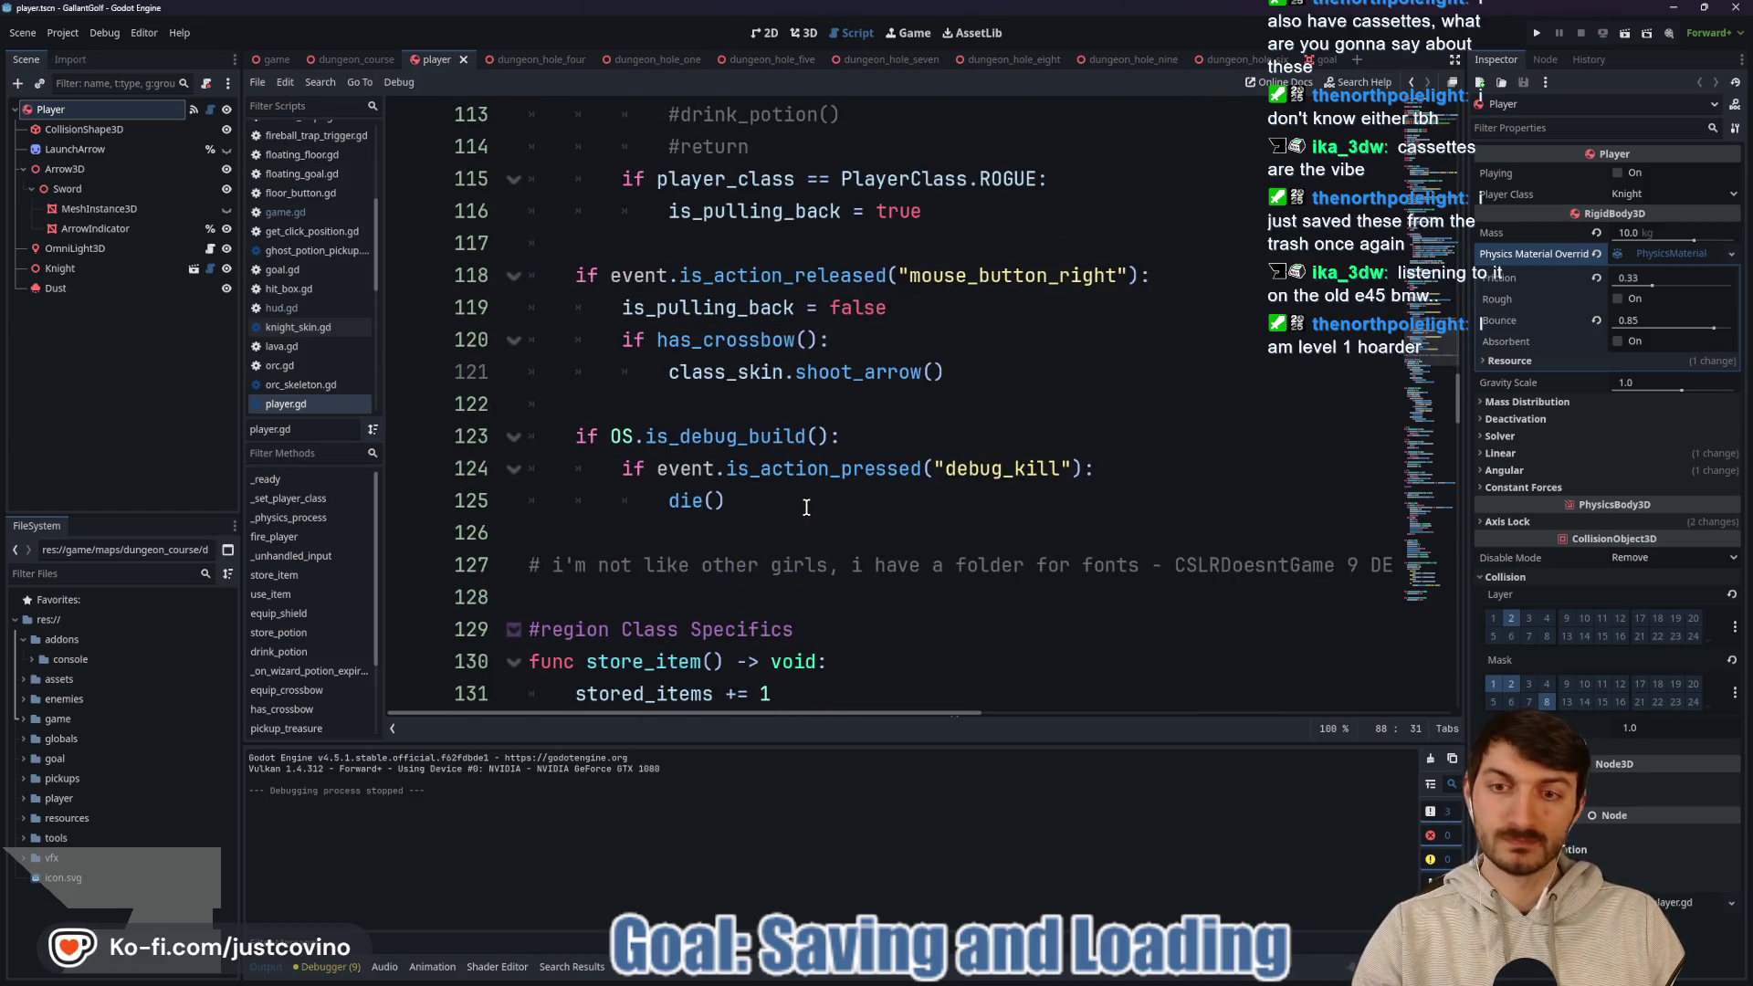
scroll(803, 509, down, 2)
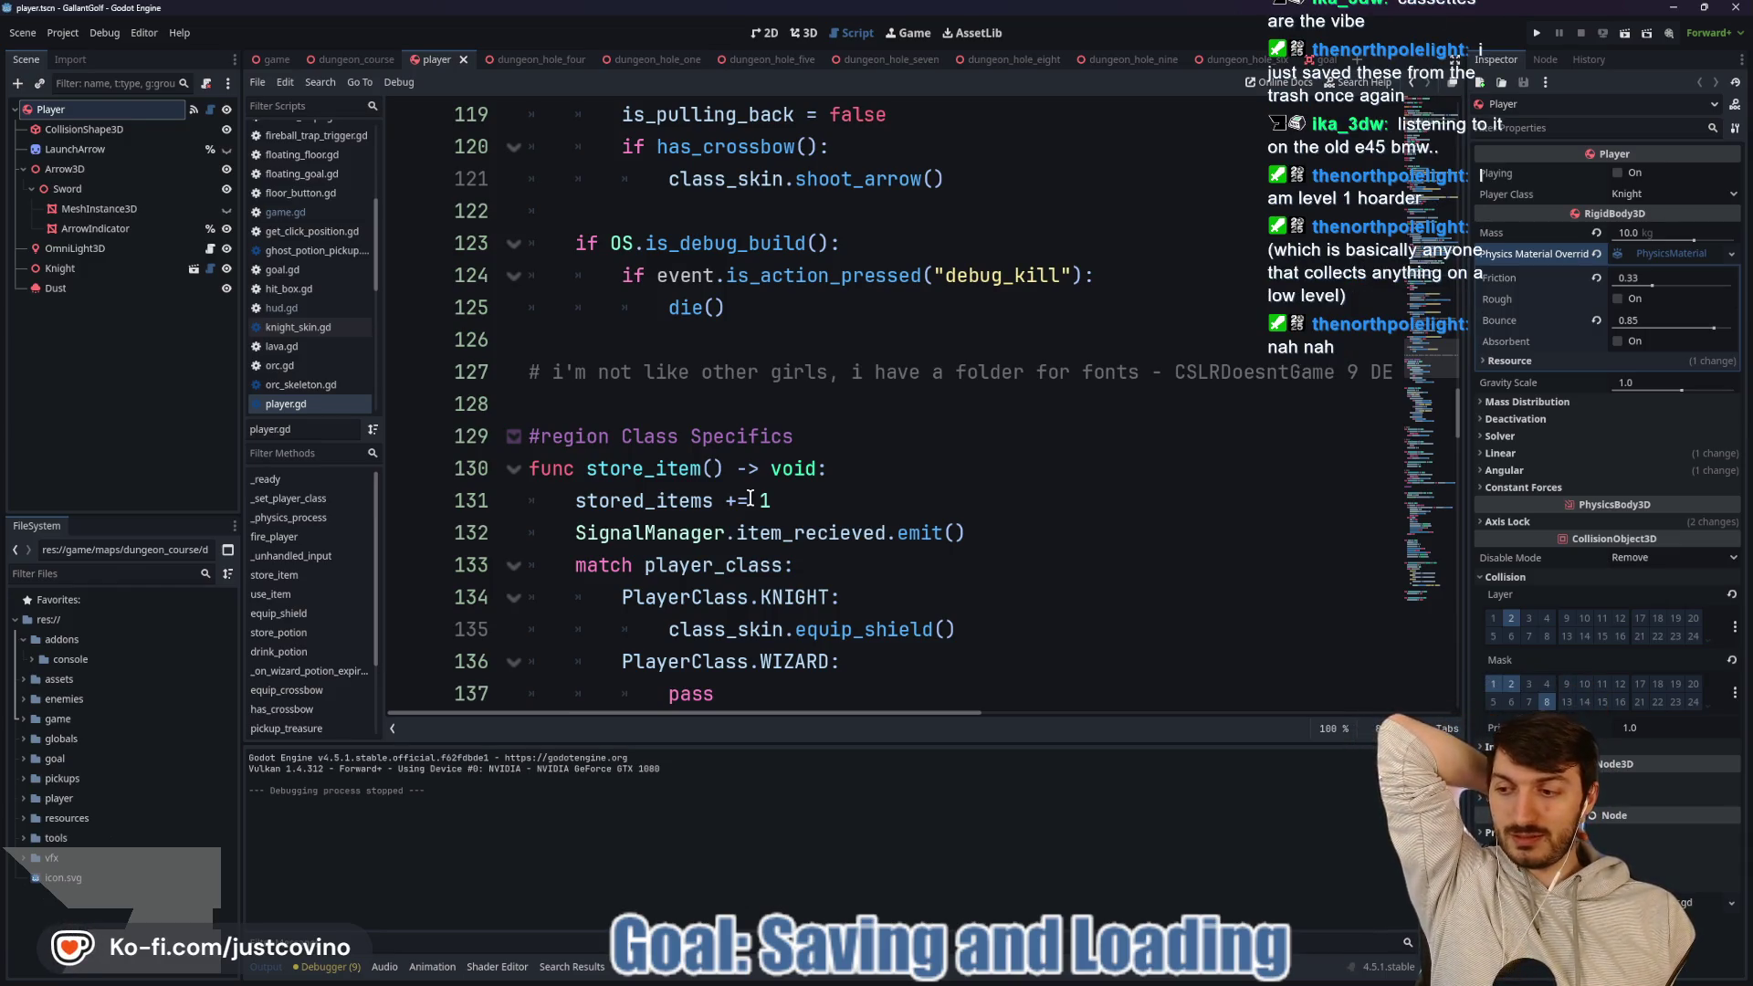
scroll(873, 405, down, 2)
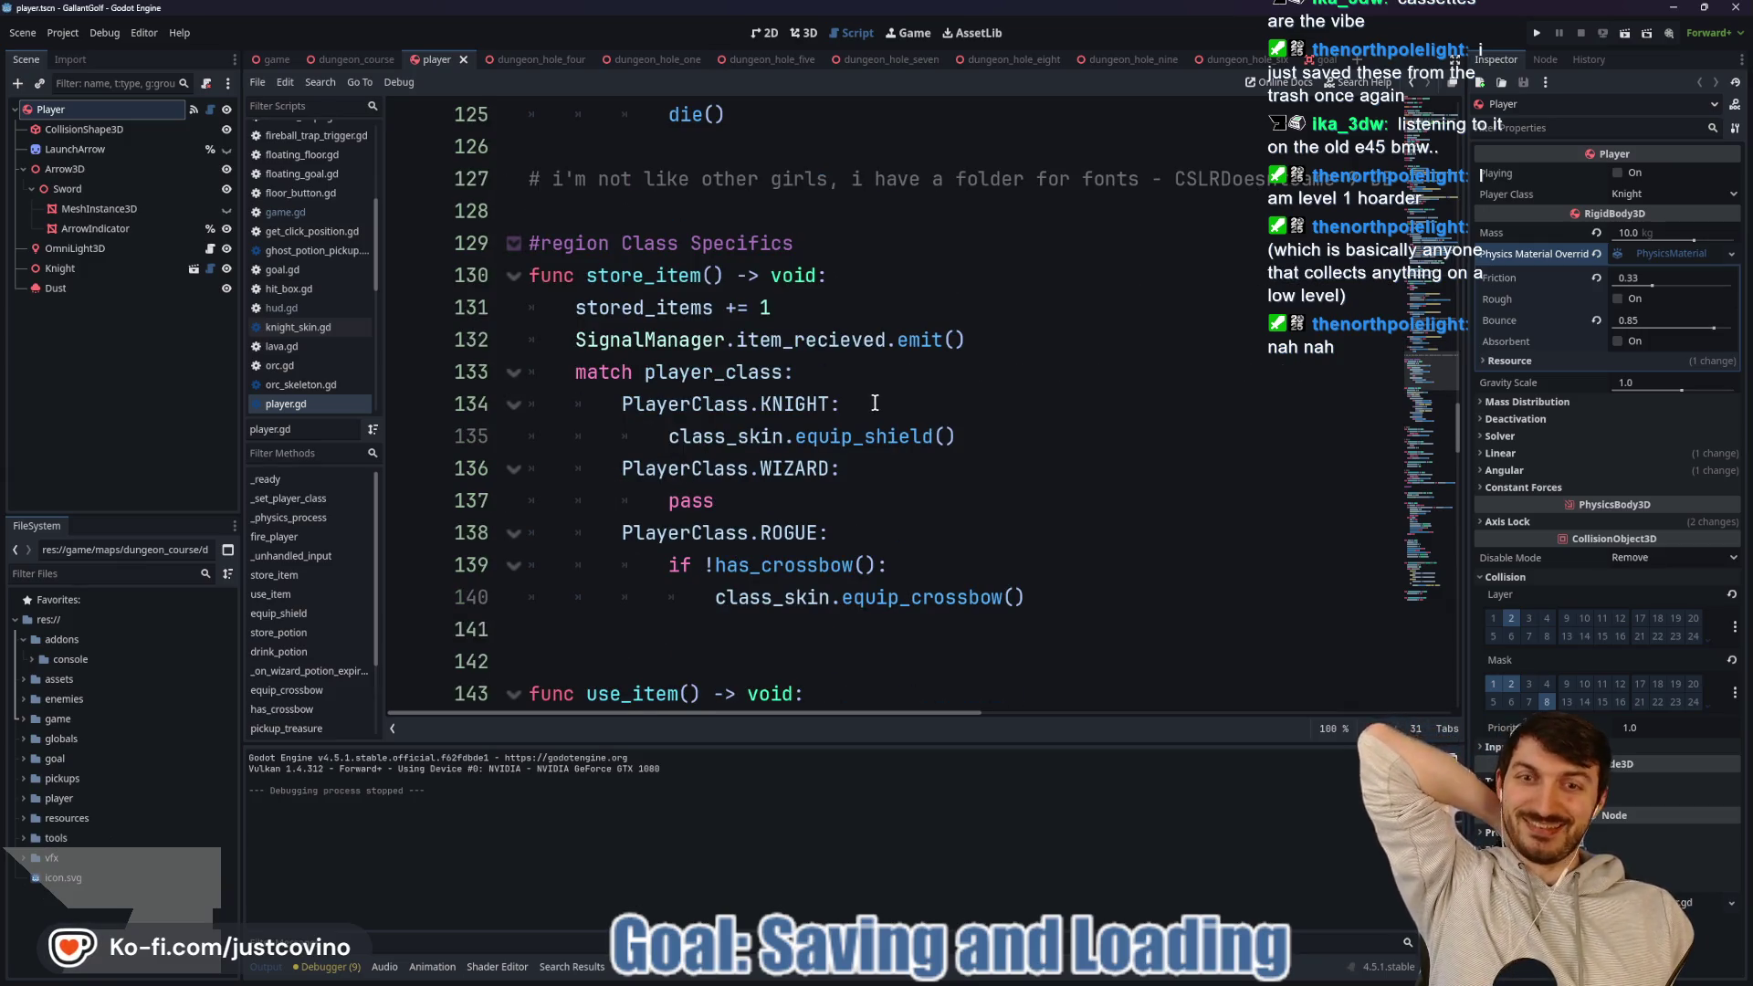
scroll(868, 403, up, 6)
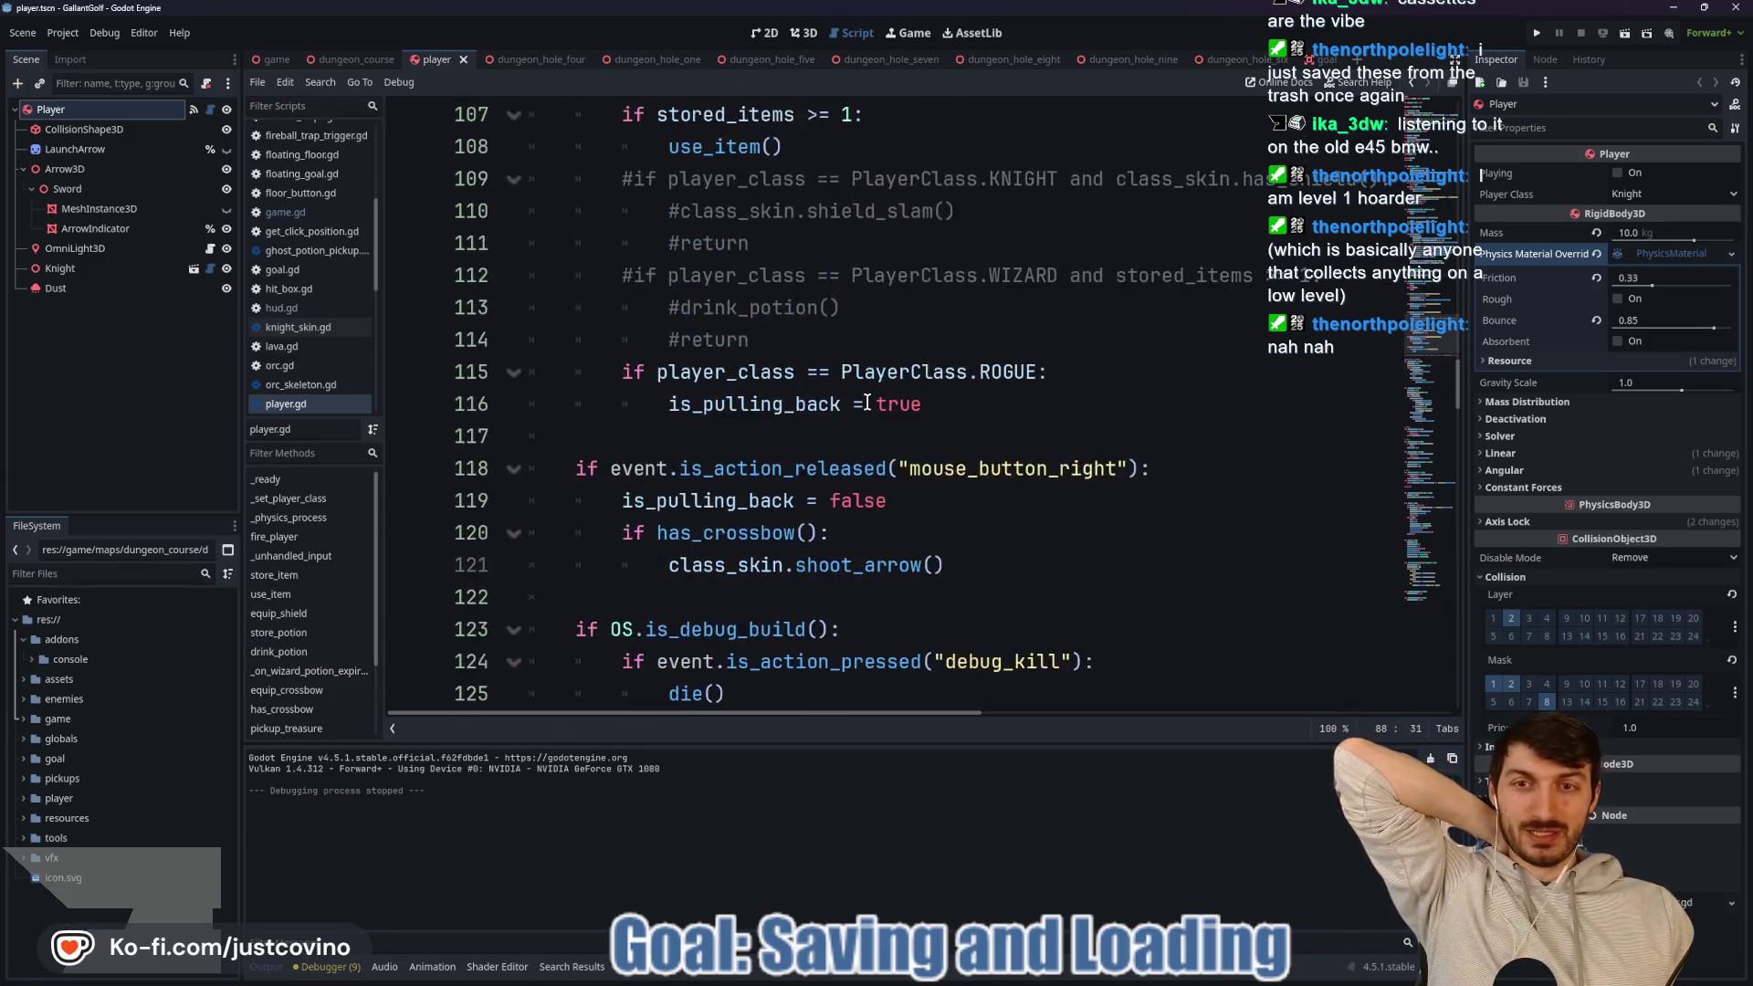
scroll(868, 402, up, 18)
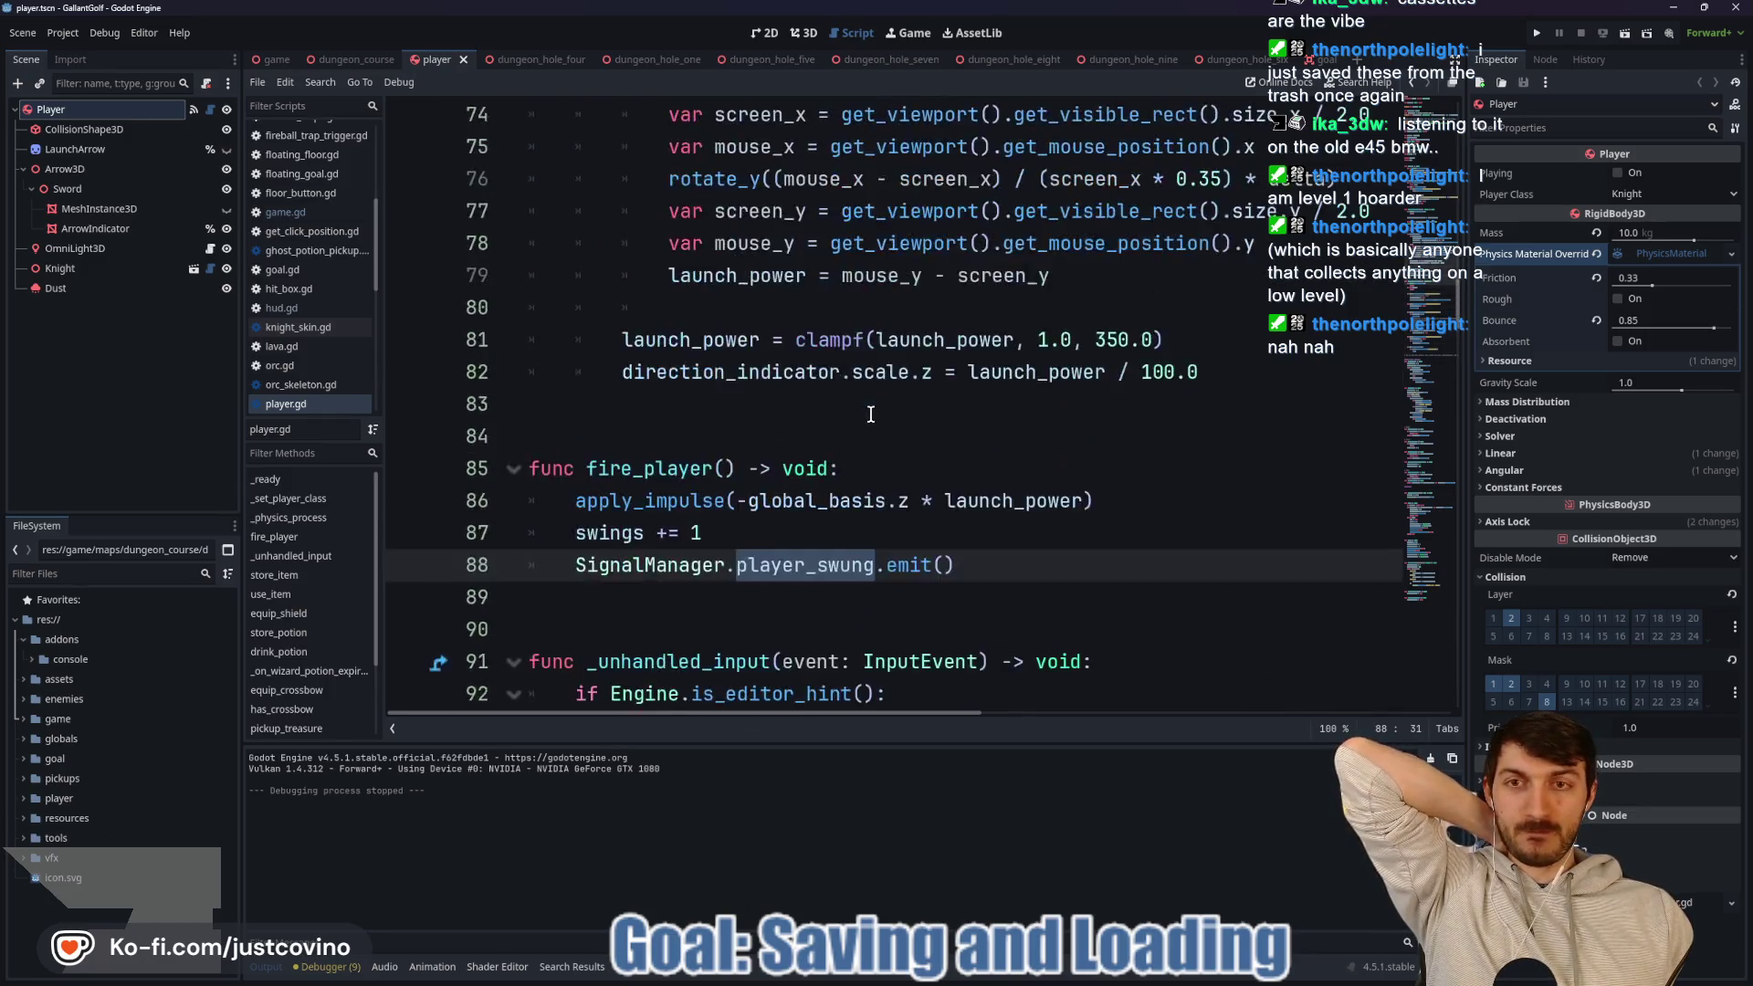
scroll(868, 413, down, 3)
scroll(868, 412, up, 19)
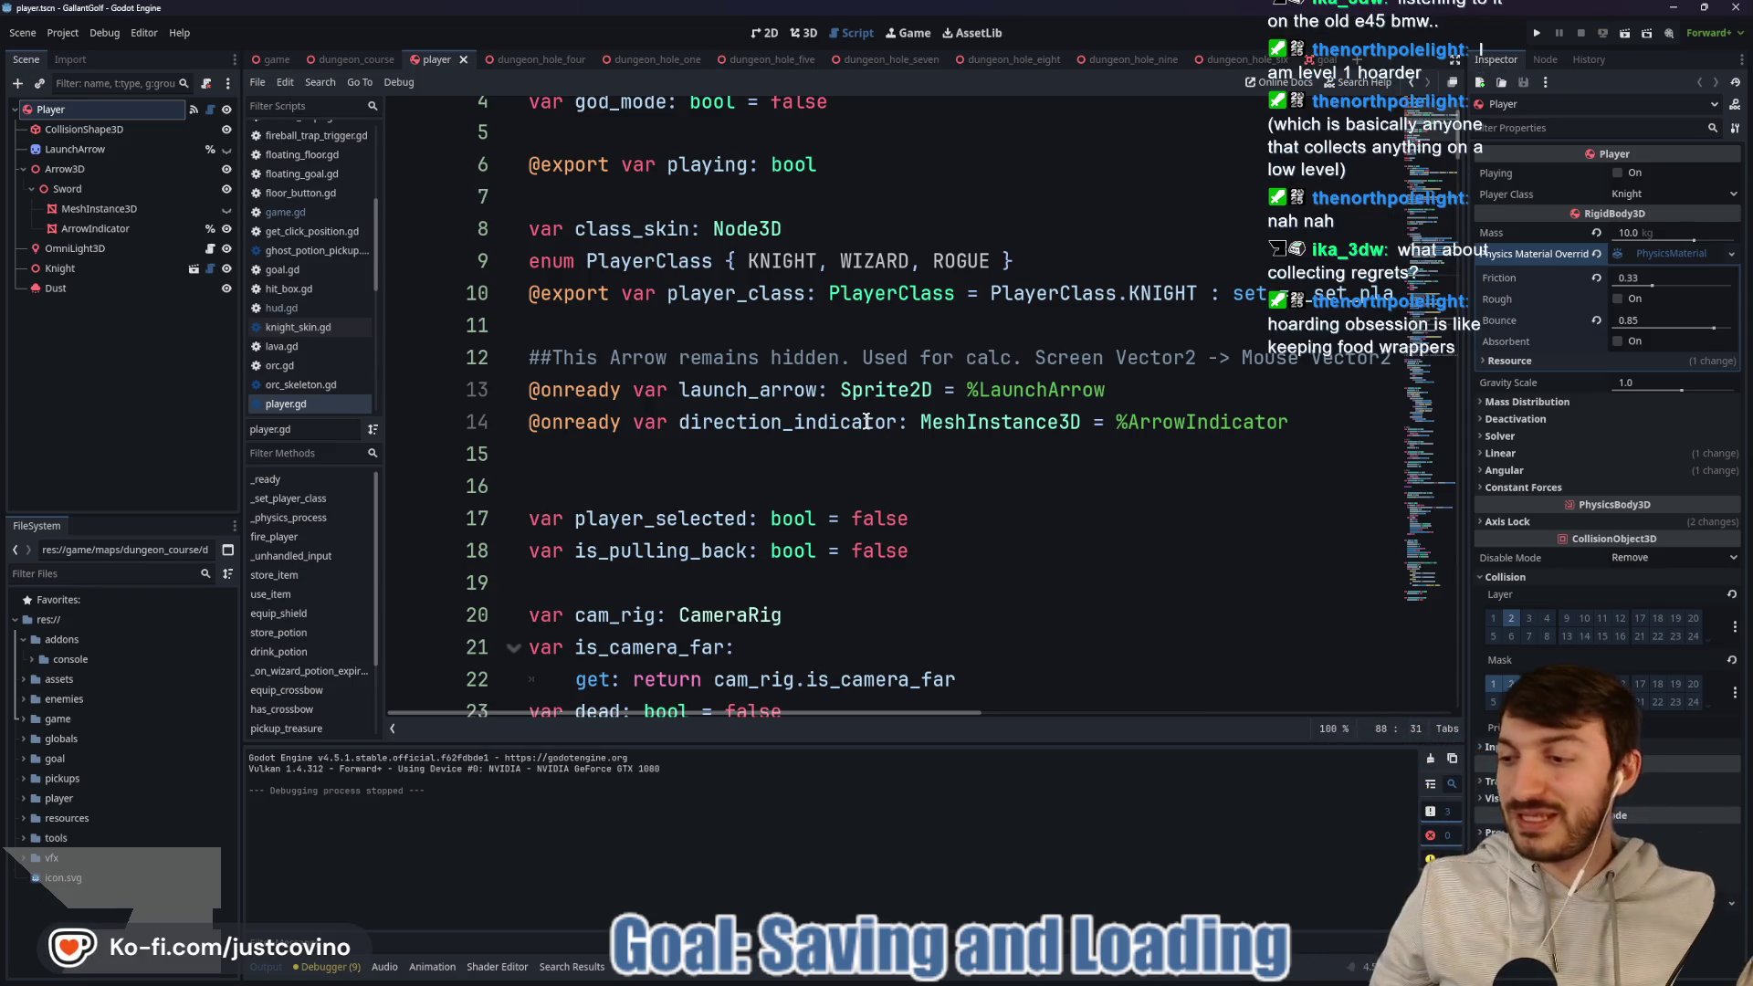
click(691, 333)
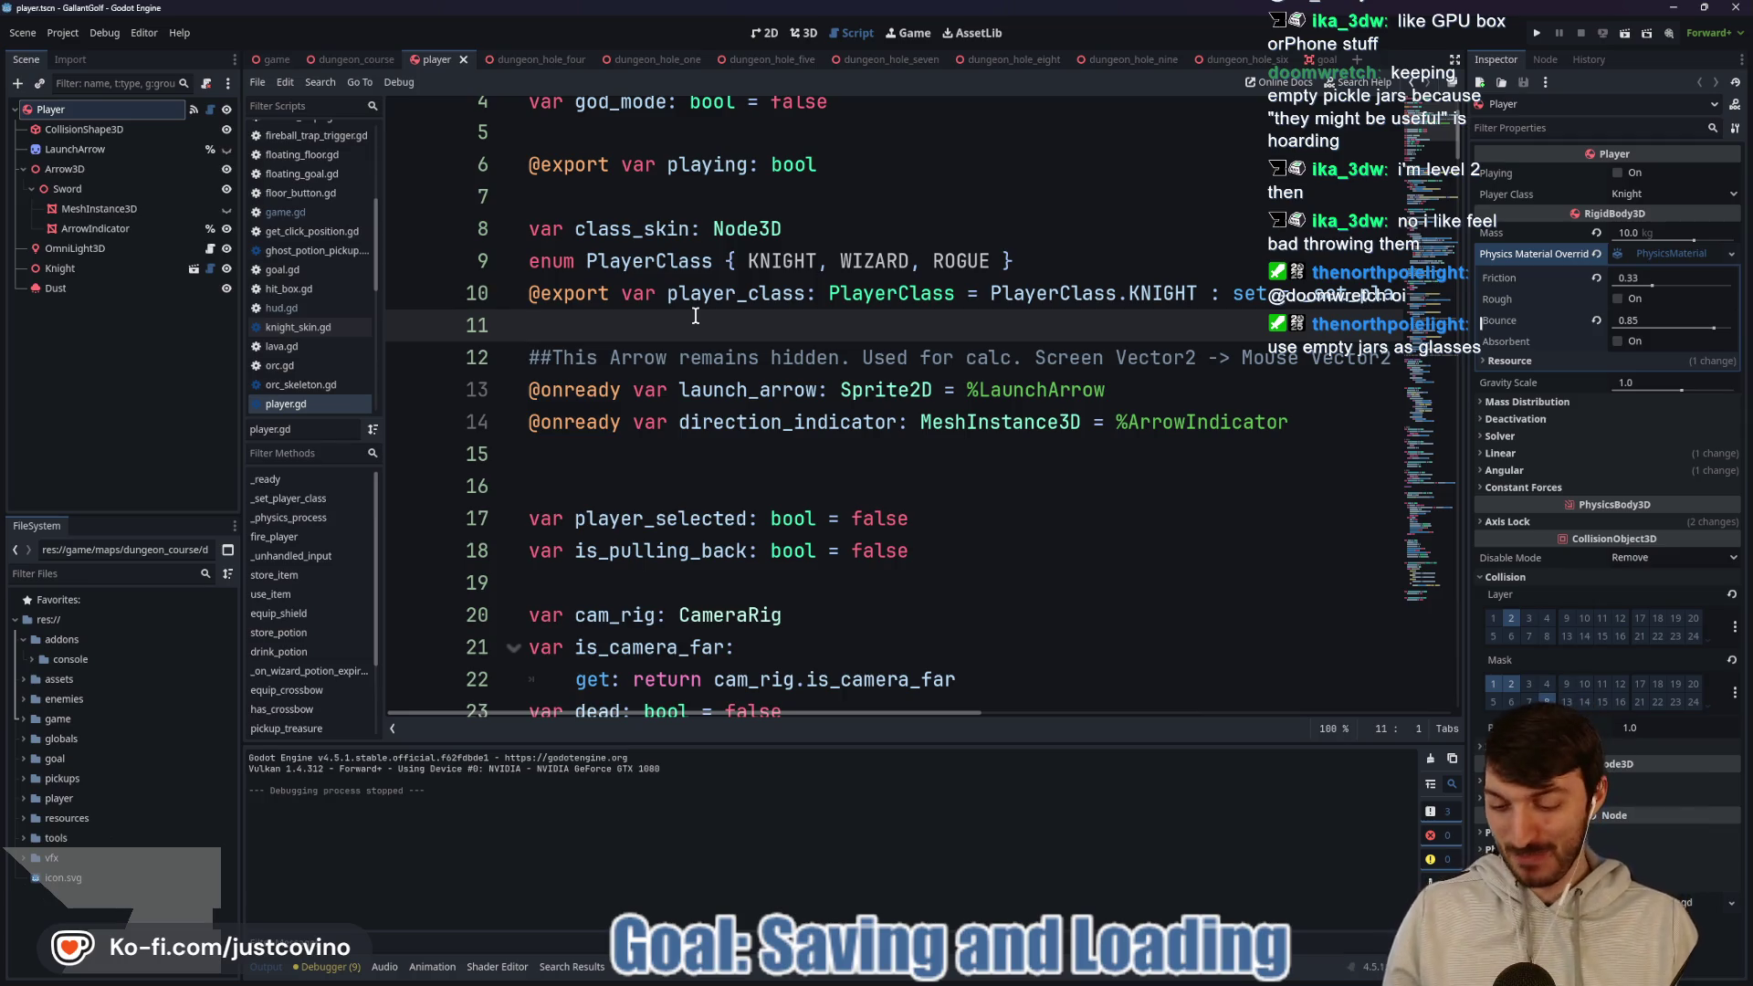
scroll(730, 308, up, 1)
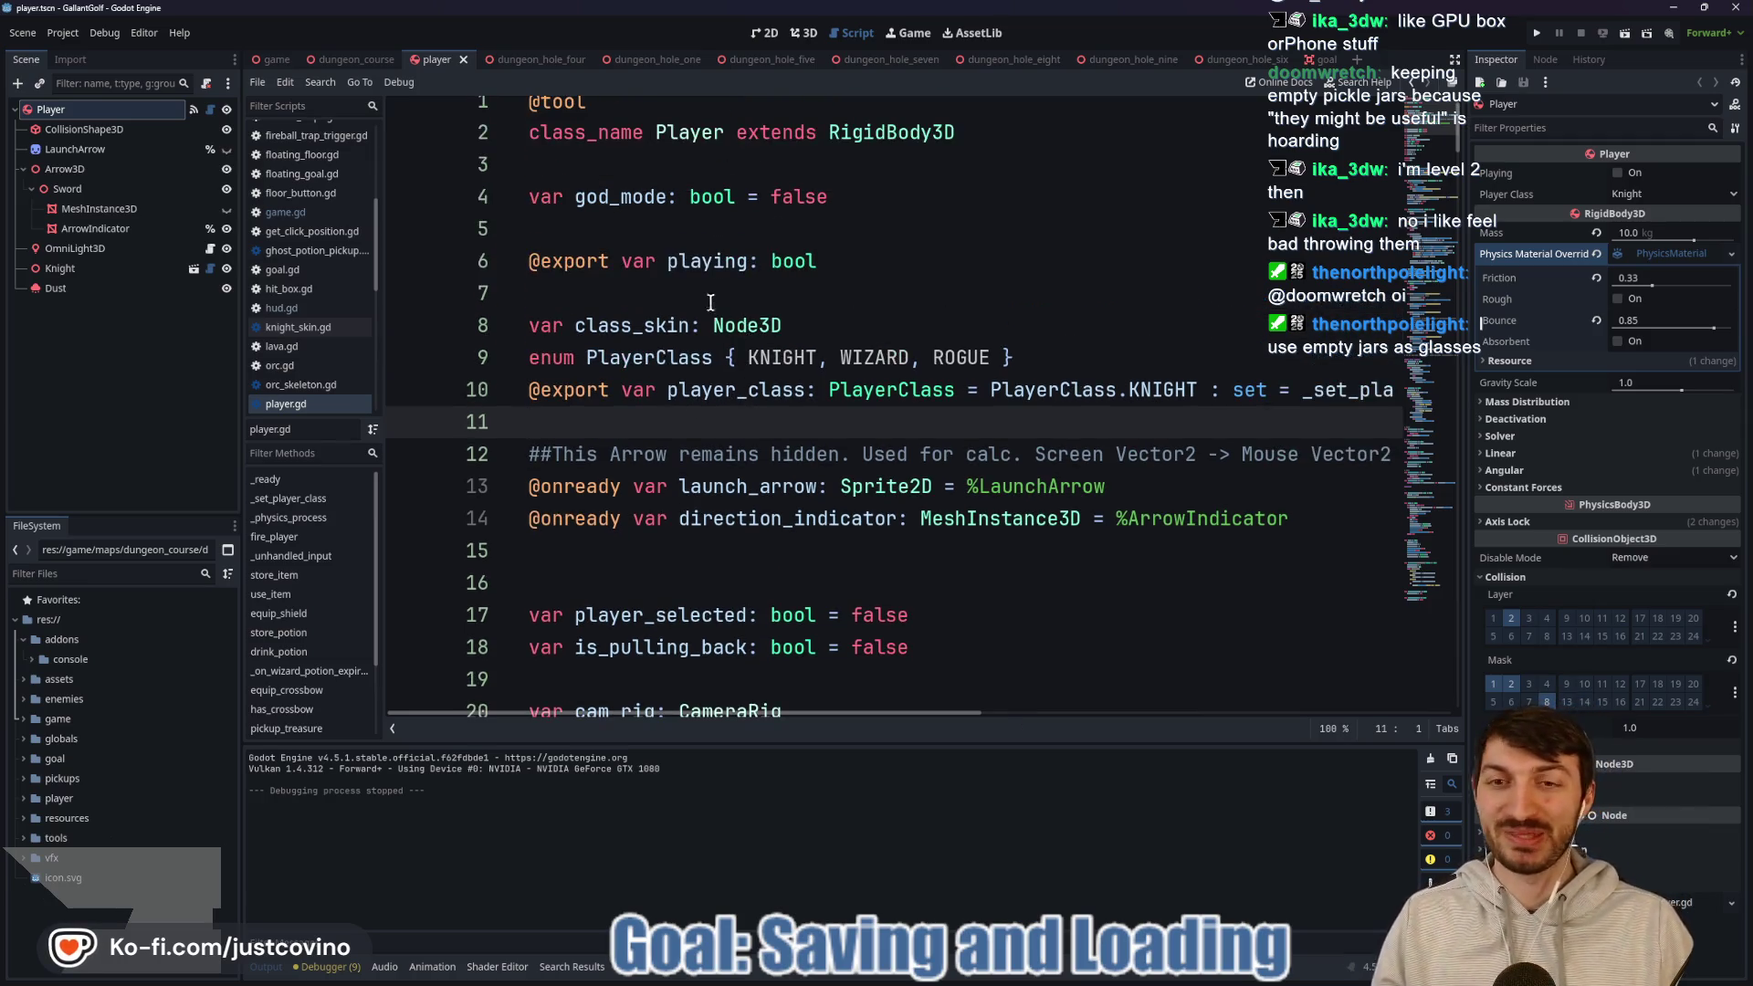
click(711, 299)
mouse_move(721, 323)
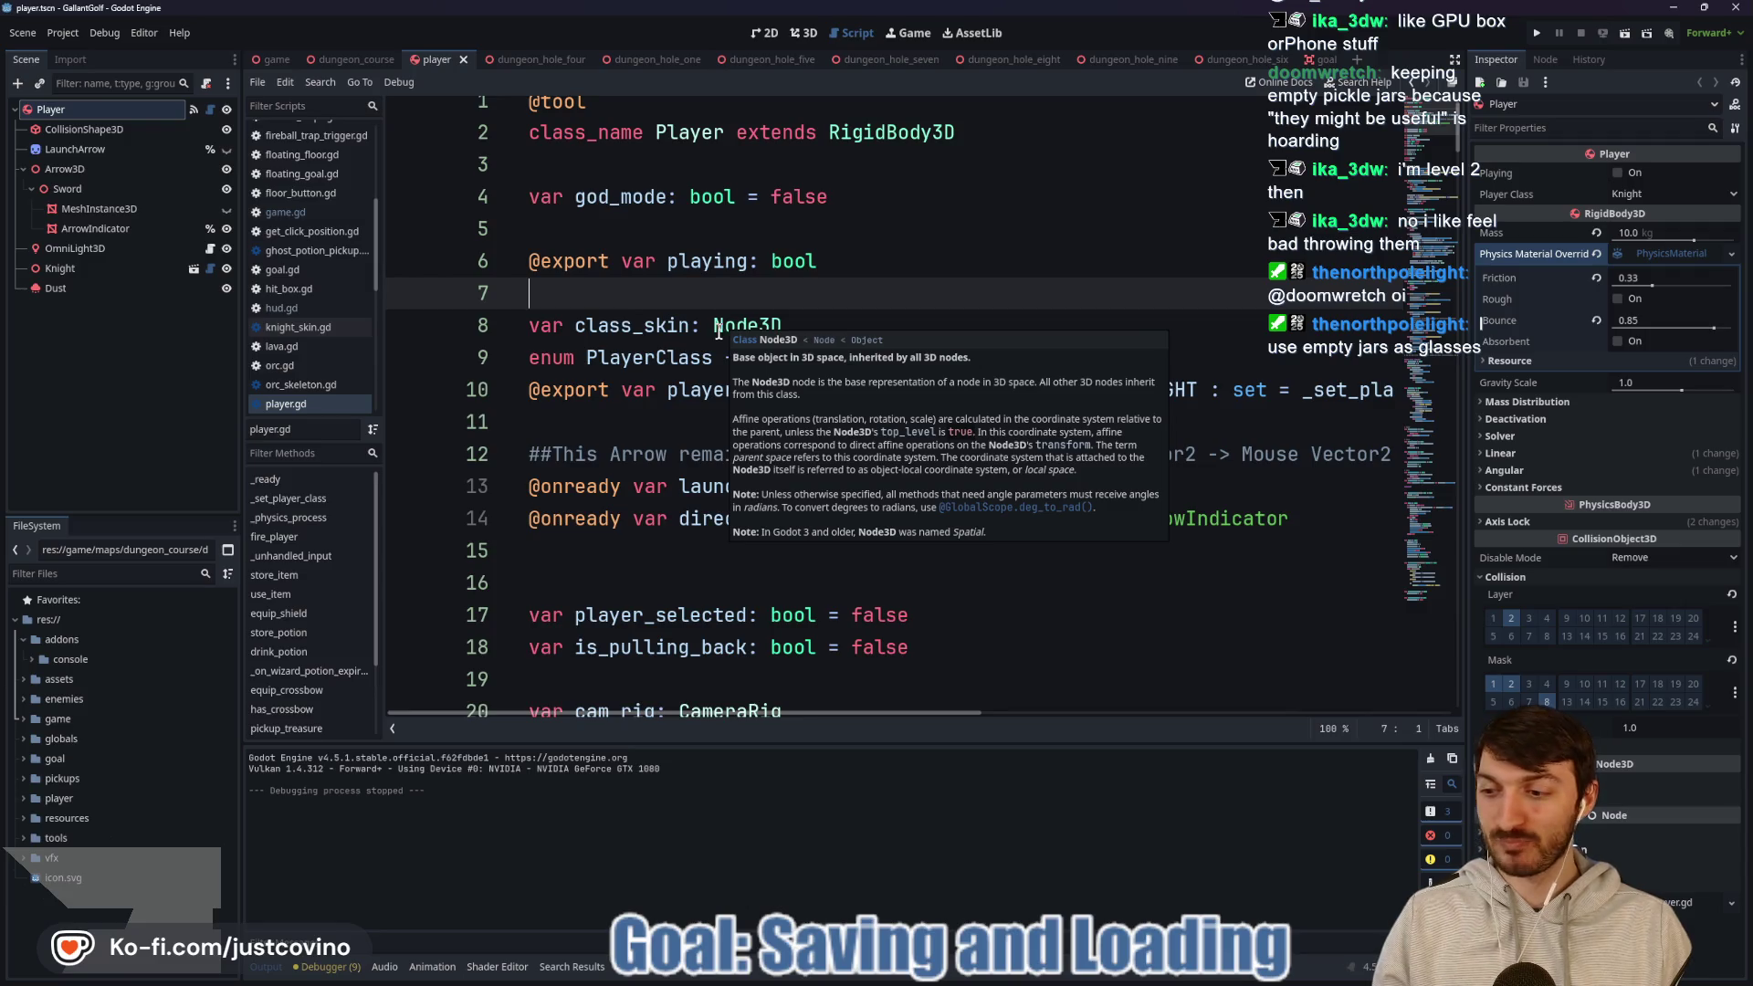
scroll(743, 326, down, 2)
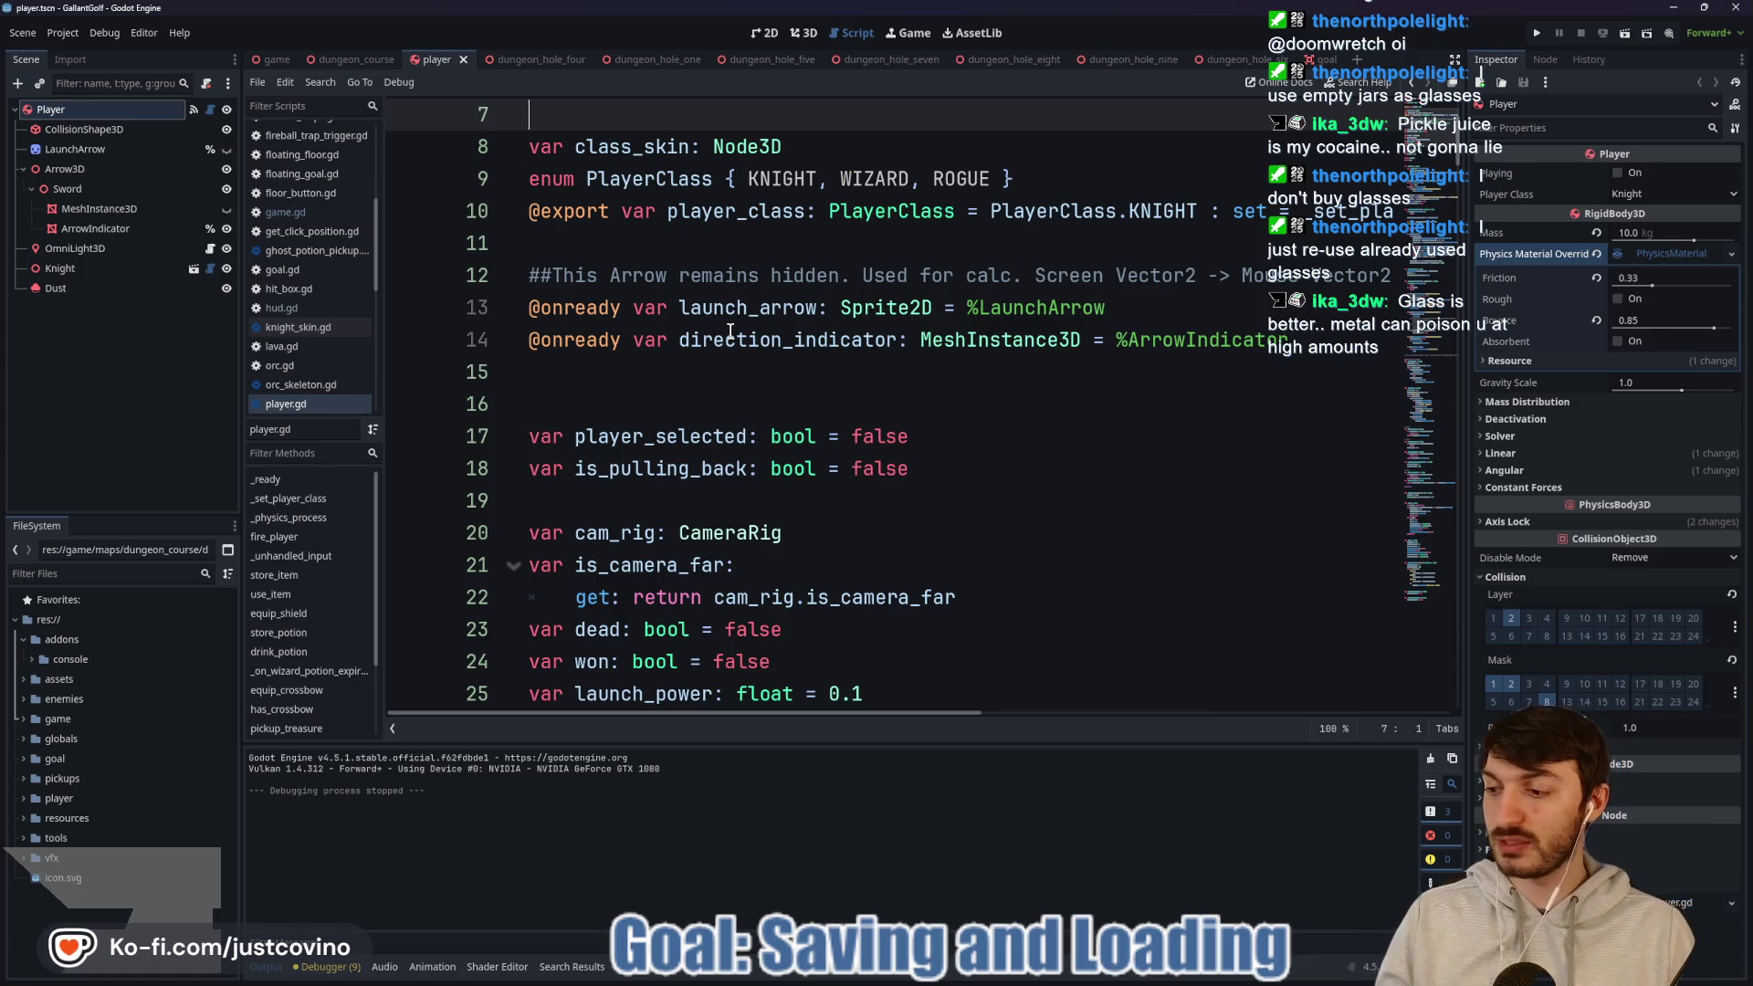
click(677, 376)
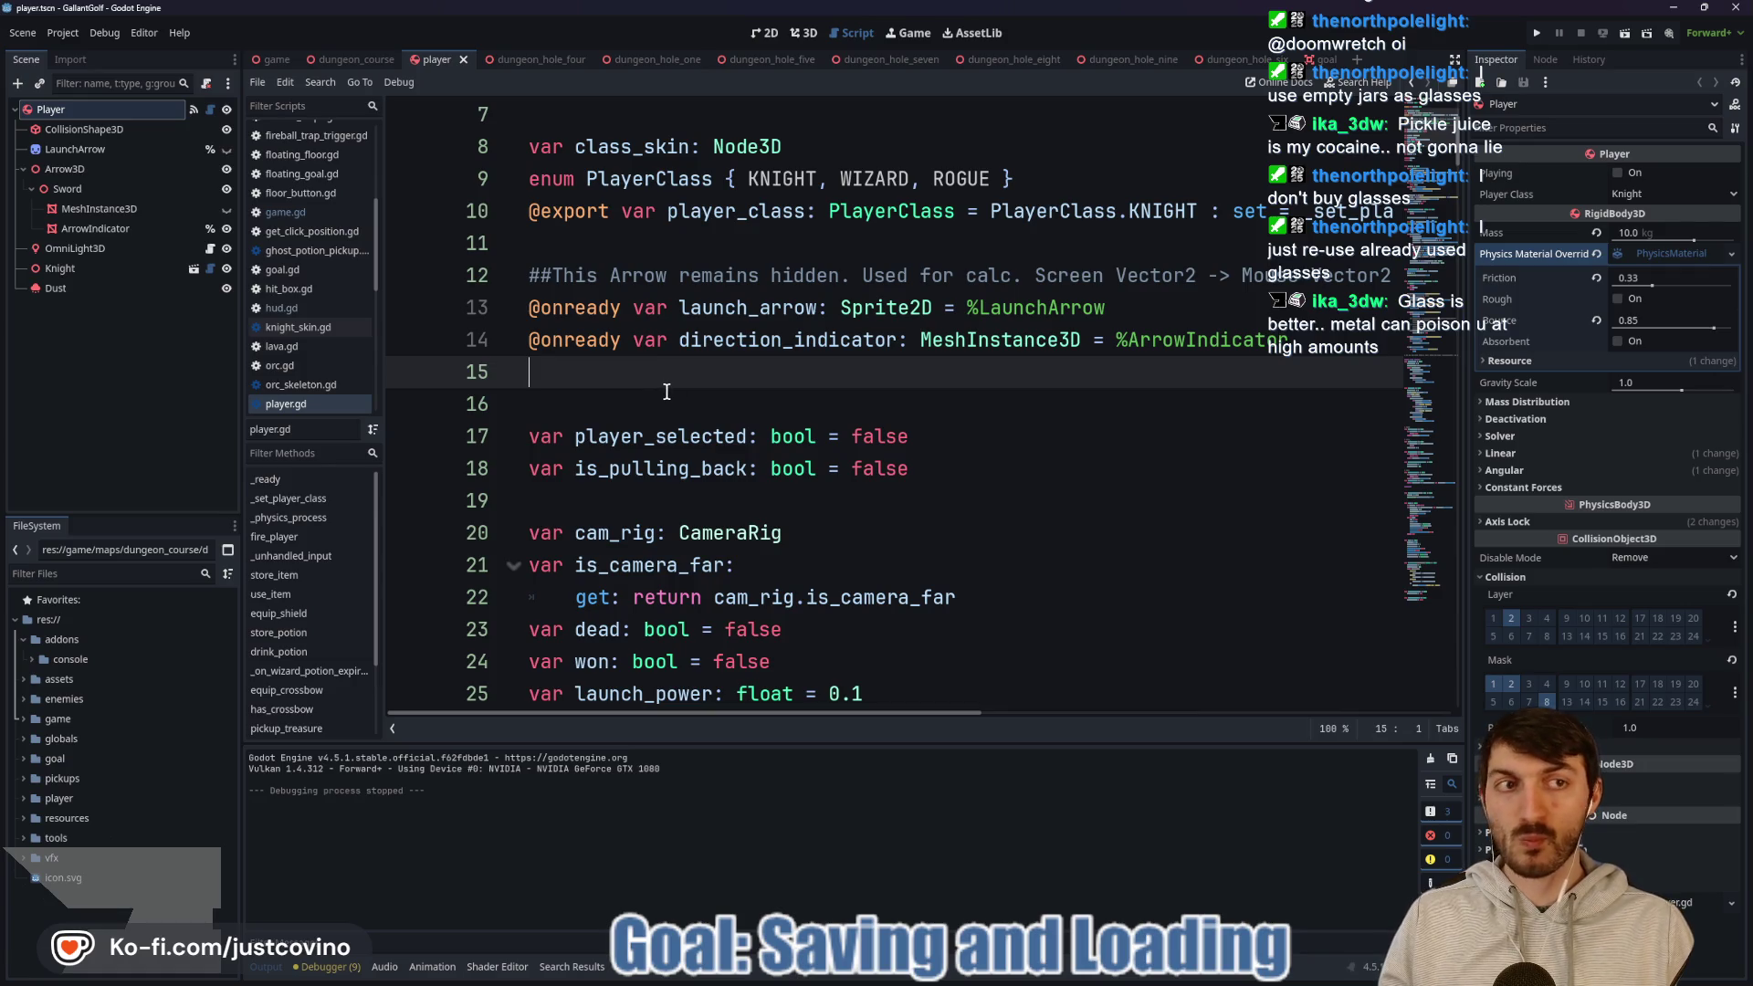
click(662, 400)
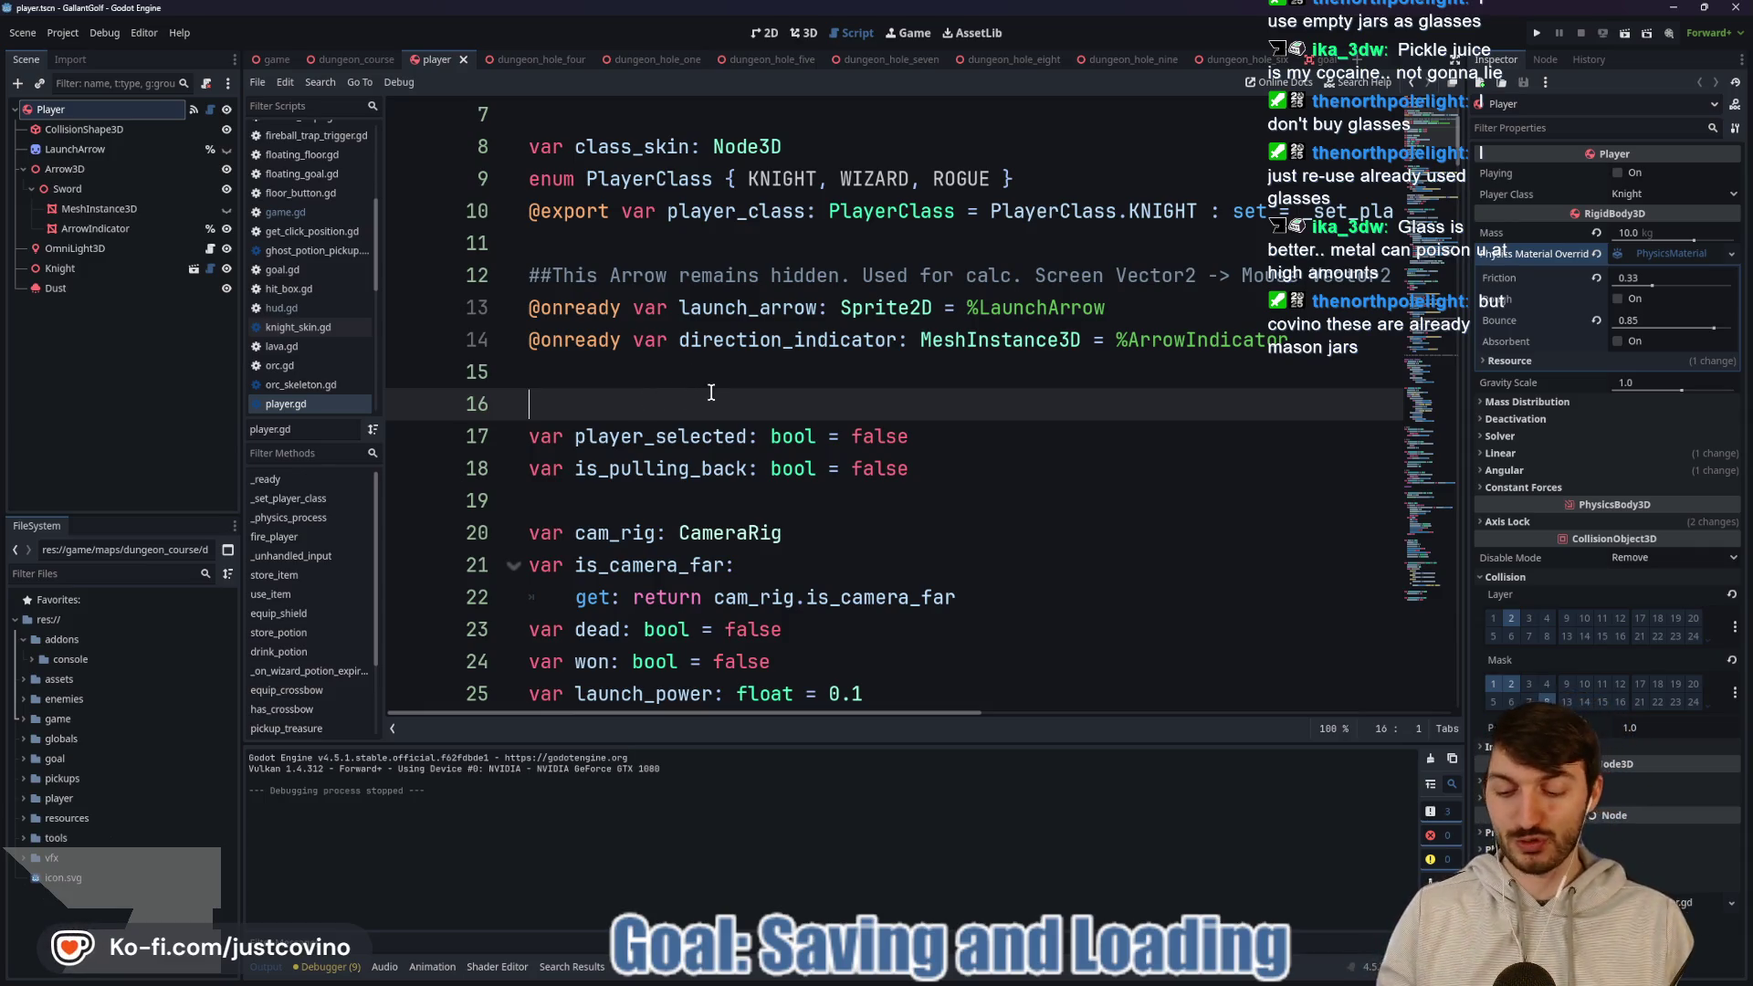
key(Up)
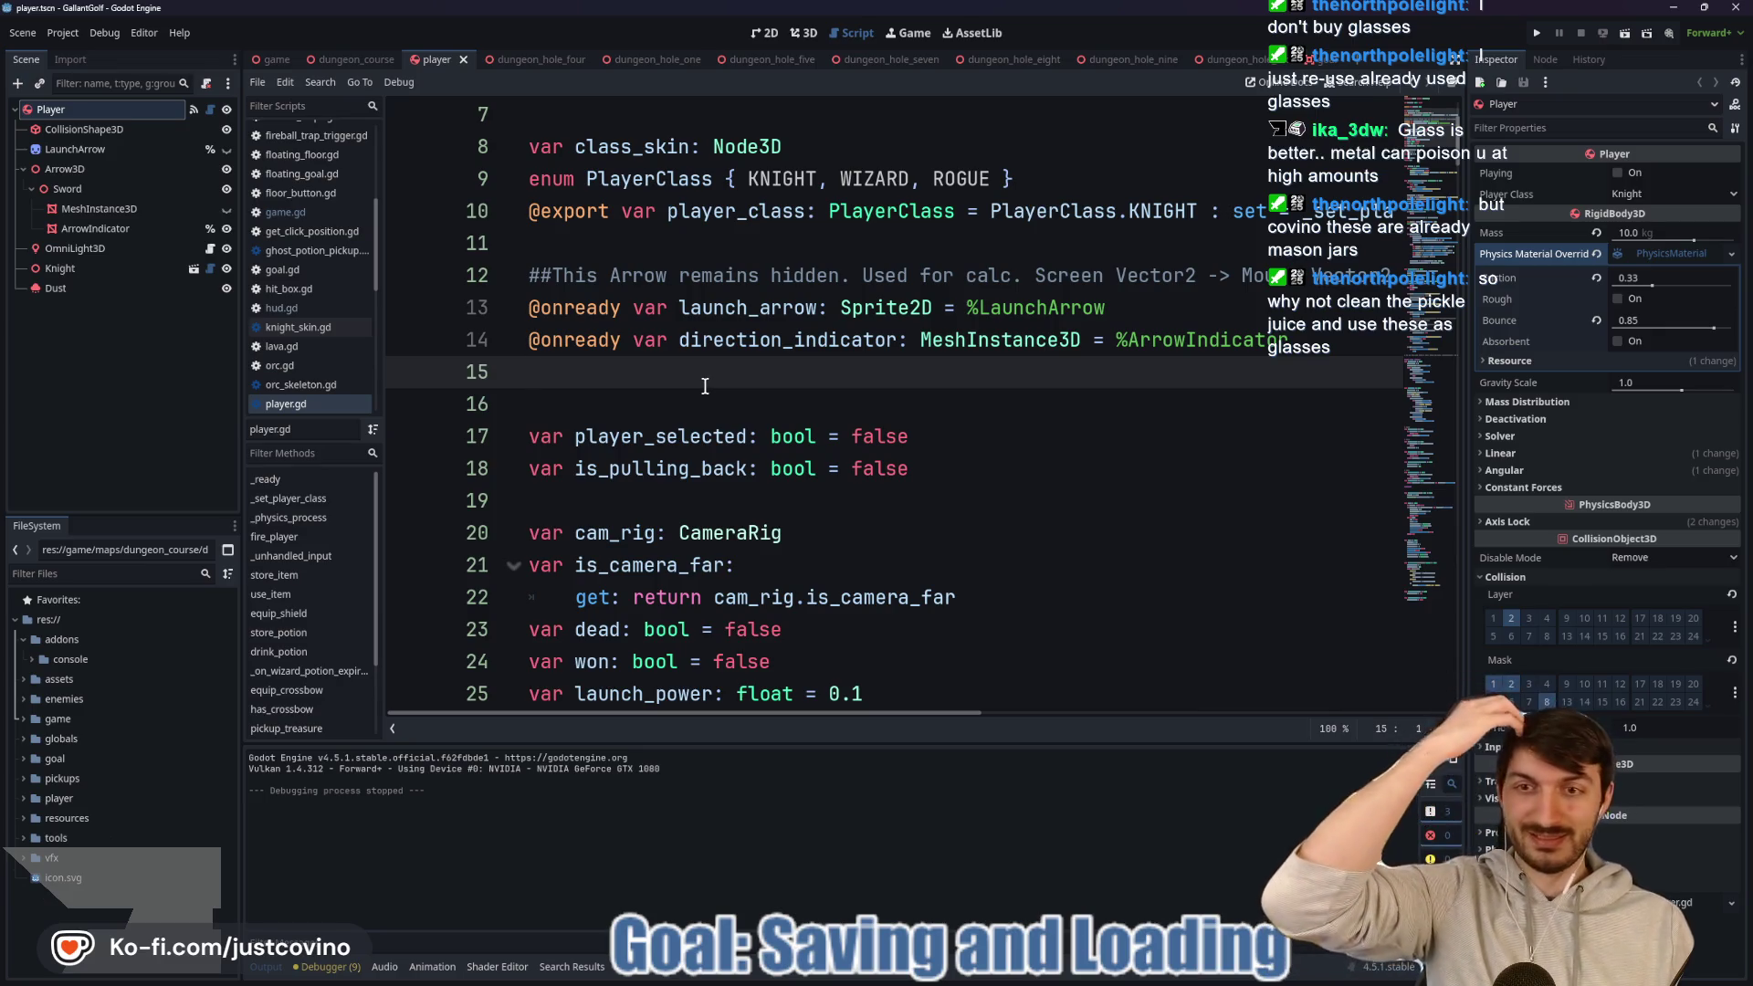
scroll(705, 386, up, 2)
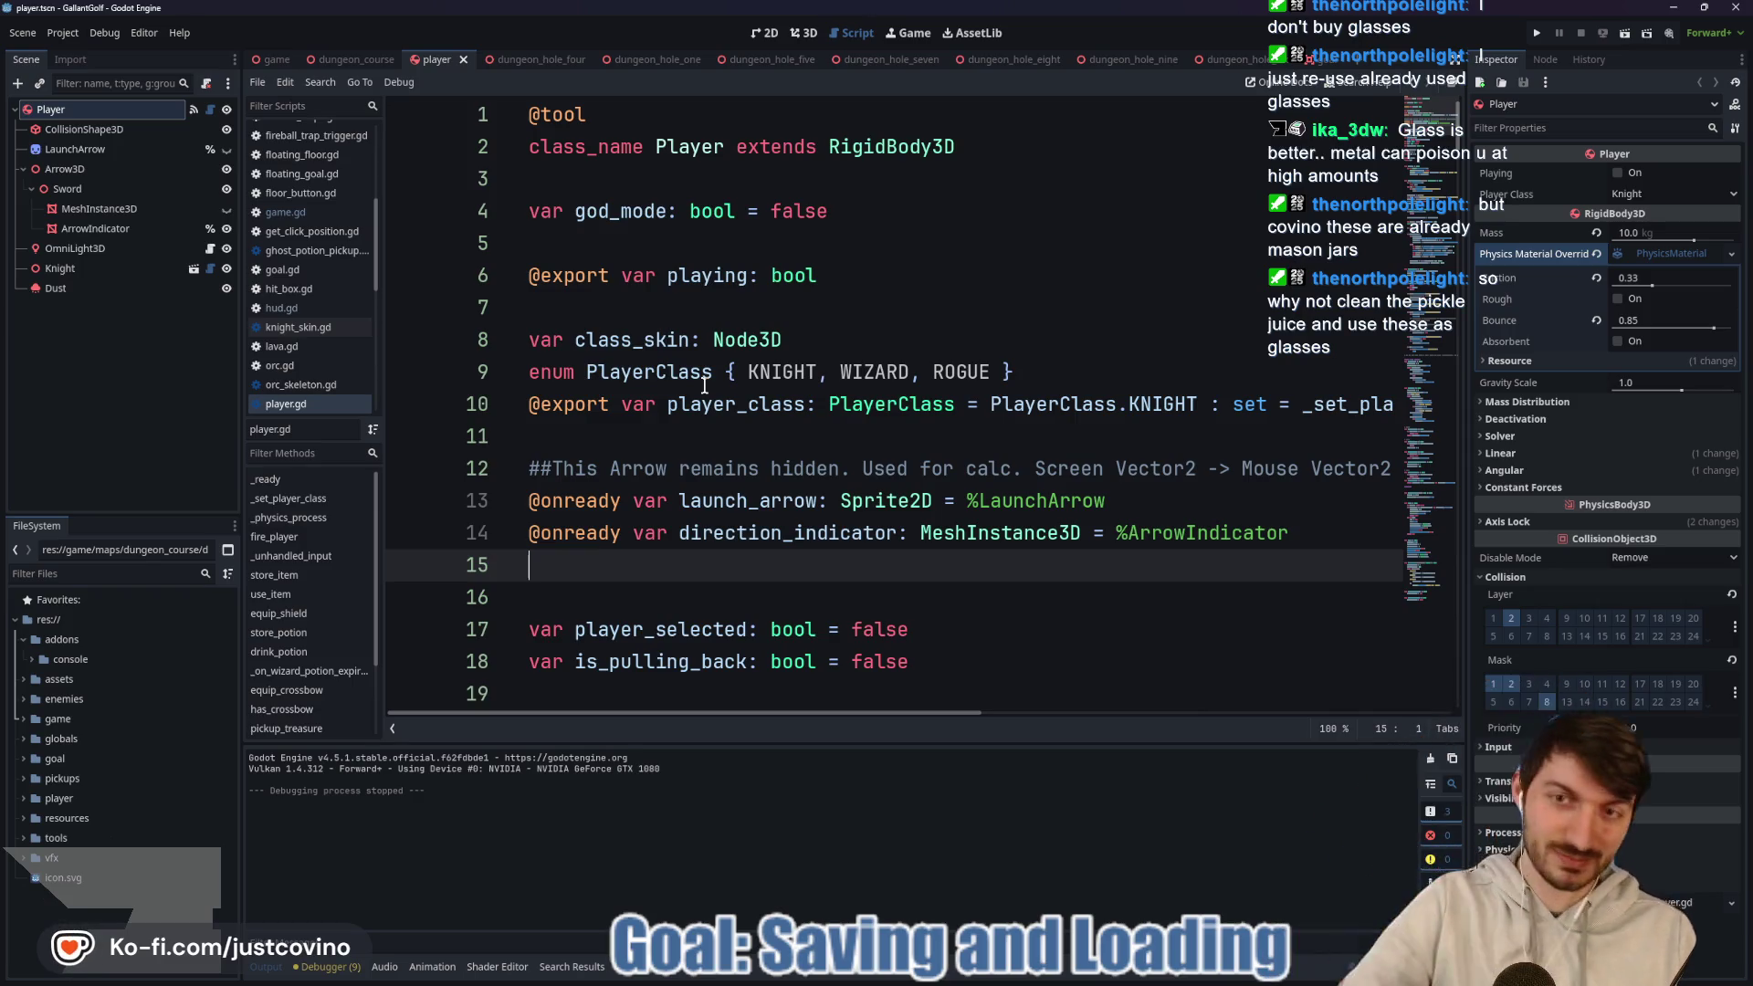
scroll(704, 313, down, 8)
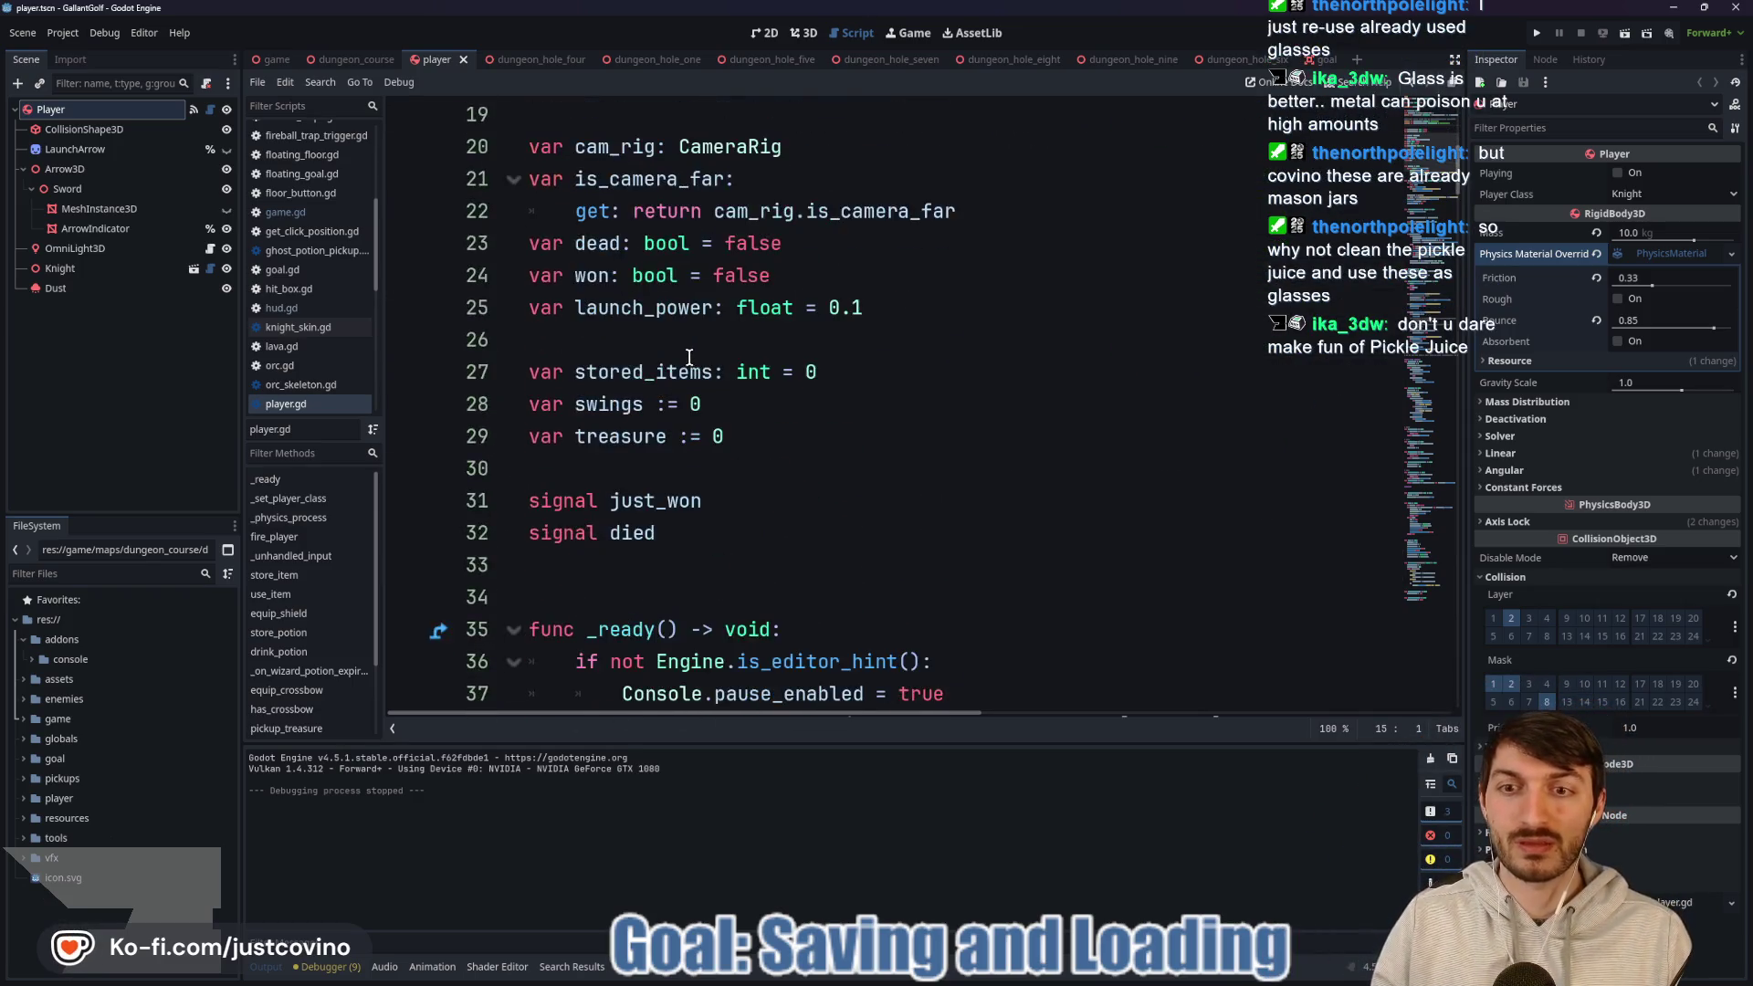
scroll(697, 359, up, 5)
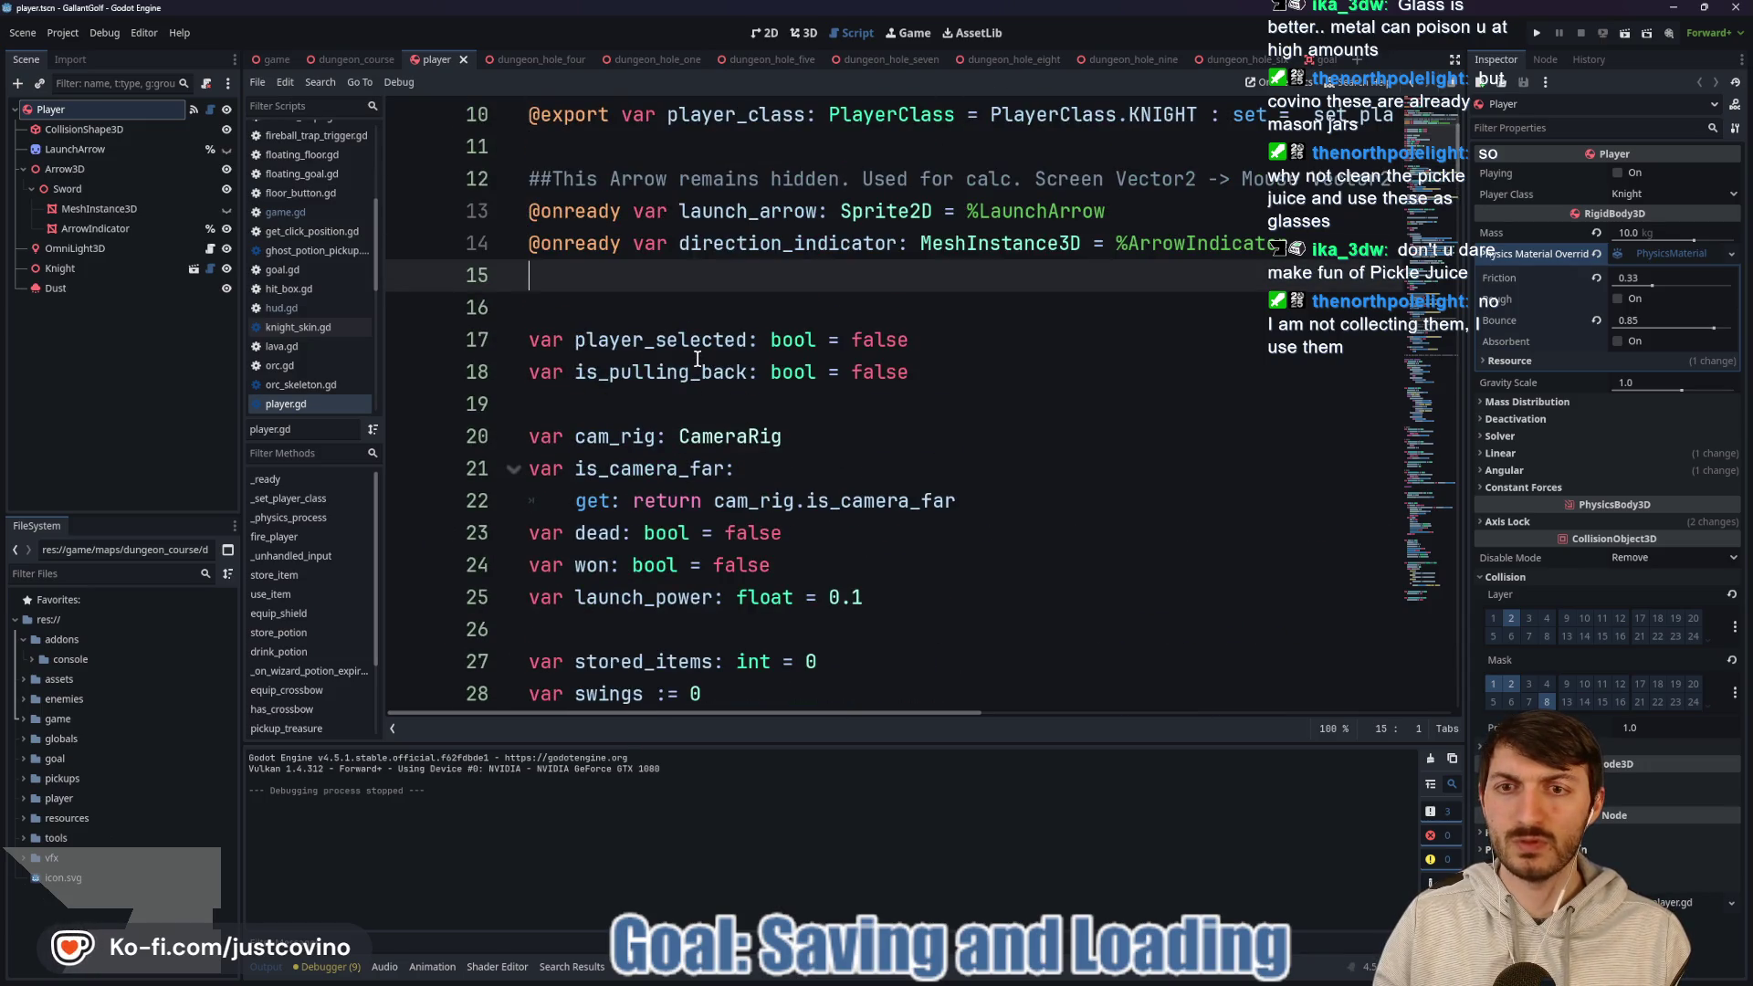
scroll(686, 384, down, 3)
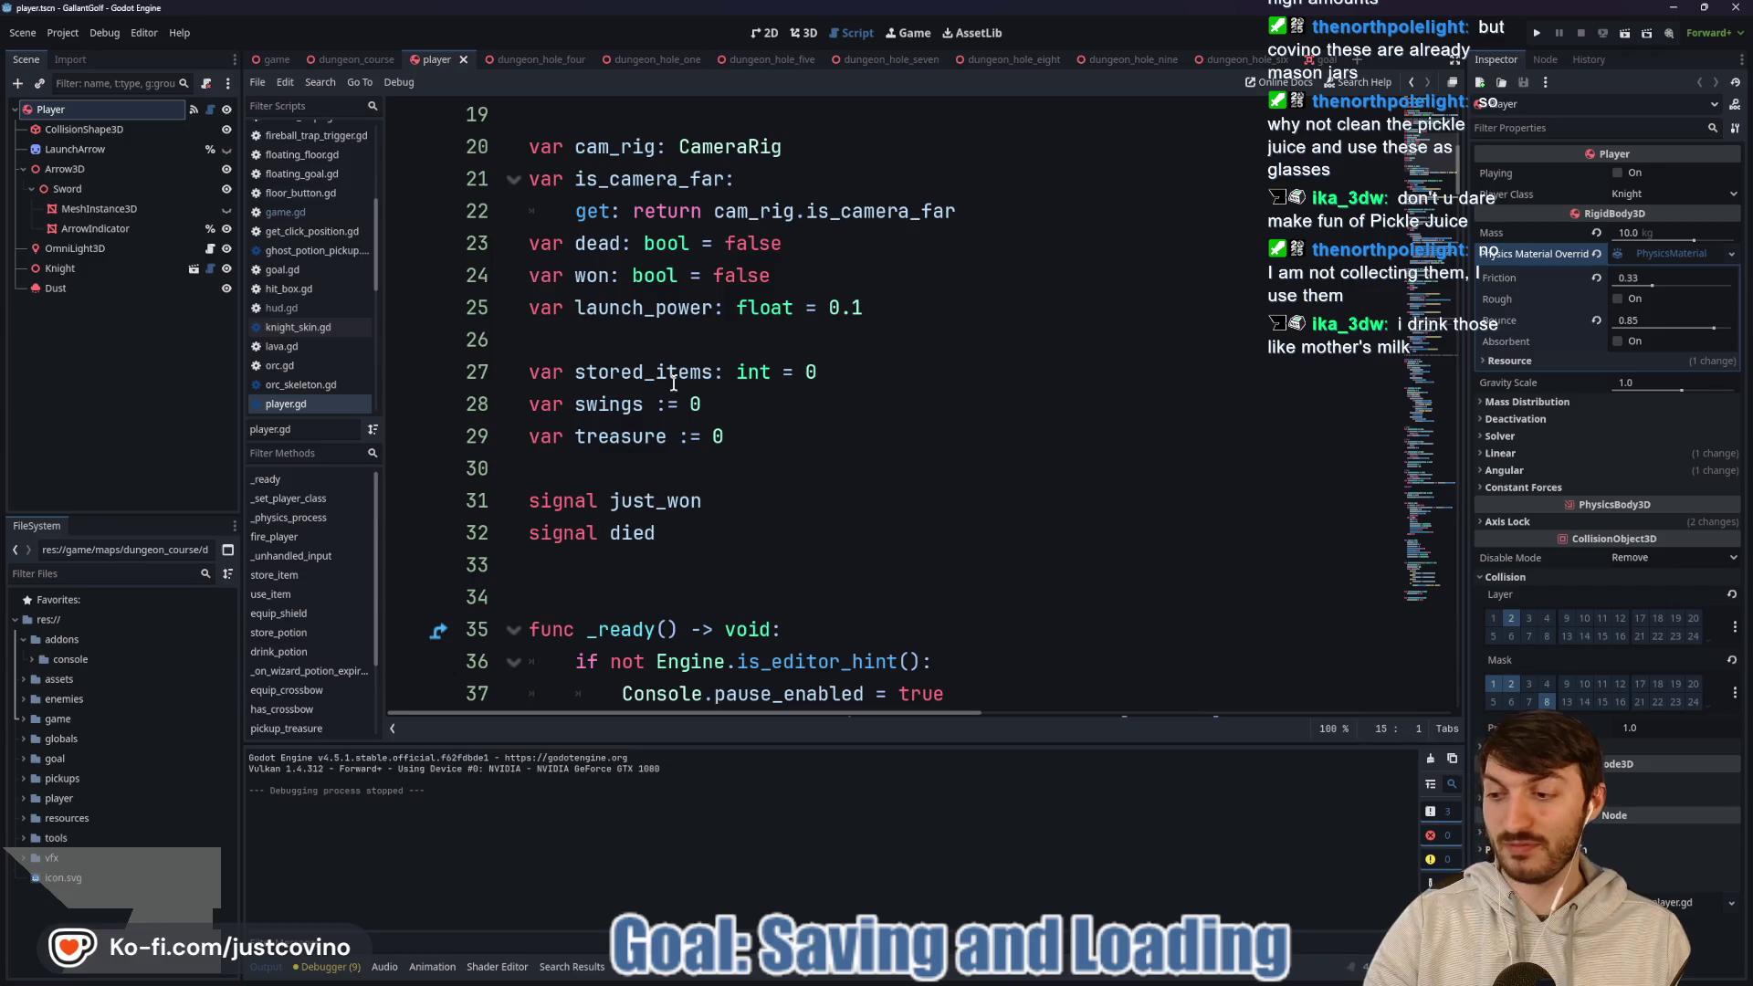
scroll(674, 383, down, 4)
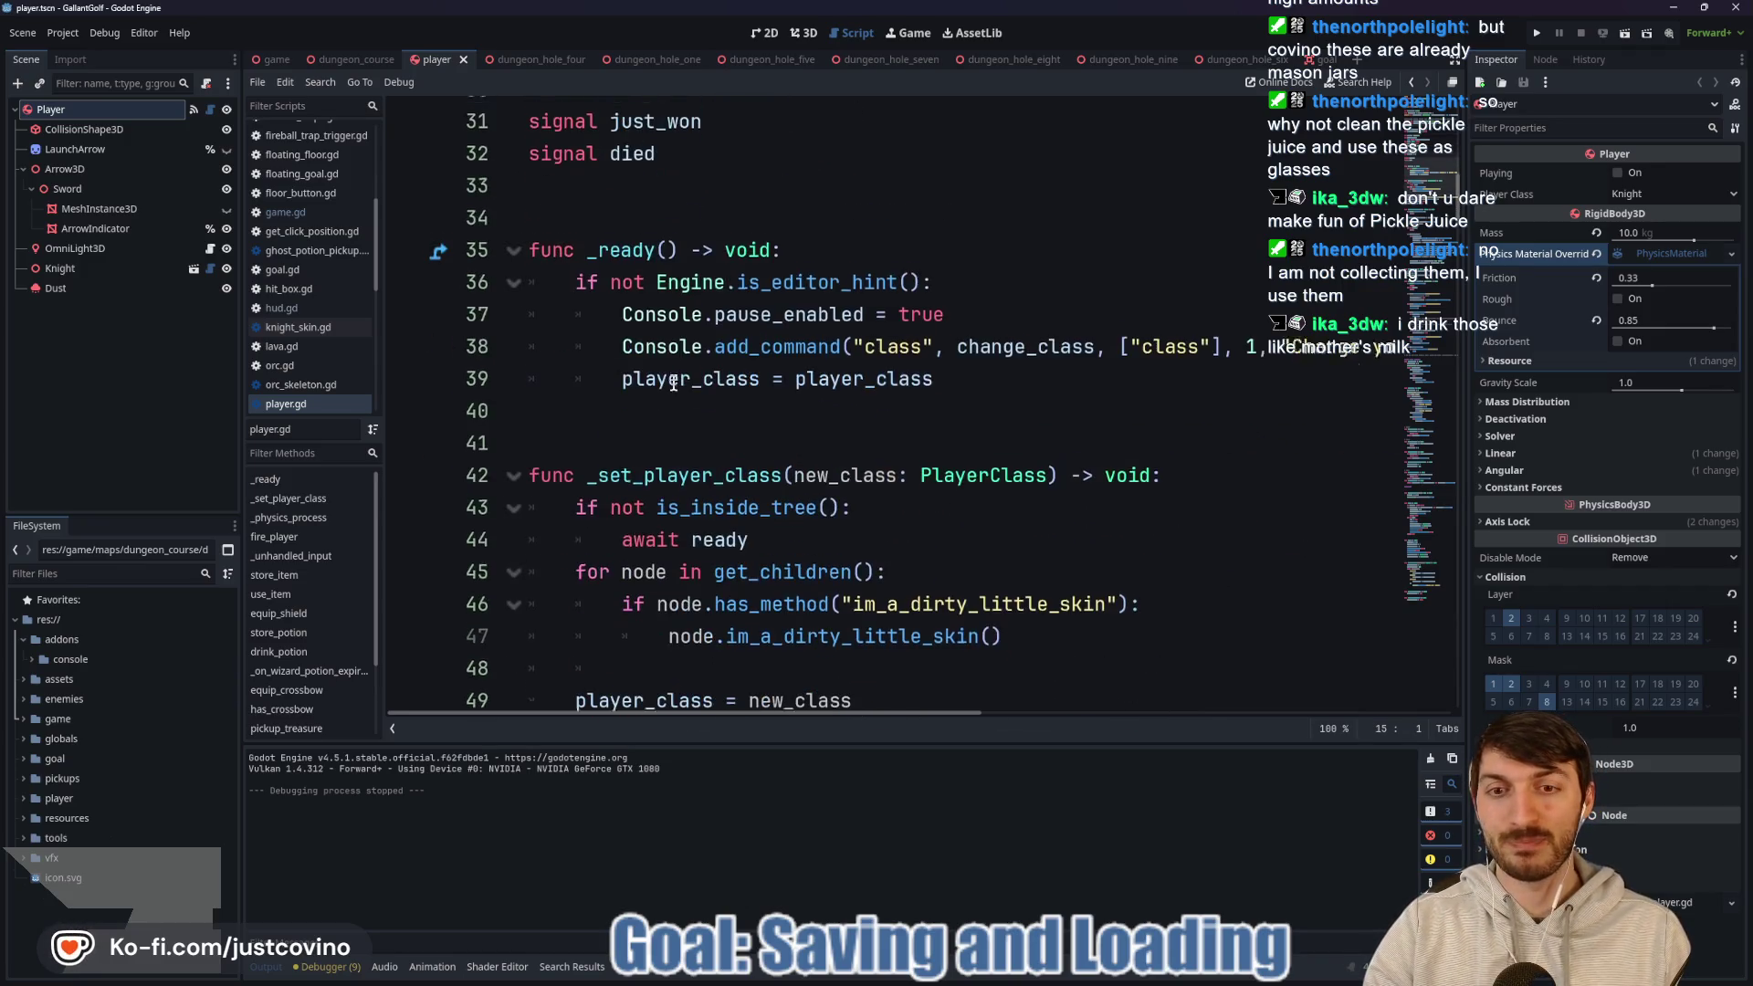
mouse_move(670, 381)
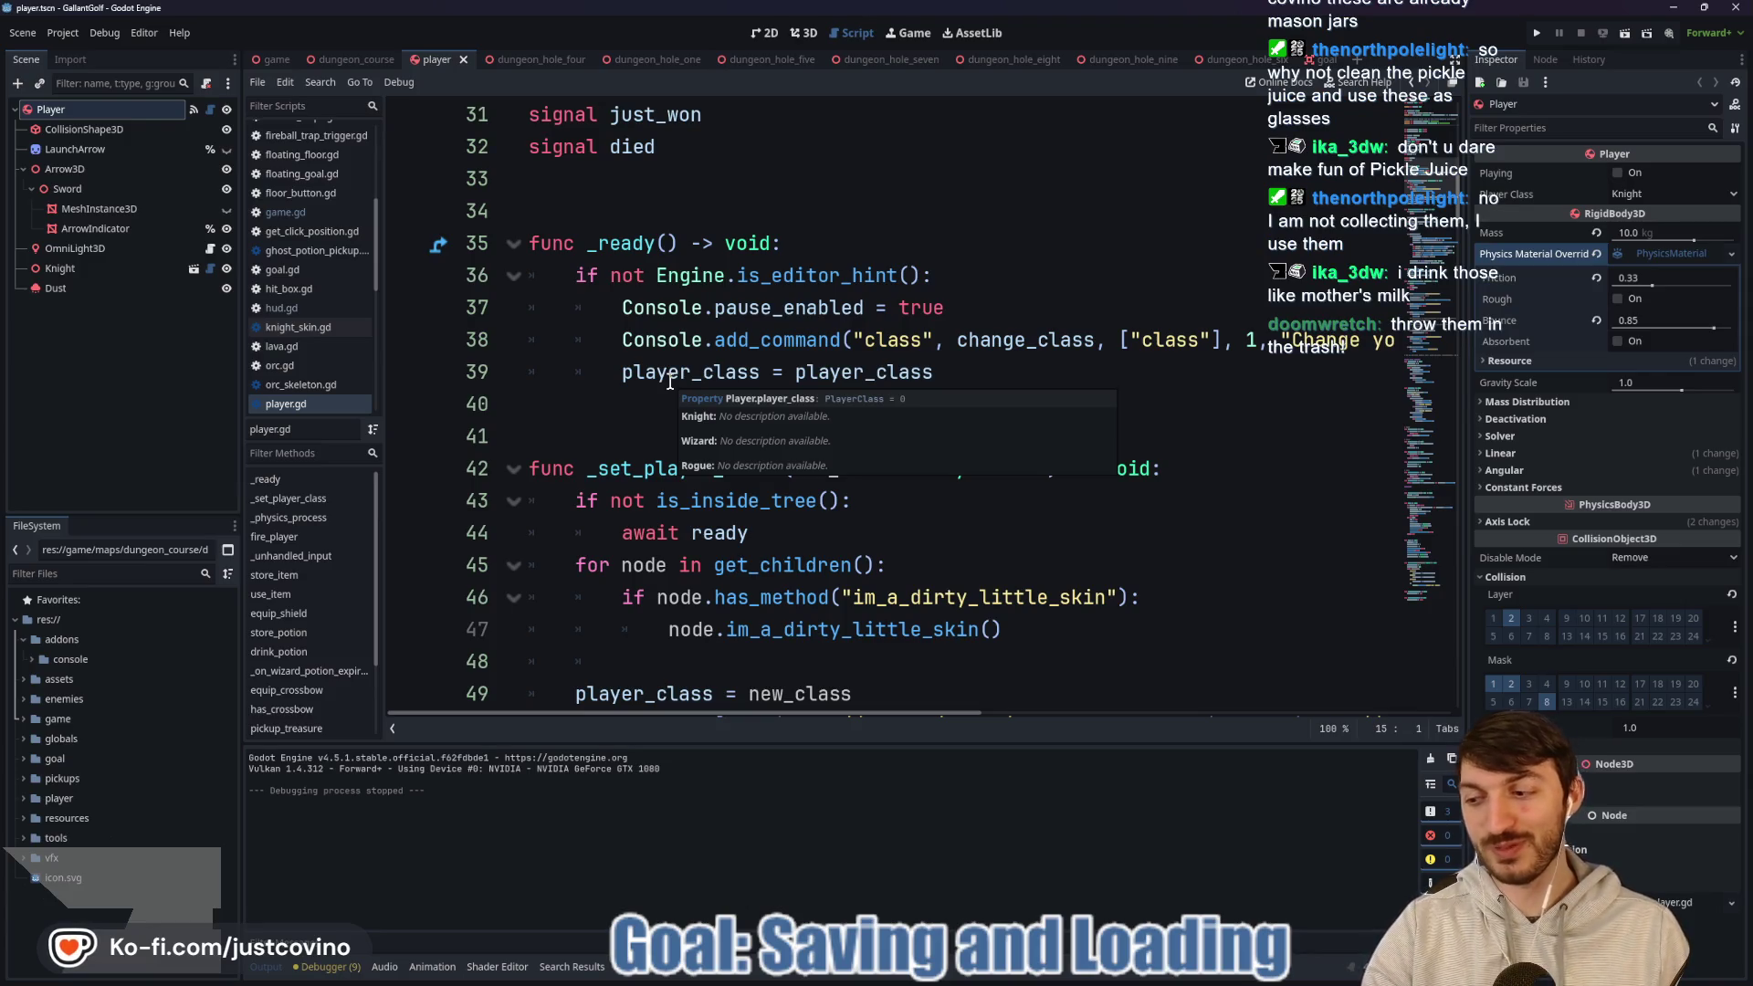
scroll(694, 383, down, 7)
scroll(823, 383, down, 5)
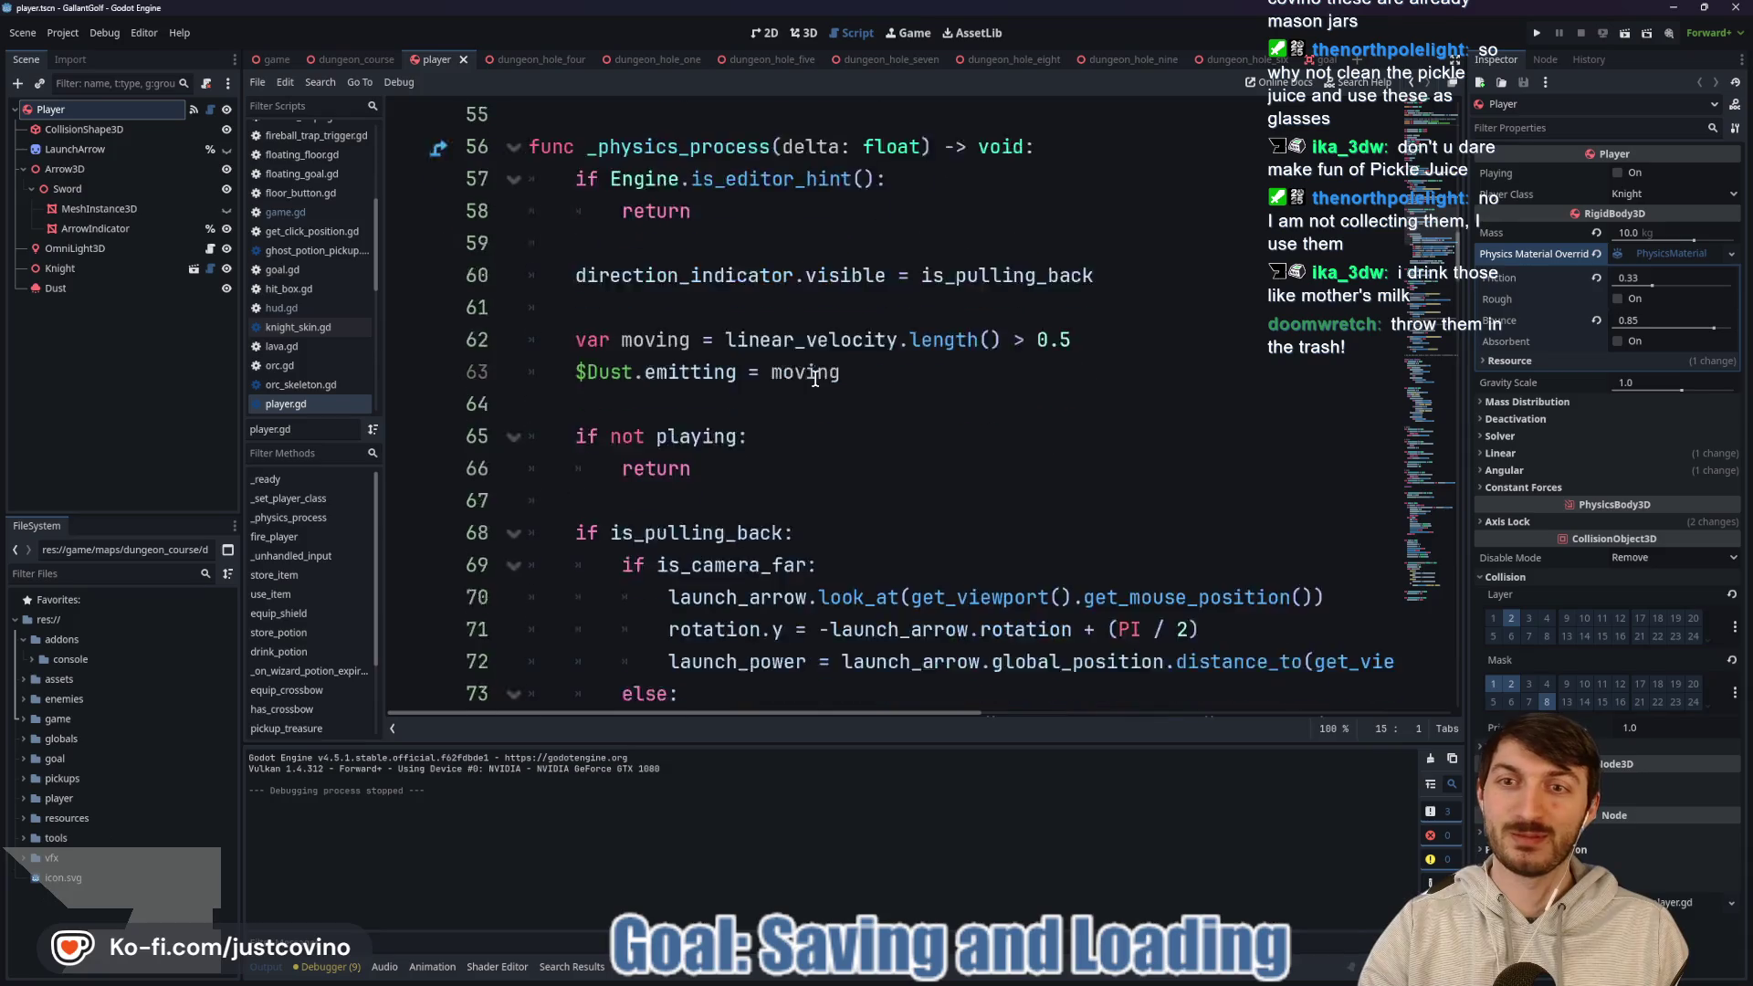
scroll(800, 371, down, 7)
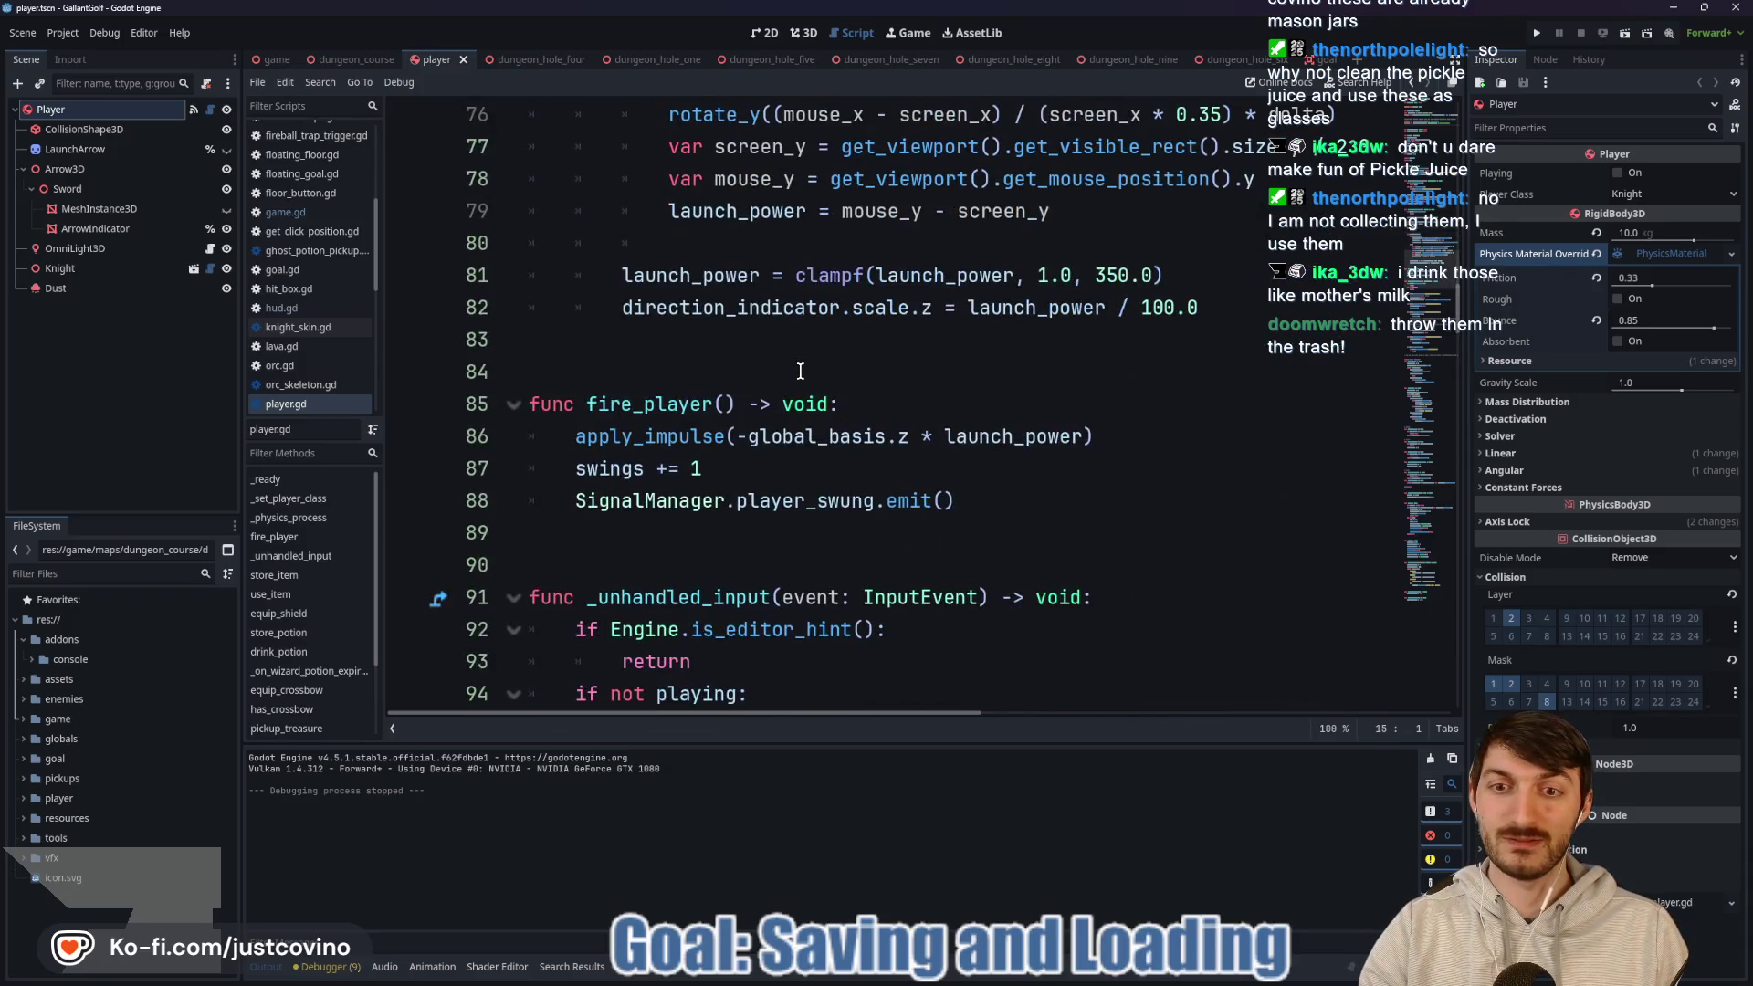
scroll(800, 371, down, 4)
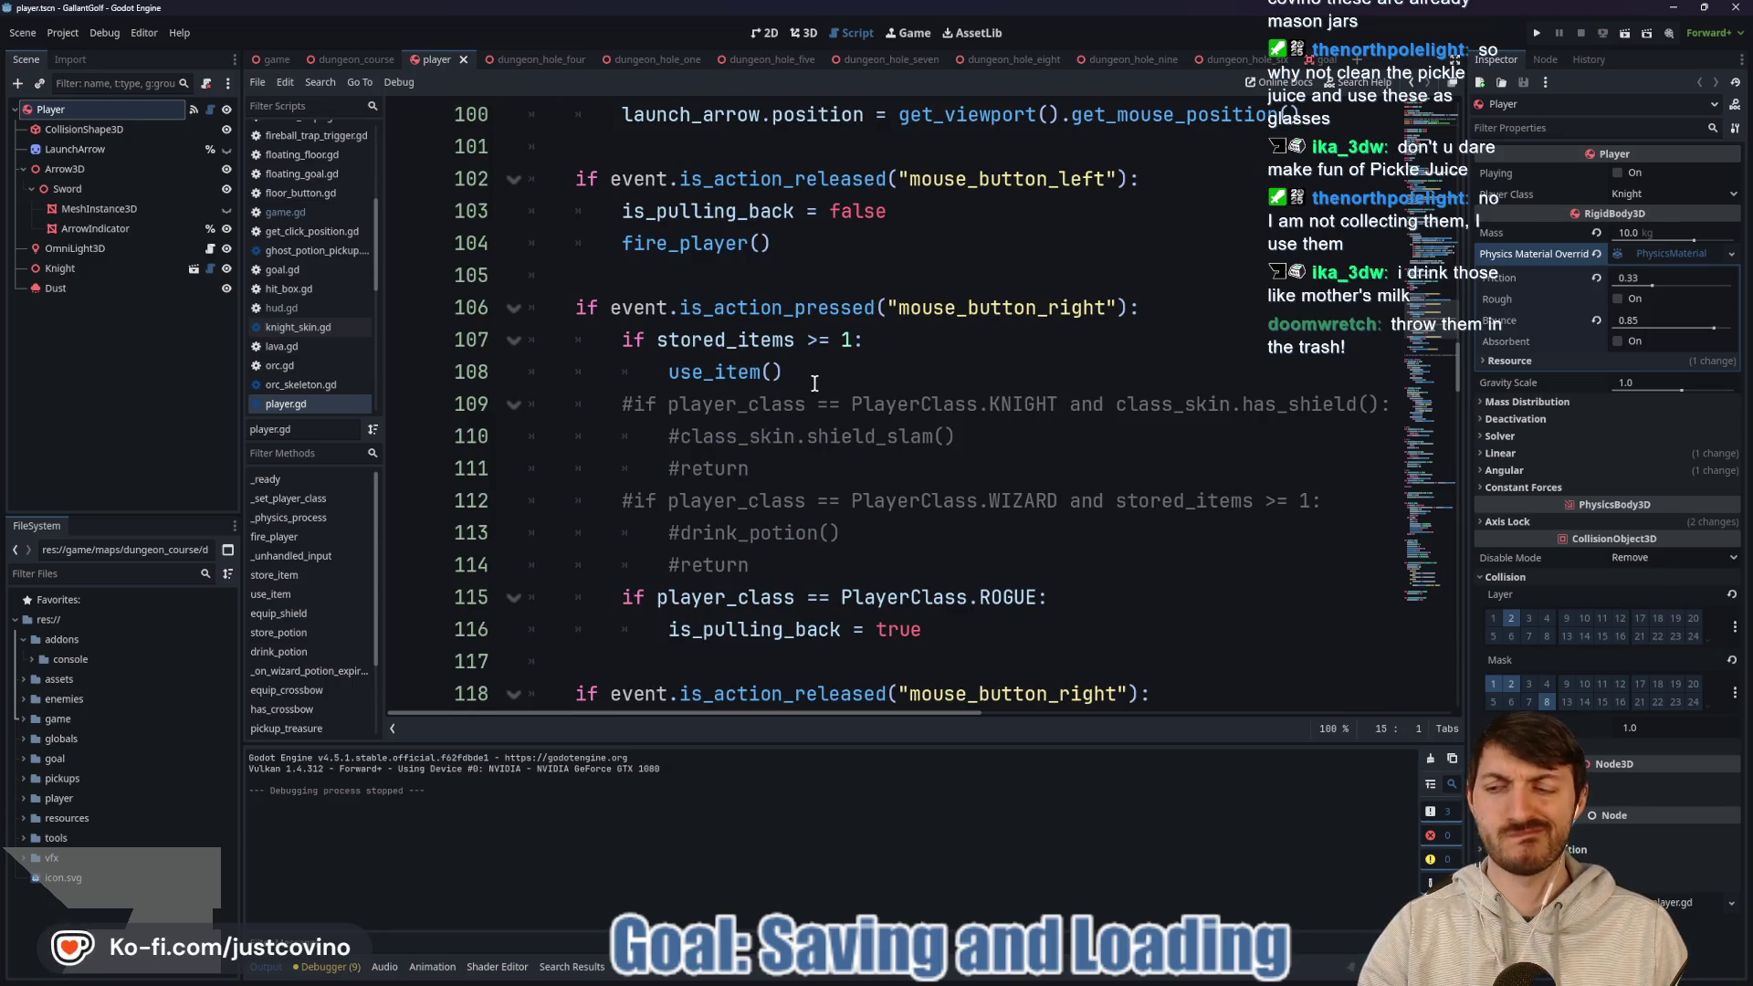
scroll(814, 383, up, 19)
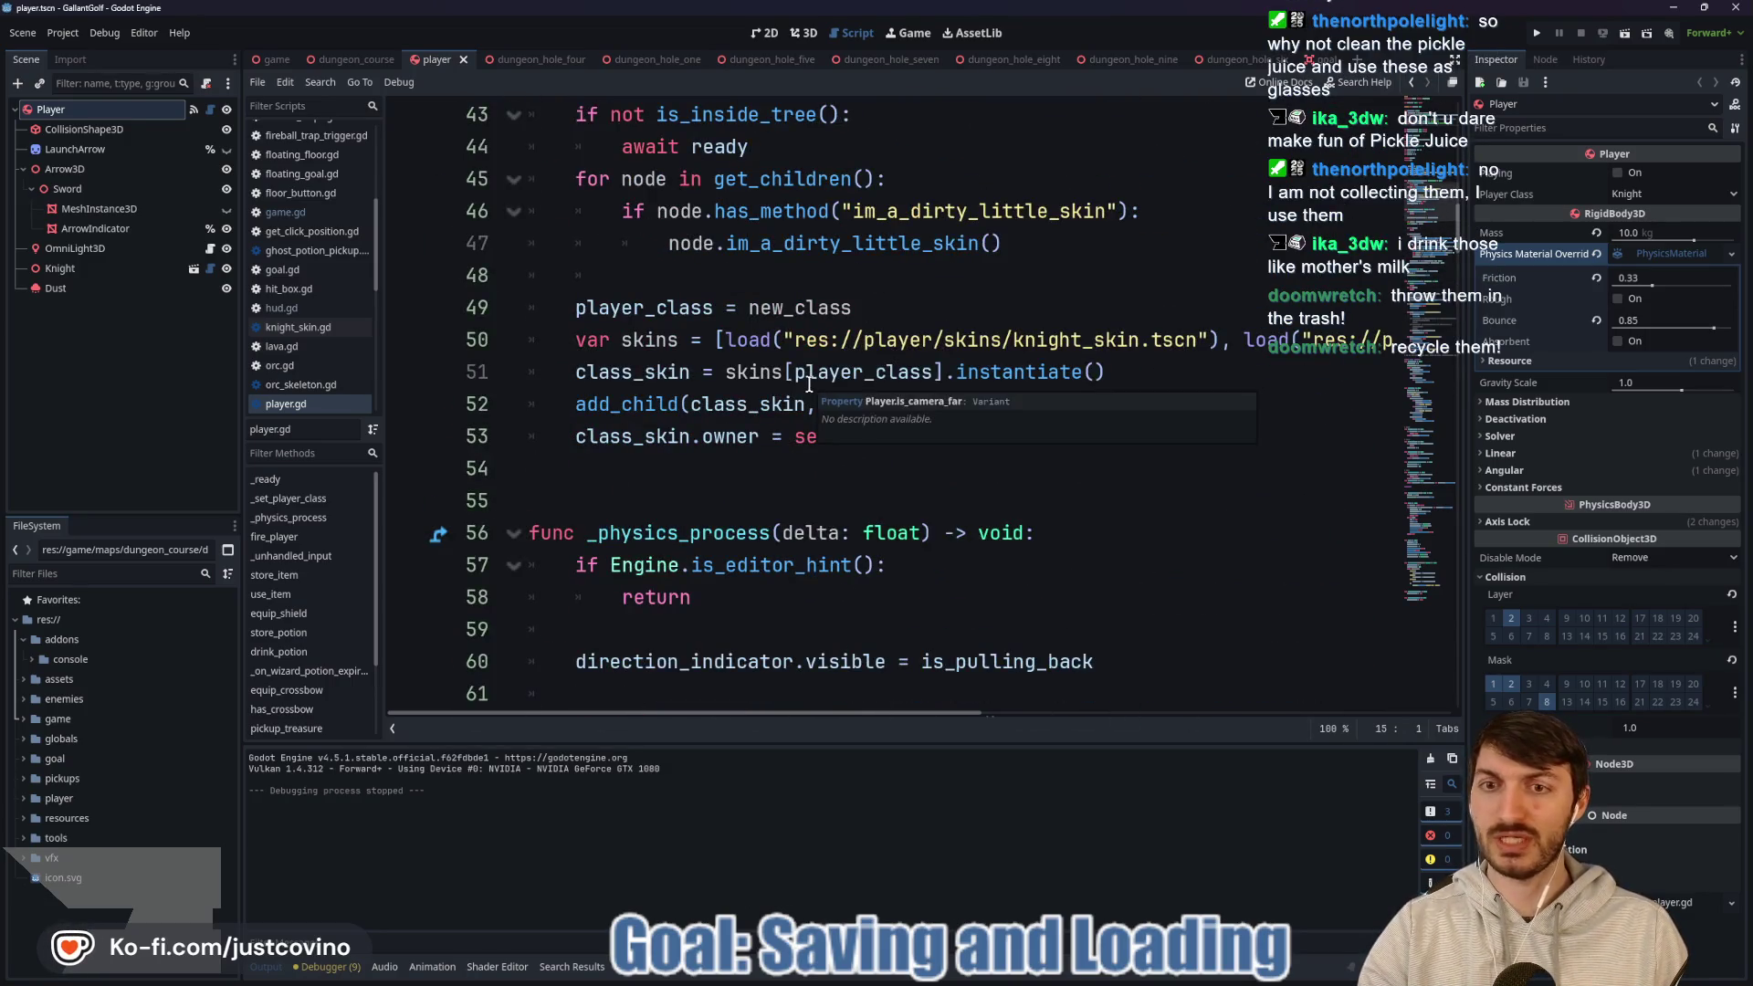
scroll(804, 384, up, 9)
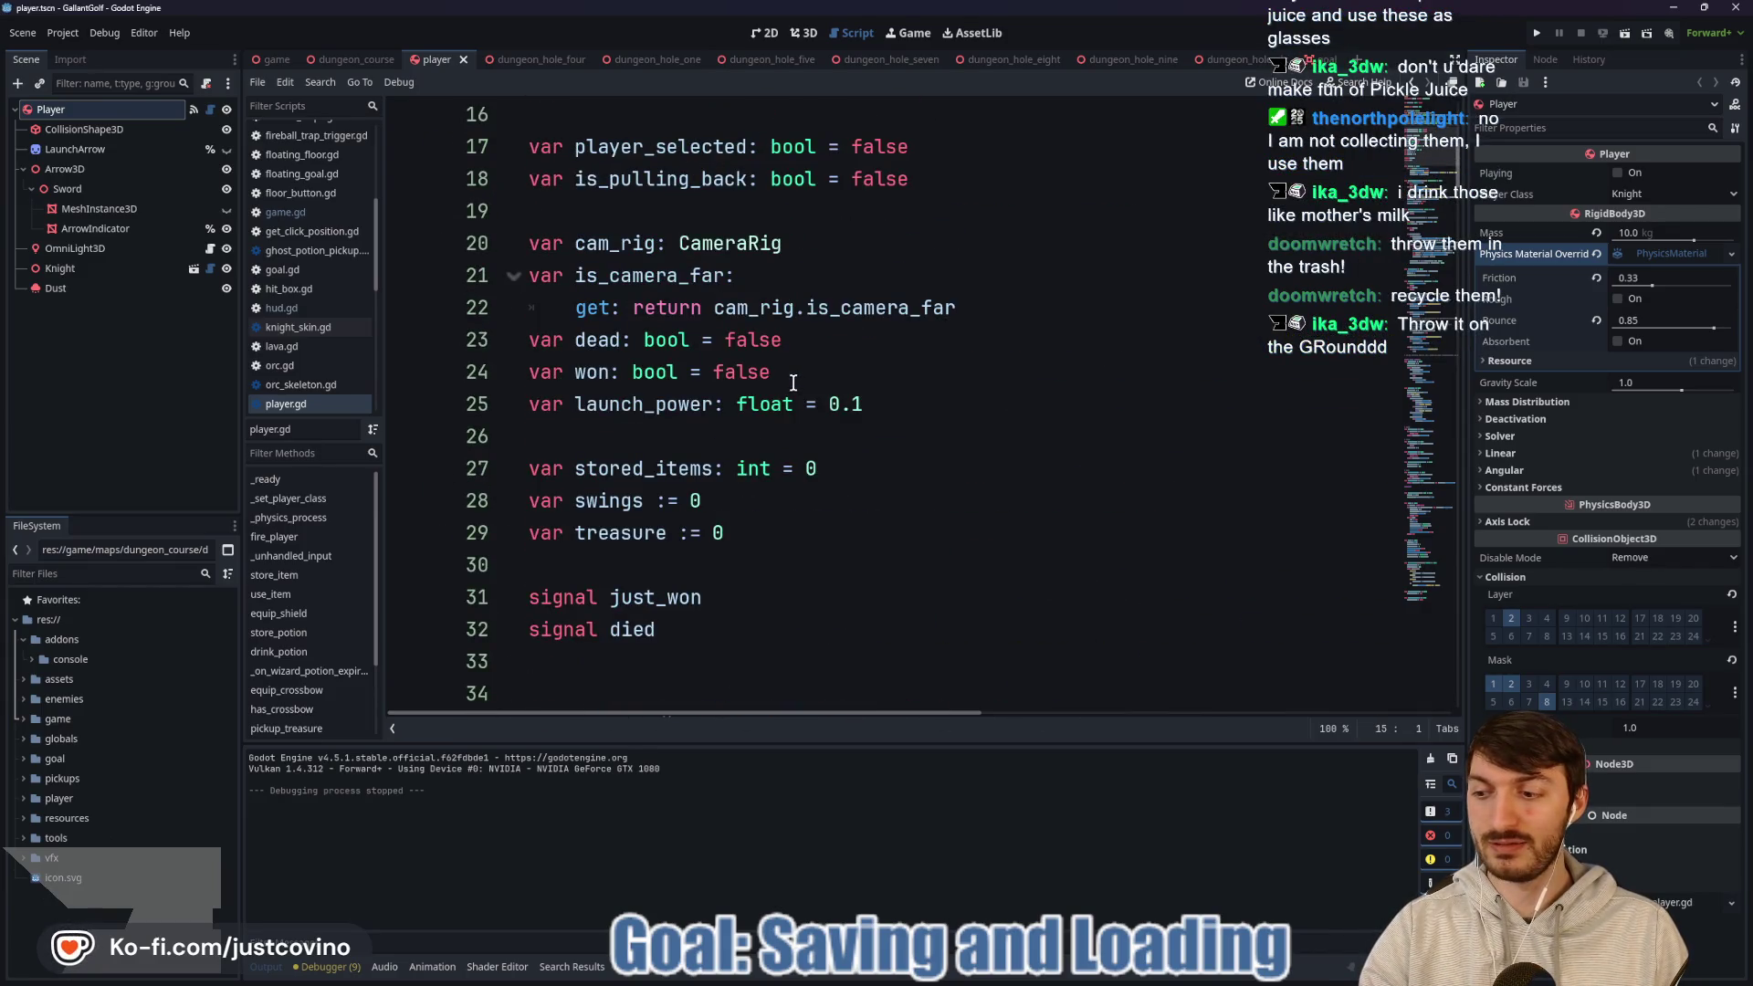
scroll(784, 381, up, 4)
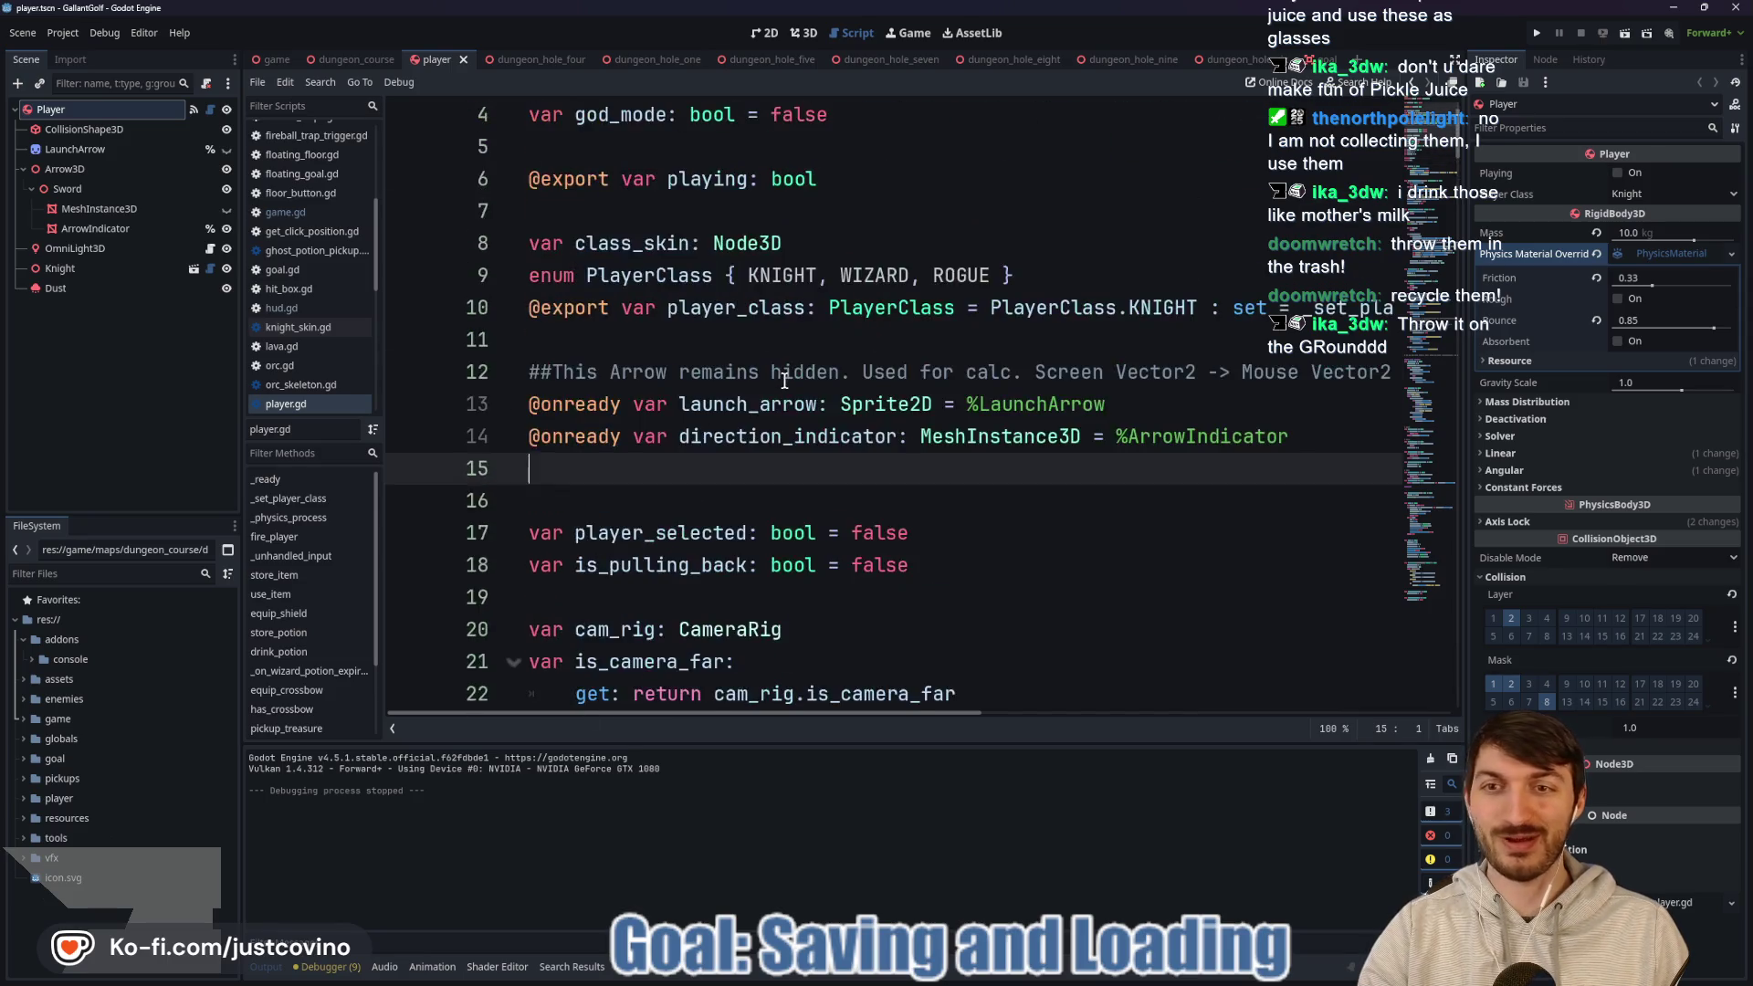
scroll(784, 381, down, 2)
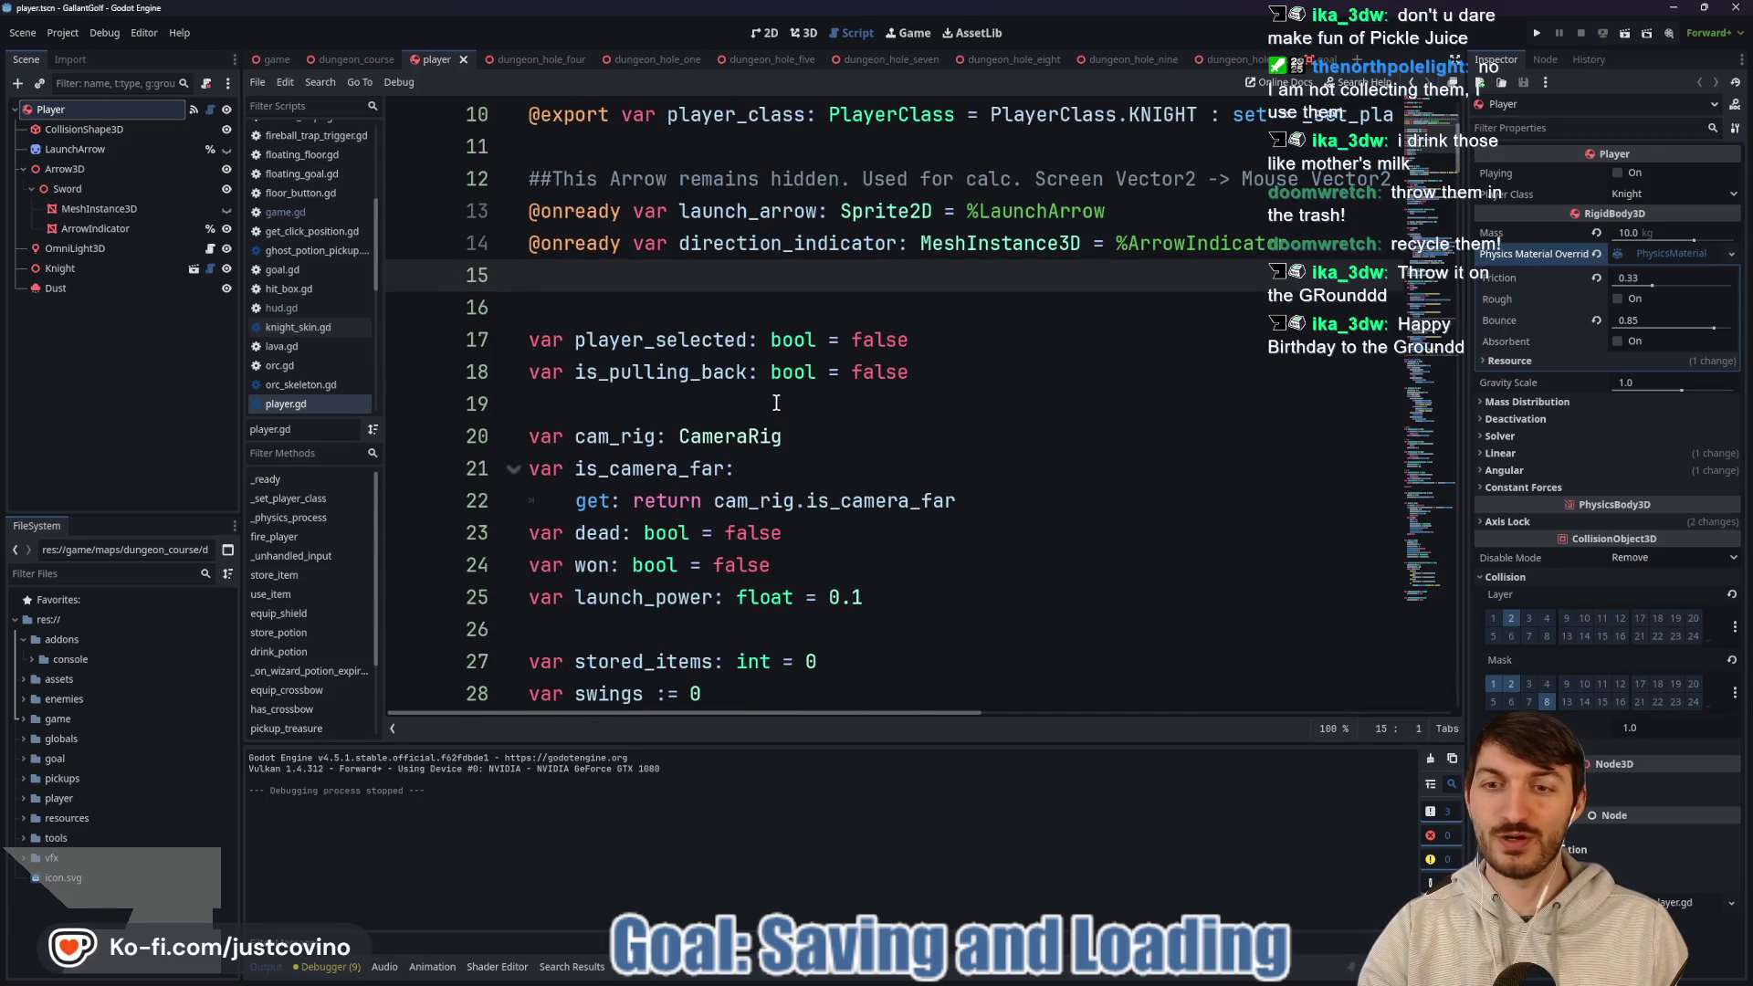
scroll(771, 402, down, 4)
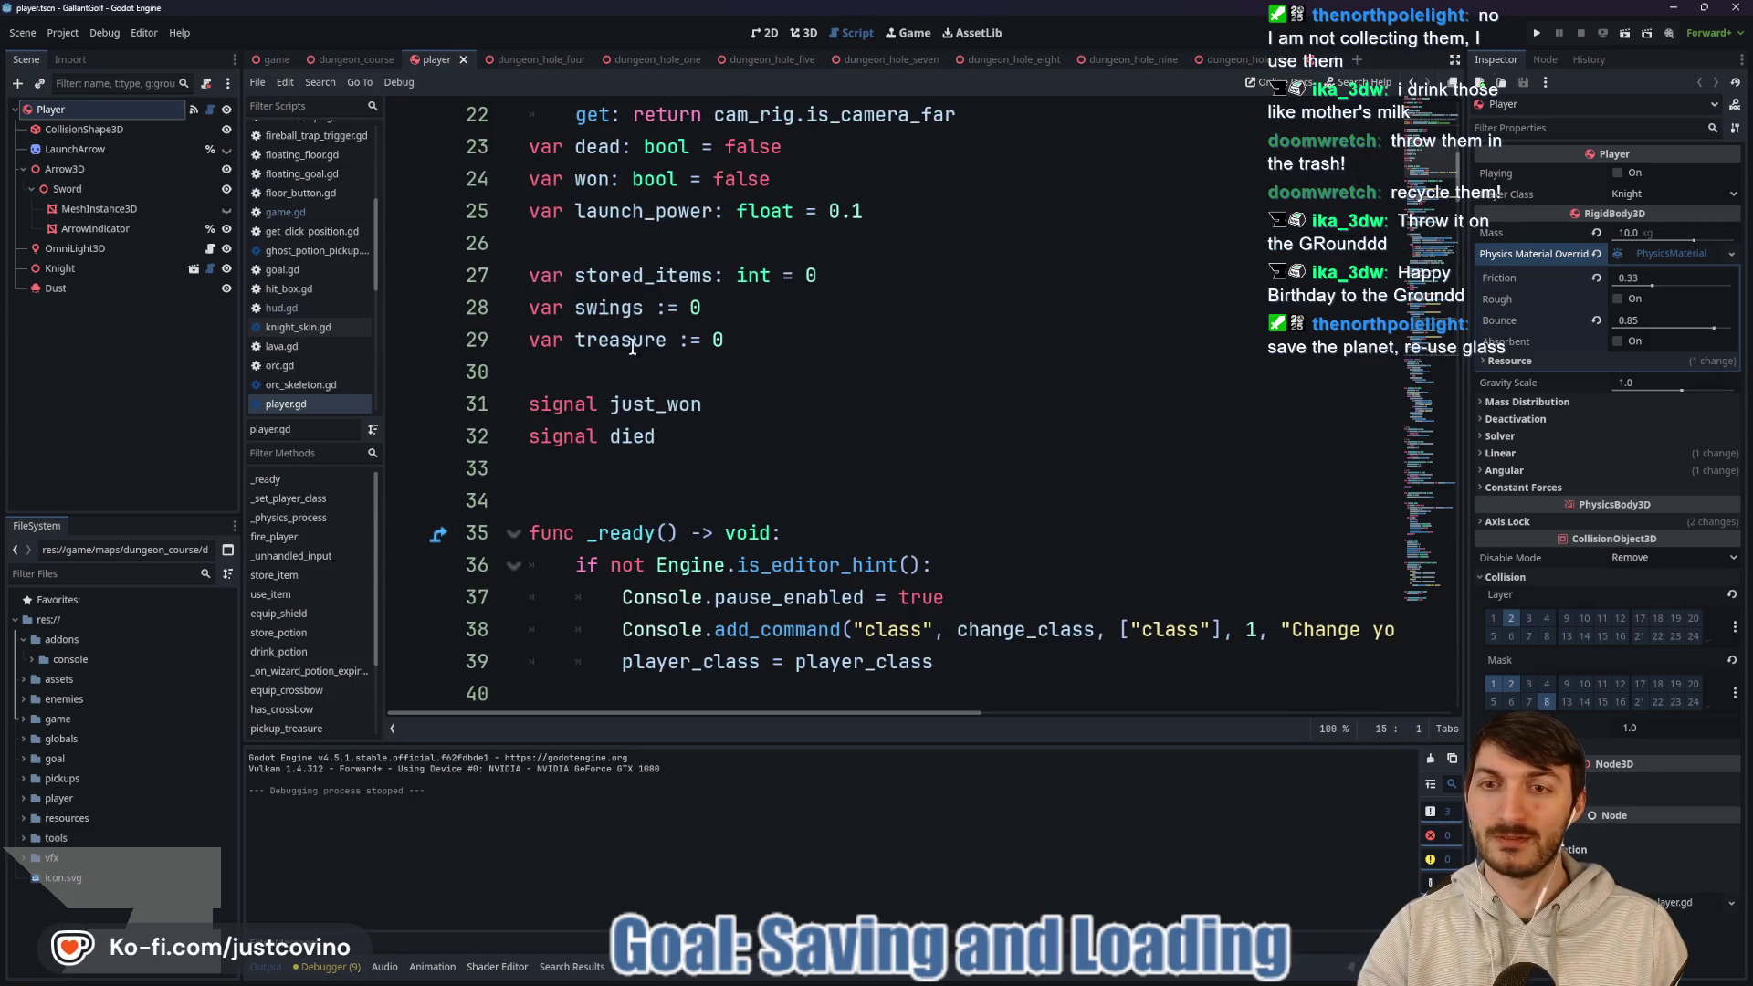
double_click(650, 317)
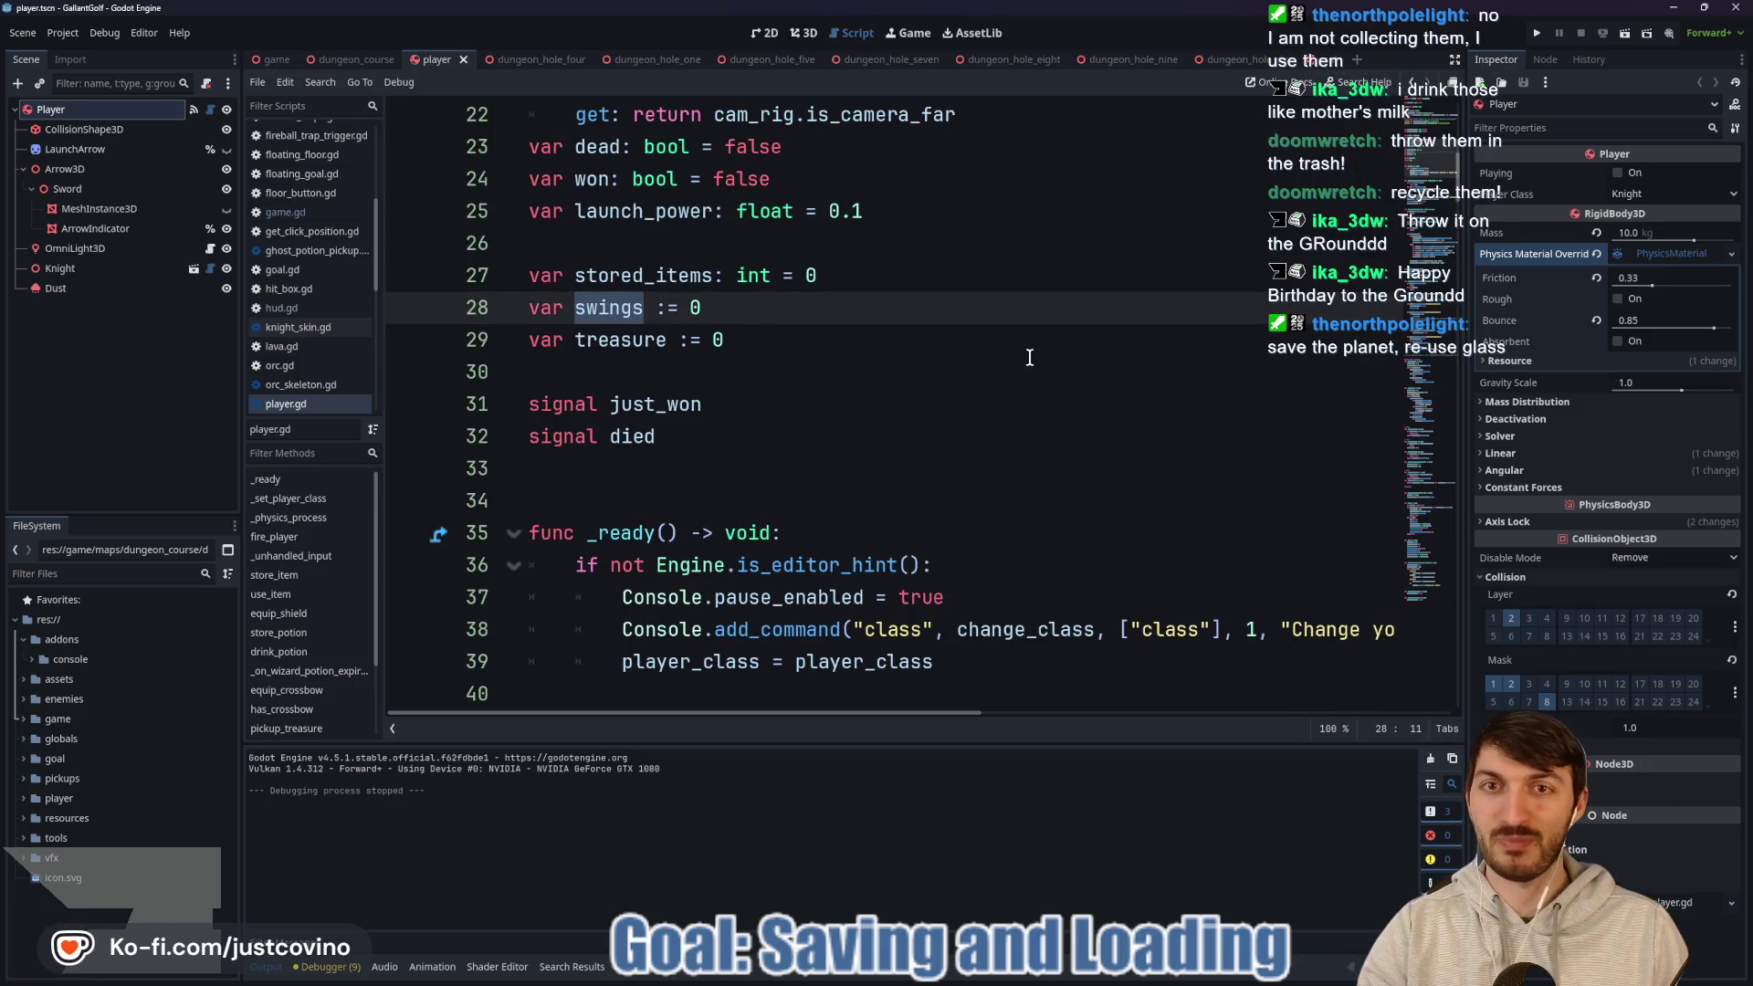
scroll(813, 356, up, 2)
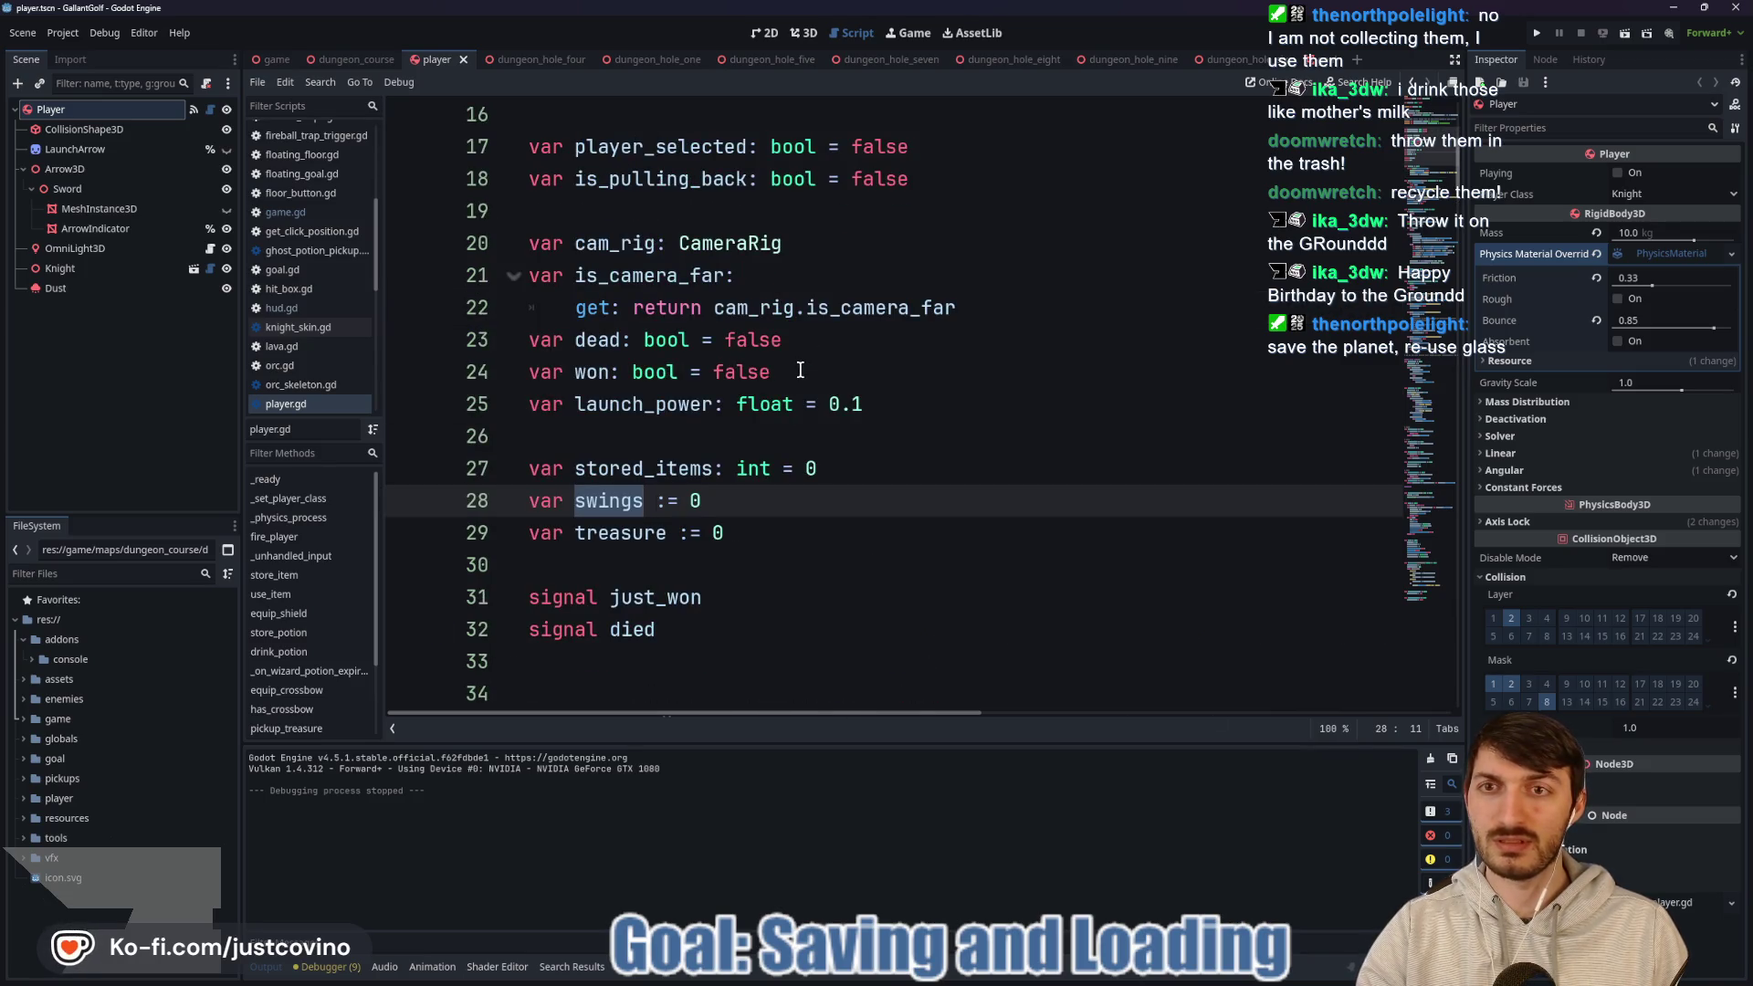
scroll(800, 369, down, 7)
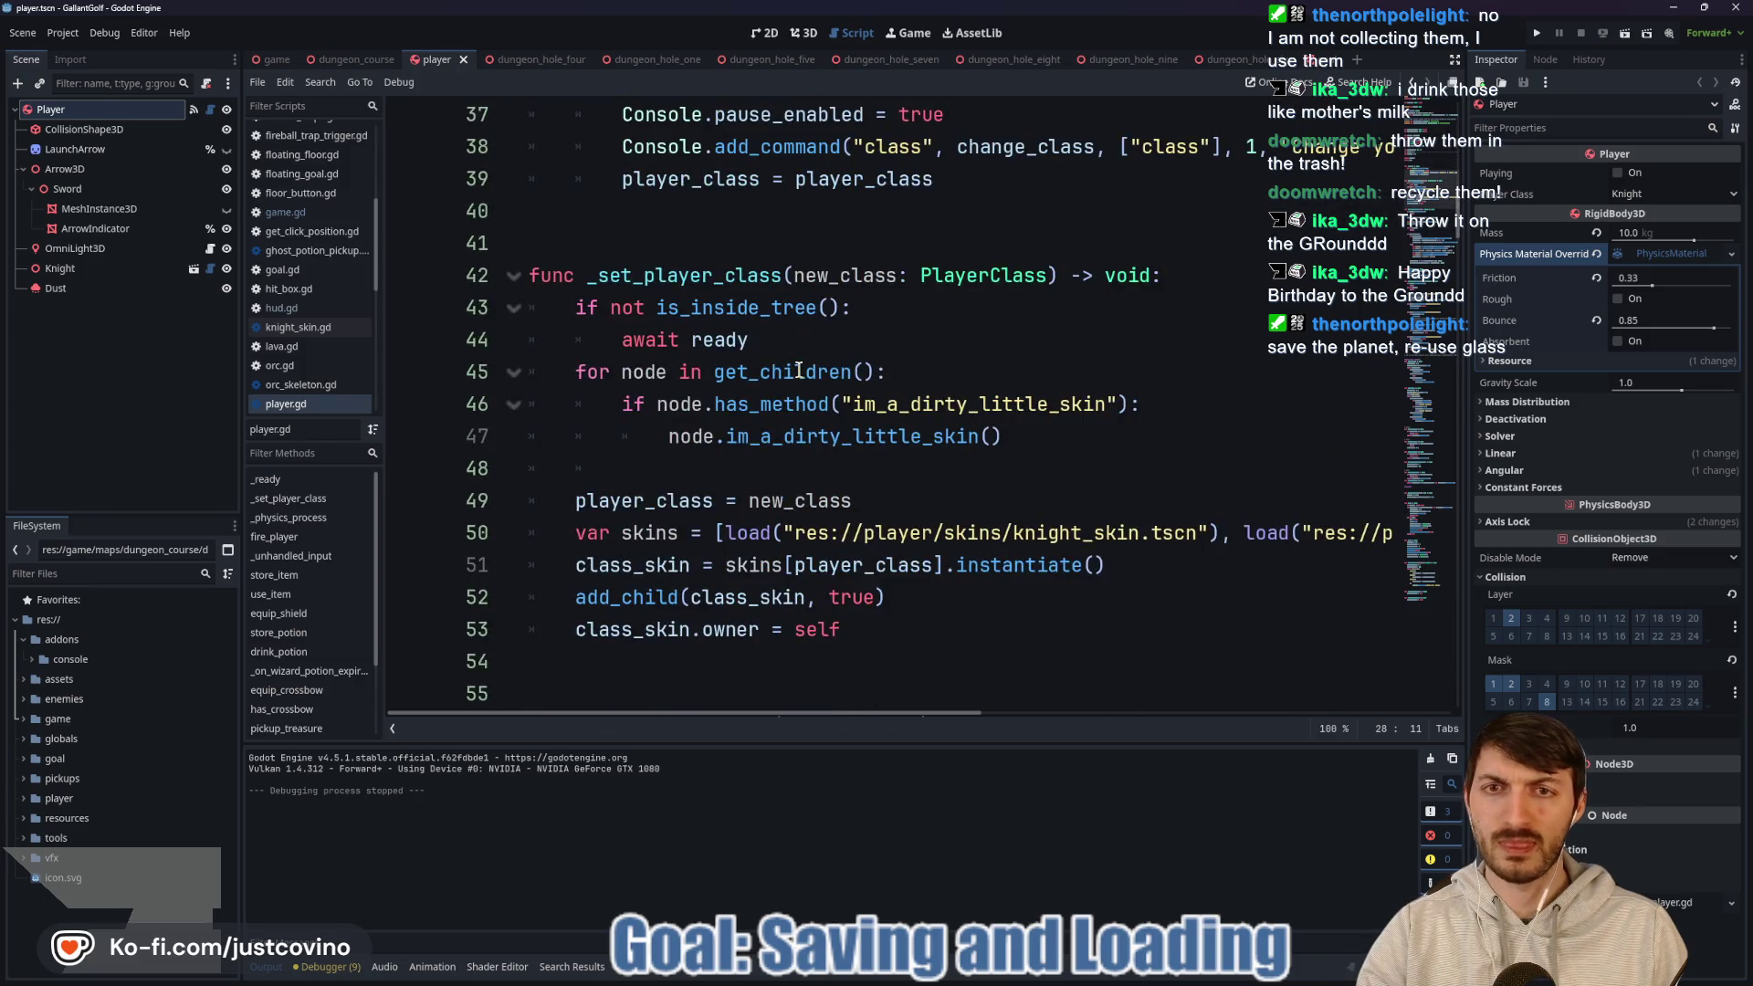
scroll(799, 370, down, 2)
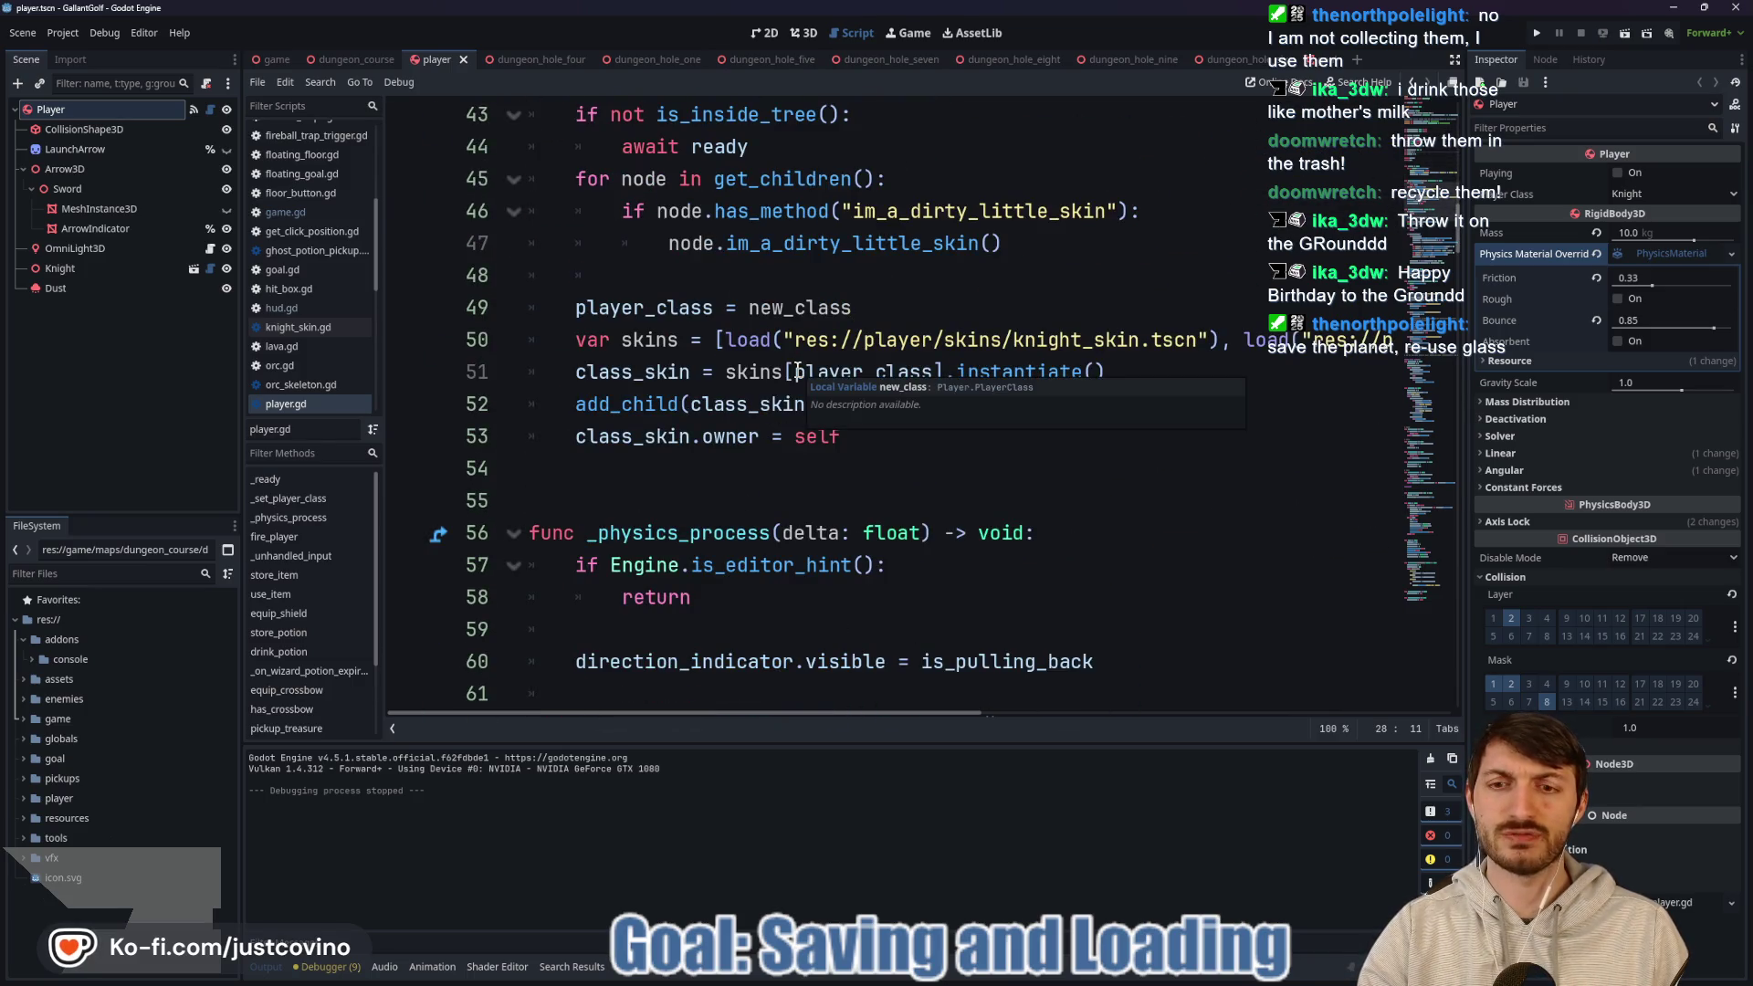
scroll(796, 370, down, 5)
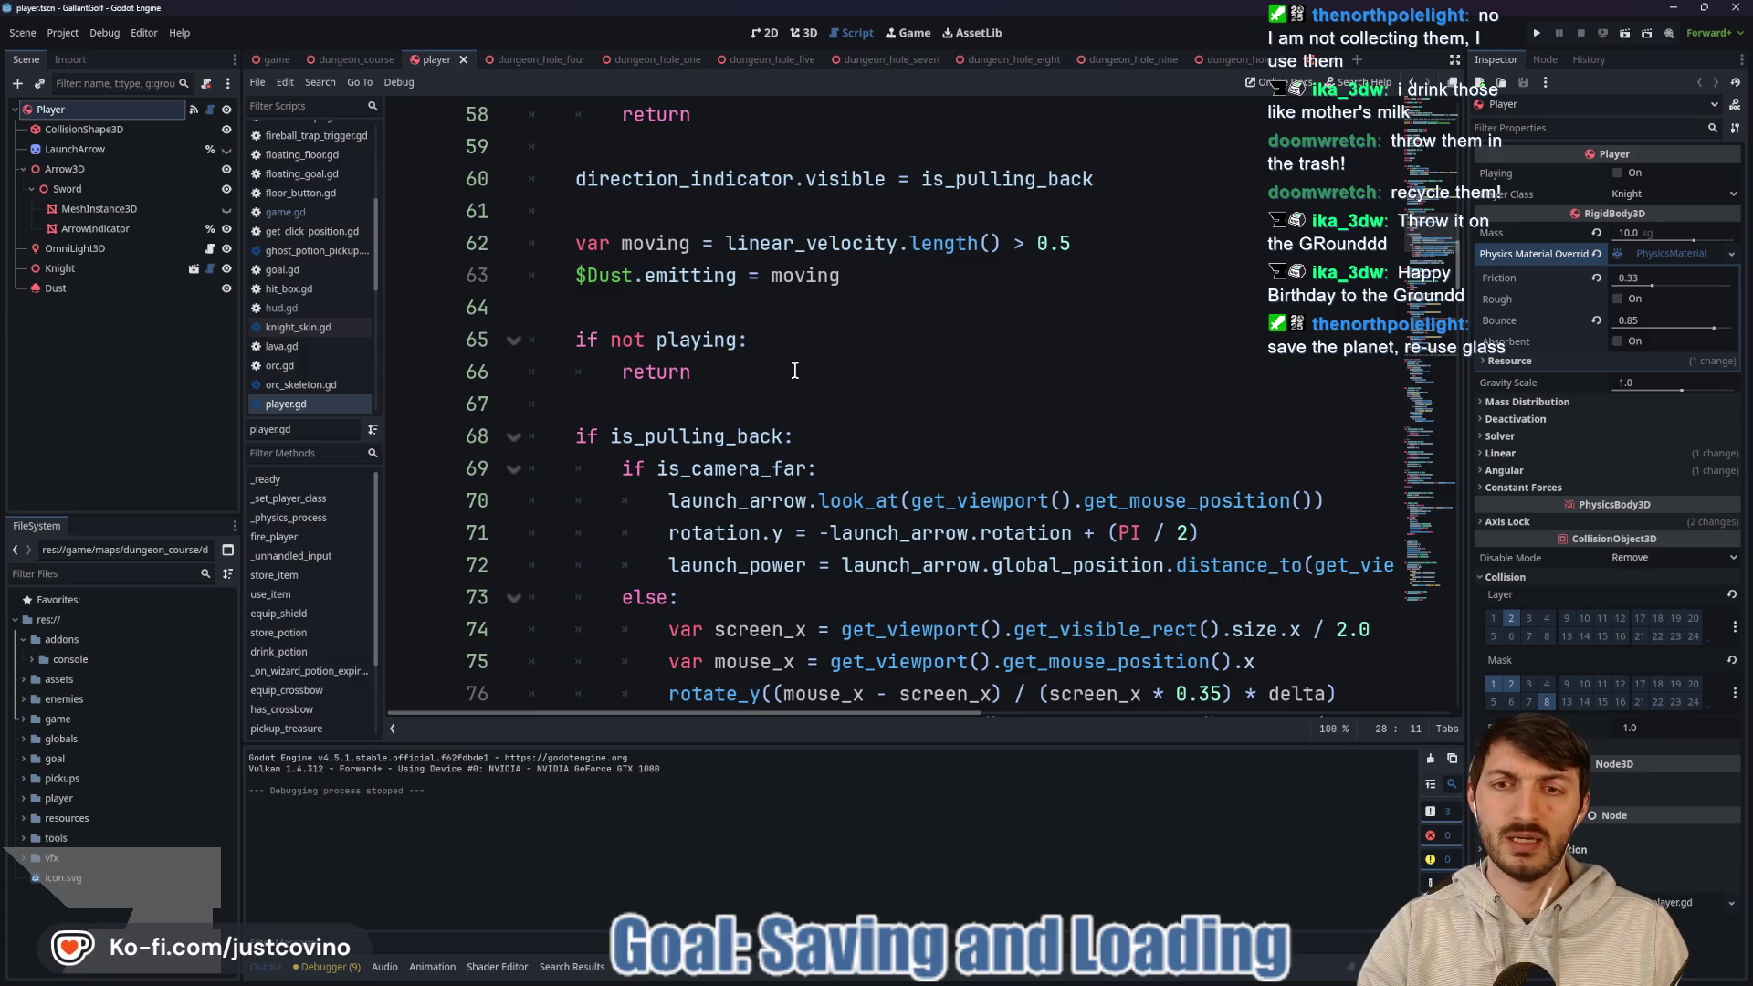
scroll(795, 370, up, 11)
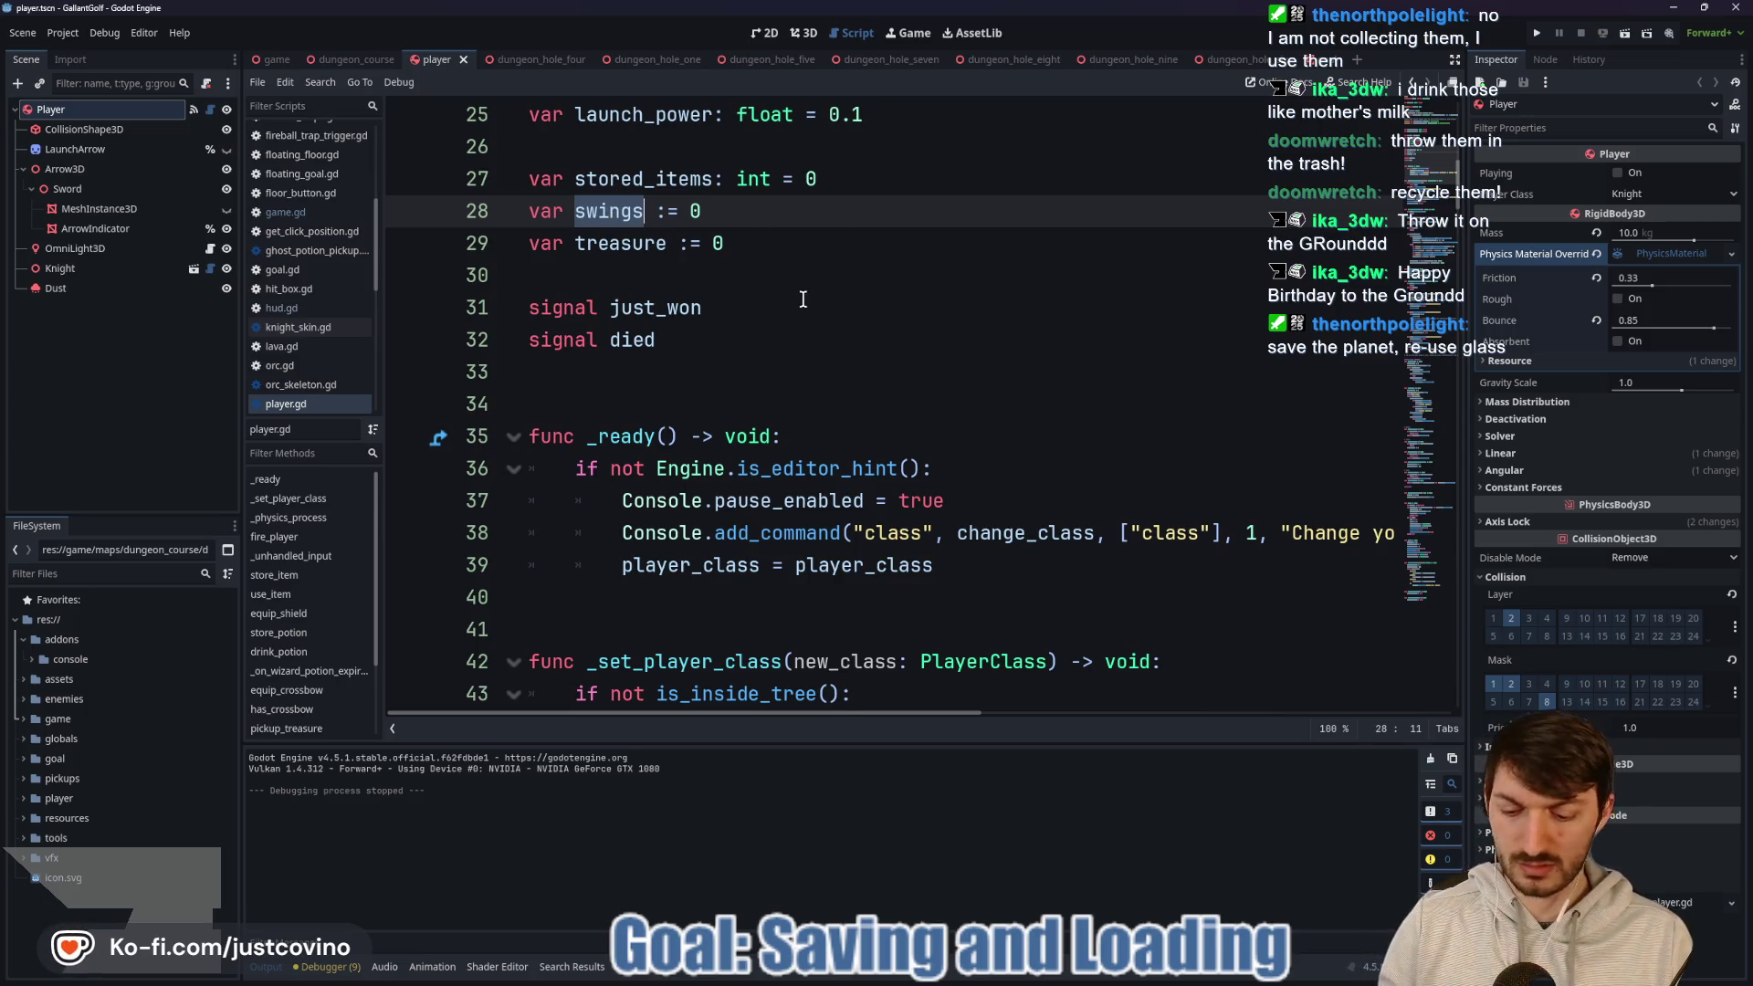
Search player.gd for 'swings' and comment out its increment on line 87.
key(ctrl+f)
click(1263, 728)
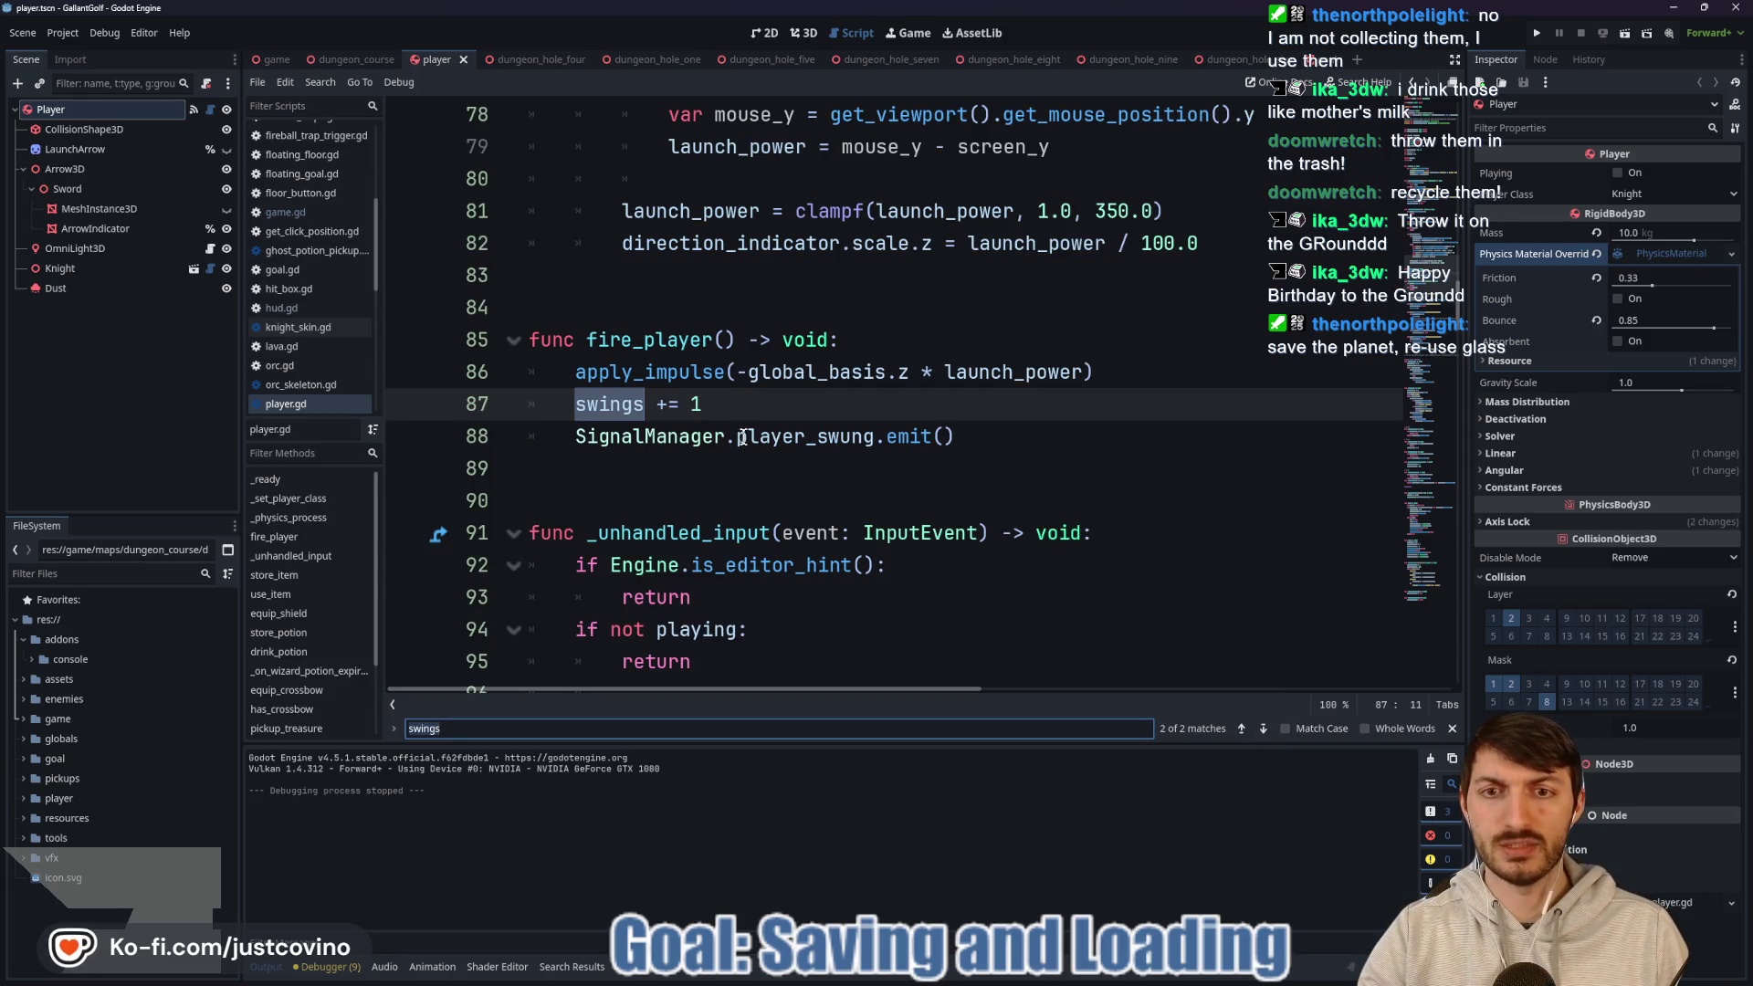
scroll(739, 429, down, 5)
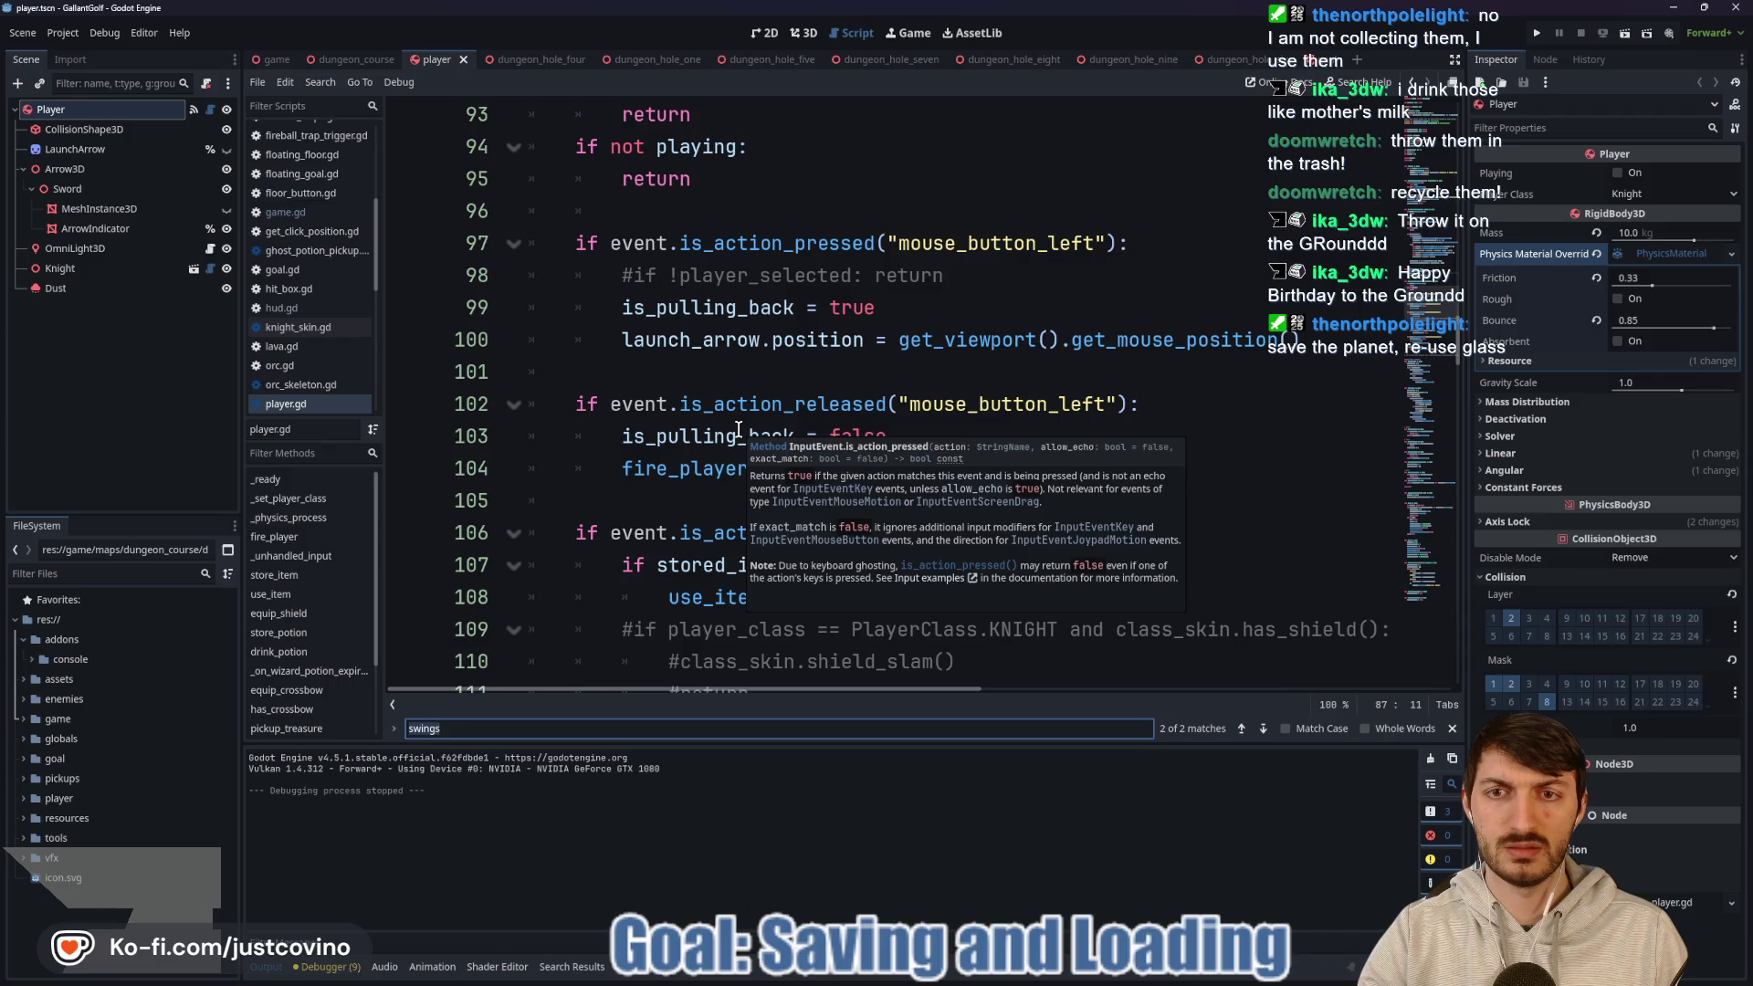
scroll(1084, 587, up, 6)
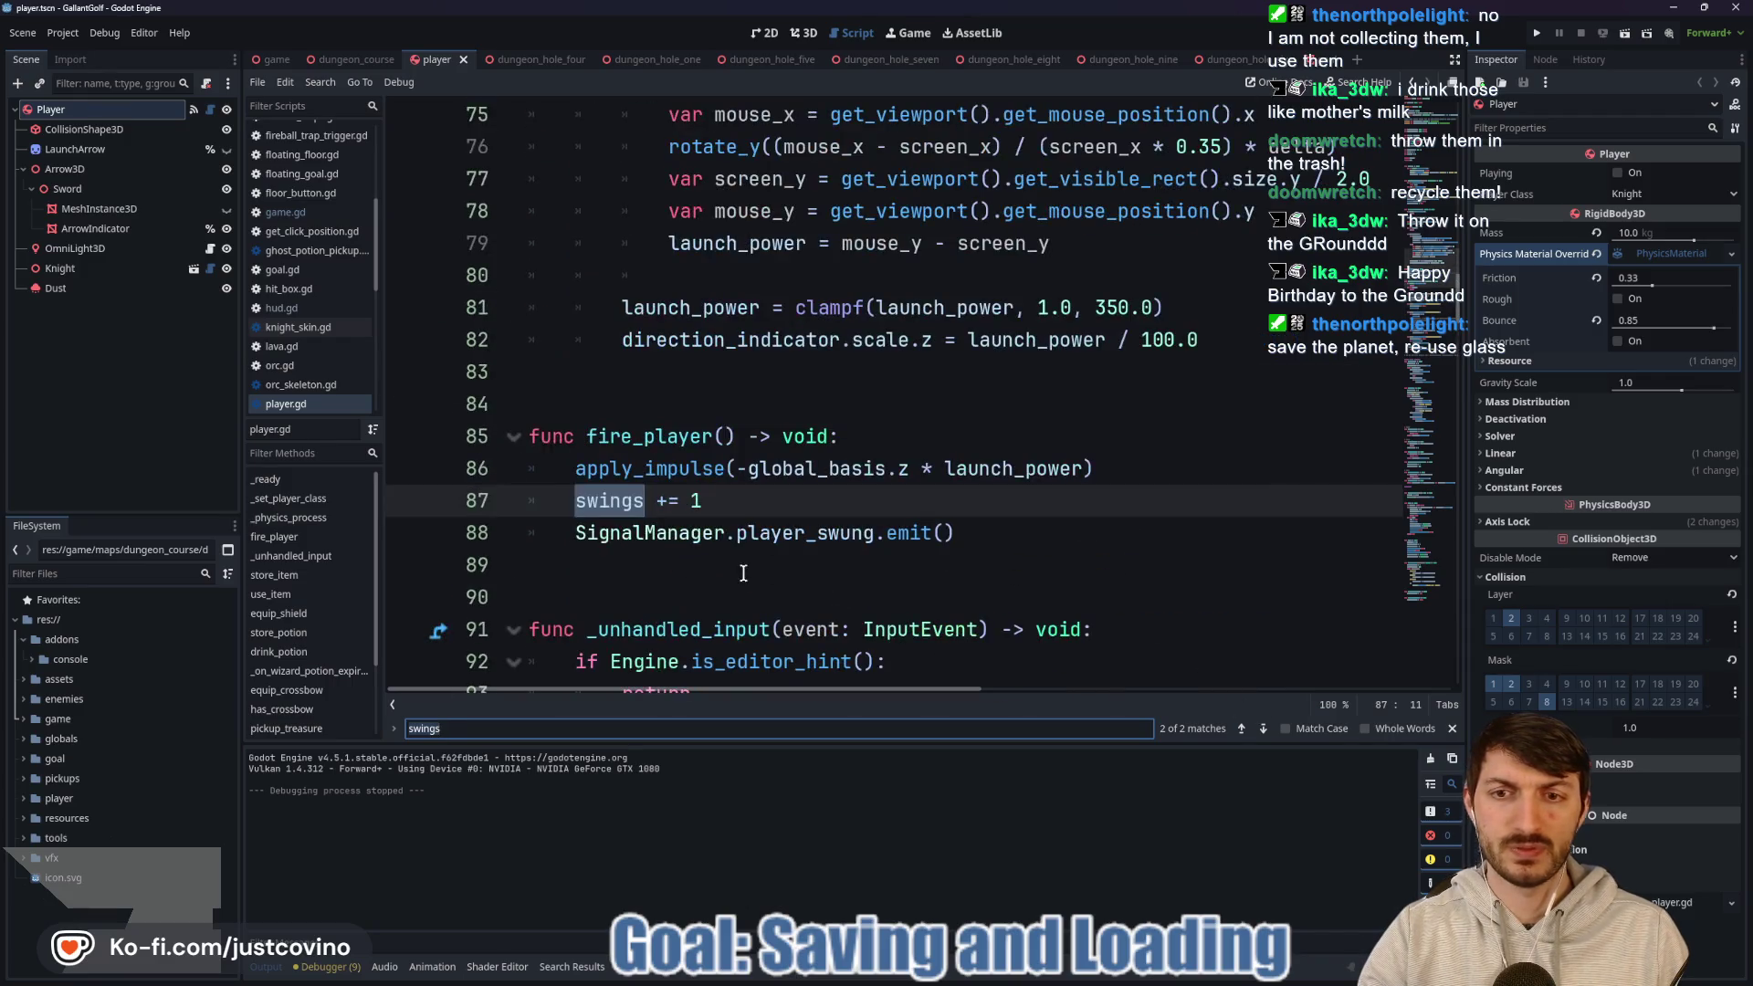
click(570, 500)
key(ctrl+k)
Comment out the swings declaration on line 28, save player.gd, and switch to dungeon_course.
scroll(789, 530, up, 16)
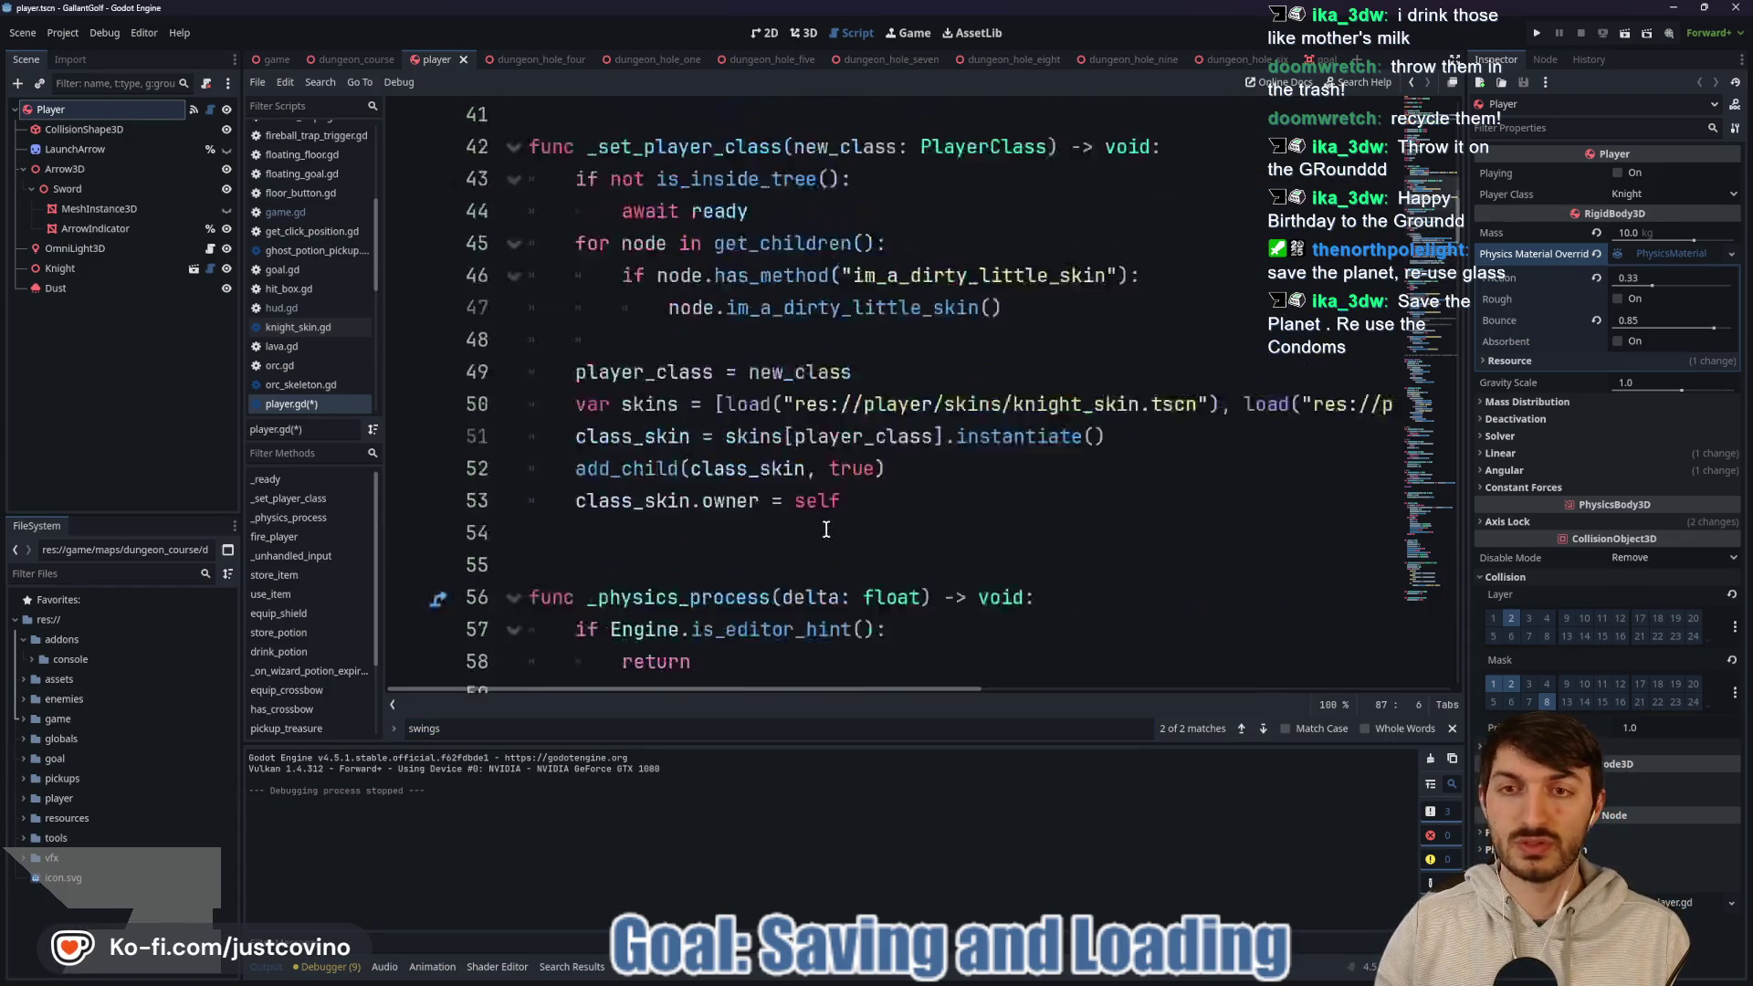
scroll(789, 530, up, 3)
click(530, 443)
key(ctrl+k)
click(893, 468)
key(ctrl+s)
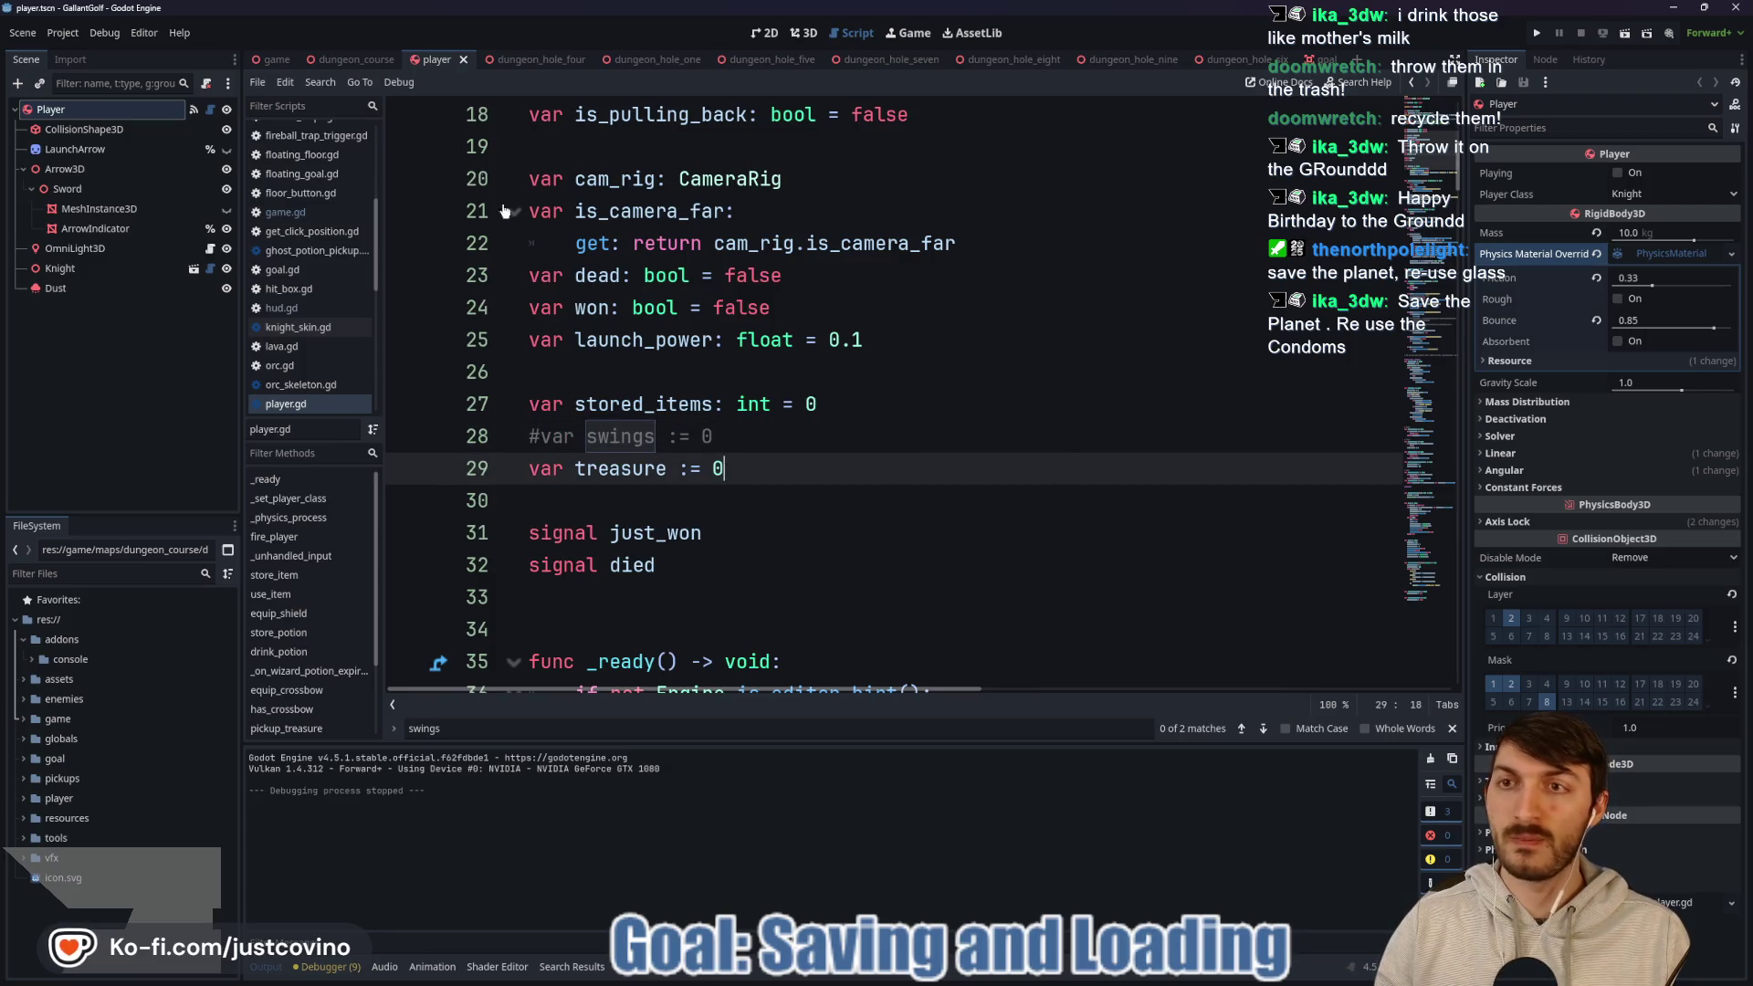
key(ctrl+shift+Tab)
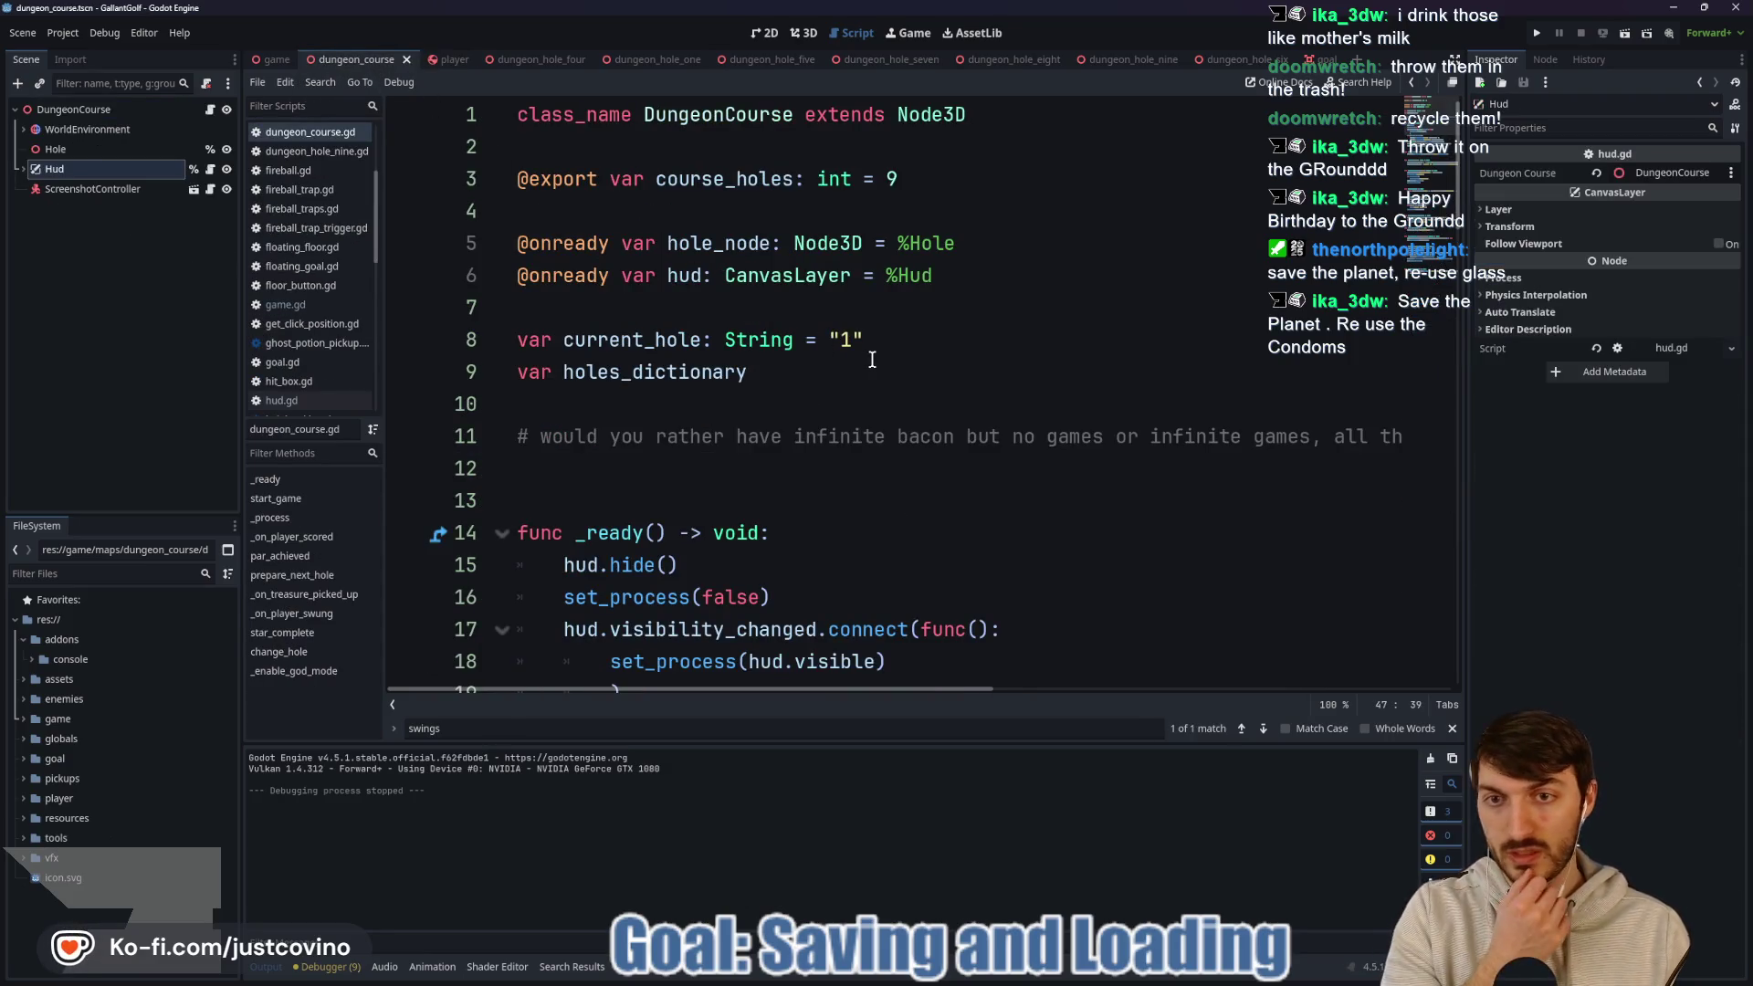
scroll(872, 358, down, 5)
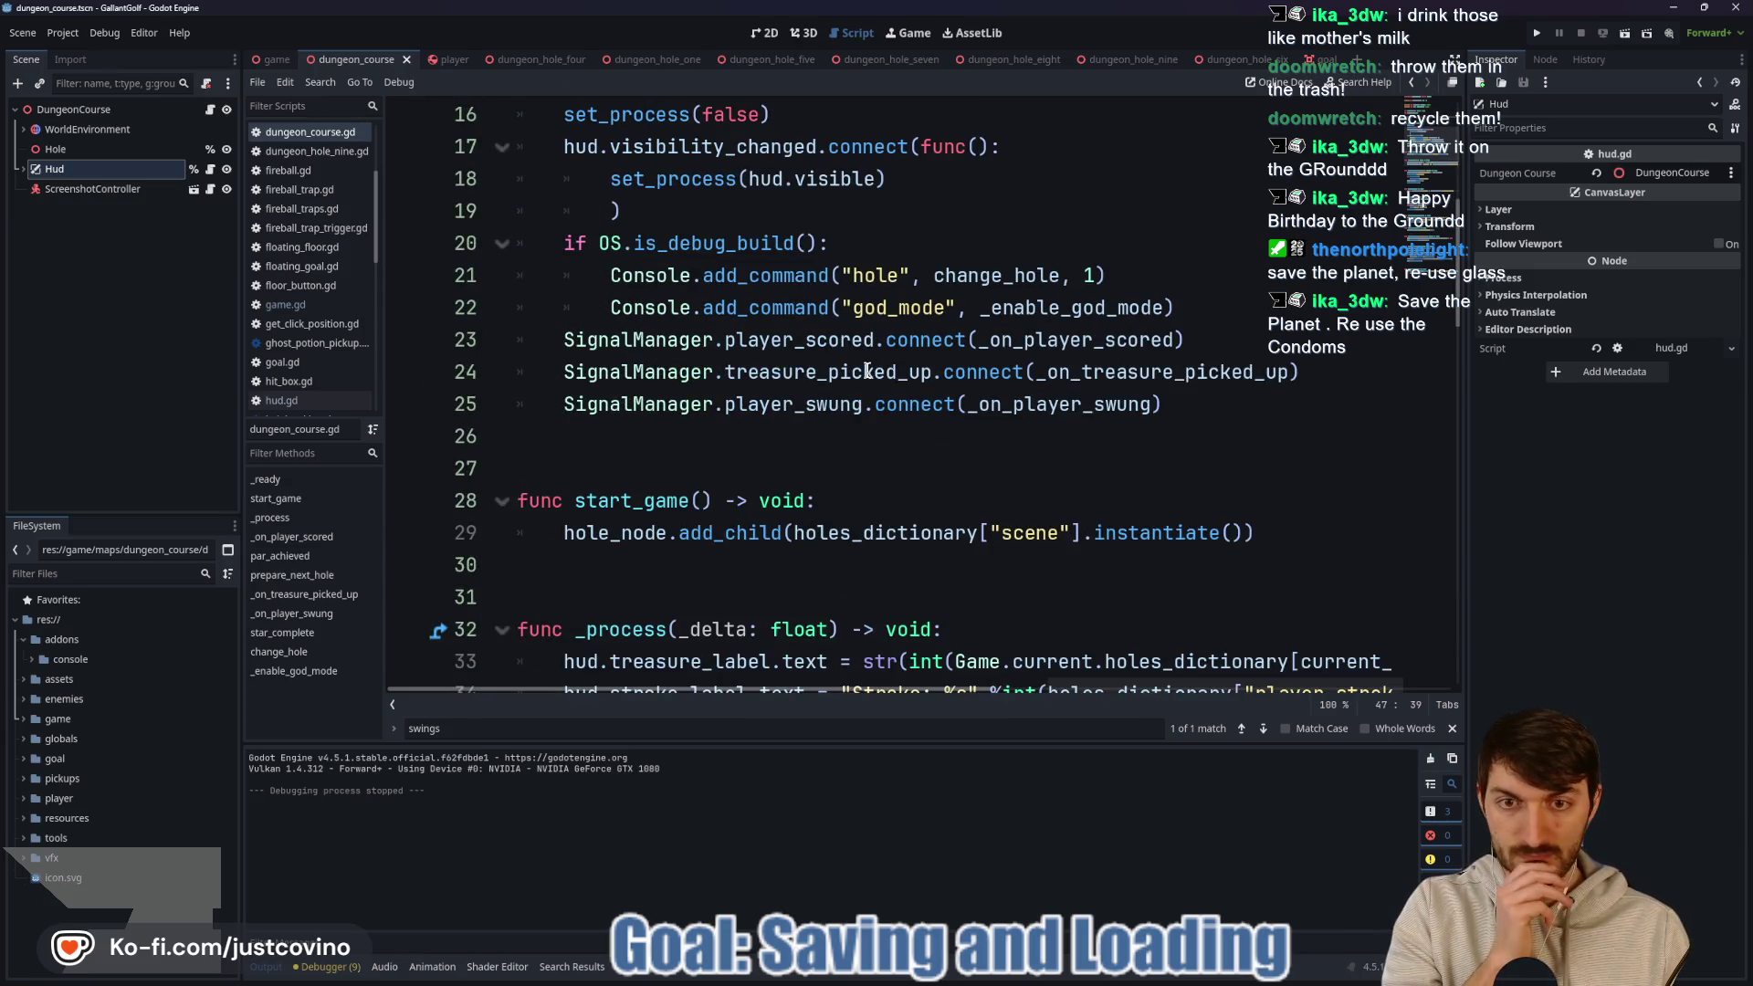
scroll(866, 371, down, 1)
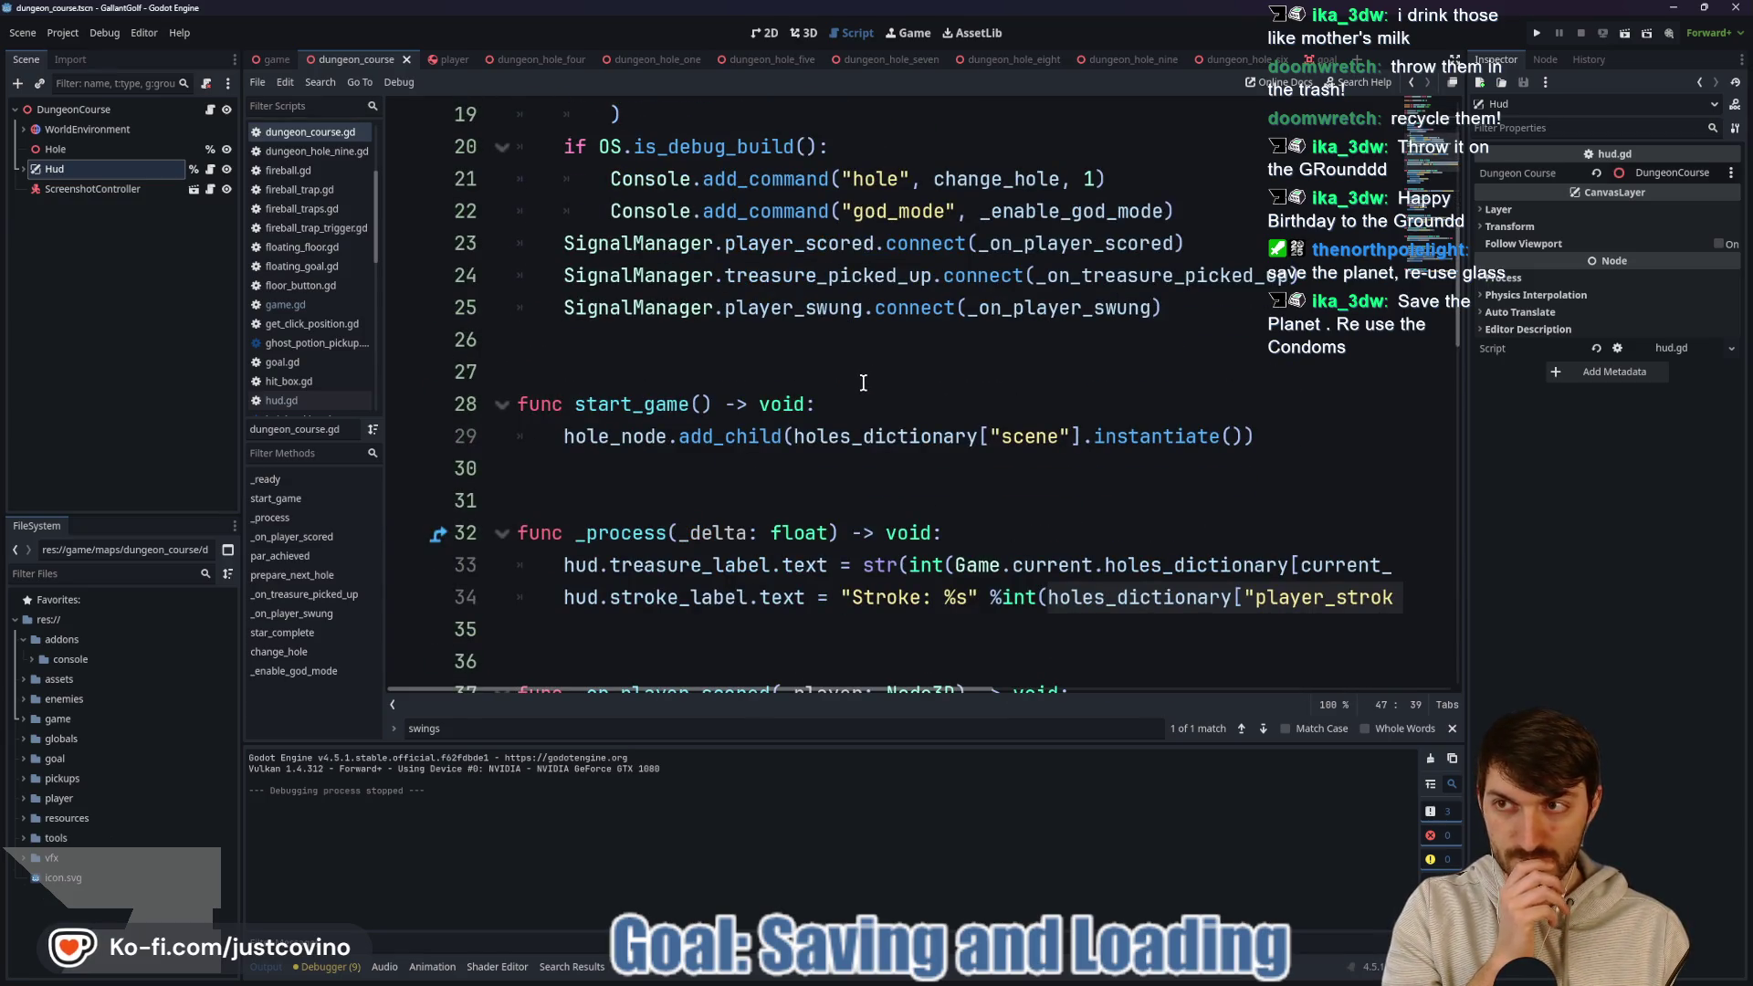
scroll(860, 384, down, 1)
scroll(865, 392, up, 7)
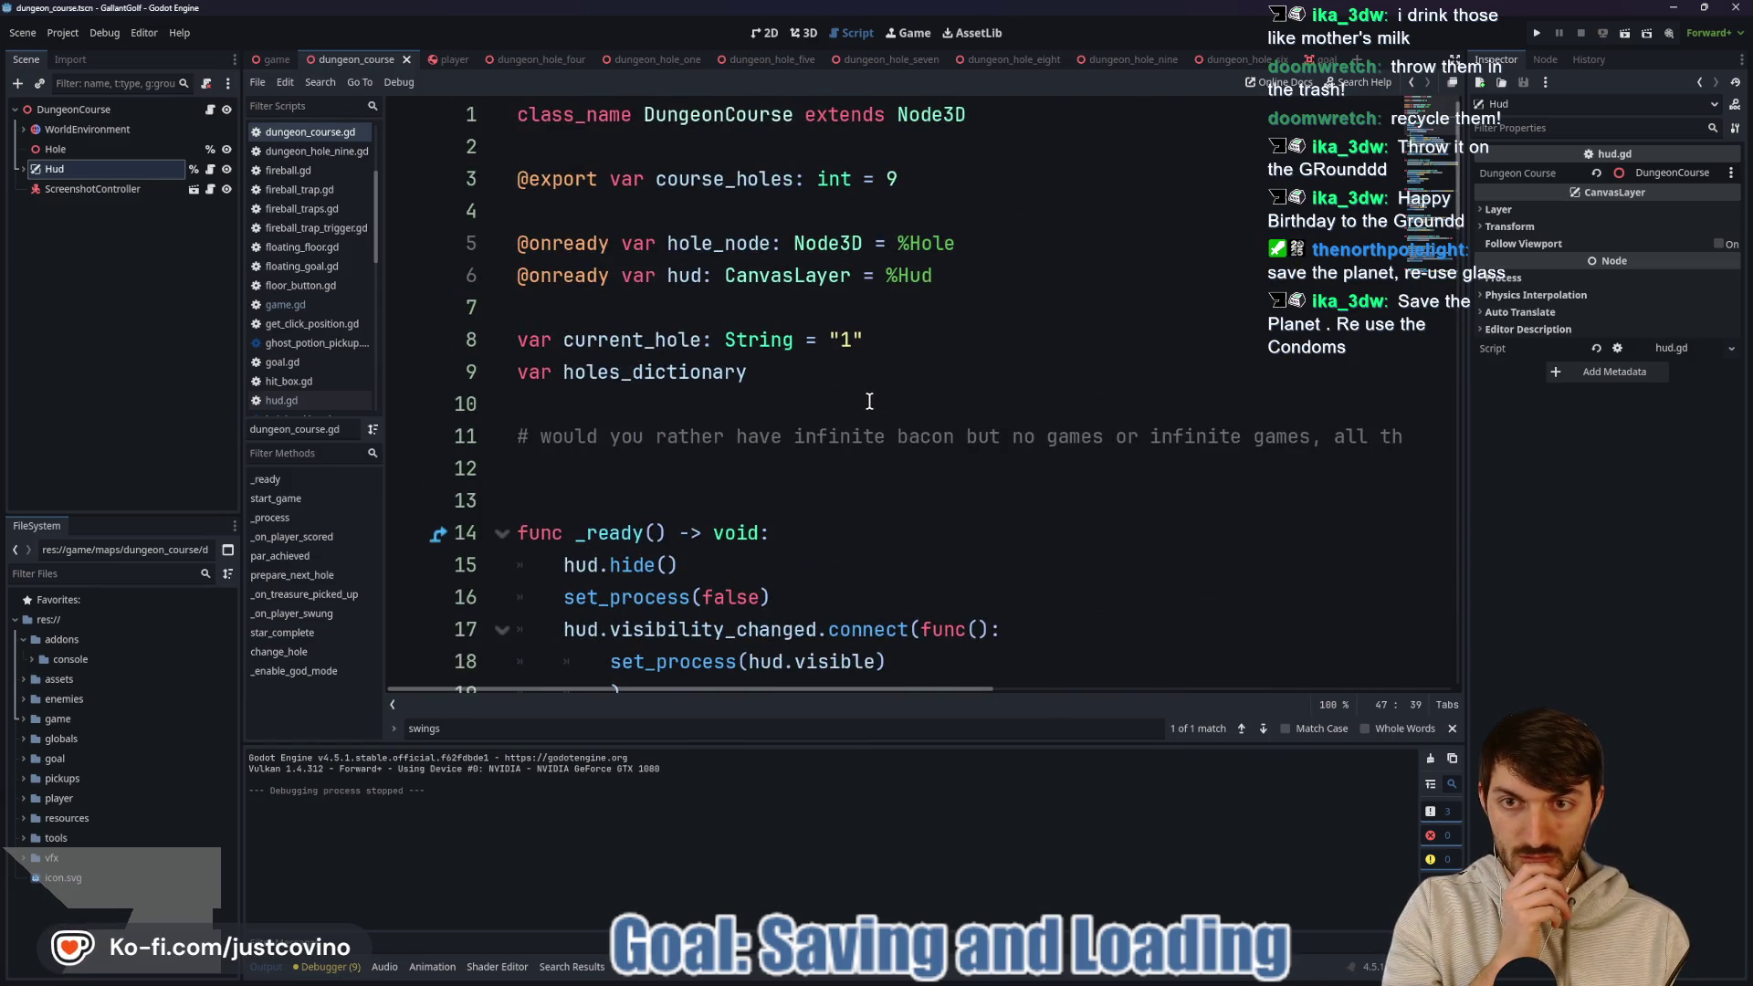
scroll(869, 402, down, 9)
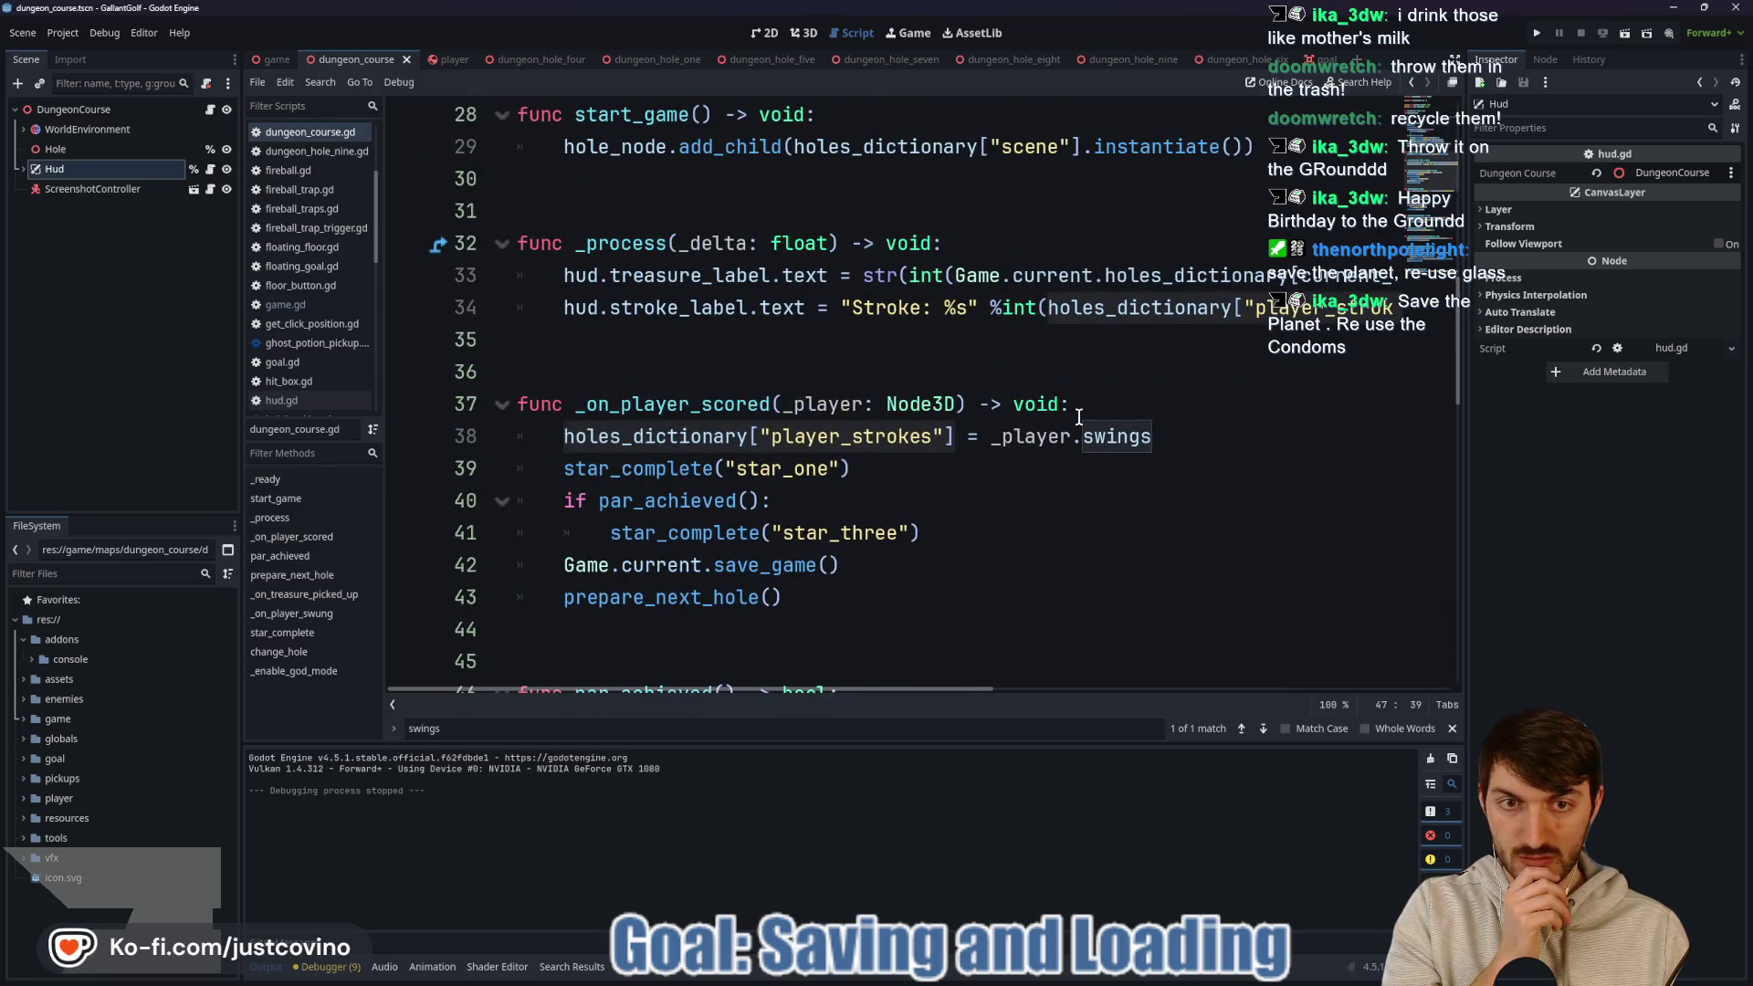
click(1034, 436)
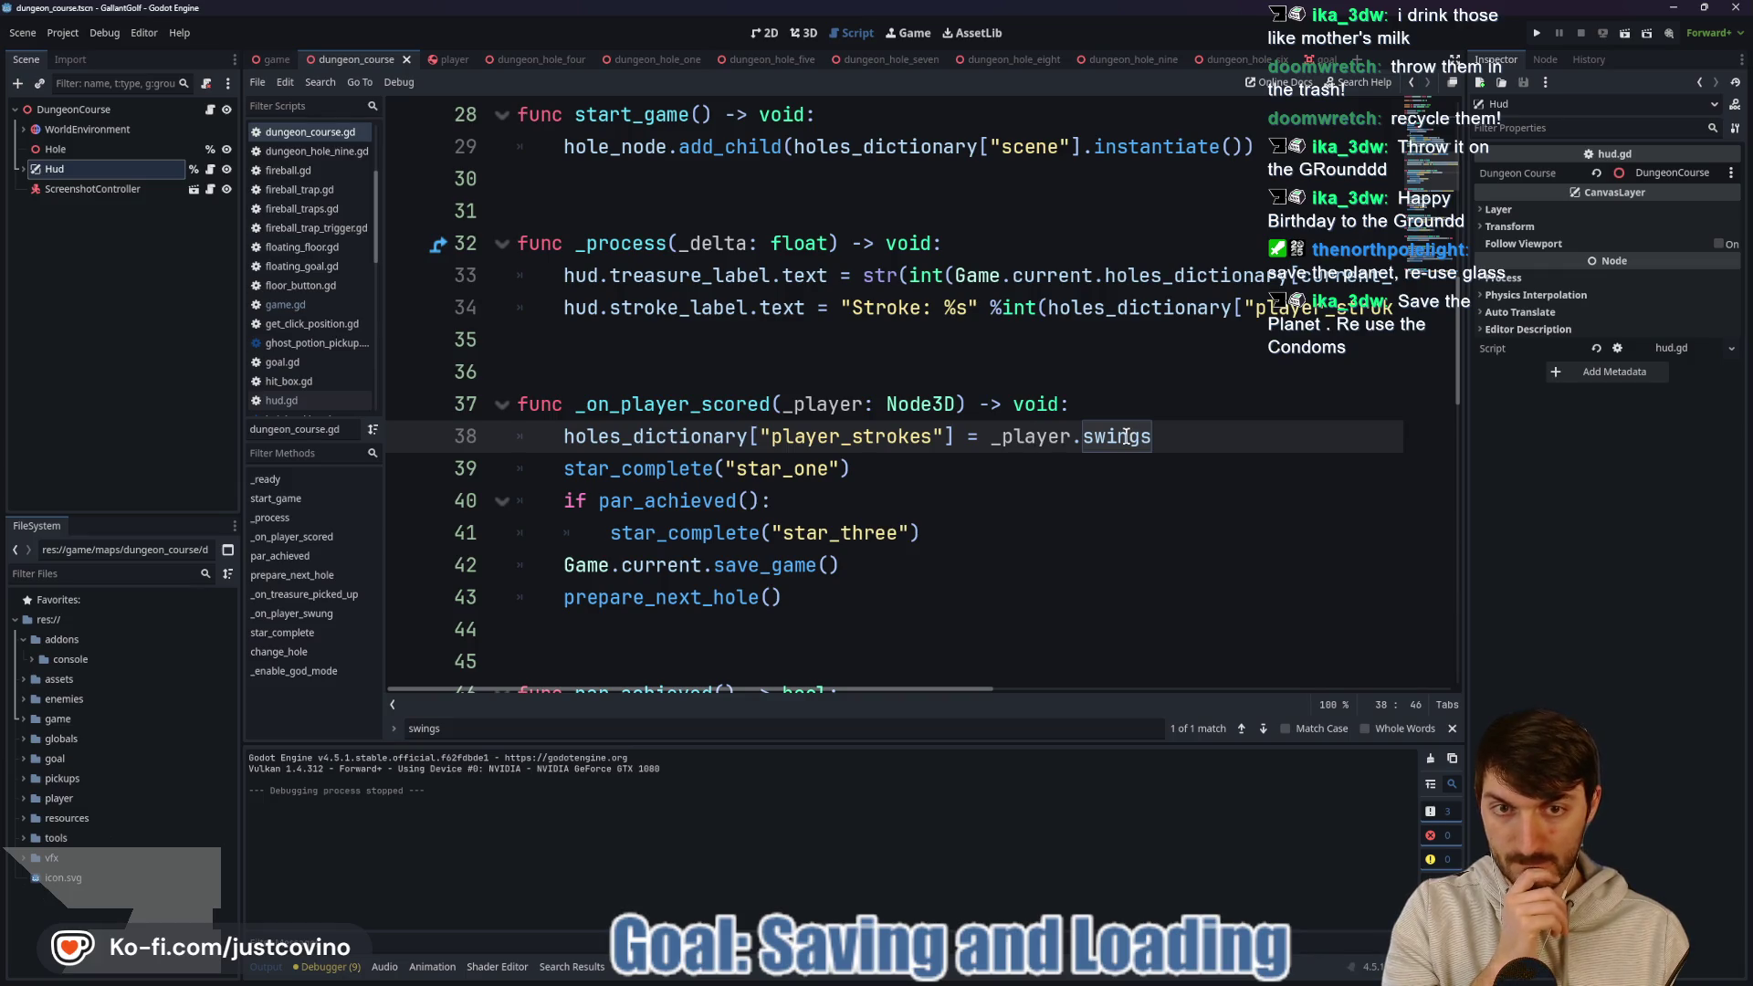
scroll(1059, 443, up, 9)
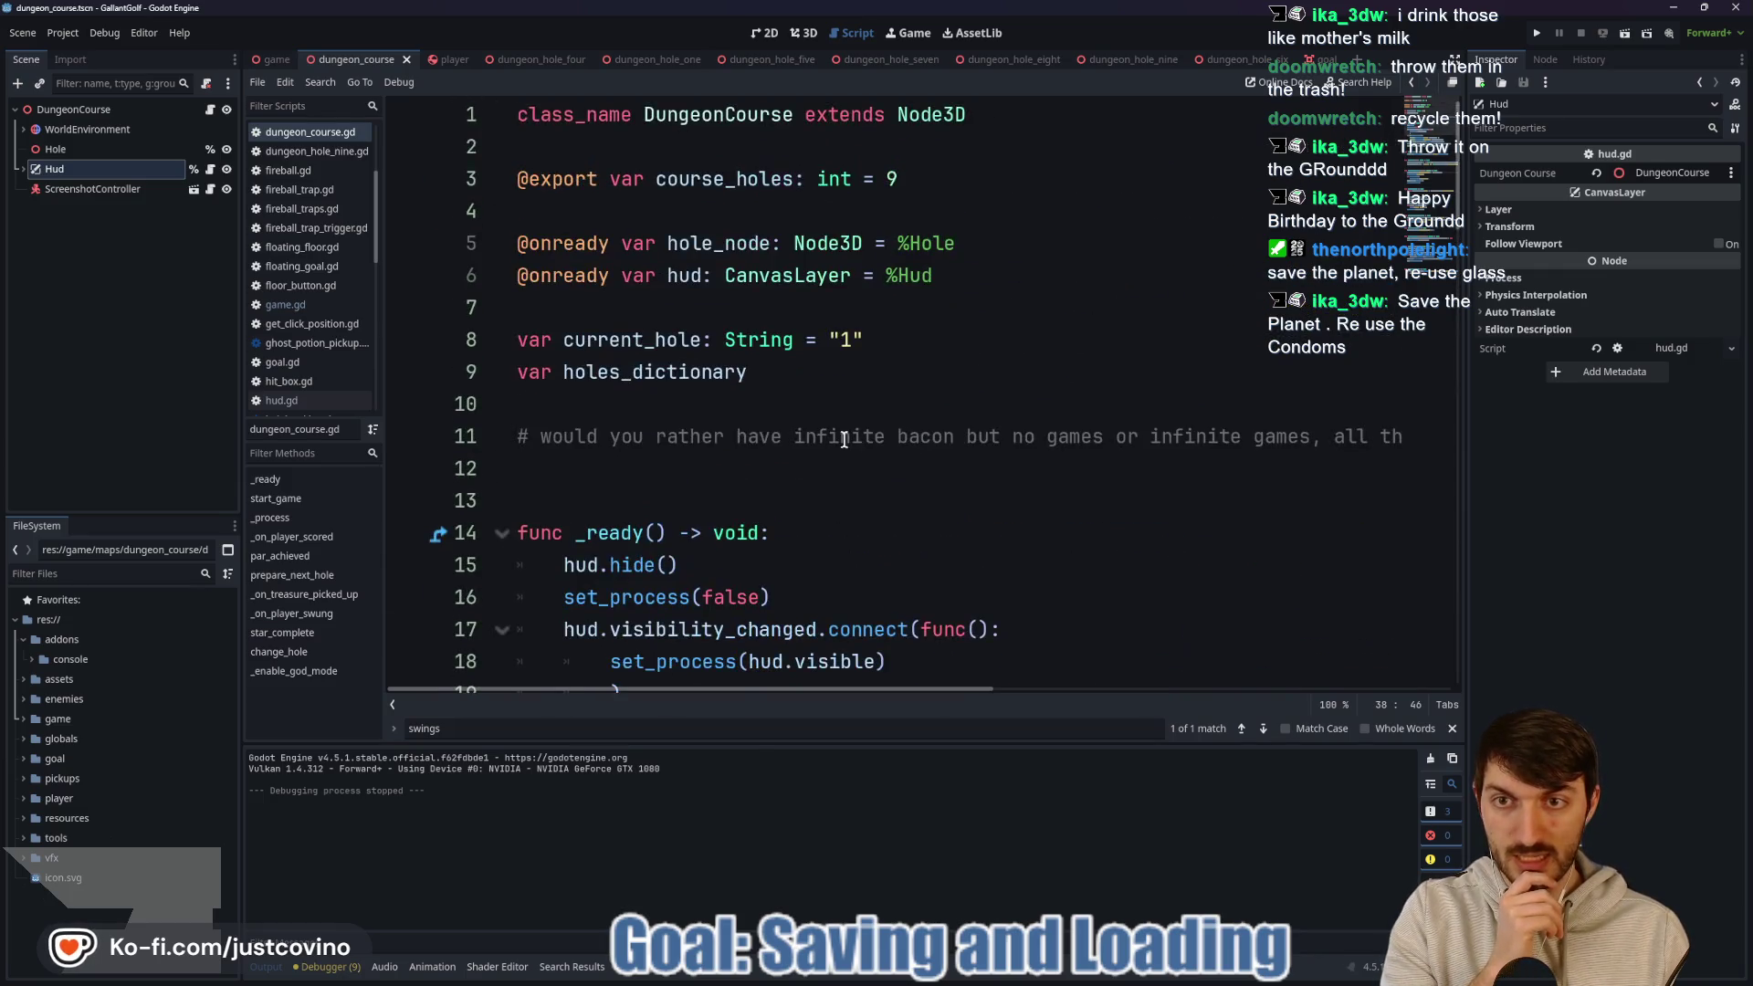
click(615, 403)
Declare 'var hole_strokes: int = 0' on a new line 11 of dungeon_course.gd.
key(Return)
text(va)
key(Return)
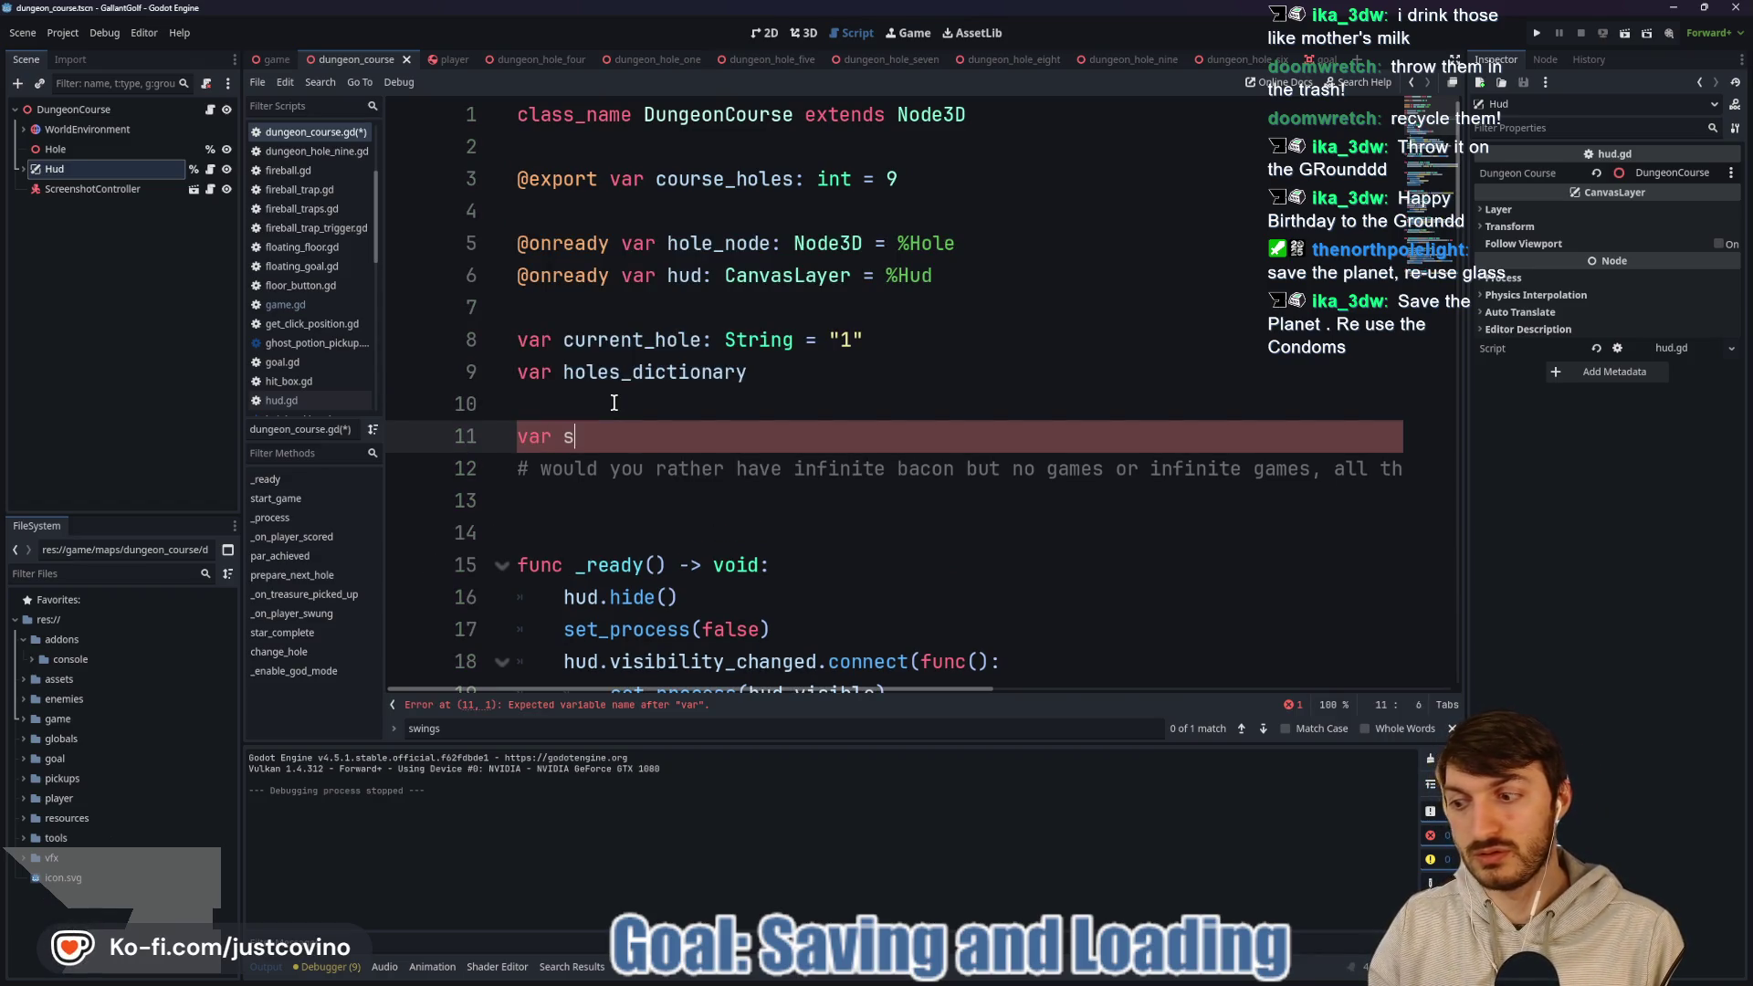
text(hole_st)
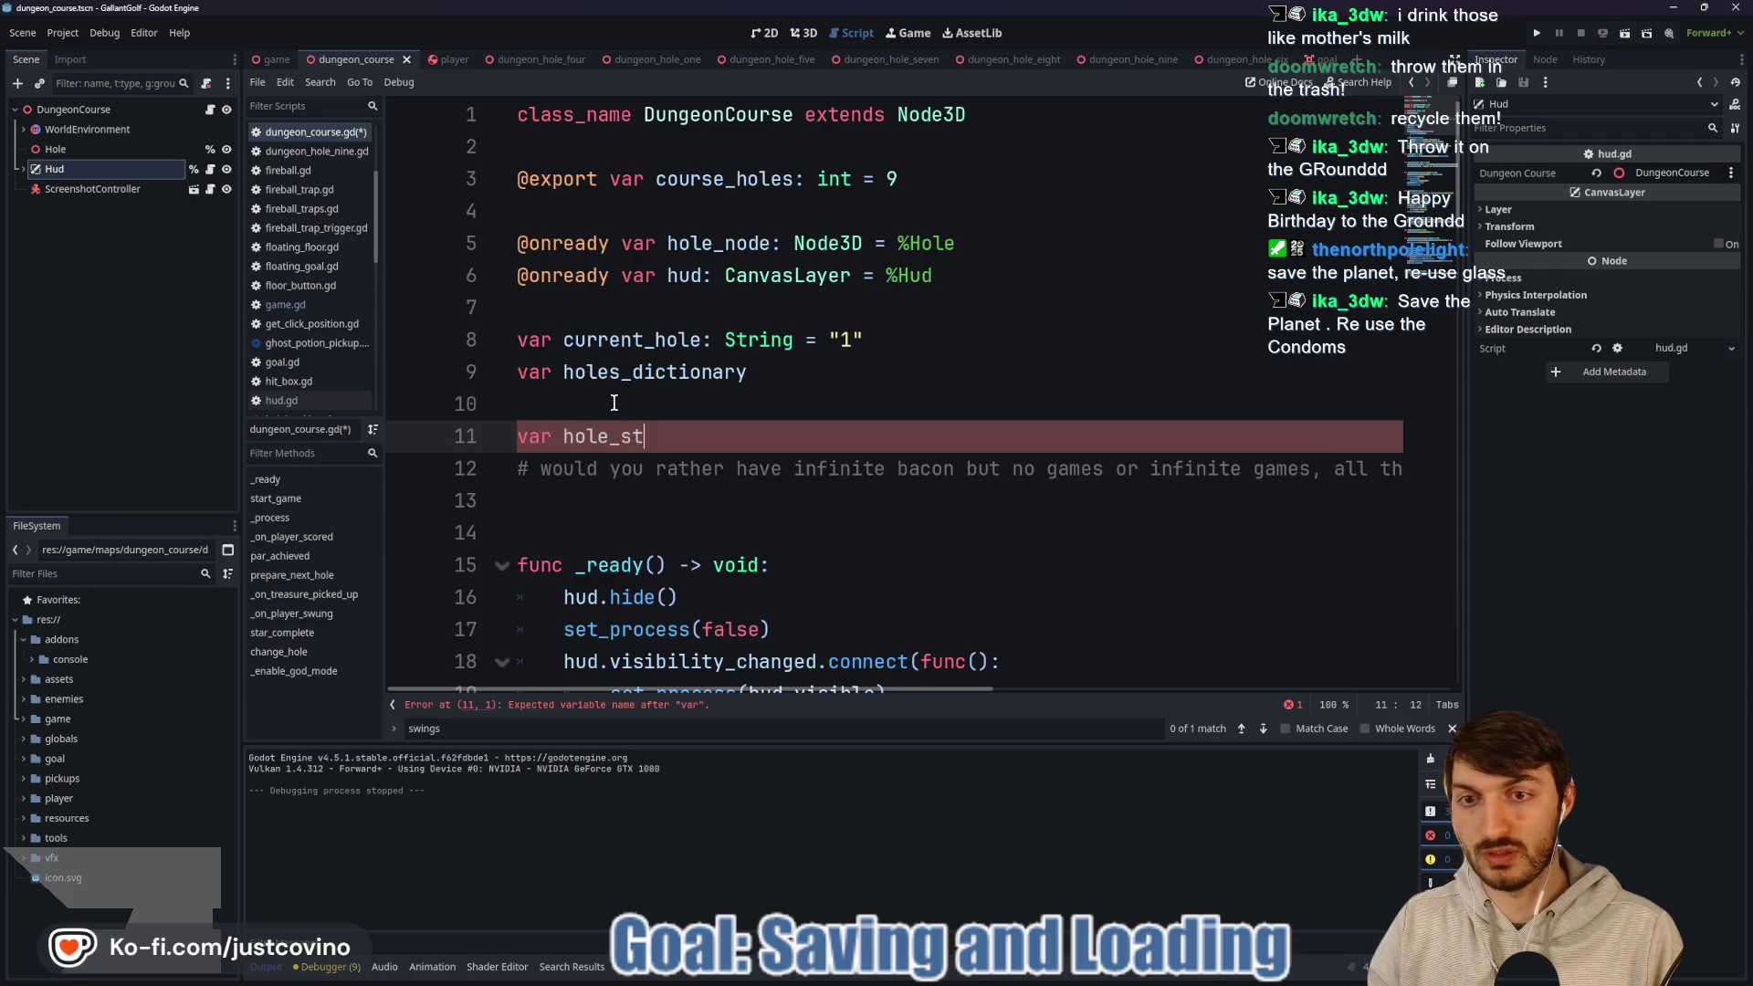
text(rokes: int )
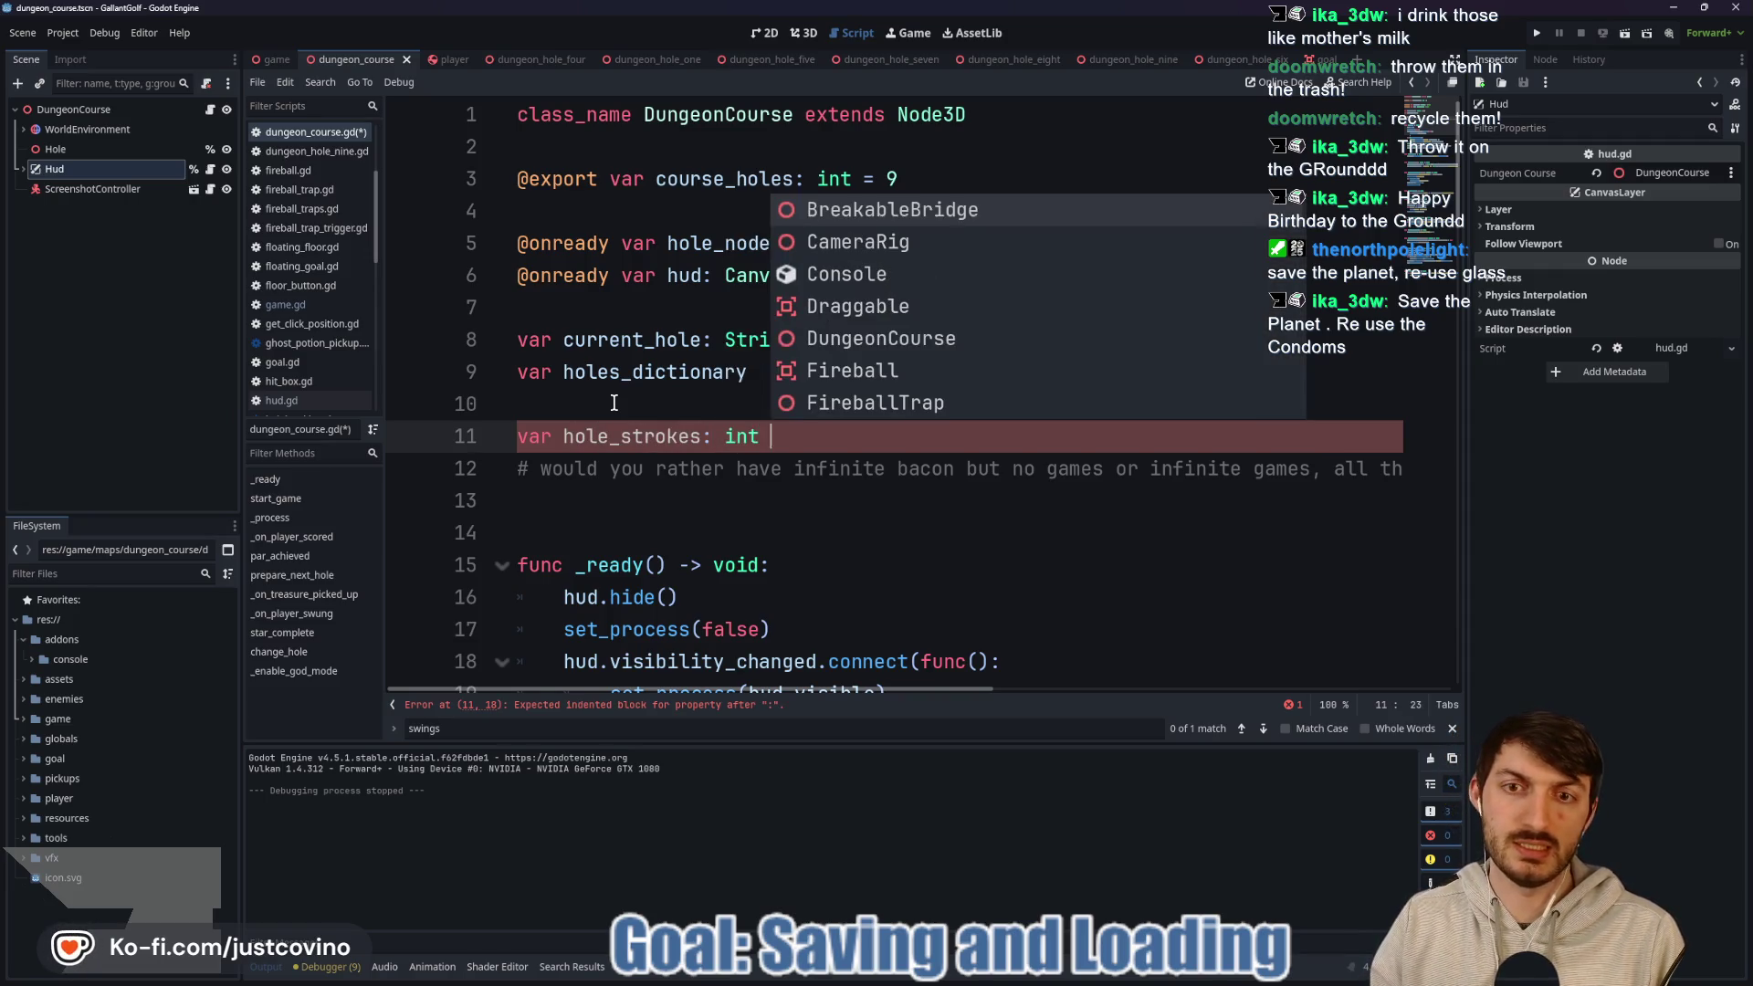
text(= 0)
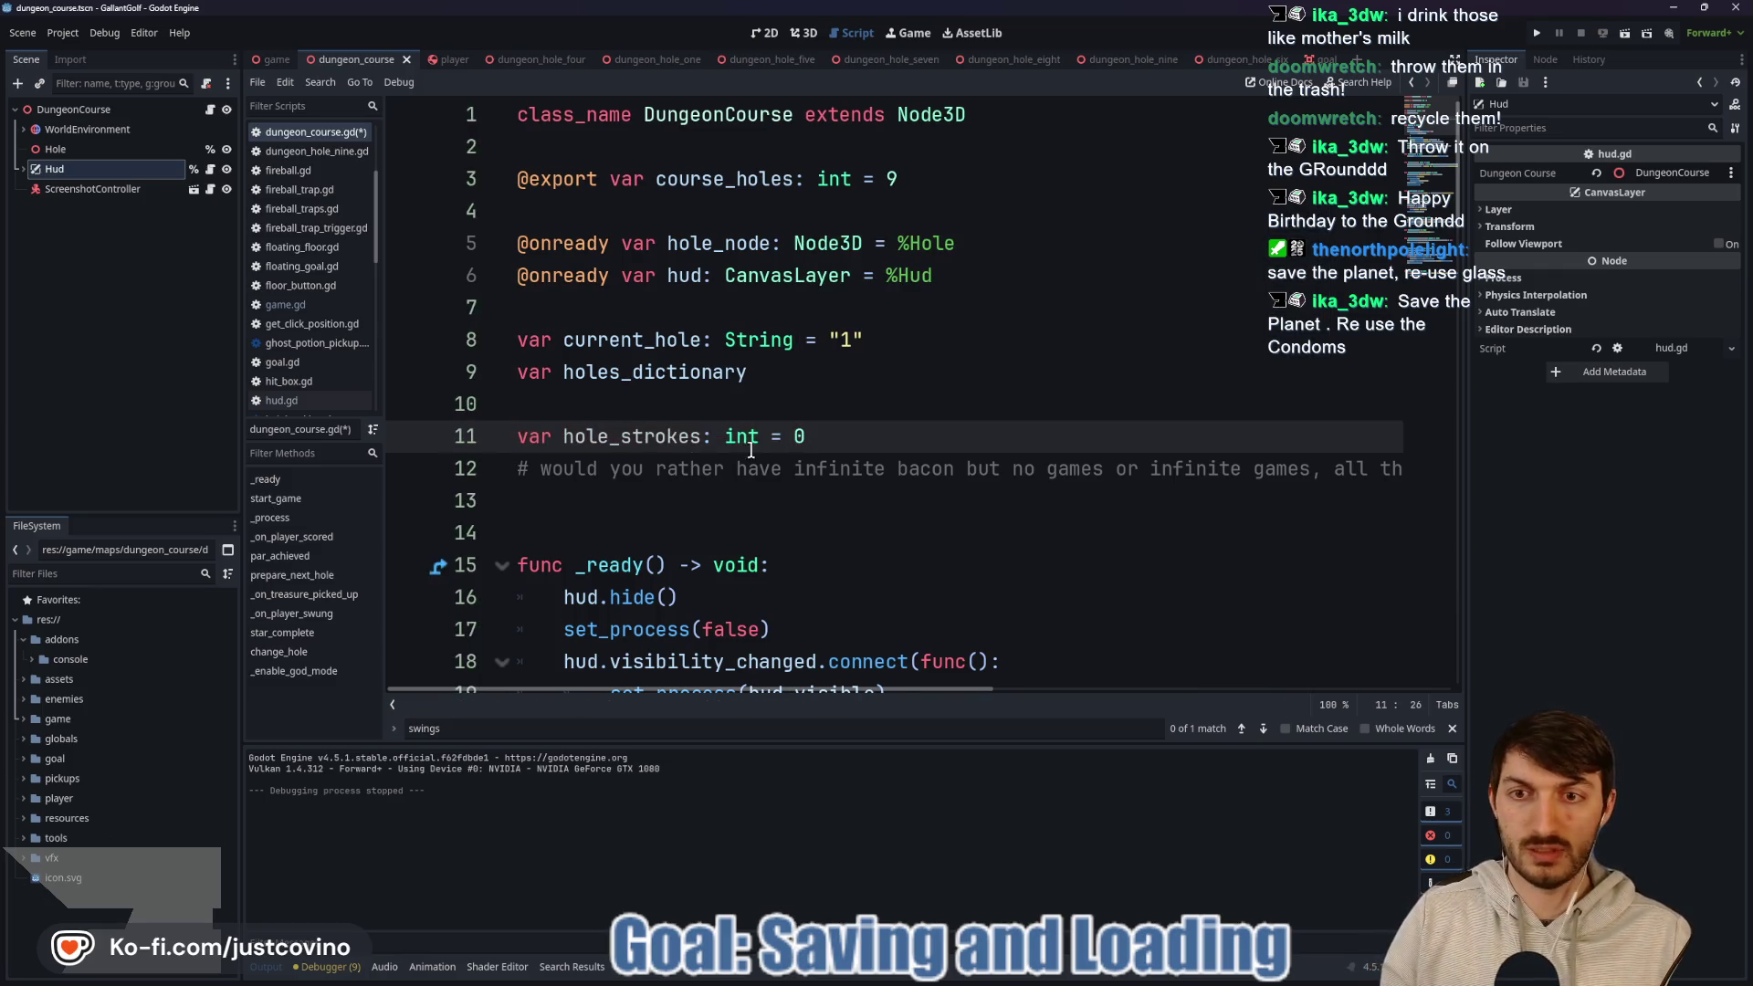
Replace _player.swings with hole_strokes where the hole's strokes are saved.
scroll(1000, 520, down, 8)
scroll(1084, 516, down, 2)
drag(1152, 469, 1015, 467)
text(holes_dictionary["player_strokes"] = hole)
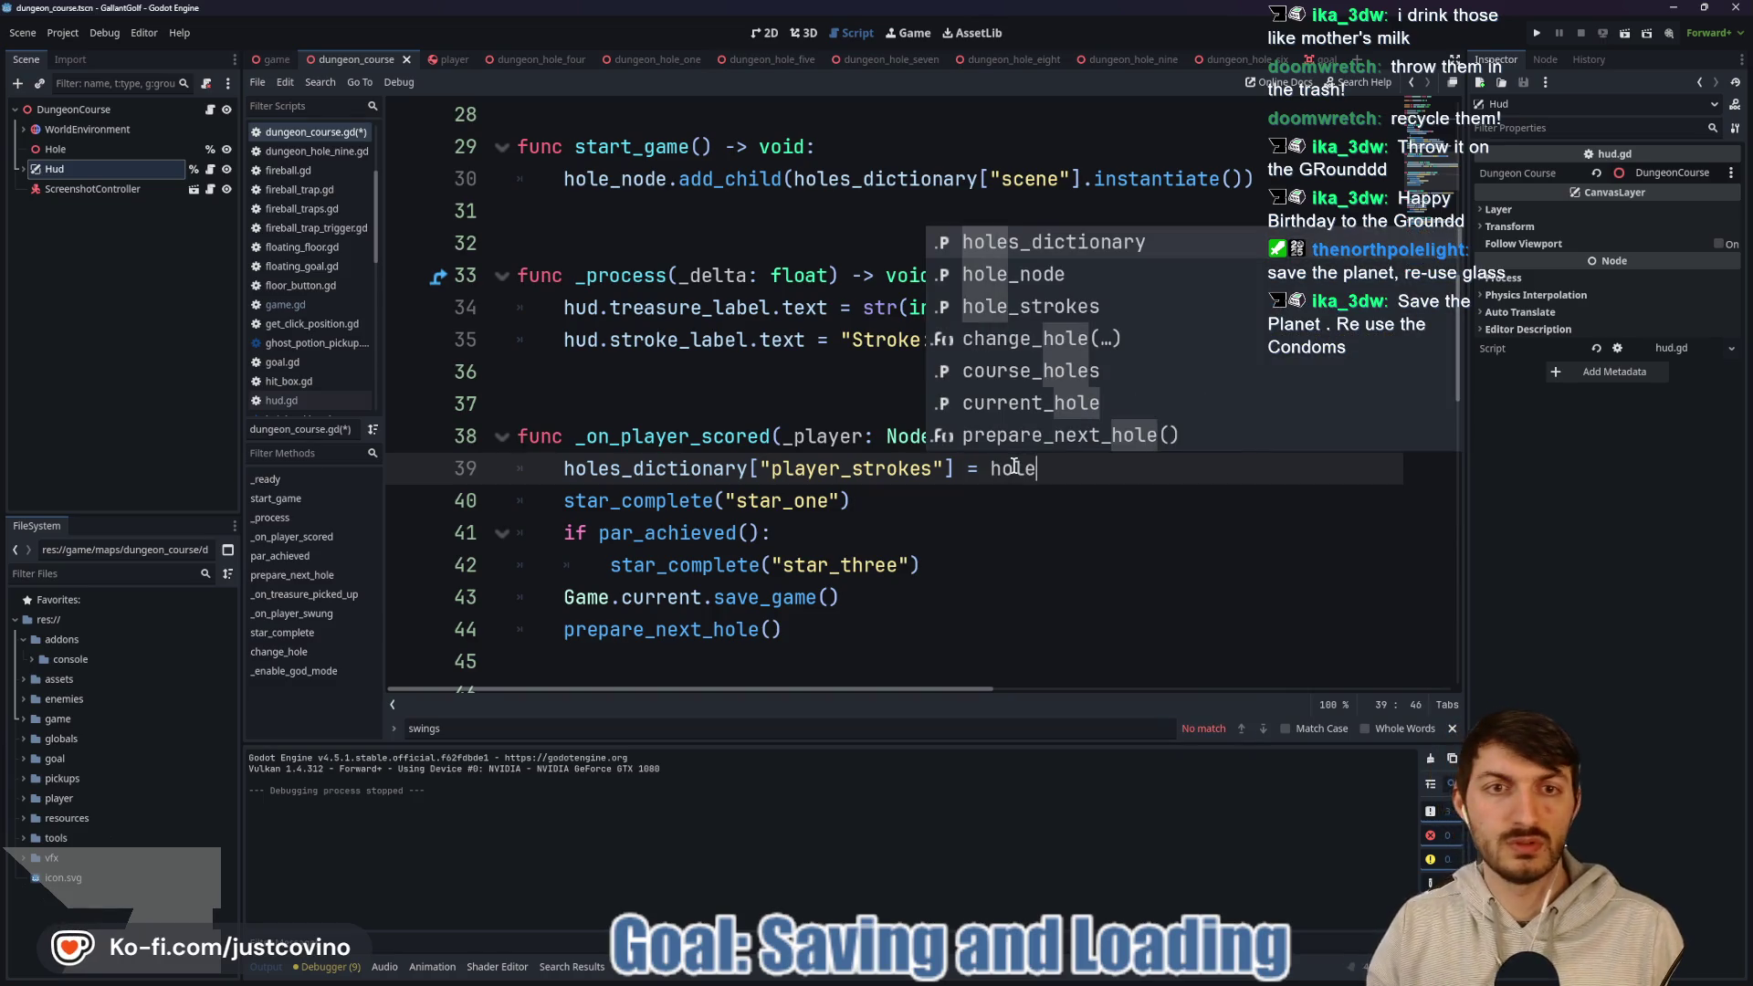
key(Return)
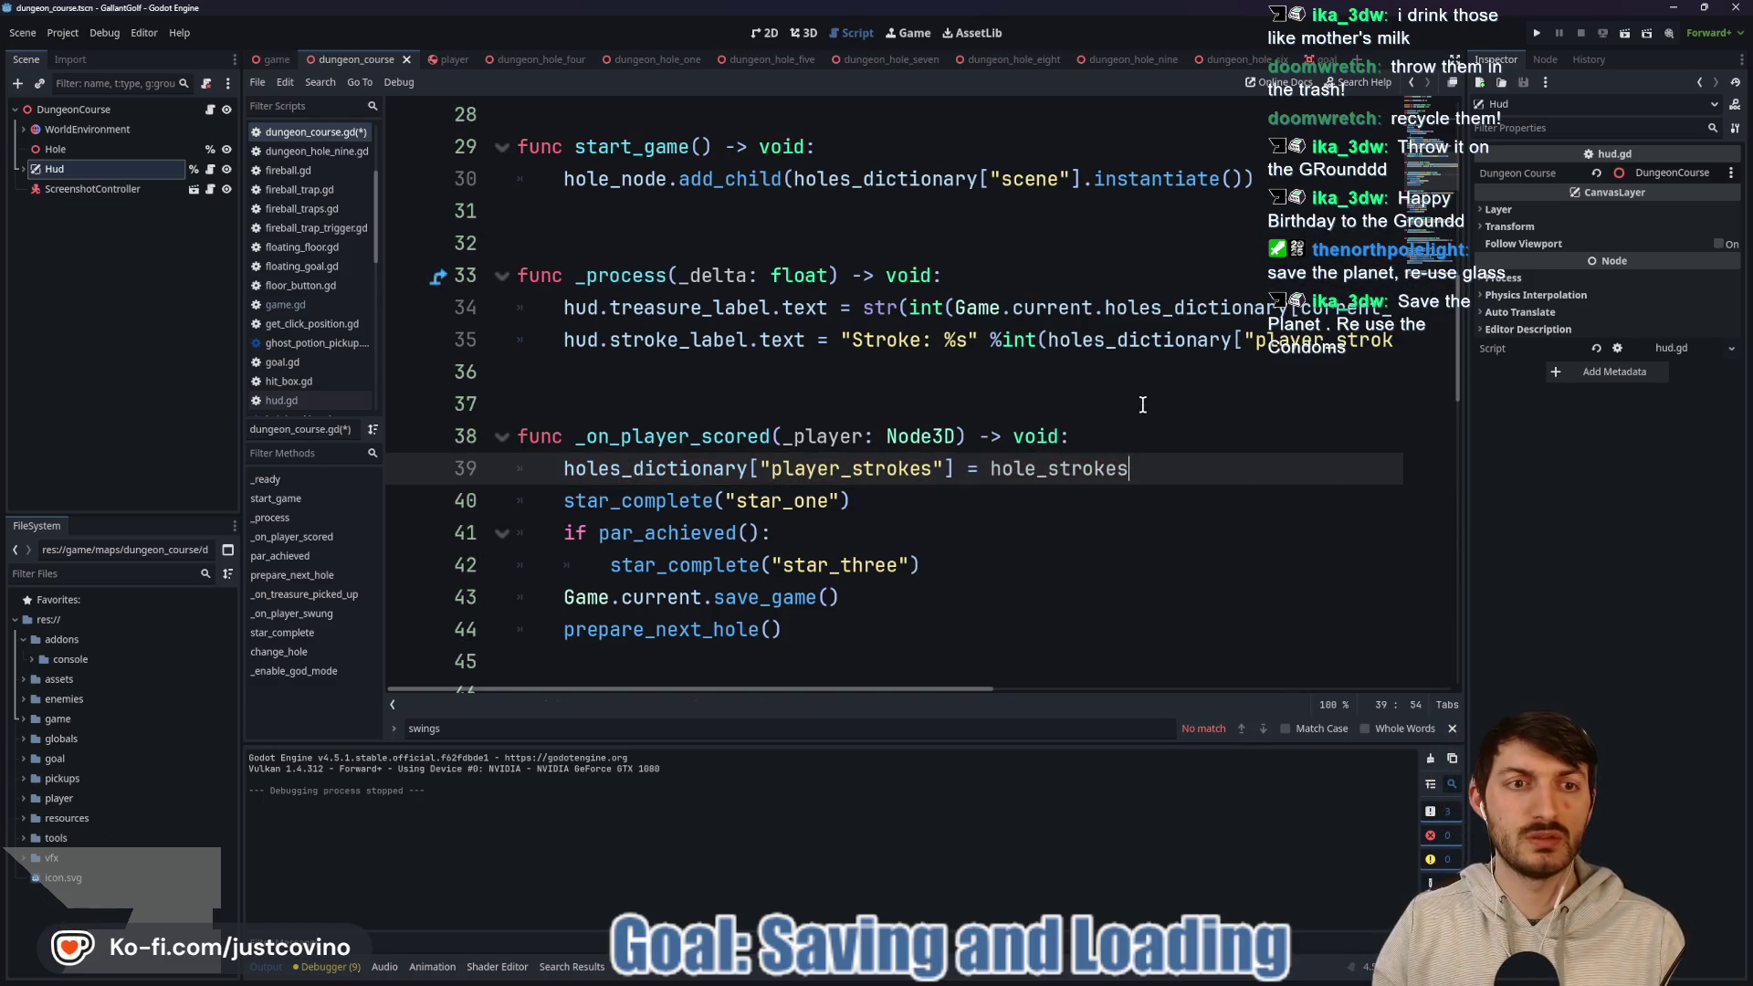
Make the stroke label format hole_strokes directly as 'Stroke: %s' and save the script.
mouse_move(1005, 339)
mouse_down()
mouse_move(1392, 339)
mouse_move(1367, 340)
mouse_up()
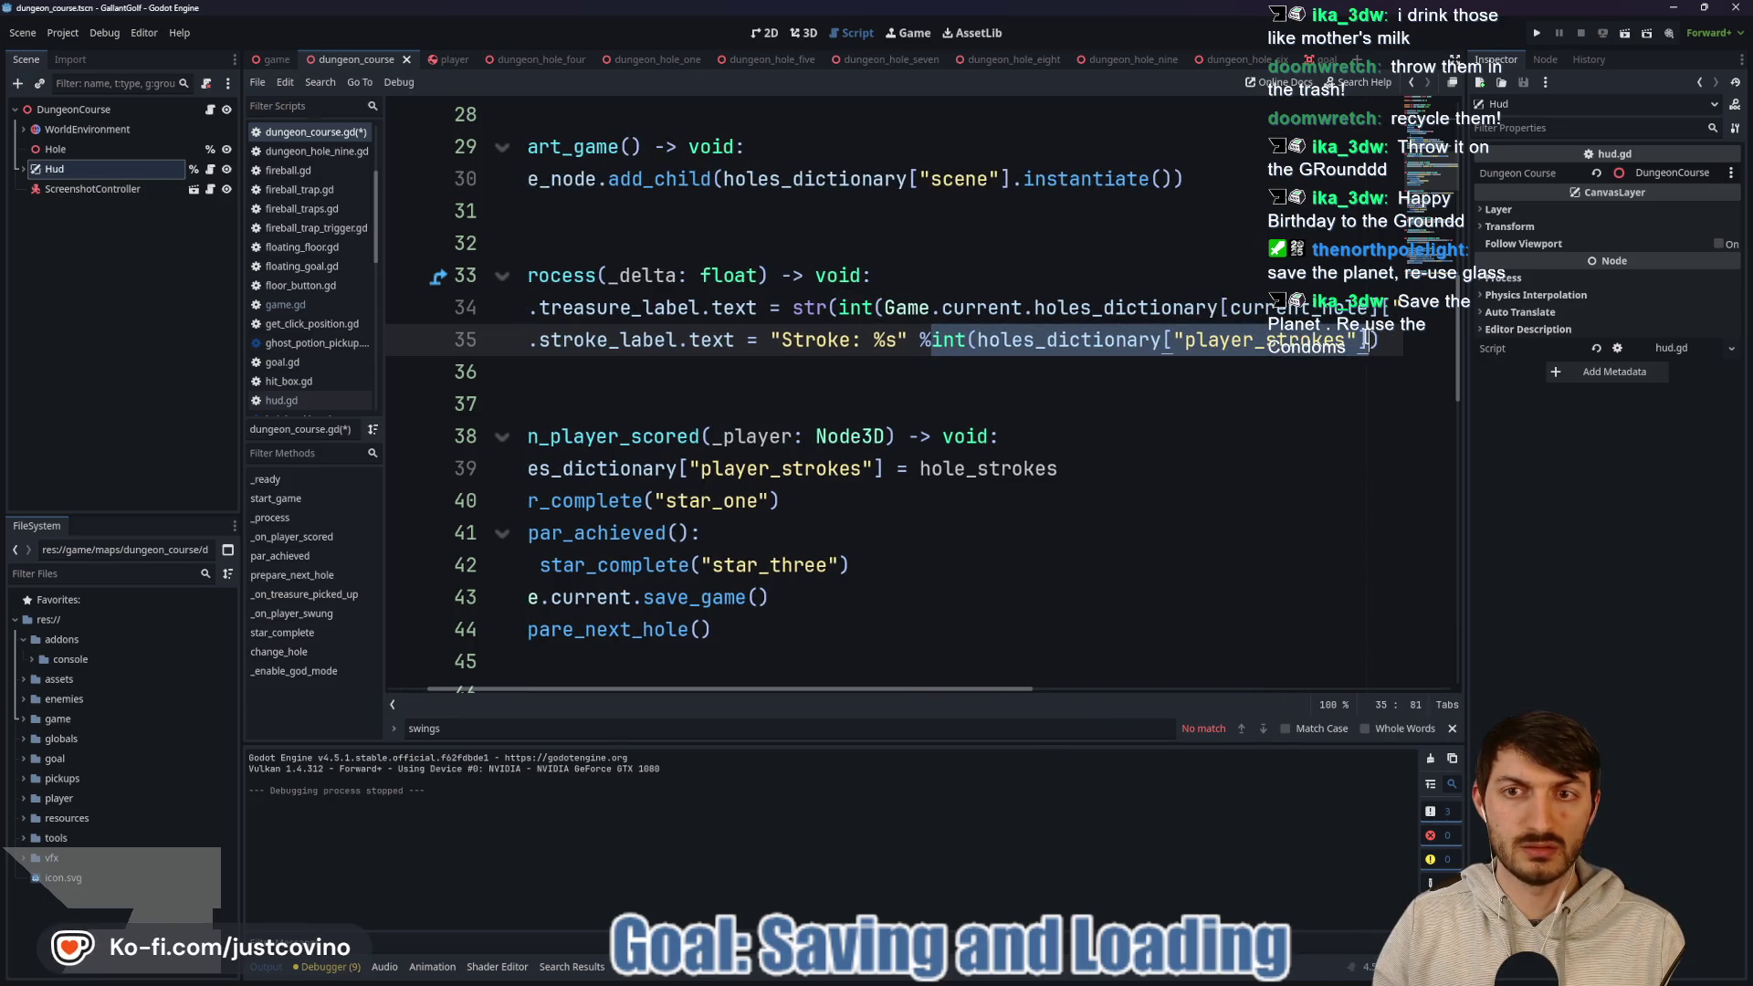
click(1324, 340)
drag(1324, 340, 926, 339)
text(hole)
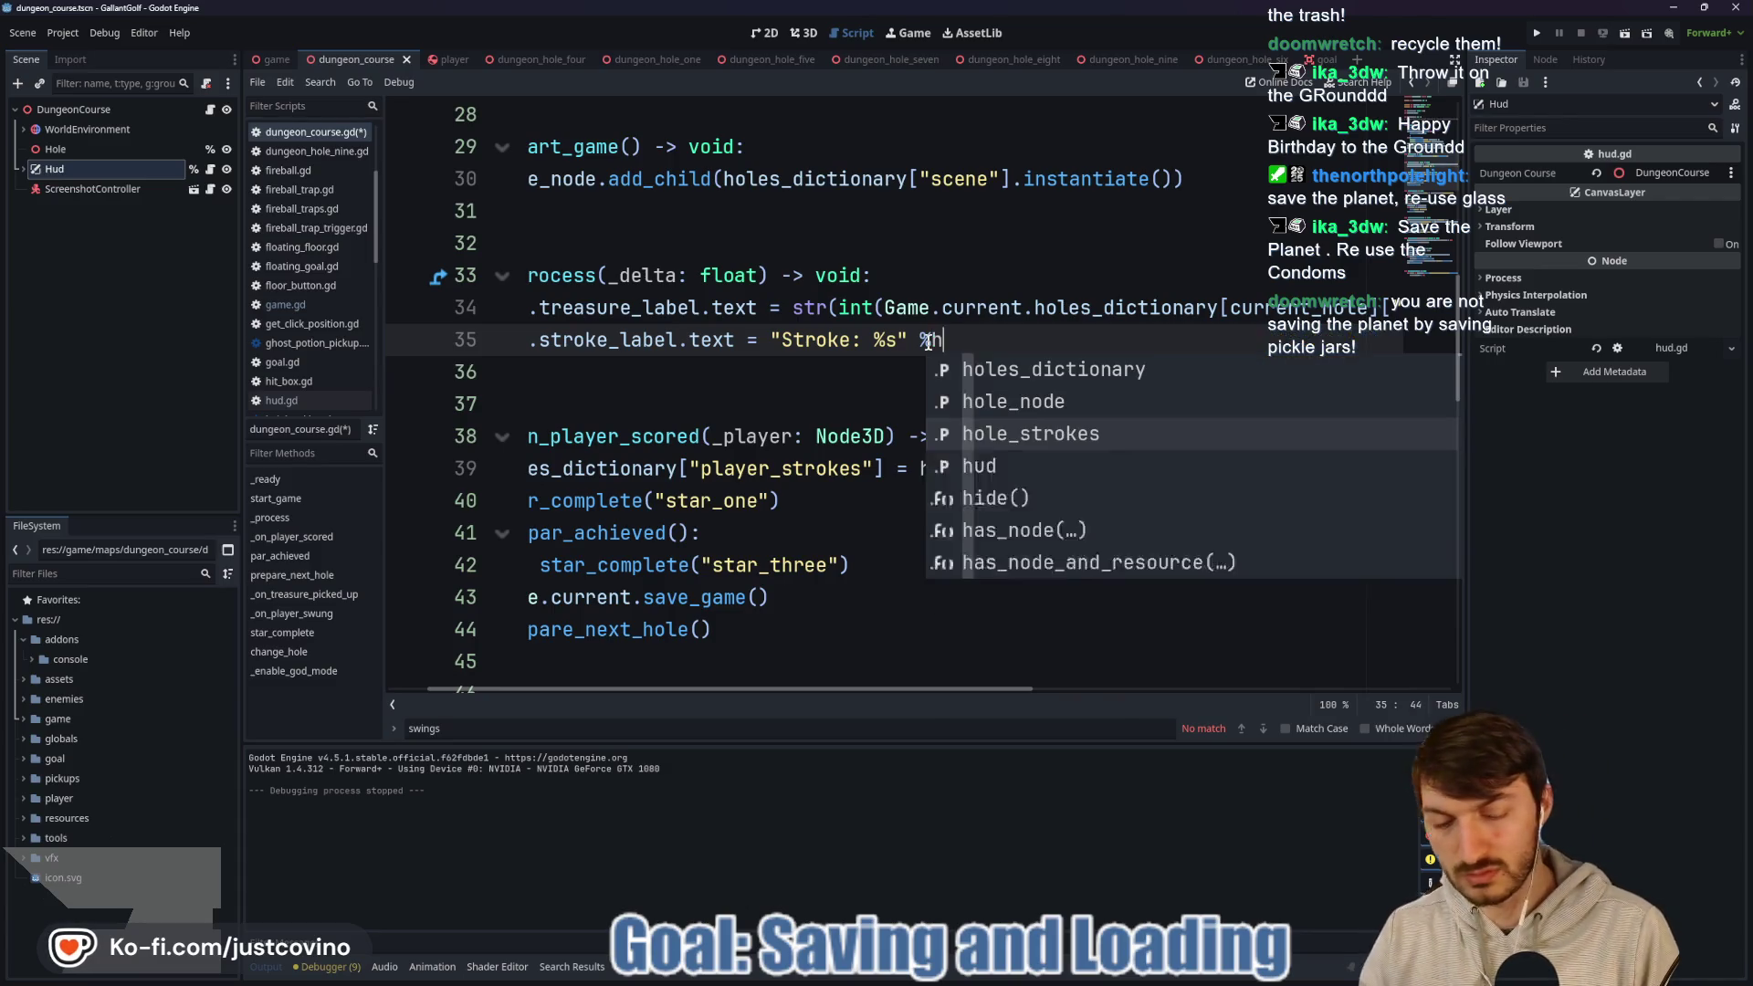
key(Return)
key(ctrl+s)
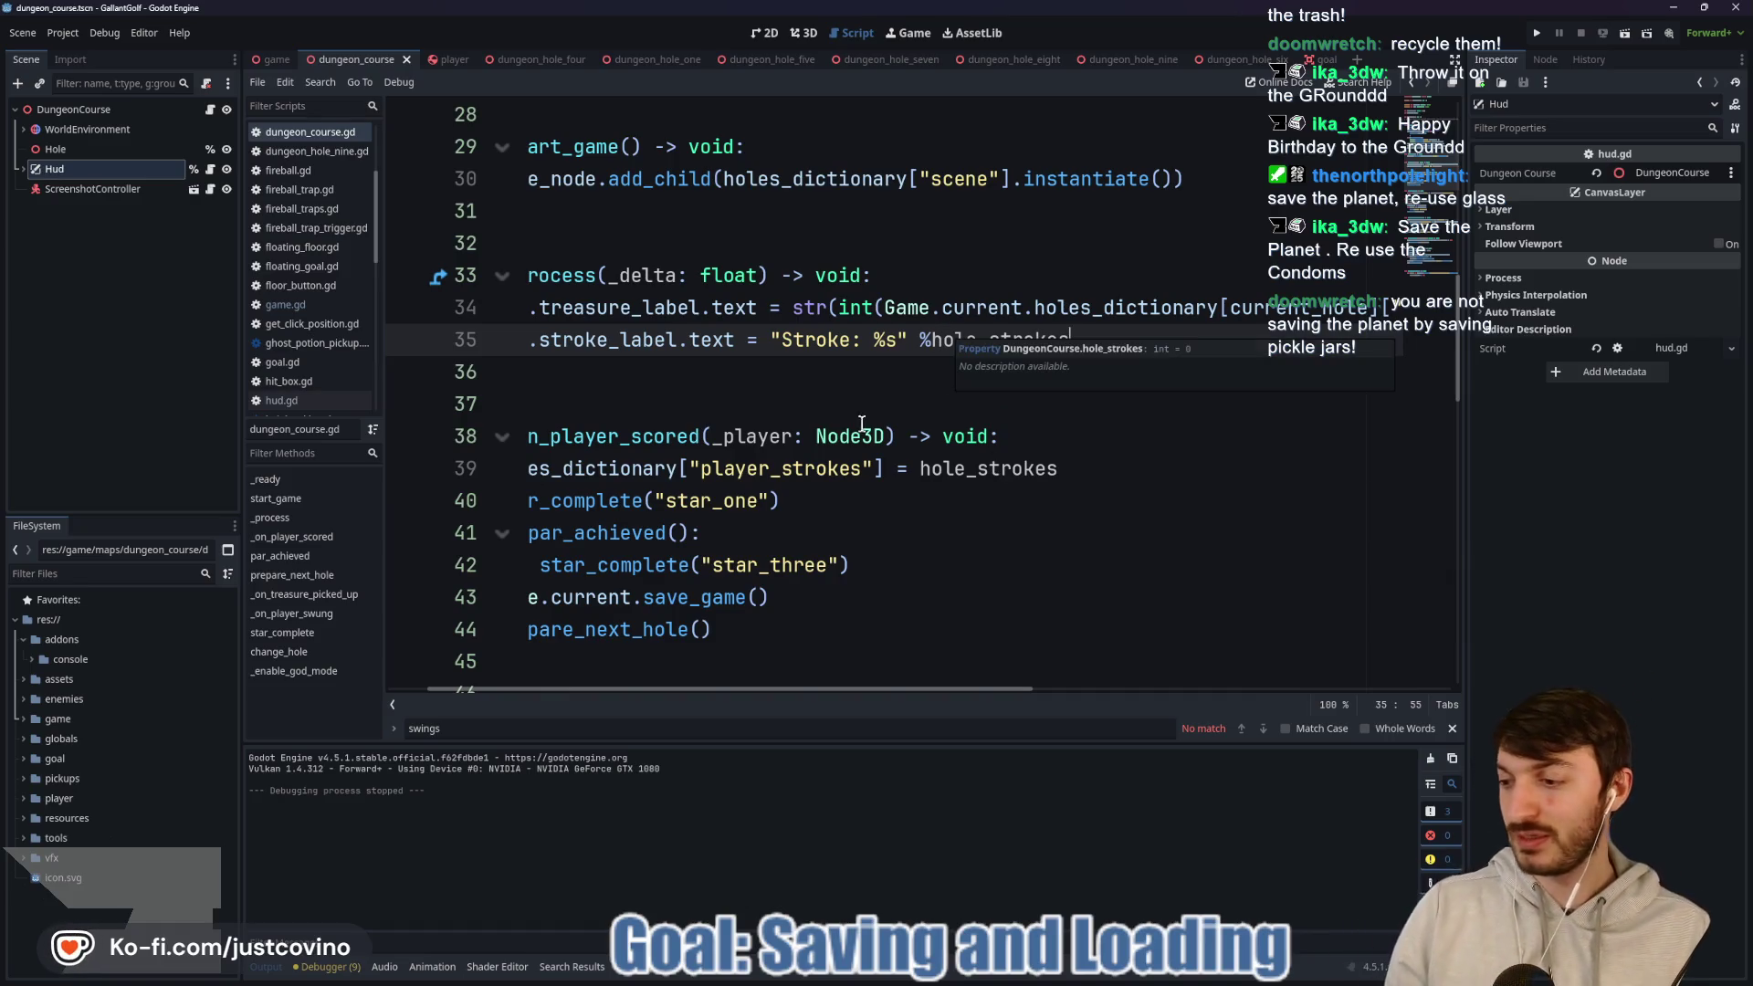
mouse_move(852, 435)
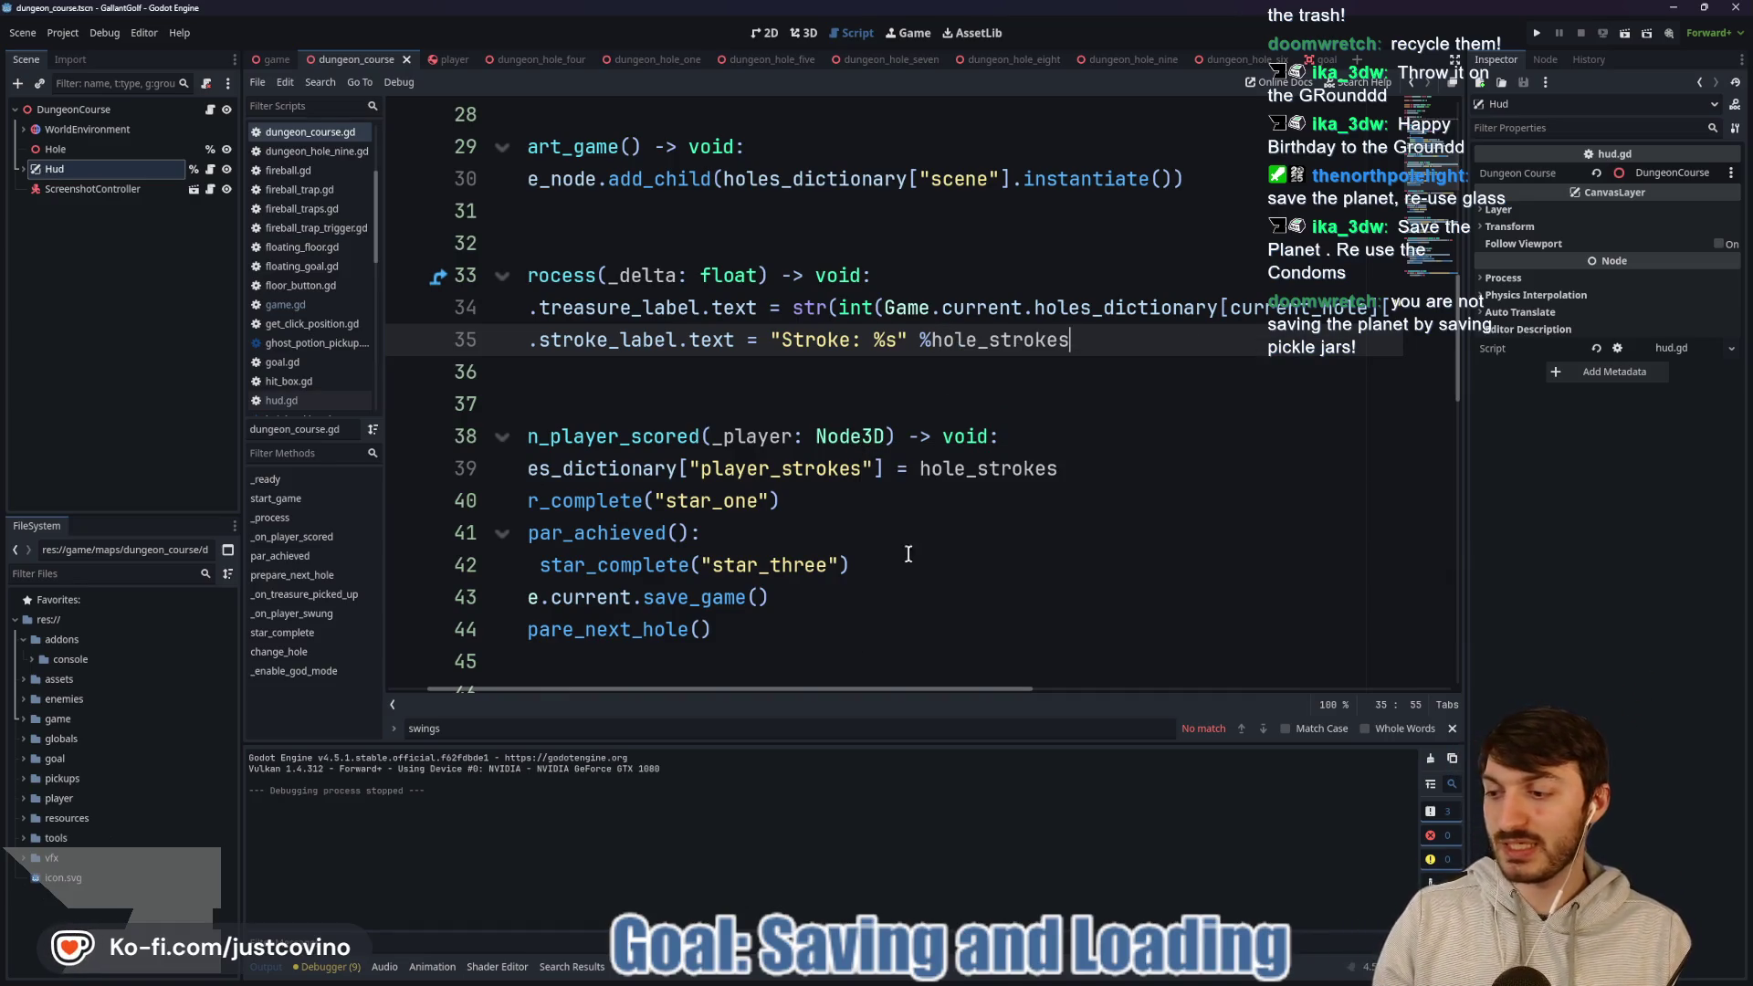
drag(824, 693, 621, 697)
click(946, 532)
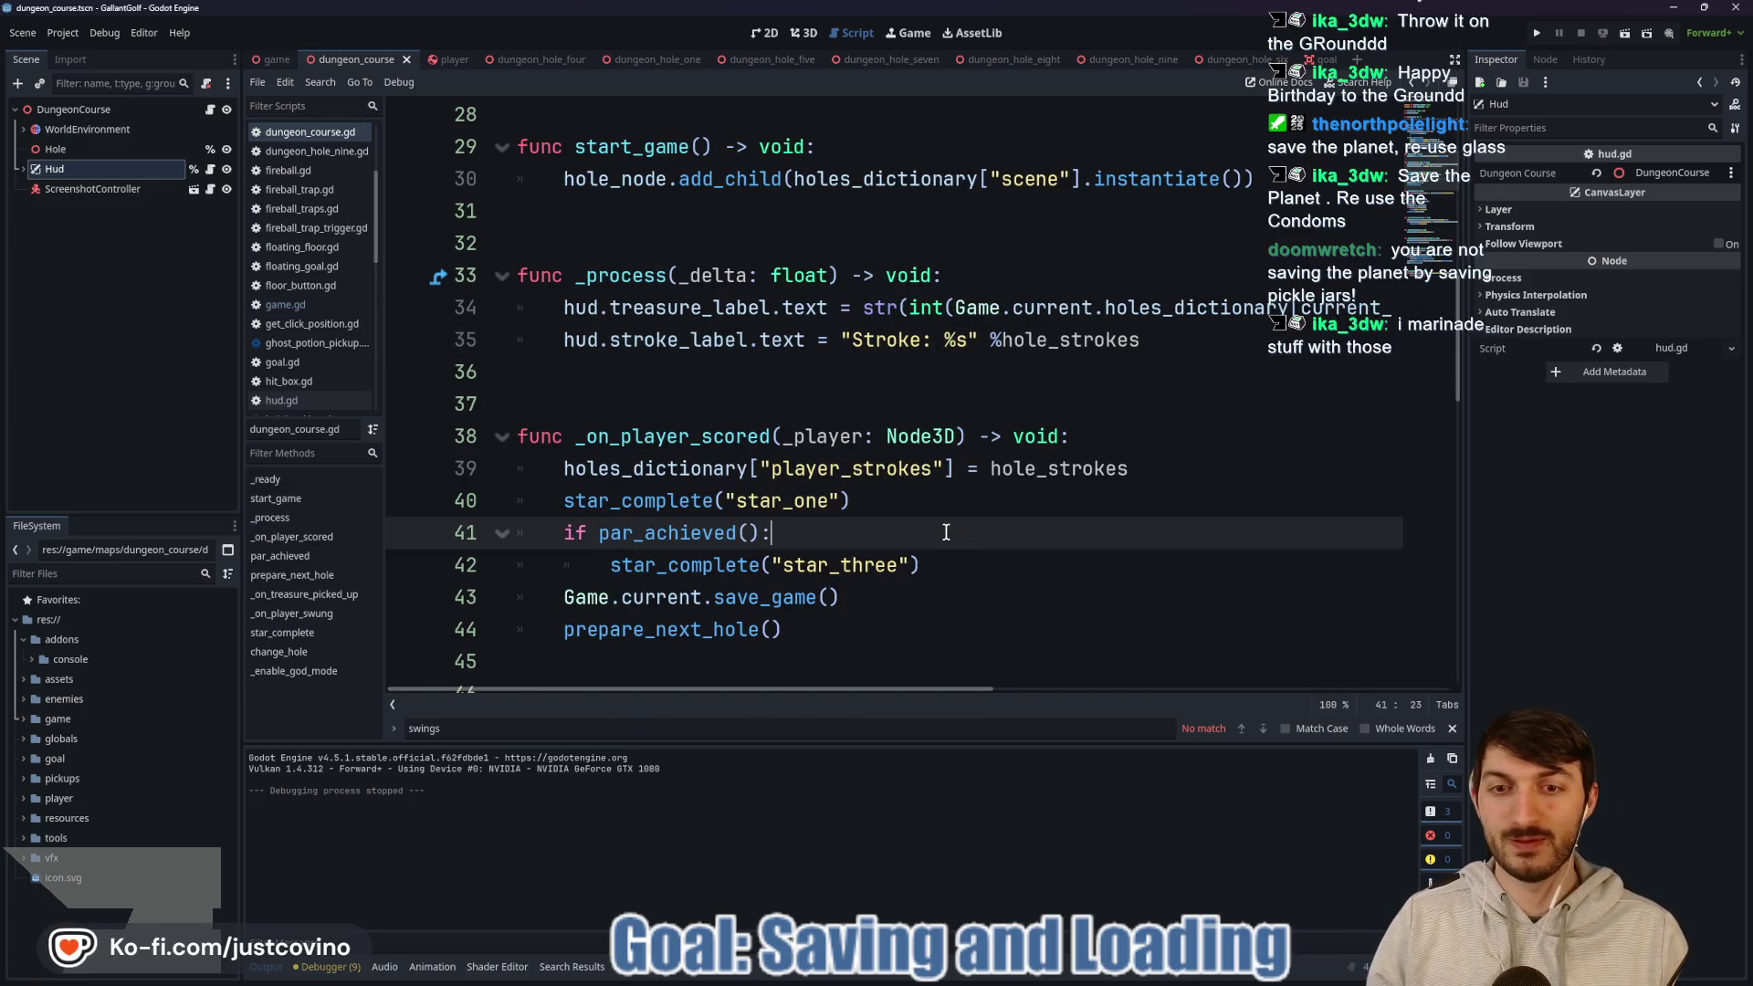
Replace the player_strokes increment in _on_player_swung with 'hole_strokes += 1' and save.
scroll(949, 529, up, 6)
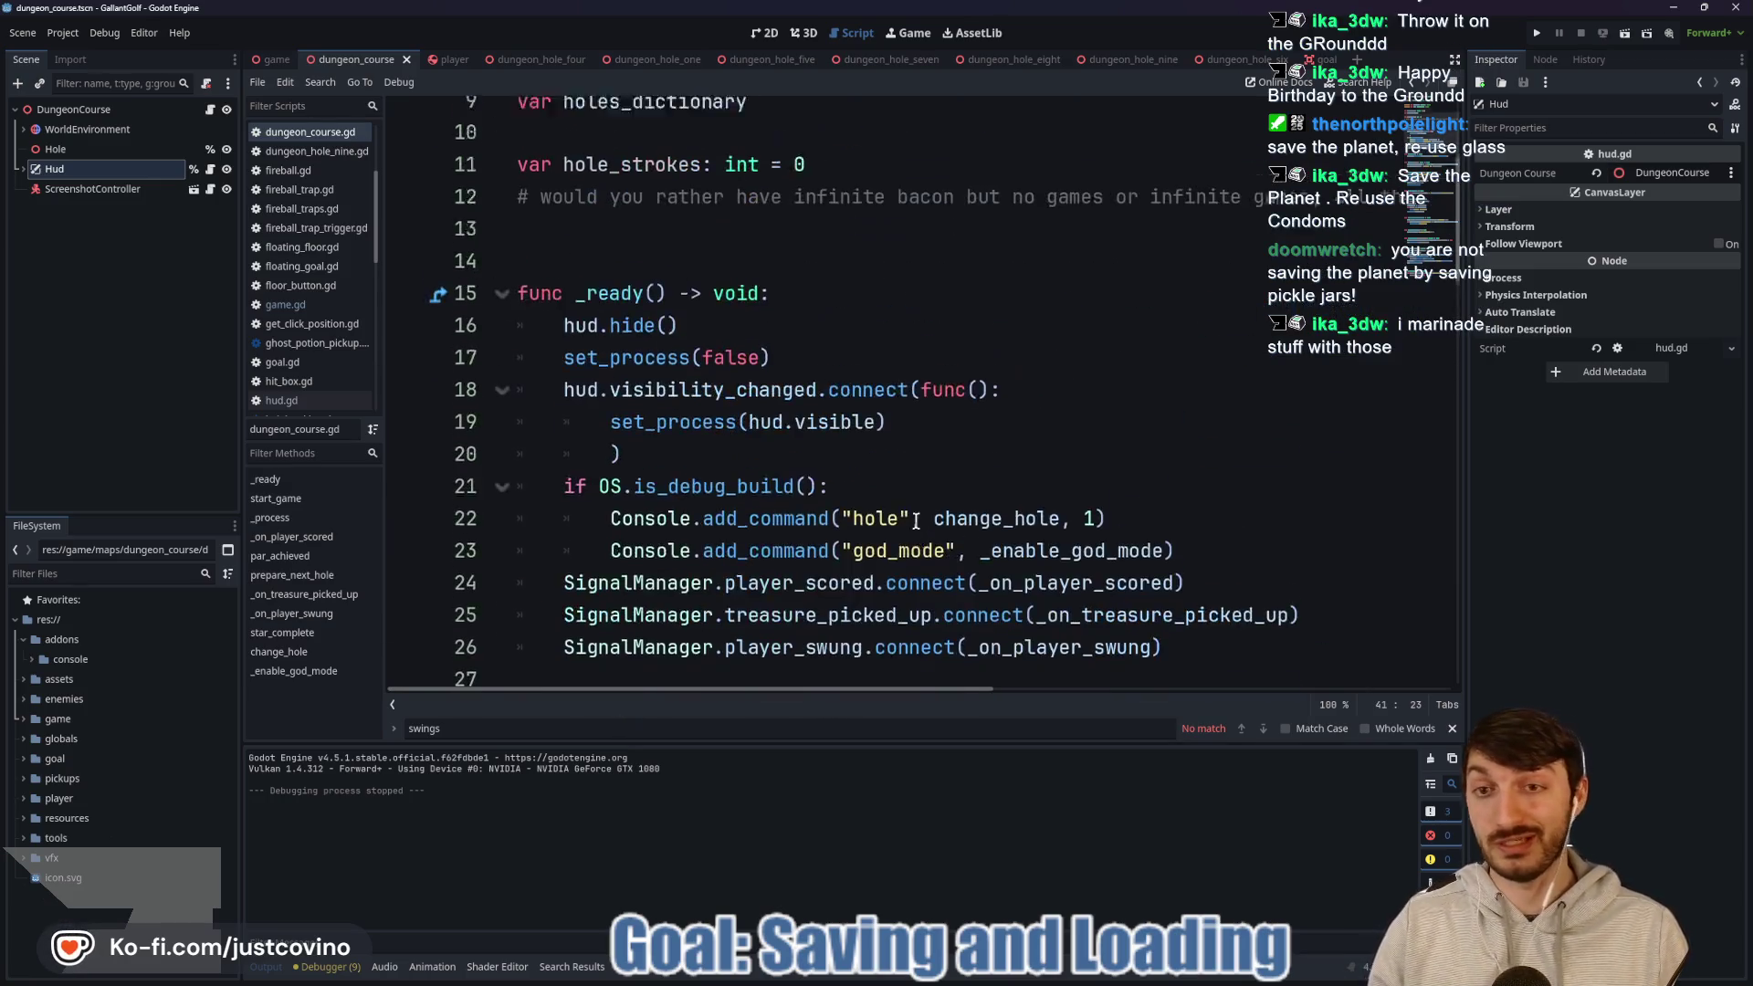
scroll(916, 521, up, 1)
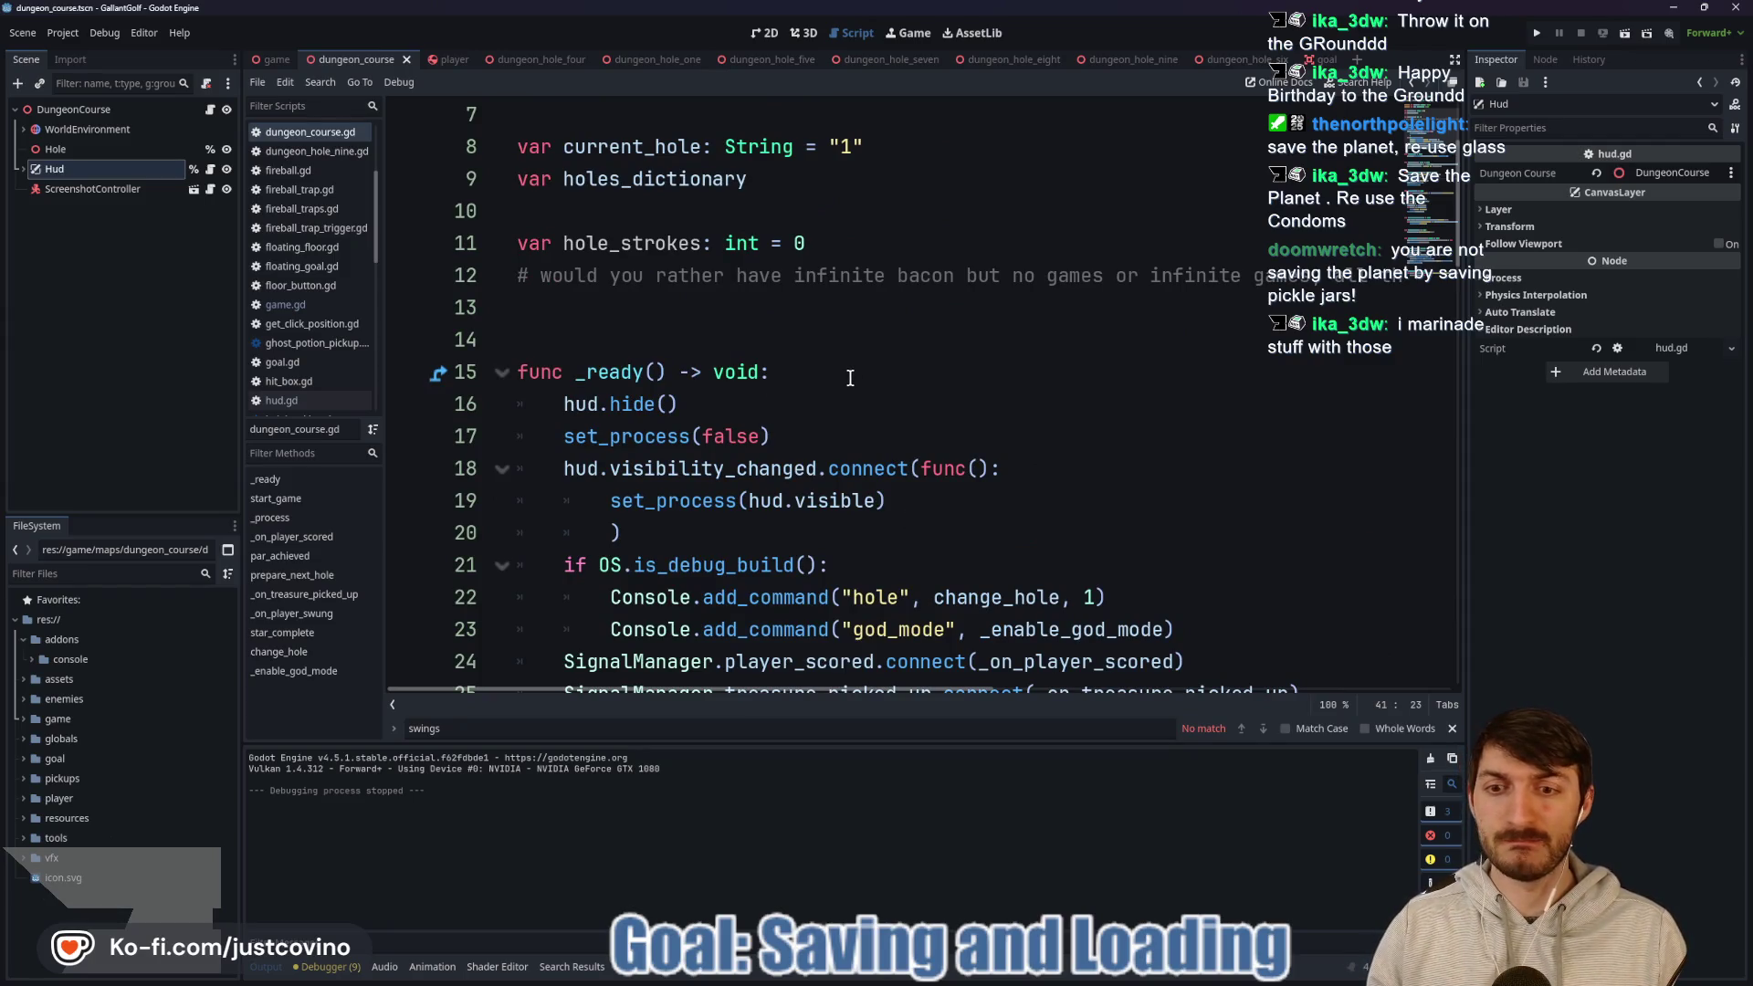
scroll(850, 378, down, 2)
double_click(1046, 533)
scroll(1004, 544, down, 6)
scroll(998, 543, down, 8)
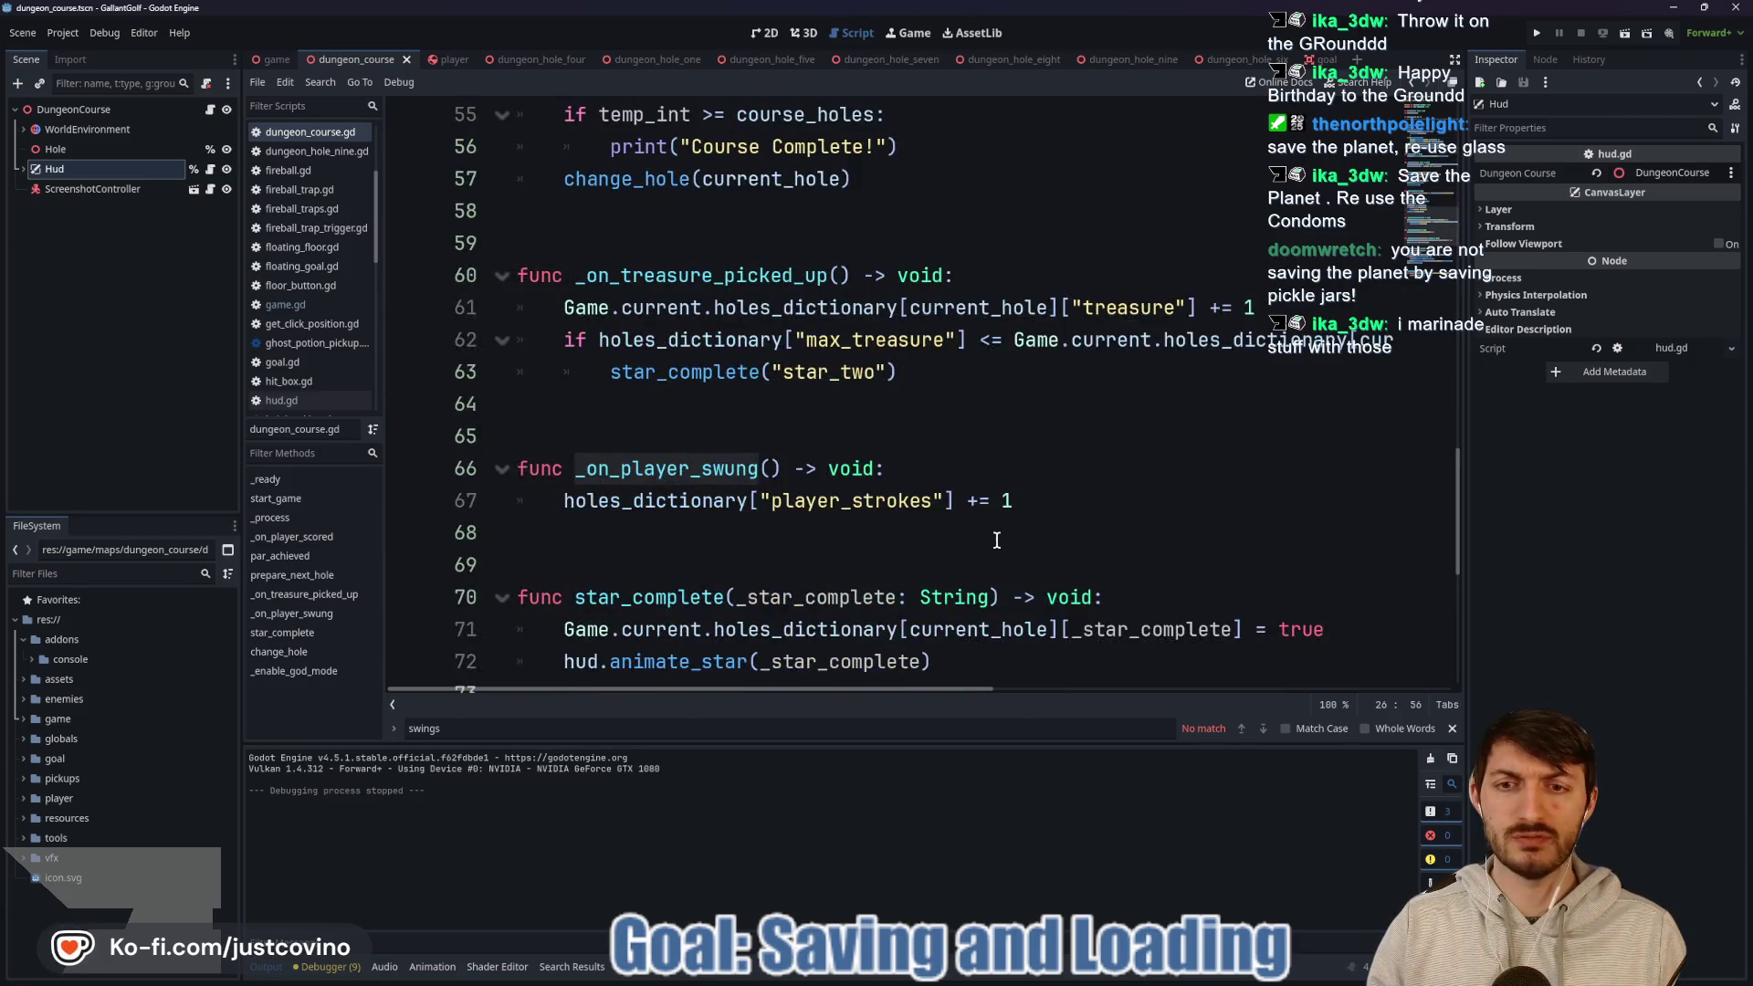
drag(1037, 493, 567, 507)
text(hole)
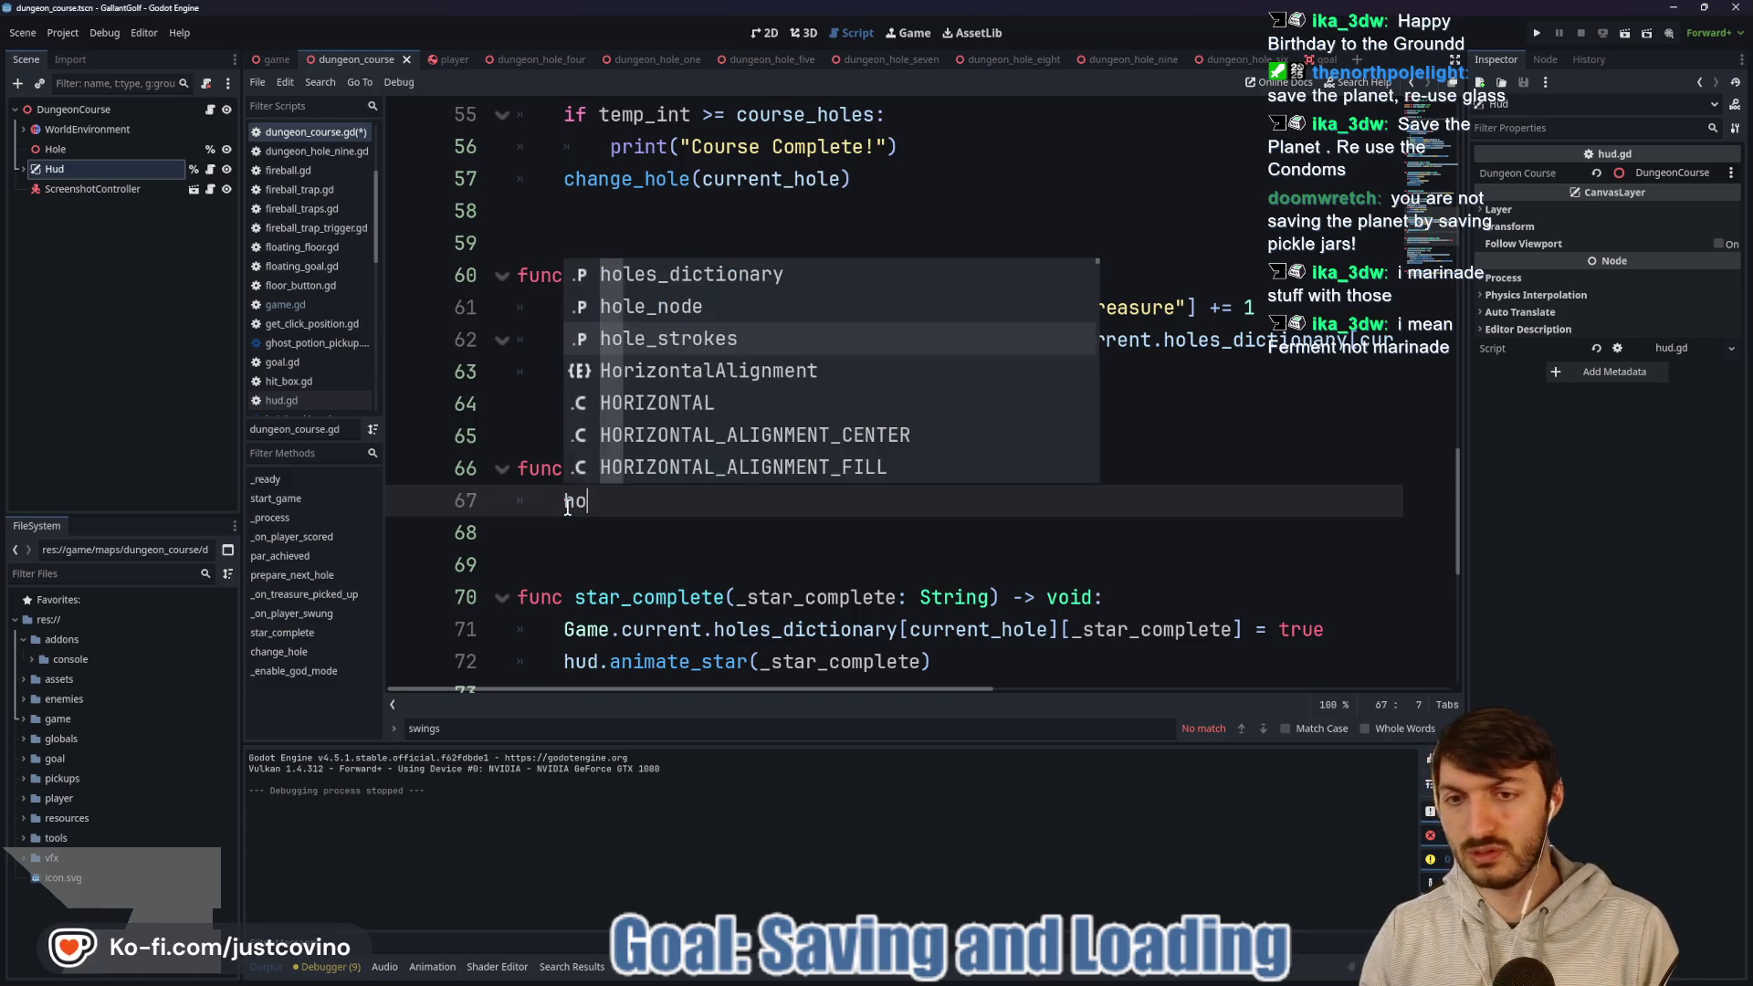
key(Return)
text(+= 1)
key(ctrl+s)
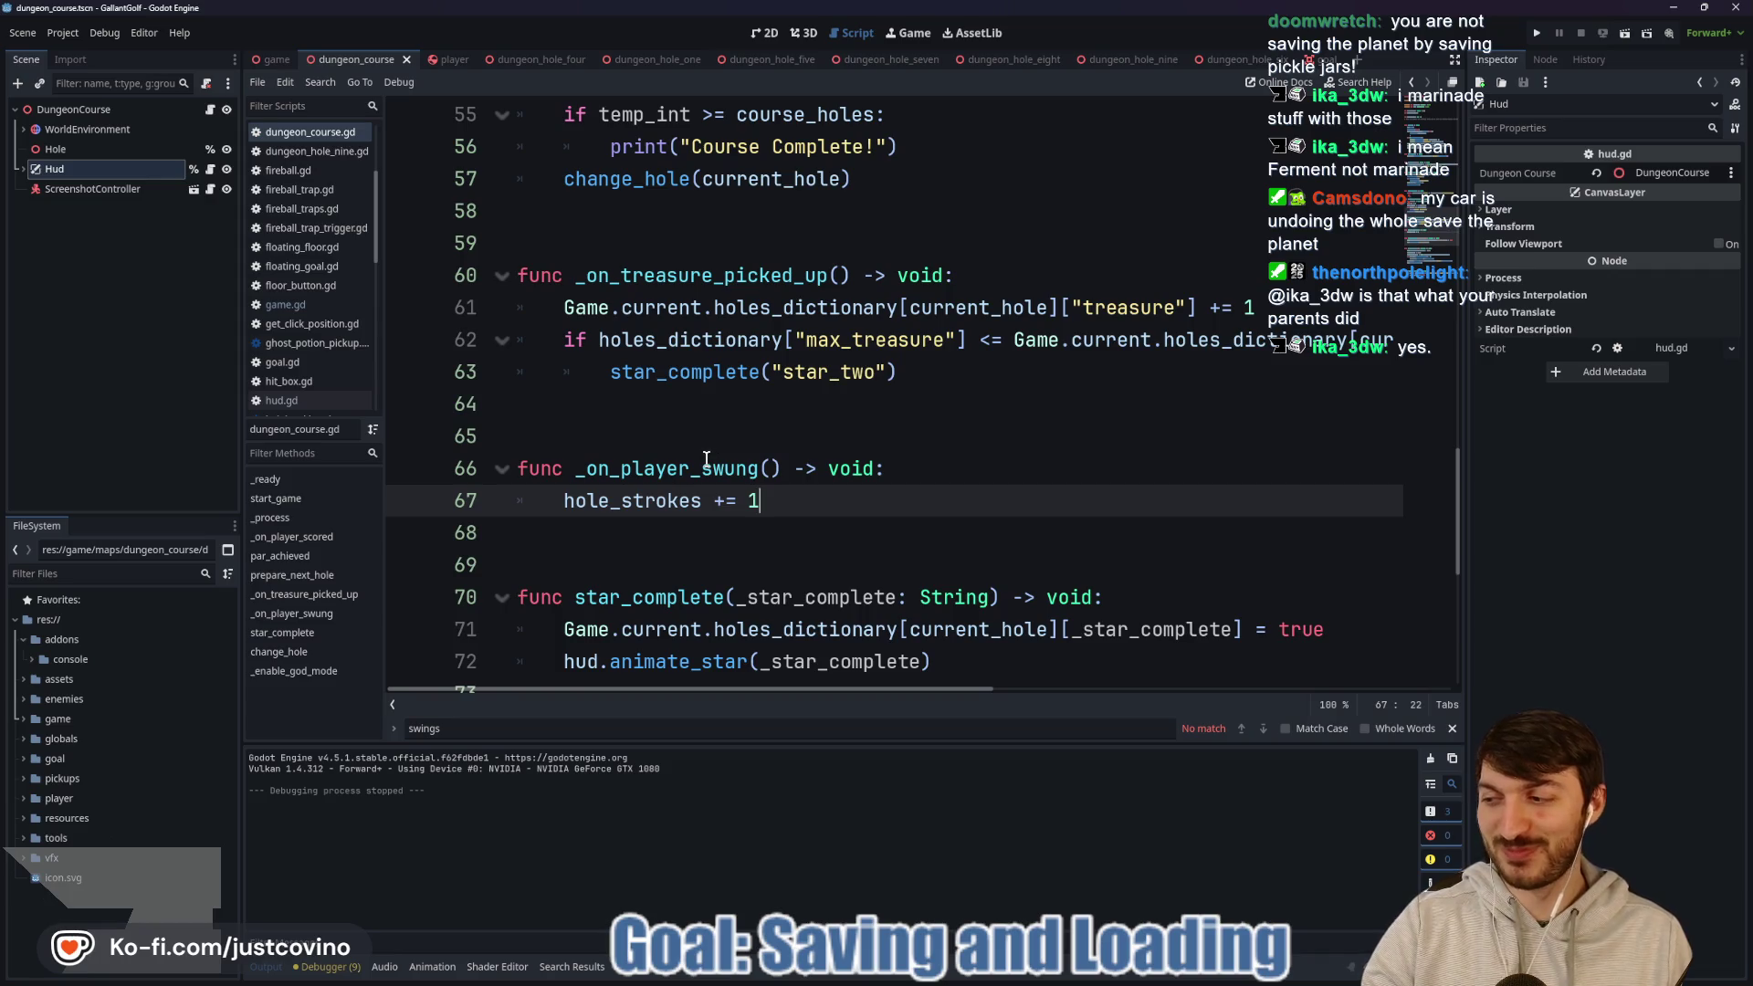
click(793, 537)
key(ctrl+s)
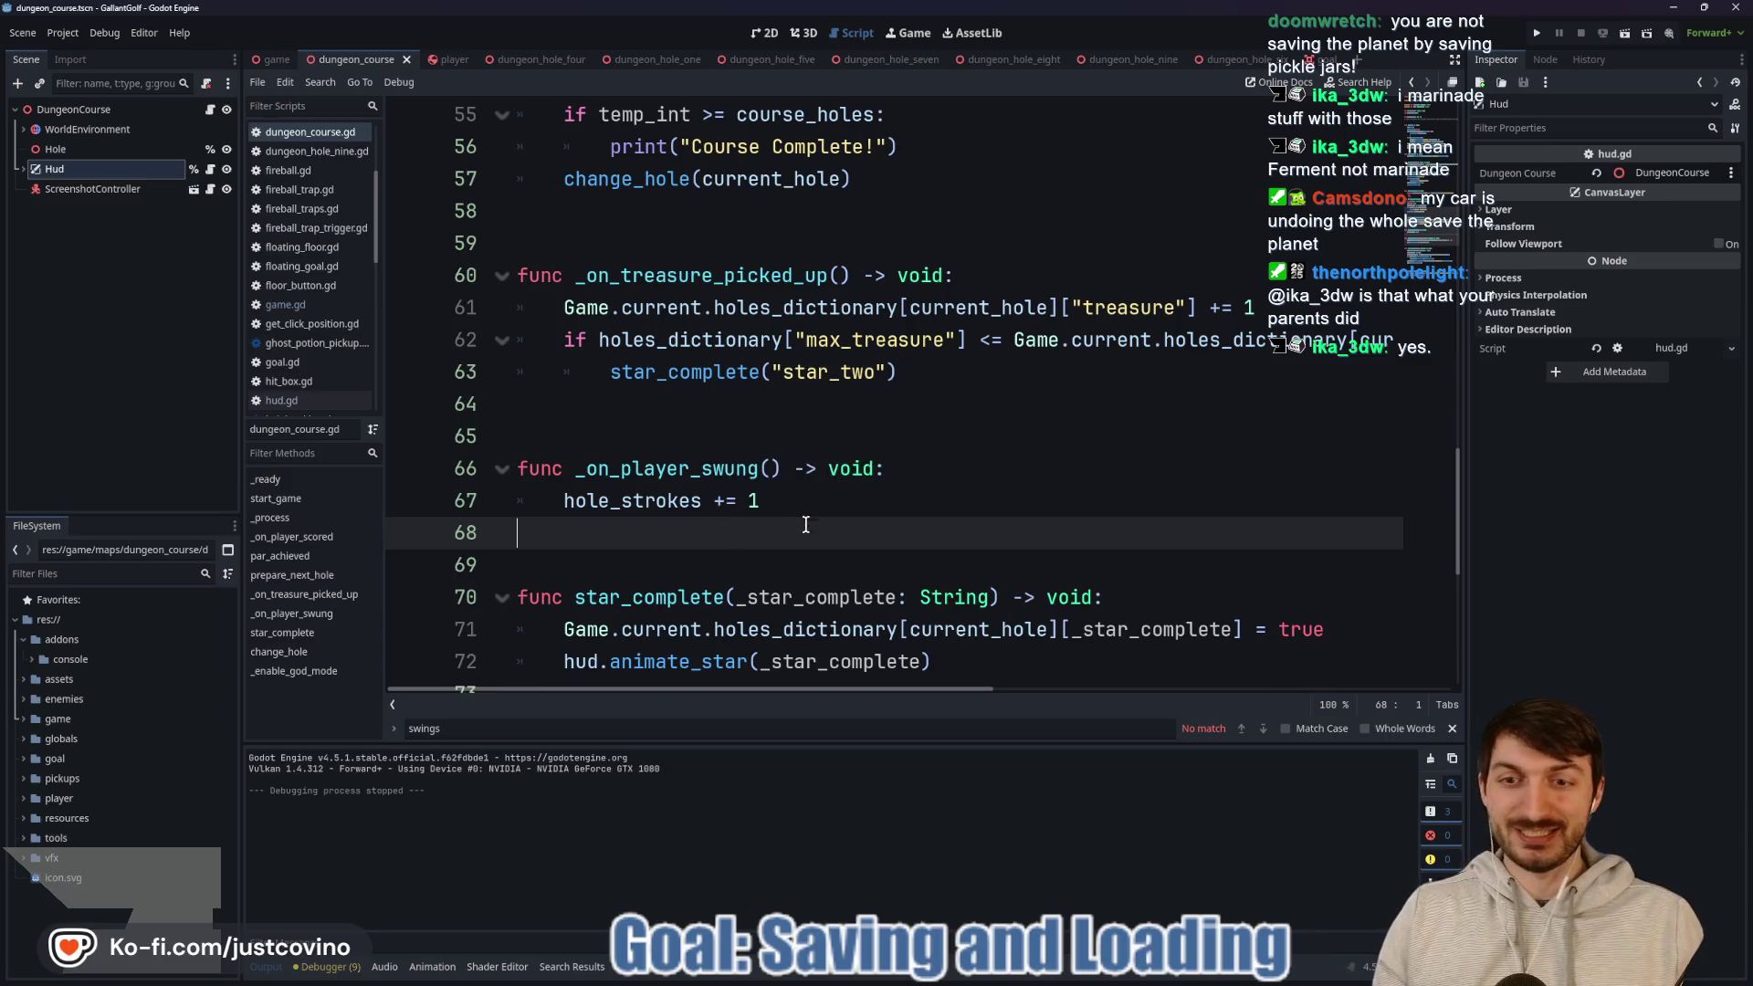
click(690, 436)
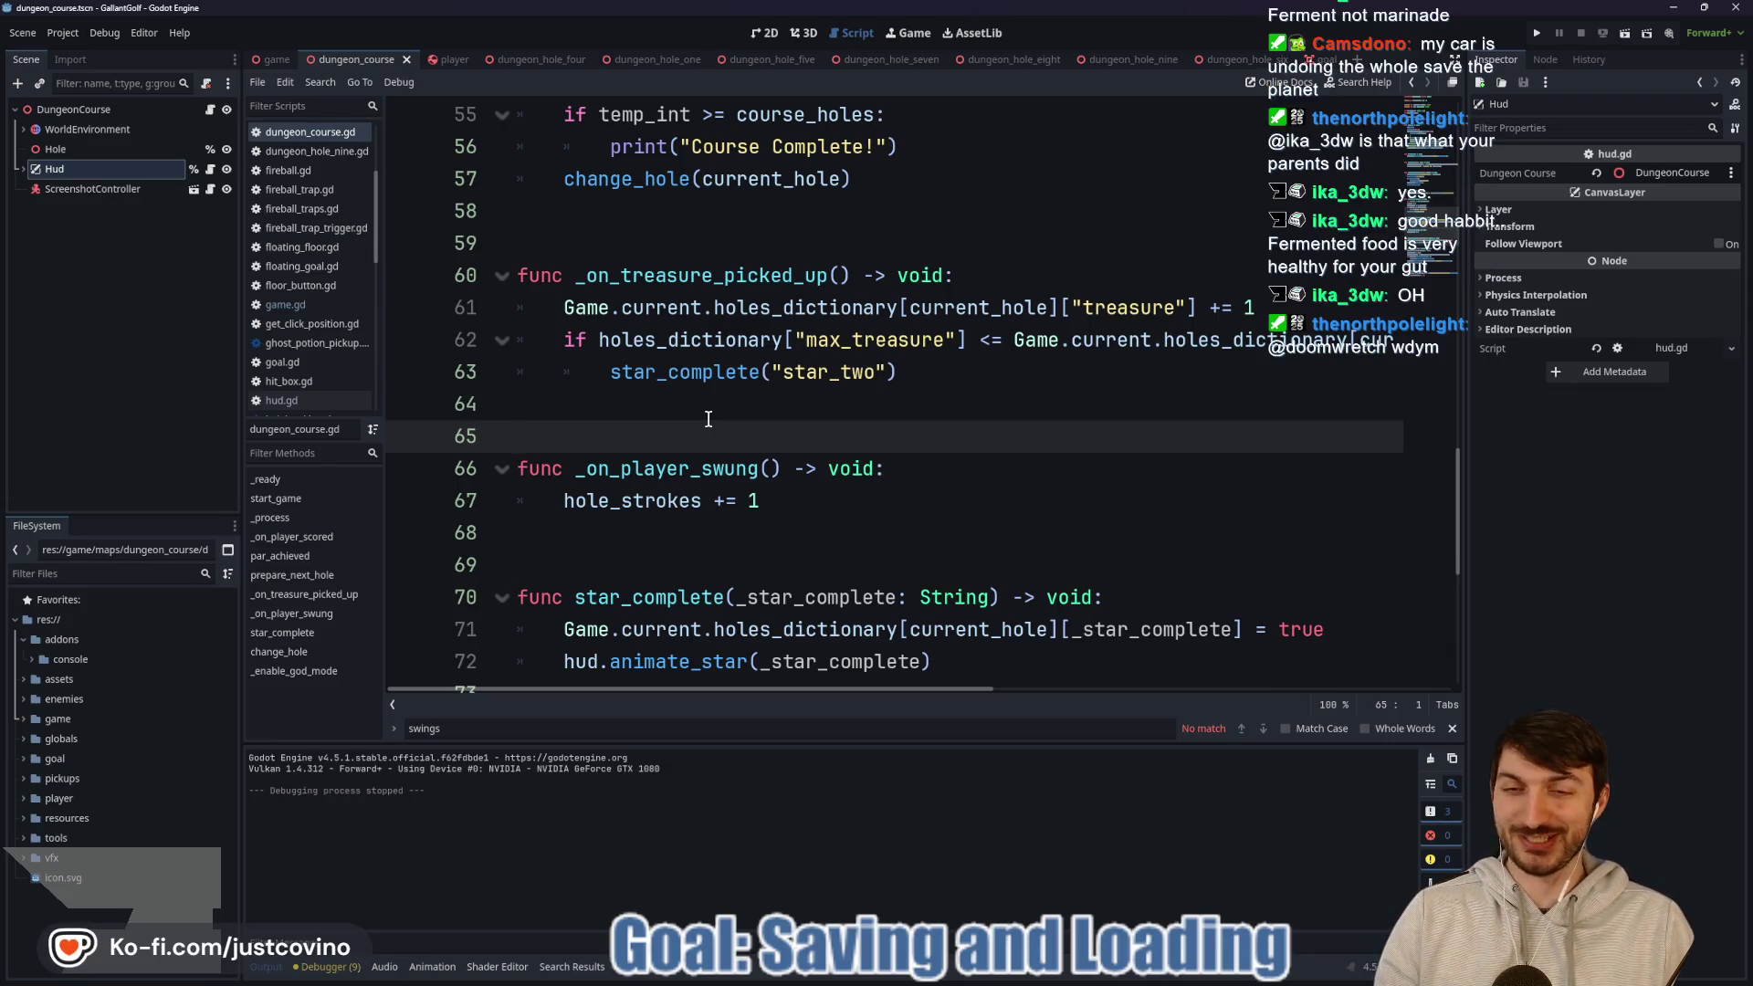
click(710, 418)
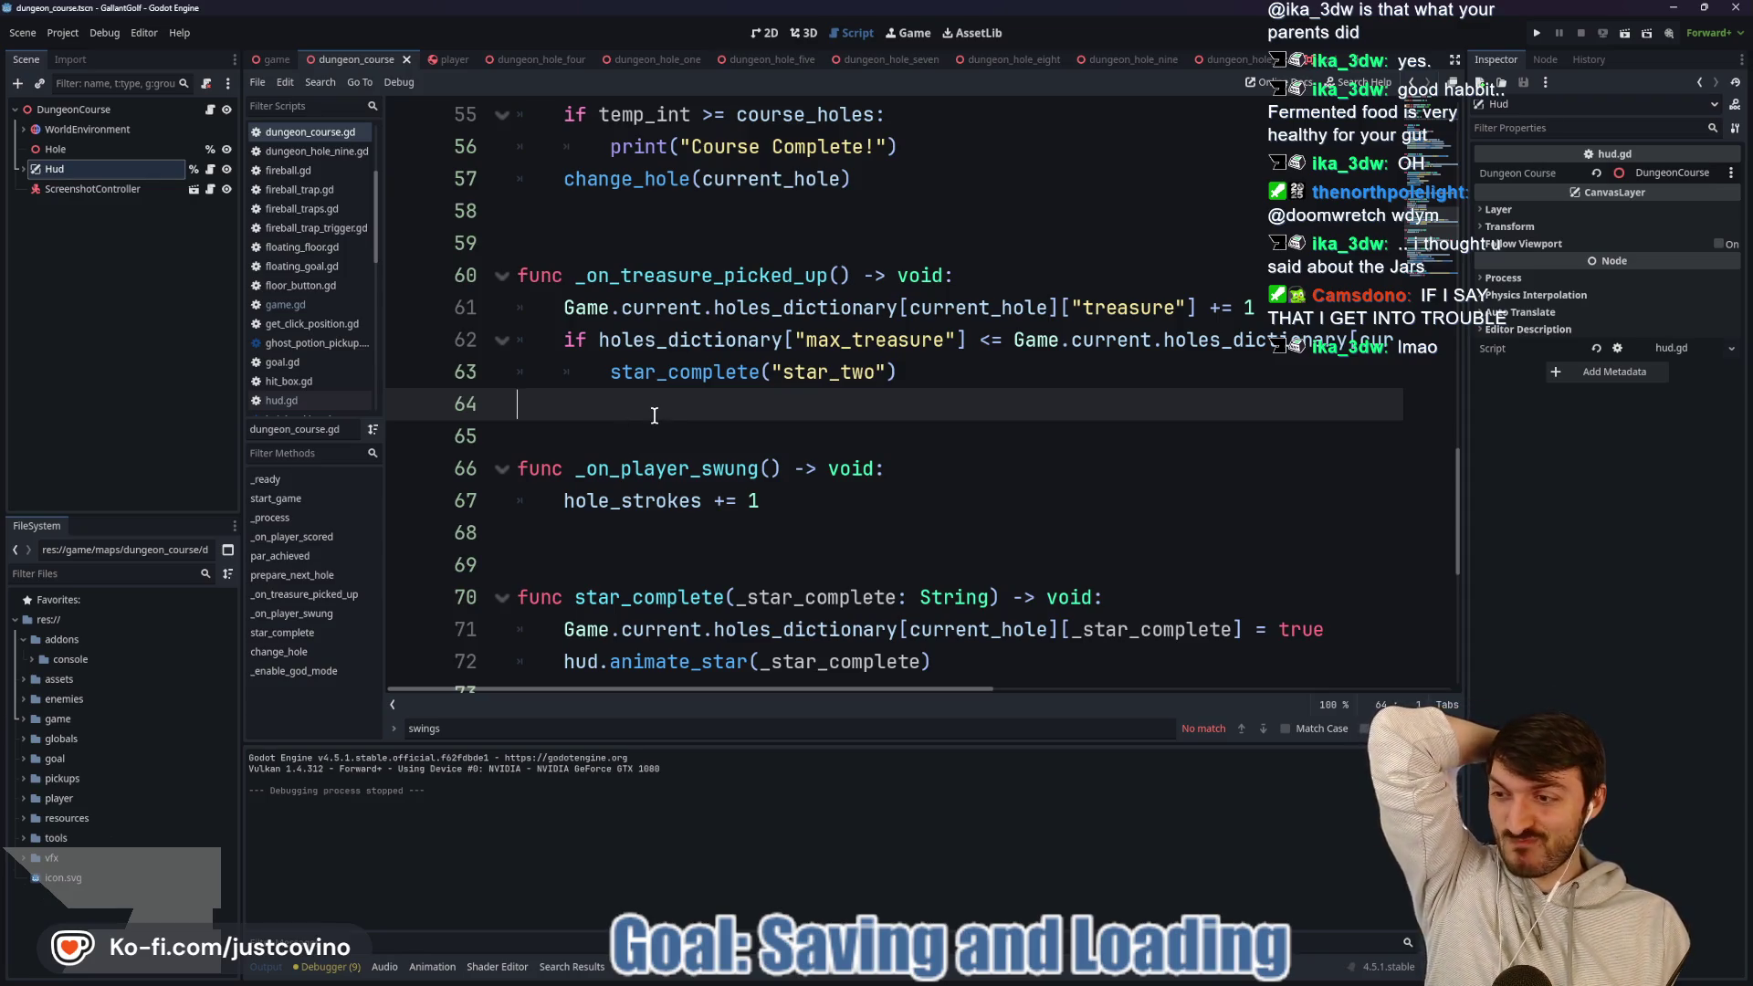
click(730, 442)
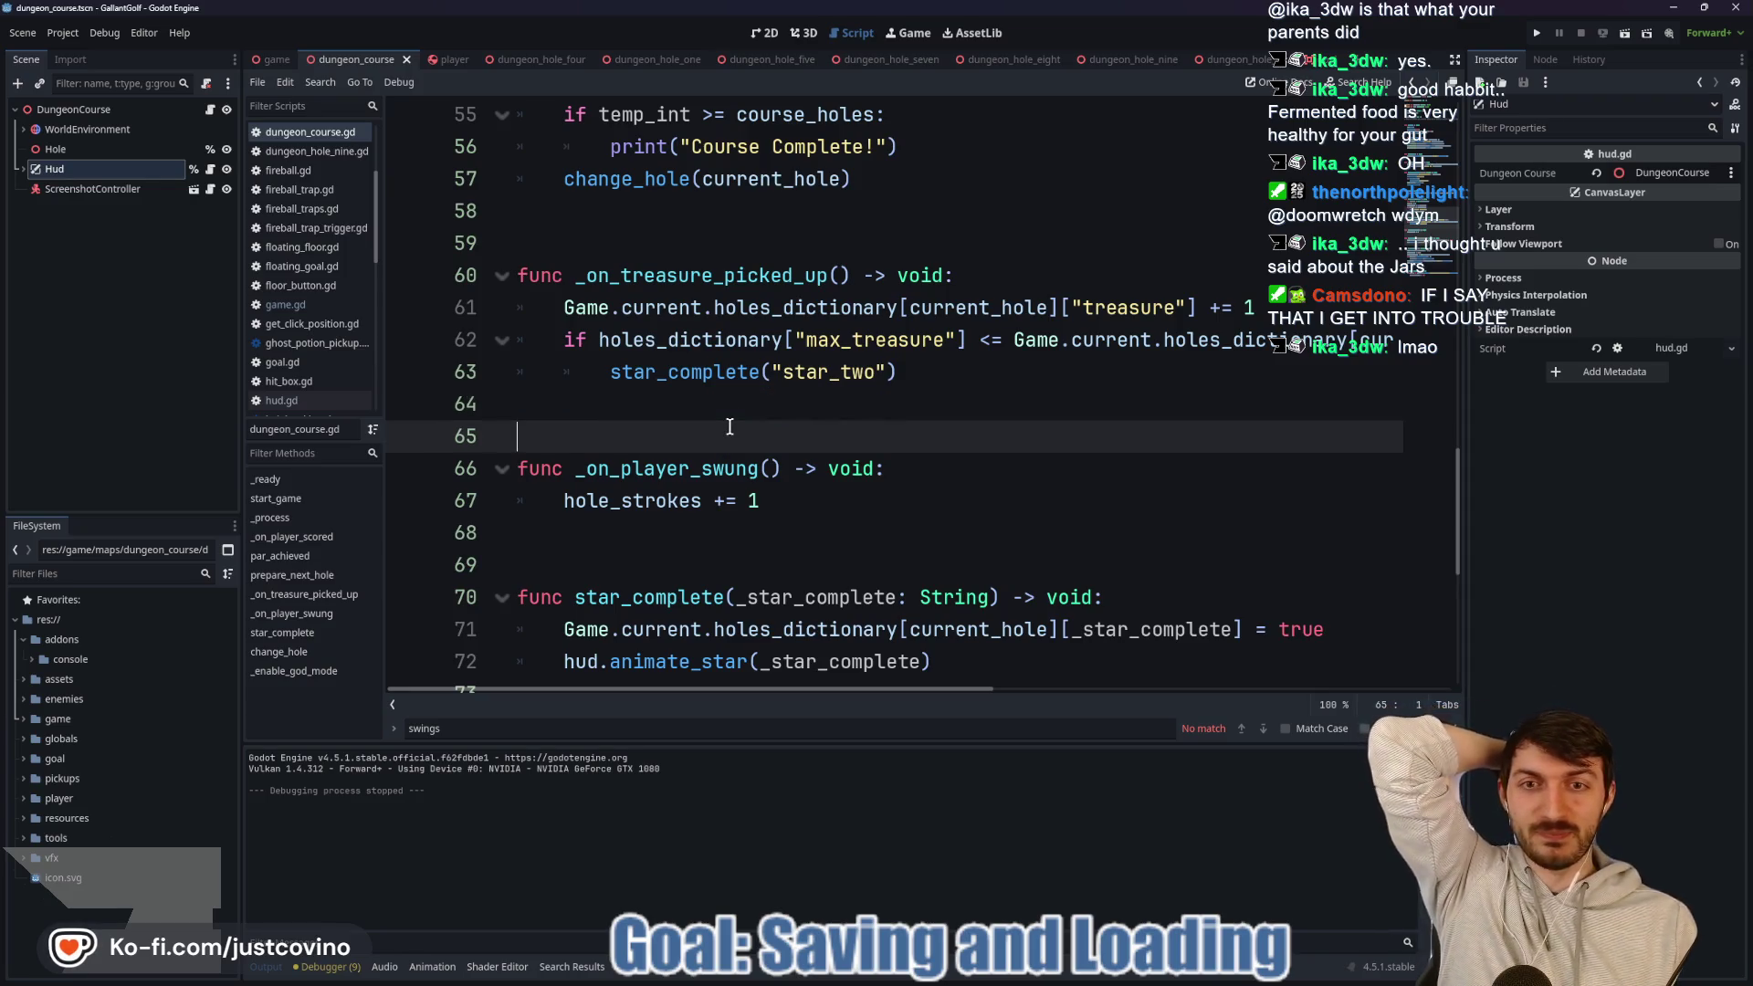
scroll(858, 425, up, 1)
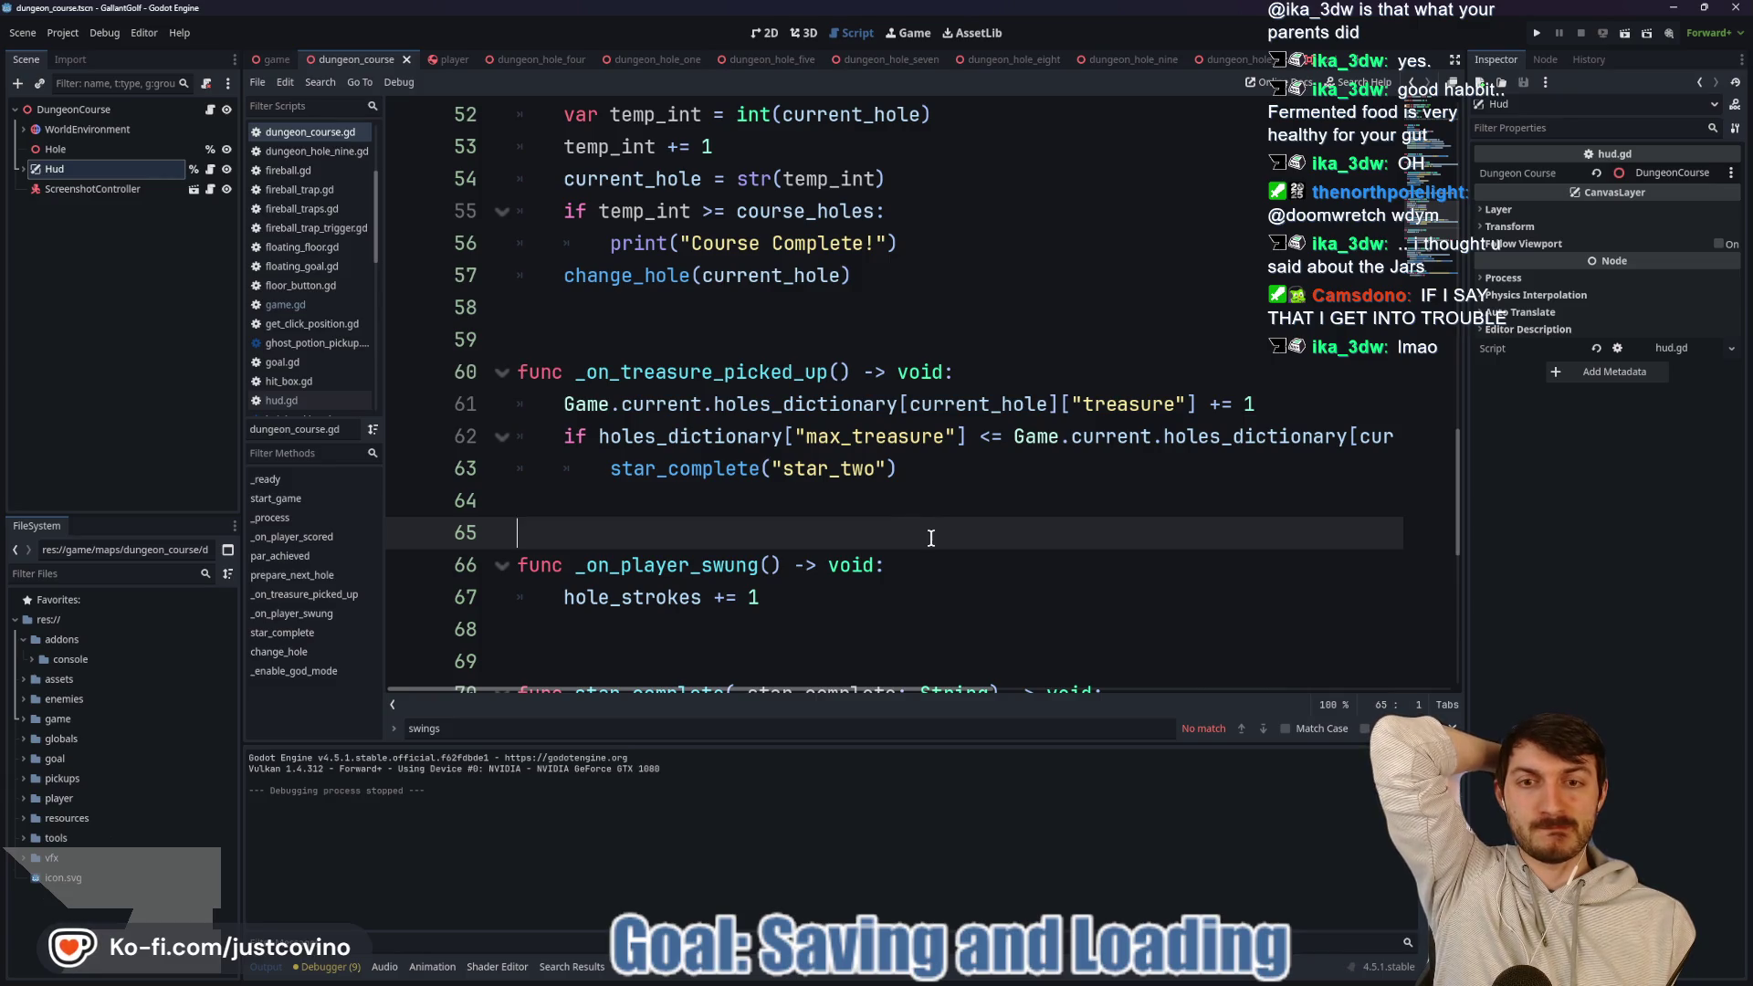
scroll(930, 535, down, 5)
mouse_move(932, 539)
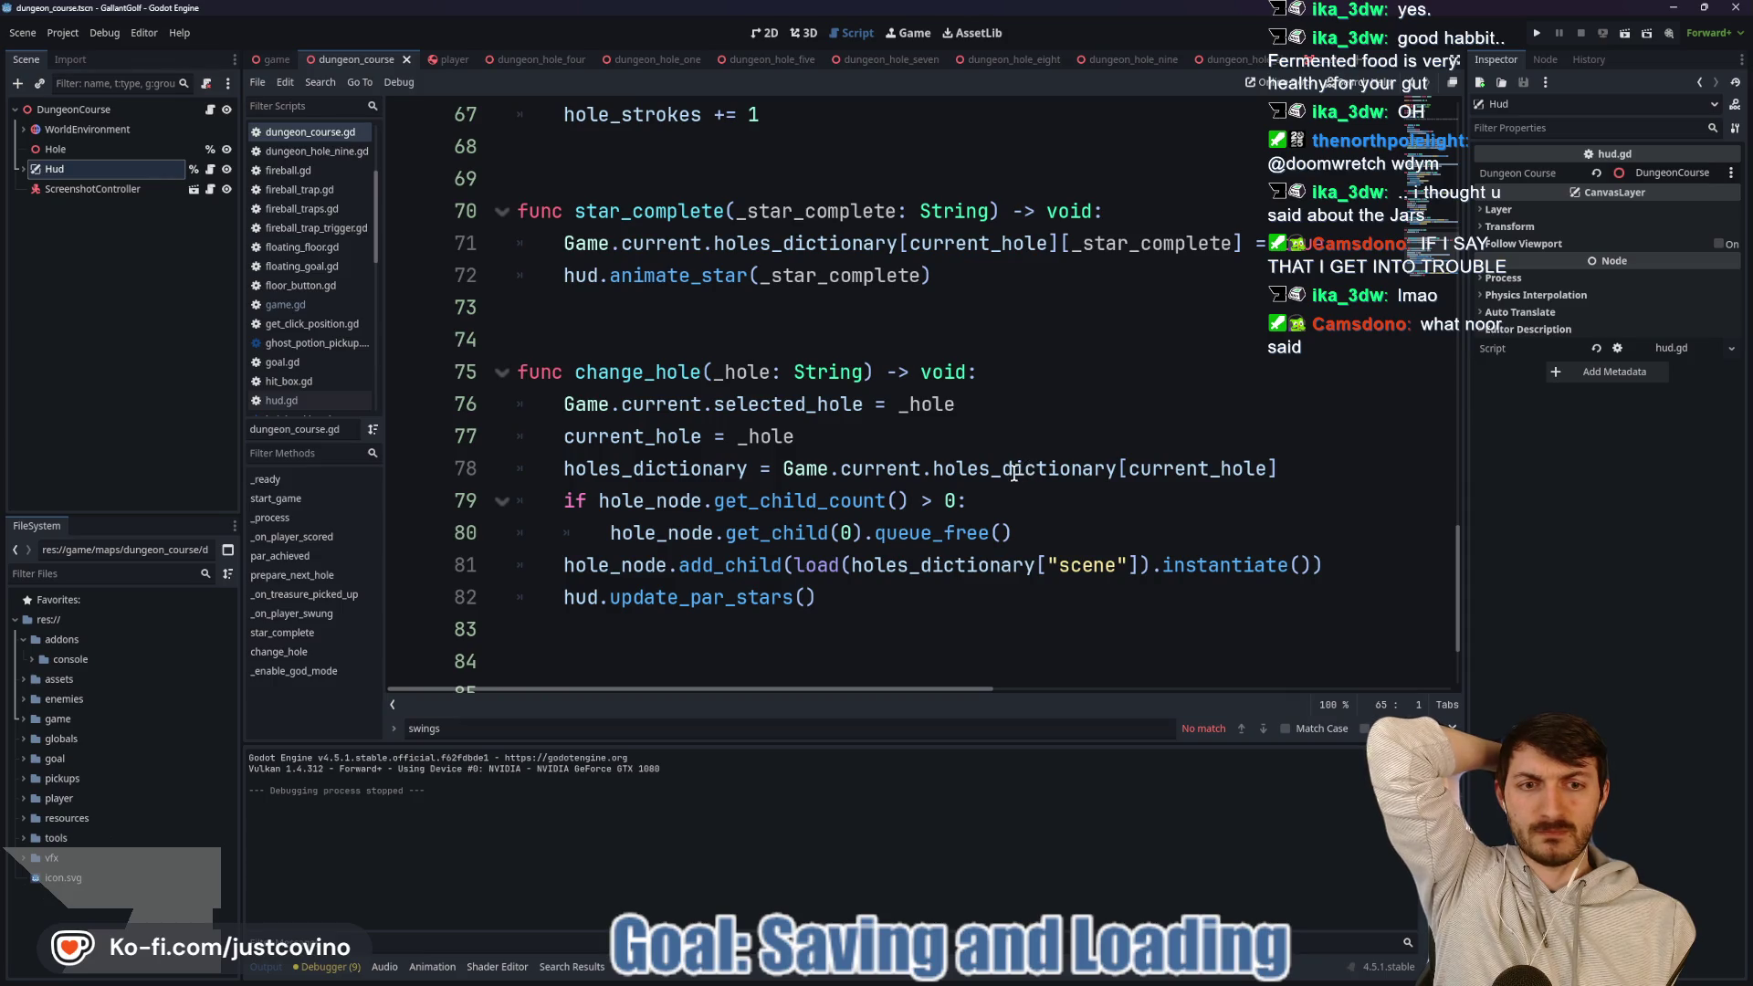
scroll(1004, 475, down, 3)
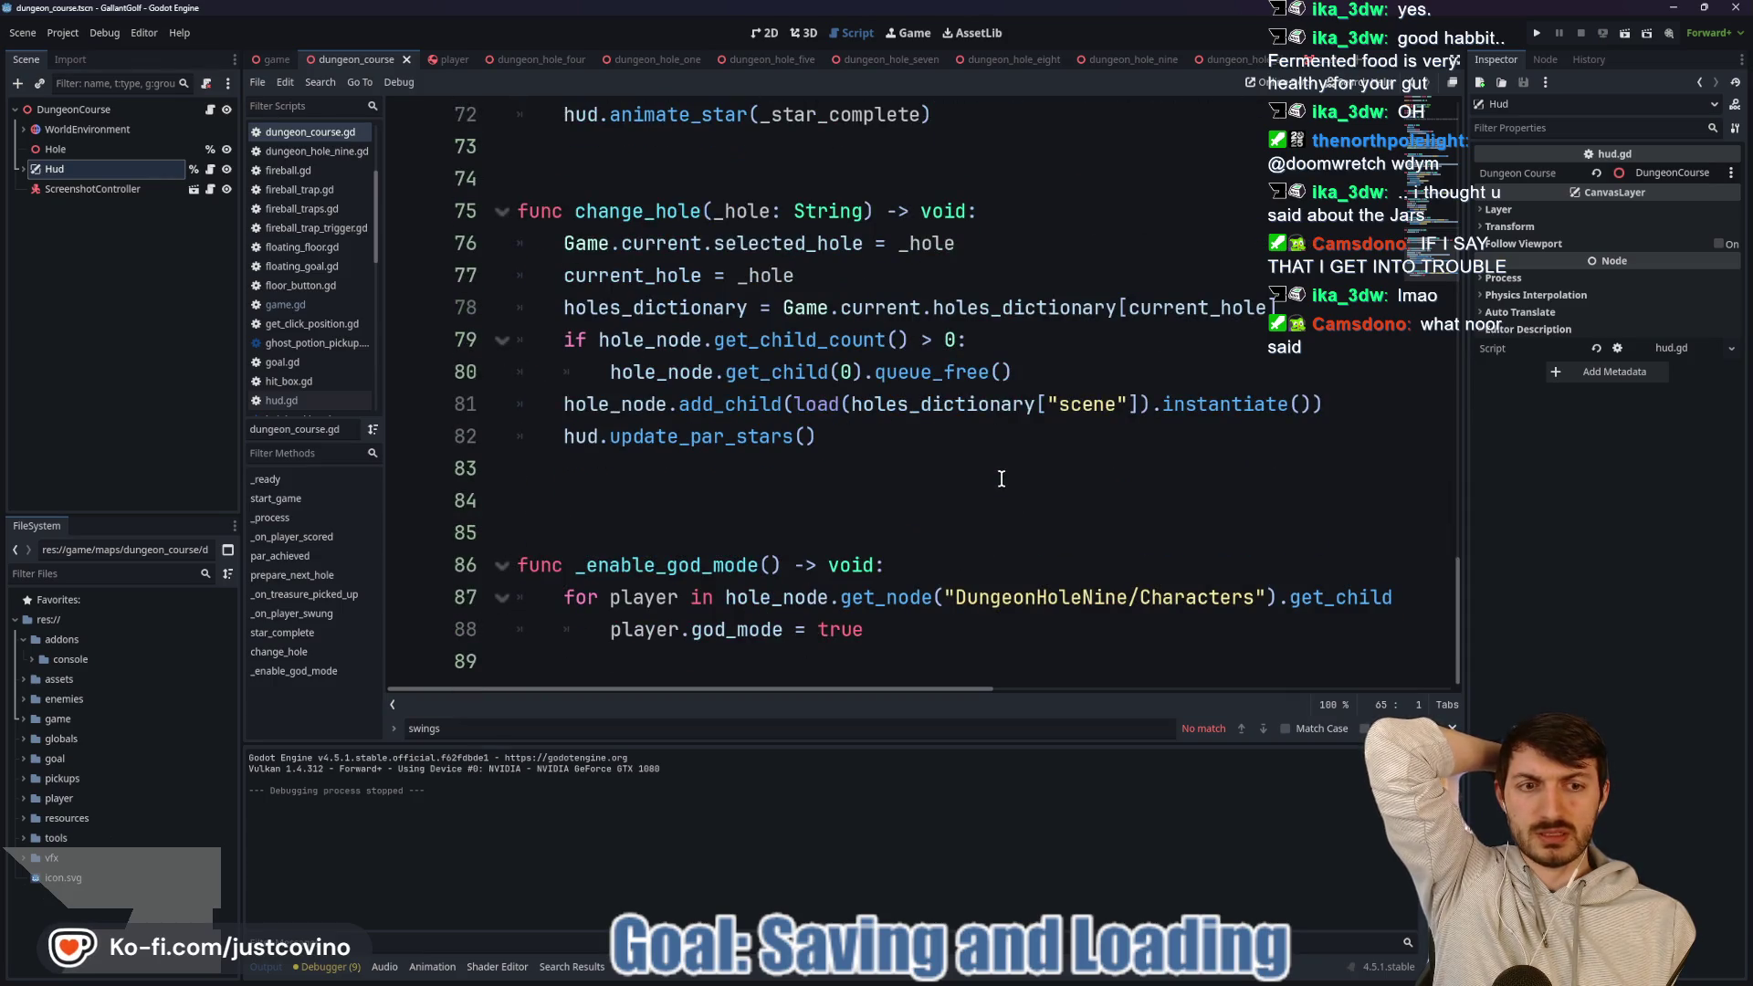
scroll(1005, 502, up, 1)
scroll(992, 505, up, 5)
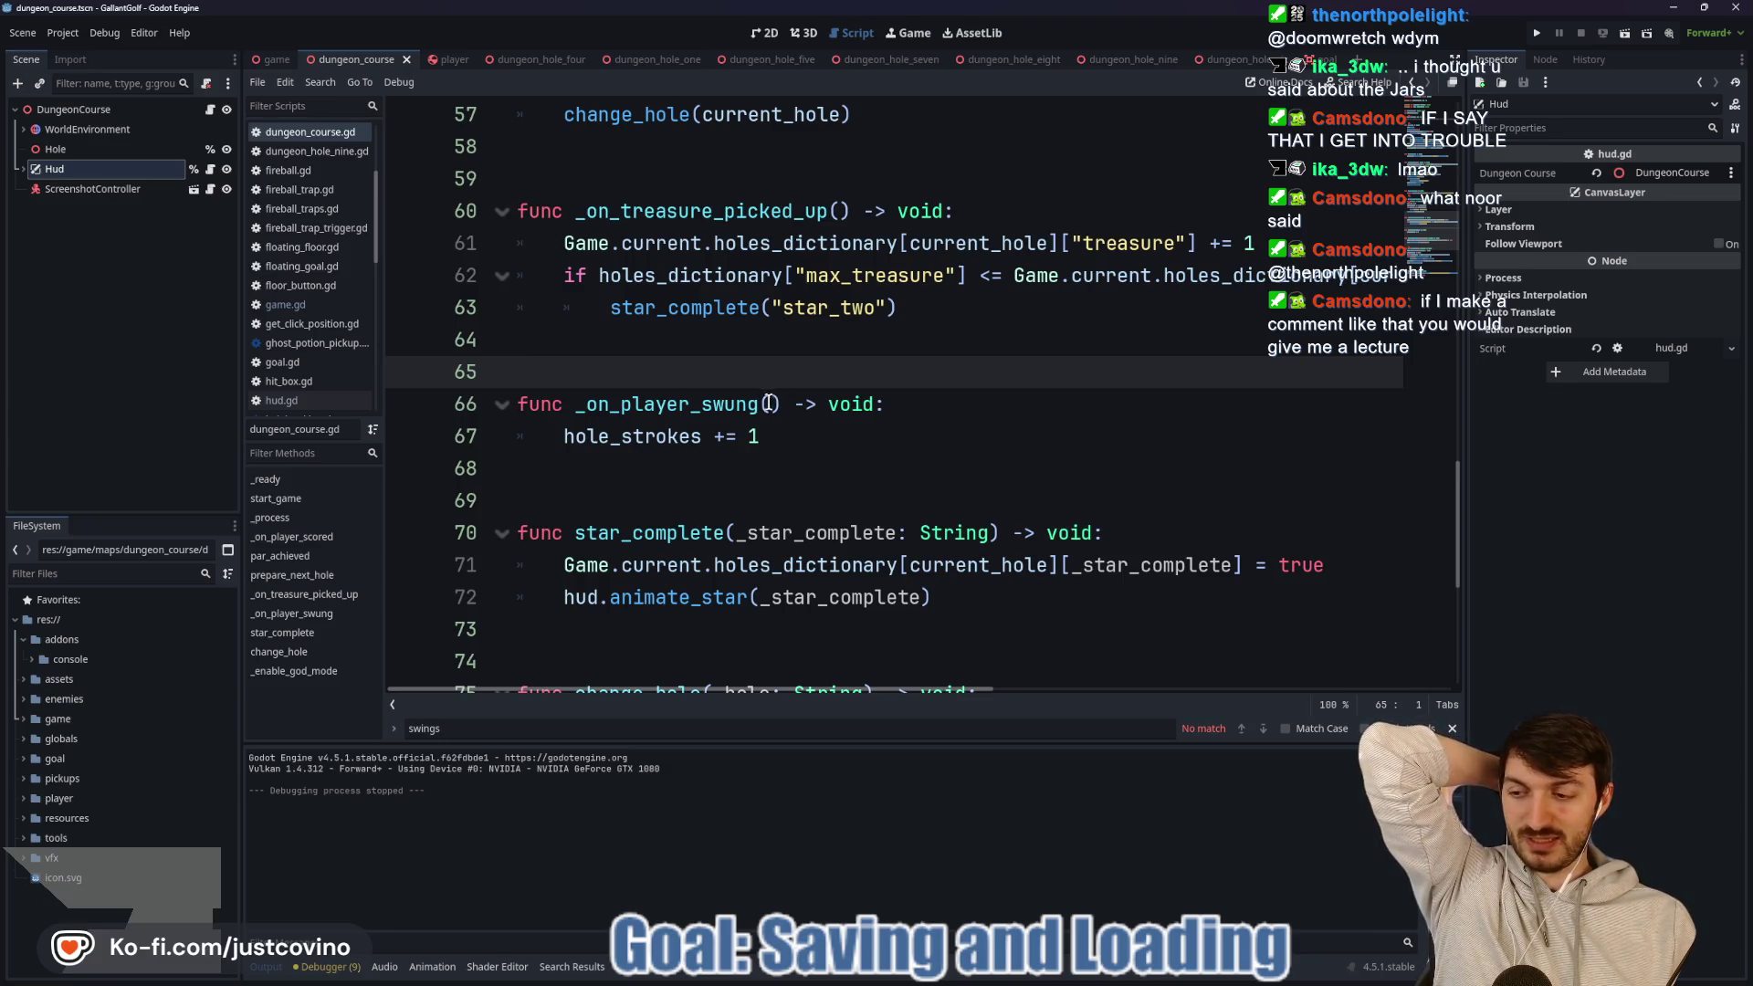
click(644, 470)
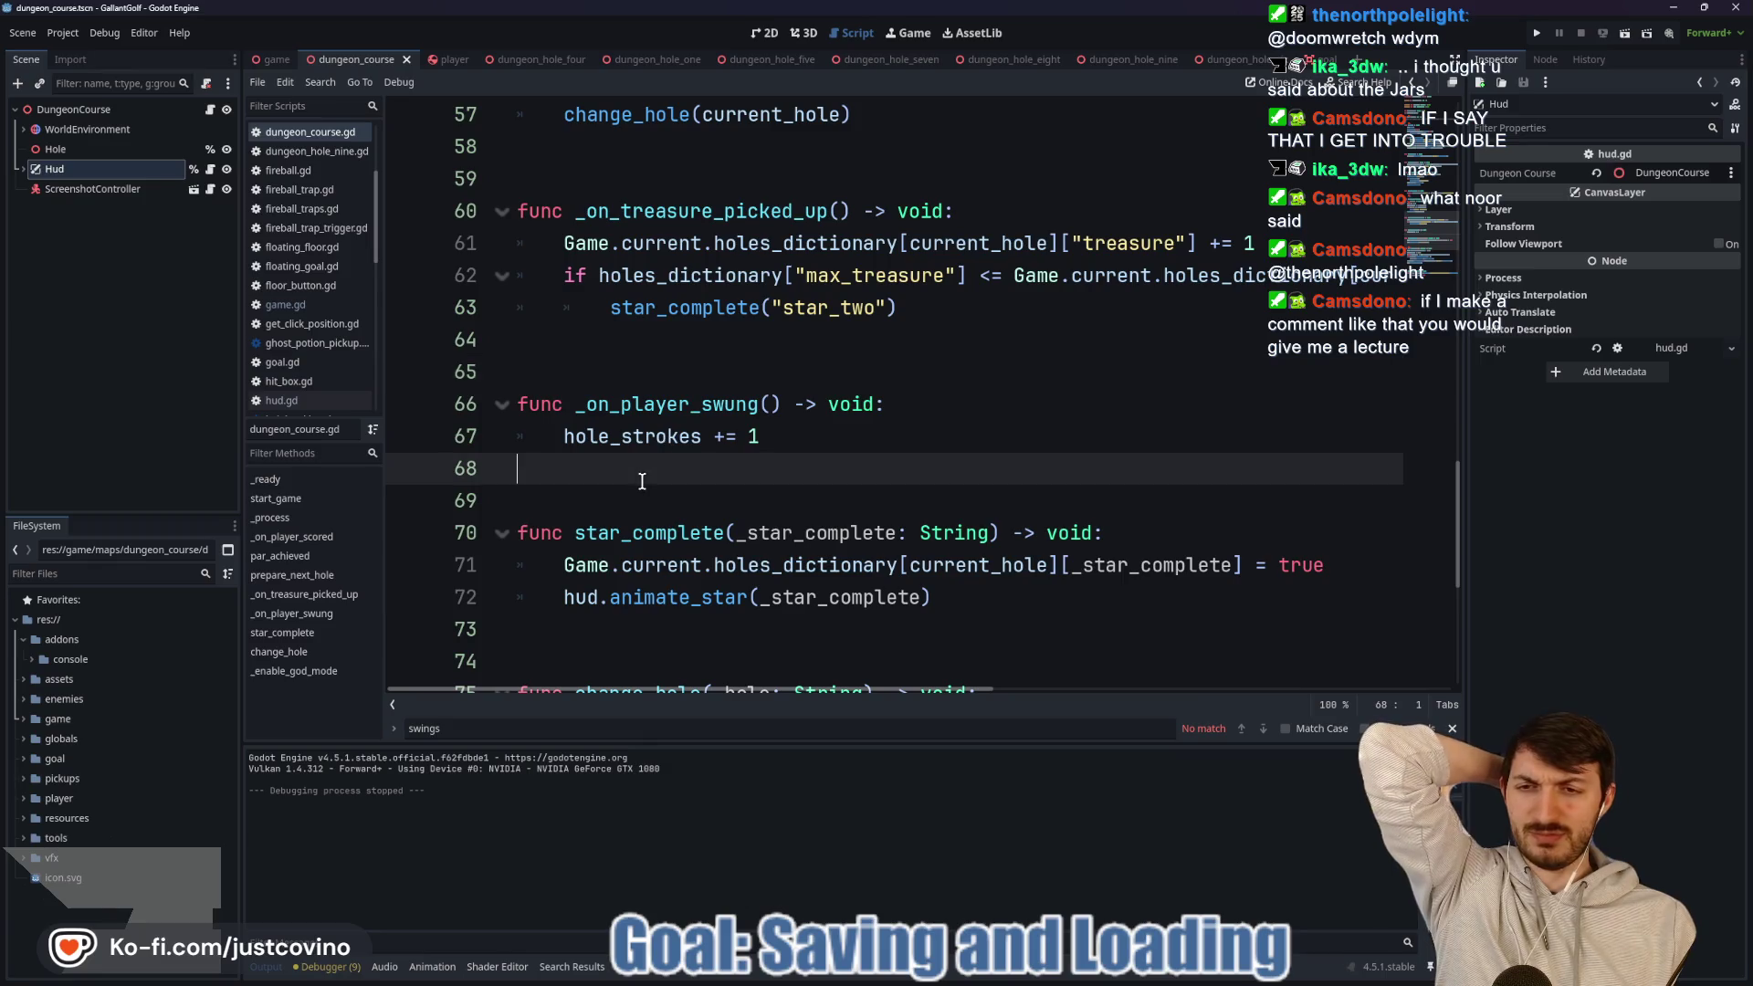
click(630, 355)
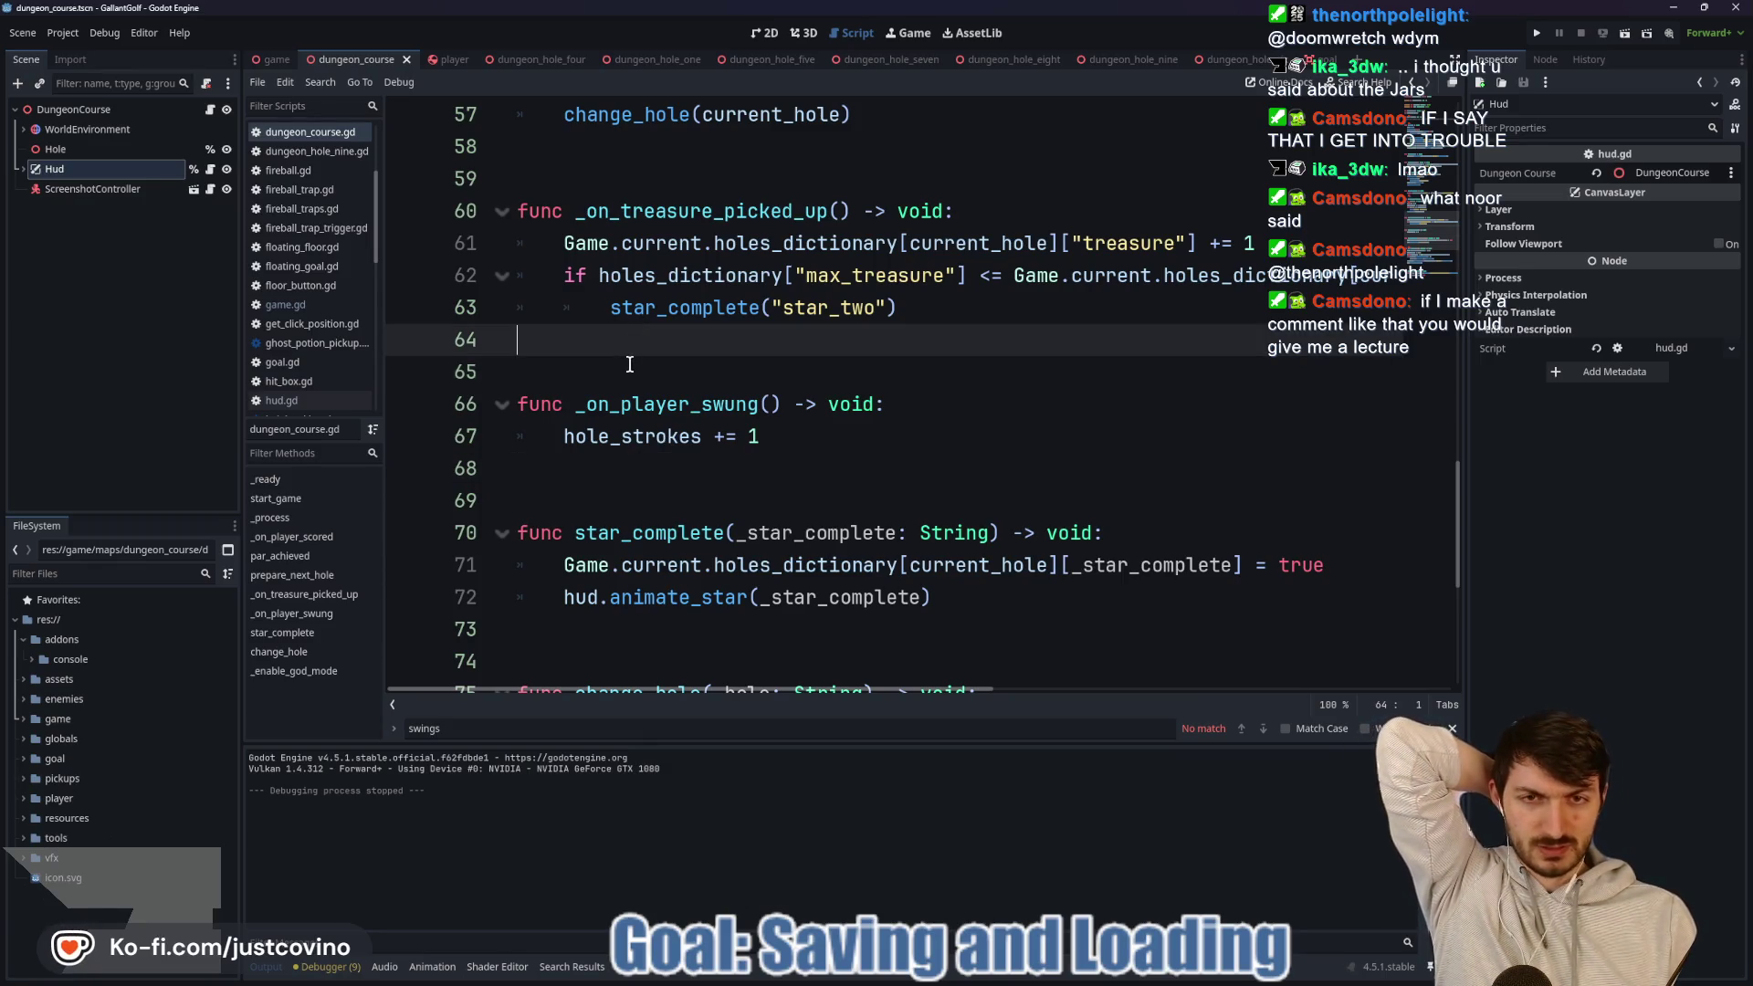
scroll(642, 394, up, 3)
click(637, 463)
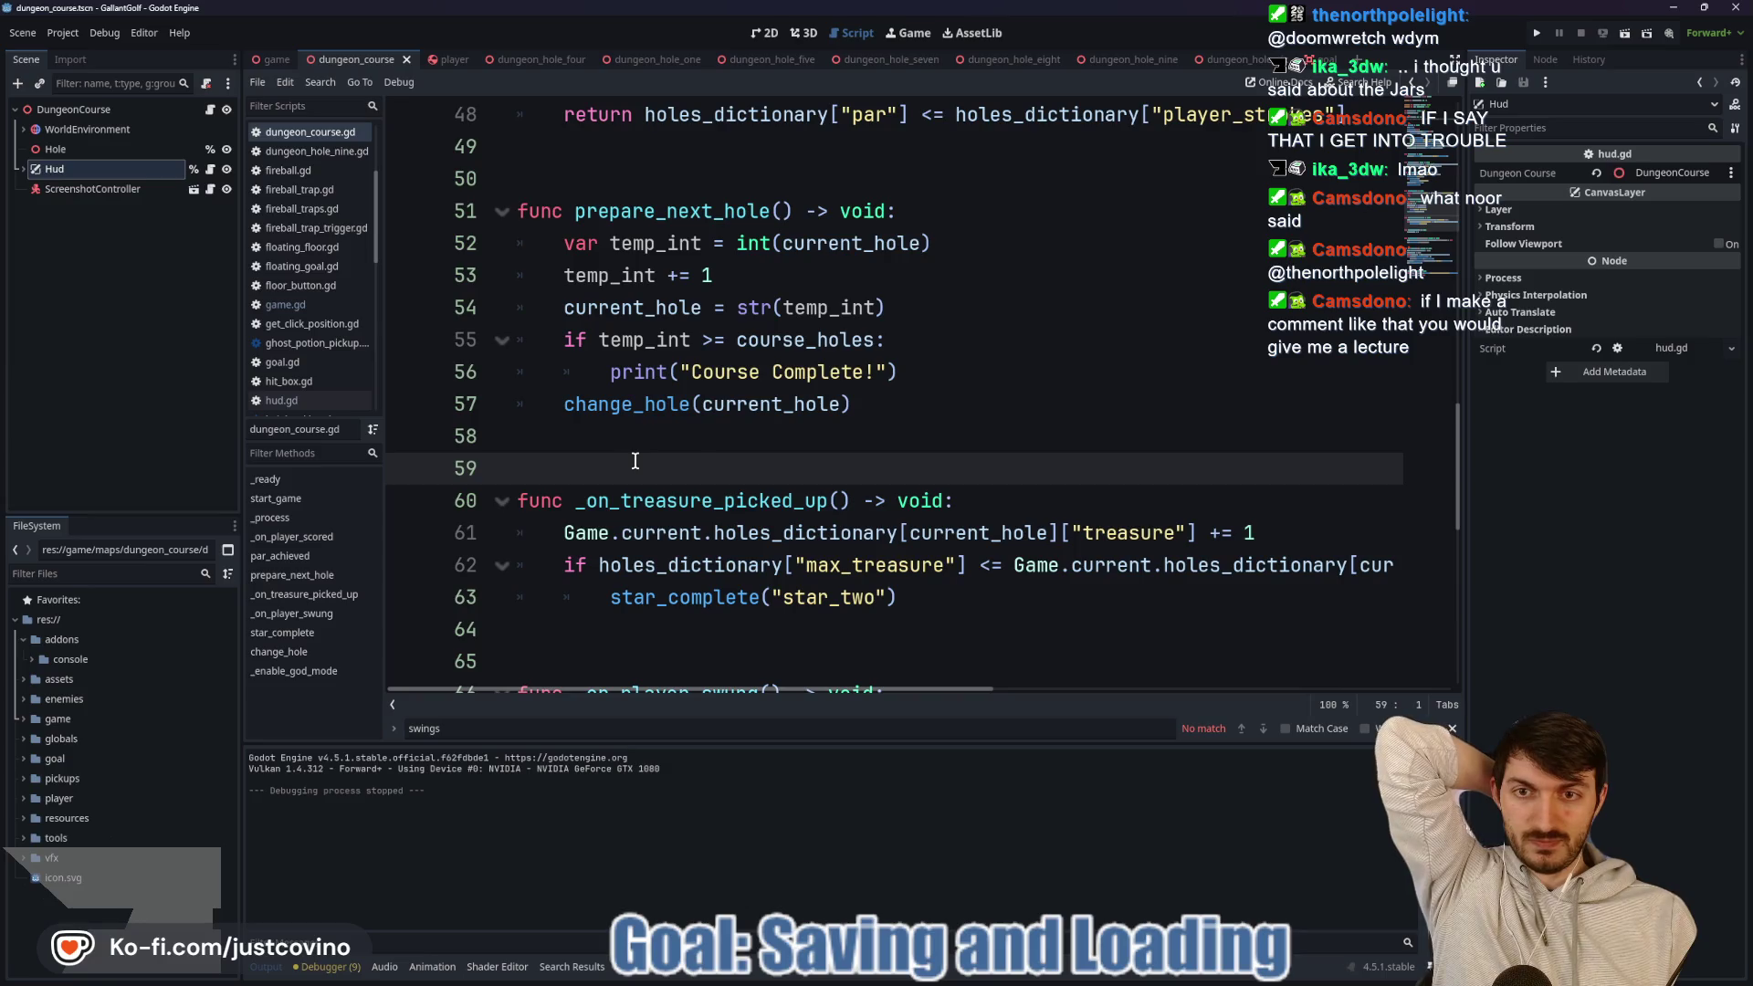
scroll(703, 445, up, 2)
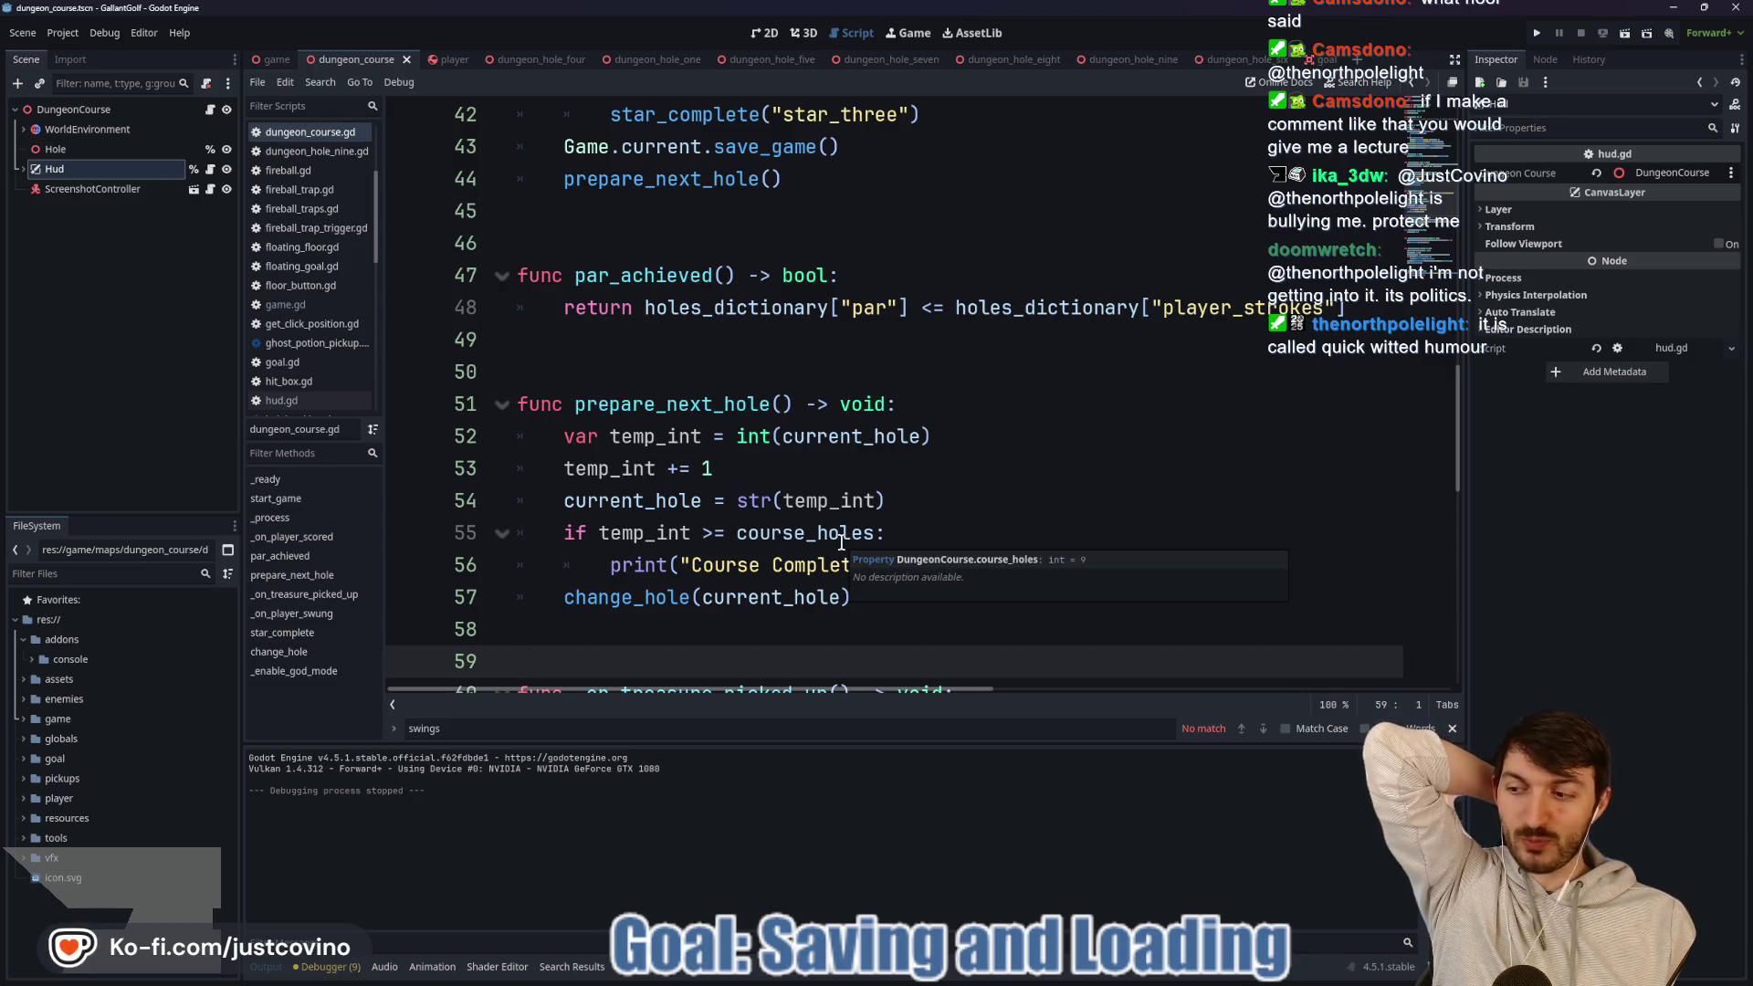
click(631, 374)
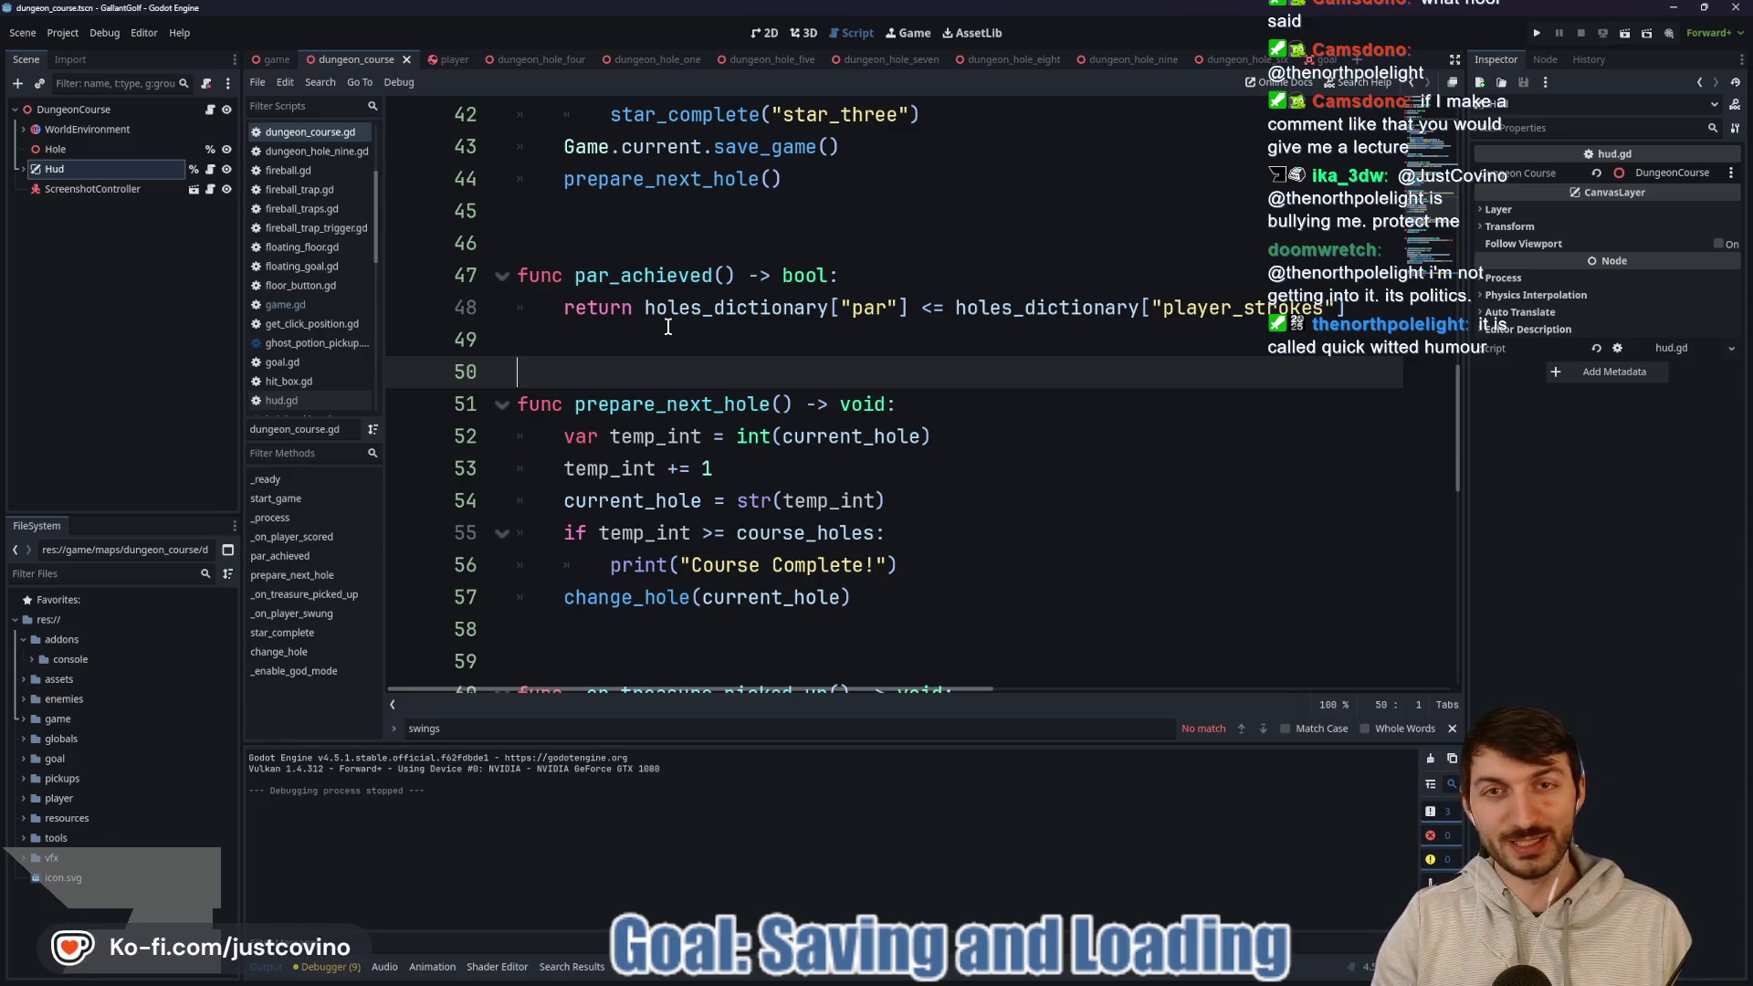
click(709, 349)
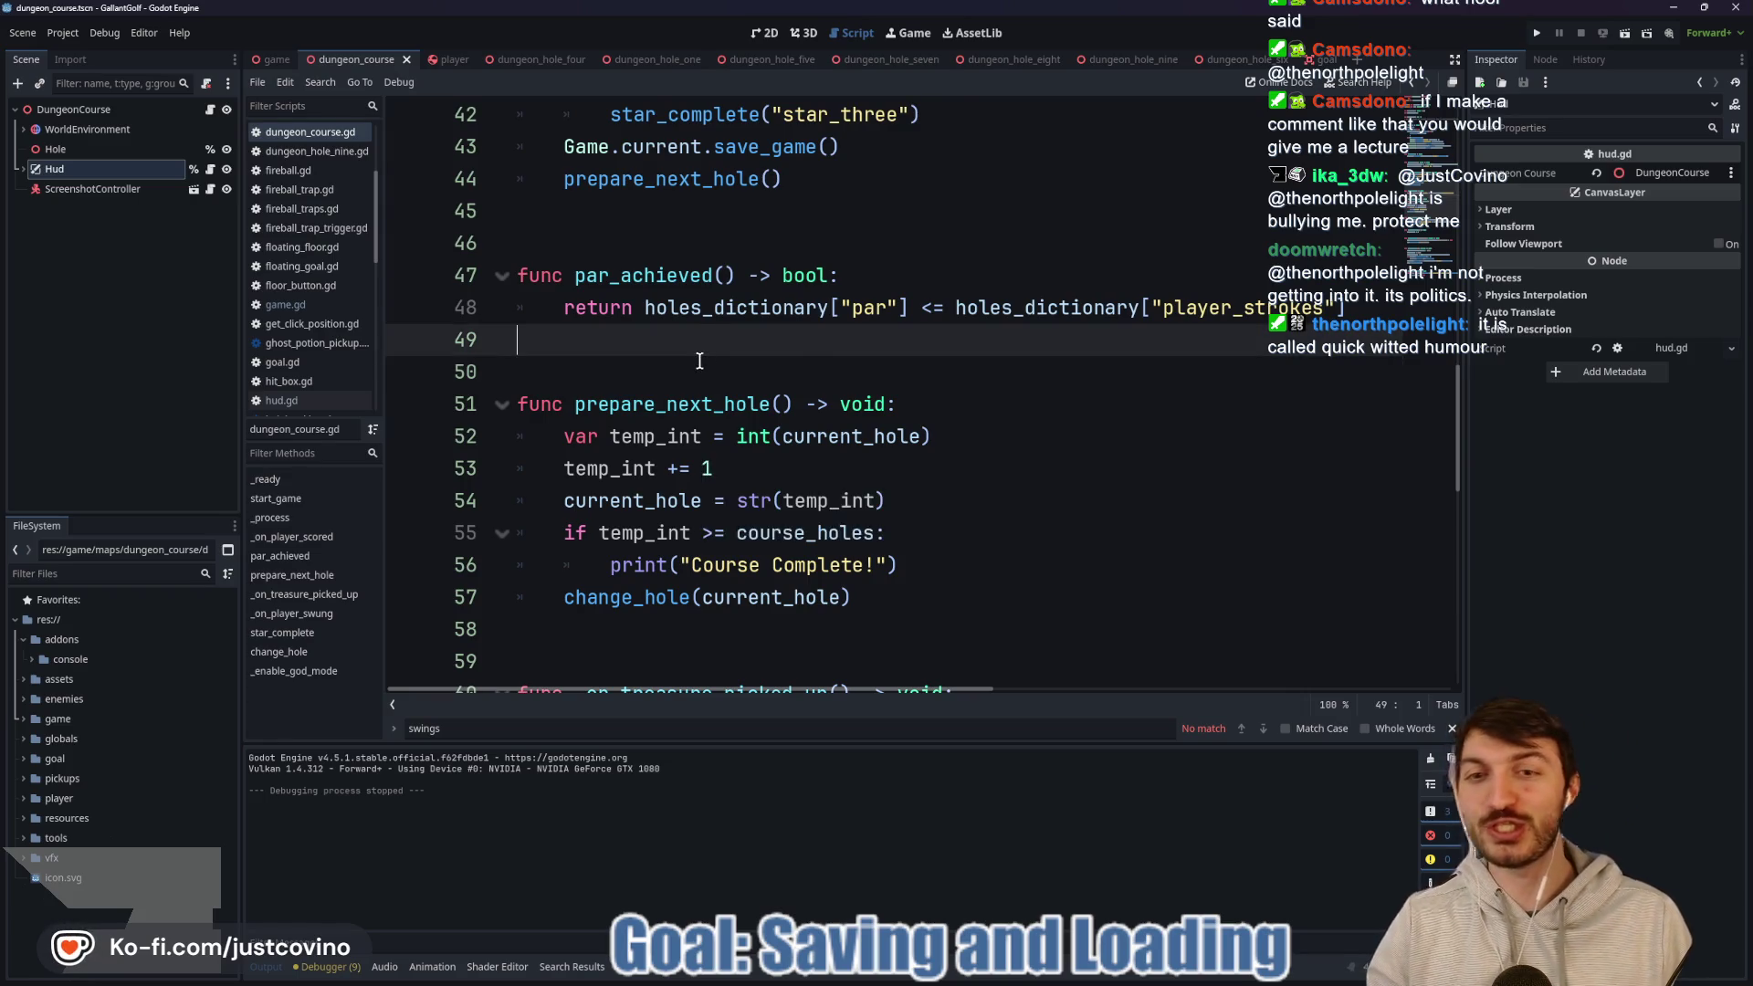
scroll(712, 370, up, 1)
click(677, 313)
scroll(706, 365, up, 3)
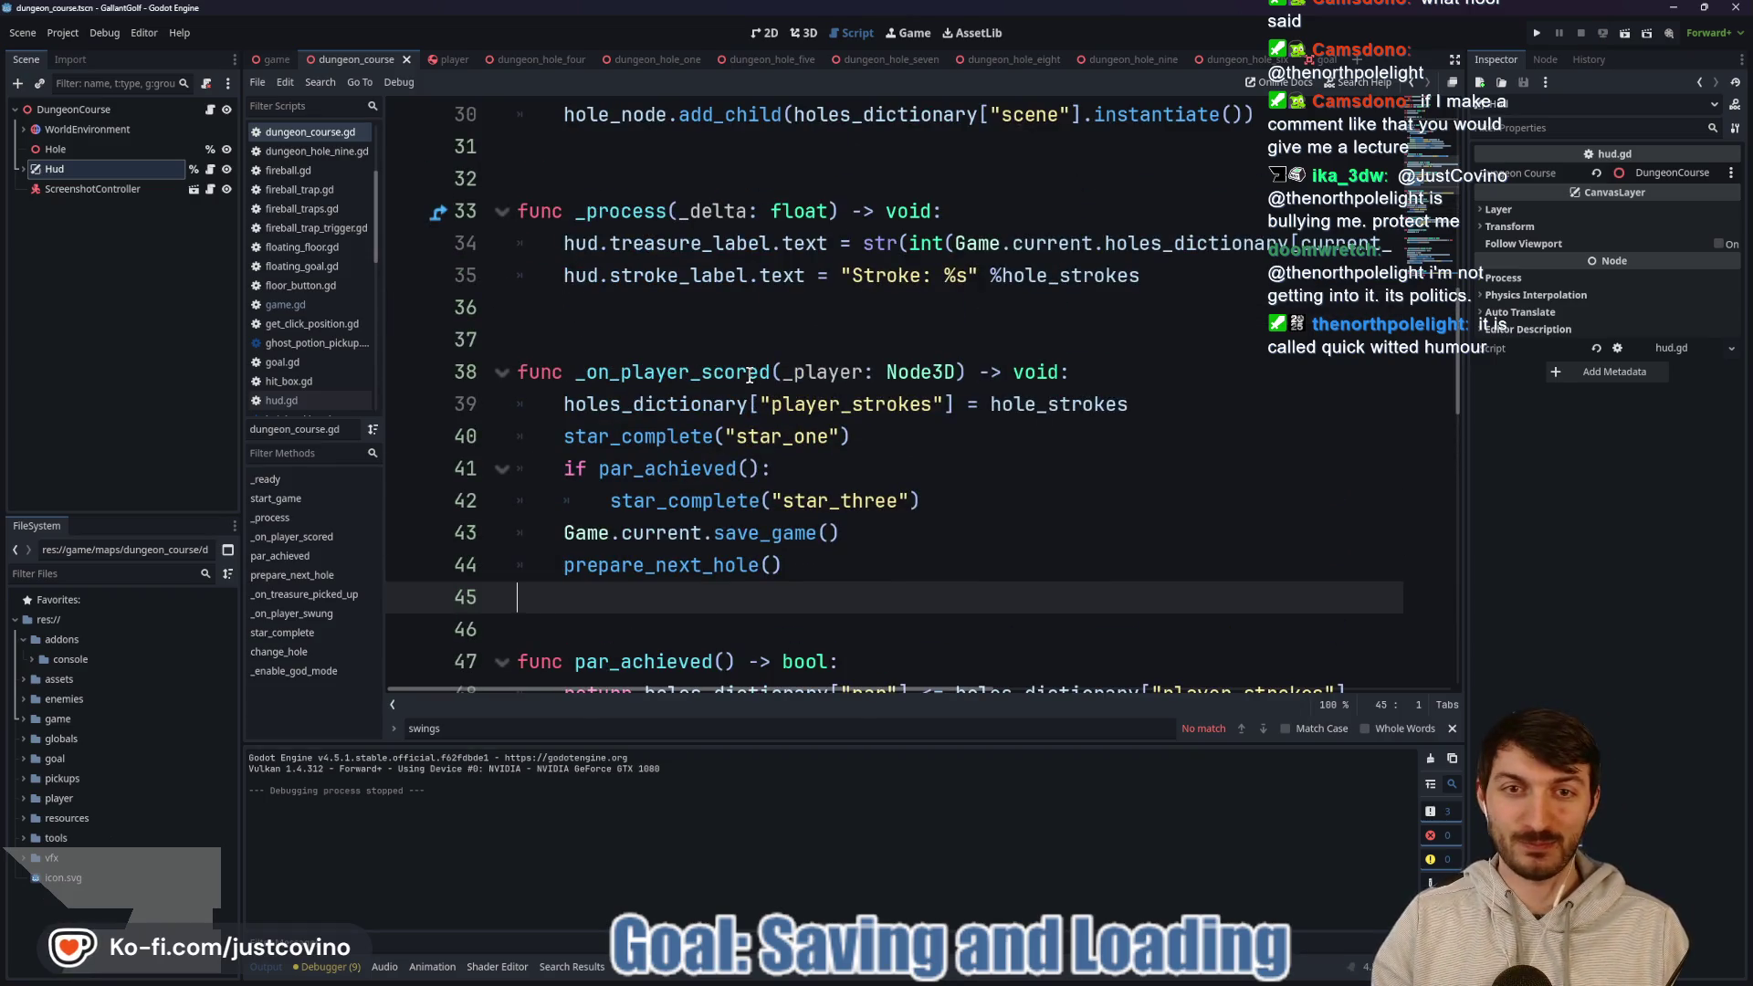
click(717, 342)
scroll(717, 337, up, 2)
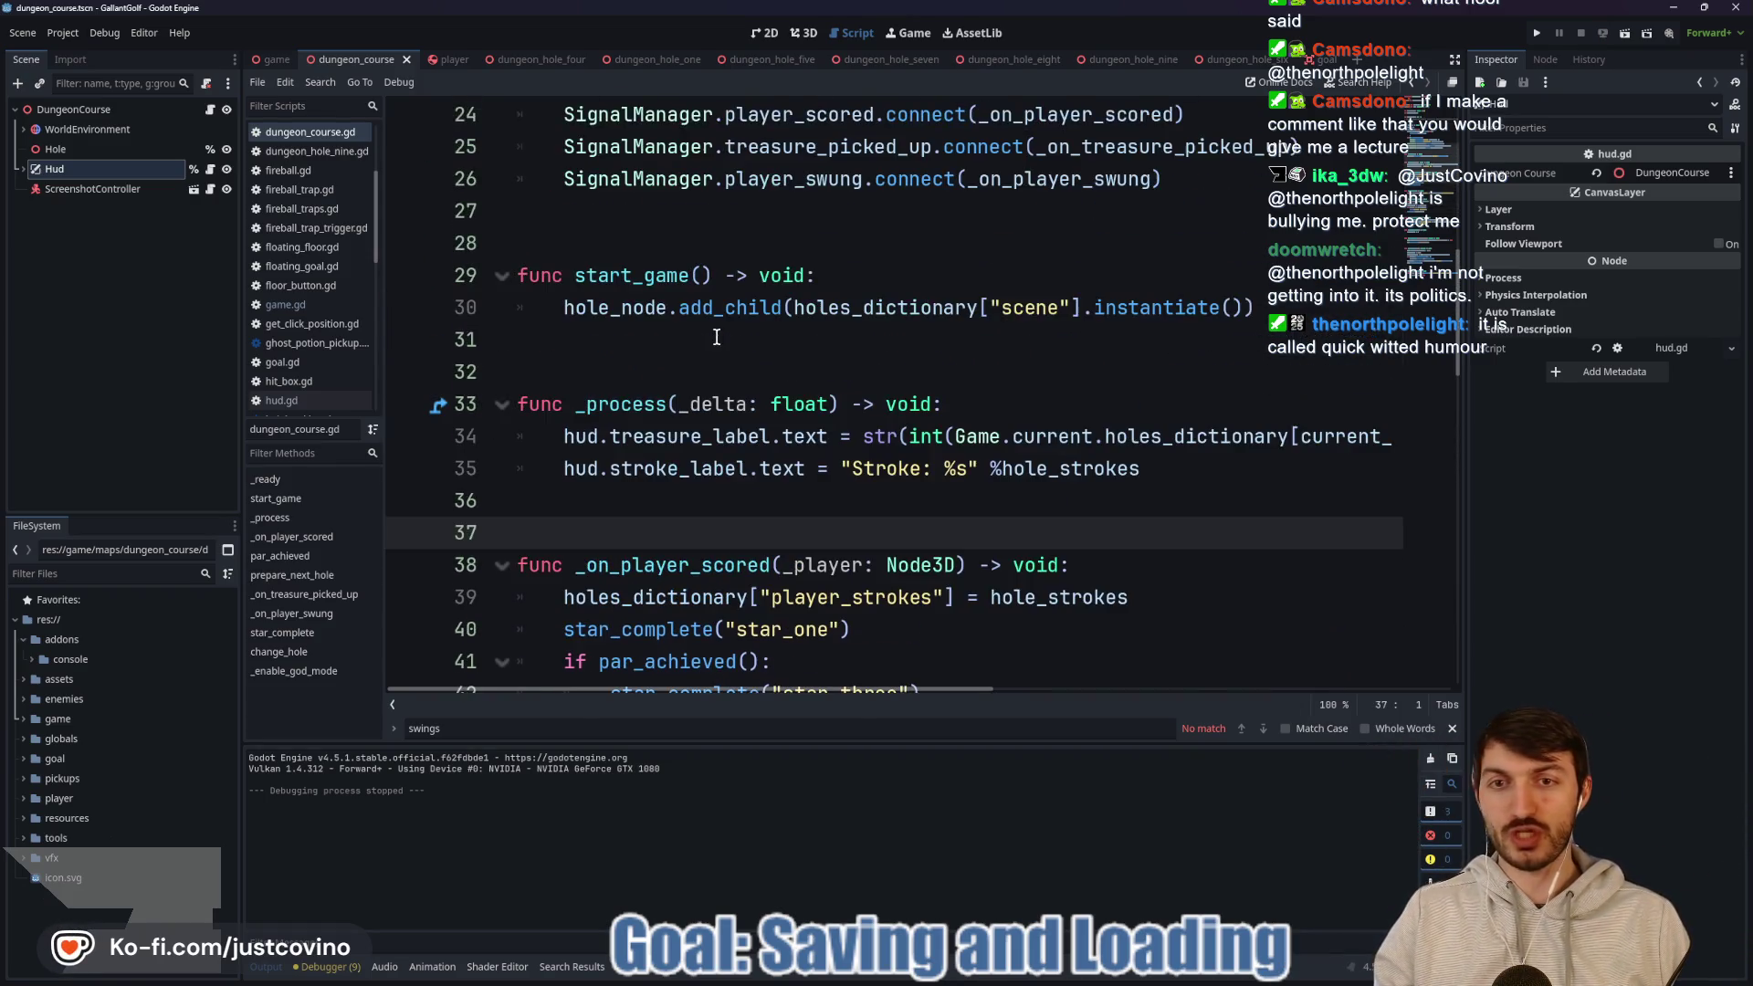
click(1170, 467)
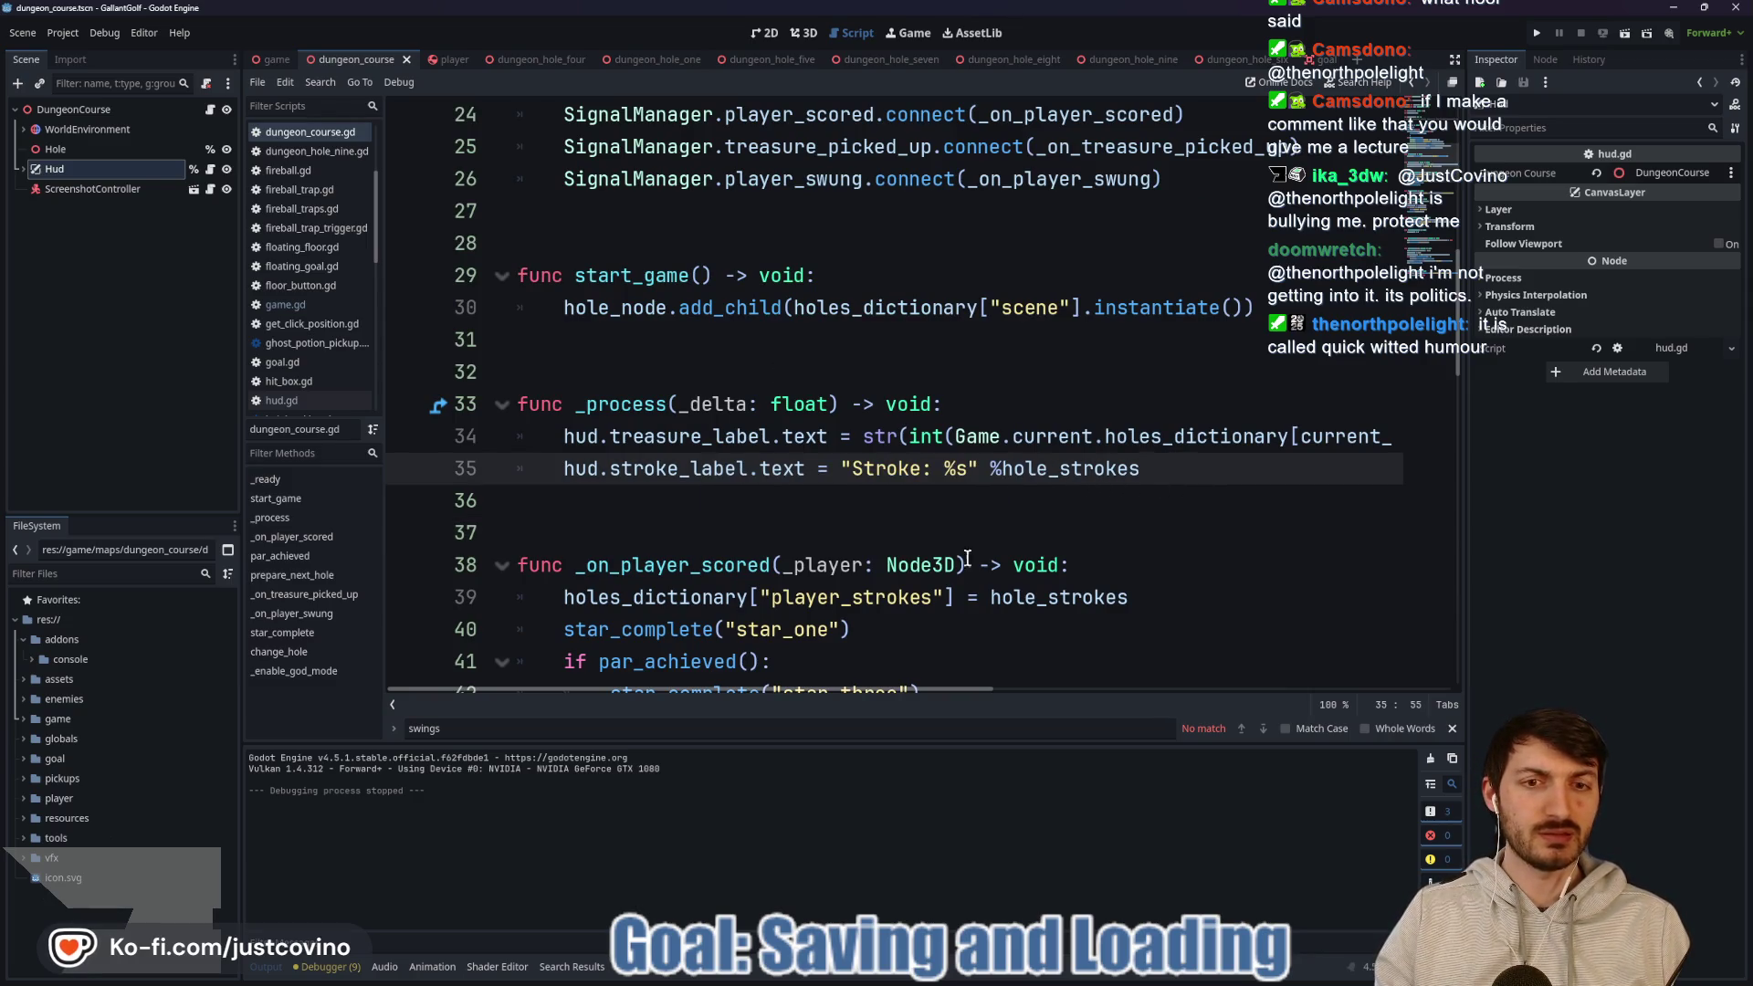
mouse_move(896, 684)
mouse_down()
mouse_move(1205, 689)
mouse_move(723, 694)
mouse_up()
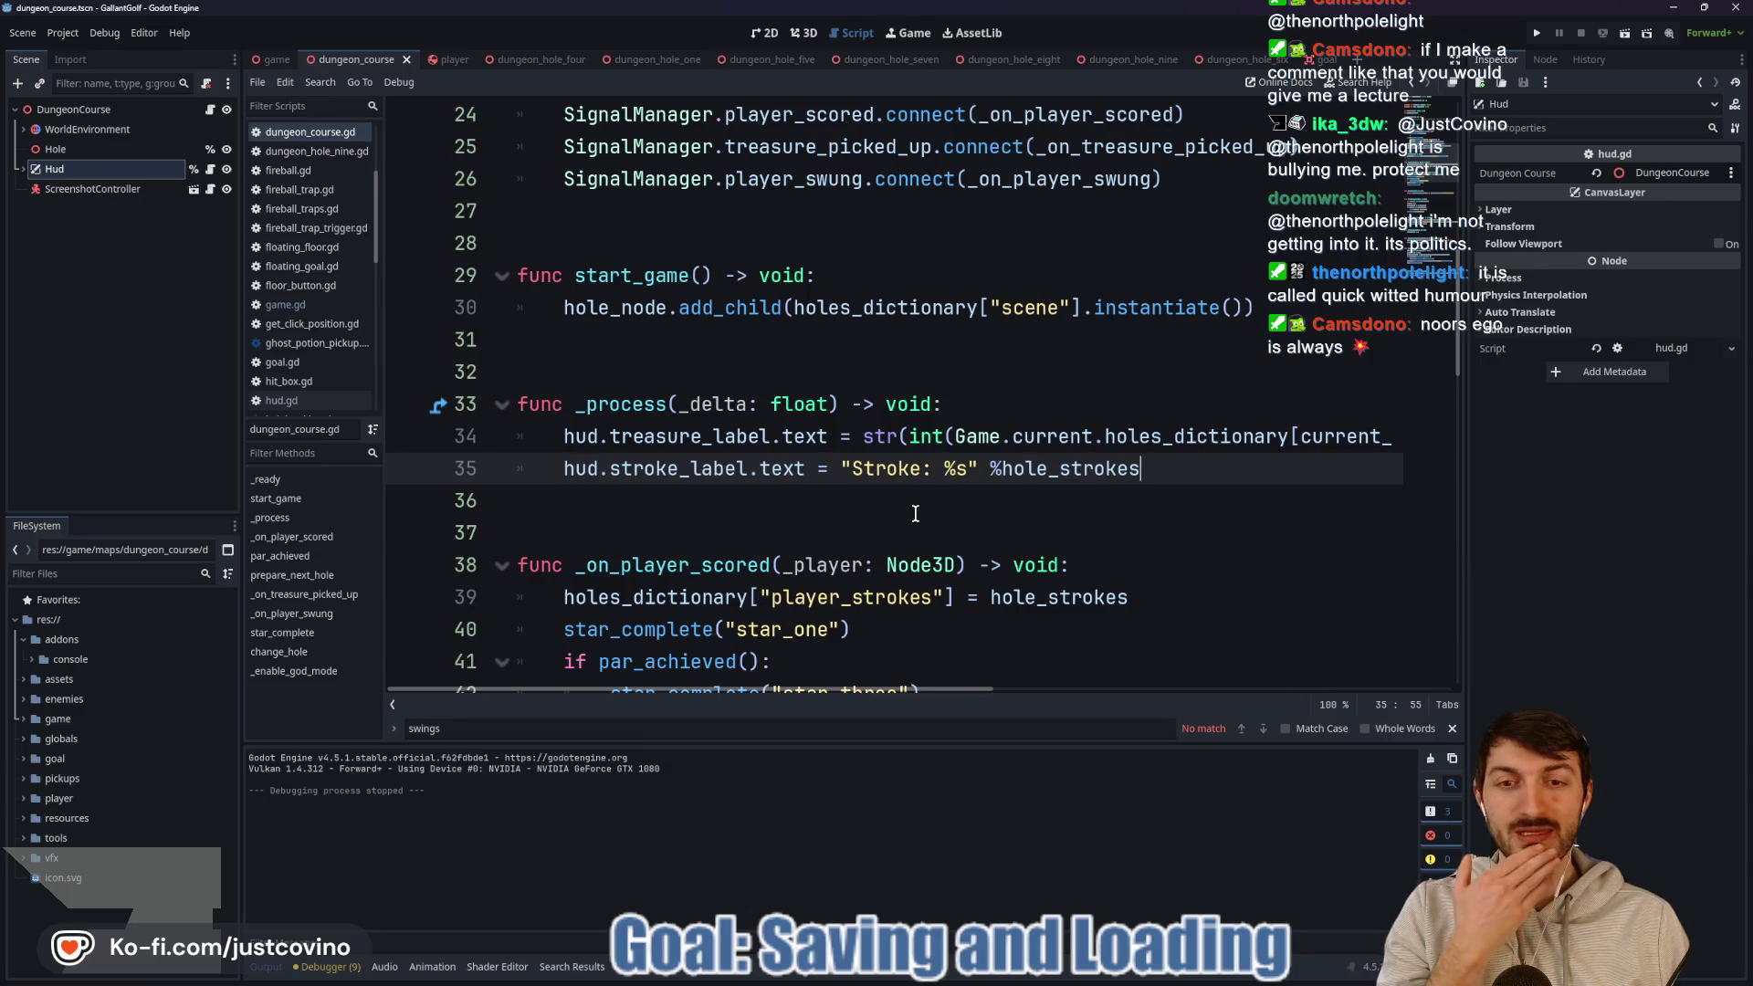
click(437, 59)
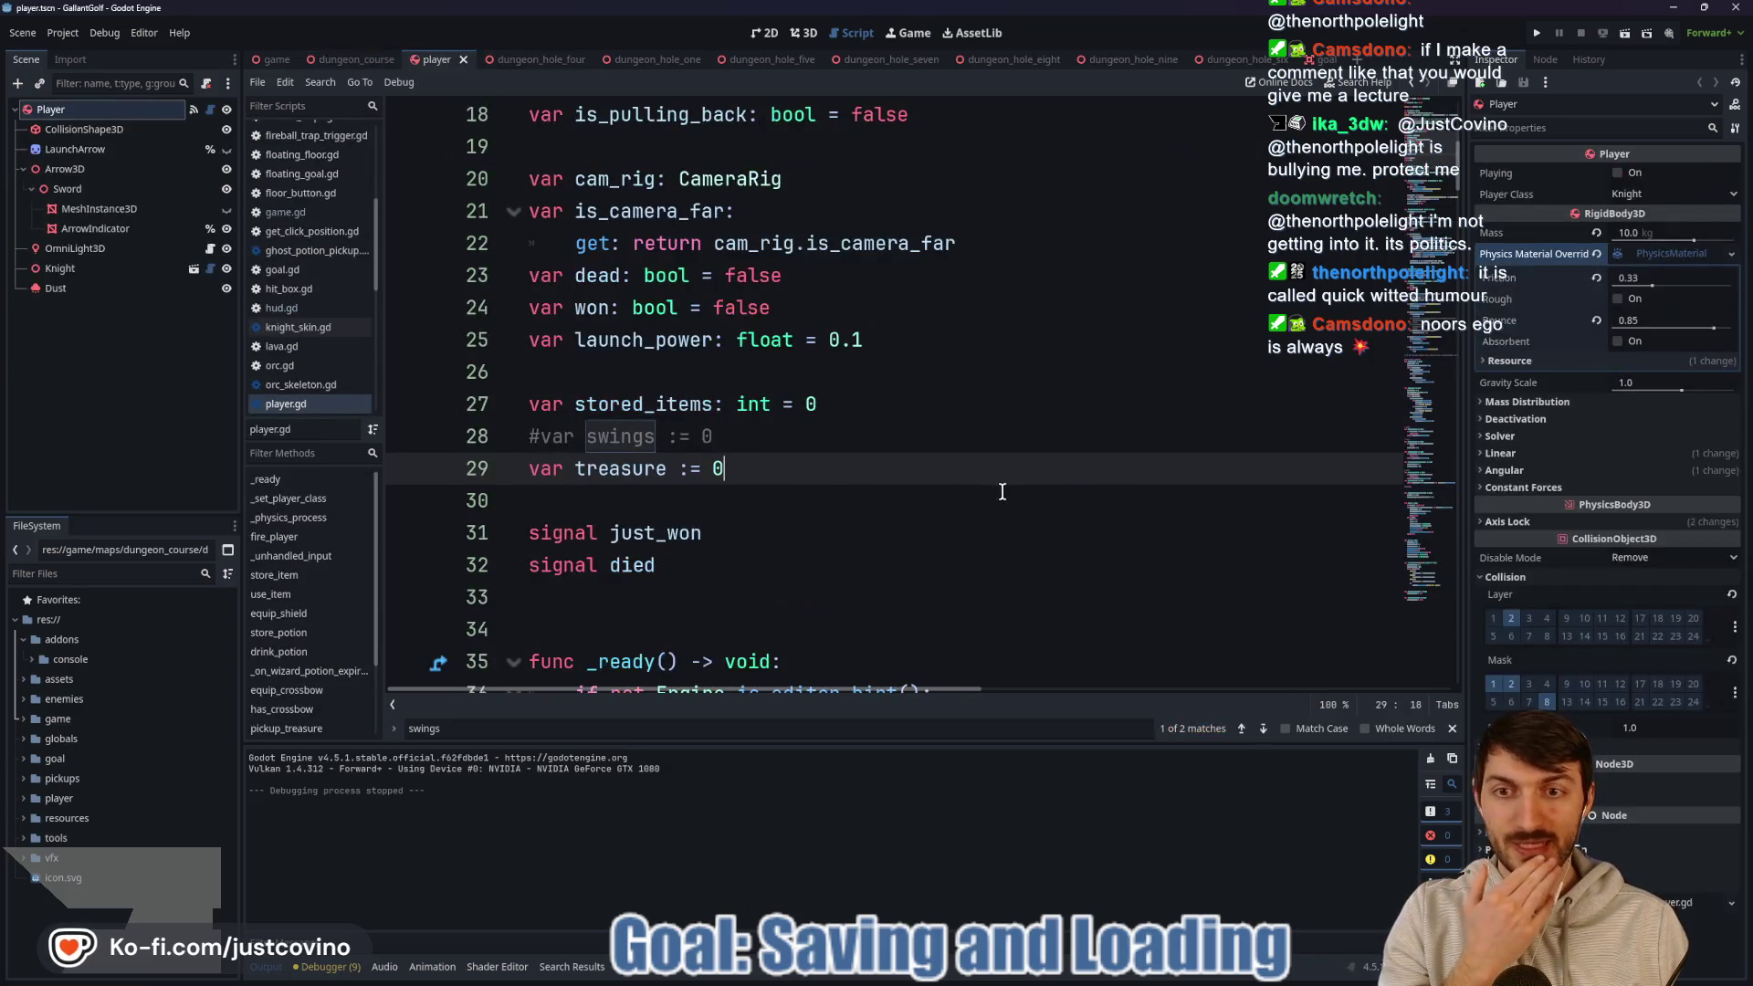
scroll(1002, 491, down, 6)
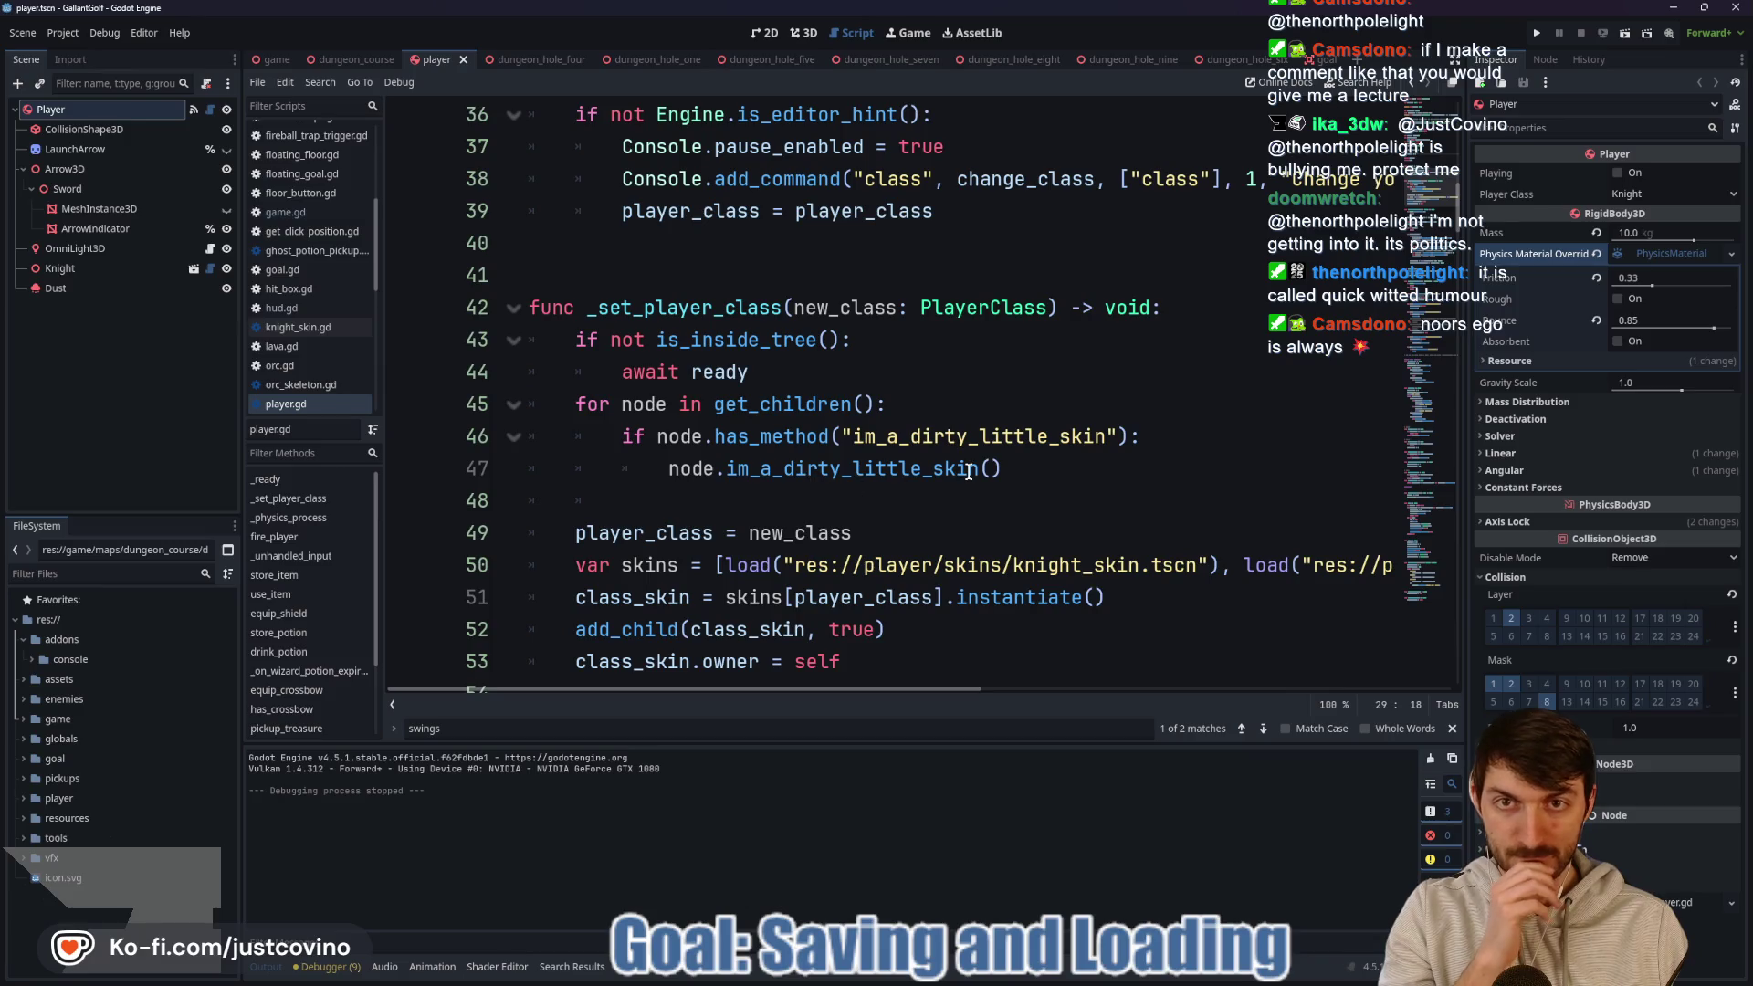
scroll(969, 472, down, 3)
scroll(968, 472, down, 4)
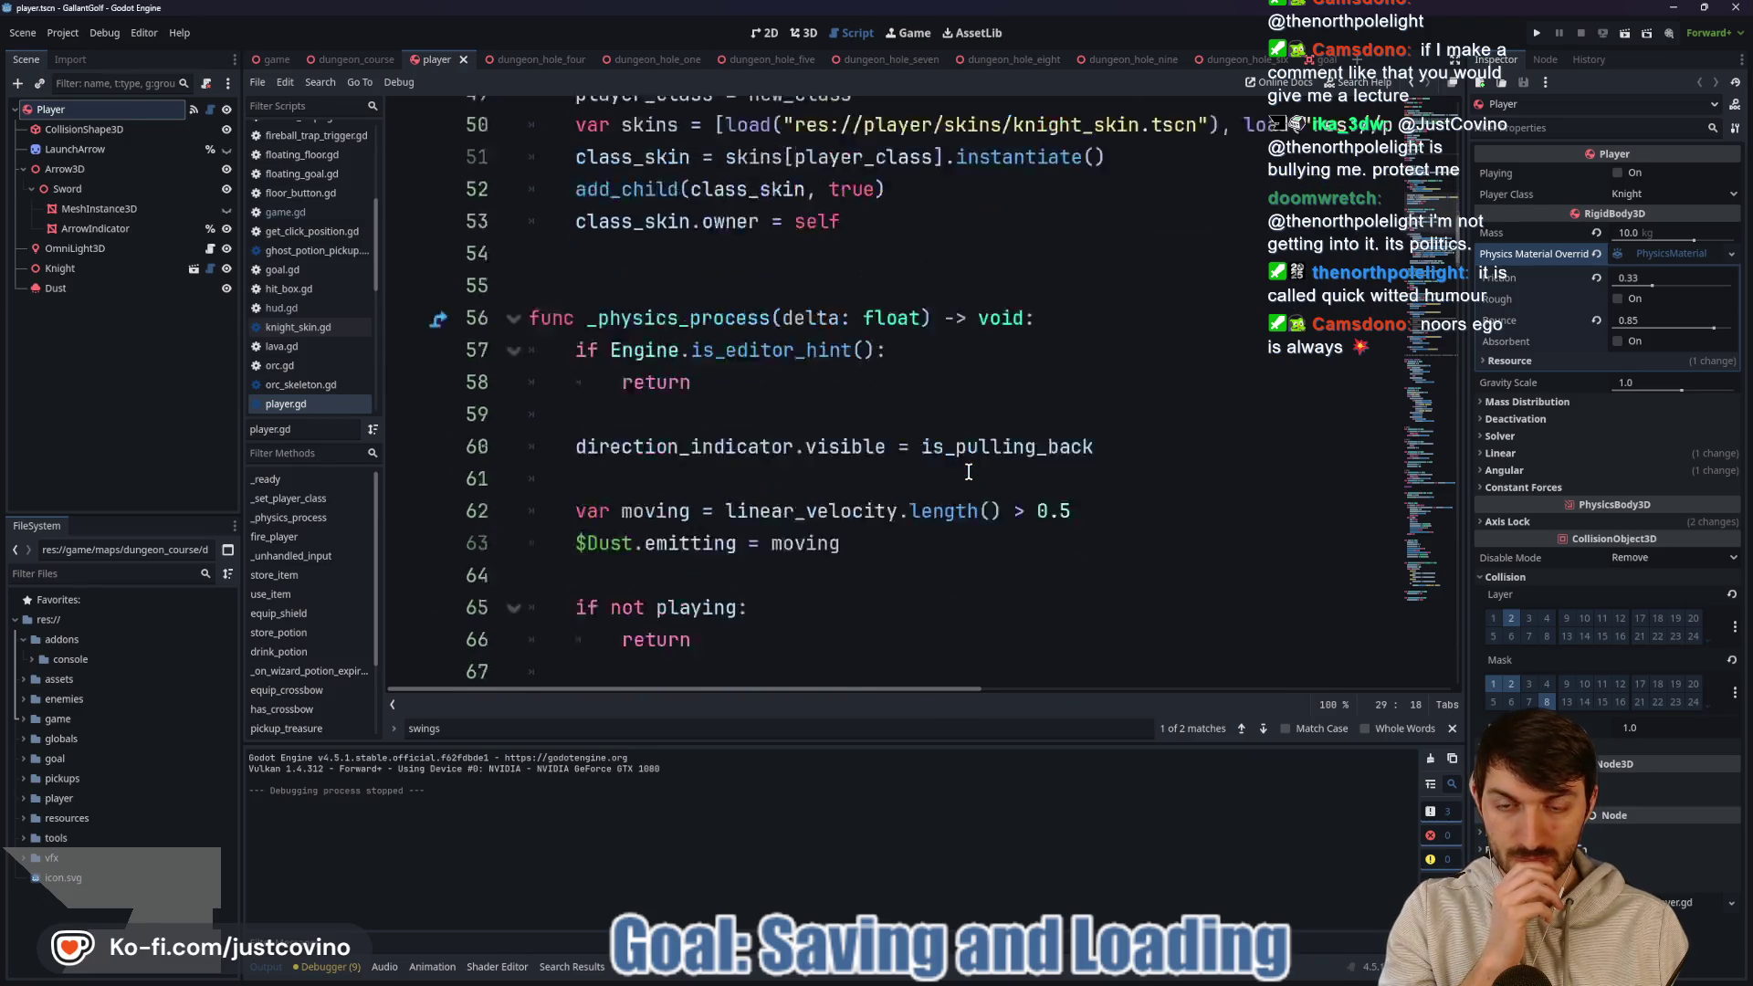
click(352, 59)
click(211, 173)
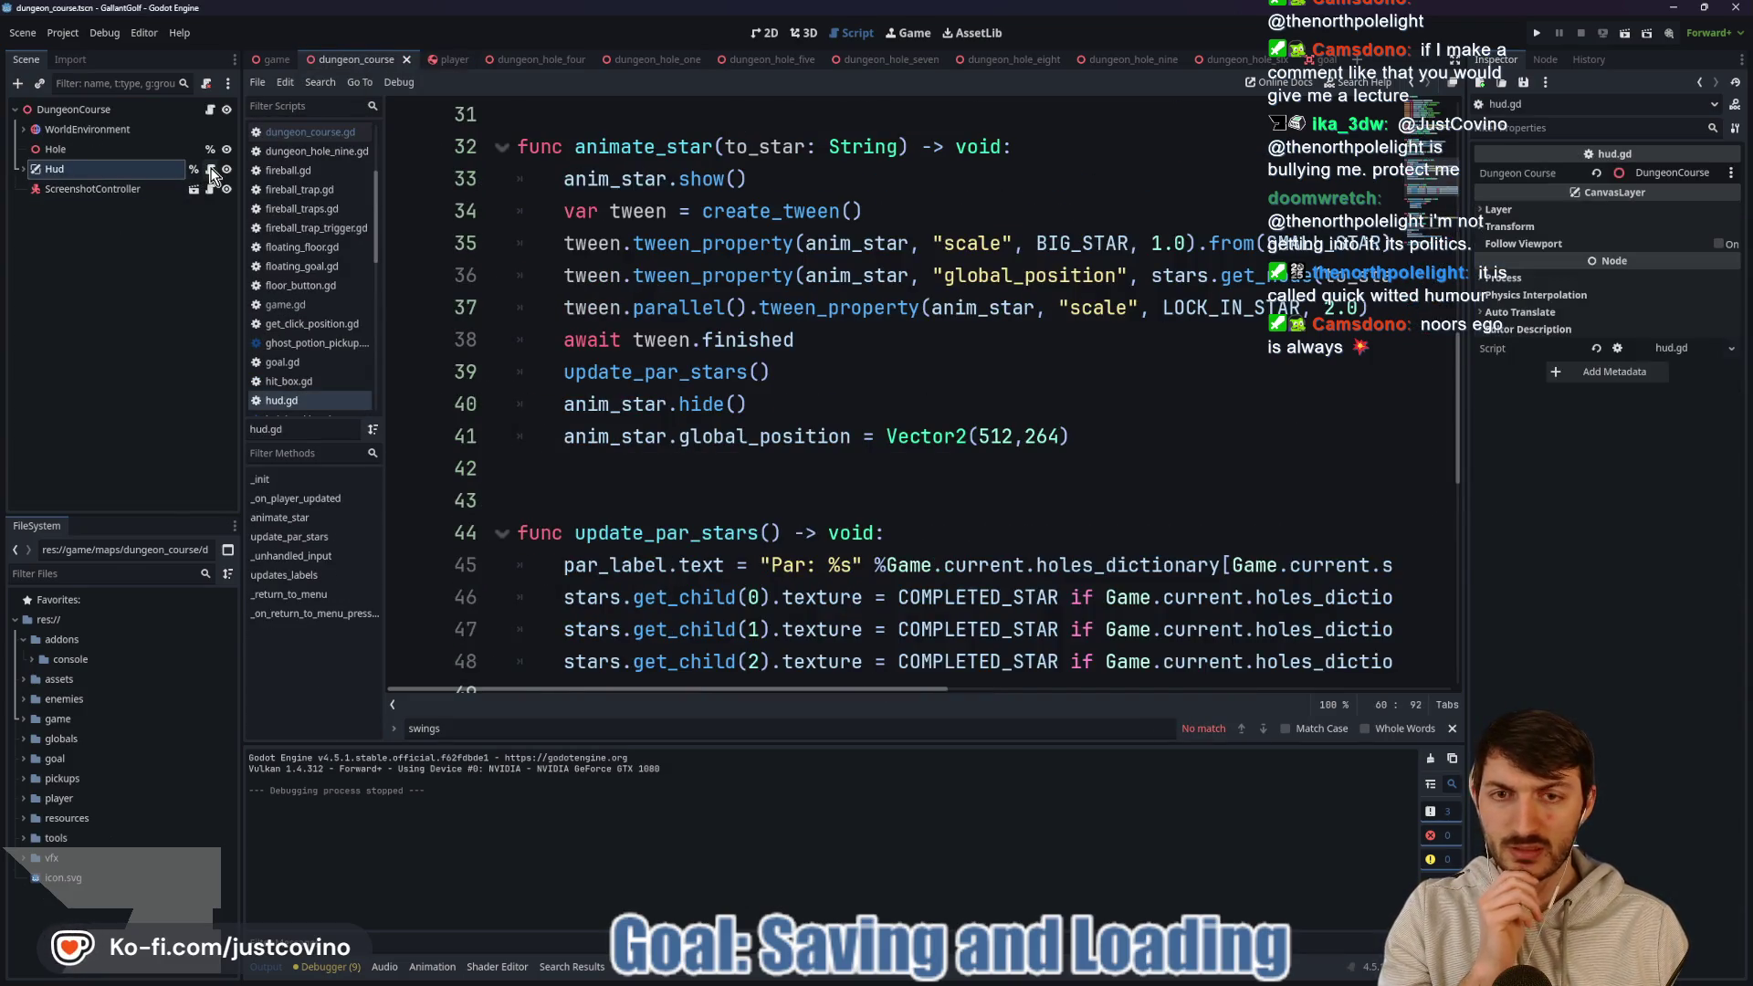
scroll(918, 378, down, 7)
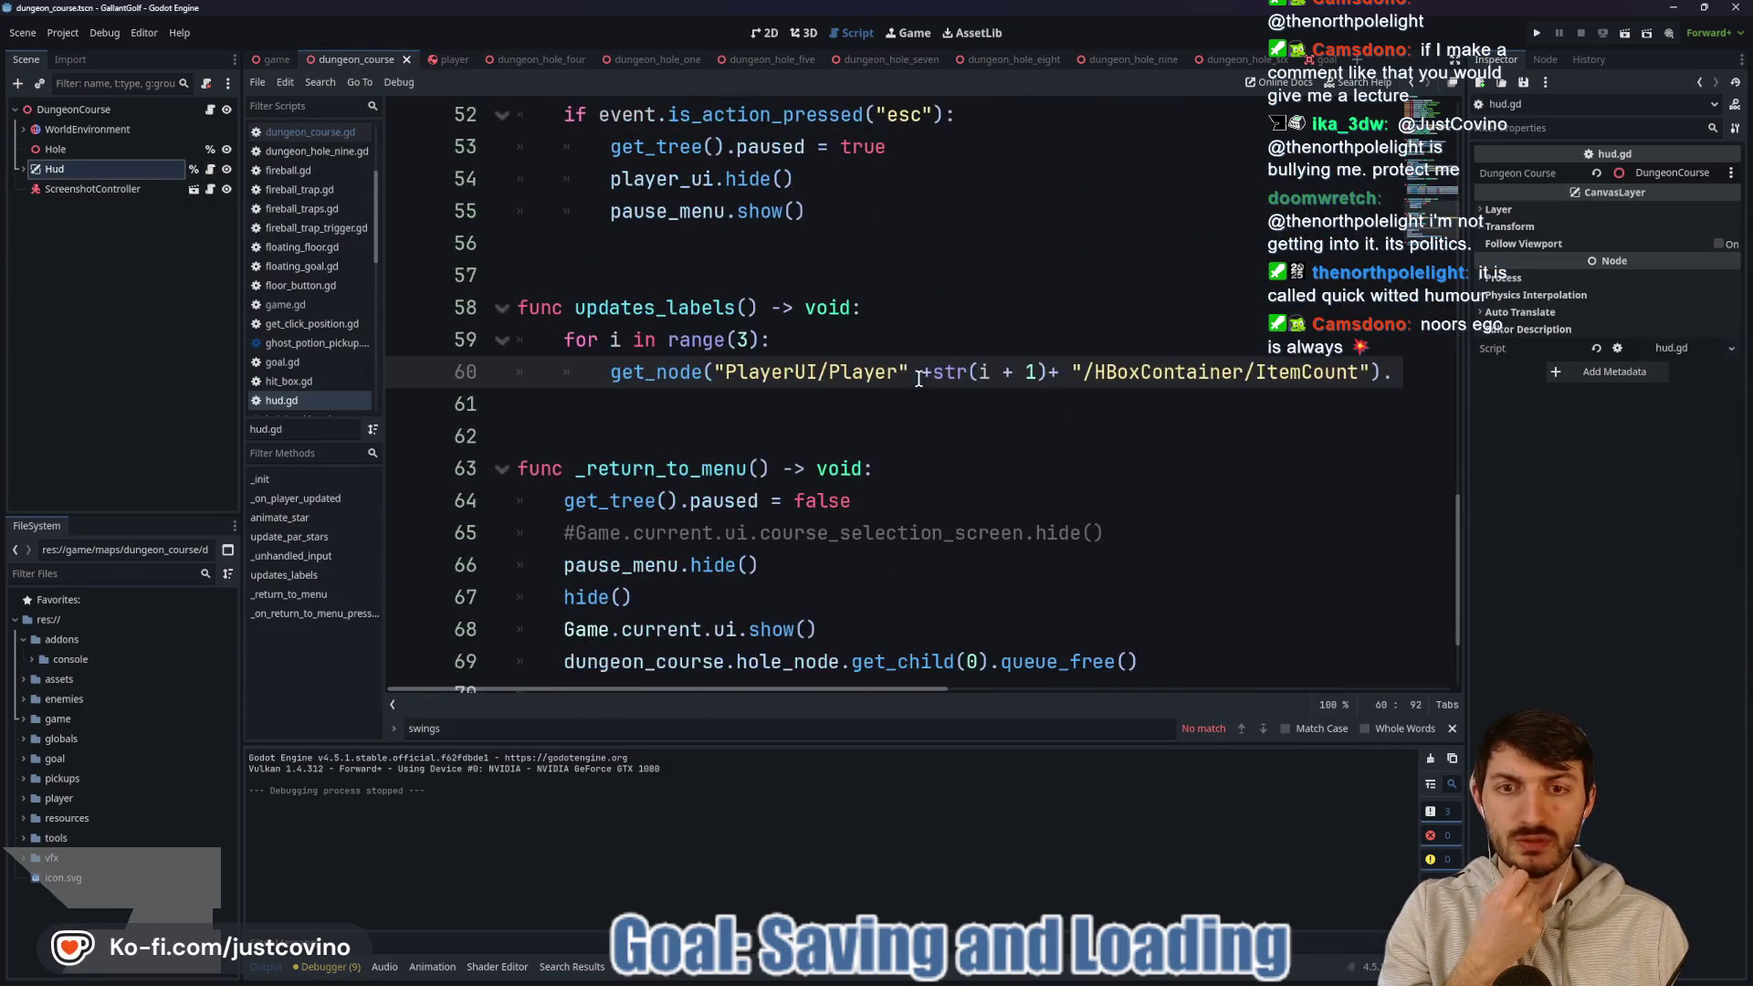
scroll(908, 385, down, 2)
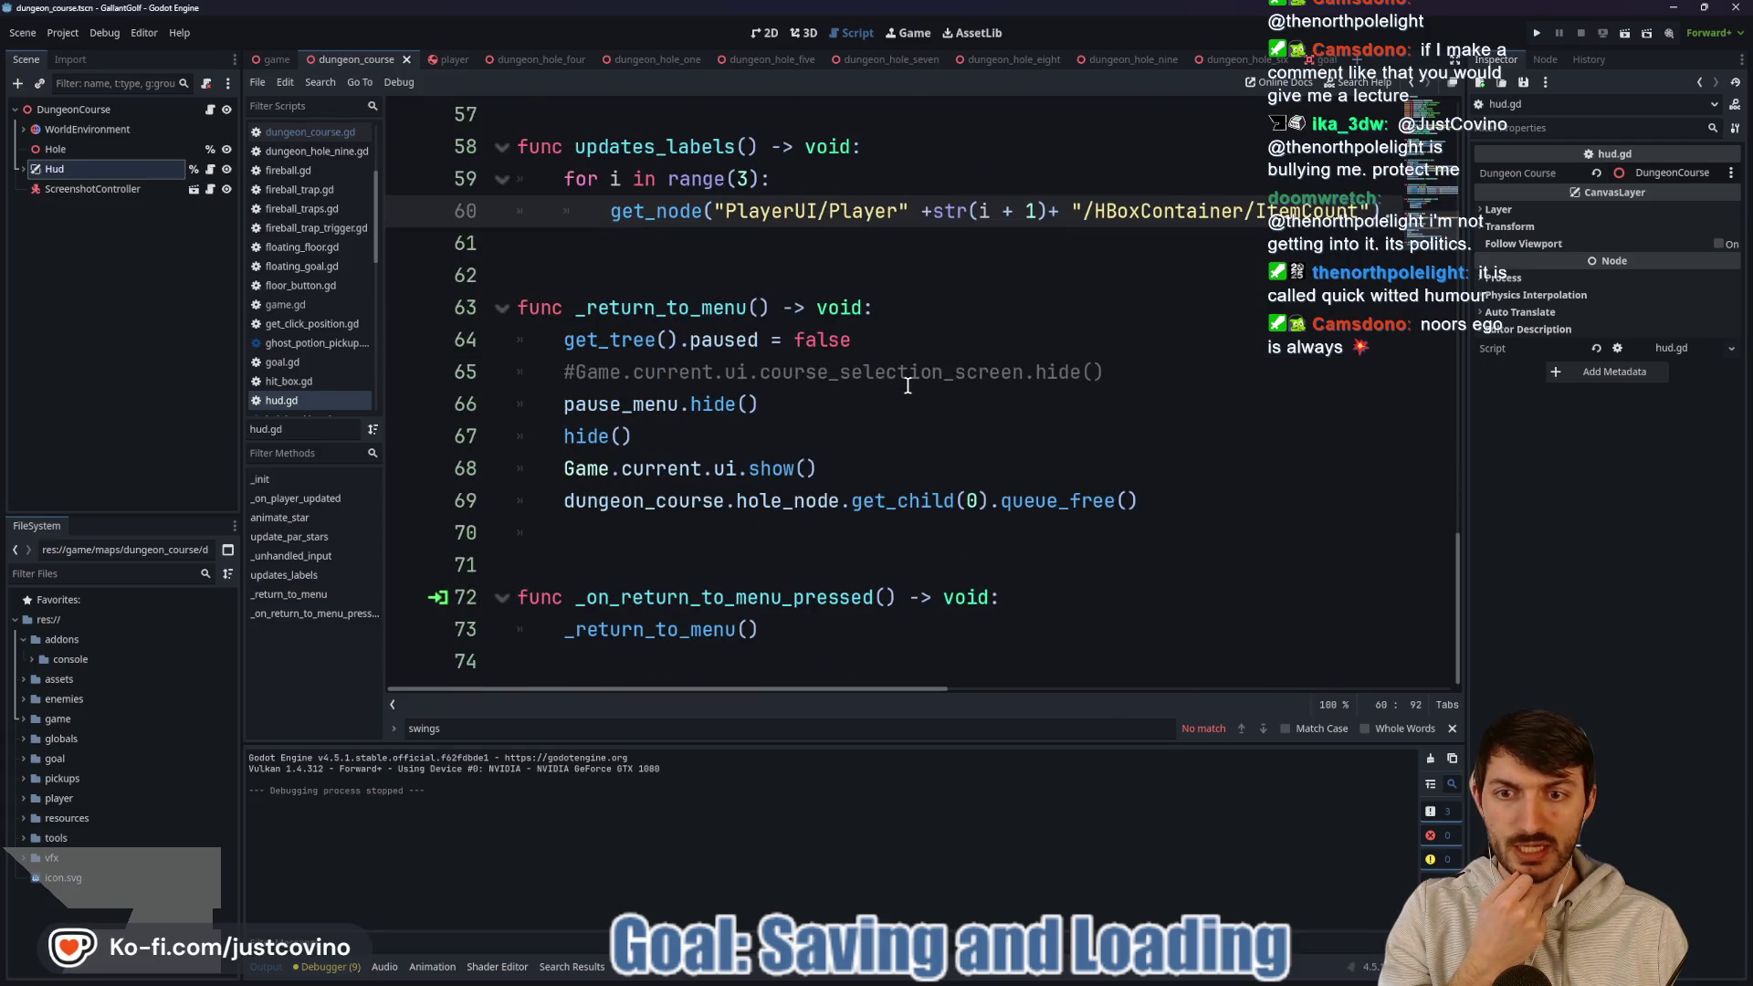
scroll(904, 383, up, 5)
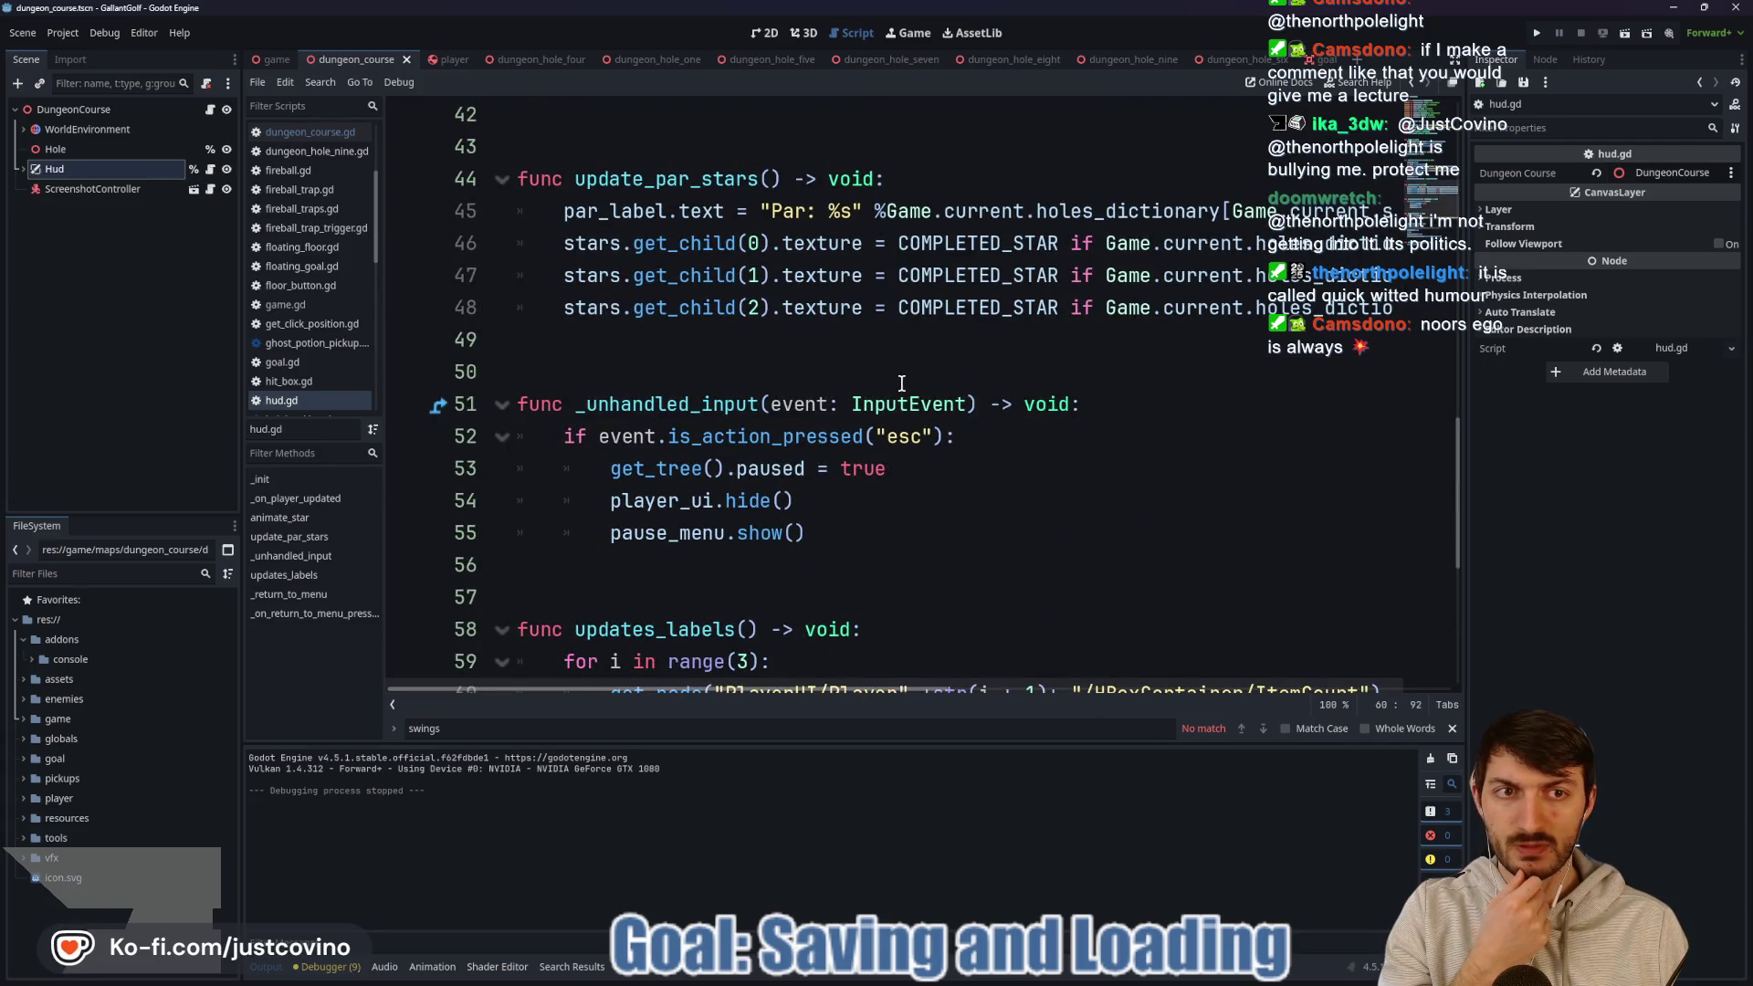
scroll(920, 576, up, 1)
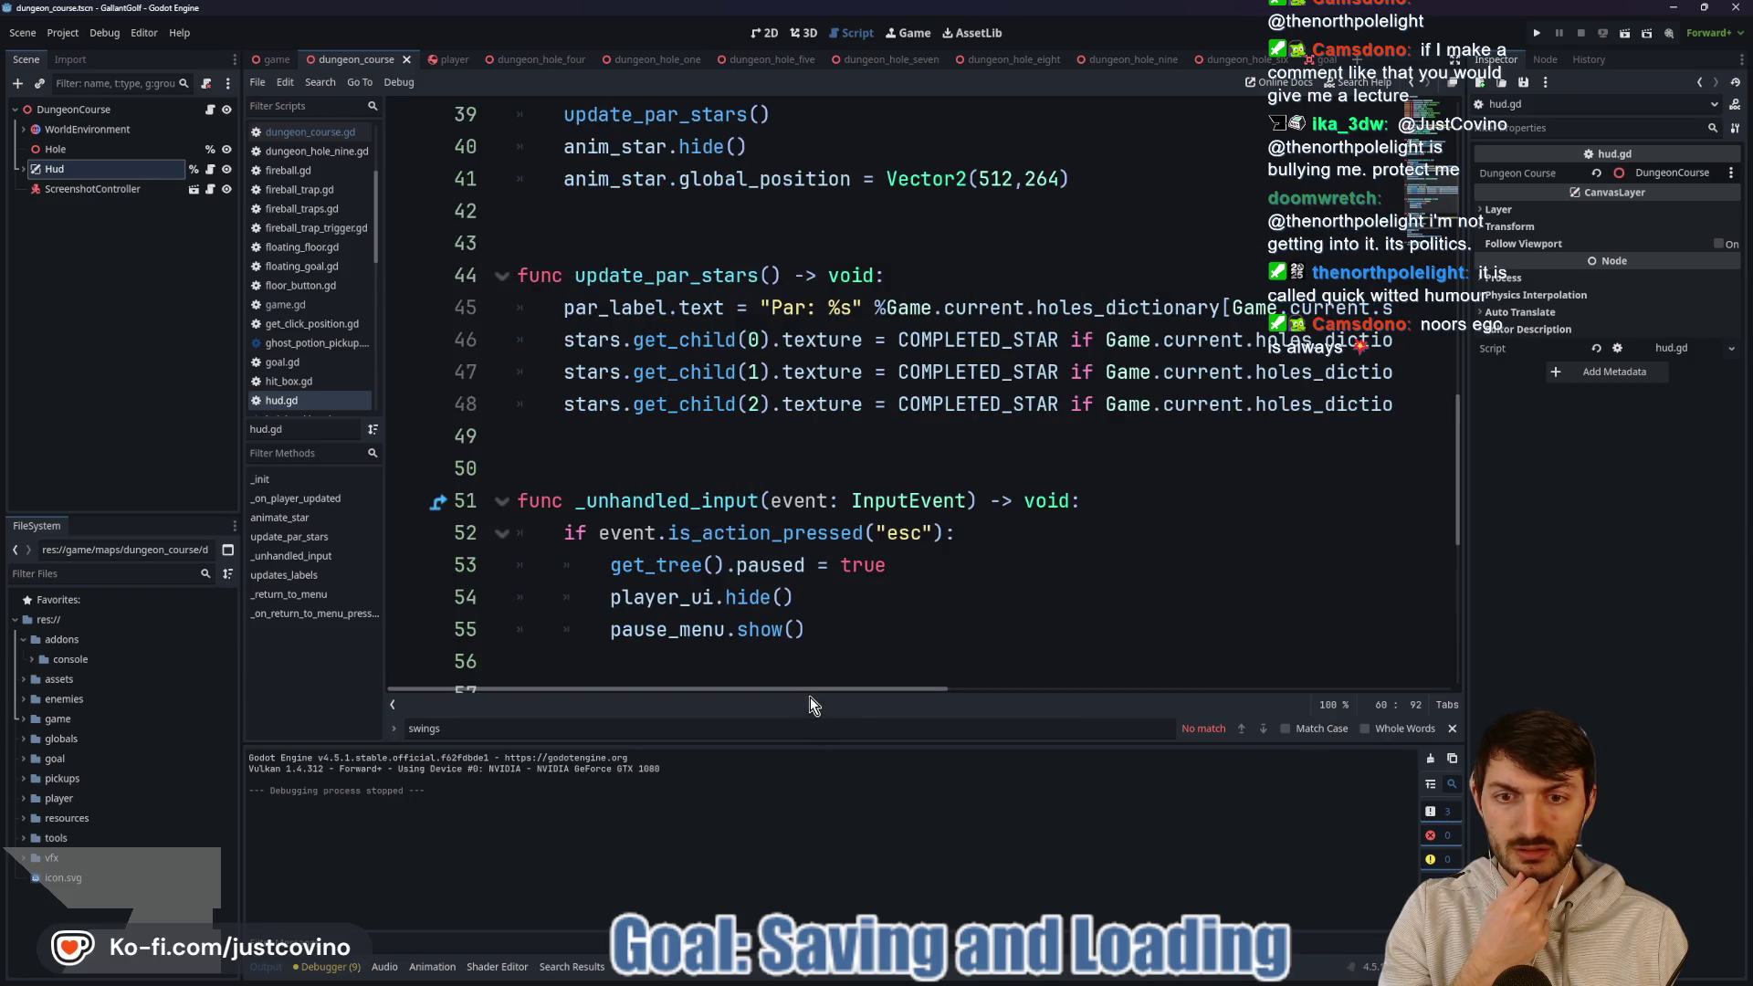
mouse_move(808, 688)
mouse_down()
mouse_move(1252, 693)
mouse_move(808, 690)
mouse_up()
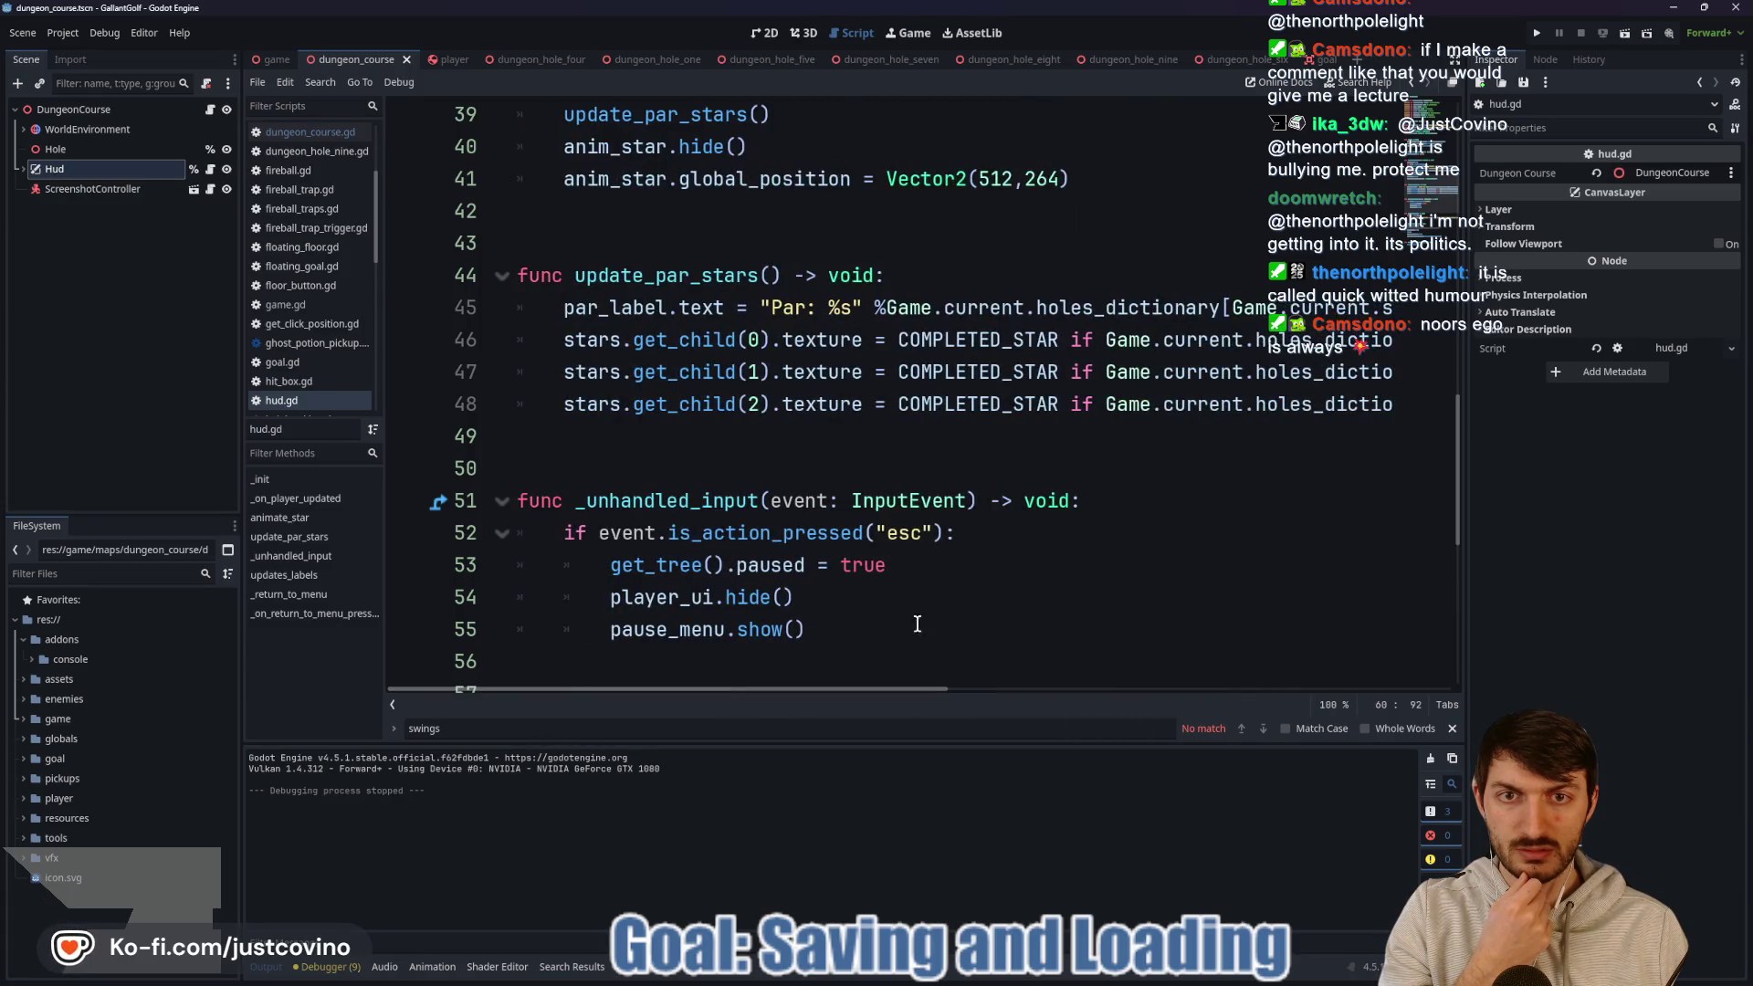
scroll(1083, 541, up, 1)
scroll(864, 523, up, 1)
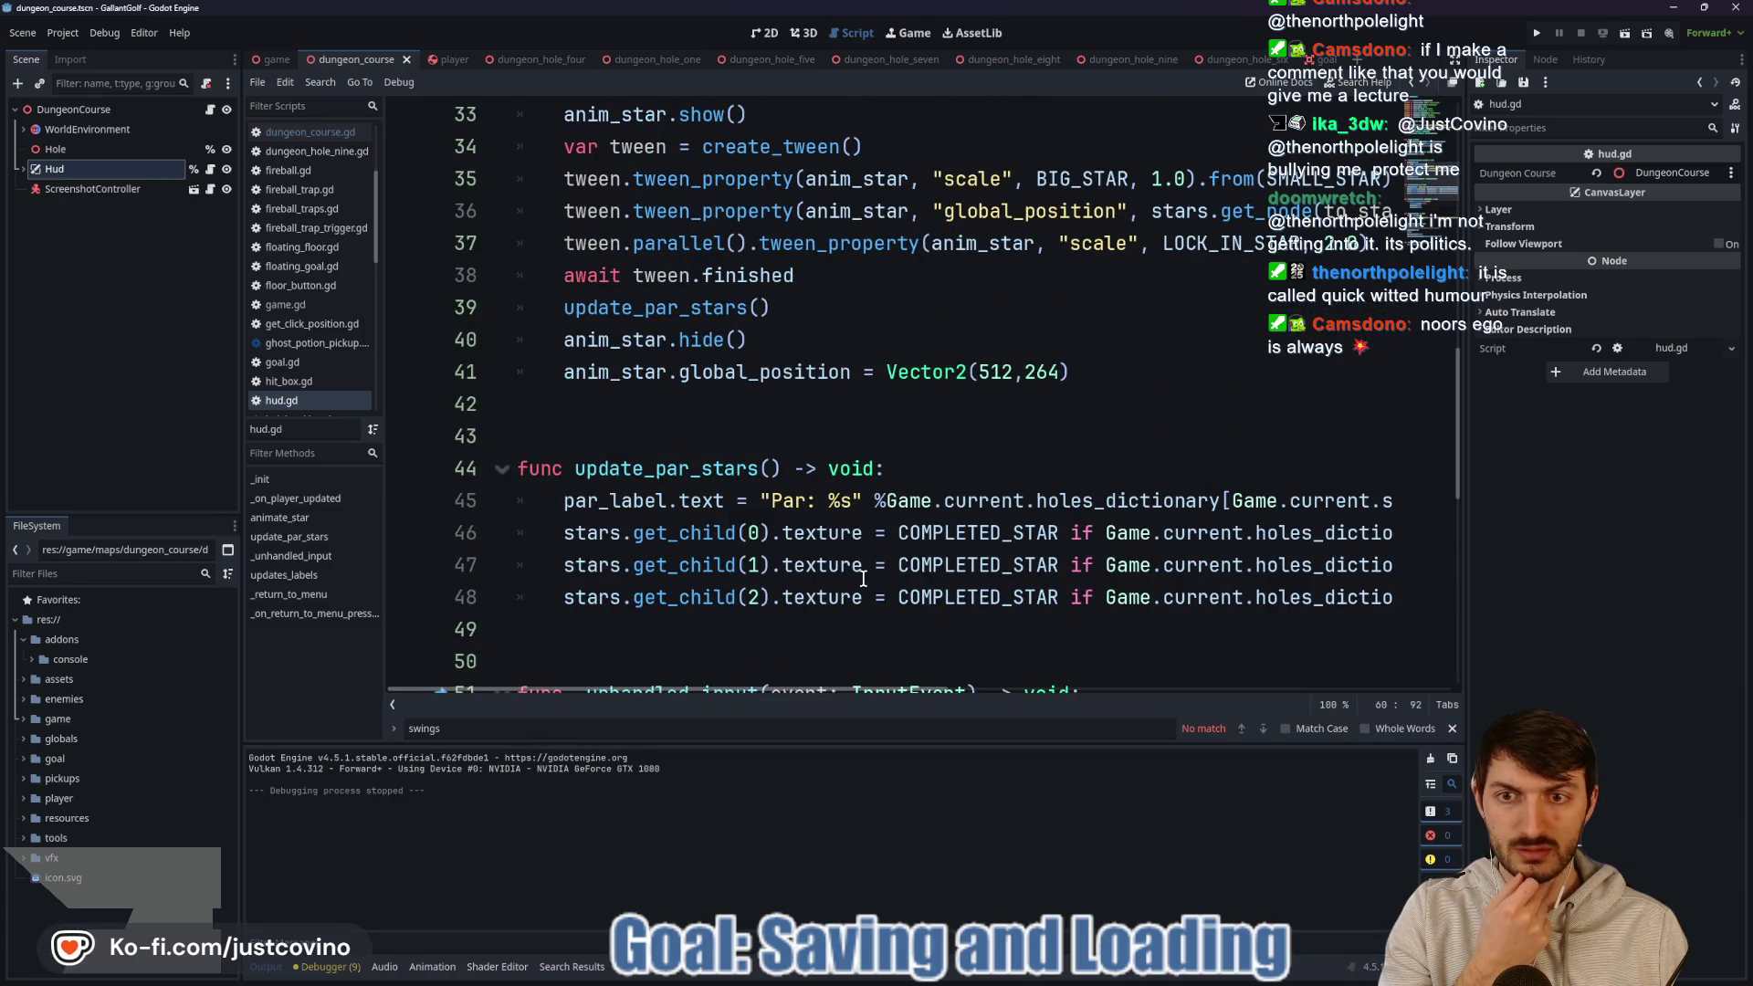
mouse_move(826, 689)
mouse_down()
mouse_move(999, 692)
mouse_move(812, 685)
mouse_move(1123, 687)
mouse_move(813, 675)
mouse_up()
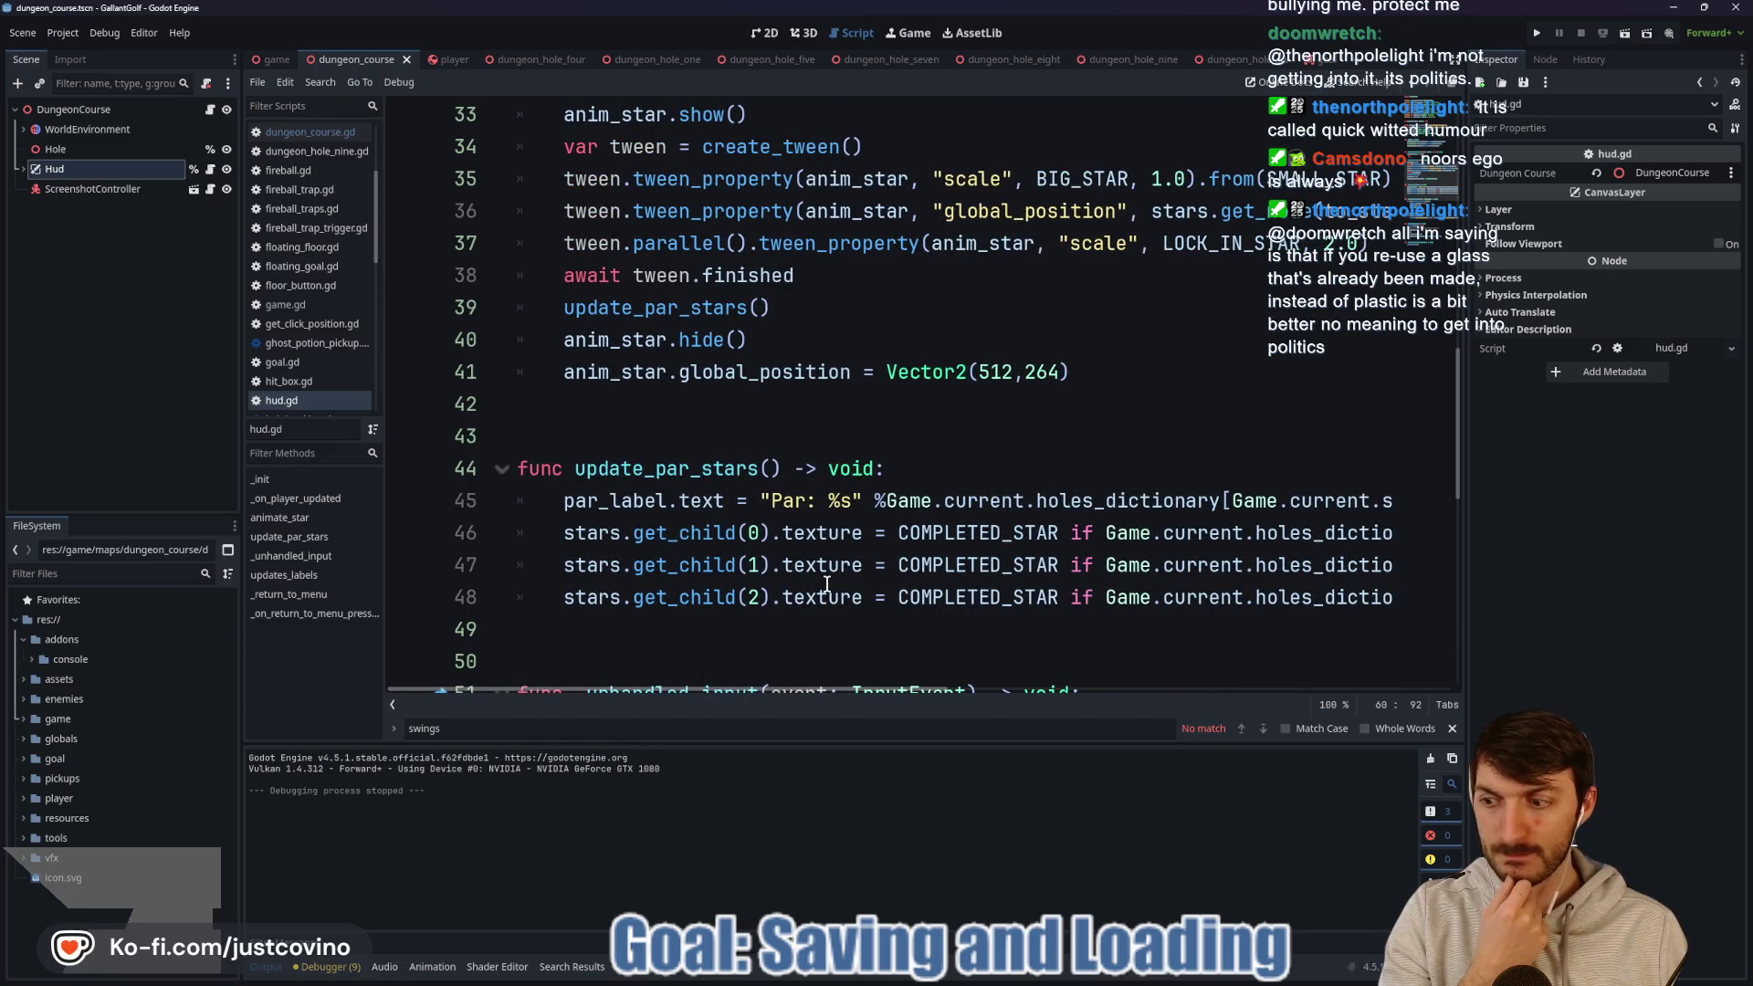
mouse_move(850, 687)
mouse_down()
mouse_move(1101, 697)
mouse_move(944, 690)
mouse_move(1041, 690)
mouse_move(969, 691)
mouse_up()
Wrap the holes_dictionary par expression on line 45 in int(...) and save hud.gd.
drag(655, 500, 1389, 502)
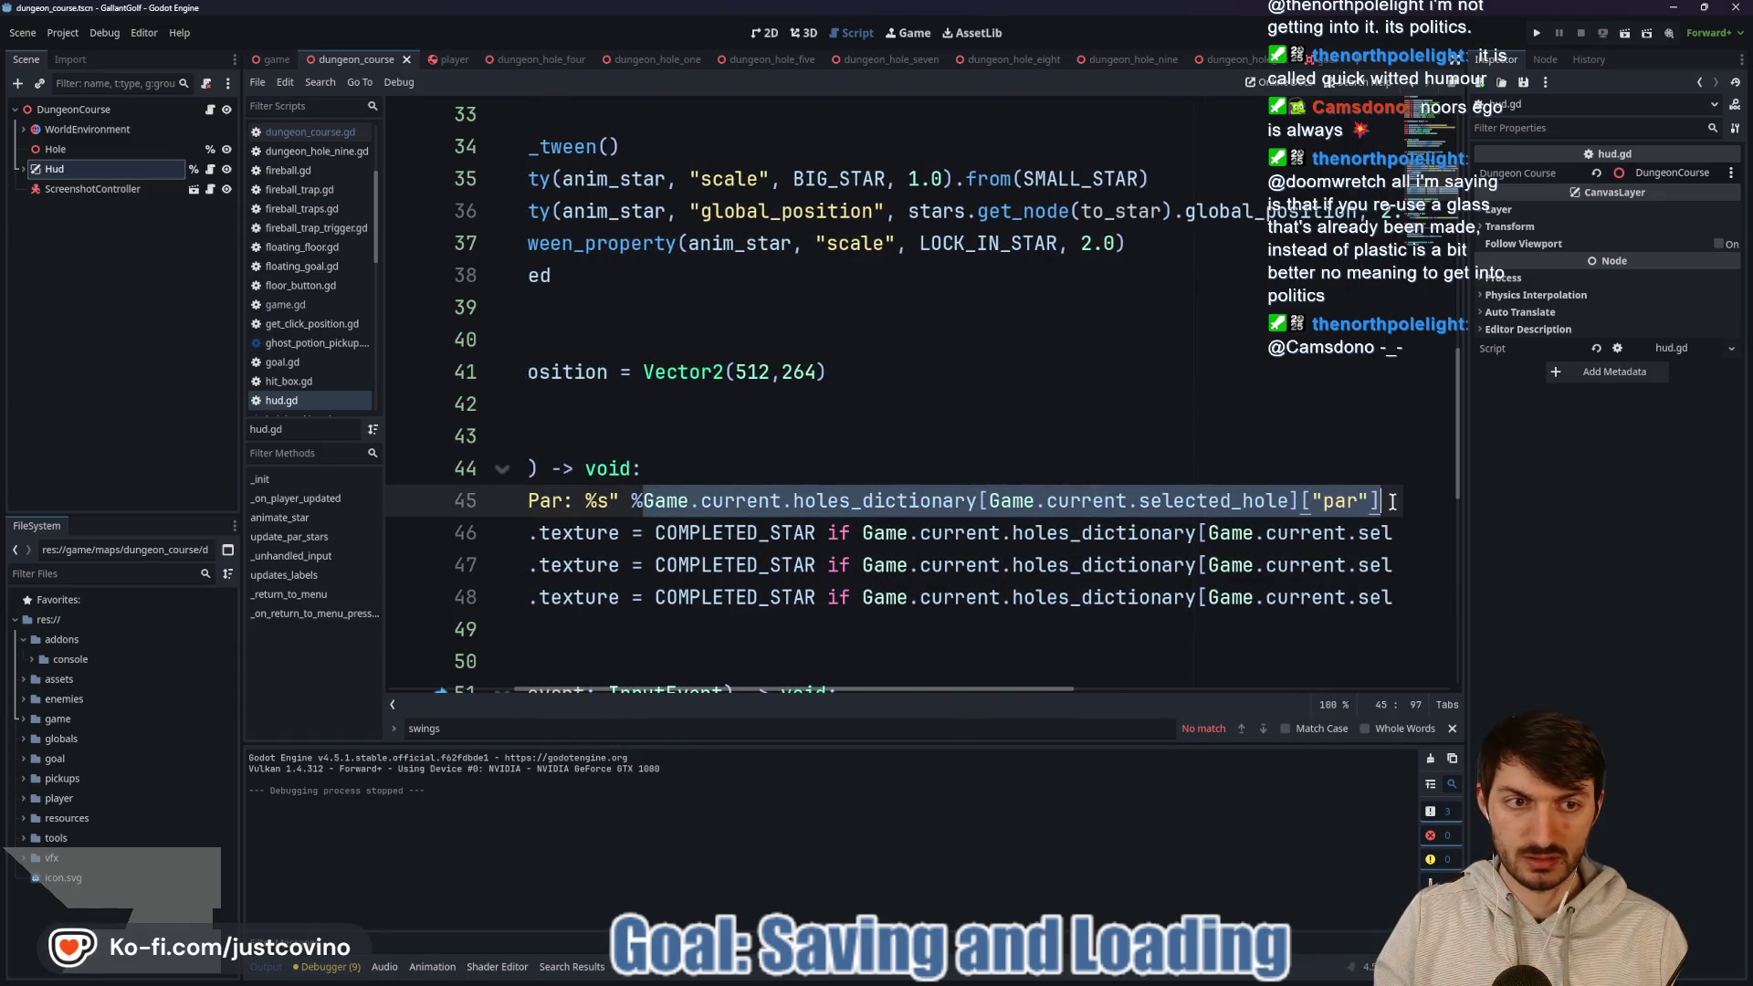
text(()
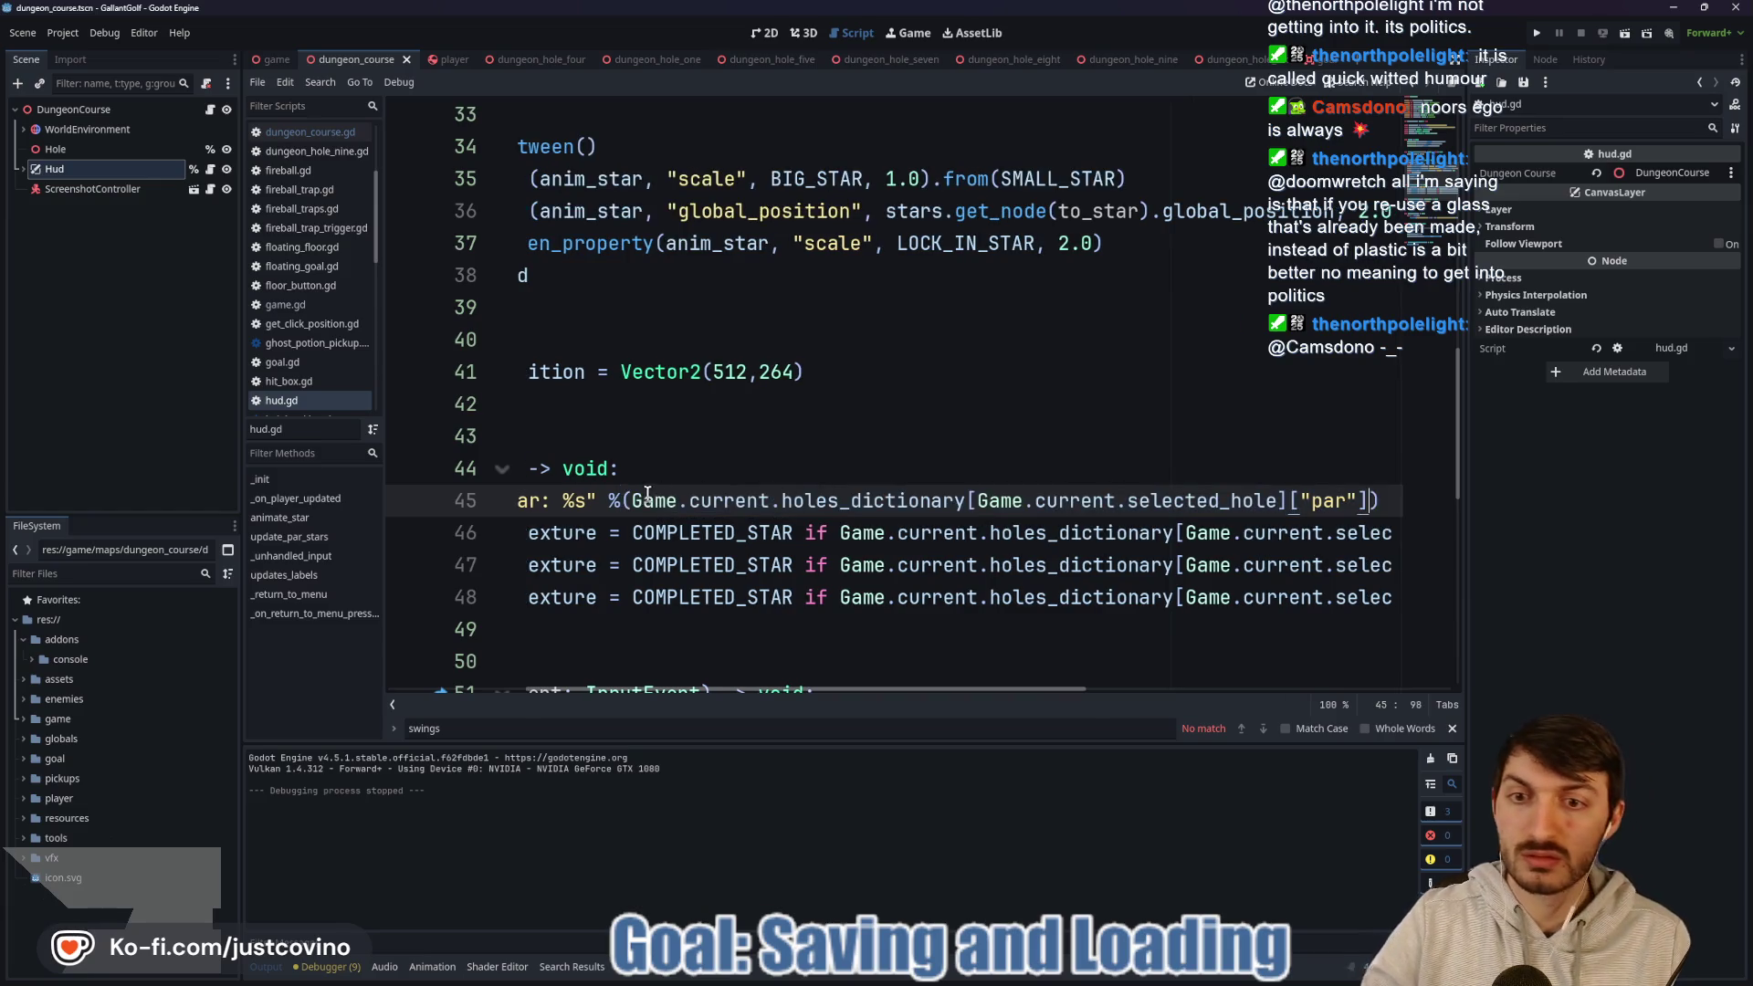
text(int)
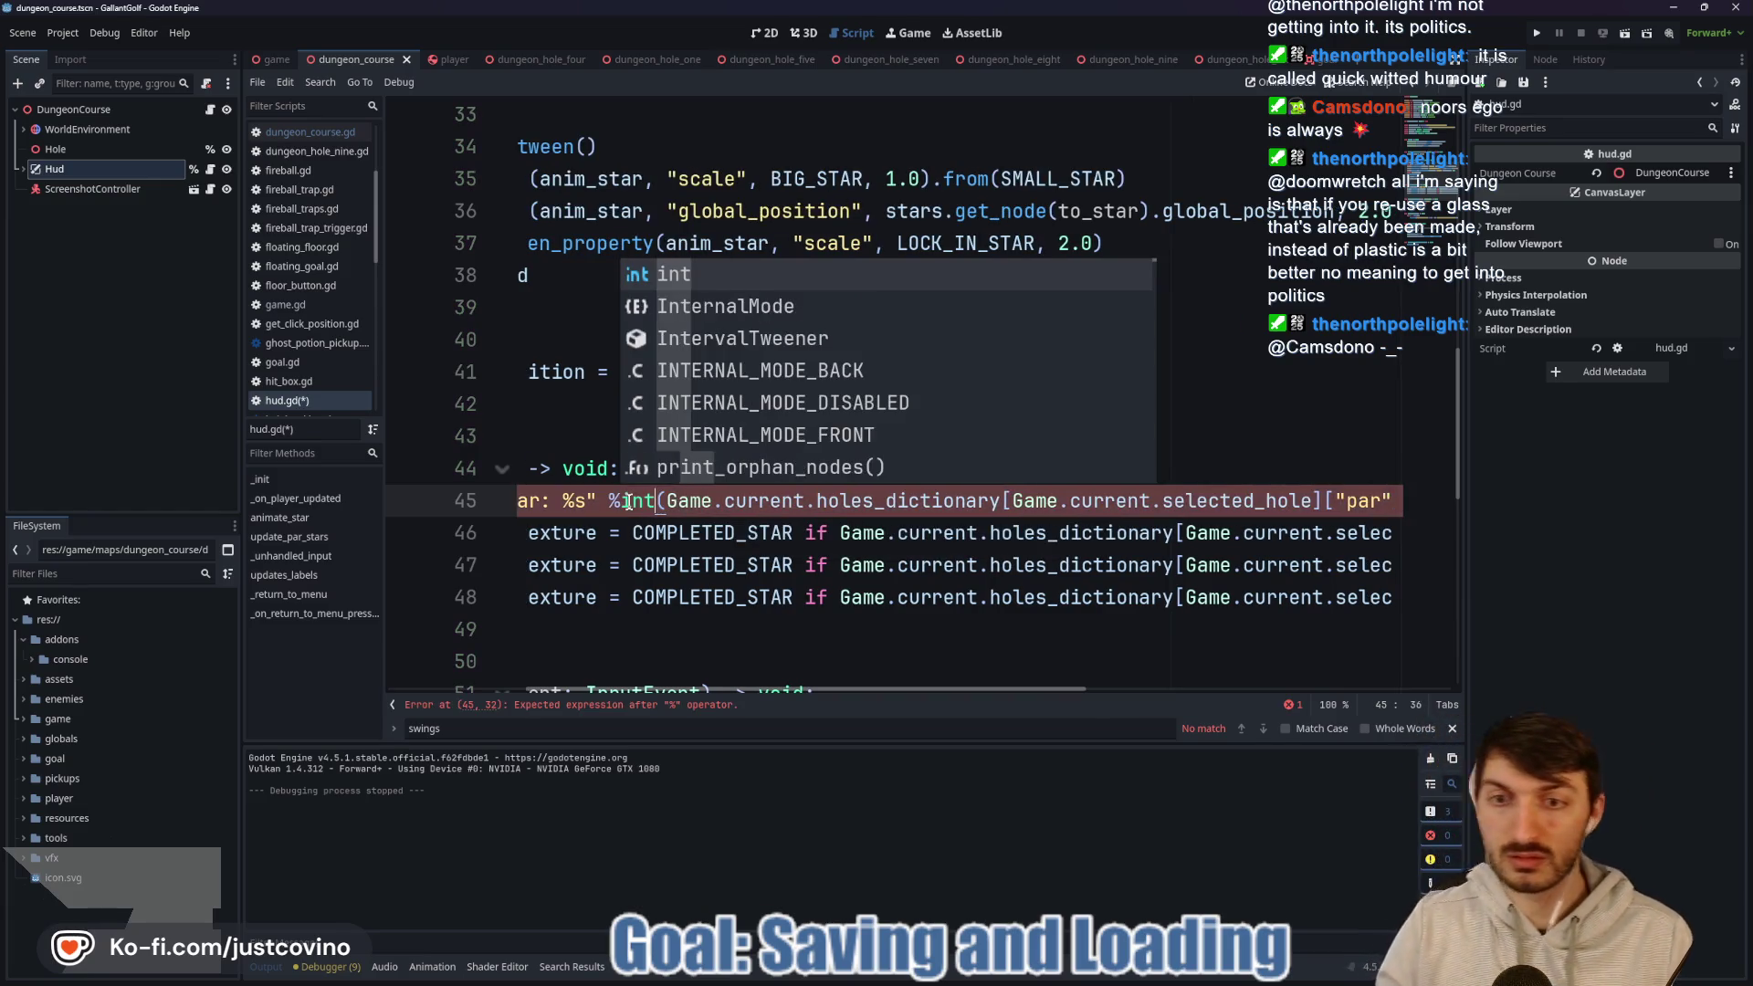
click(745, 522)
key(ctrl+s)
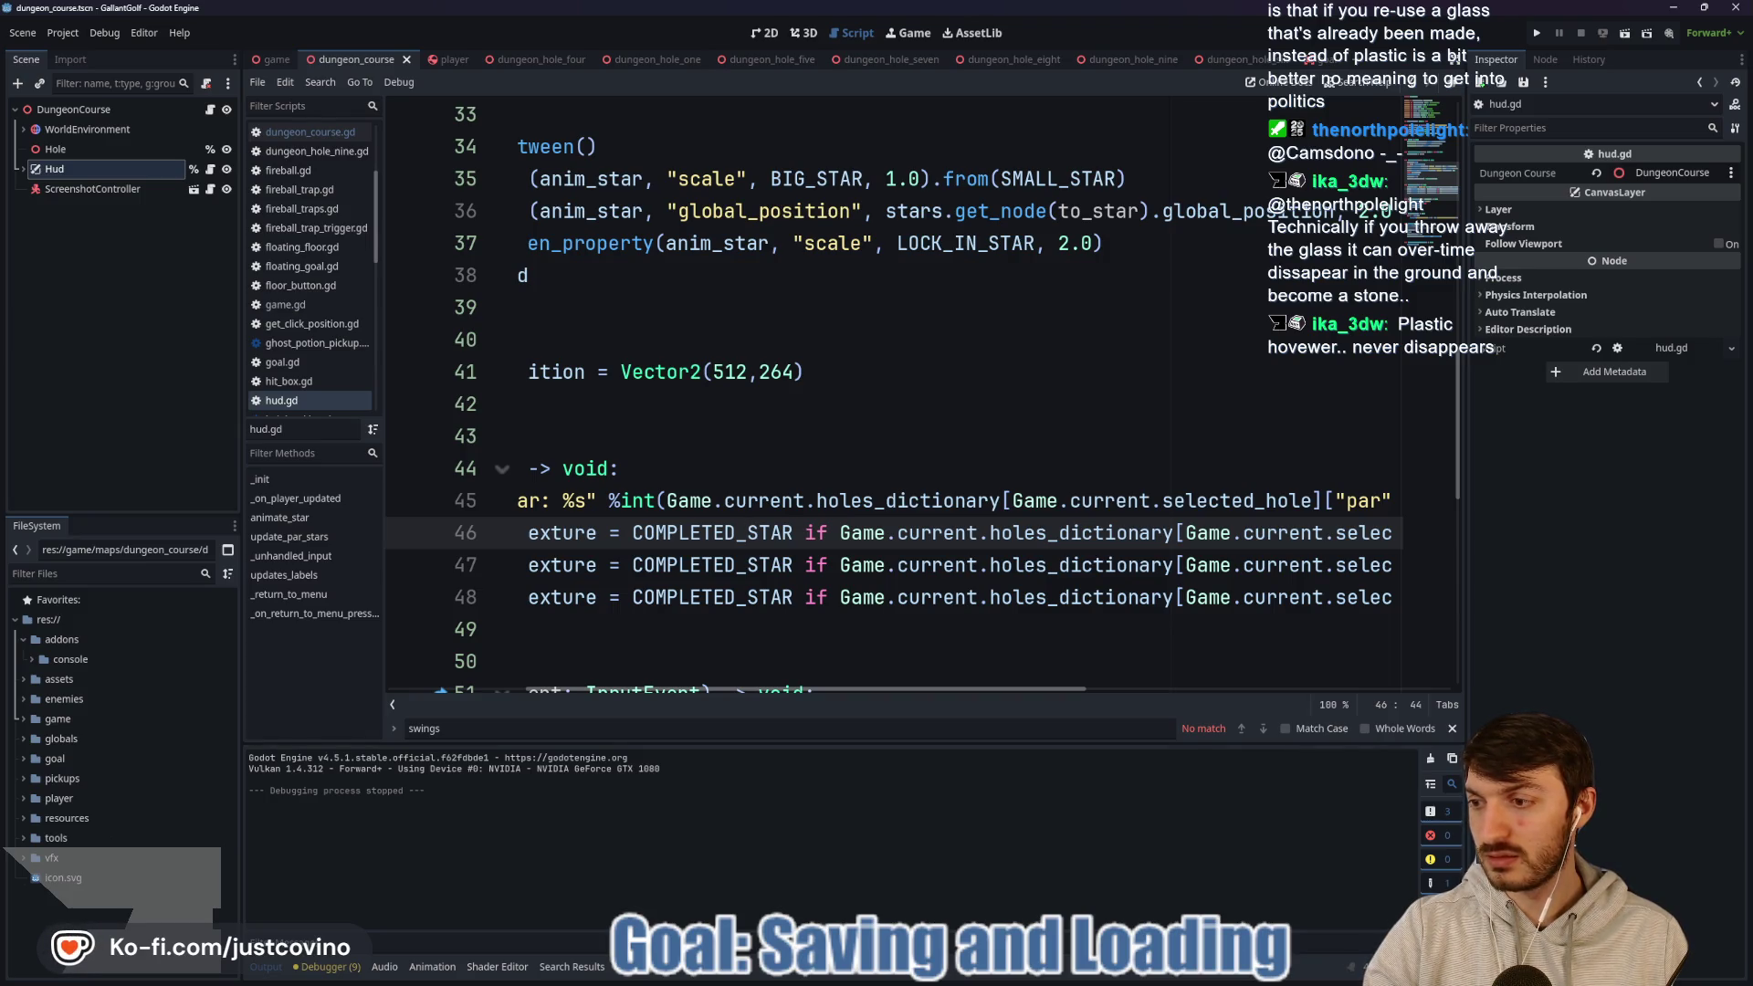
Scroll up hud.gd to review its star constants and _init signal connections.
click(720, 474)
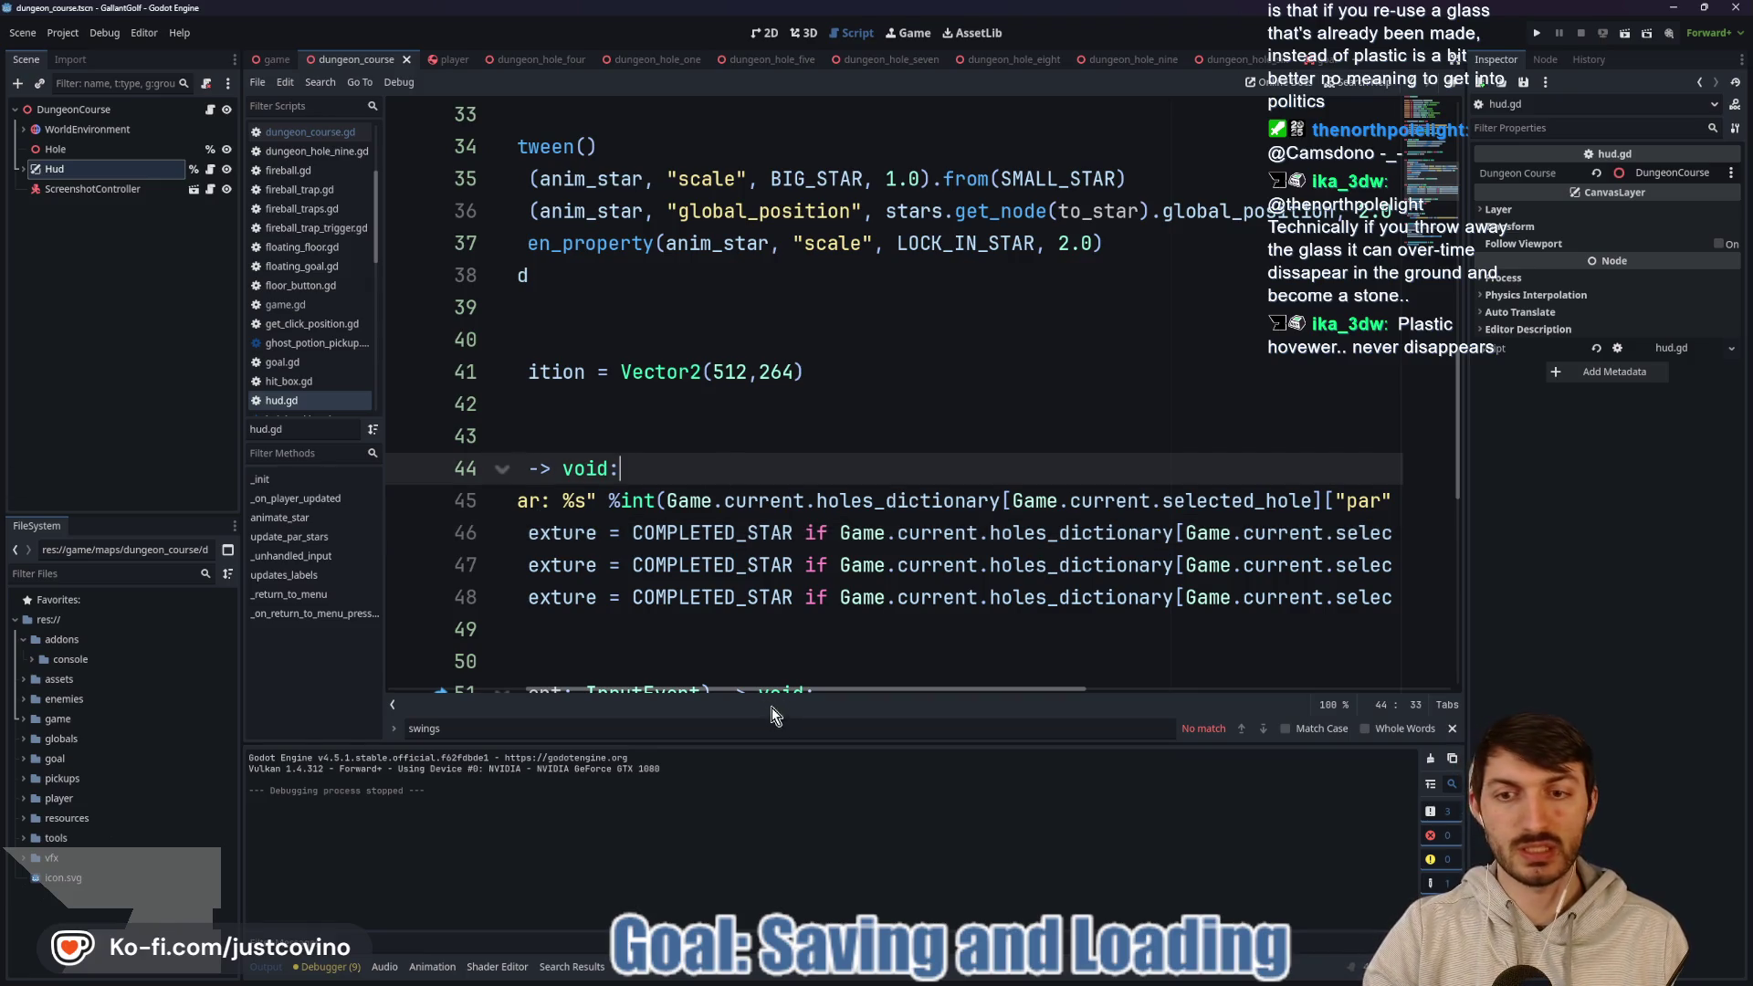
click(747, 436)
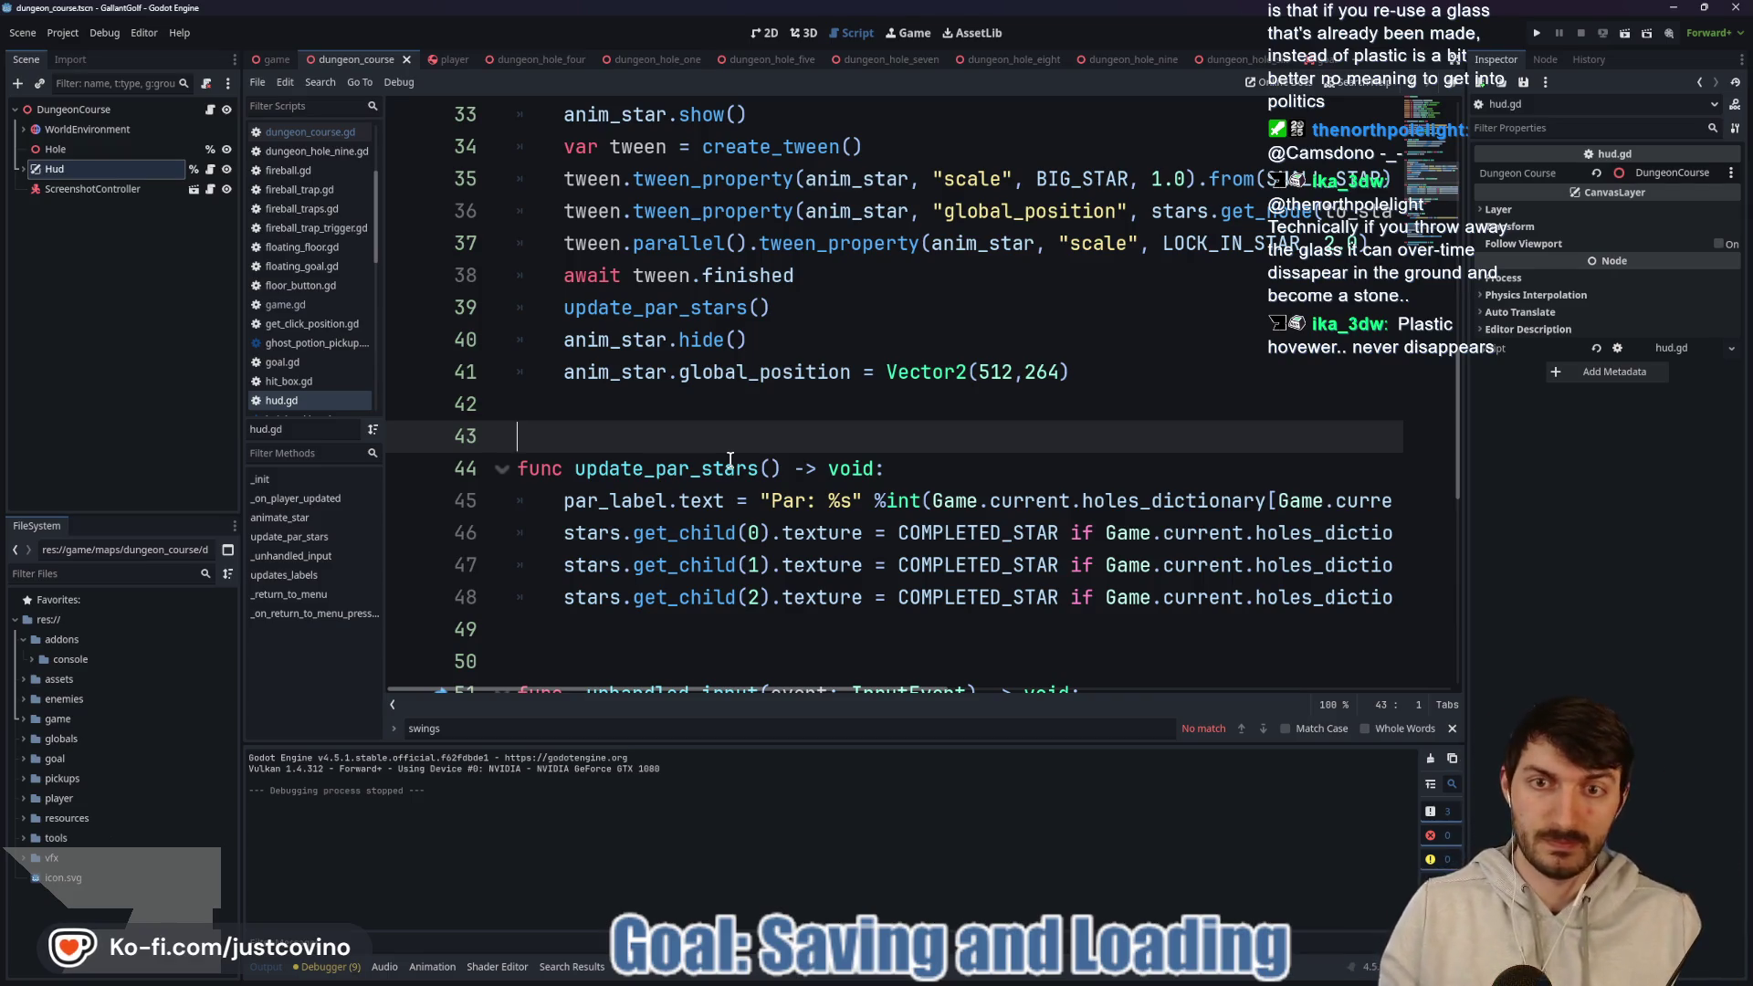
scroll(828, 449, up, 3)
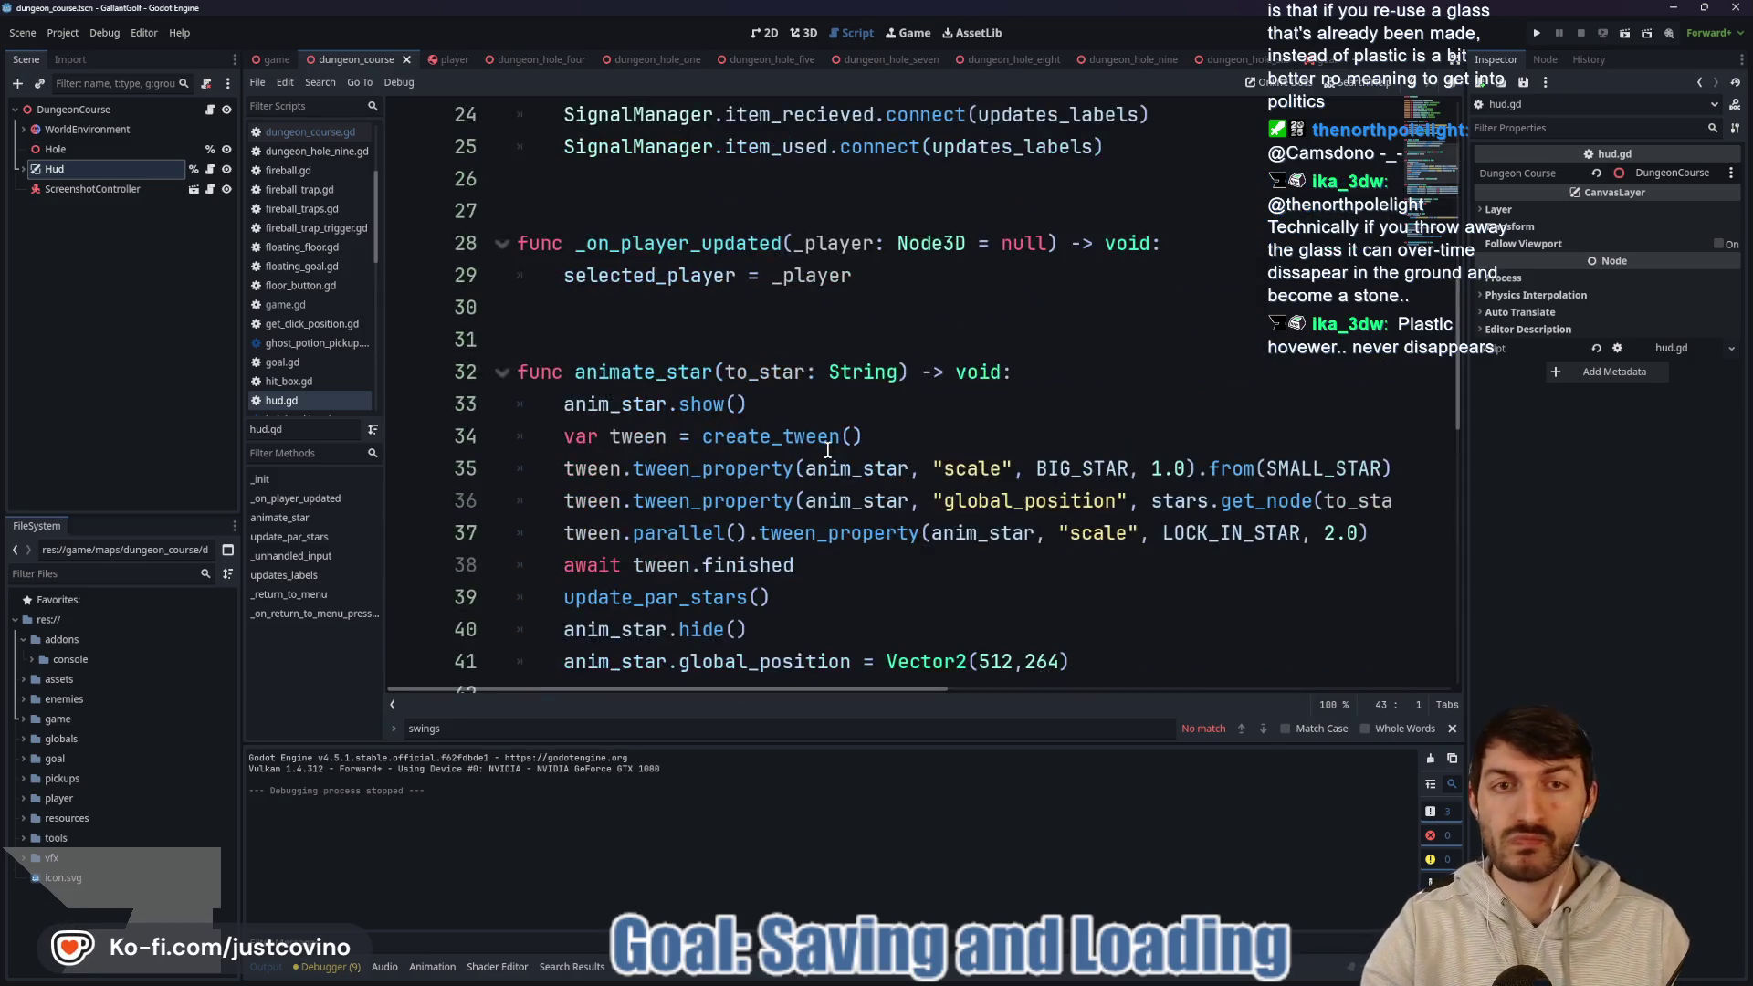
scroll(824, 446, up, 4)
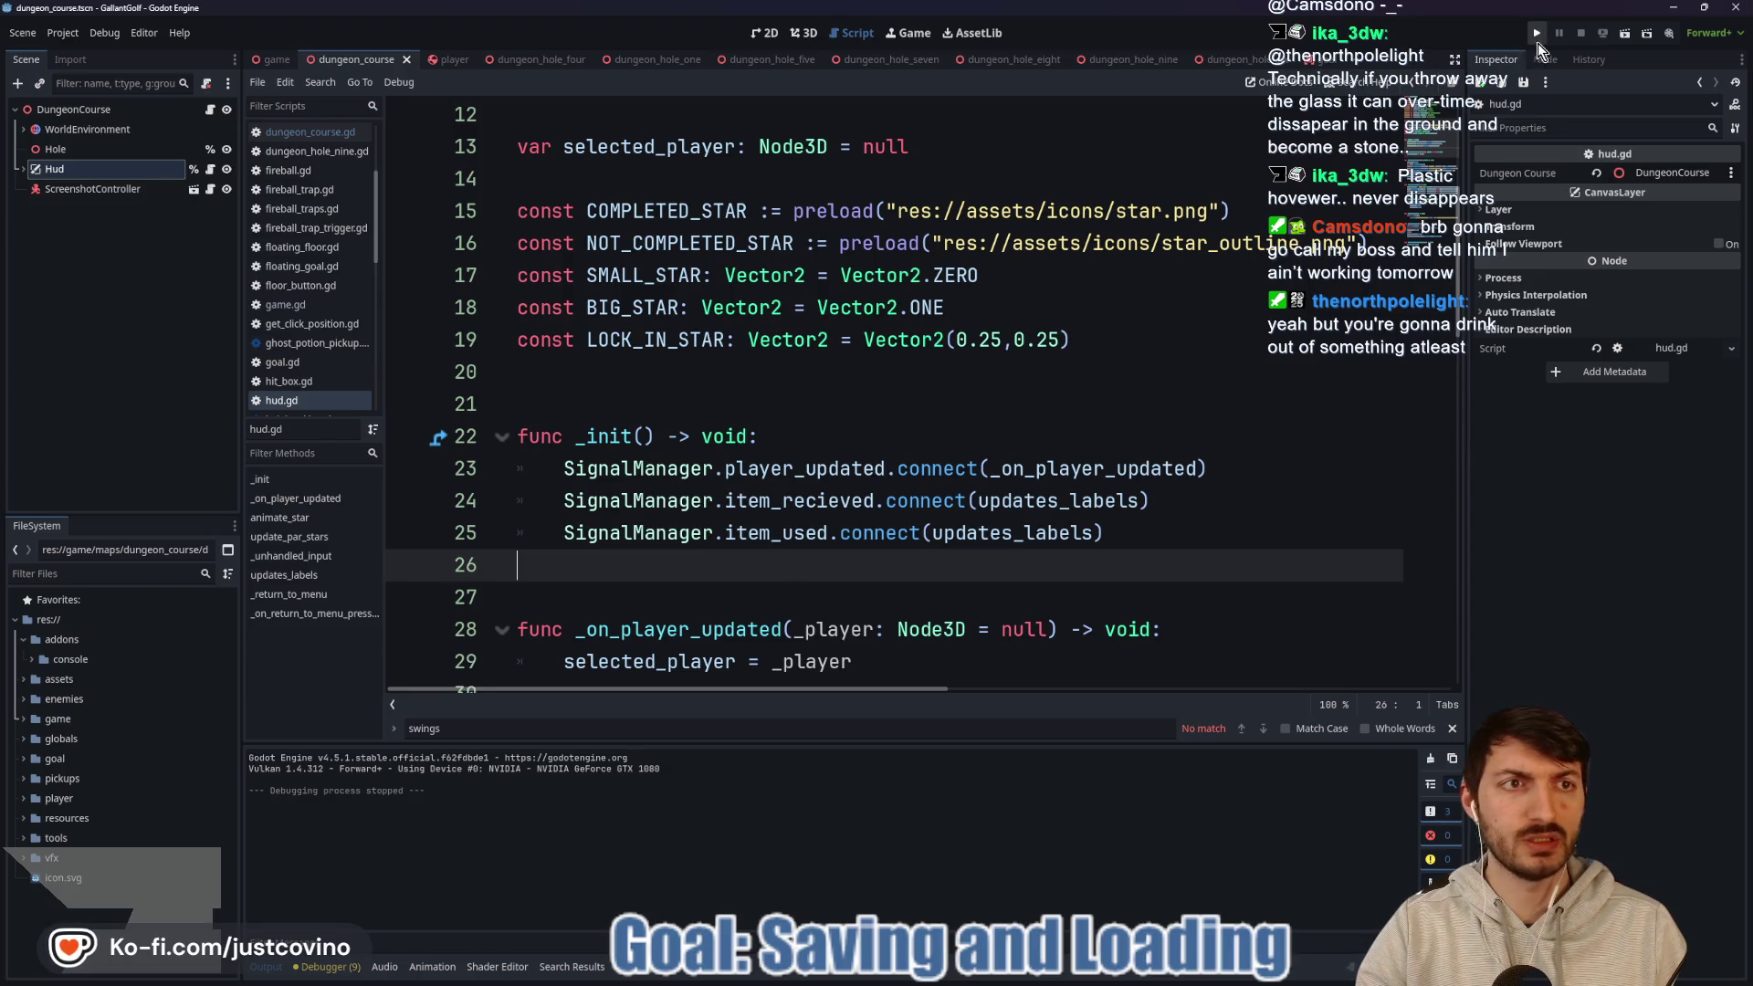
Run the game, start 2nd Degree Burns, take one shot, and restart the level.
key(F5)
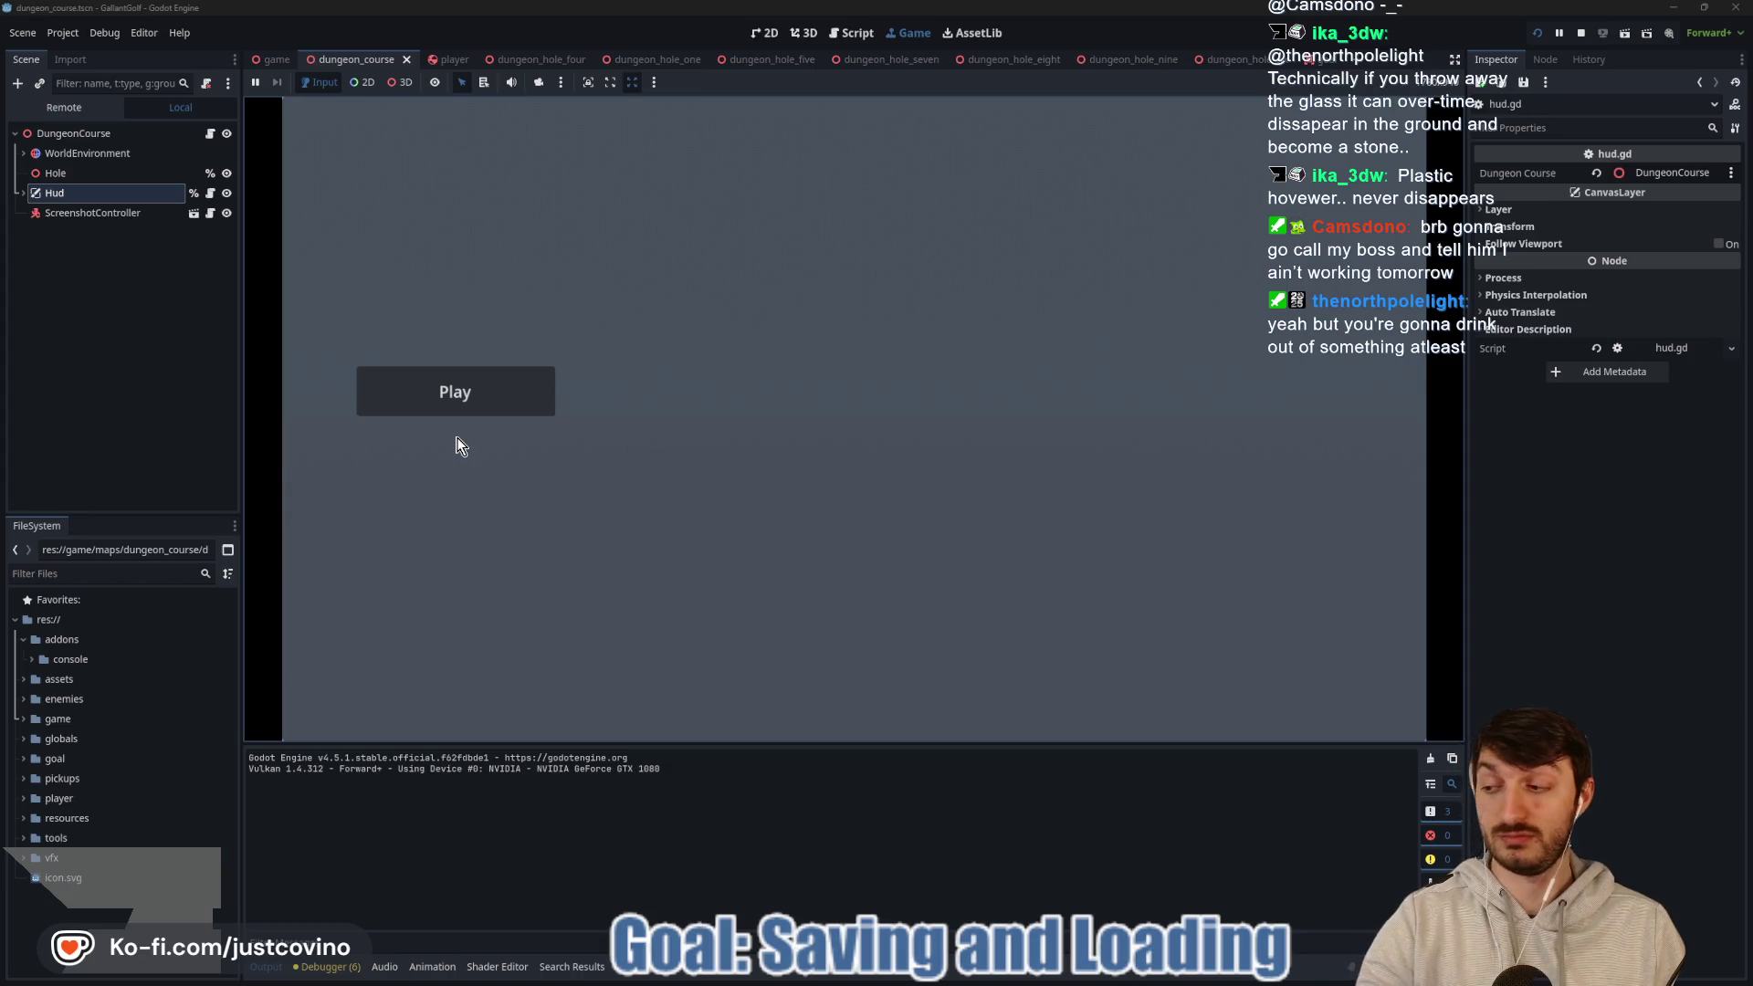
click(419, 408)
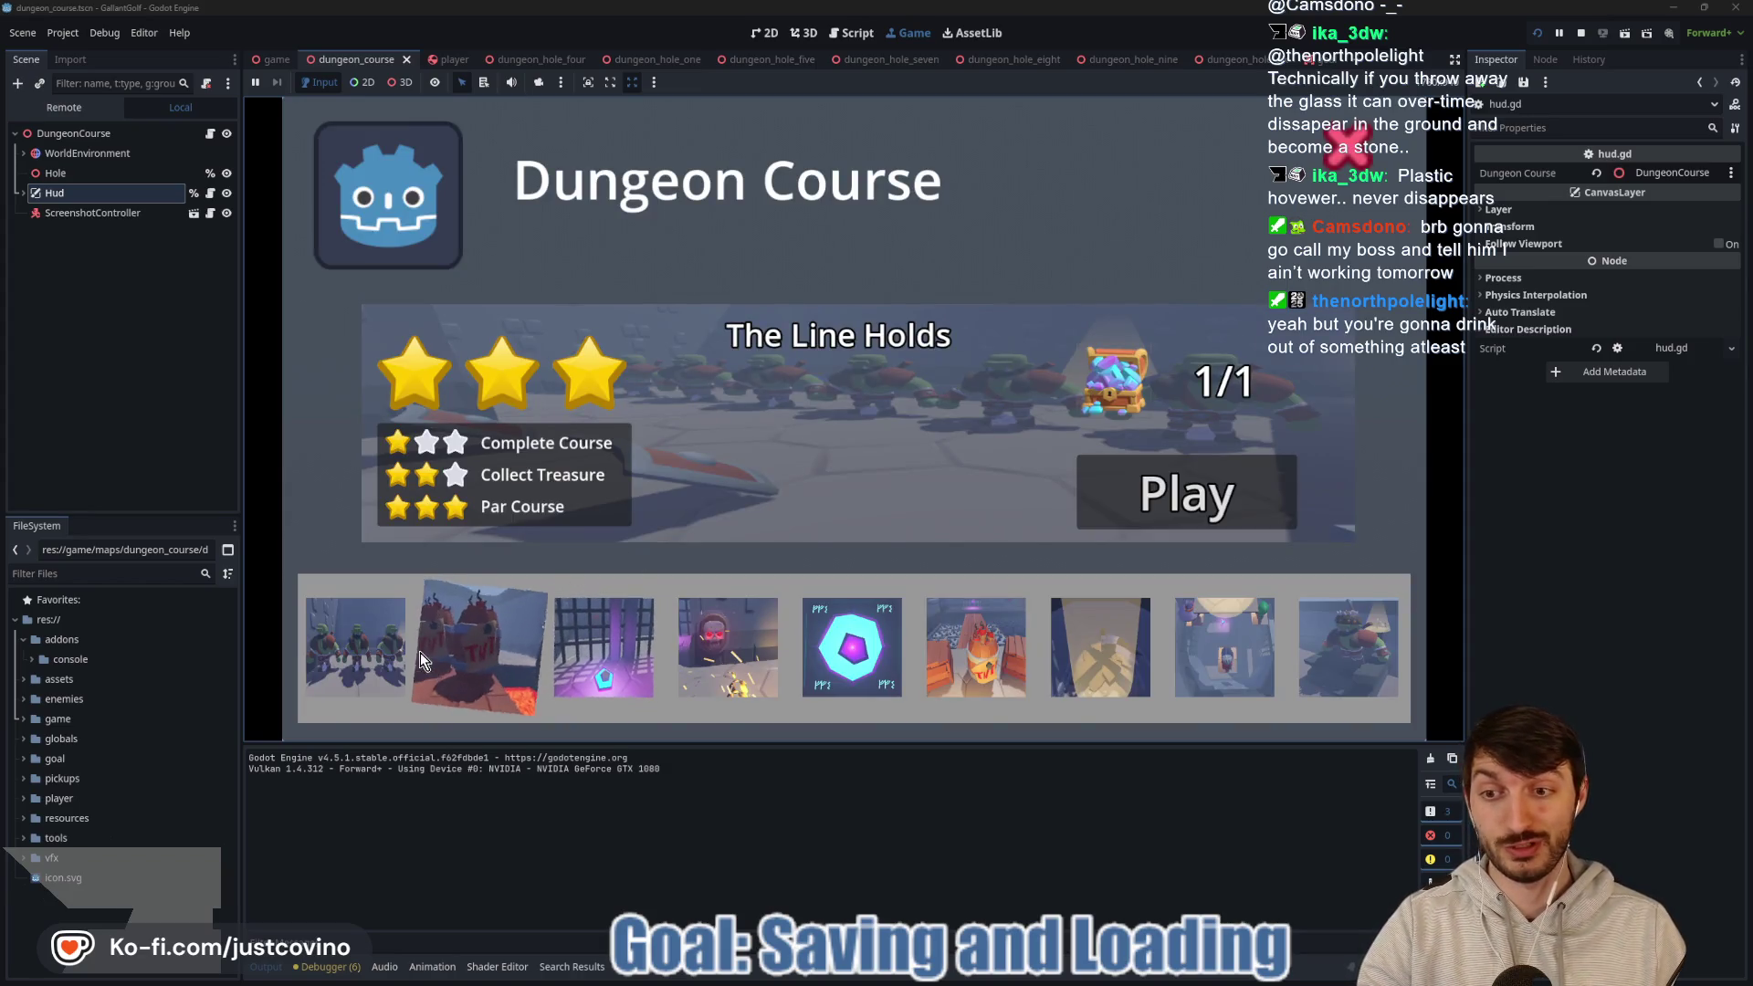
click(465, 658)
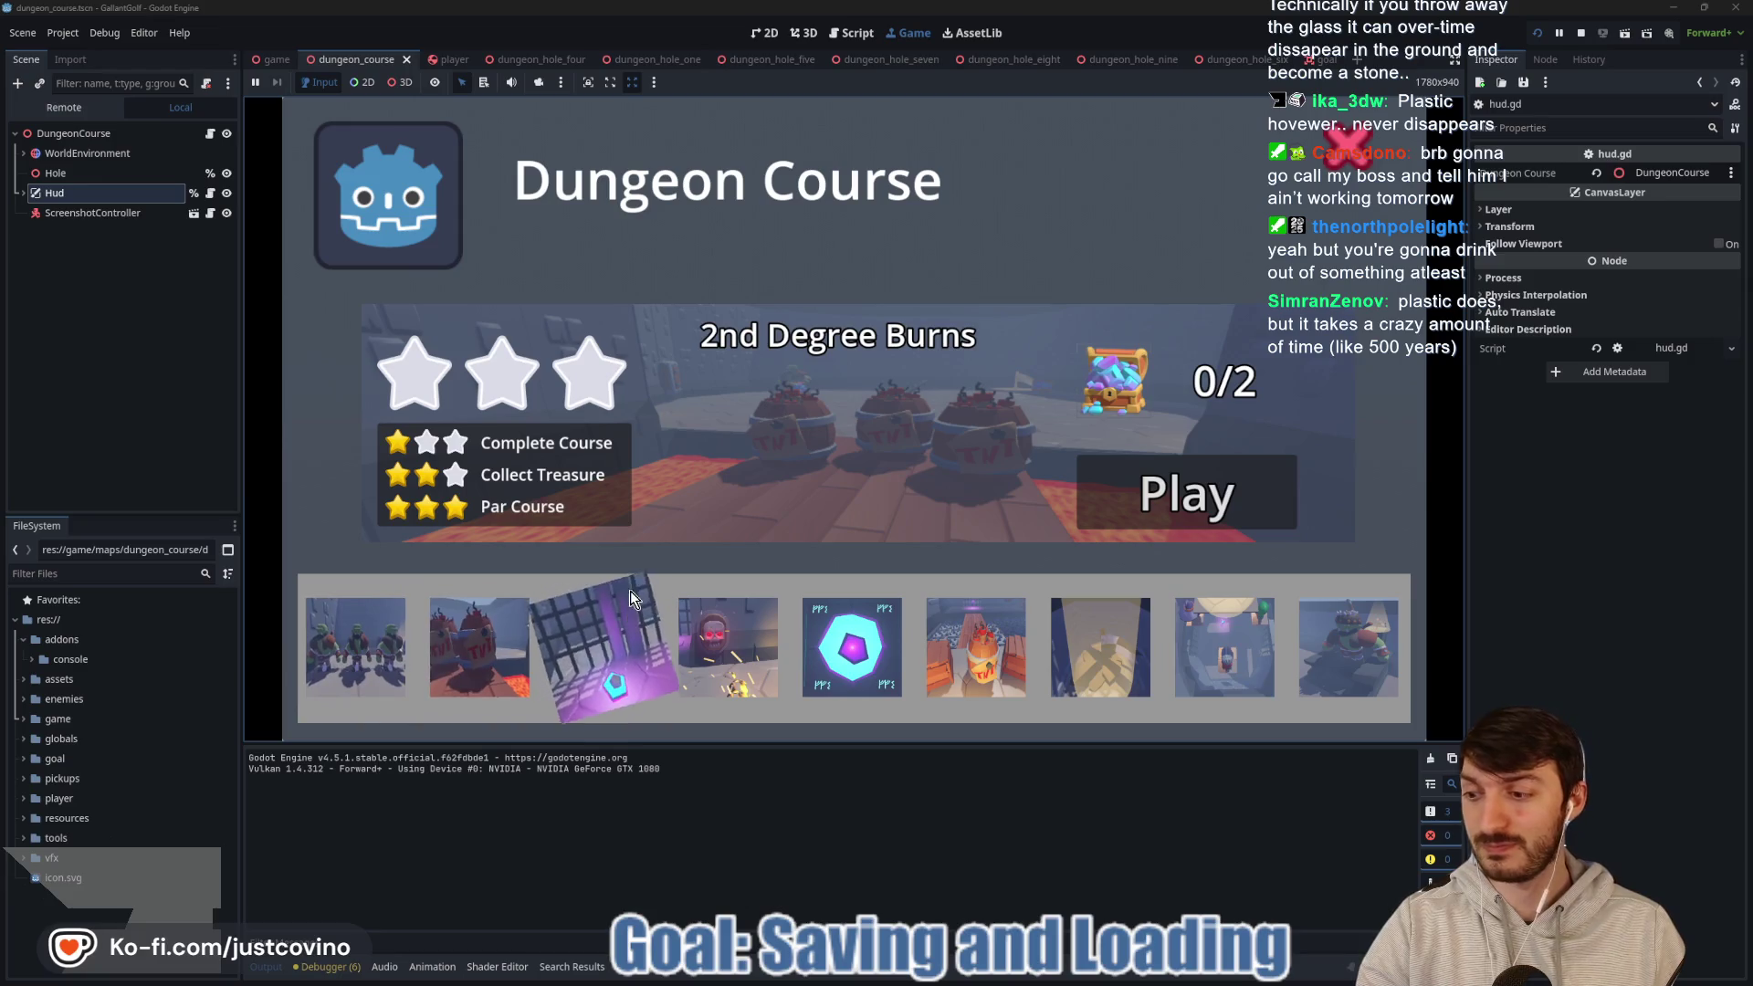
click(1187, 493)
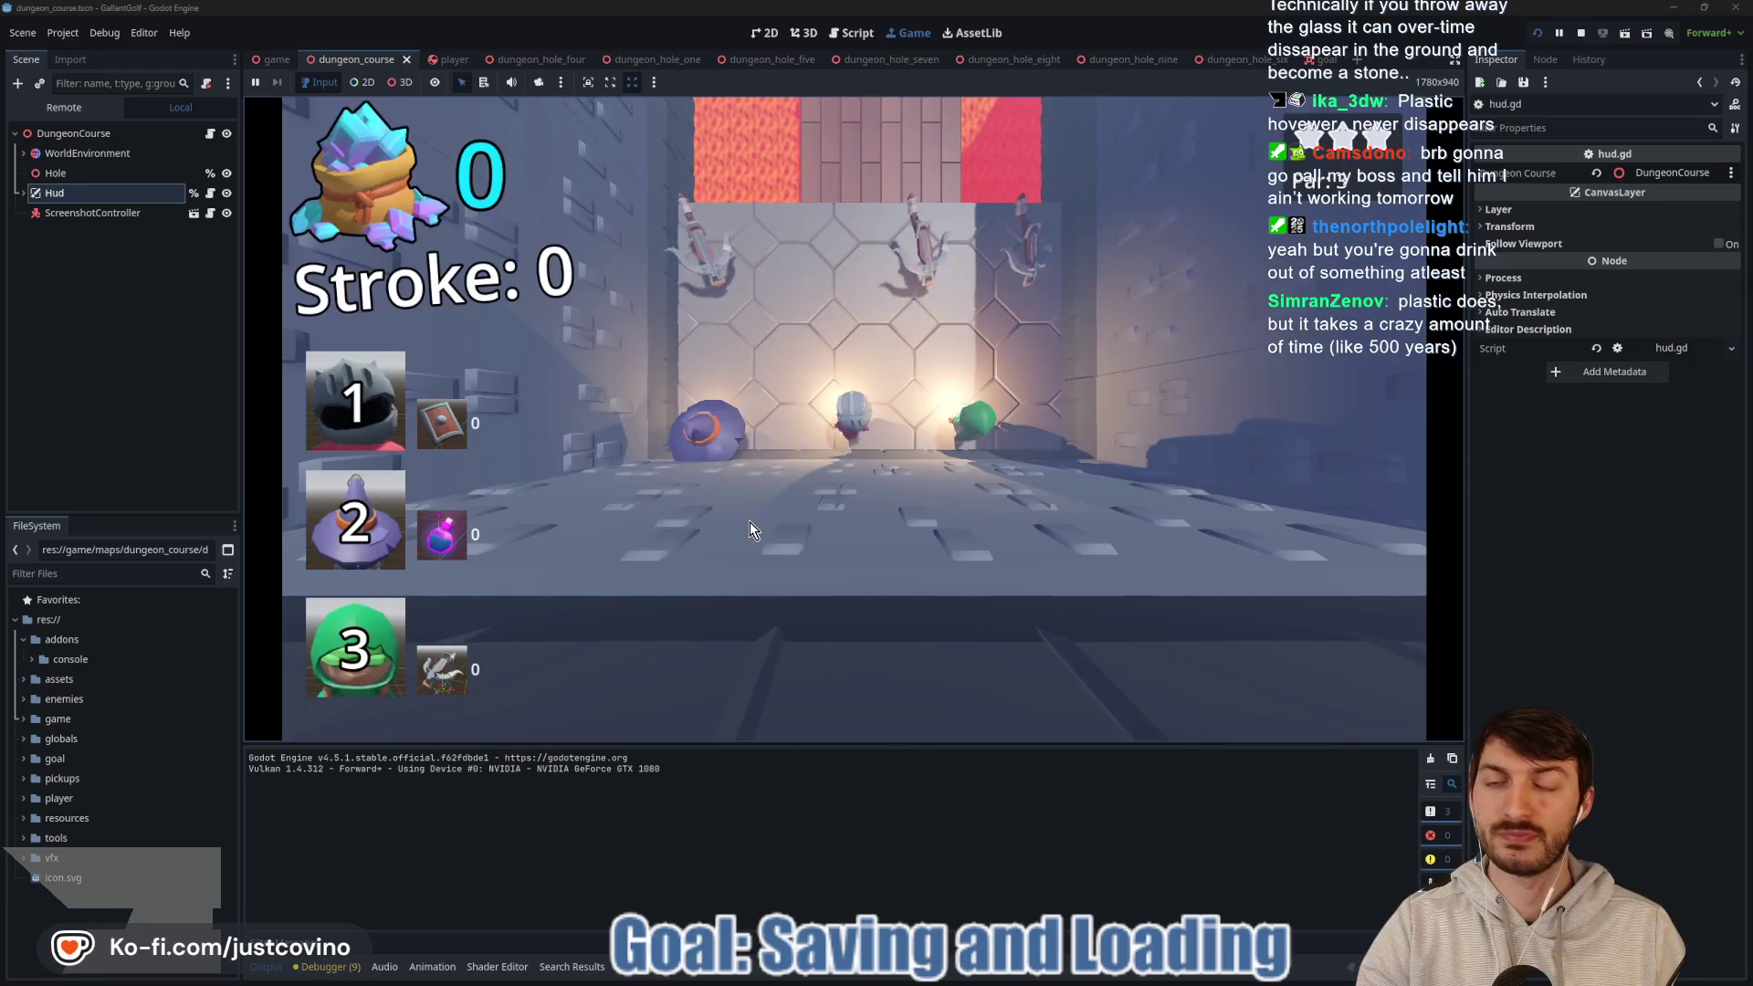
click(748, 522)
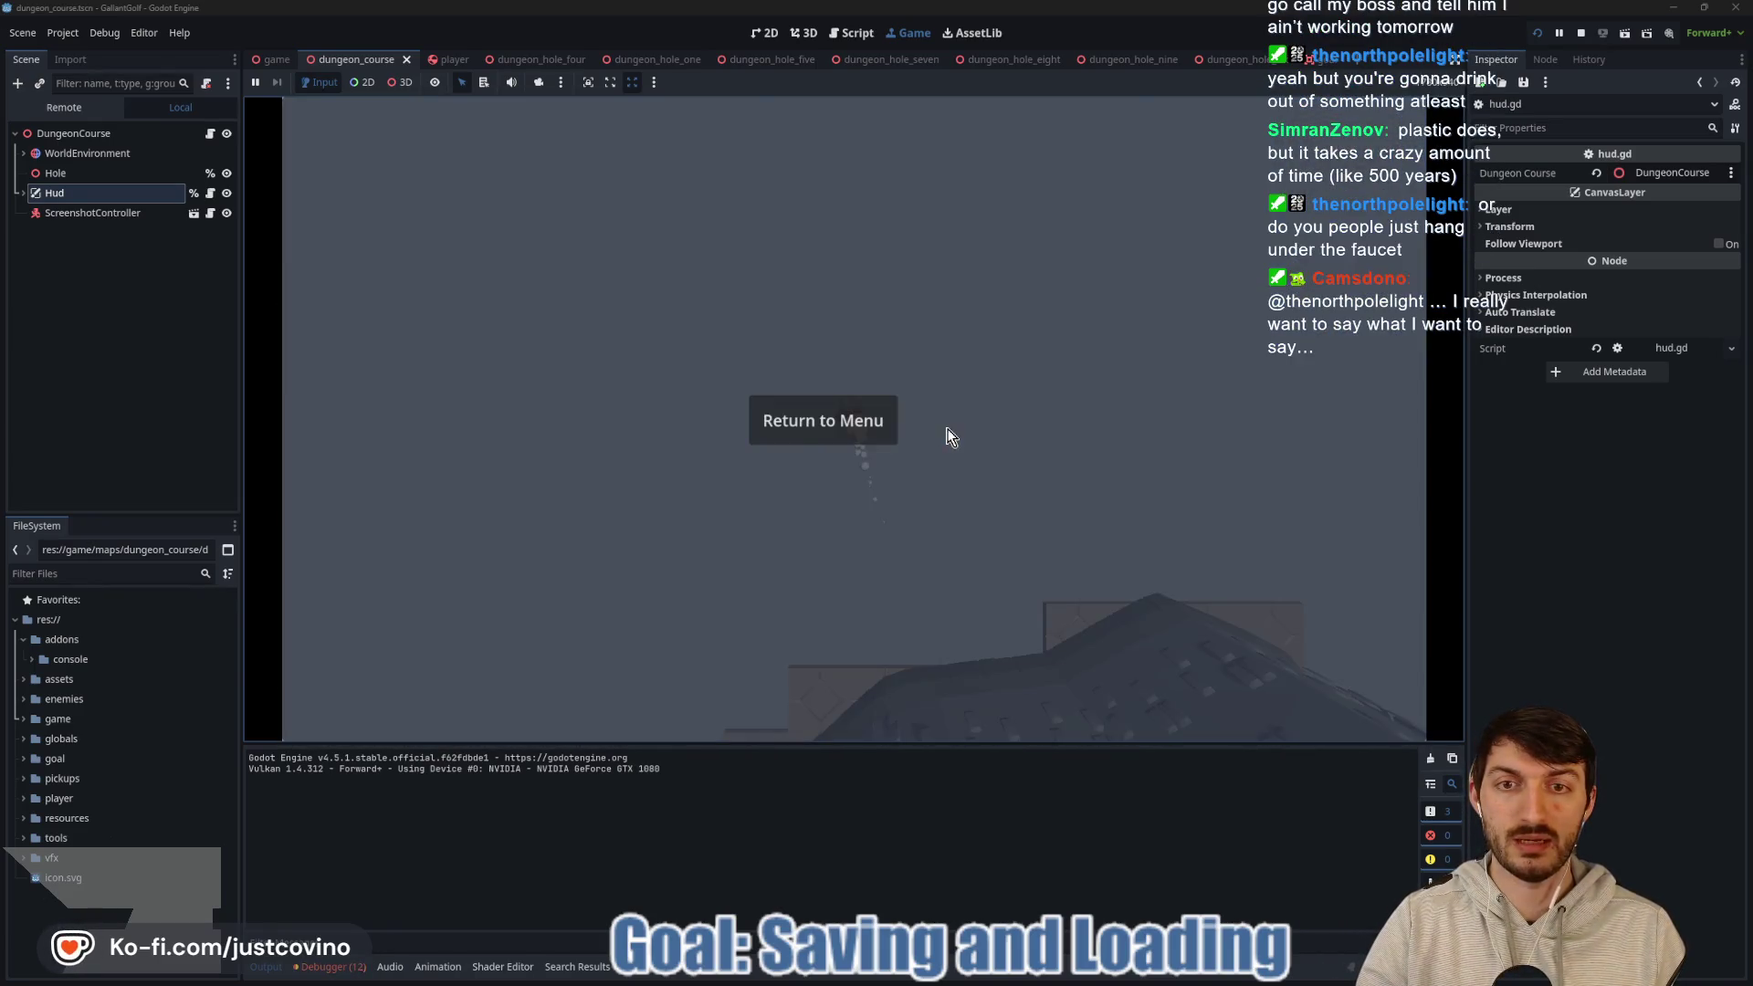
click(825, 429)
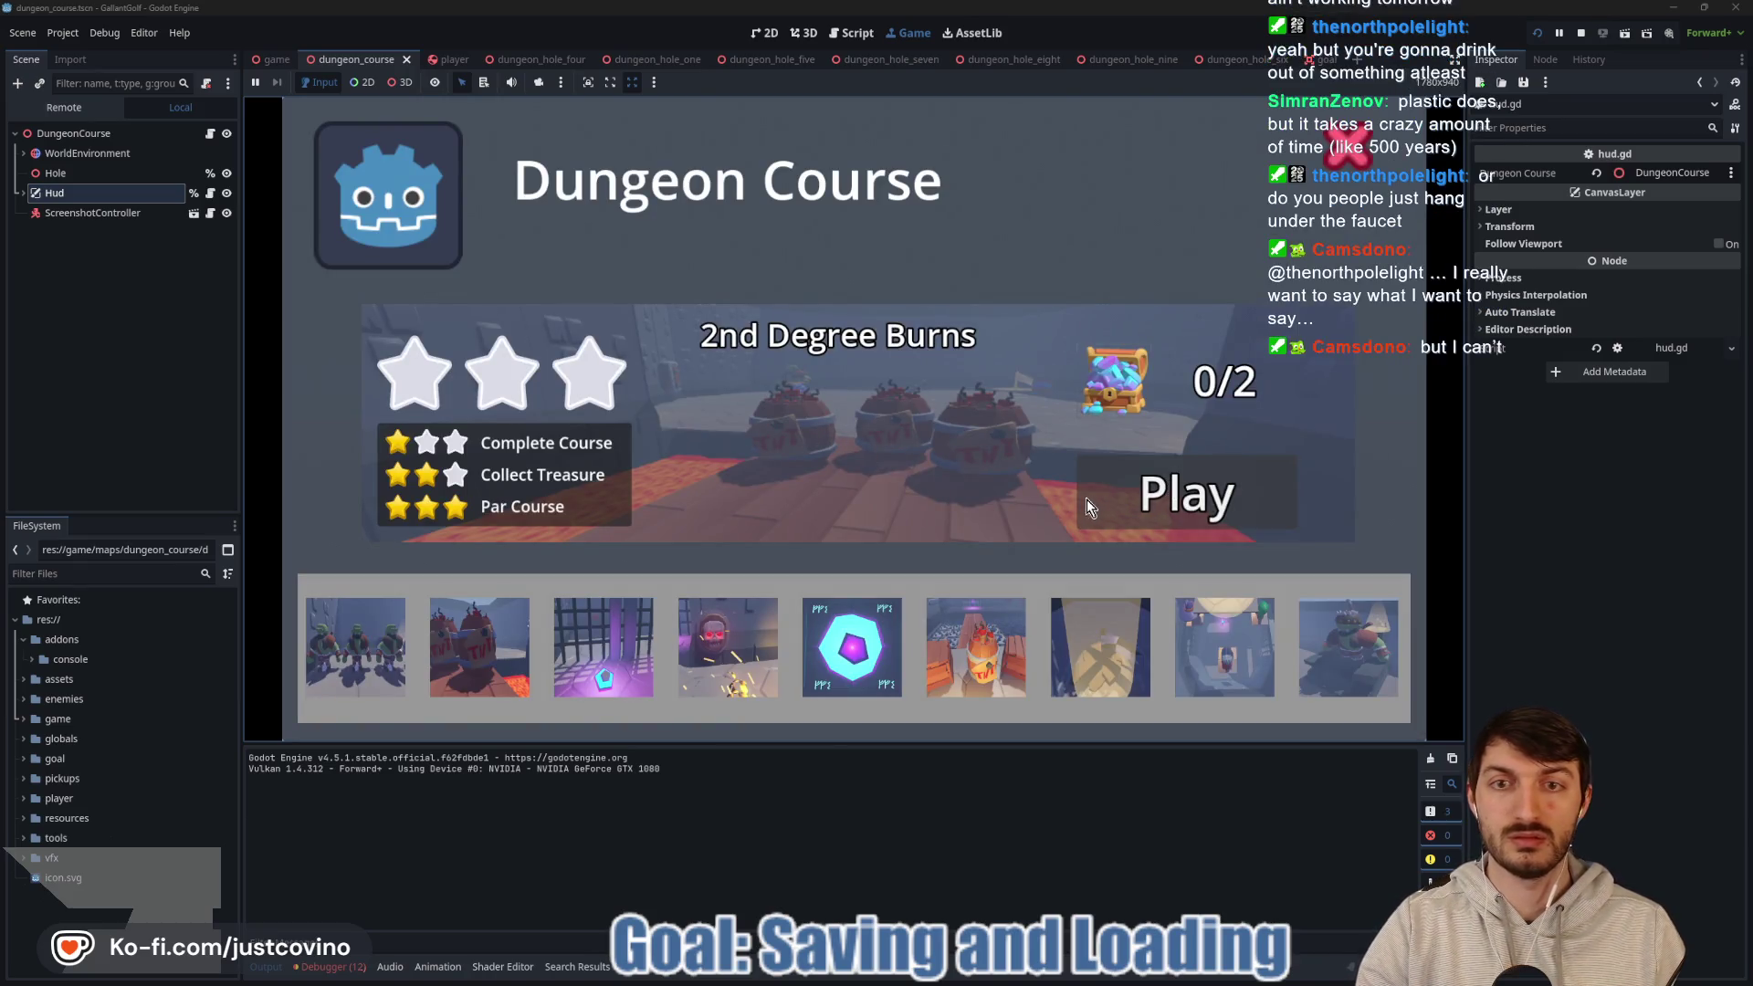
click(1130, 494)
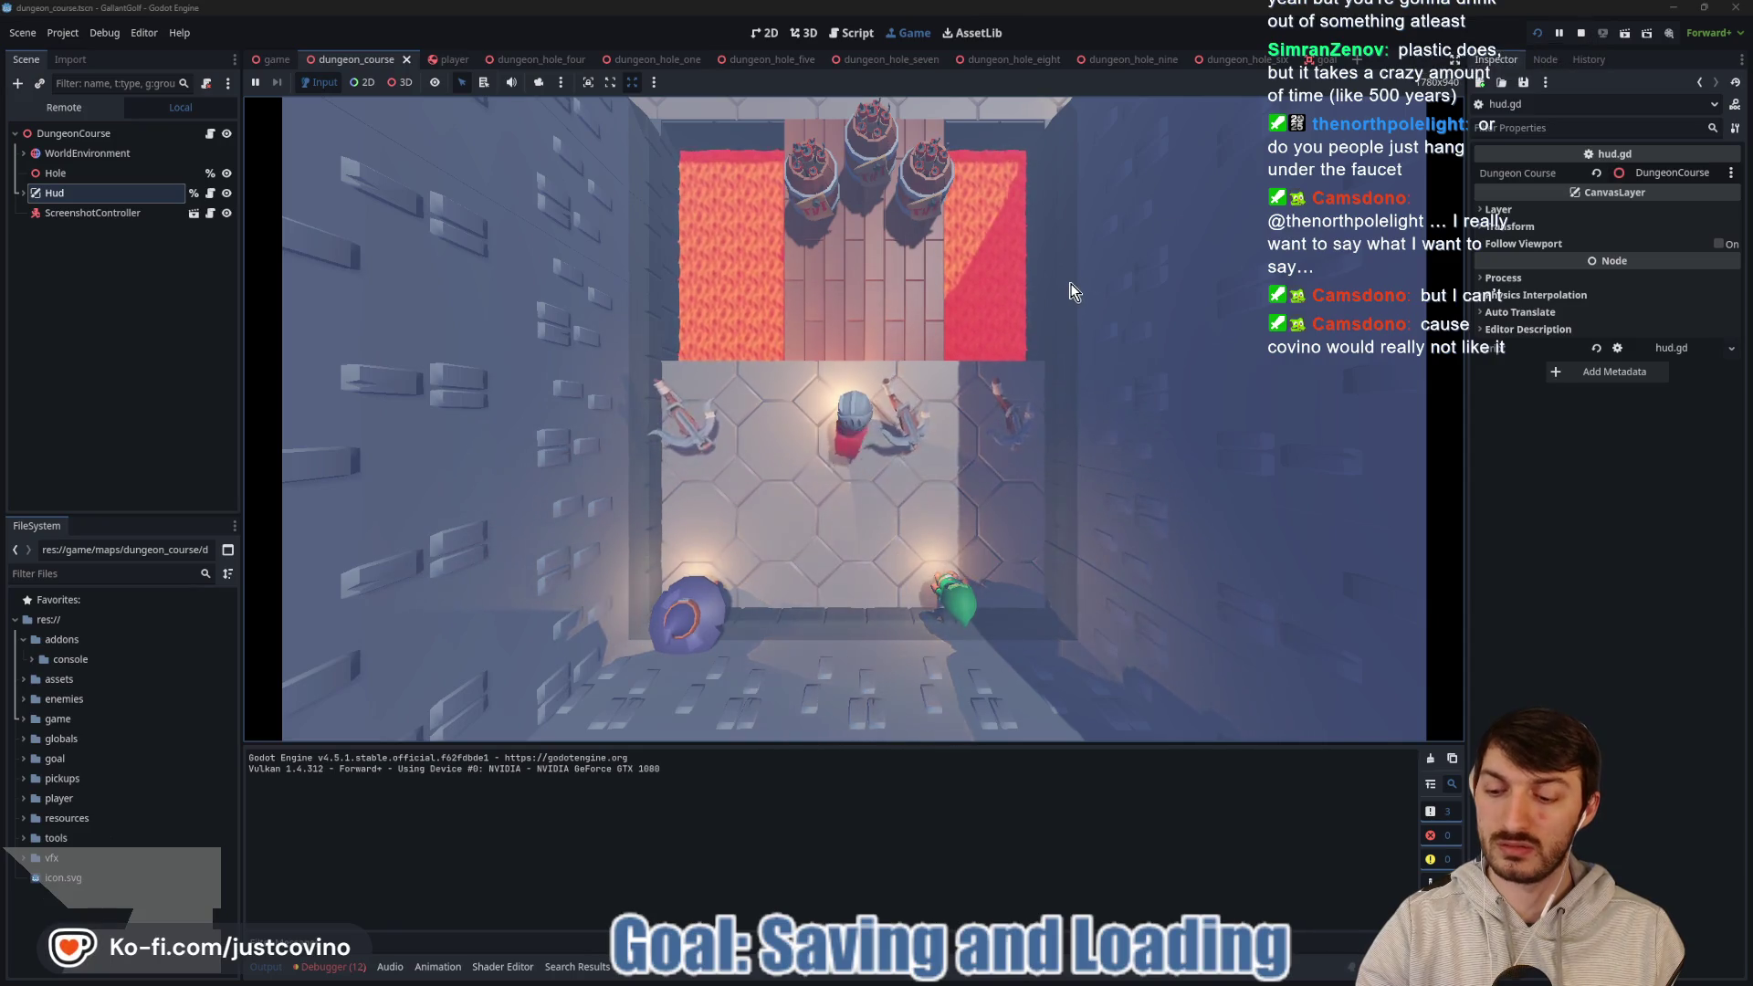
Go back to the level menu, start Great Balls of Fire, then stop the game.
key(Escape)
click(777, 430)
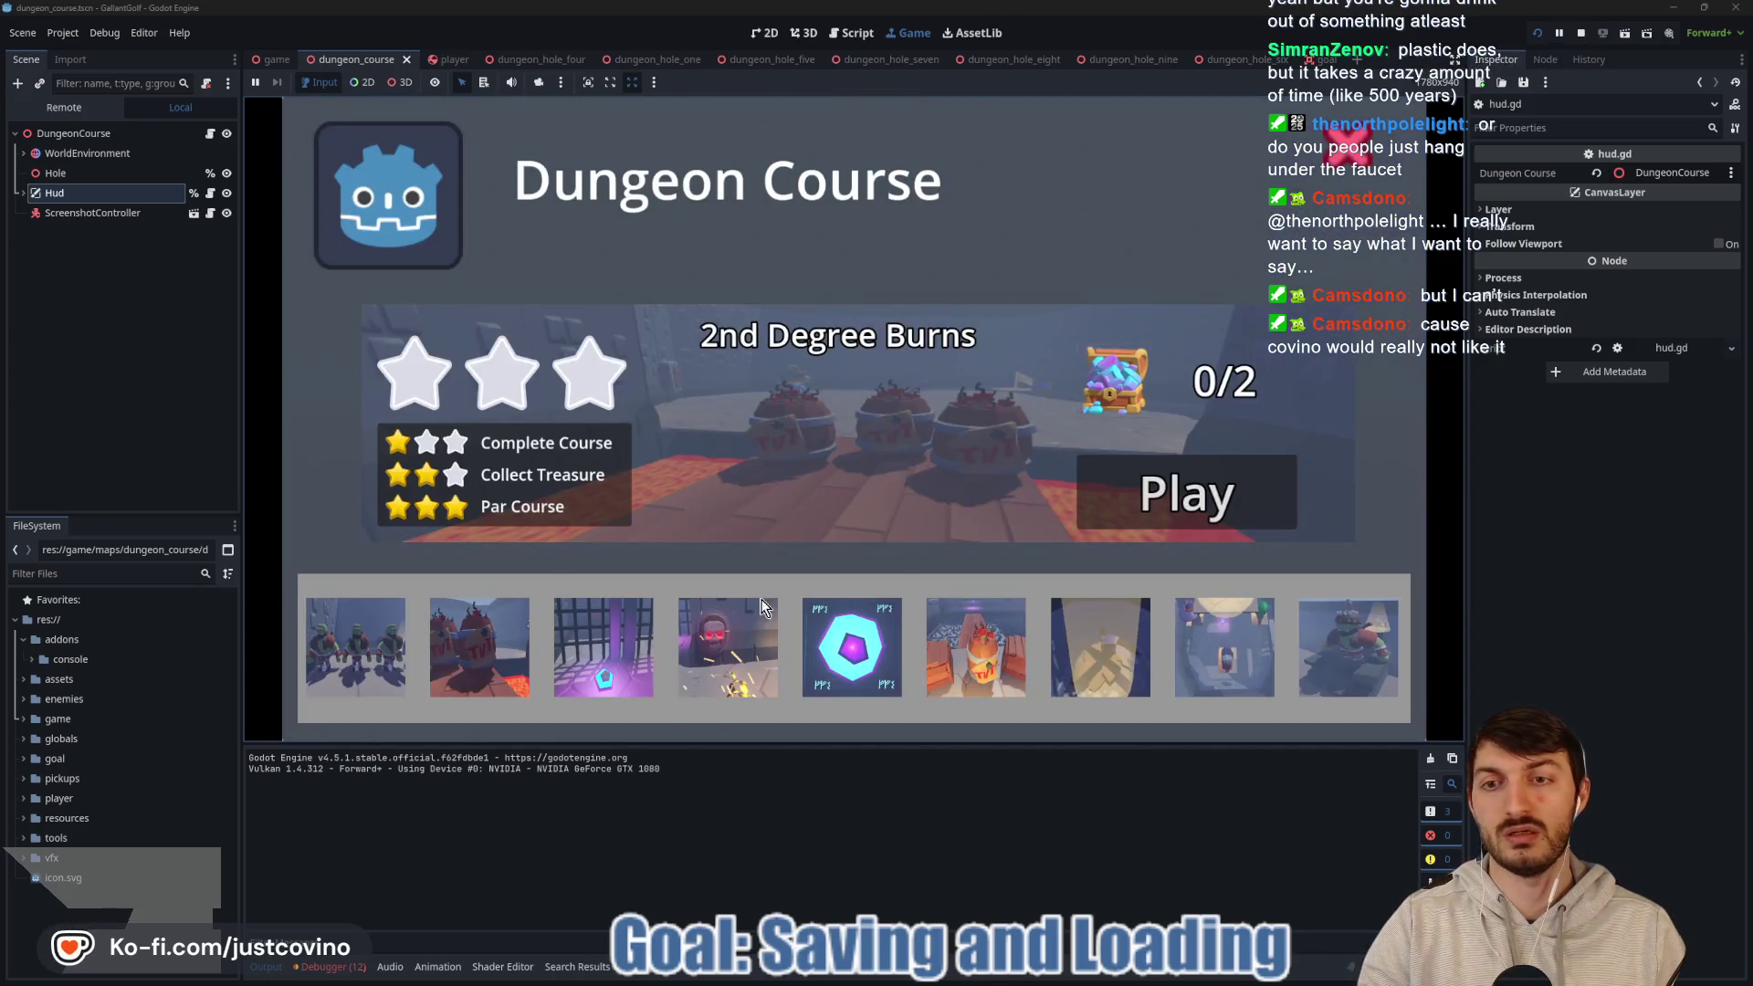
click(728, 647)
click(1196, 490)
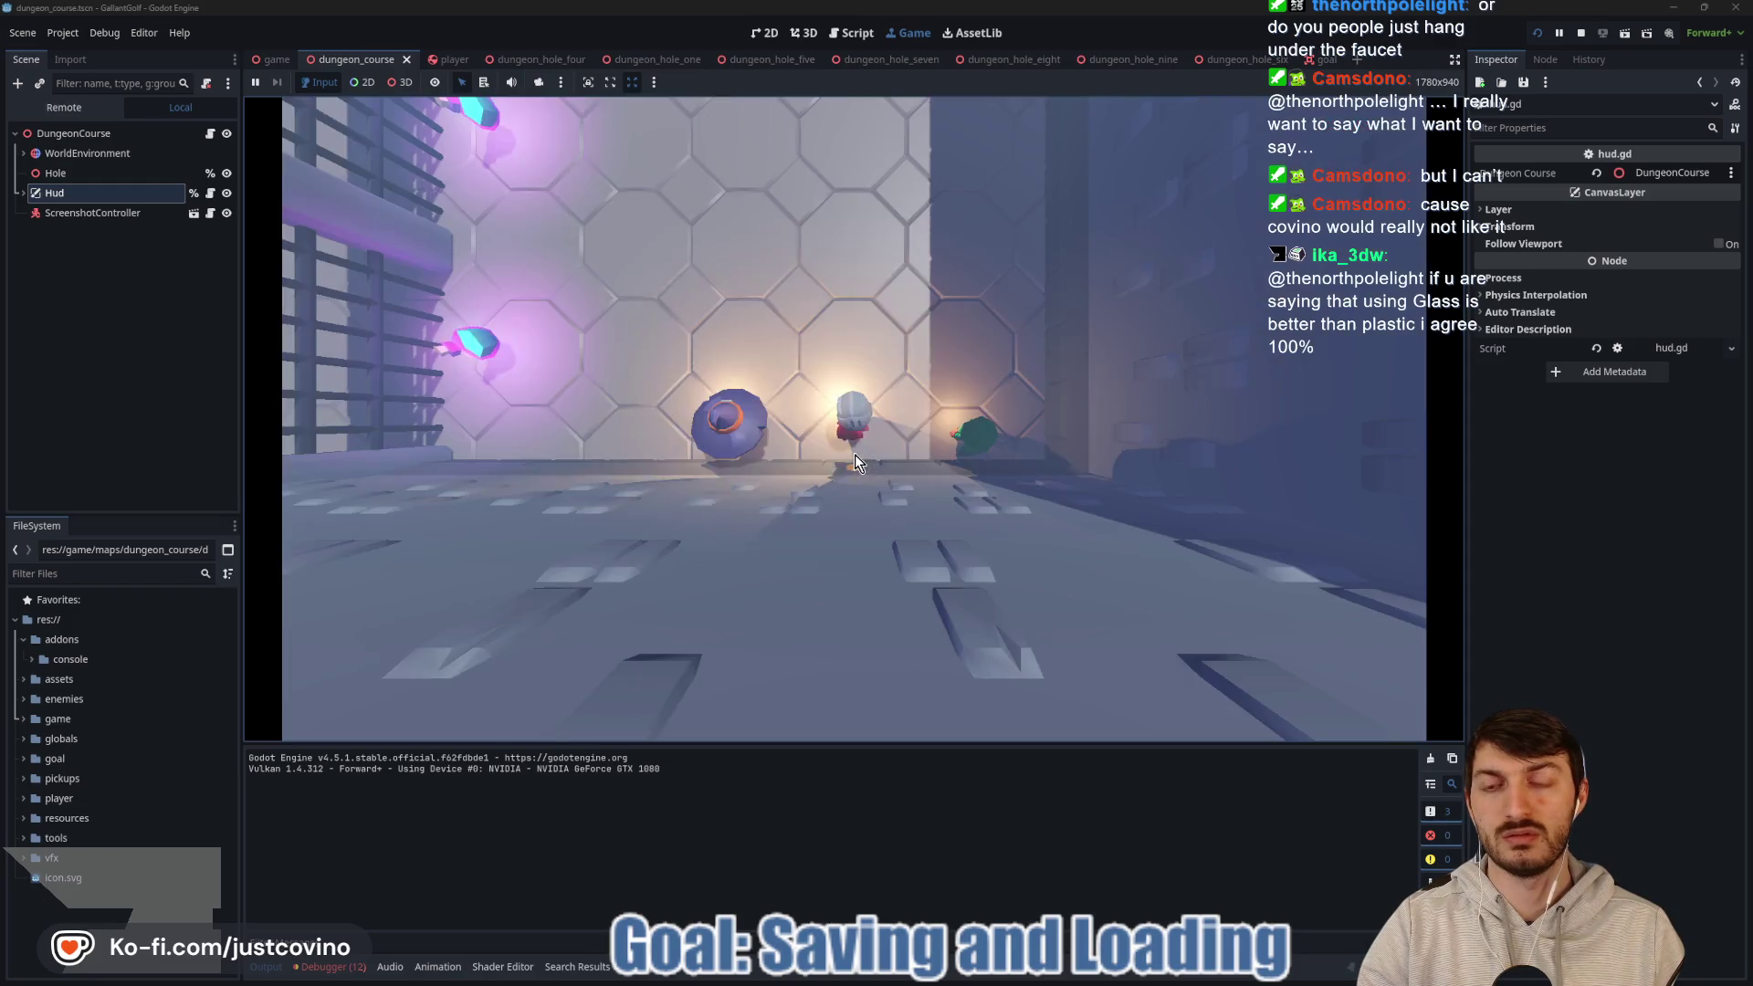
click(1580, 34)
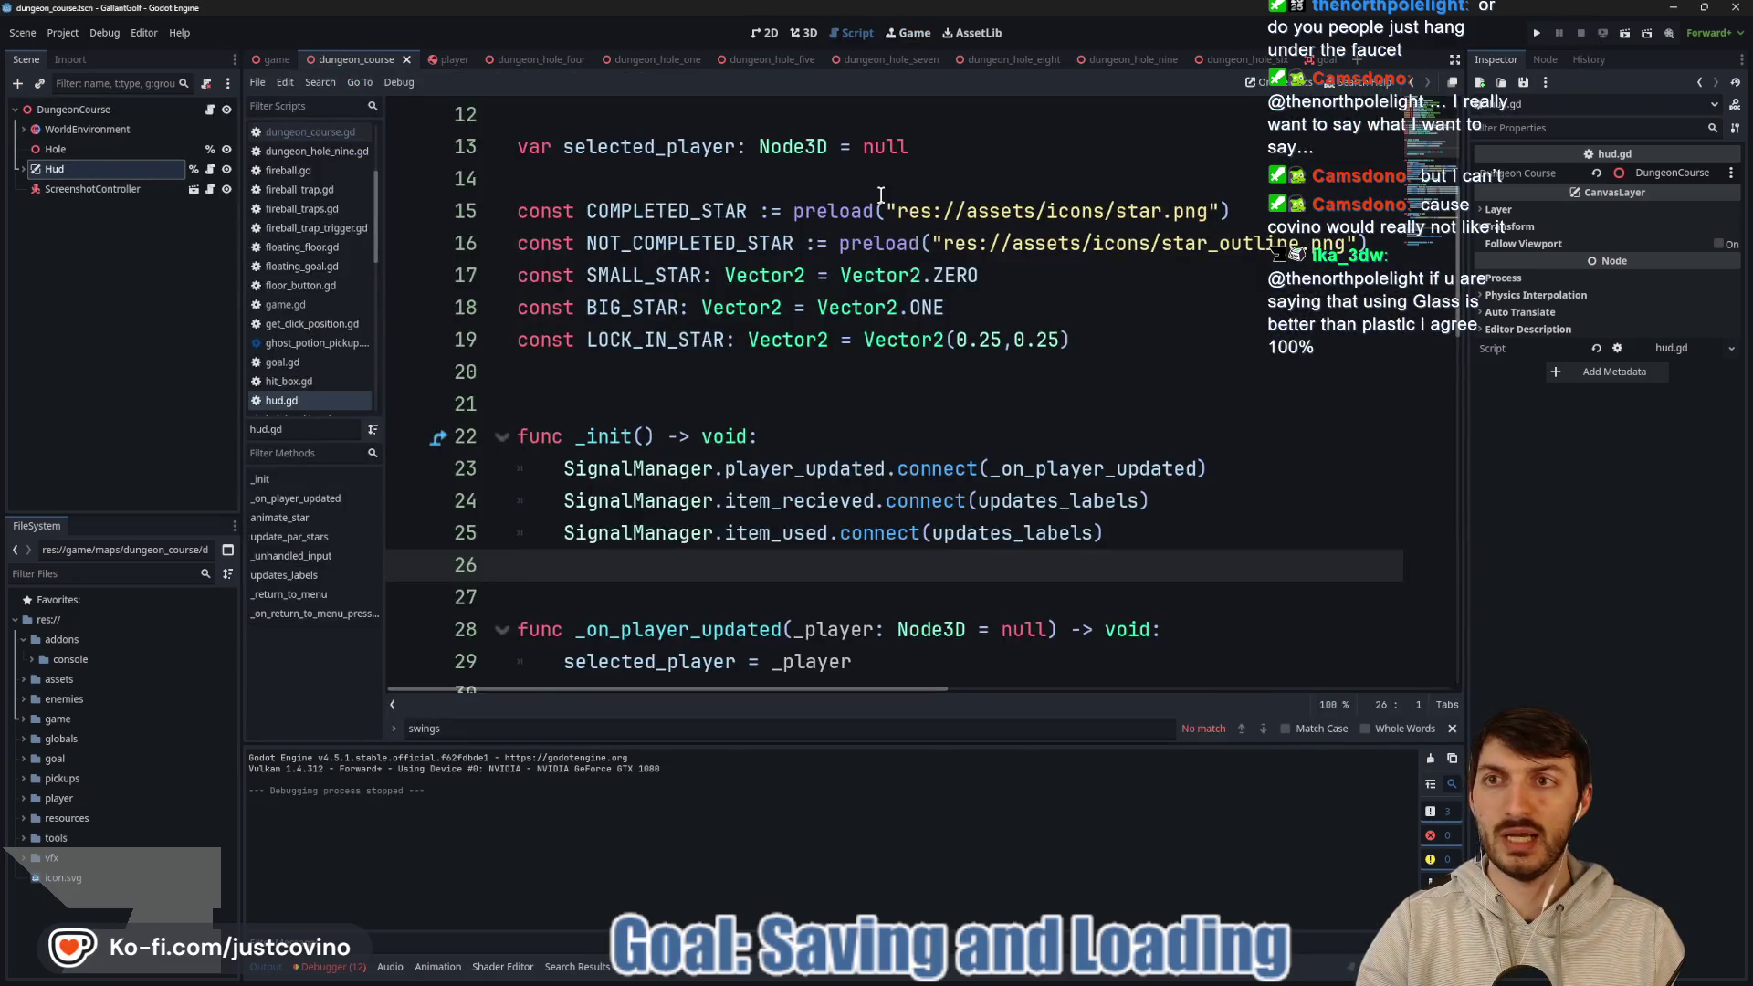
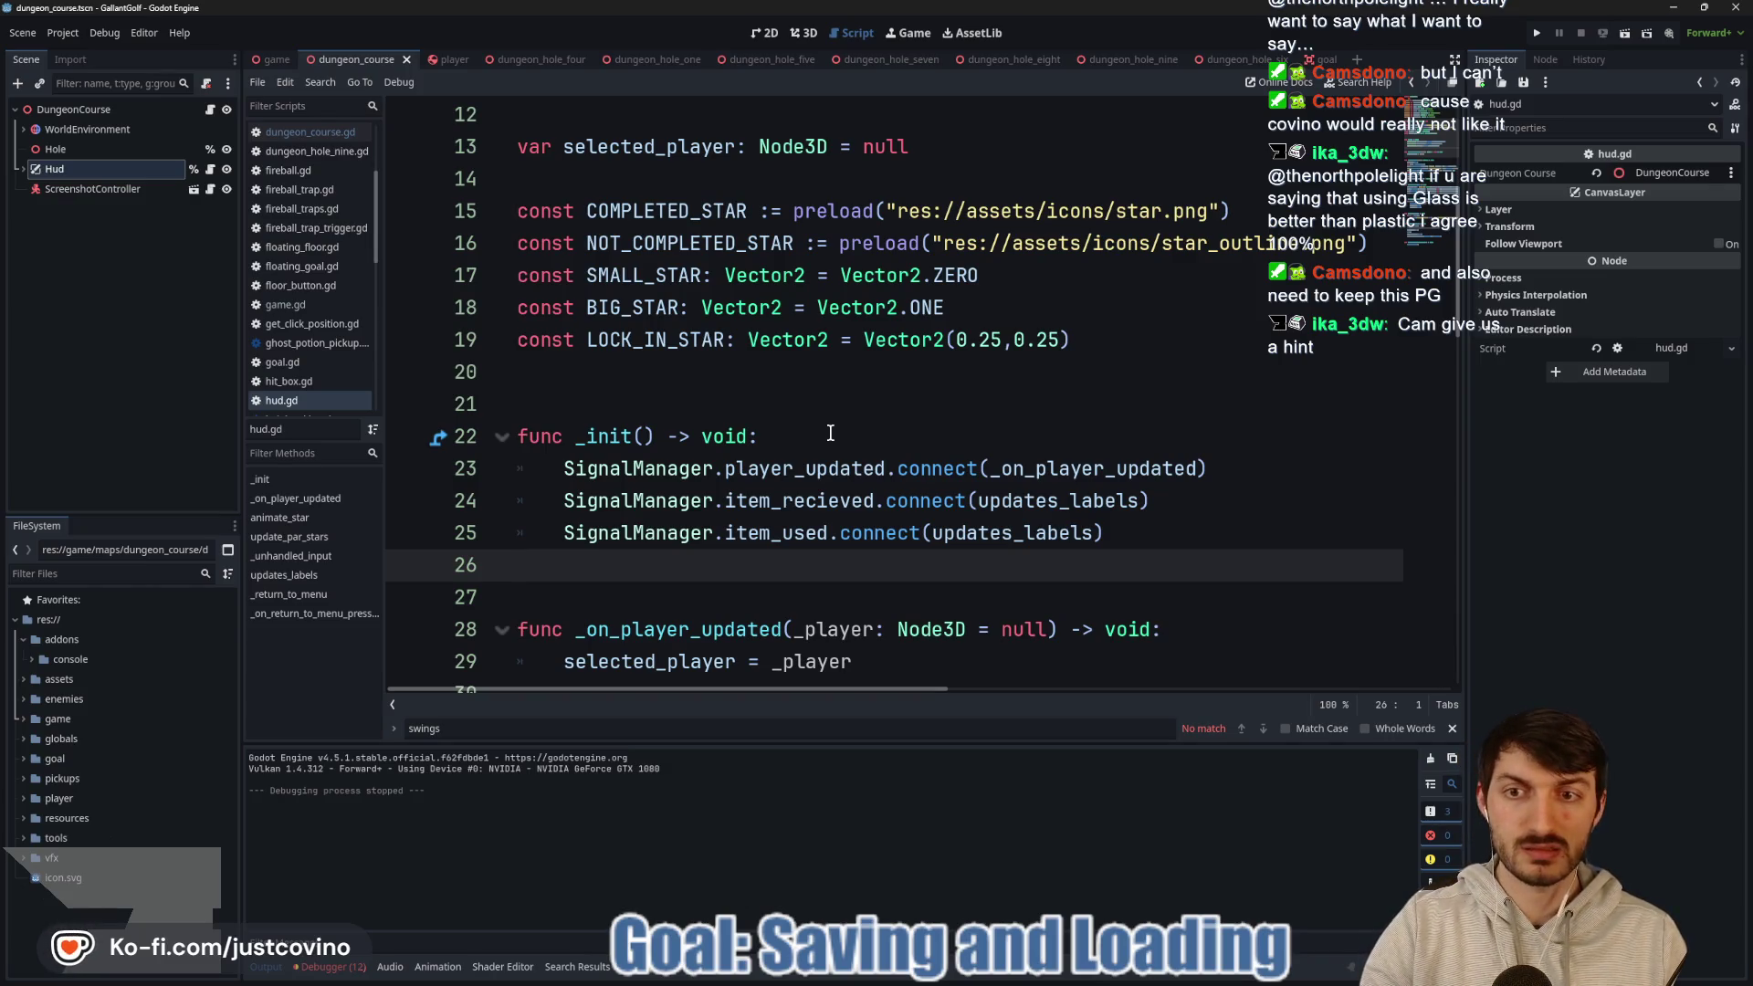
Glance at the game scene's script, then return to the dungeon_course scene's hud.gd.
click(830, 433)
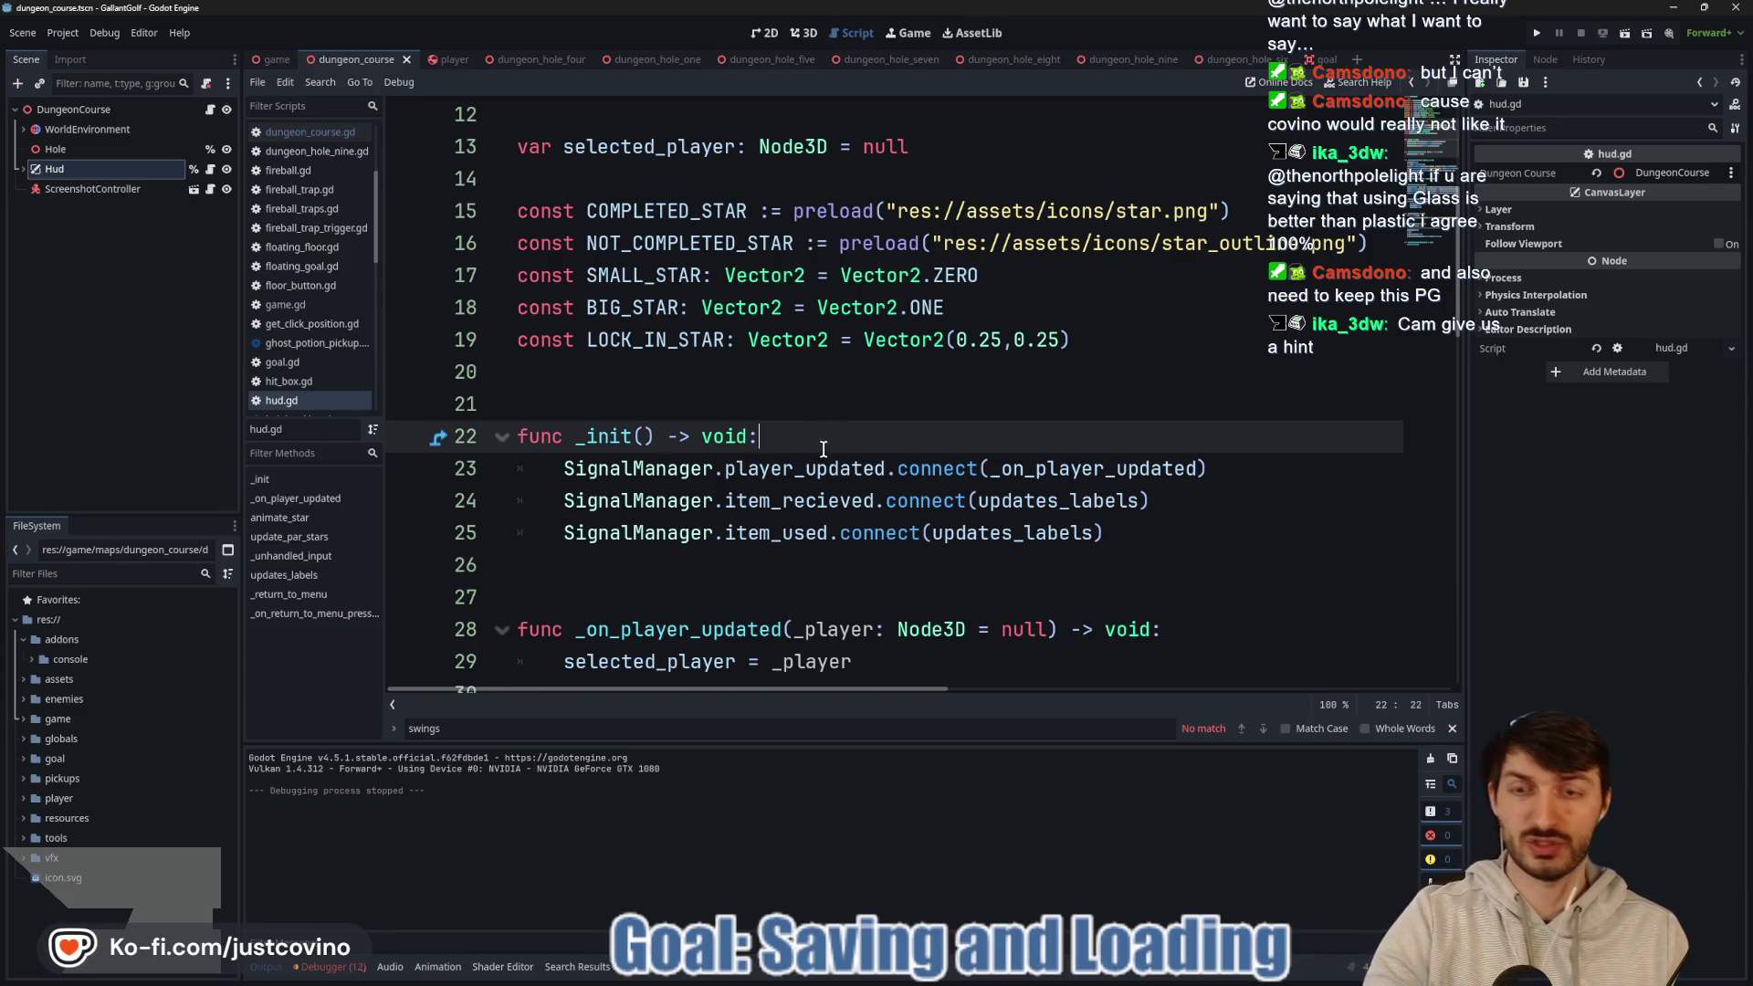
click(856, 402)
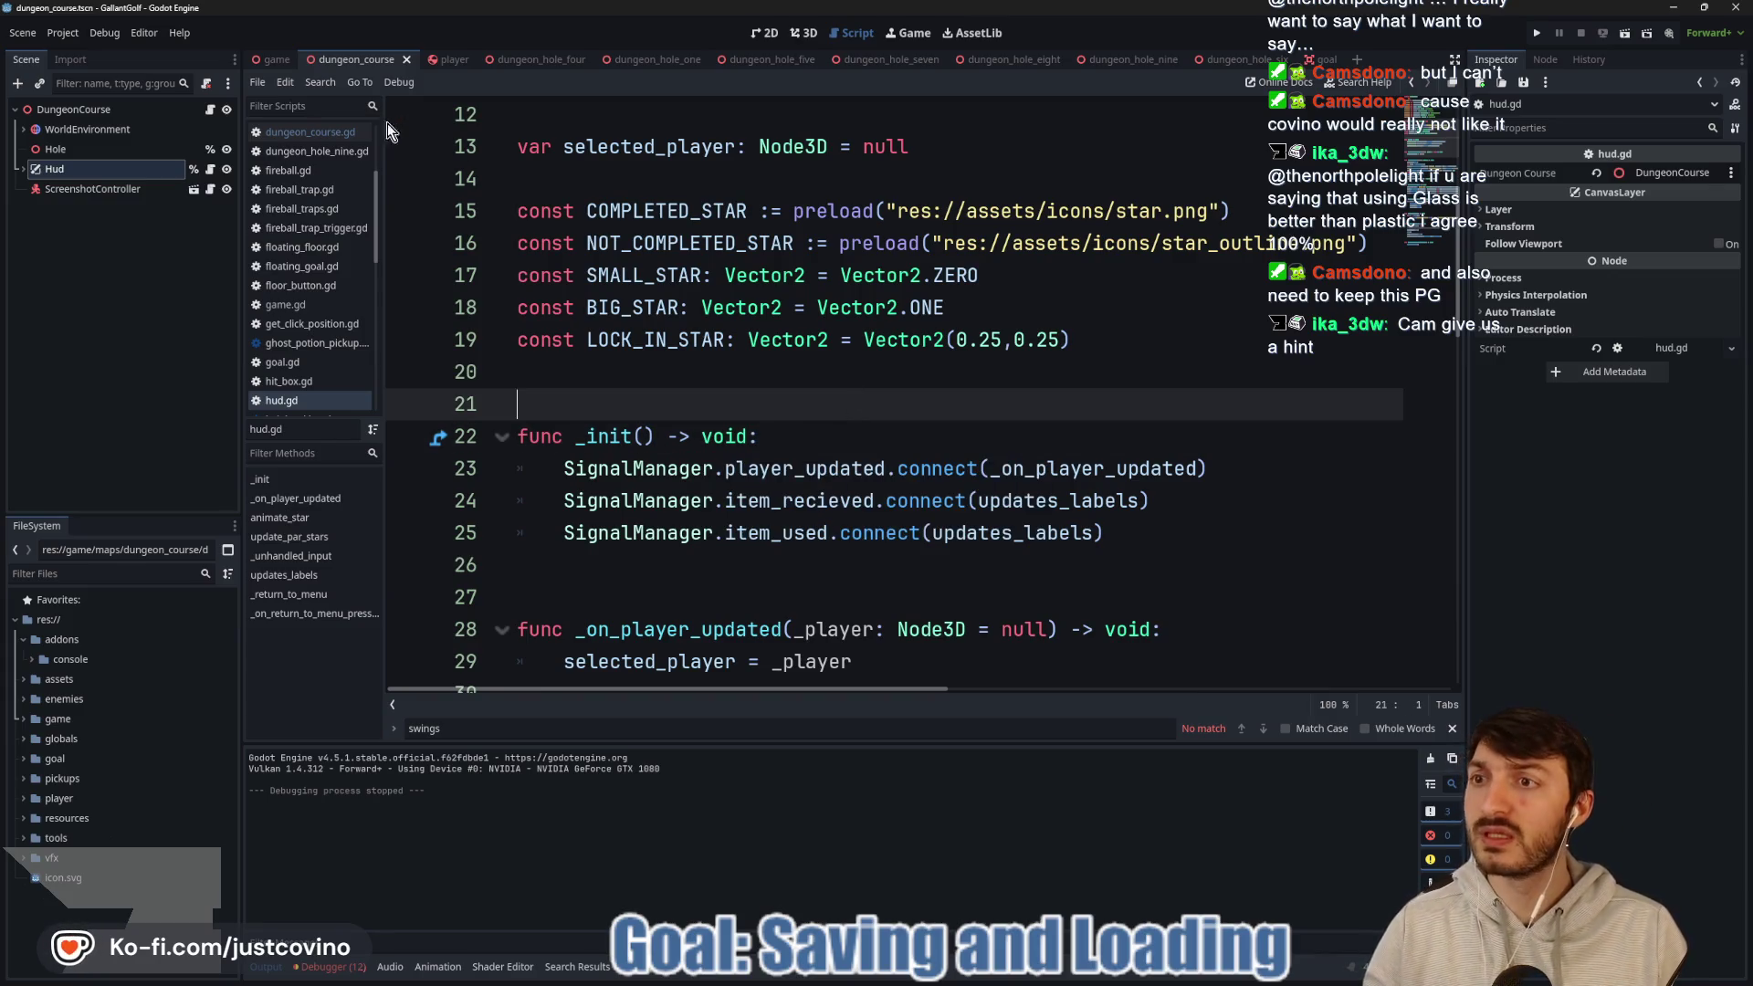
click(271, 59)
click(183, 151)
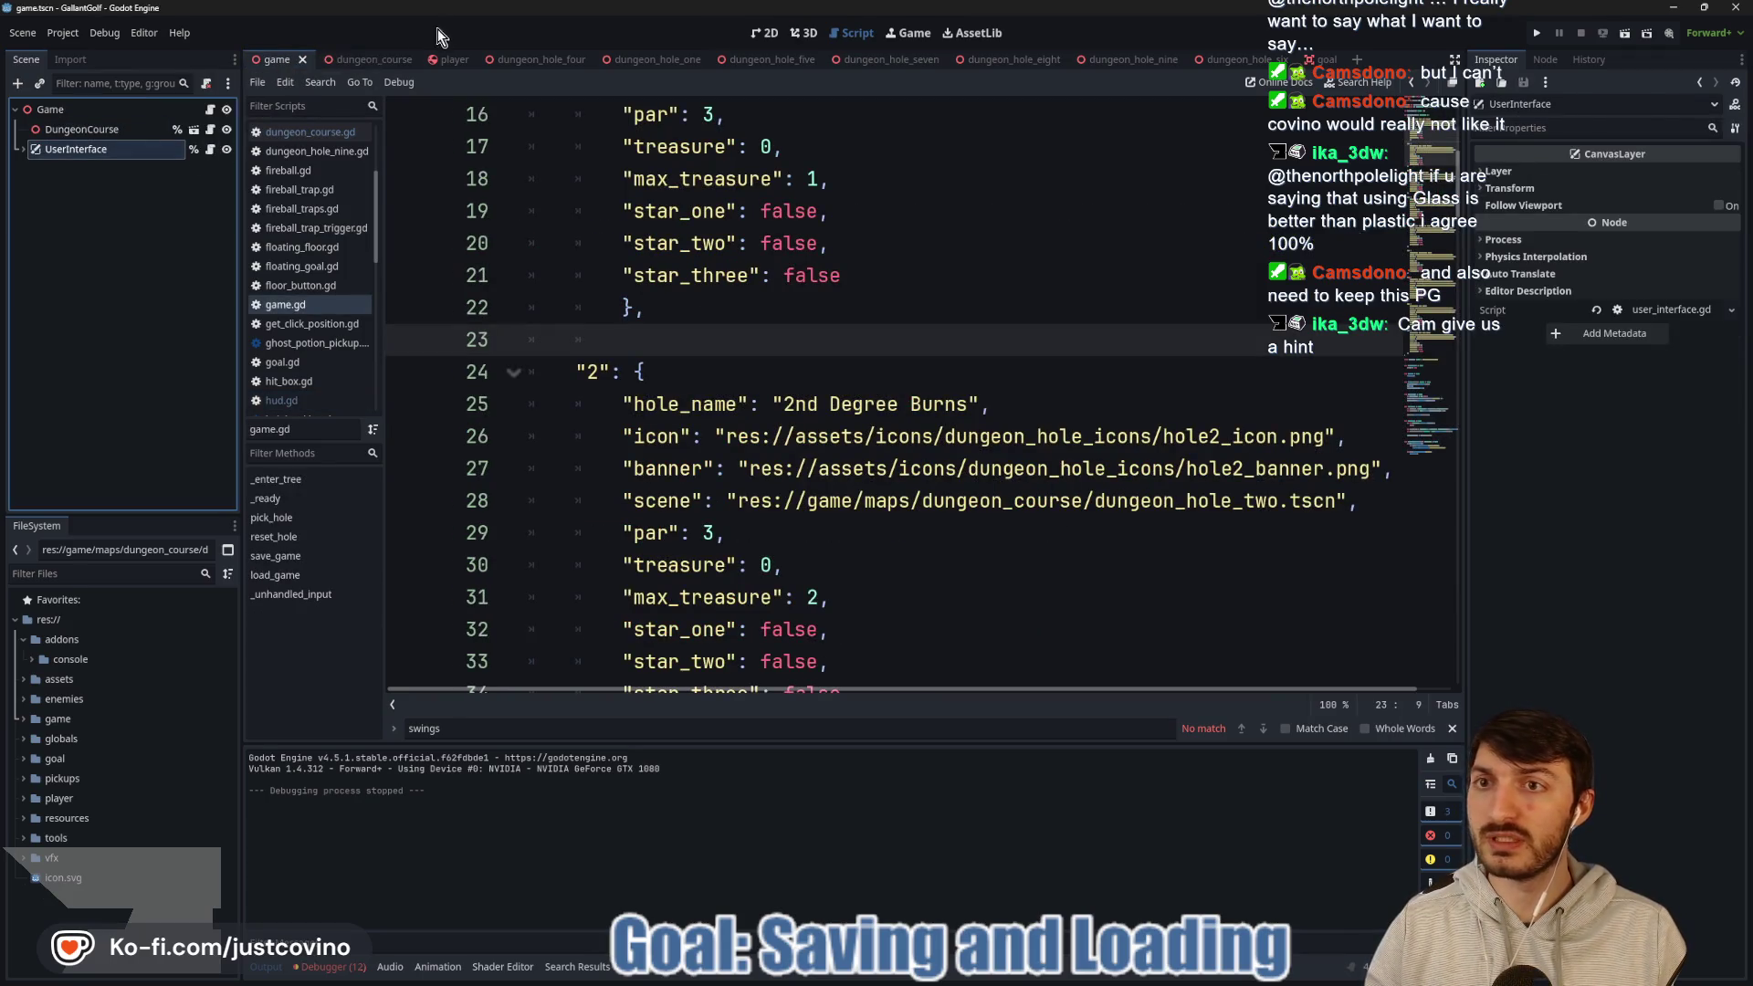
click(375, 60)
click(210, 171)
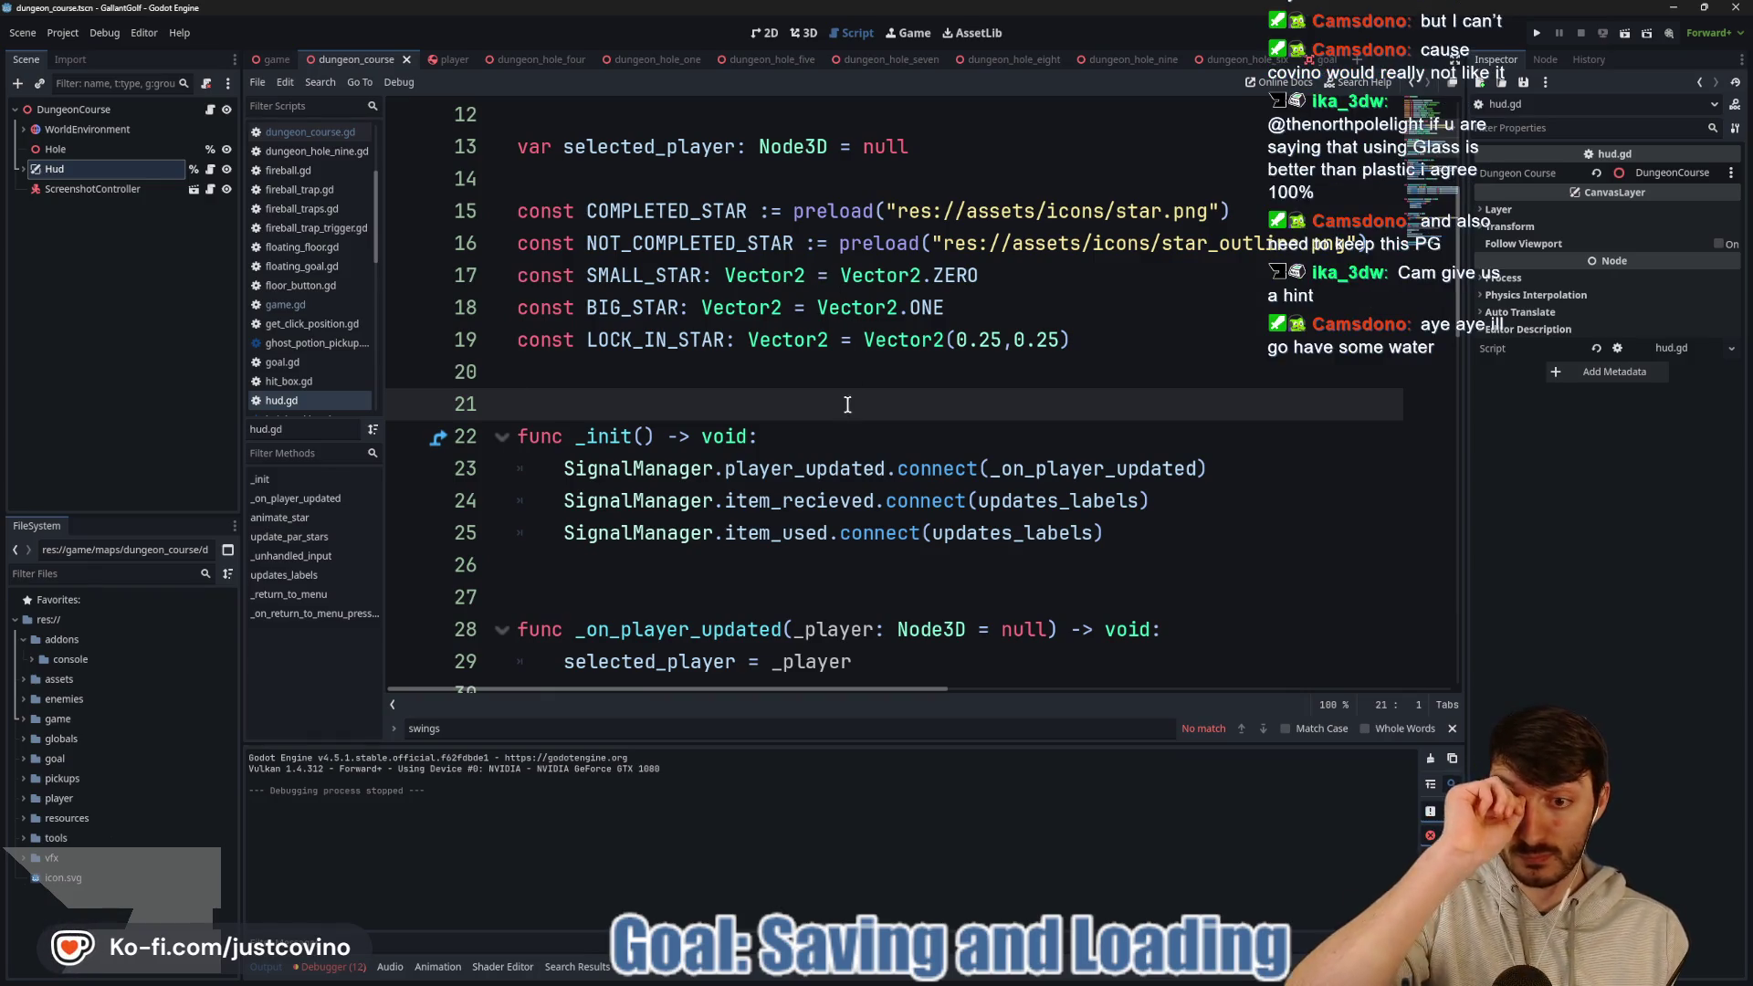
Scroll hud.gd to _unhandled_input and expand Hud to show PlayerUI, PauseMenu and ReturnToMenu.
scroll(847, 405, down, 3)
scroll(845, 413, down, 7)
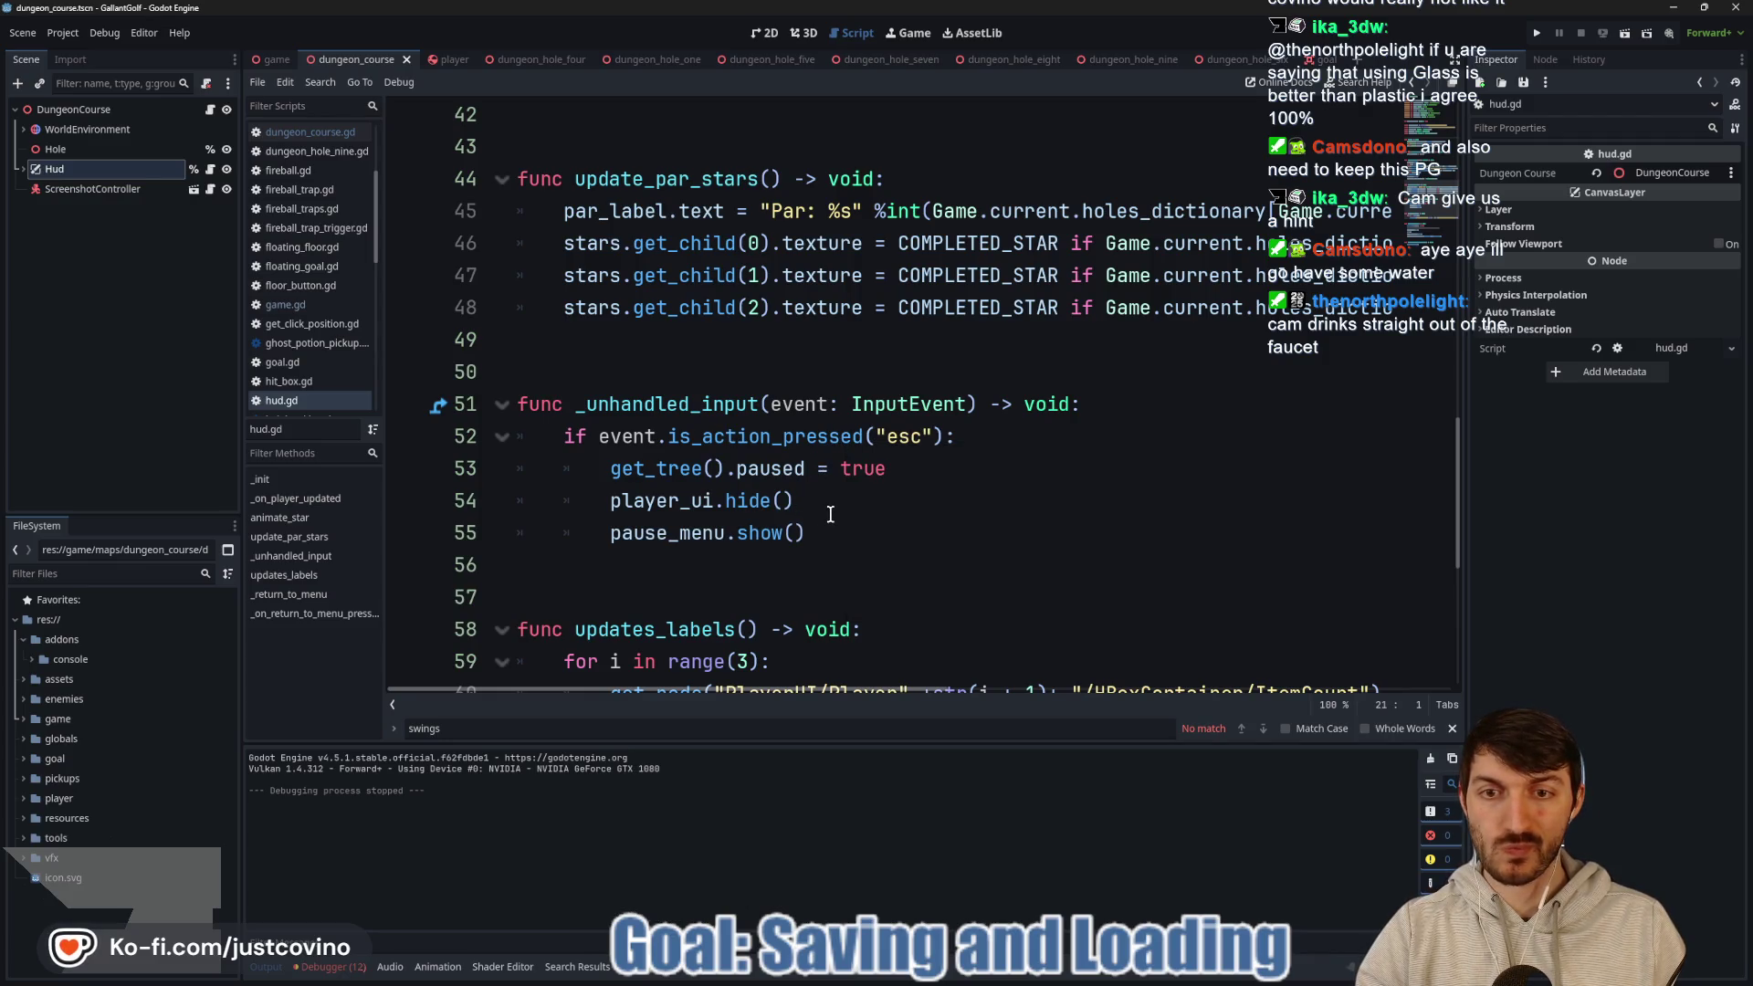
mouse_move(731, 498)
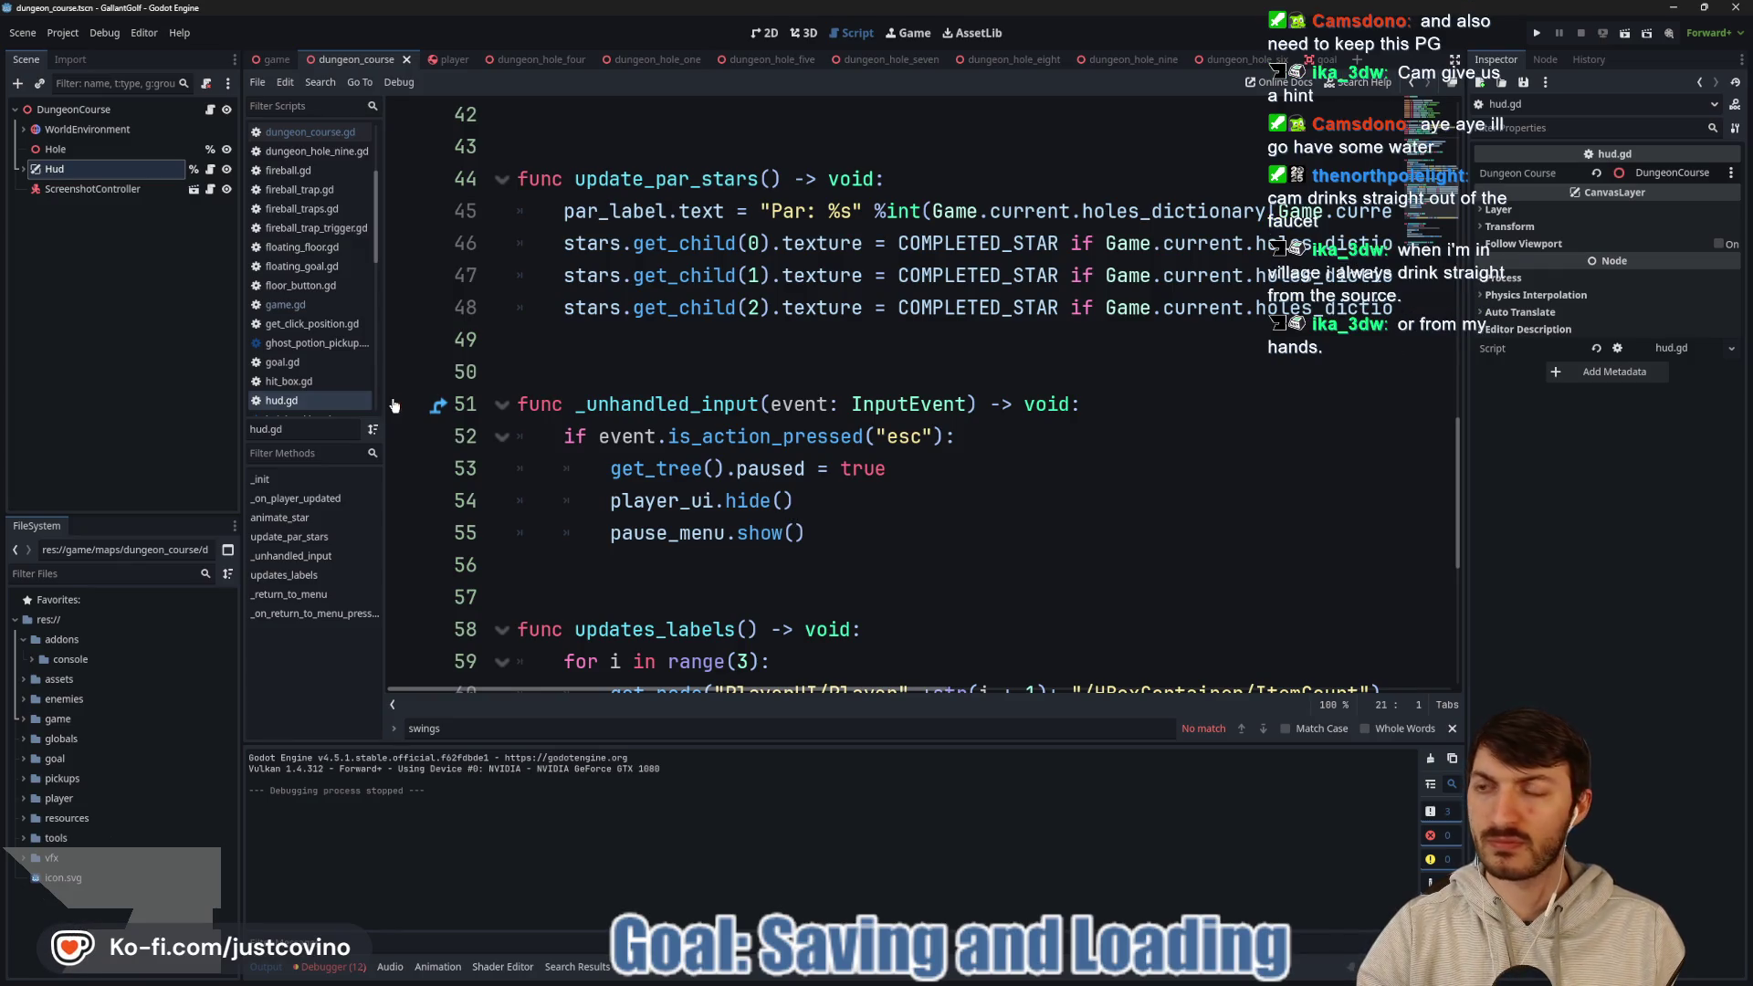
click(24, 170)
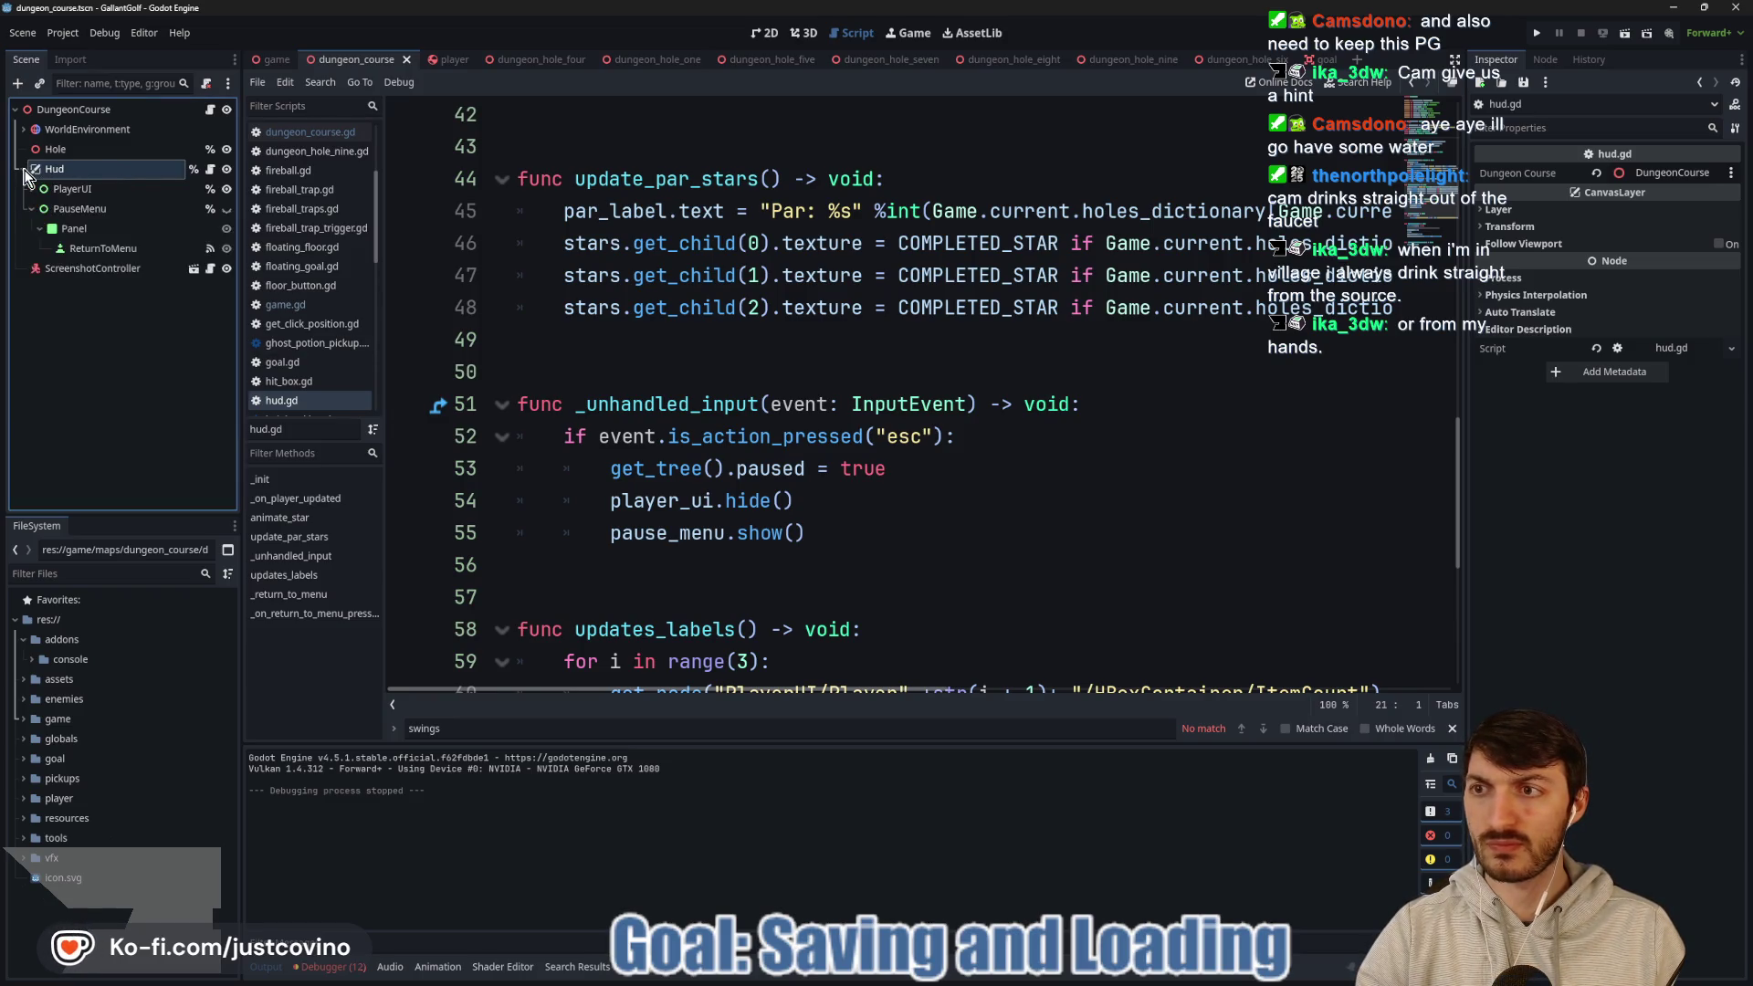
Inspect the PauseMenu and ReturnToMenu nodes and locate the _return_to_menu call on line 73.
click(64, 209)
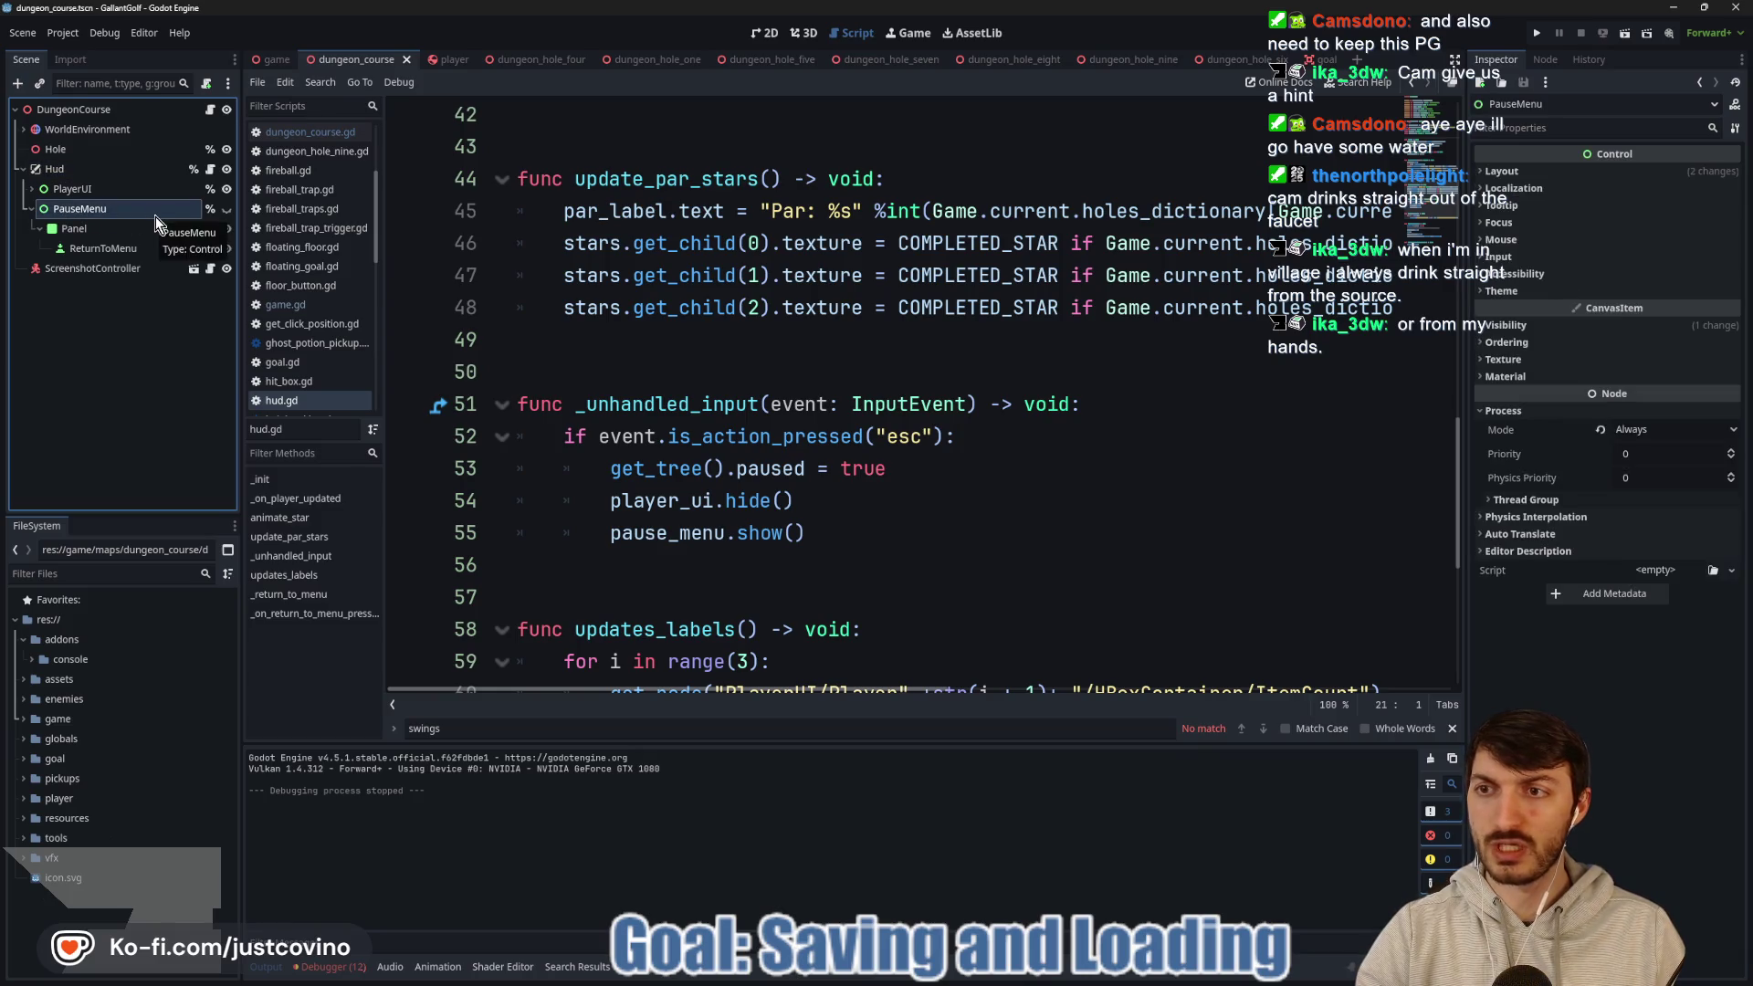
click(104, 249)
scroll(1024, 320, down, 5)
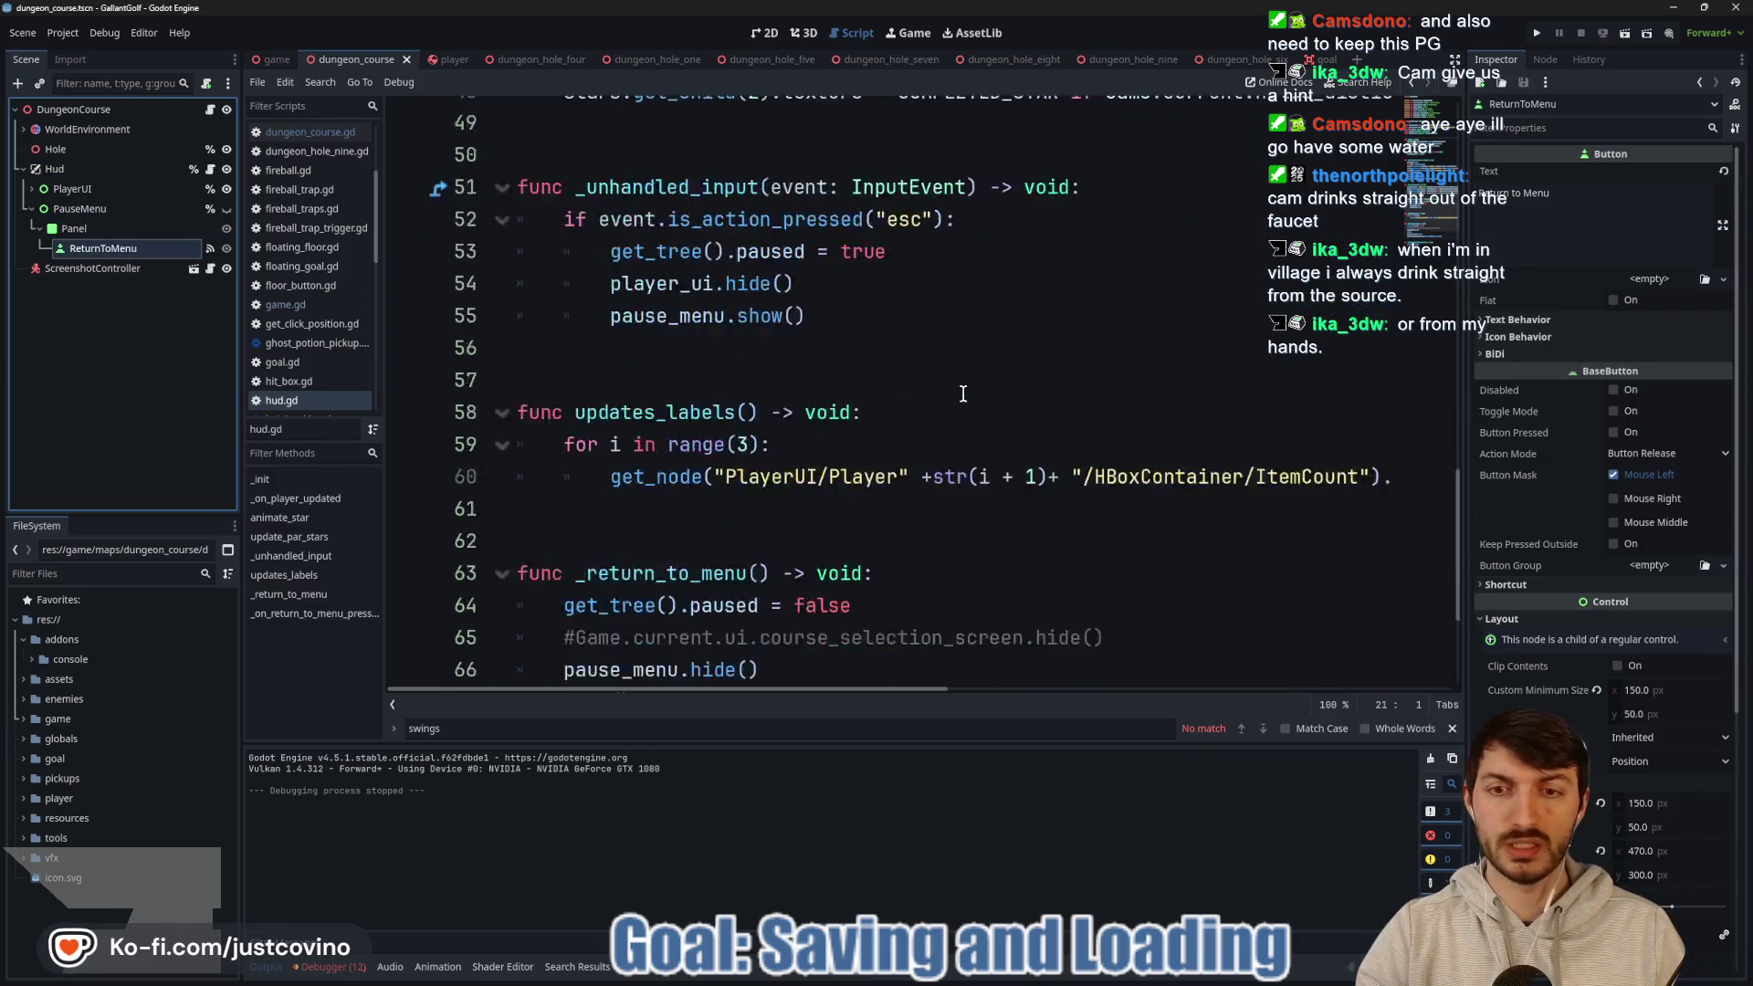
double_click(686, 632)
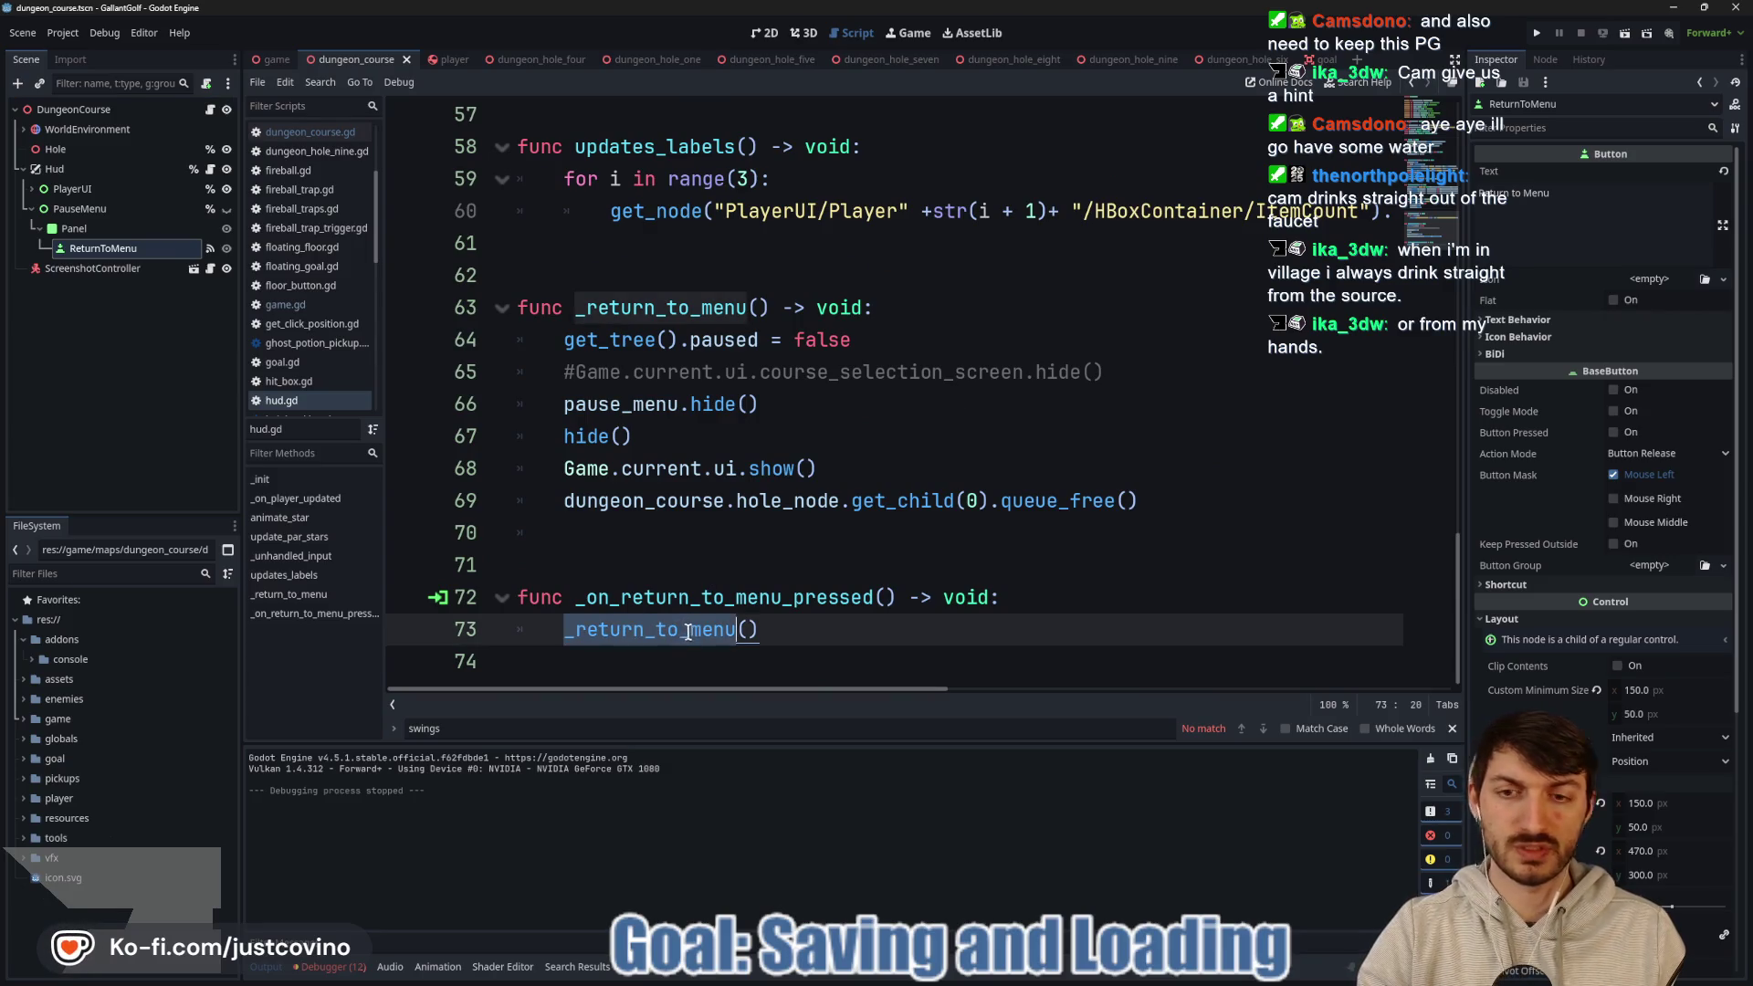
click(819, 631)
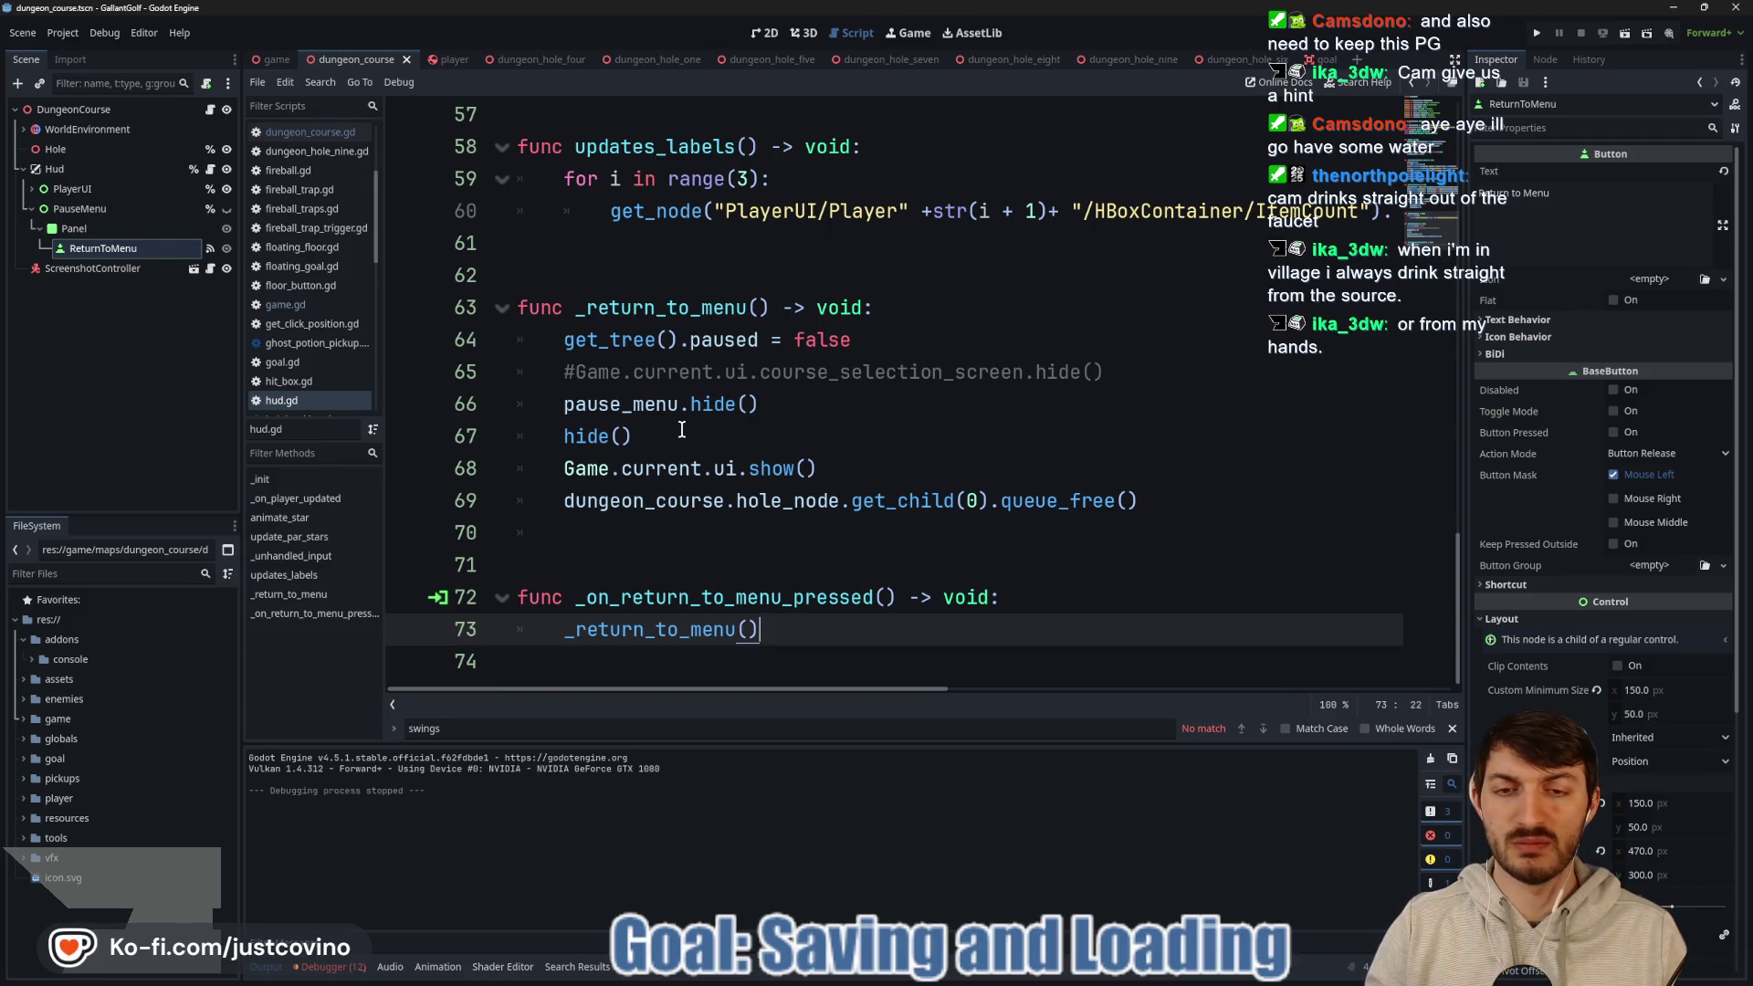
scroll(681, 429, up, 6)
scroll(791, 476, down, 5)
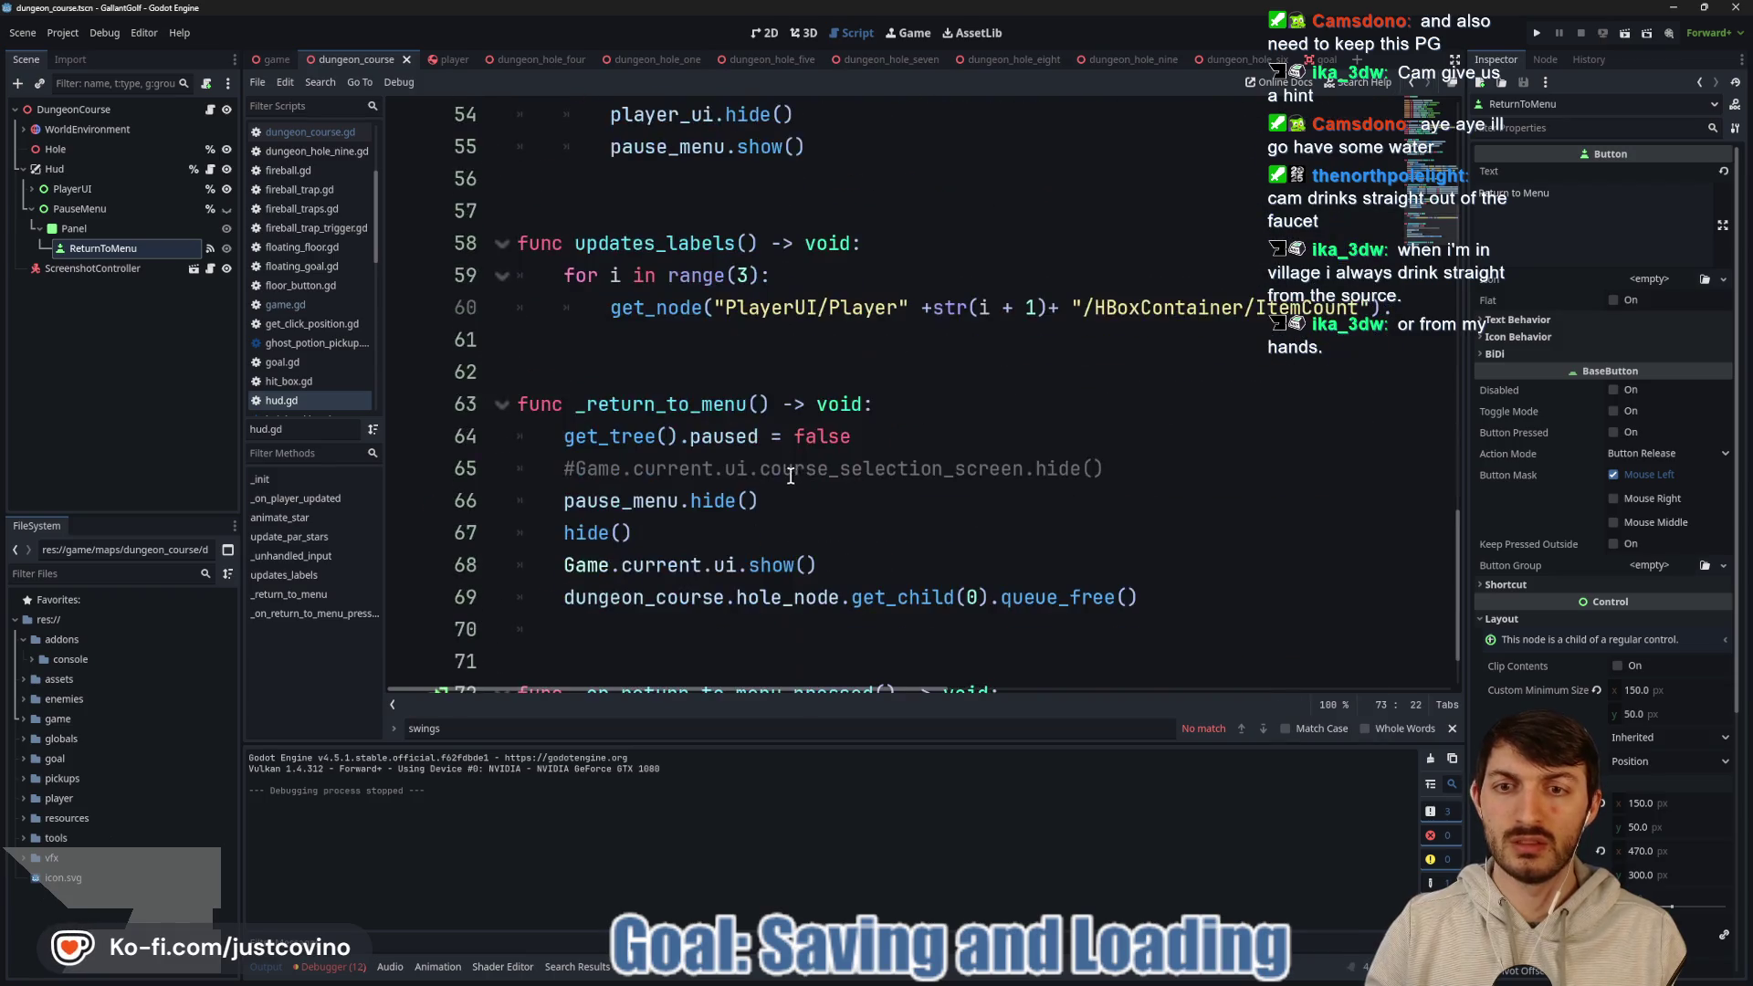
Add player_ui.show() after pause_menu.hide() on line 66, then run the game.
click(809, 491)
key(Return)
text(player)
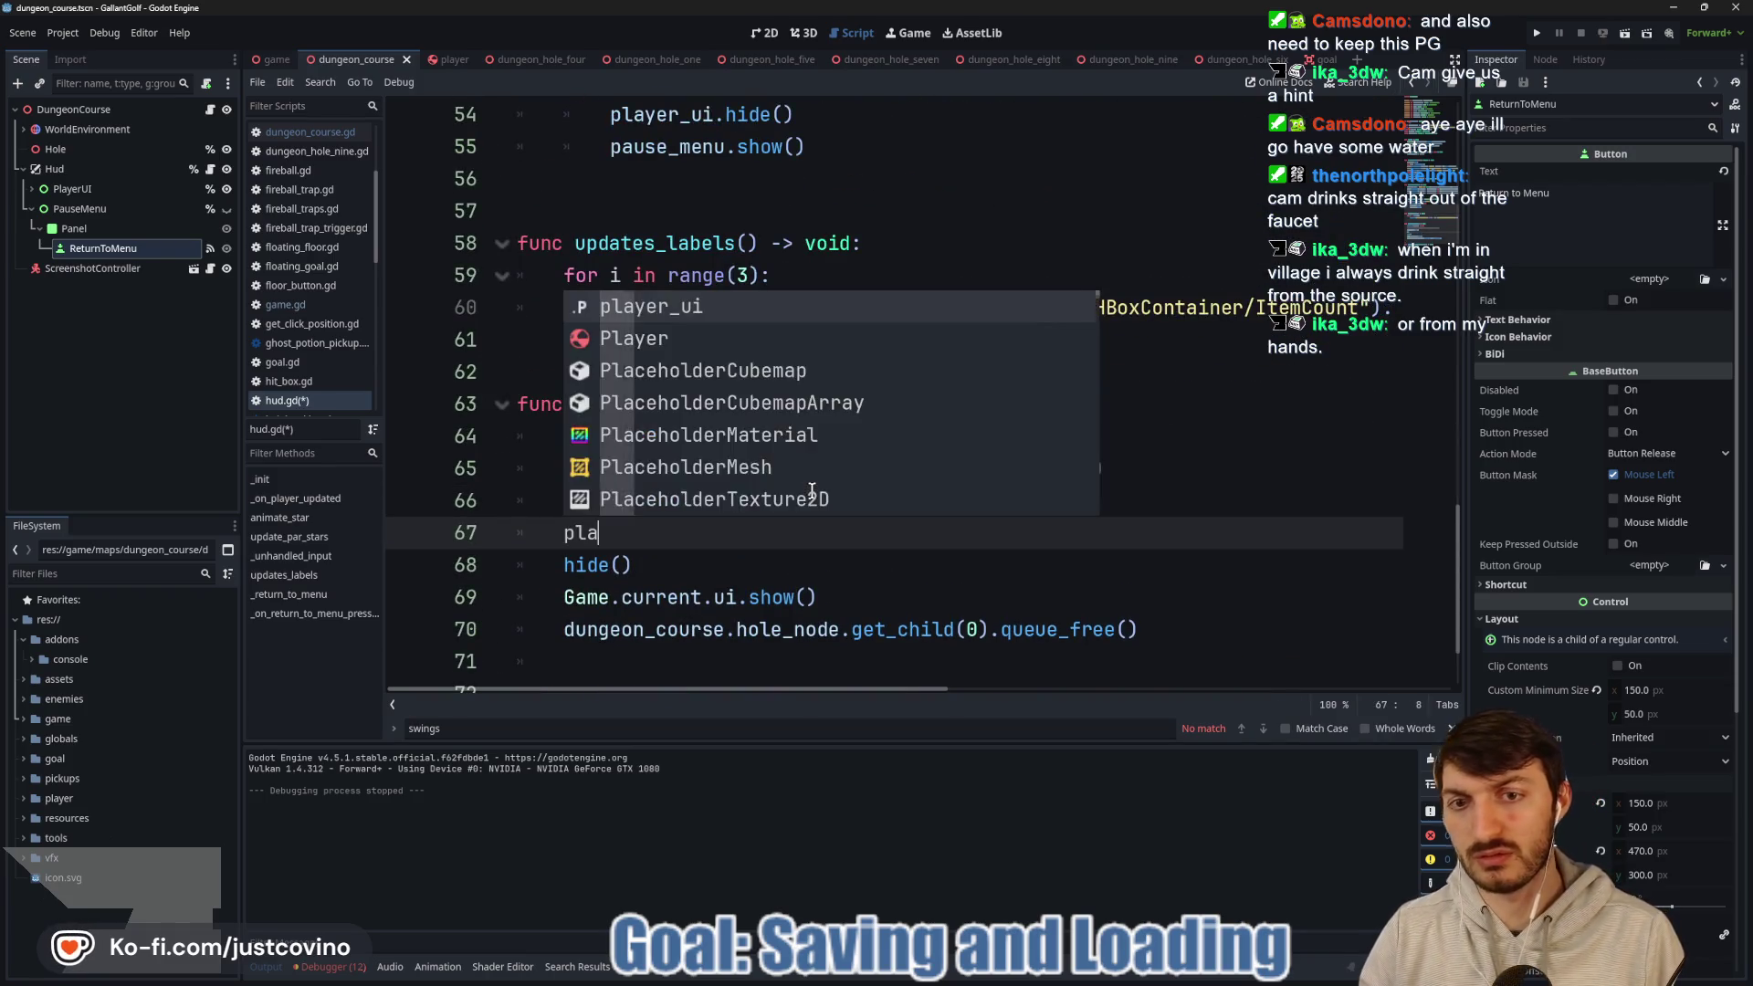
key(Return)
text(.sh)
key(Return)
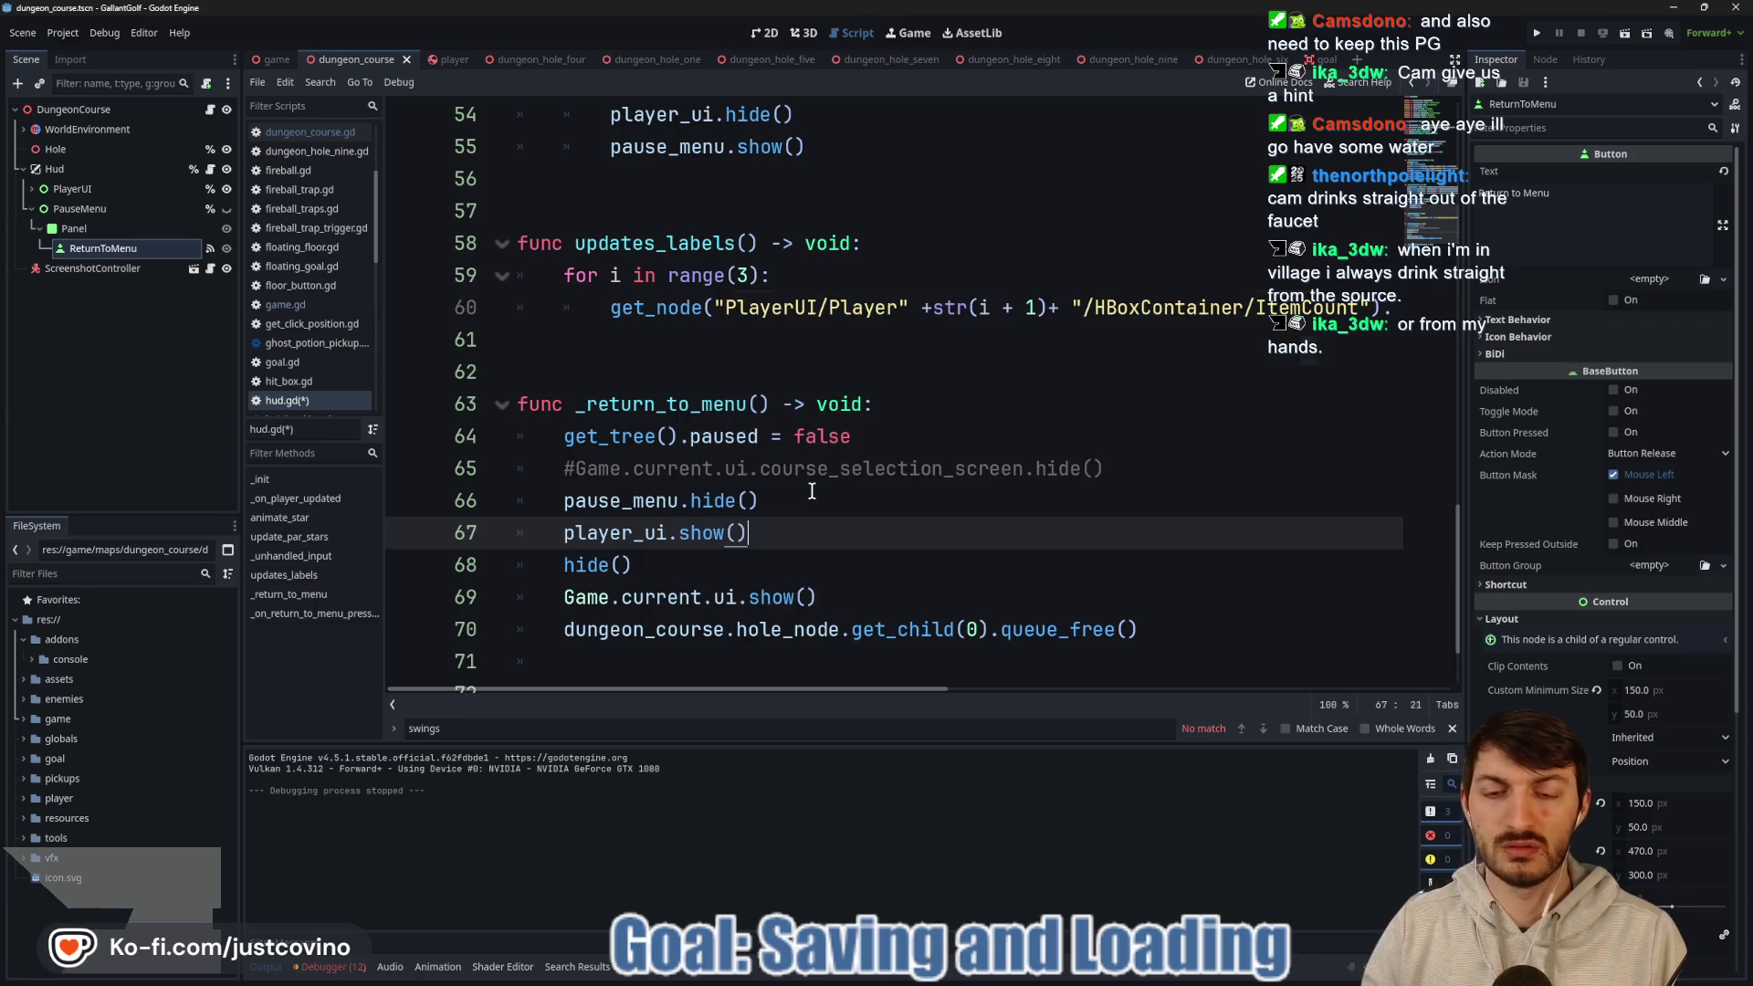
key(F6)
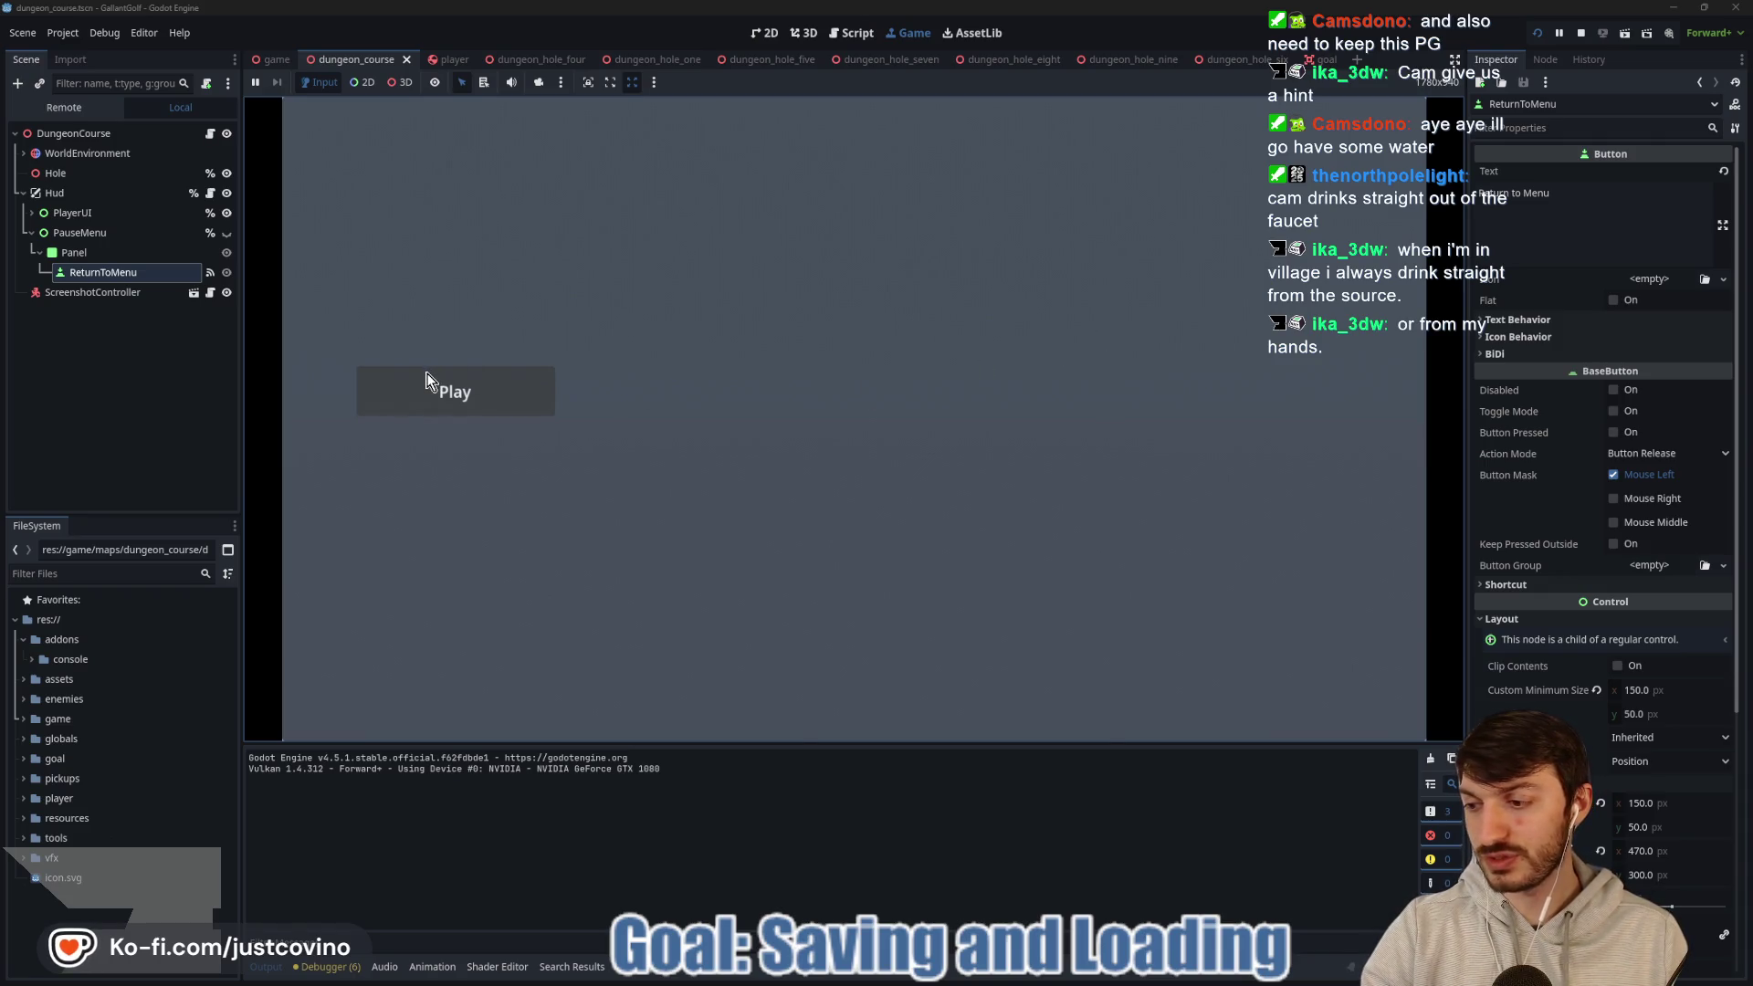
Open the Dungeon Course select screen, preview the third hole, then pause and return to menu.
click(416, 395)
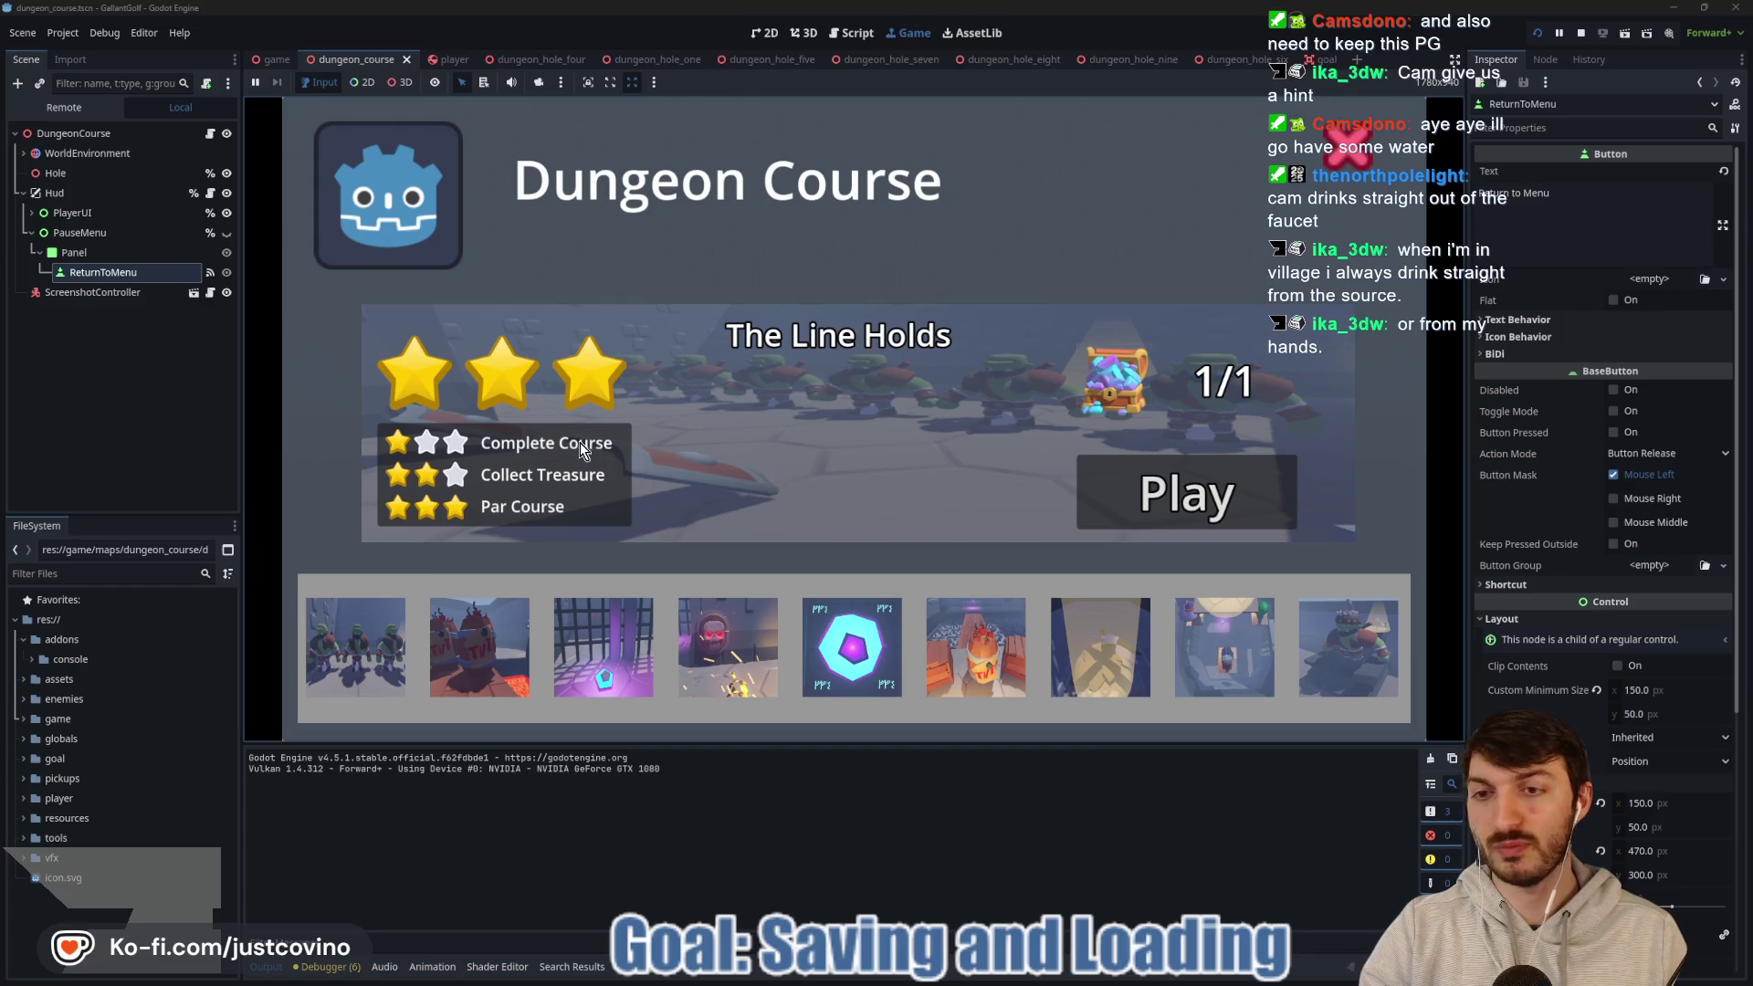
click(604, 653)
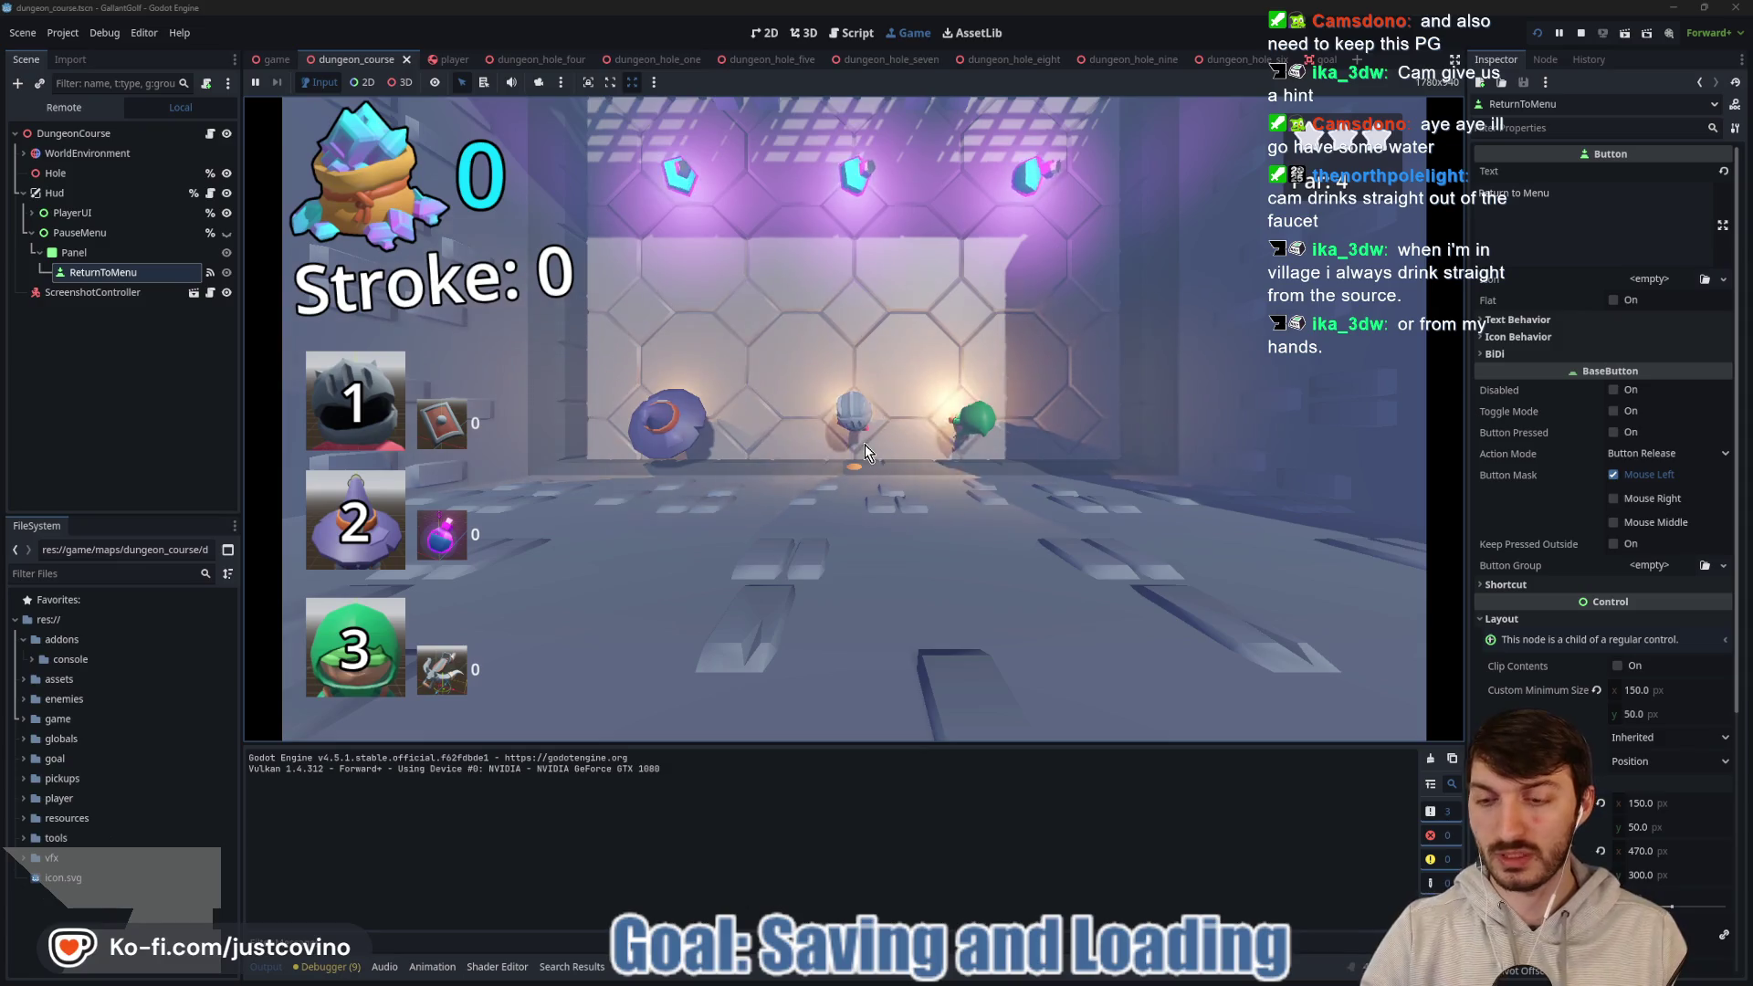
key(Escape)
click(833, 422)
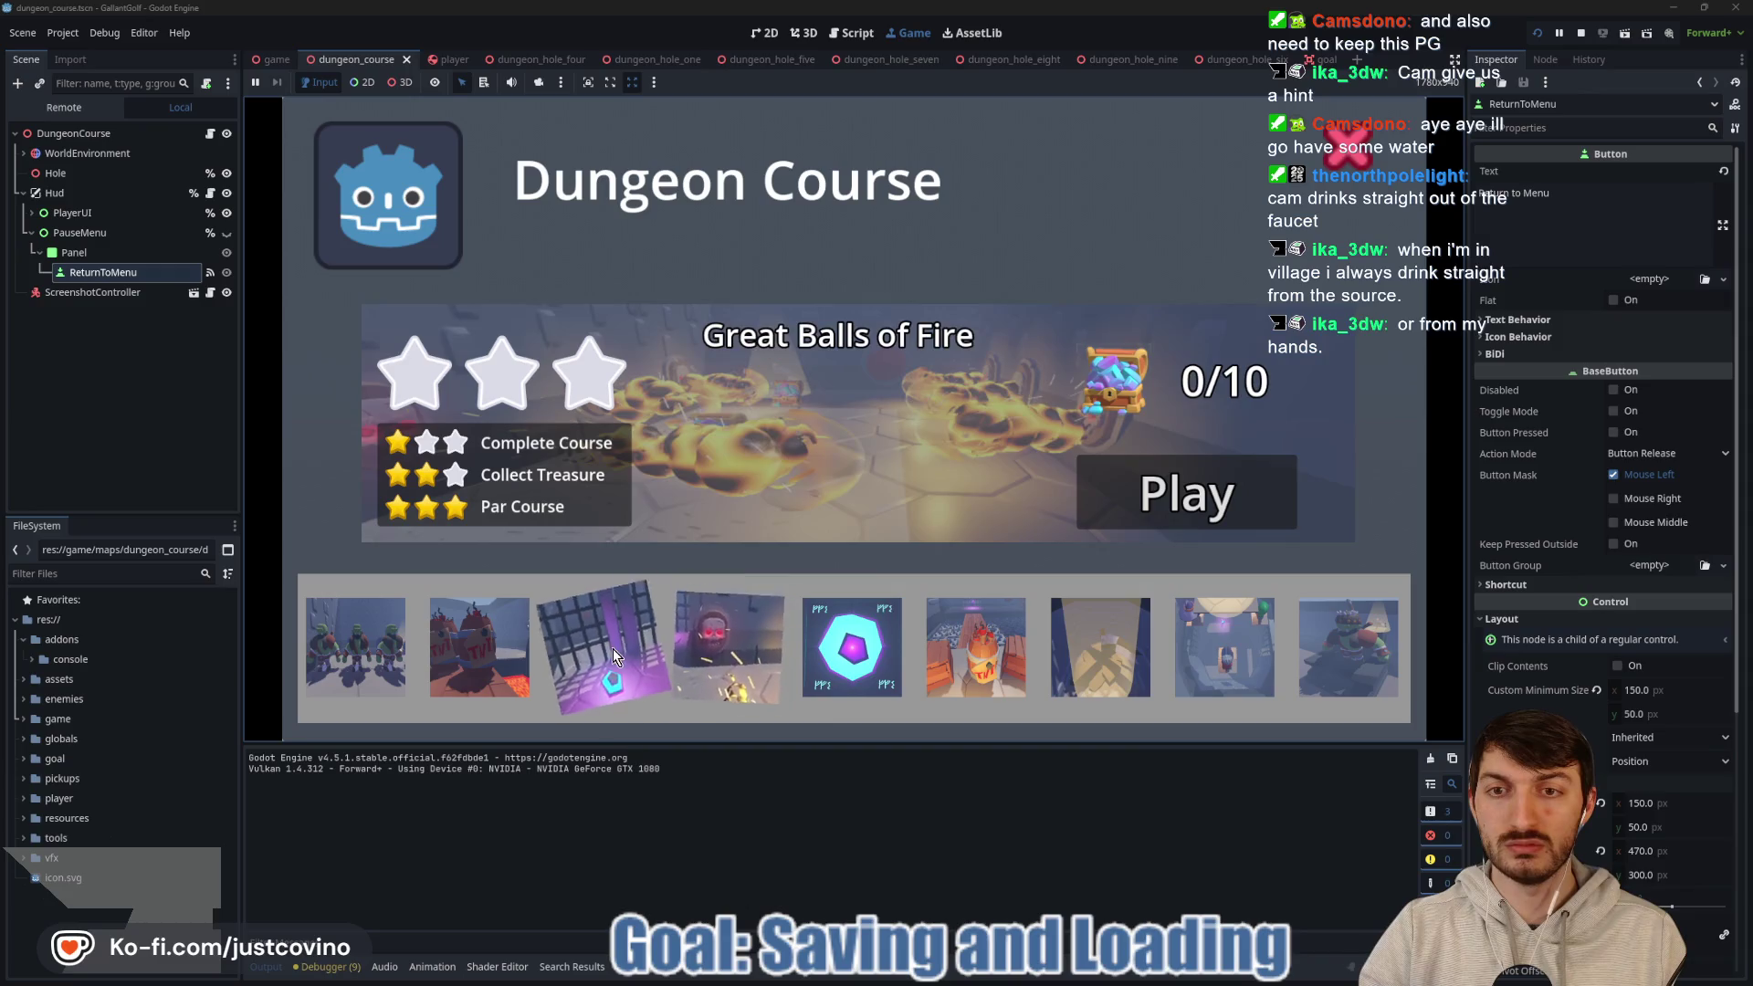
Play the hole, shoot and return to menu, then start 2nd Degree Burns and stop the game.
click(794, 539)
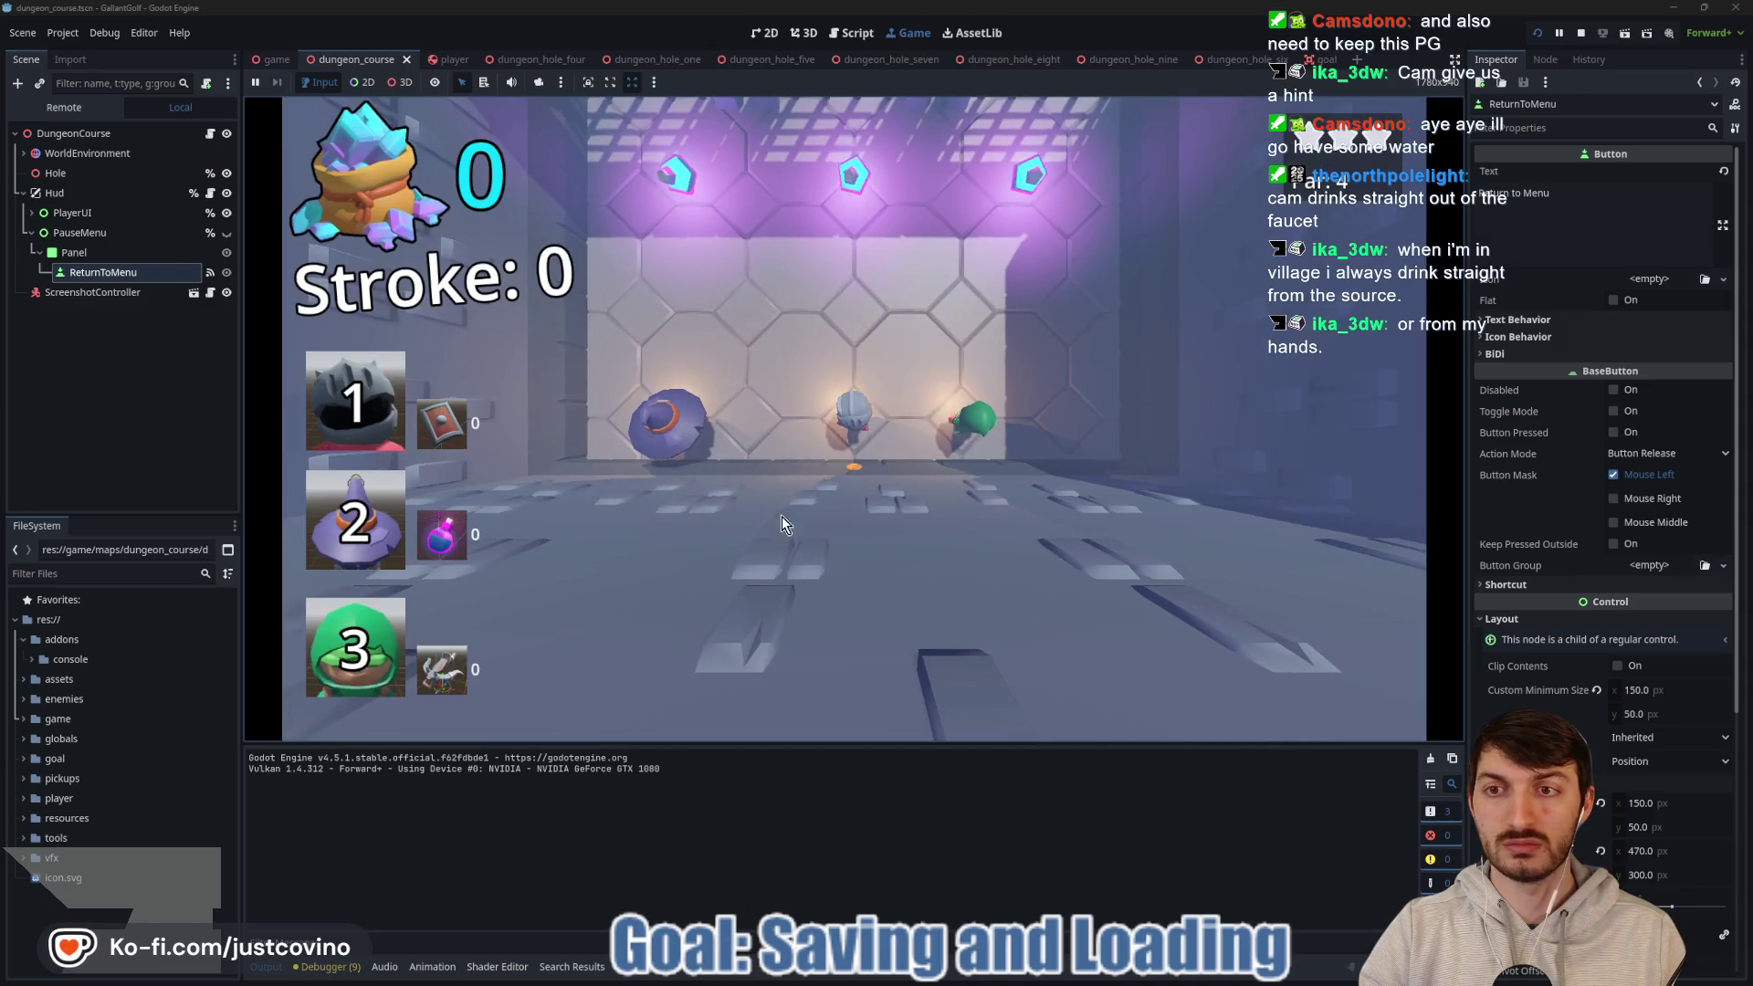
click(782, 517)
key(Escape)
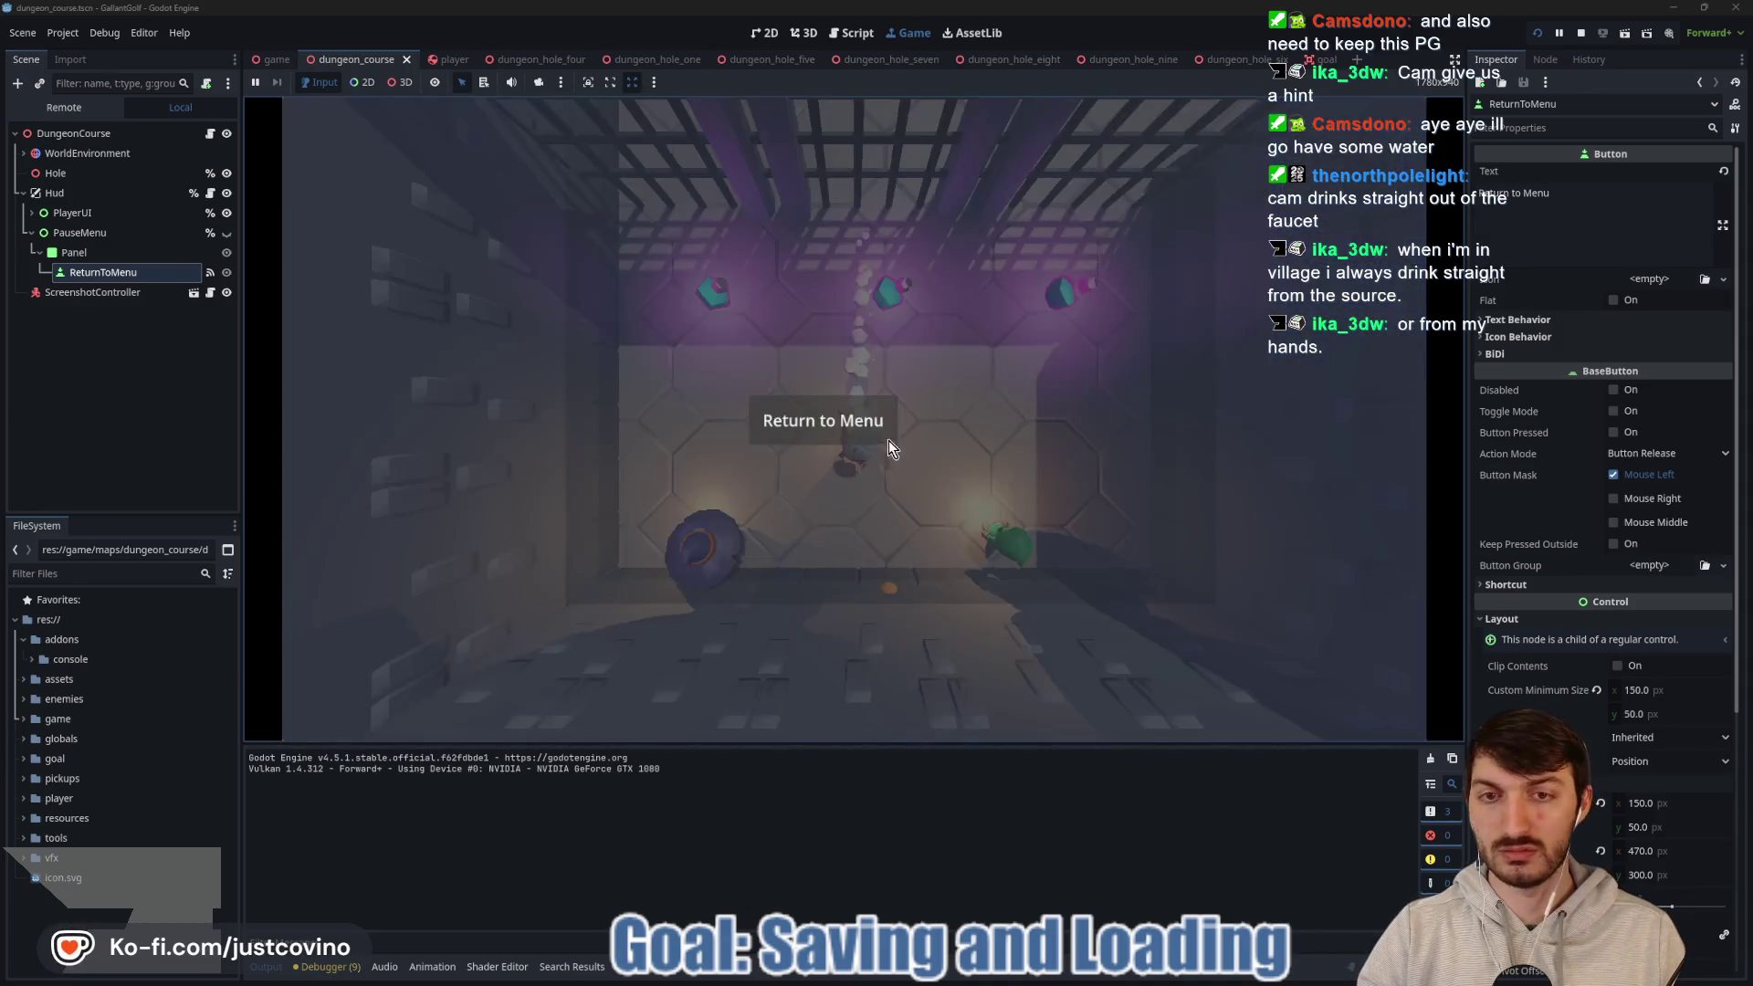
click(888, 441)
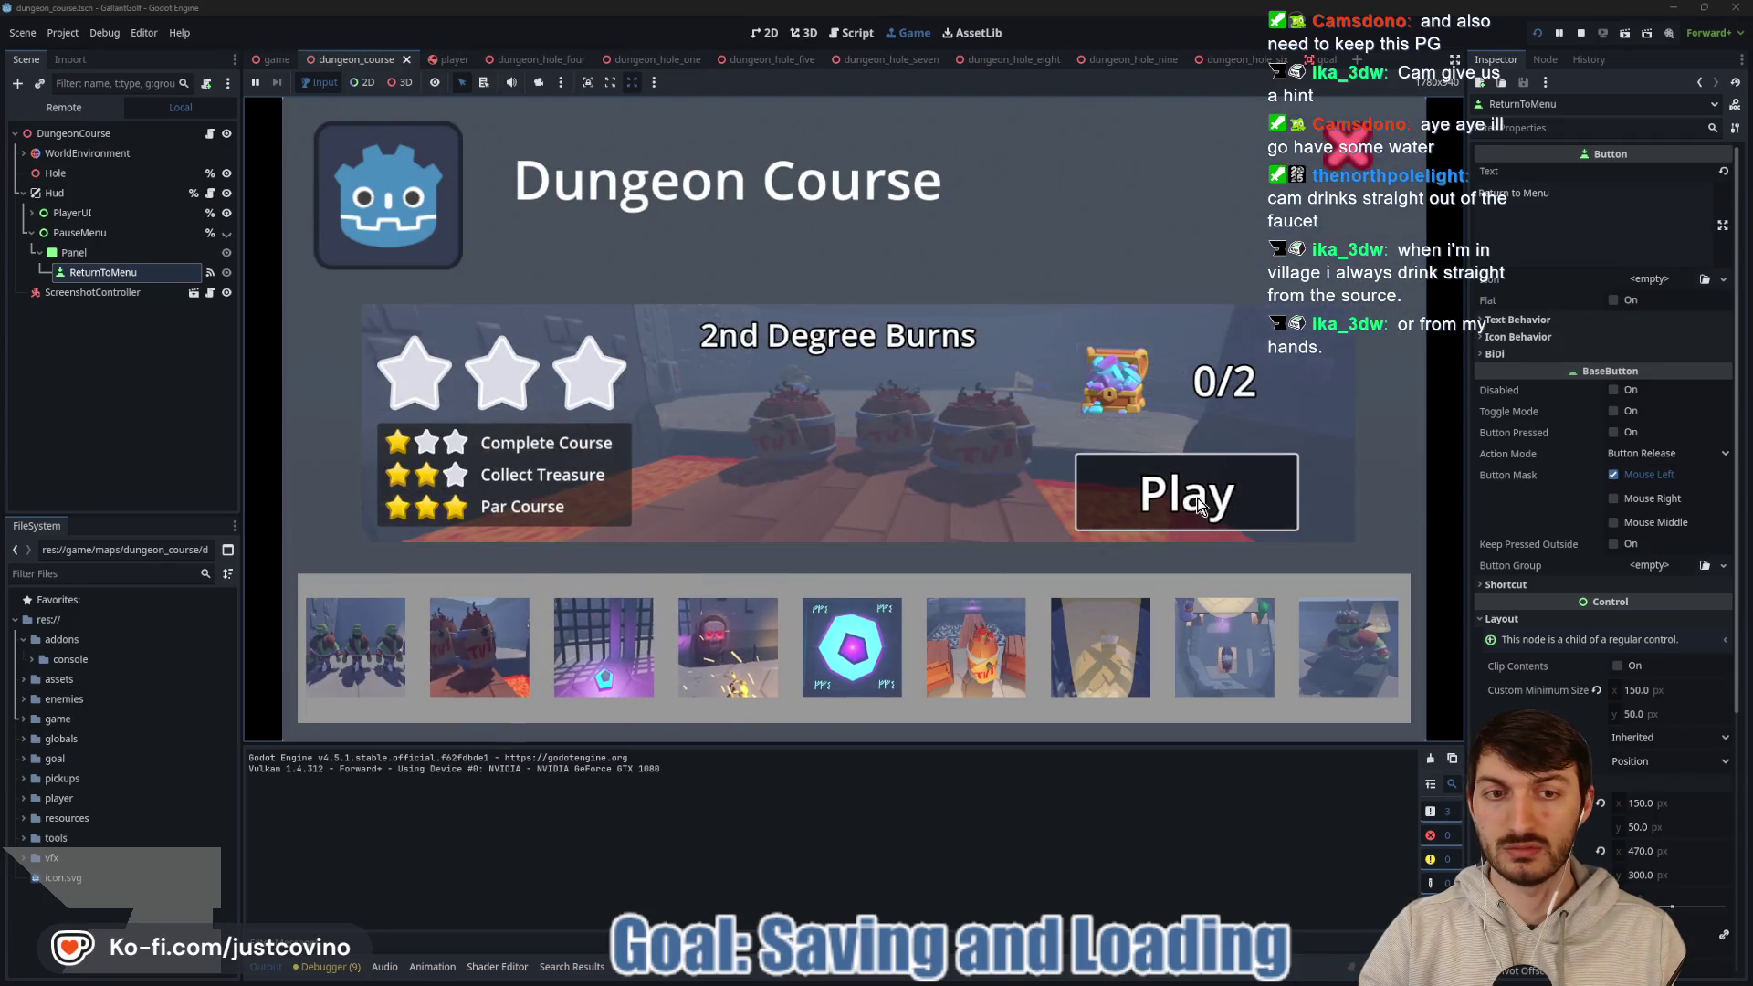
click(744, 522)
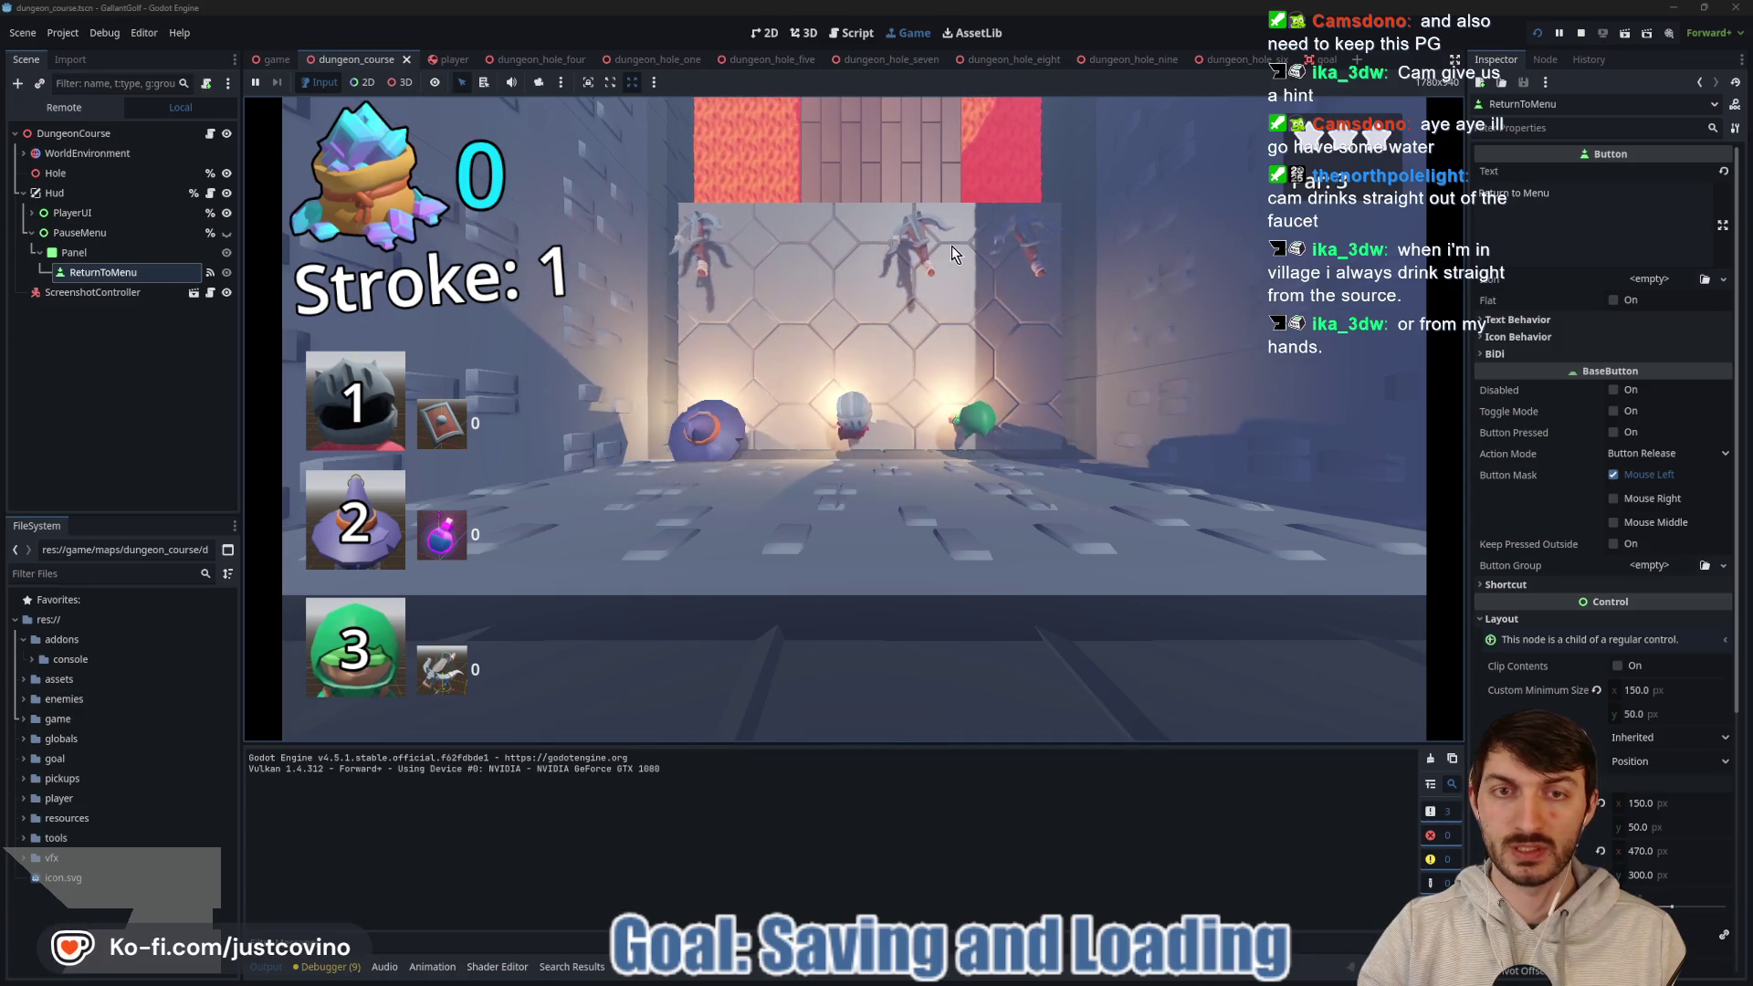
click(1581, 38)
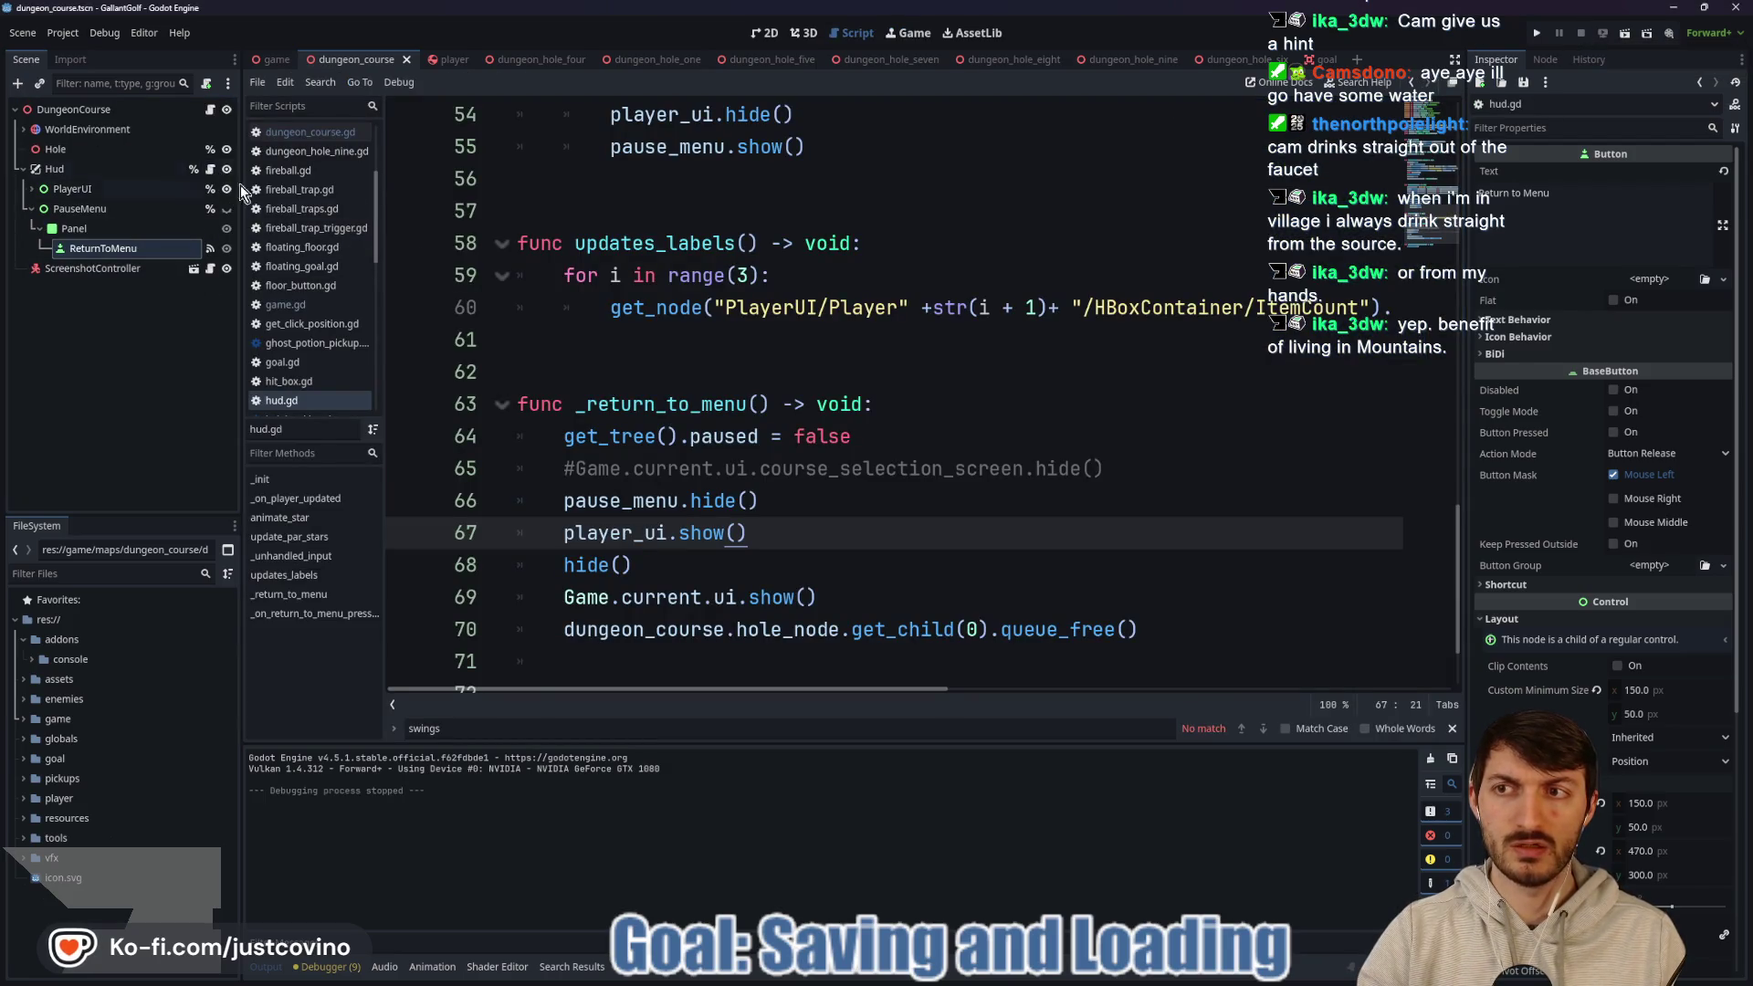
scroll(921, 429, up, 5)
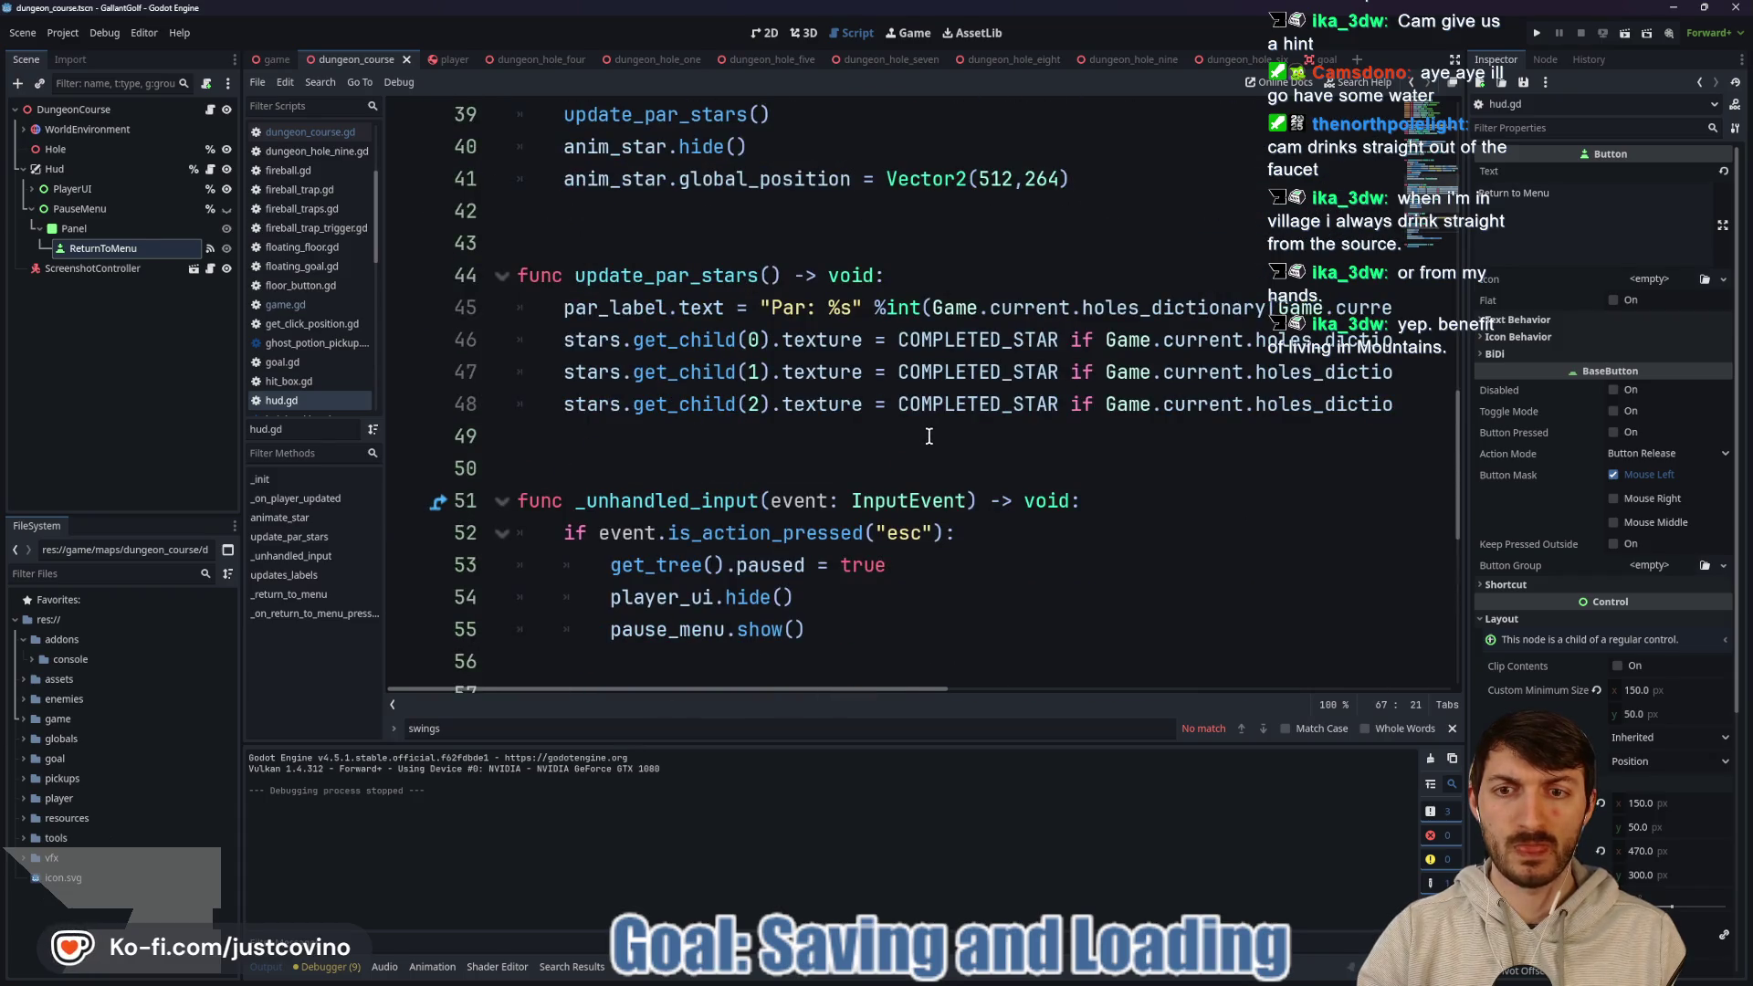
scroll(930, 436, up, 4)
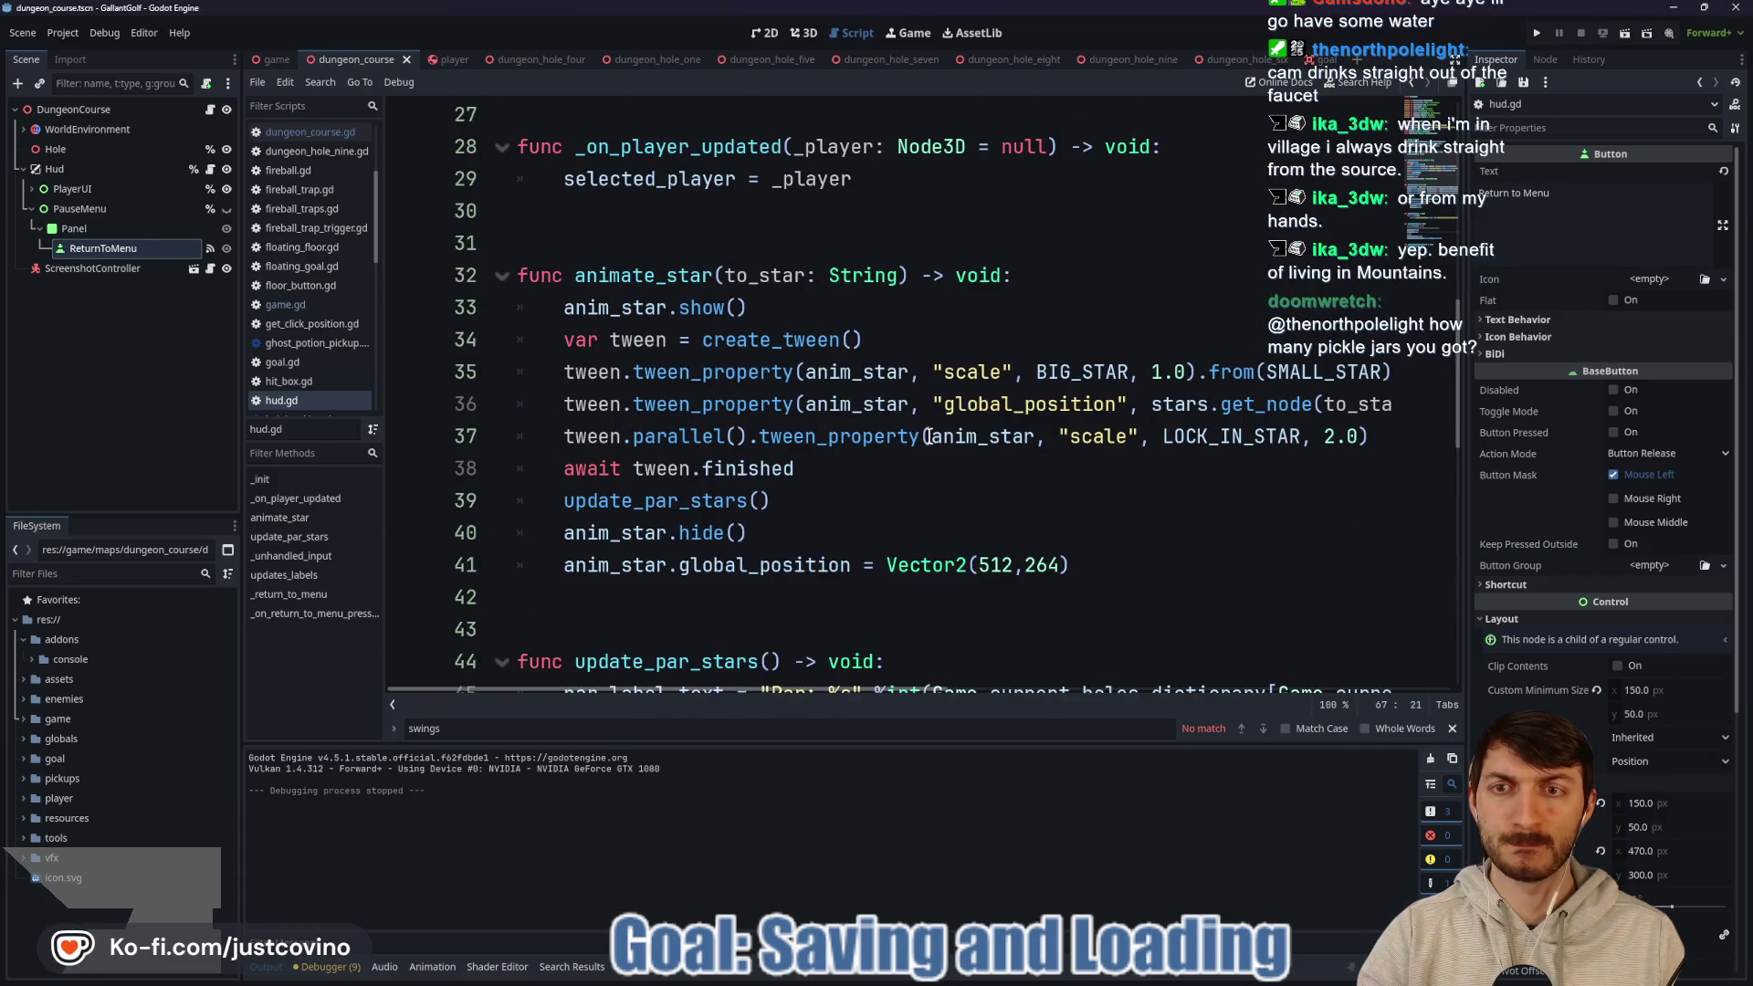
scroll(929, 437, down, 4)
scroll(929, 436, up, 5)
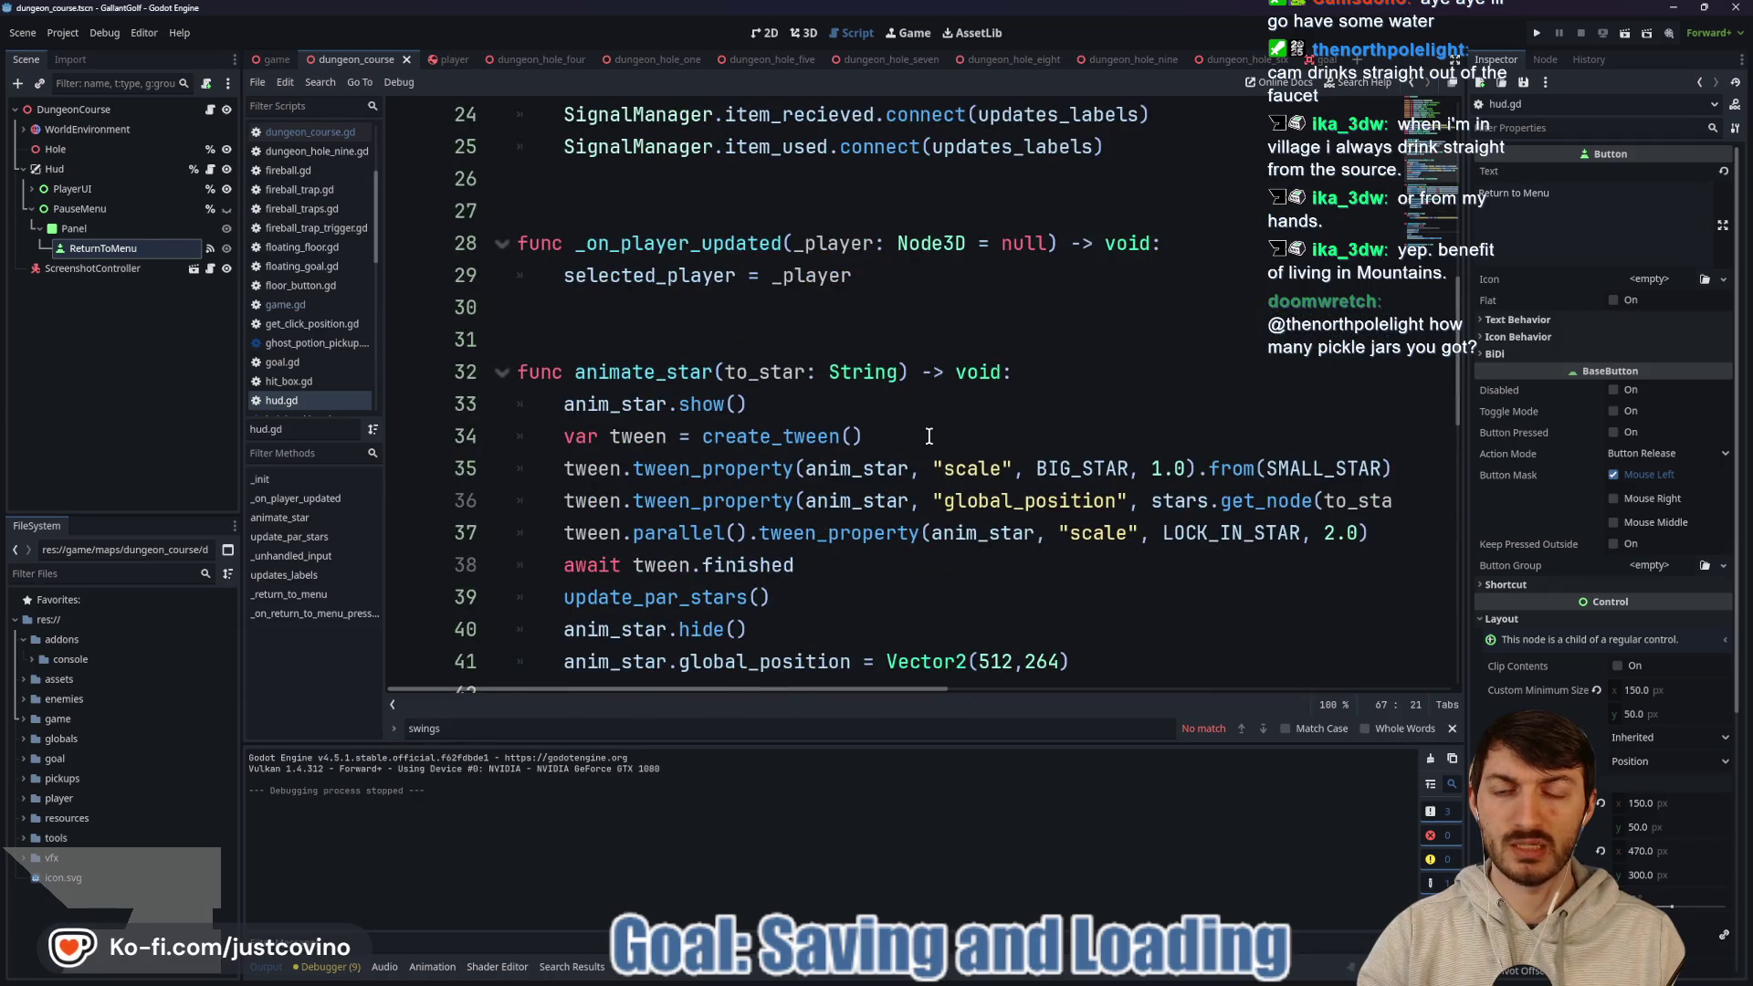
scroll(930, 437, up, 2)
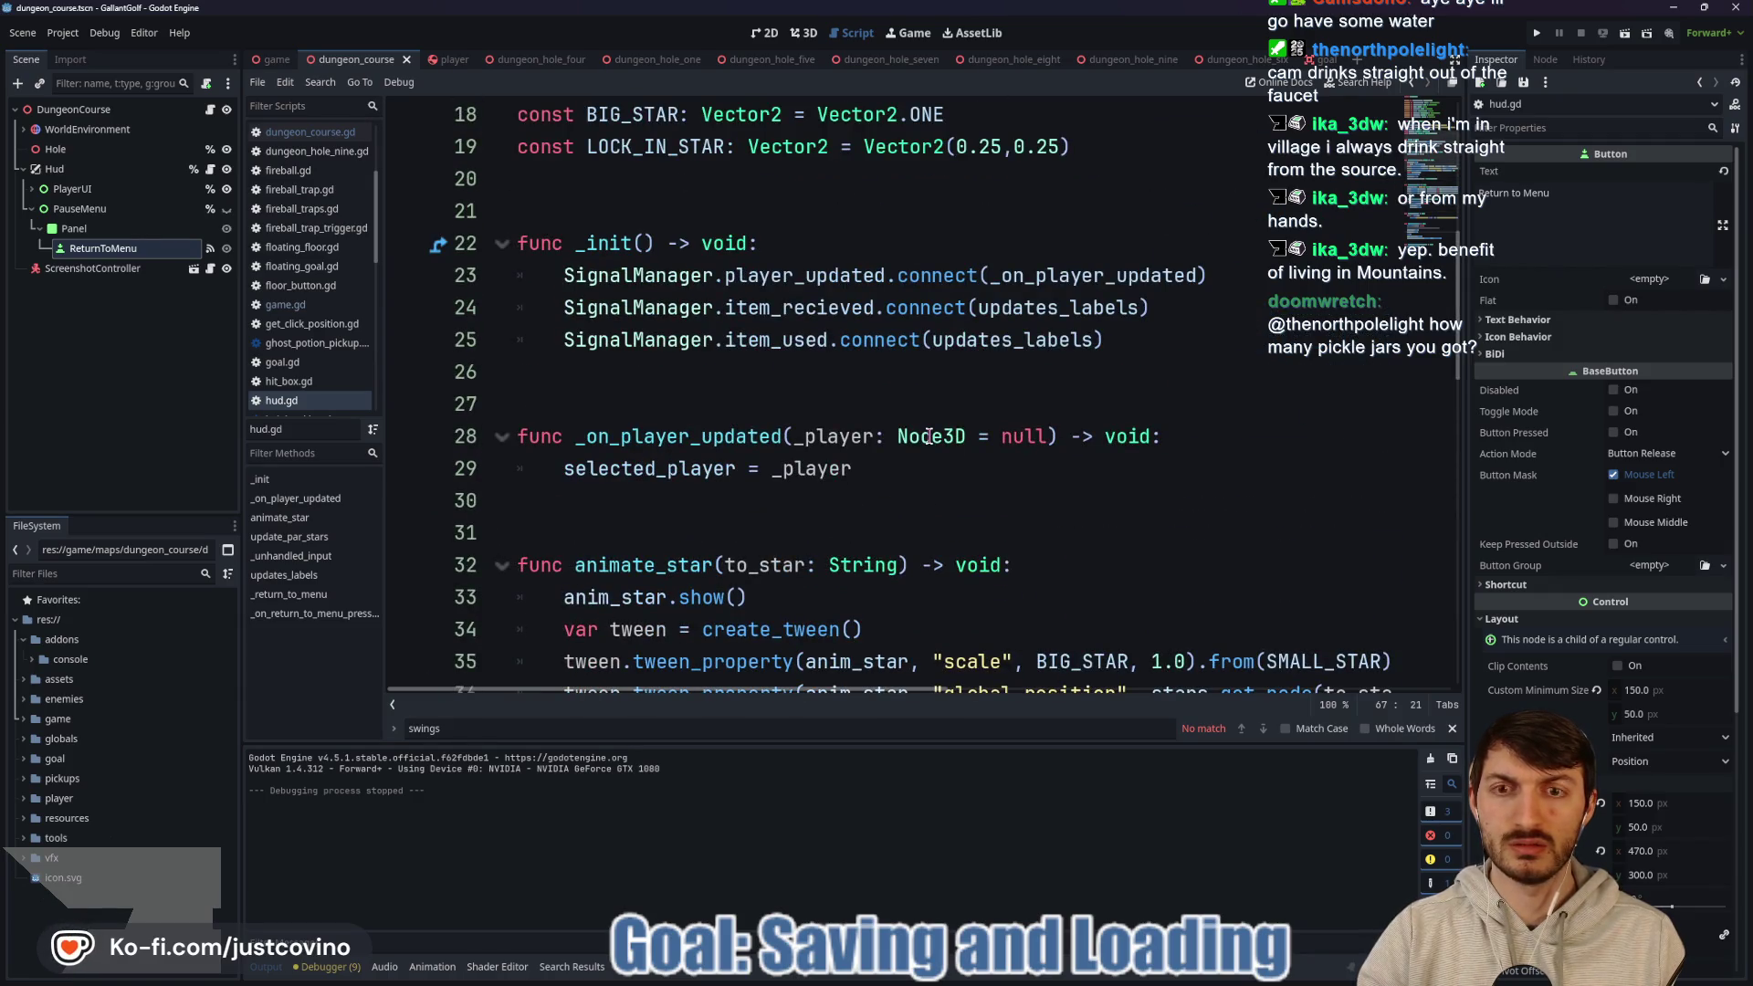
scroll(926, 436, up, 2)
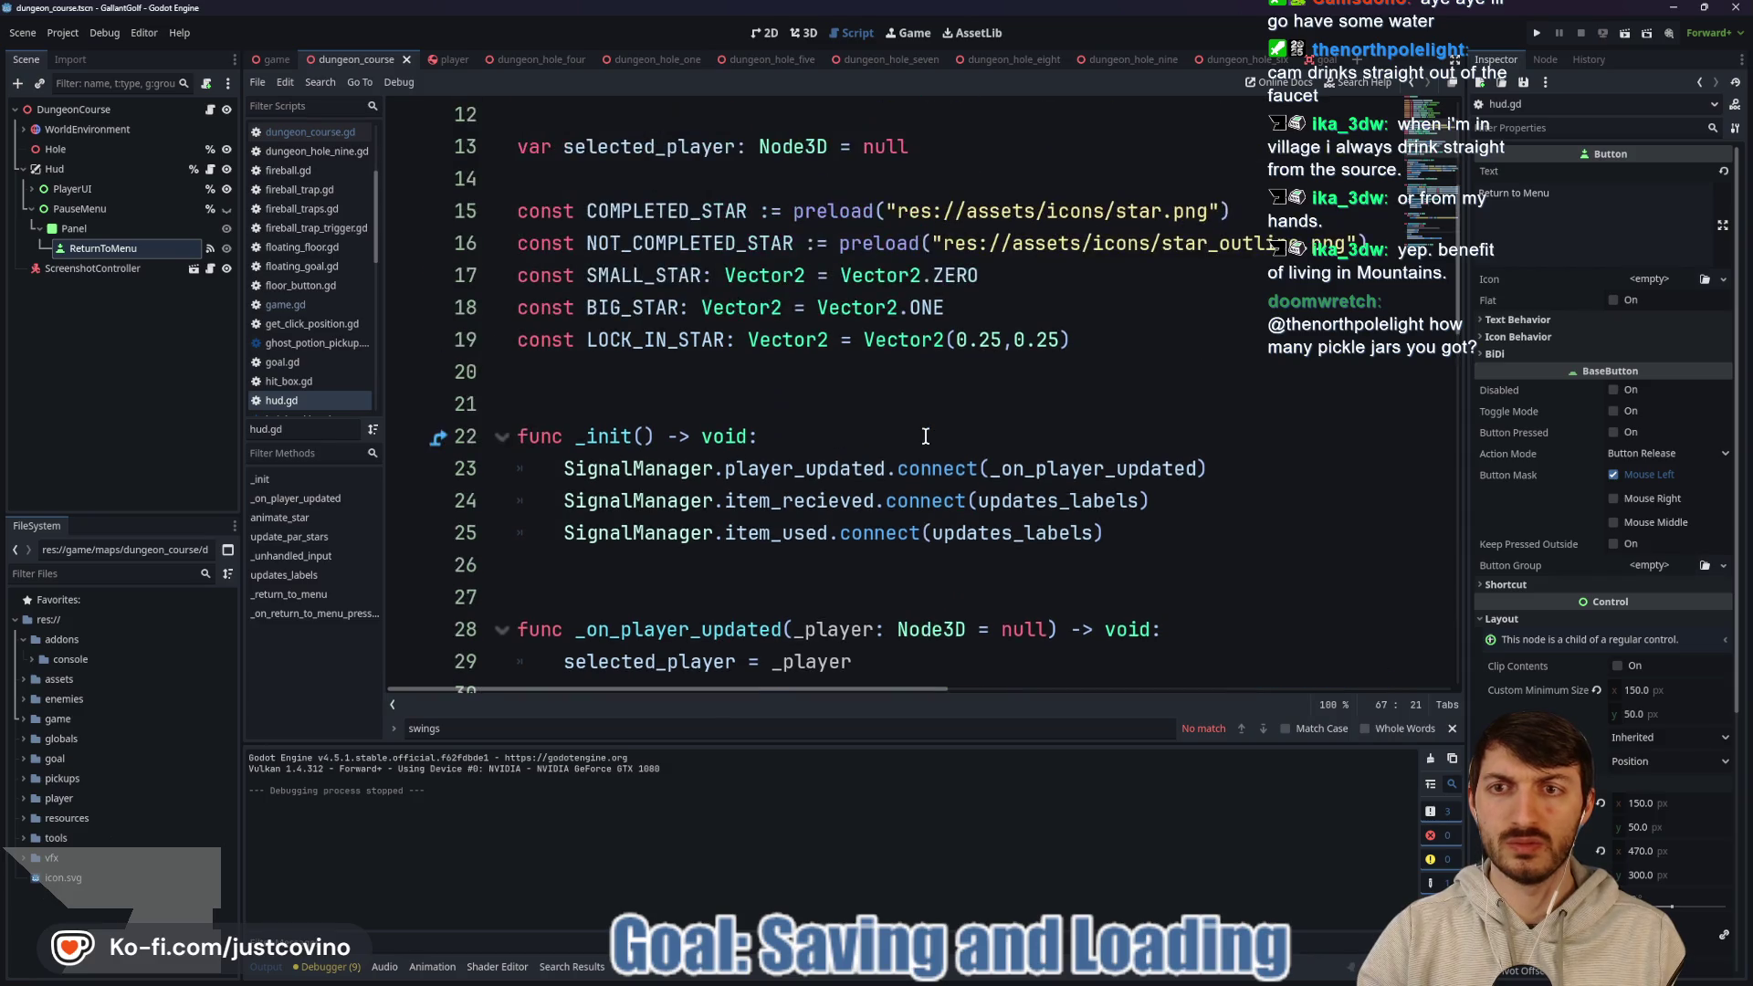
scroll(926, 437, down, 4)
scroll(926, 436, down, 5)
scroll(926, 436, down, 4)
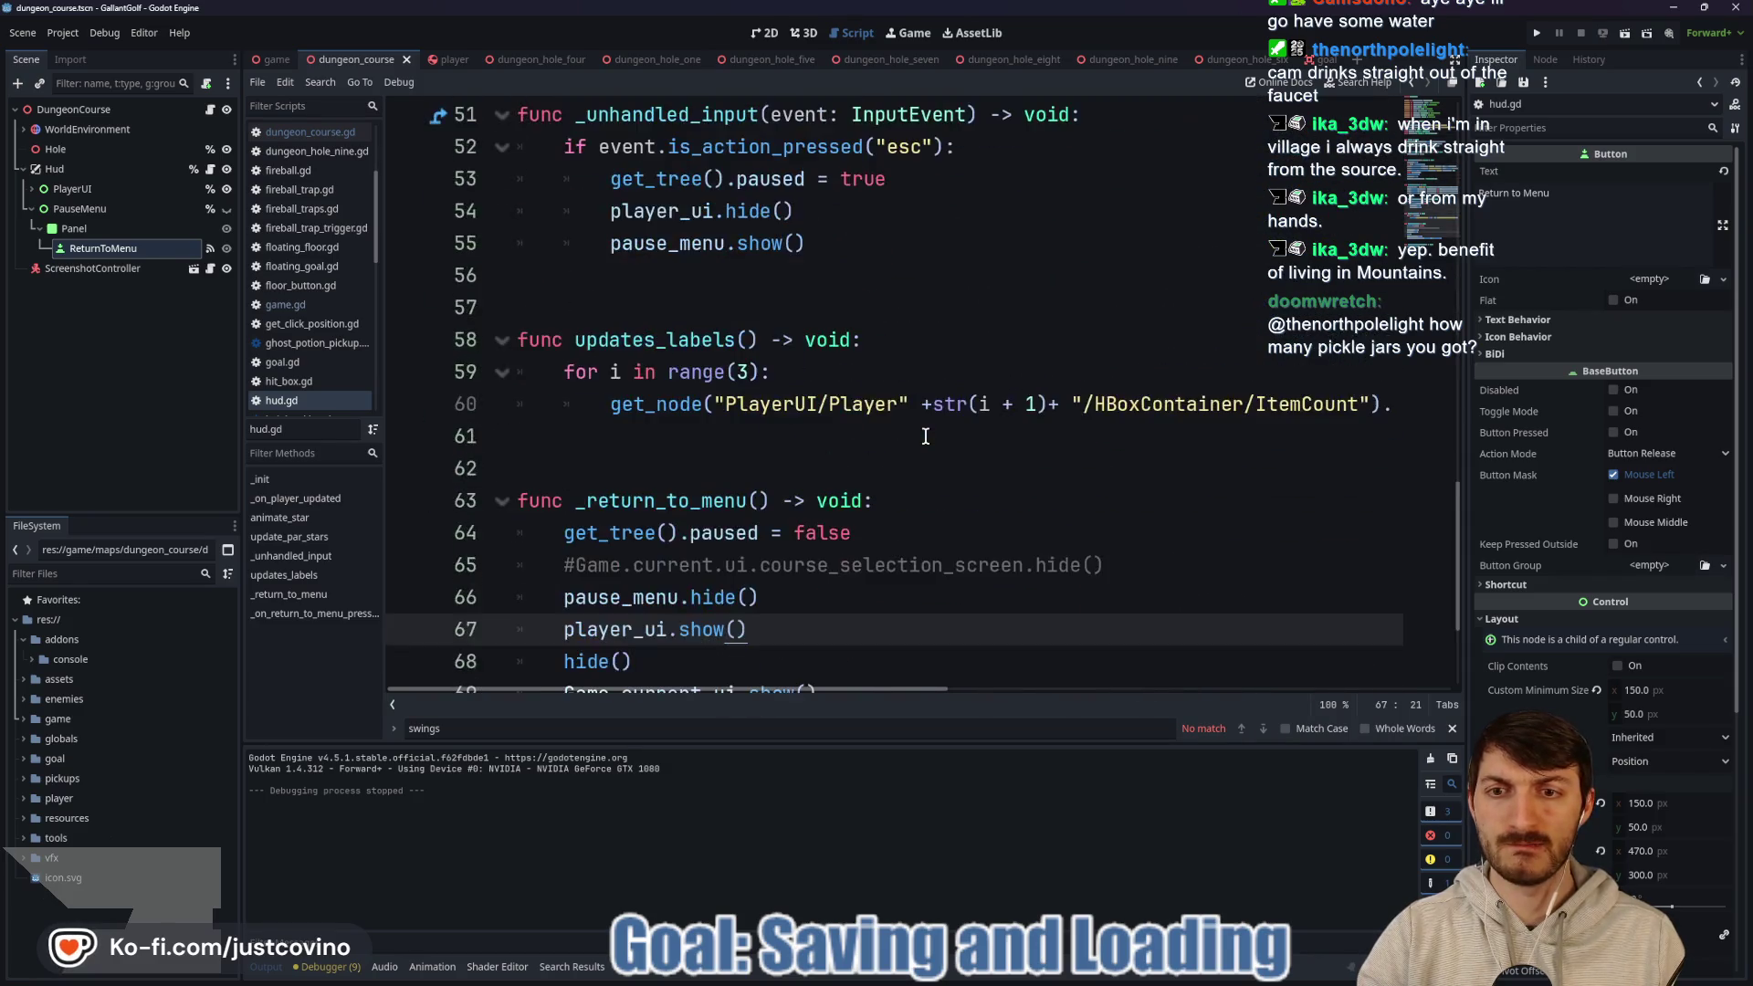
scroll(921, 436, down, 2)
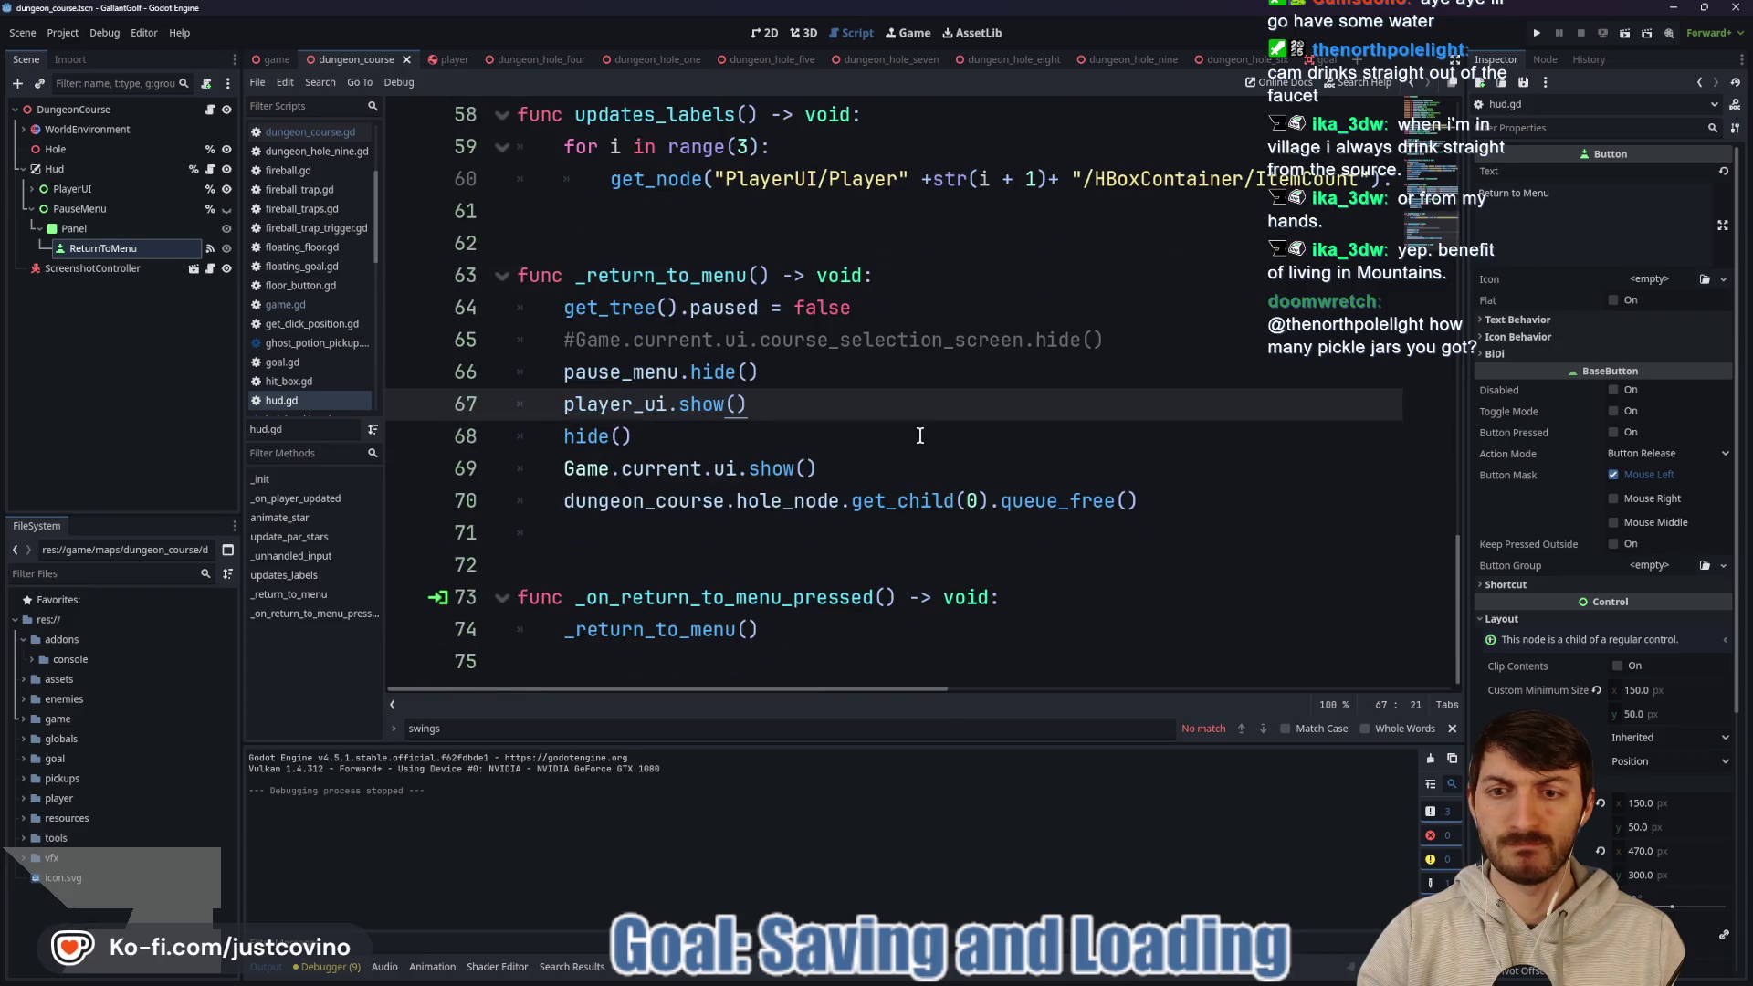
scroll(914, 435, up, 6)
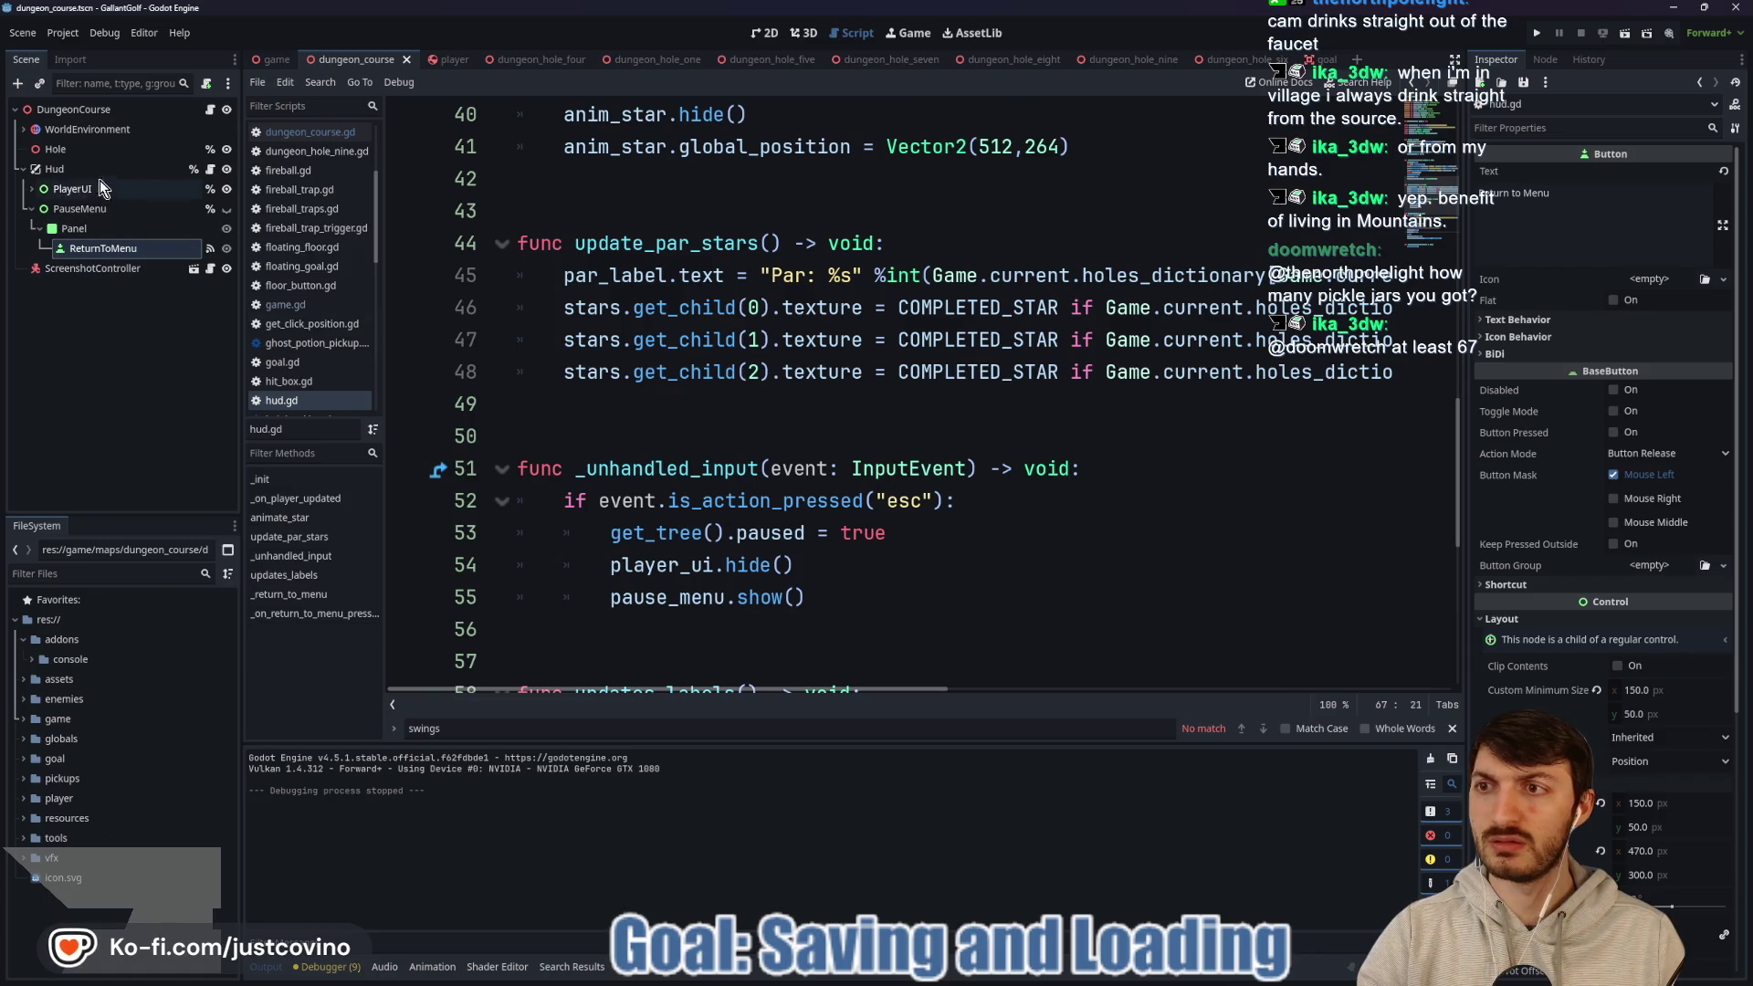
click(71, 170)
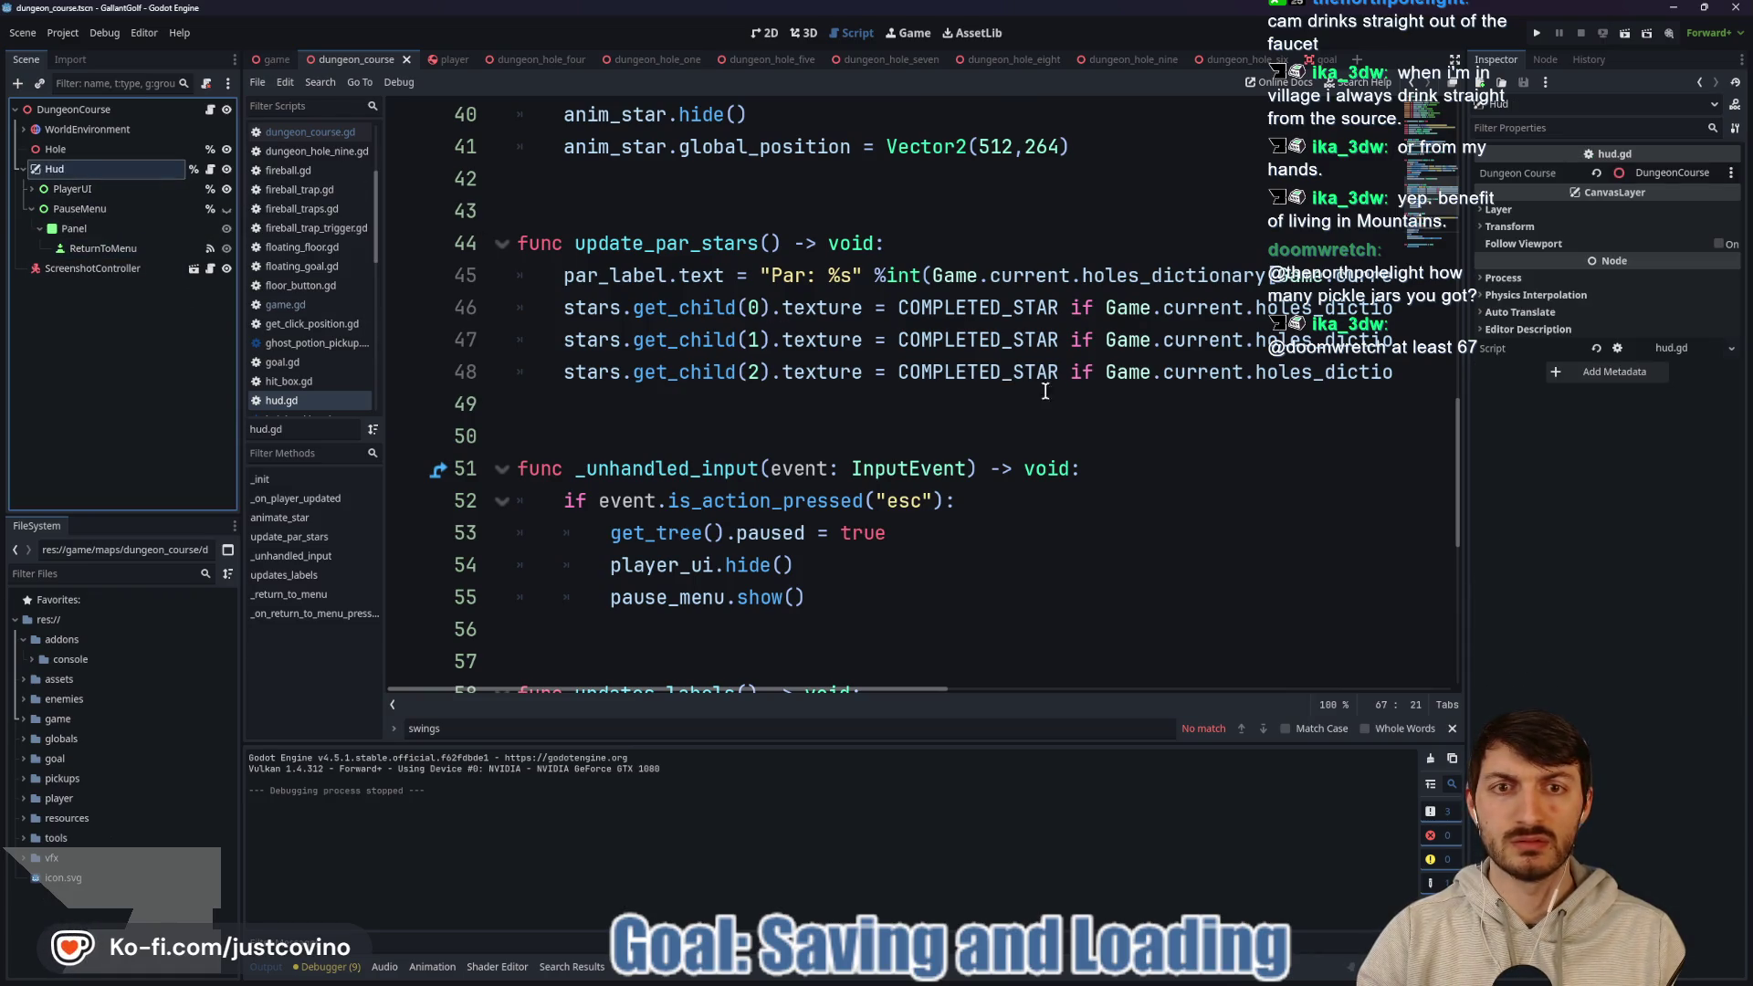
scroll(1107, 330, up, 7)
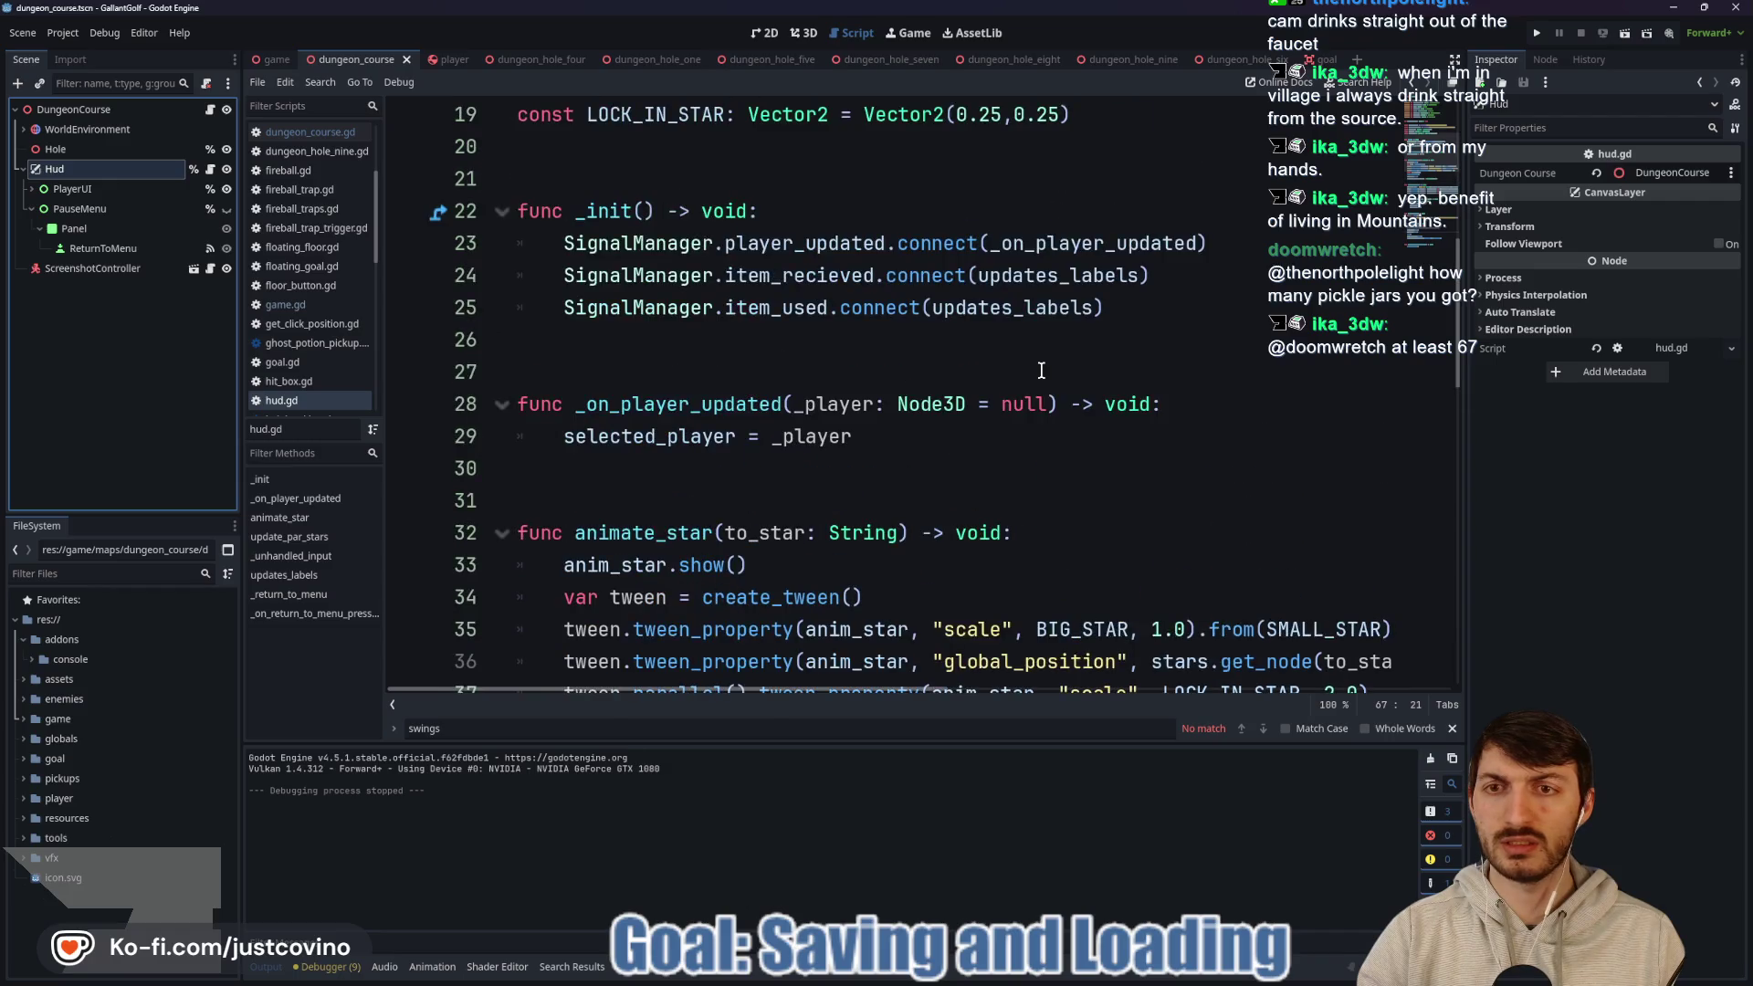
scroll(858, 445, up, 2)
scroll(862, 434, down, 3)
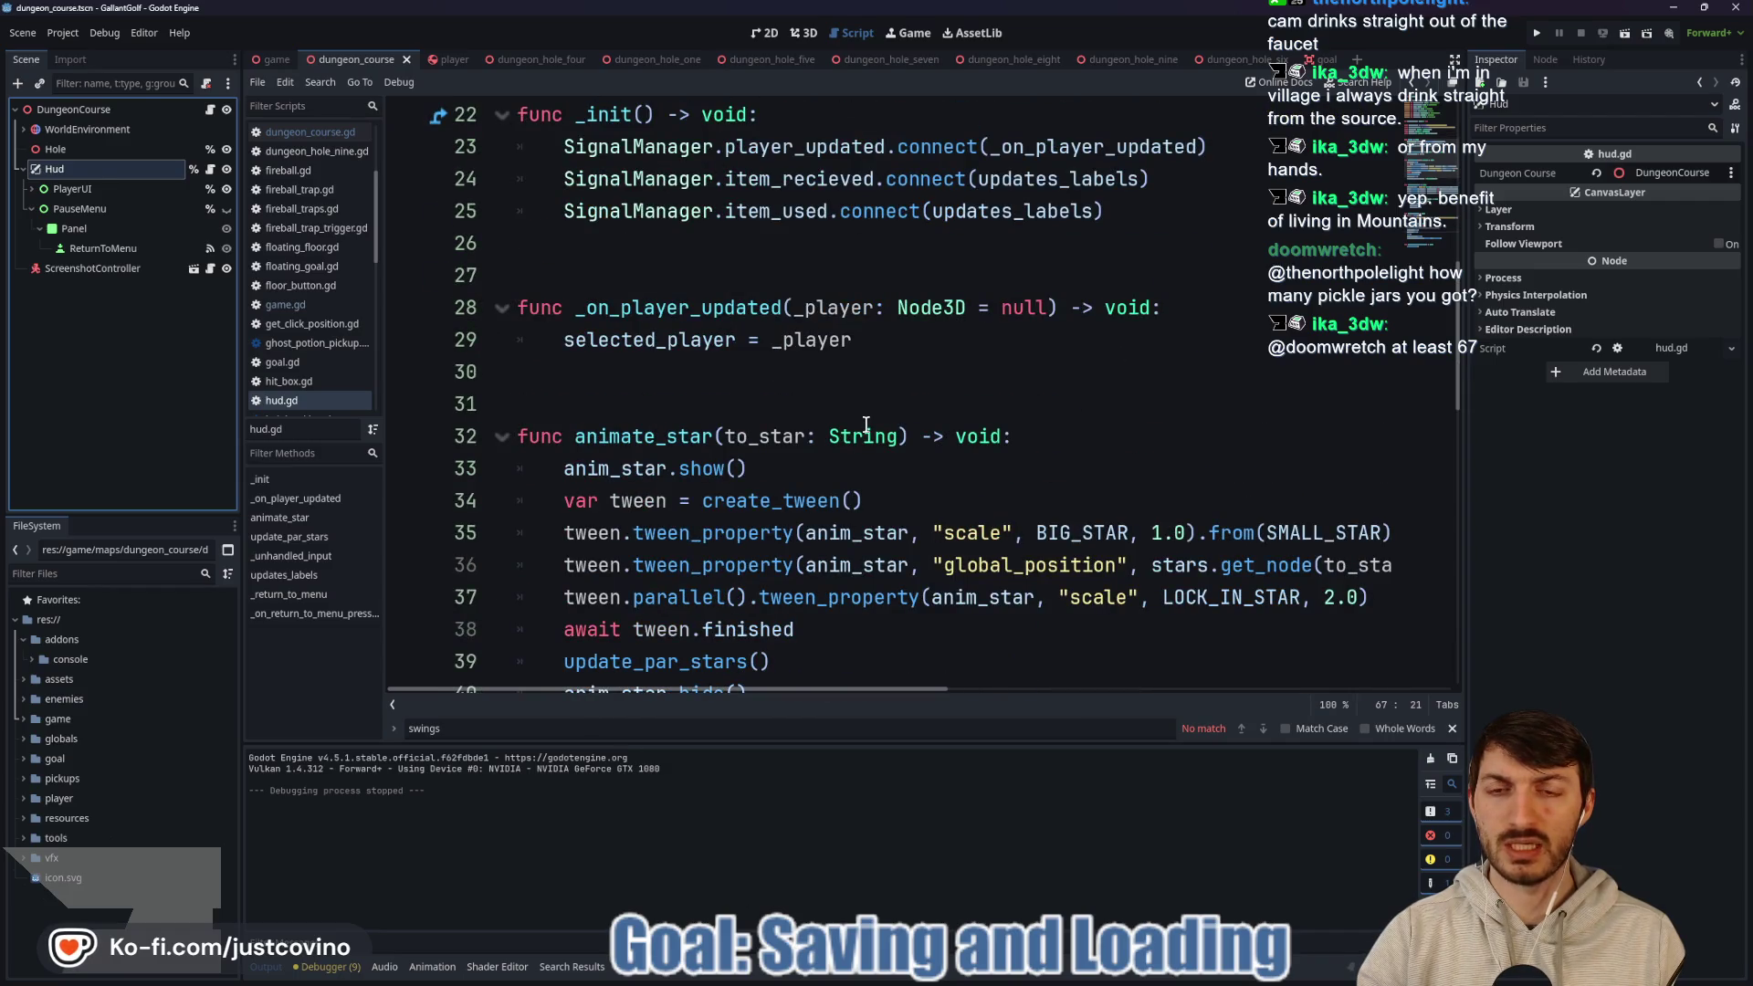
scroll(866, 425, down, 2)
scroll(865, 425, down, 6)
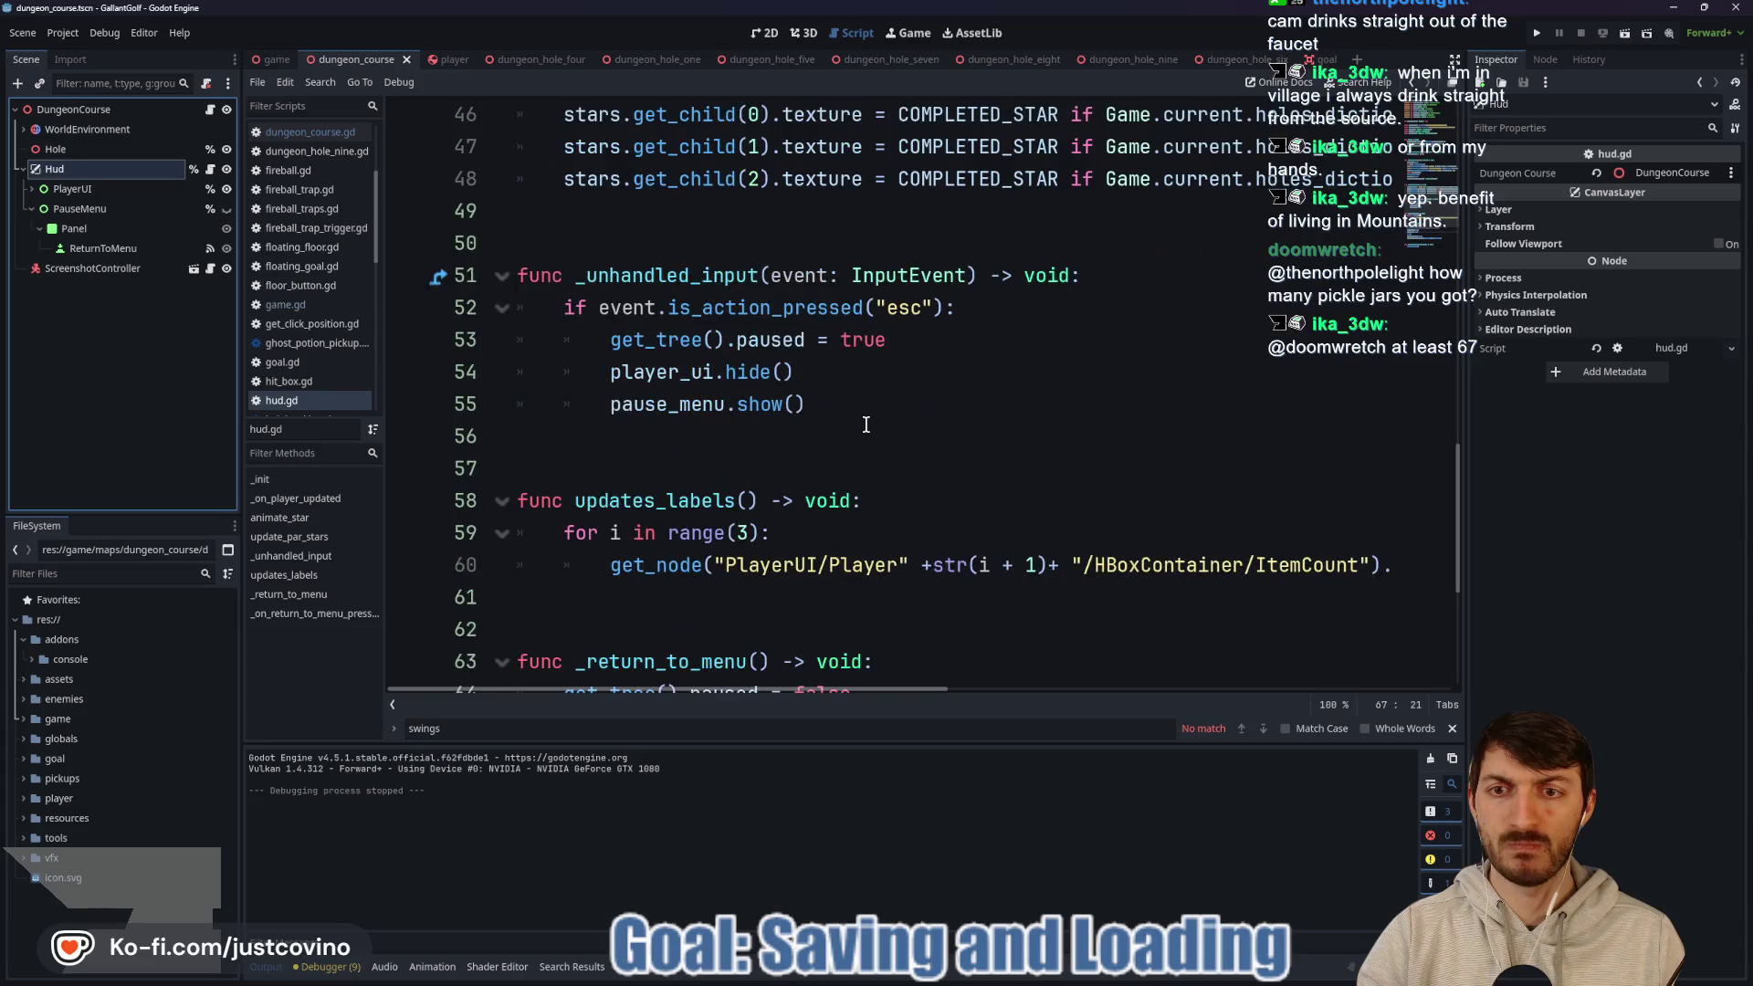
scroll(865, 424, down, 2)
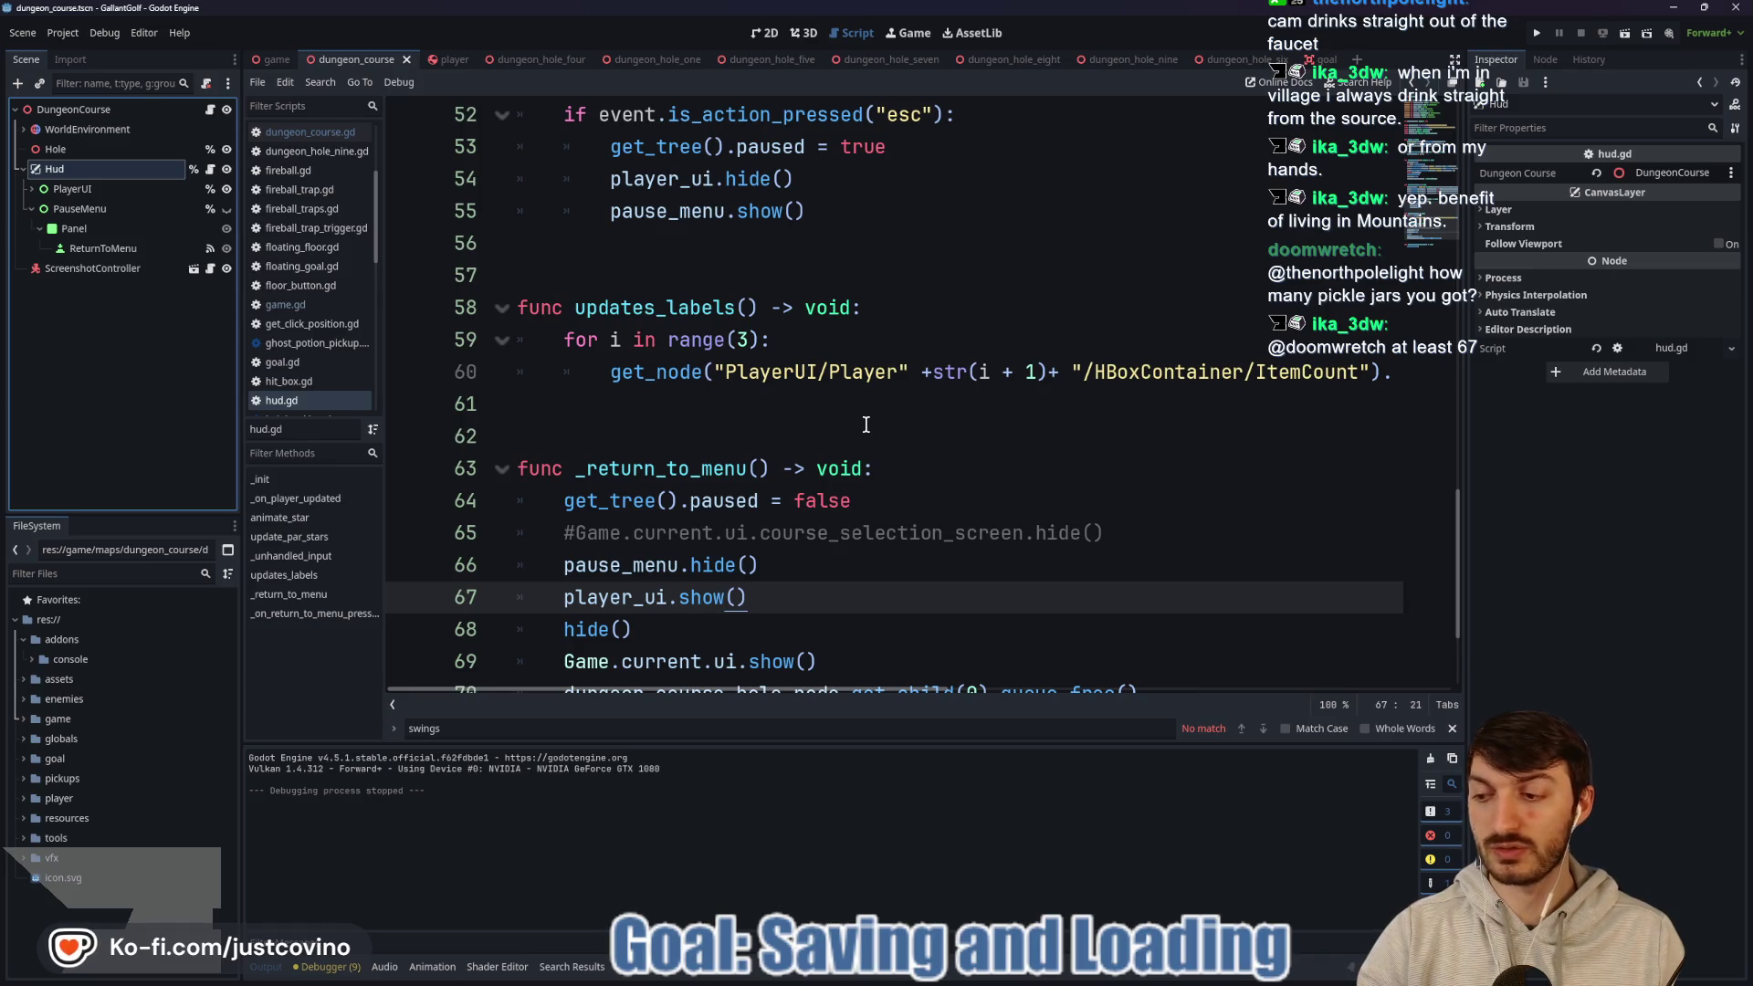
scroll(866, 425, down, 2)
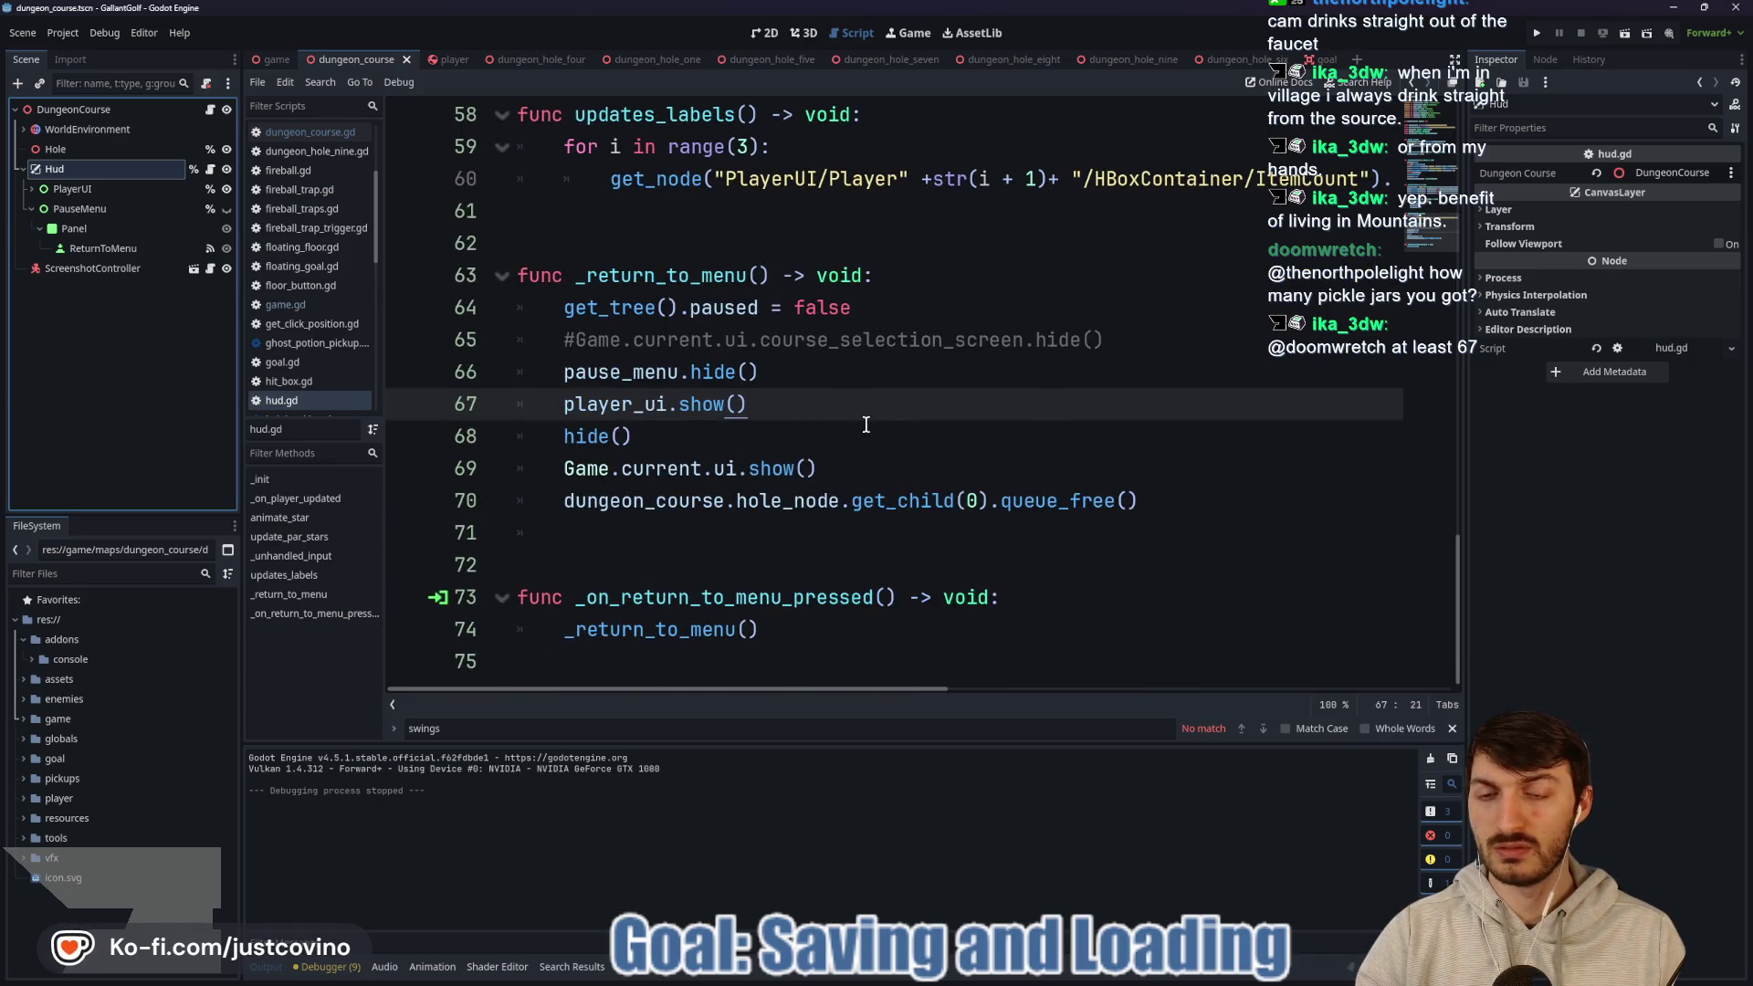
Look over player.gd, then switch to game.gd with each hole's par, treasure and star data.
click(447, 61)
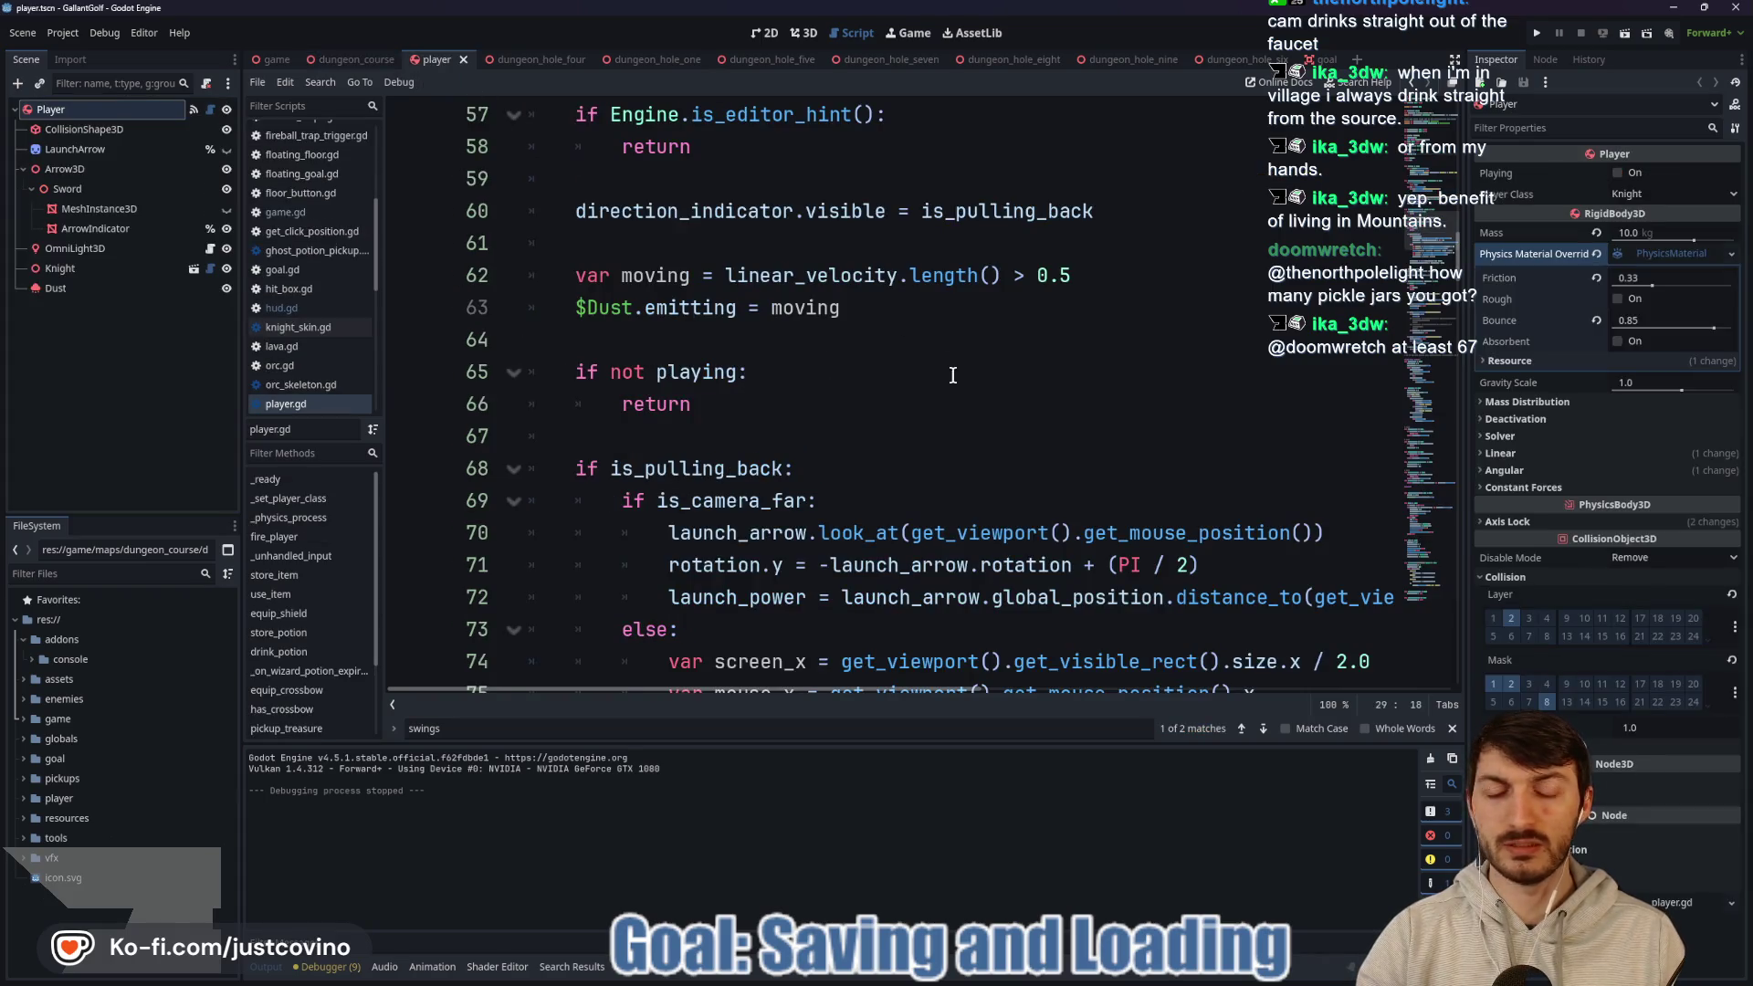
scroll(952, 375, down, 6)
scroll(926, 378, down, 5)
scroll(917, 383, up, 10)
scroll(911, 391, up, 5)
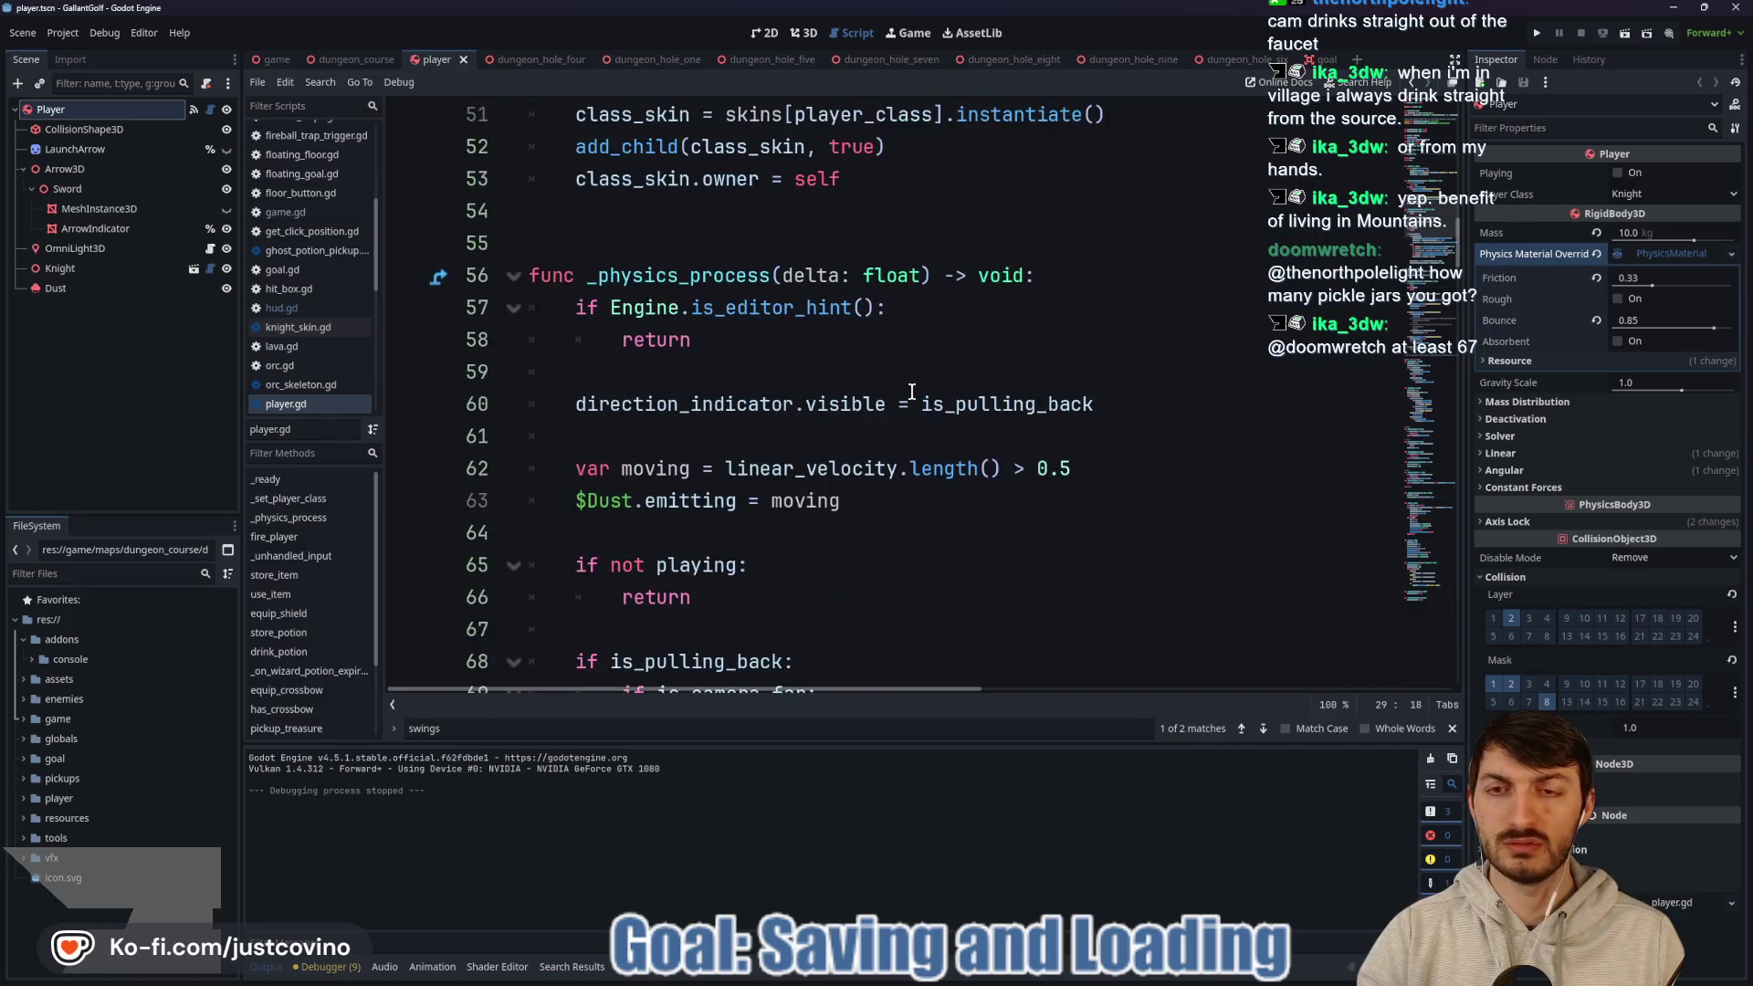
scroll(911, 391, up, 3)
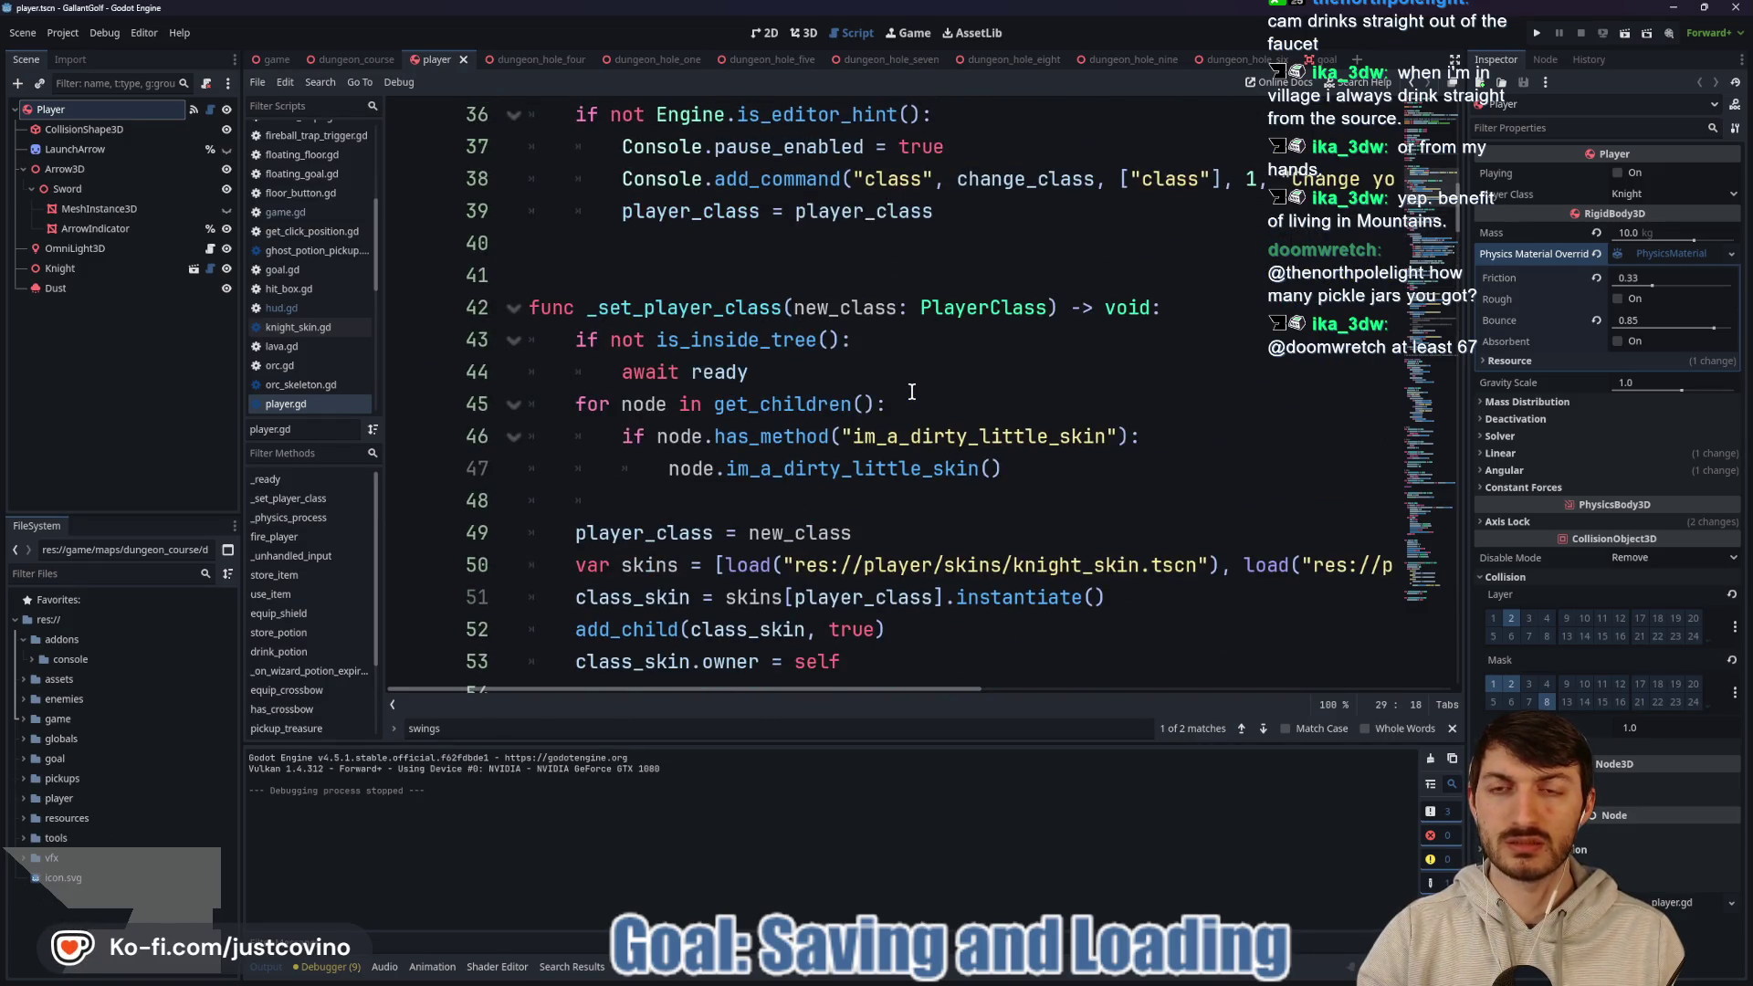
scroll(911, 390, up, 3)
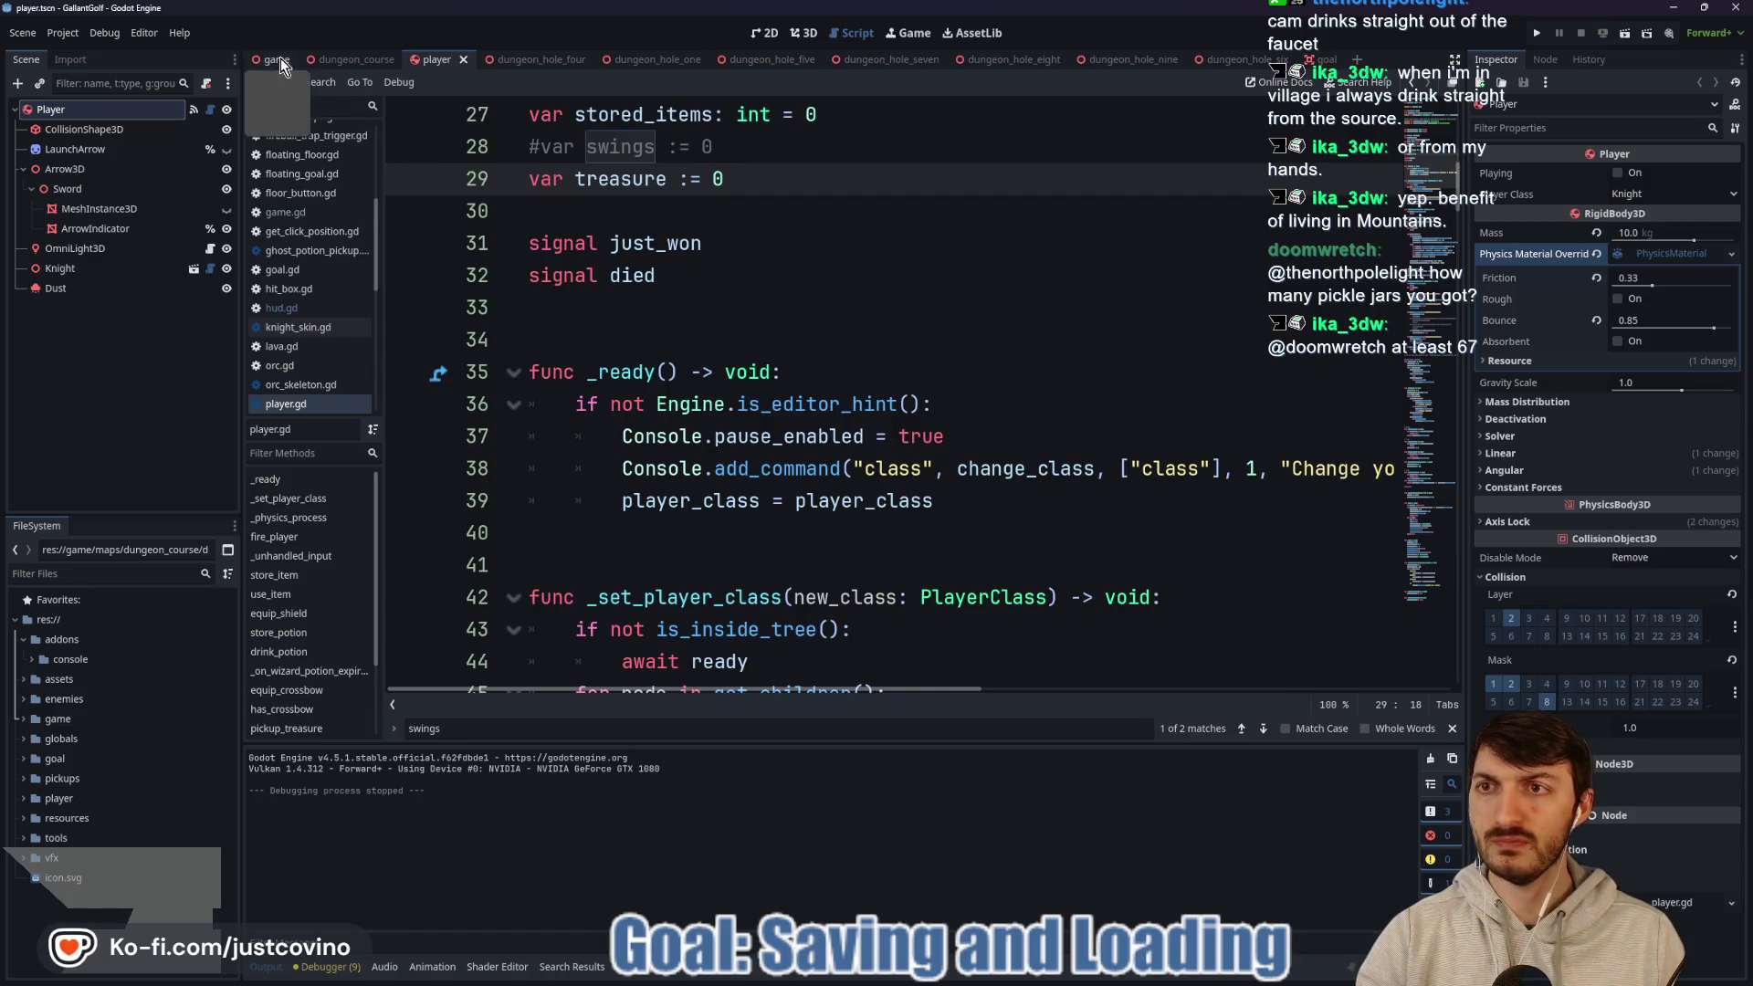
click(276, 60)
click(831, 327)
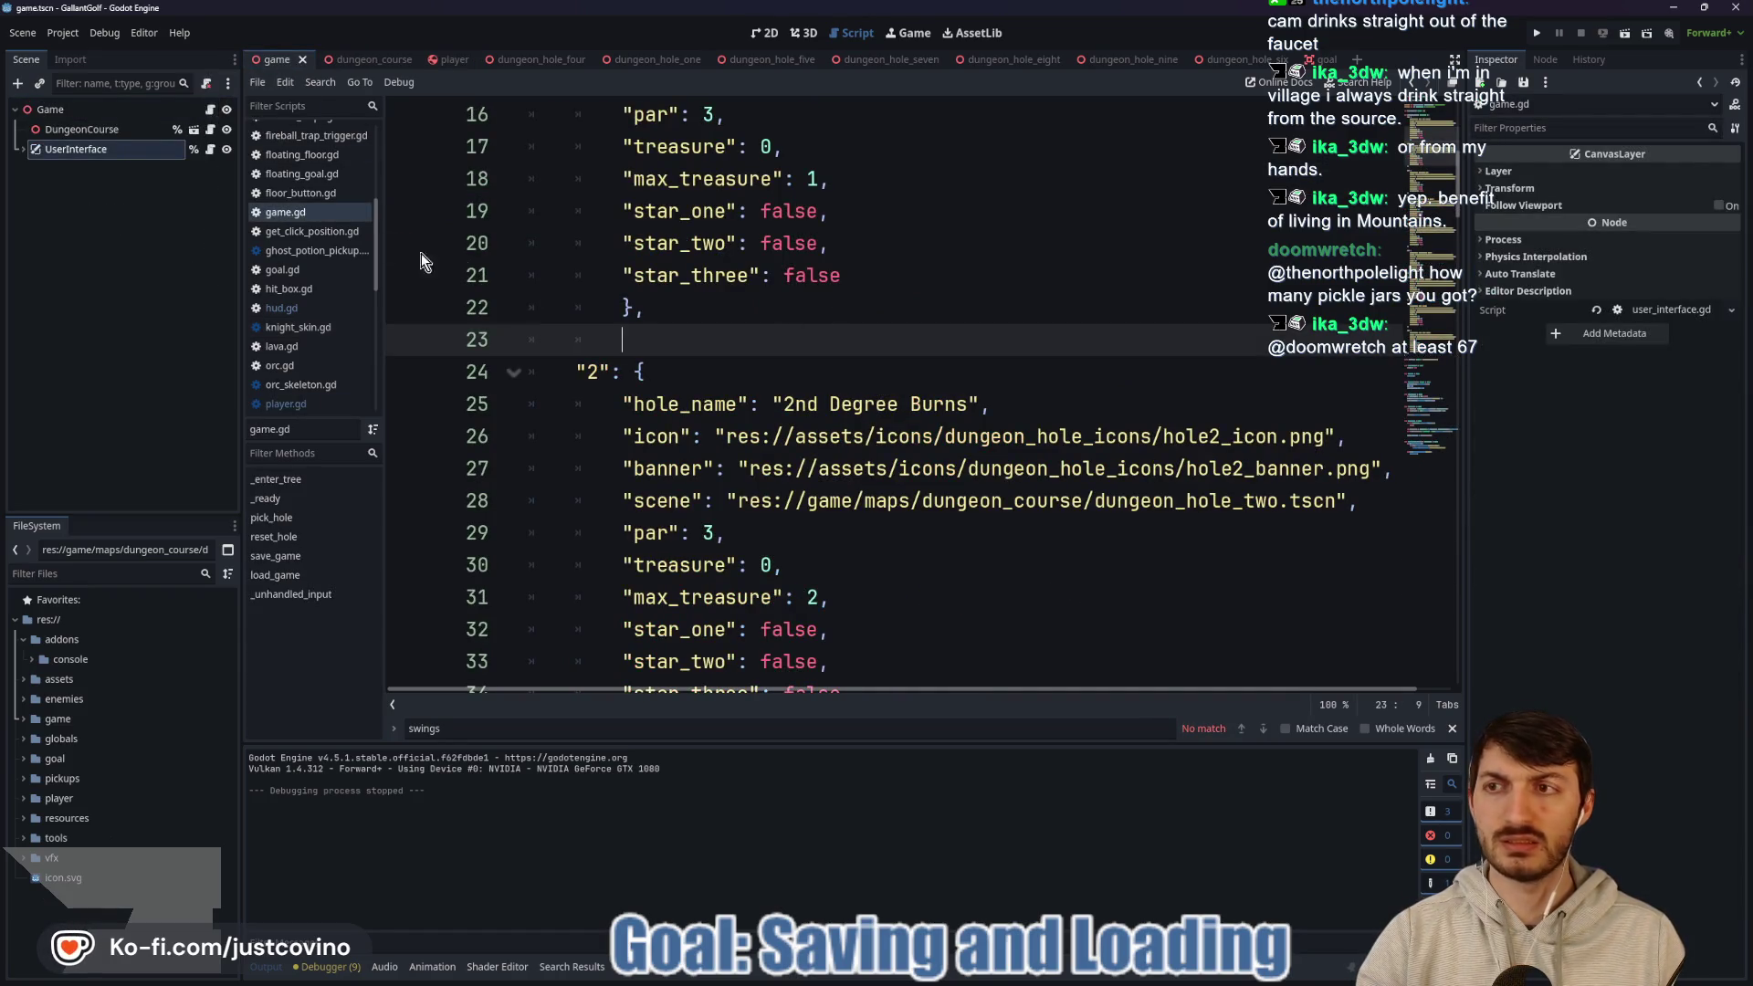
Open user_interface.gd and find the stars and treasure code in _update_selected_hole.
click(209, 149)
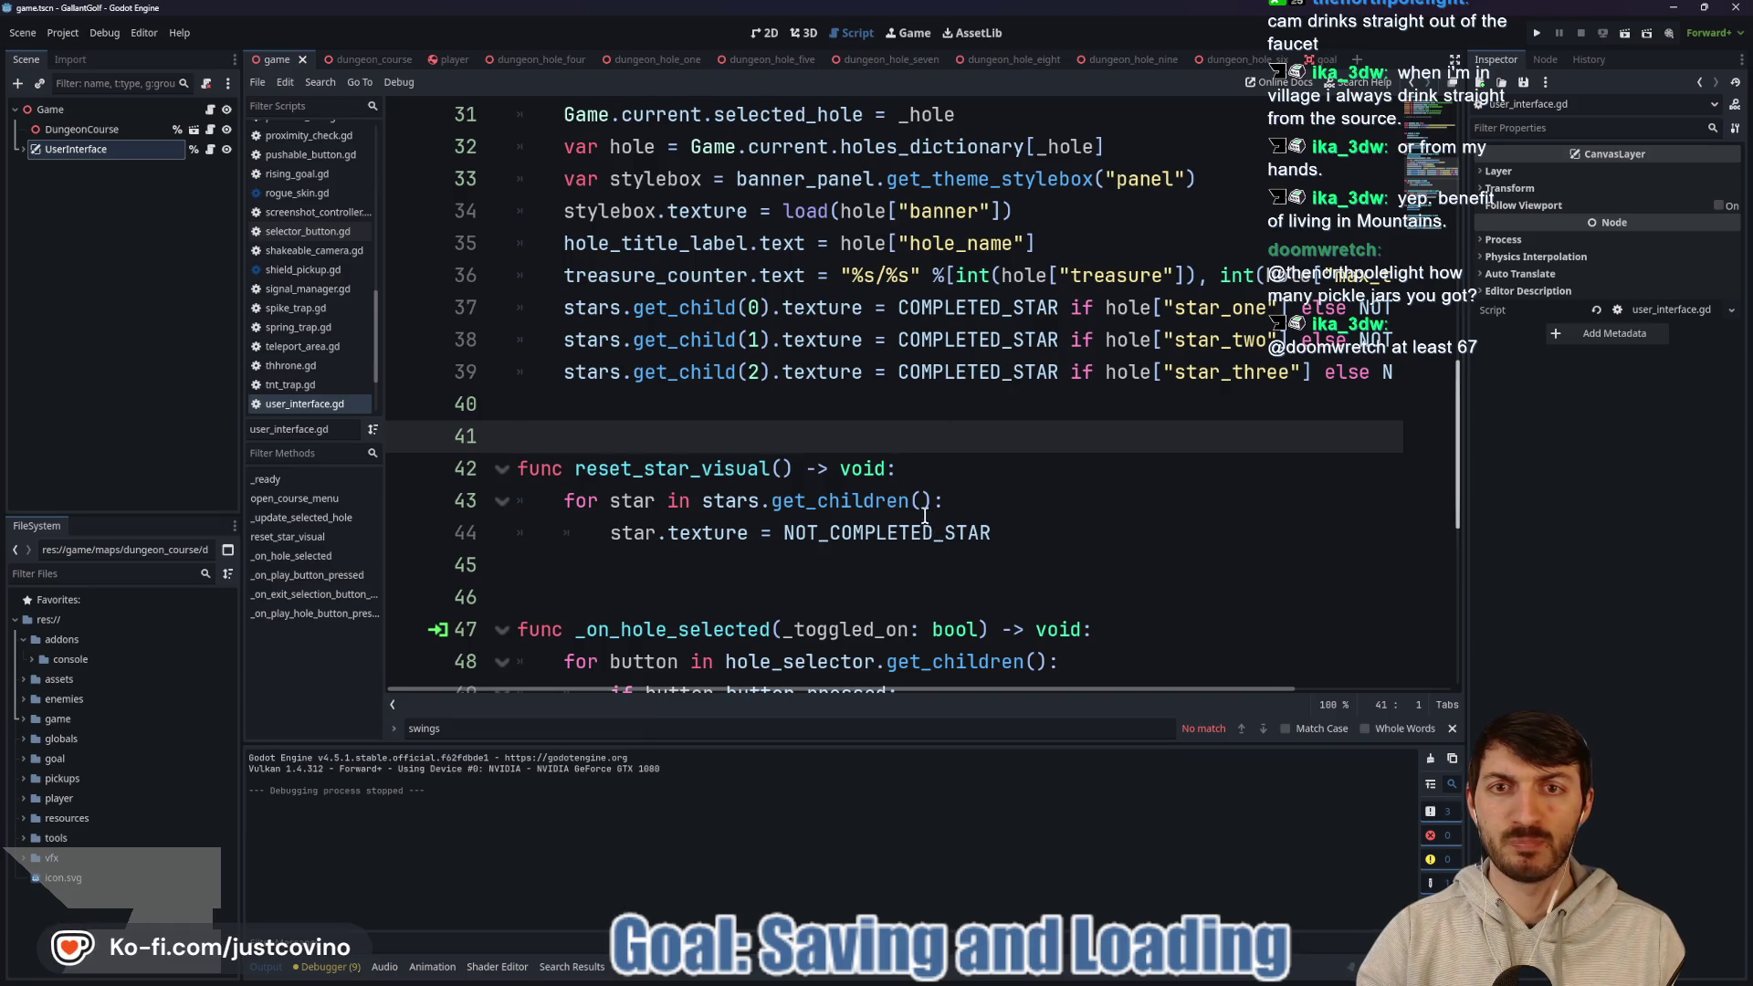
scroll(925, 516, up, 2)
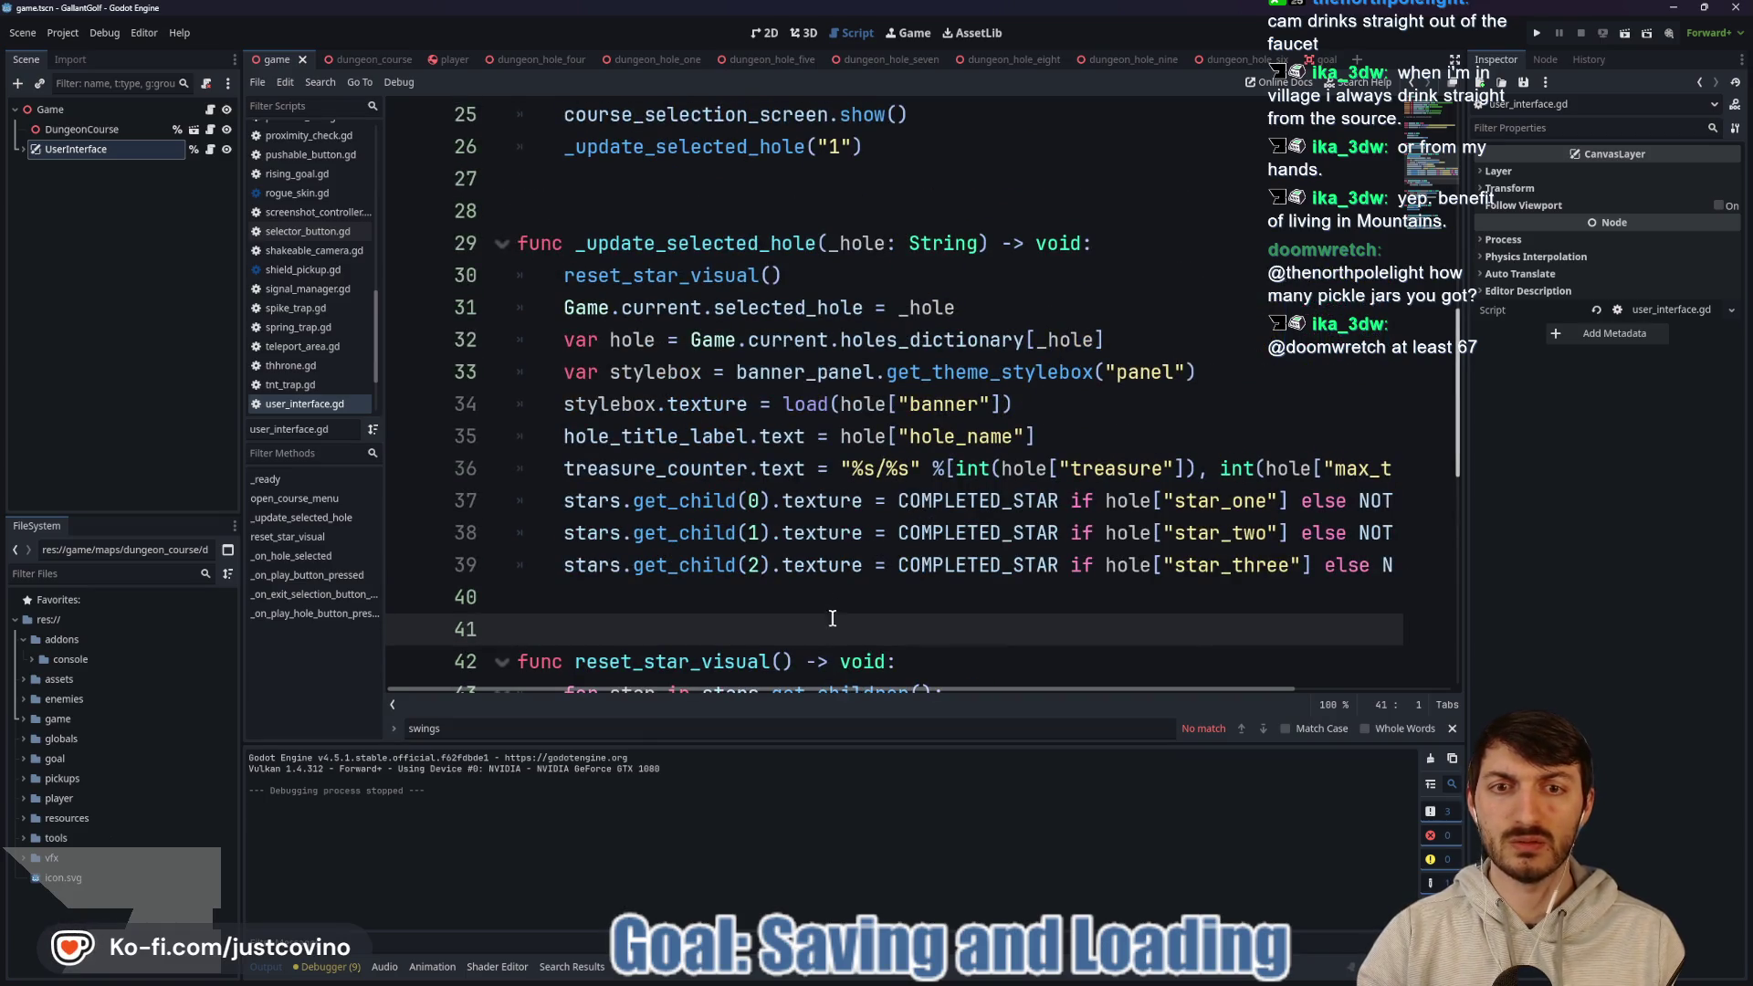
scroll(918, 689, right, 5)
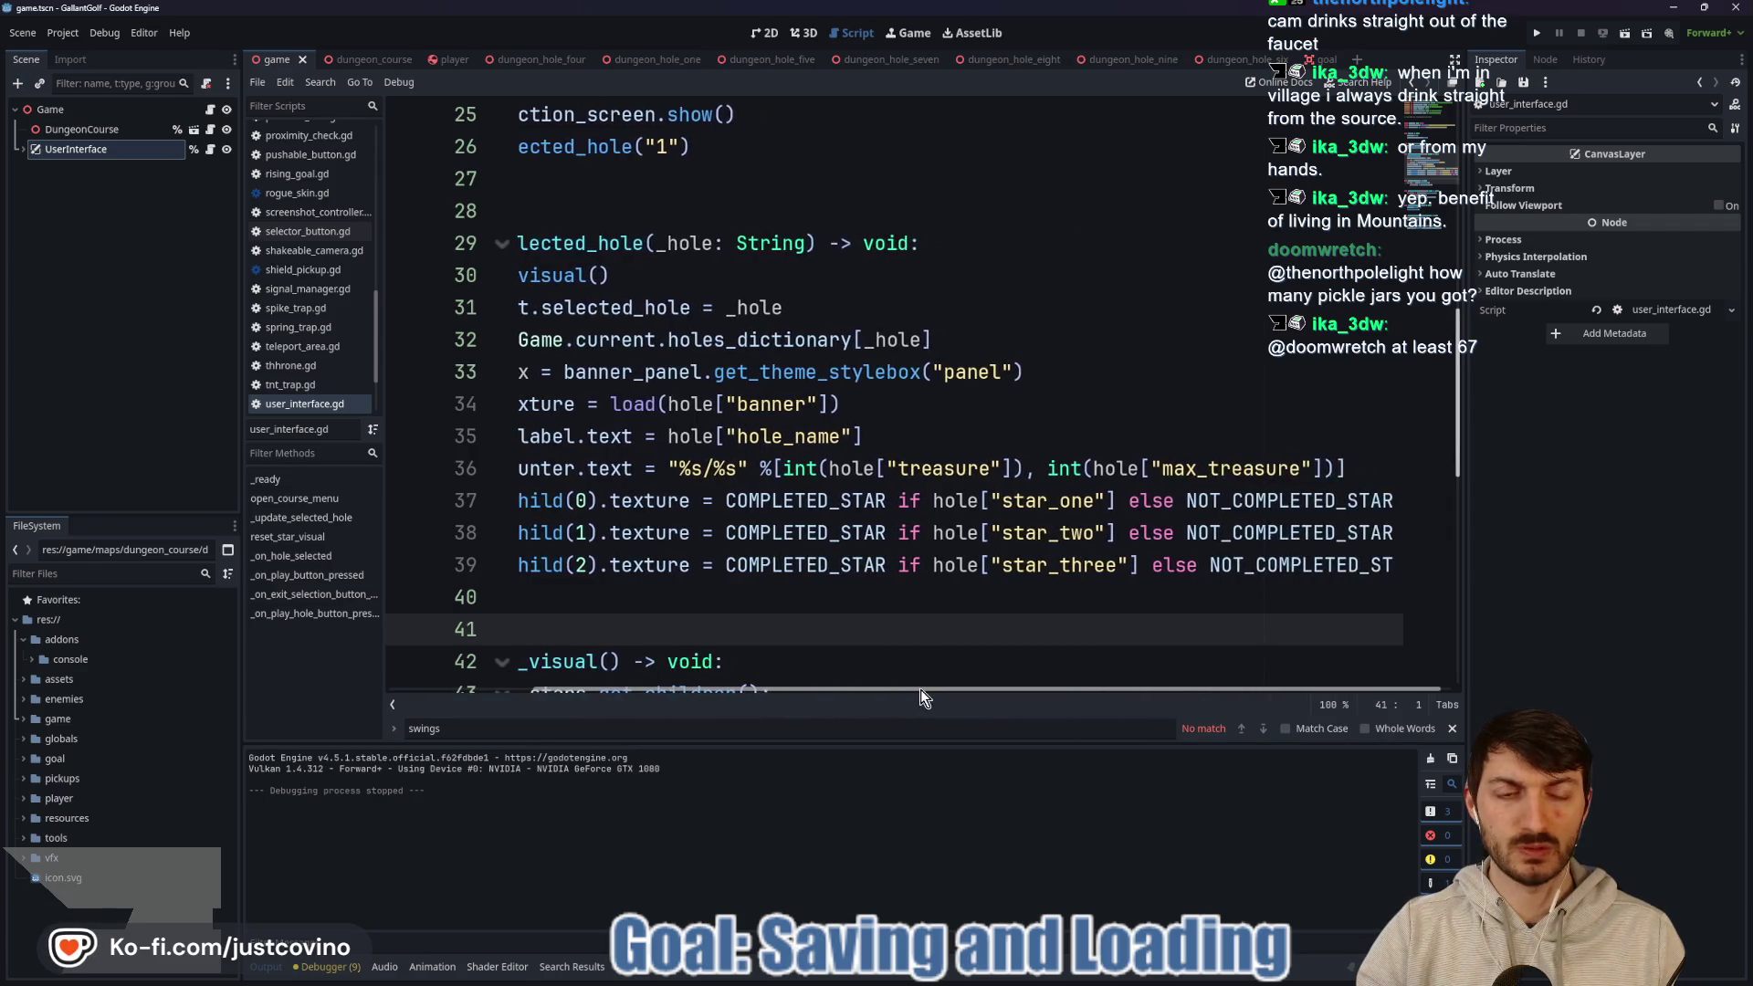
mouse_move(913, 687)
mouse_down()
mouse_move(824, 687)
mouse_move(958, 687)
mouse_move(733, 715)
mouse_move(988, 703)
mouse_up()
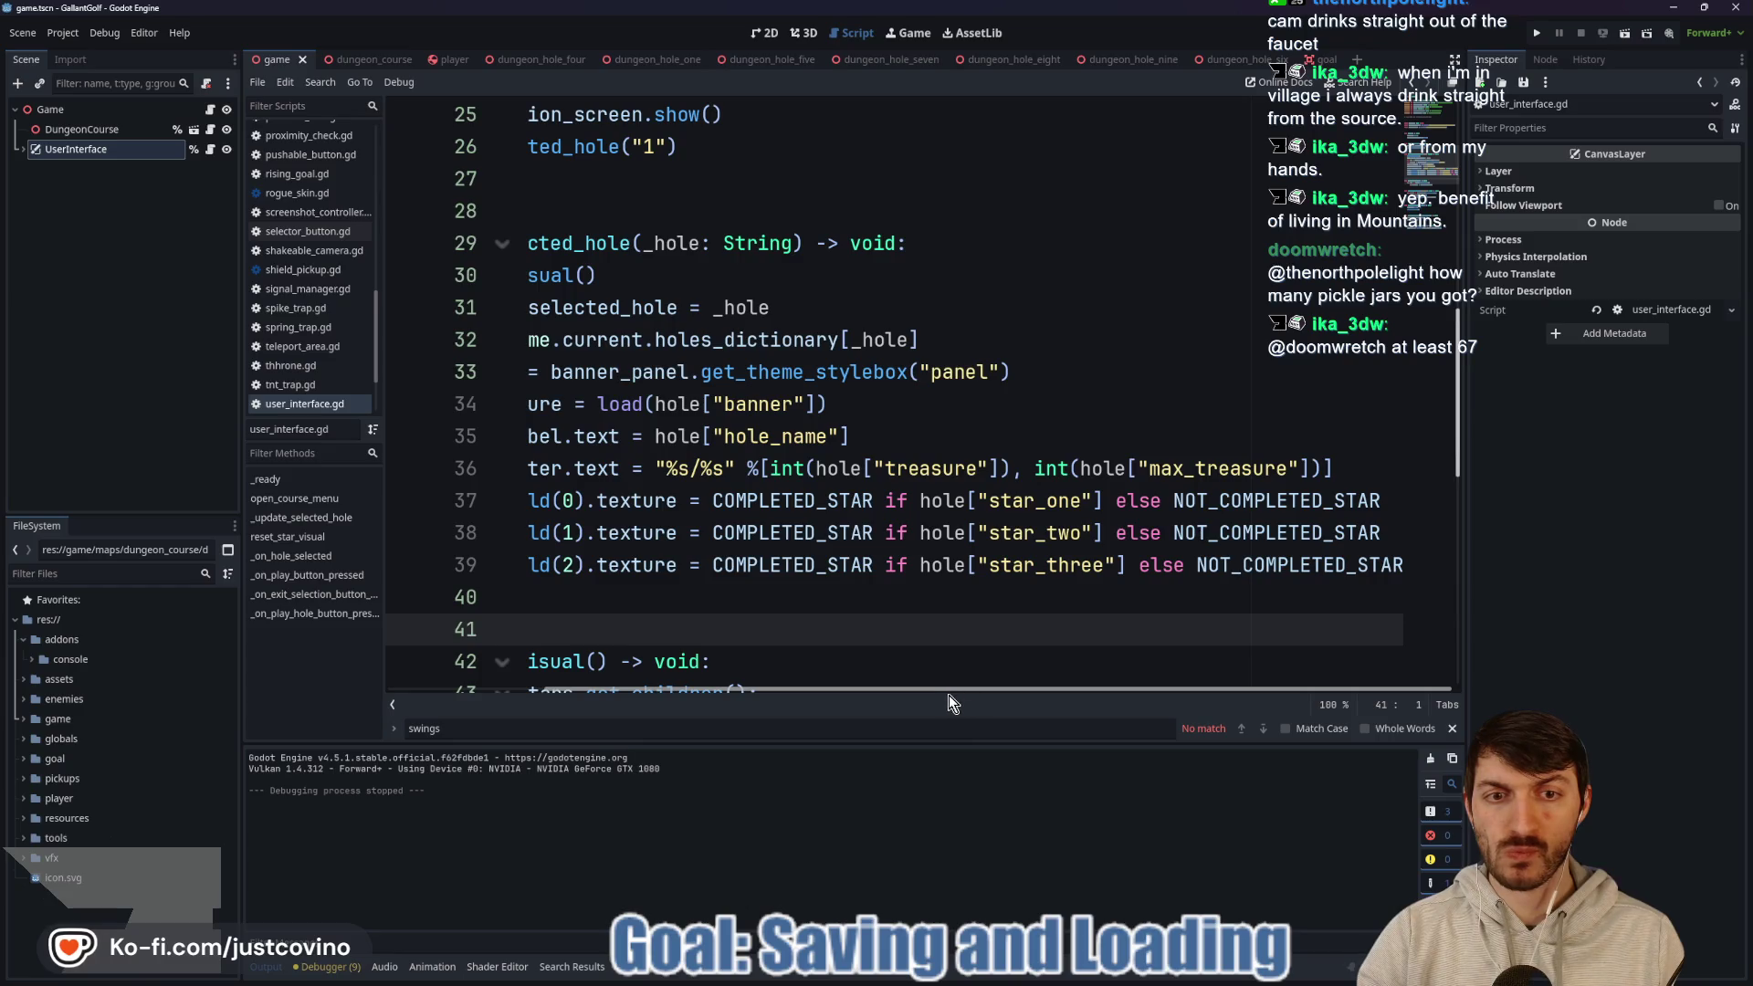
drag(942, 694, 743, 703)
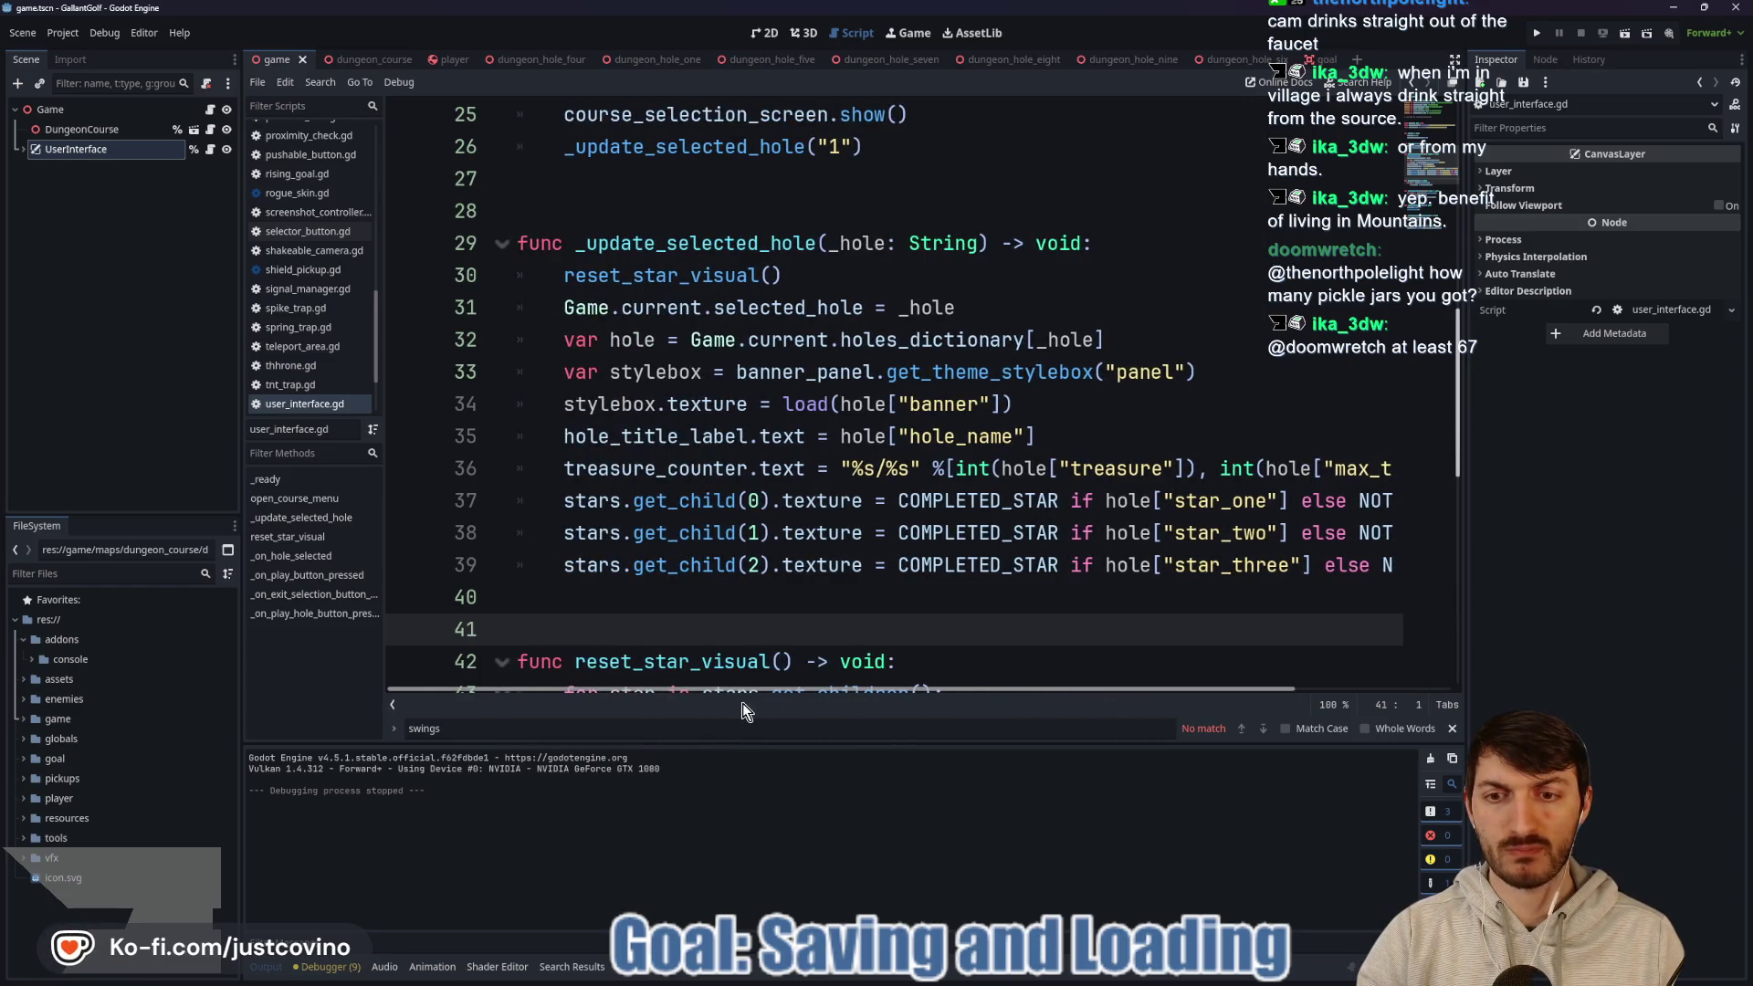
Scroll through the rest of the script and jump to the pick_hole definition in game.gd.
scroll(928, 604, down, 4)
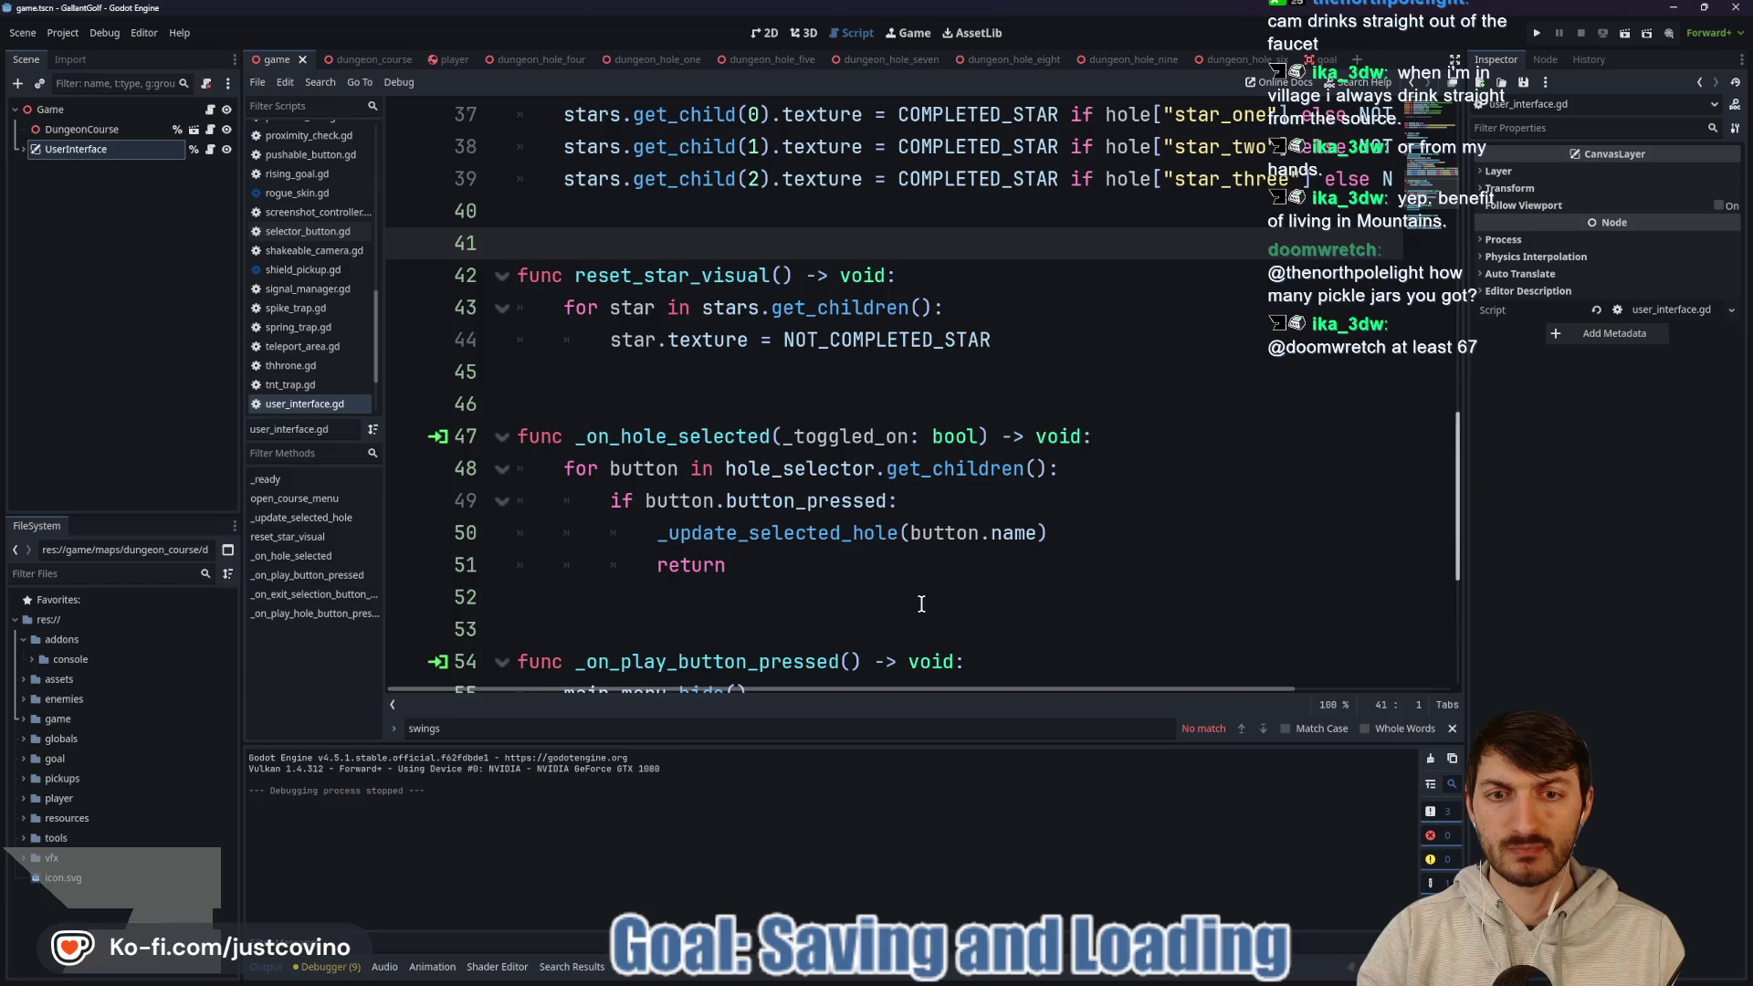
scroll(921, 604, up, 5)
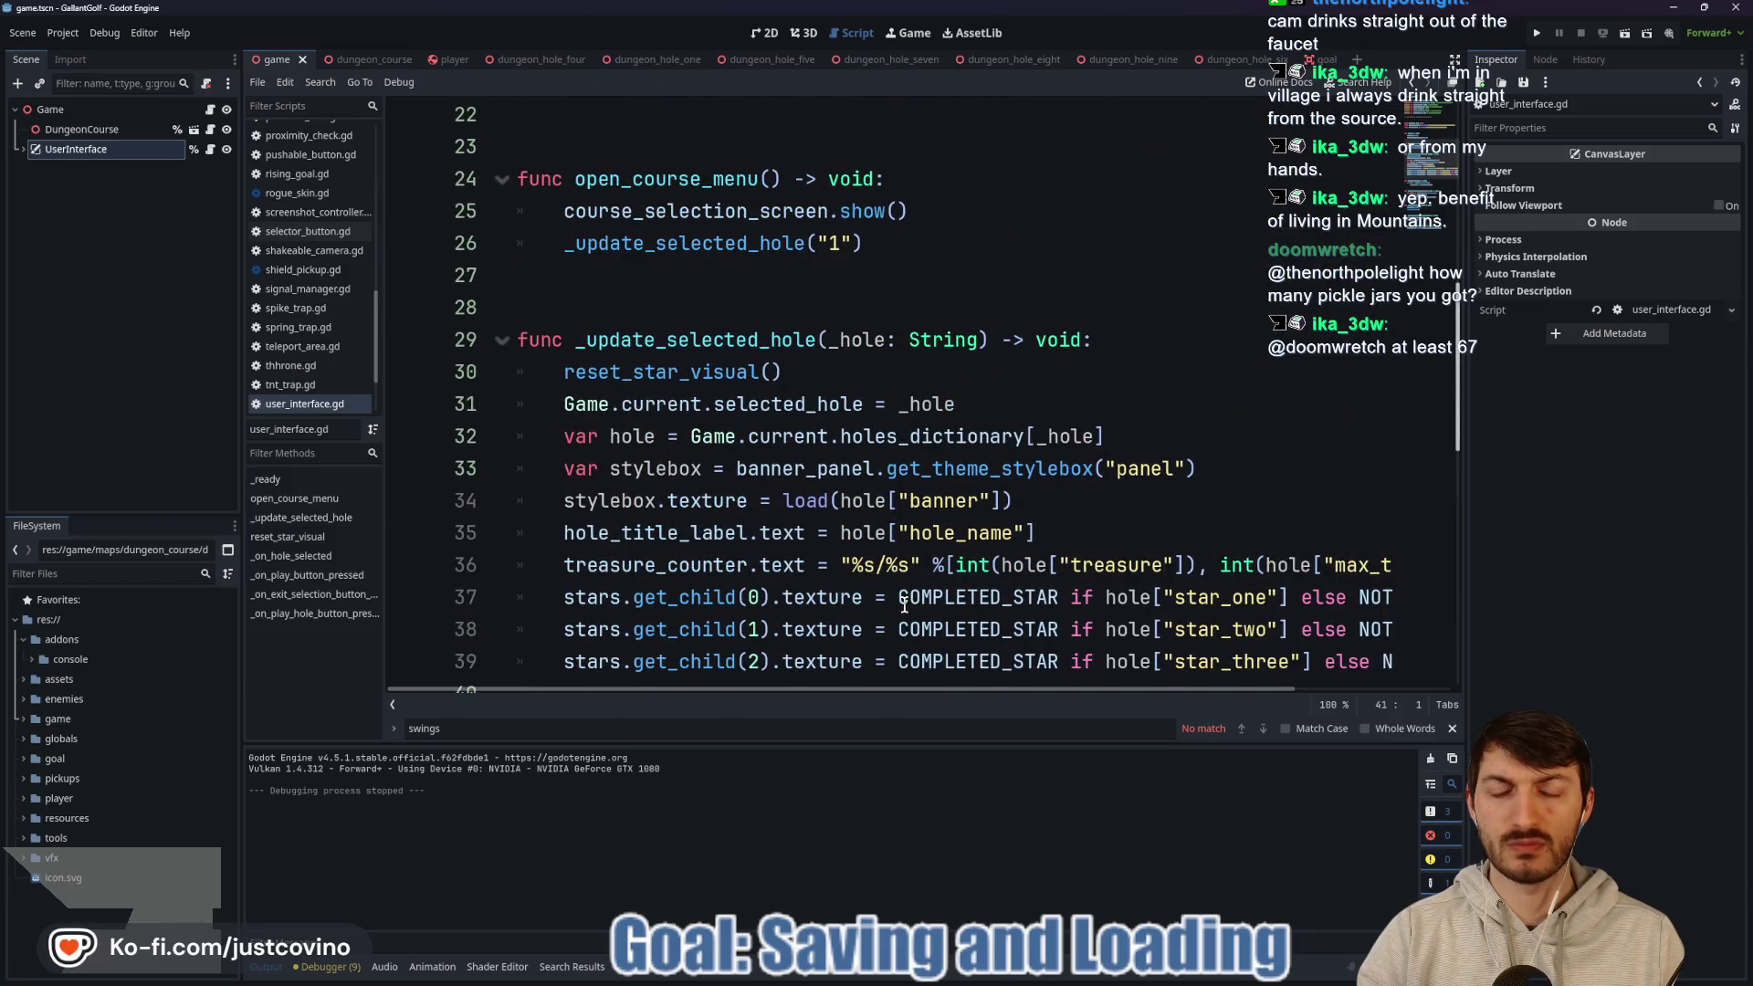
scroll(904, 605, up, 3)
scroll(887, 580, down, 3)
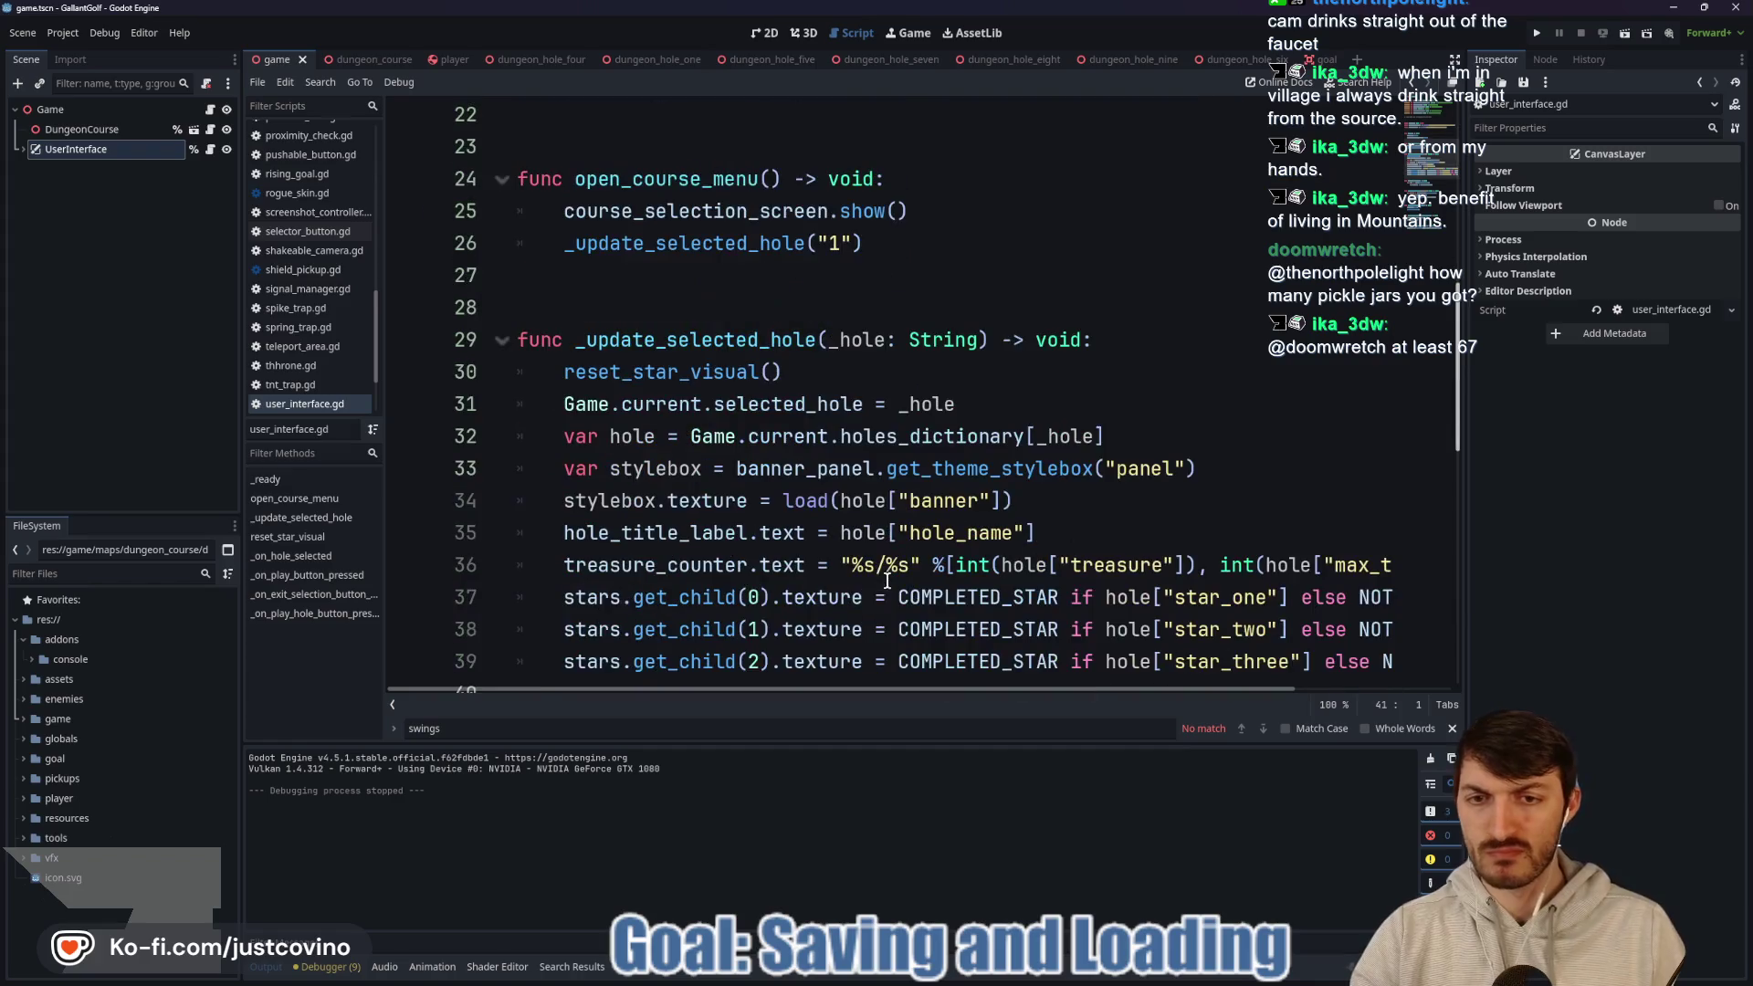
mouse_move(813, 439)
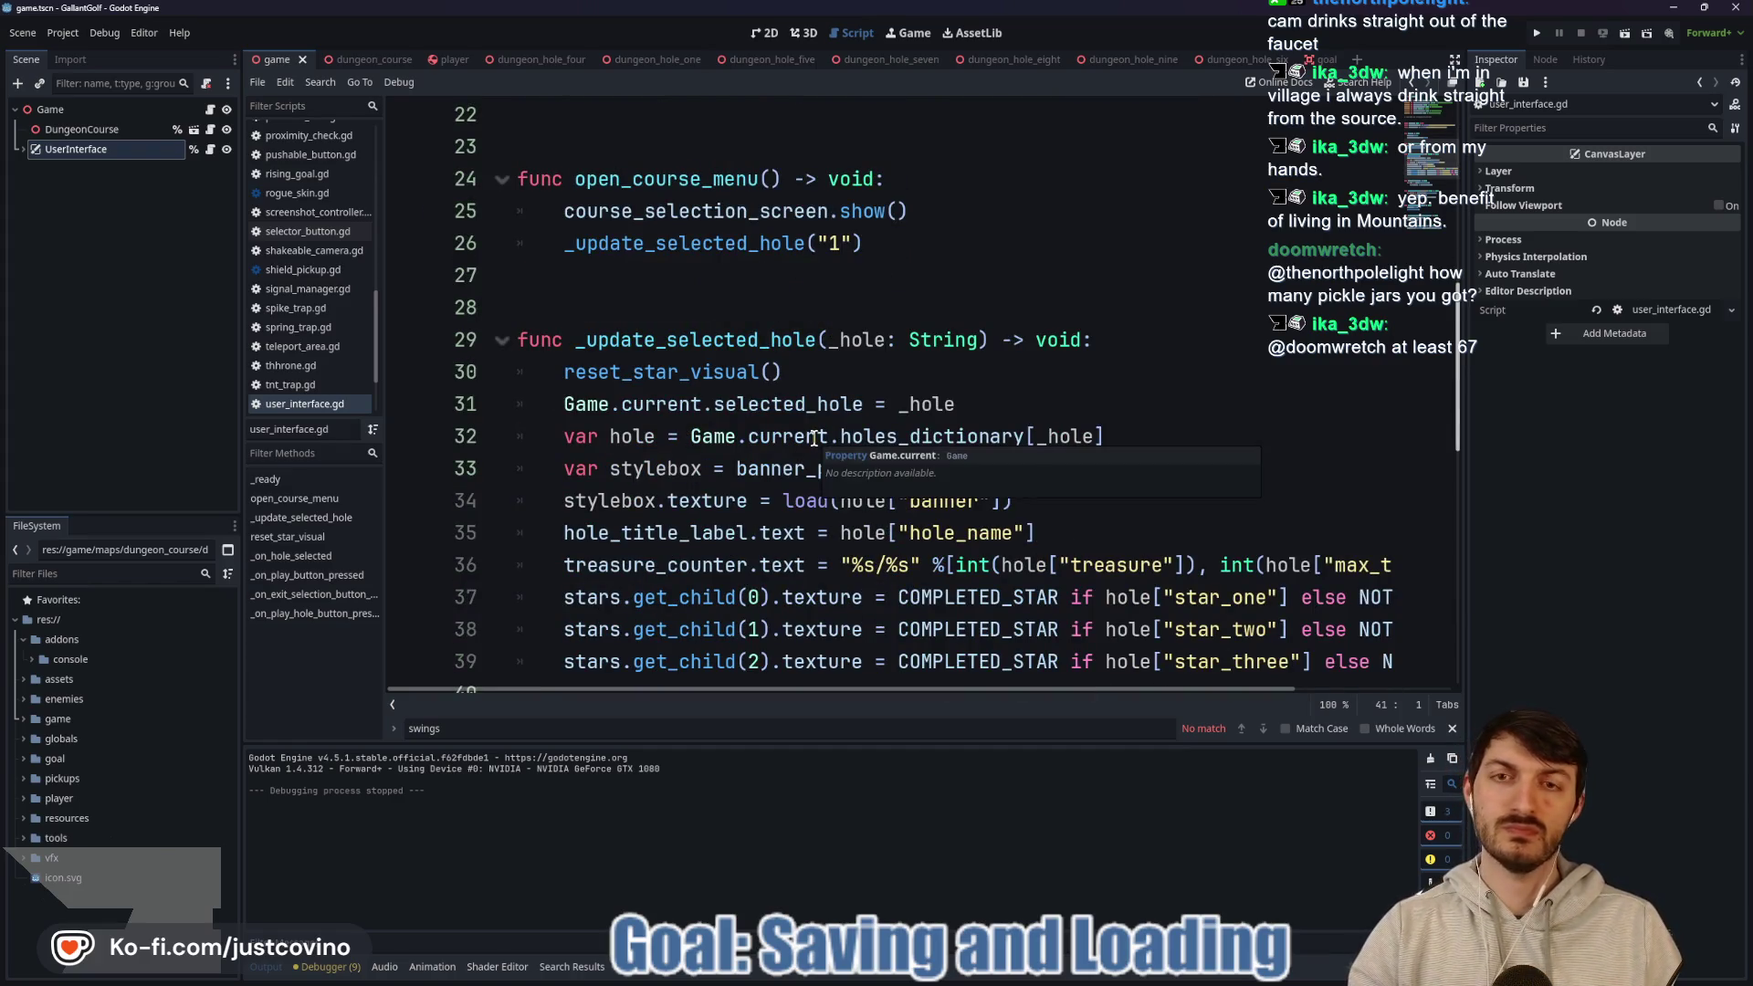
scroll(809, 440, down, 7)
scroll(809, 439, down, 2)
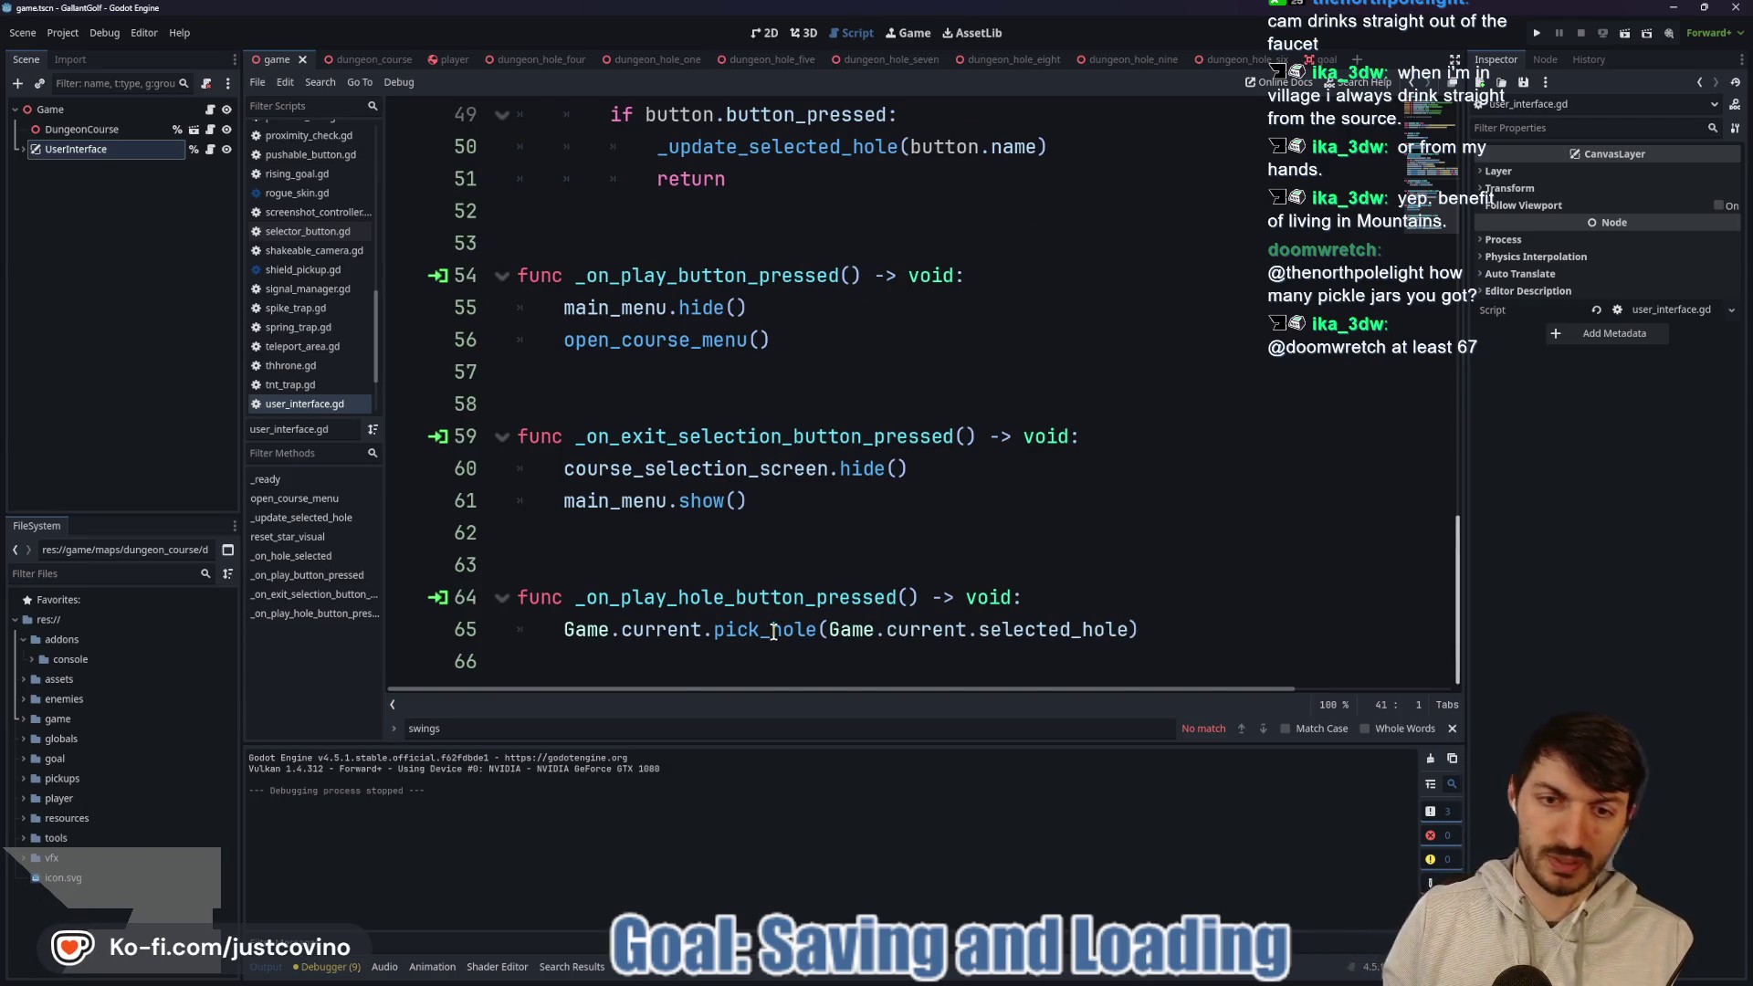
ctrl+click(773, 630)
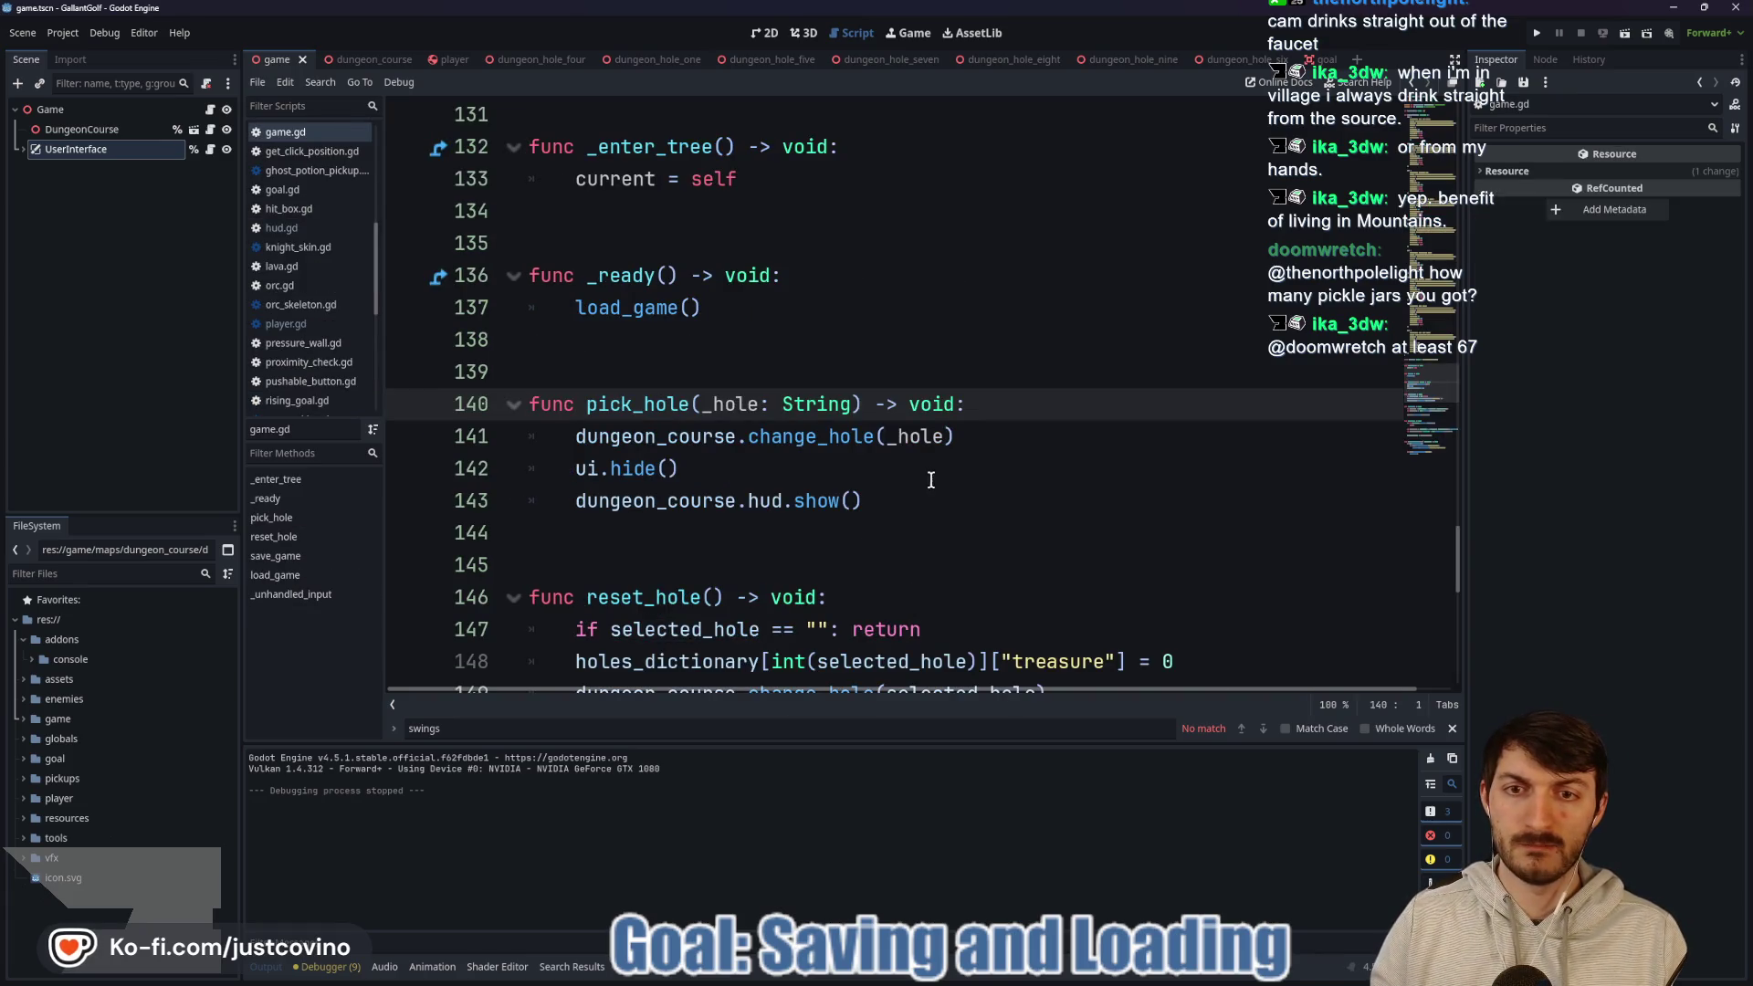
Jump from pick_hole to change_hole in dungeon_course.gd and add a blank line after line 78.
ctrl+click(808, 447)
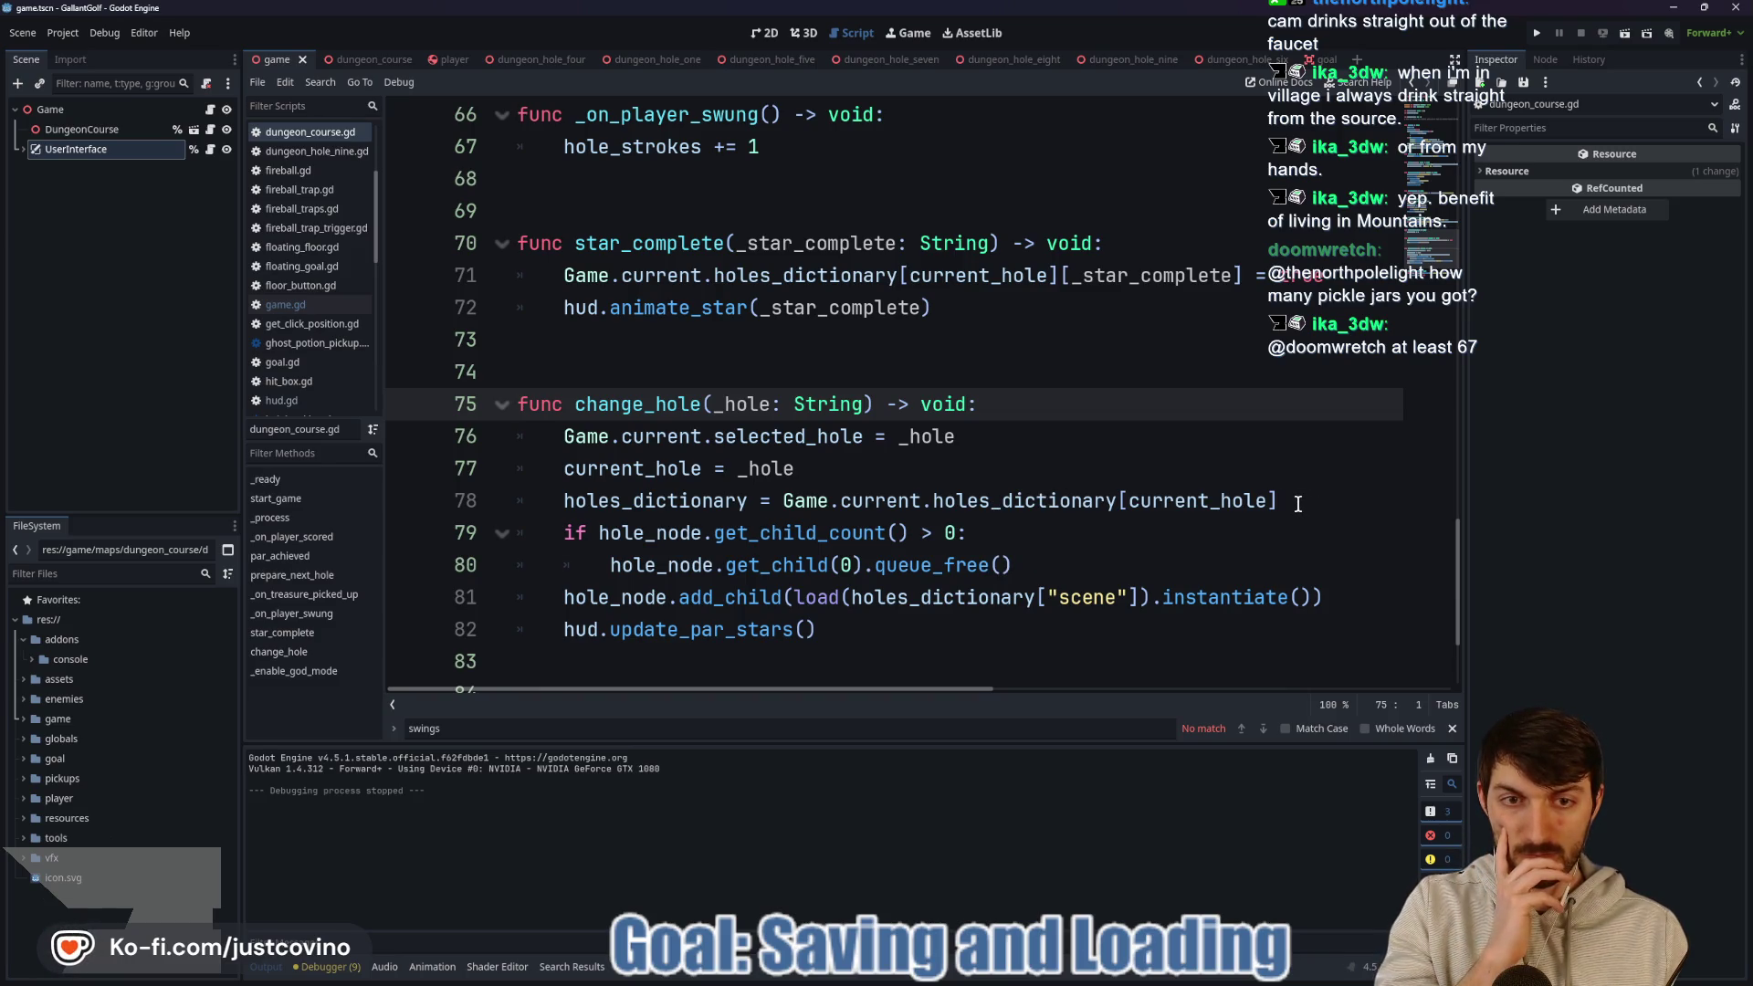
click(1297, 504)
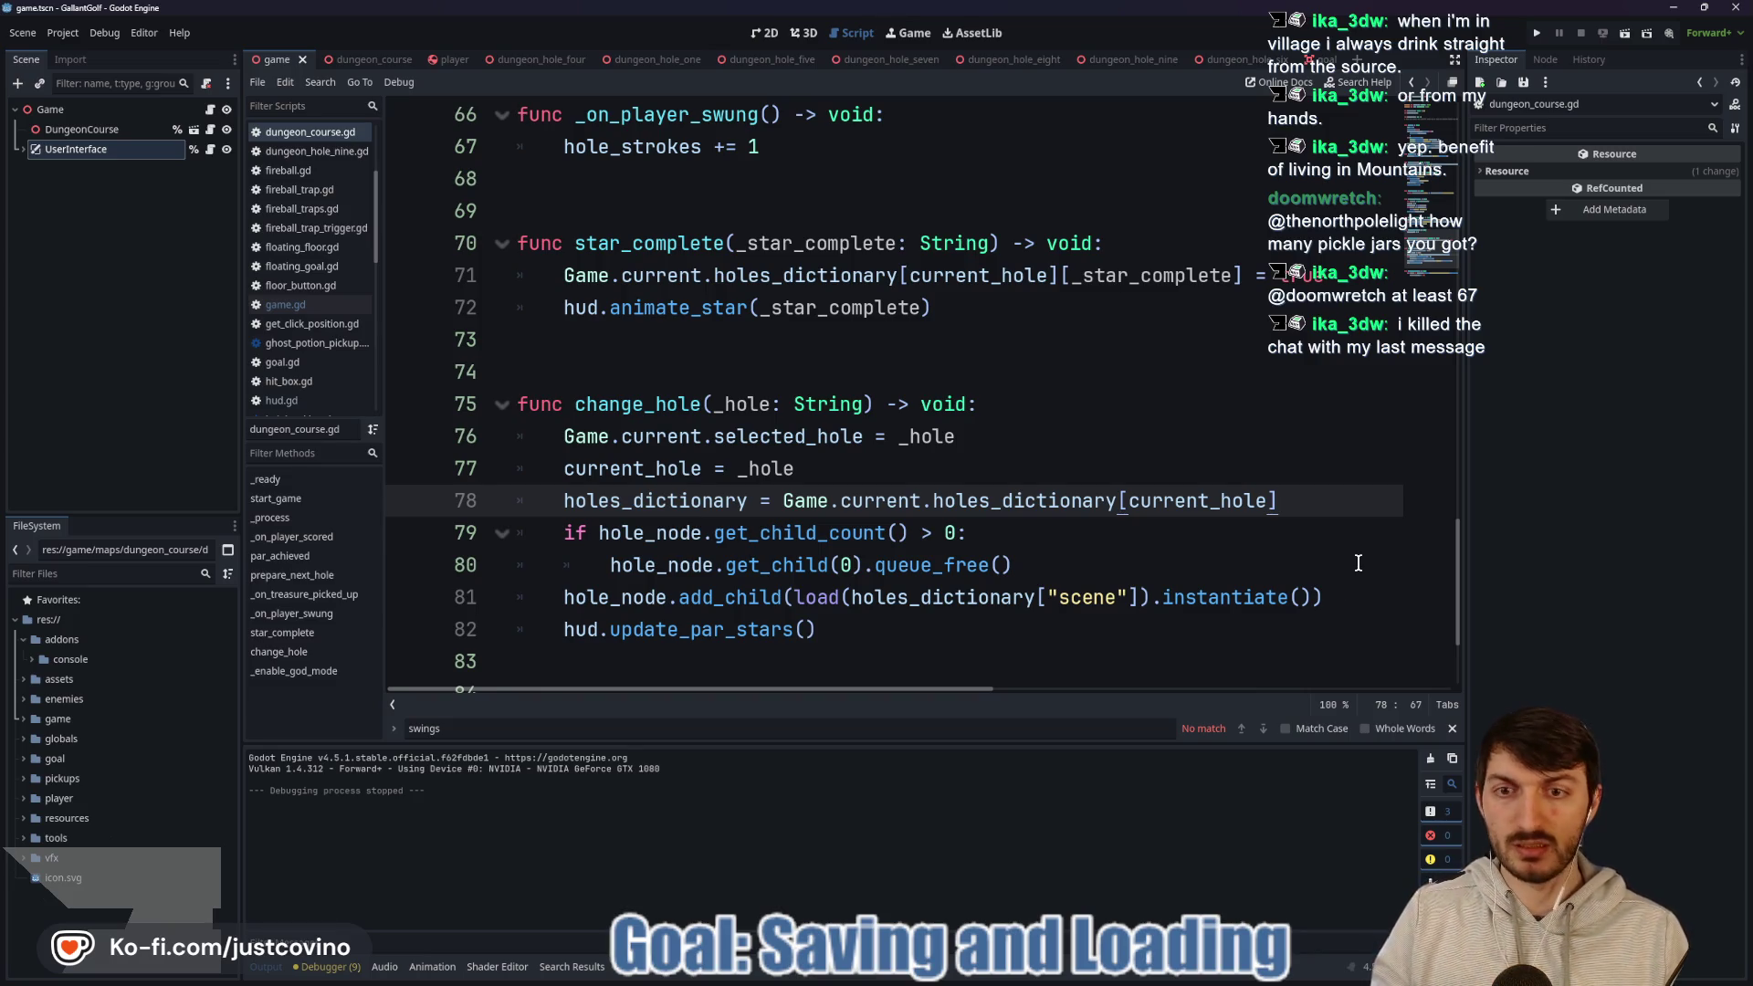
key(Return)
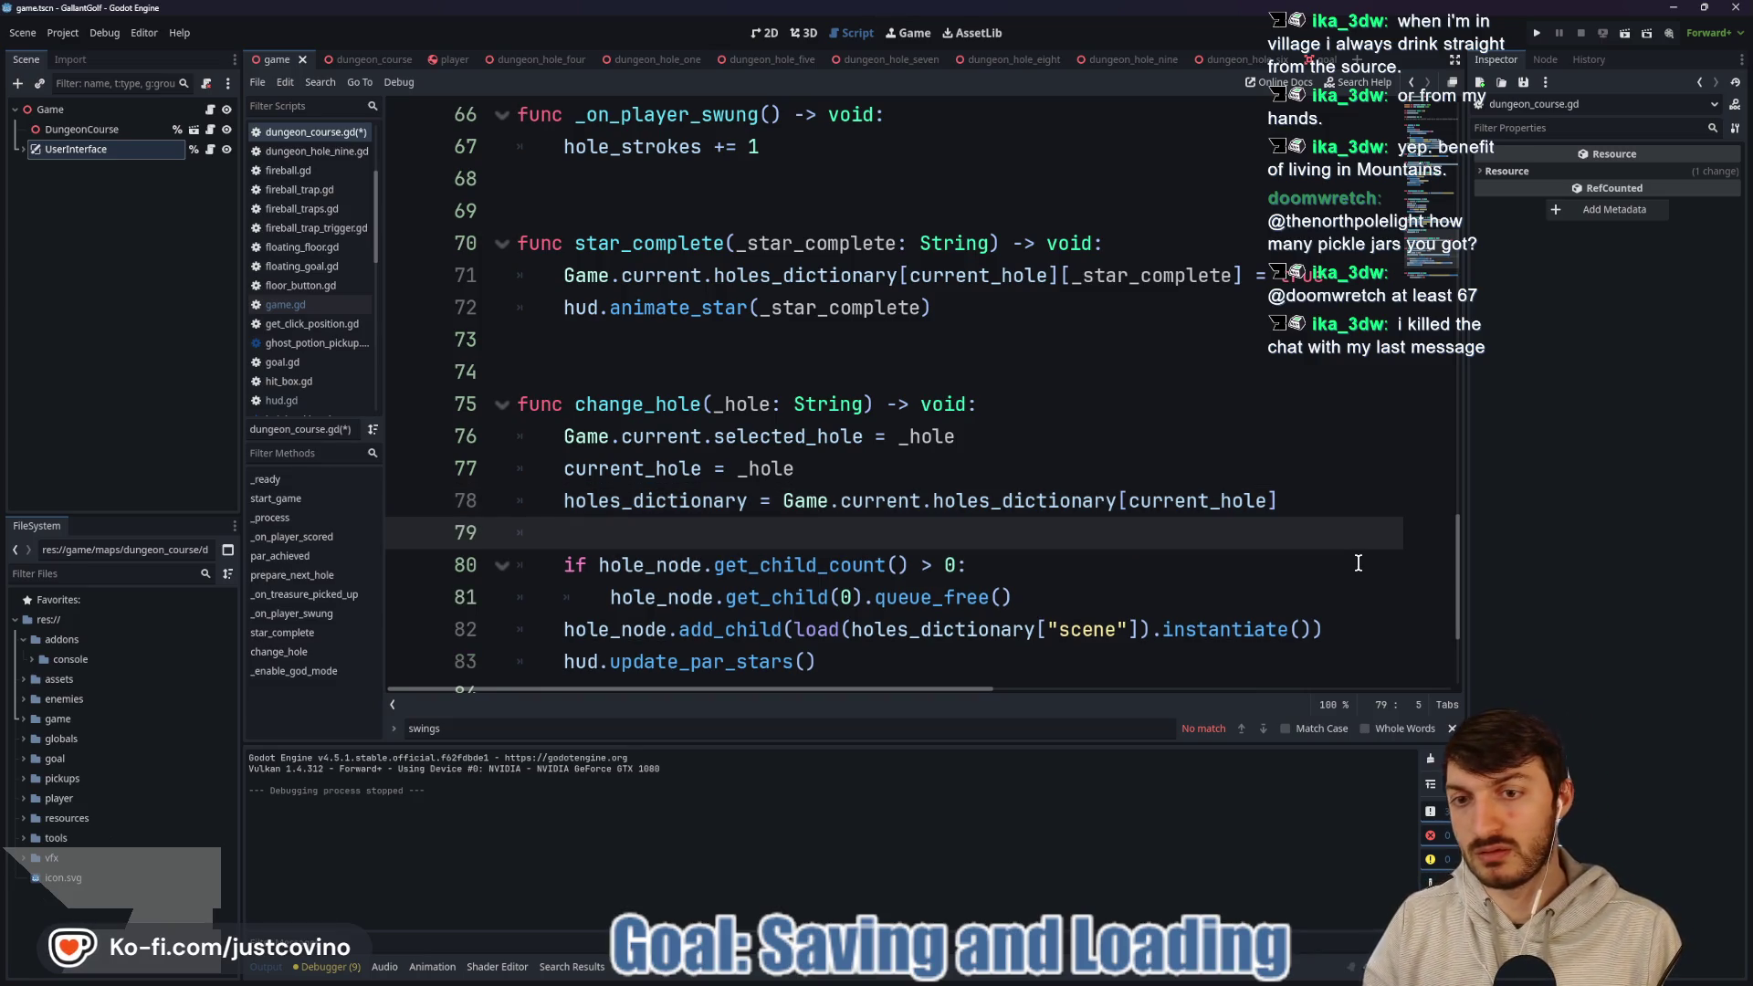
Add holes_dictionary["treasure"] = 0 to change_hole, save dungeon_course.gd, and return to hud.gd.
text(hole)
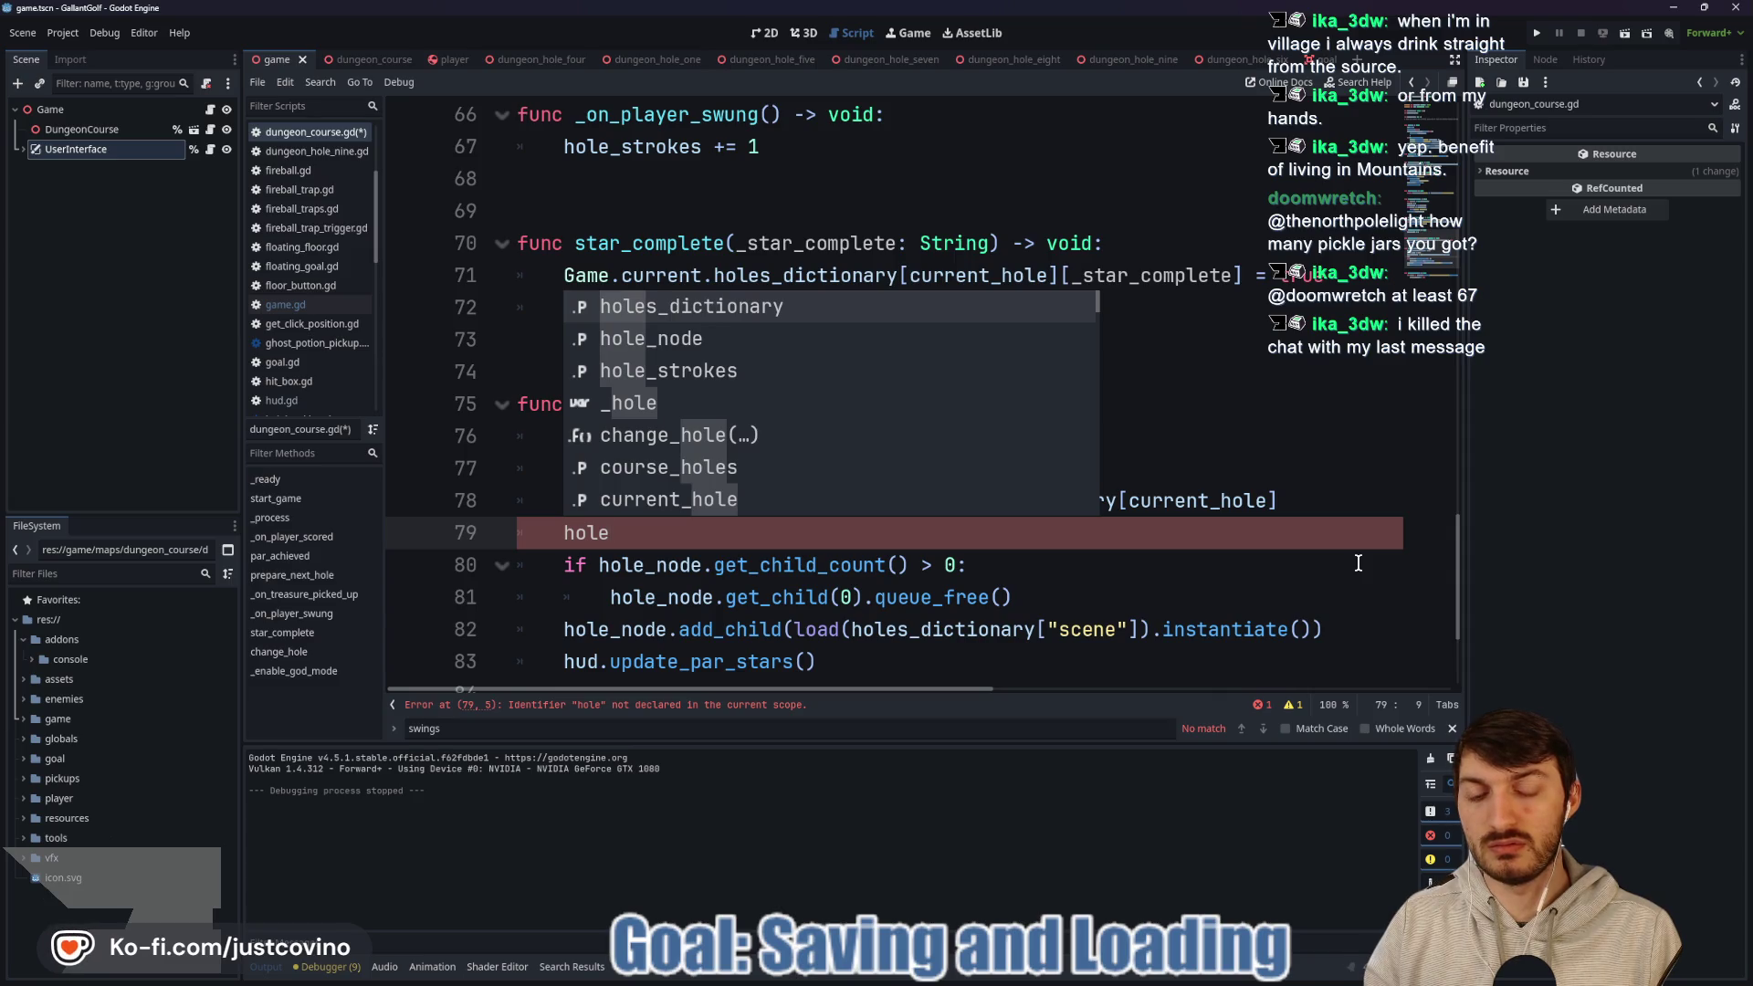
key(Return)
text(["treasure"] )
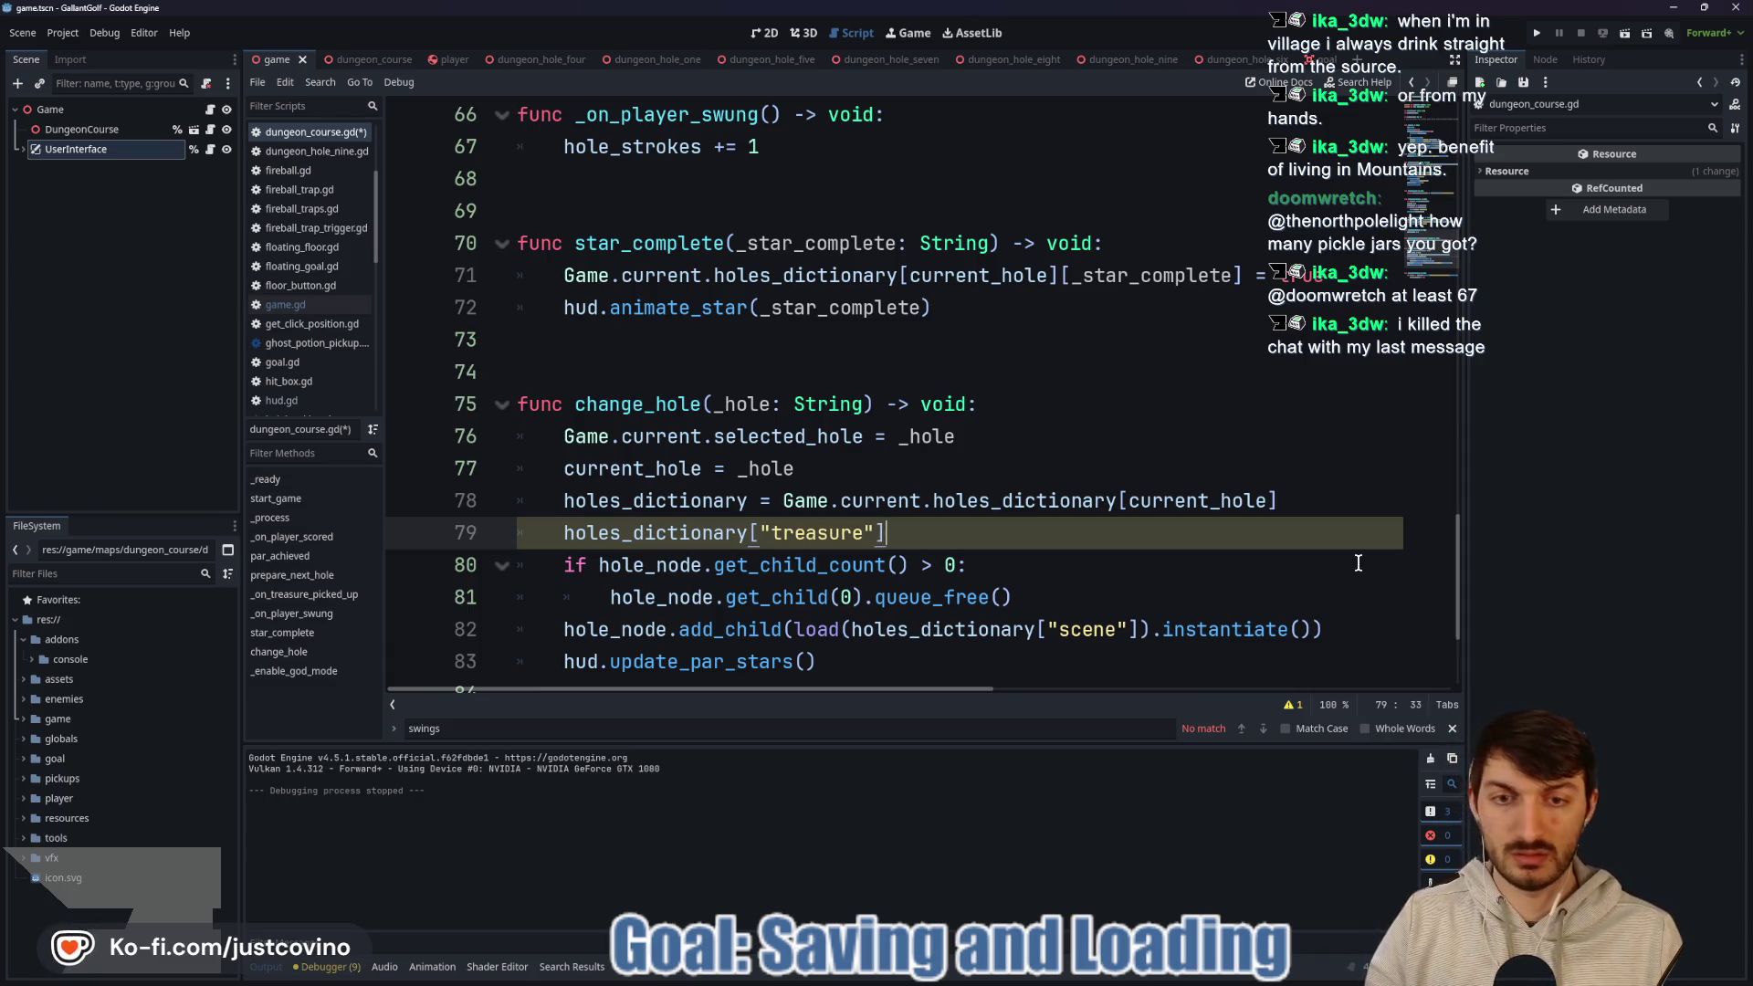
text(= 0)
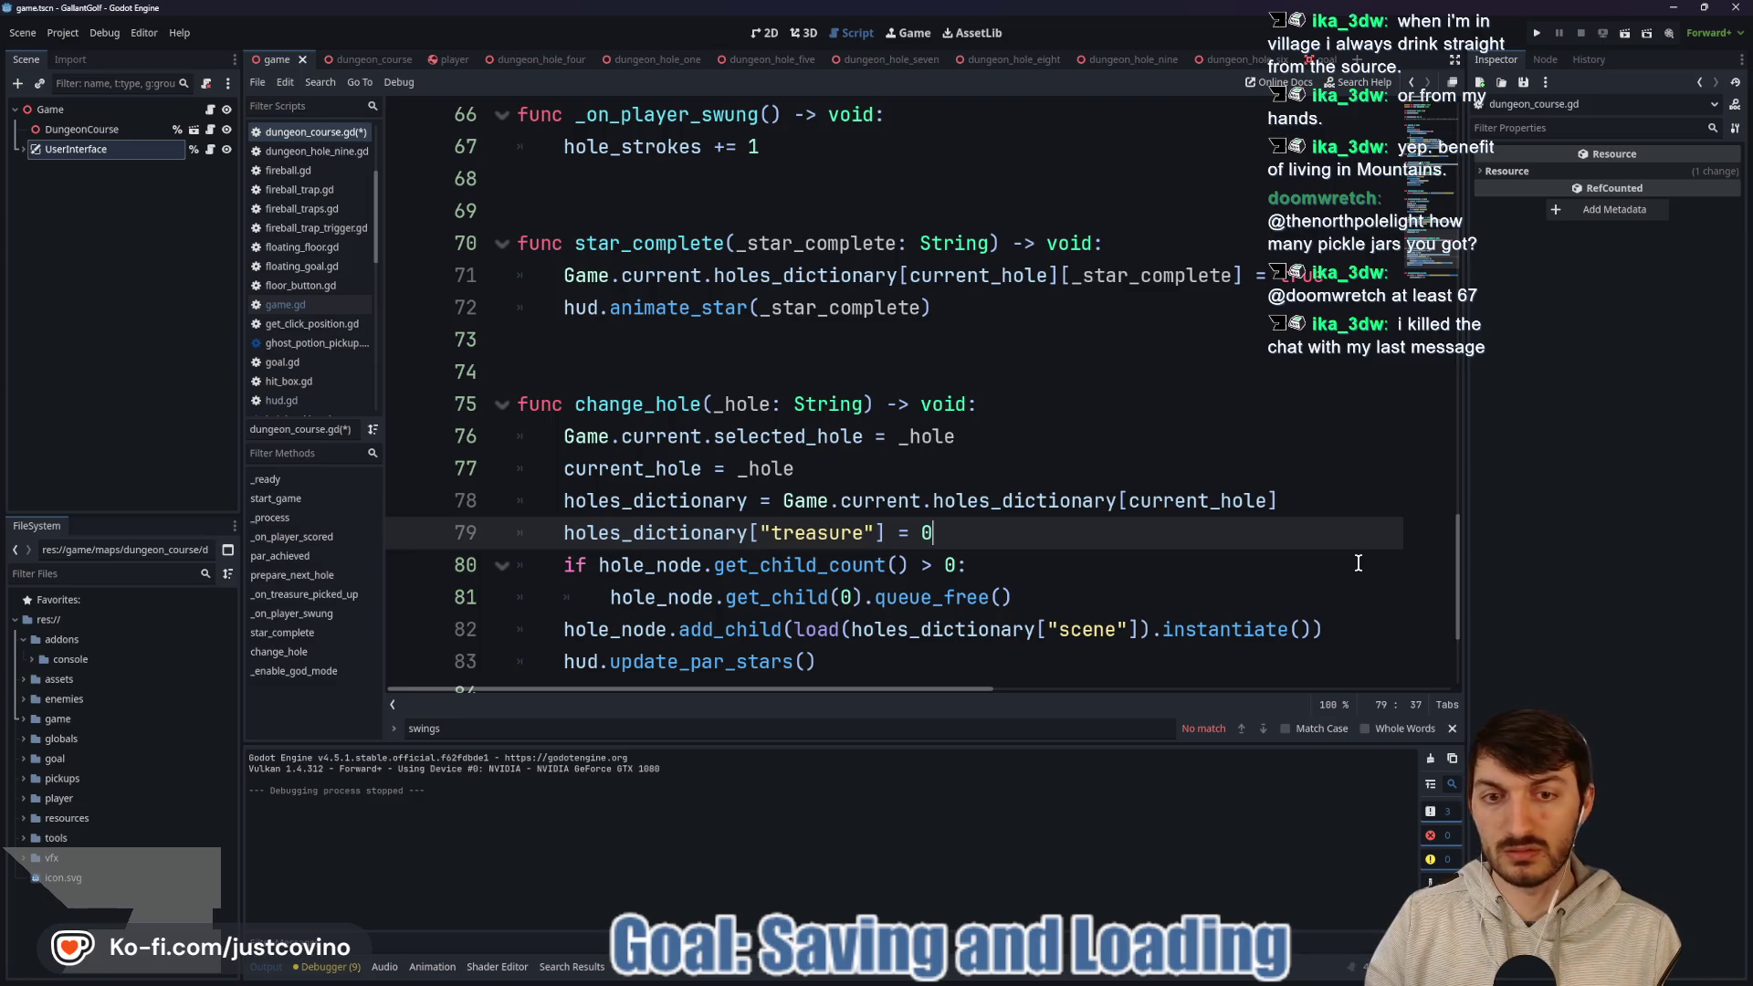
key(ctrl+s)
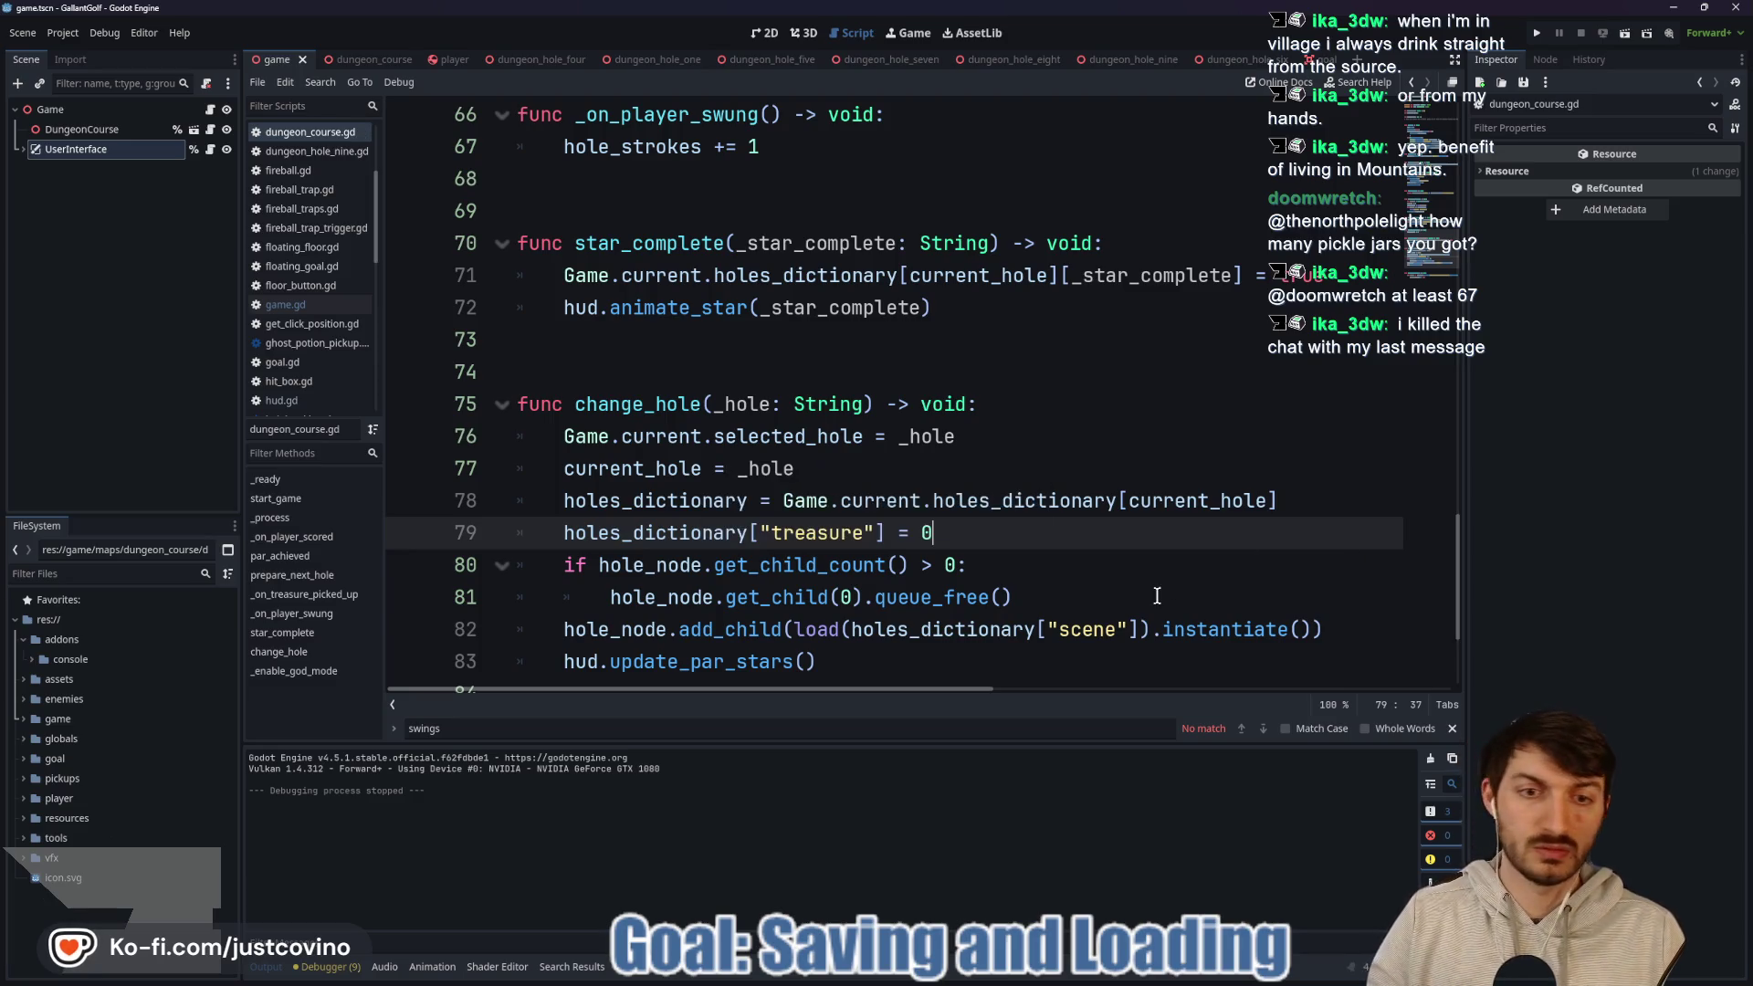
click(371, 64)
click(210, 169)
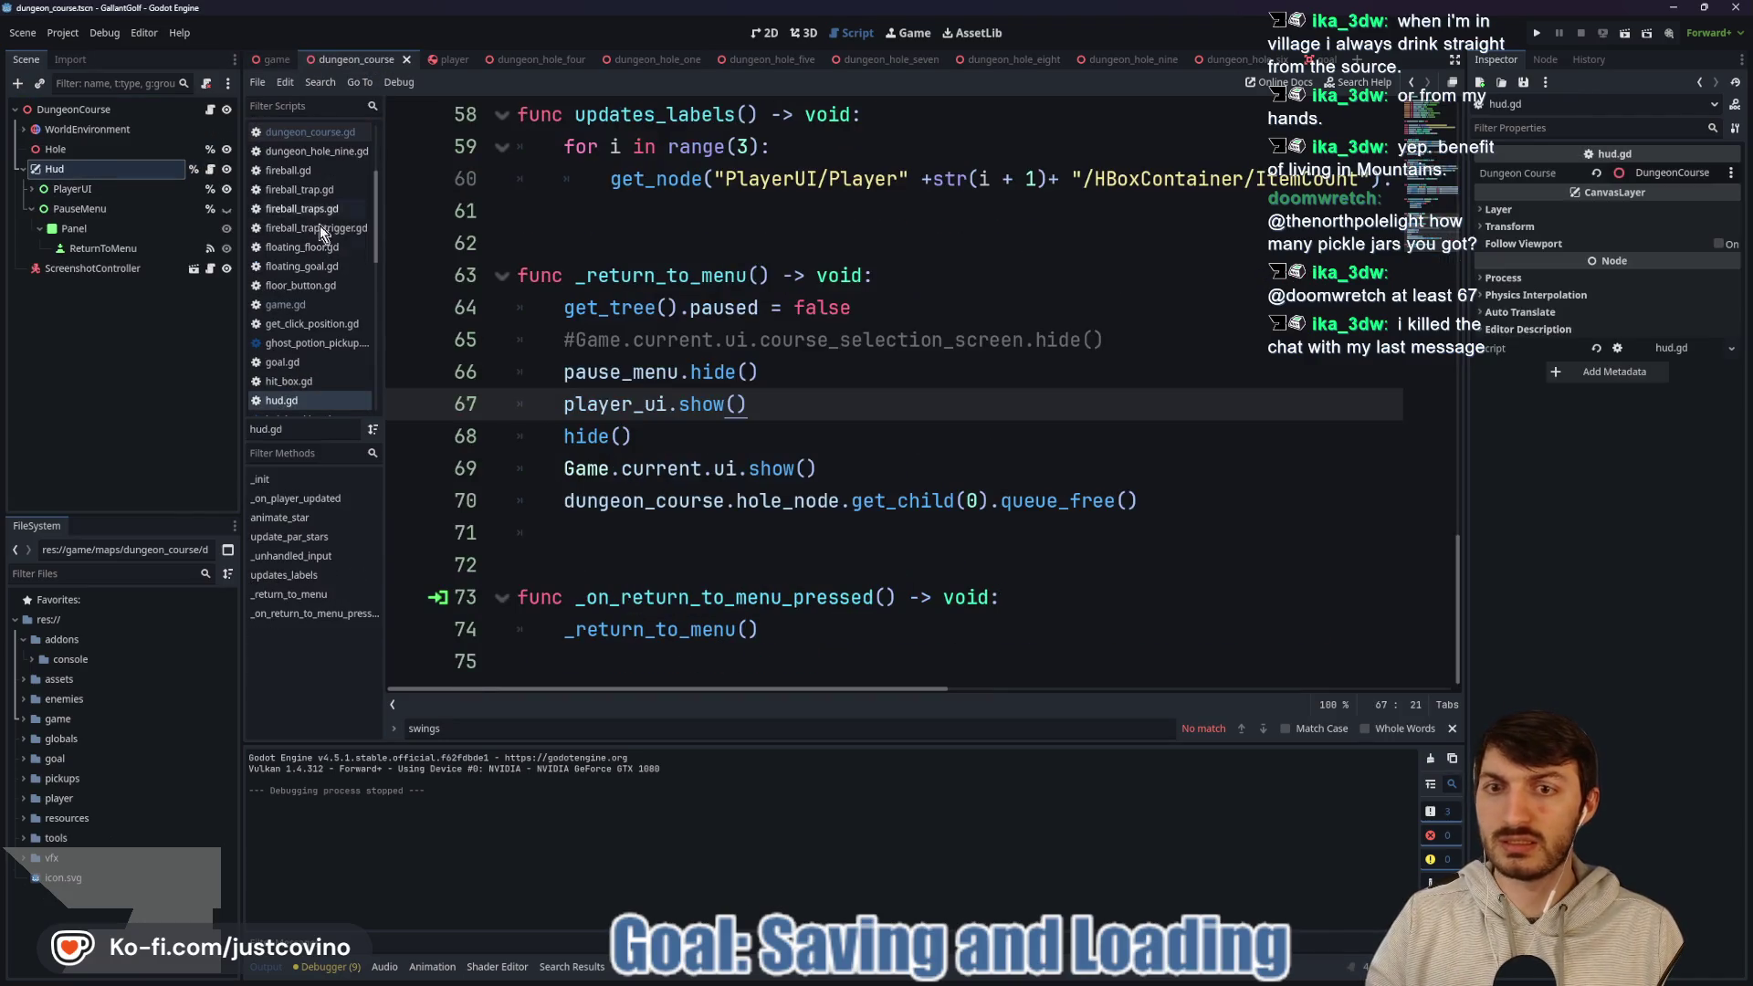
scroll(846, 392, up, 2)
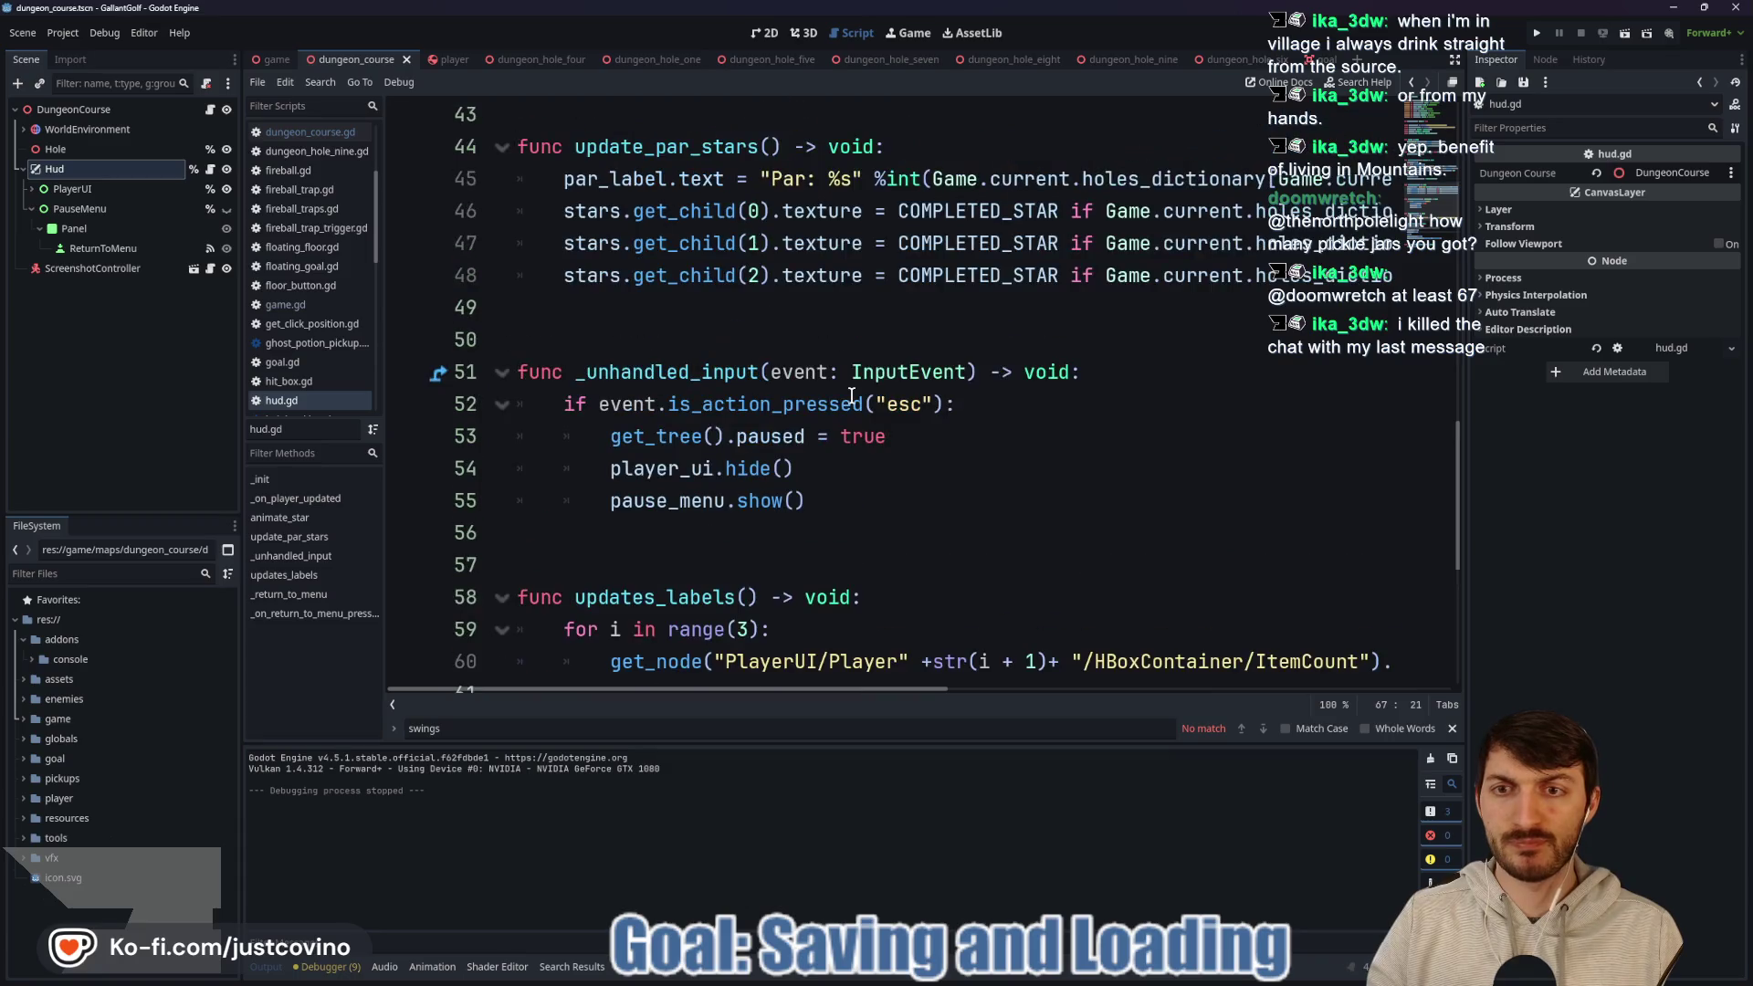
scroll(858, 470, up, 5)
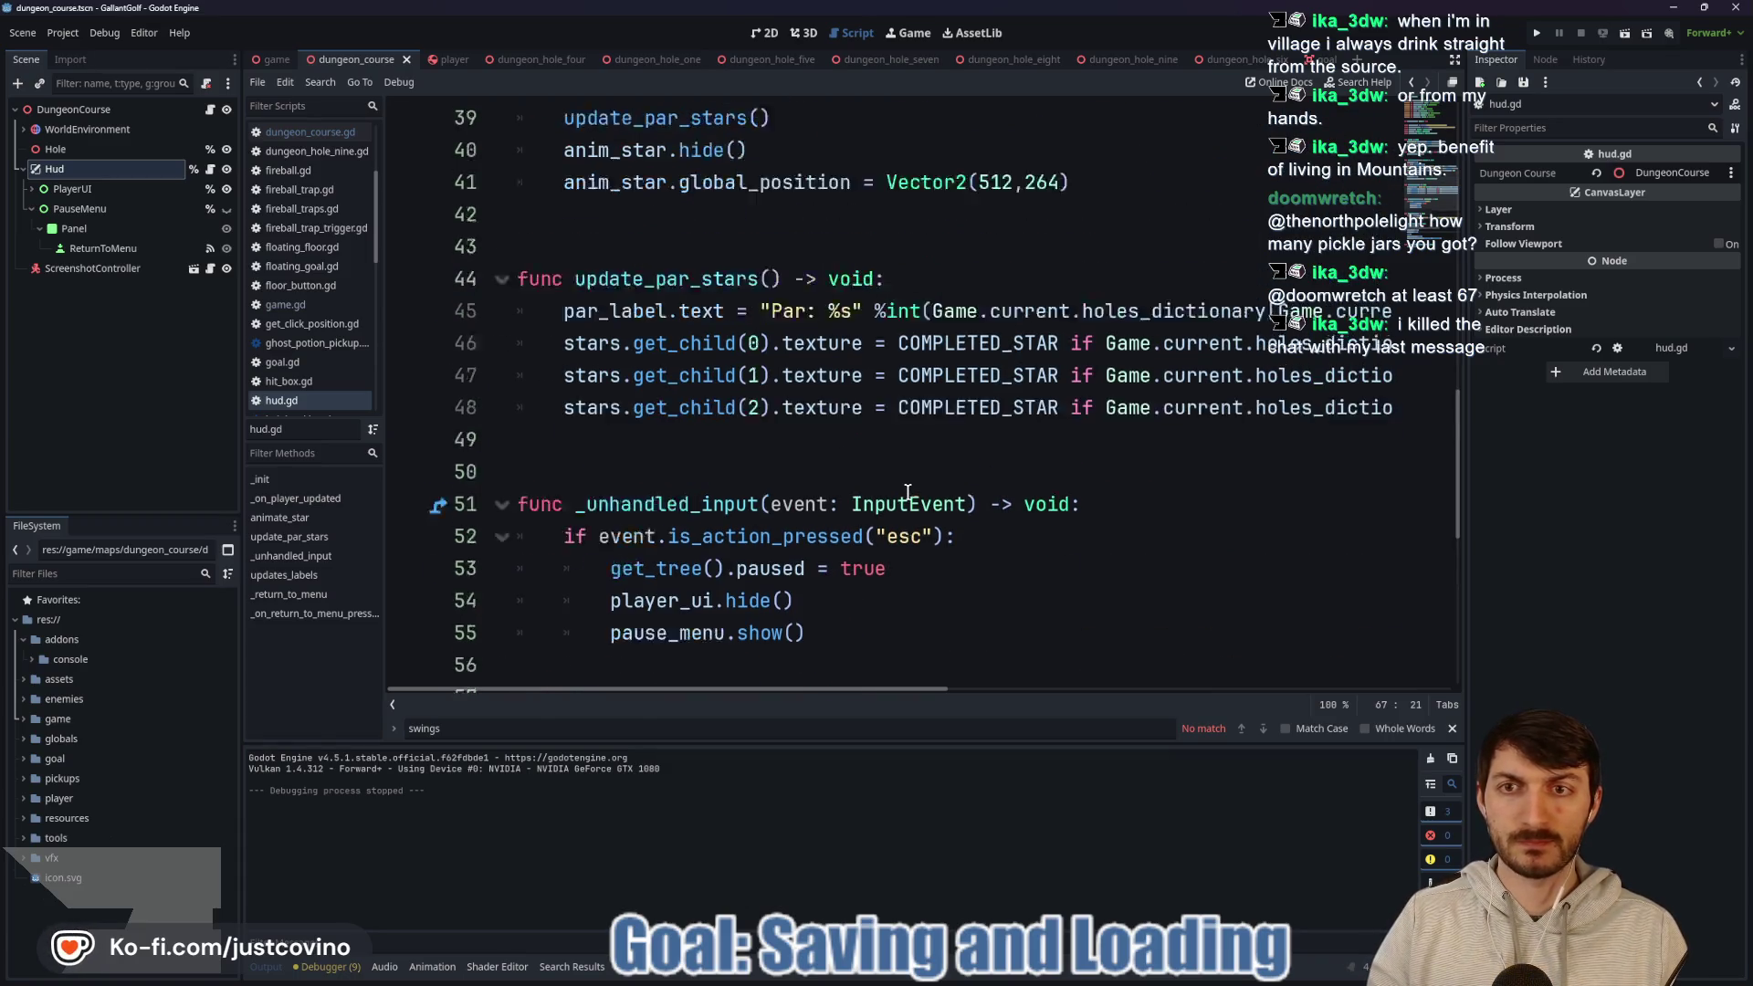
scroll(904, 490, up, 2)
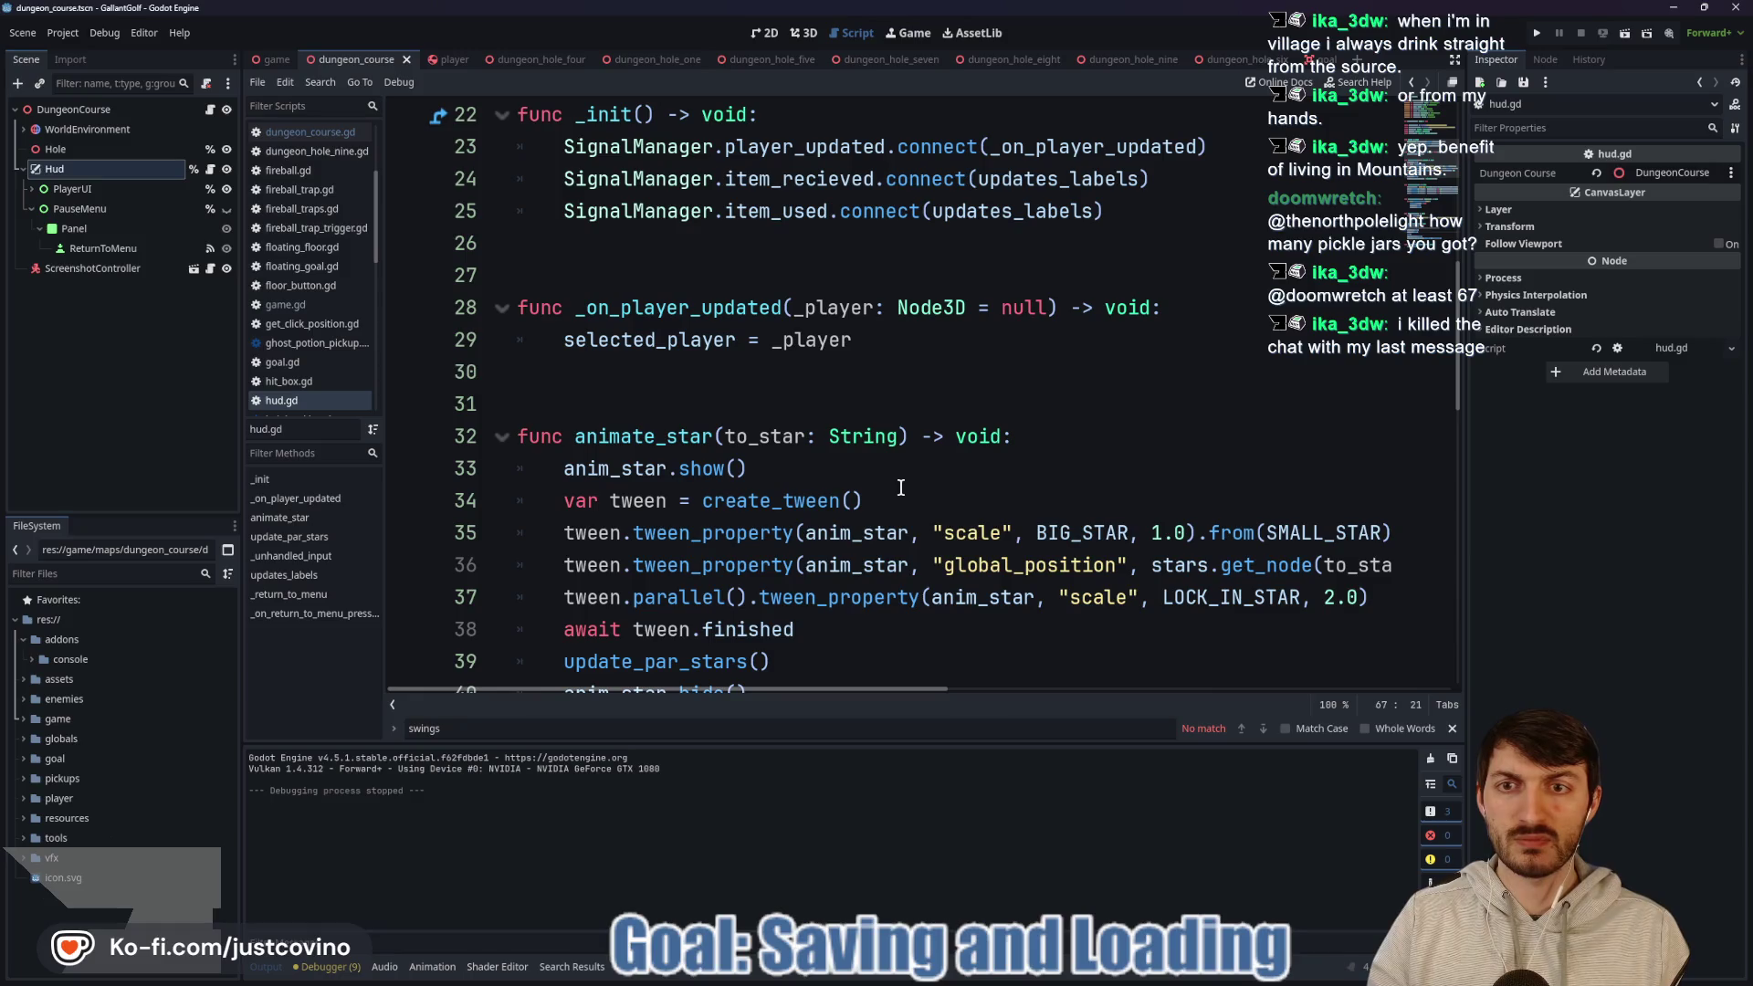
scroll(865, 461, up, 1)
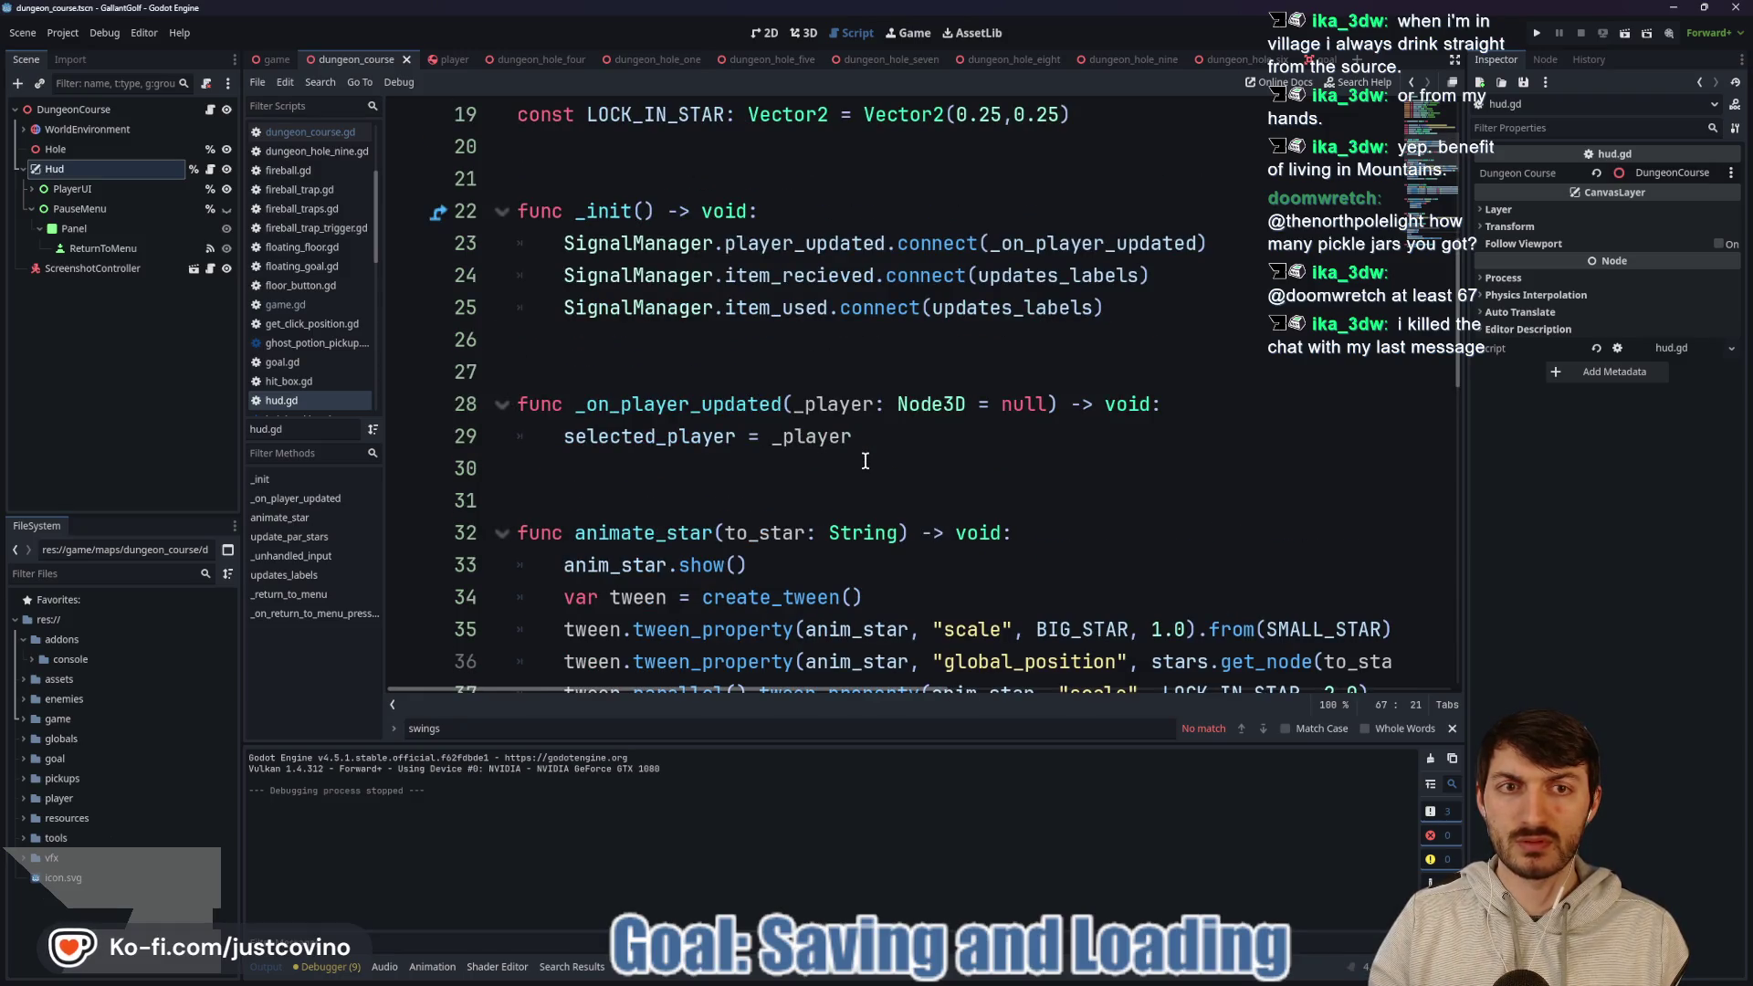
scroll(851, 456, down, 5)
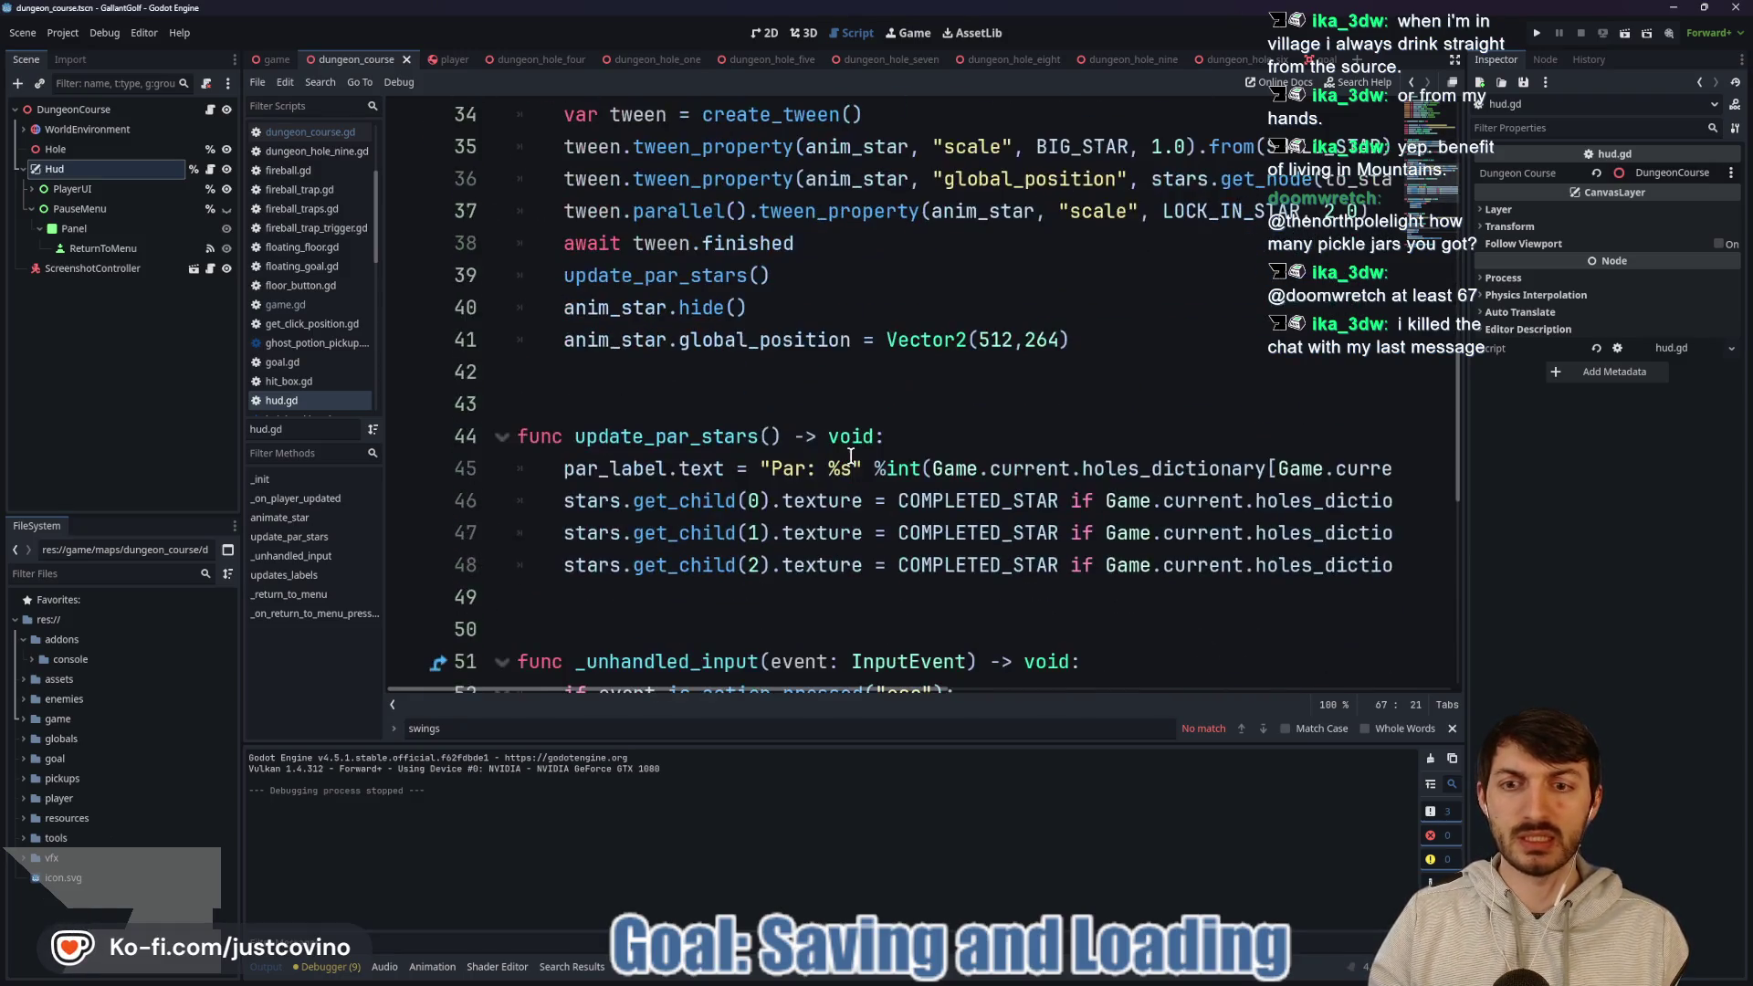
scroll(842, 453, up, 2)
scroll(842, 454, down, 3)
scroll(1034, 285, up, 6)
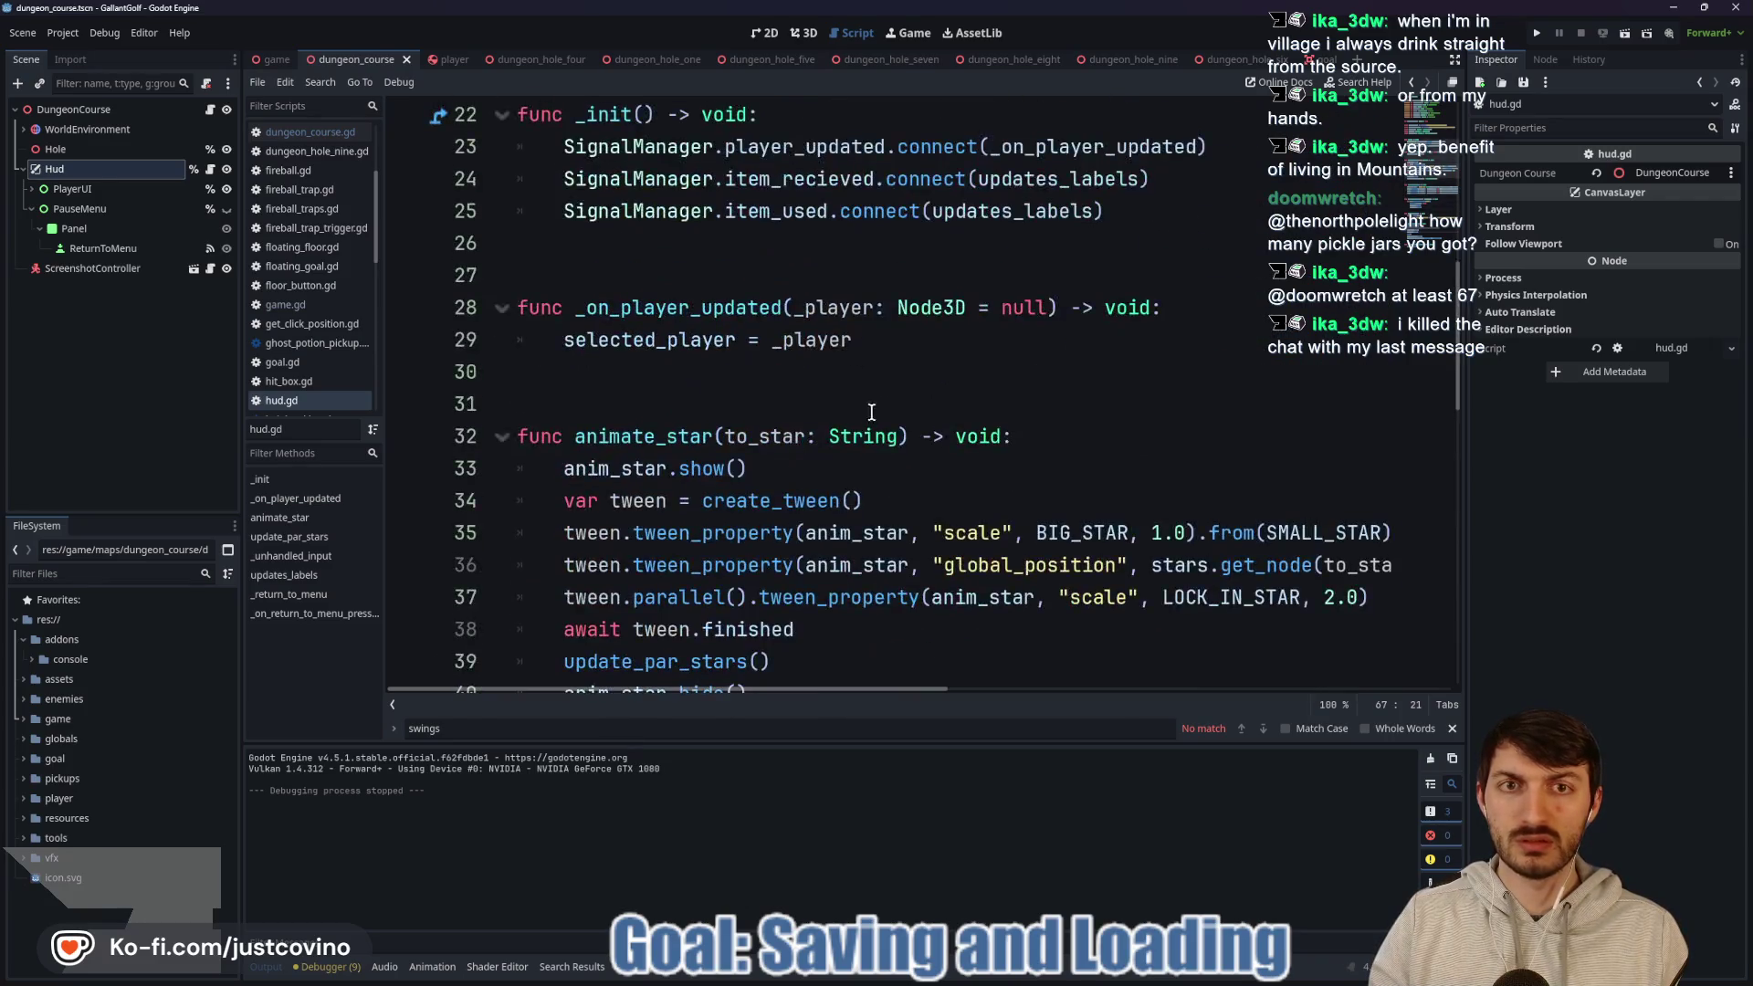
double_click(1048, 272)
scroll(977, 379, down, 2)
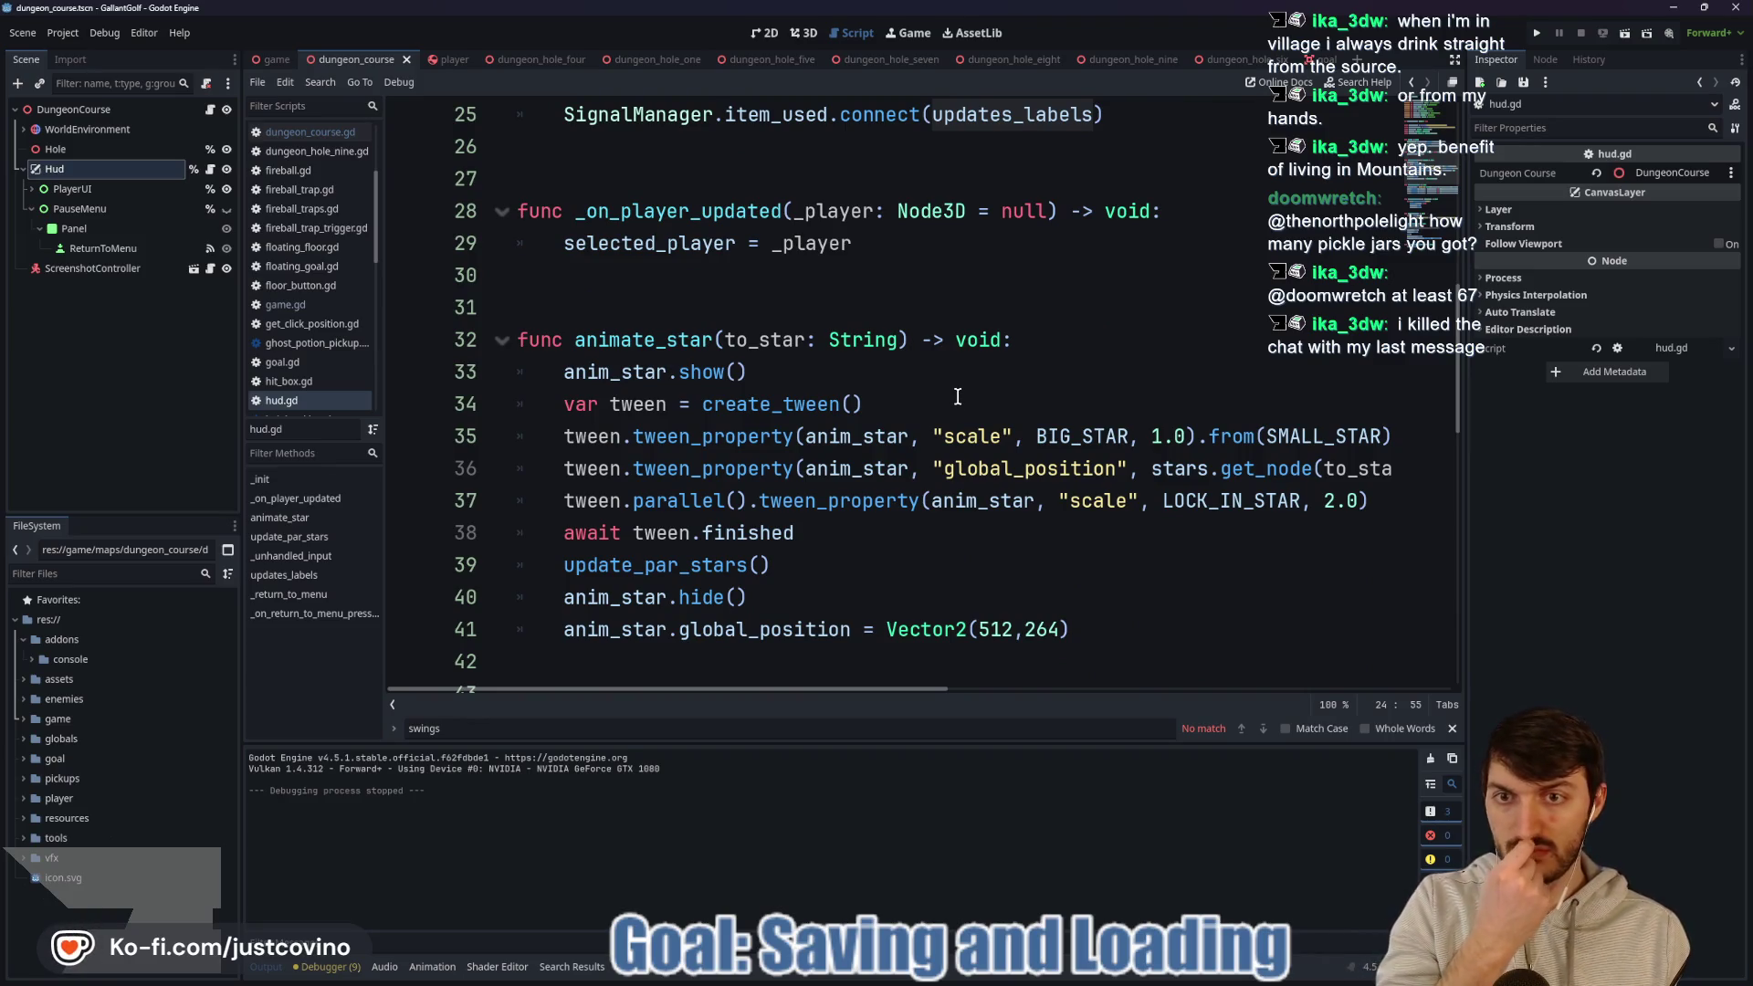
scroll(958, 396, down, 7)
scroll(957, 396, down, 3)
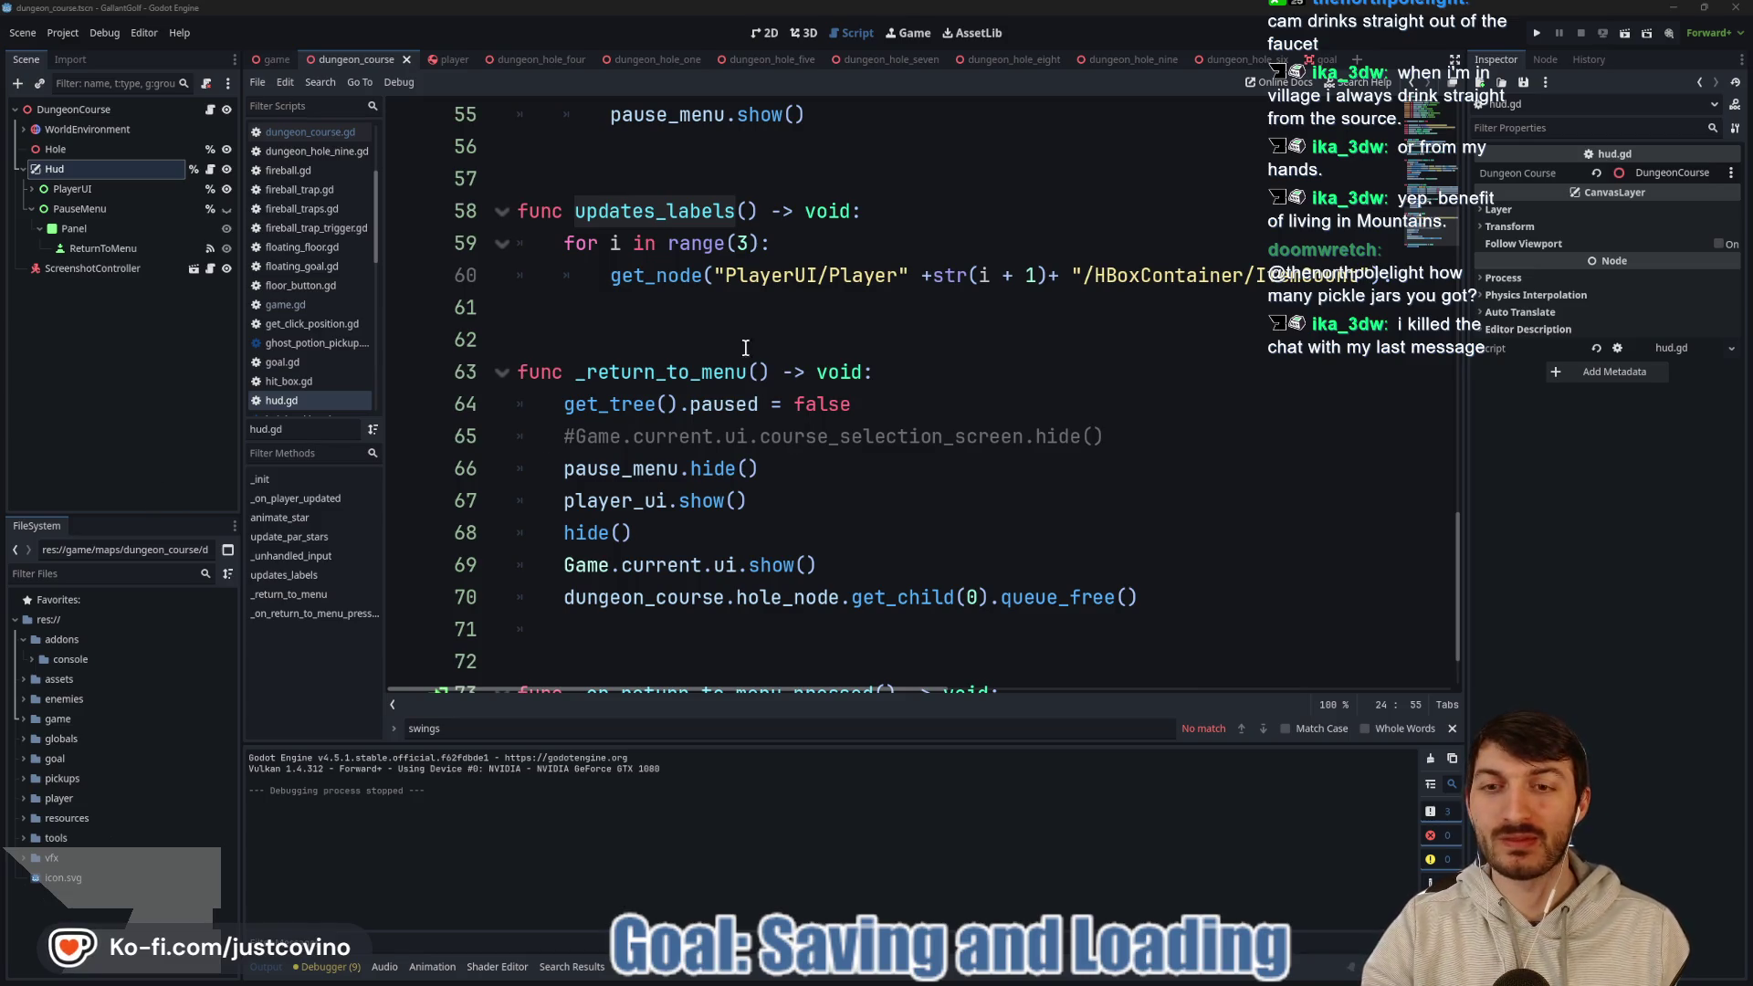
Browse hud.gd's label and par-star functions, then move to player.gd below fire_player.
click(719, 338)
scroll(730, 356, up, 4)
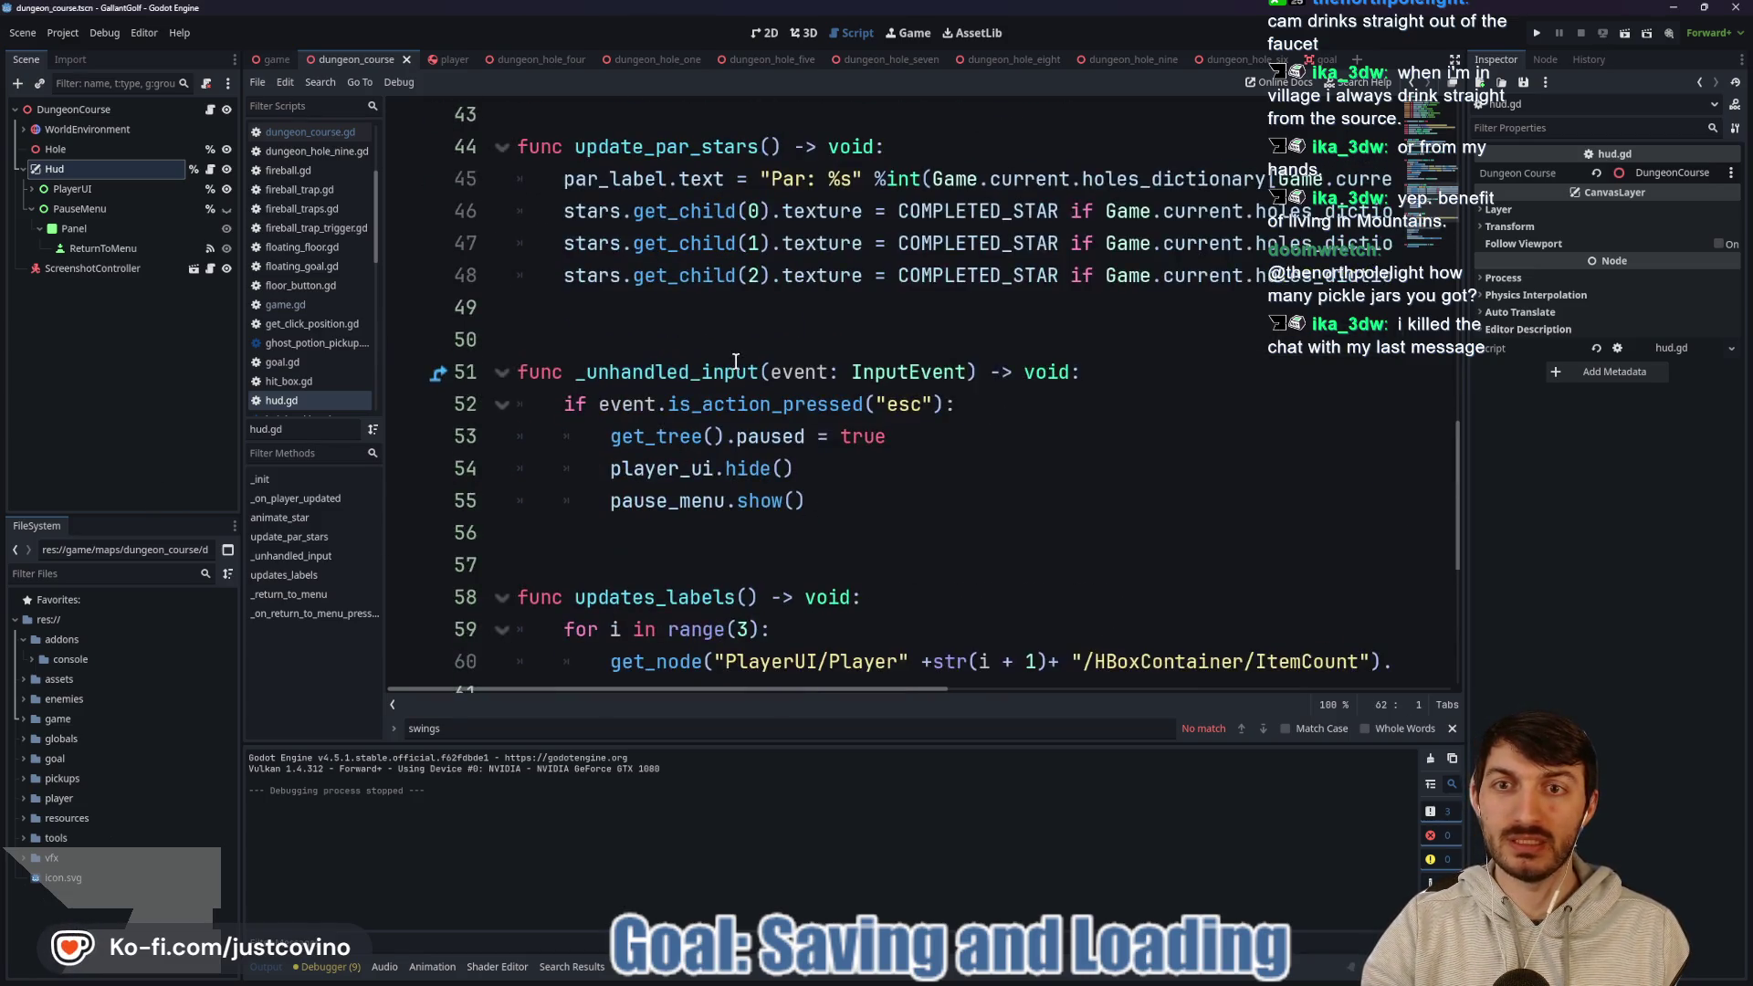
mouse_move(735, 366)
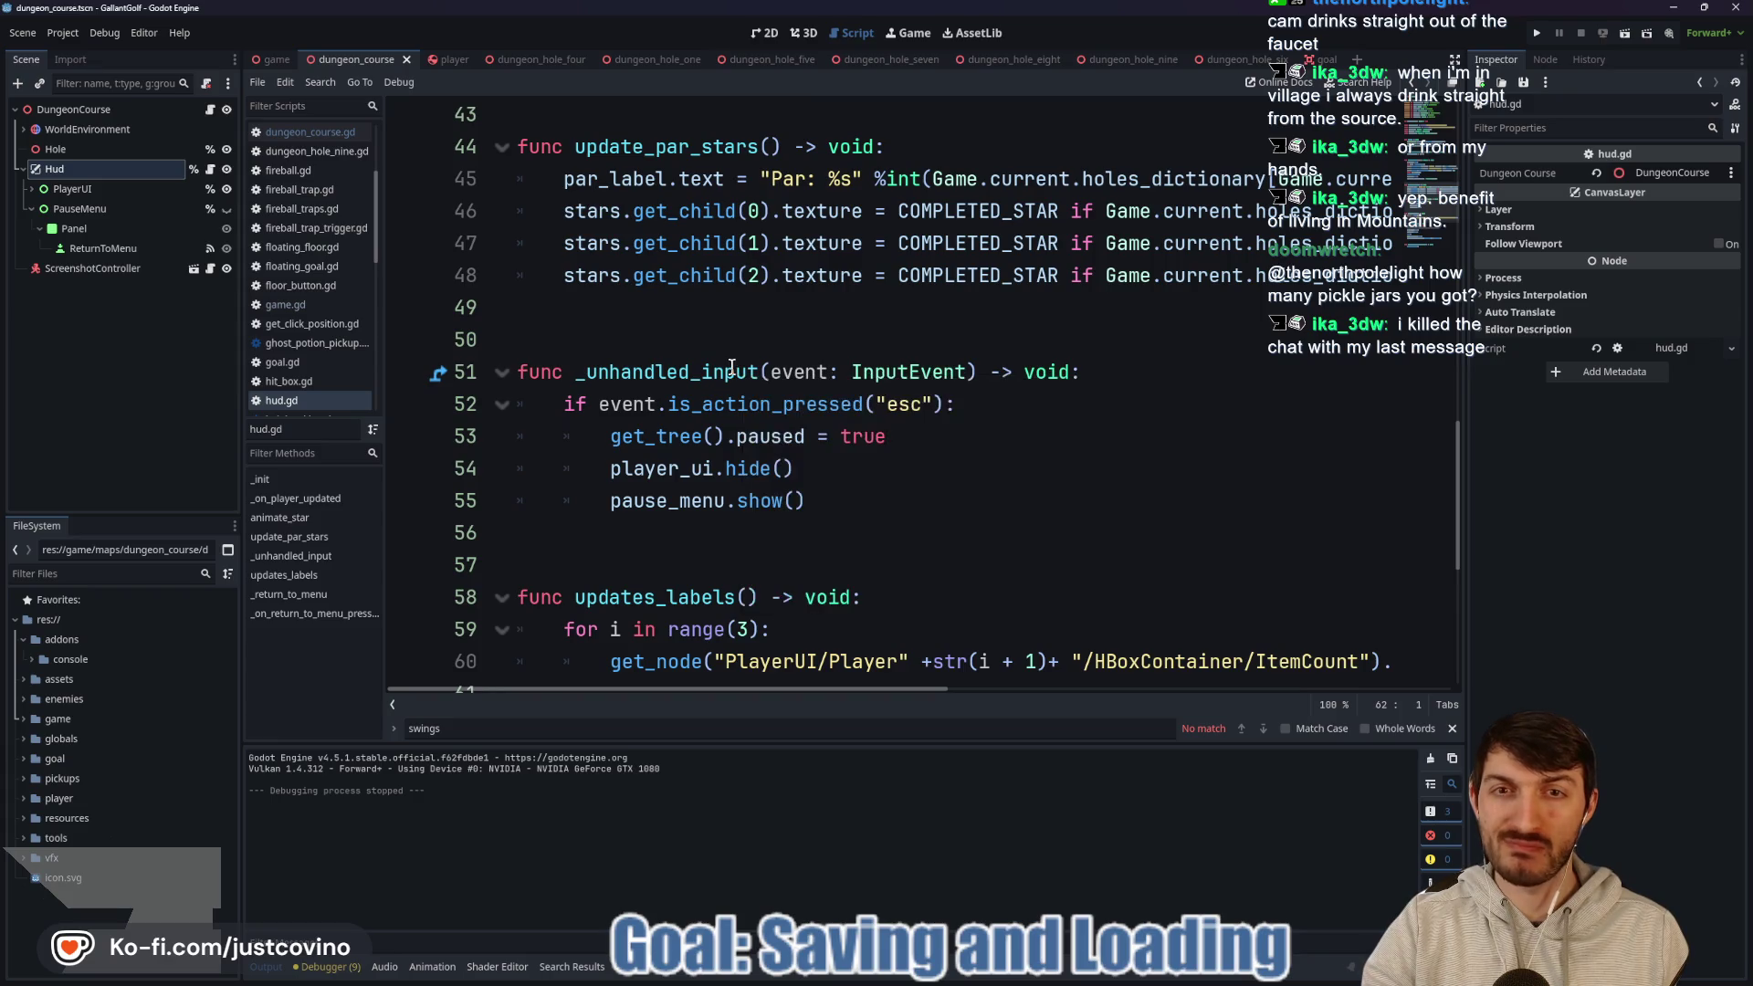
click(677, 337)
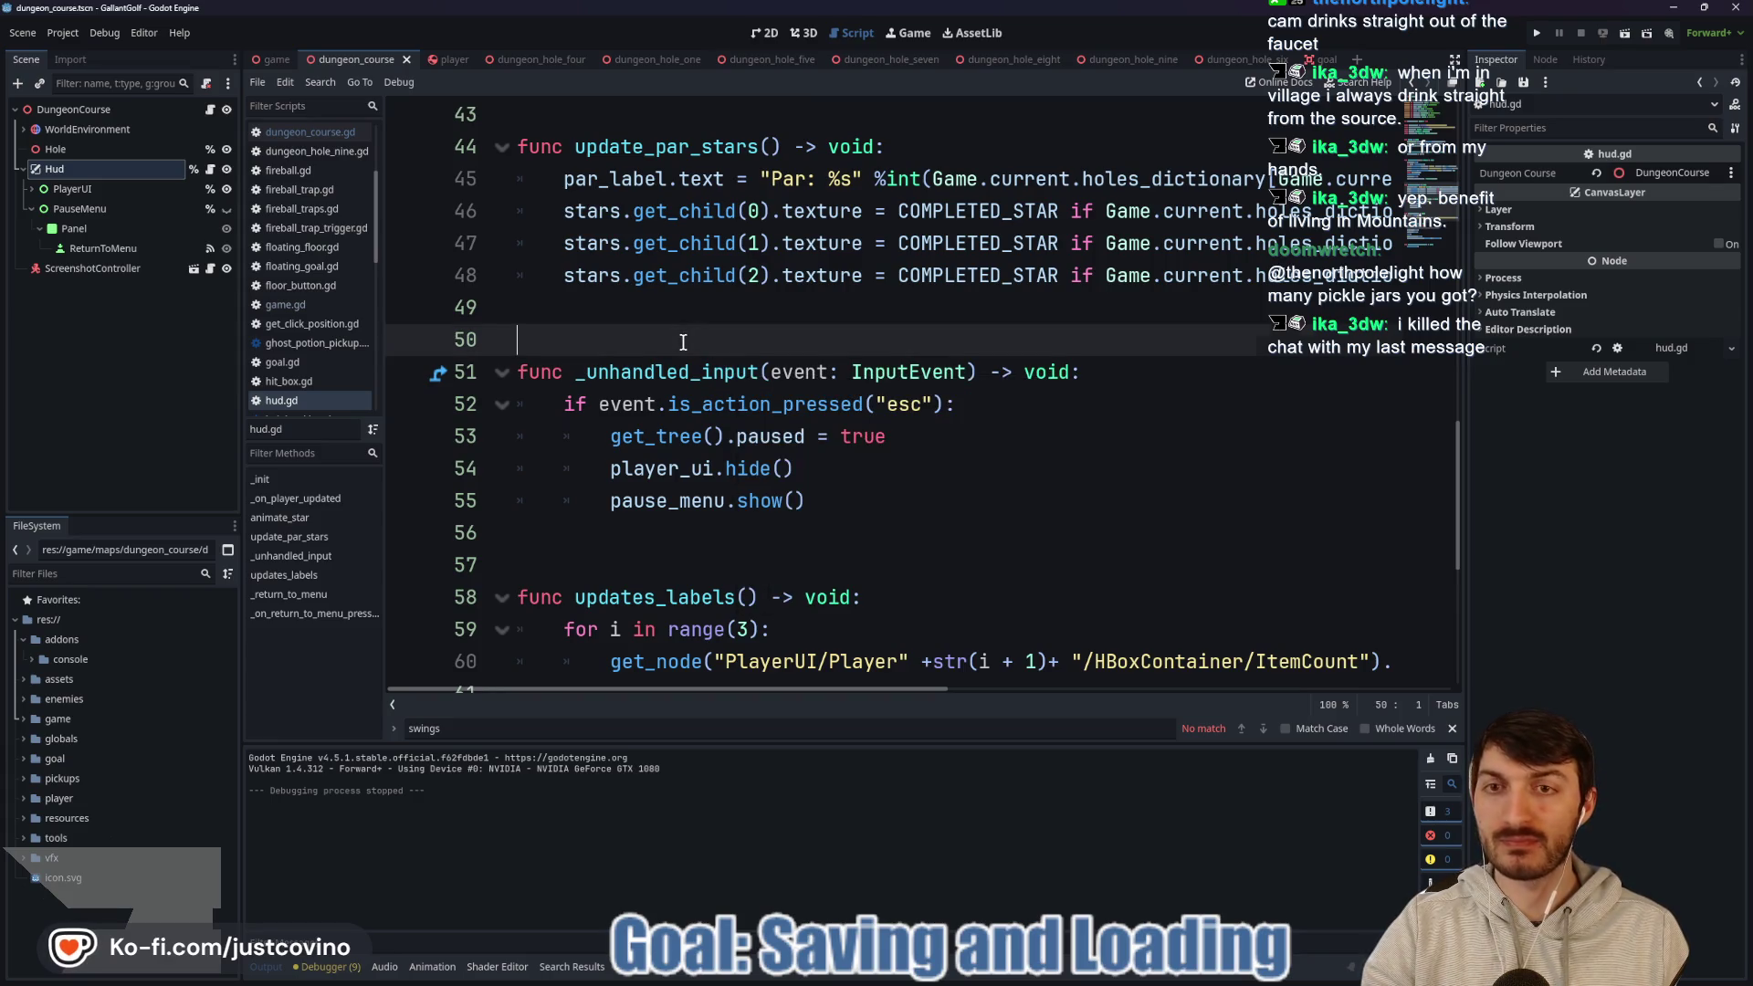
scroll(699, 361, up, 3)
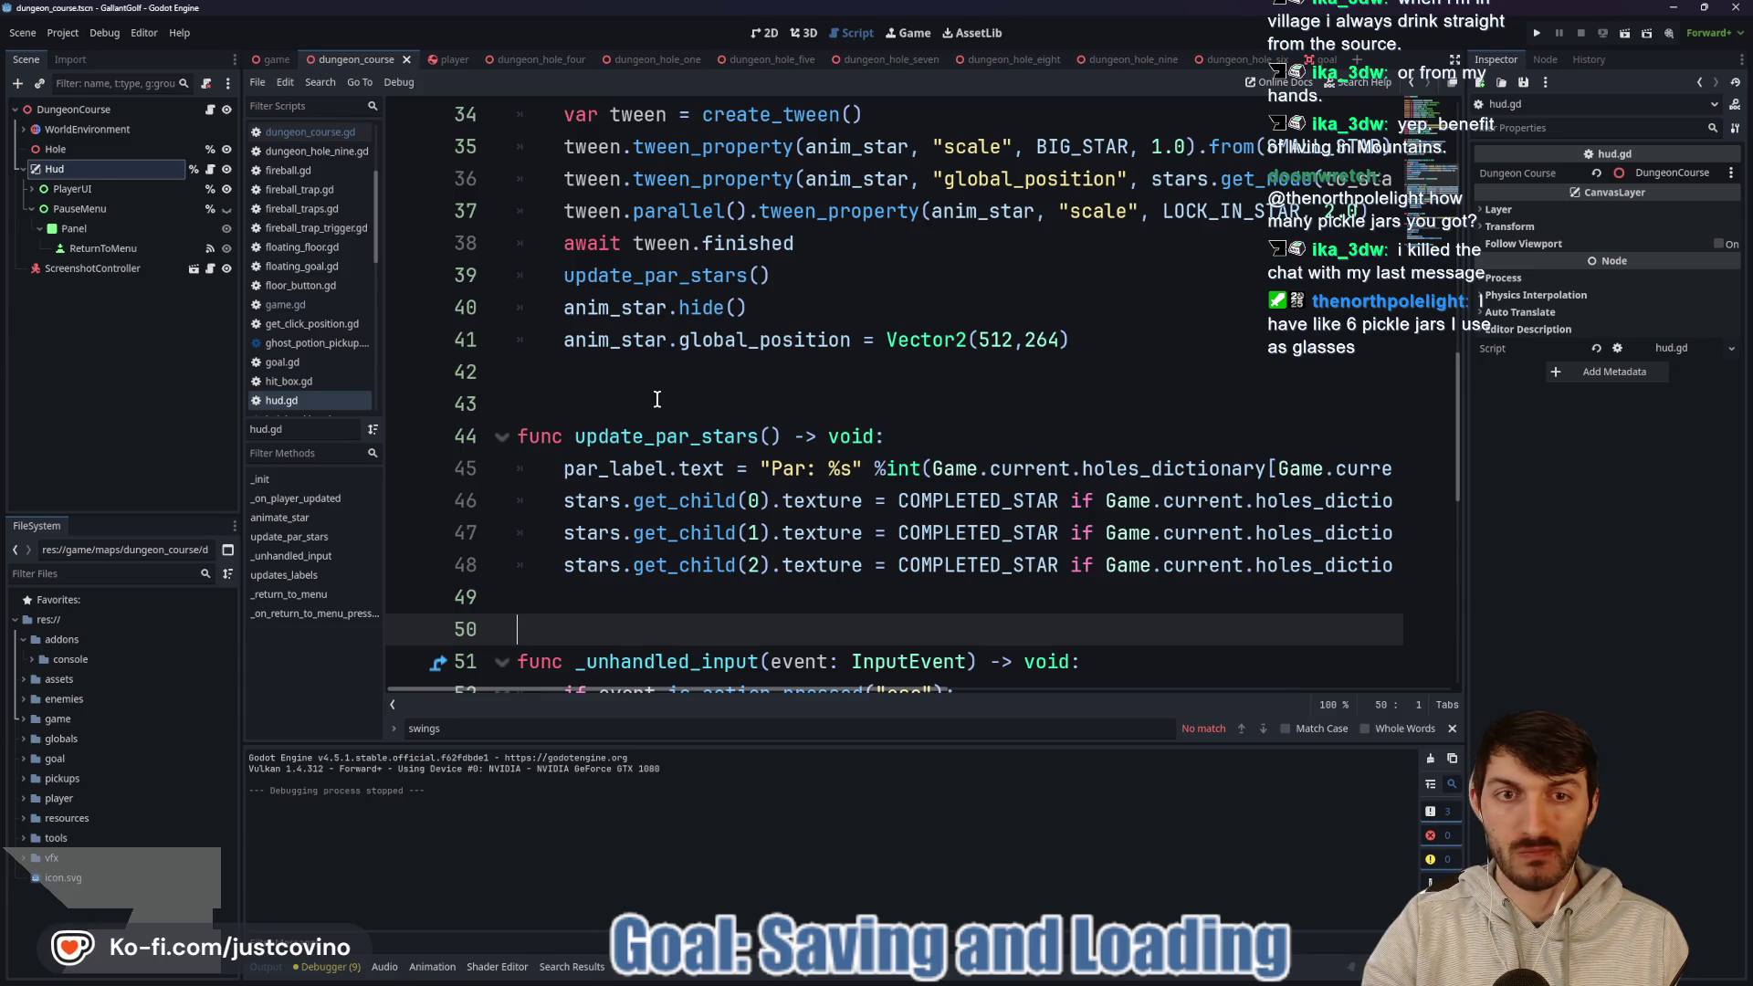
scroll(656, 399, up, 4)
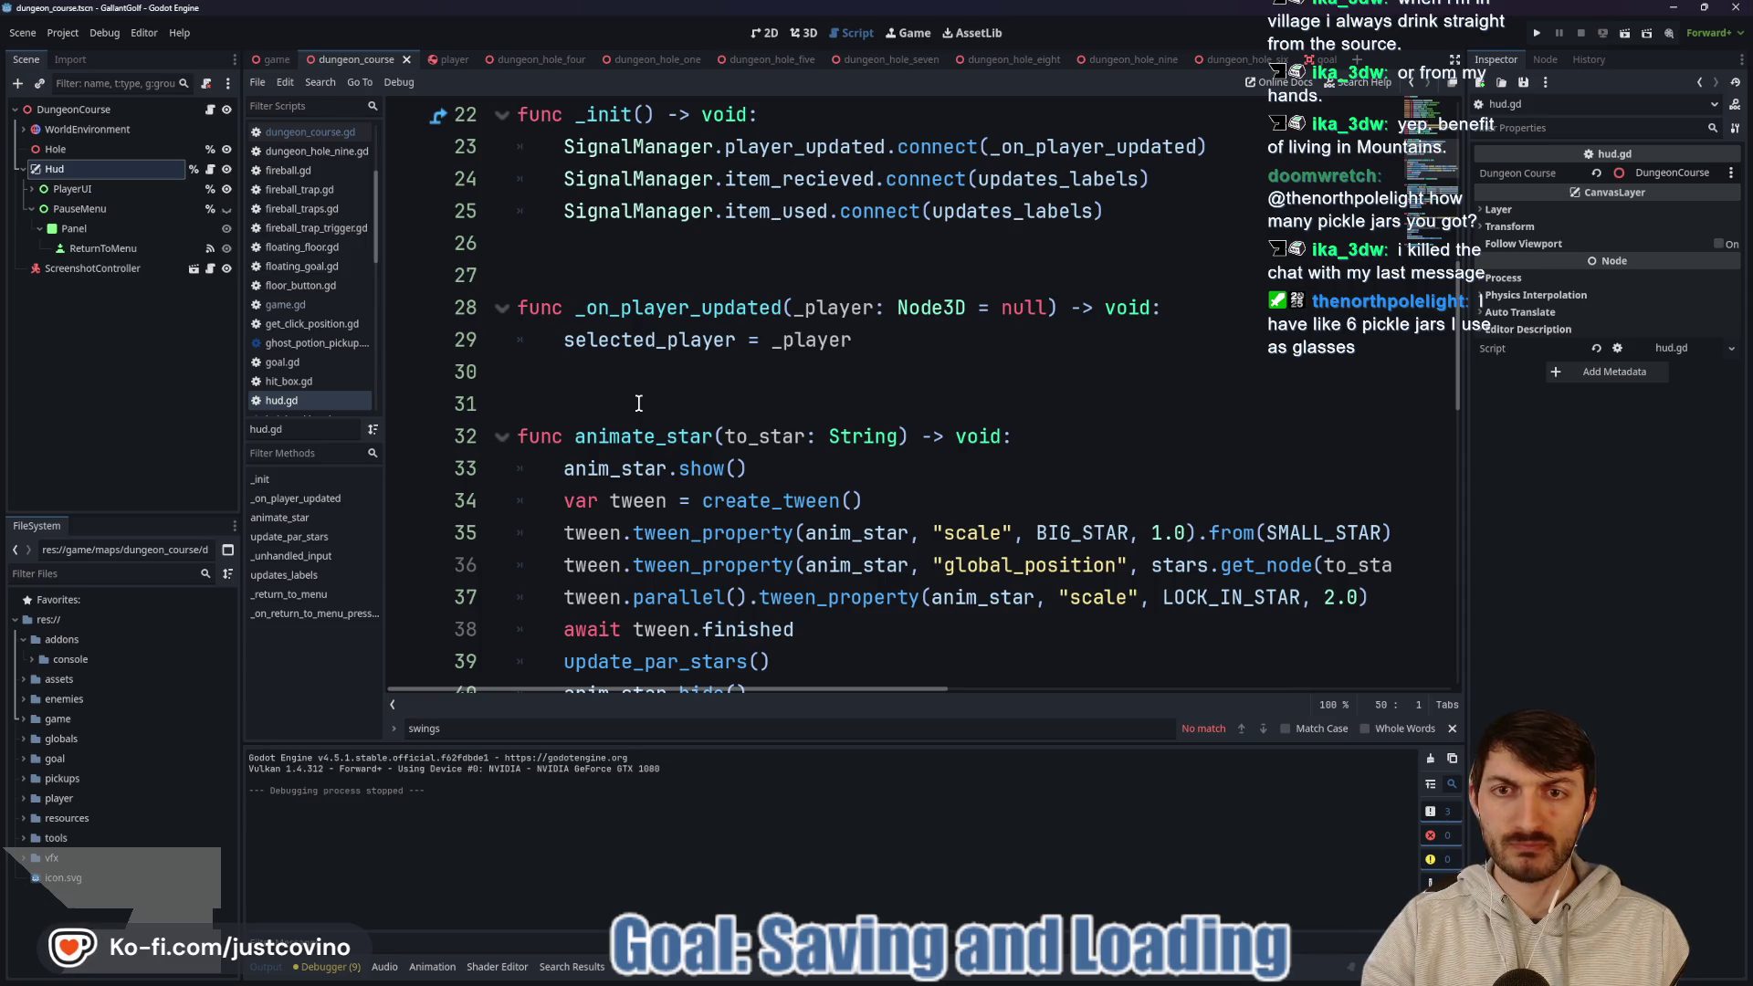
scroll(639, 403, up, 1)
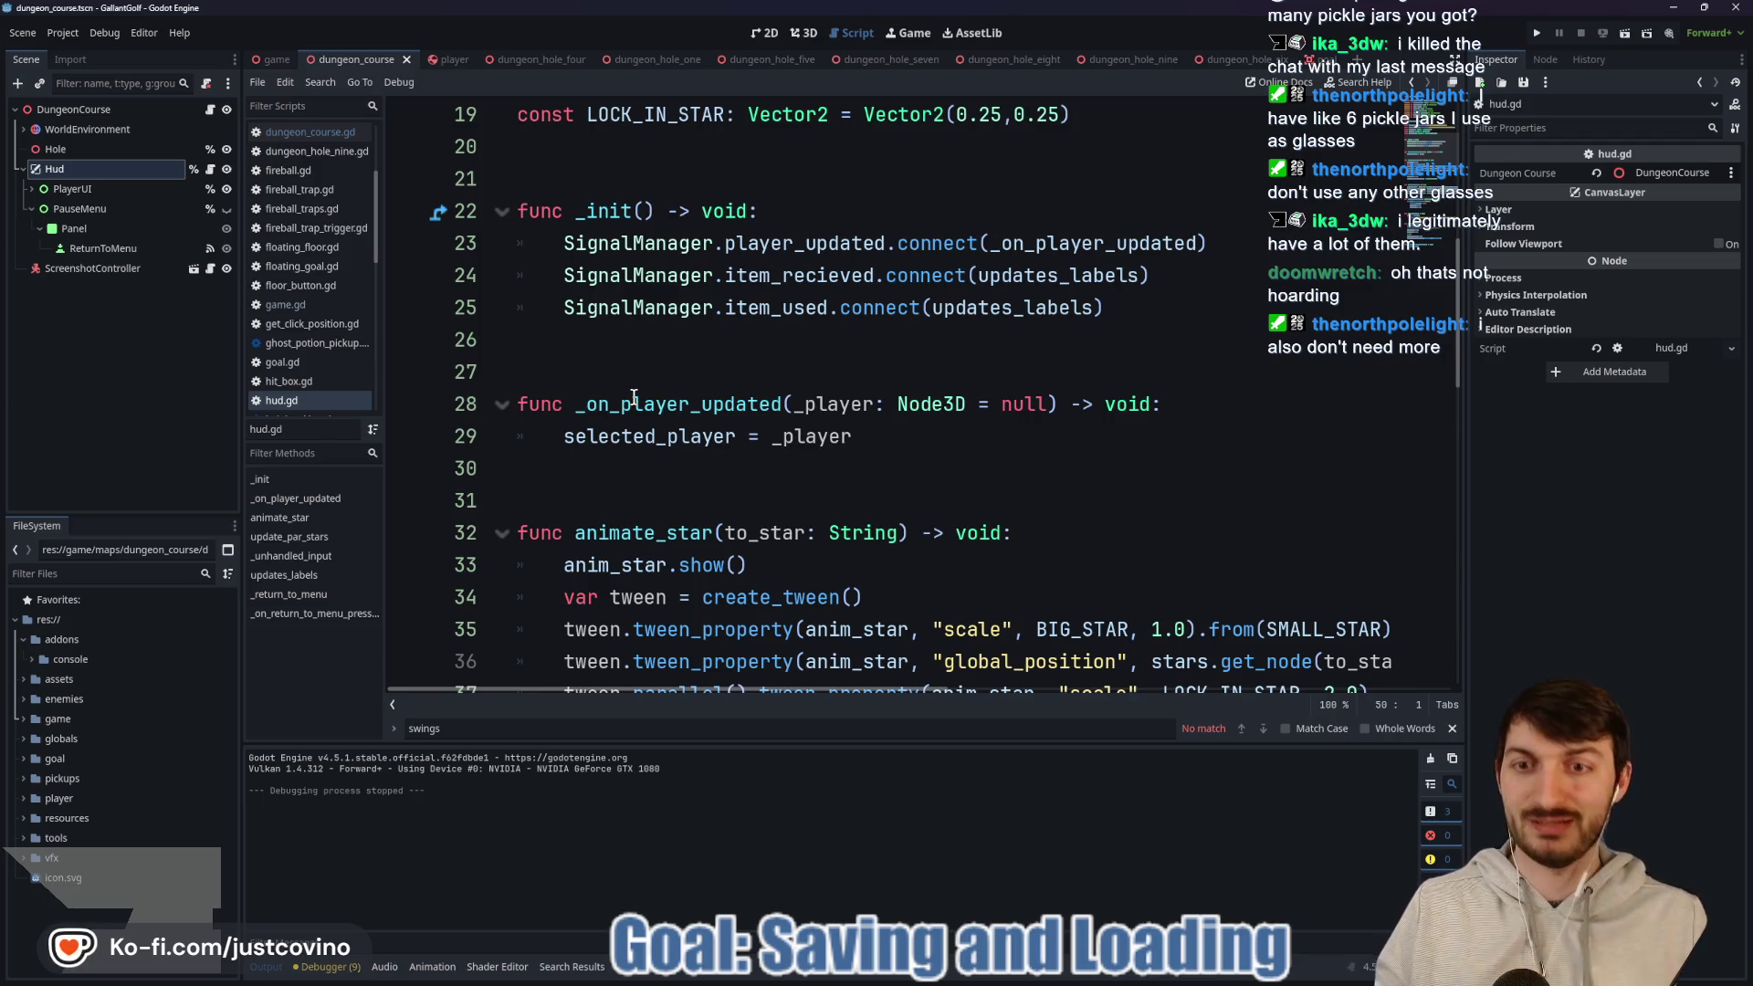
click(681, 374)
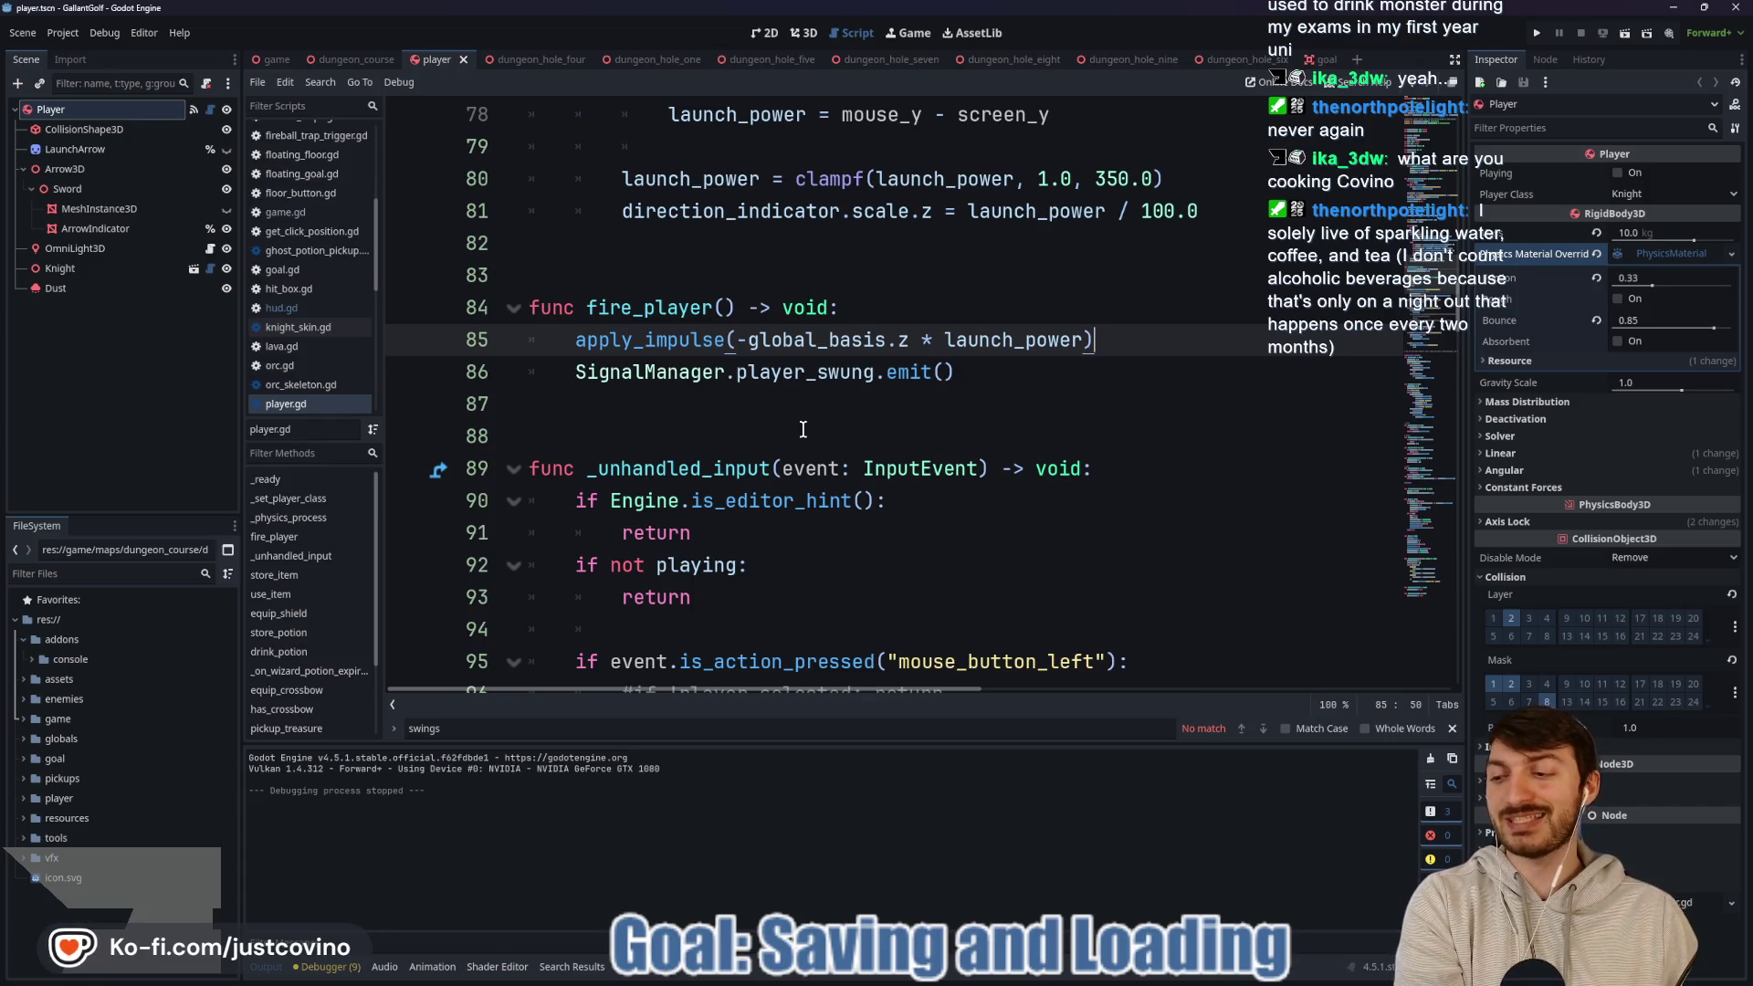
click(820, 432)
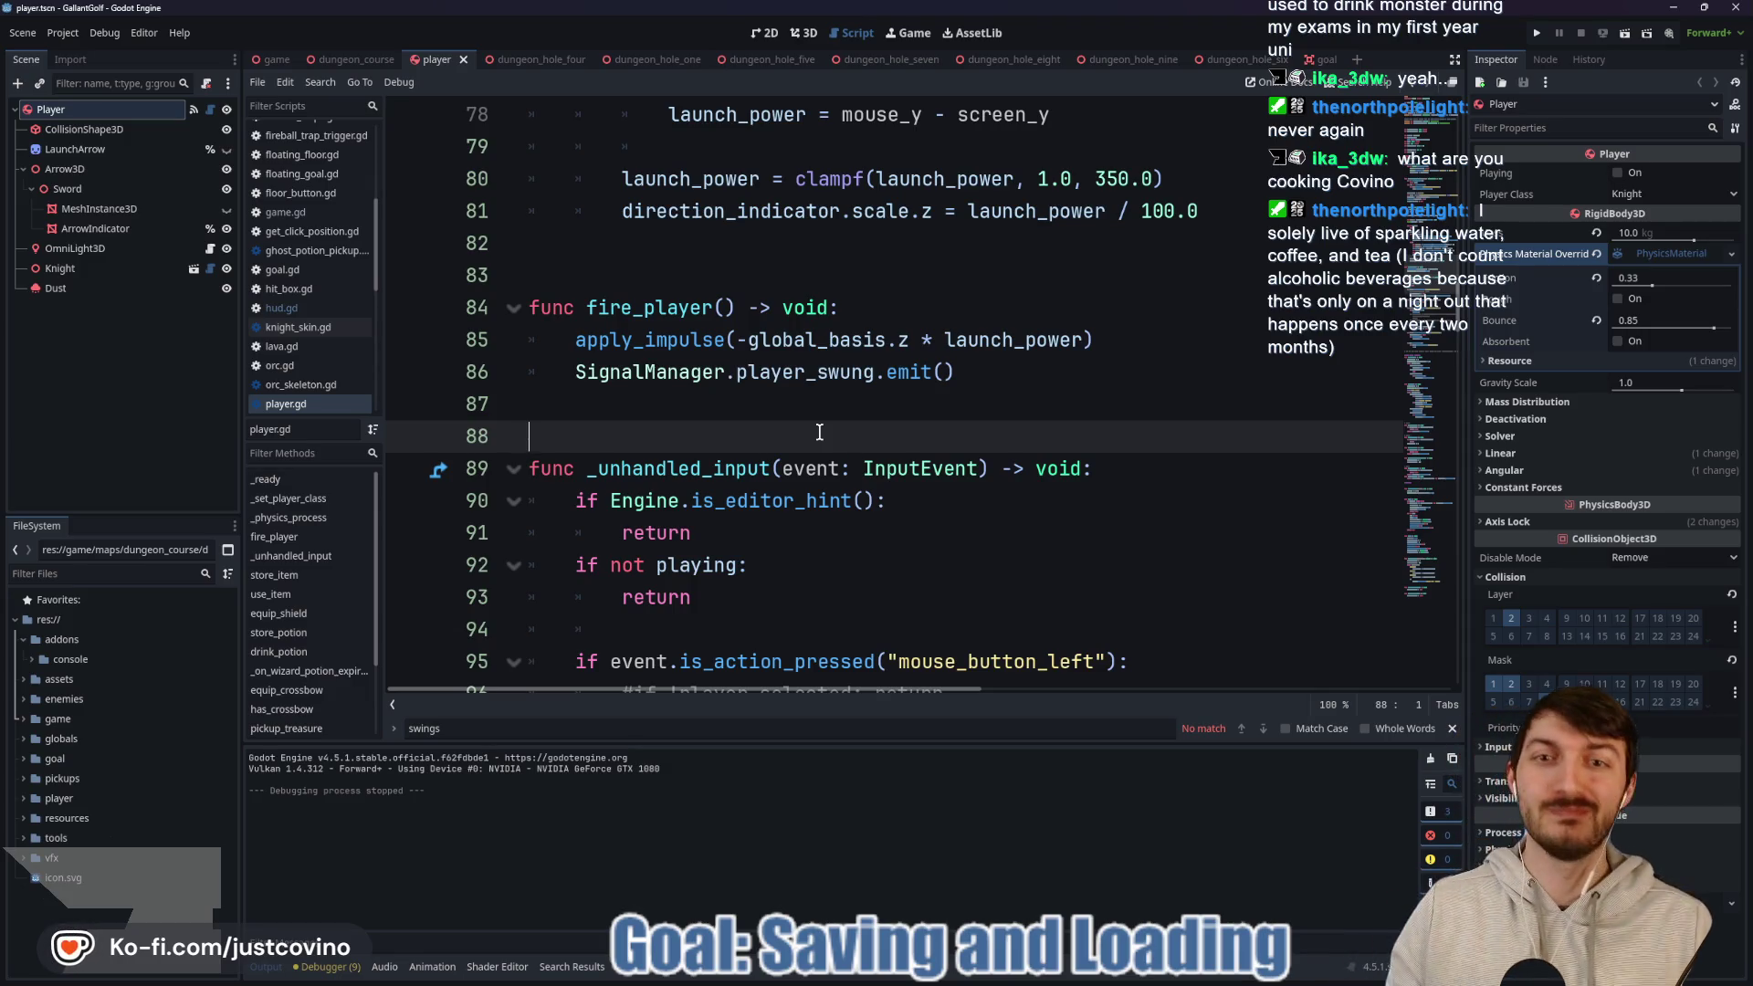
click(723, 409)
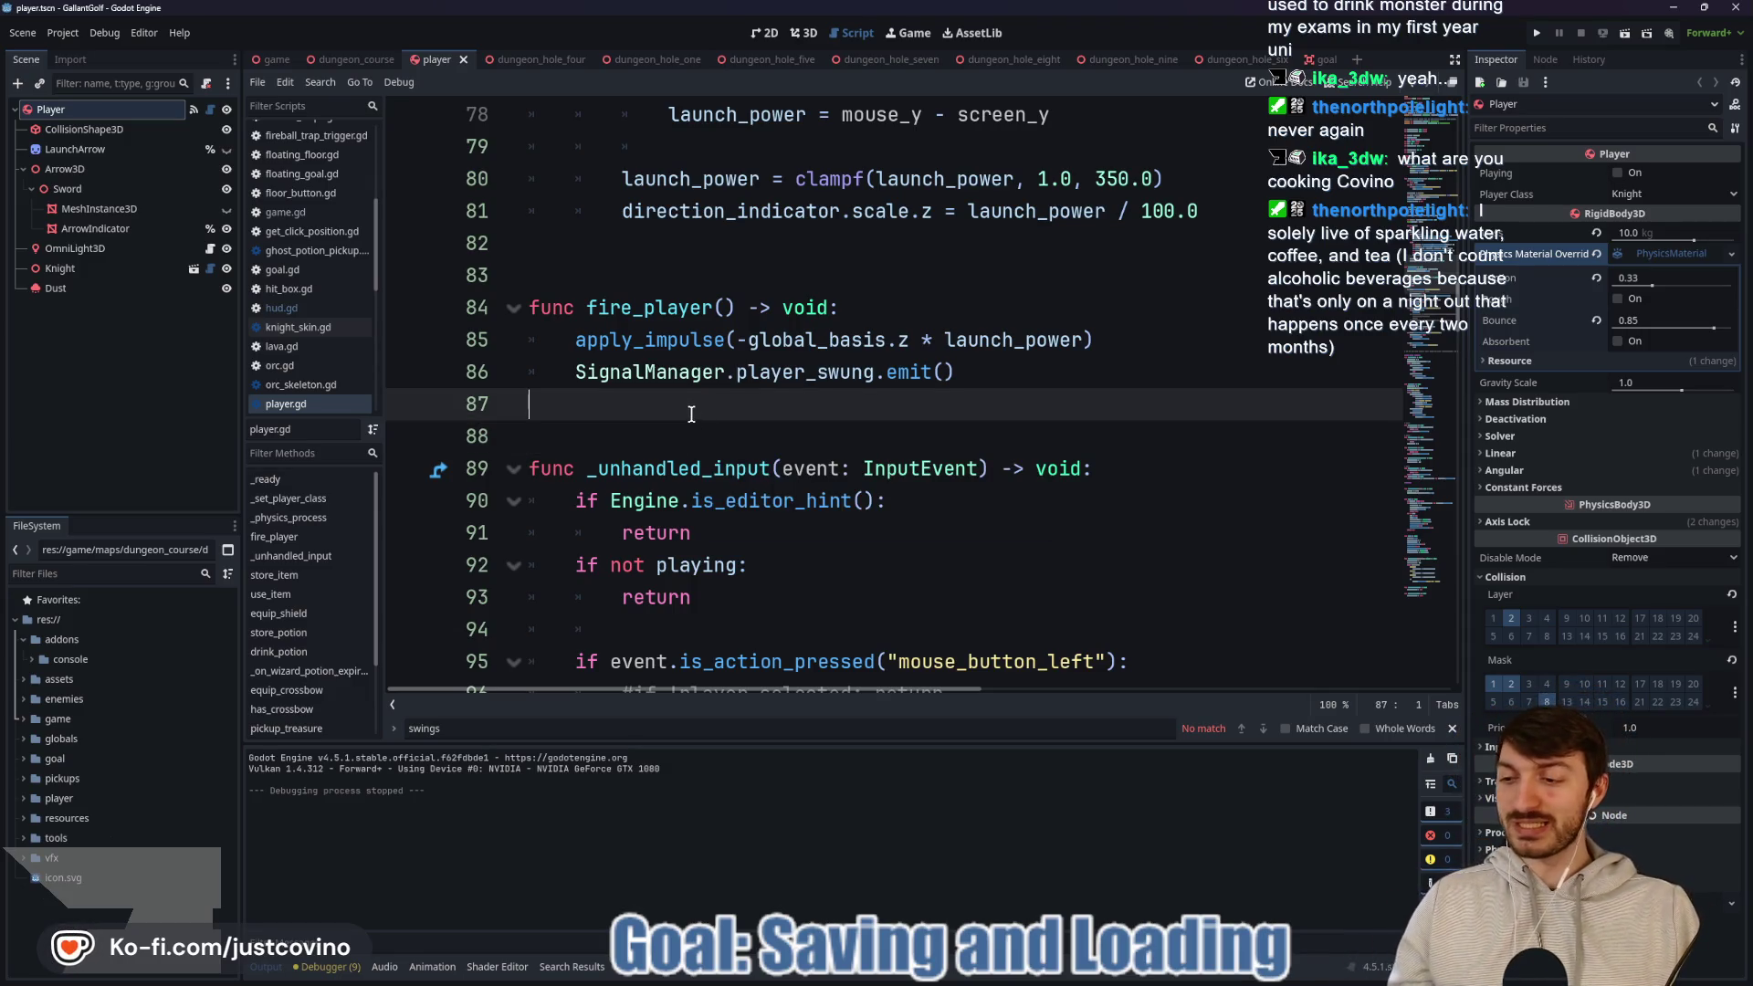
right_click(691, 412)
click(633, 409)
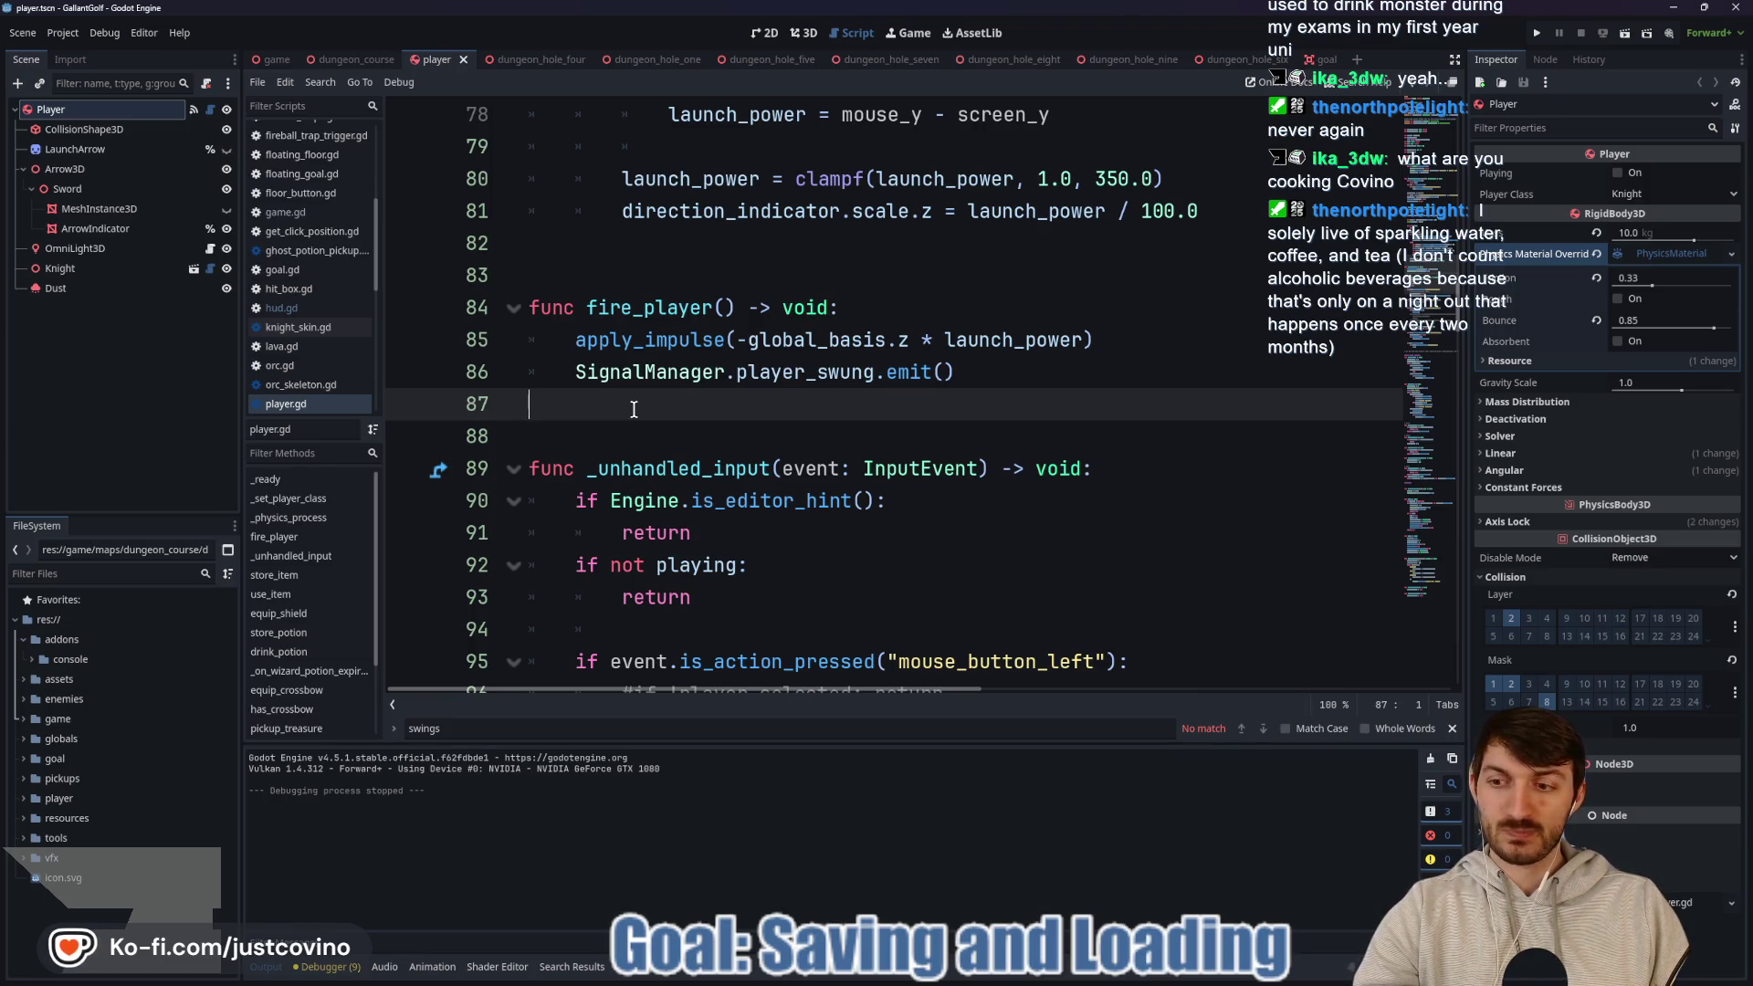
right_click(634, 409)
click(612, 411)
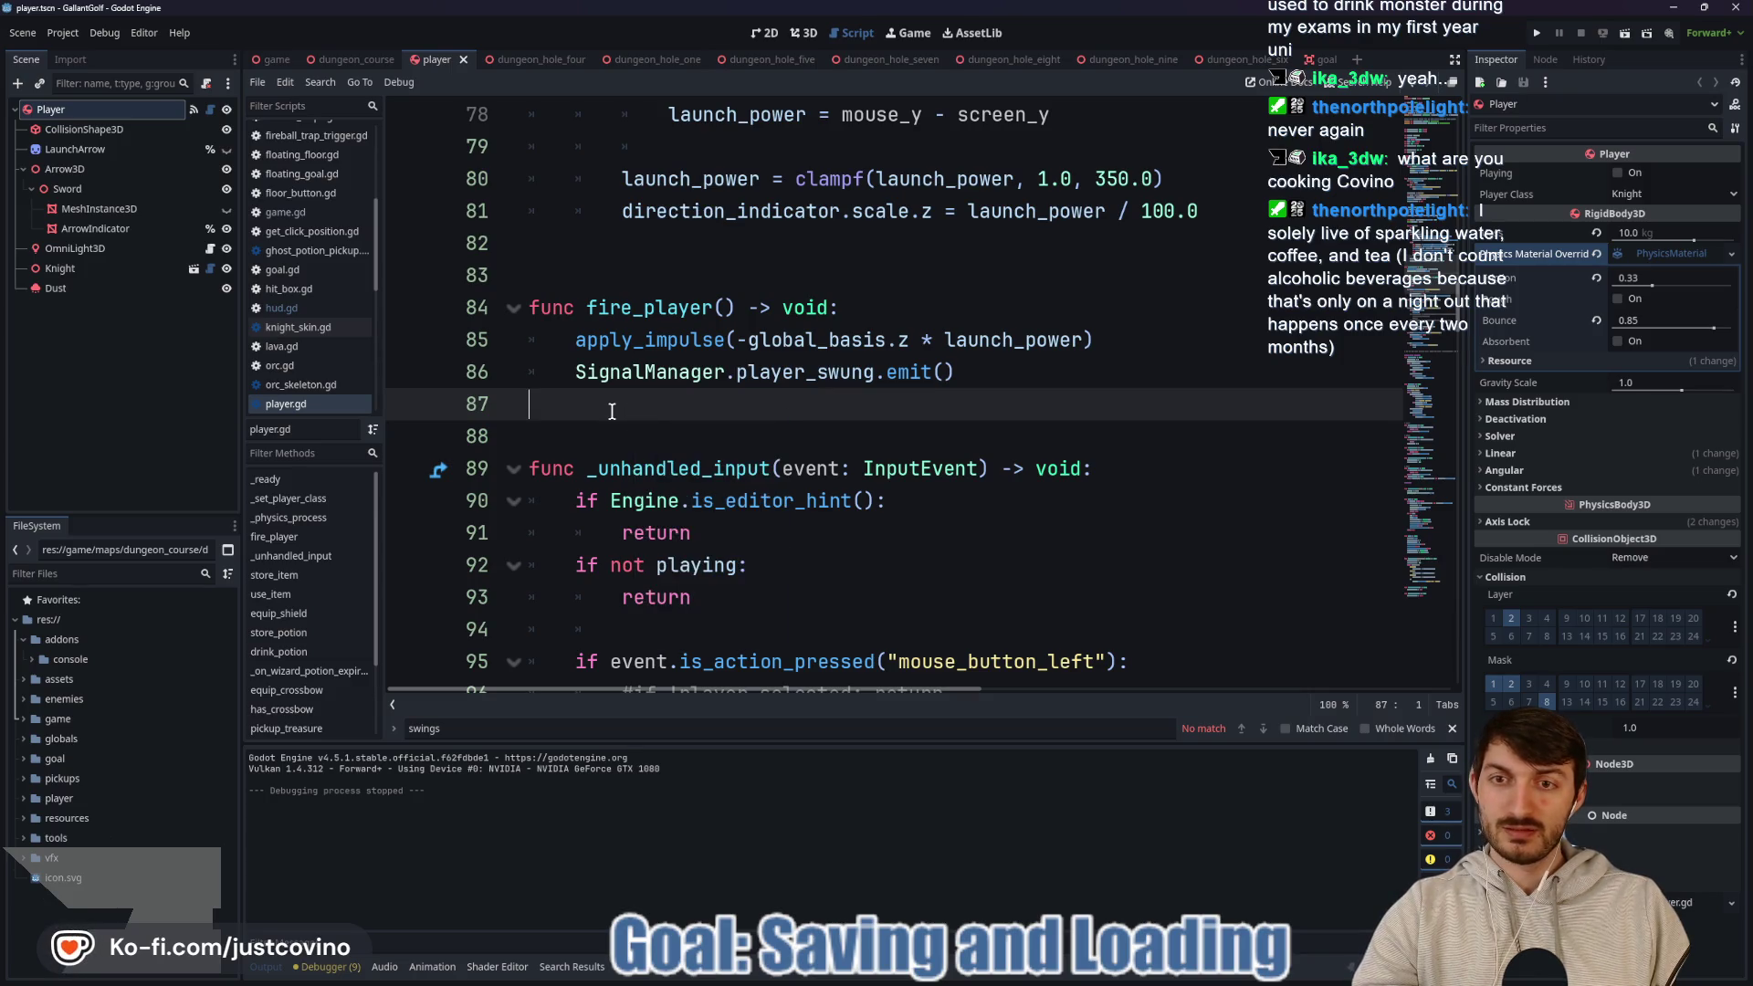
scroll(669, 408, down, 3)
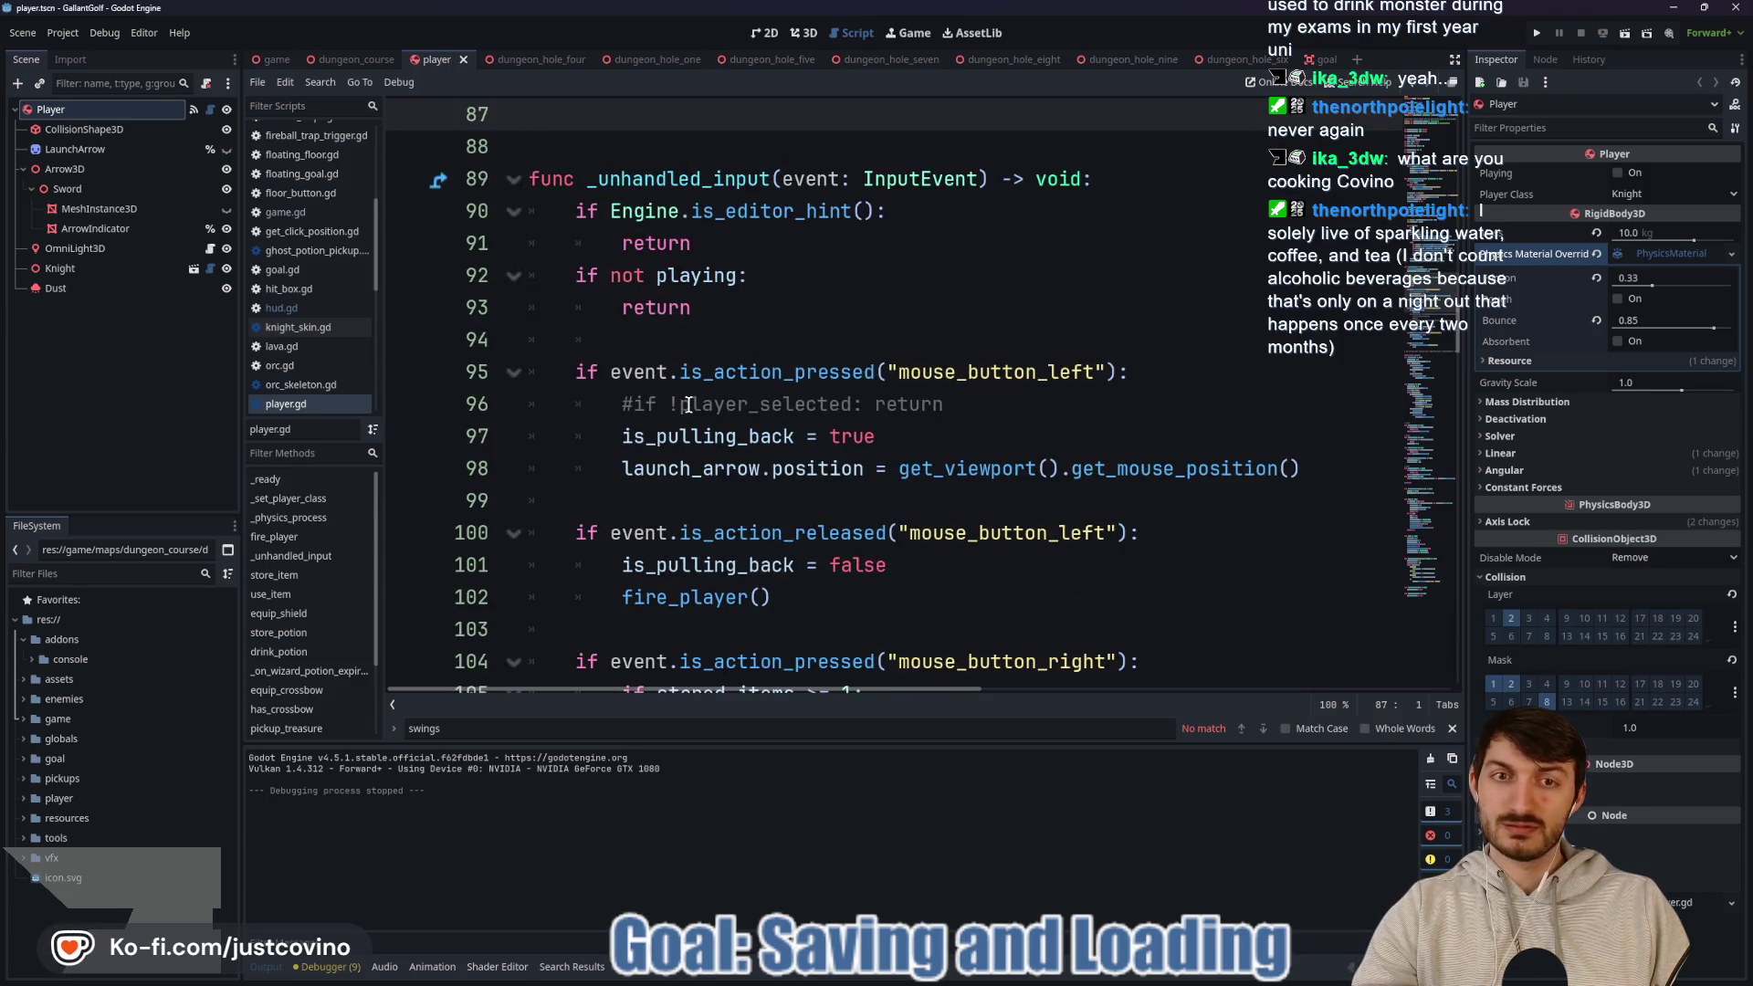
scroll(689, 404, down, 4)
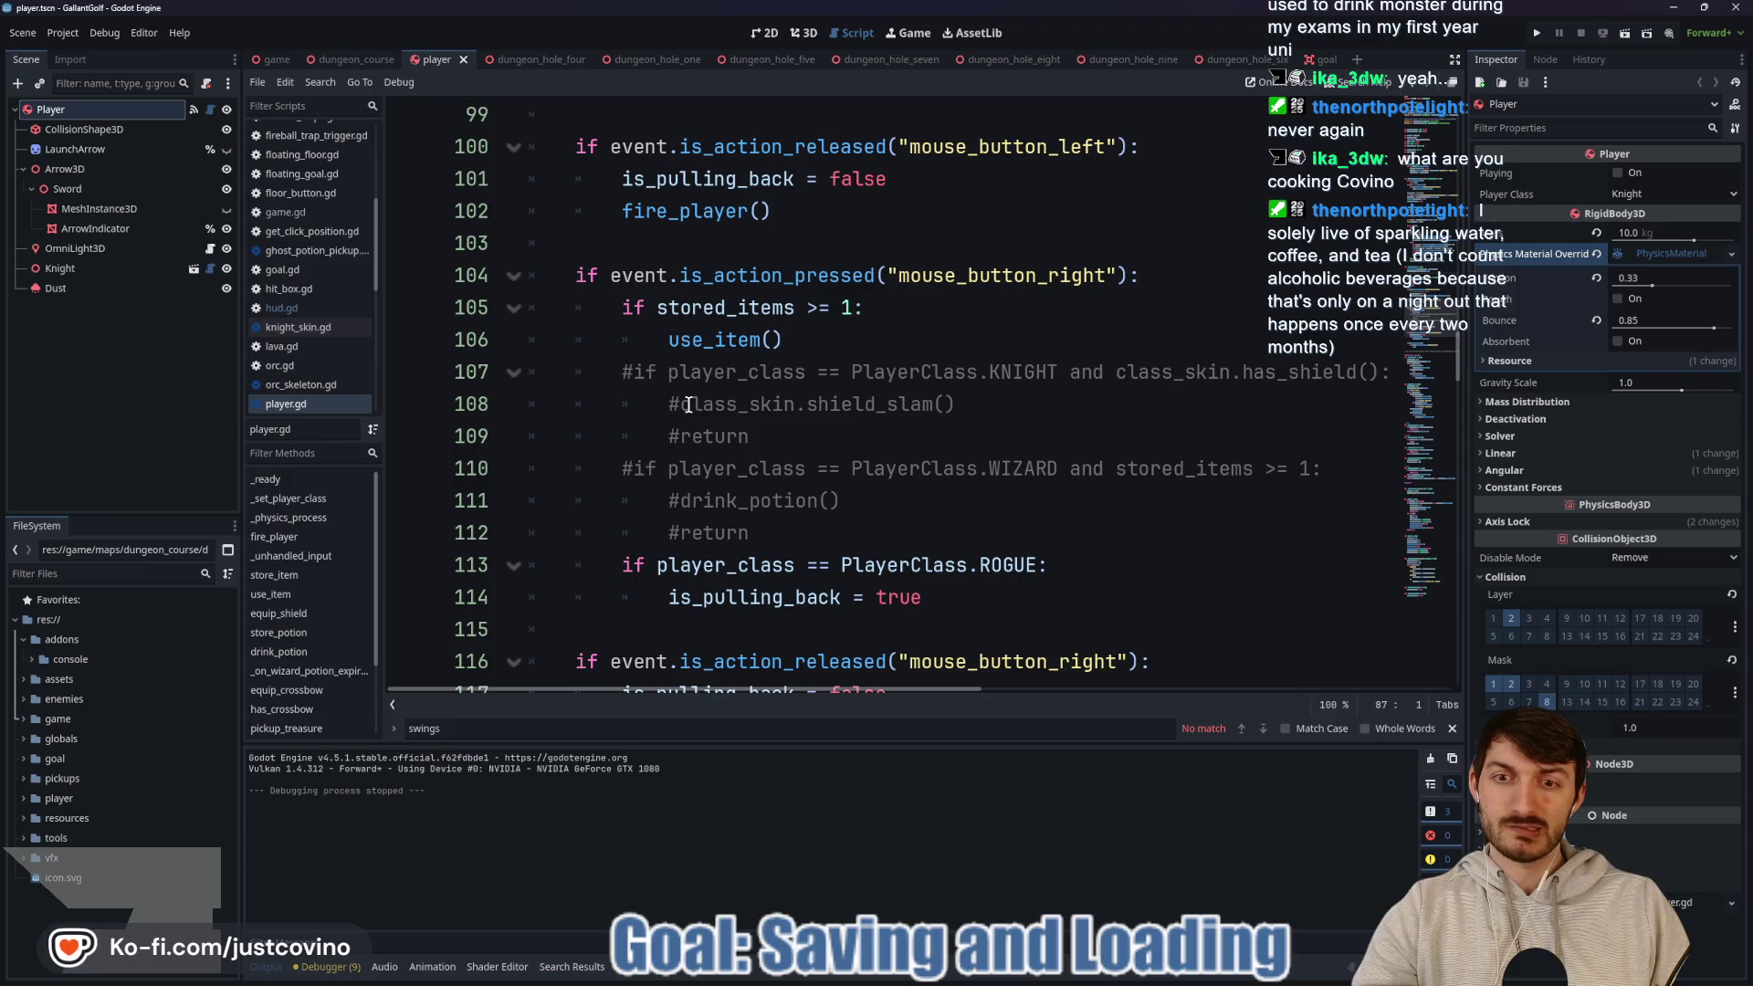
scroll(688, 405, down, 3)
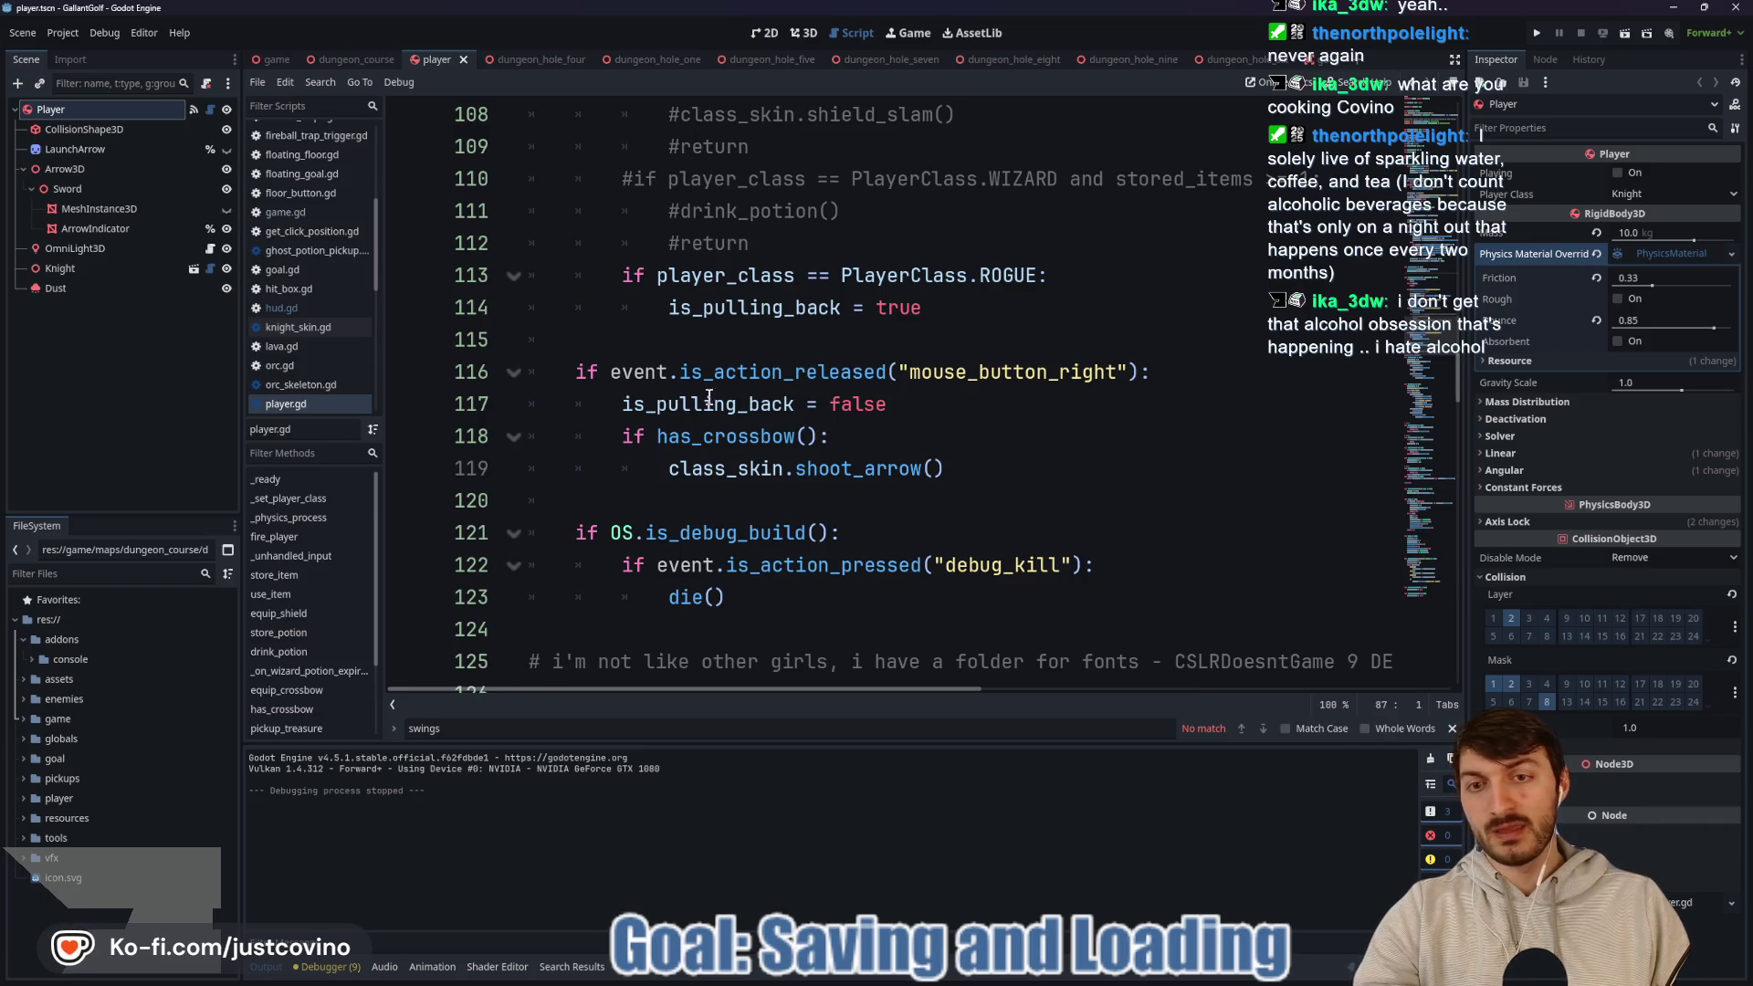
scroll(708, 399, down, 2)
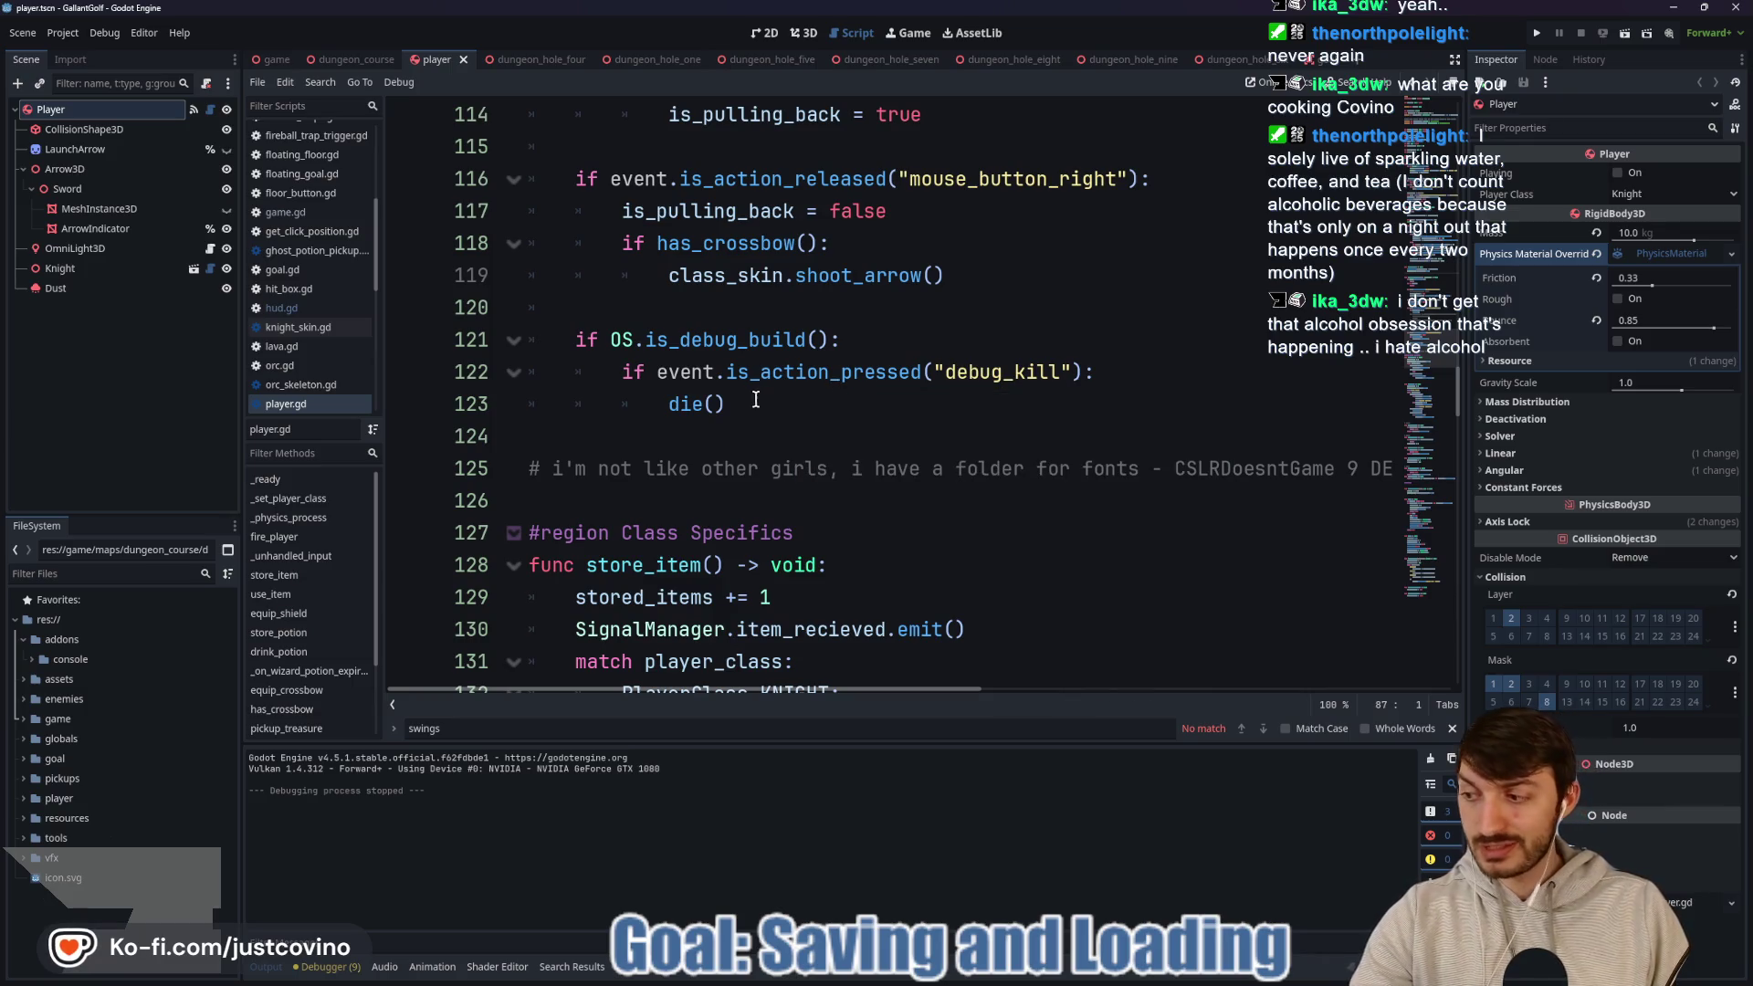
scroll(742, 403, down, 2)
scroll(744, 405, down, 2)
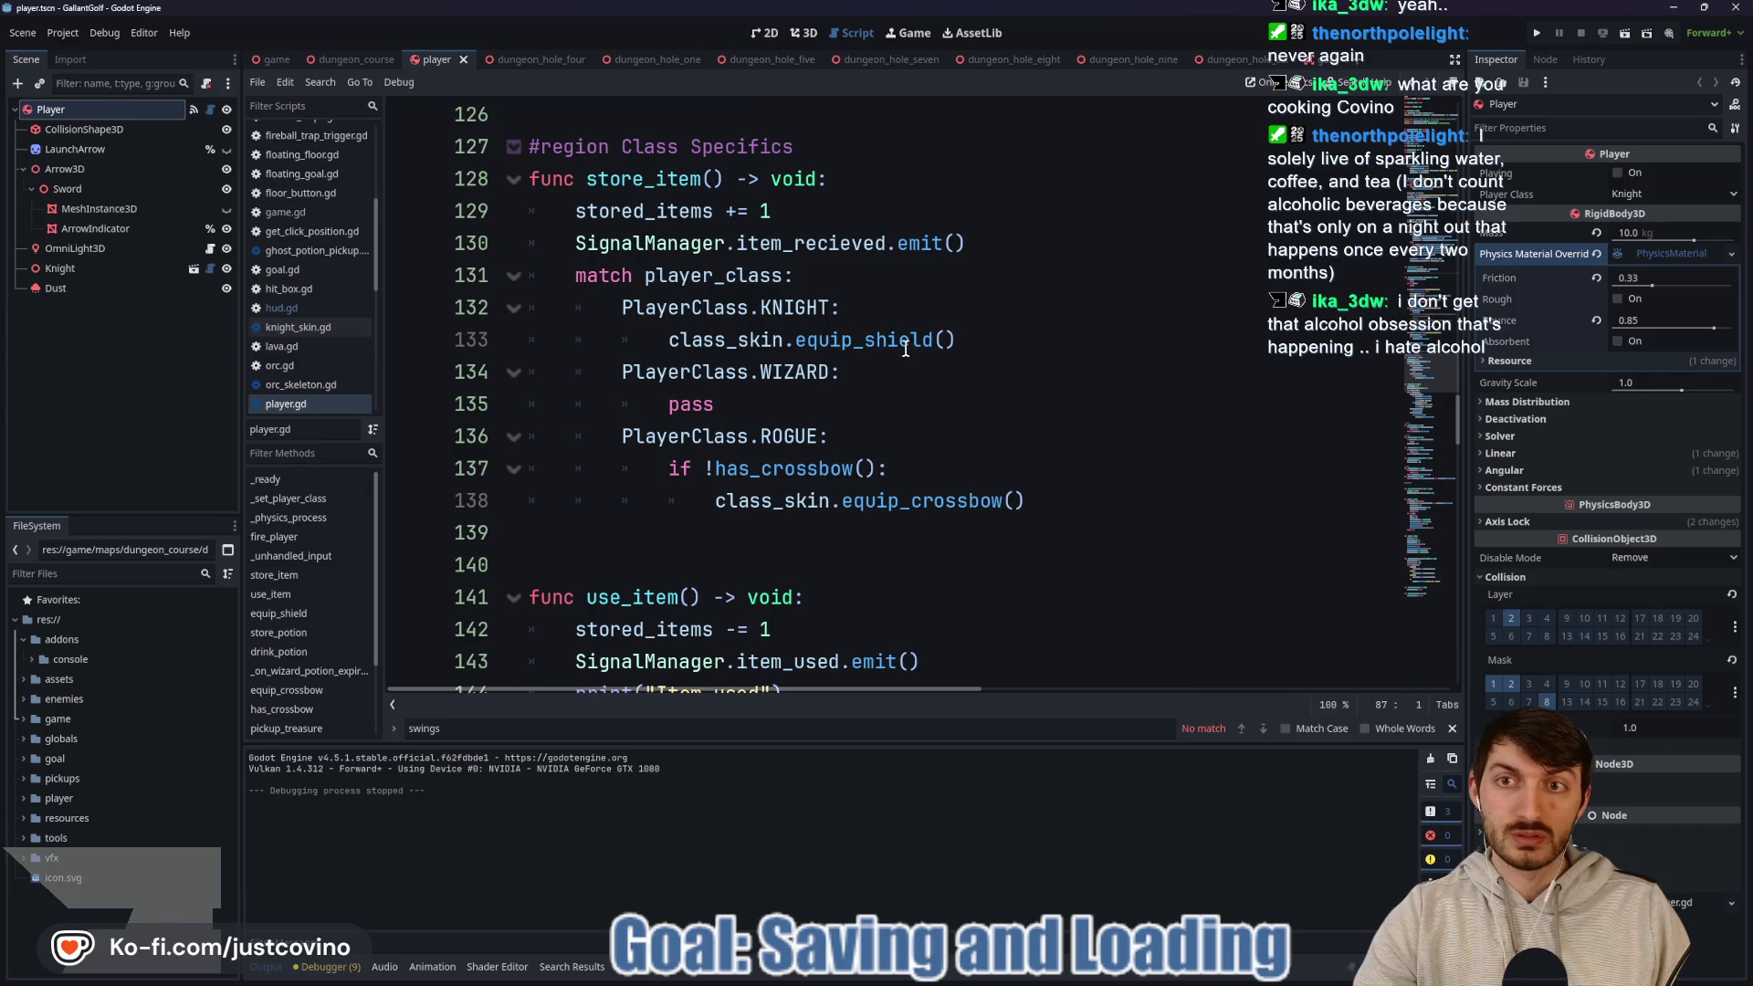
scroll(904, 347, down, 3)
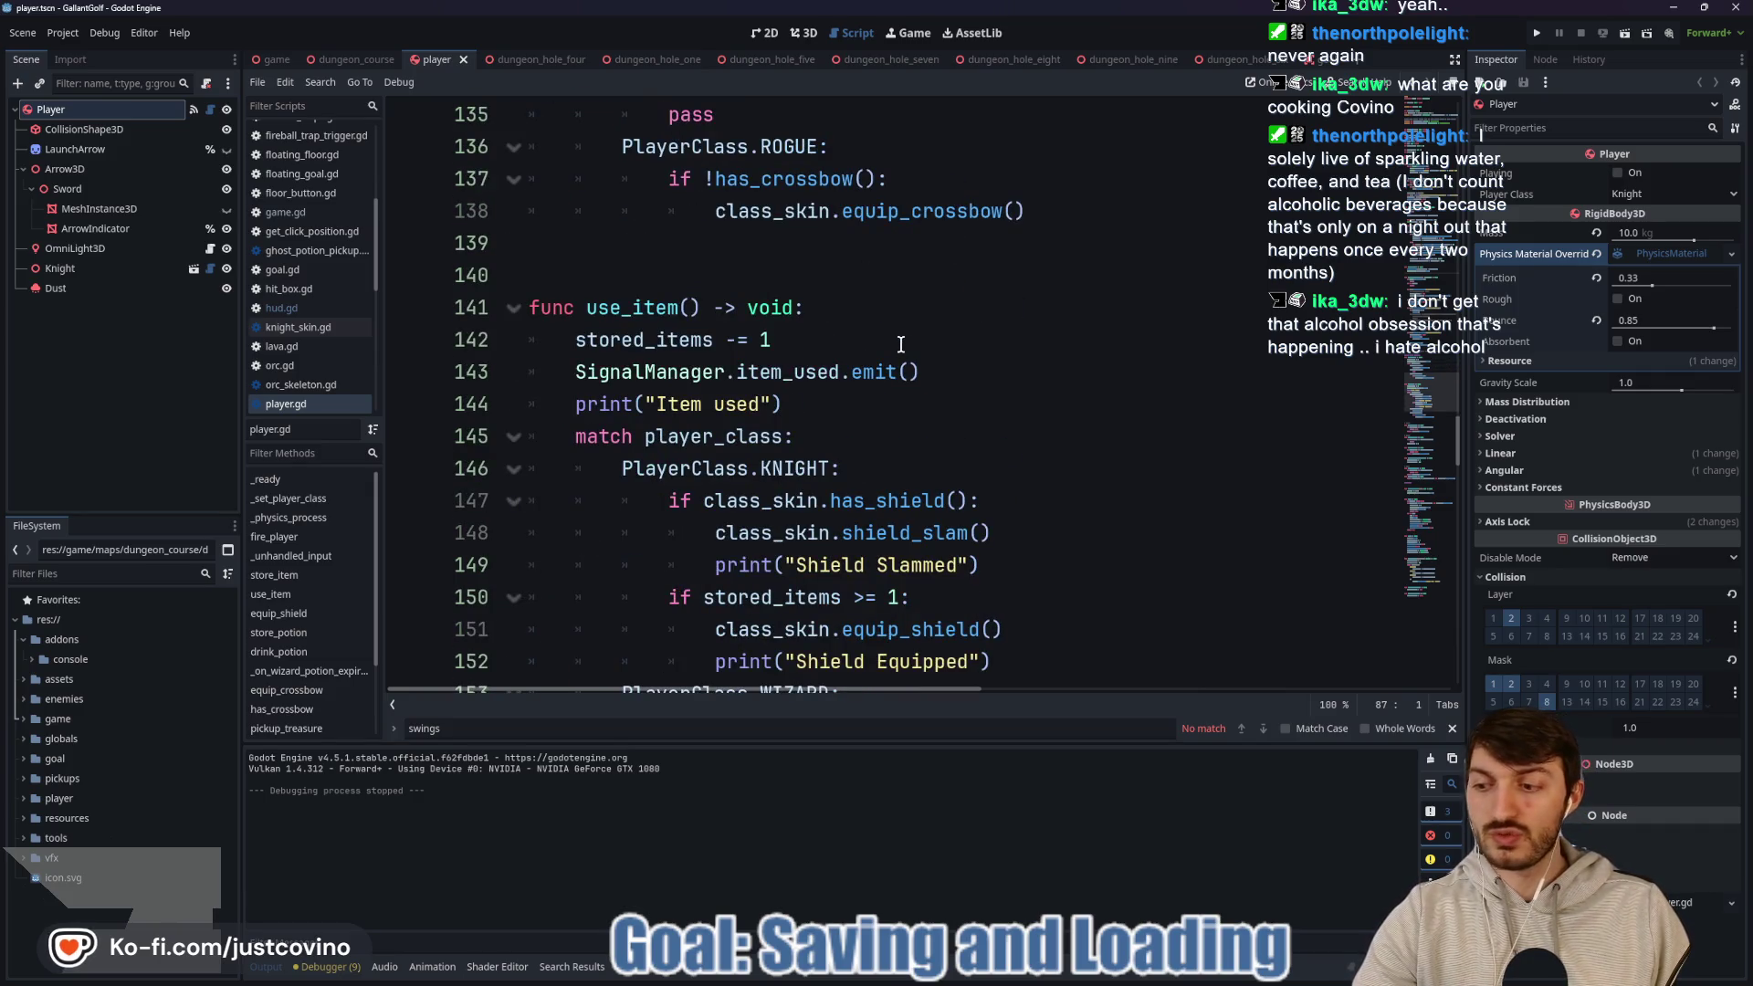
scroll(899, 347, down, 5)
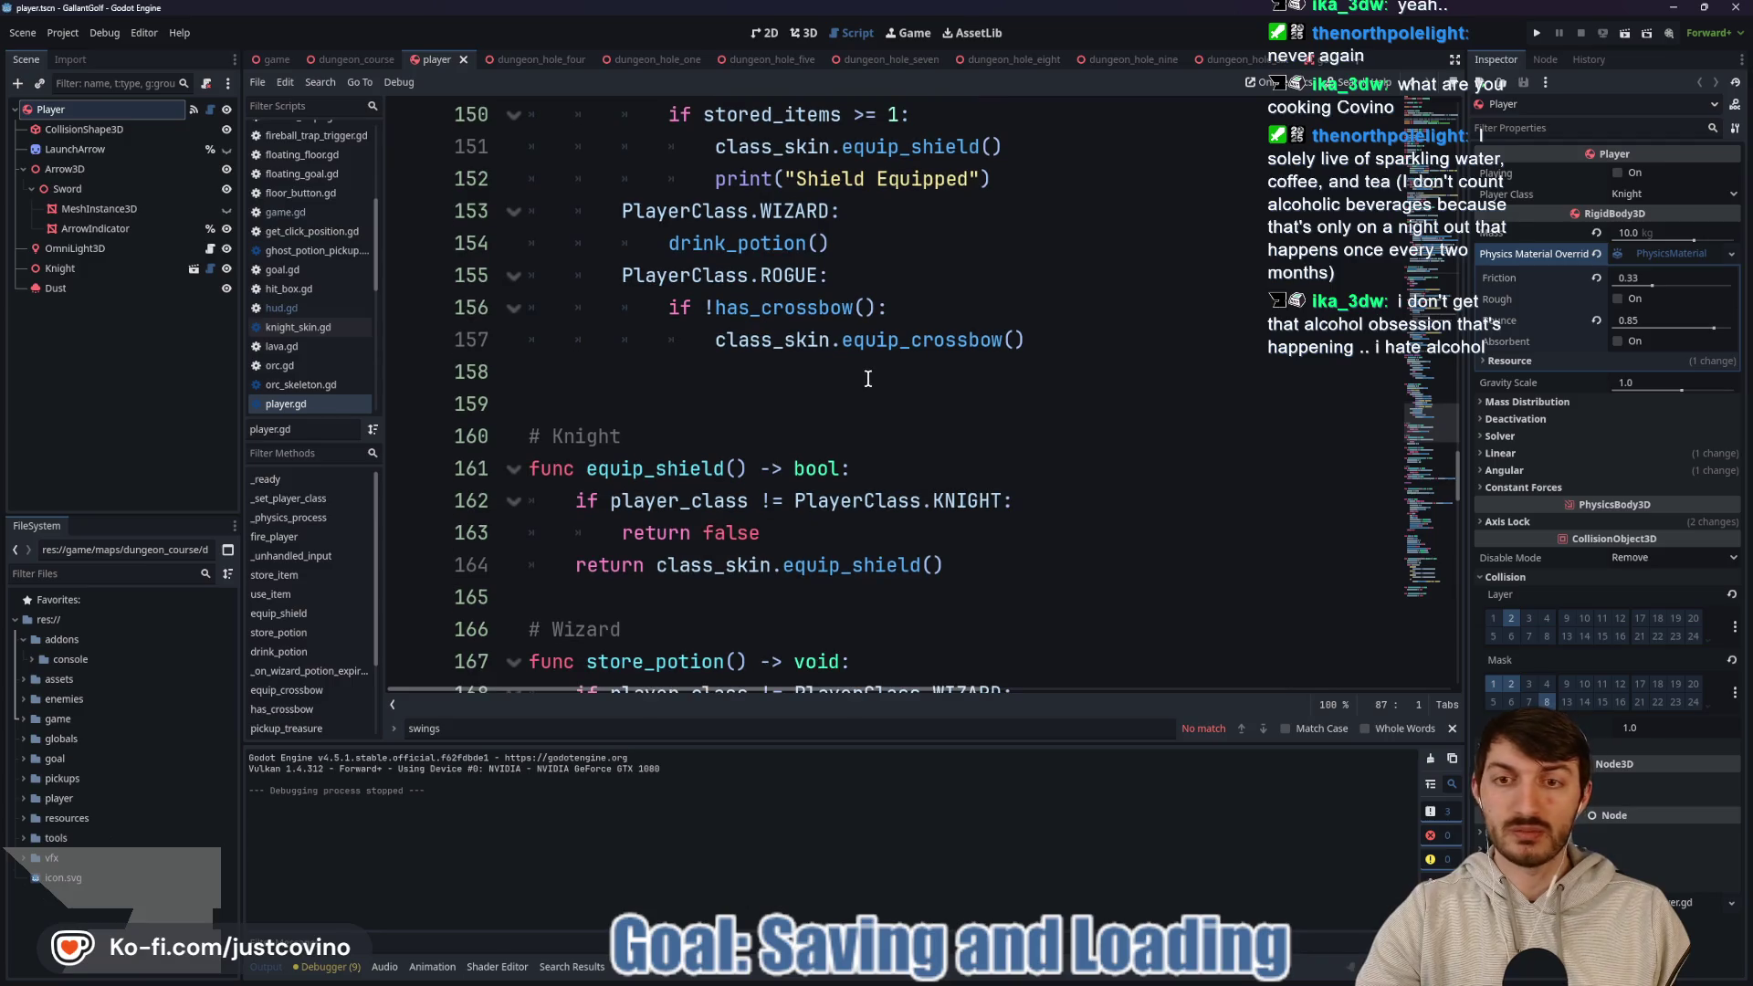
scroll(834, 392, down, 1)
scroll(840, 397, up, 13)
scroll(867, 414, up, 8)
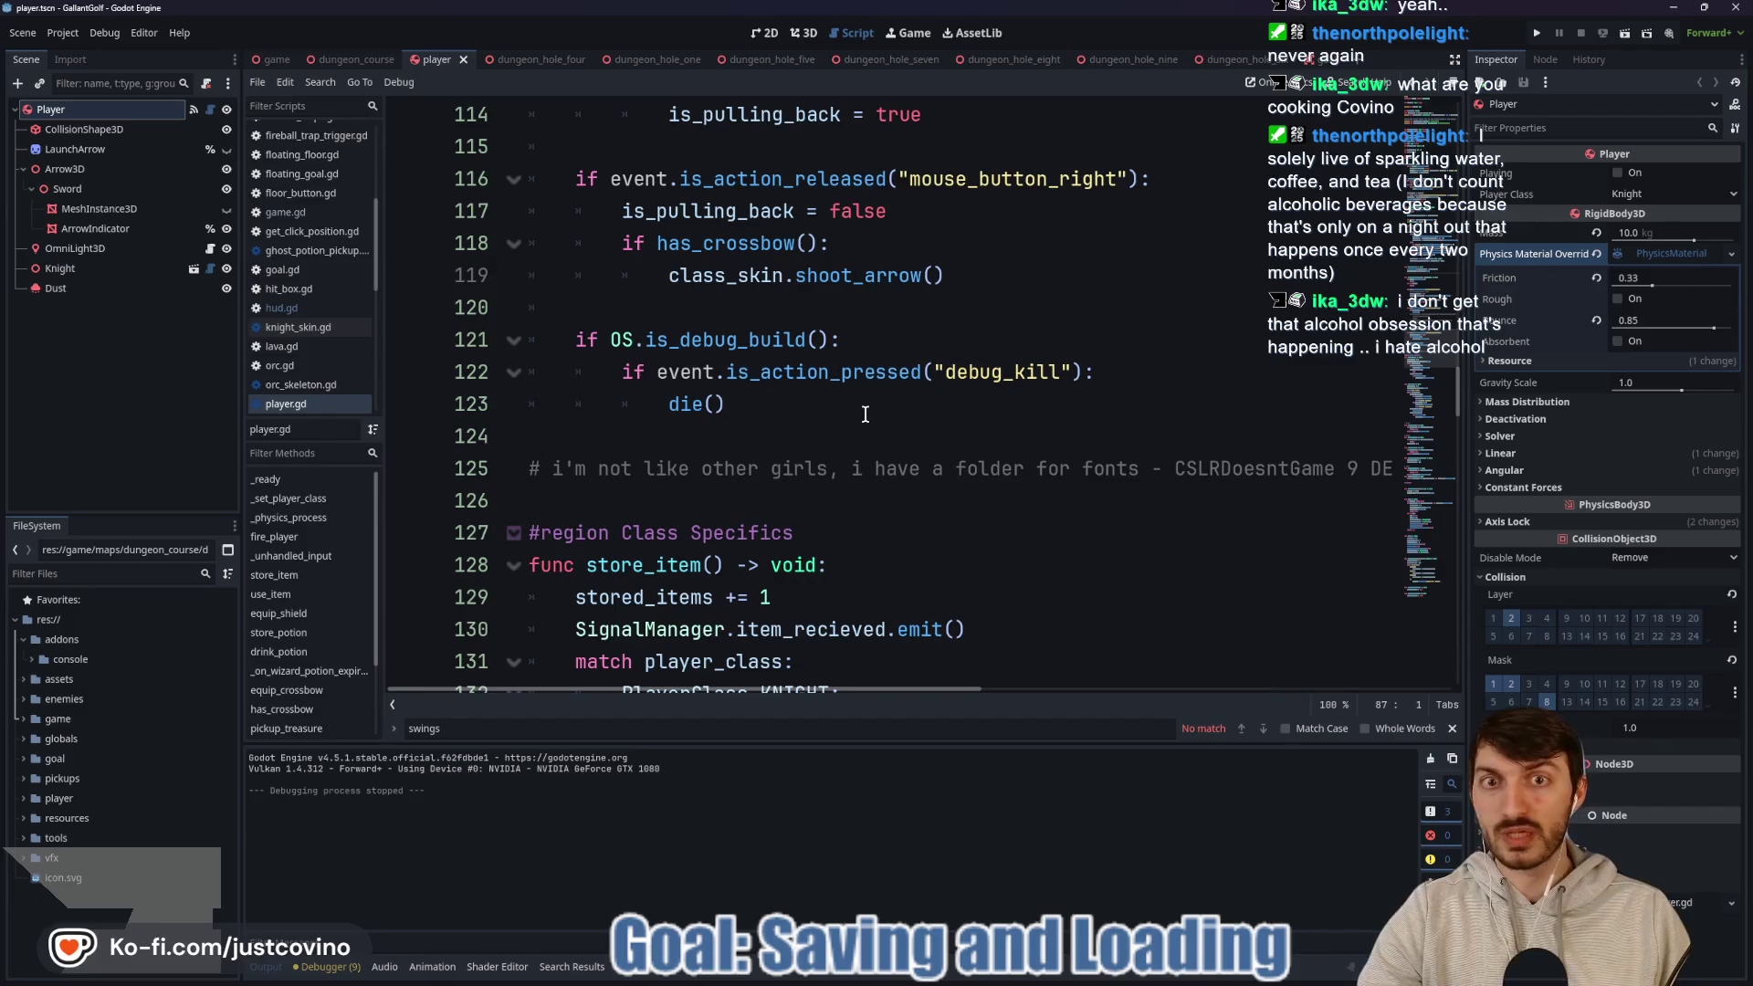
scroll(863, 407, up, 5)
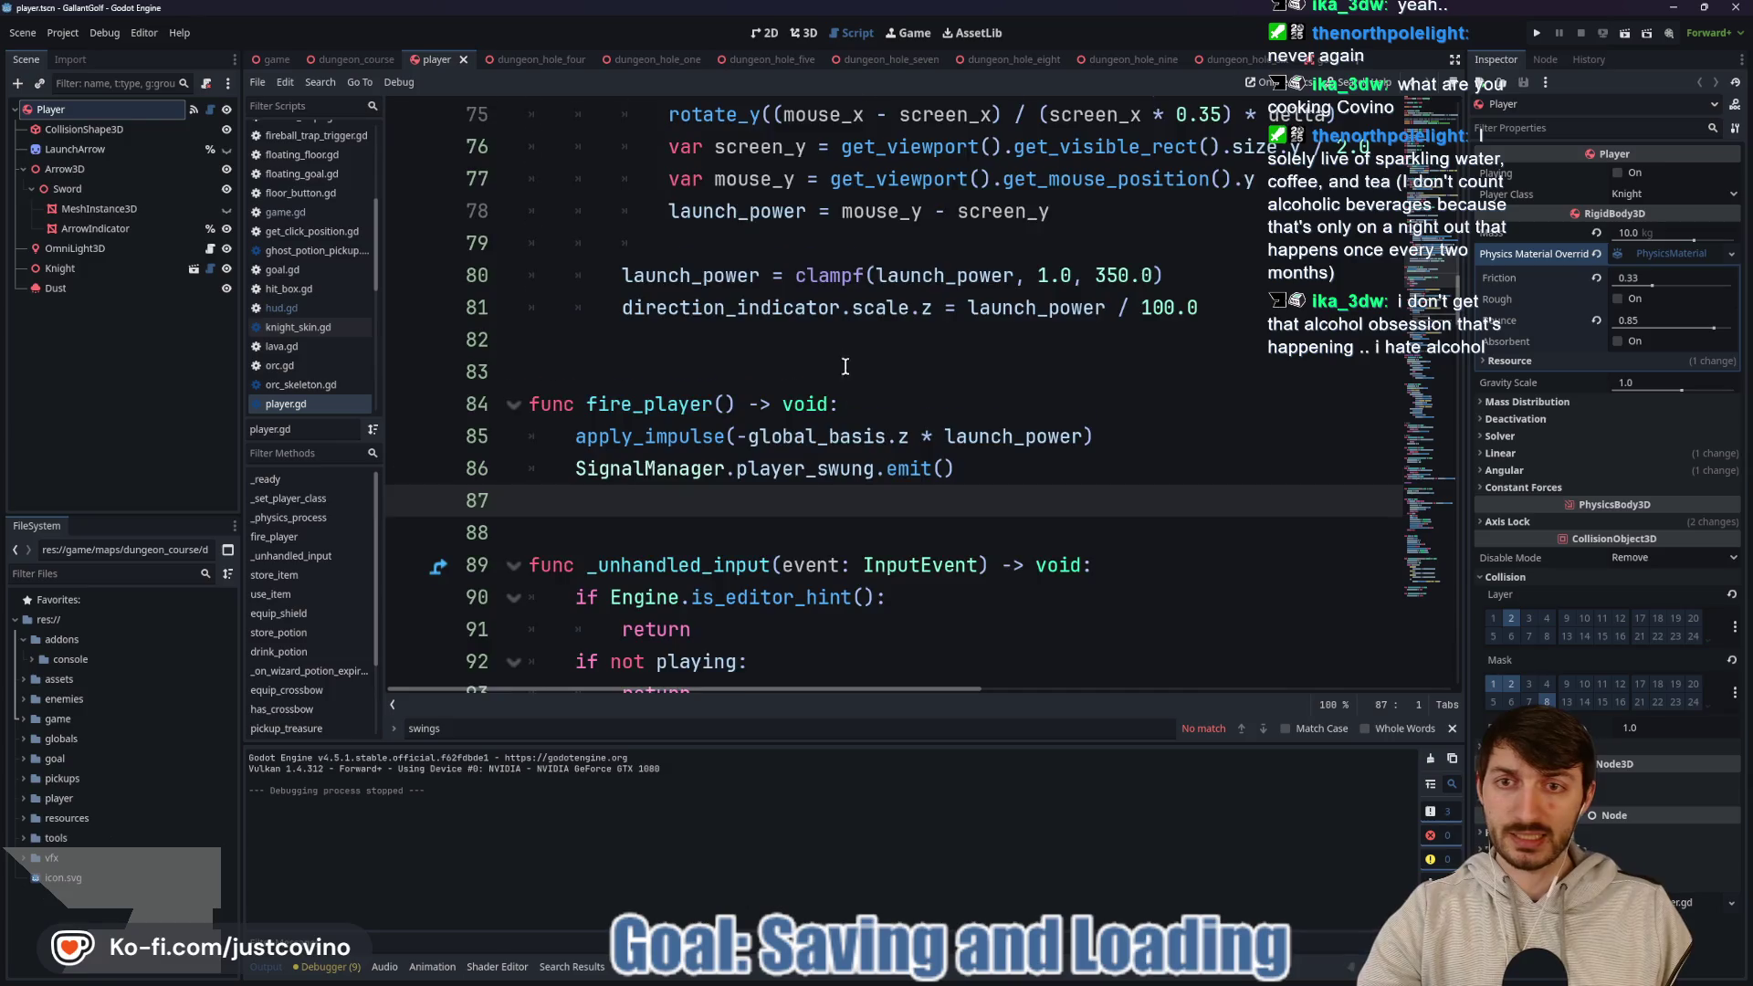
scroll(845, 366, up, 3)
click(830, 512)
scroll(839, 503, up, 2)
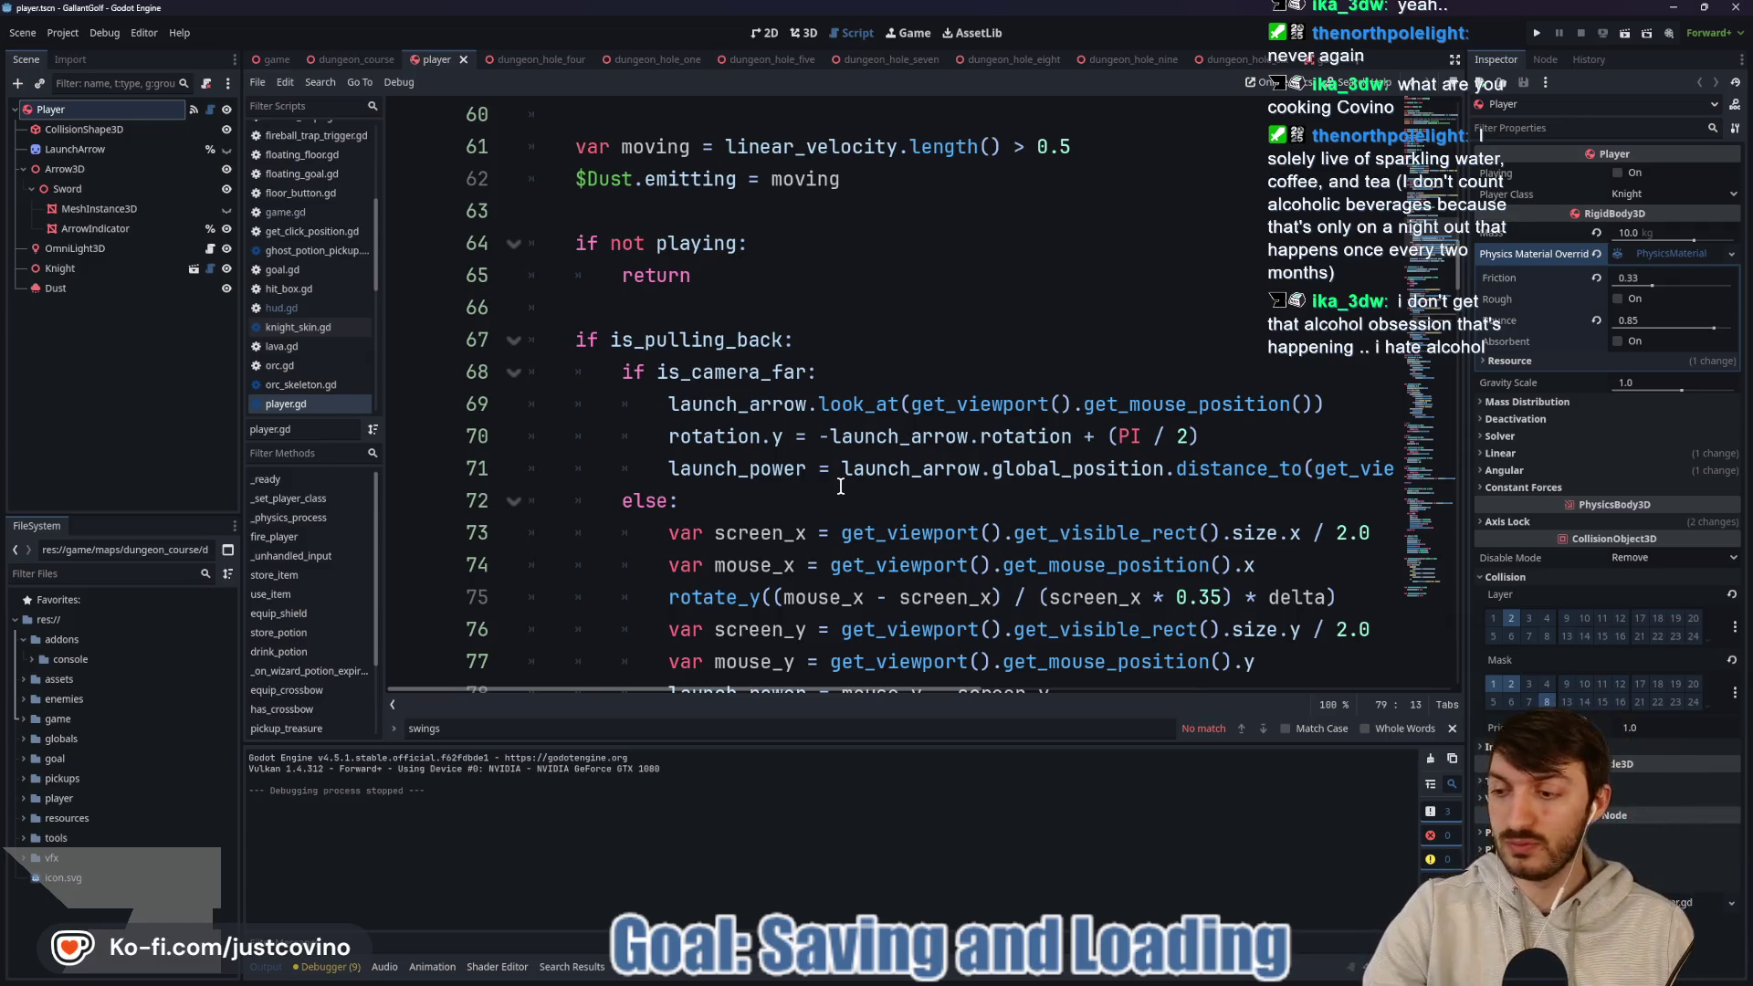
scroll(968, 333, up, 4)
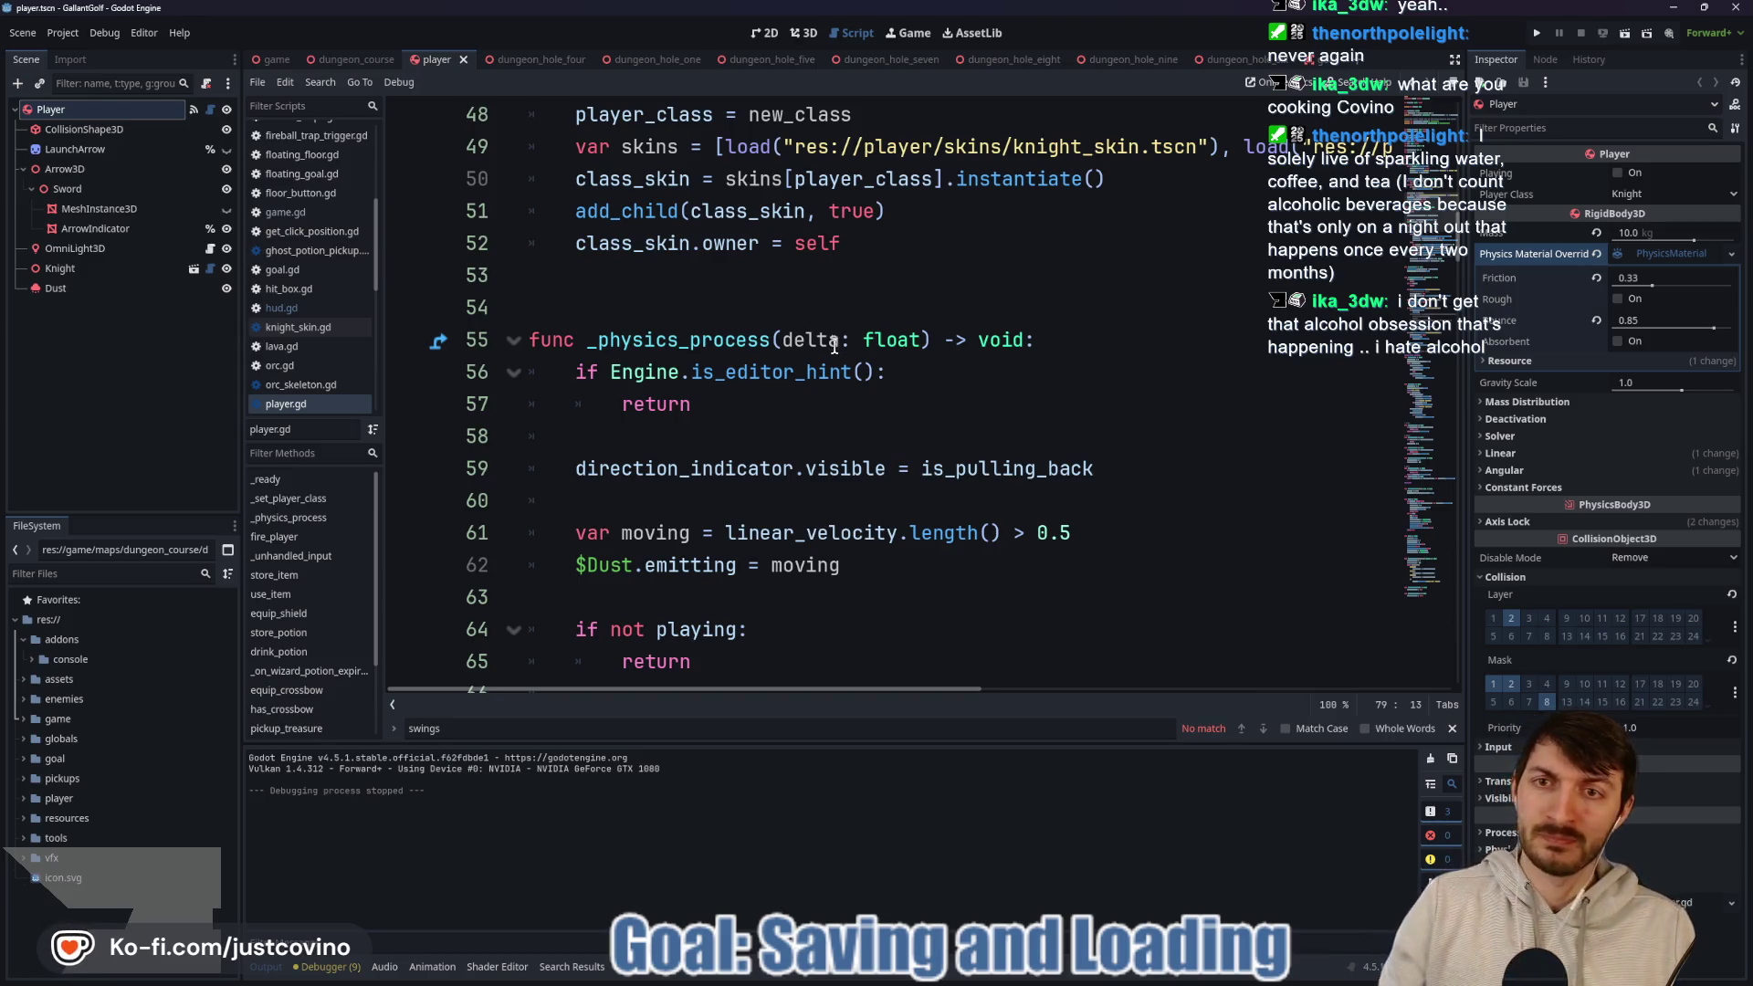
click(749, 307)
scroll(797, 317, up, 3)
click(911, 369)
scroll(904, 381, up, 6)
scroll(903, 381, up, 1)
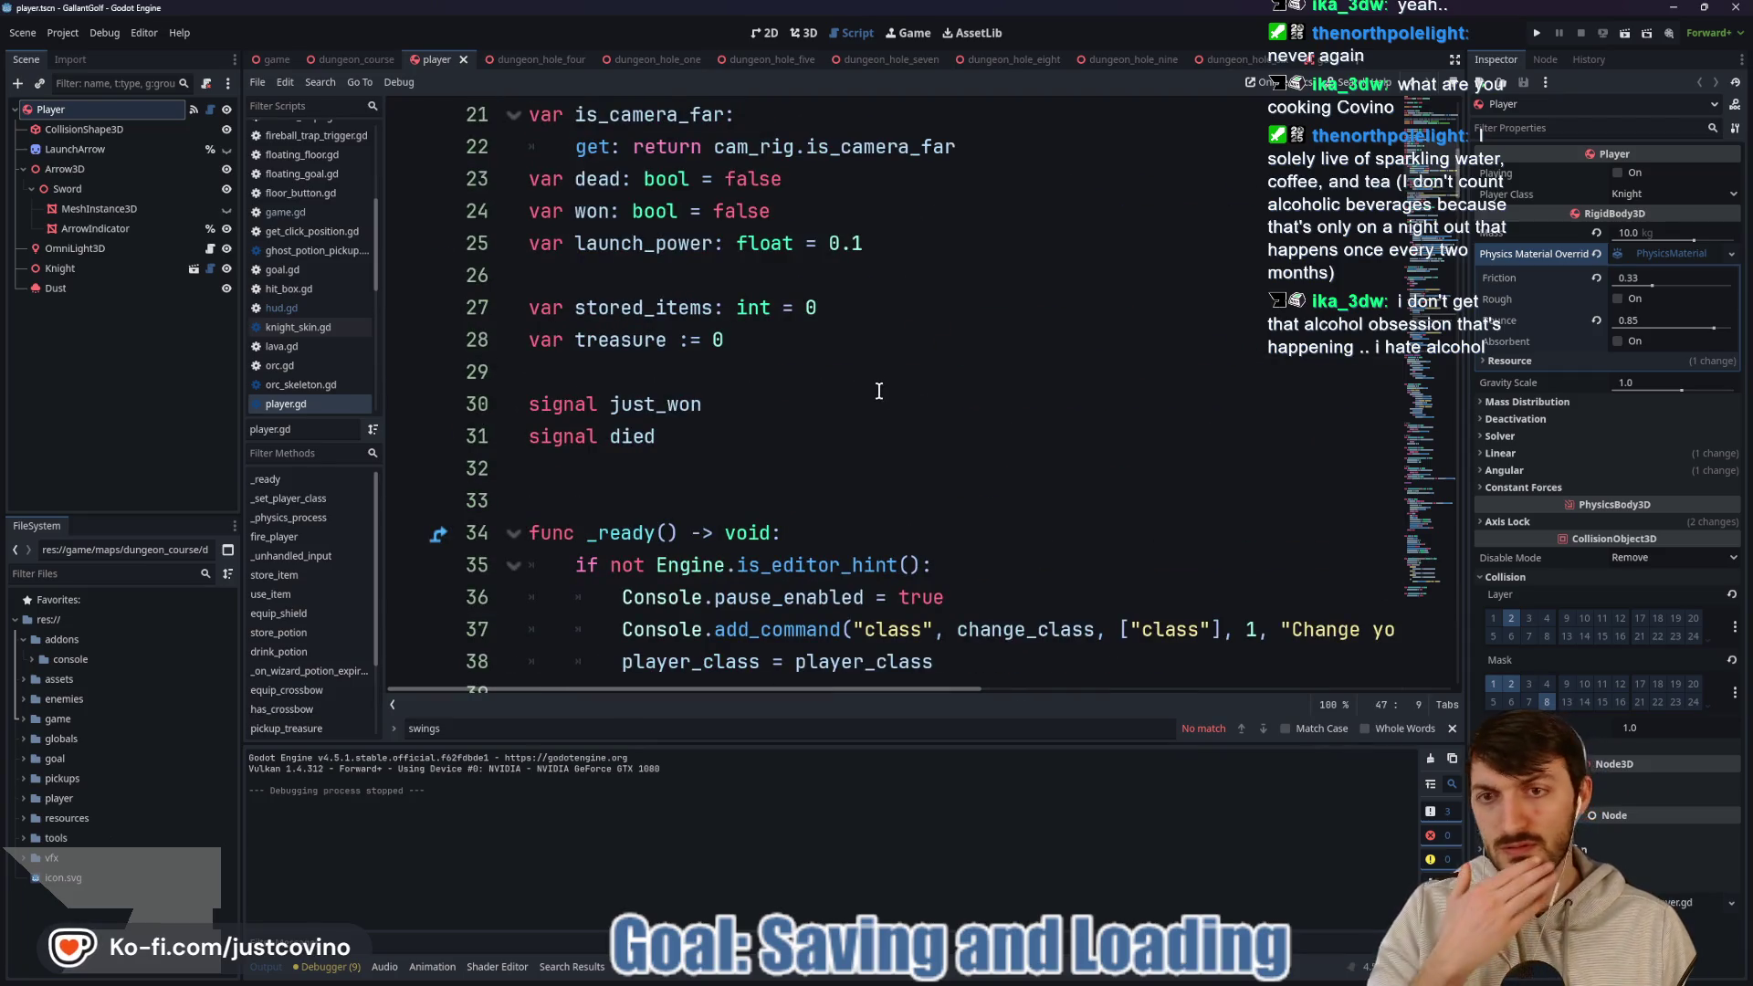
double_click(631, 340)
scroll(630, 338, down, 5)
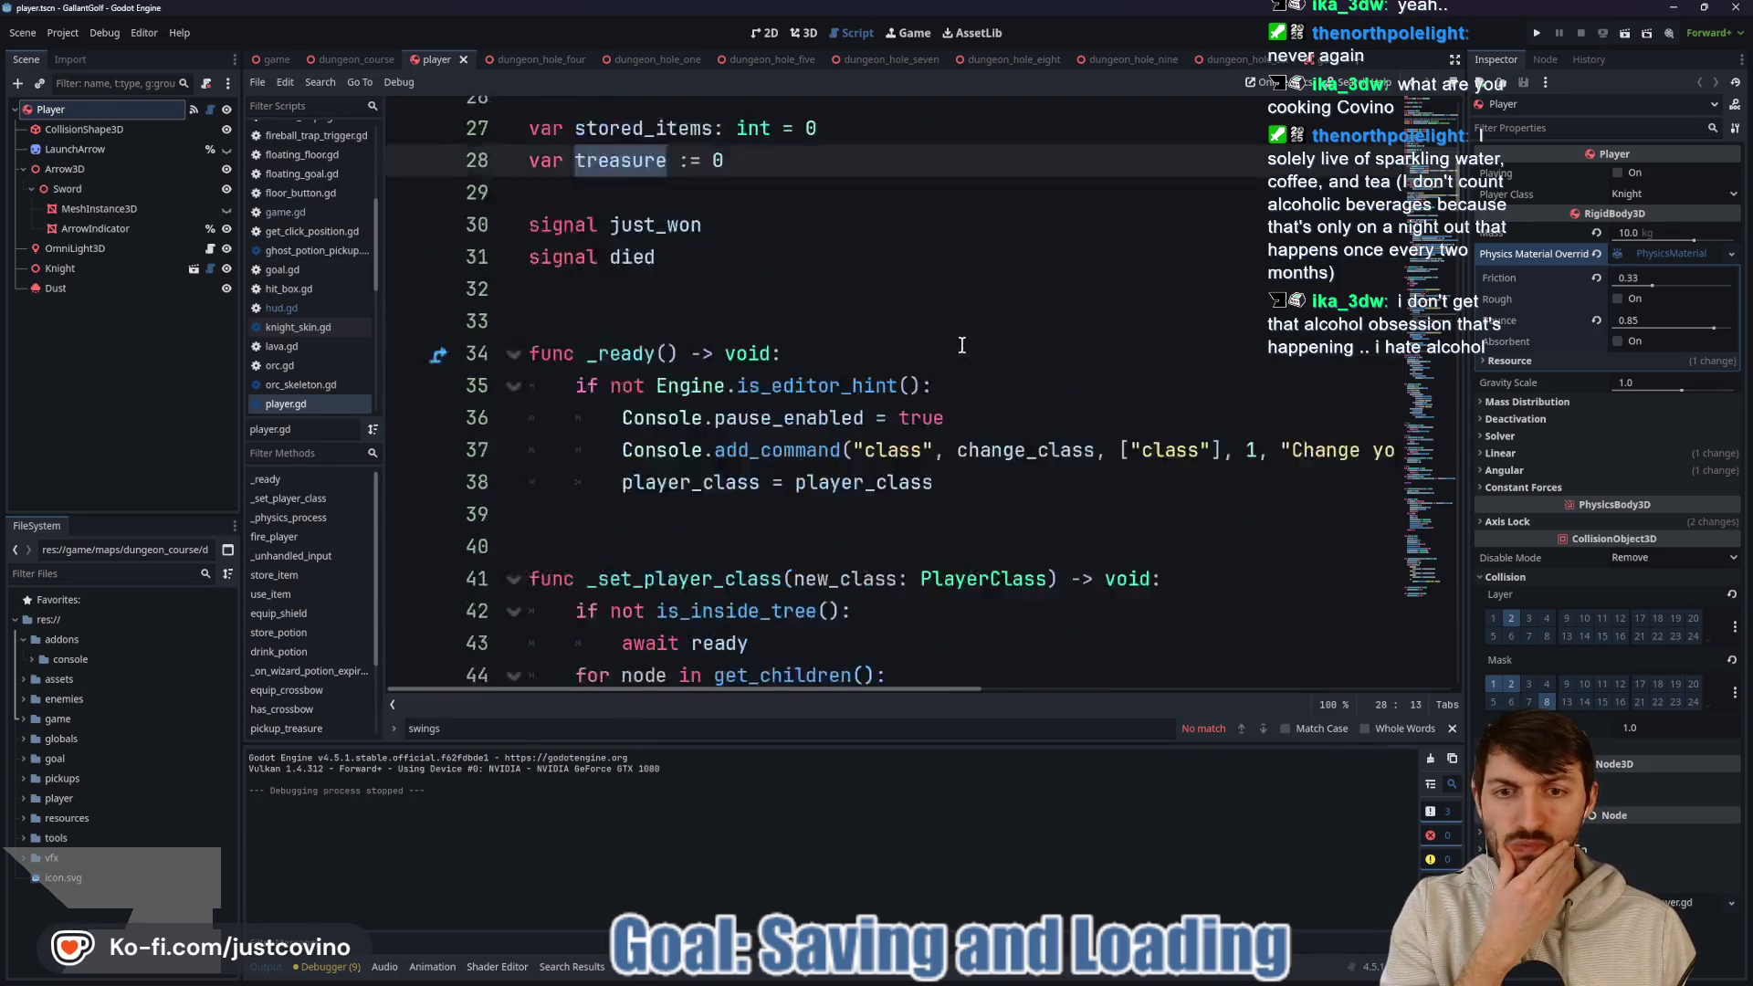
scroll(918, 363, down, 10)
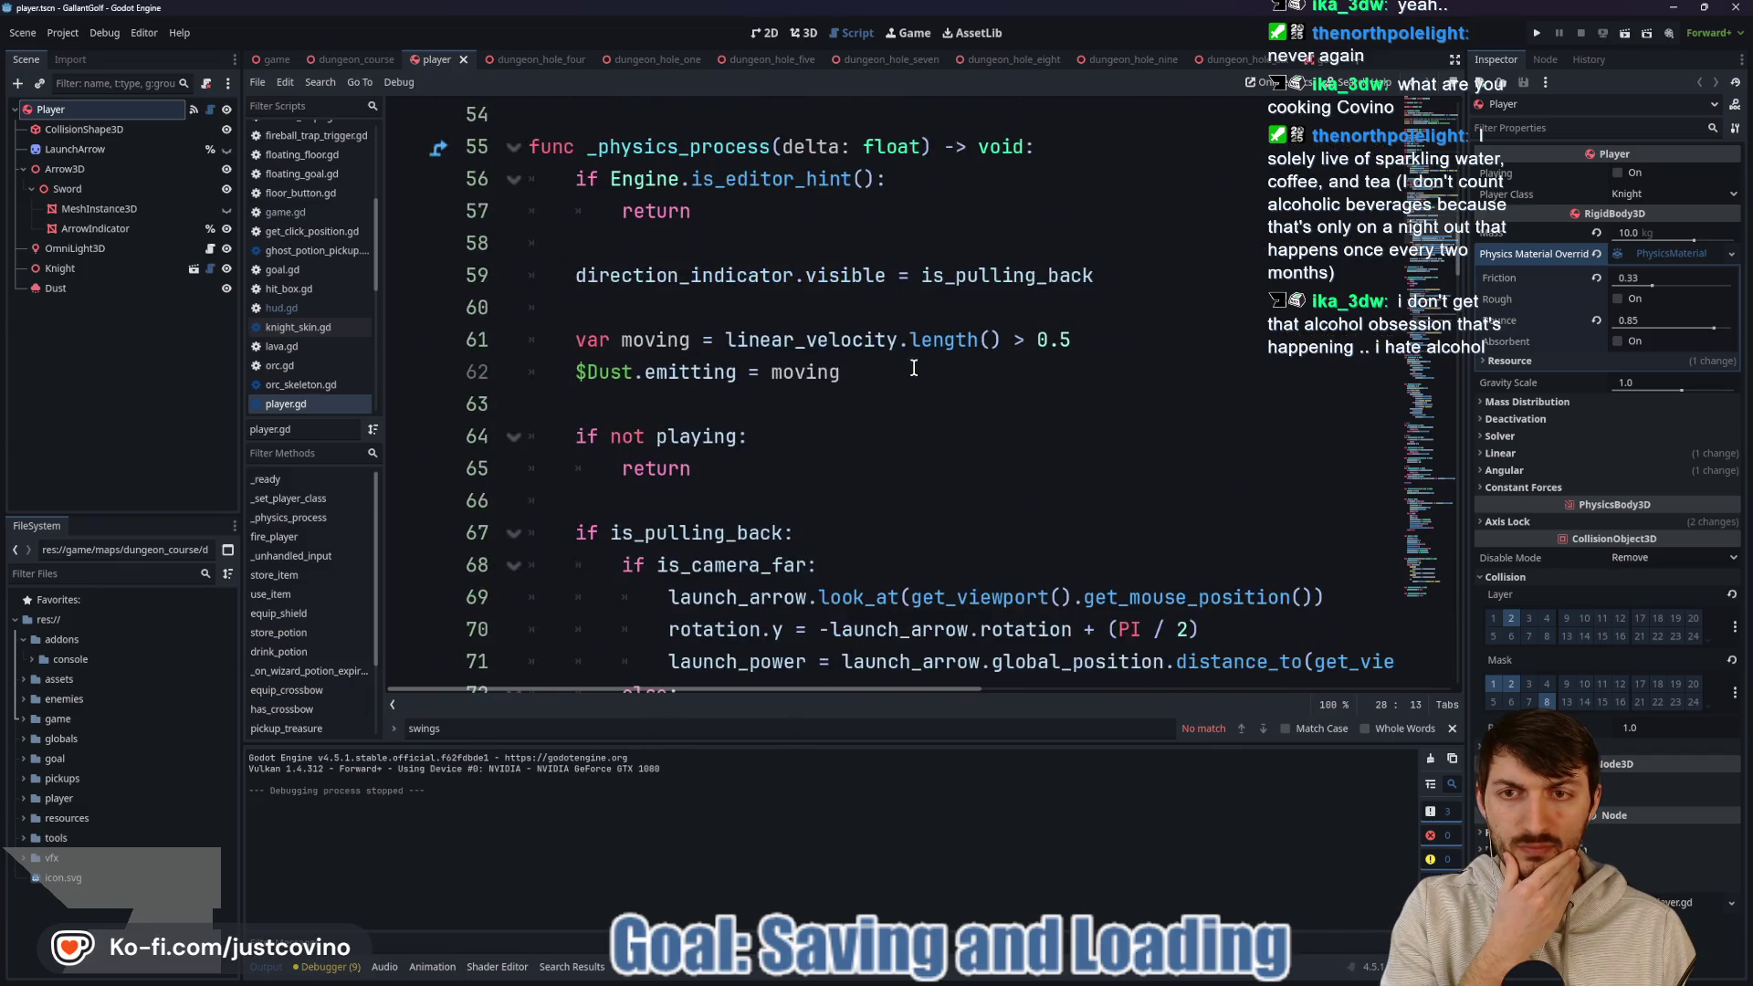
scroll(912, 368, down, 4)
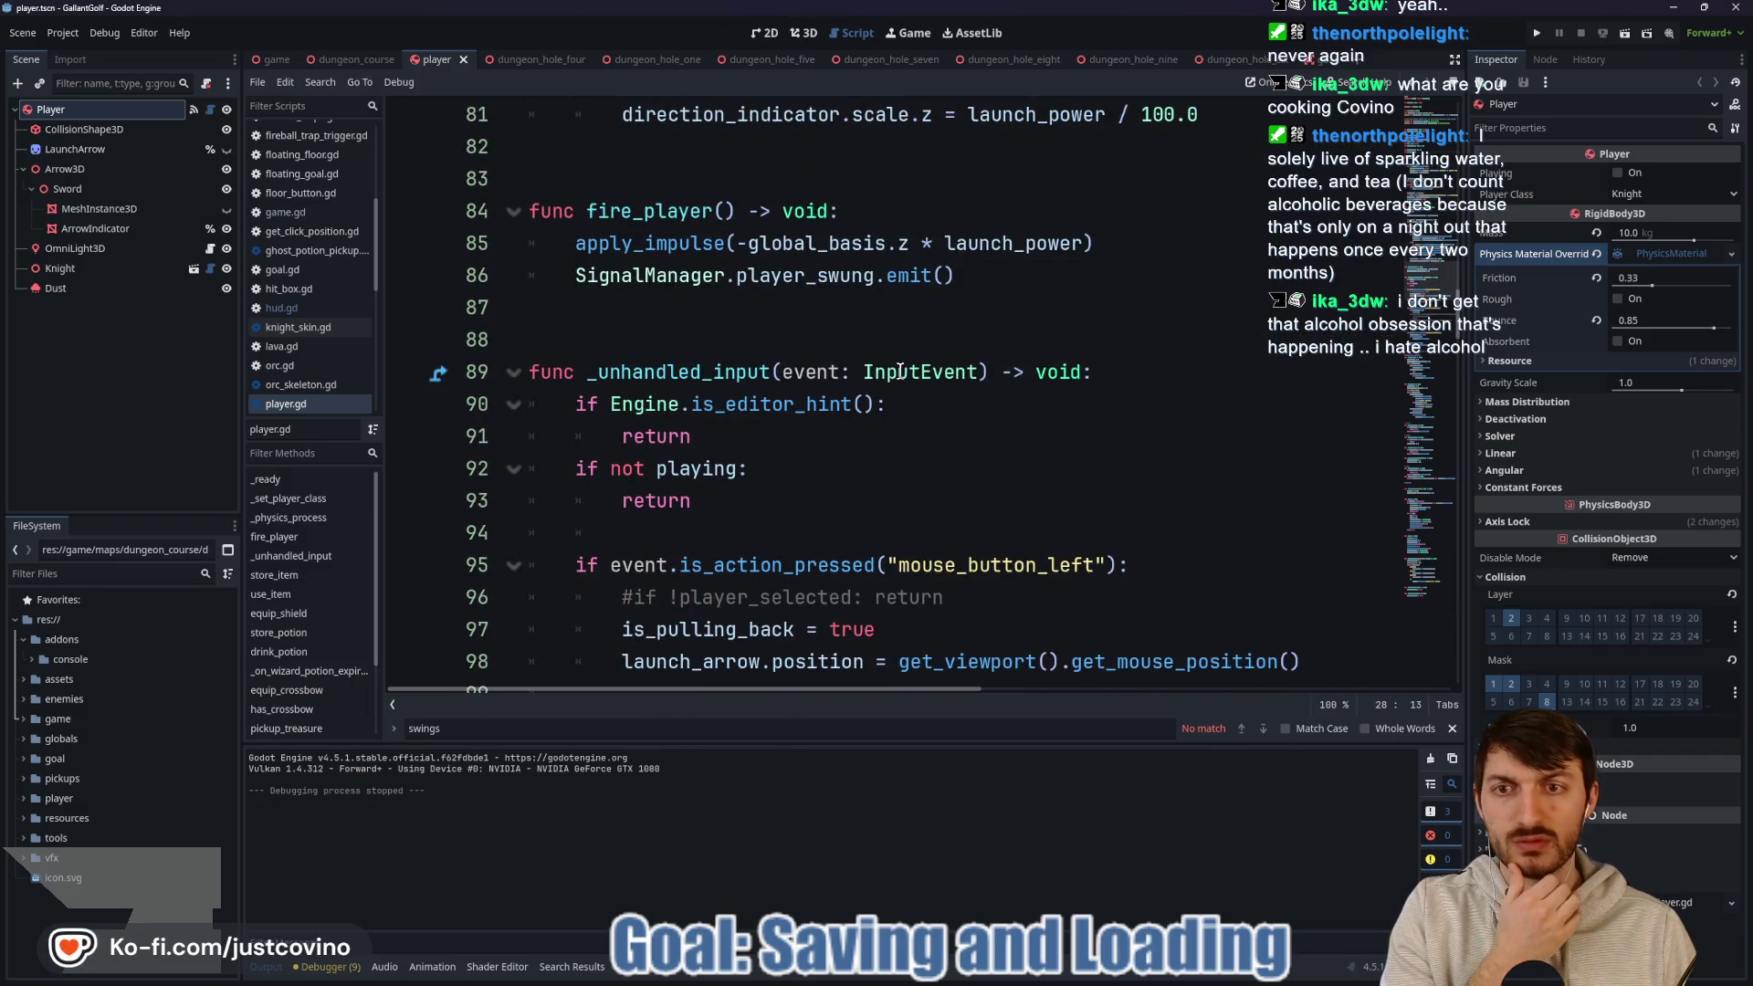
scroll(900, 373, down, 10)
Search player.gd for 'treasure' and select the treasure_picked_up signal name.
key(ctrl+f)
text(treasure)
click(1264, 730)
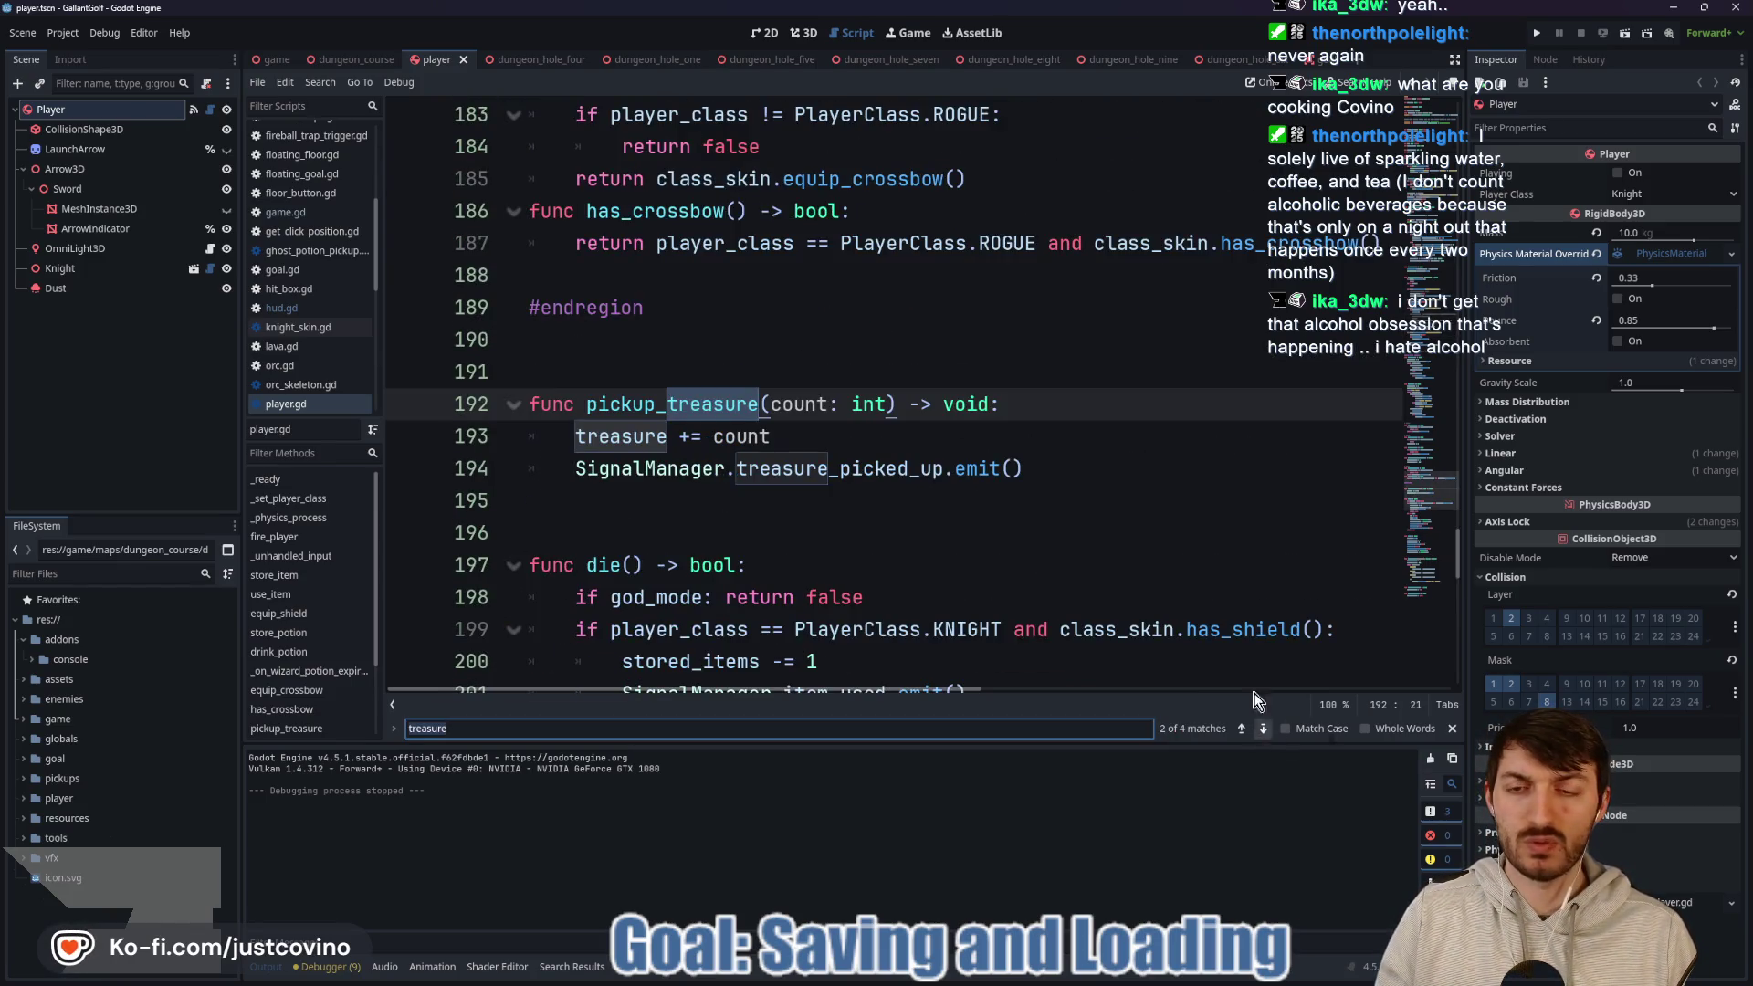
click(981, 471)
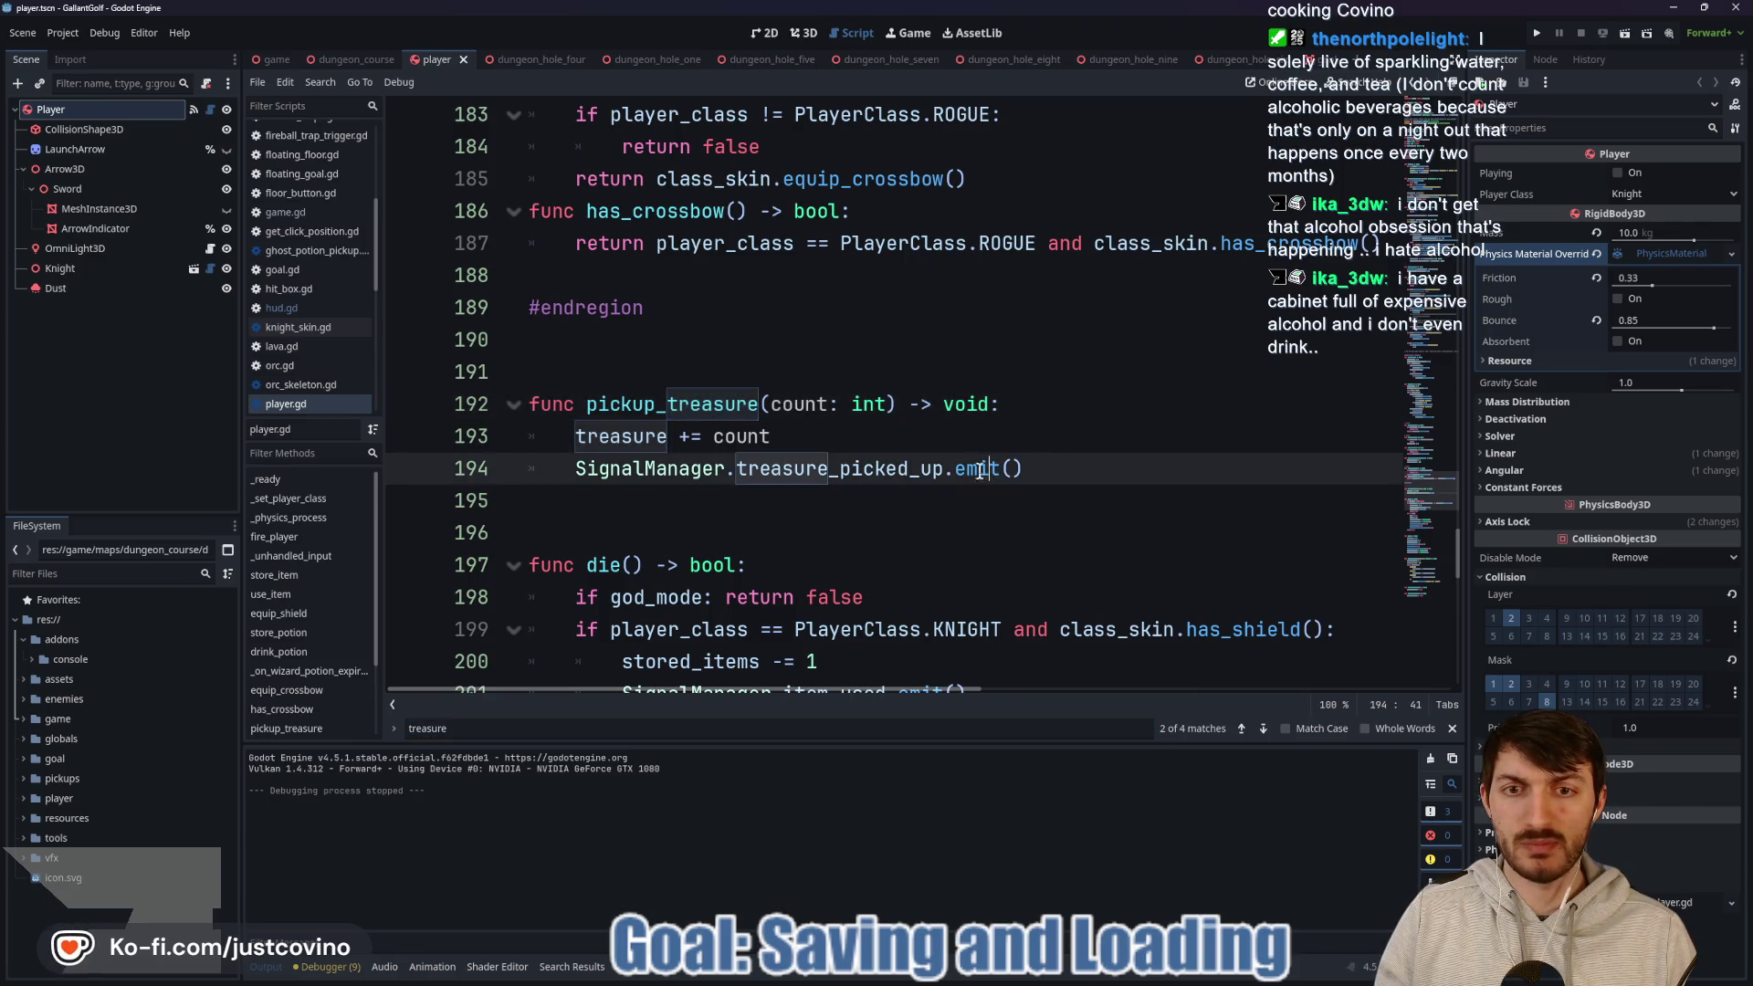
double_click(888, 469)
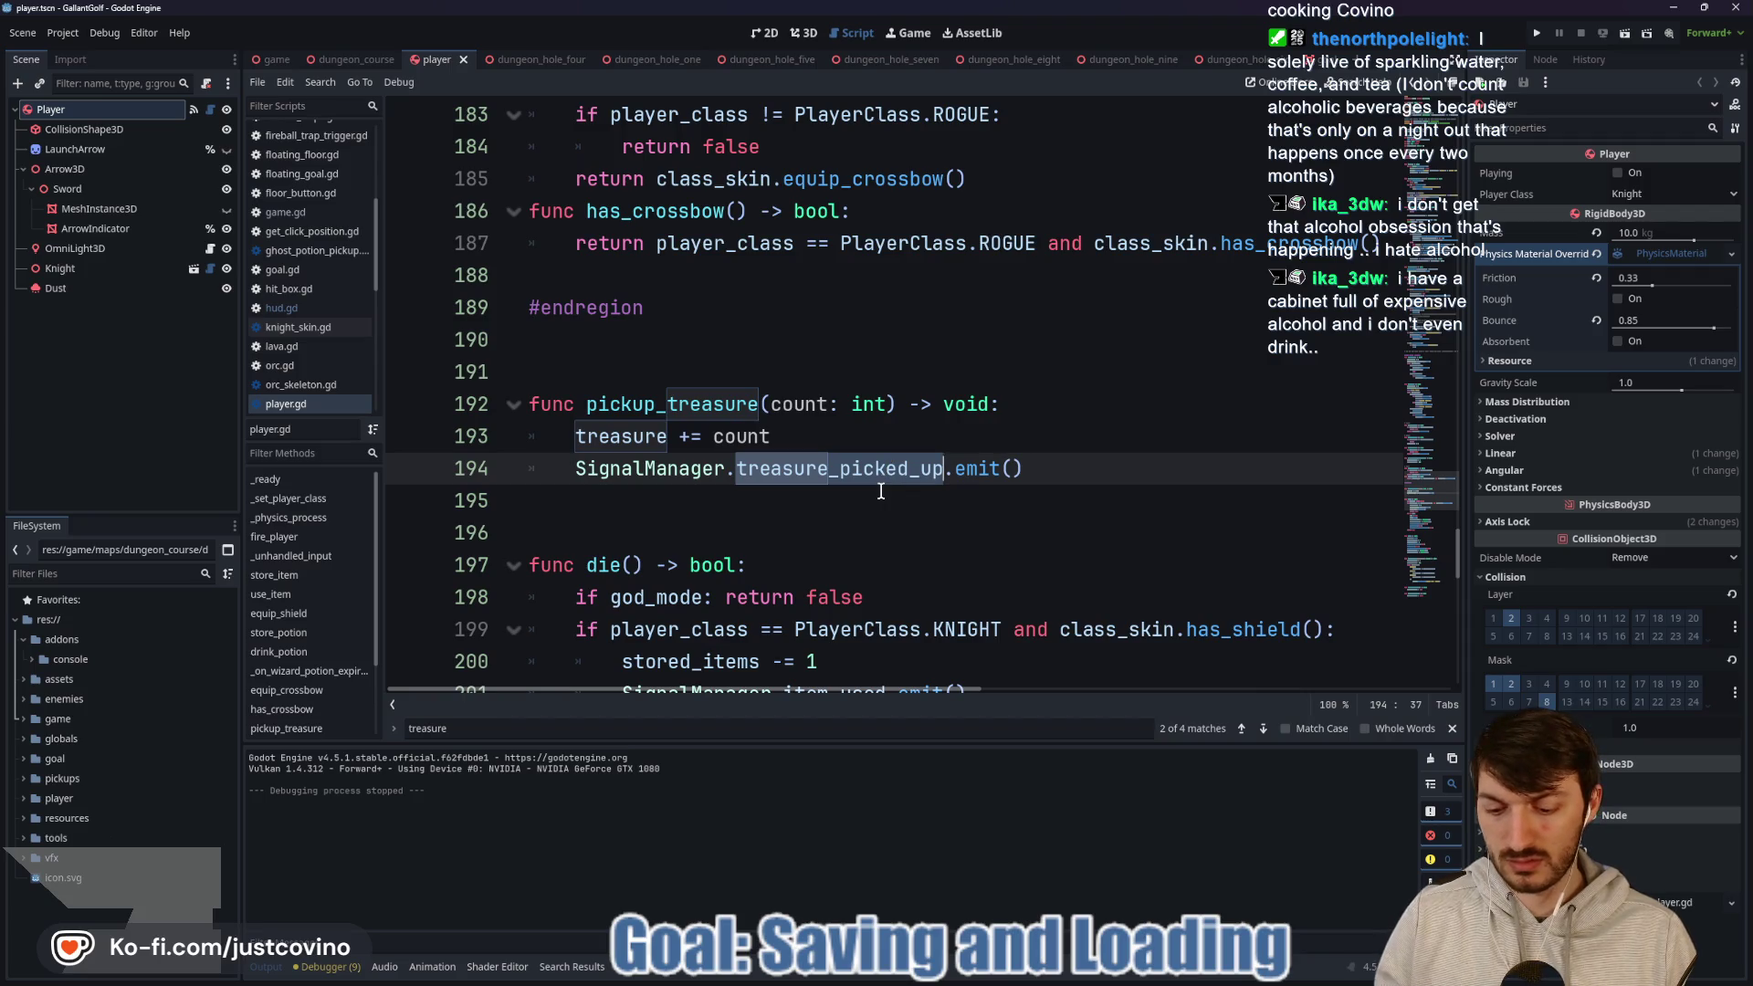
Find treasure_picked_up across the project and open the first match in dungeon_course.gd.
key(ctrl+shift+f)
click(872, 568)
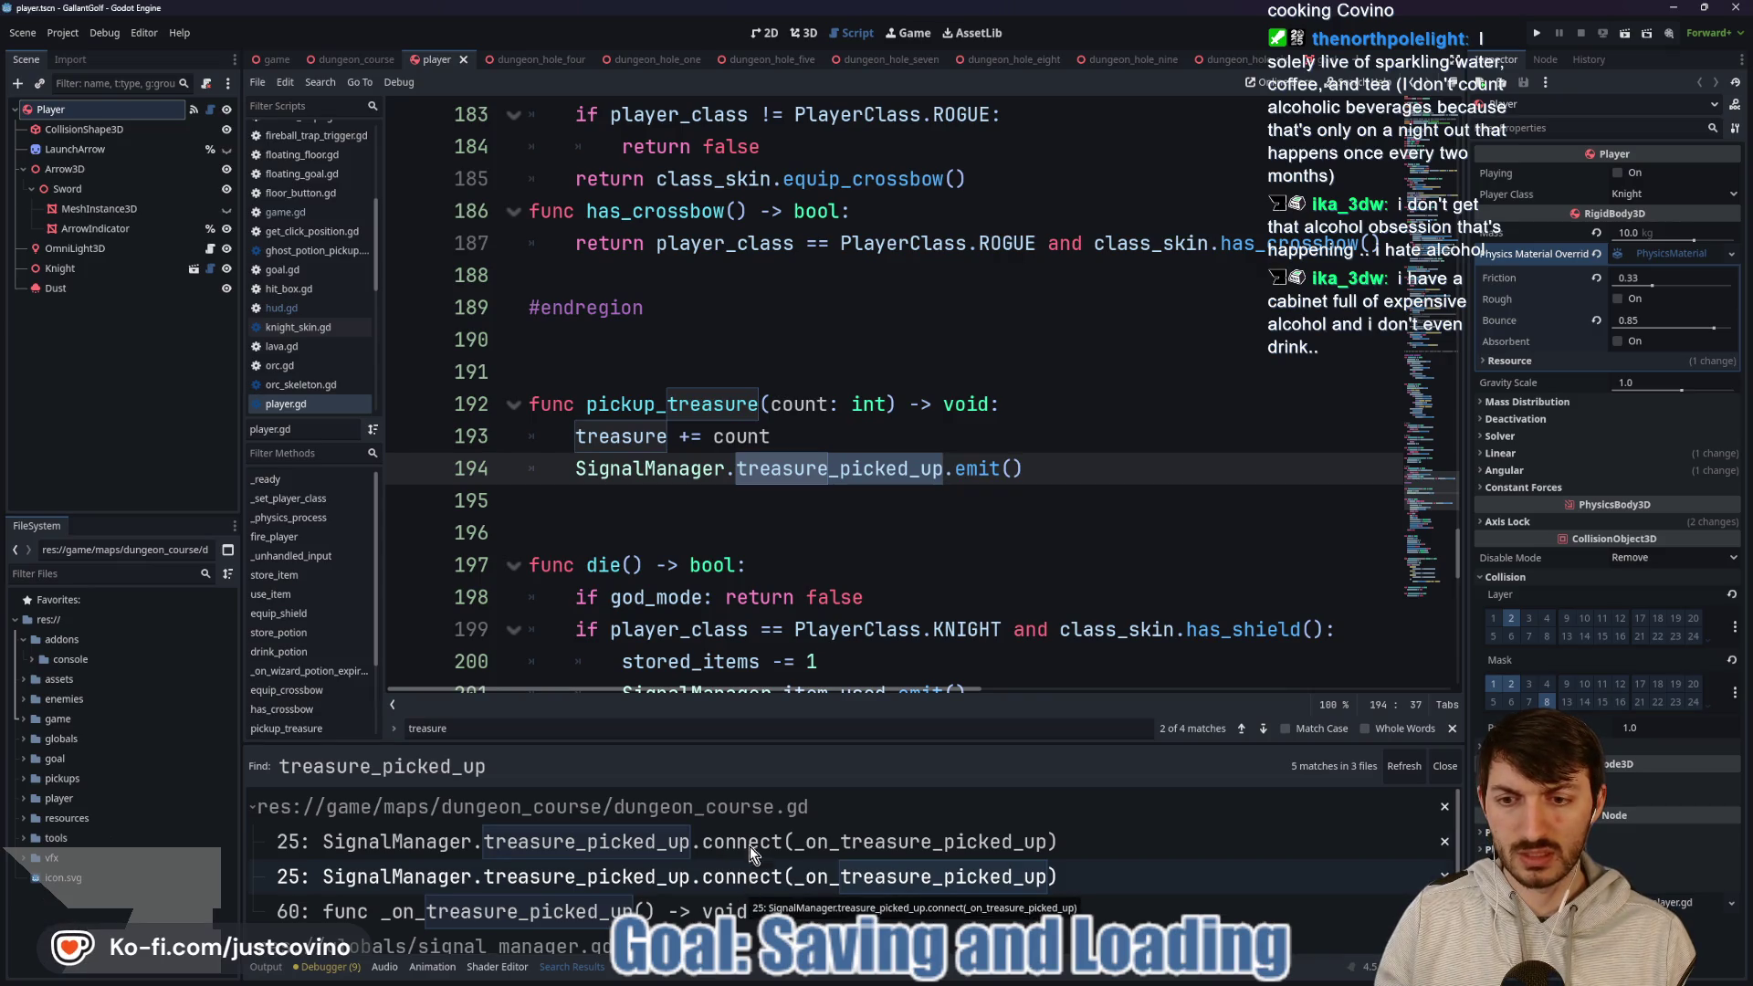
click(749, 846)
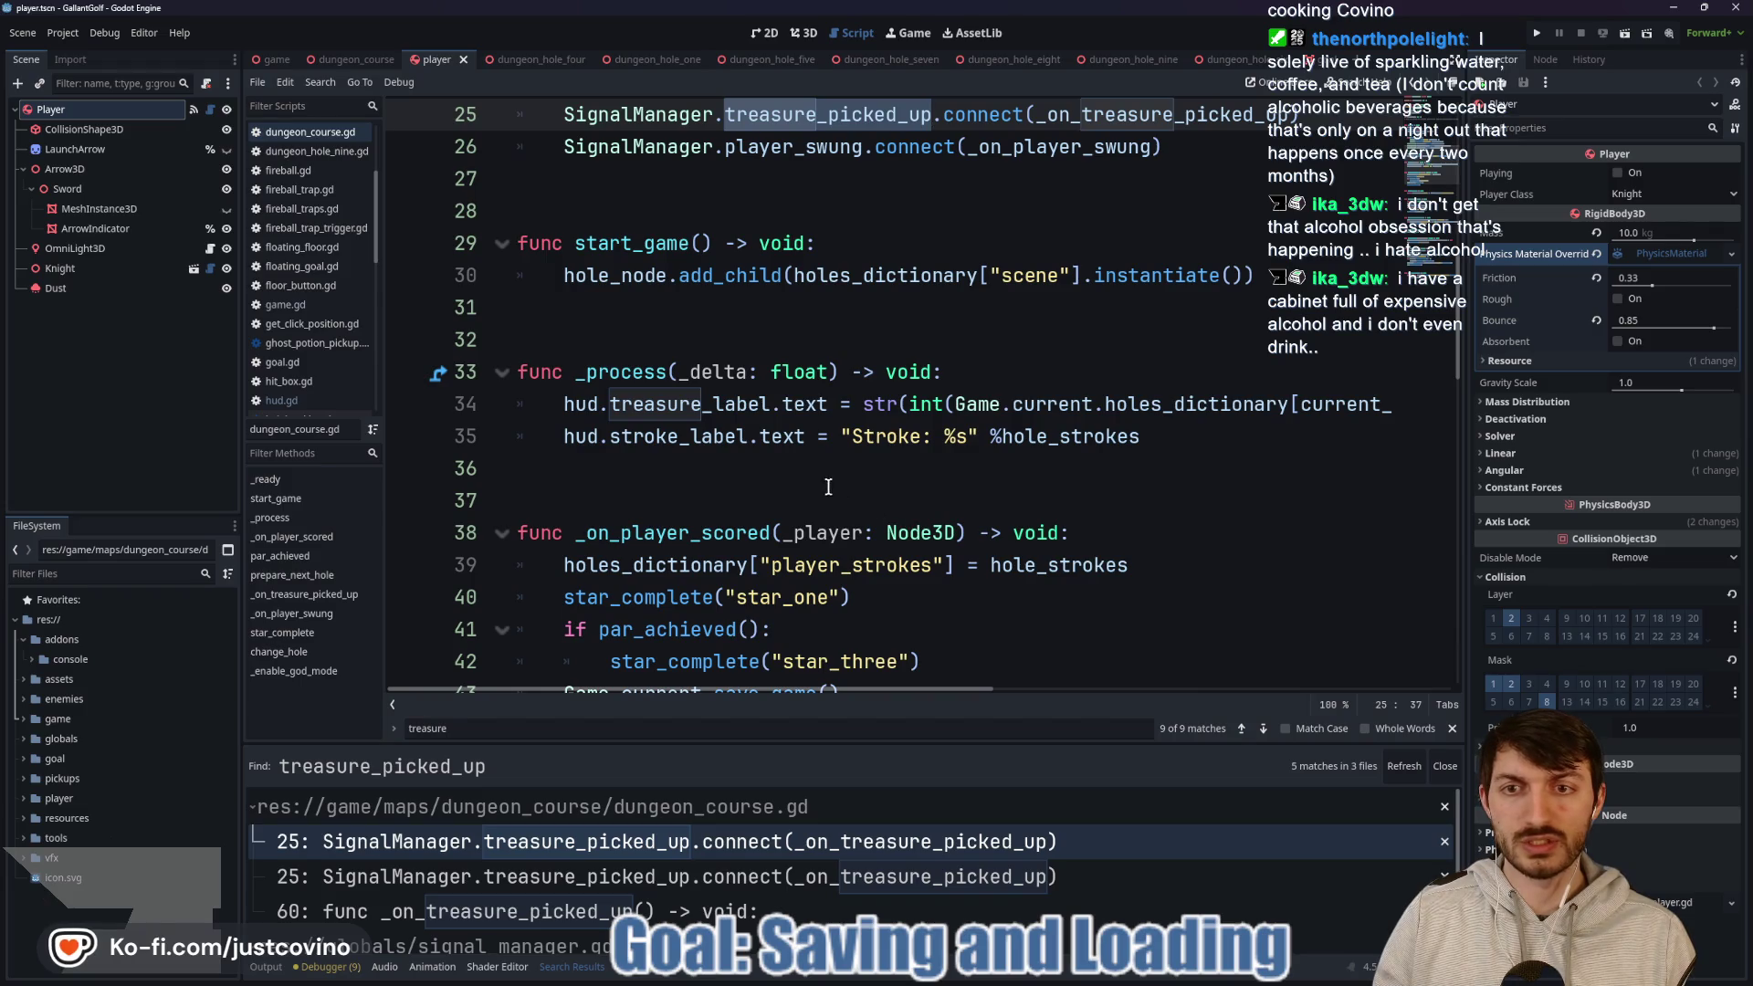
scroll(851, 502, up, 1)
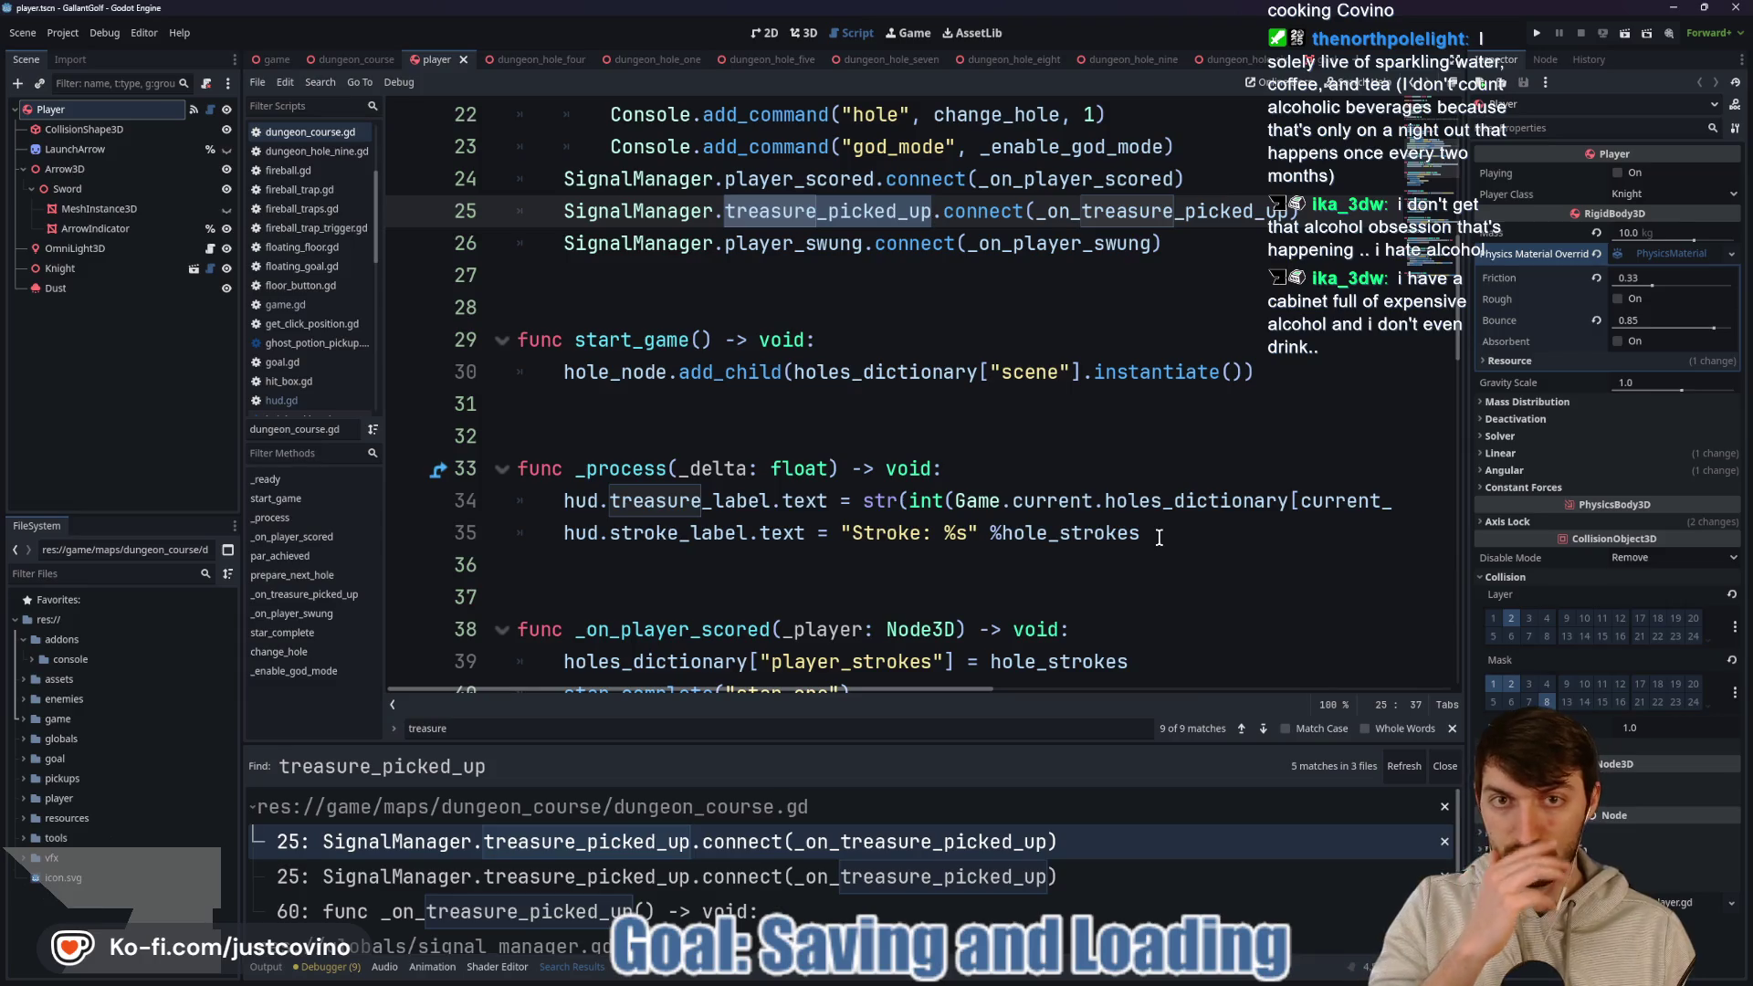
mouse_move(1140, 536)
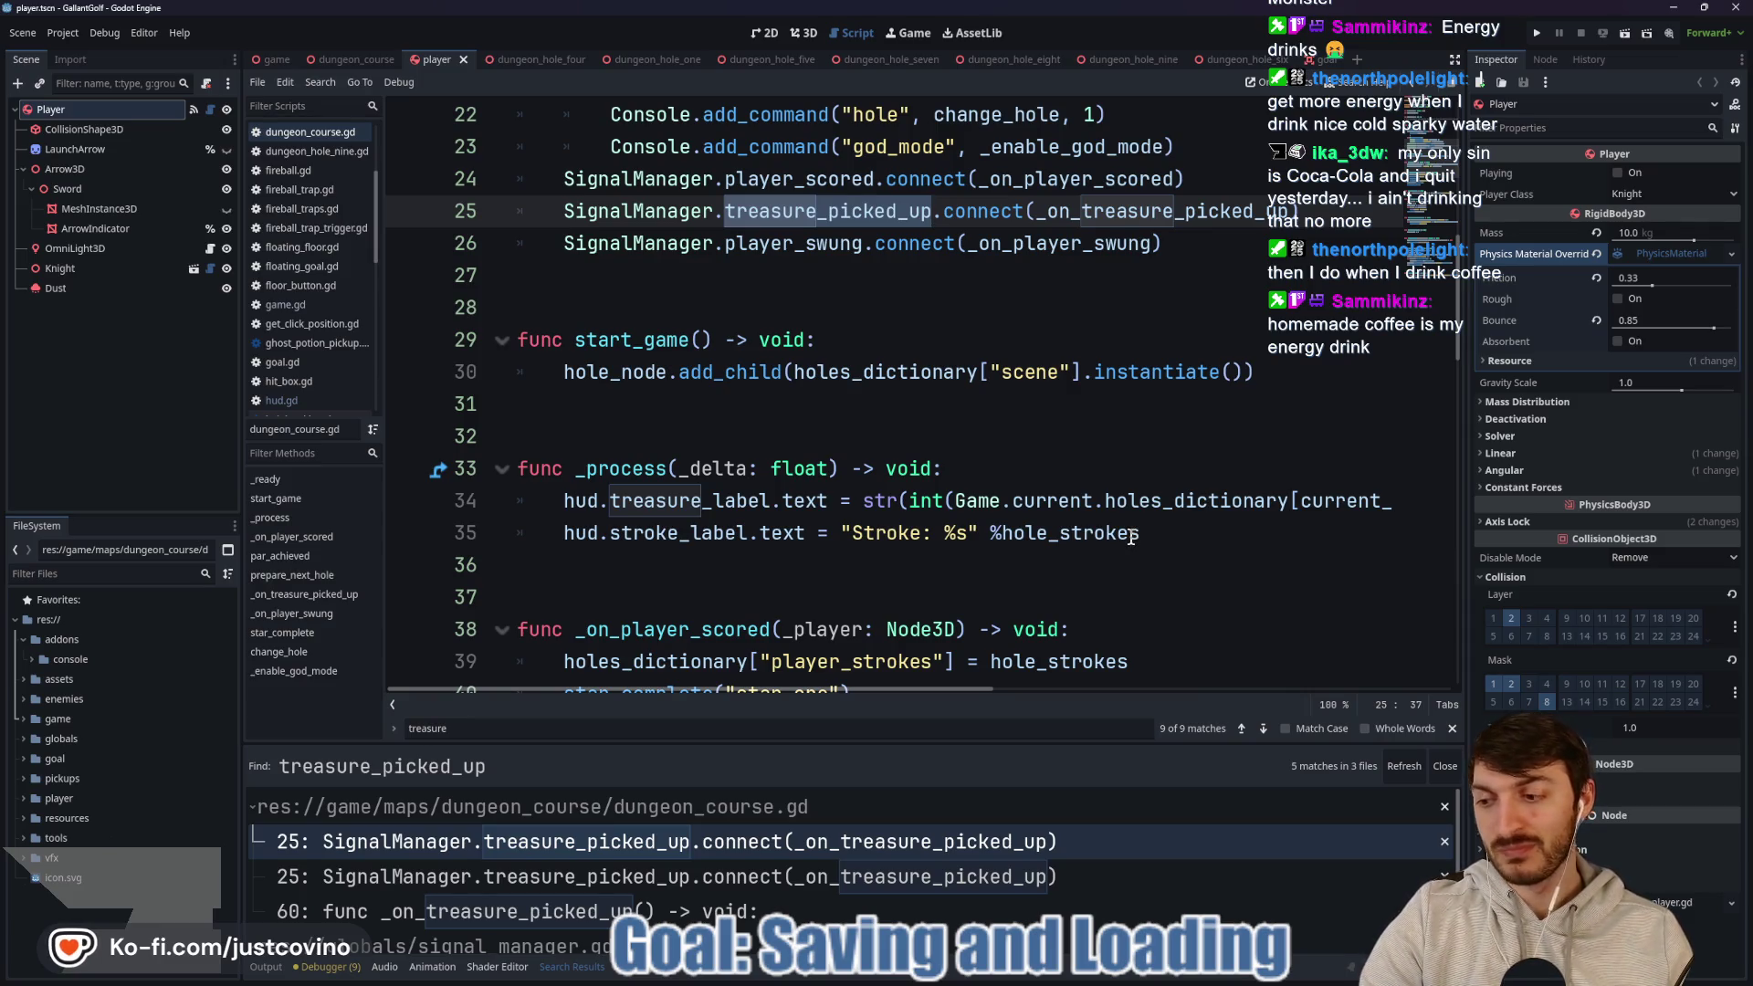
click(898, 426)
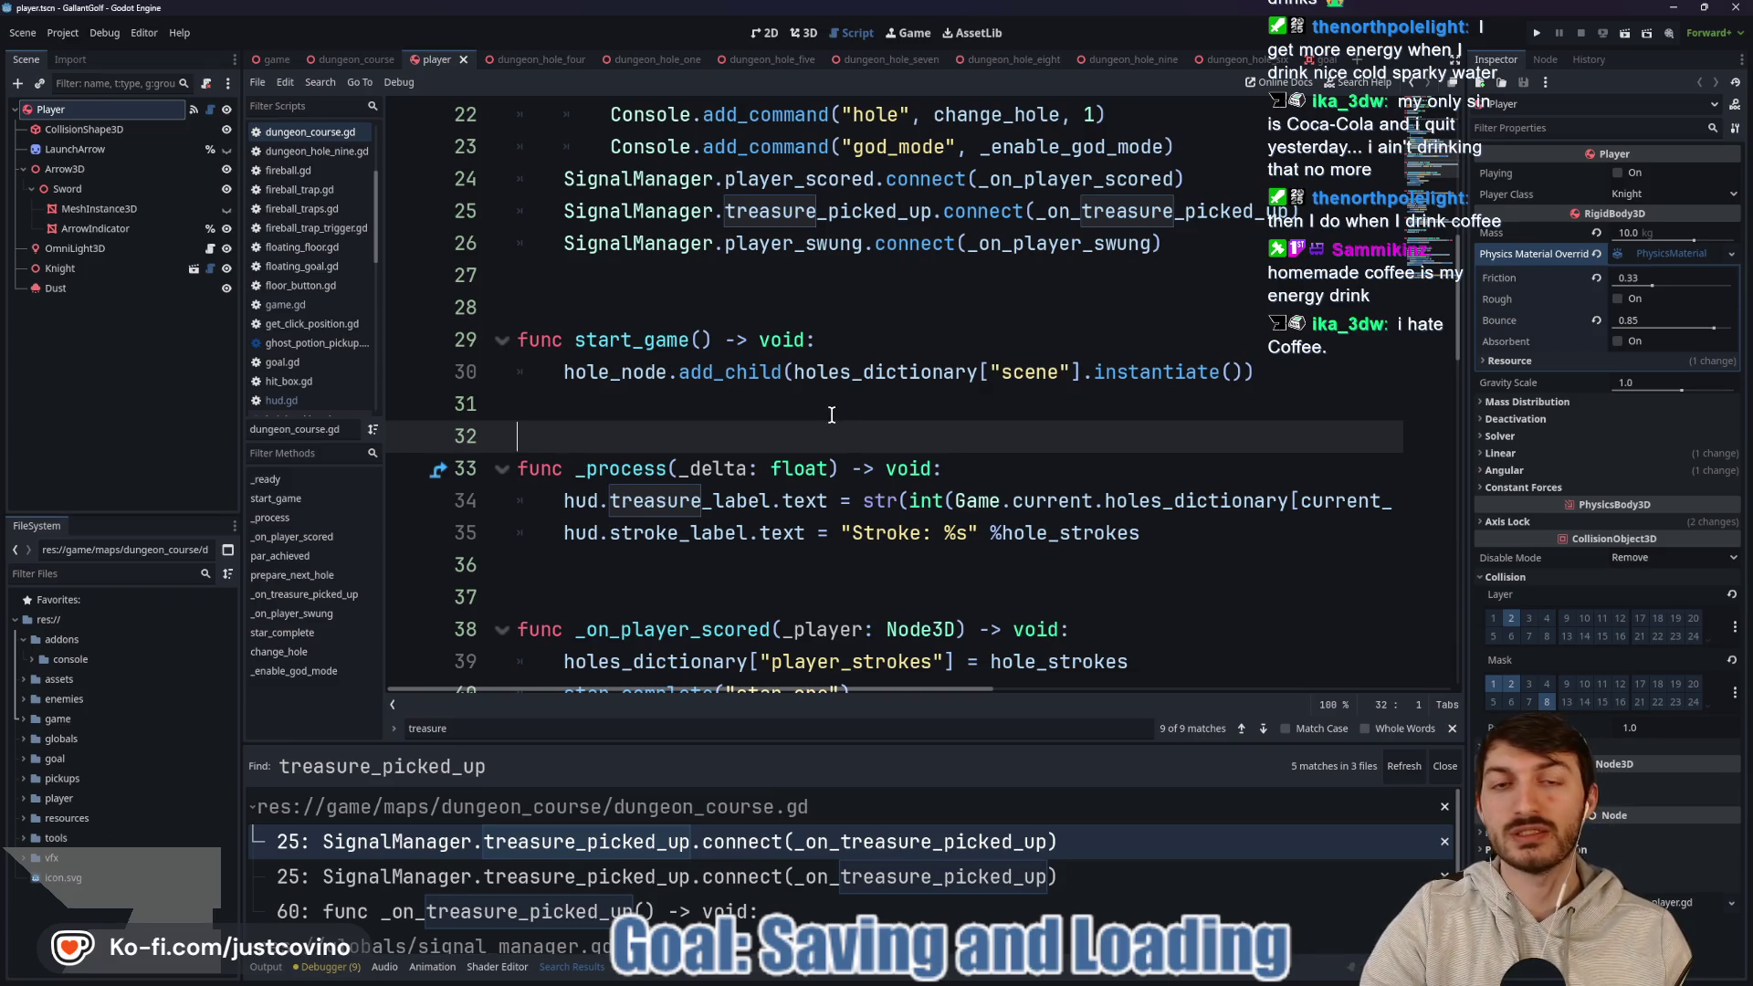
Look over the signal connection lines 25–31 in dungeon_course.gd.
click(811, 401)
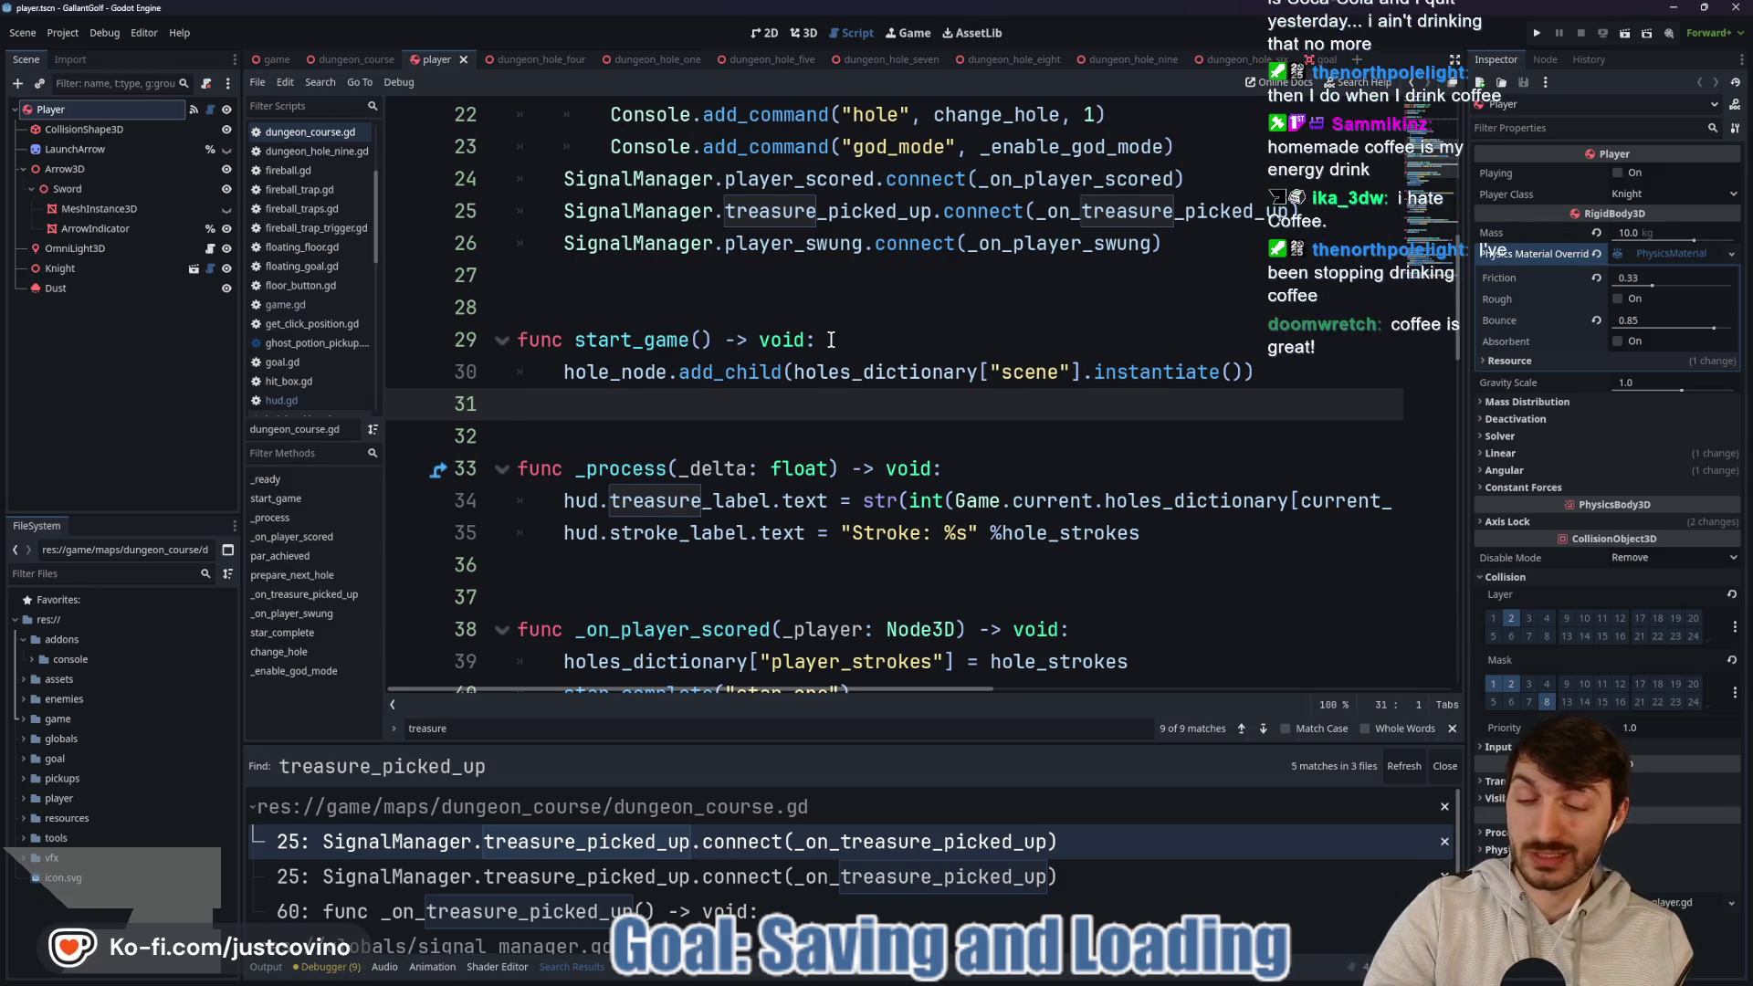
scroll(850, 314, up, 1)
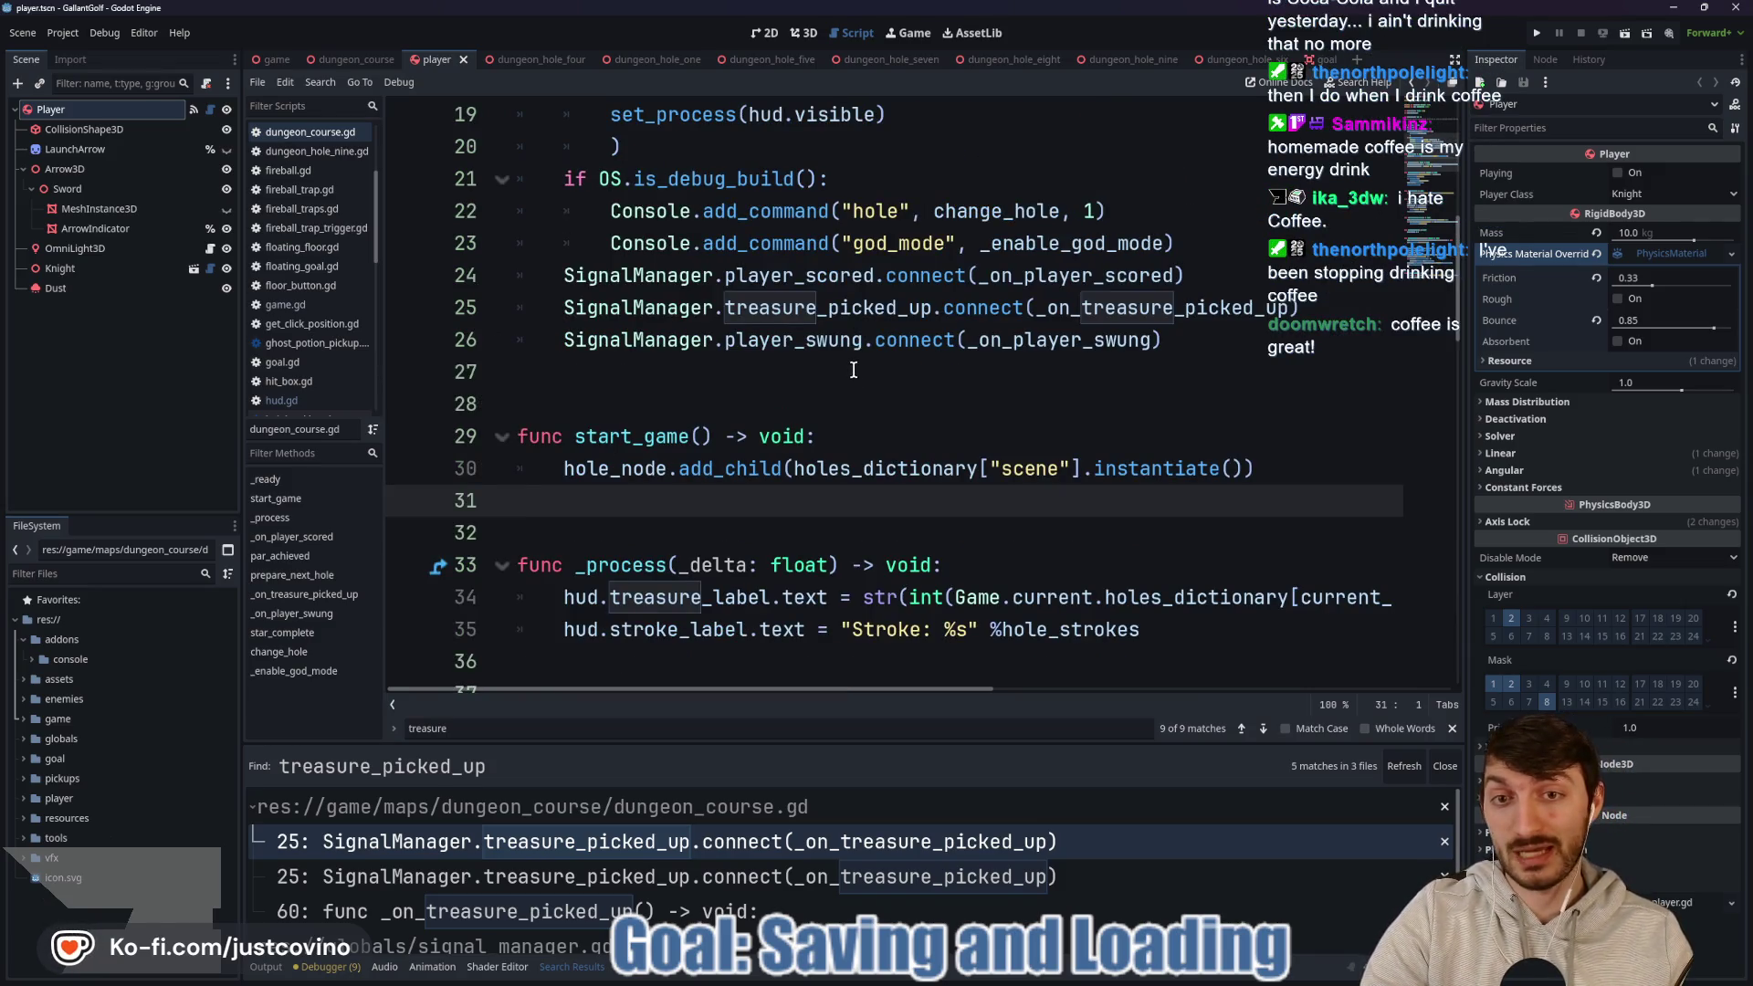
click(811, 407)
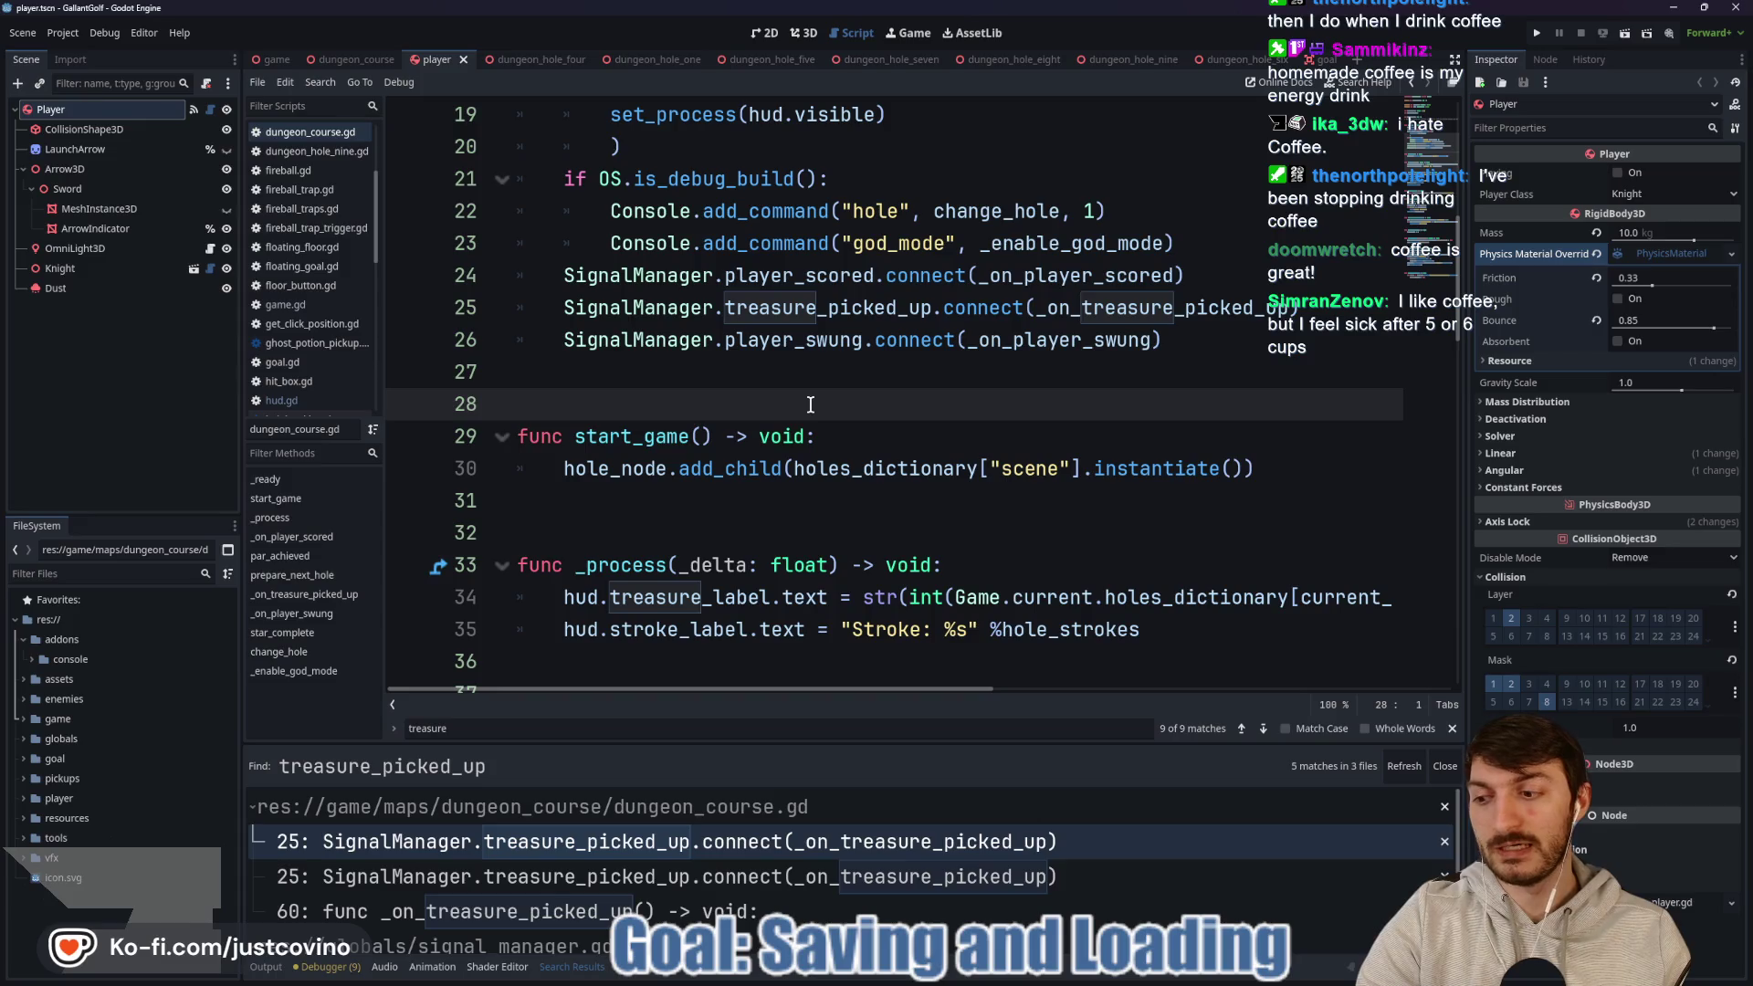
scroll(811, 405, up, 2)
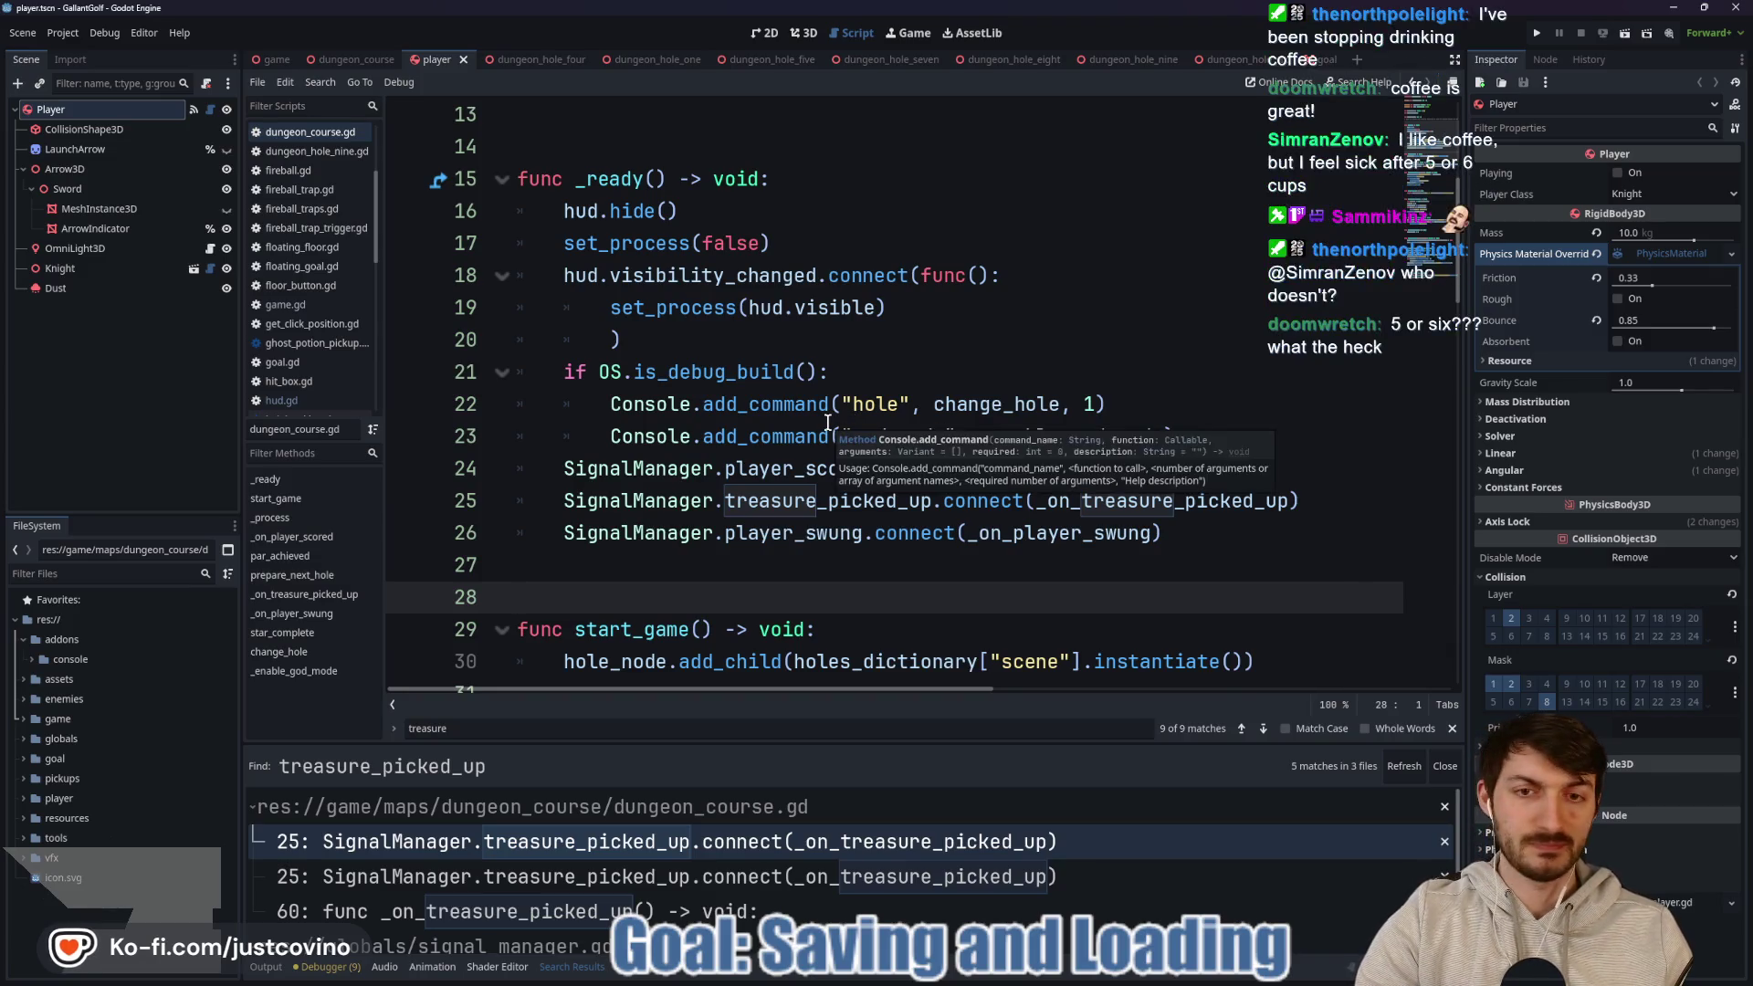
click(770, 566)
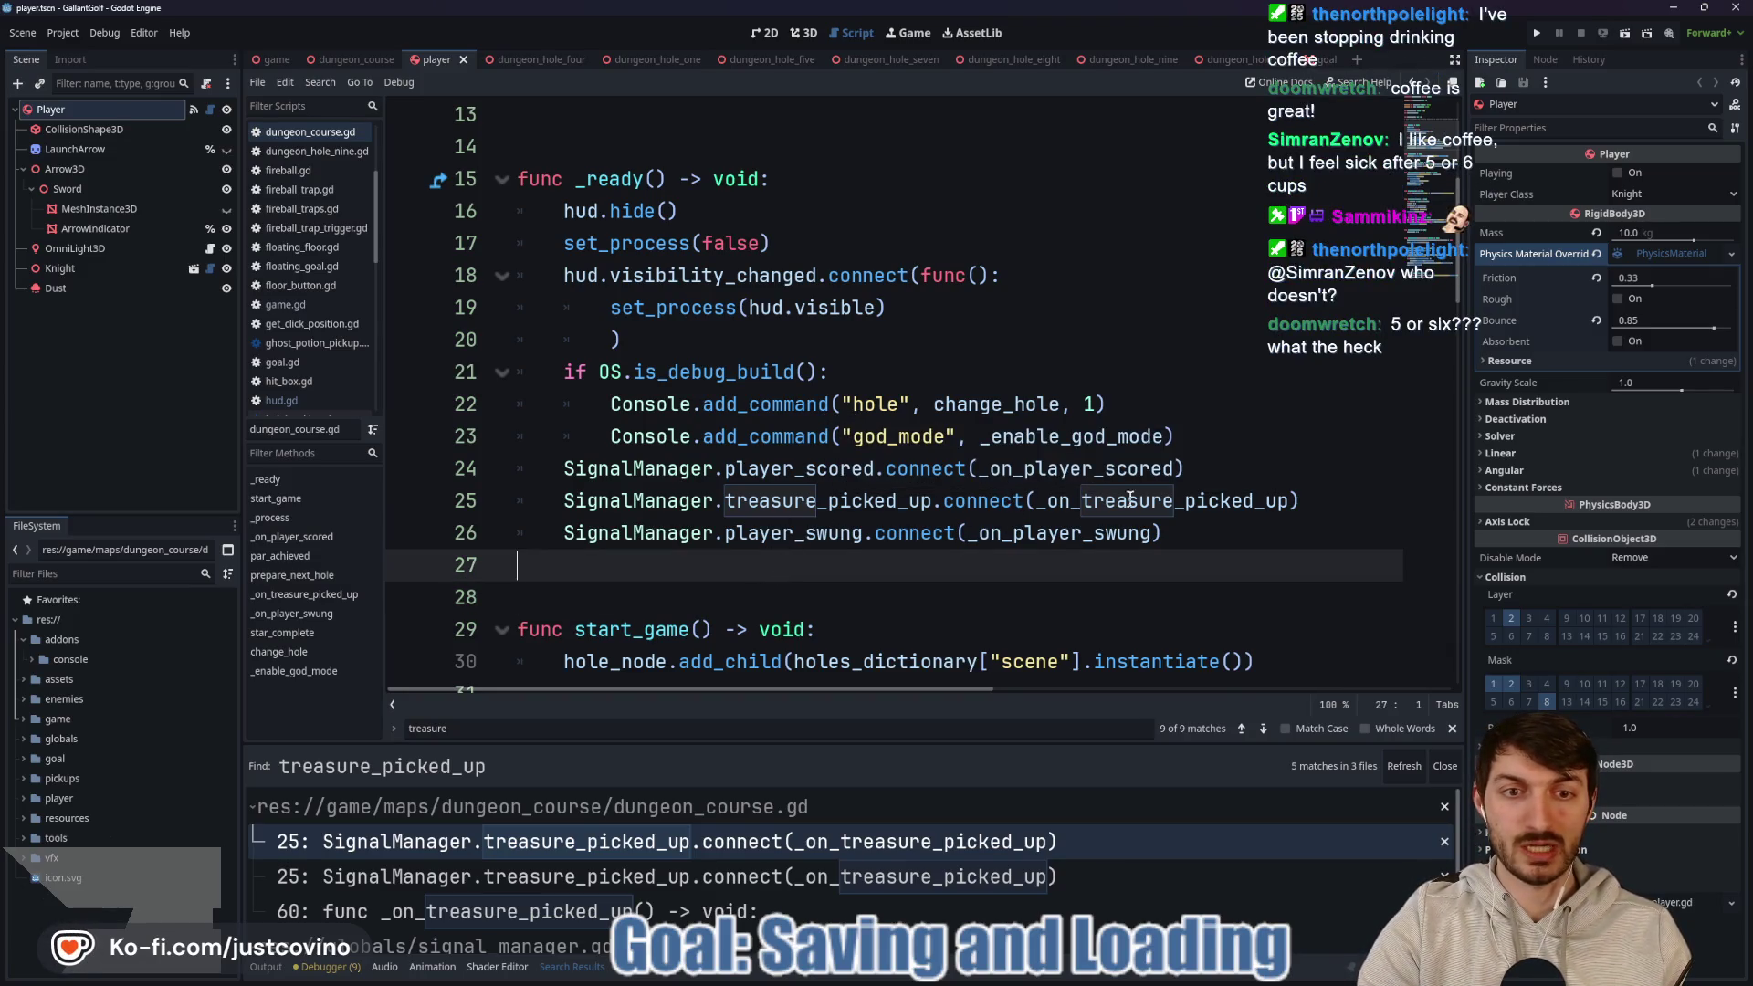
Select _on_treasure_picked_up on line 25, view its handler at line 60, and run the game.
click(1162, 500)
double_click(1131, 502)
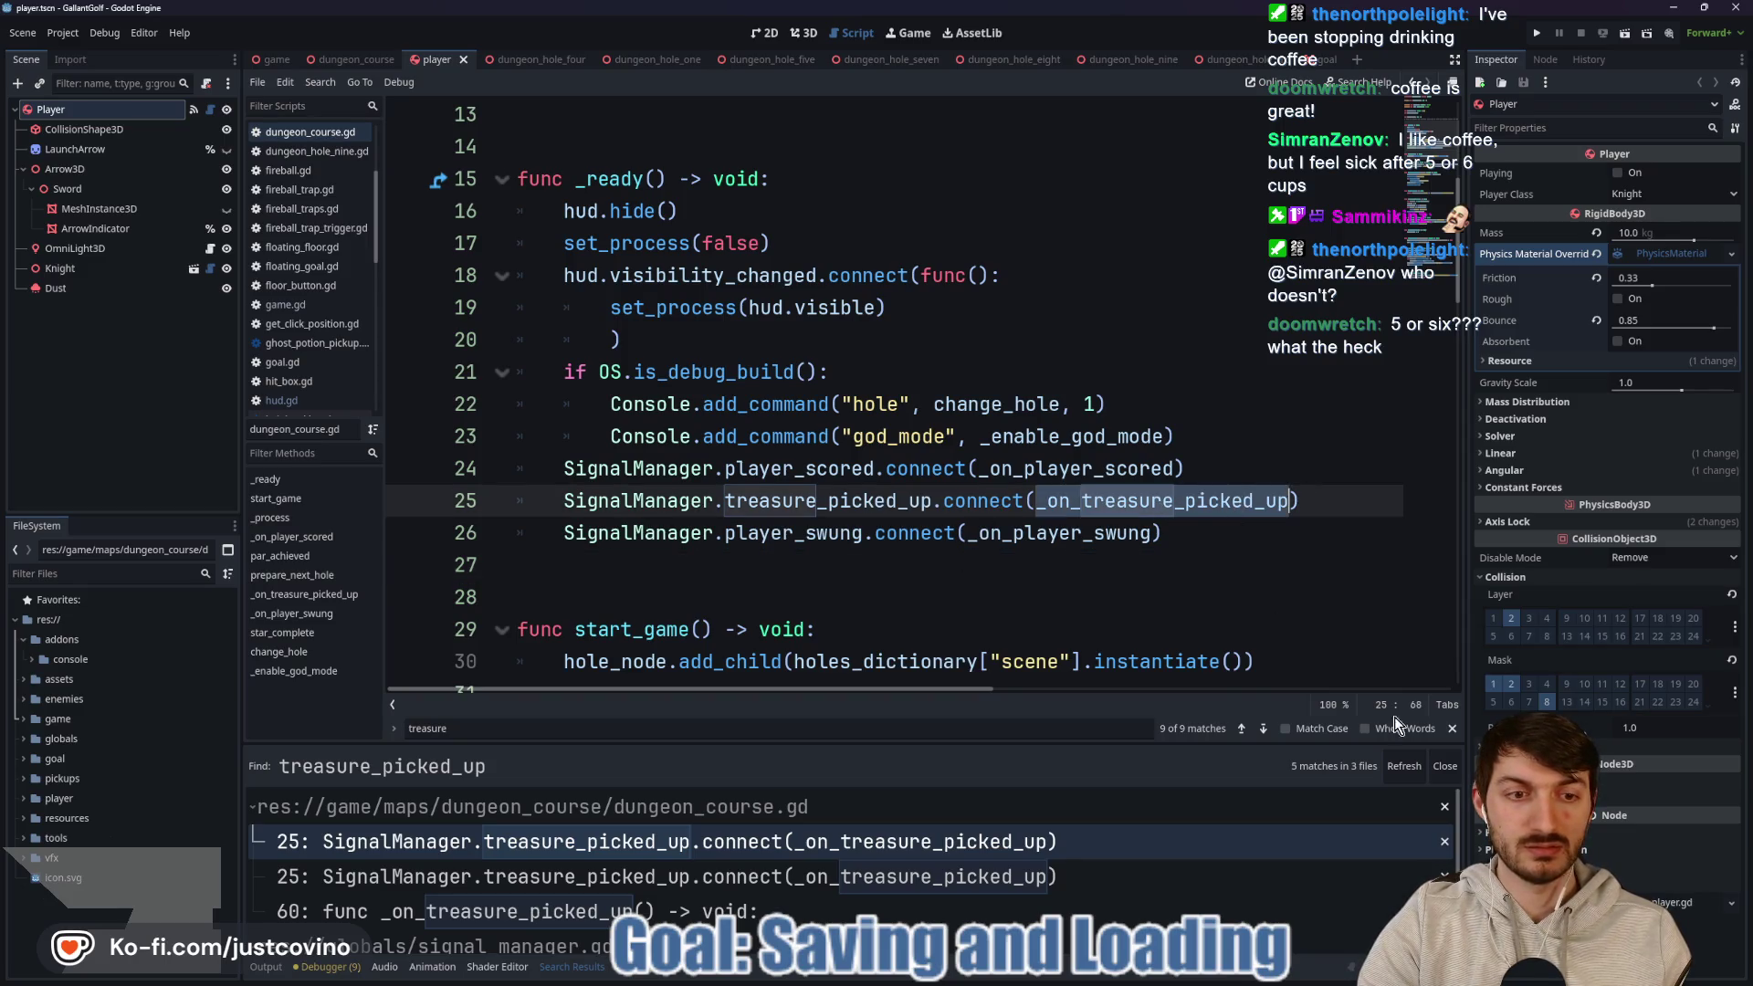
click(1451, 729)
scroll(1131, 519, down, 15)
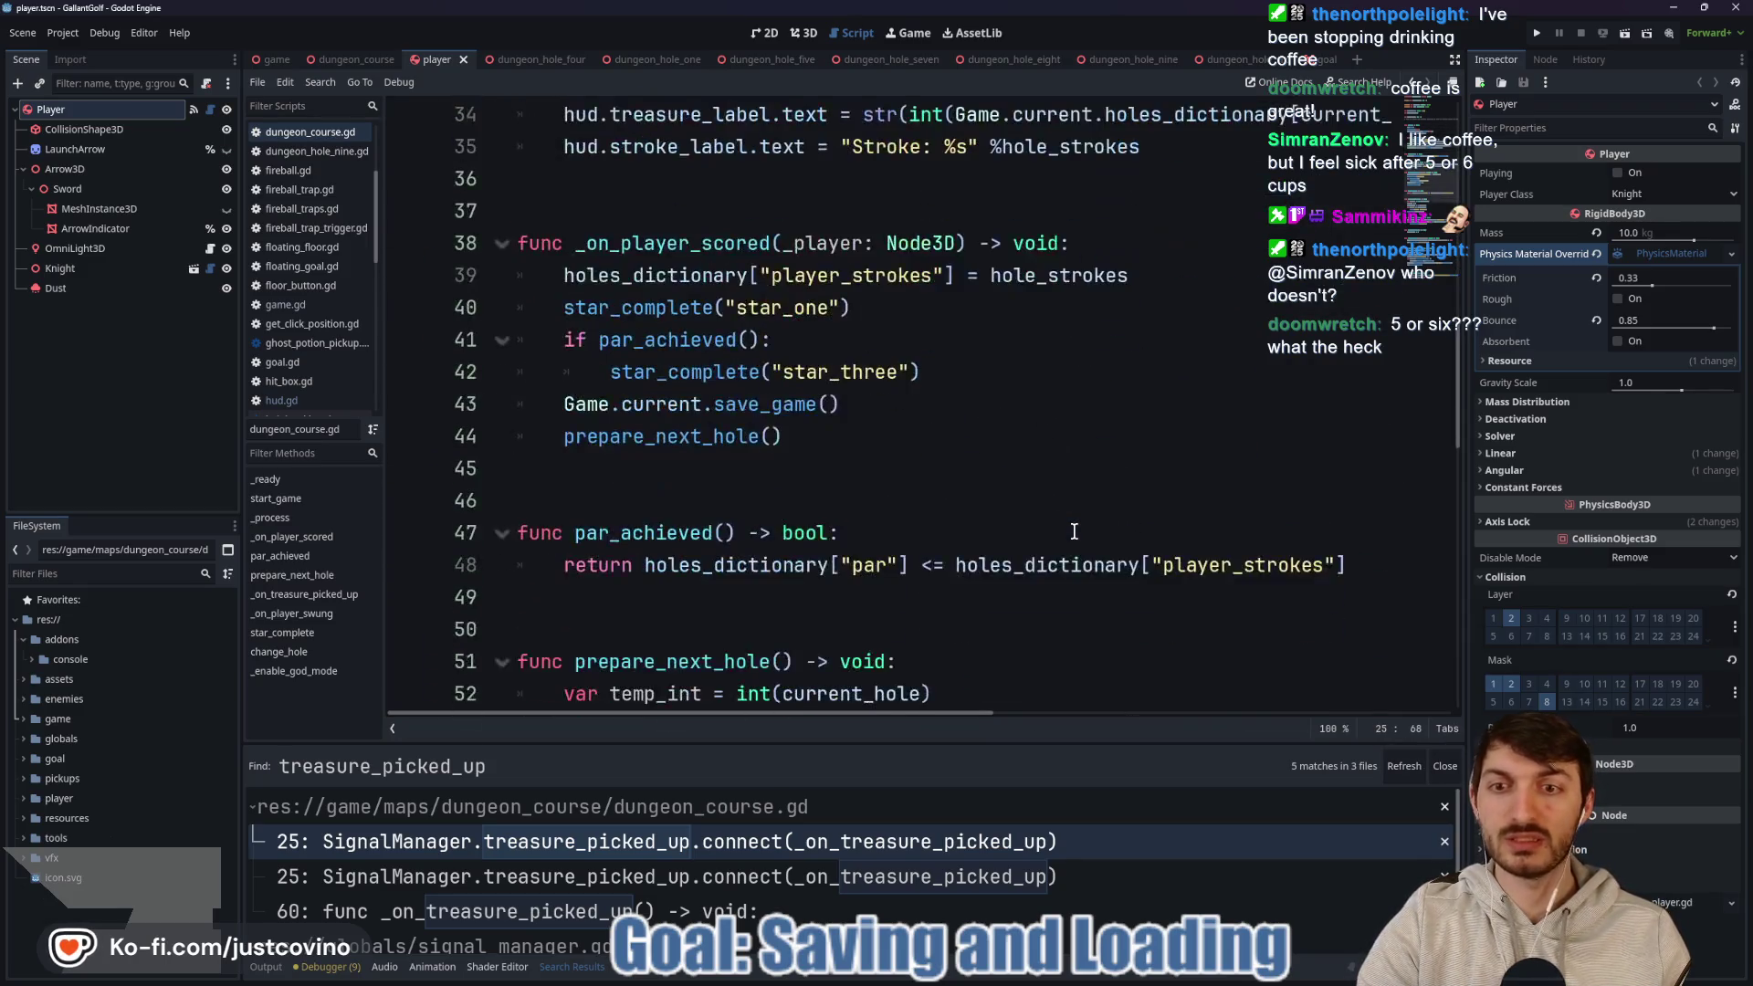
scroll(1074, 532, up, 1)
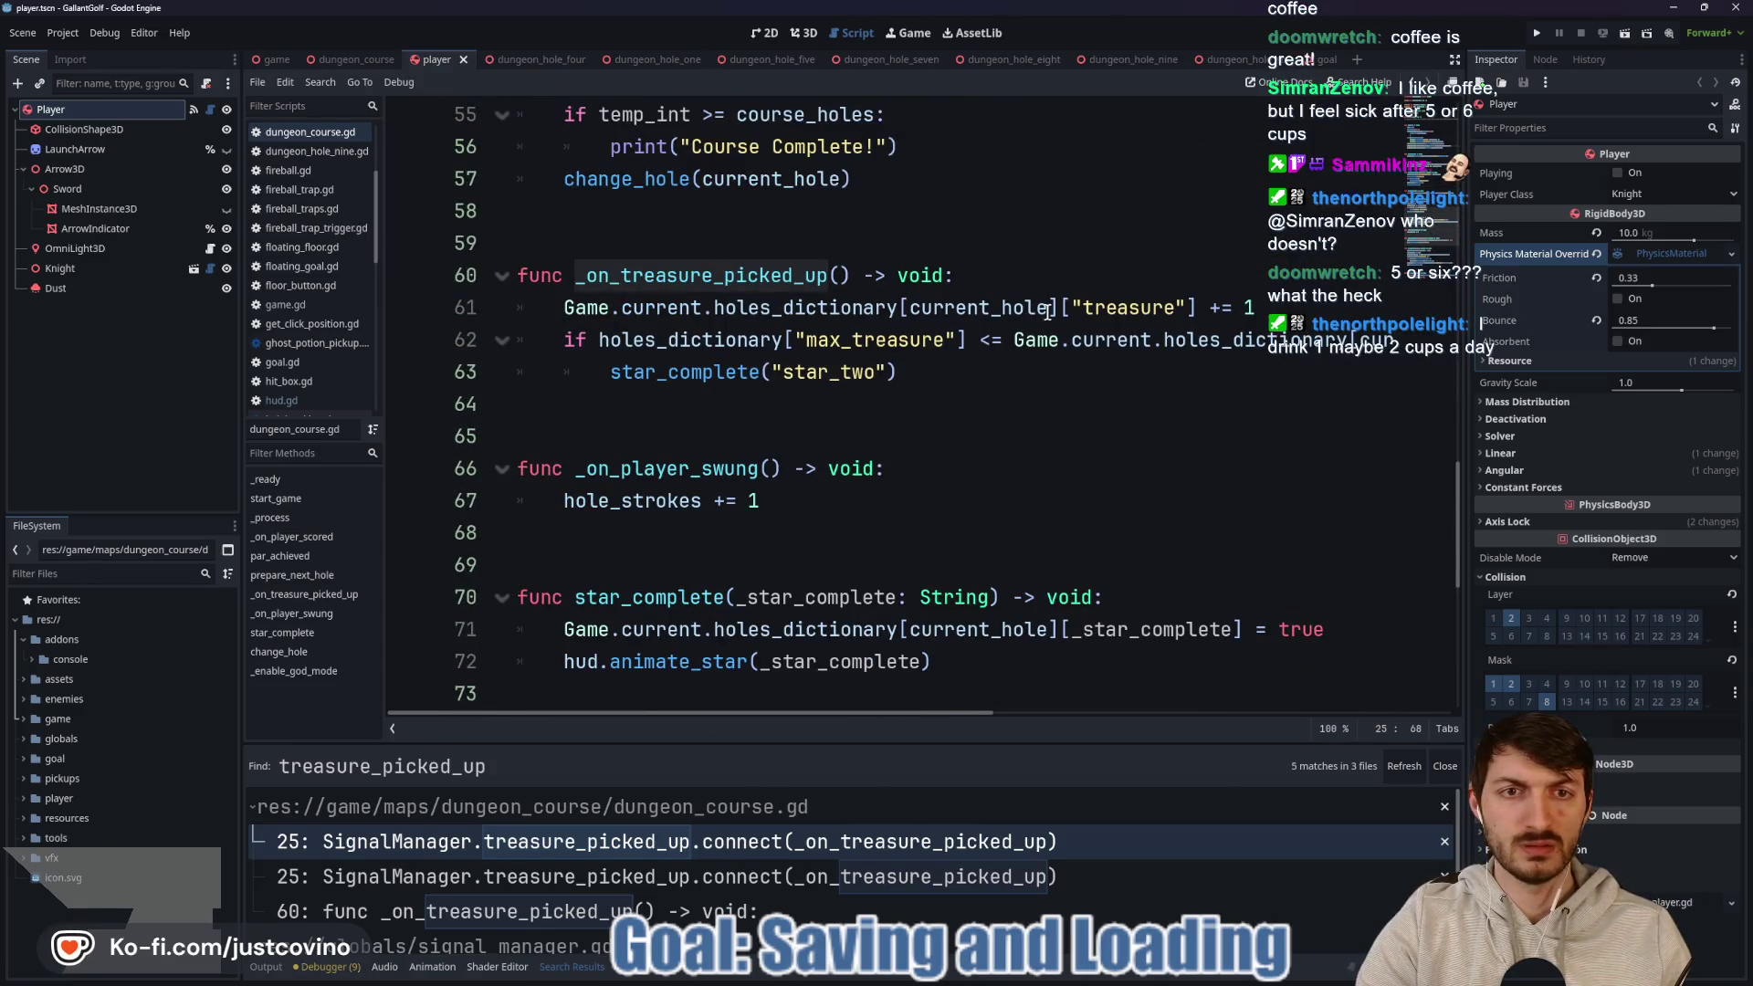
mouse_move(842, 712)
mouse_down()
mouse_move(1136, 725)
mouse_move(835, 725)
mouse_up()
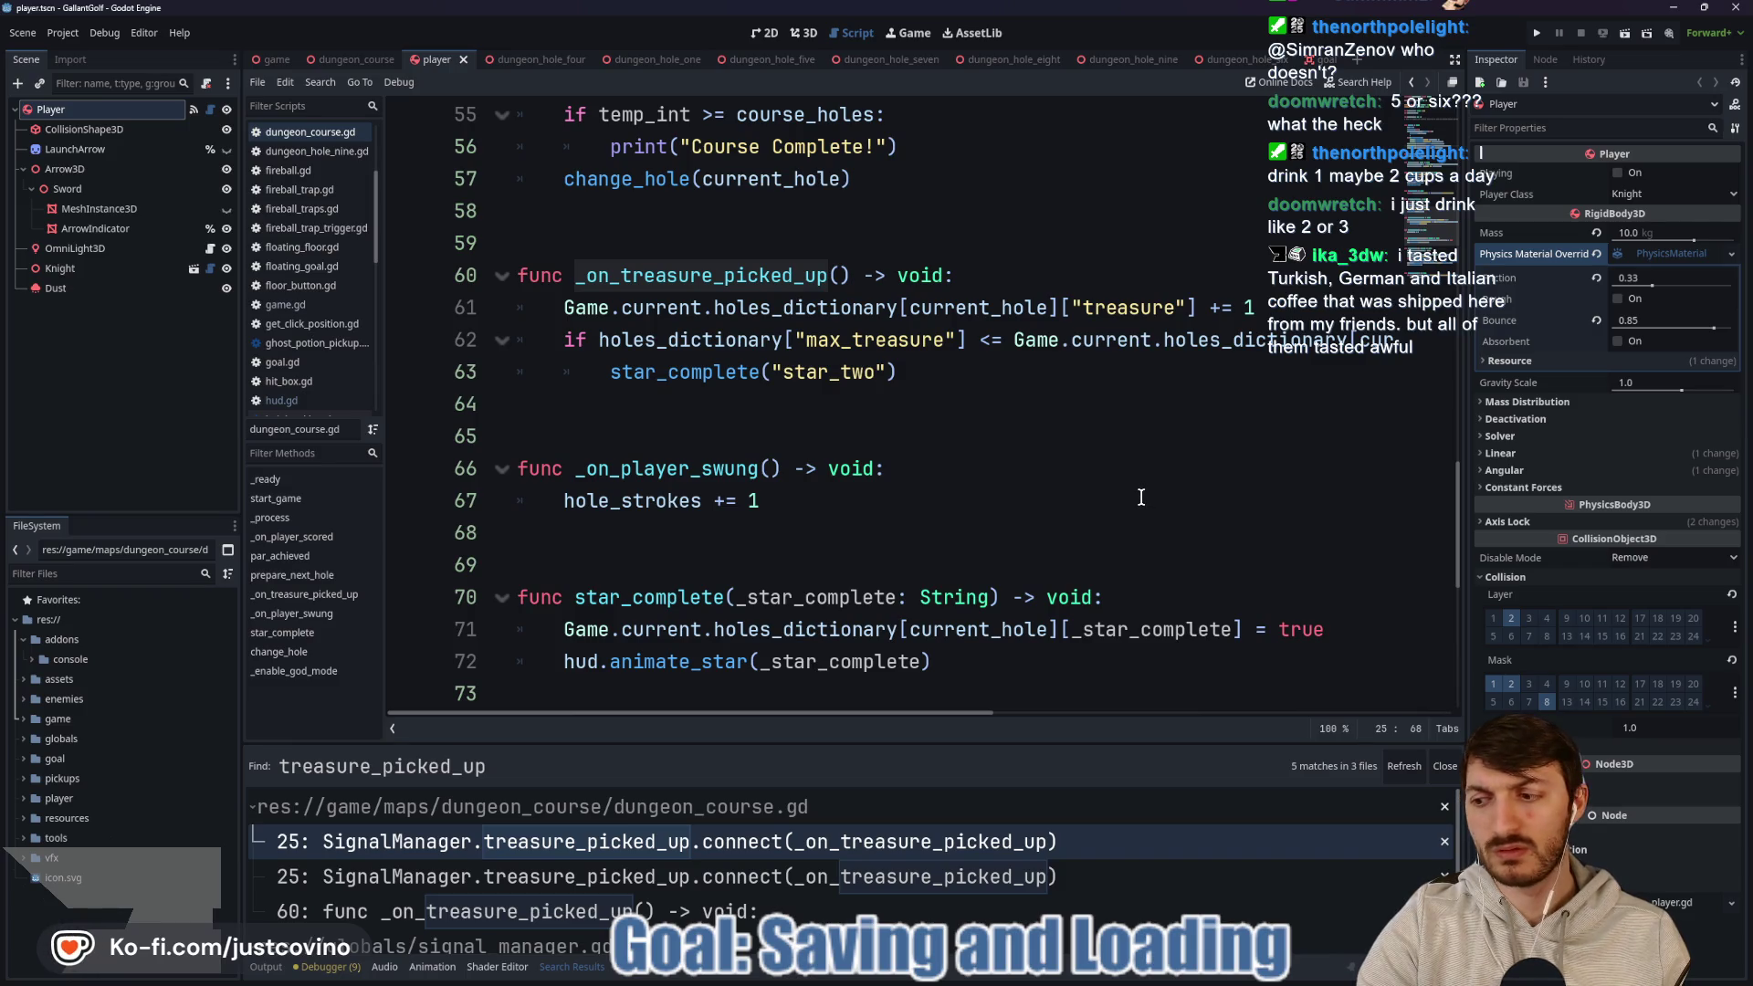
key(F5)
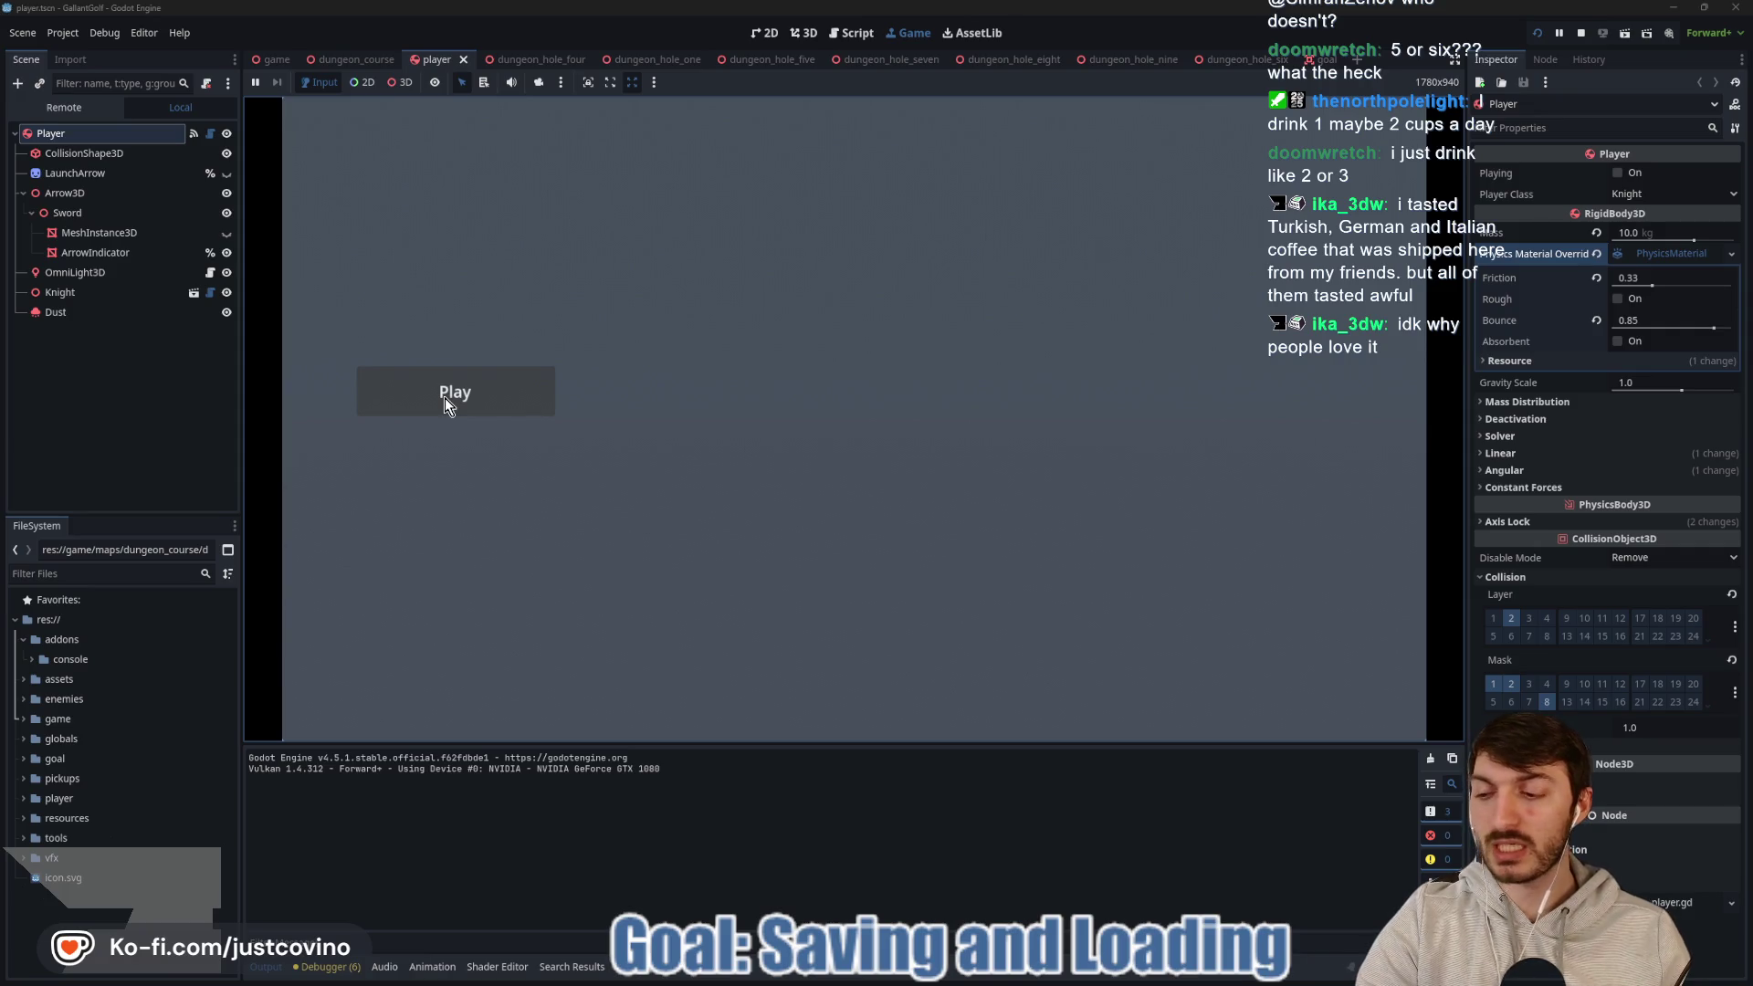
Open the Dungeon Course, compare saved stars for 2nd Degree Burns and The Line Holds, and start a hole.
click(445, 397)
click(479, 656)
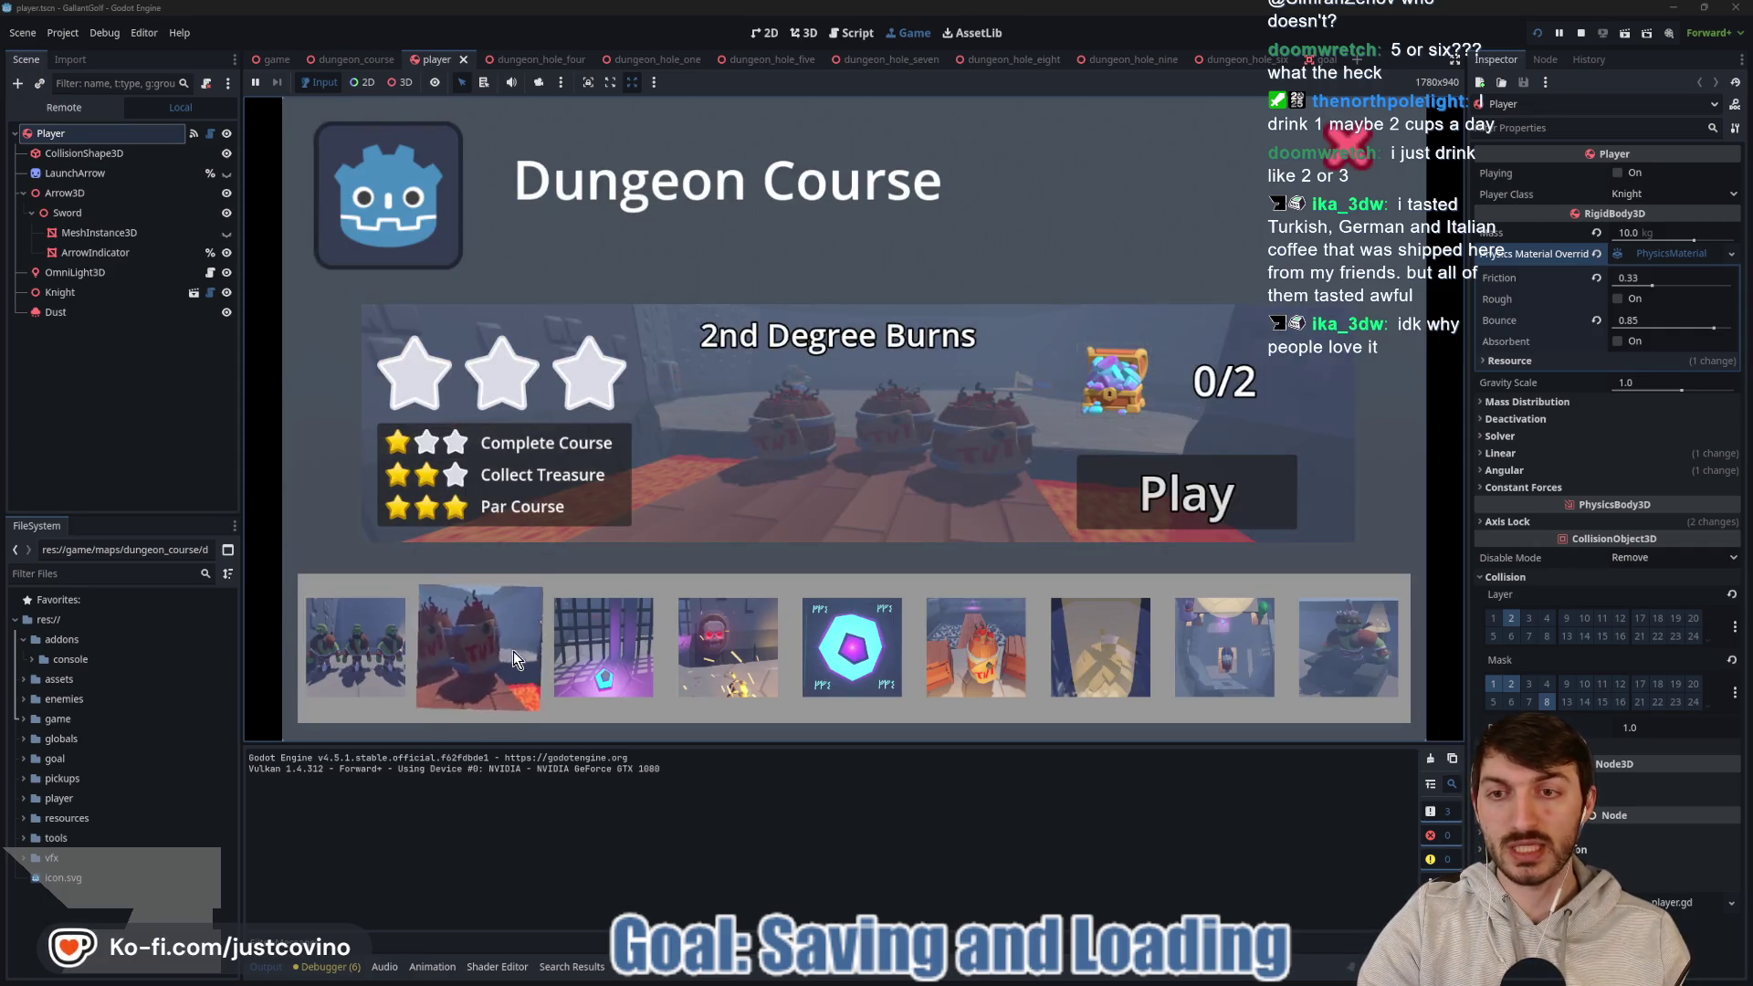
click(356, 653)
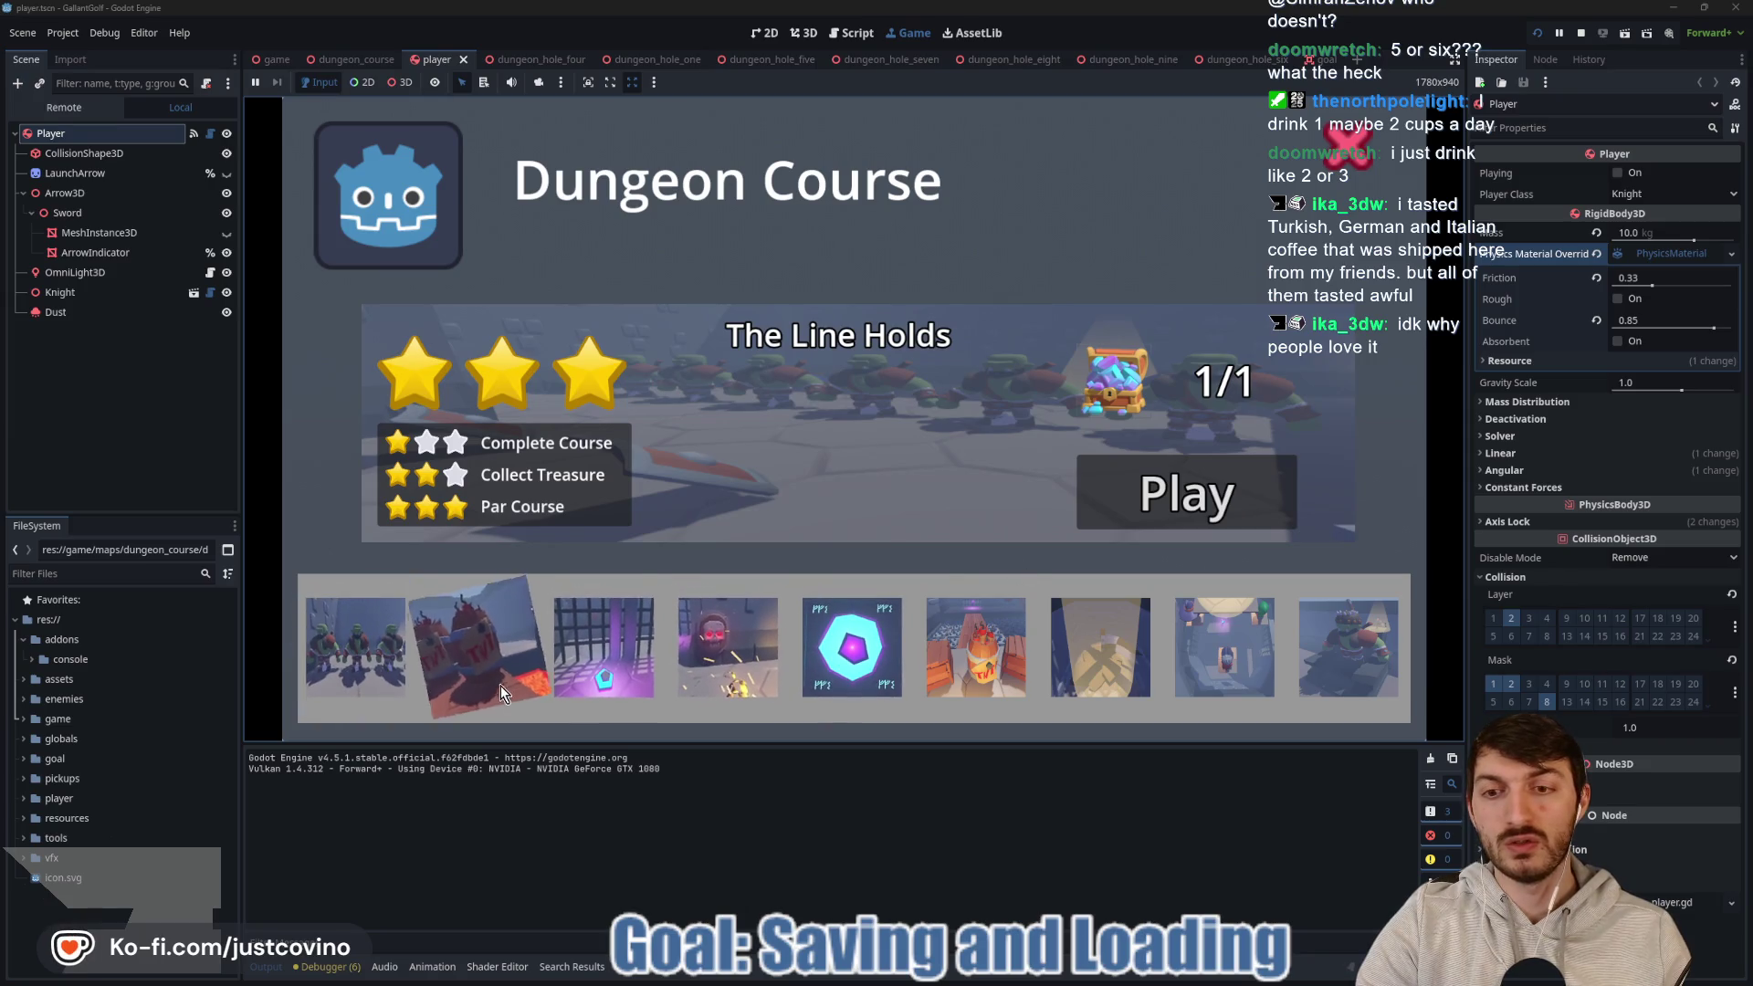
click(501, 692)
click(1090, 526)
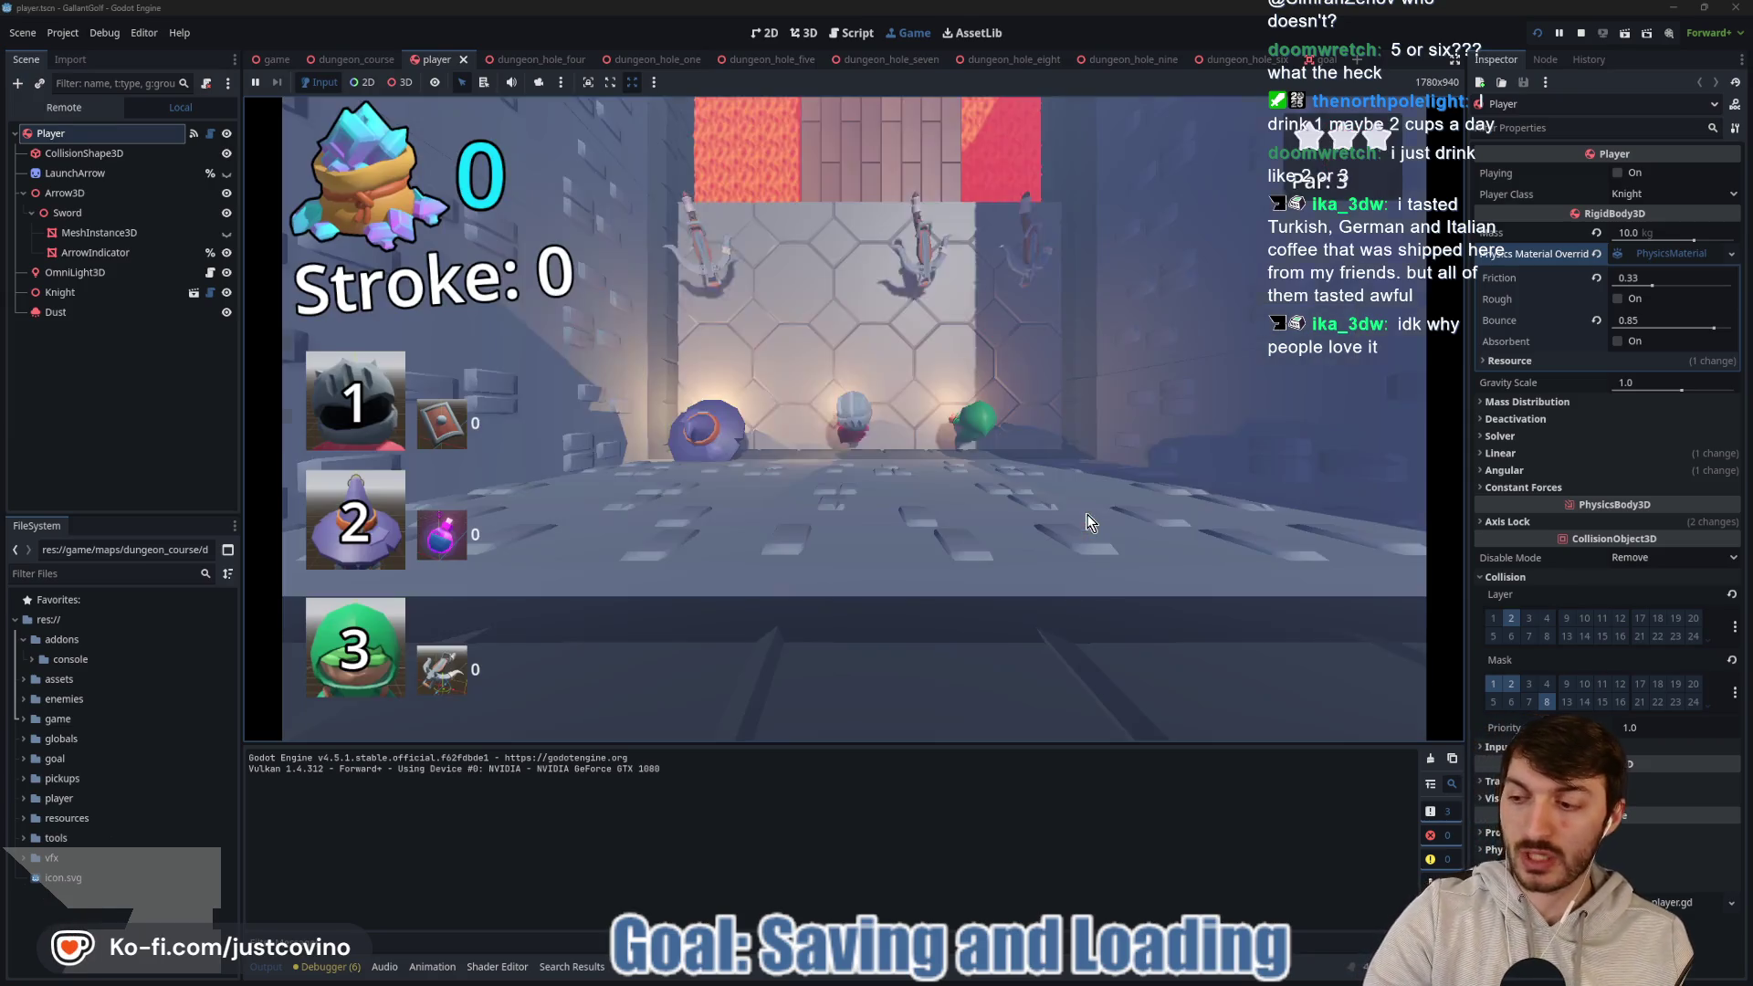
mouse_move(771, 294)
mouse_down()
mouse_move(771, 319)
mouse_move(903, 388)
mouse_move(898, 296)
mouse_up()
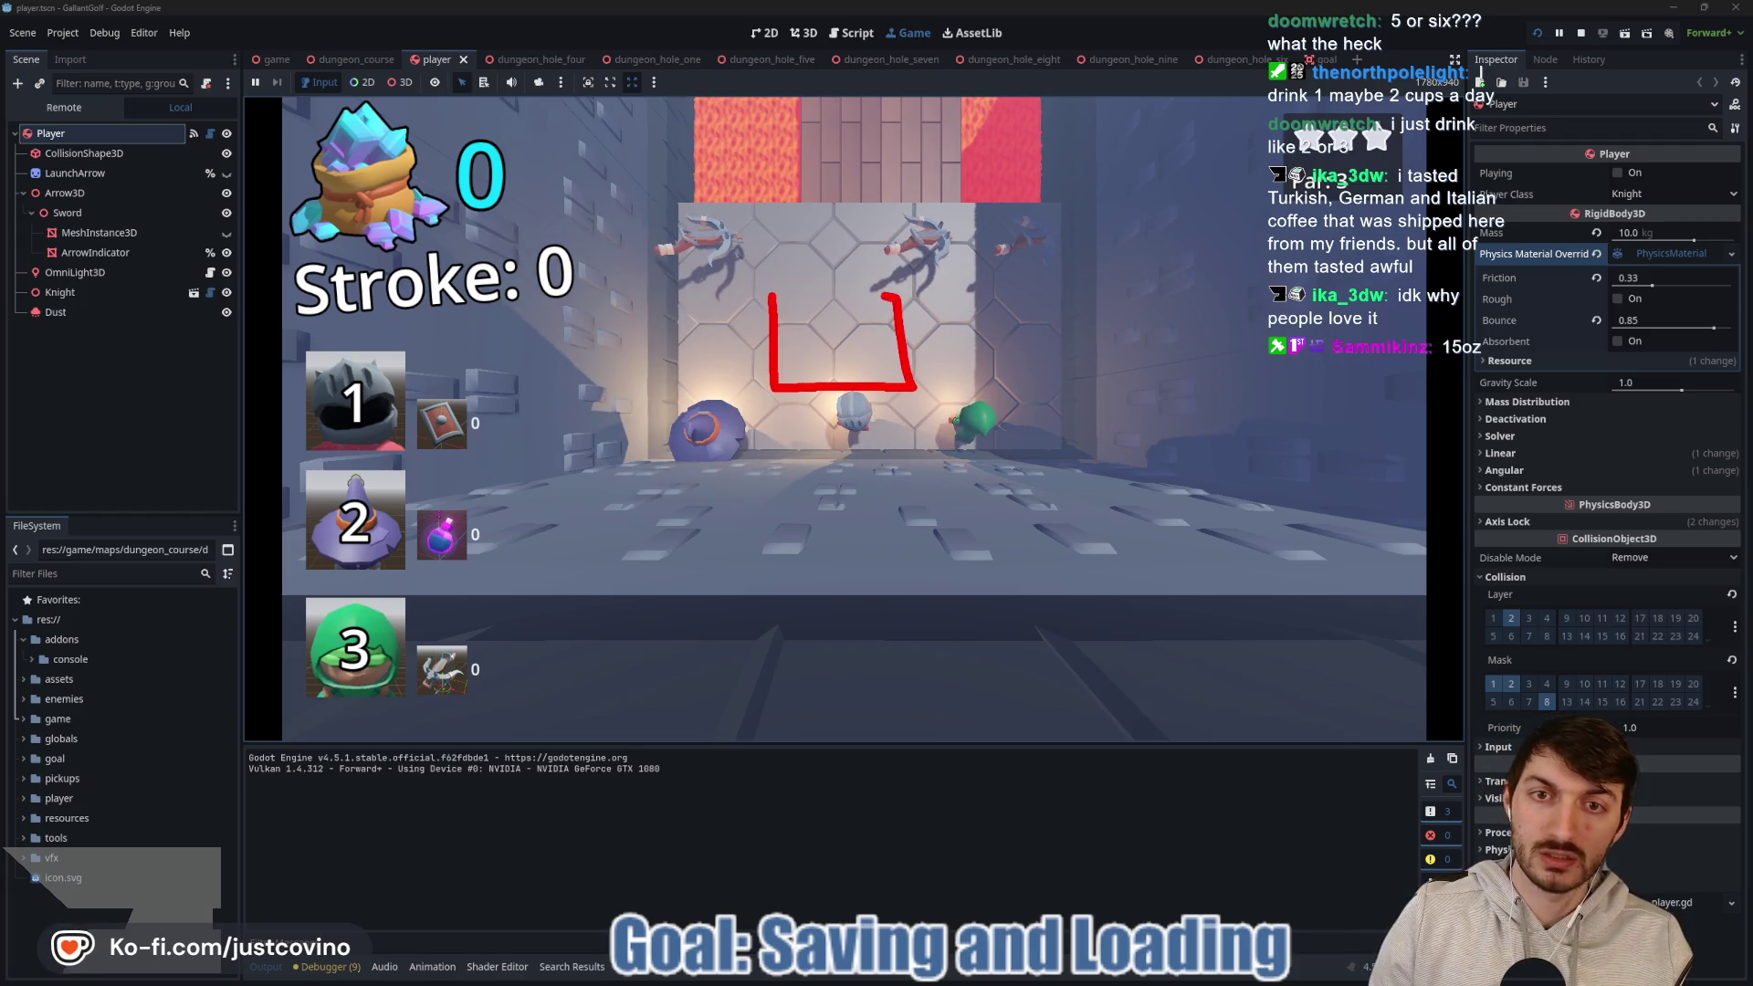
mouse_move(767, 292)
mouse_down()
mouse_move(907, 296)
mouse_move(912, 381)
mouse_move(910, 356)
mouse_move(812, 335)
mouse_up()
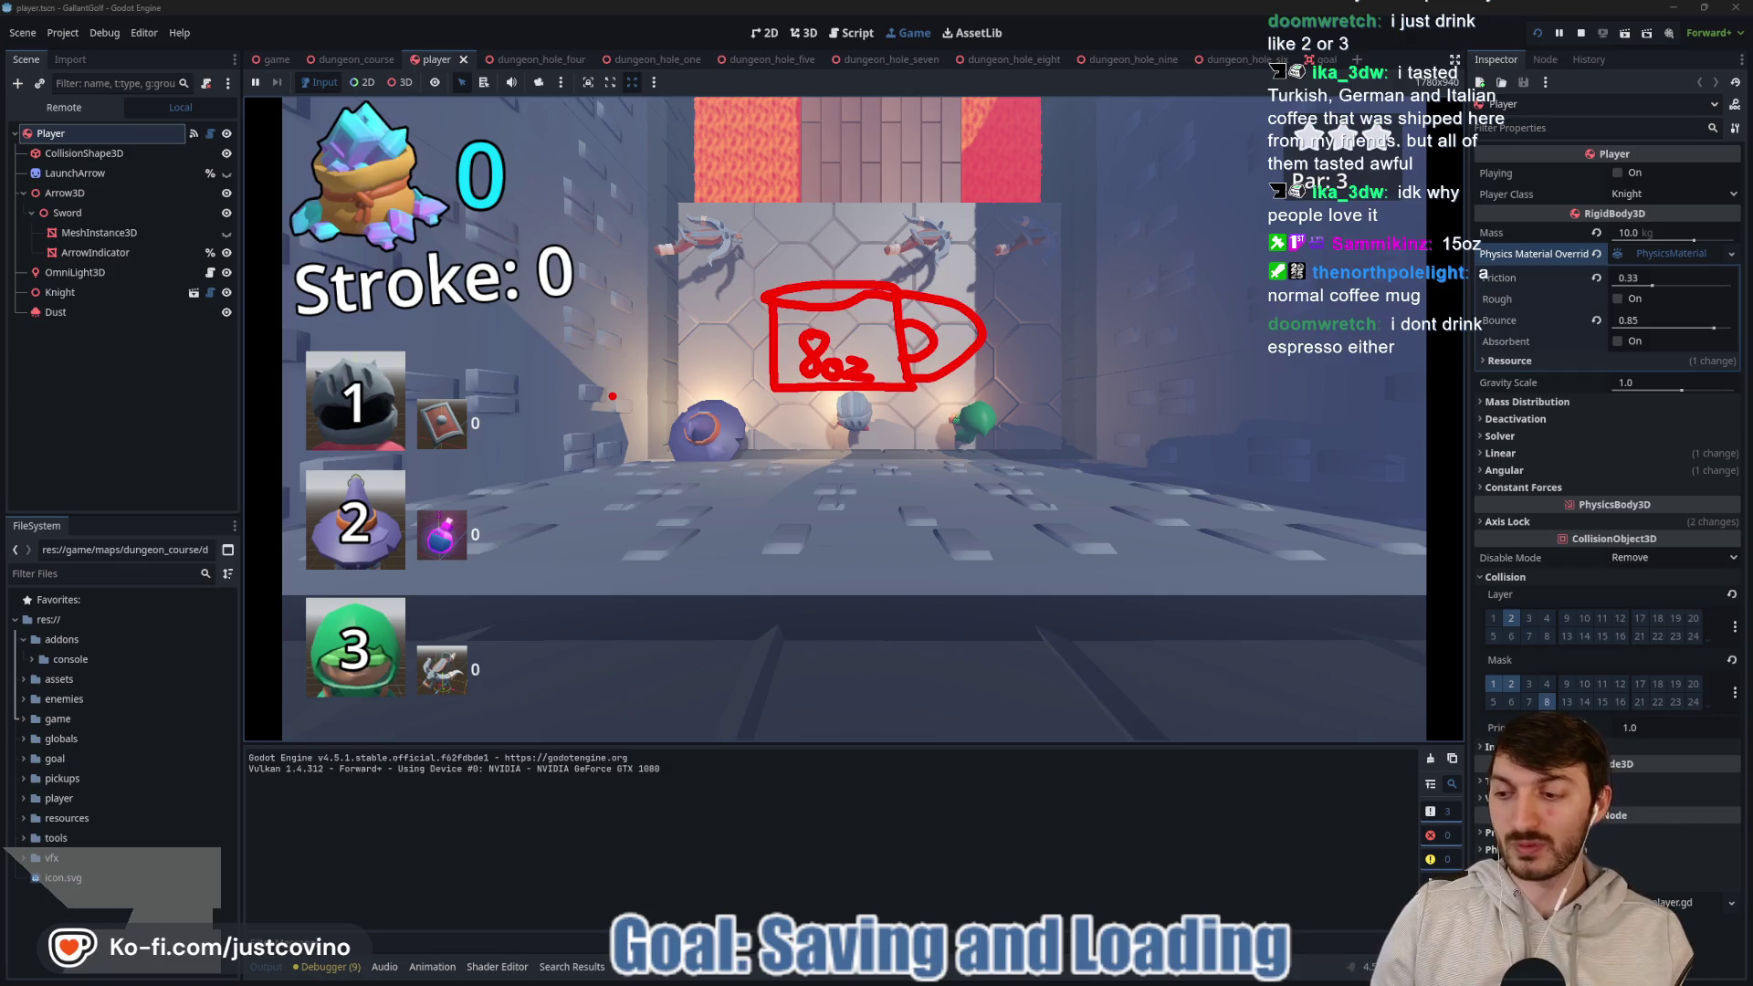
mouse_move(539, 146)
mouse_down()
mouse_move(628, 239)
mouse_move(712, 406)
mouse_up()
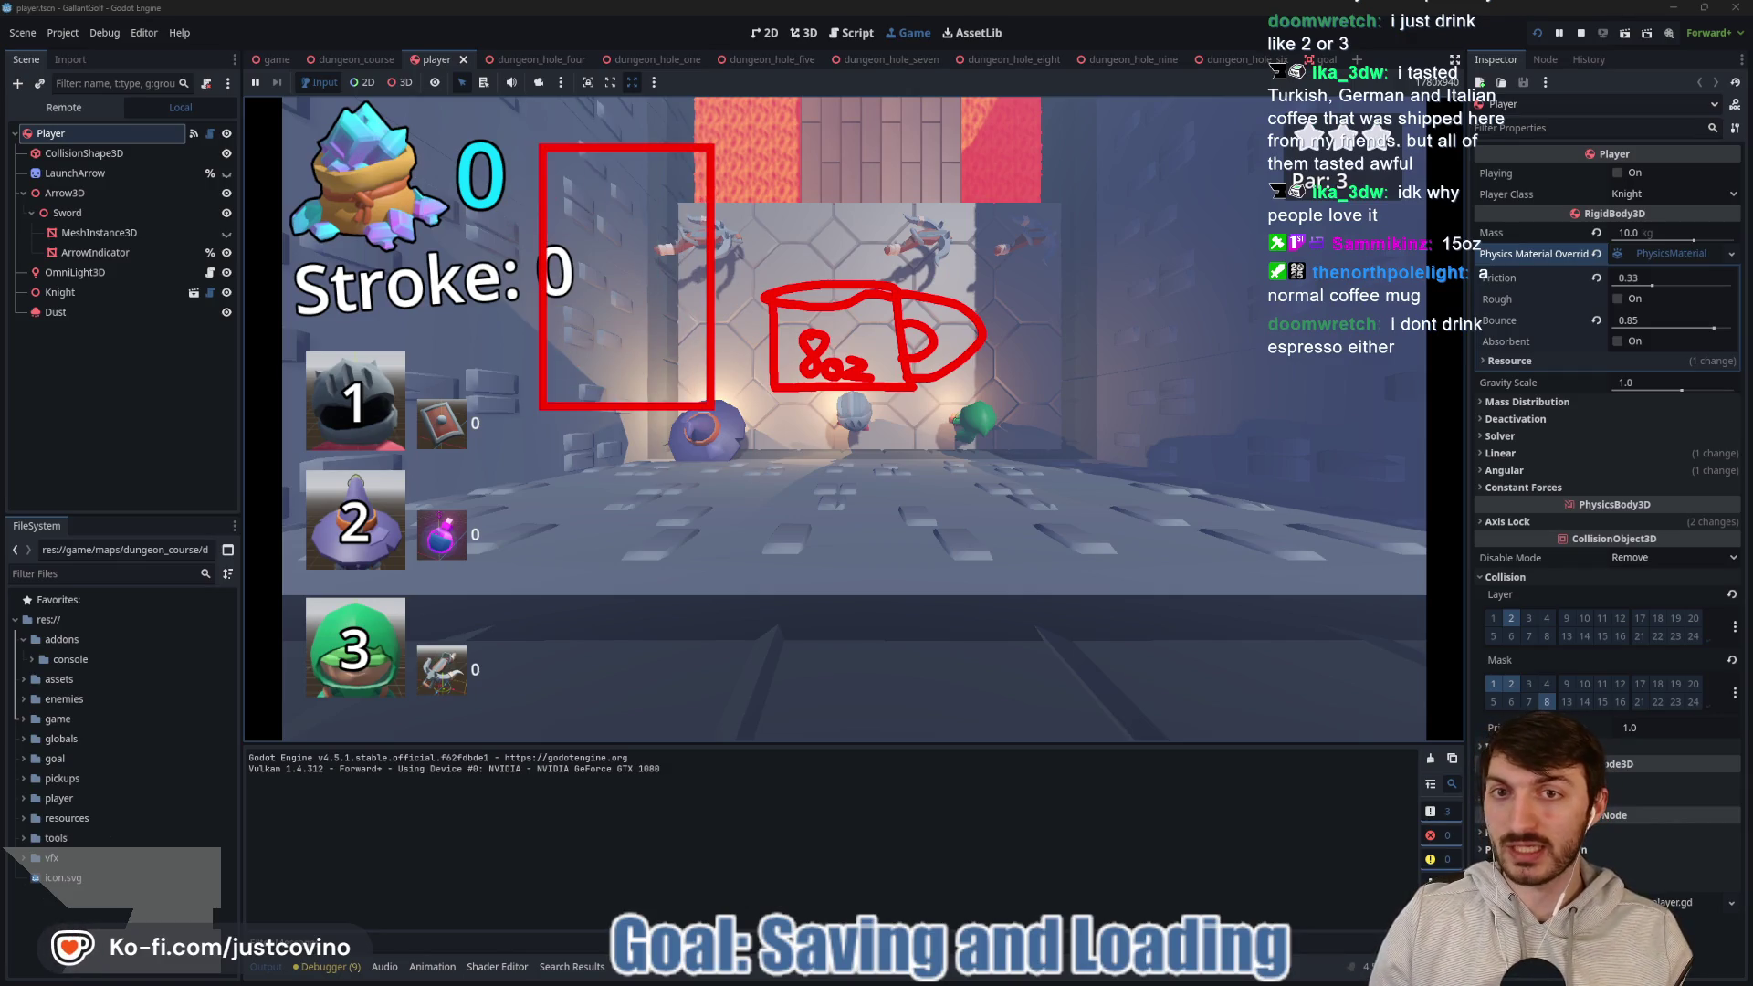
drag(721, 170, 699, 379)
drag(716, 214, 714, 293)
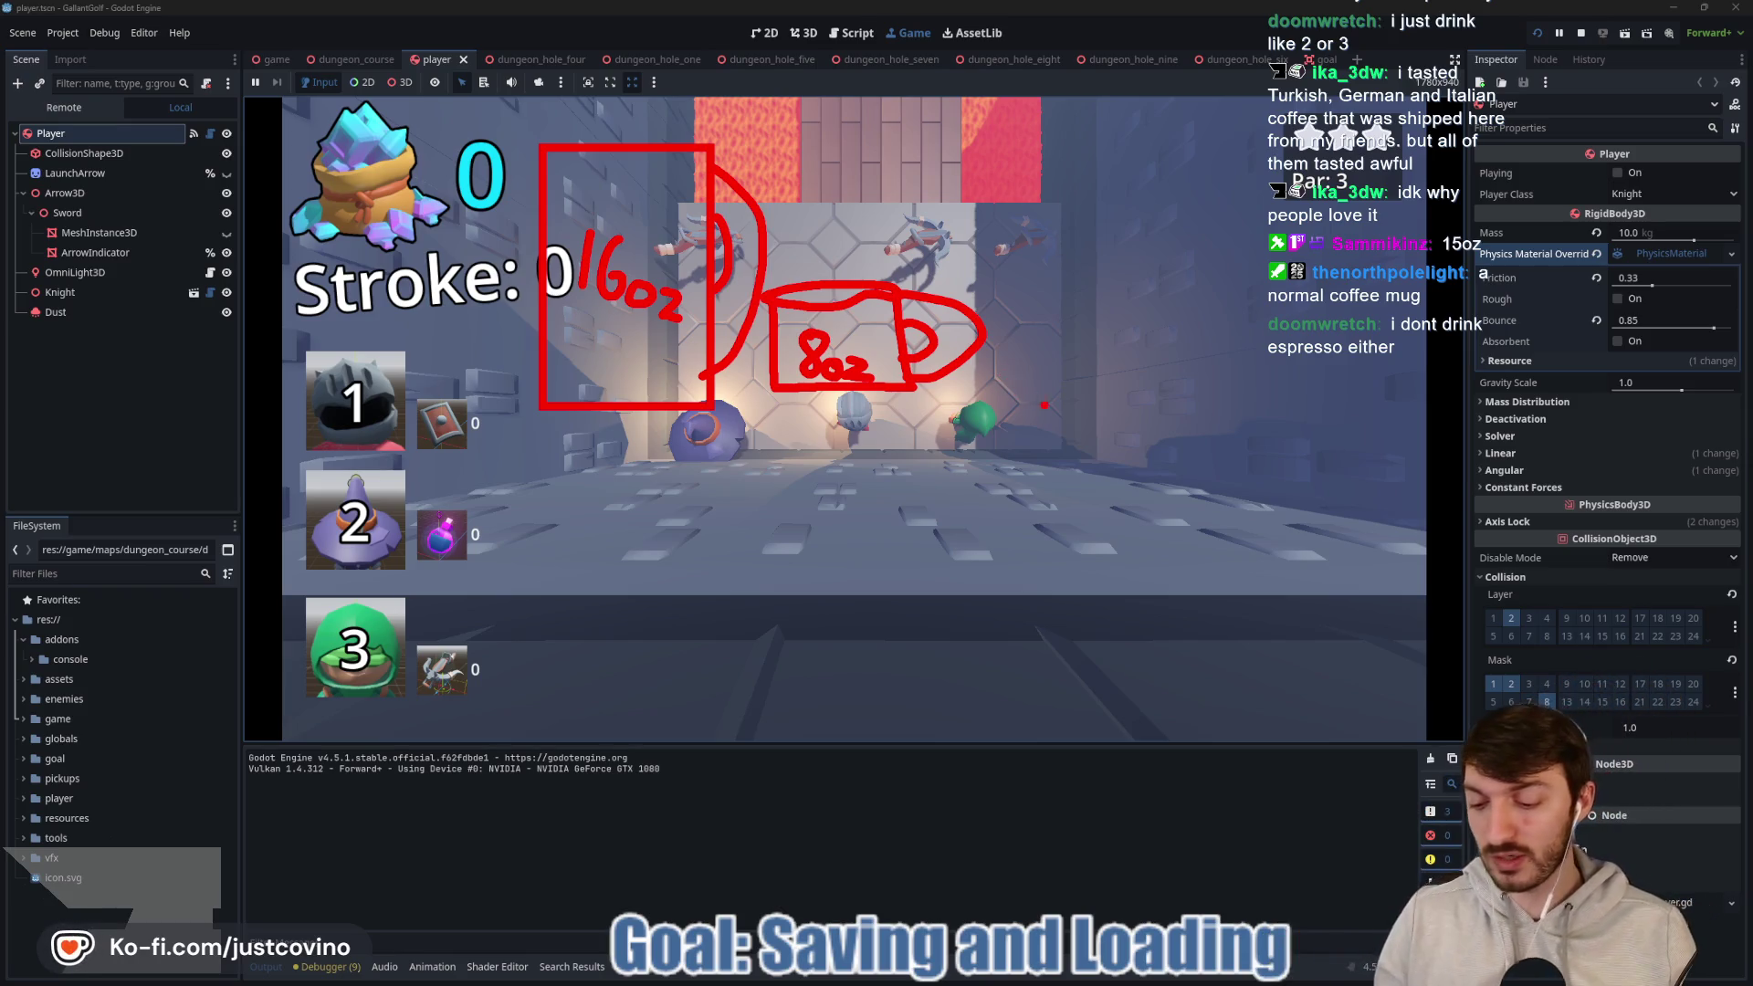
drag(997, 184, 1166, 581)
drag(1198, 587, 1204, 579)
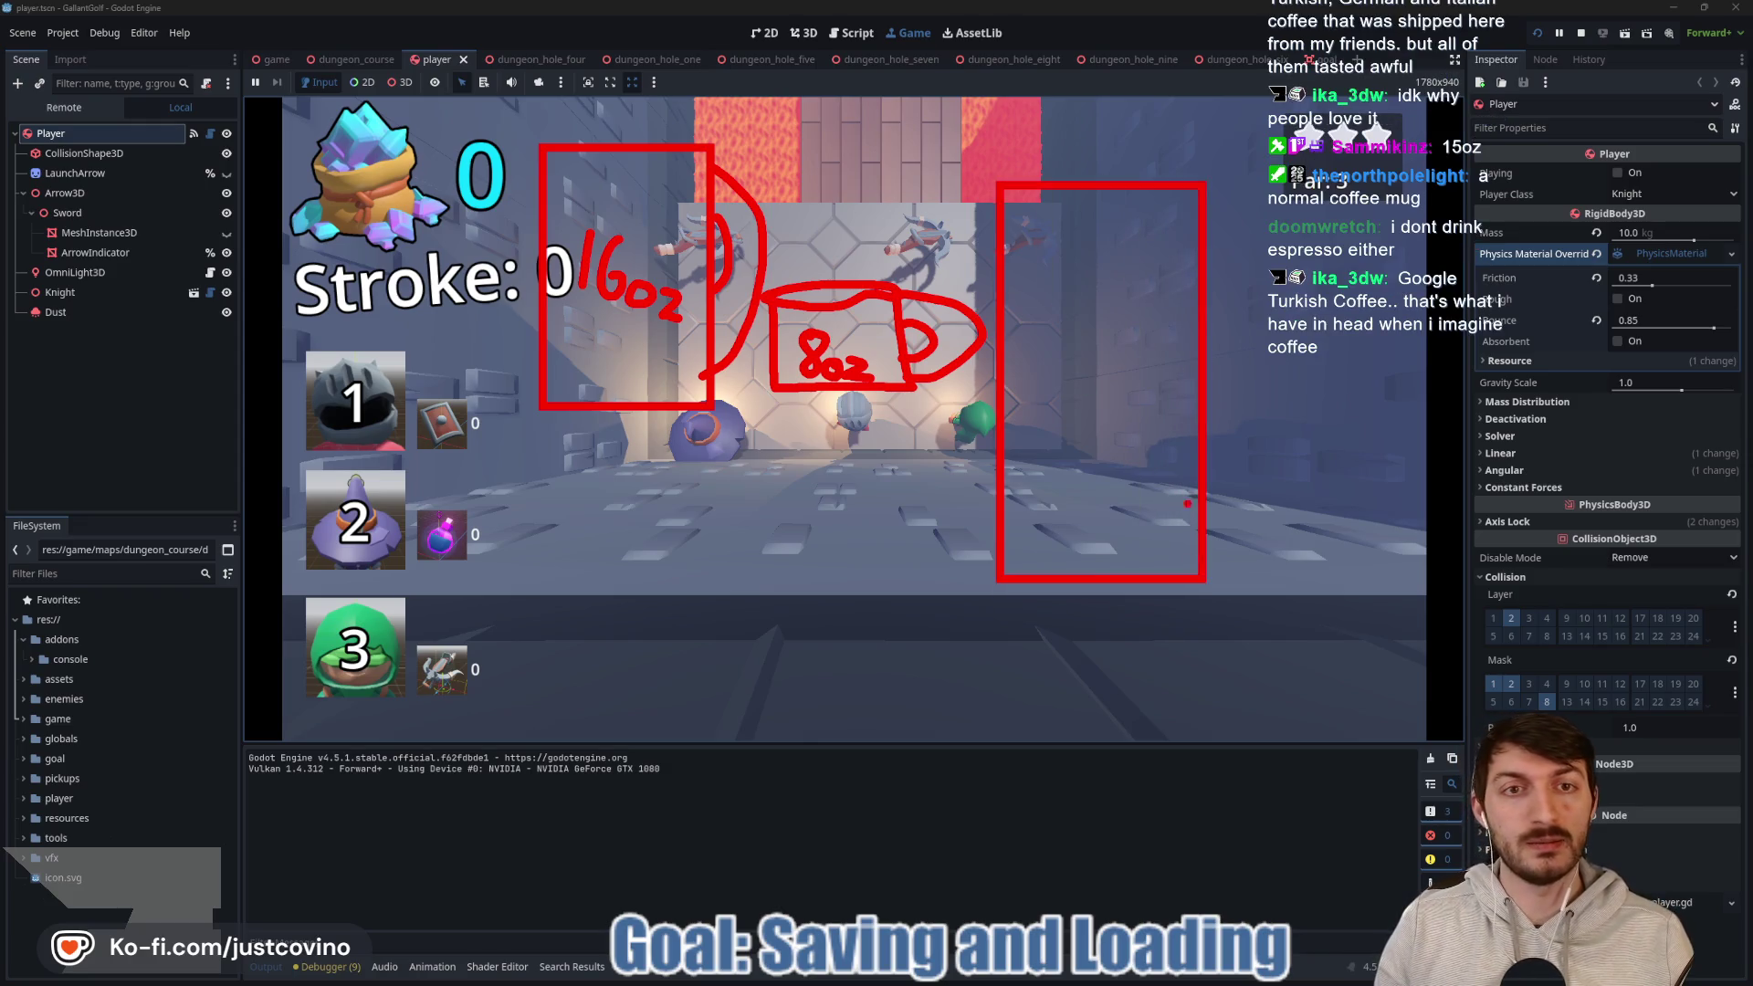
mouse_move(1038, 501)
mouse_down()
mouse_move(1056, 516)
mouse_move(1041, 537)
mouse_move(1125, 514)
mouse_up()
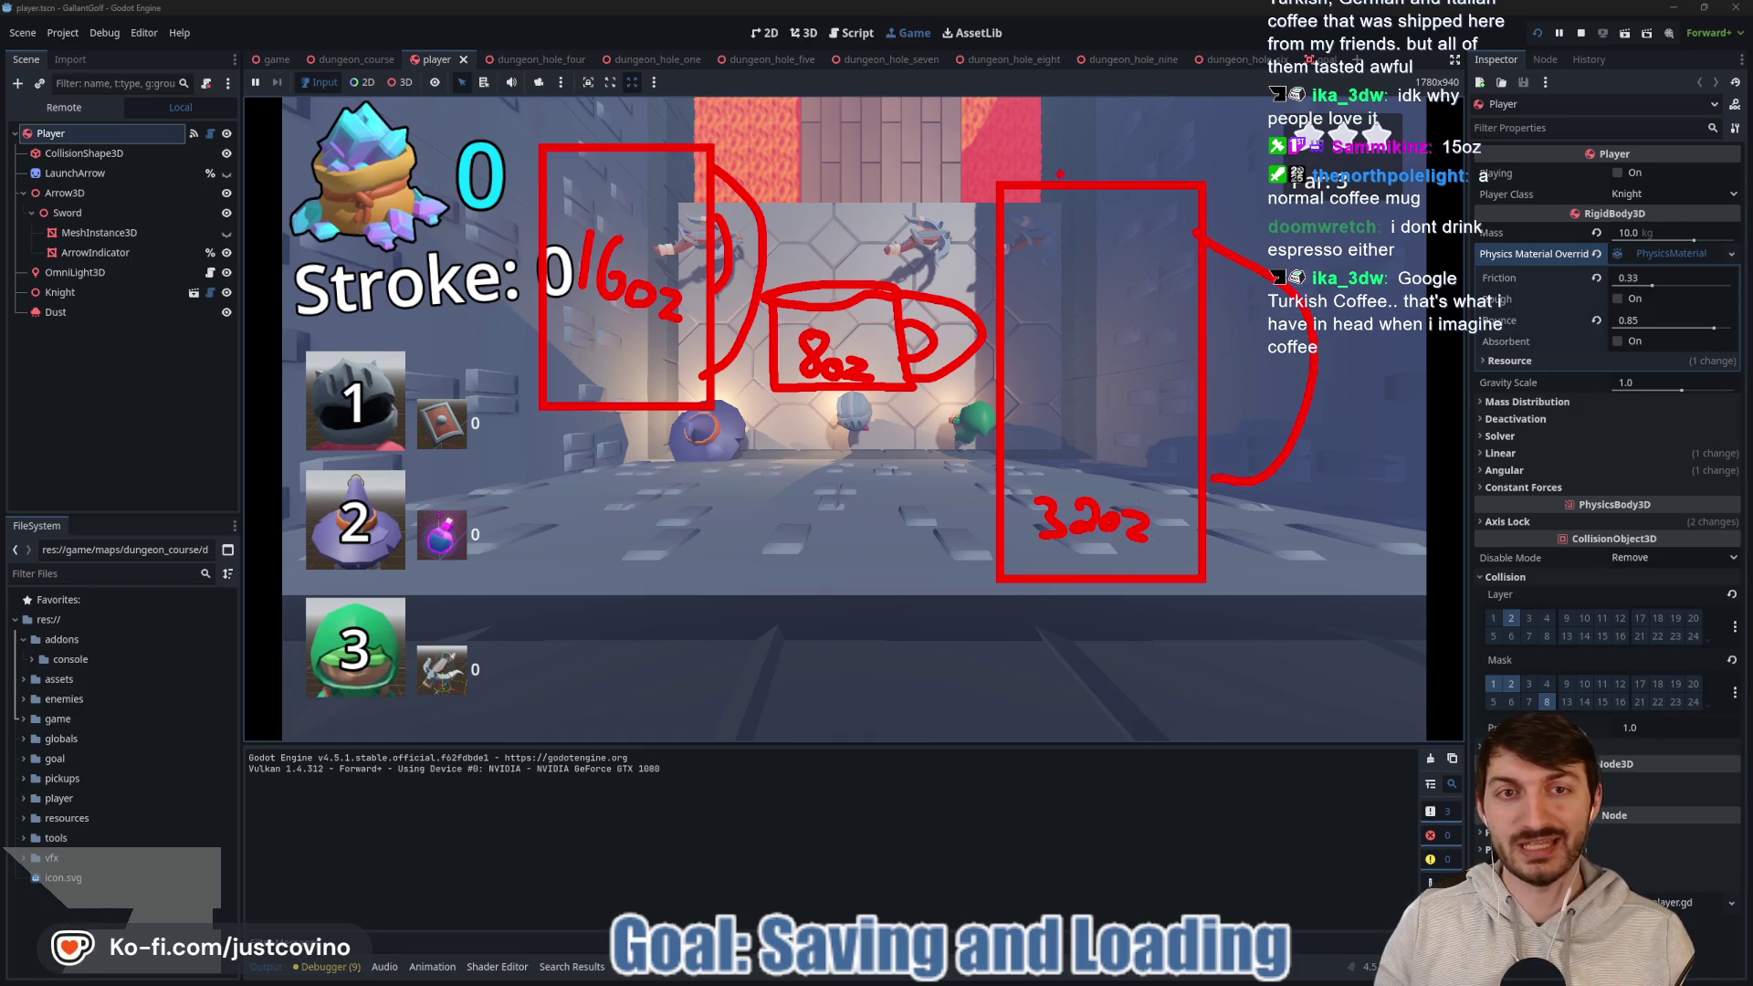
mouse_move(1111, 115)
mouse_down()
mouse_move(1109, 251)
mouse_move(1237, 95)
mouse_up()
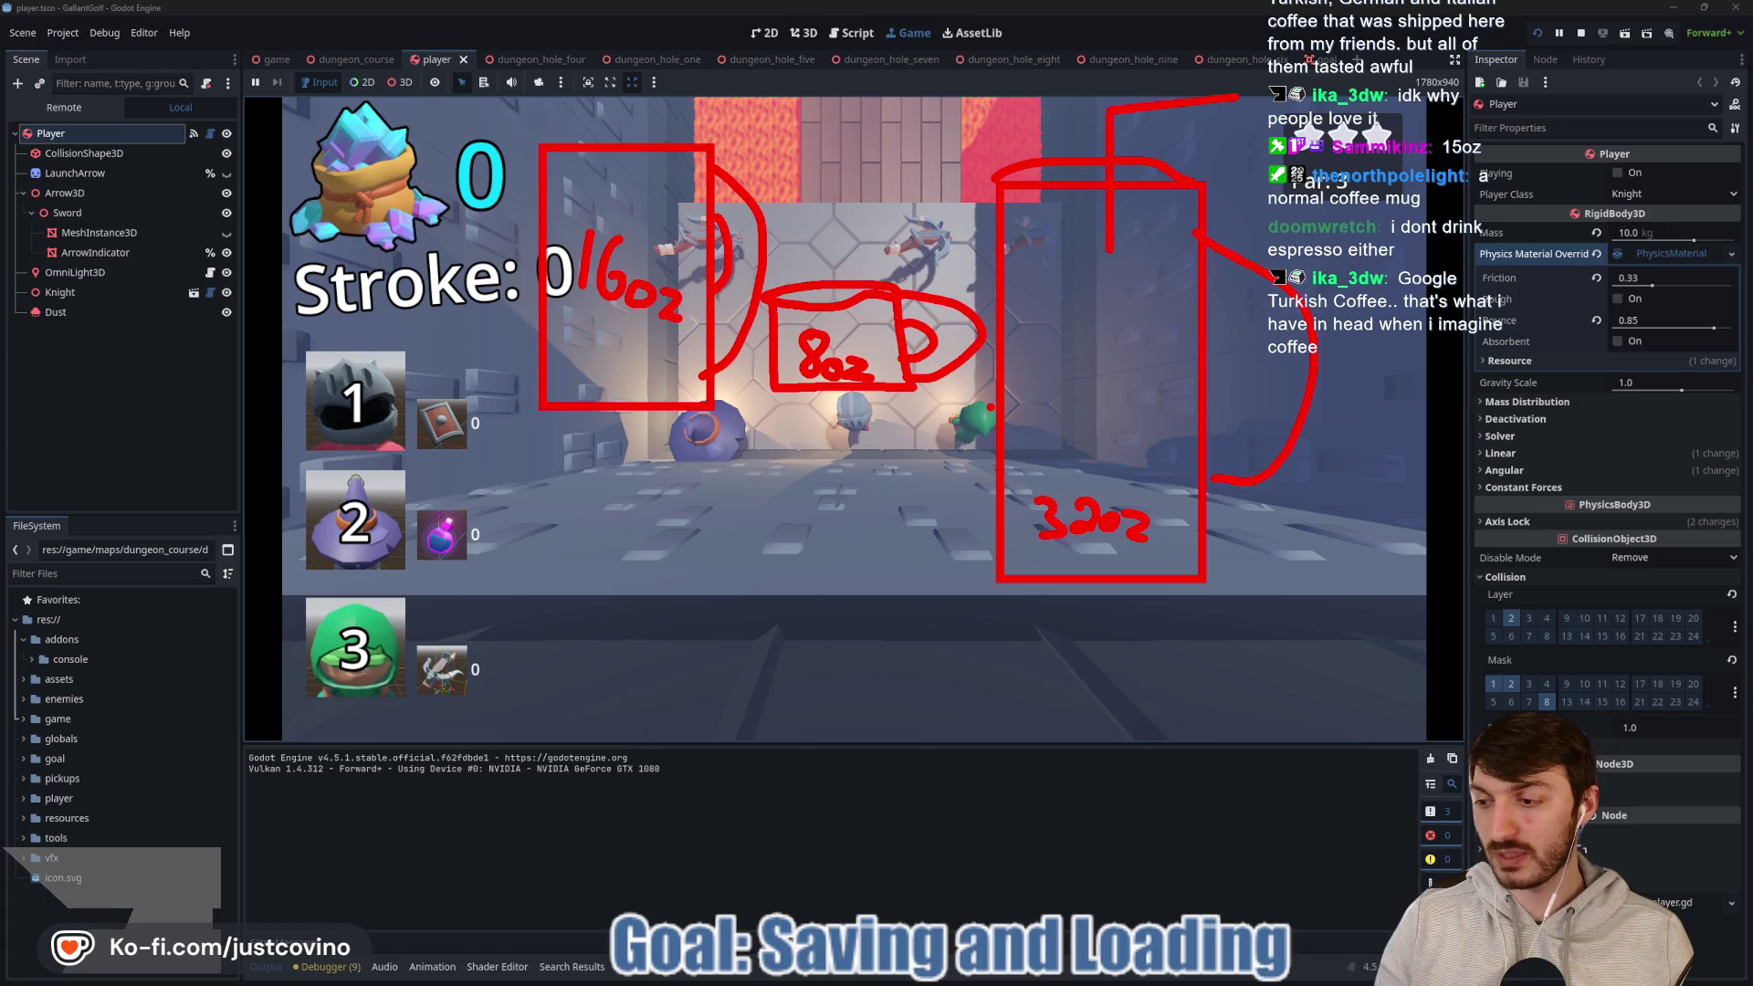
key(Escape)
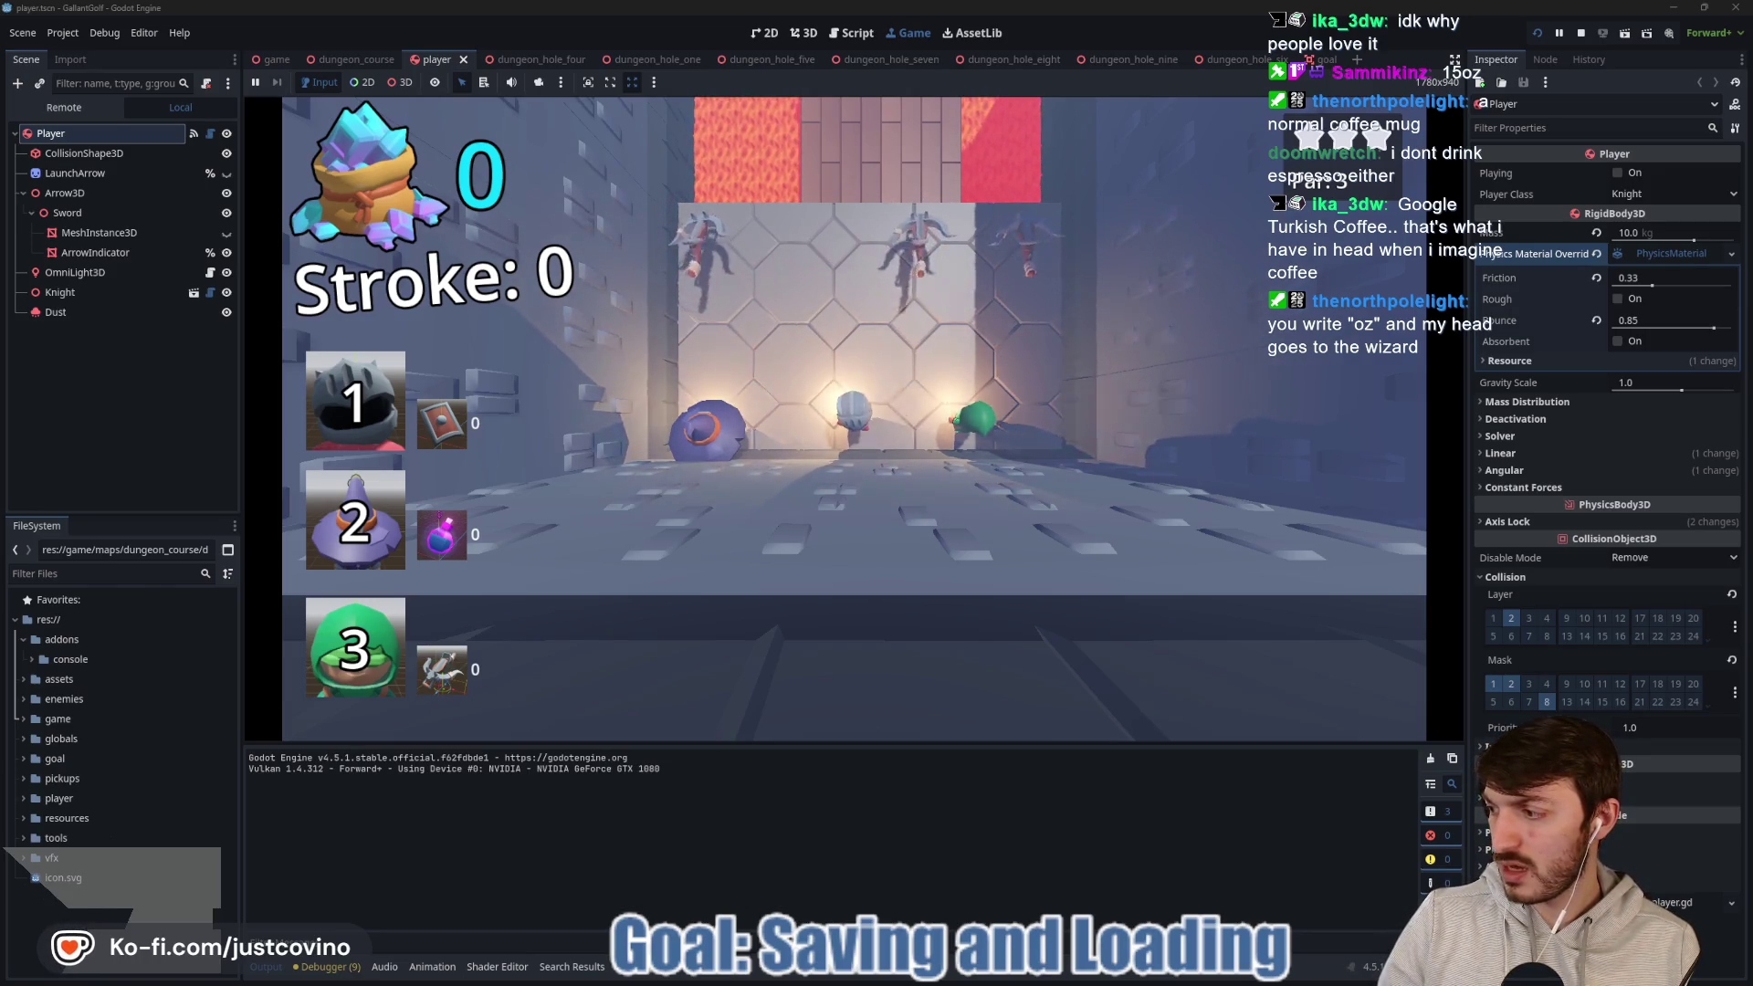
key(alt+Tab)
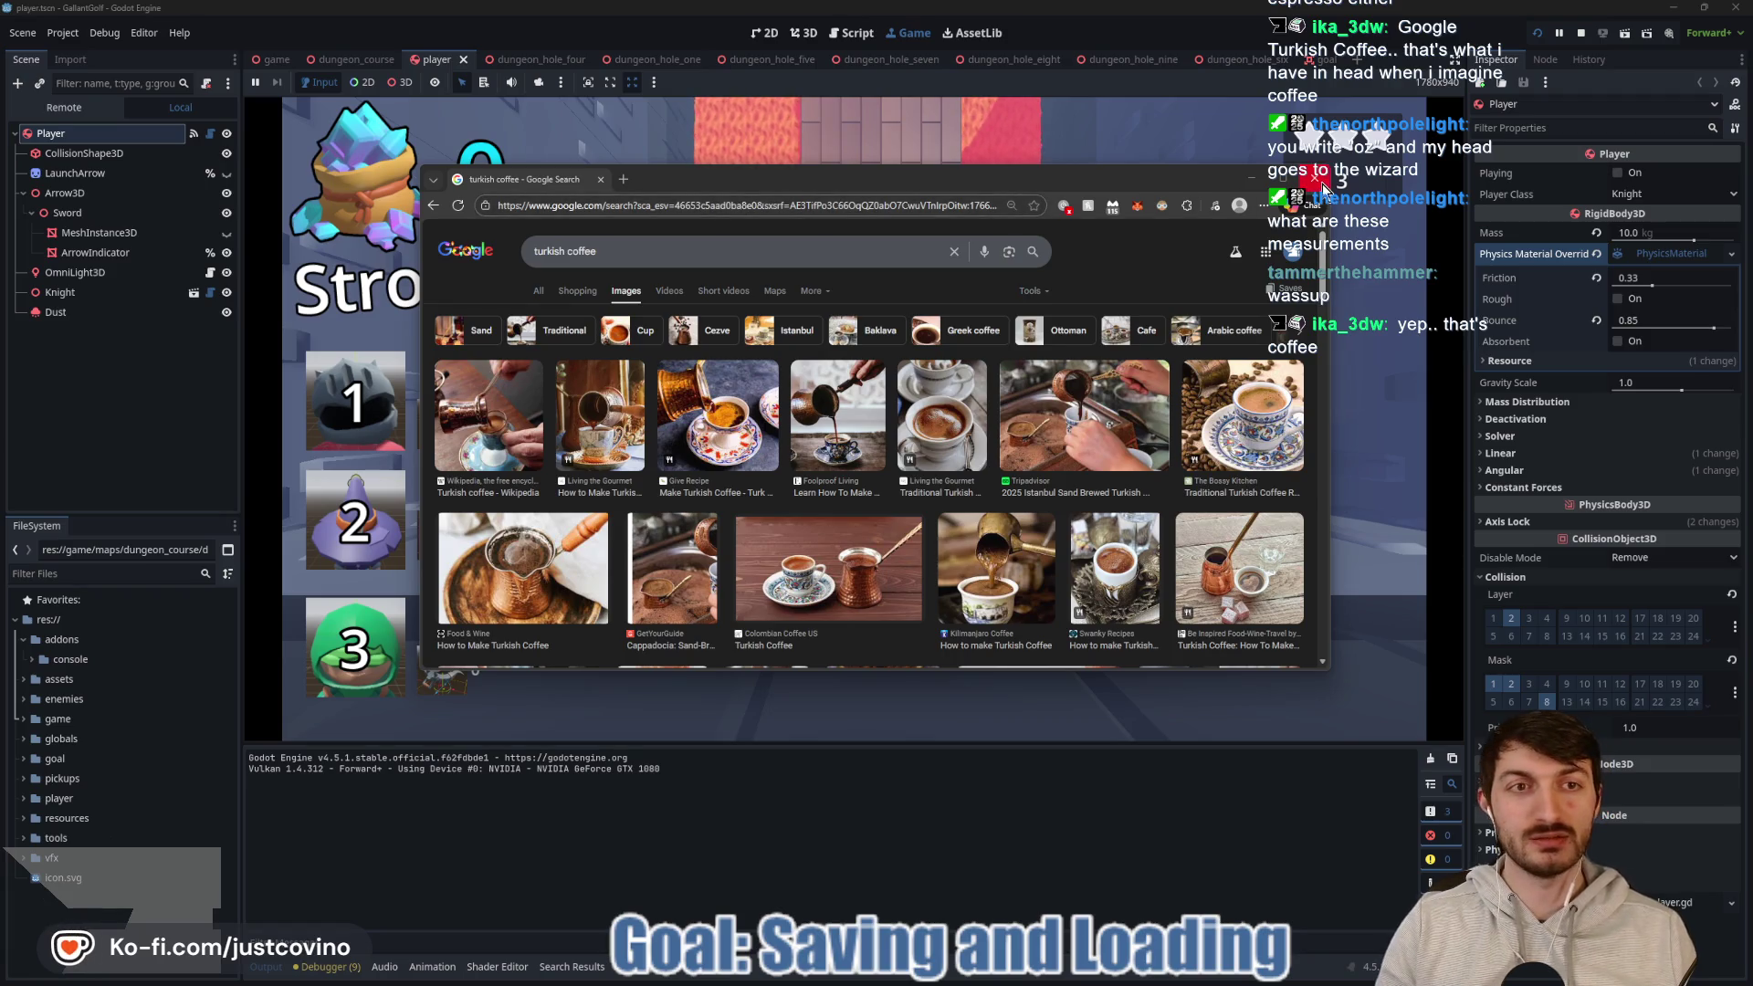
click(1317, 179)
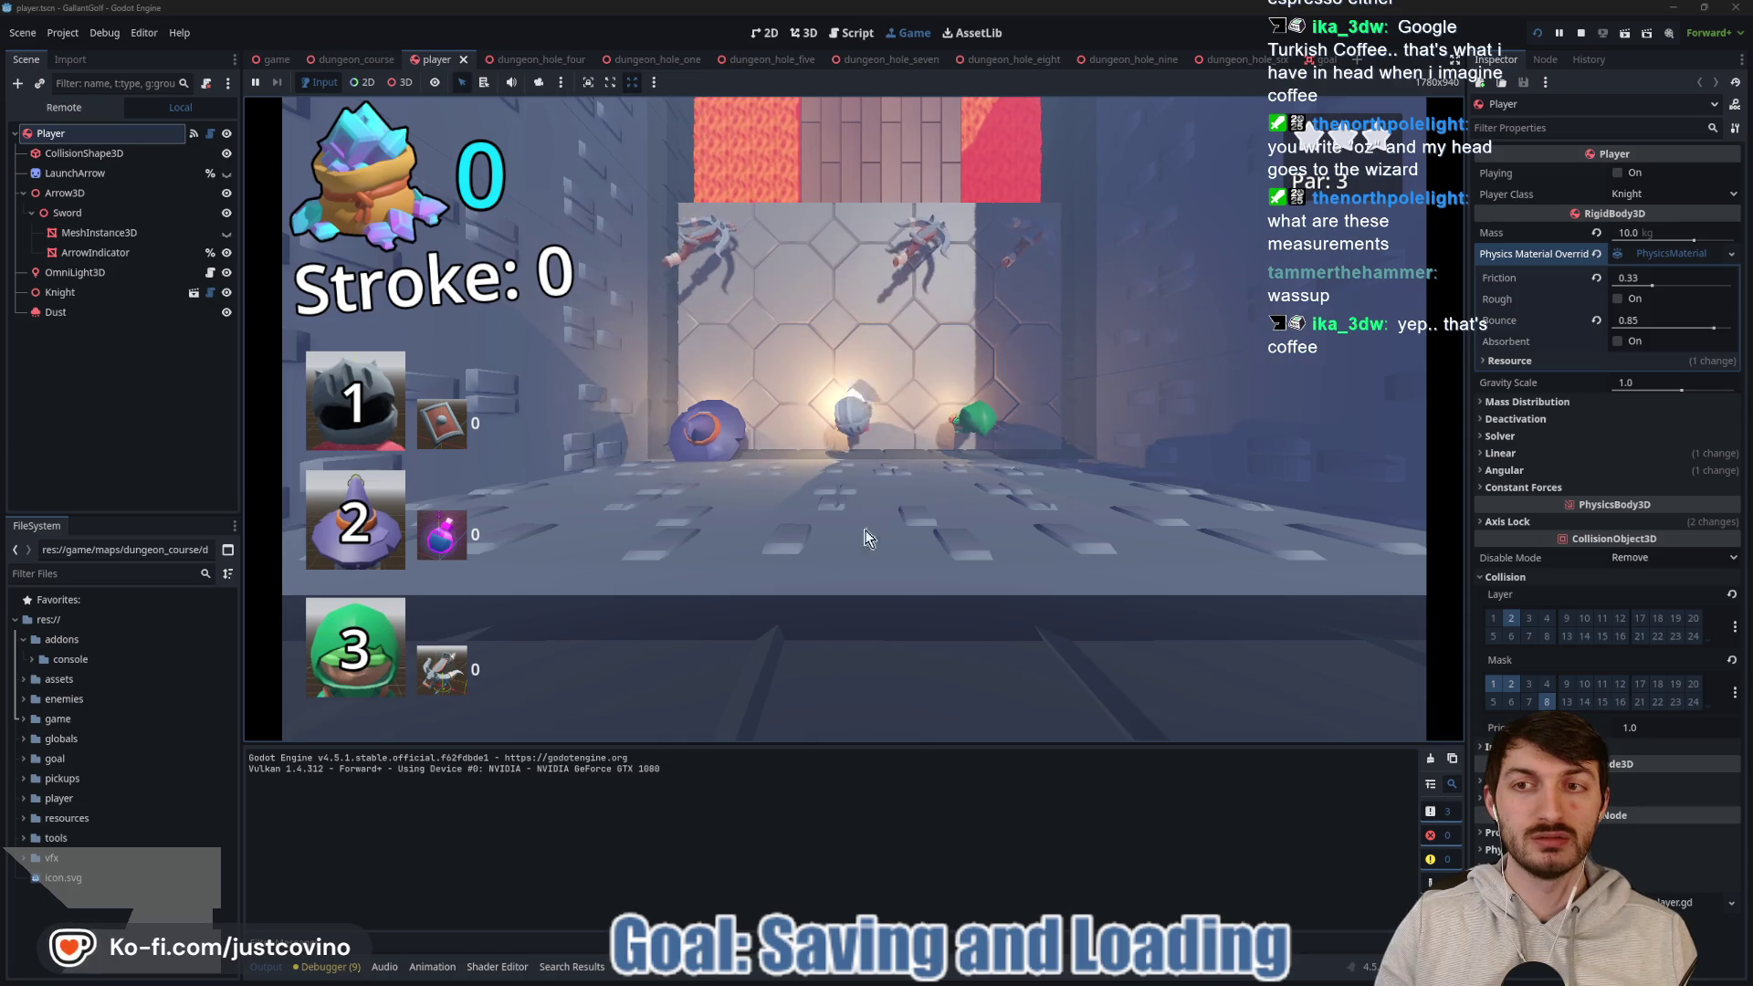
Shoot the knight once up the course, then stop the running game.
click(847, 418)
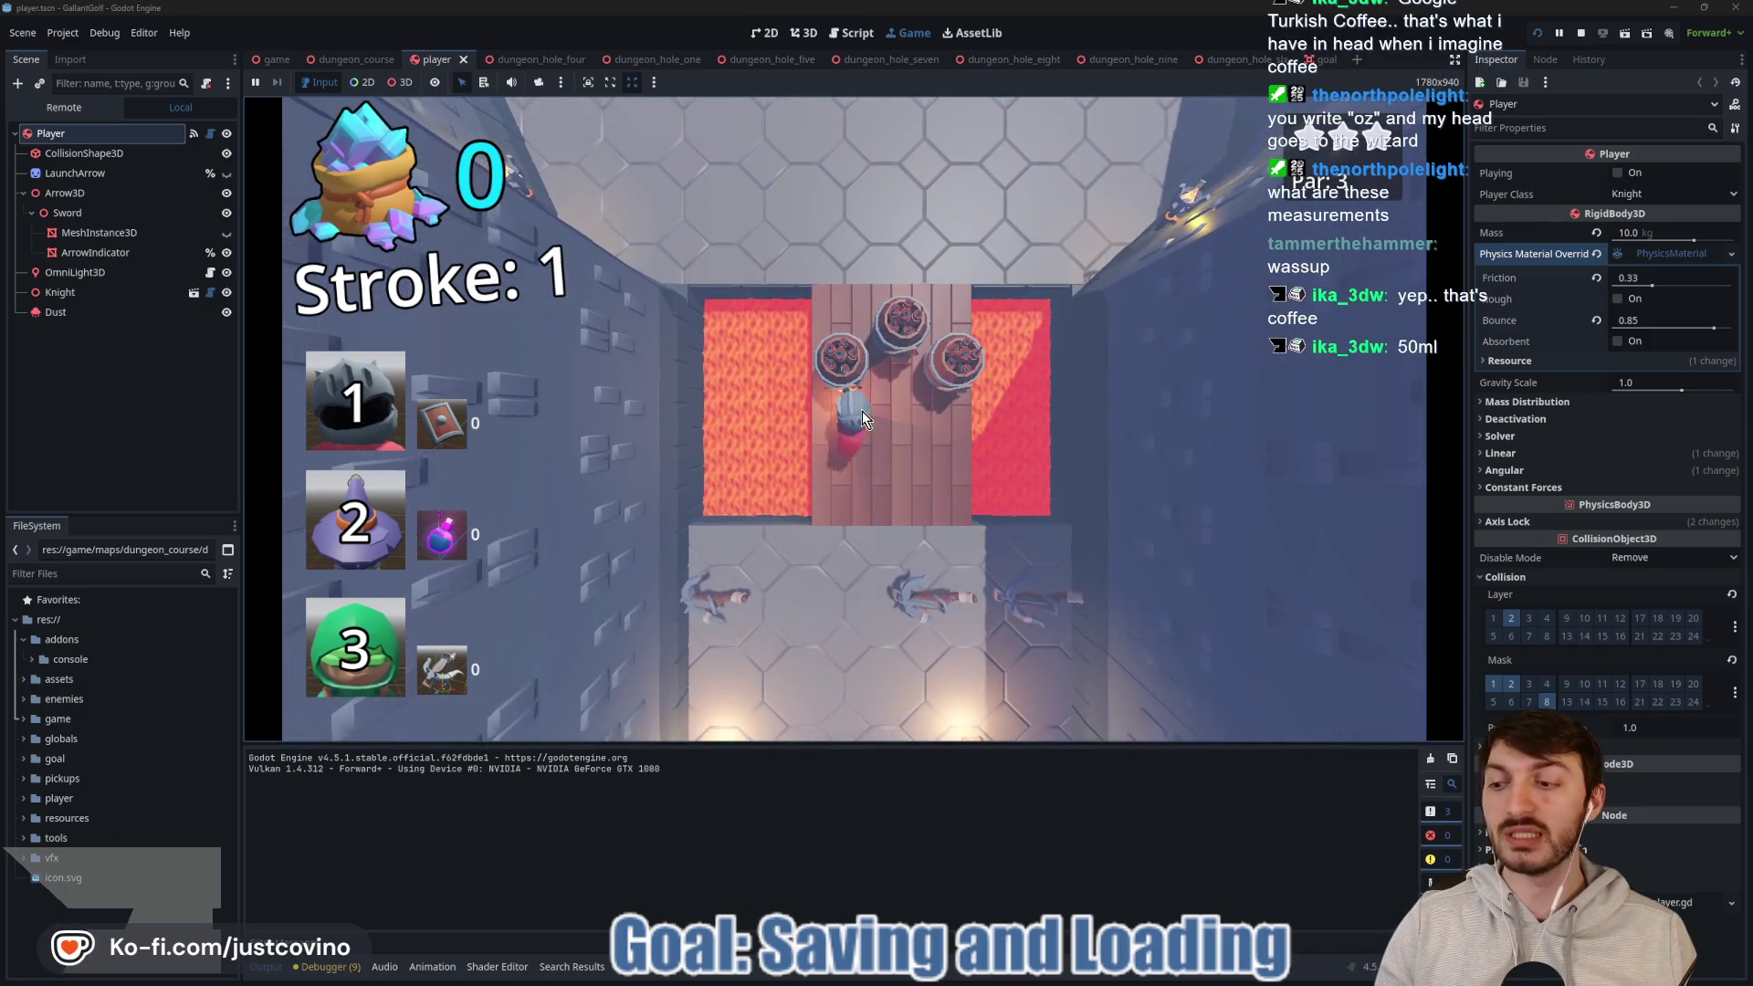
click(1582, 35)
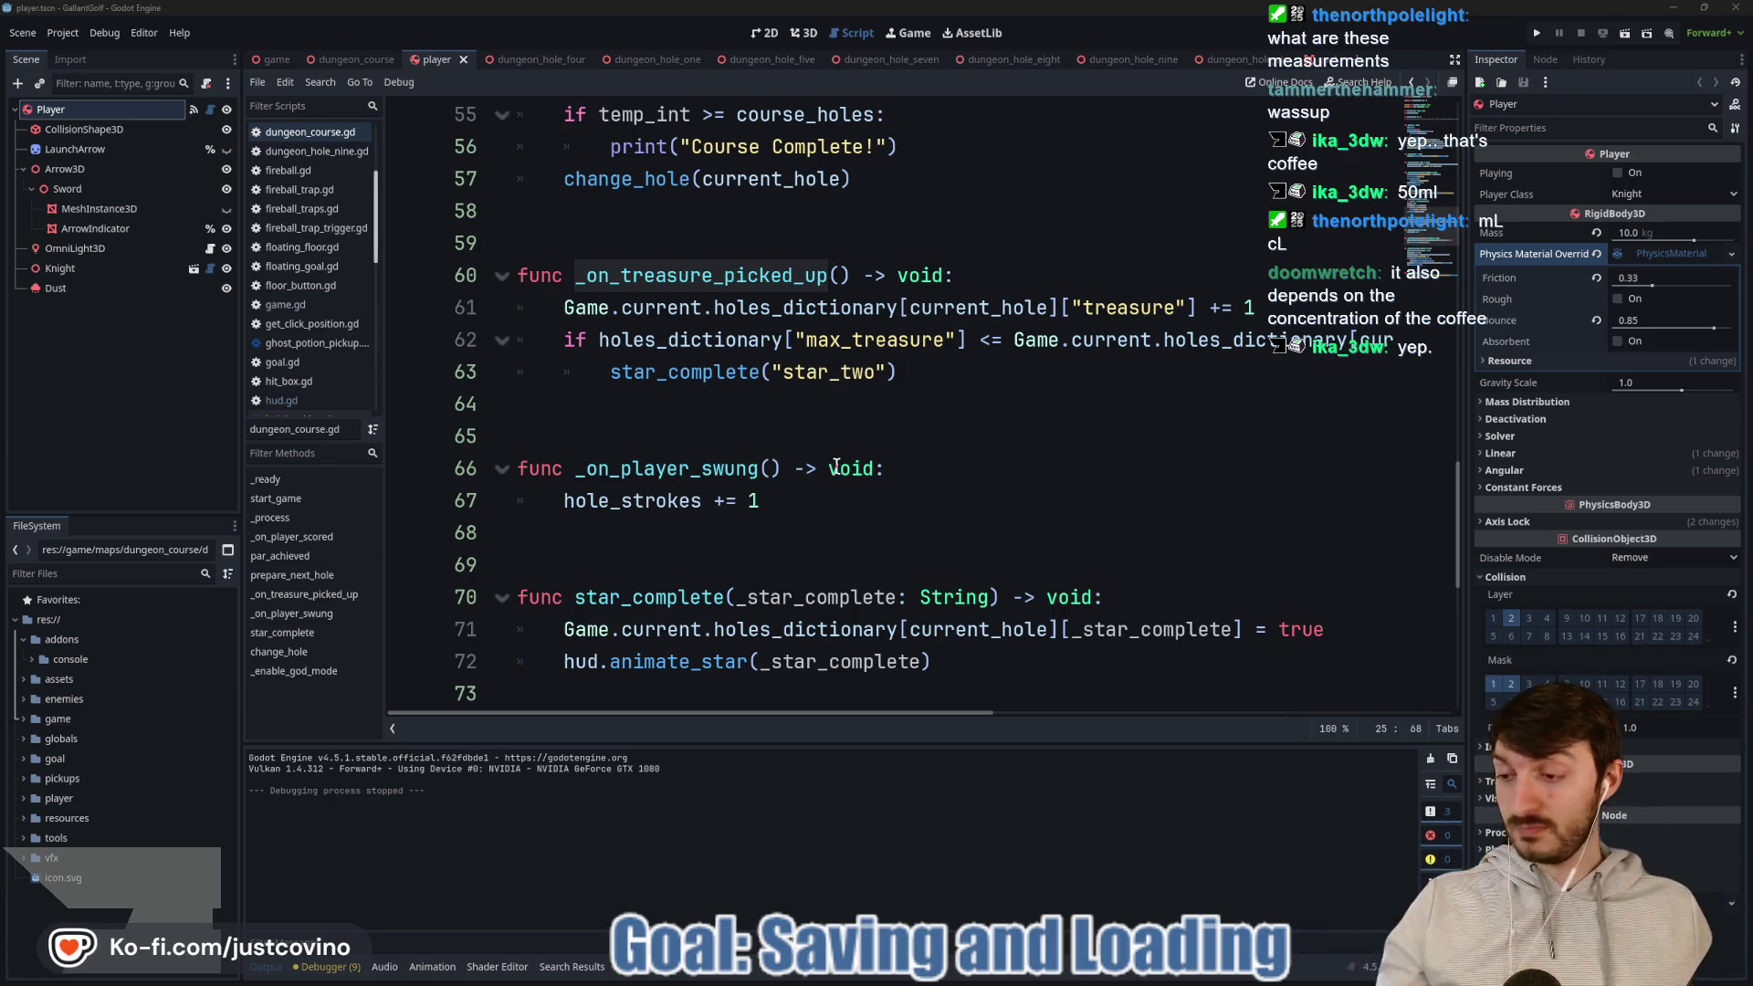
click(777, 446)
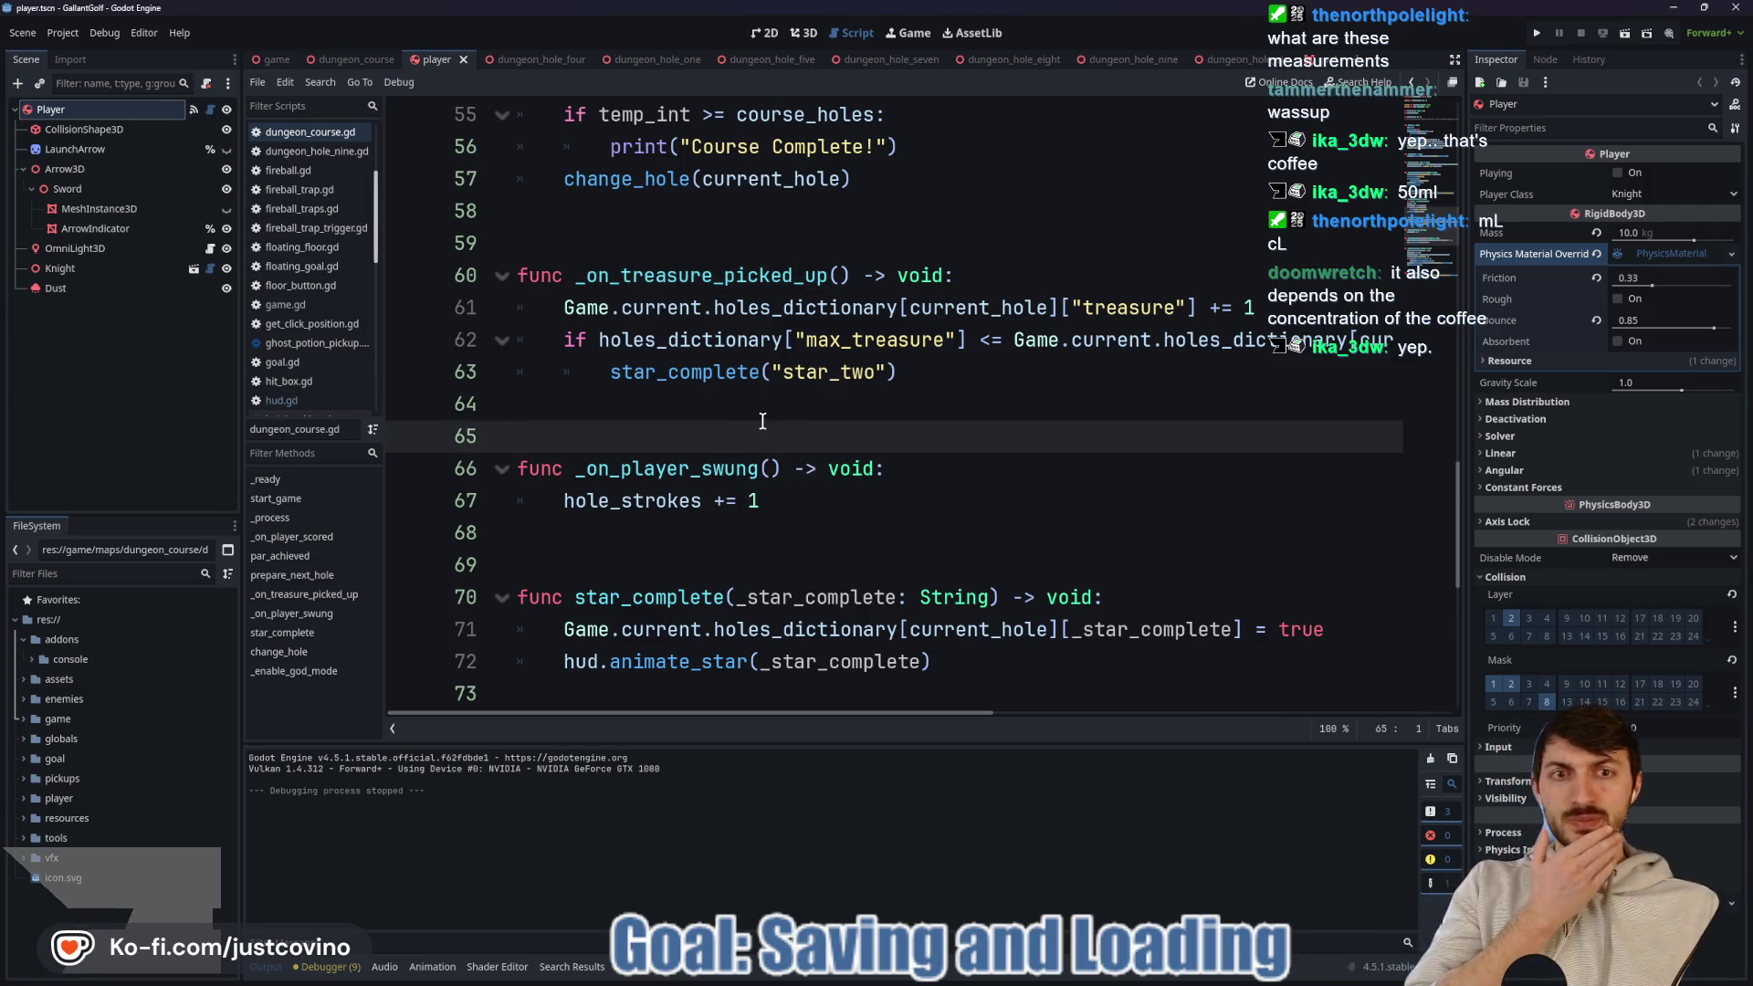
click(1528, 38)
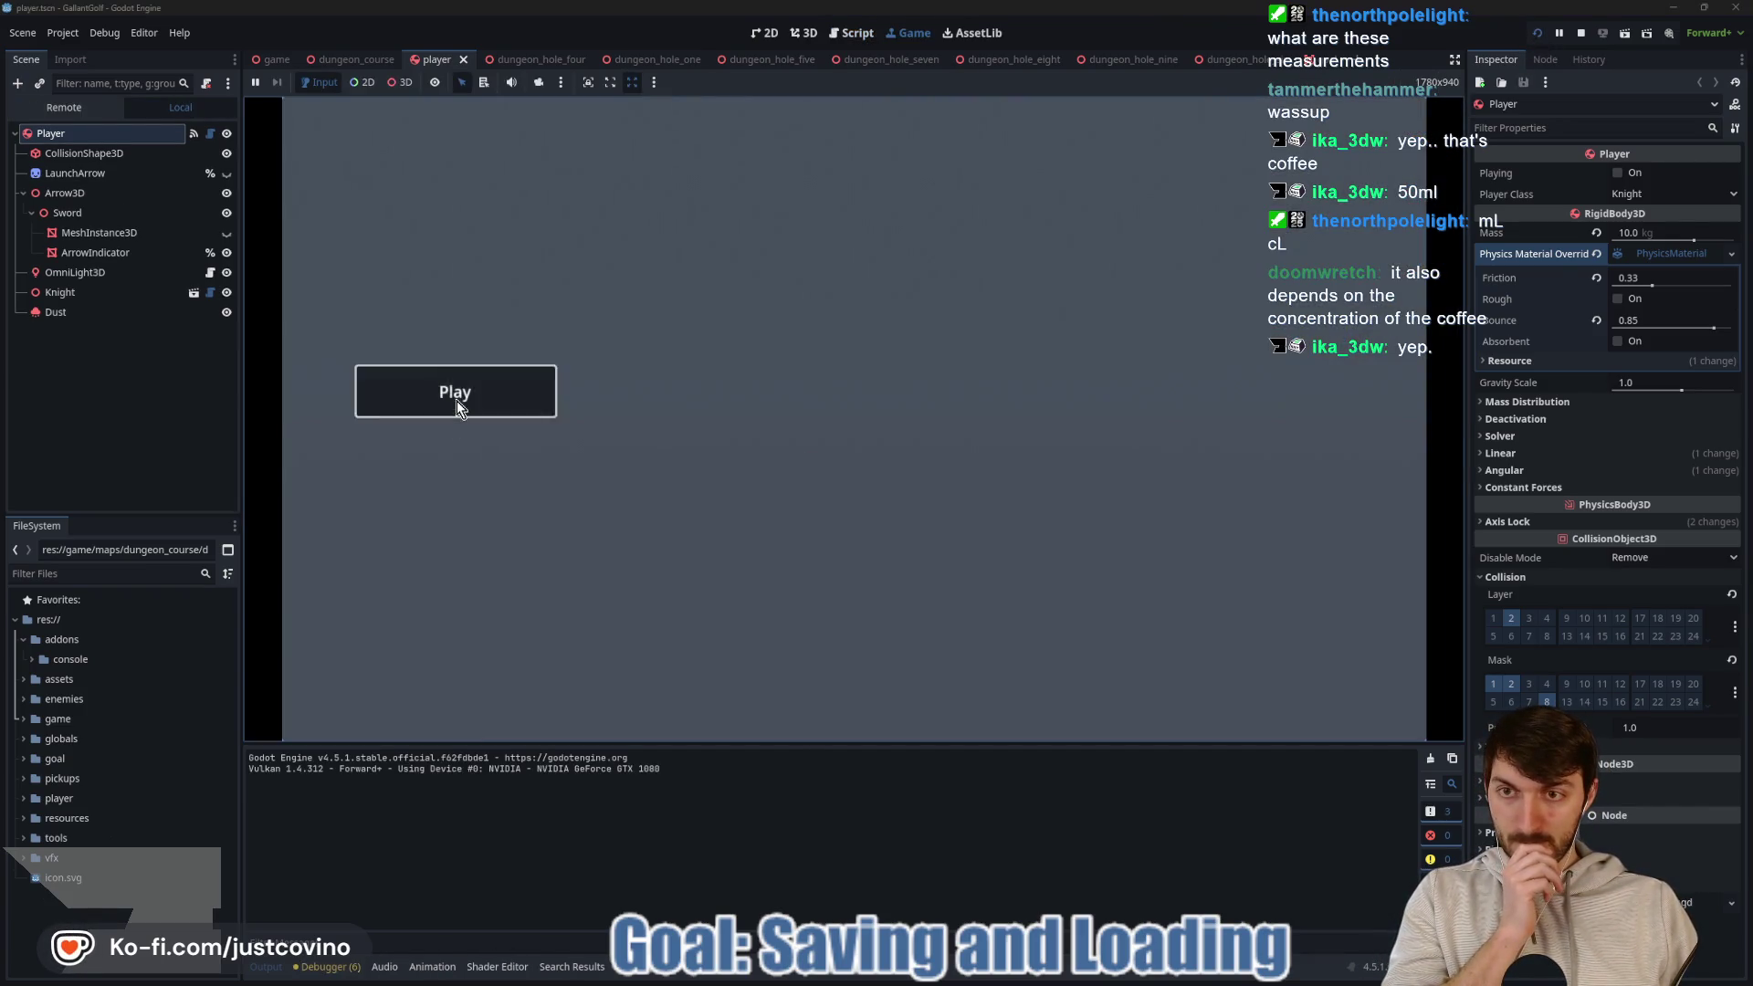
click(457, 402)
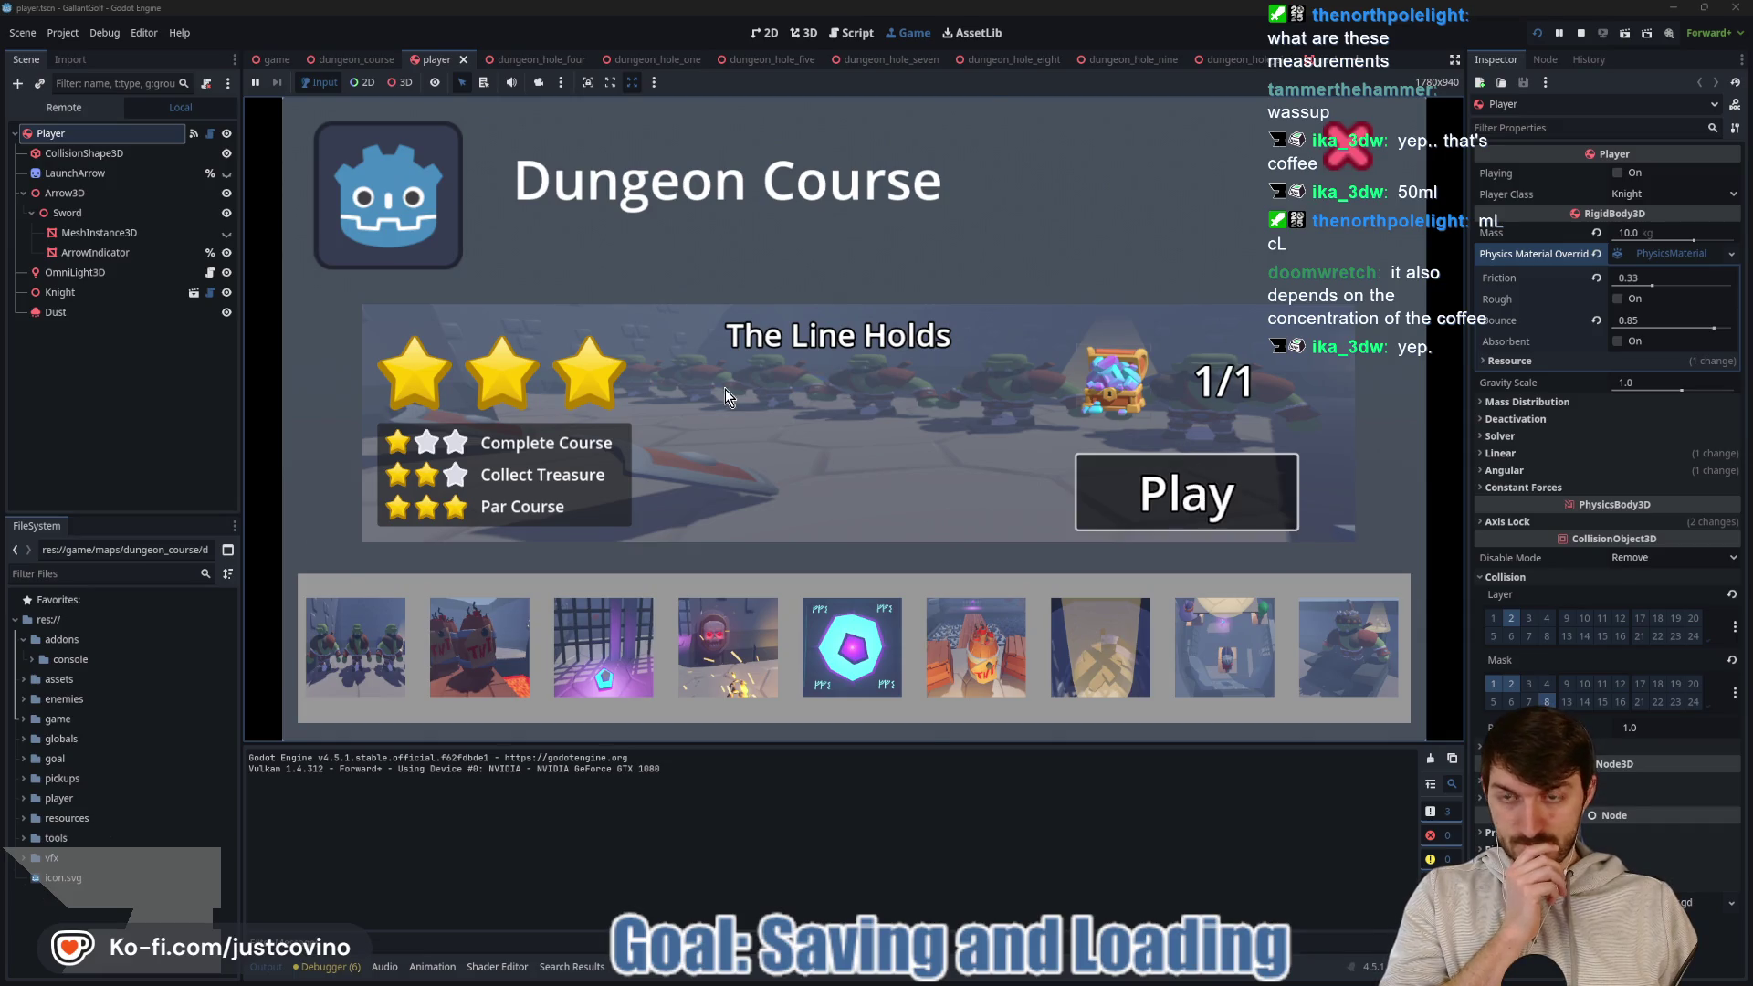
click(1186, 493)
click(856, 430)
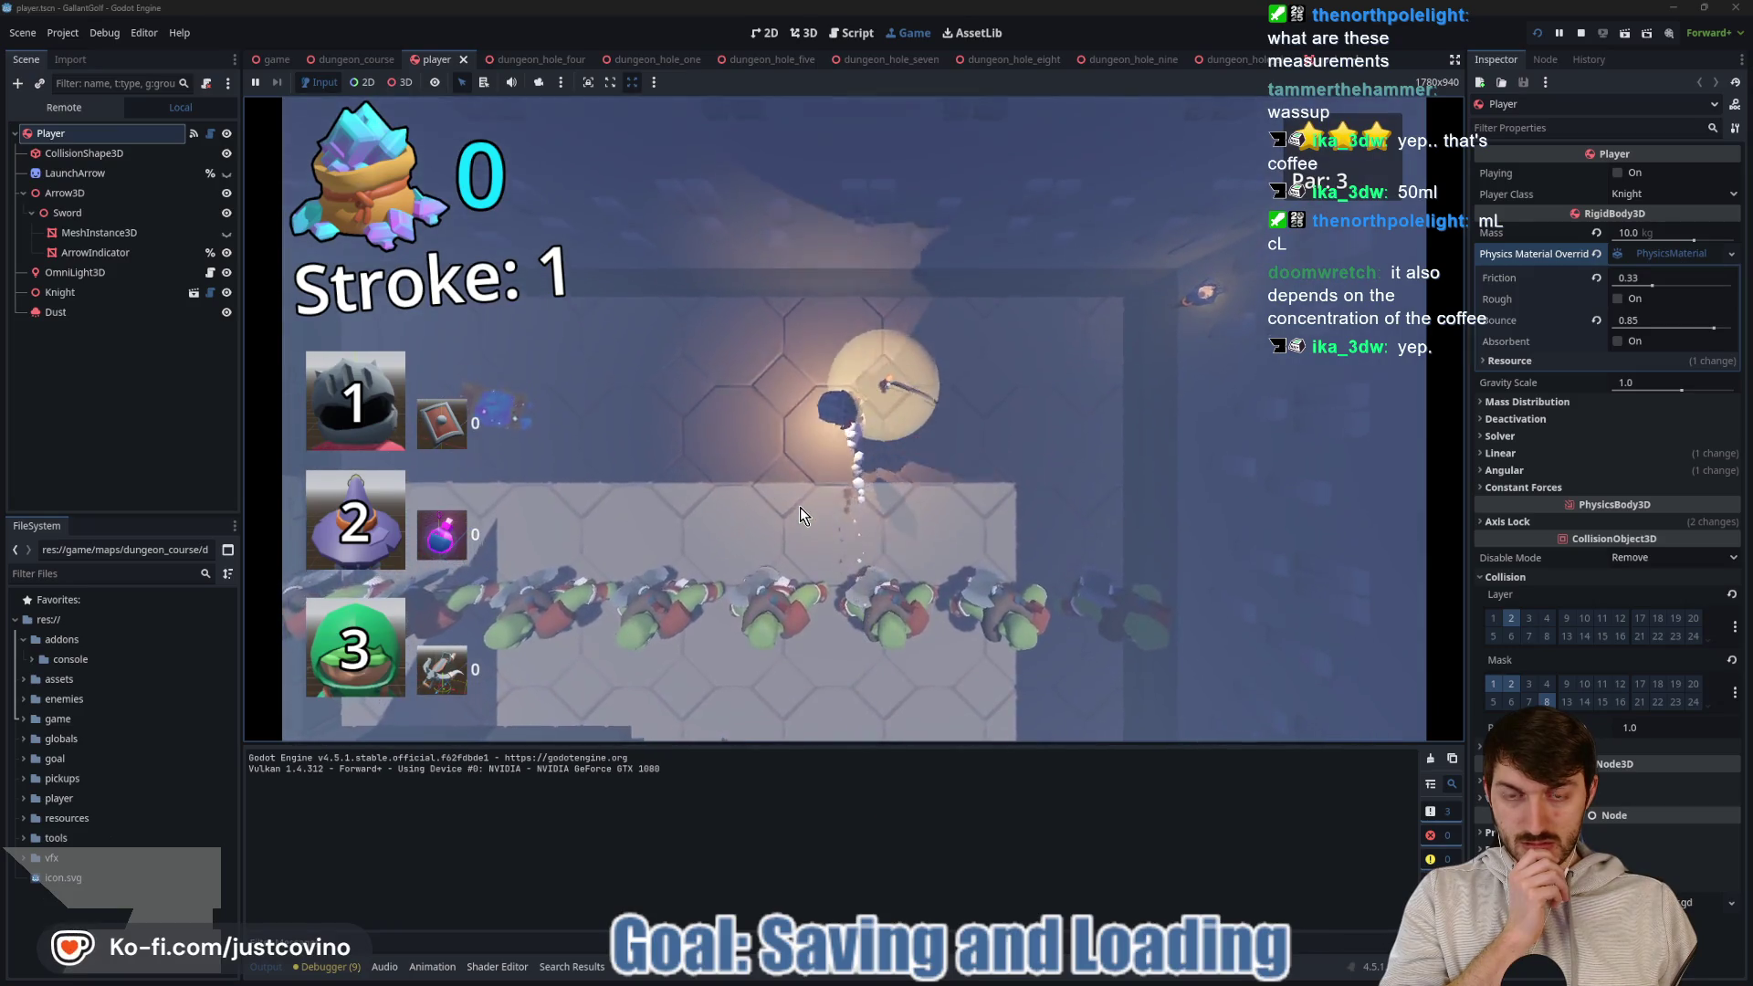
click(797, 446)
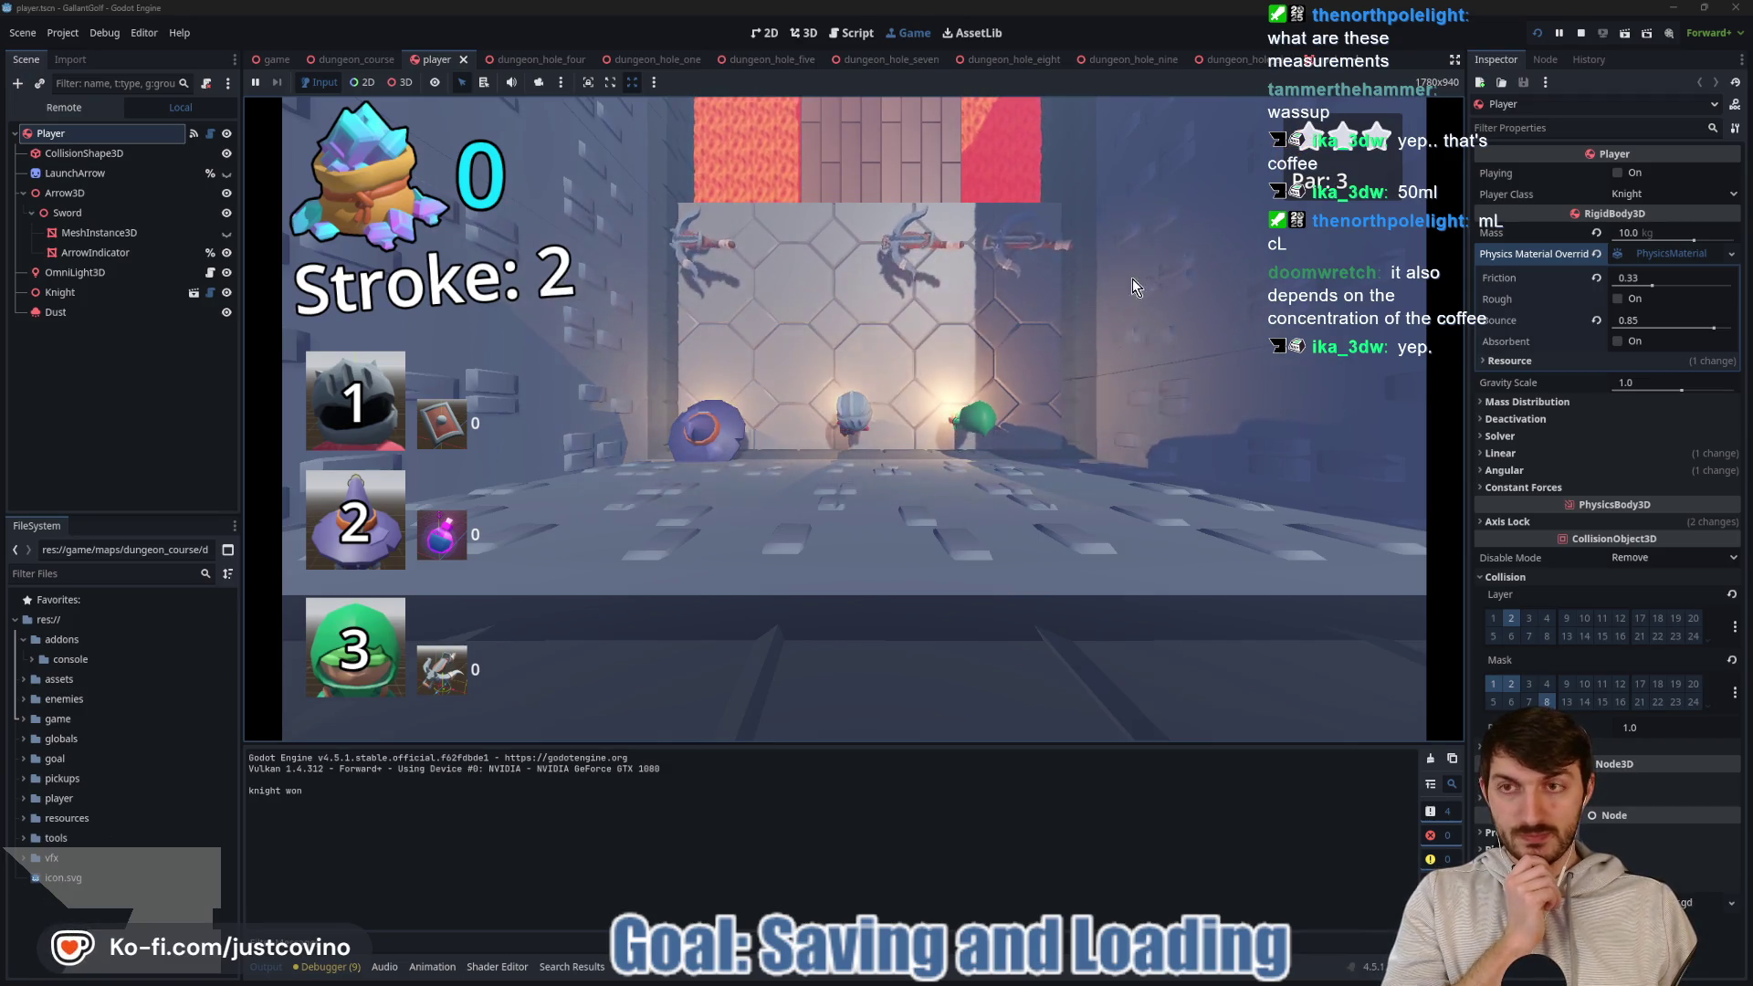
click(1581, 33)
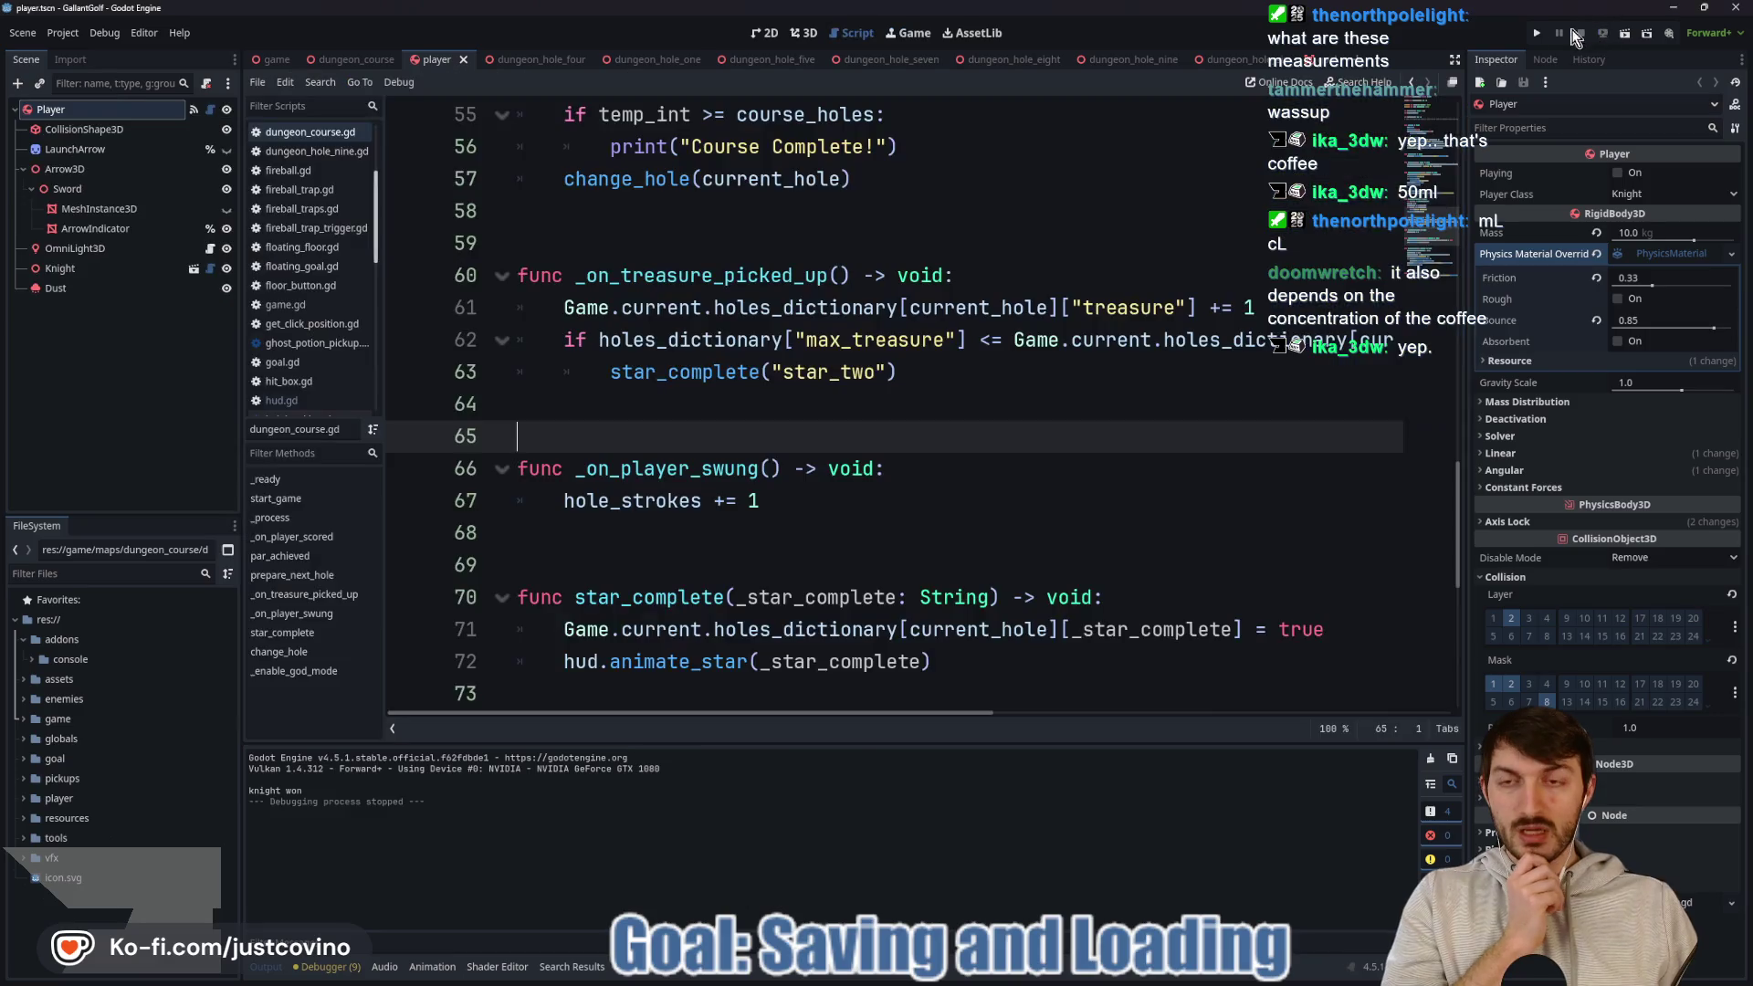
Review change_hole and its hud reference on line 83, then switch to the dungeon_course scene.
ctrl+click(633, 189)
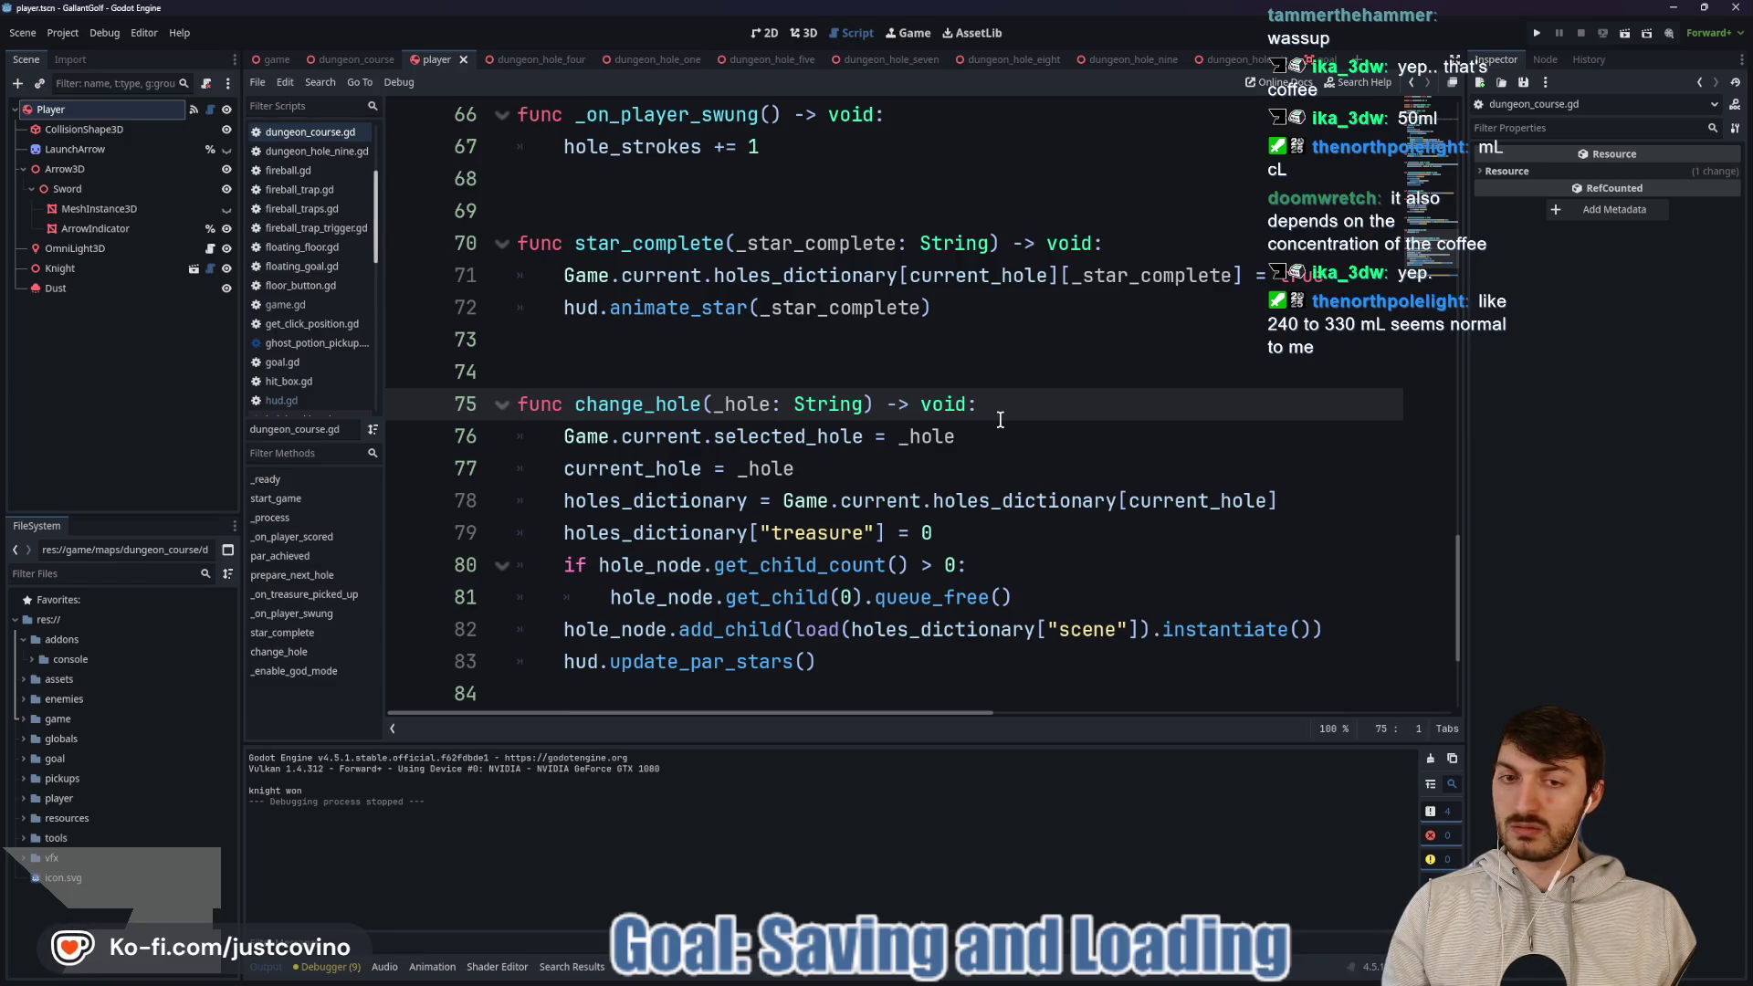
click(972, 441)
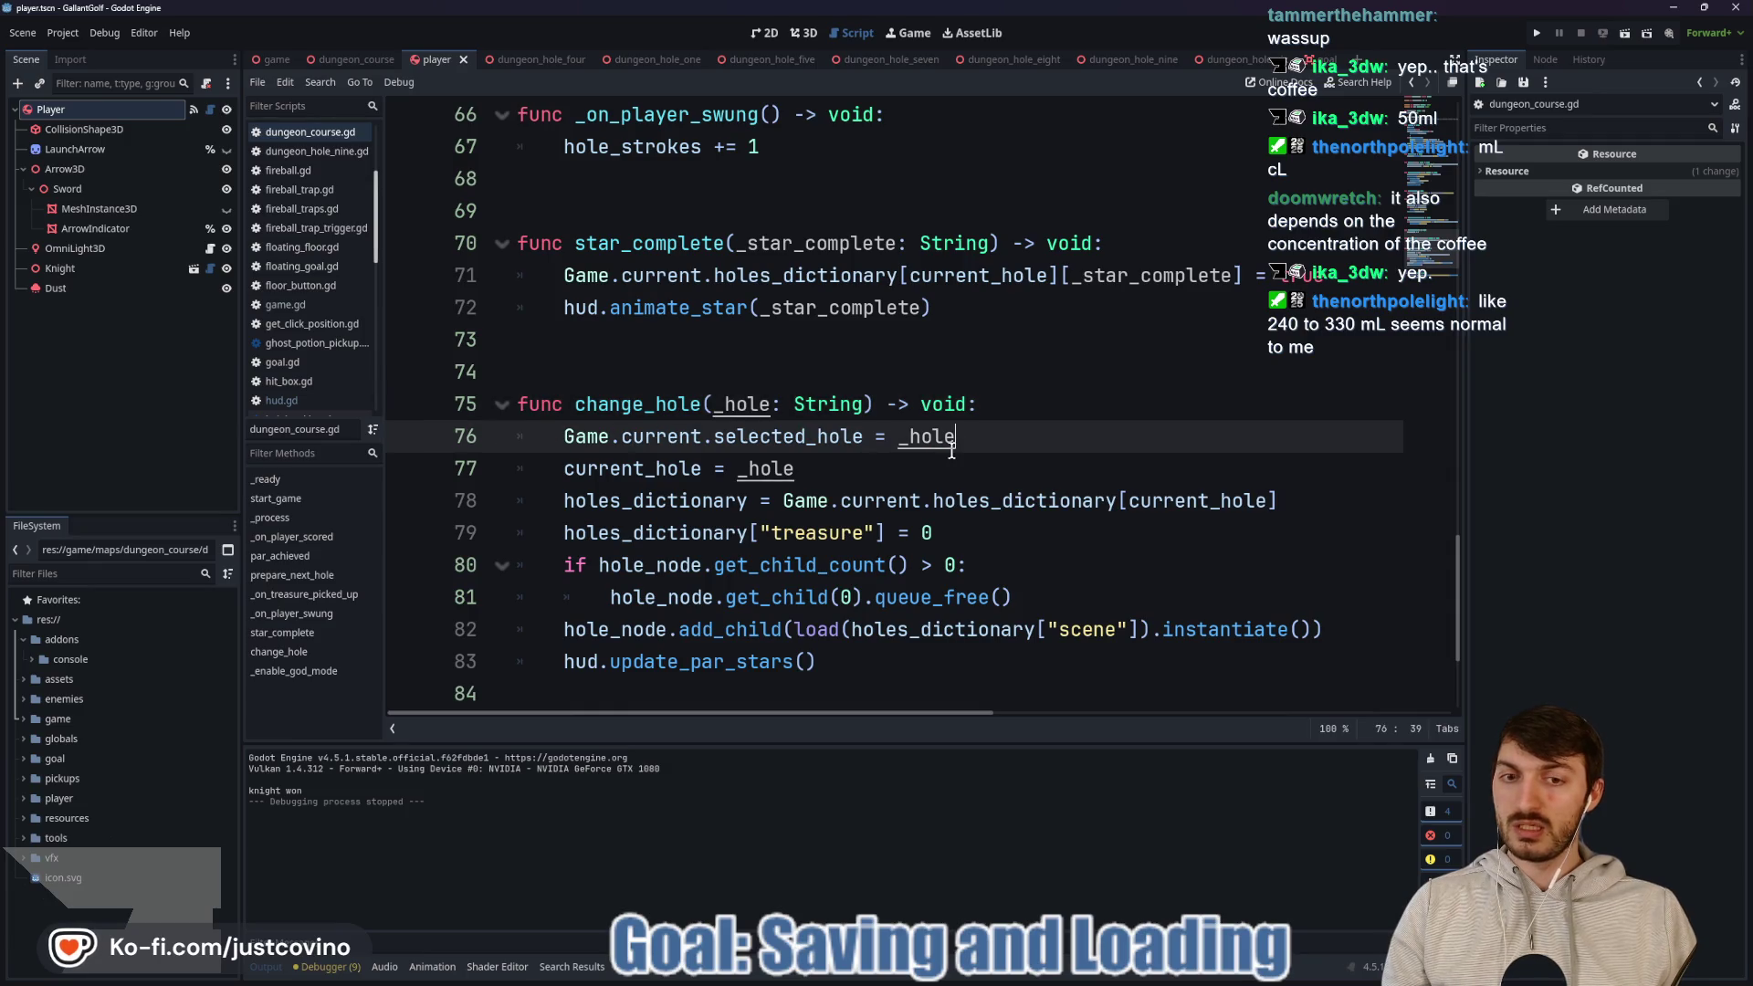
click(645, 404)
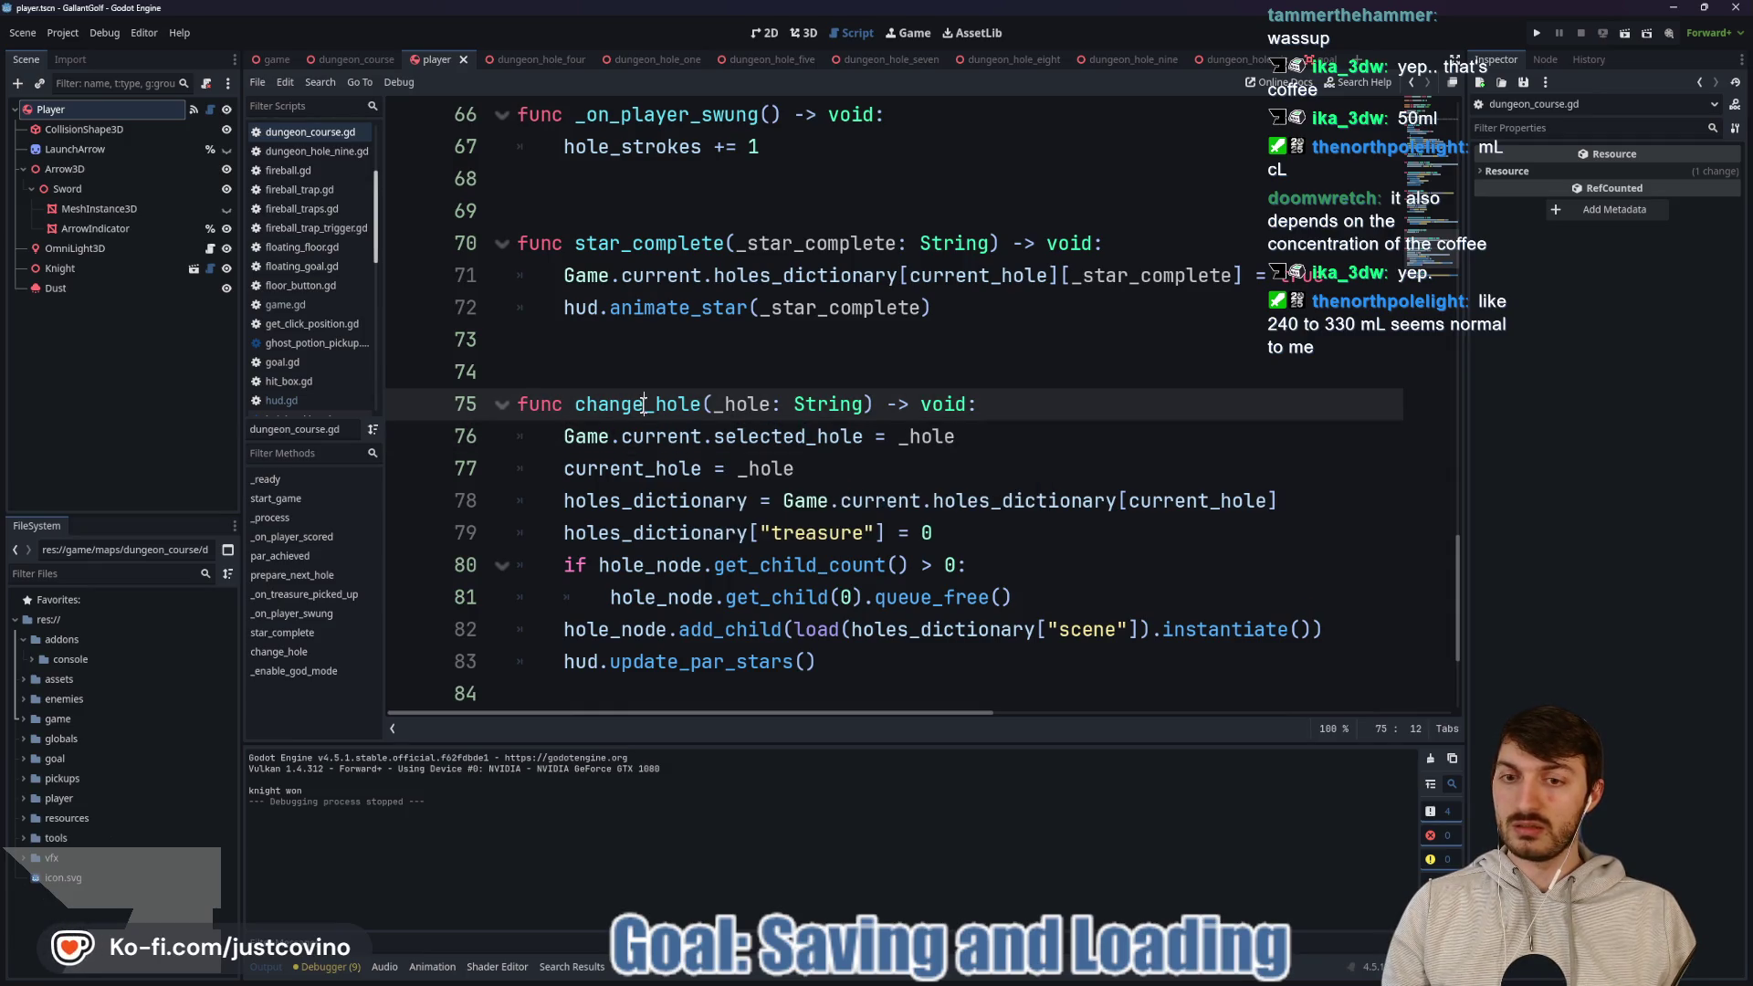
click(577, 665)
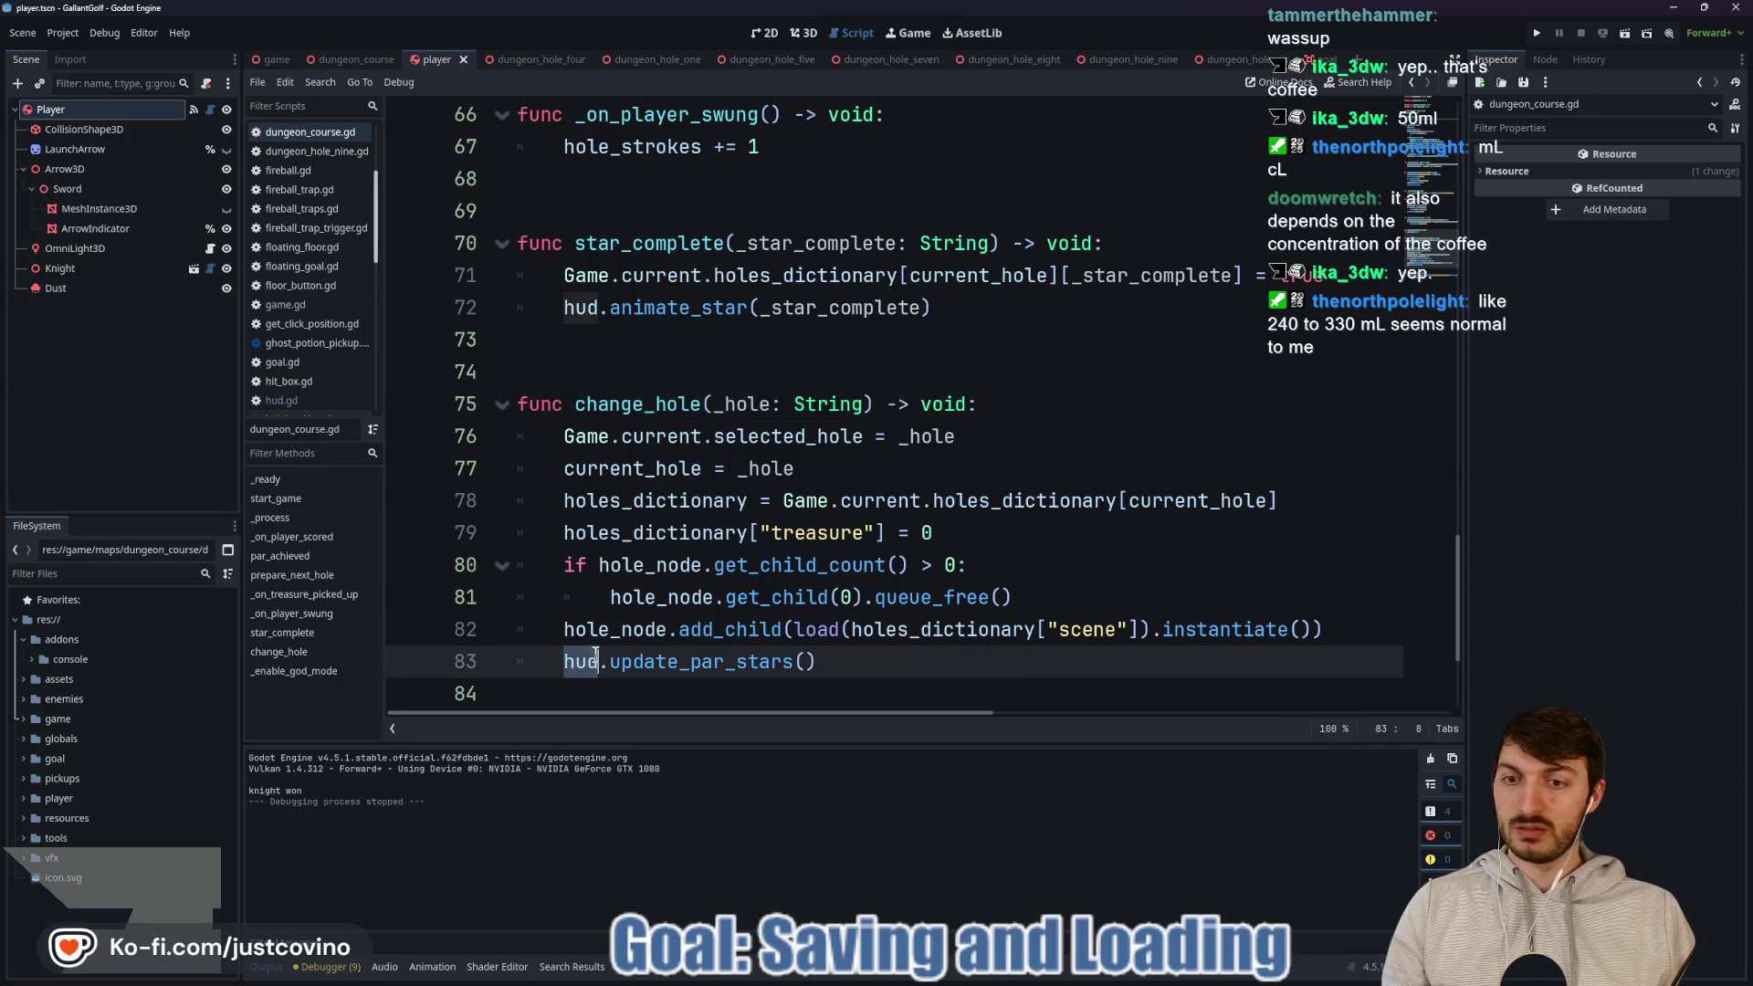
scroll(771, 604, up, 19)
scroll(783, 607, up, 2)
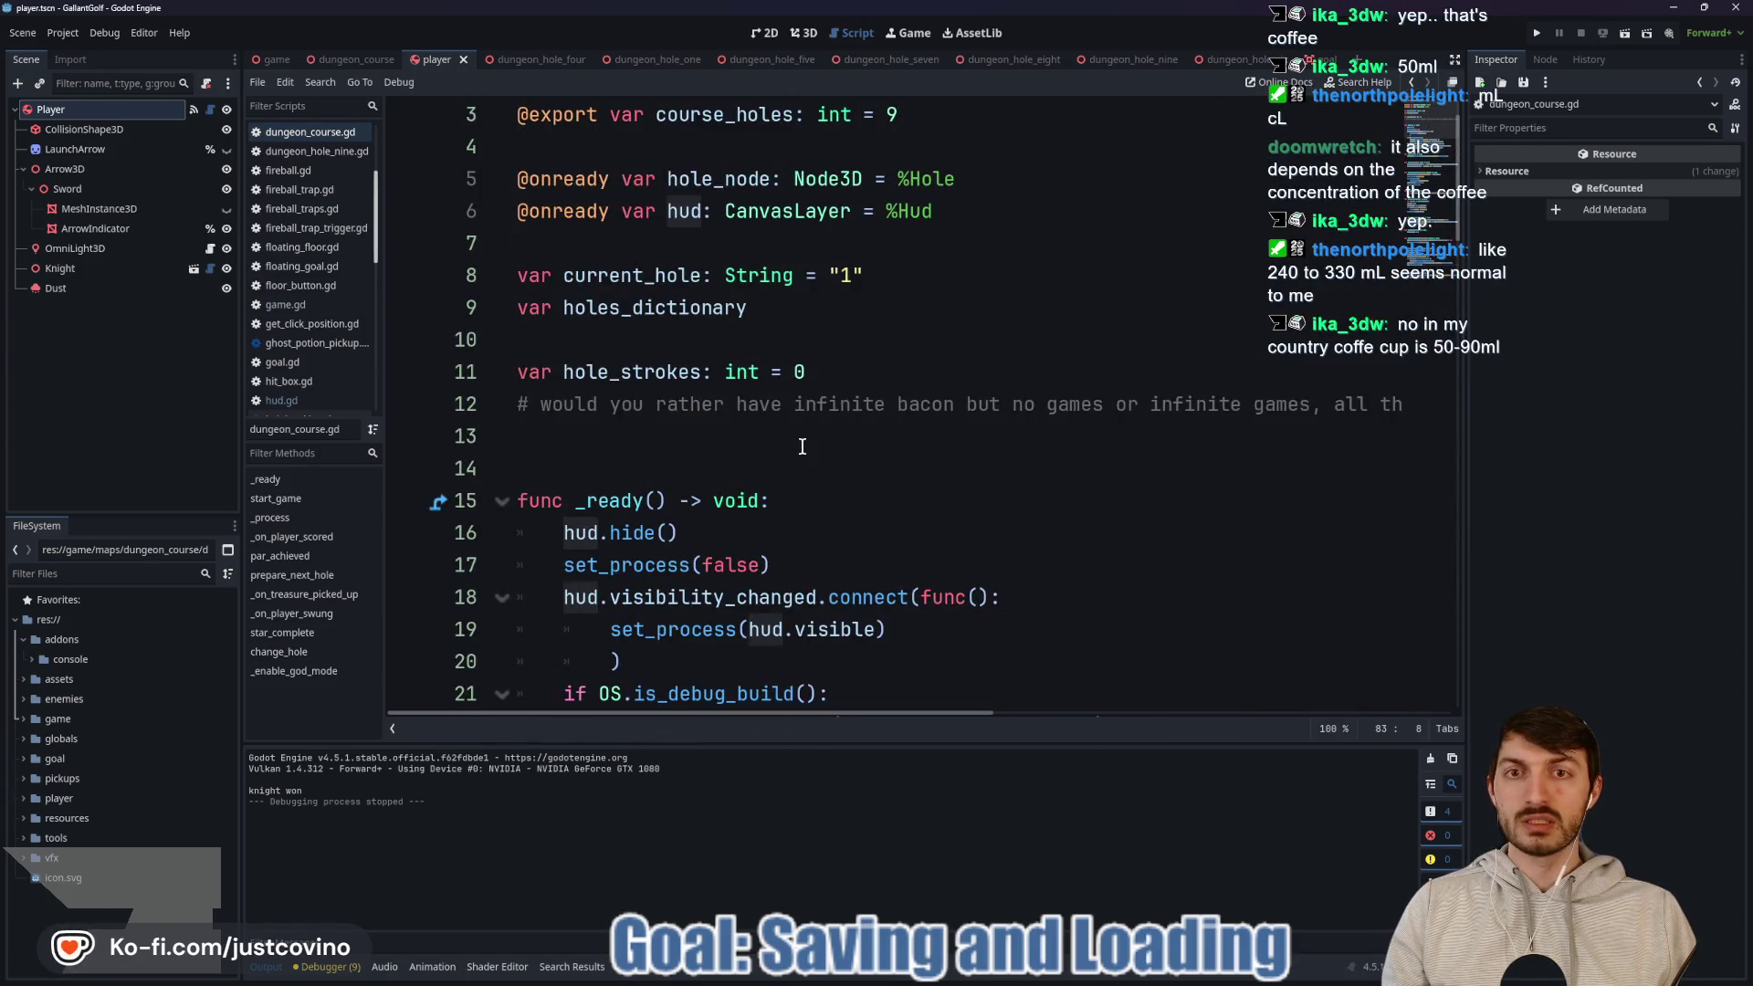
scroll(710, 427, up, 1)
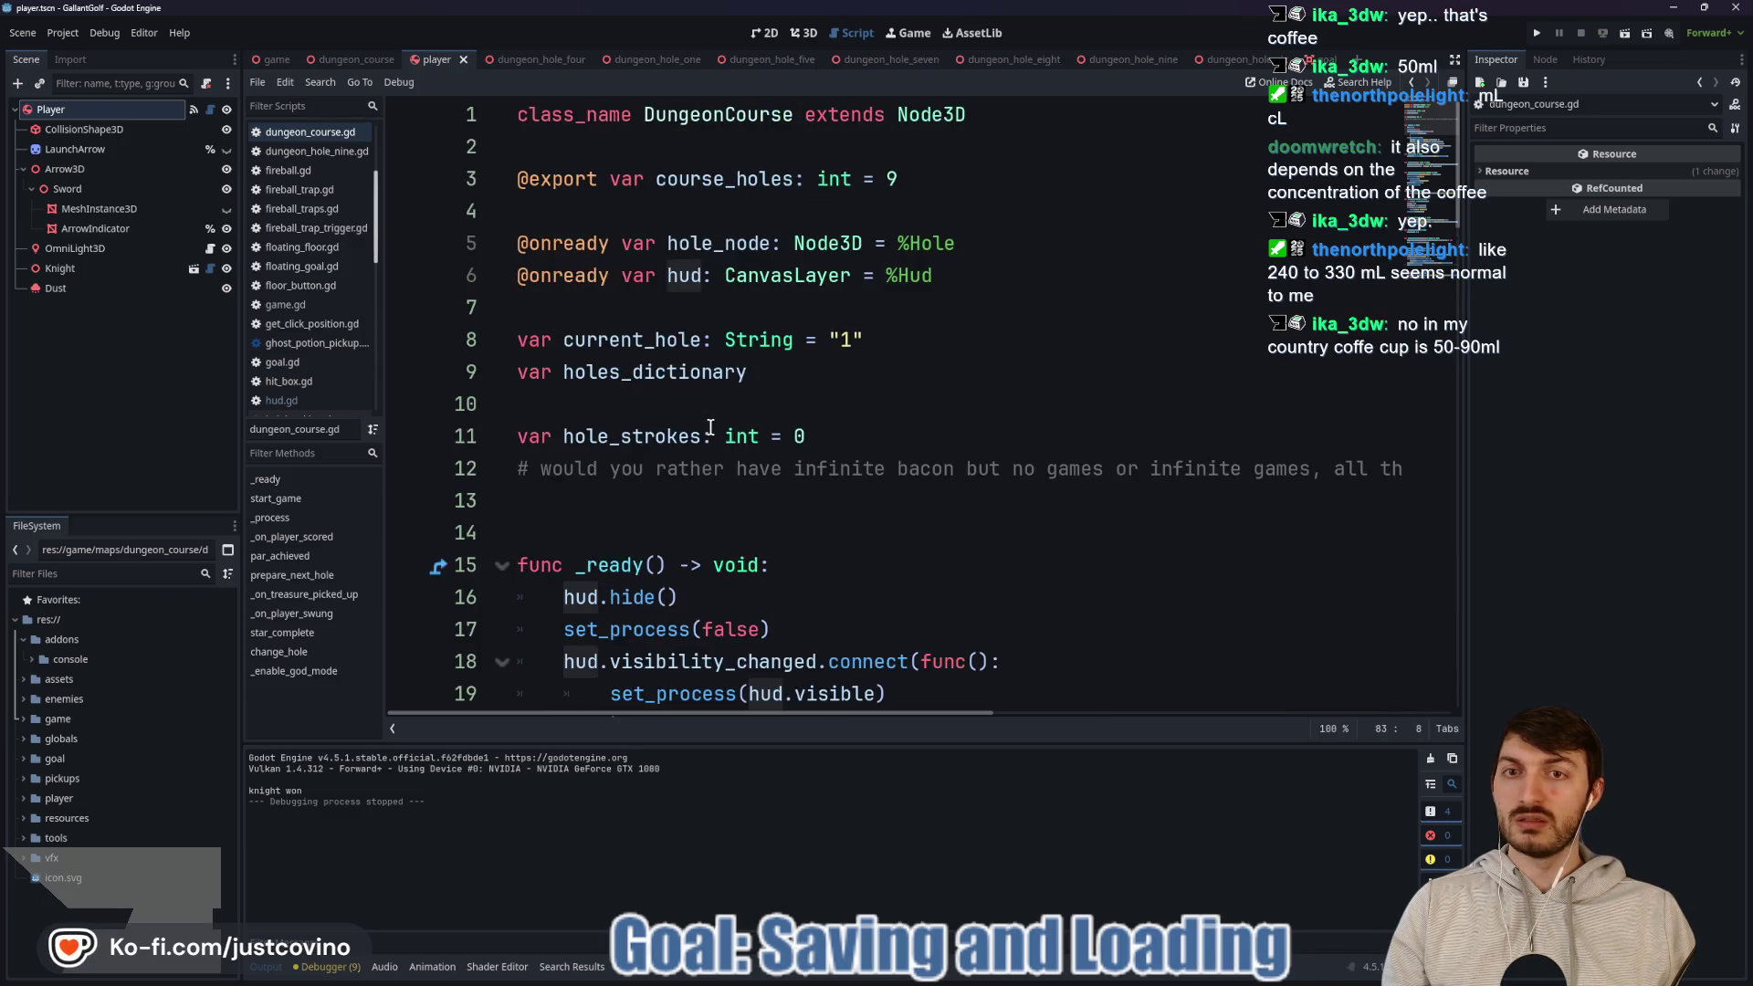
scroll(733, 341, down, 5)
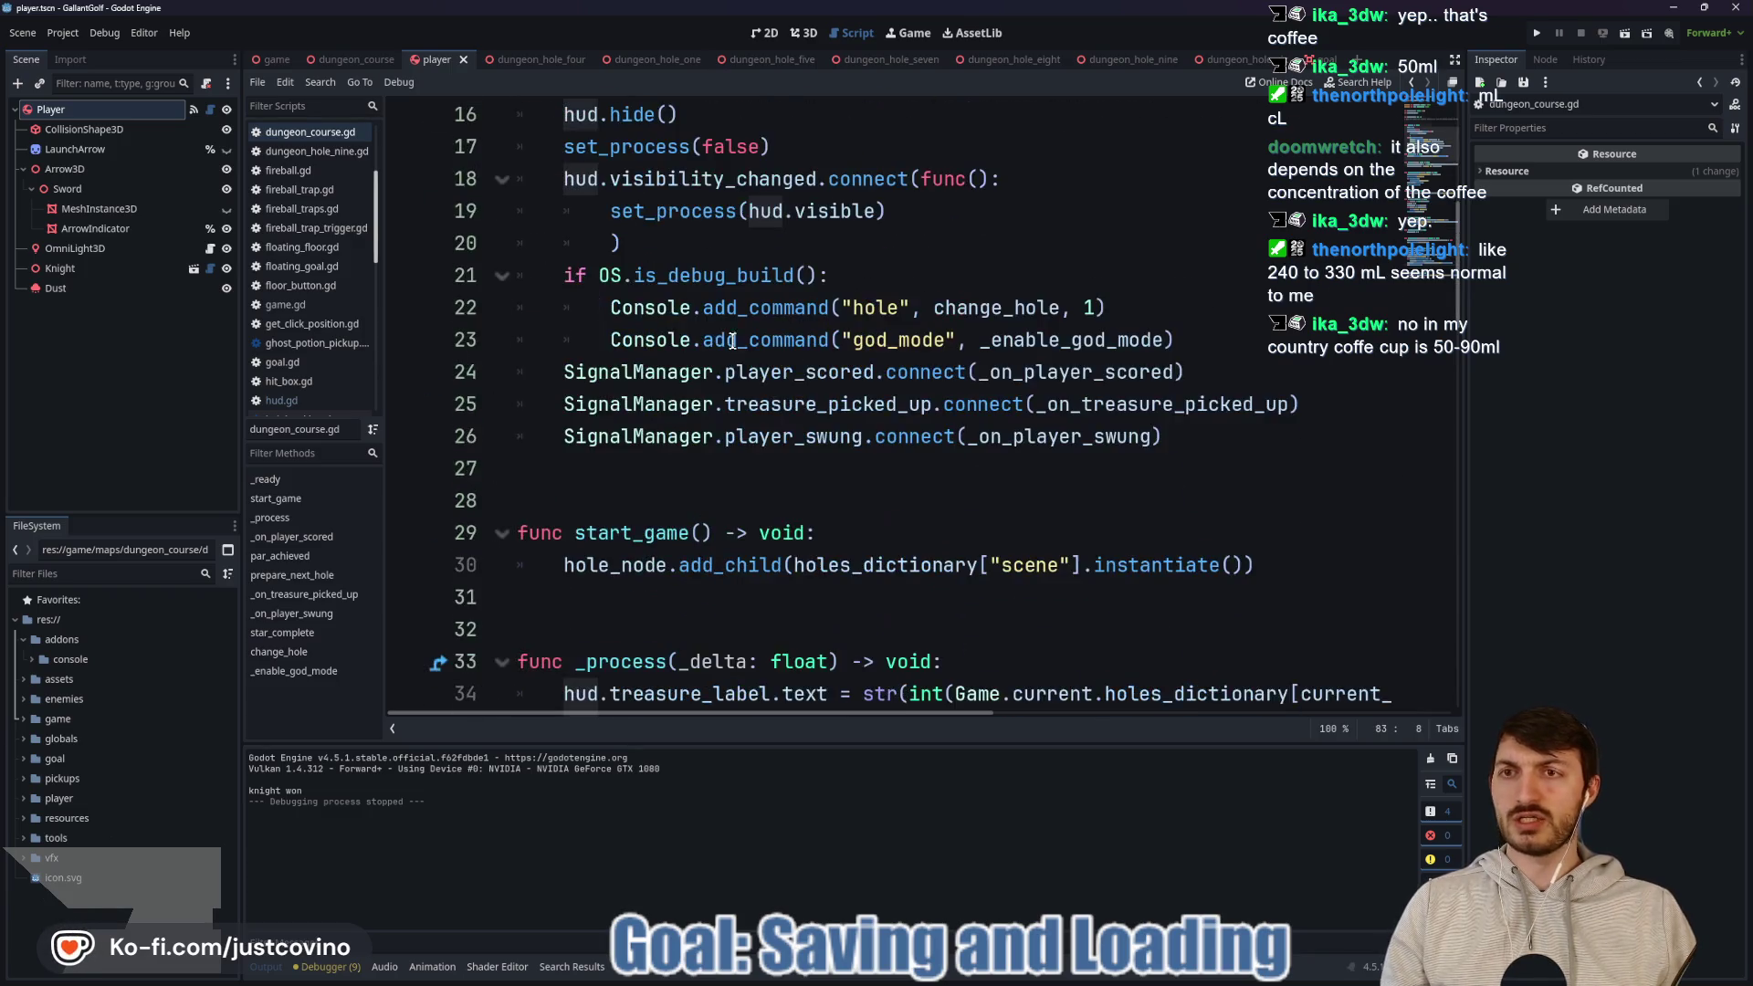
scroll(730, 337, up, 5)
click(358, 58)
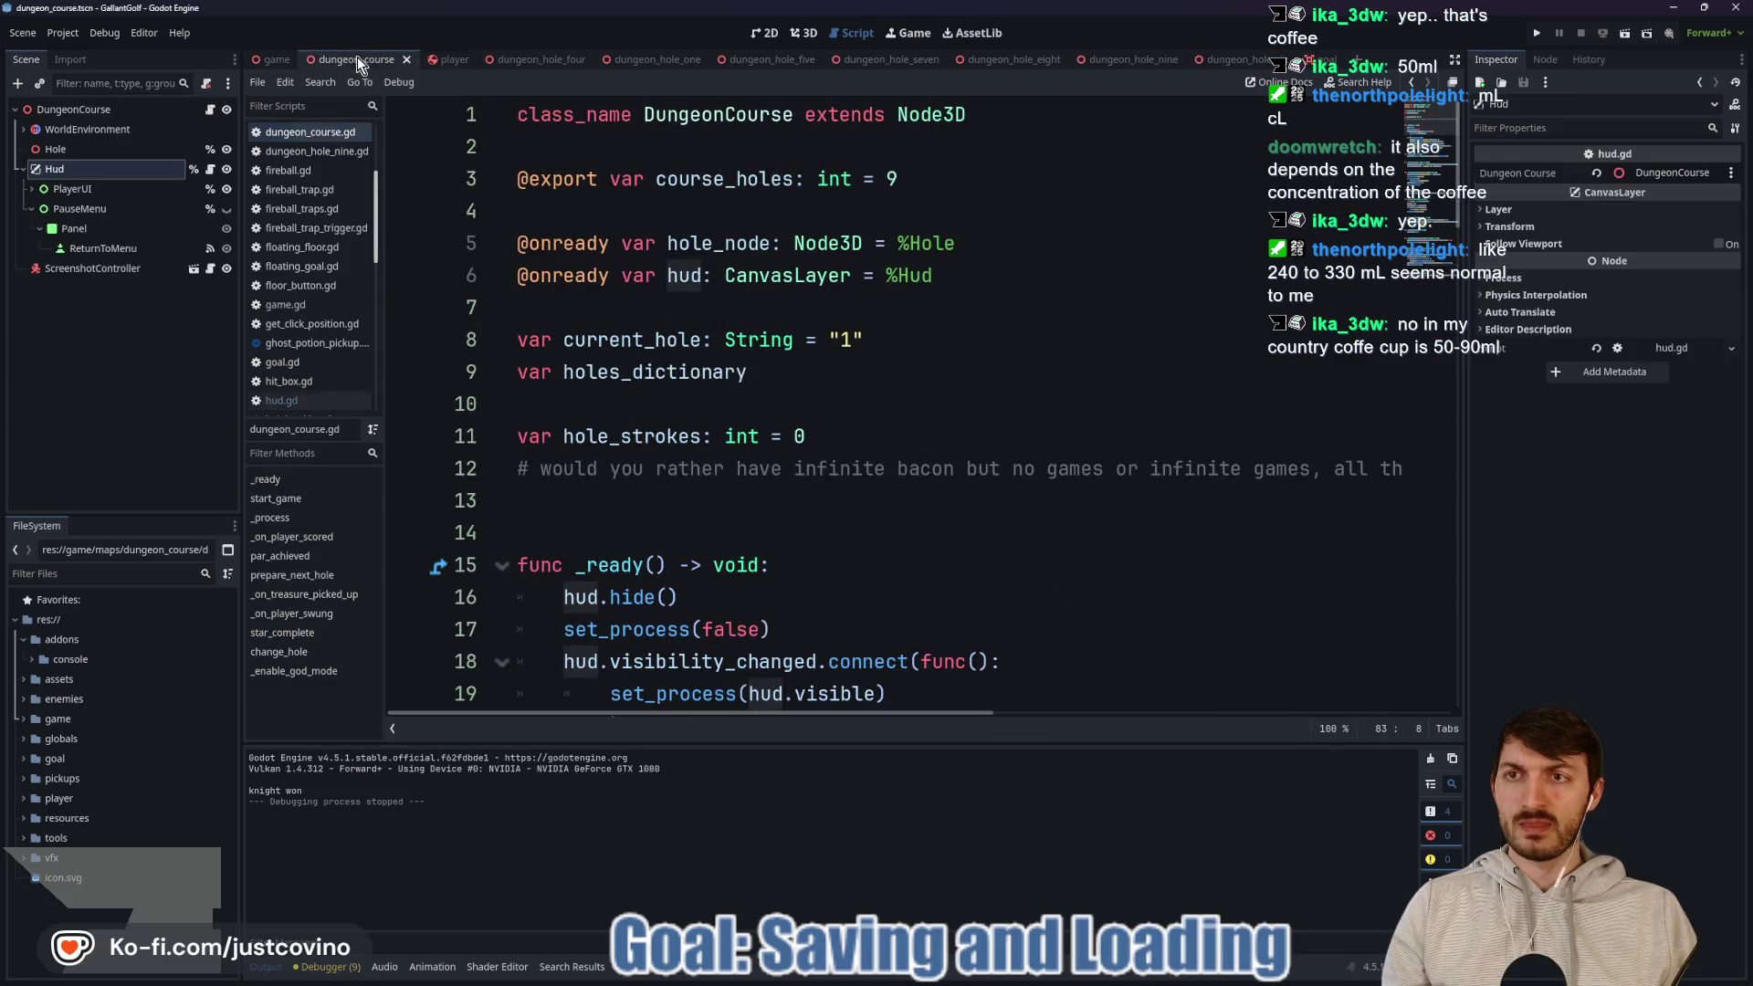
Start a new hud line after hud.update_par_stars() in change_hole.
scroll(823, 361, down, 20)
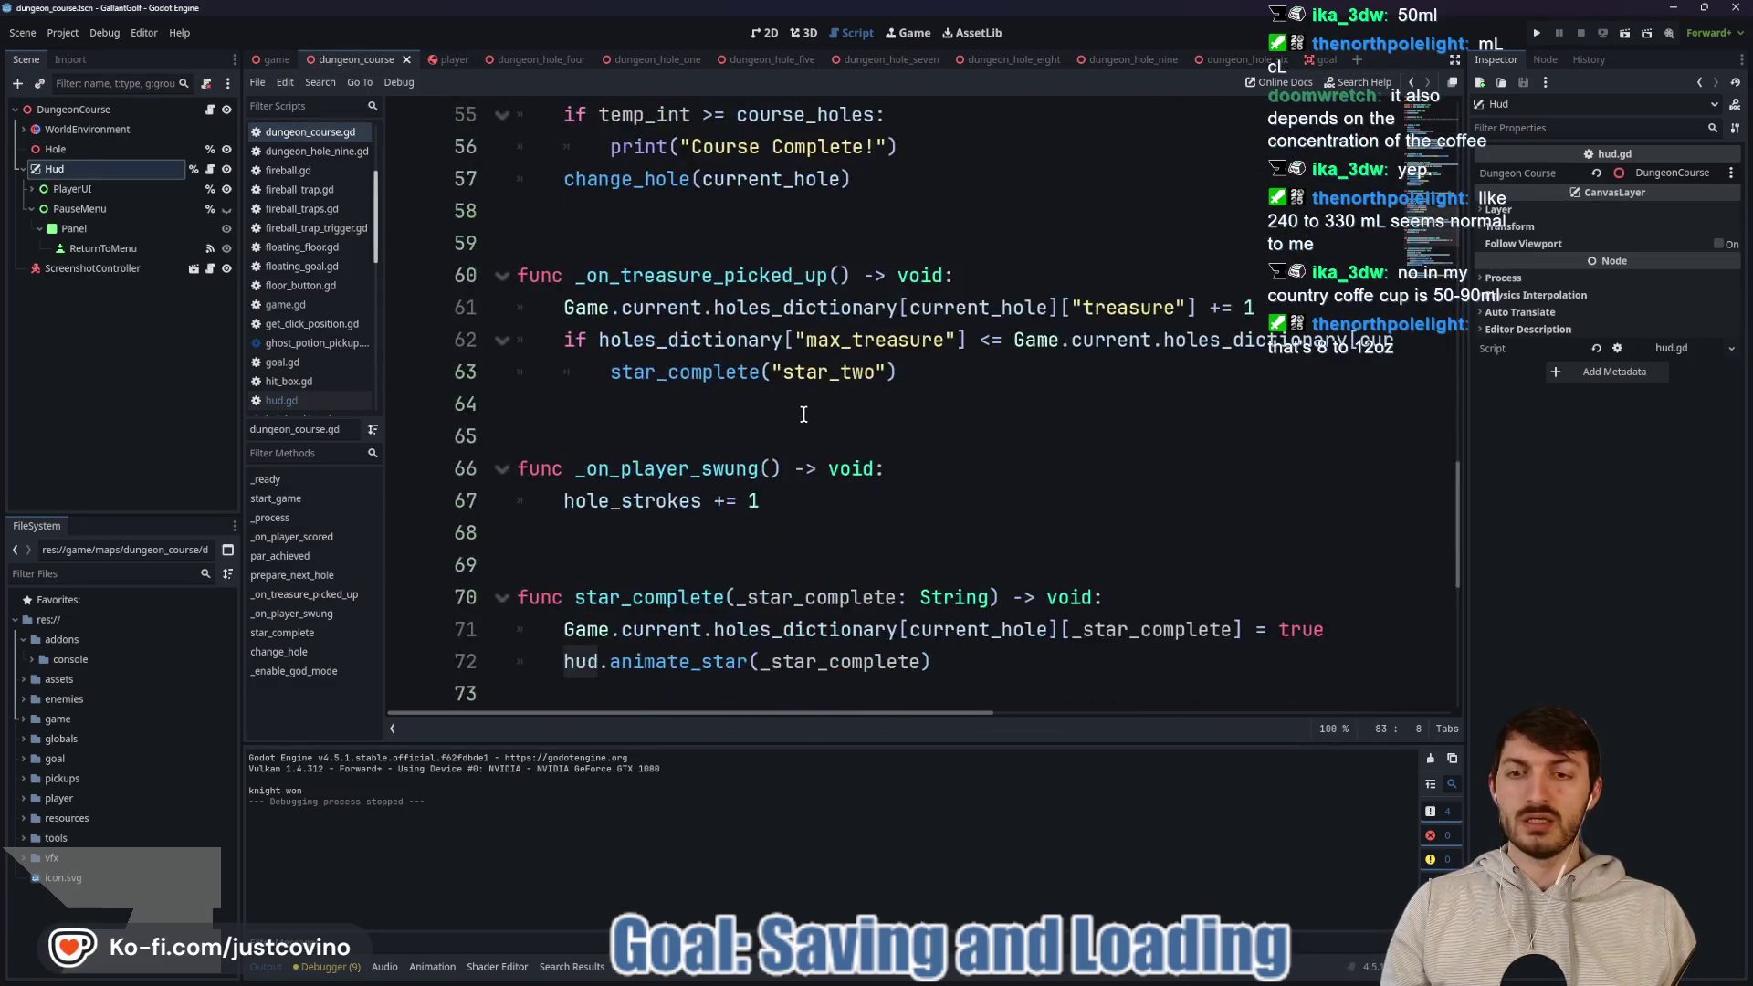
scroll(945, 461, down, 3)
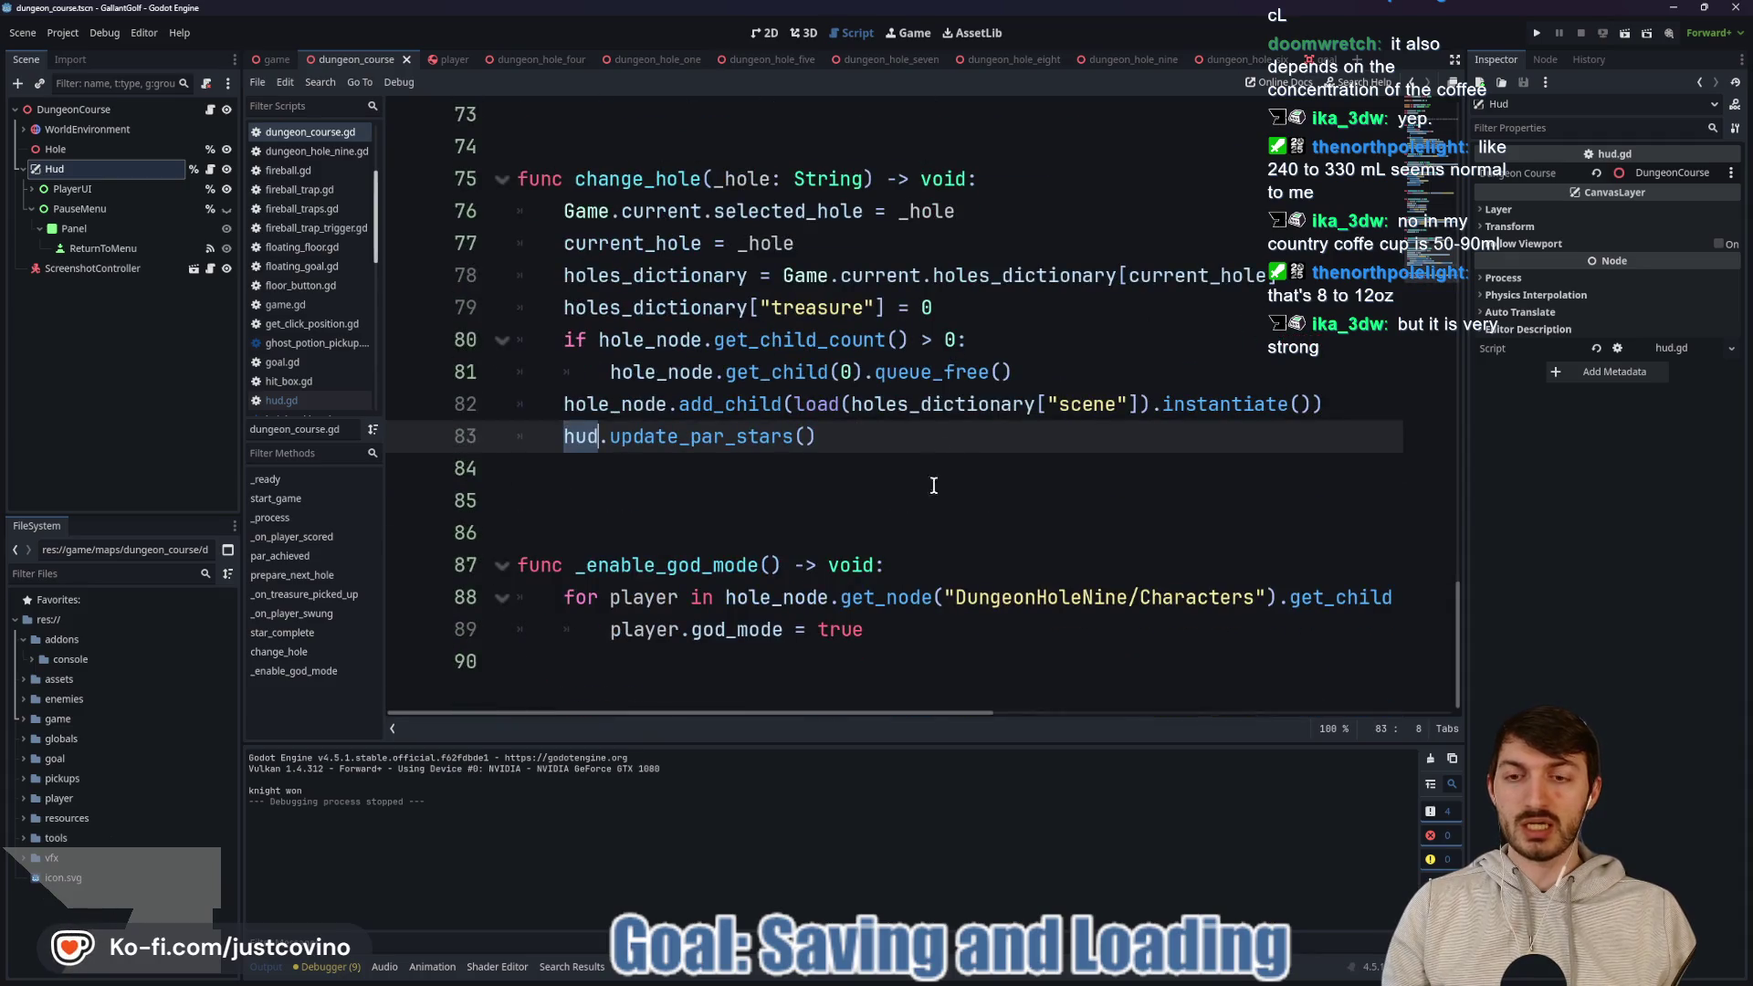
click(868, 437)
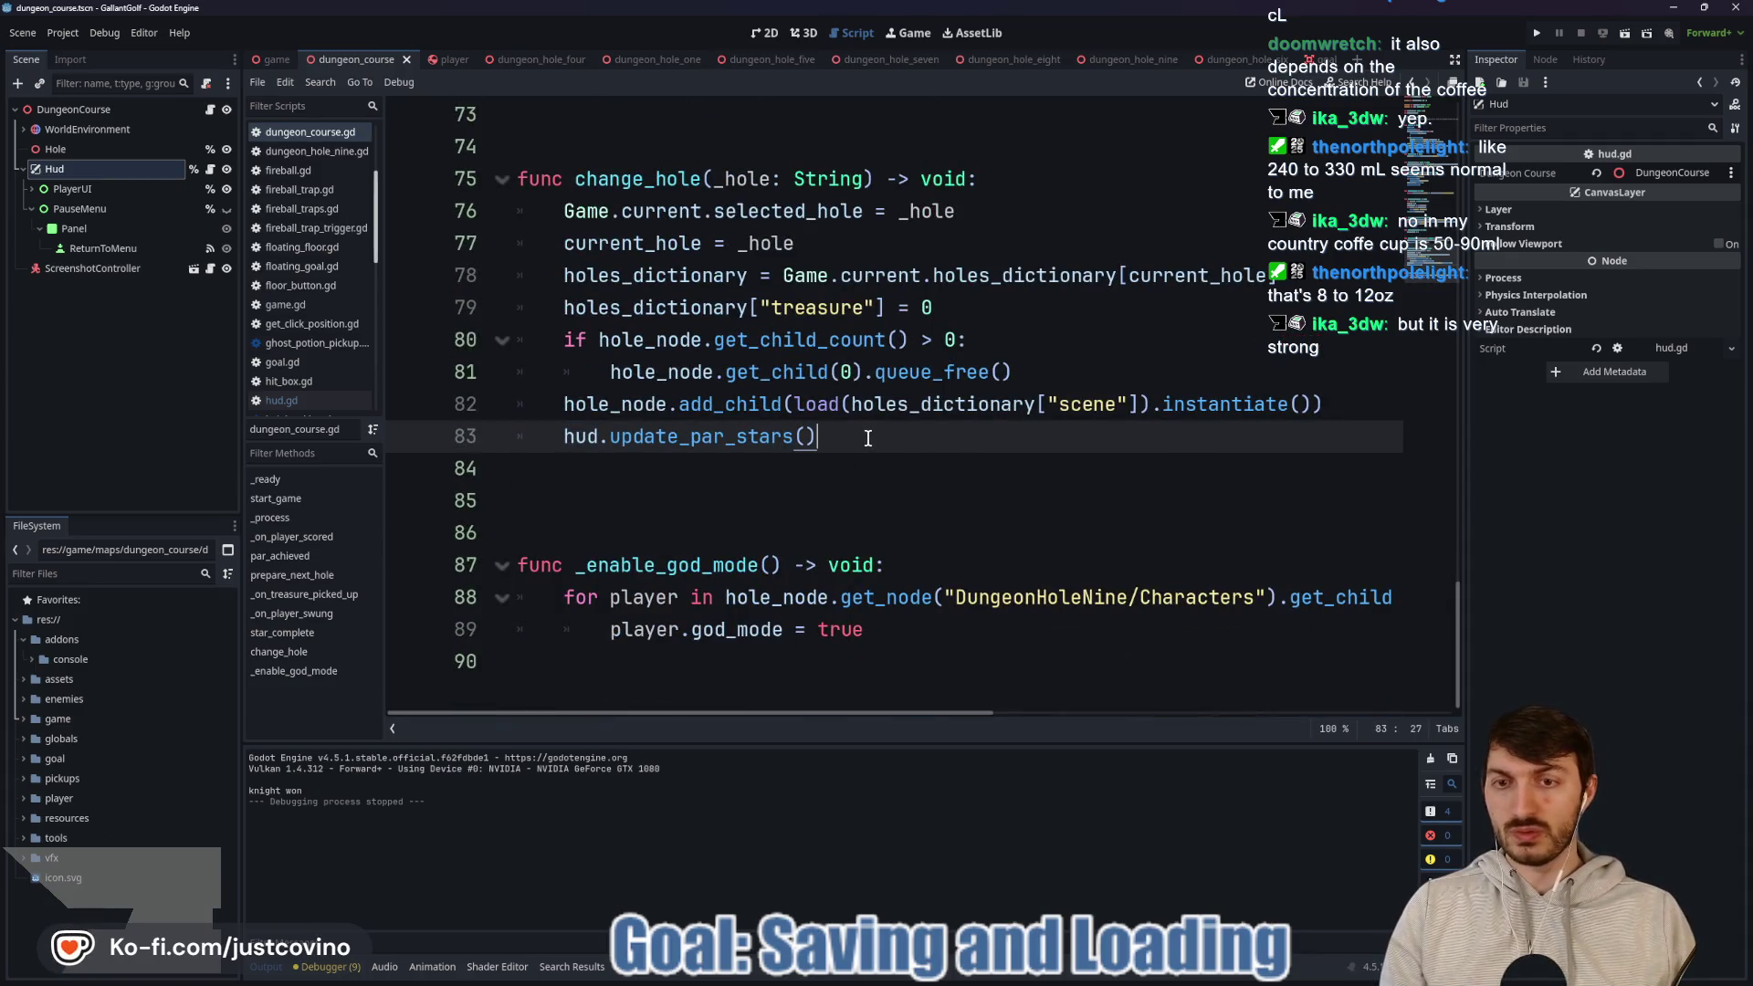
key(Return)
text(h)
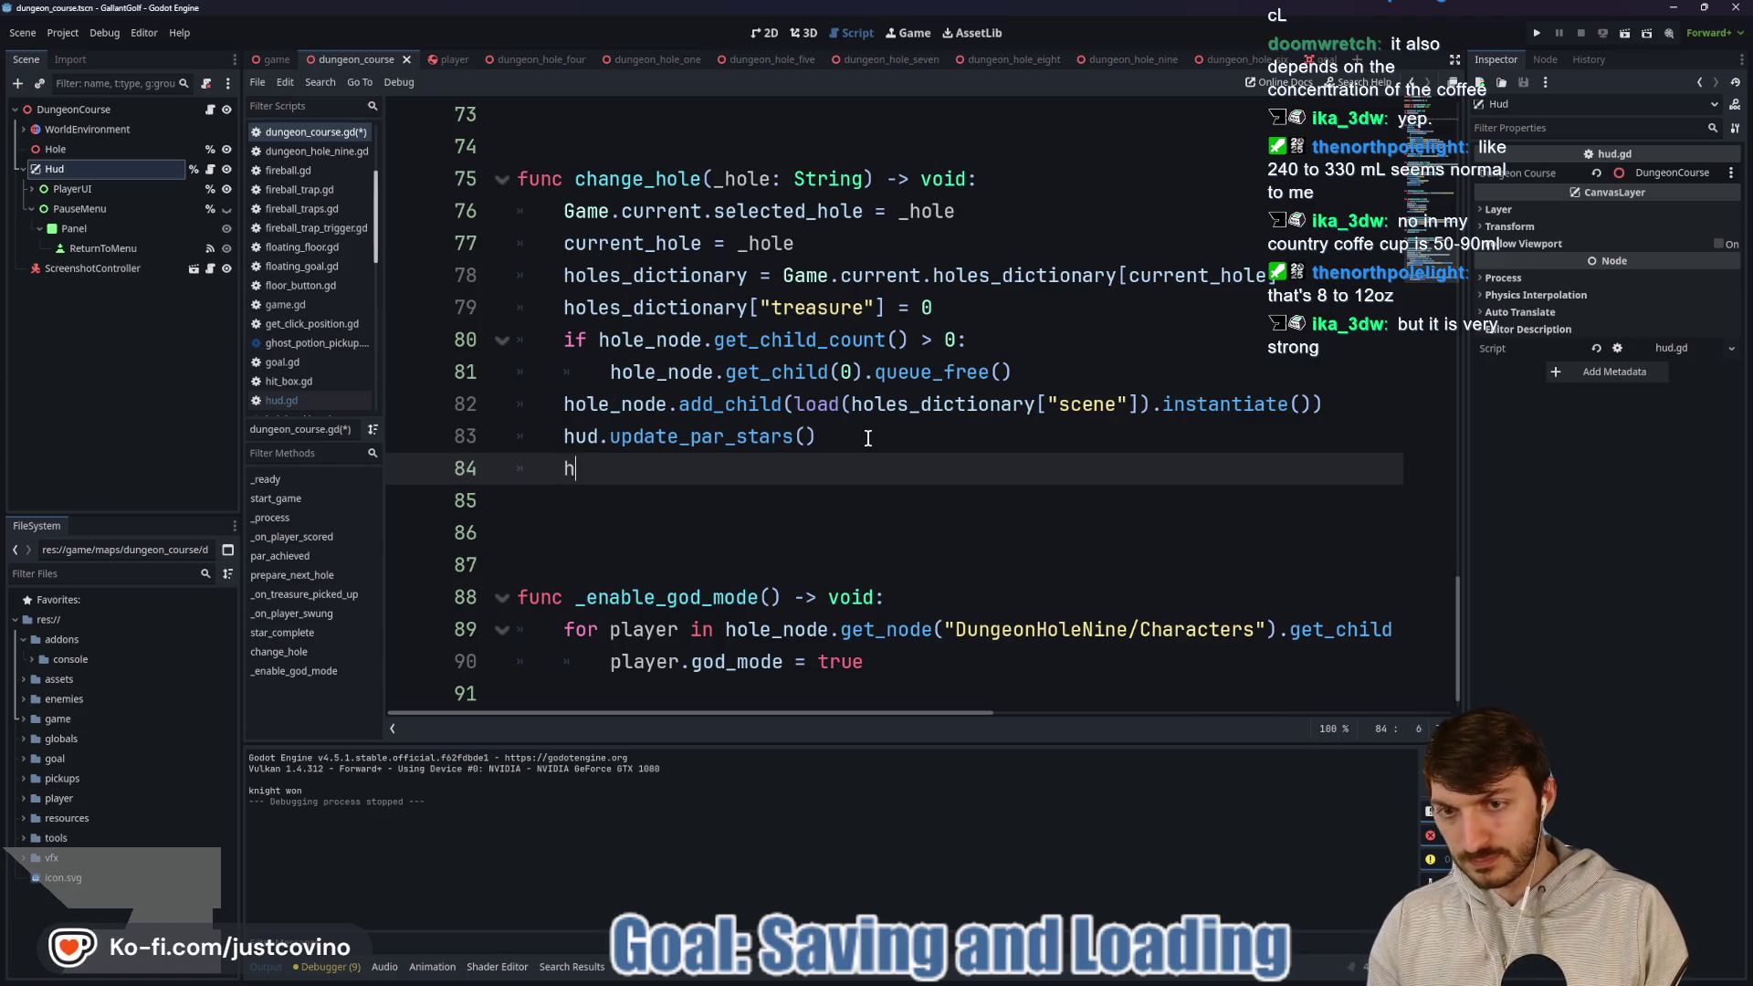
text(ud.)
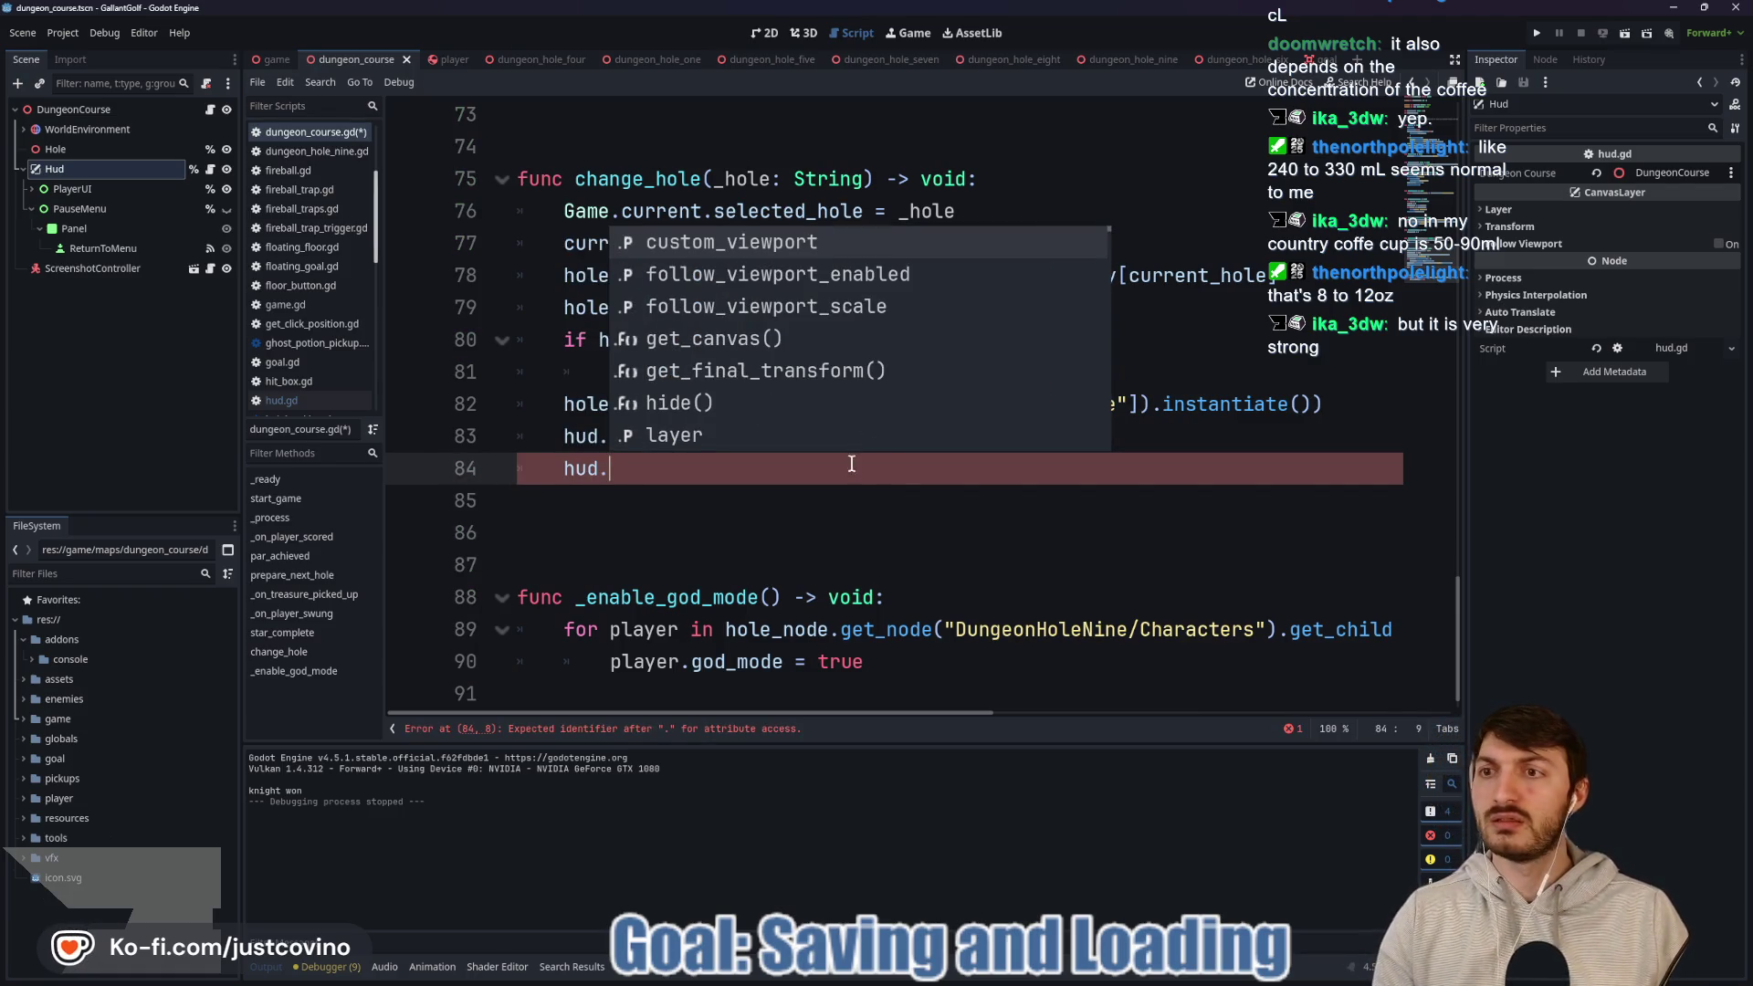
Look up the treasure label's name in hud.gd and the PlayerUI node's children.
click(210, 169)
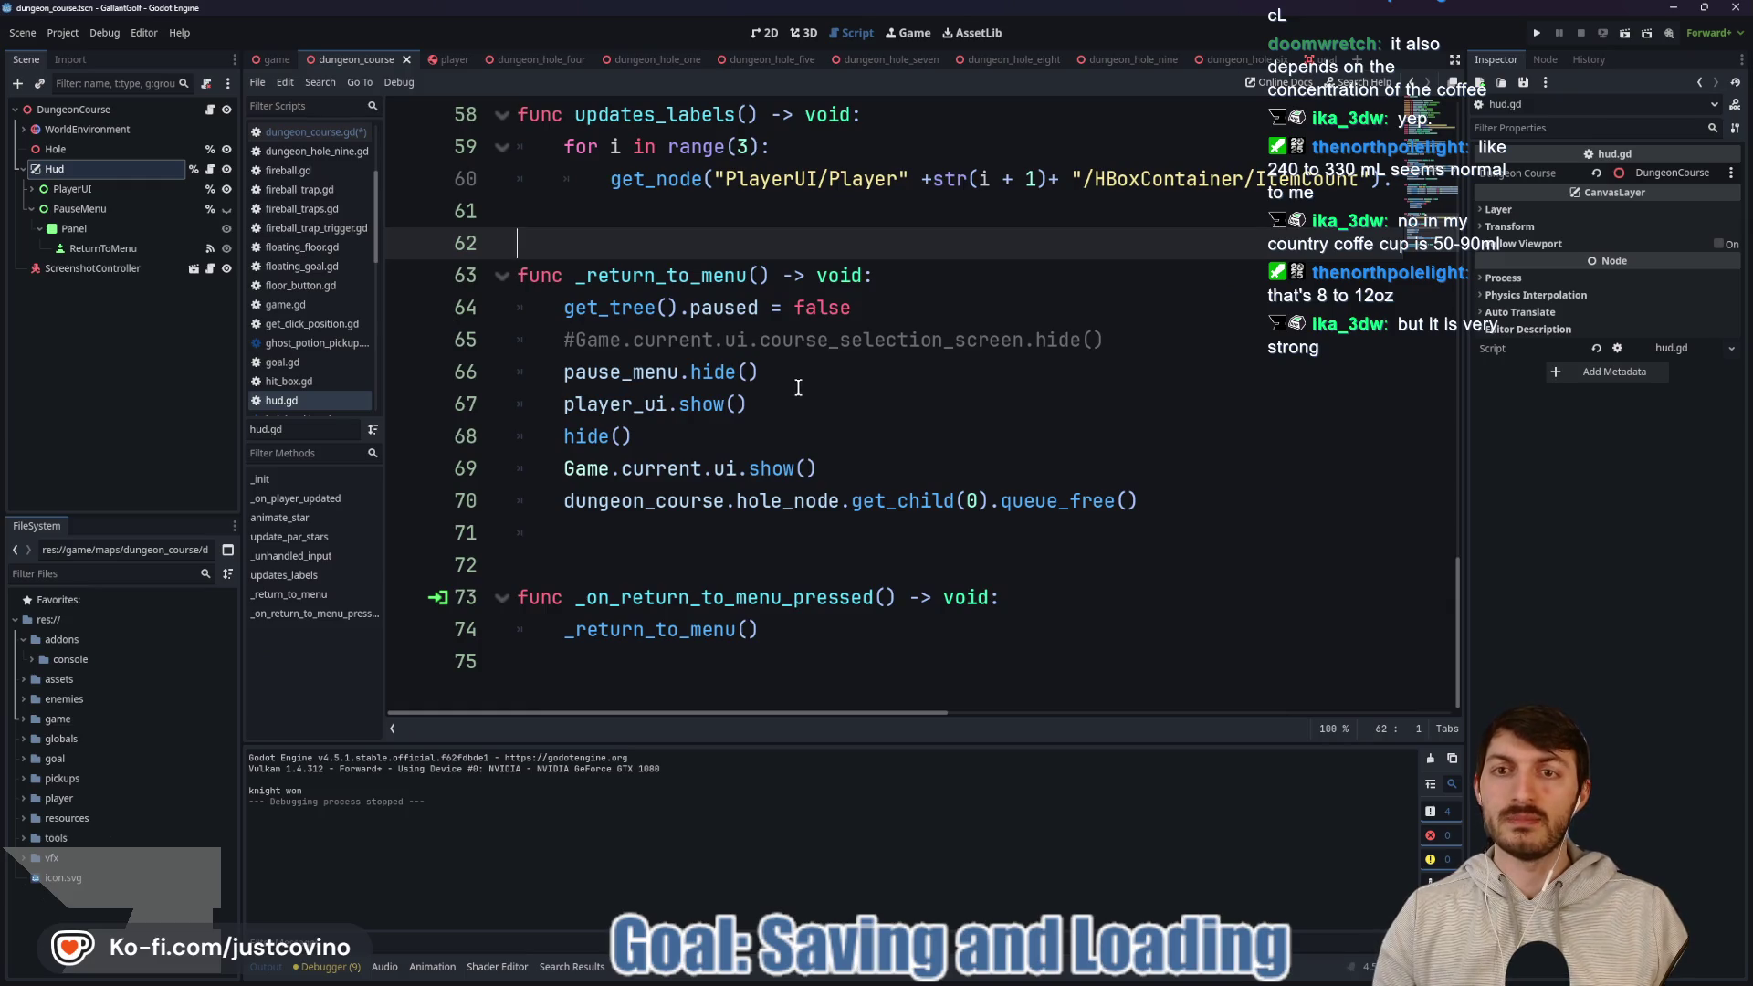
scroll(798, 388, up, 15)
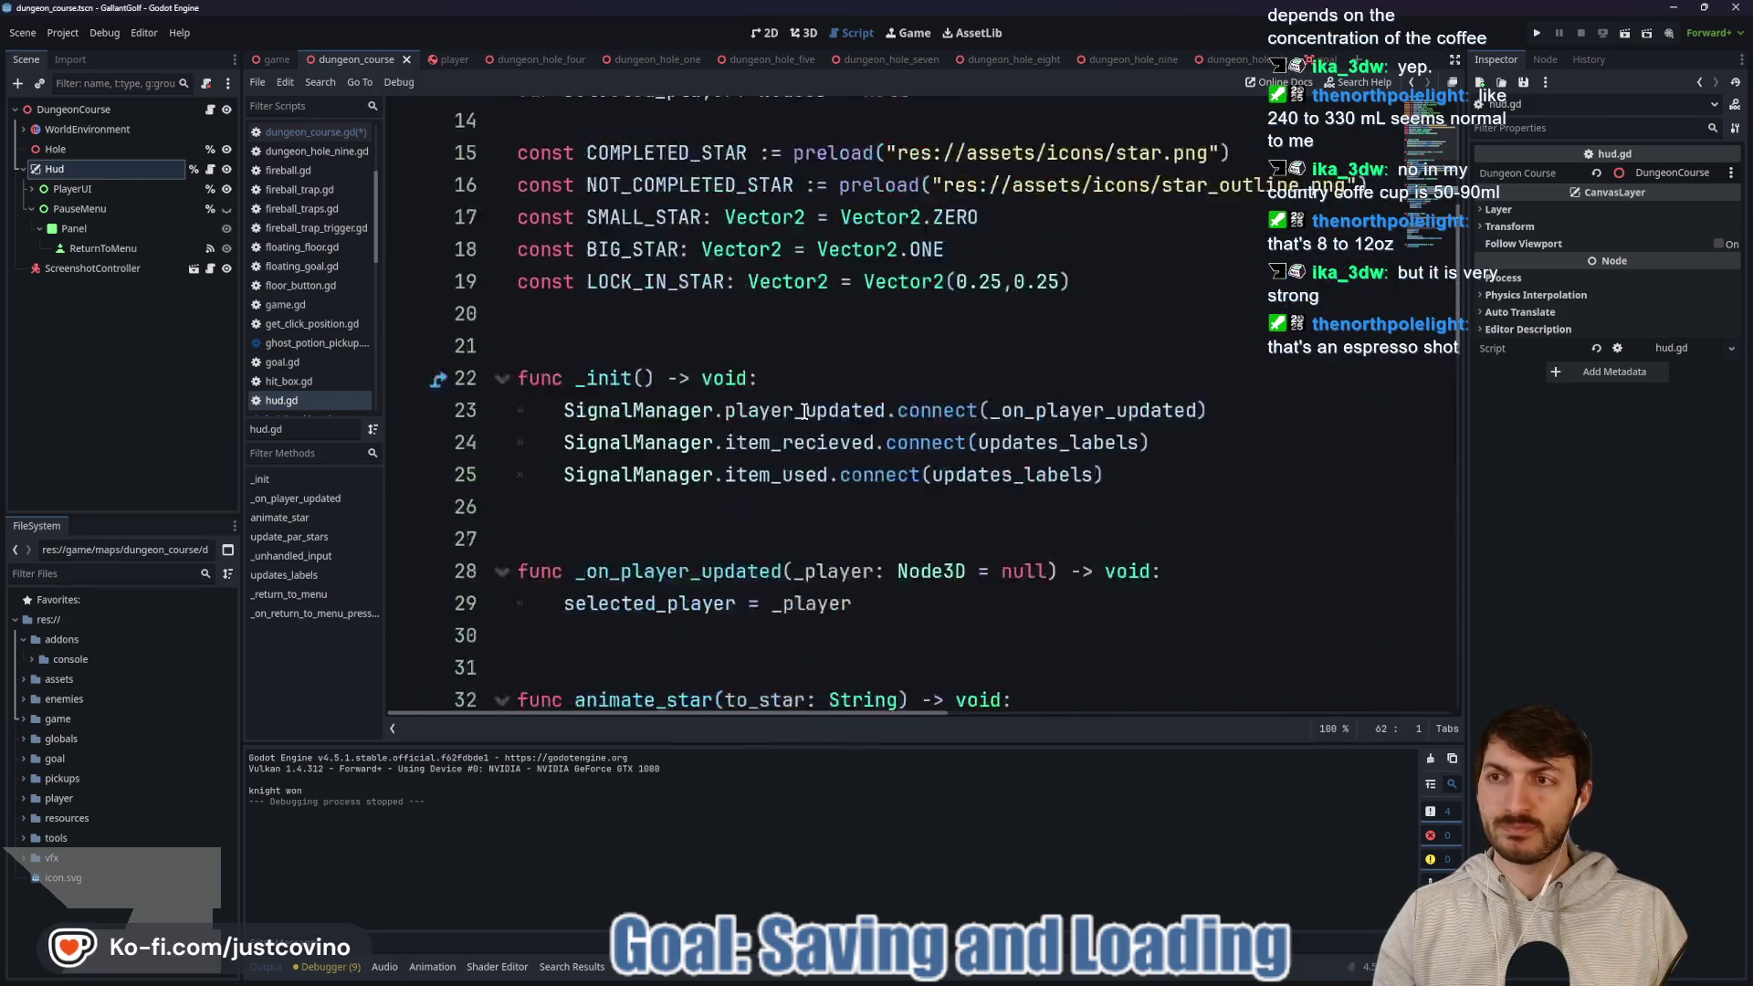
scroll(803, 410, up, 1)
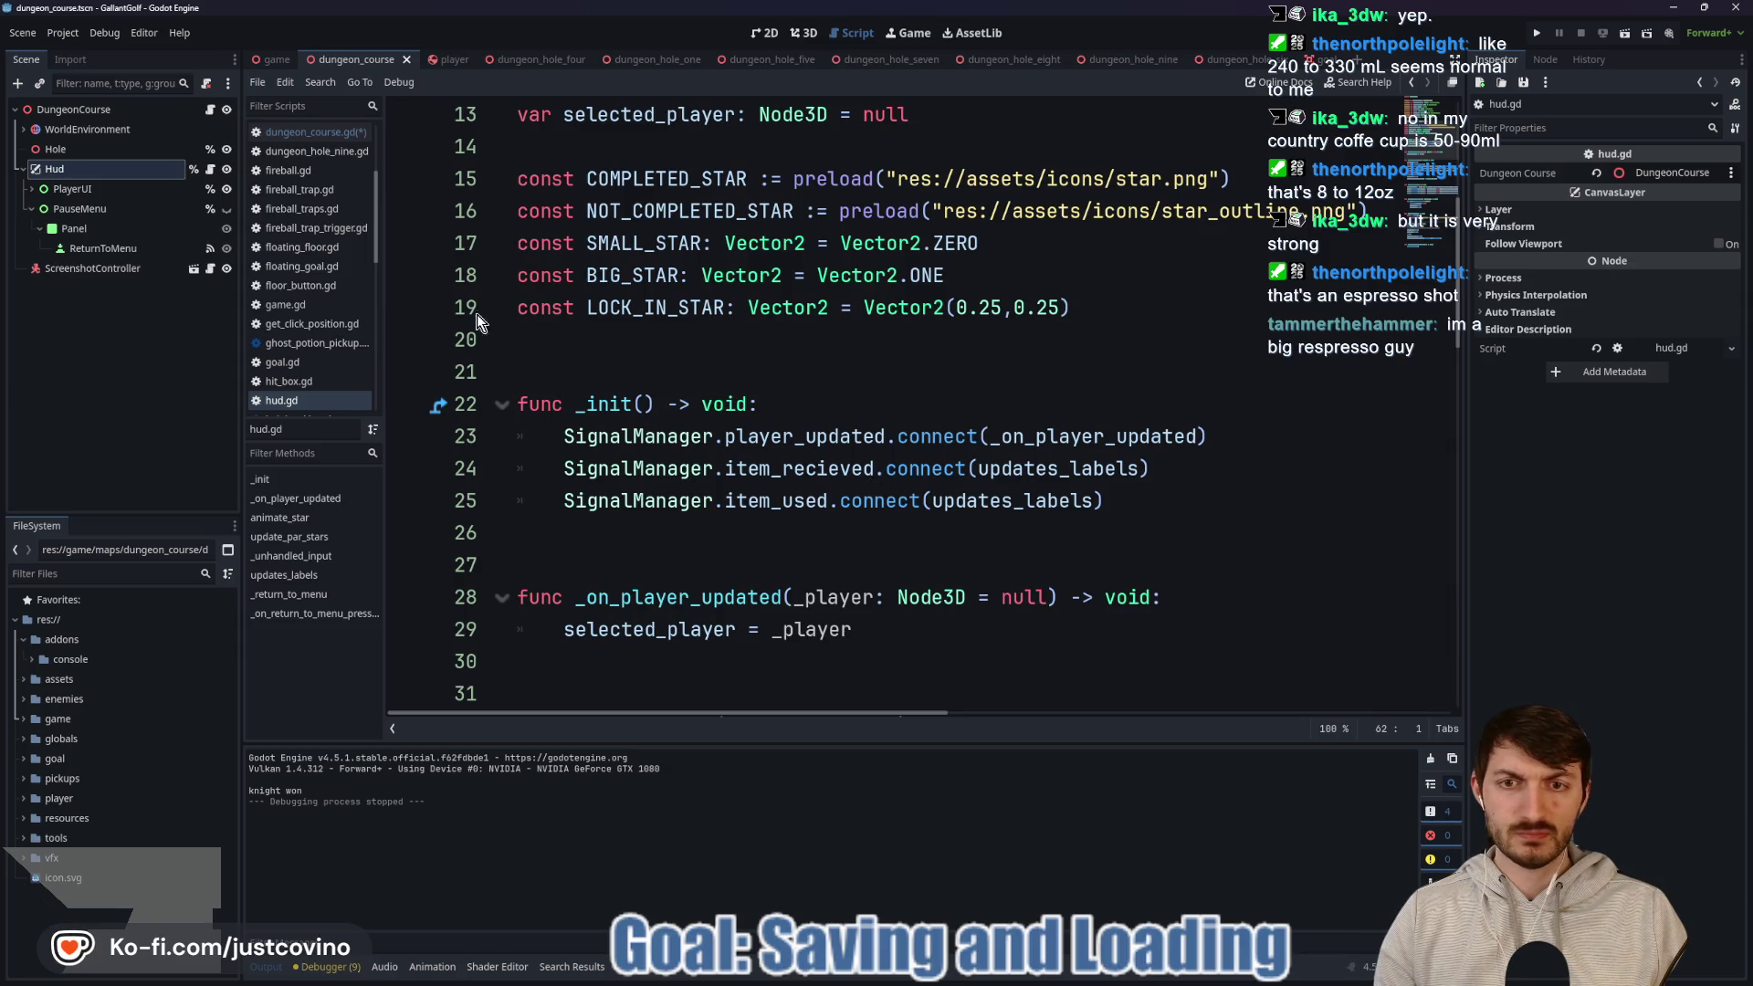
click(31, 189)
scroll(804, 366, up, 4)
scroll(998, 319, down, 12)
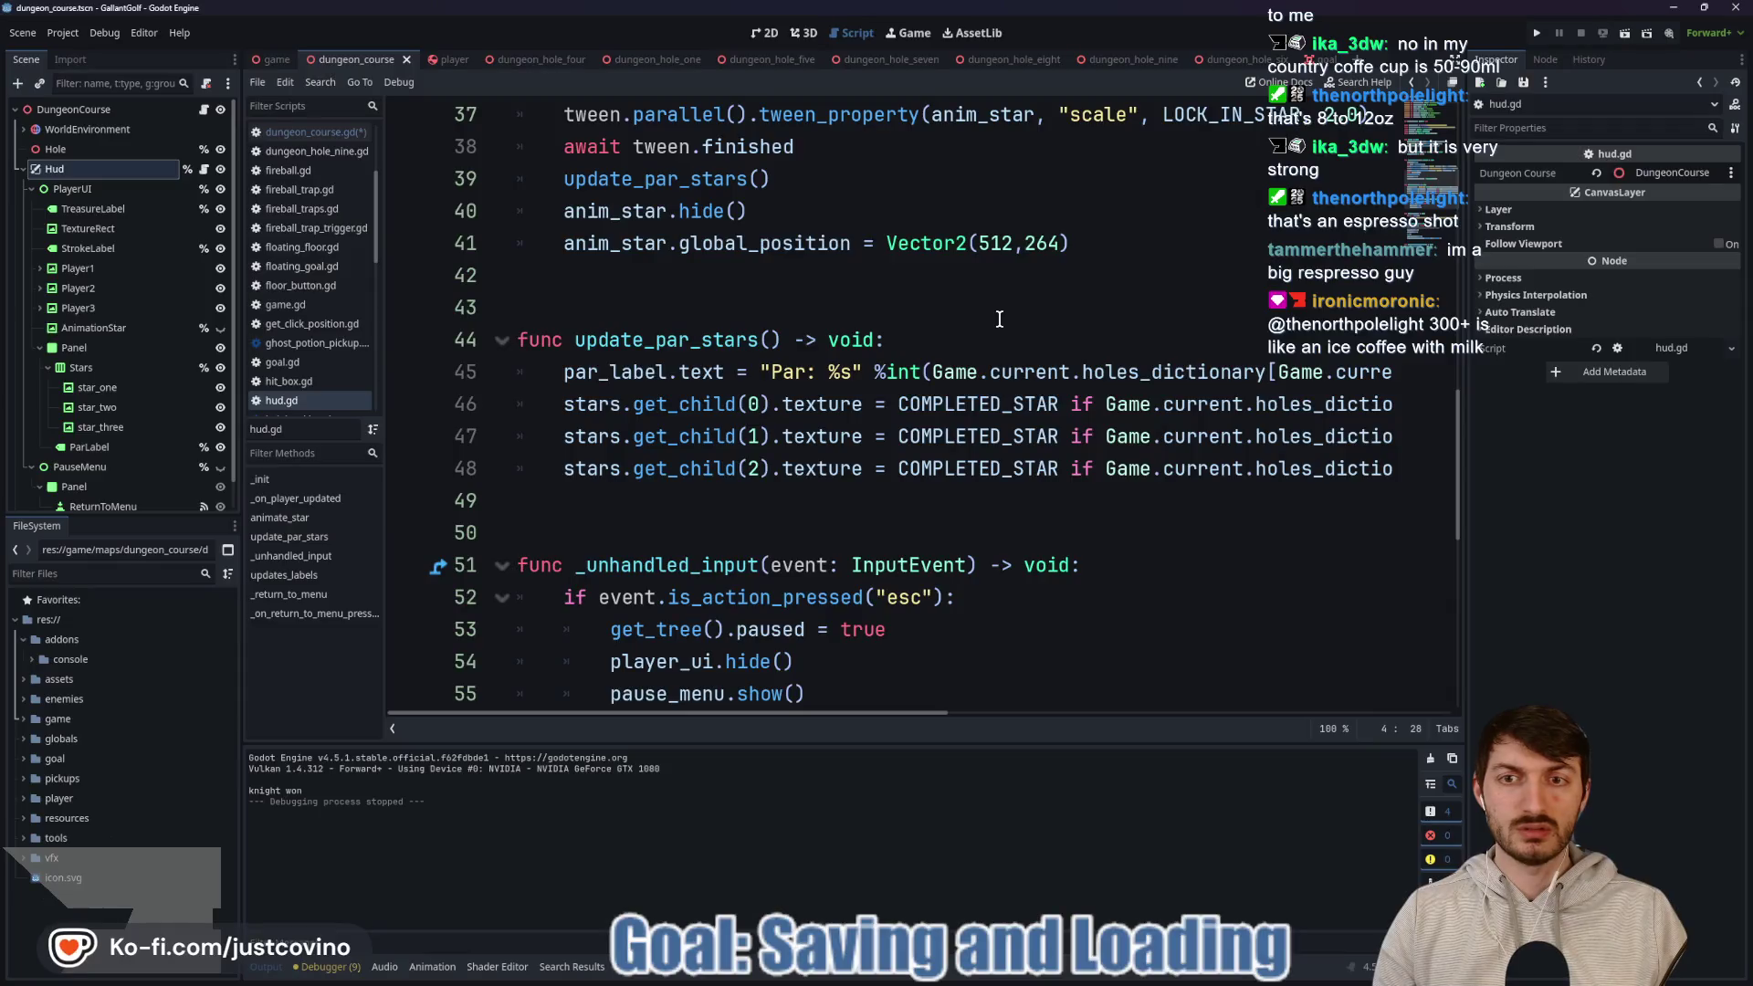
key(ctrl+z)
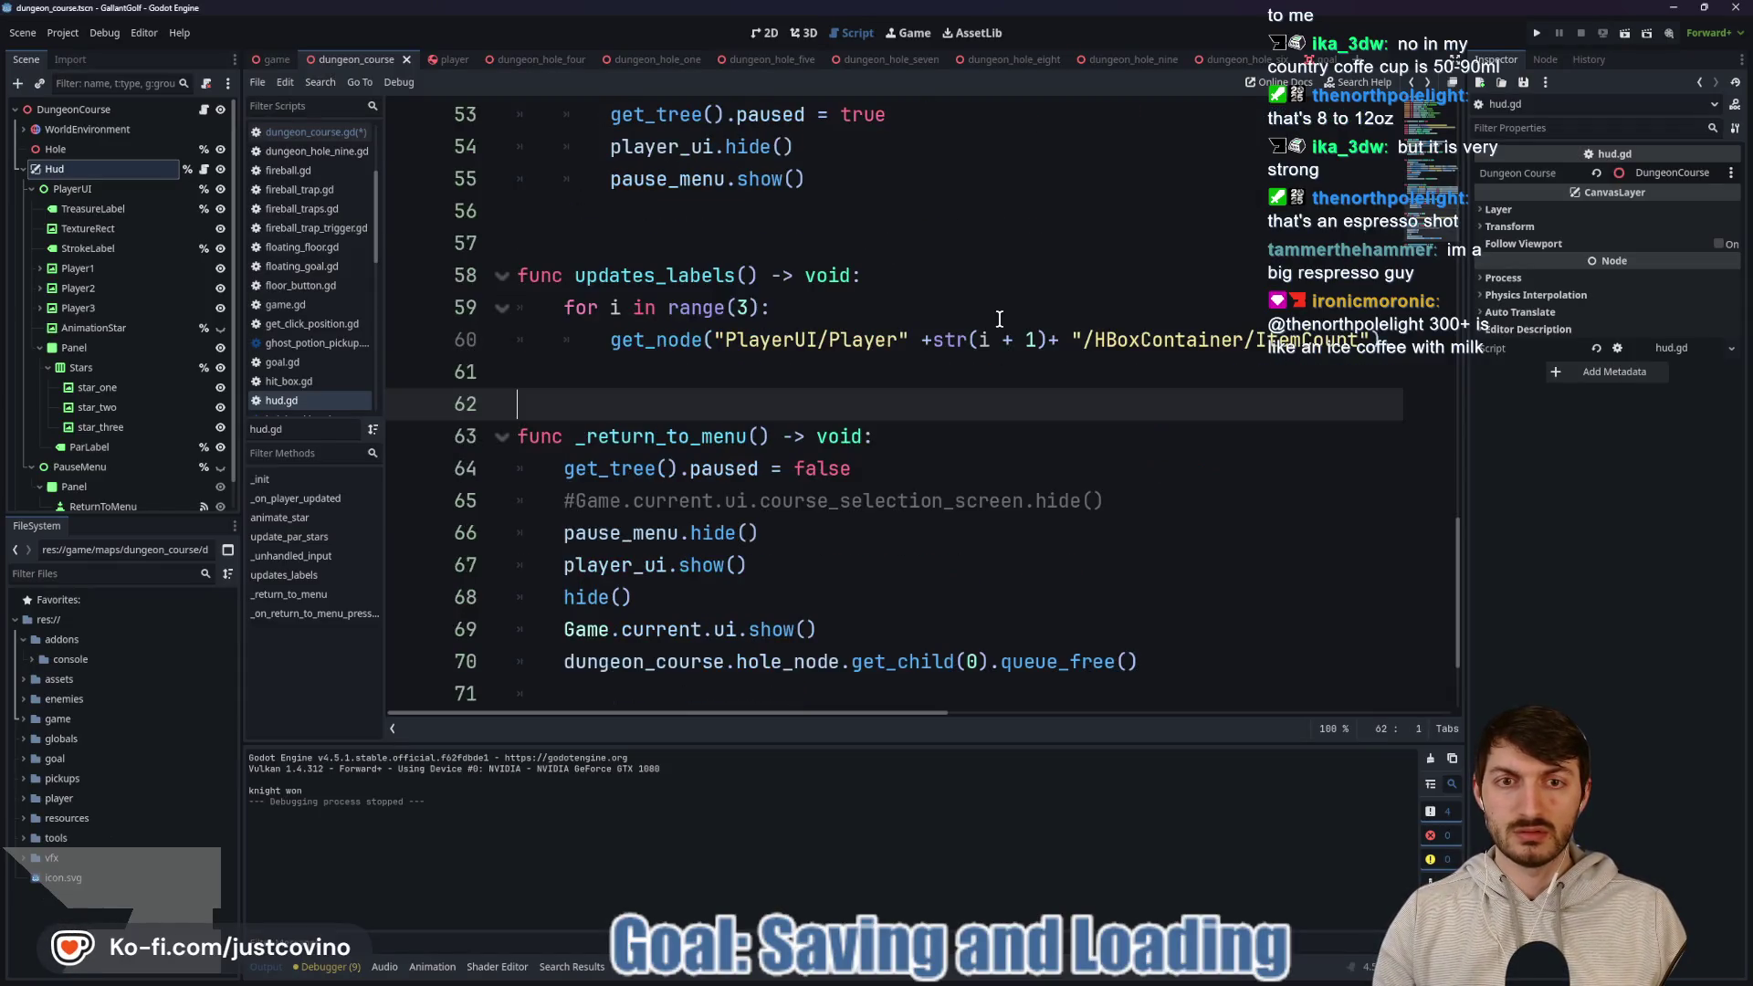
scroll(980, 324, down, 2)
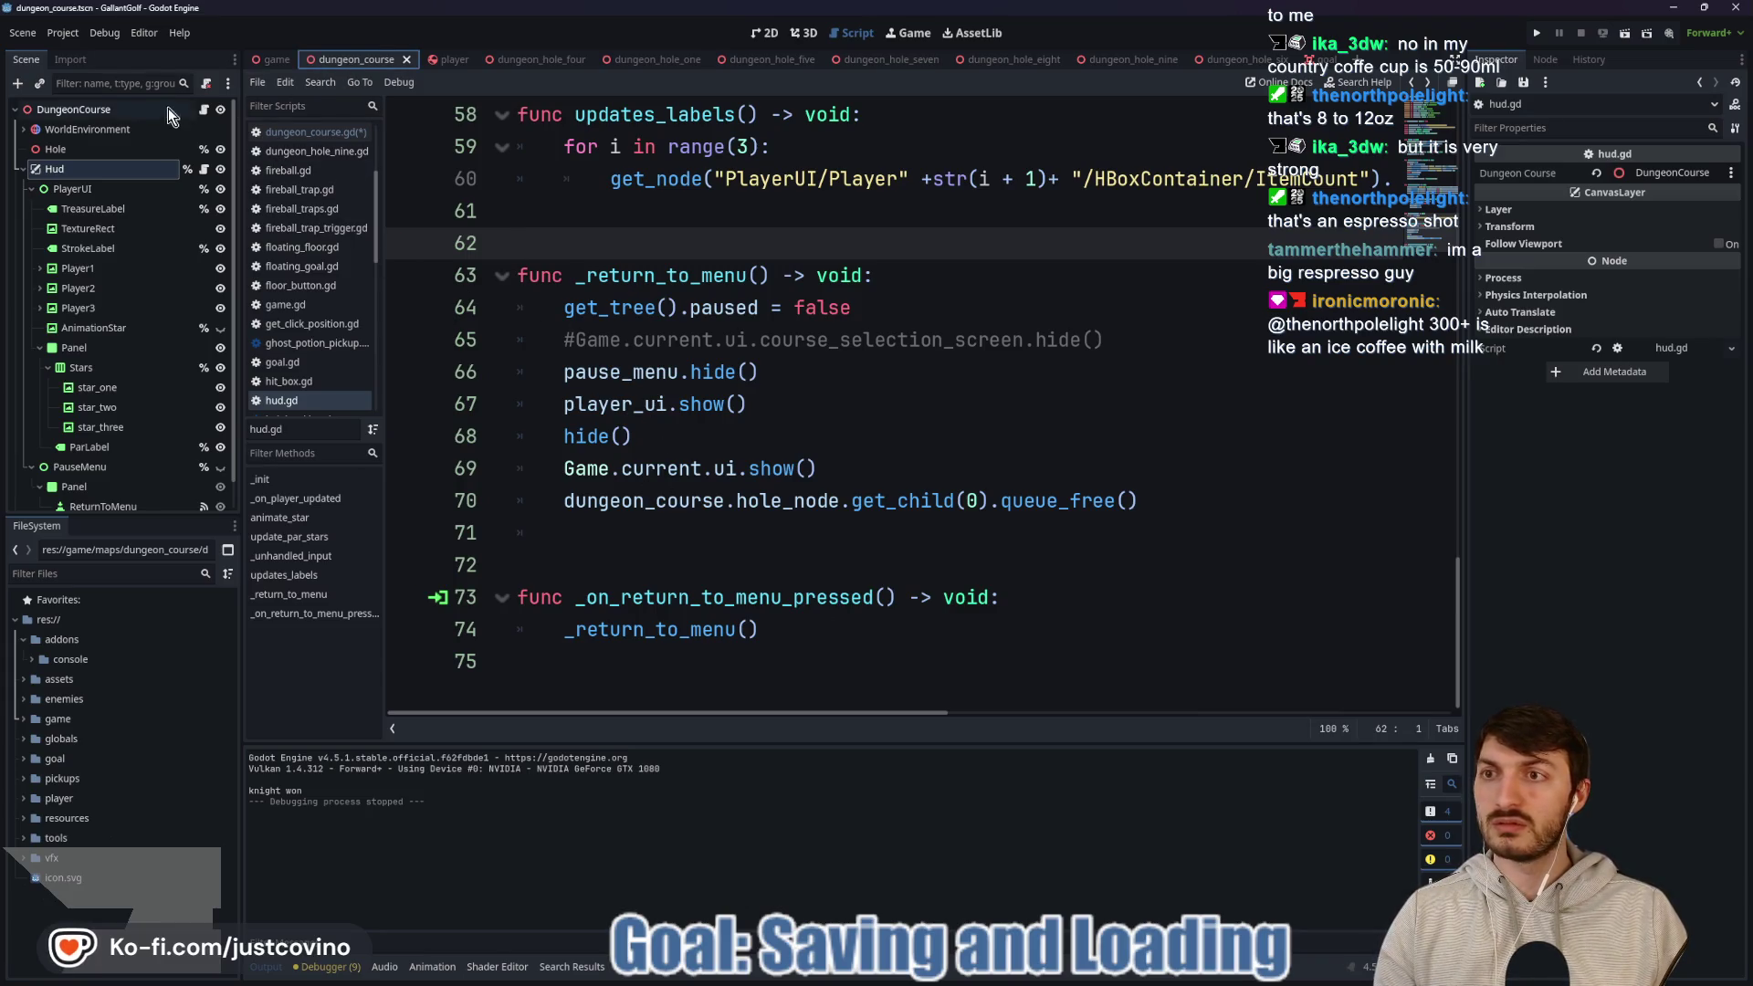
Complete line 84 as hud.treasure_label.text = "0" and save dungeon_course.gd.
click(204, 109)
text(tr)
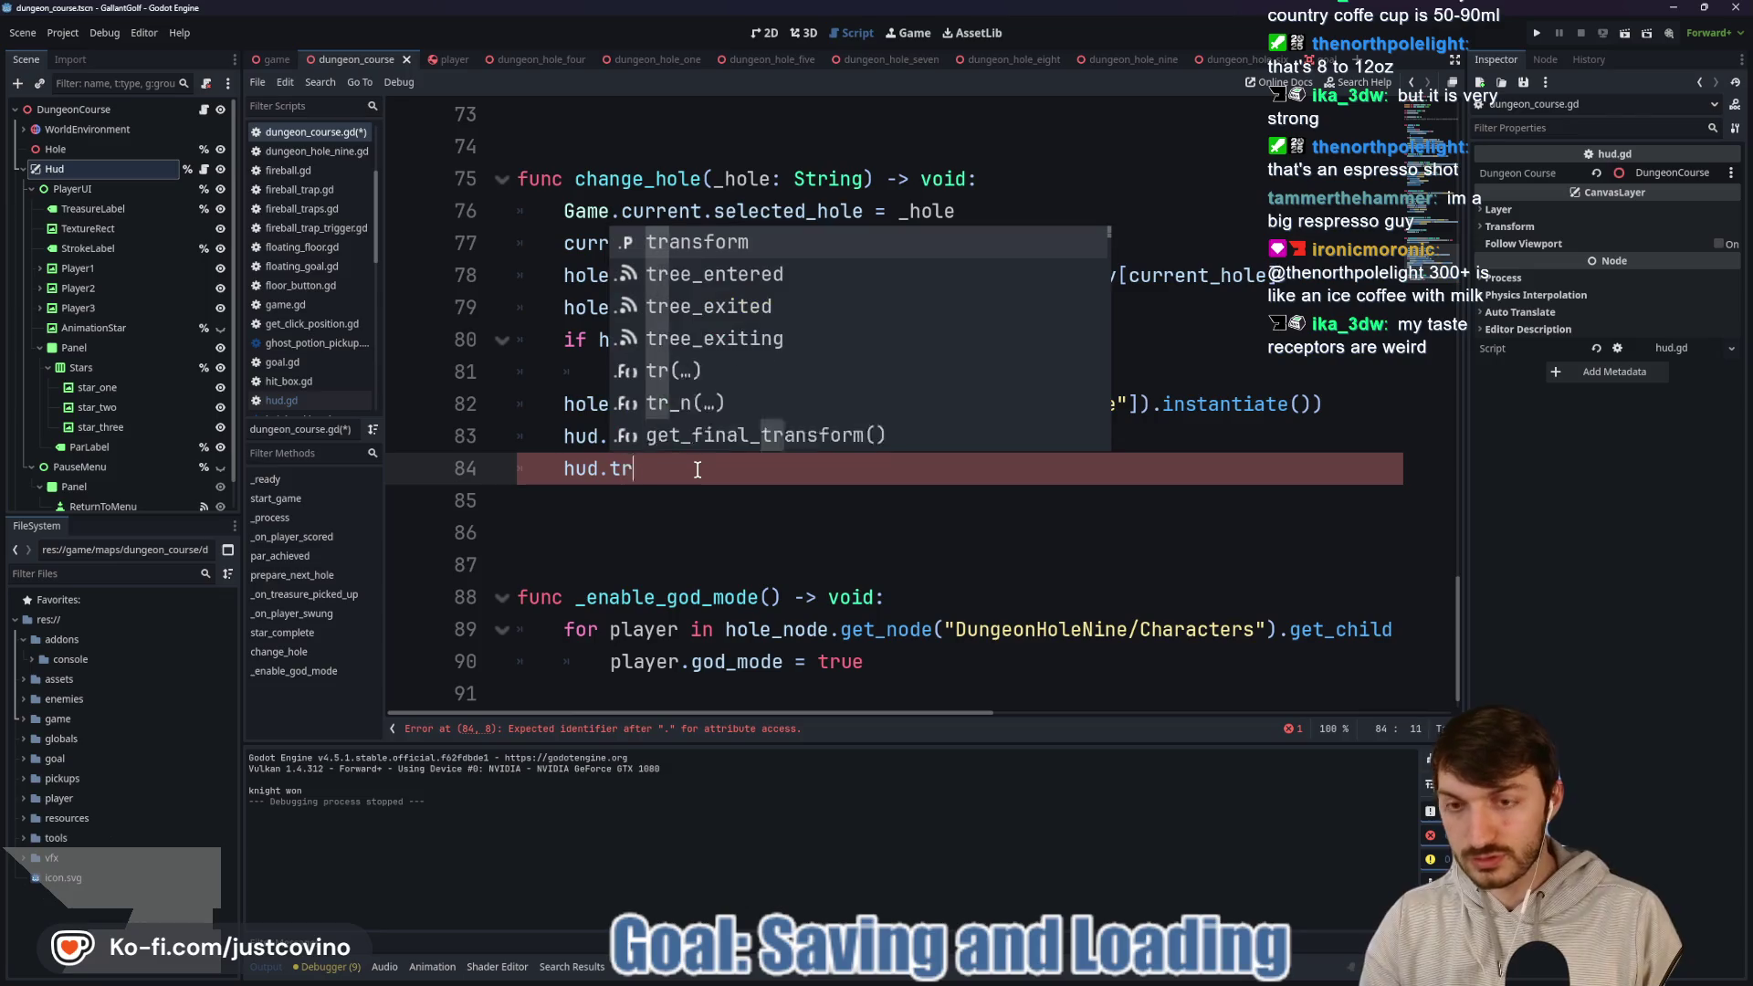
text(easure_)
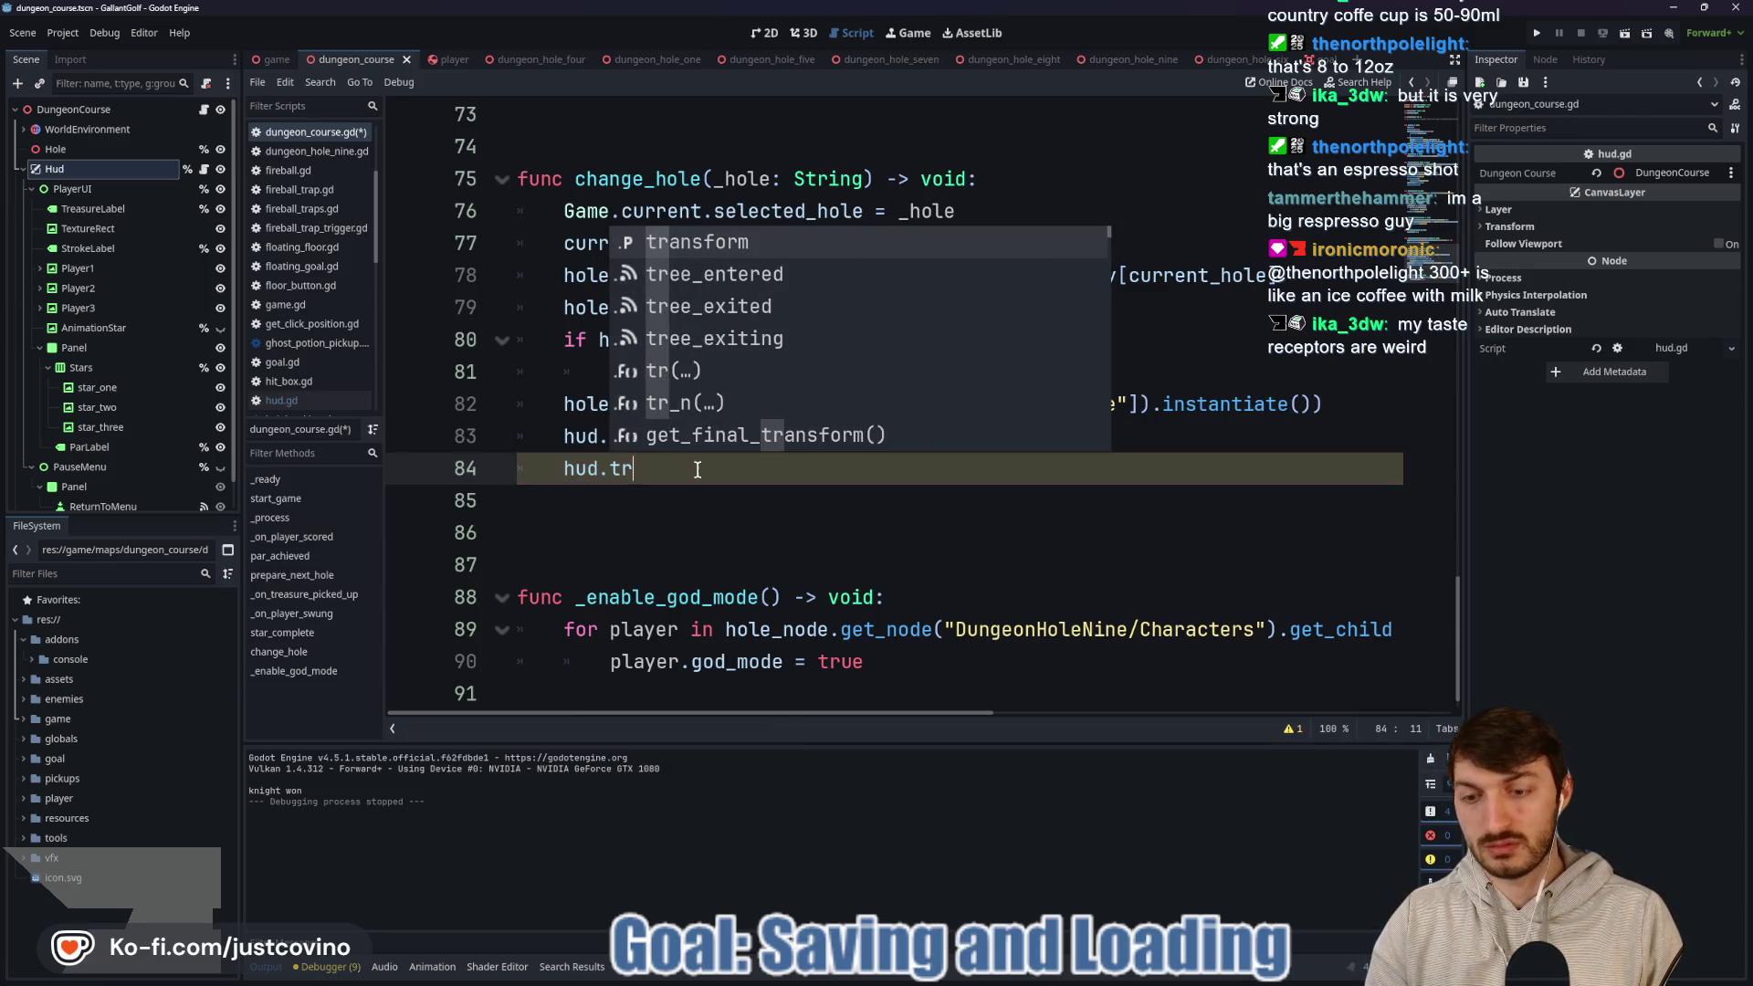
text(la)
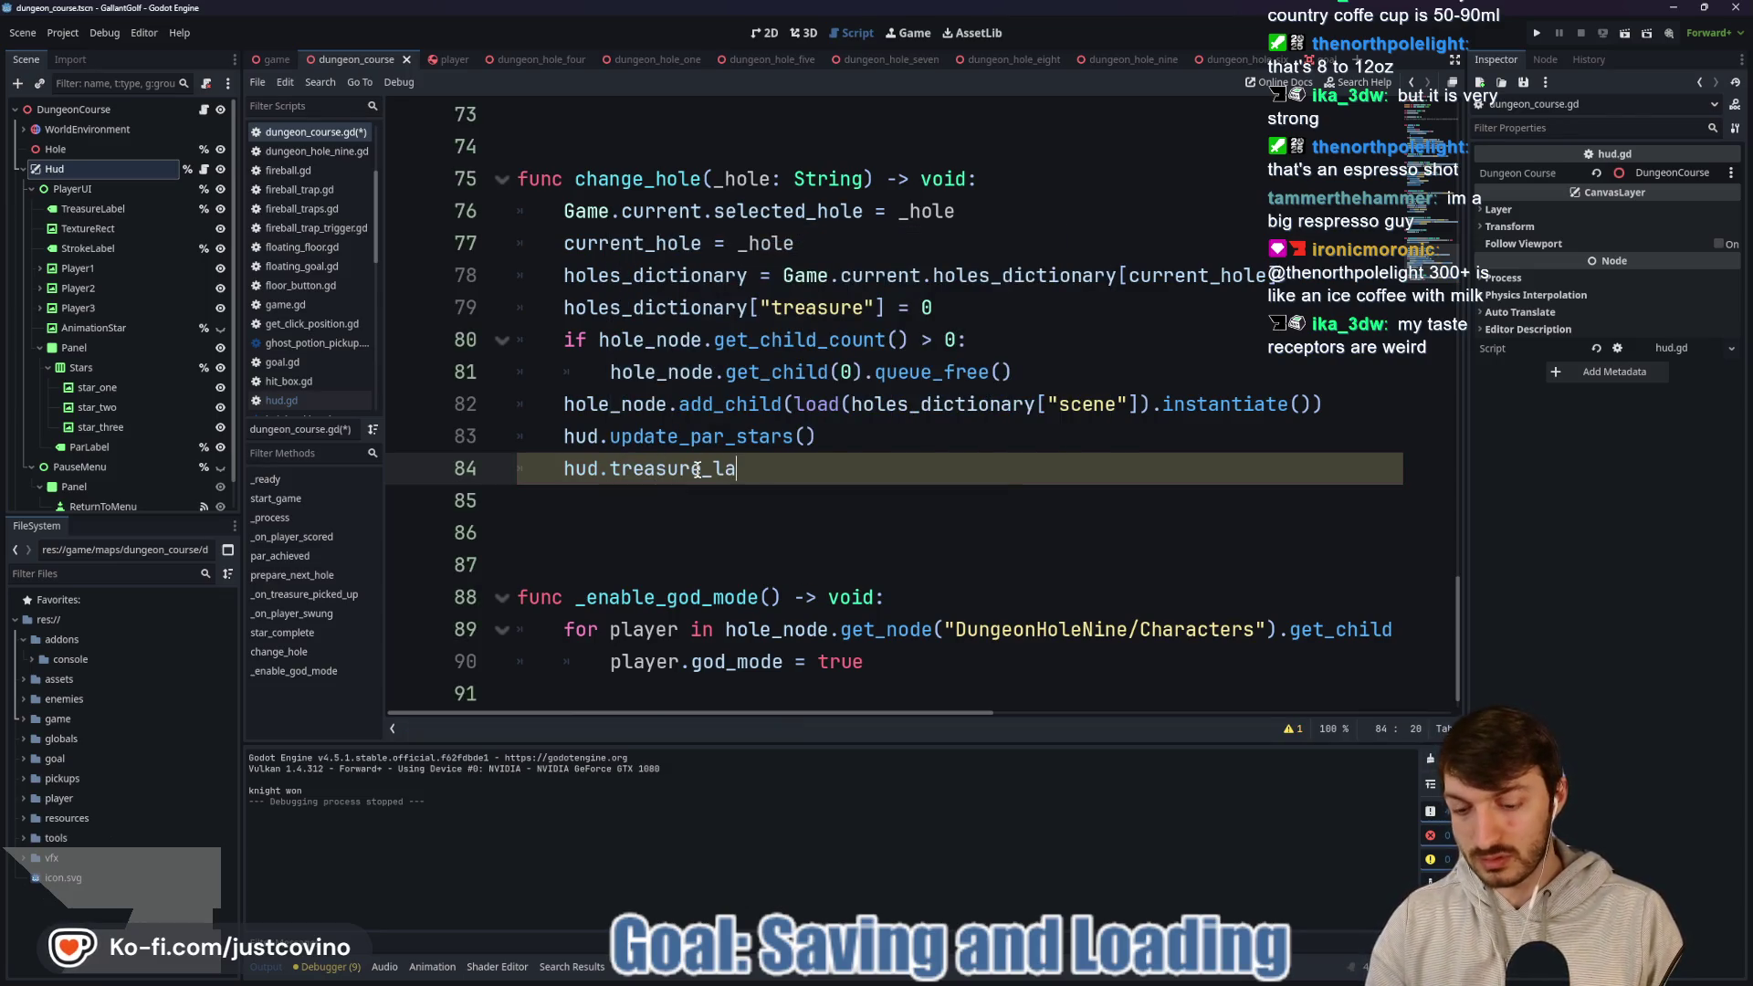
text(bel.text)
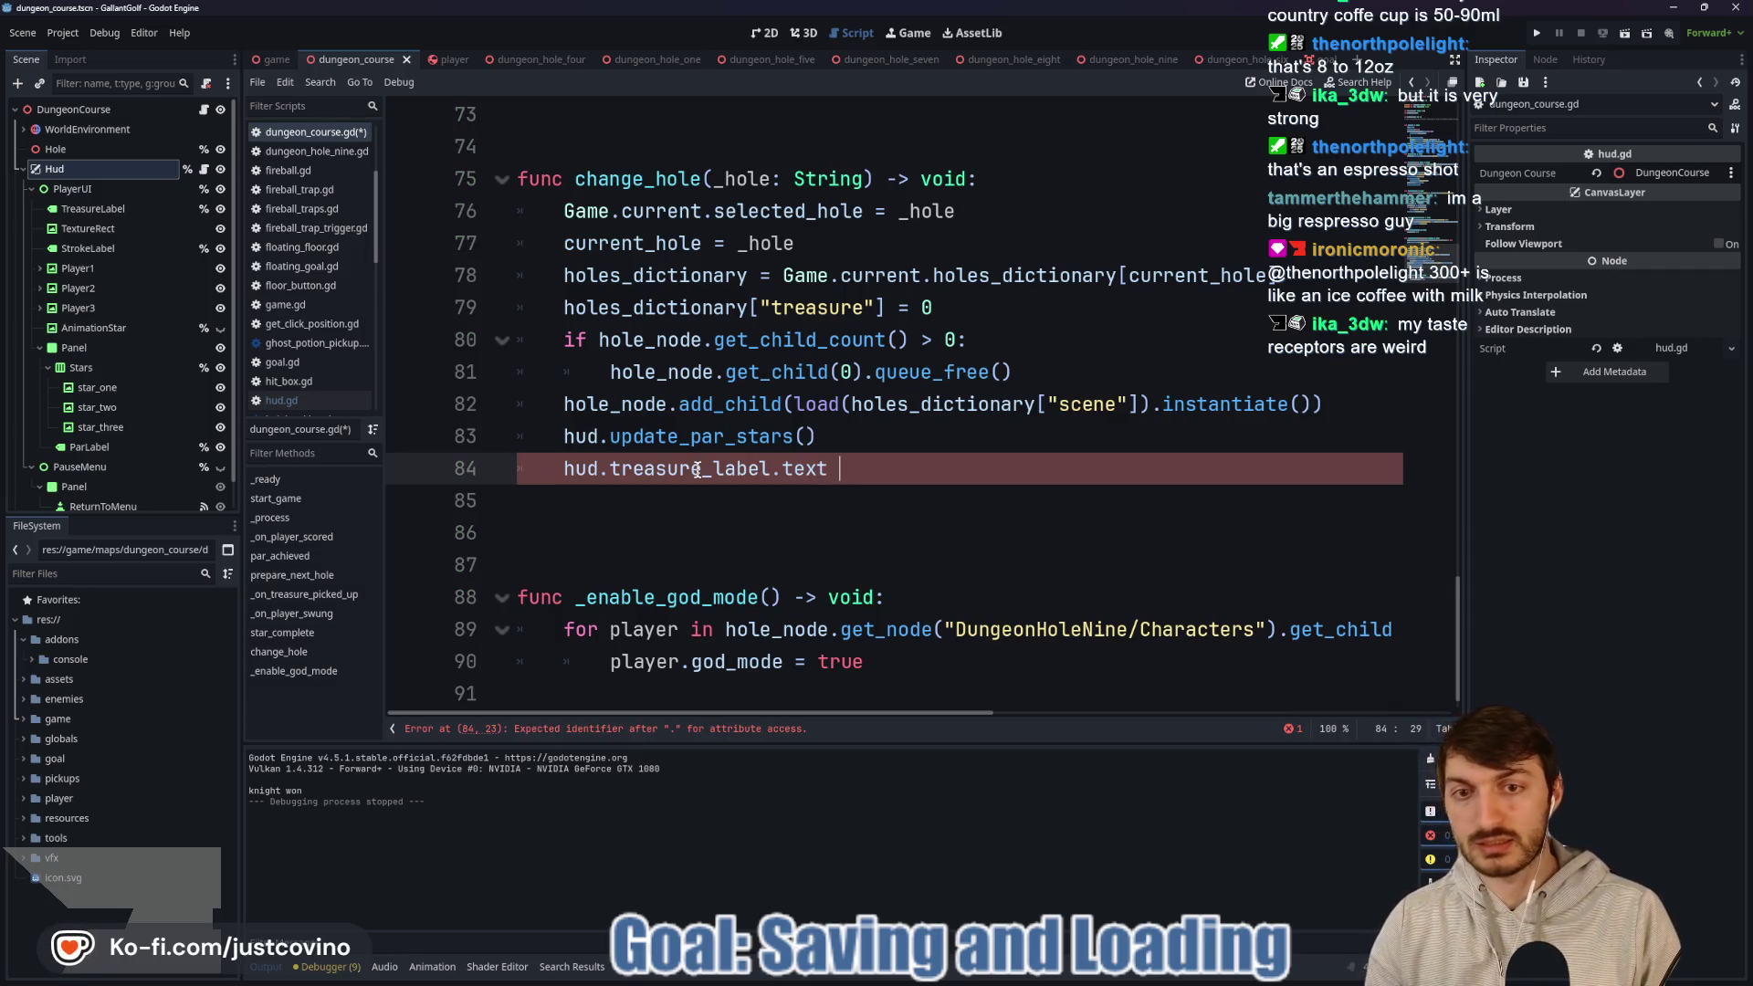
text(= "0)
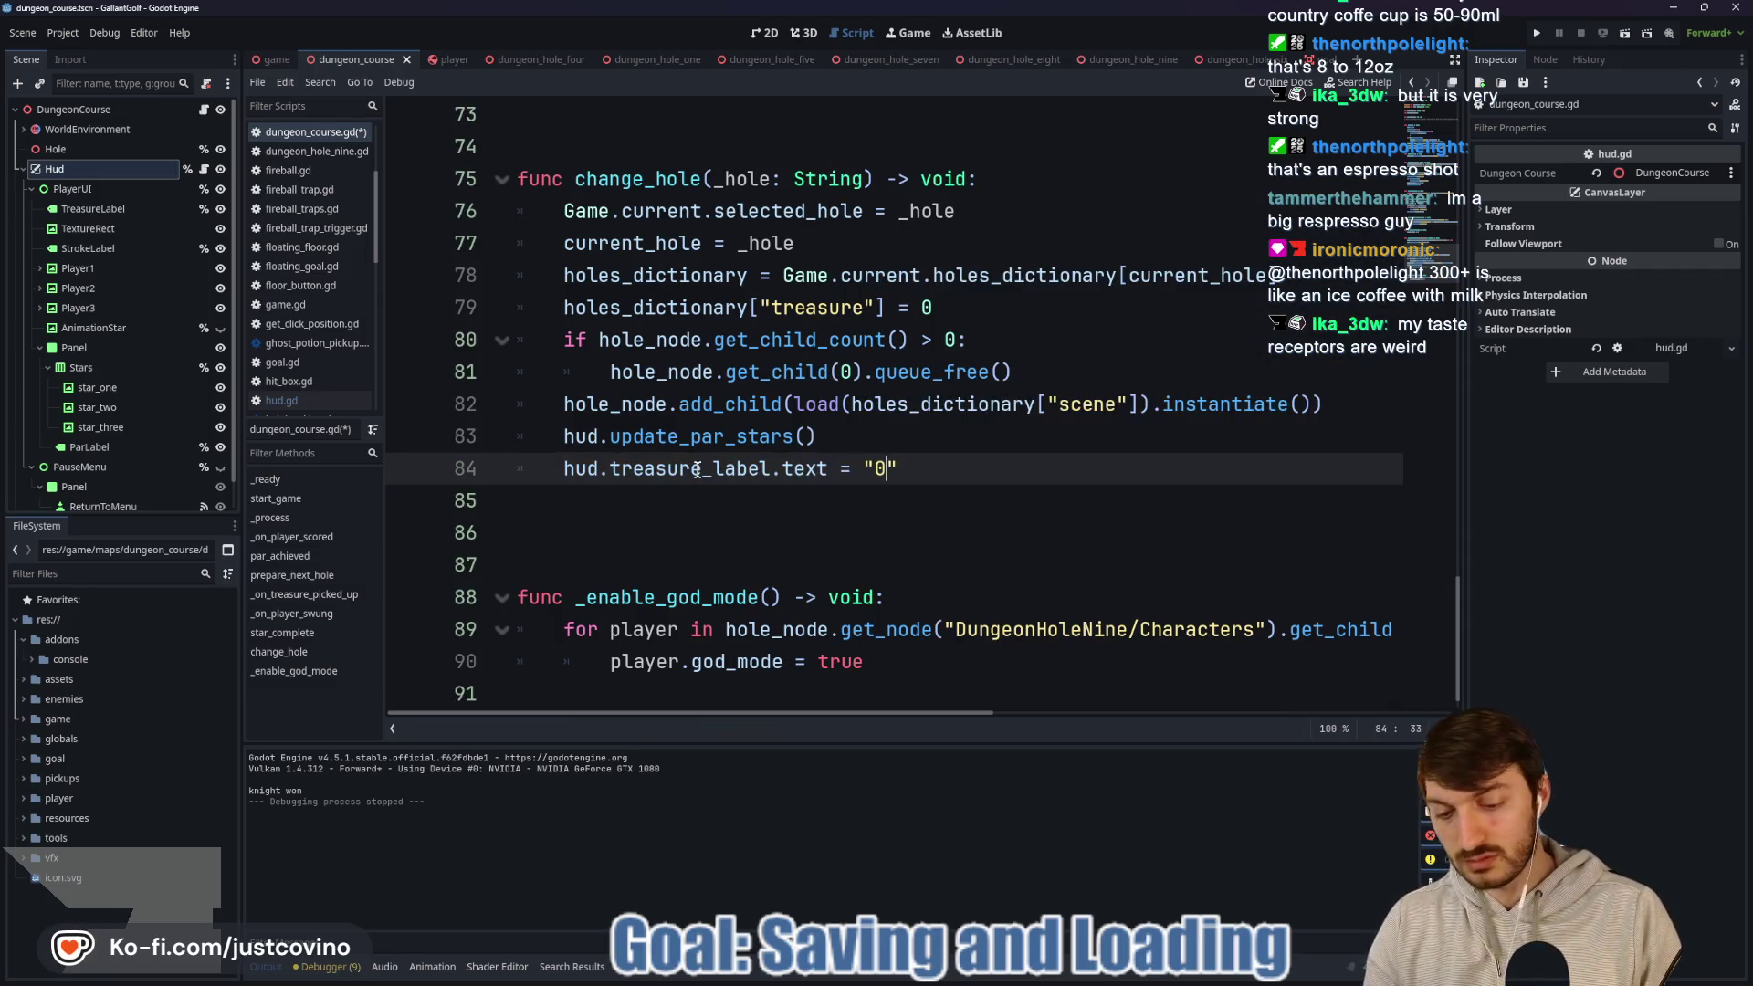
key(ctrl+s)
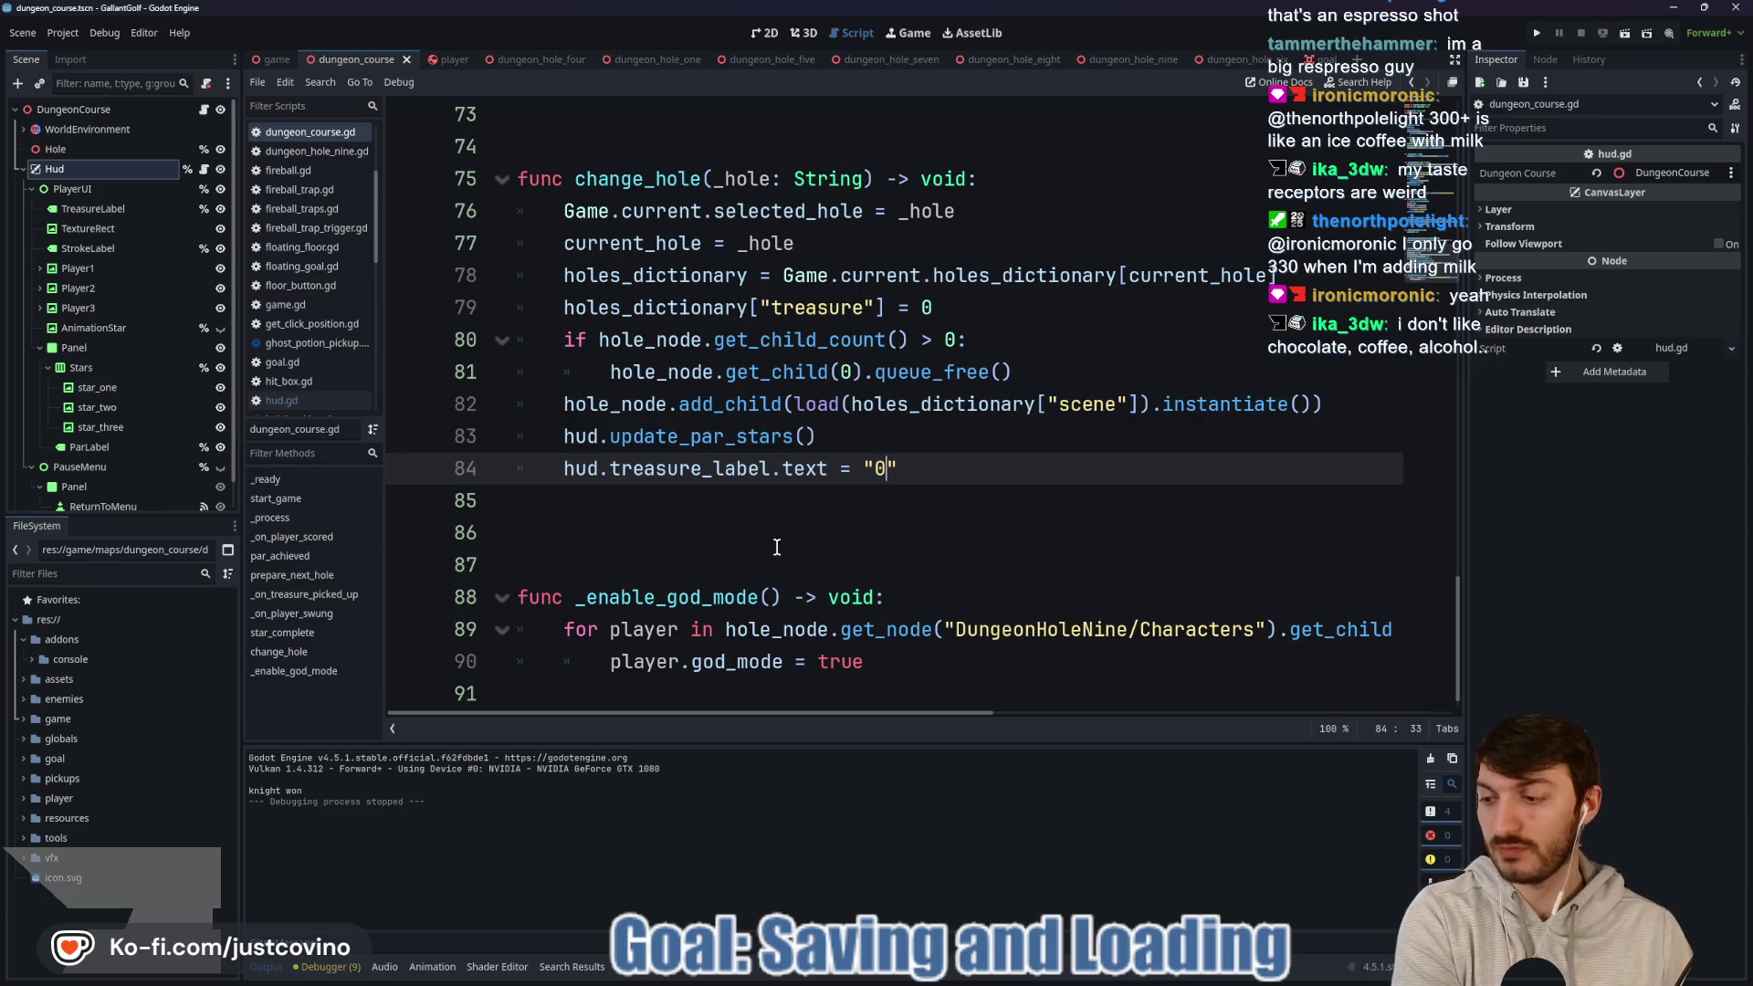
click(911, 473)
key(ctrl+s)
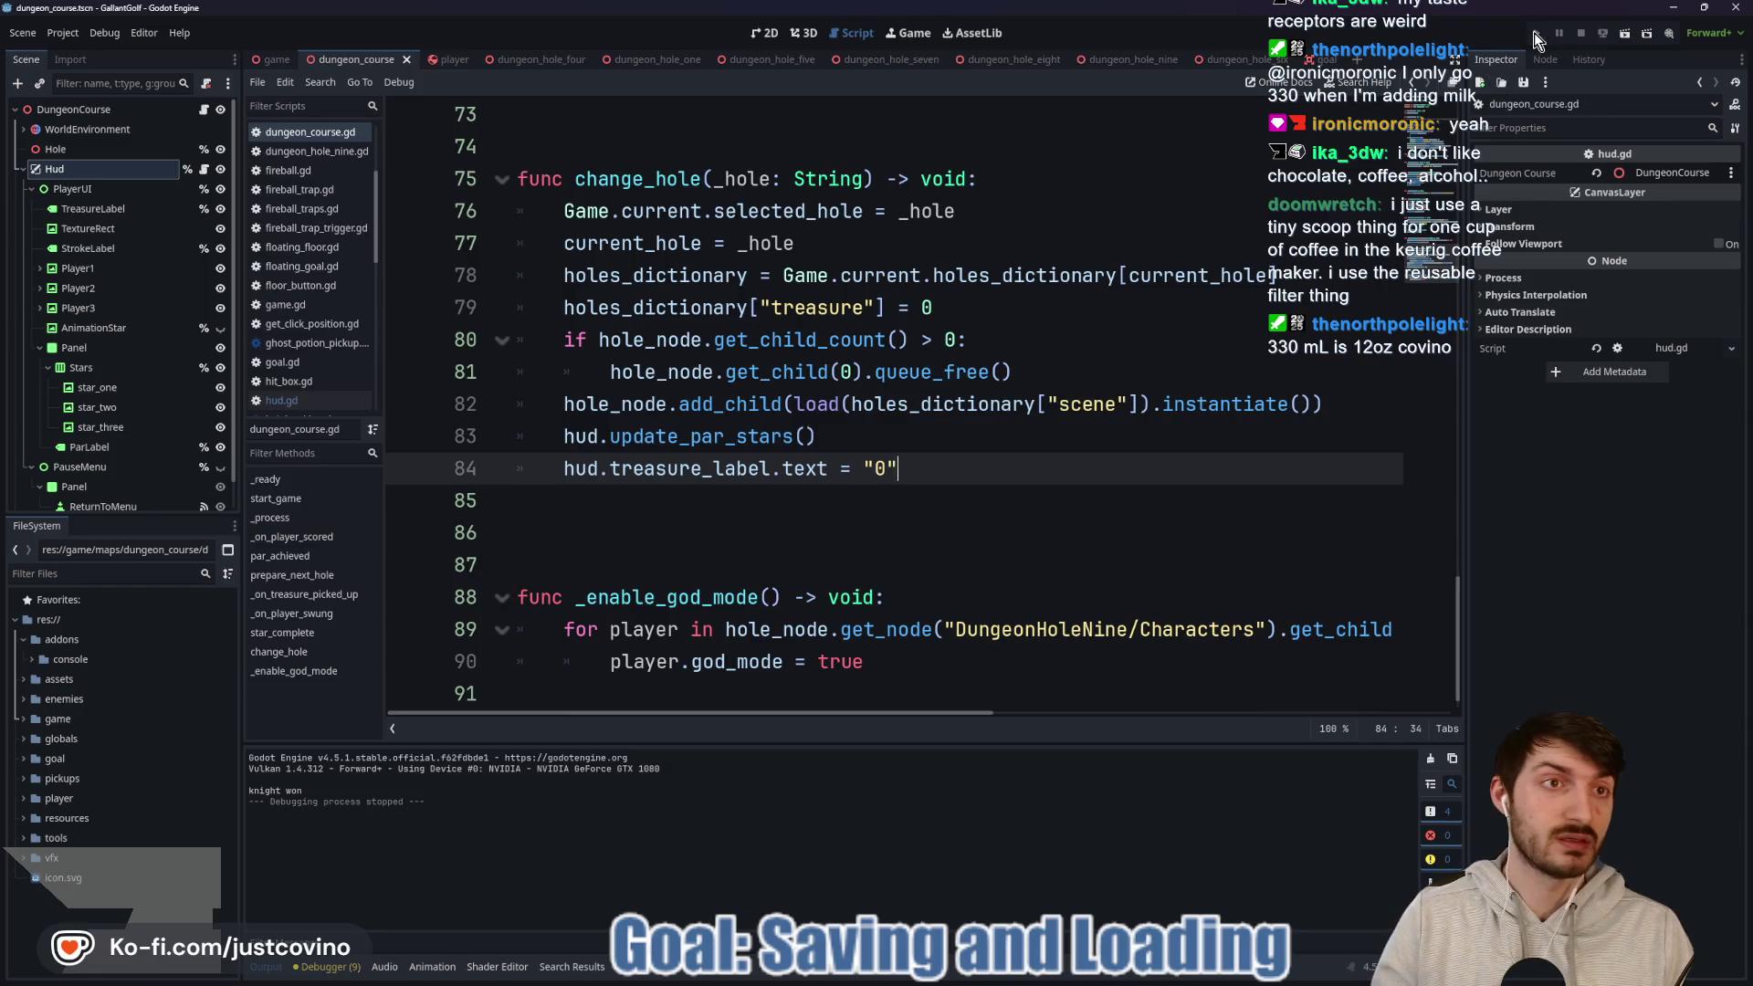
click(1534, 34)
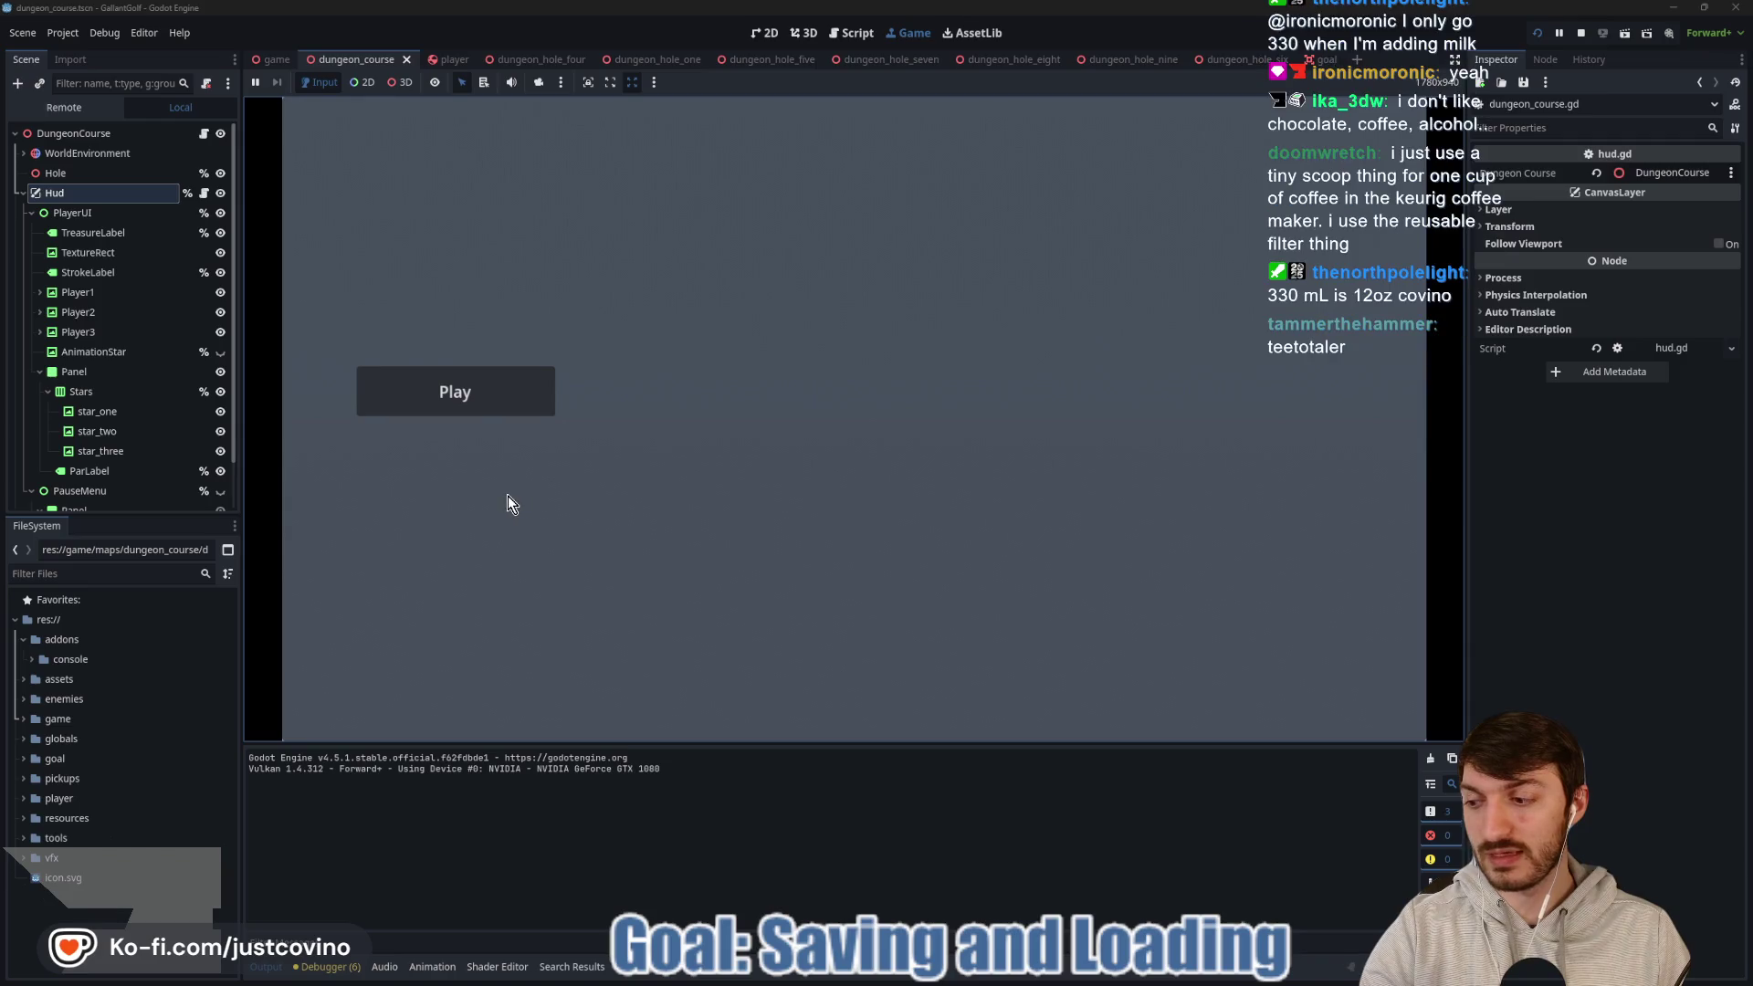
click(447, 385)
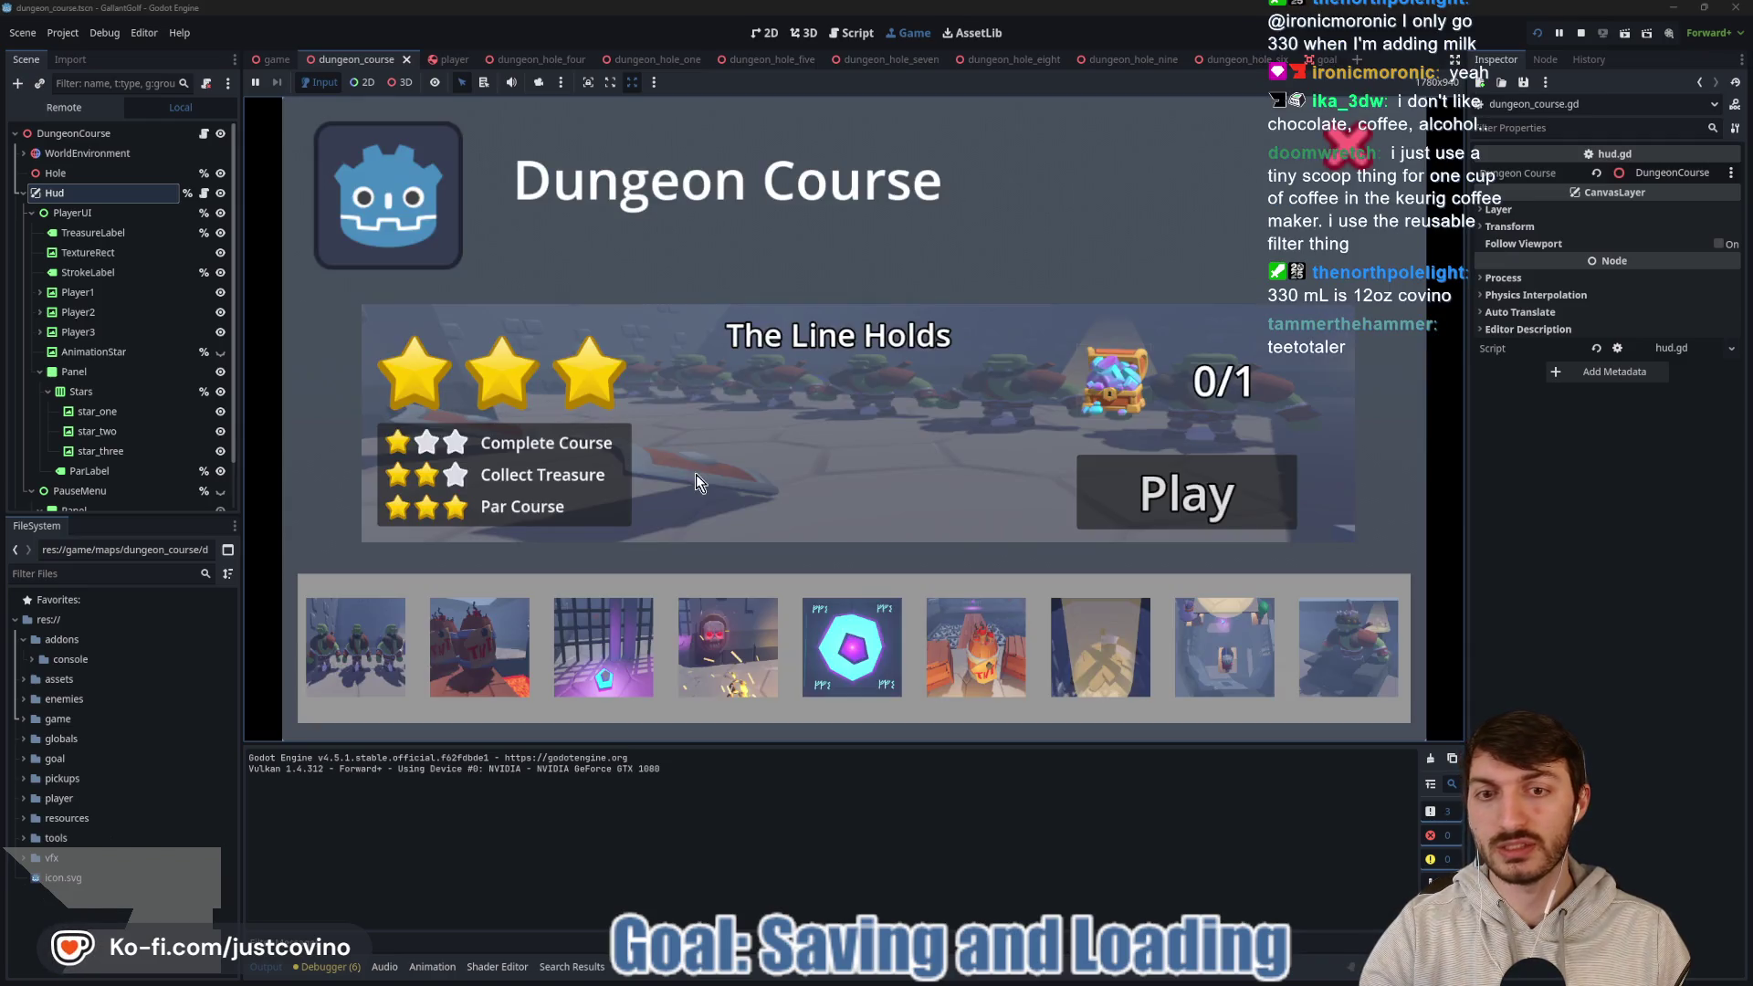
click(490, 650)
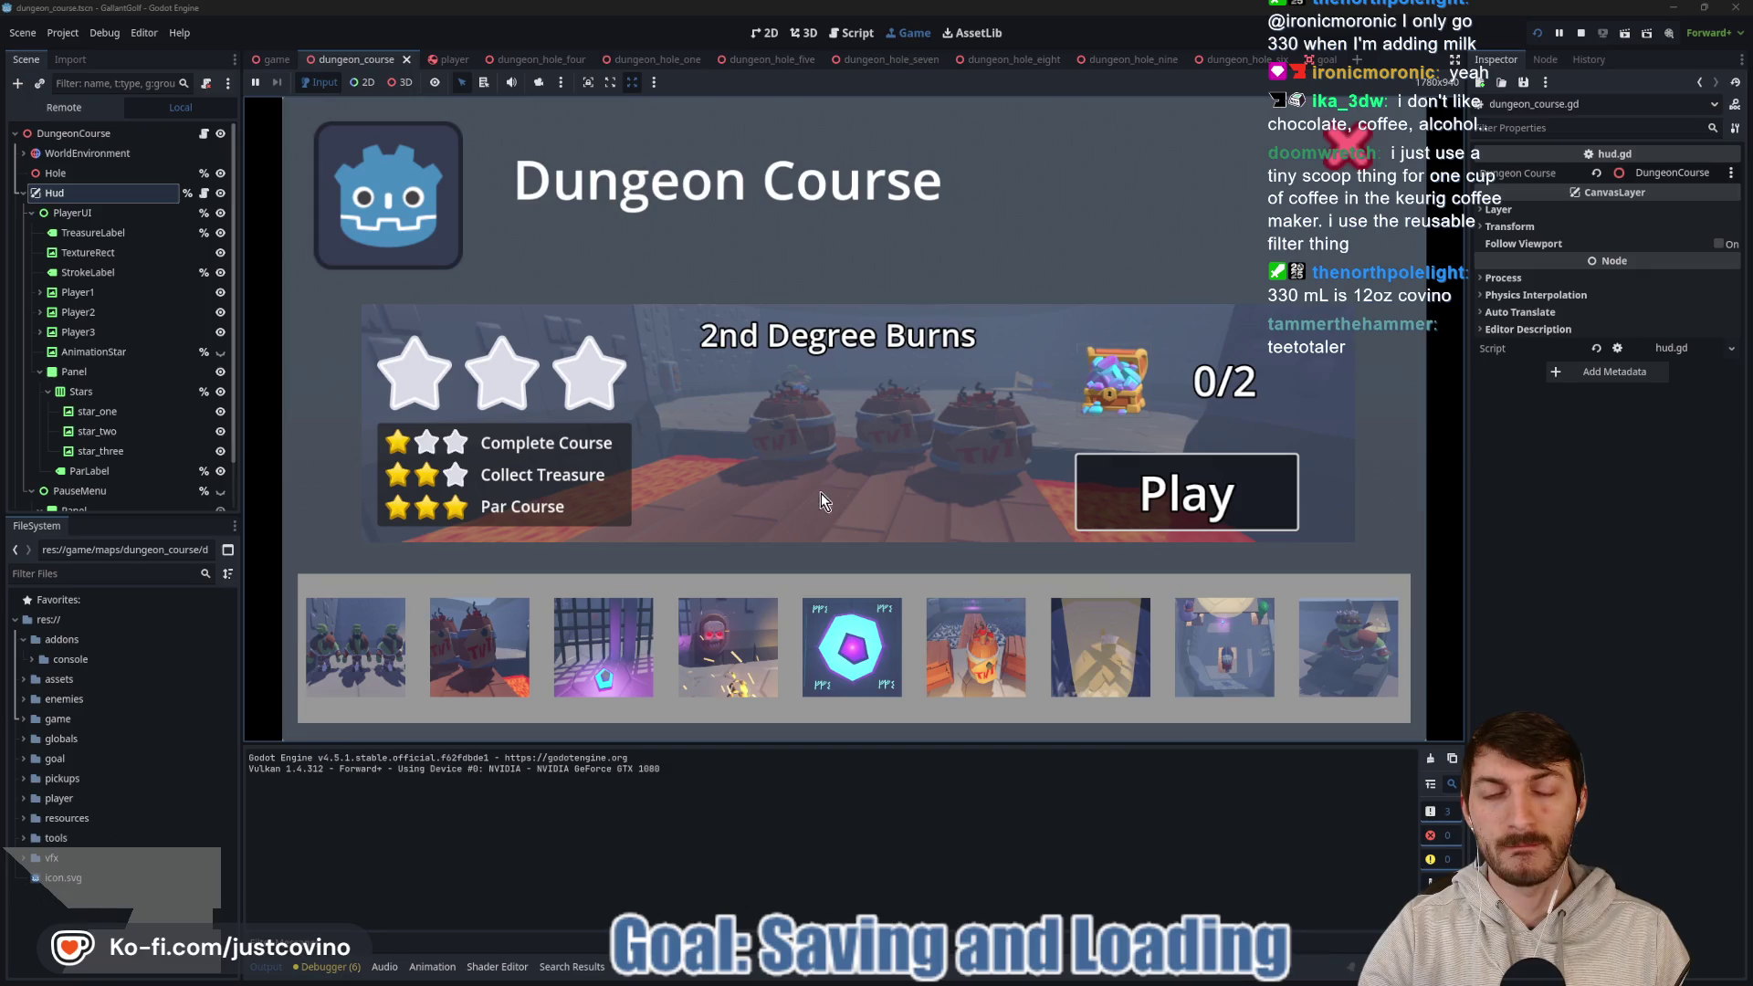
key(Return)
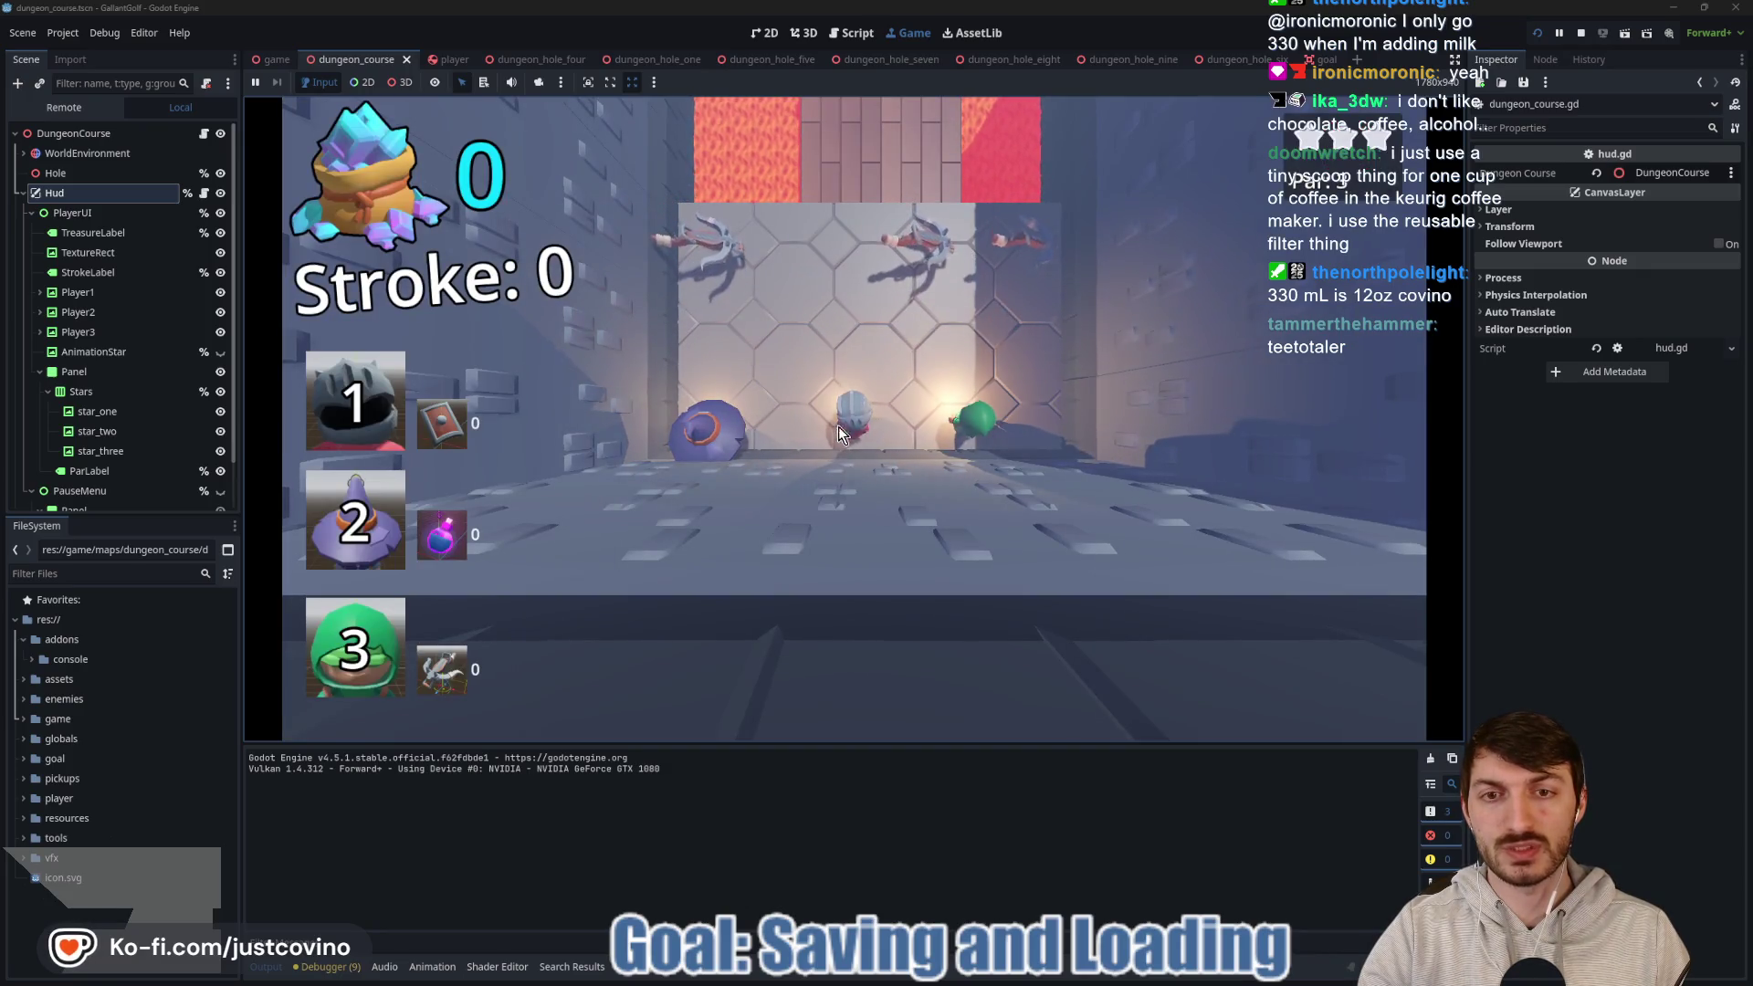
drag(839, 433, 849, 908)
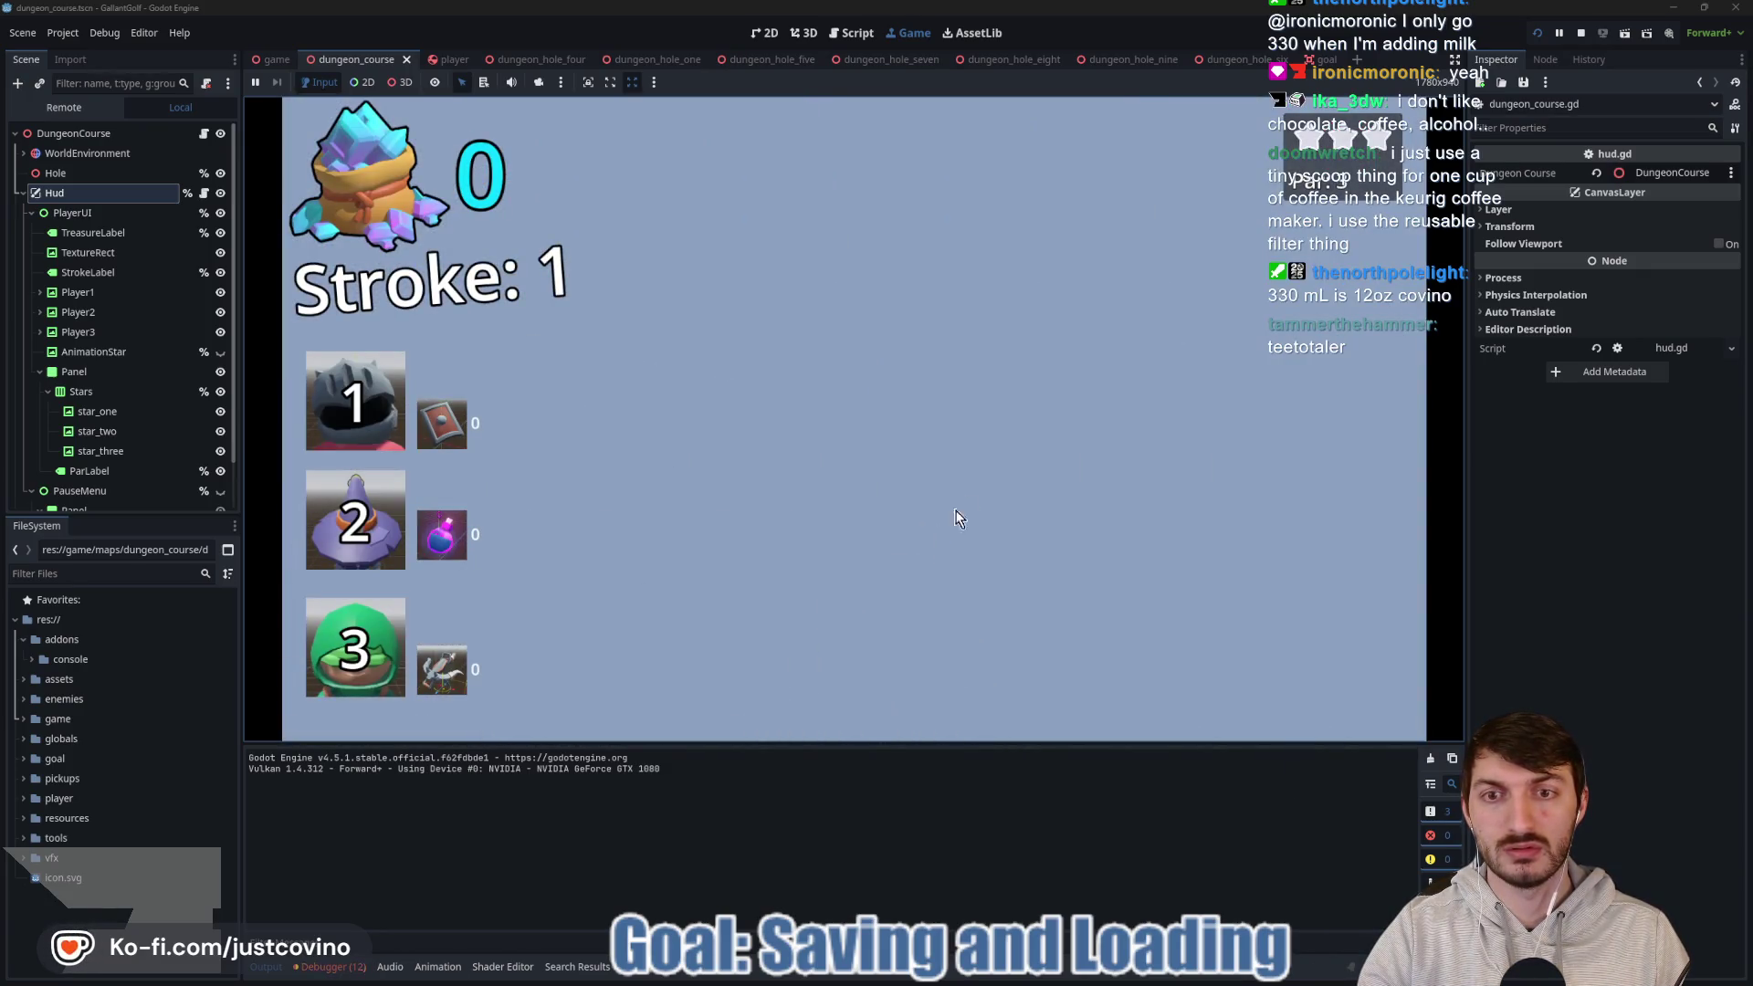
click(1579, 30)
click(1541, 37)
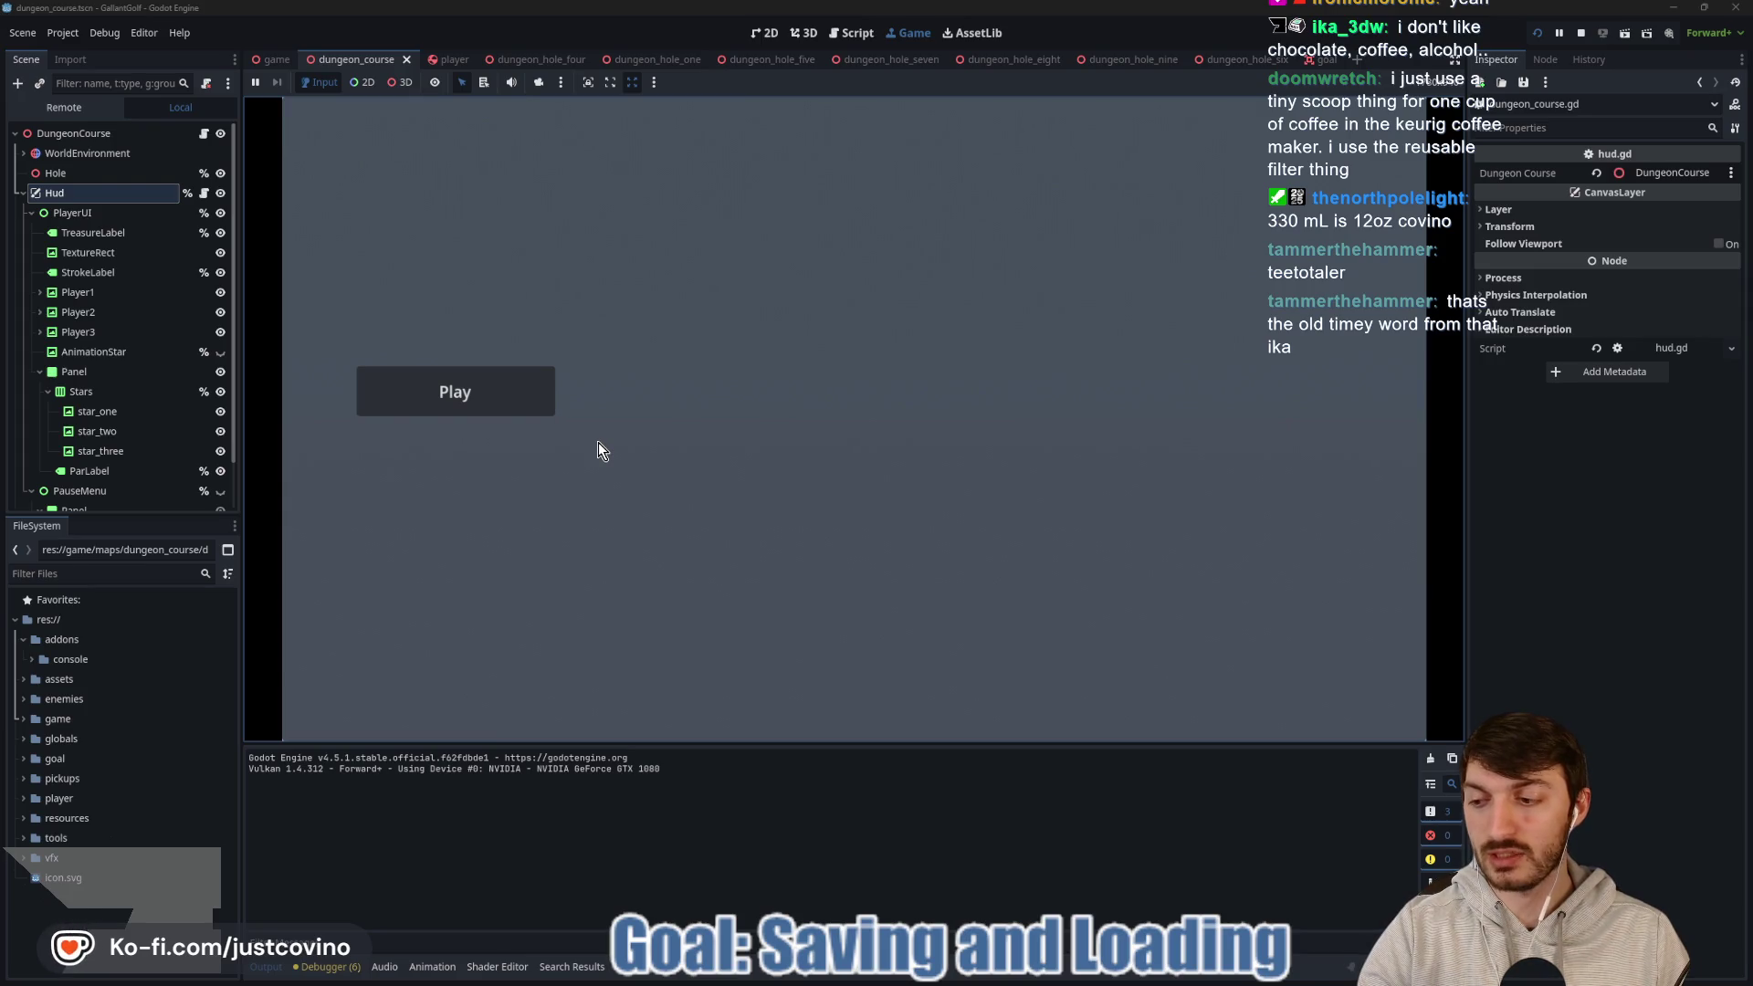
click(451, 412)
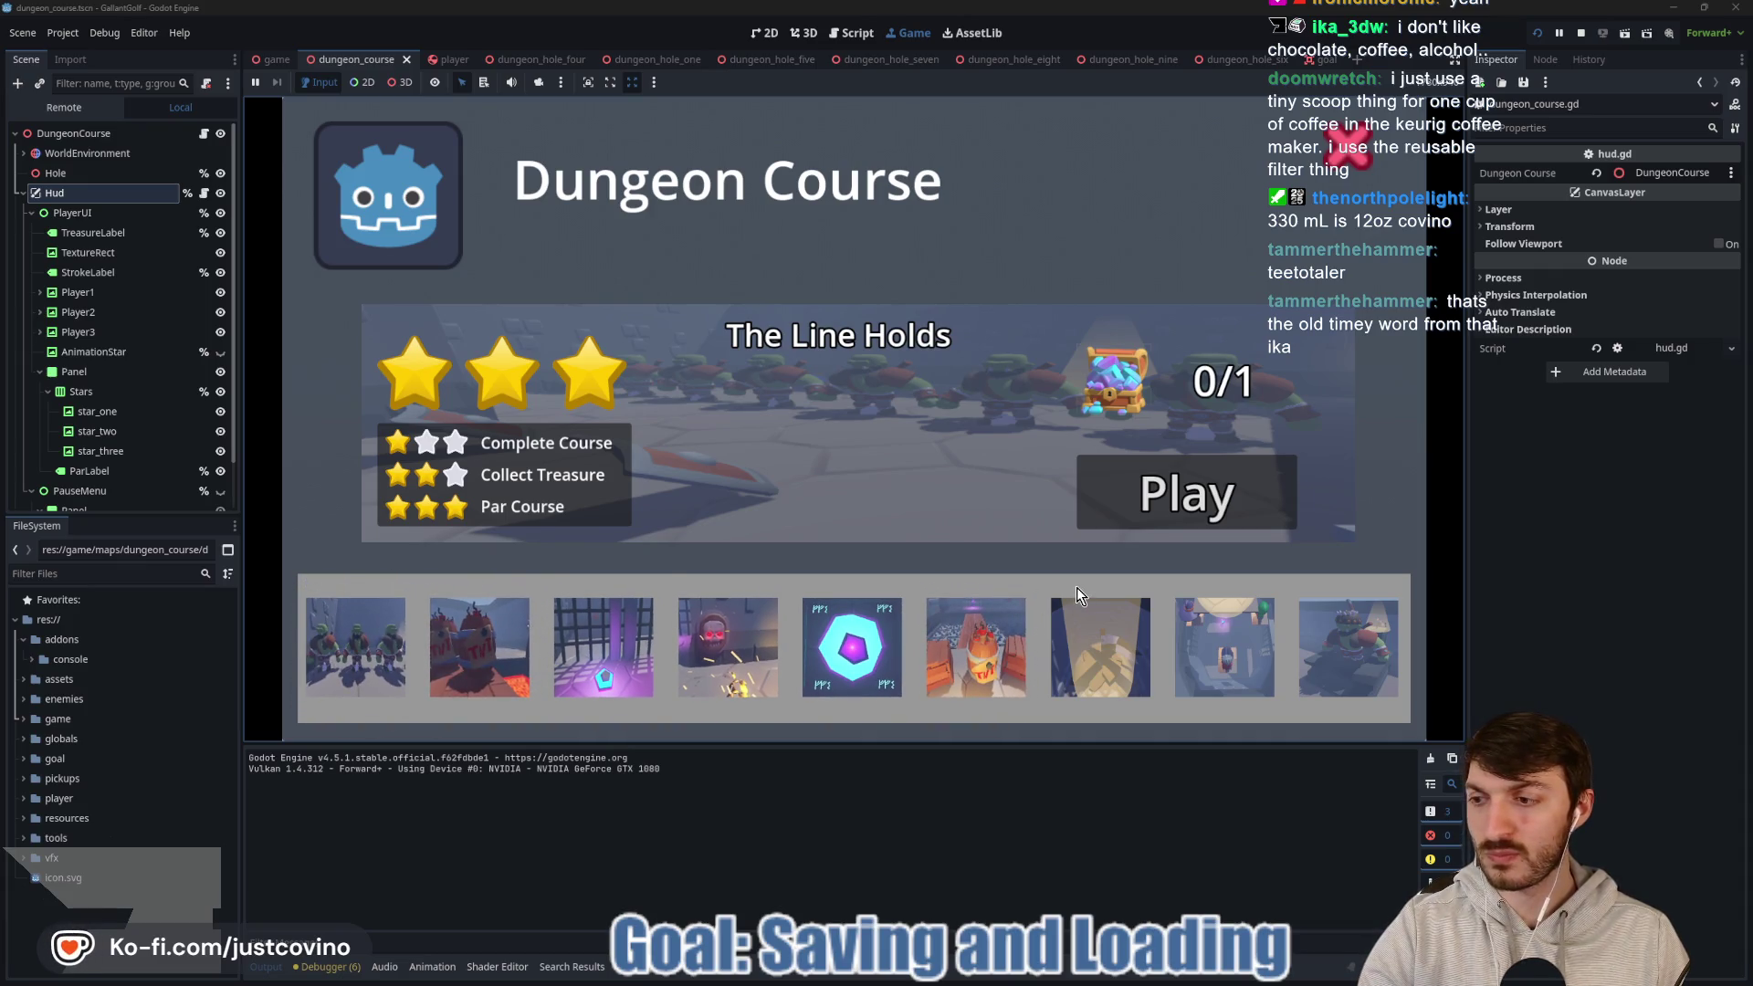
click(1174, 517)
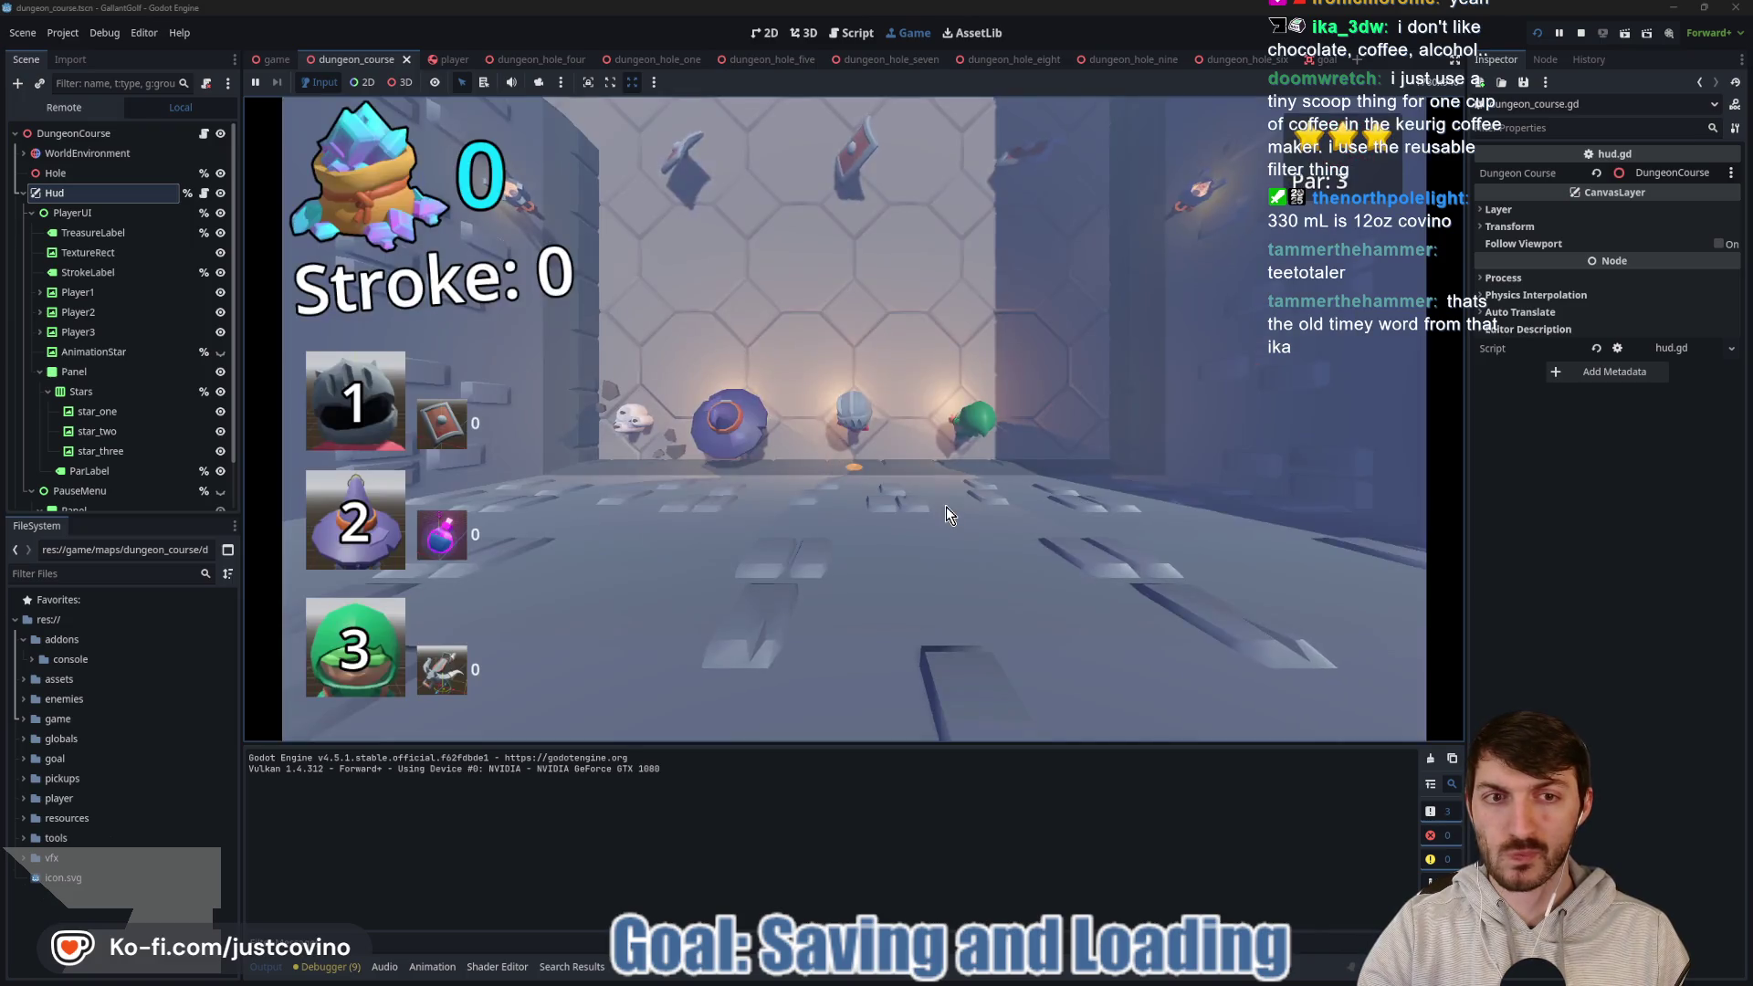
drag(829, 442, 857, 622)
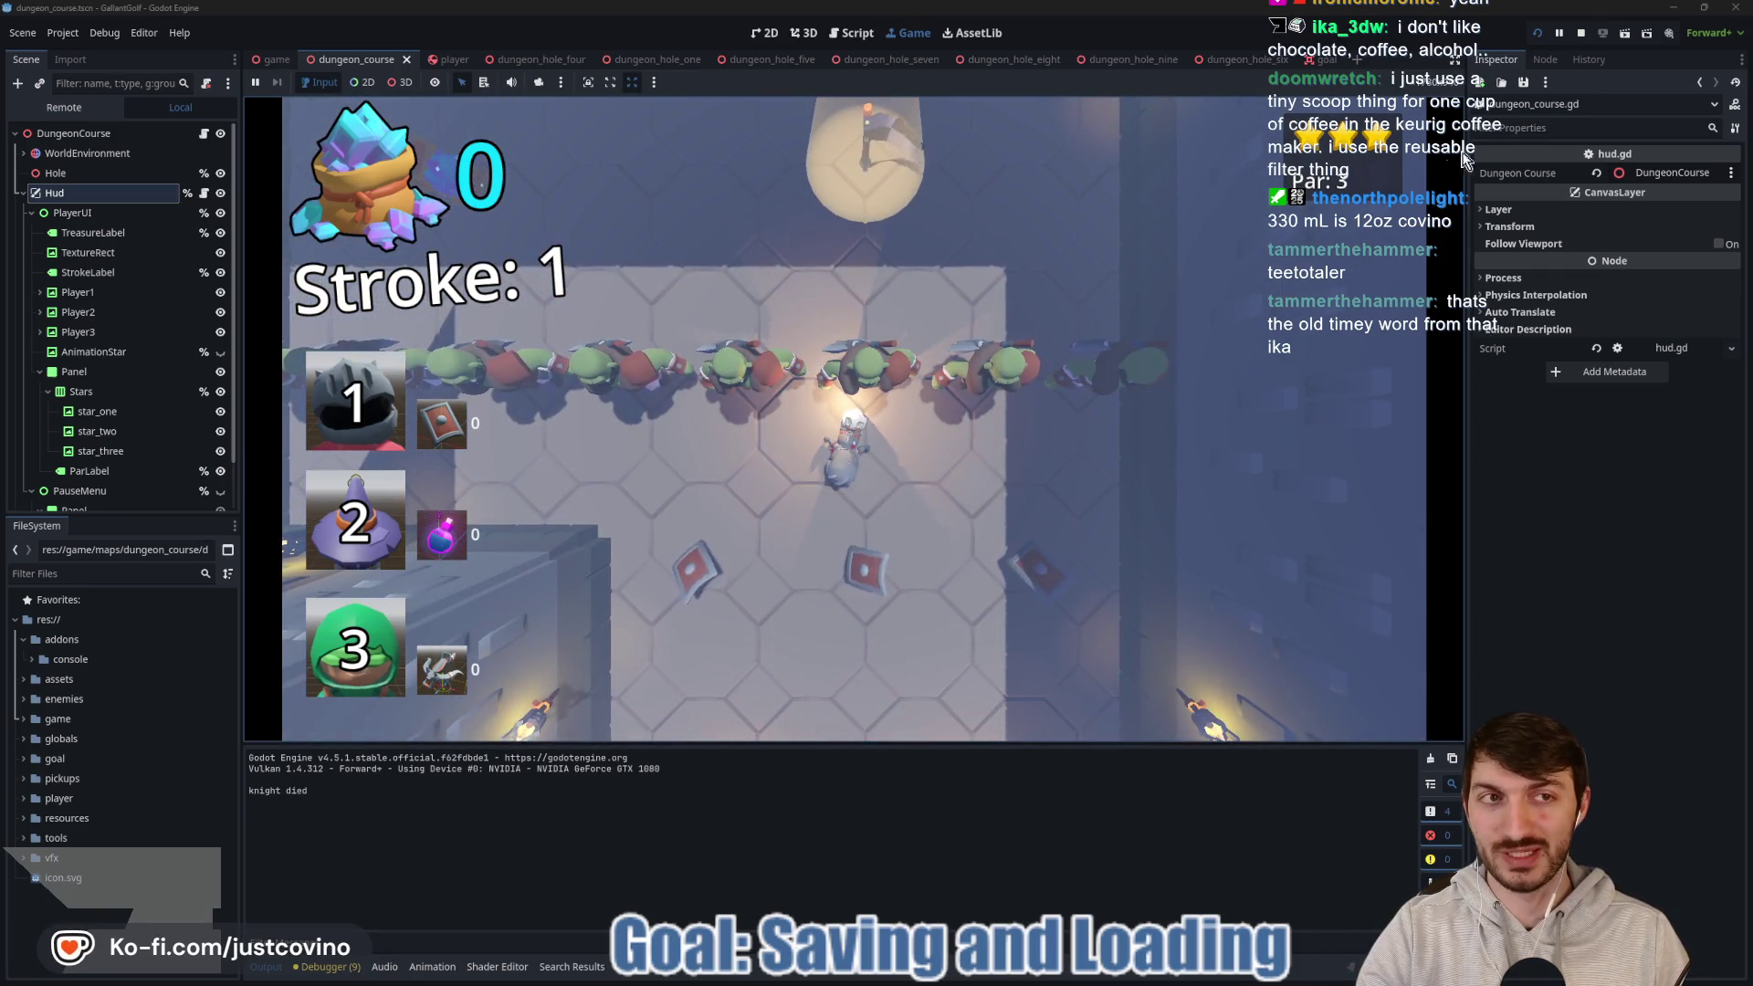
click(1579, 34)
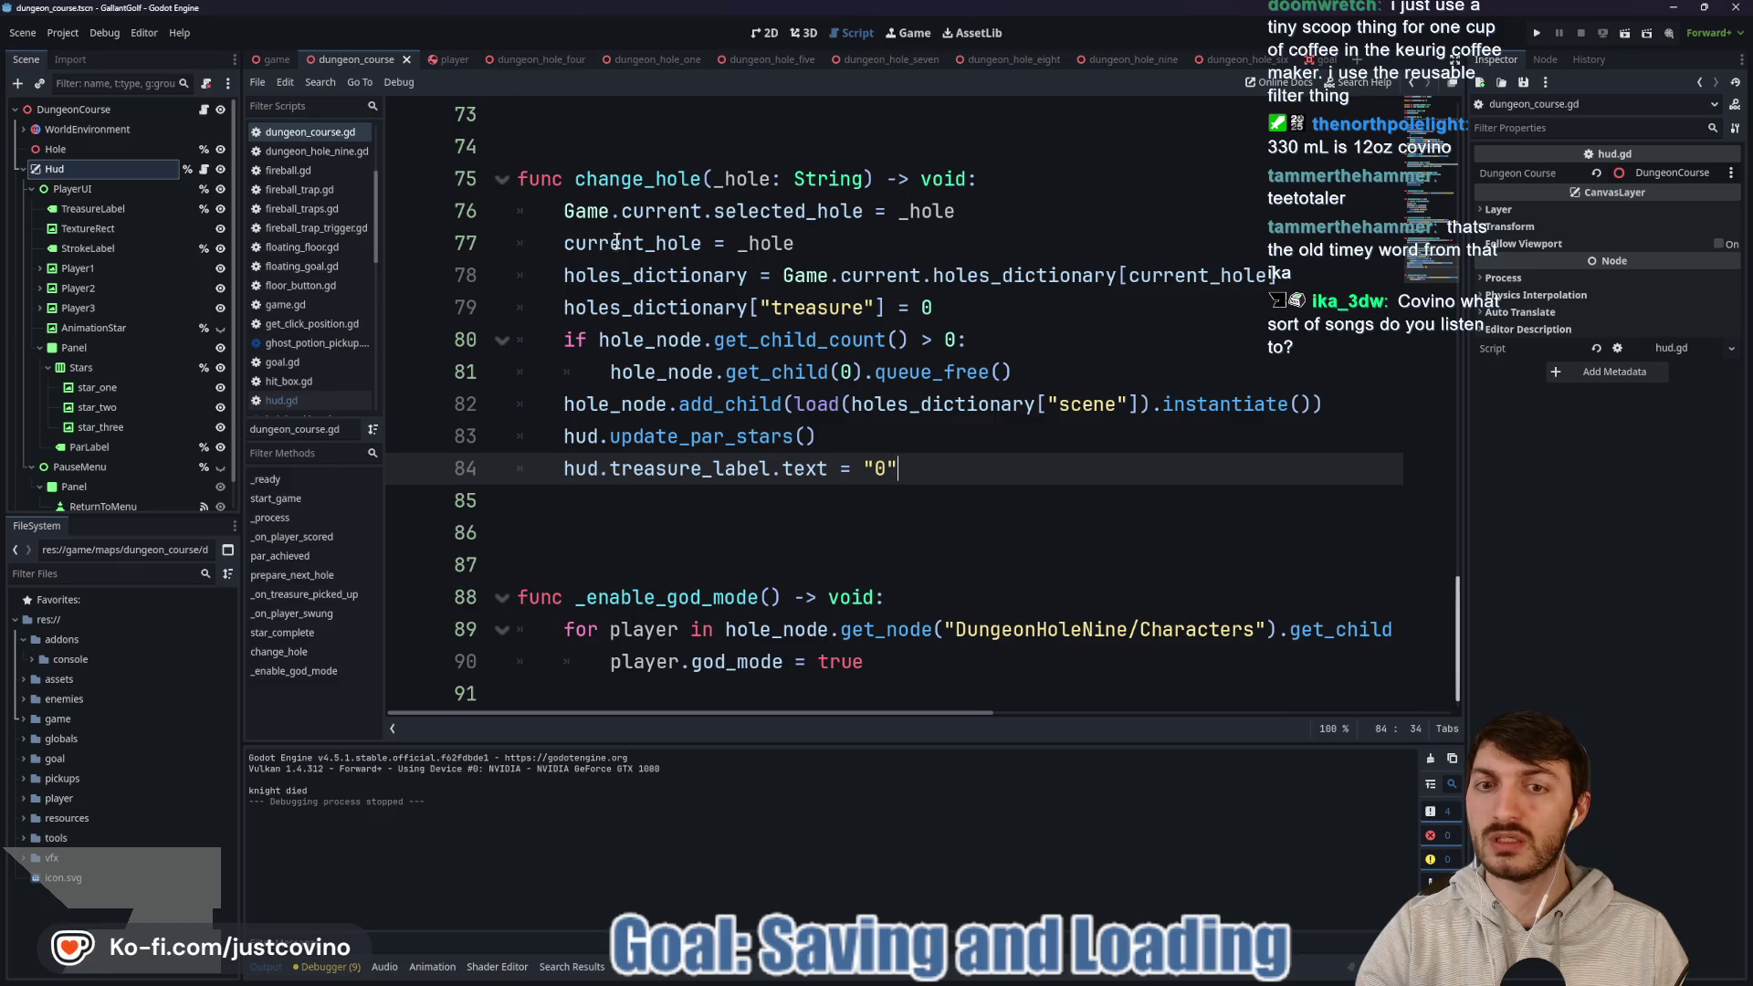
Review the stroke_label variable in hud.gd and the HUD layout in the 2D view.
click(204, 171)
scroll(748, 377, up, 5)
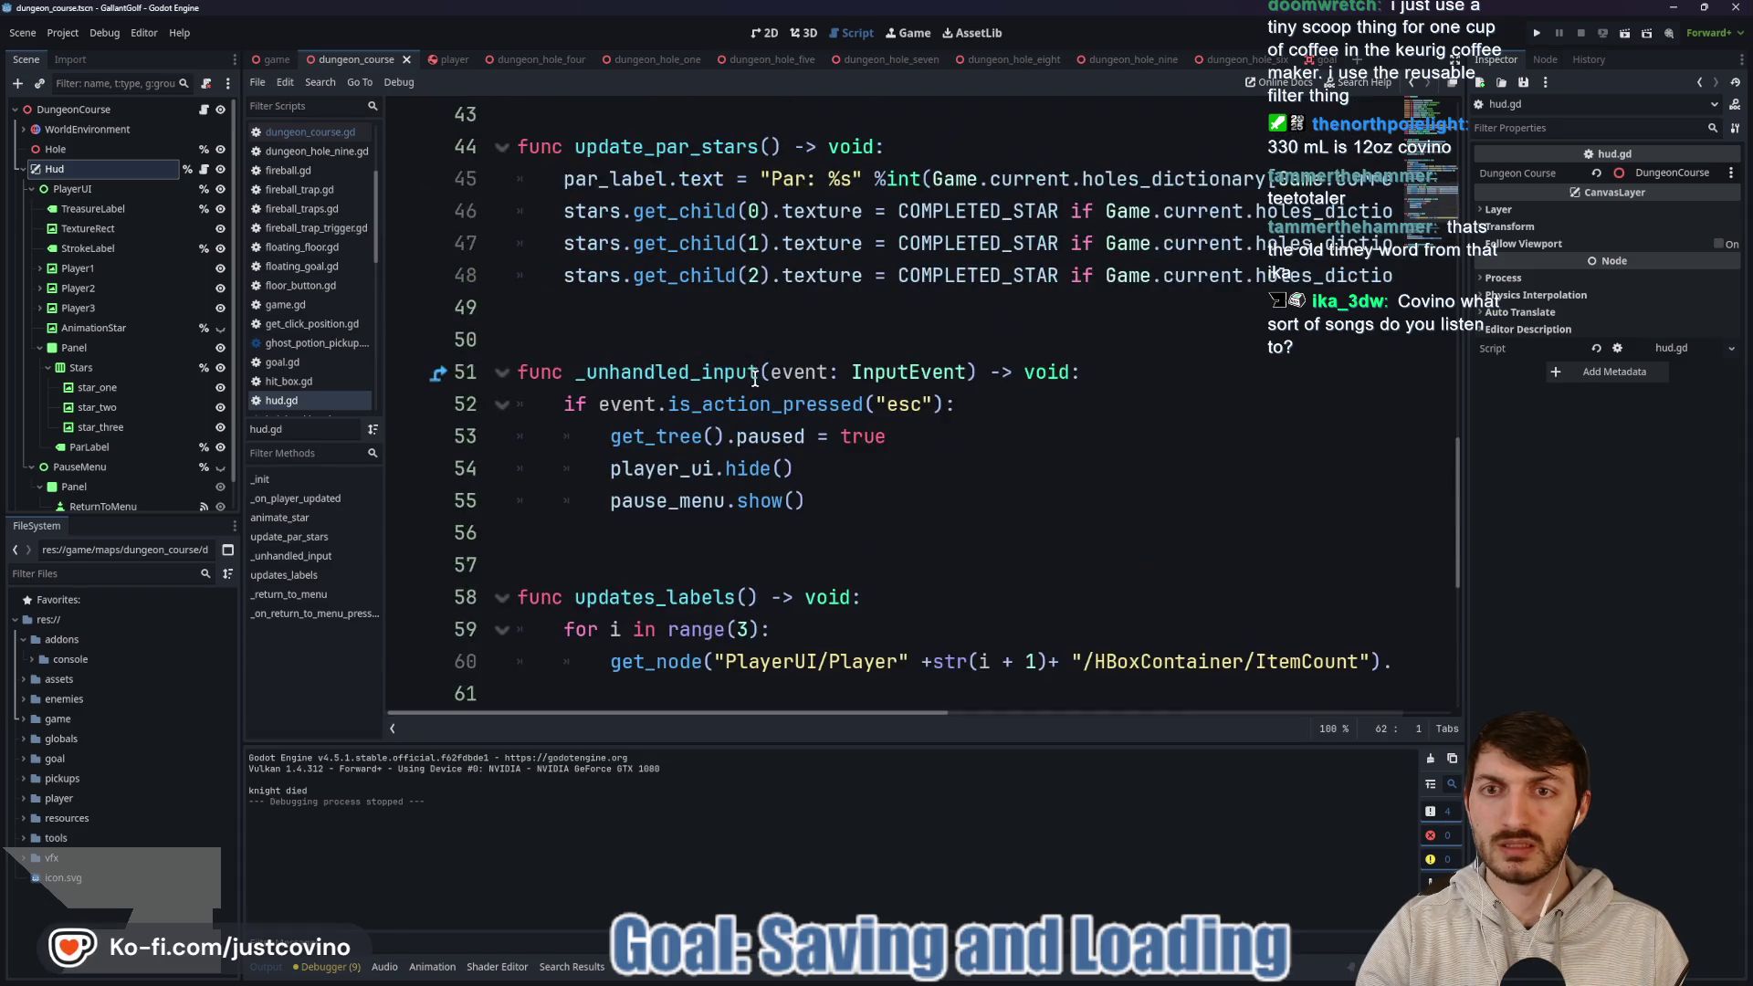
scroll(864, 361, up, 4)
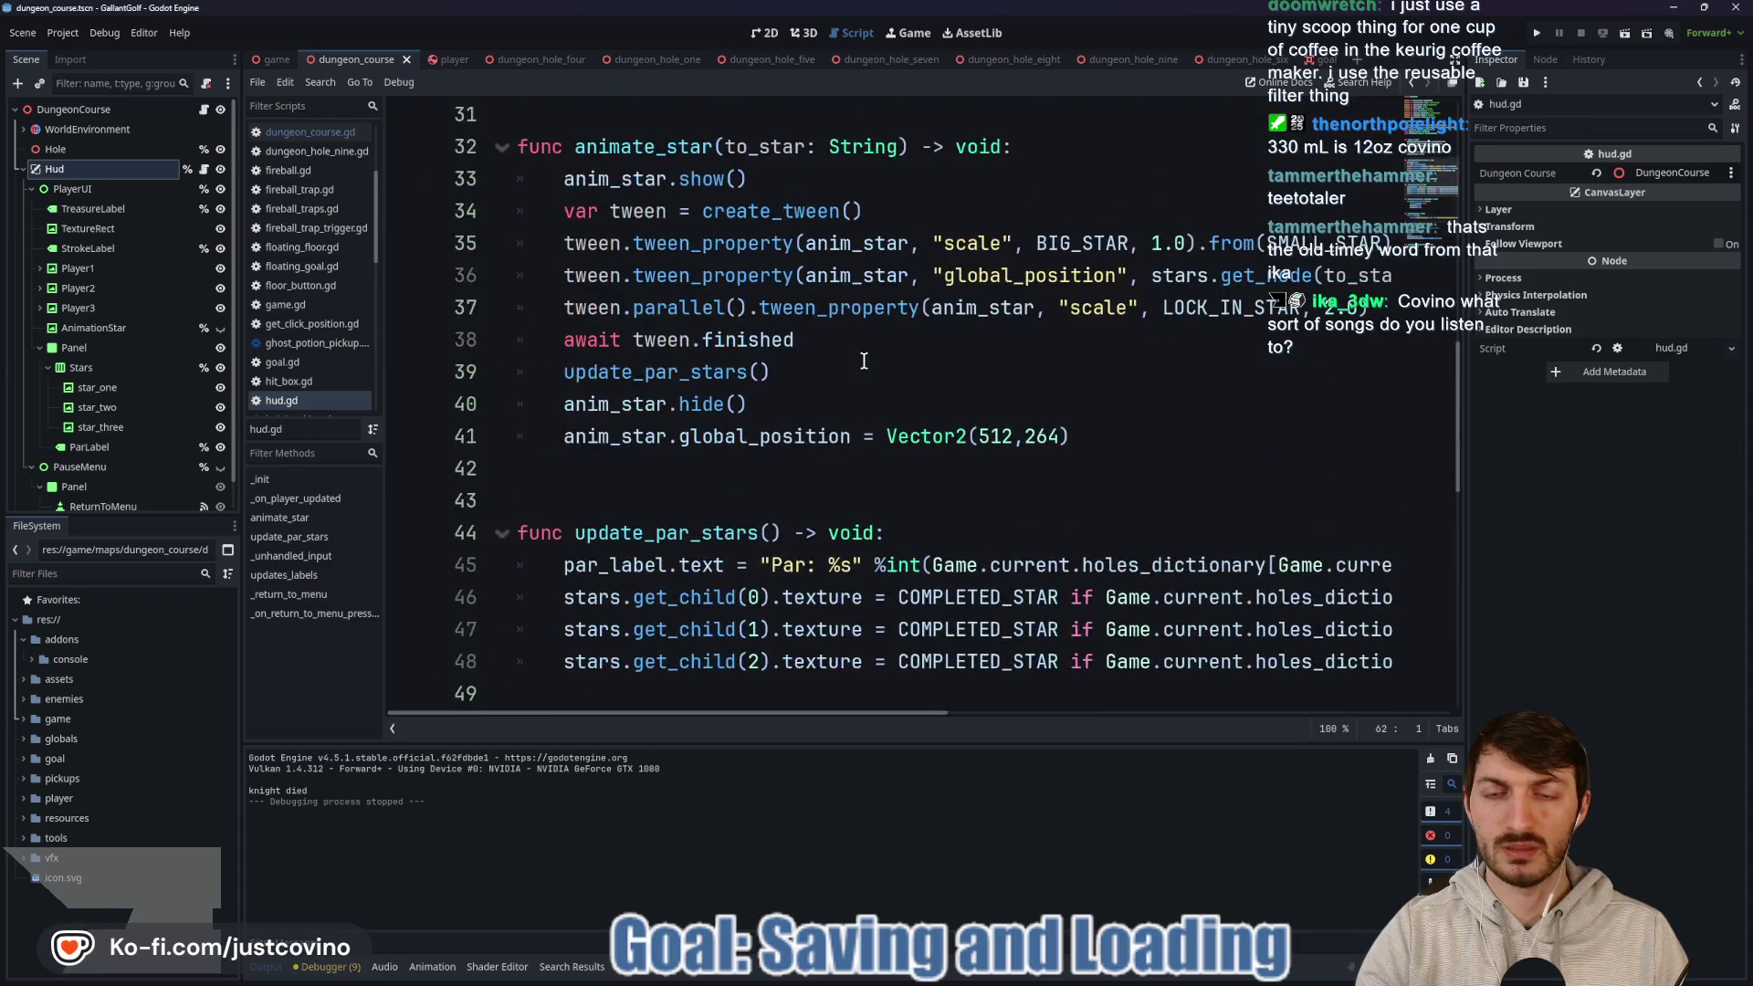
scroll(834, 377, up, 4)
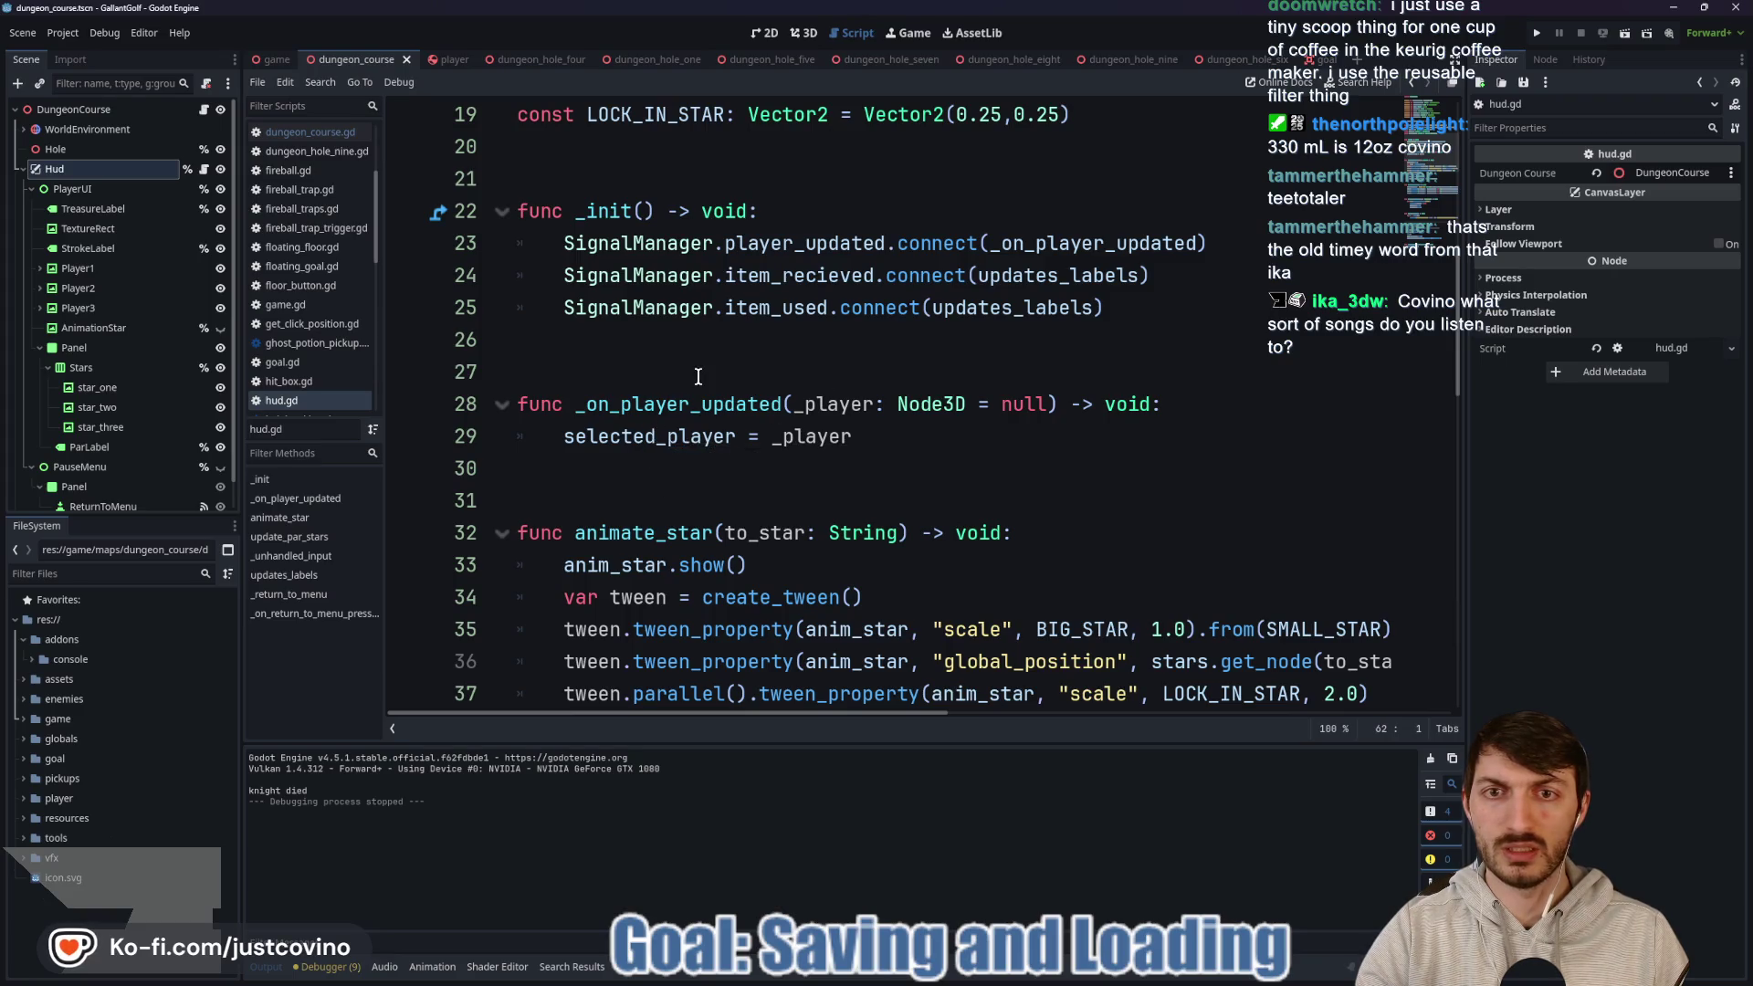
scroll(724, 335, up, 6)
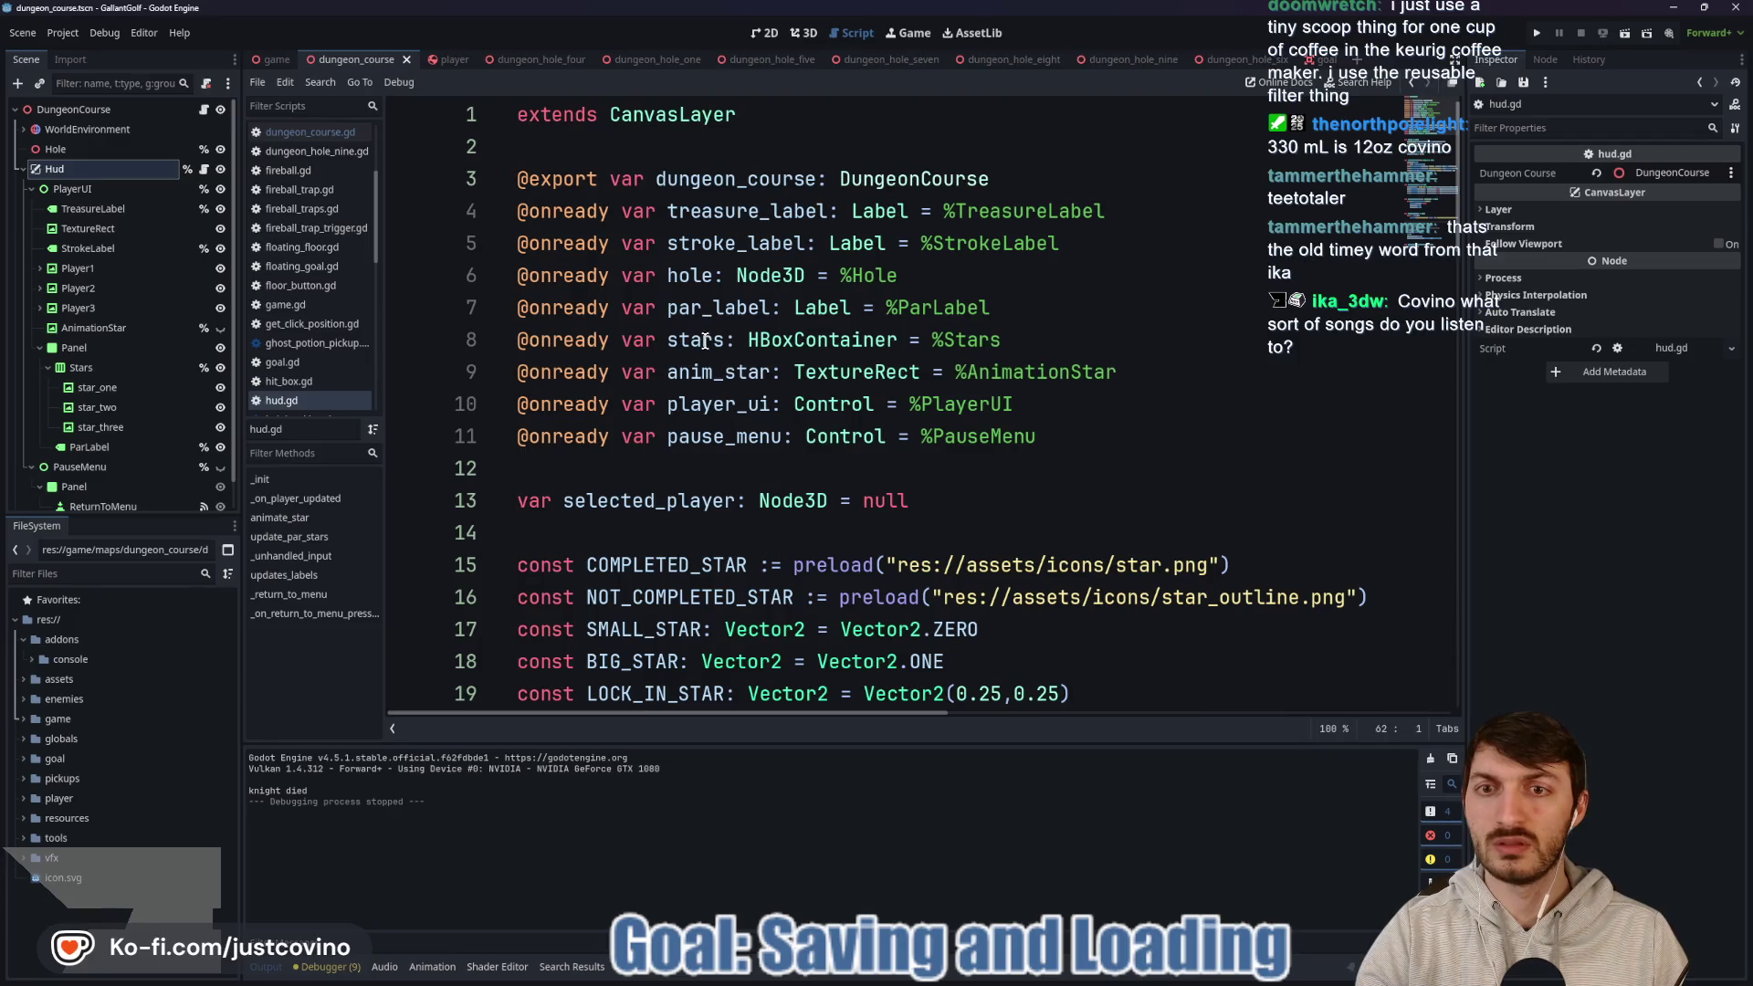
double_click(699, 241)
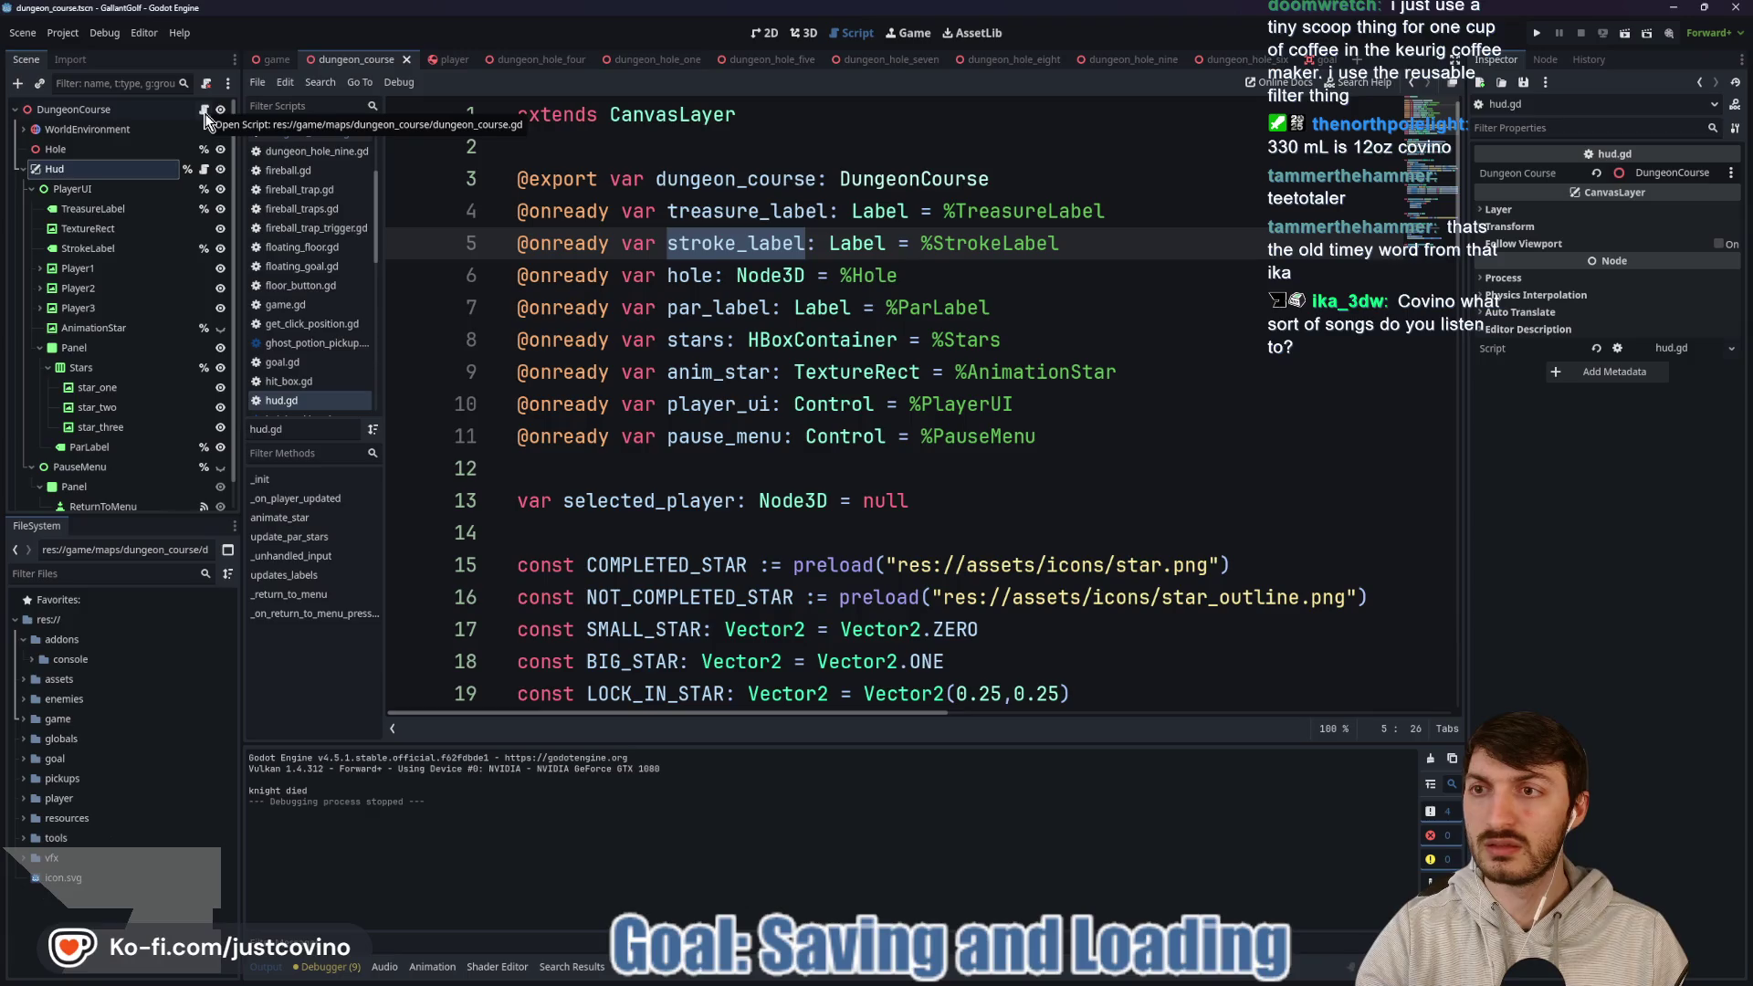
click(765, 33)
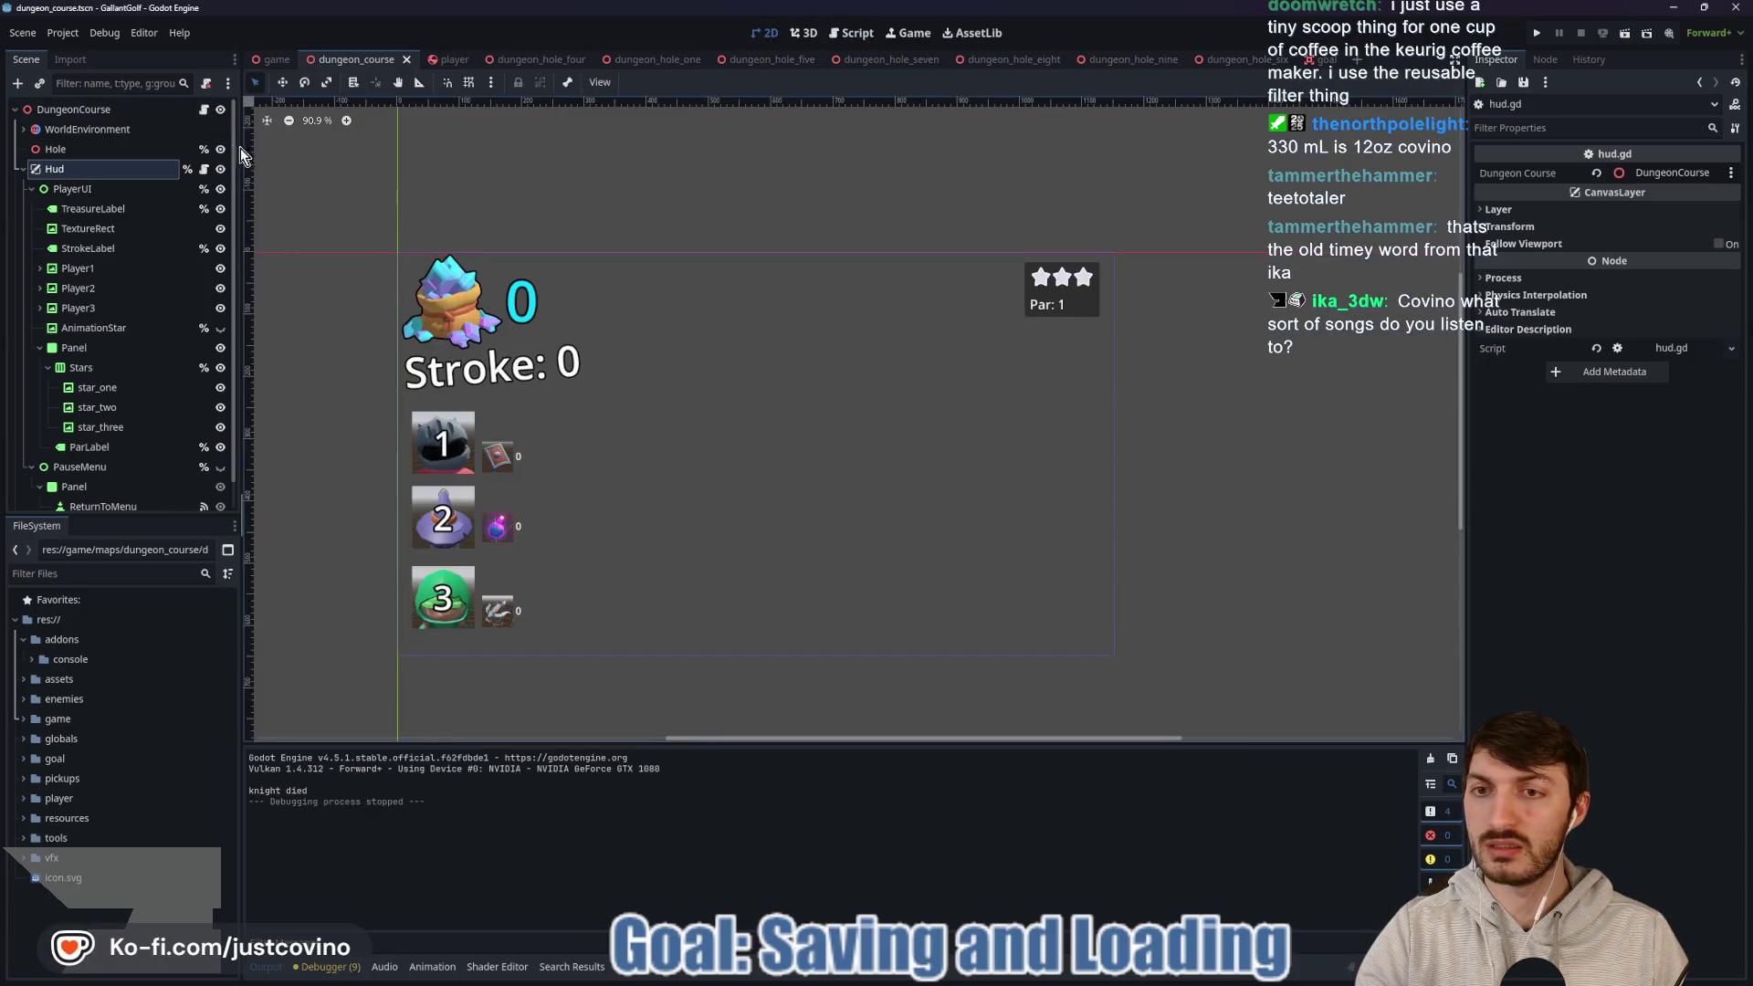
click(205, 110)
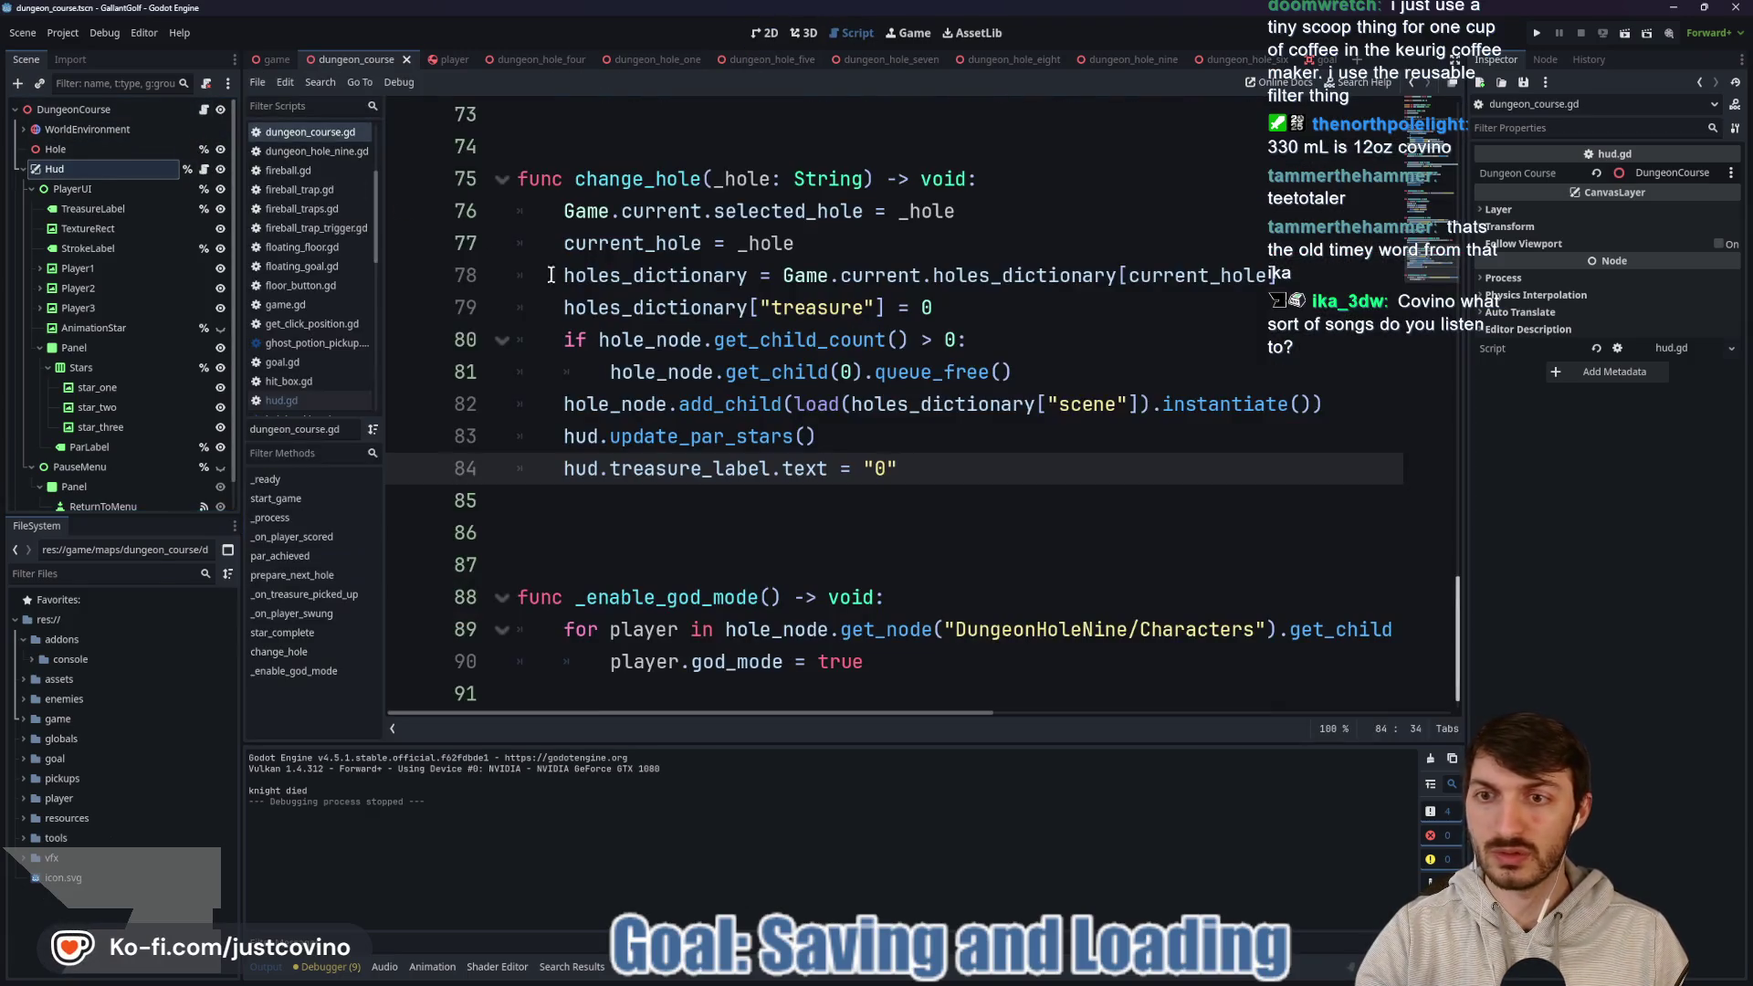
click(205, 171)
scroll(912, 438, down, 4)
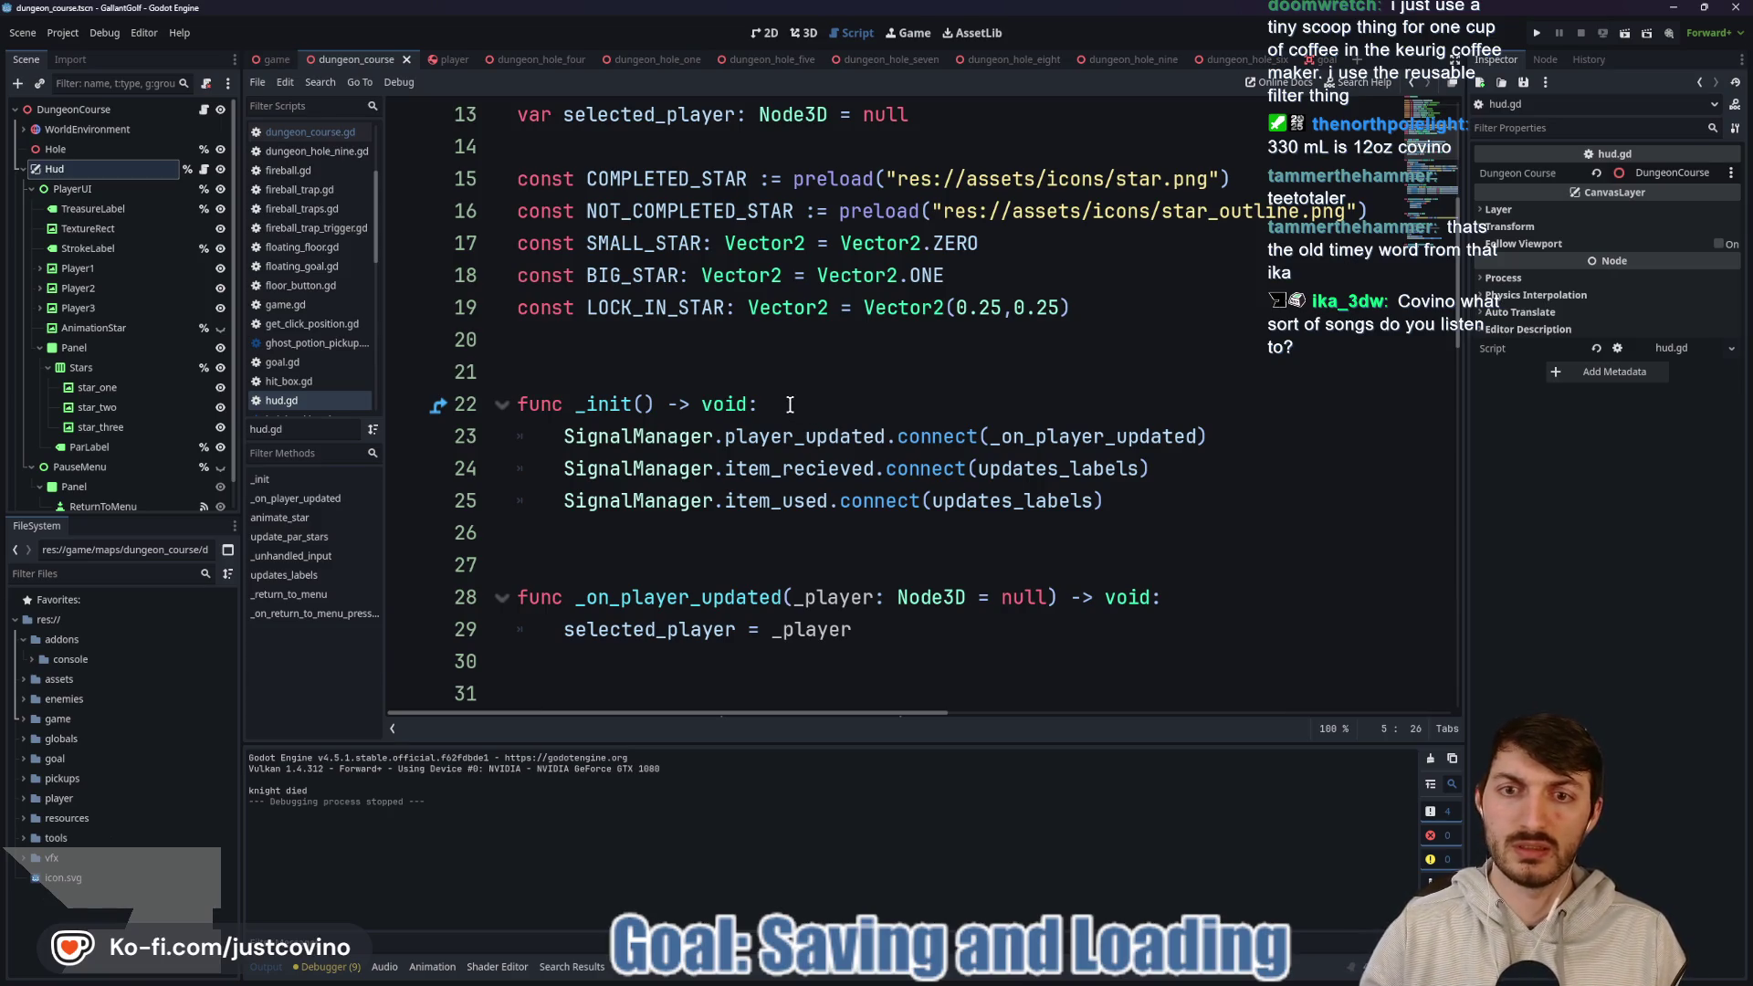
scroll(787, 404, down, 8)
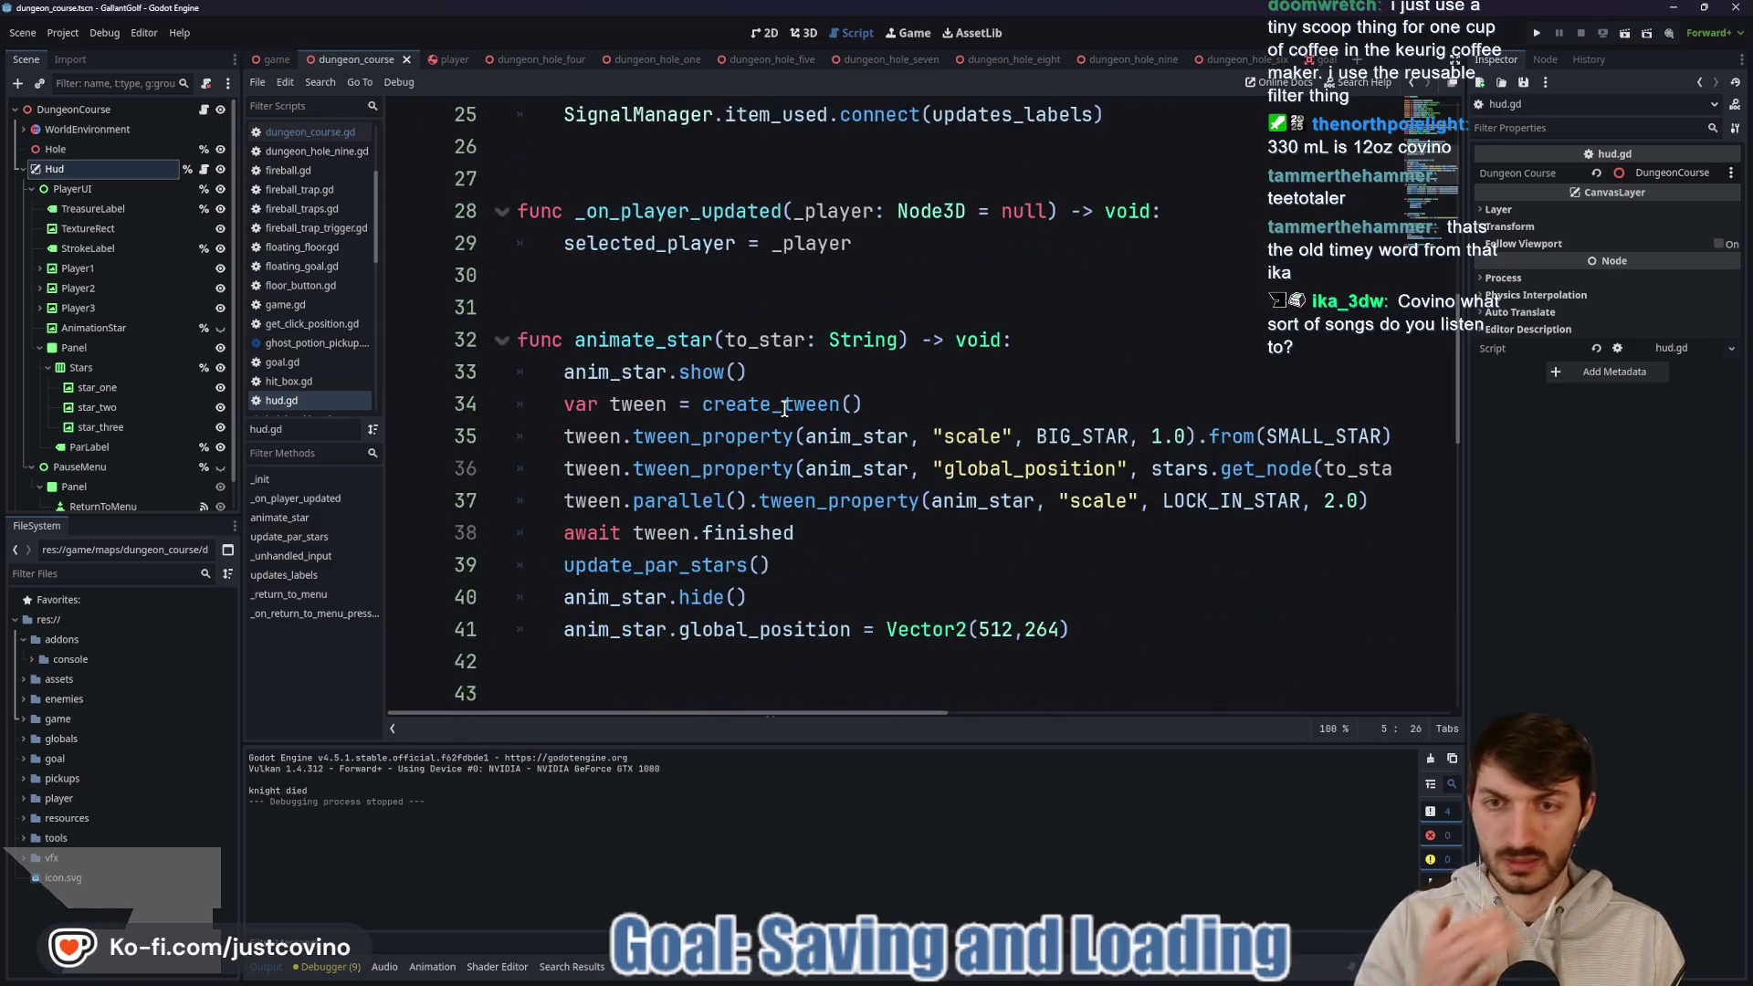
scroll(781, 411, down, 6)
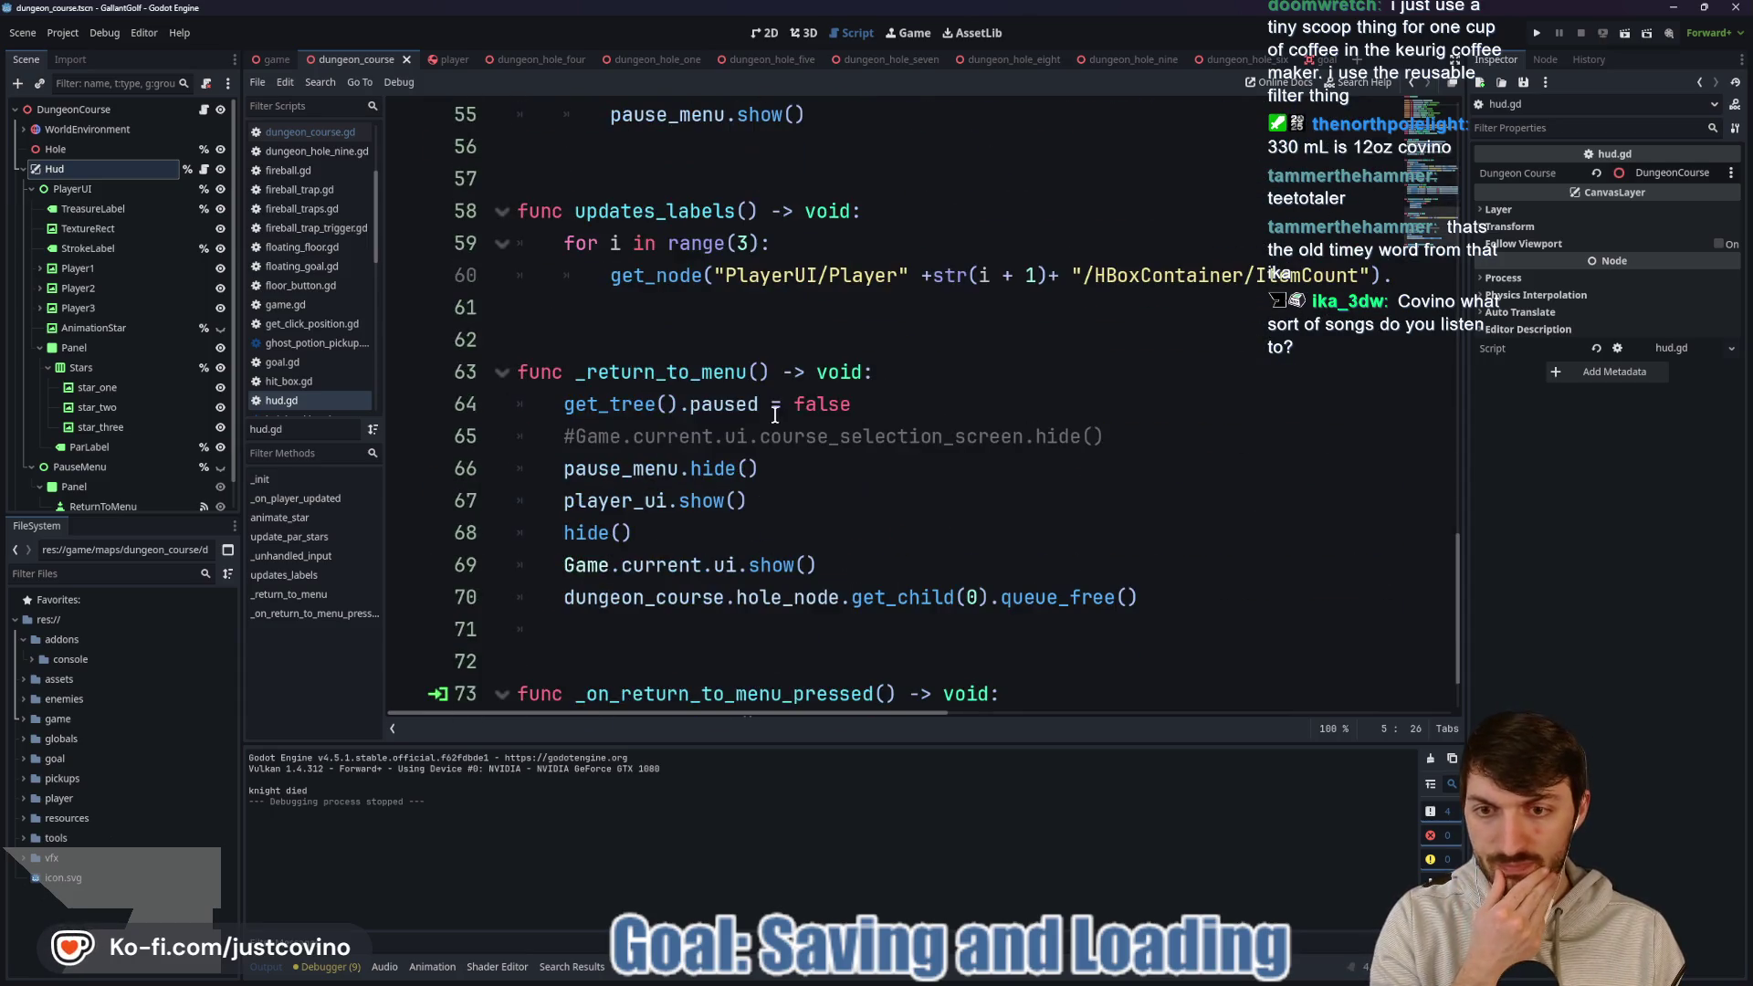
scroll(742, 417, down, 1)
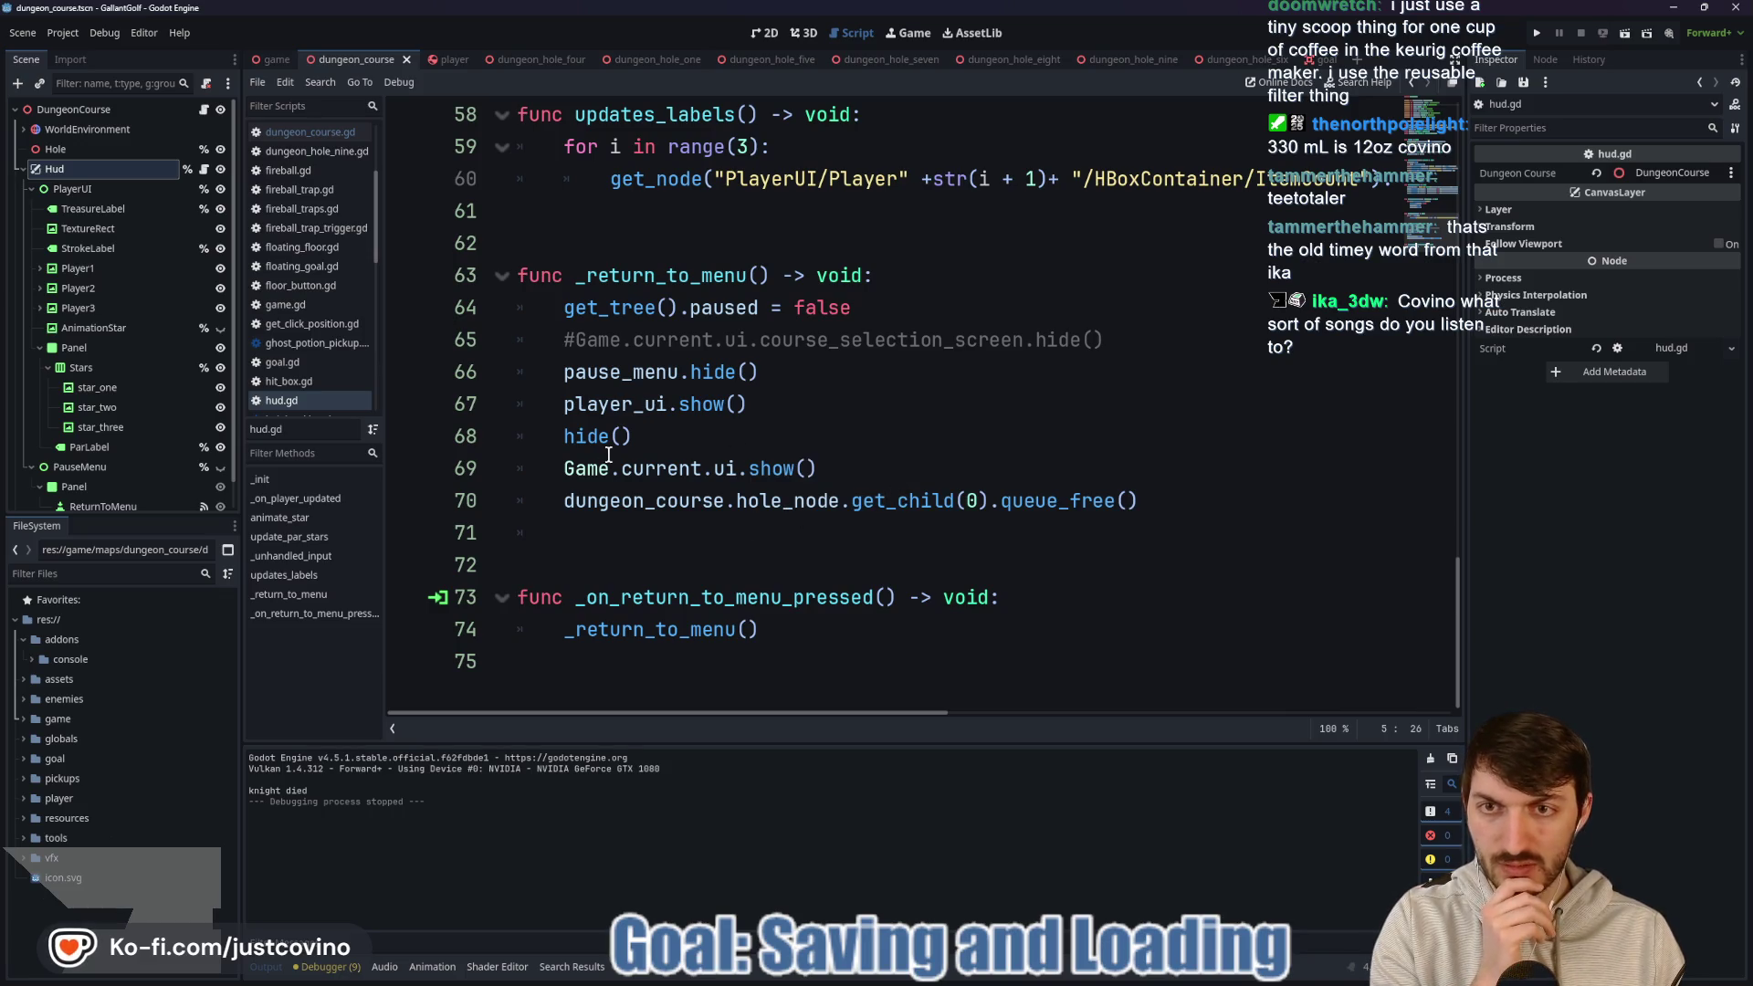
Back in dungeon_course.gd, check the hole_strokes declaration on line 11.
click(204, 110)
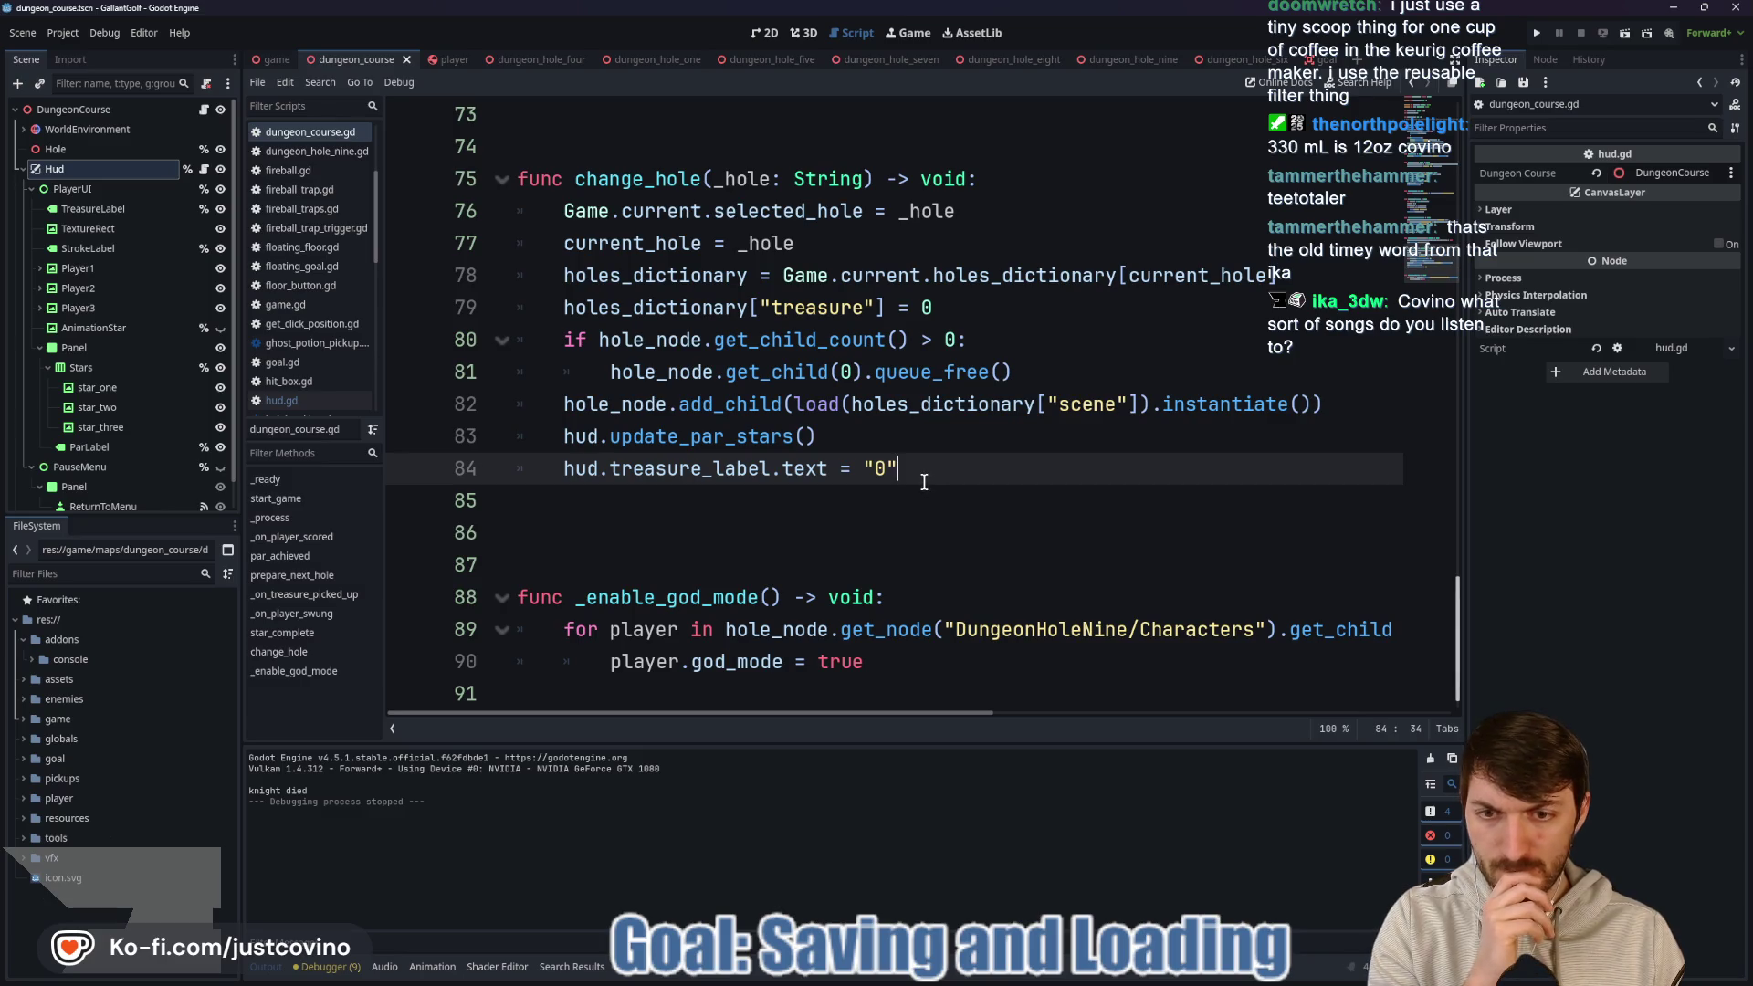
scroll(924, 482, up, 18)
scroll(924, 482, up, 6)
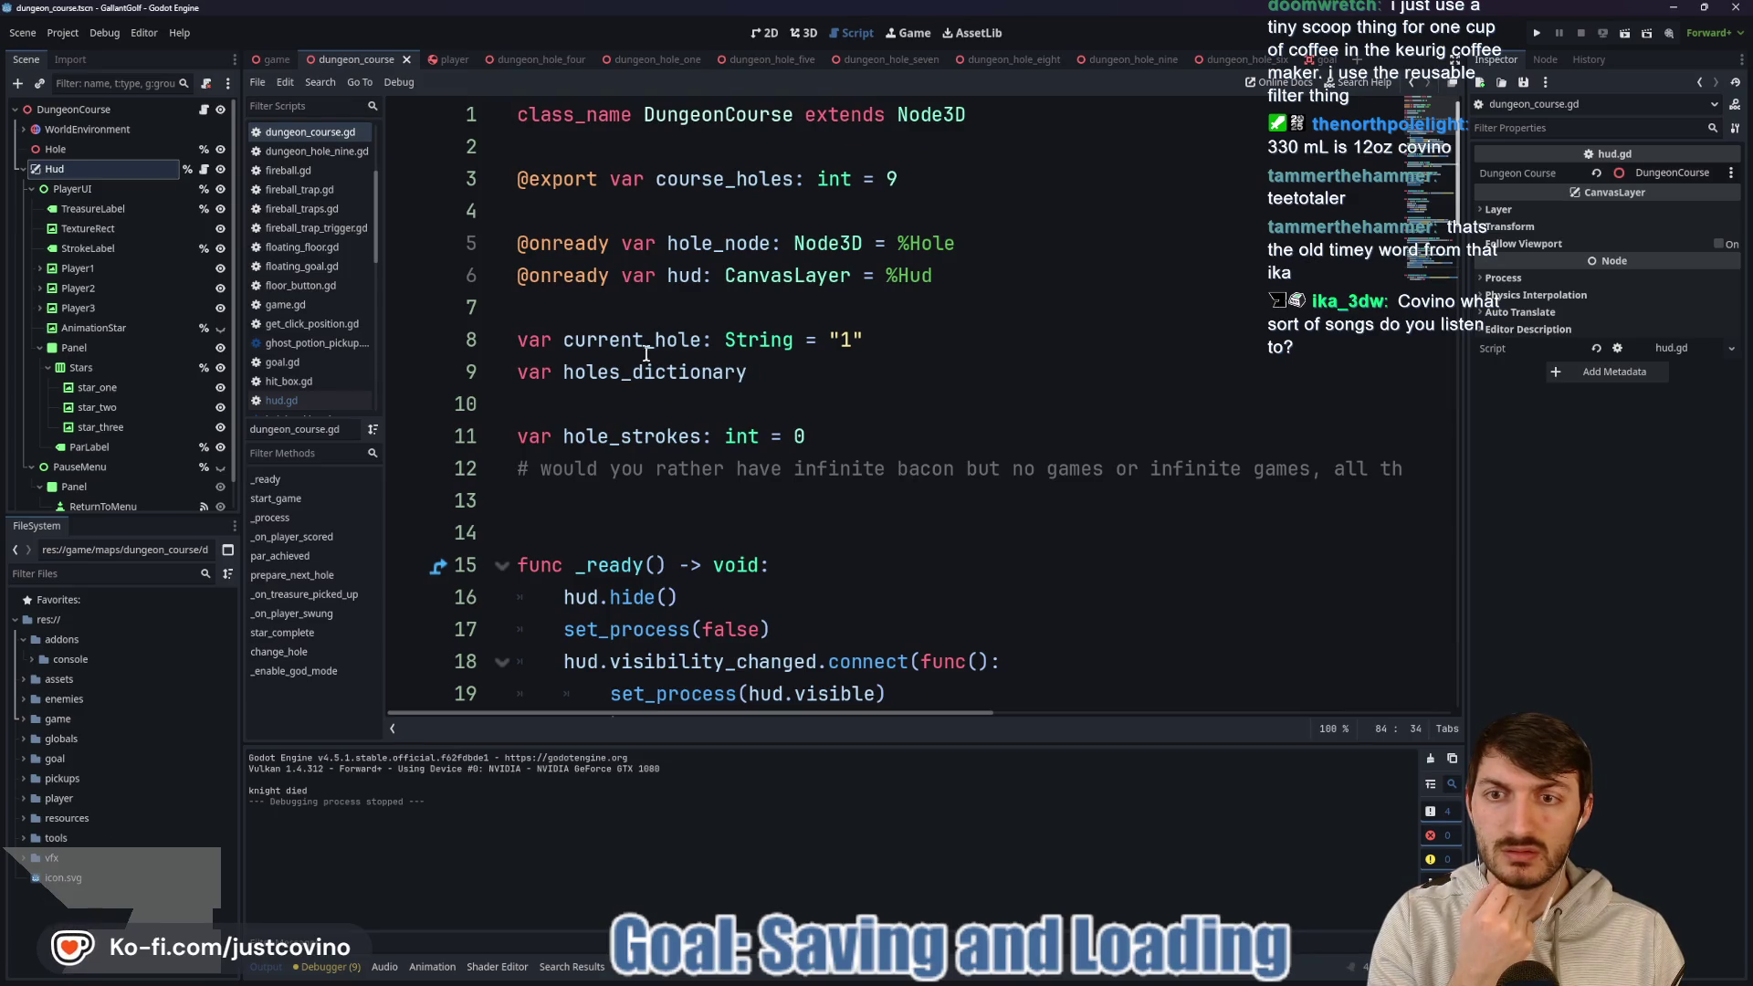
click(632, 436)
scroll(918, 413, down, 19)
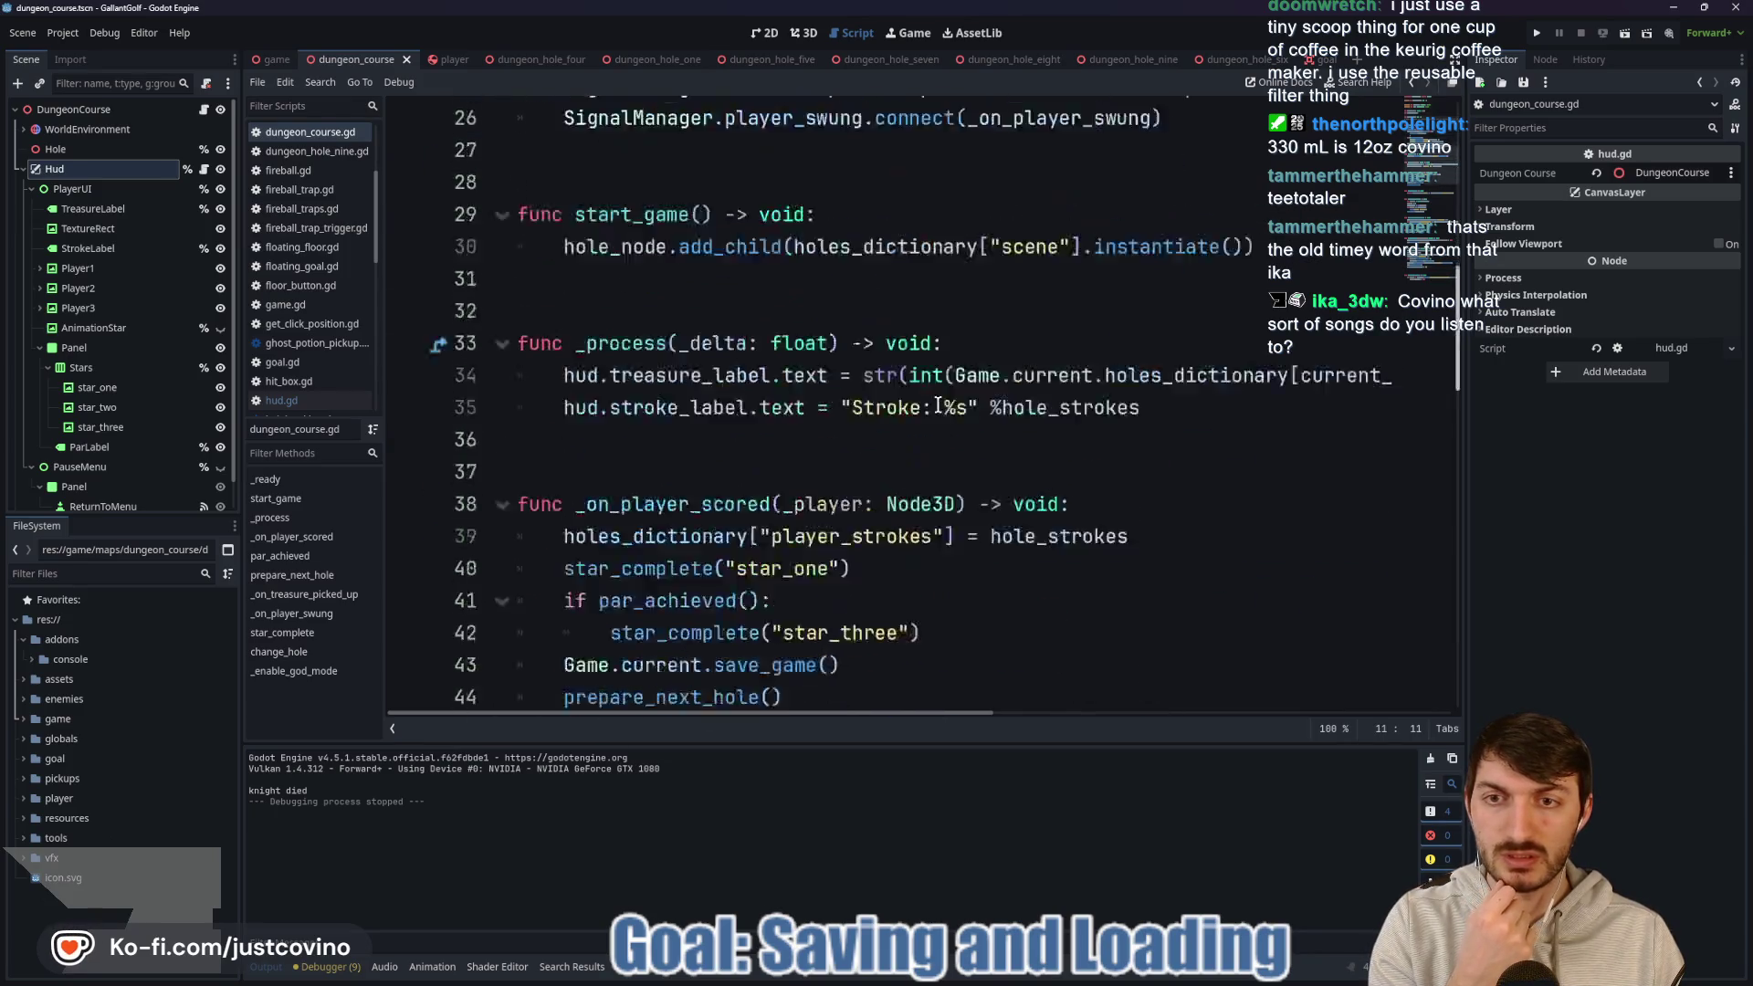
scroll(912, 401, down, 5)
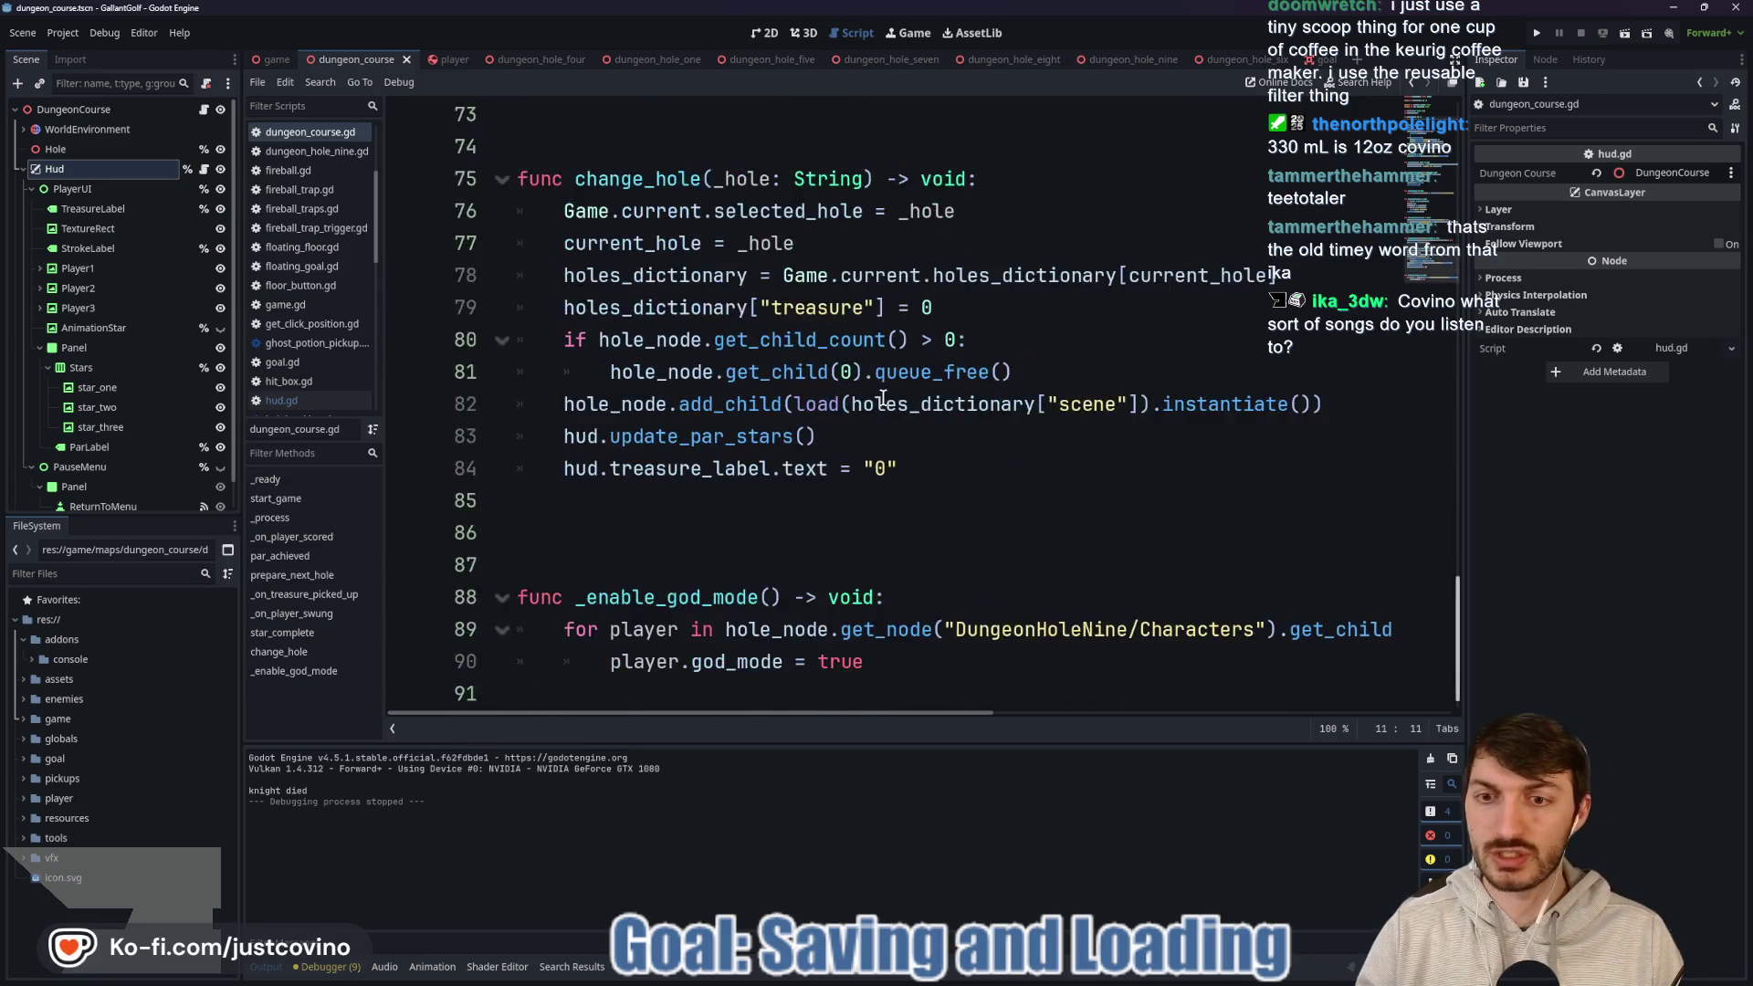
Add hole_strokes = 0 on line 85 of change_hole, then run the game to test it.
click(970, 473)
key(Return)
text(hol)
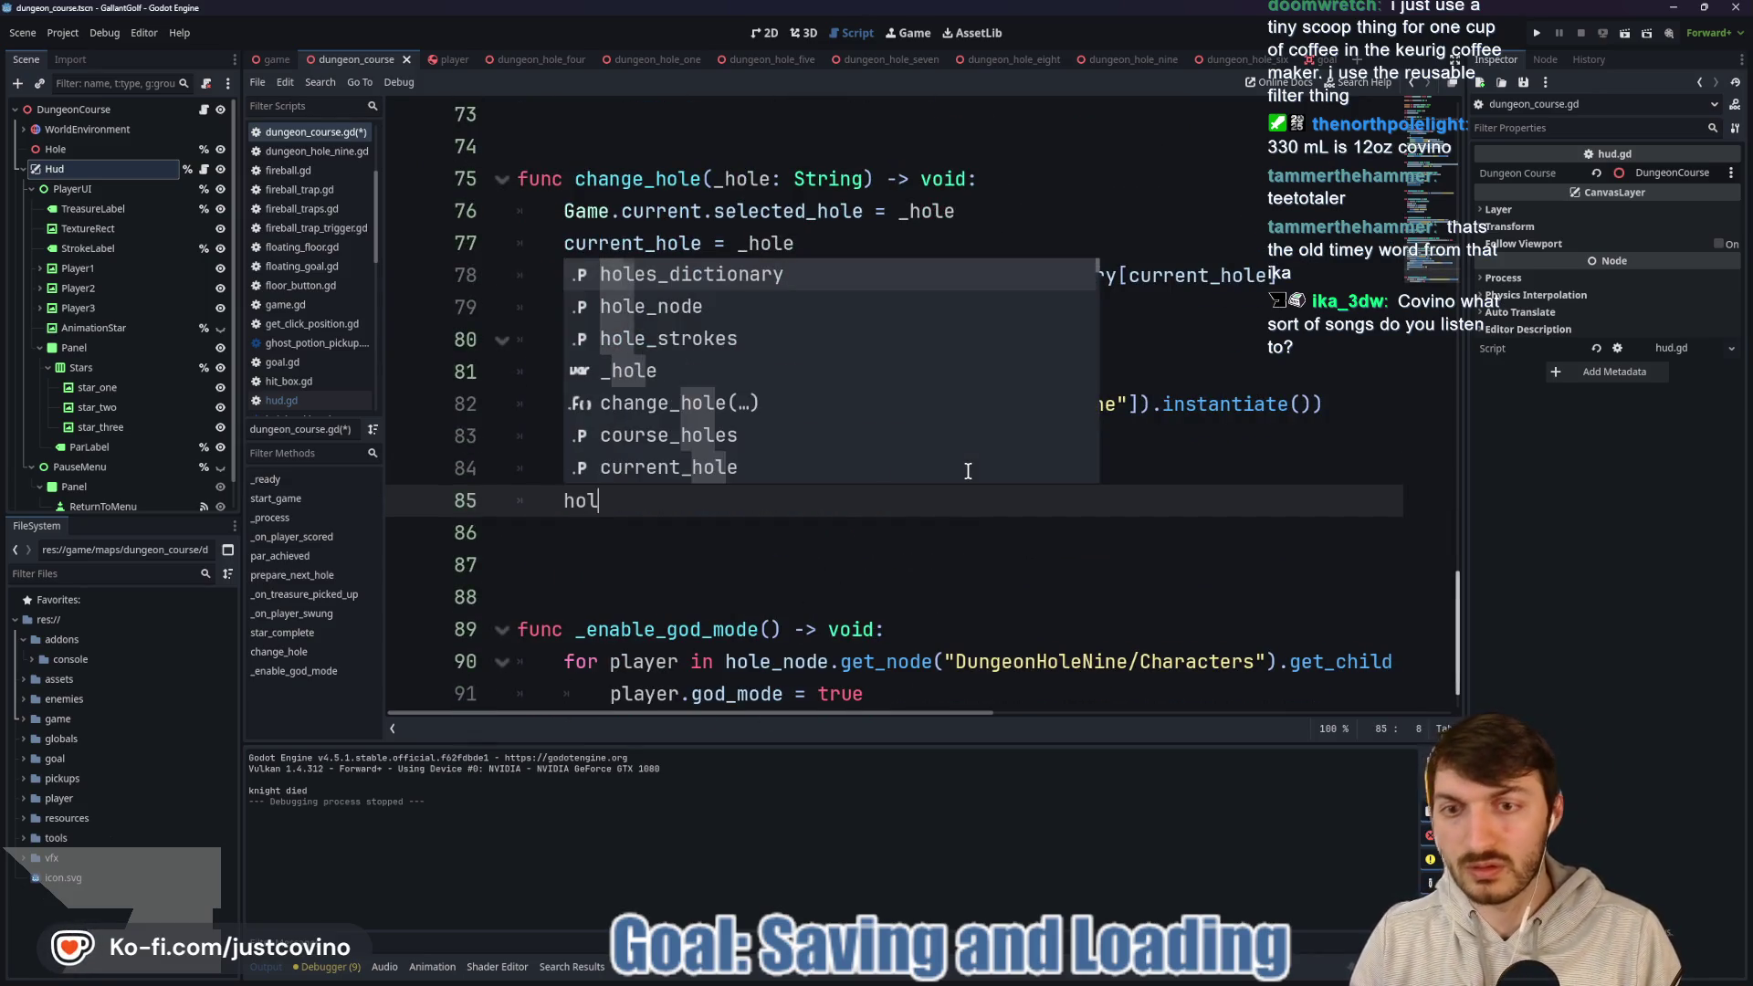
key(Return)
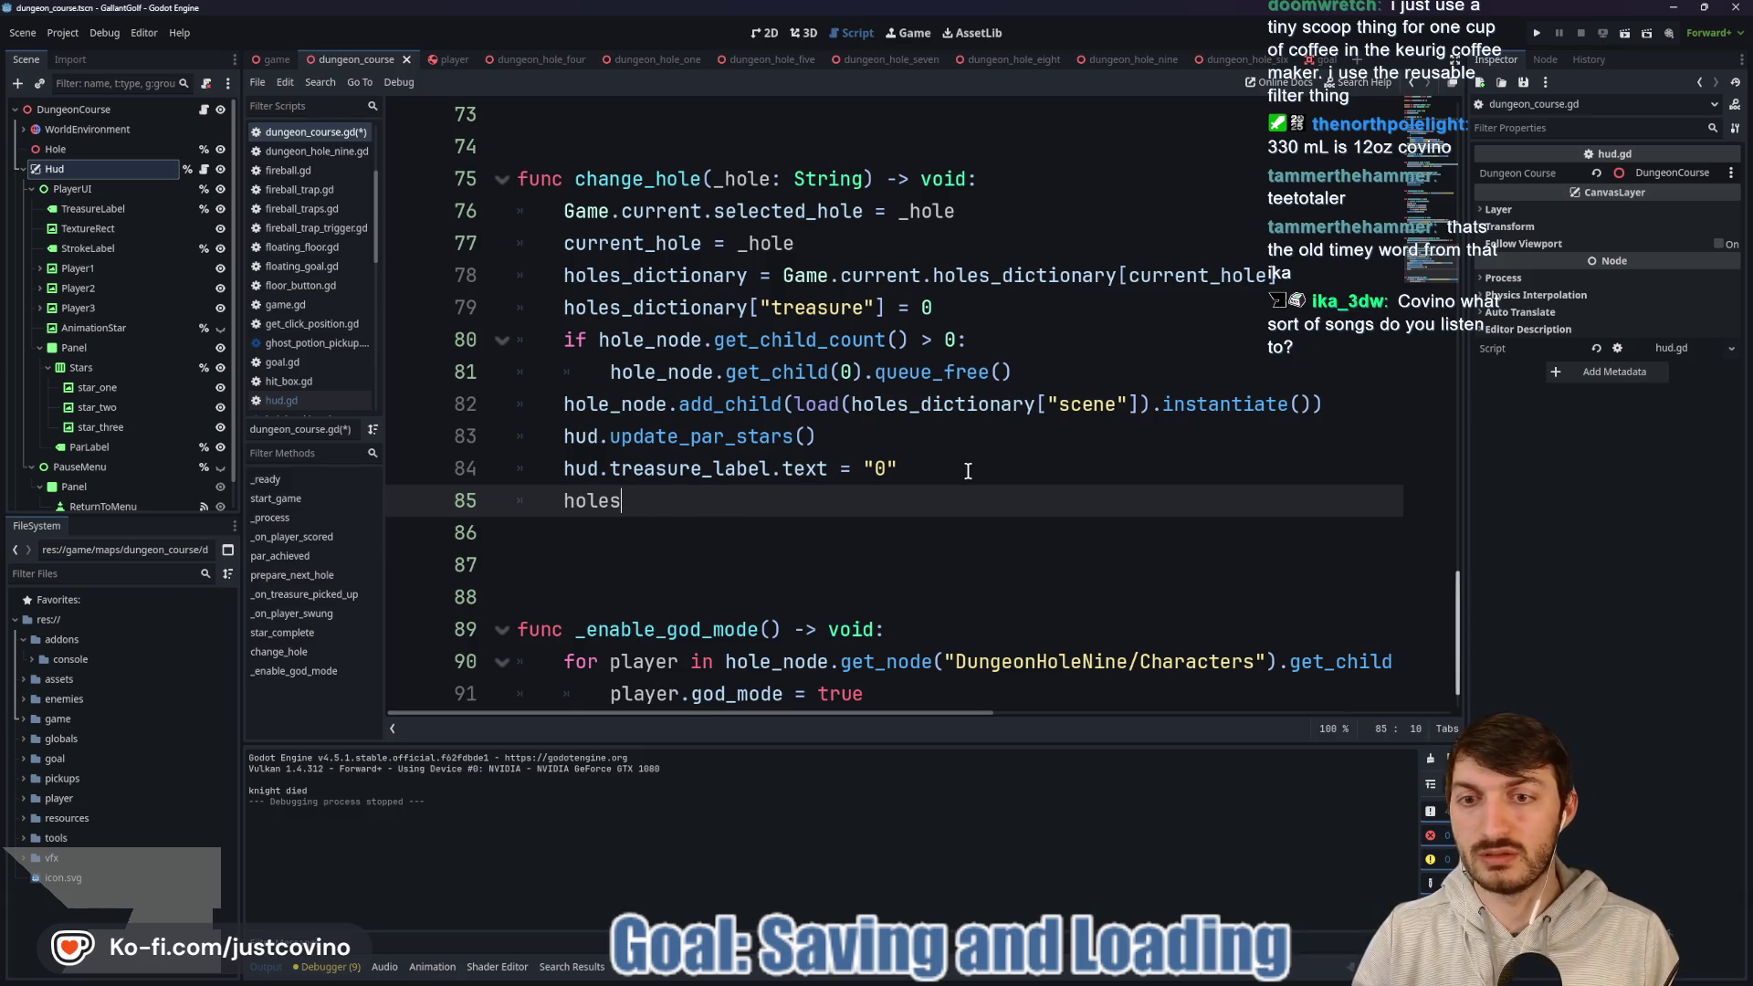
text(_s)
key(Return)
text(= 0)
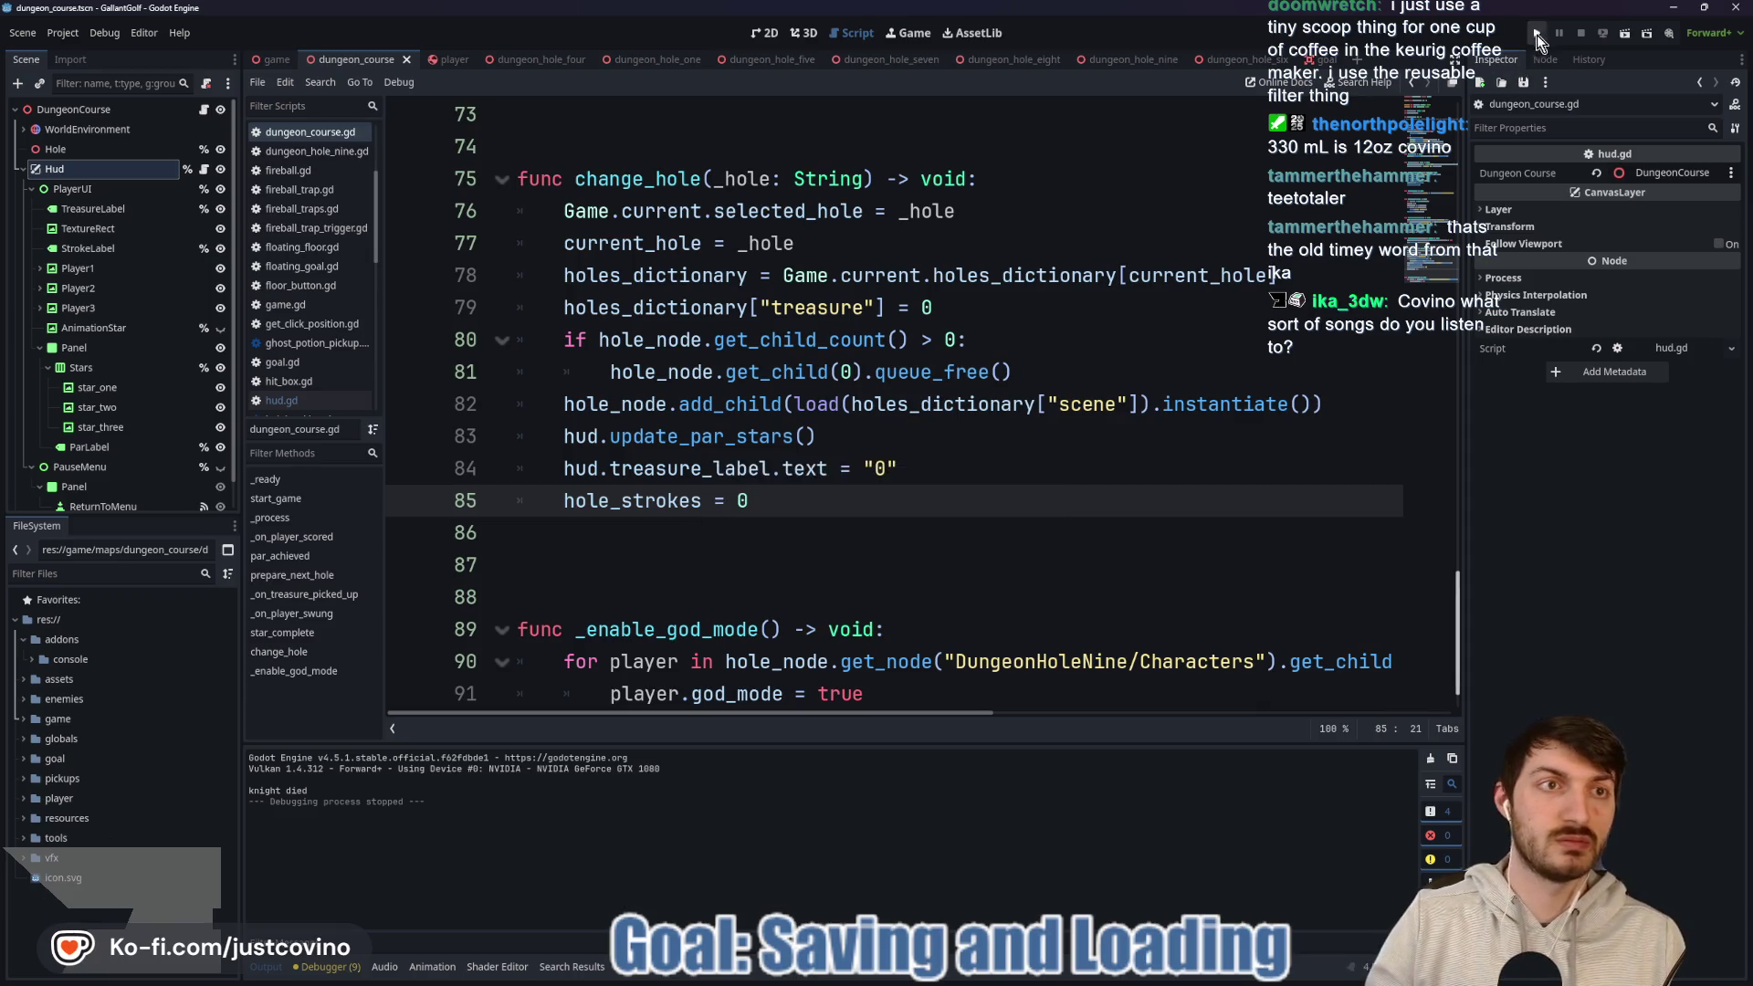
click(1537, 34)
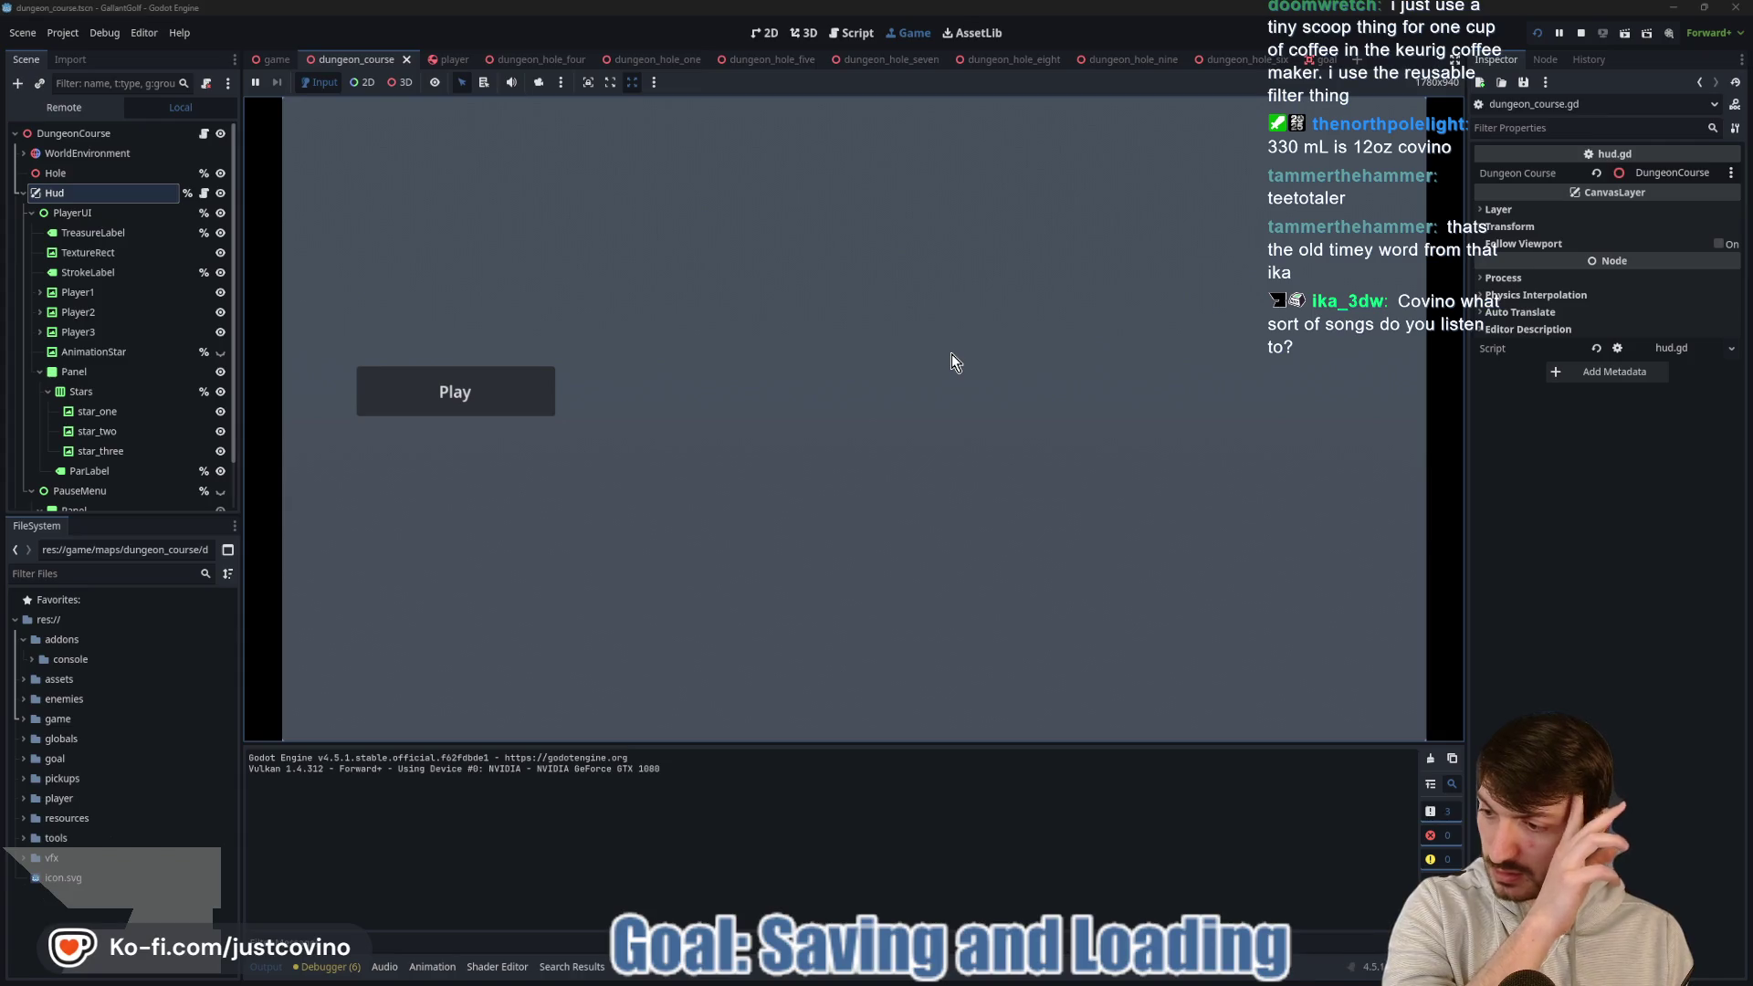
Start the 2nd Degree Burns hole and sink the ball in three shots on the Par 3.
click(502, 395)
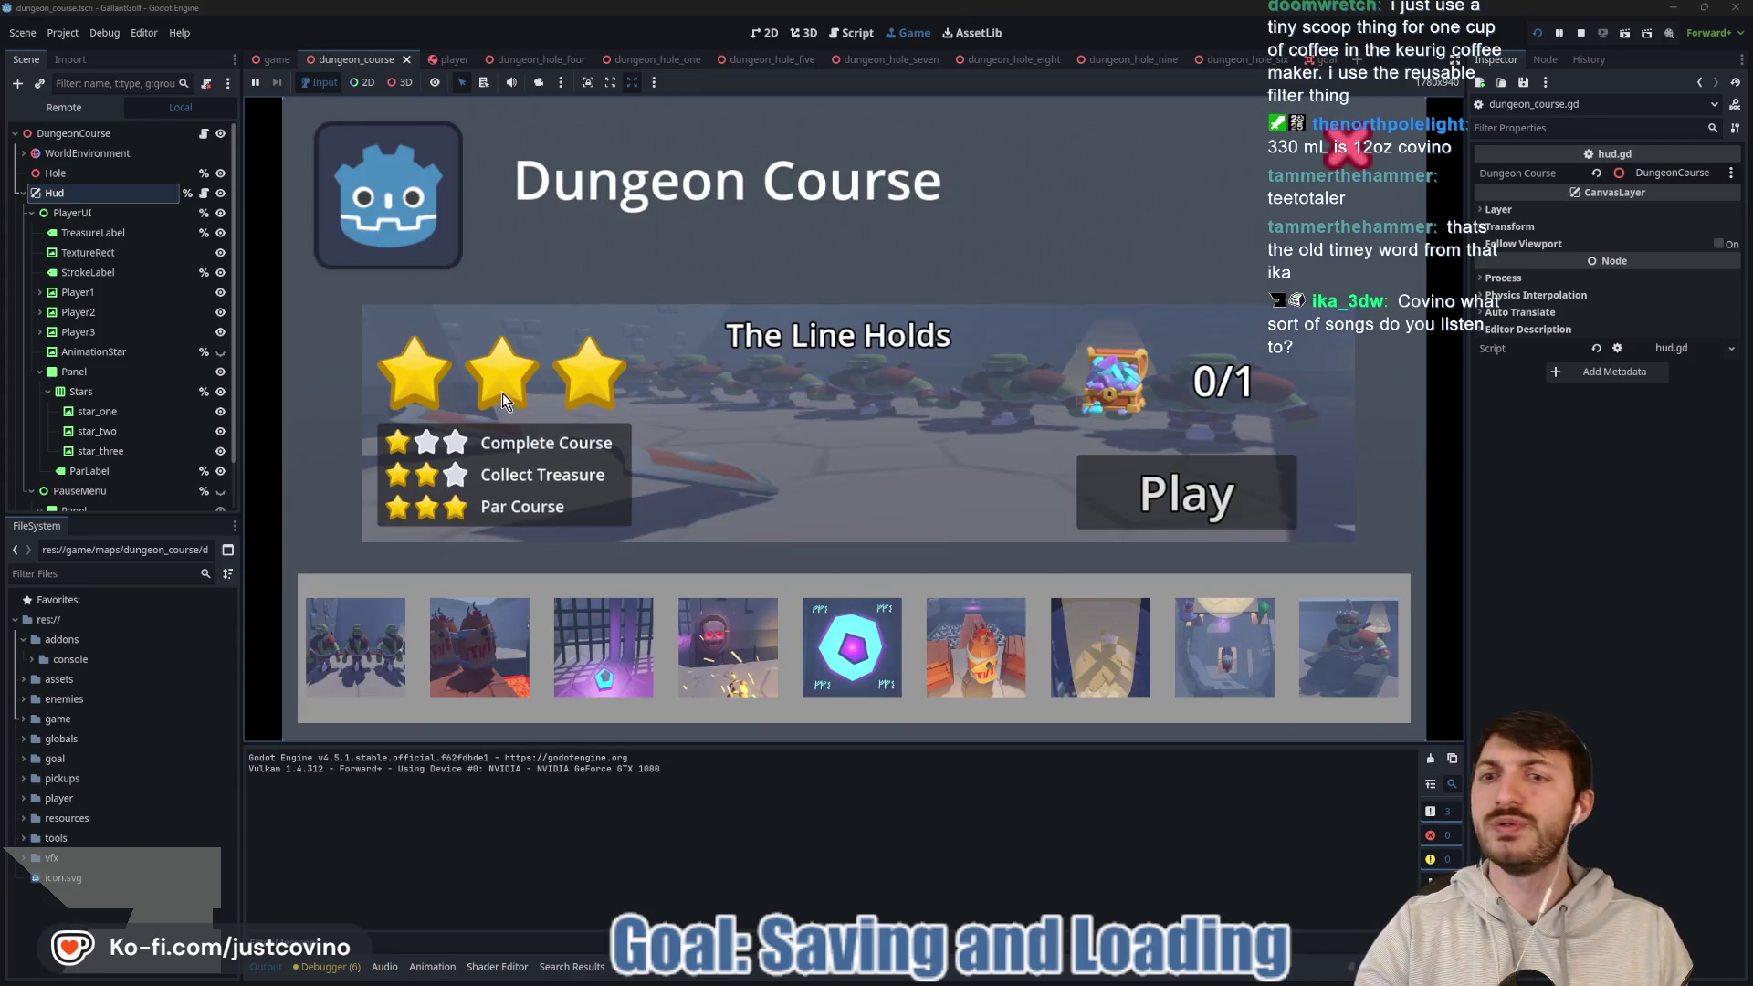
click(479, 644)
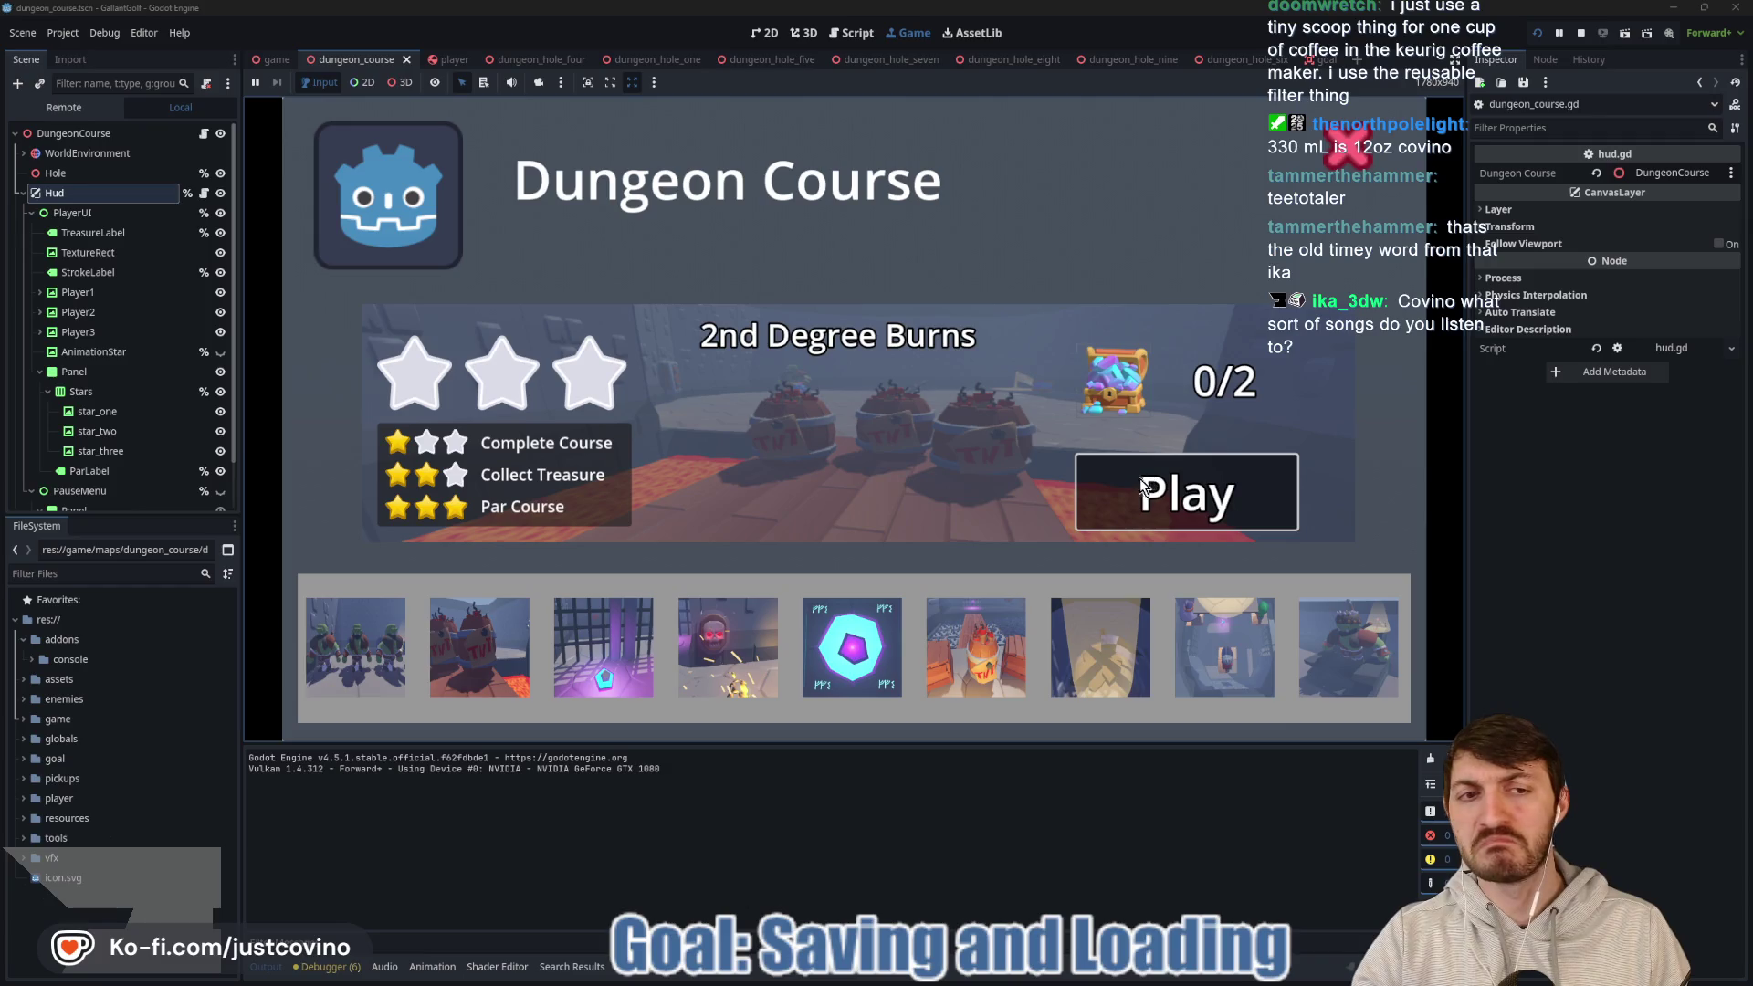
click(1076, 500)
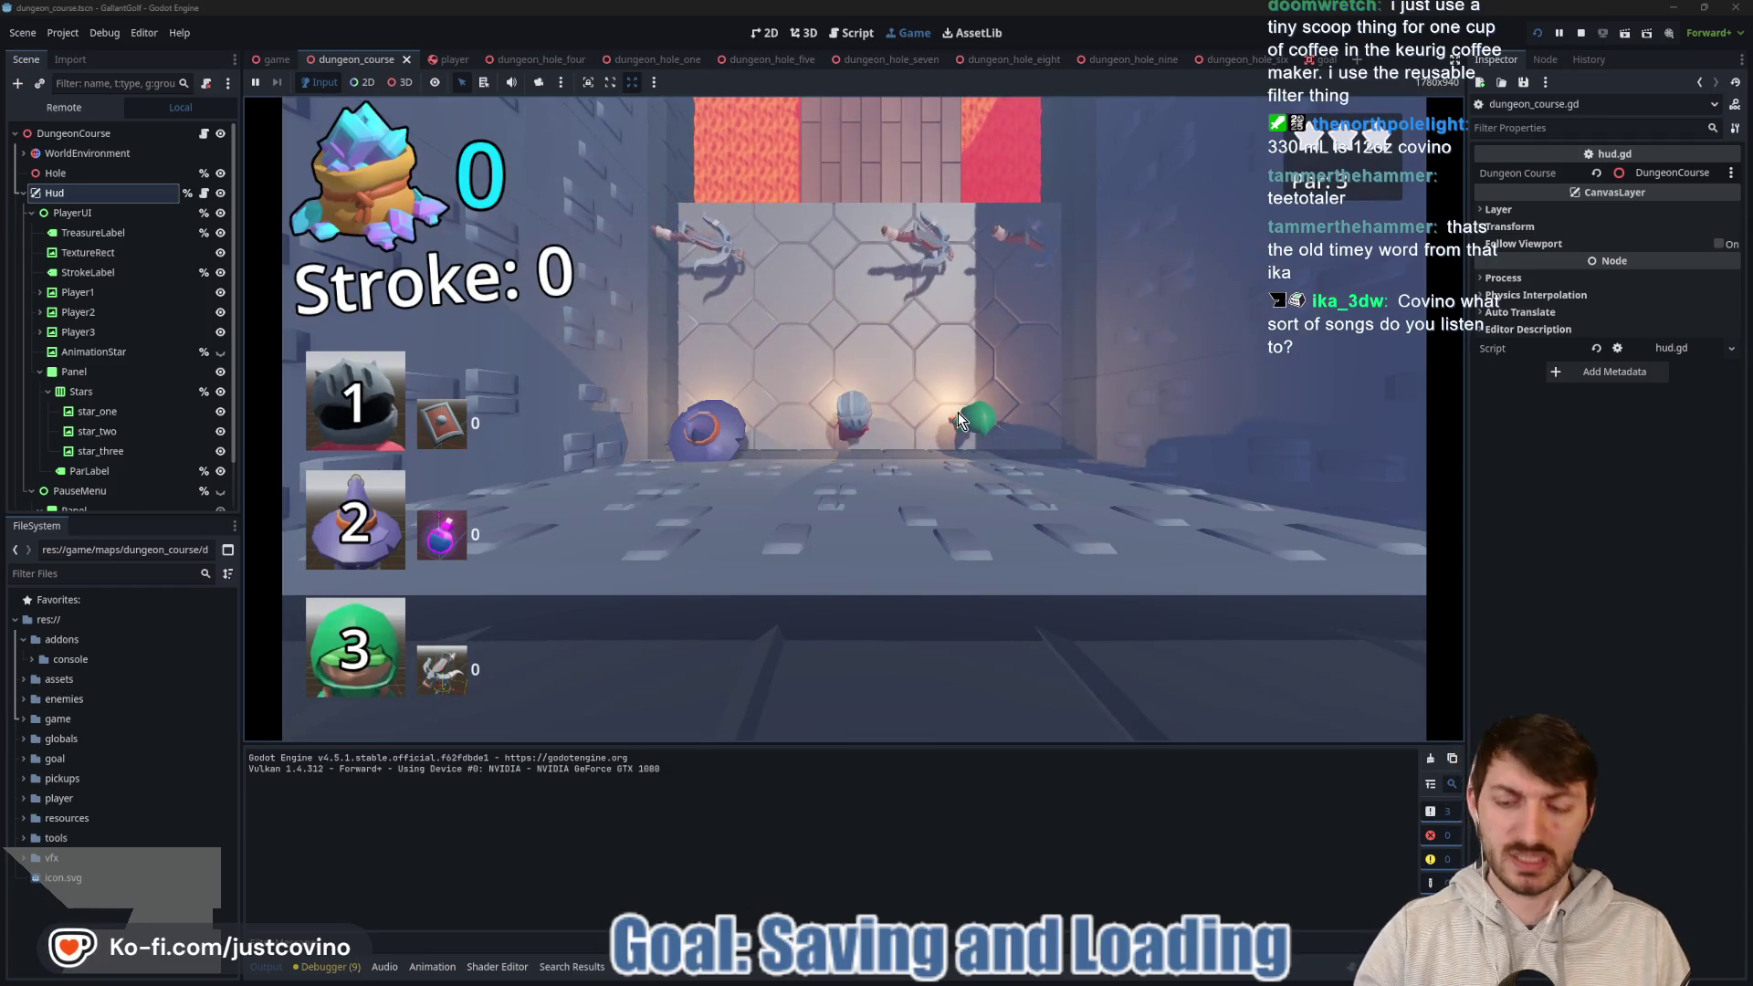
mouse_move(957, 413)
mouse_down()
mouse_move(878, 435)
mouse_move(904, 556)
mouse_move(880, 527)
mouse_up()
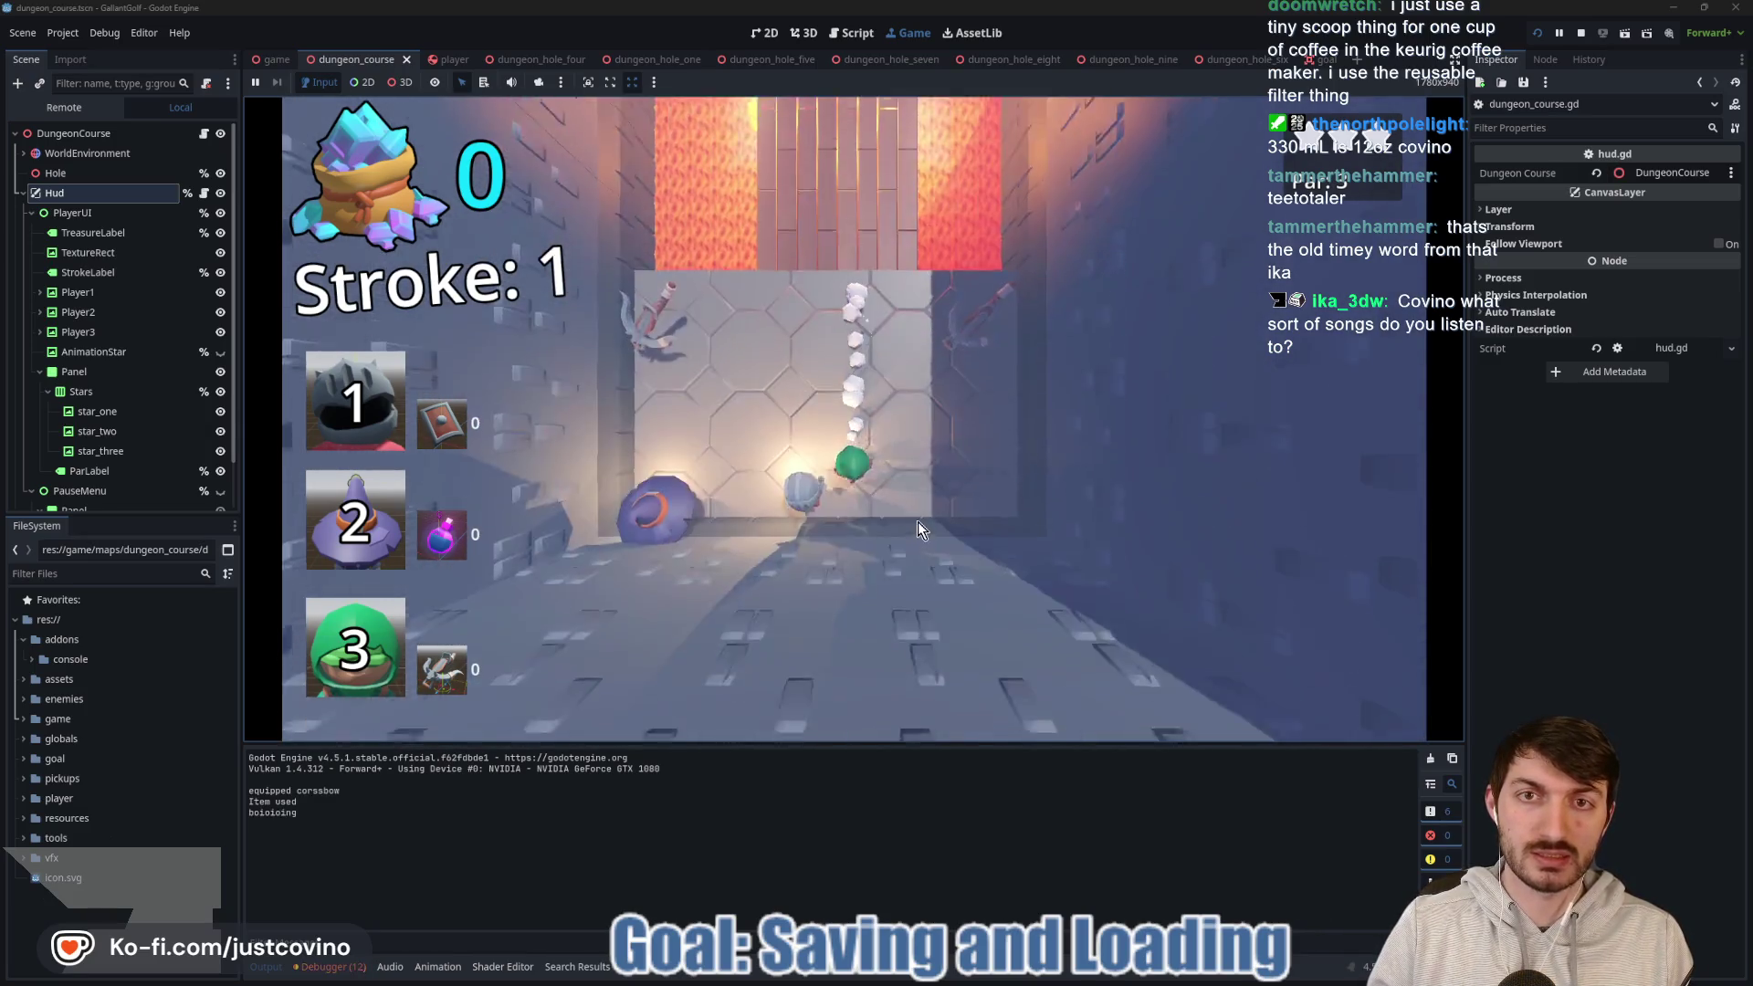
drag(859, 411, 853, 834)
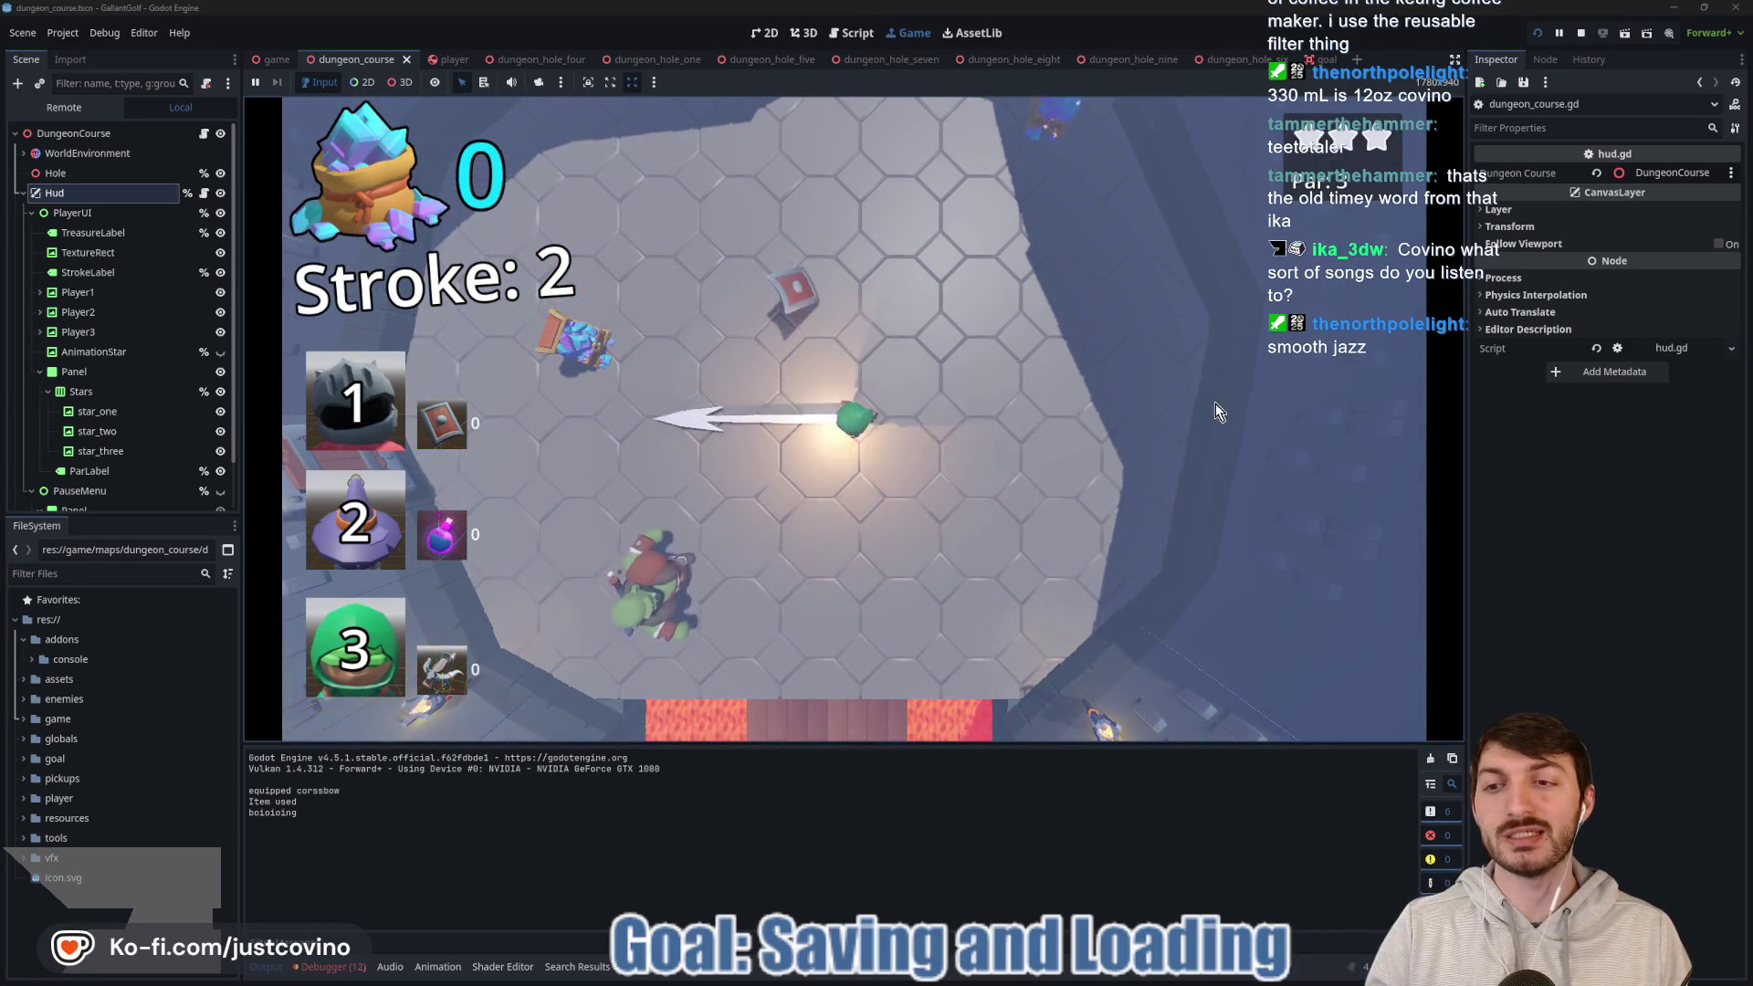
drag(730, 758, 639, 767)
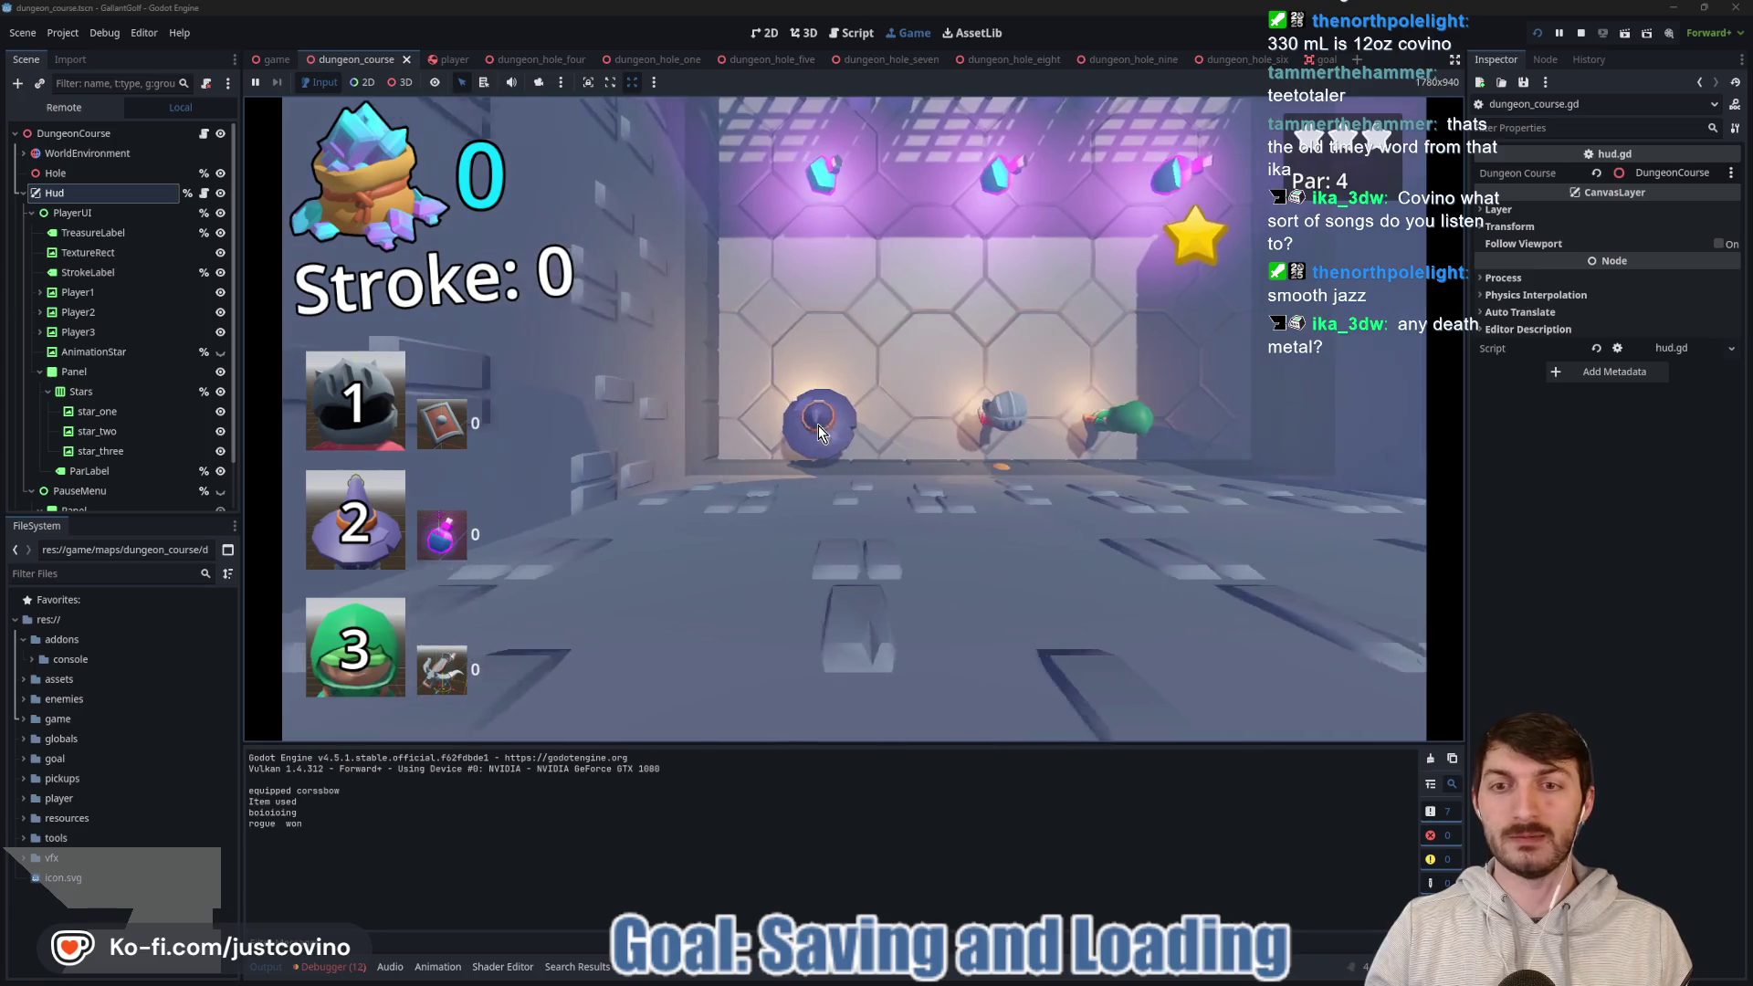
Play eight shots through the Par 4 hole, picking up the treasure, then stop the game.
drag(819, 432, 833, 721)
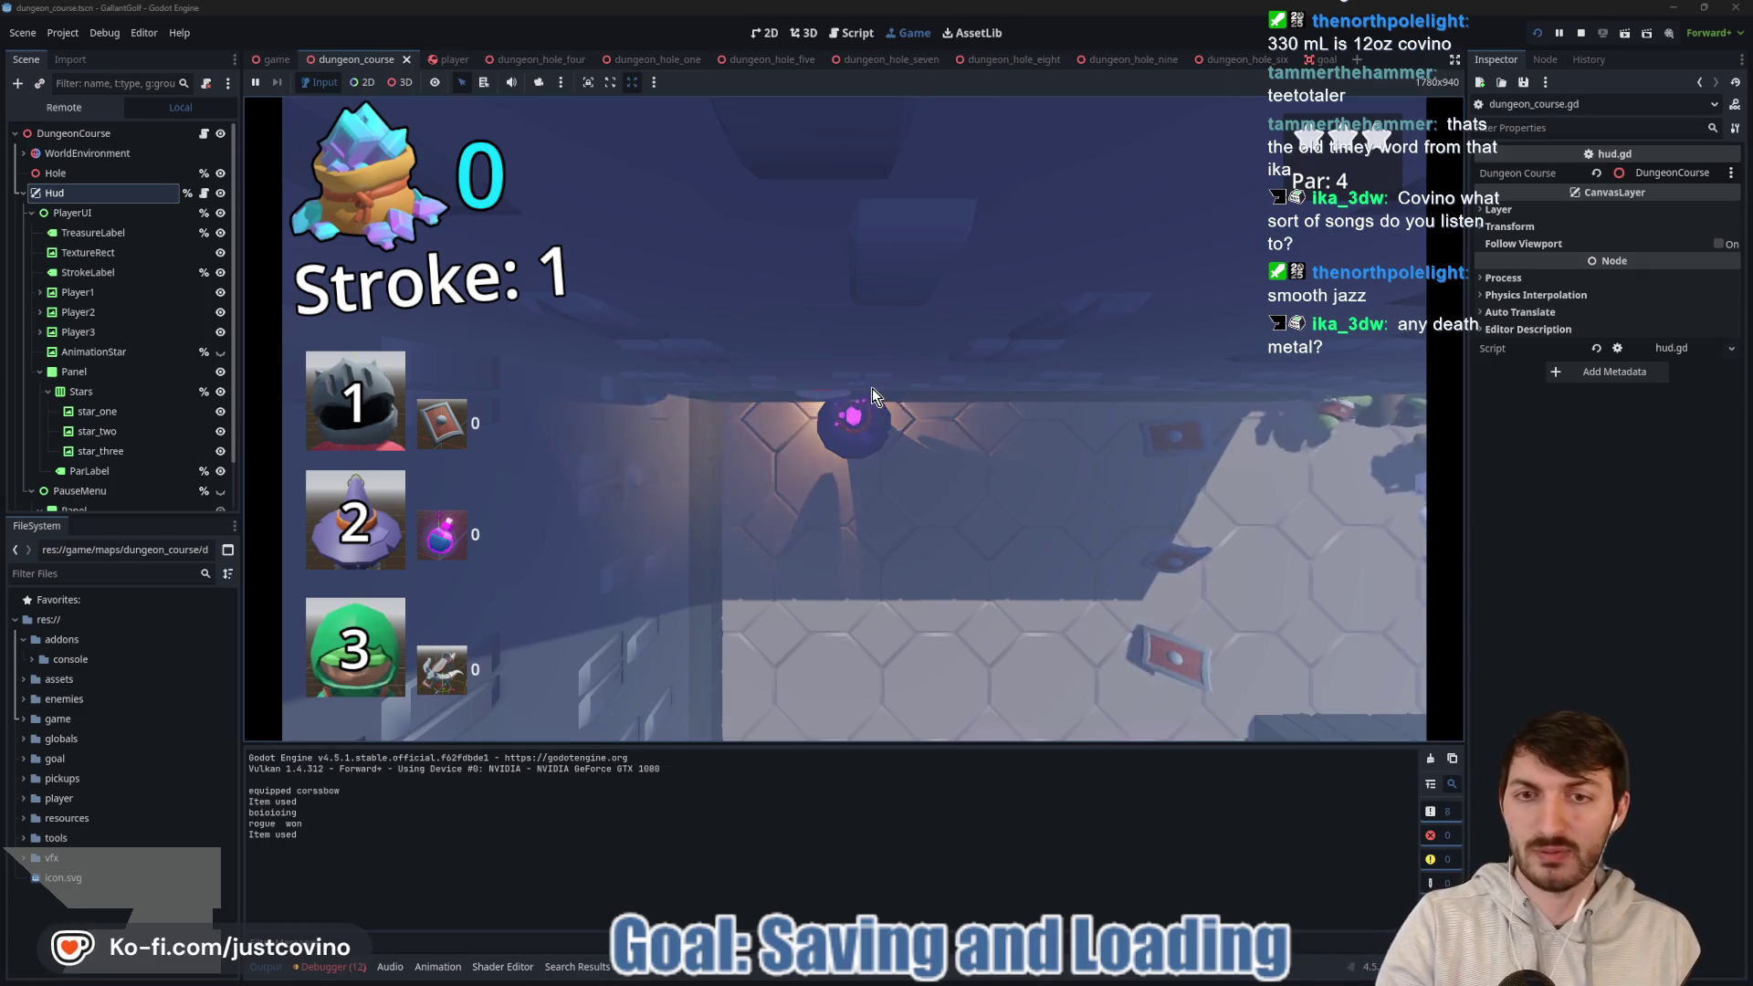
drag(890, 429, 584, 447)
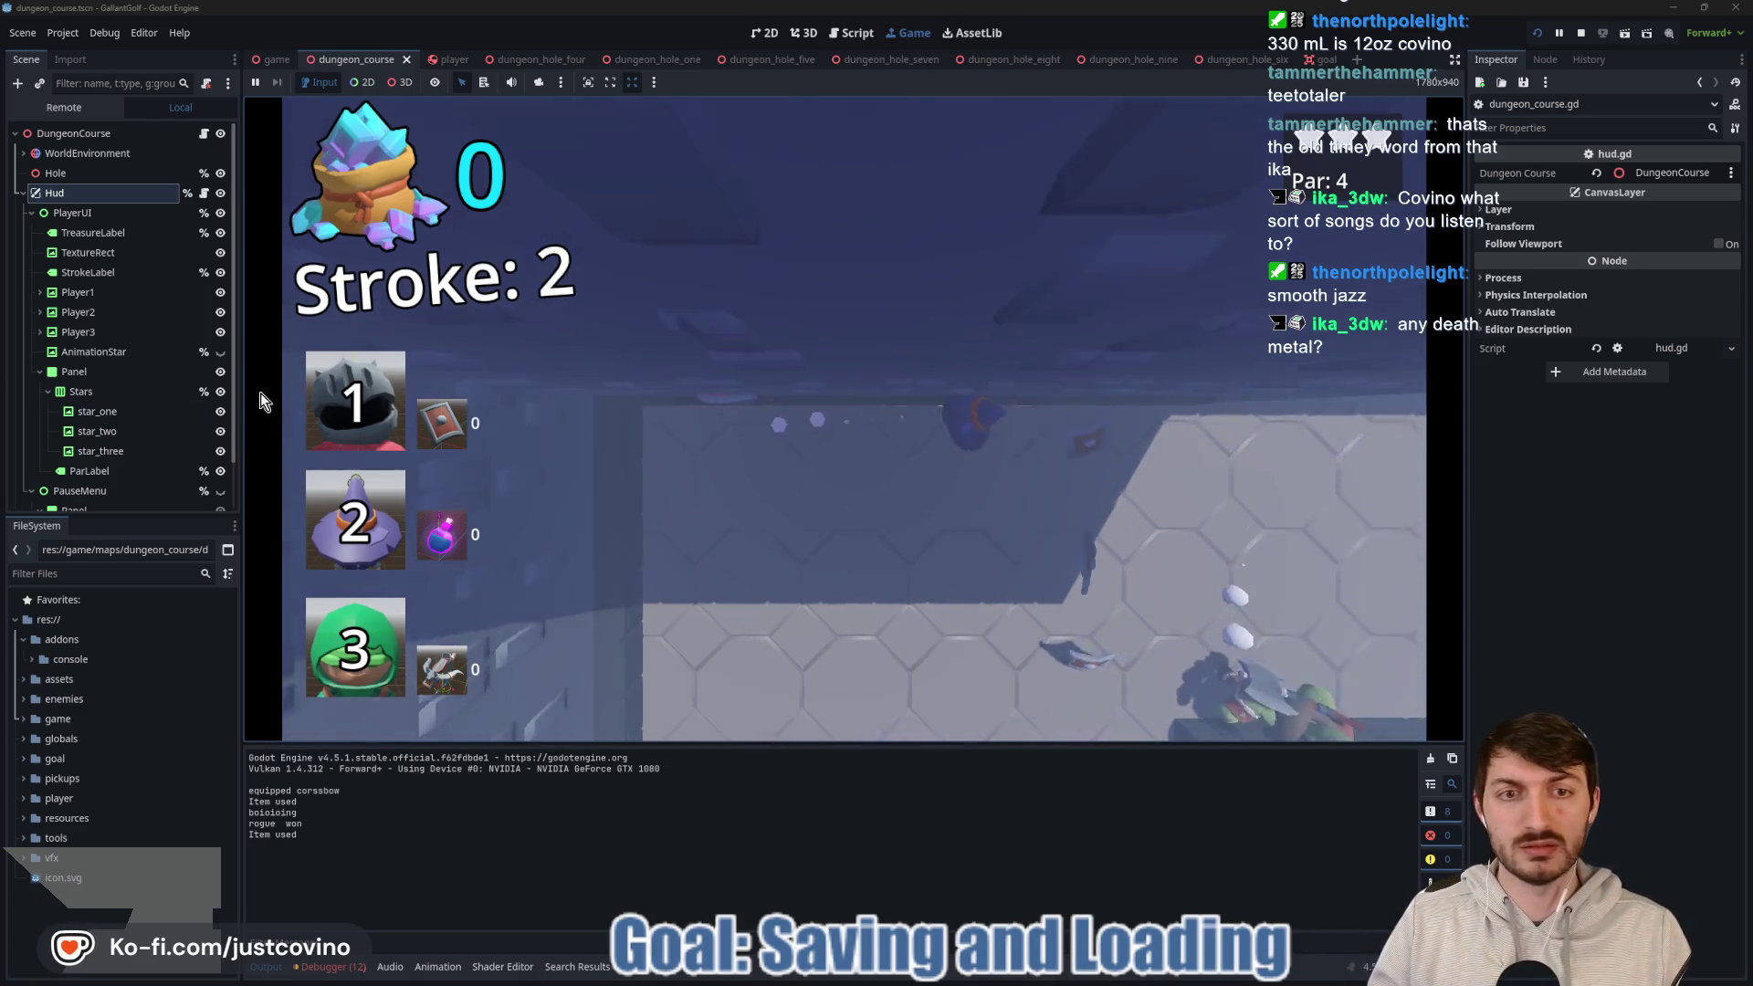
drag(952, 432, 500, 430)
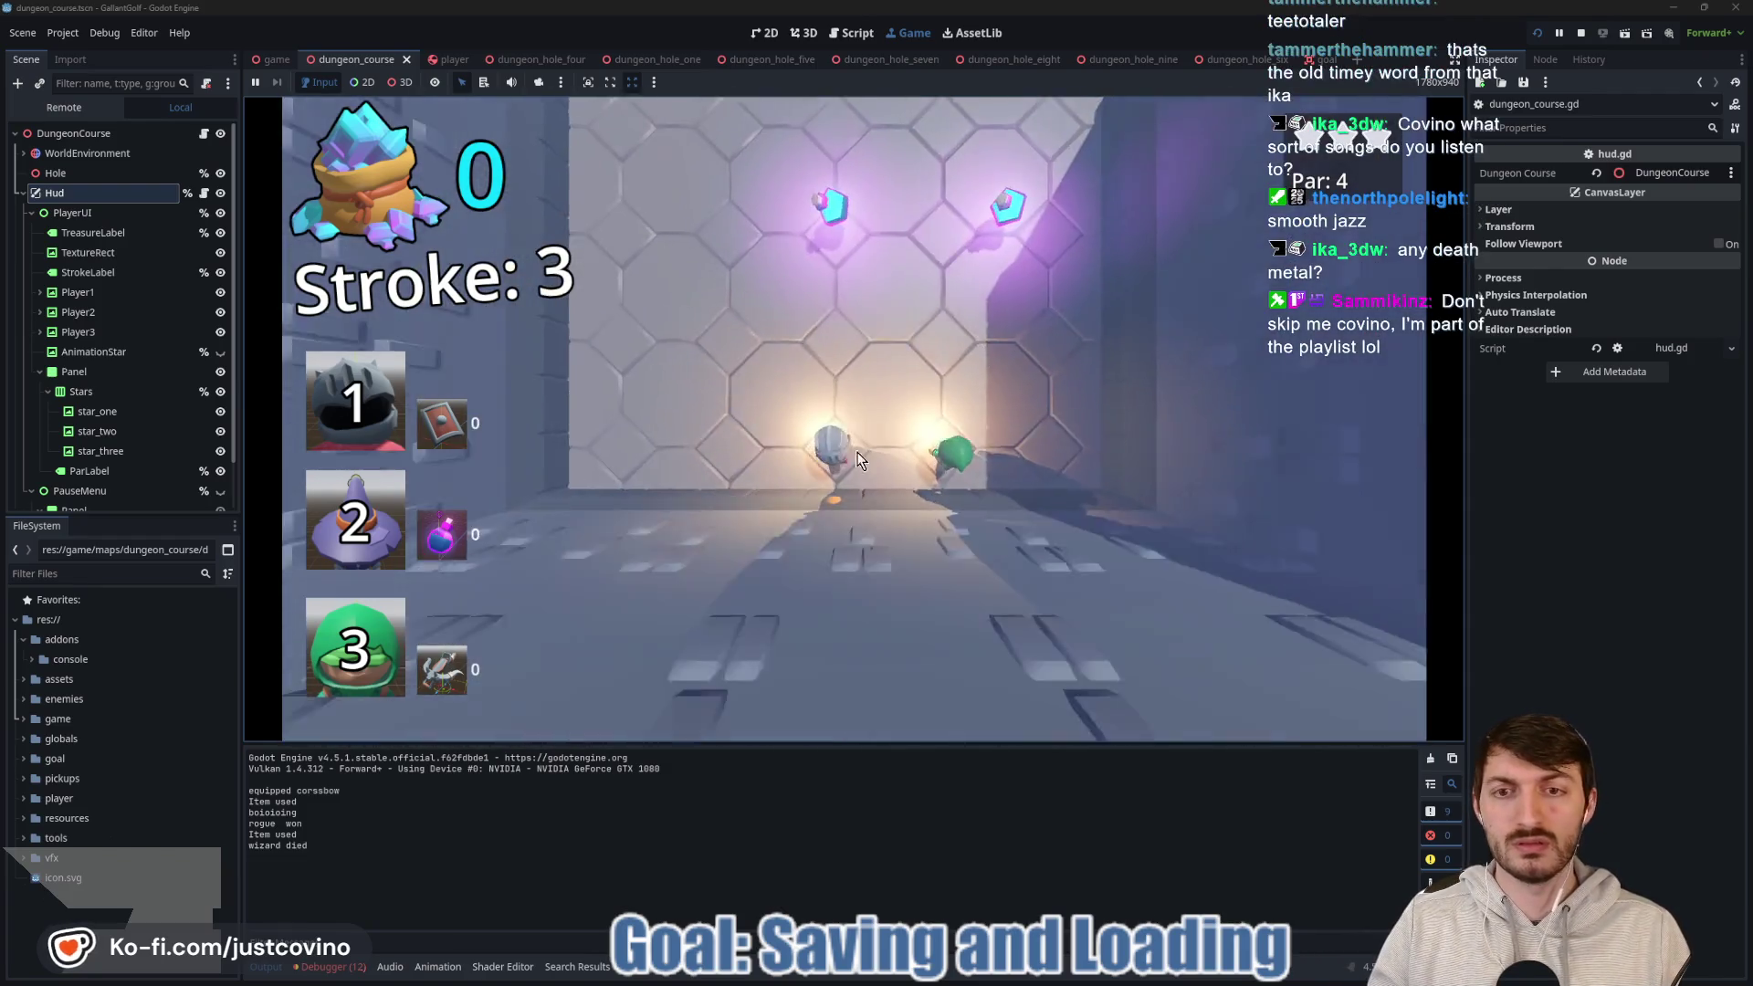
drag(861, 460, 990, 289)
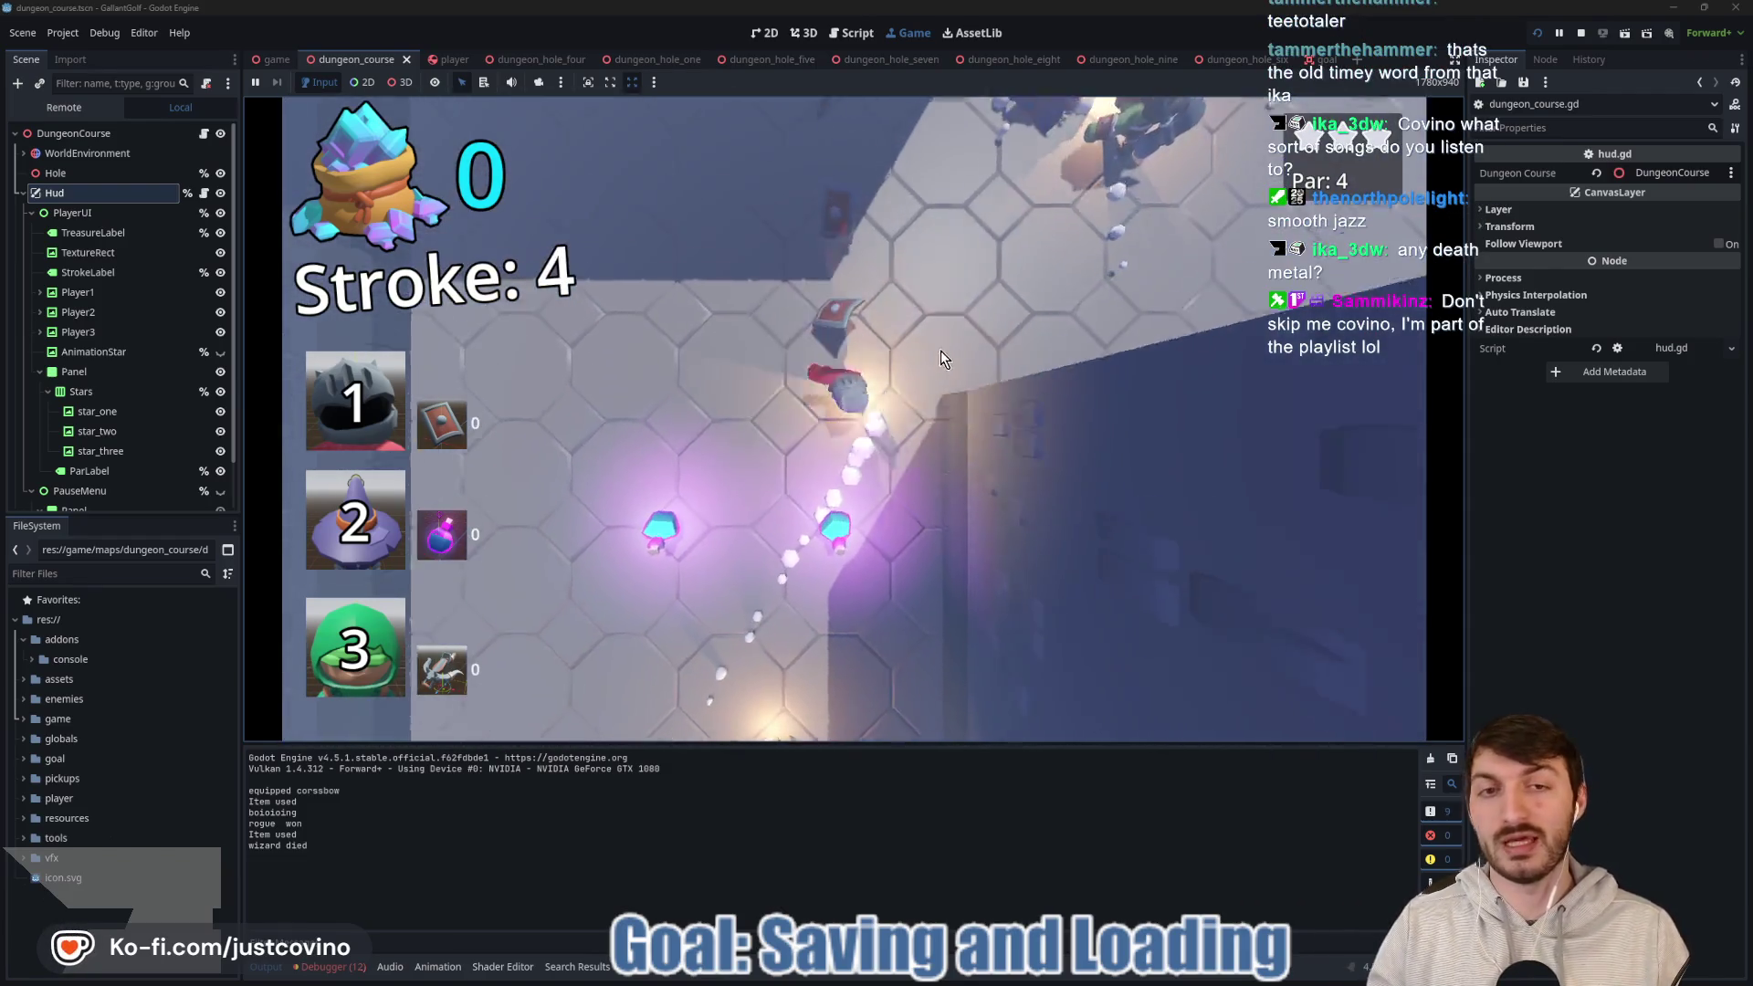
mouse_move(874, 416)
mouse_down()
mouse_move(693, 559)
mouse_move(703, 583)
mouse_move(579, 418)
mouse_move(593, 491)
mouse_up()
mouse_move(838, 431)
mouse_down()
mouse_move(411, 477)
mouse_move(603, 434)
mouse_up()
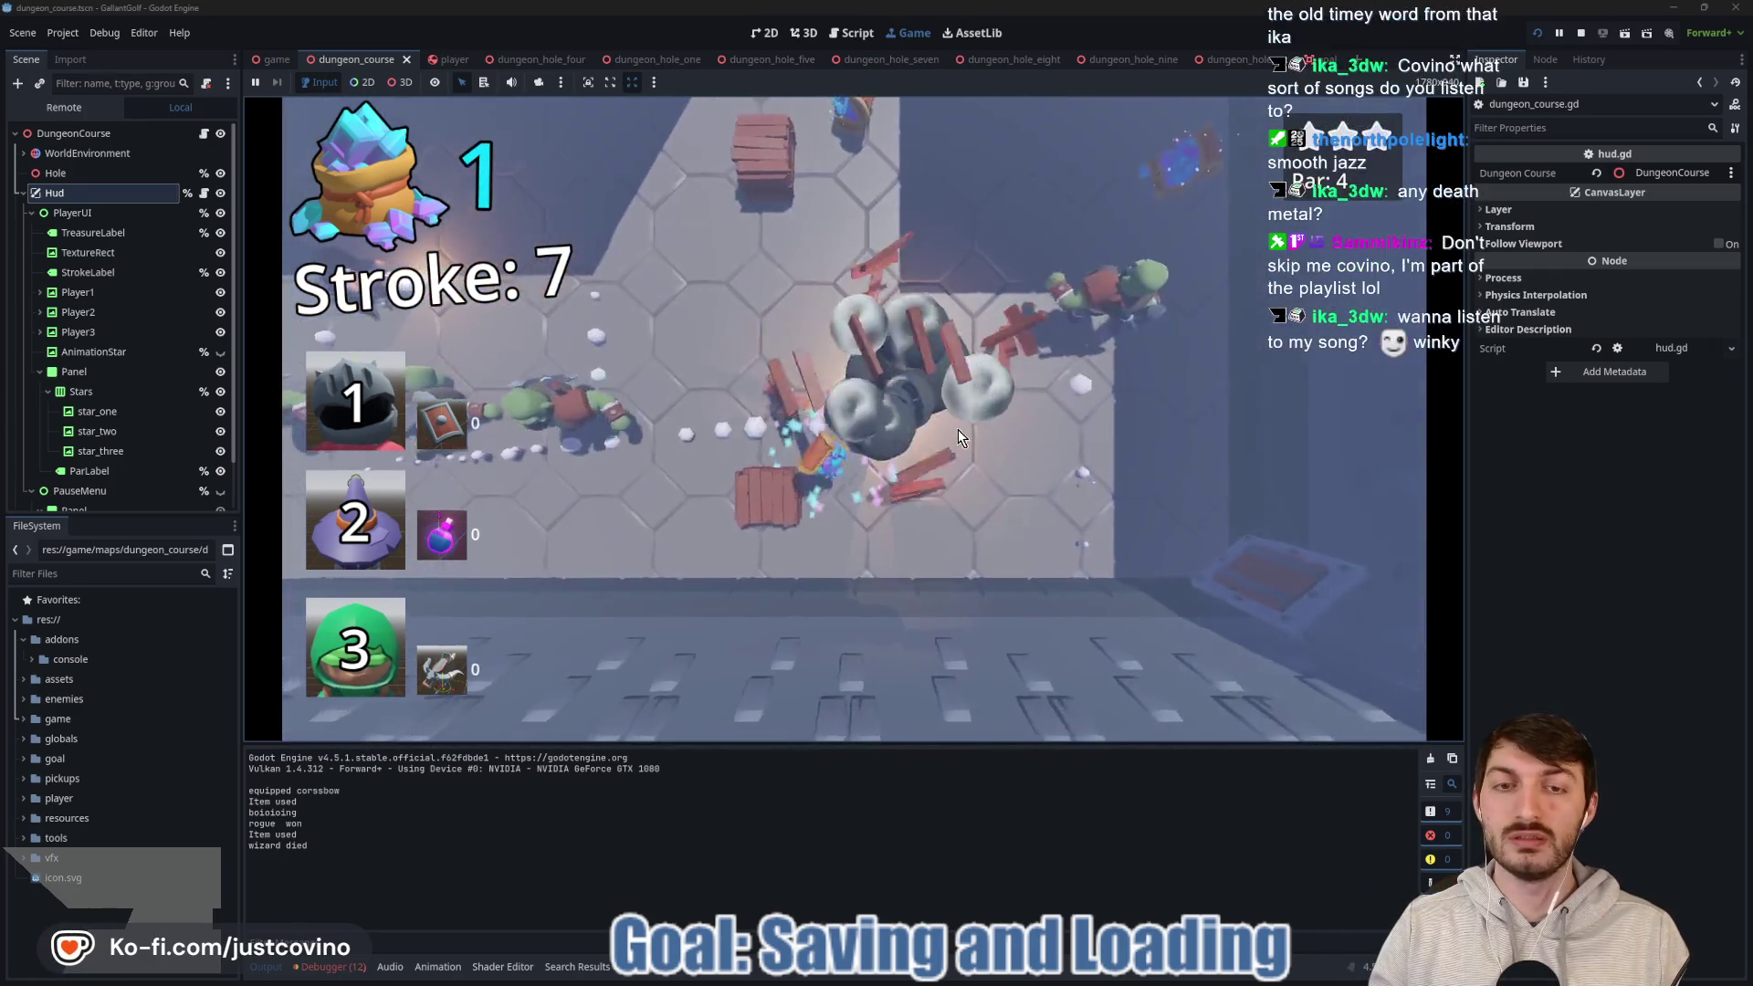
drag(906, 540, 895, 580)
drag(848, 380, 854, 540)
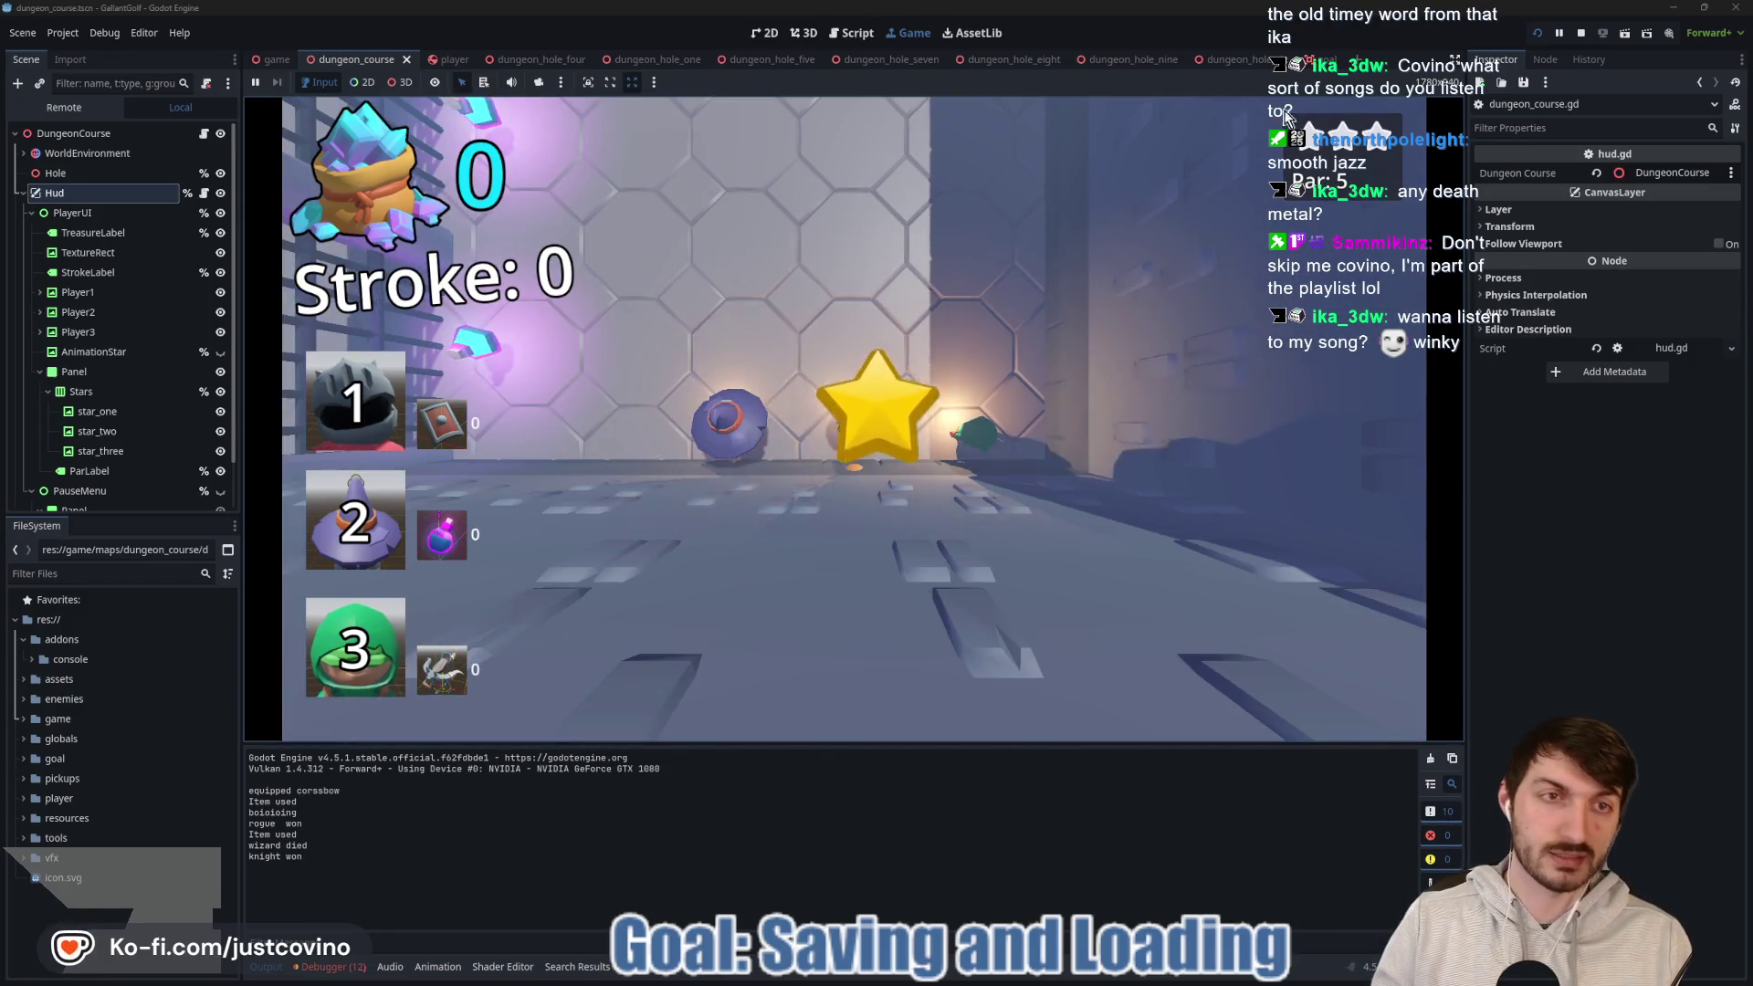
click(1581, 36)
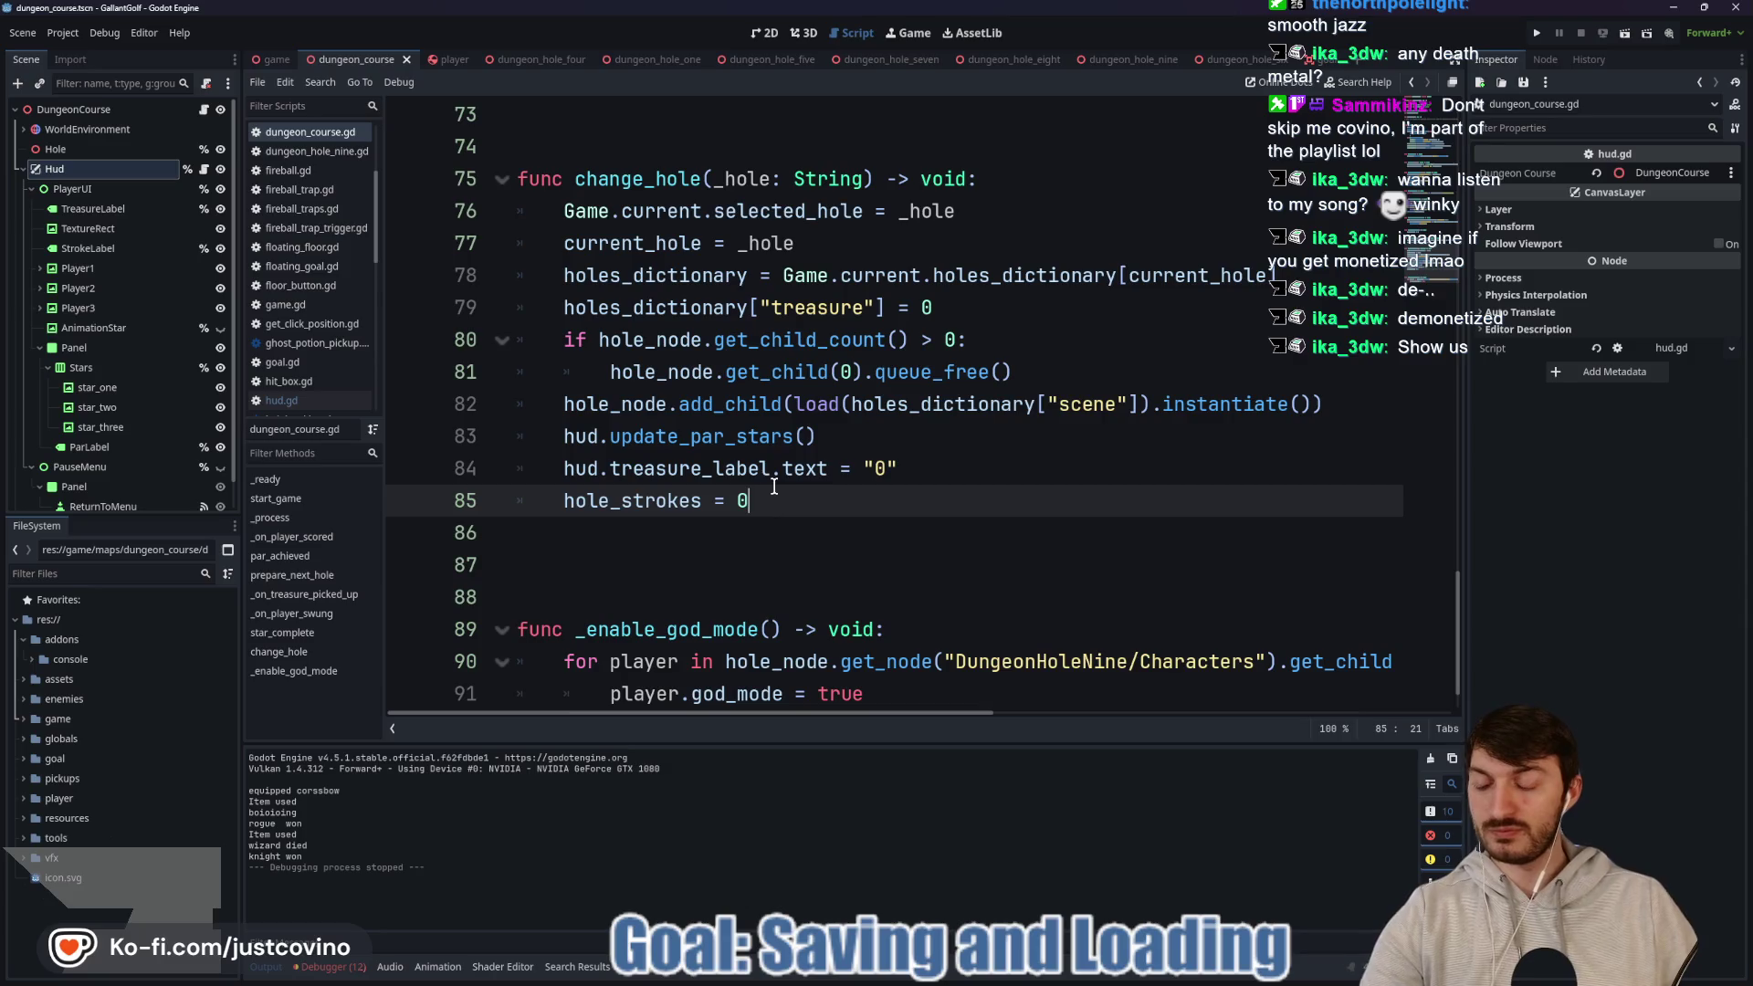
Launch the game again to test the hole reset.
click(1539, 35)
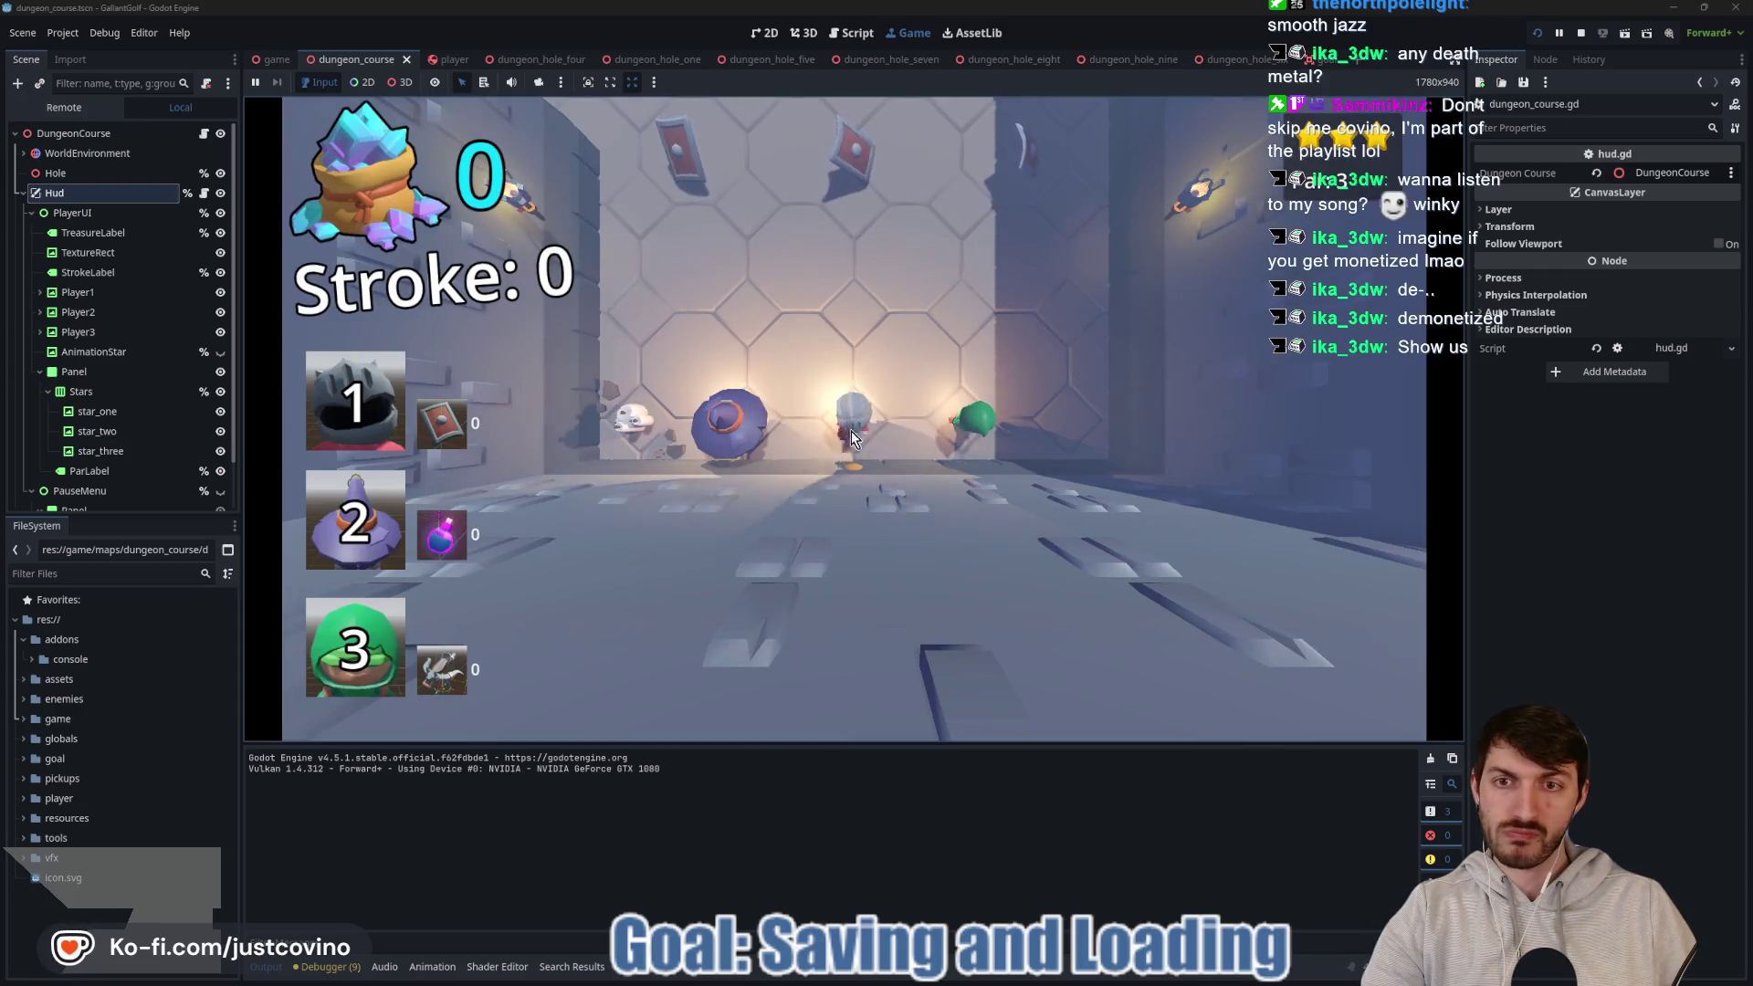
Sink the ball in three shots, then stop and relaunch the game to check saved progress.
drag(880, 709, 857, 752)
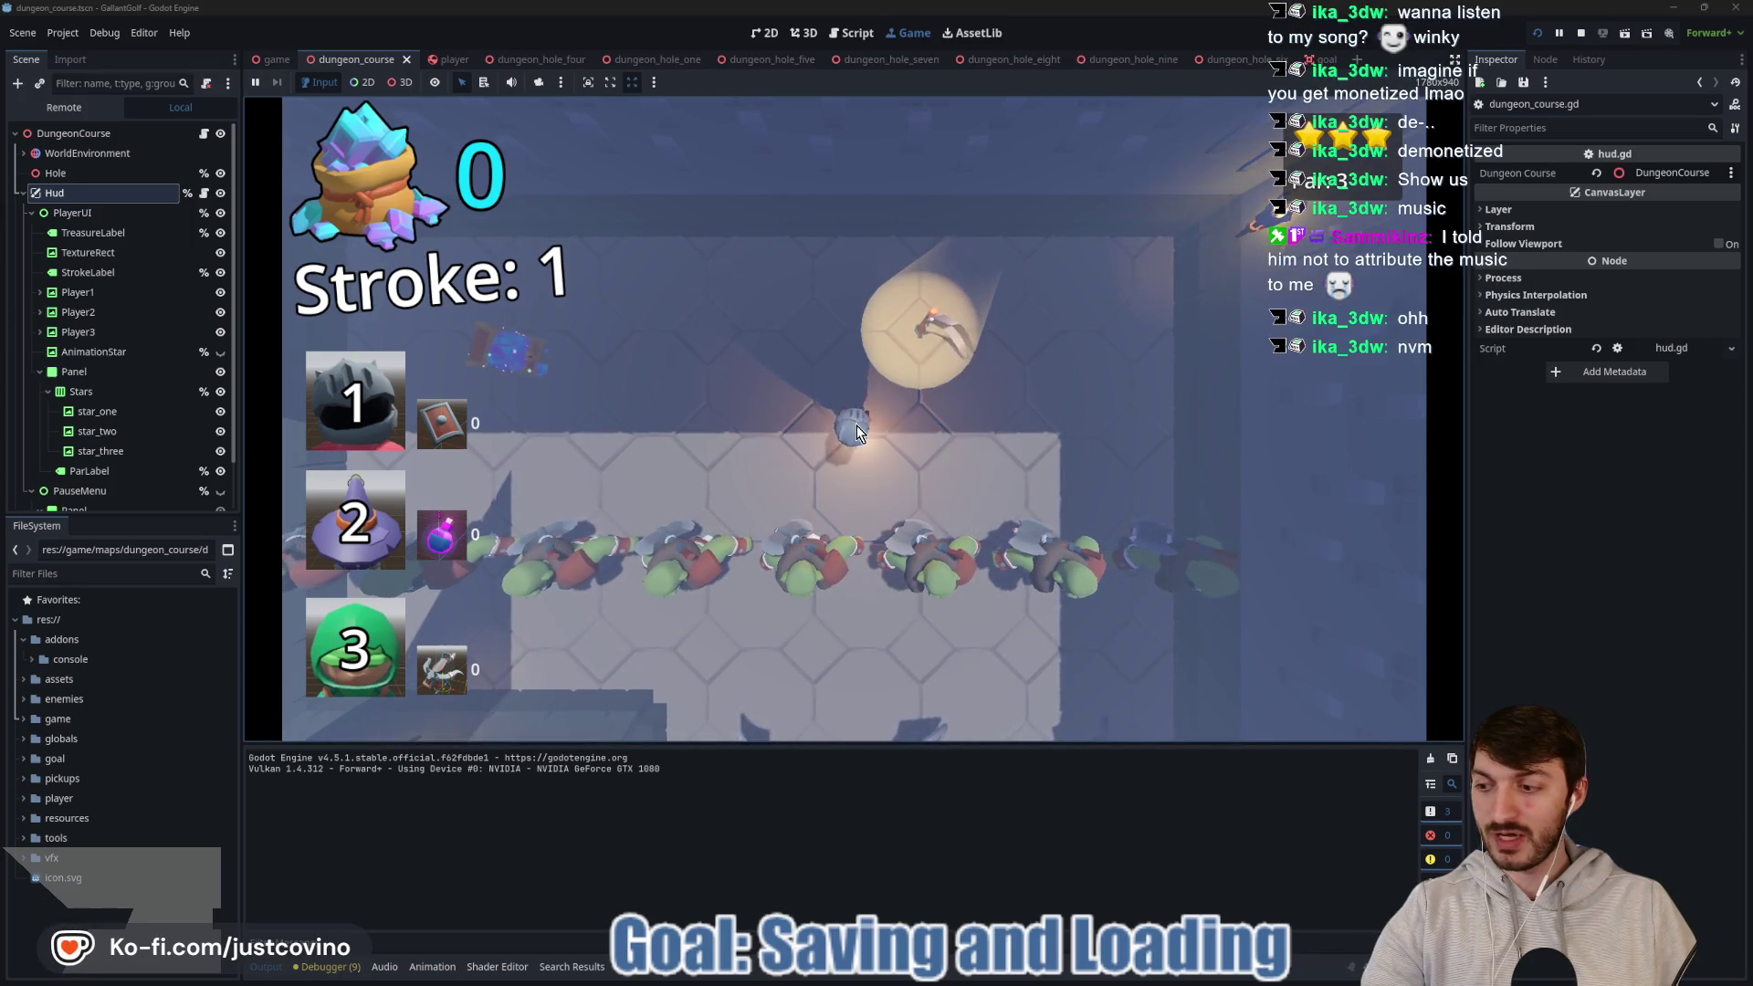
mouse_move(854, 425)
mouse_down()
mouse_move(1076, 442)
mouse_move(1073, 467)
mouse_up()
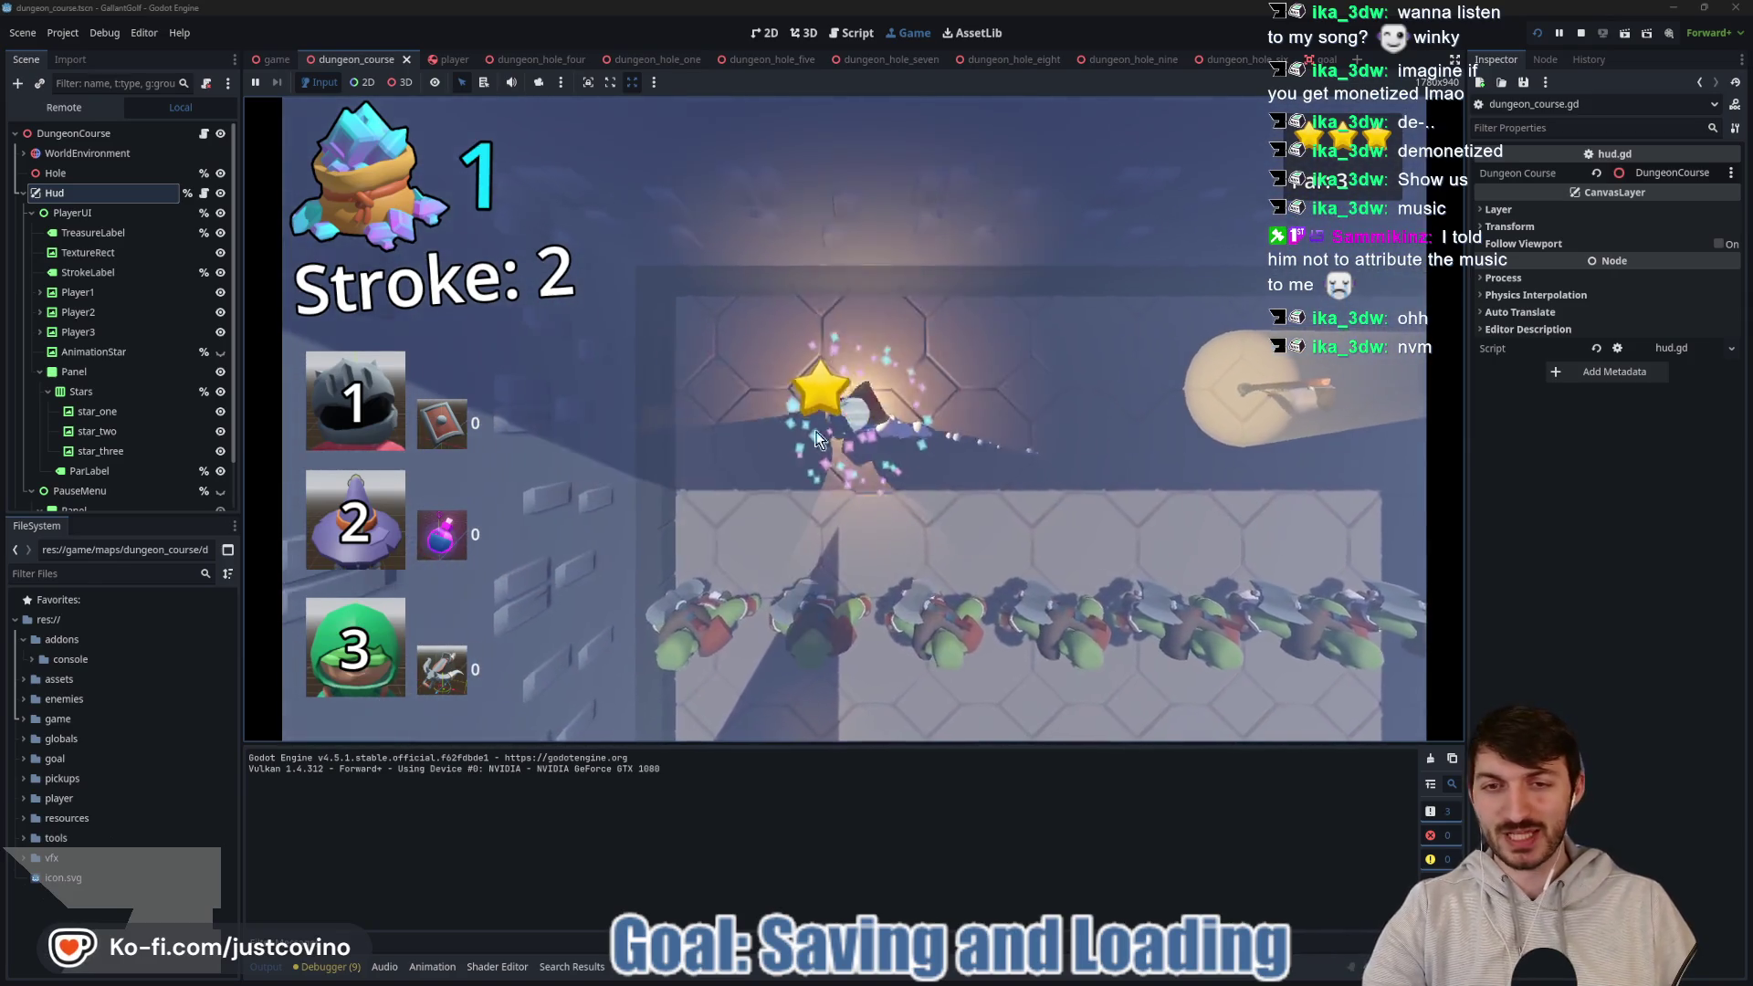
drag(473, 458, 473, 459)
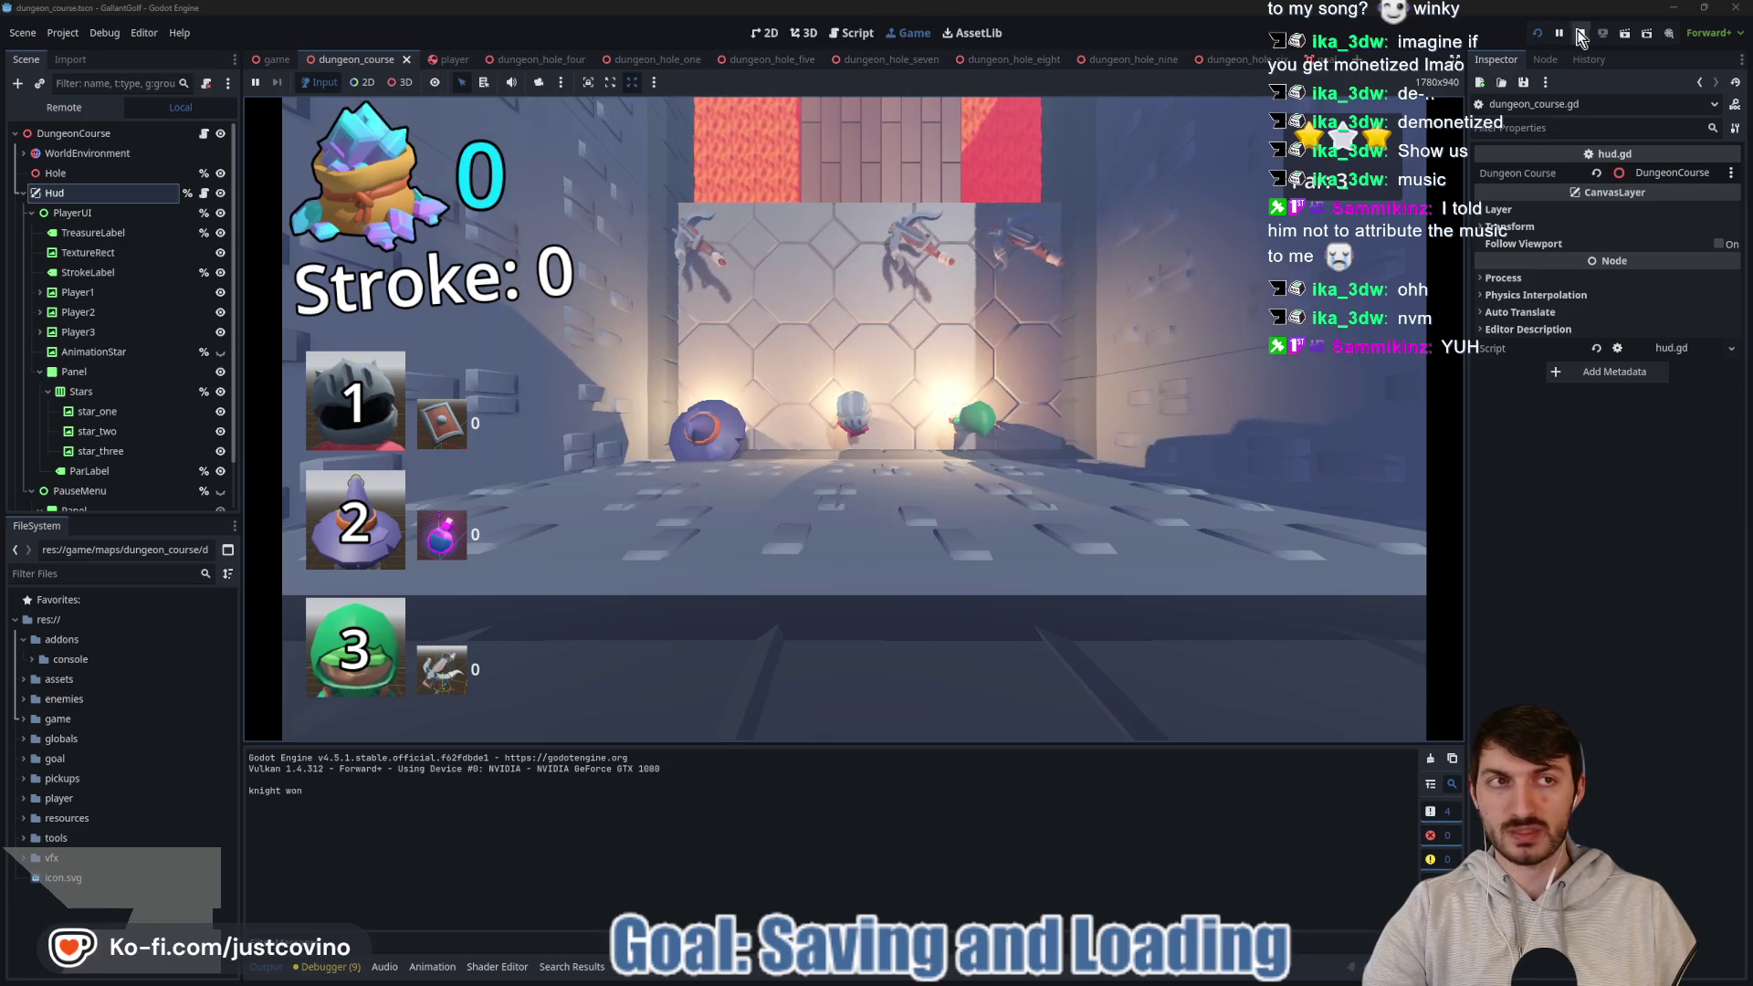
key(F8)
key(F5)
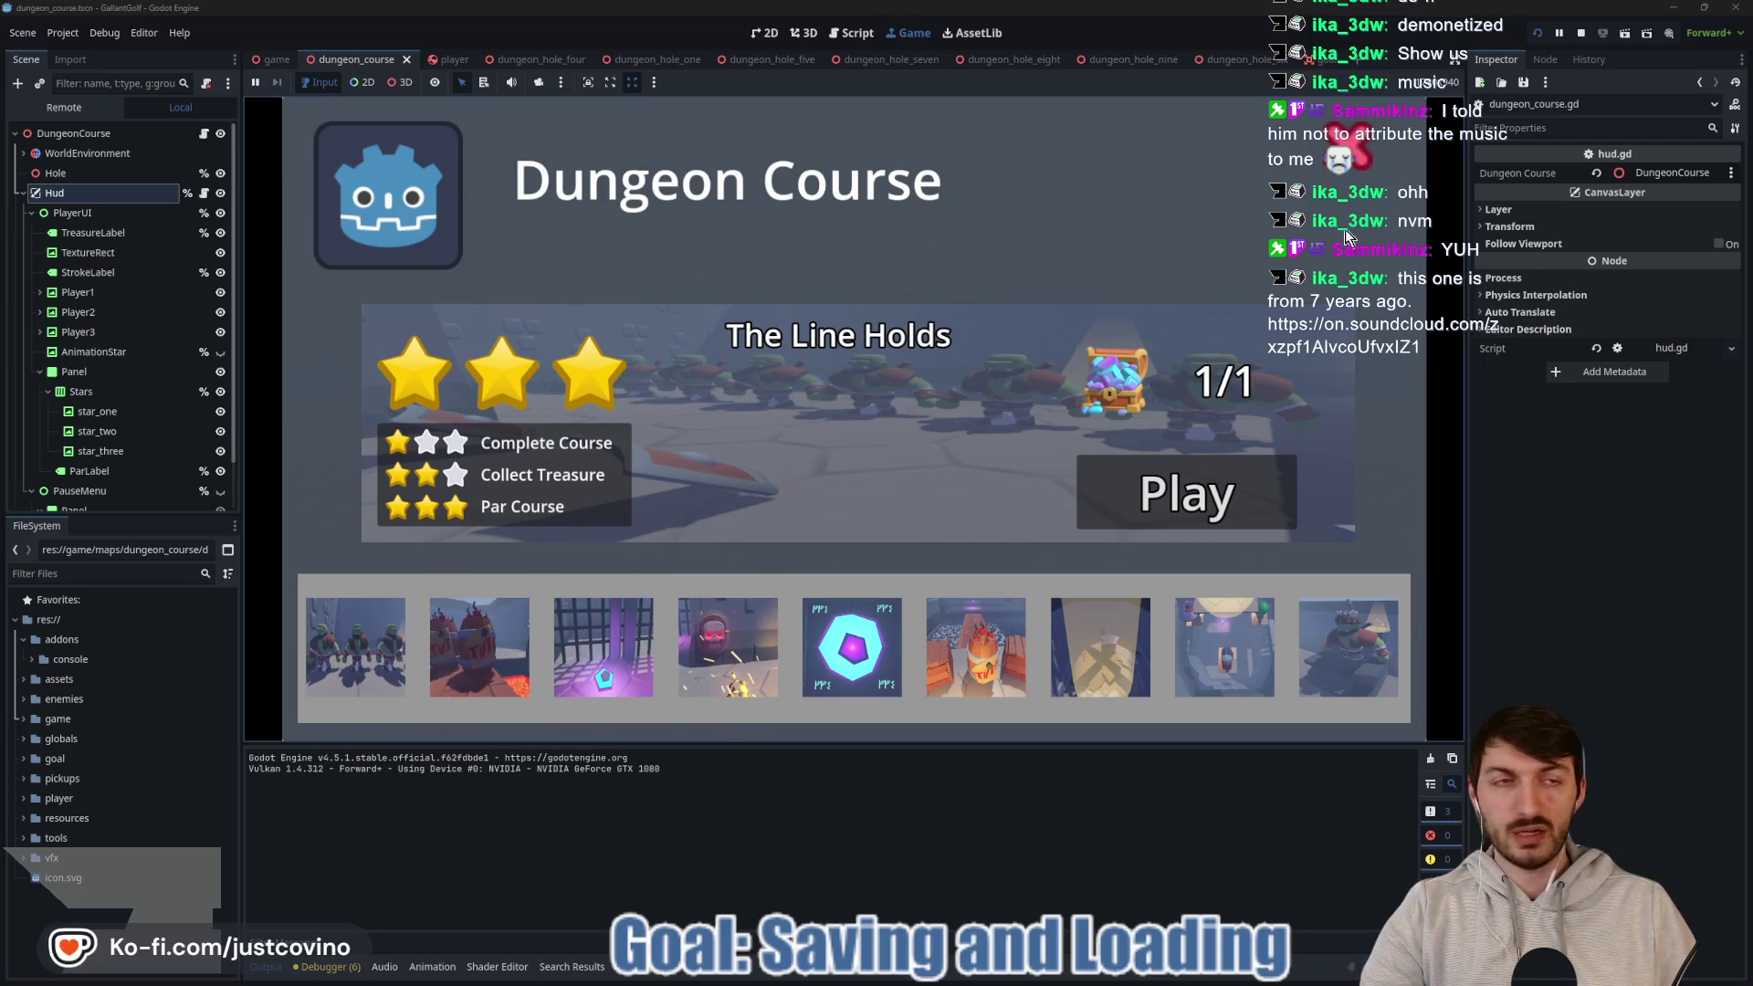
Stop the game, bring up the repository's pending changes, and begin the summary 'Saving and Loading Works'.
click(1581, 34)
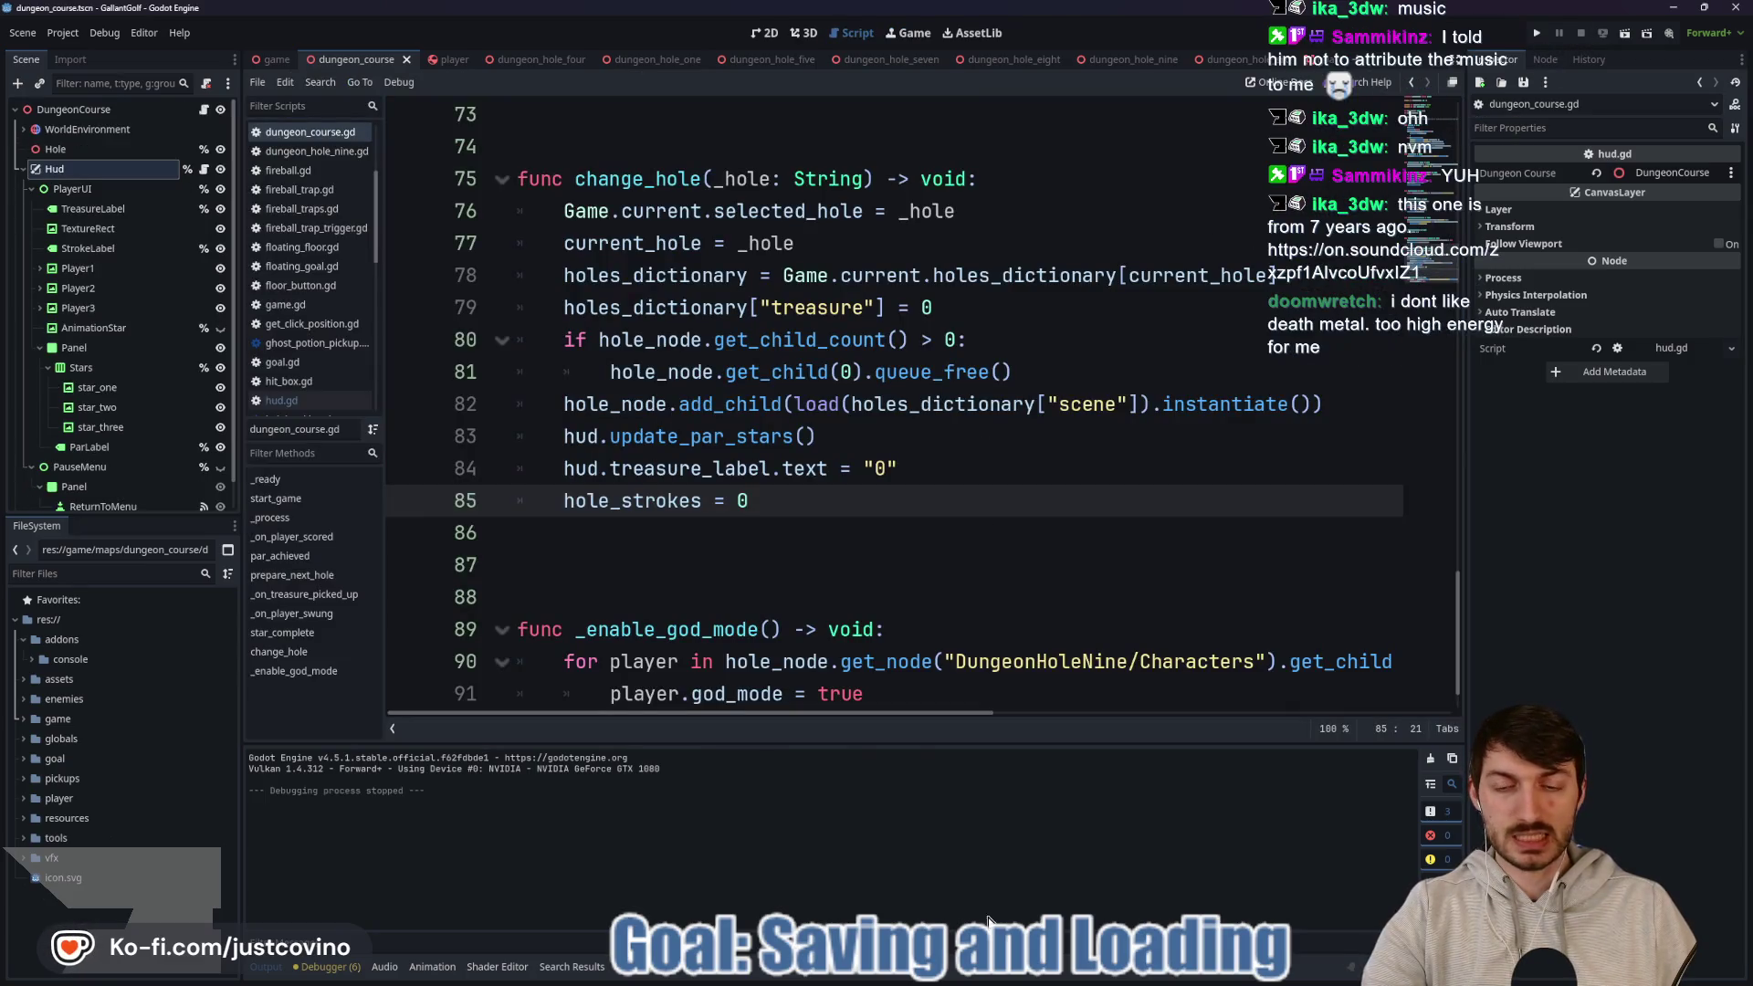
click(1027, 978)
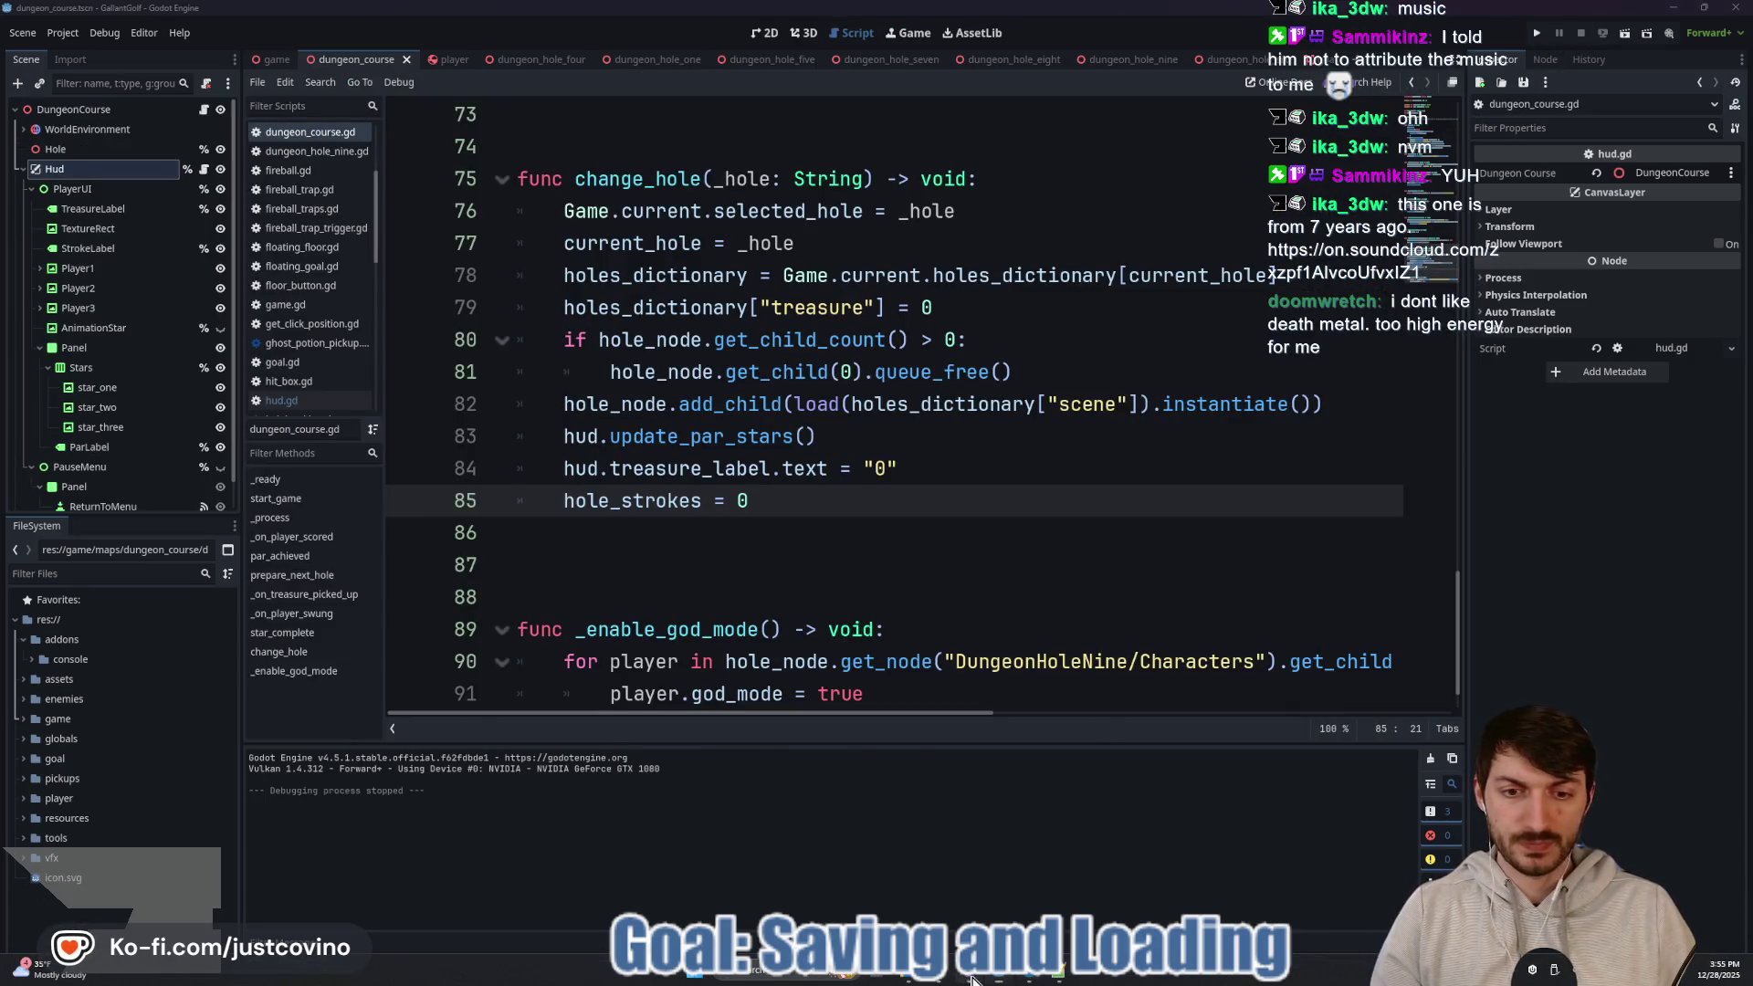
text(Saving and Loading Works)
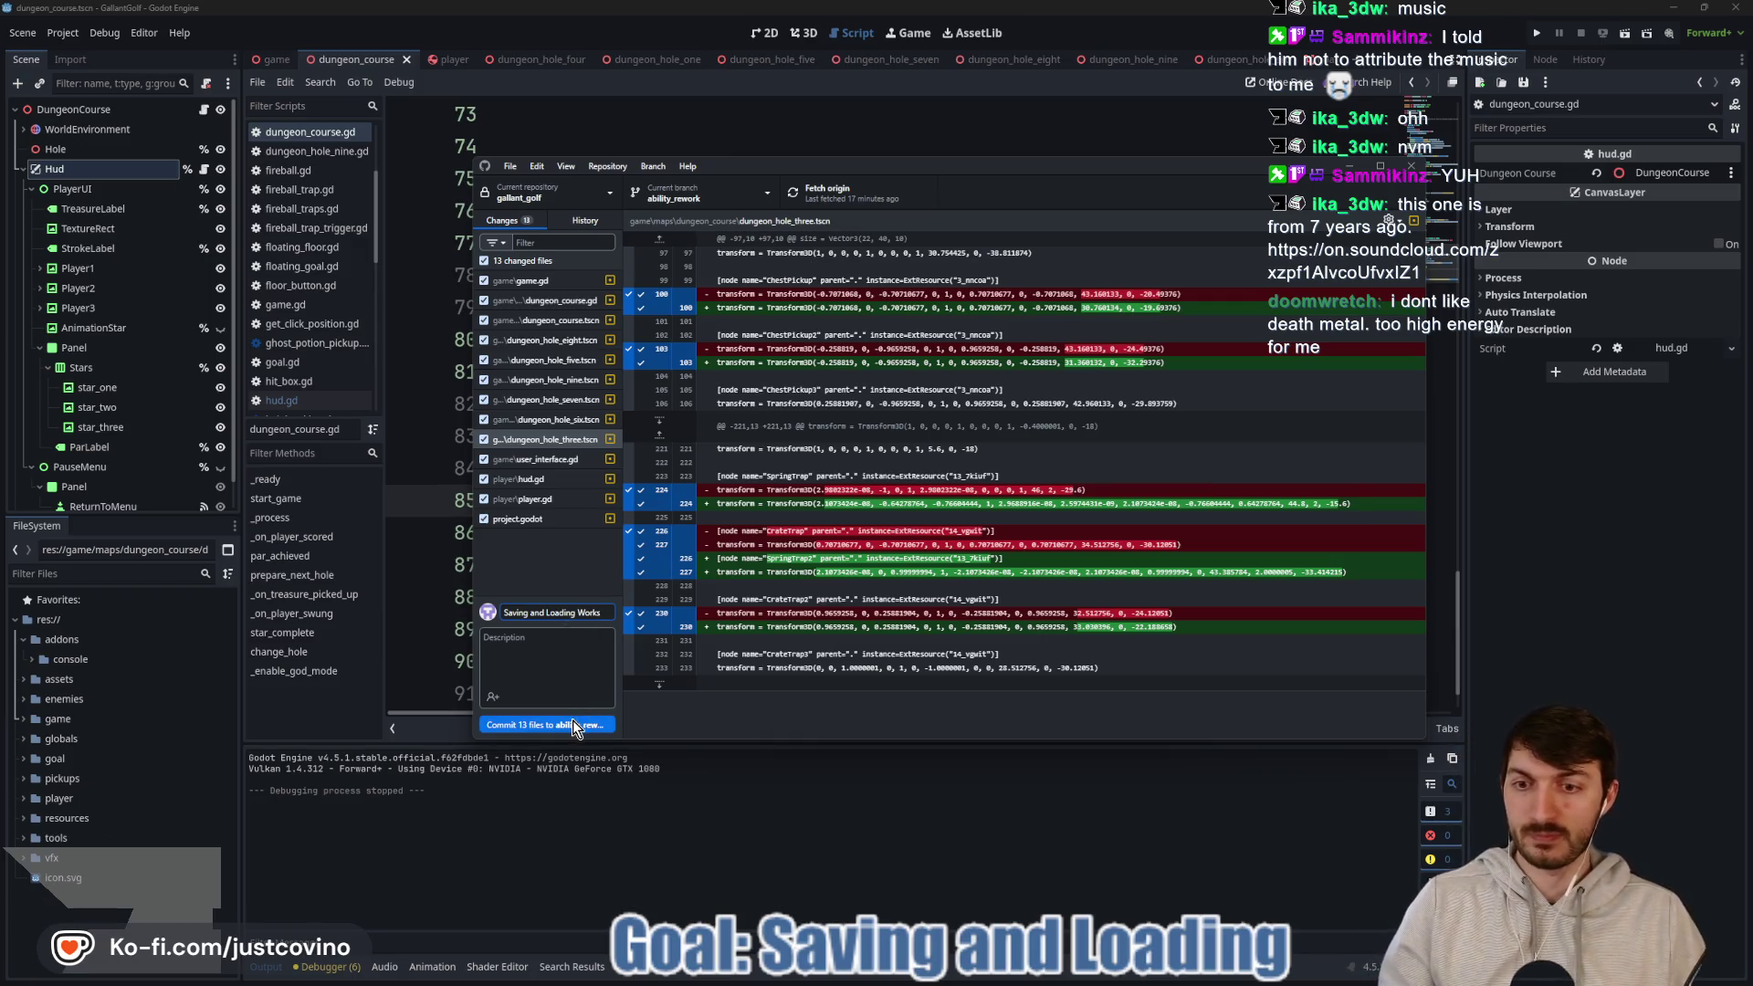
Commit the changes to ability_rework, push to origin, close GitHub Desktop, and open the SoundCloud track.
click(573, 725)
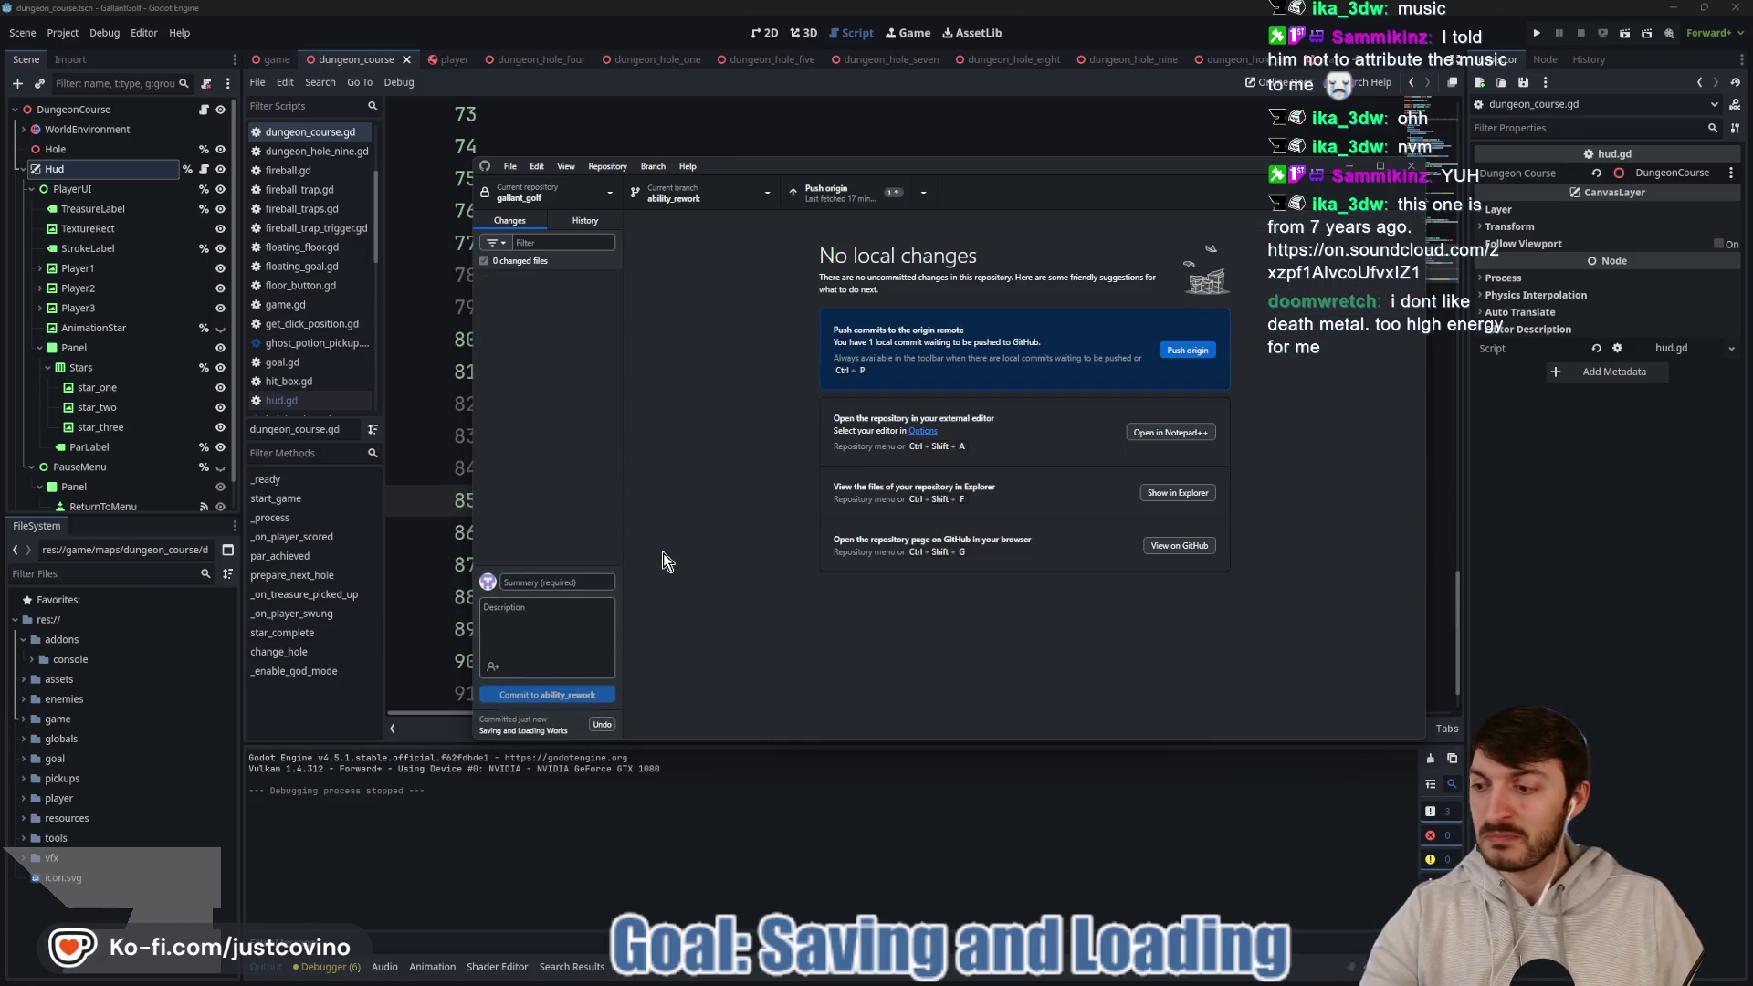
click(1180, 348)
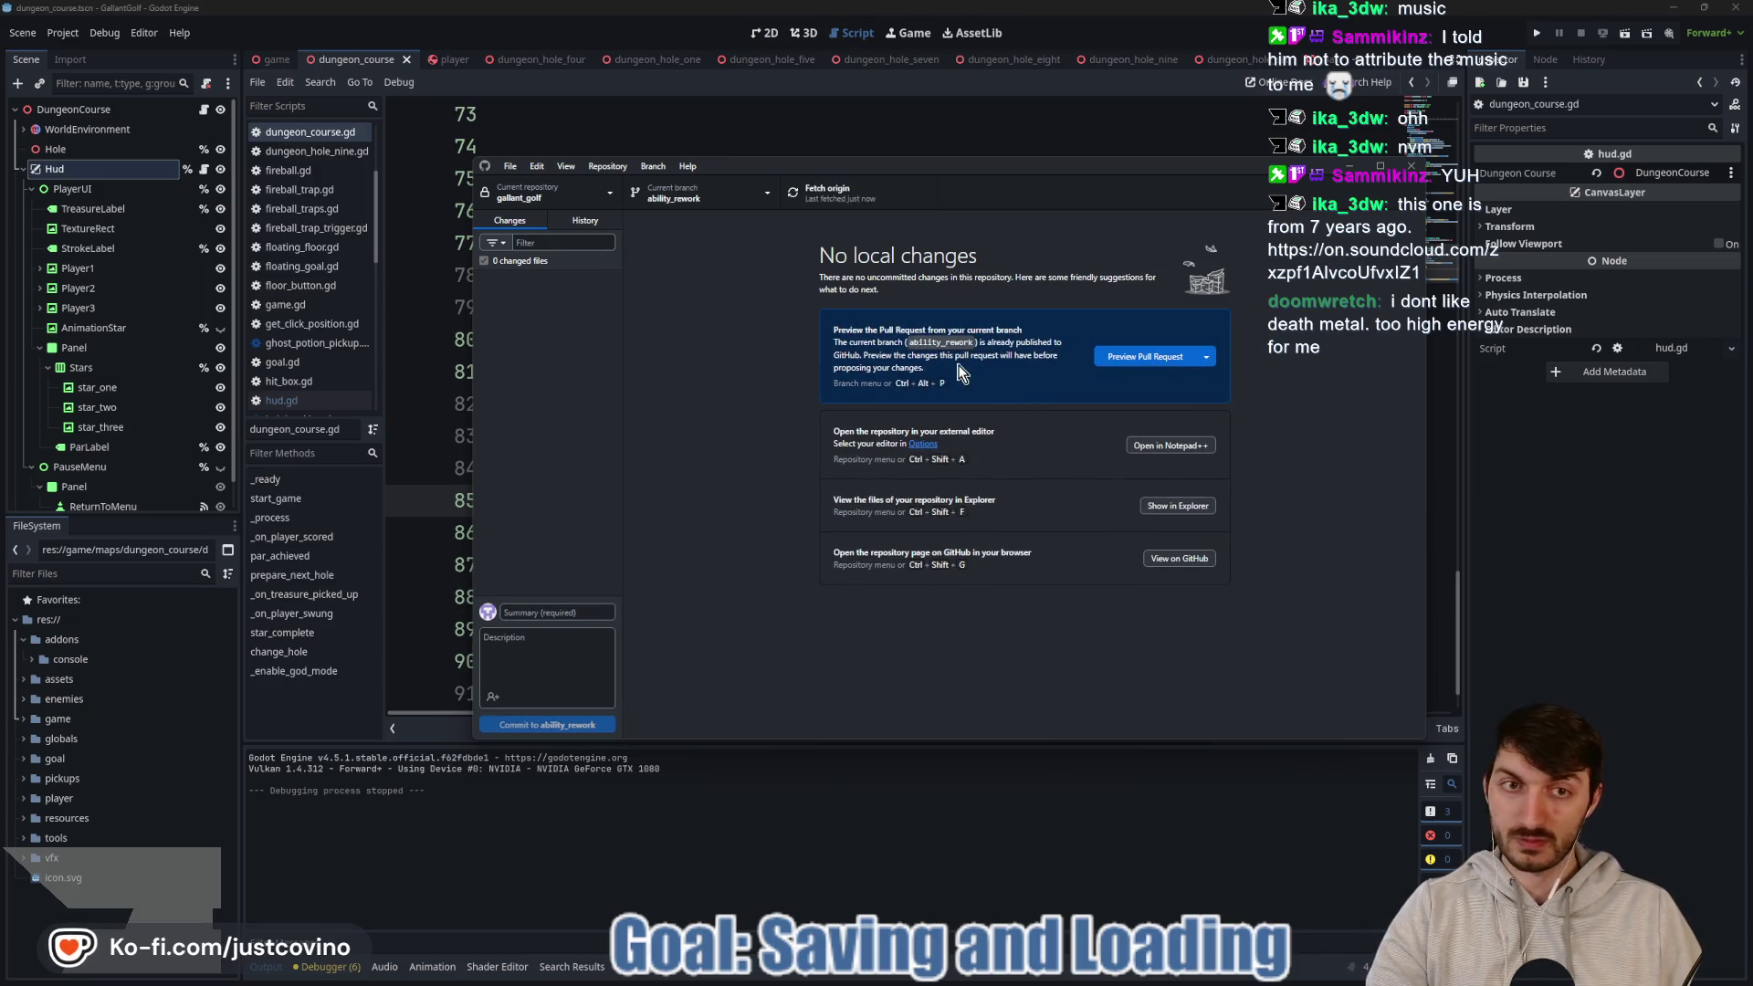
click(922, 813)
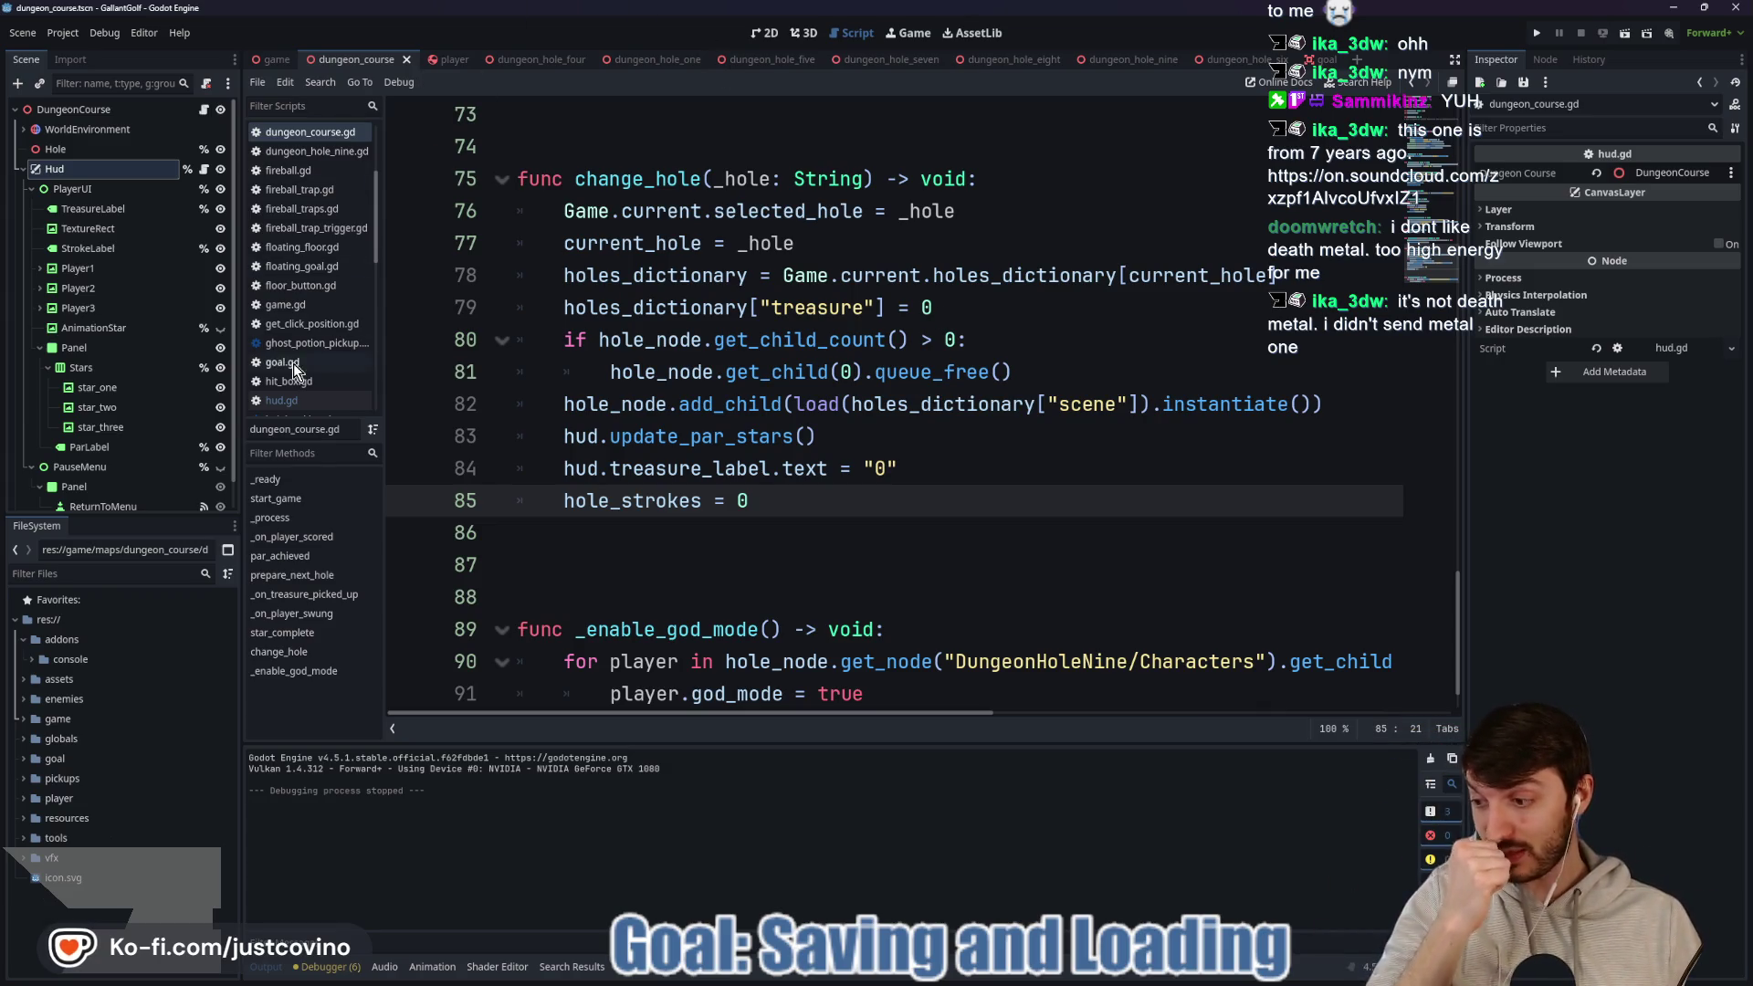
key(F5)
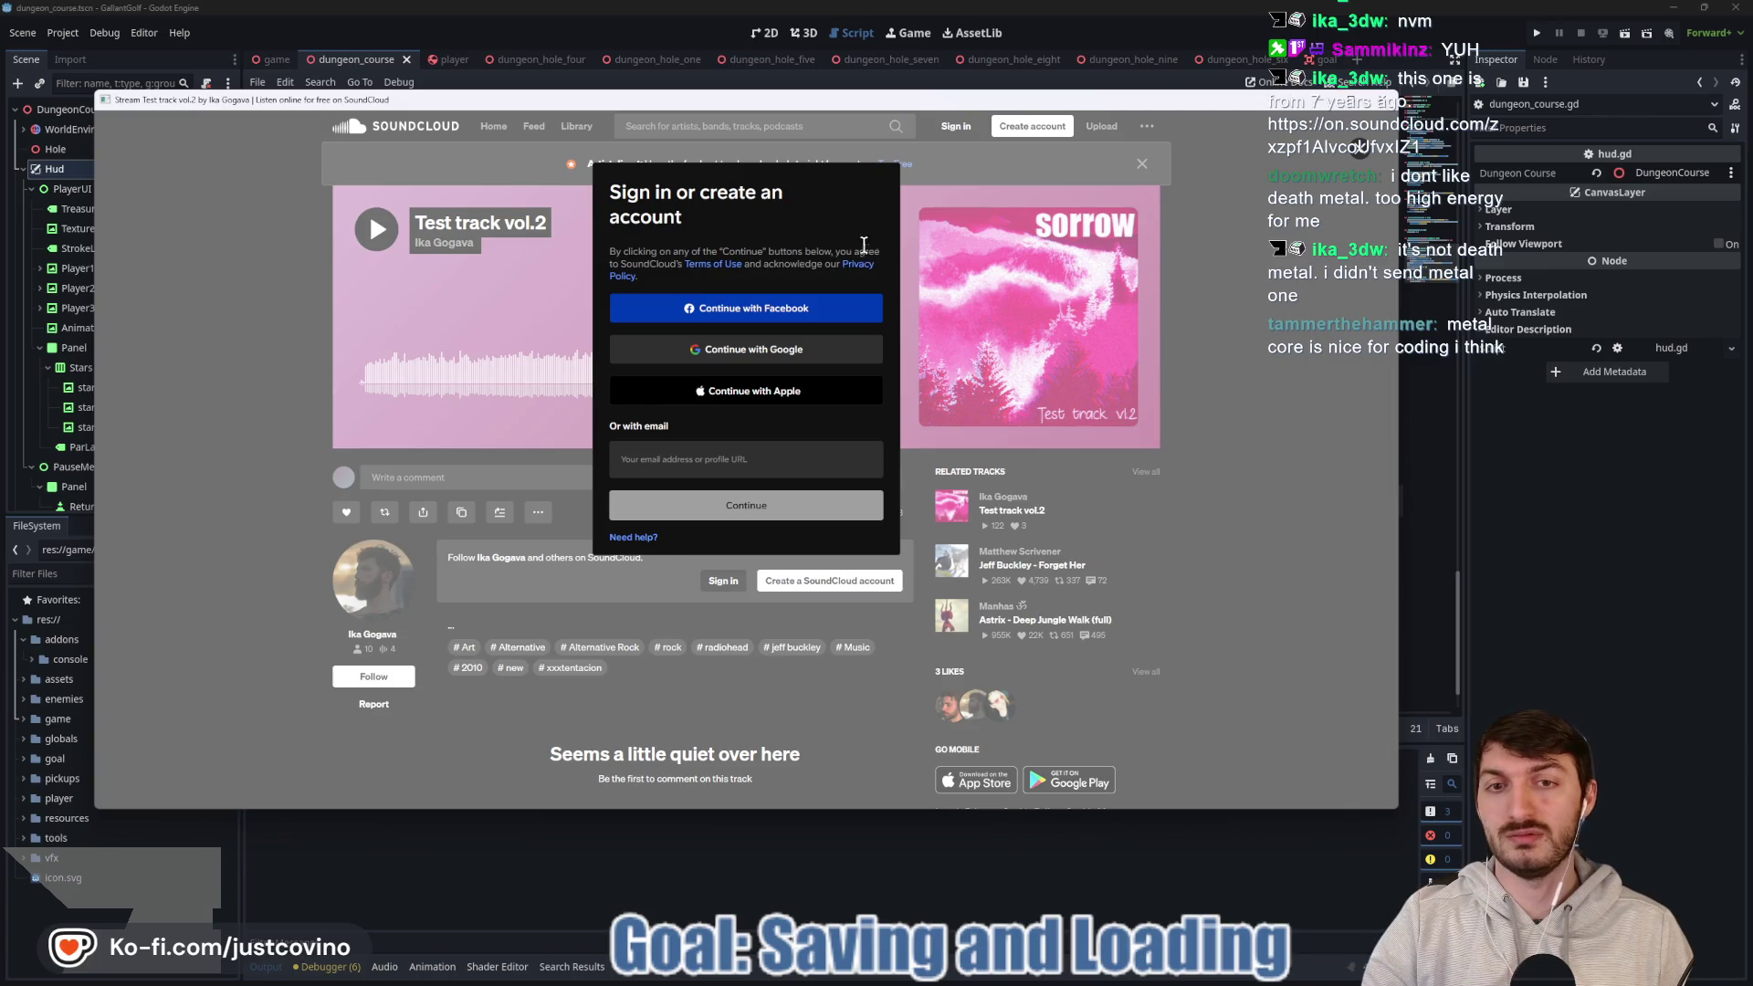
Play Test track vol.2, dismiss the banner, raise the volume, and switch back to Godot.
click(371, 235)
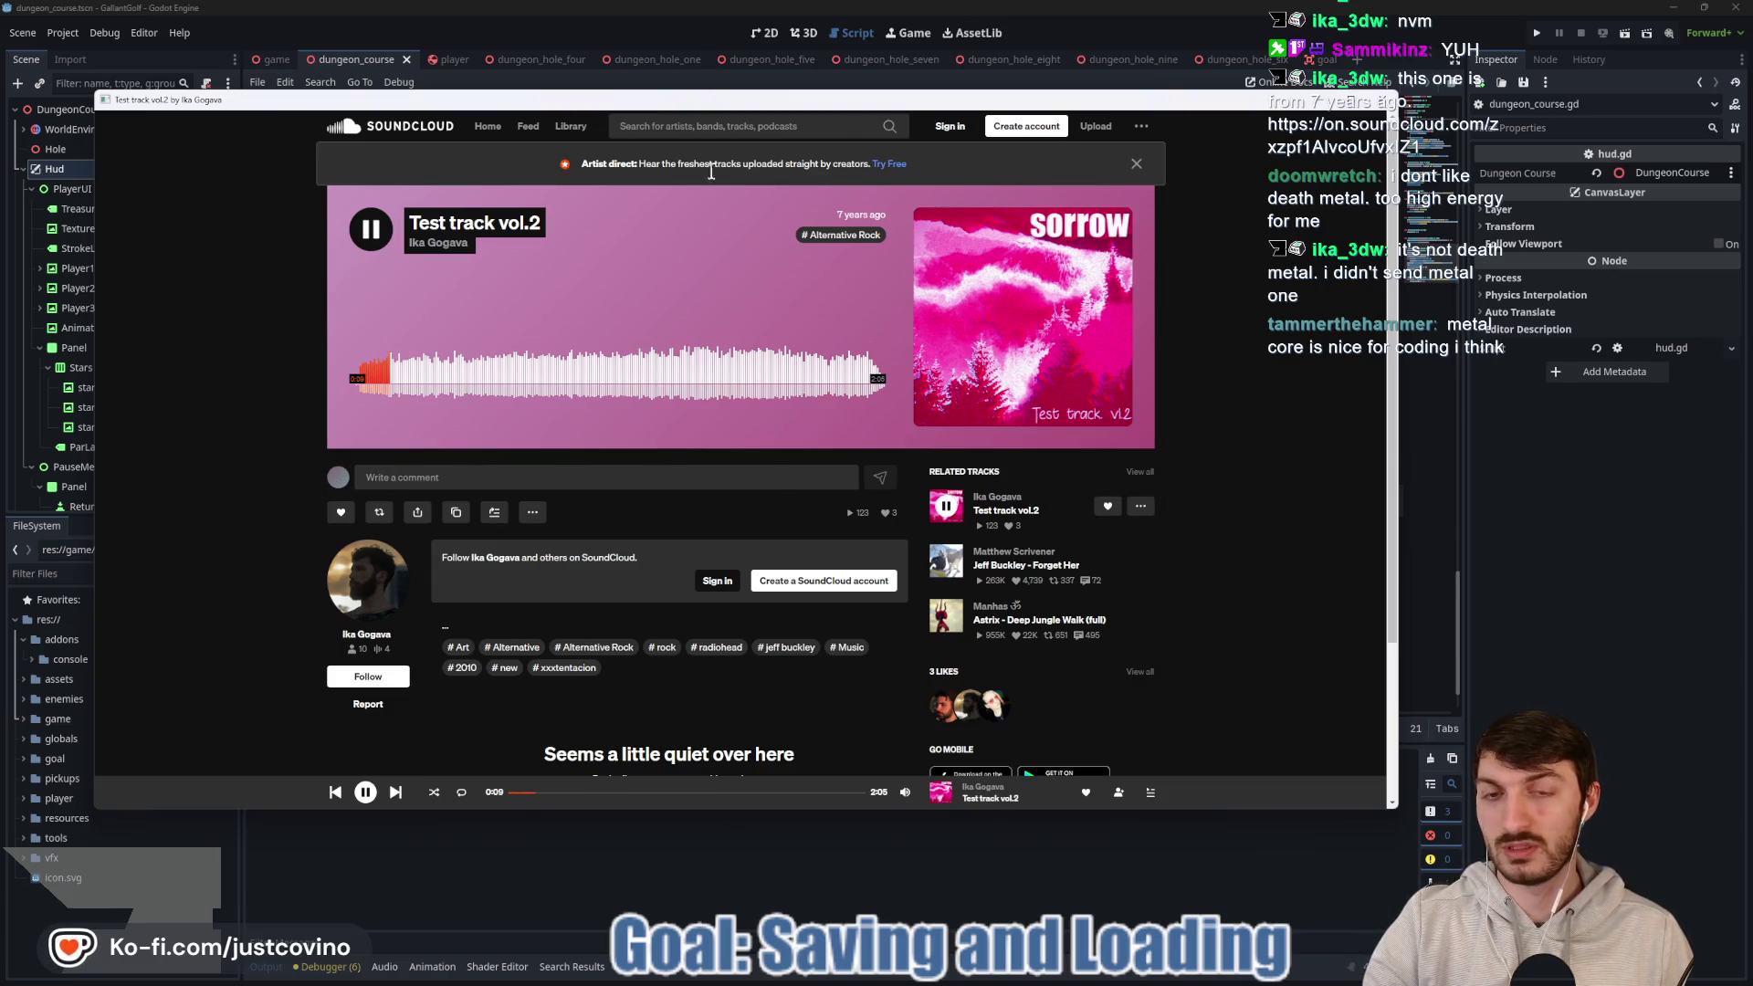
click(1135, 164)
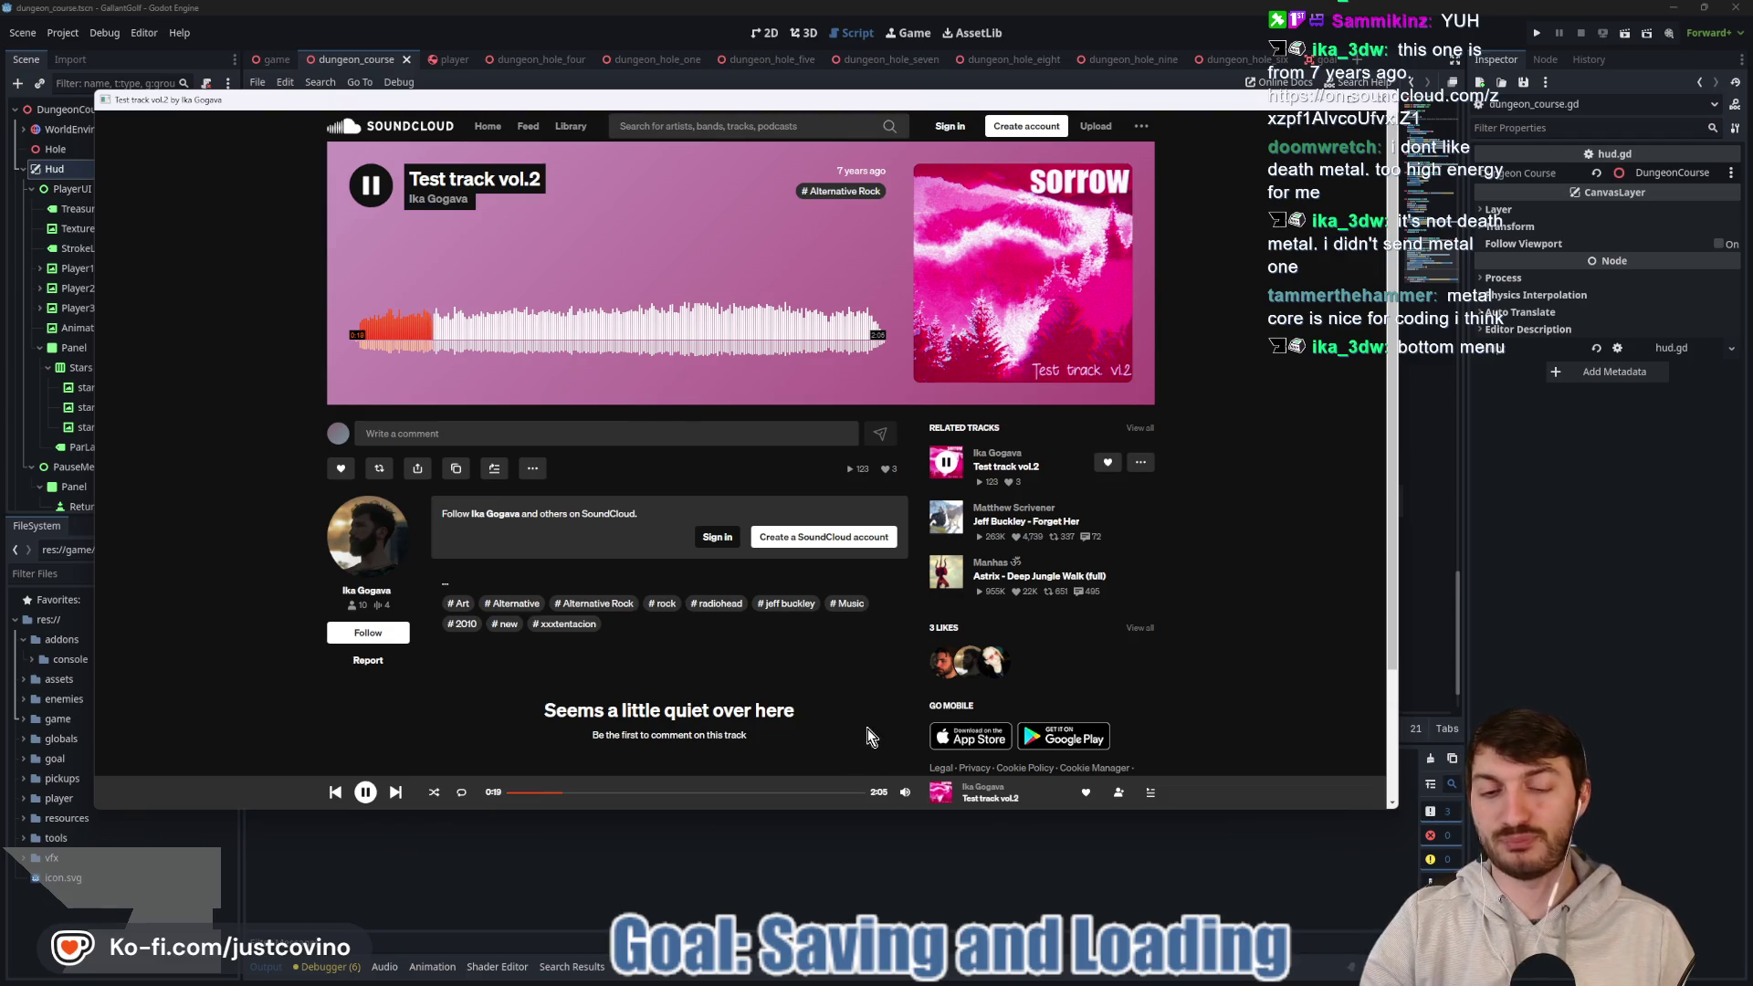
drag(906, 752, 908, 714)
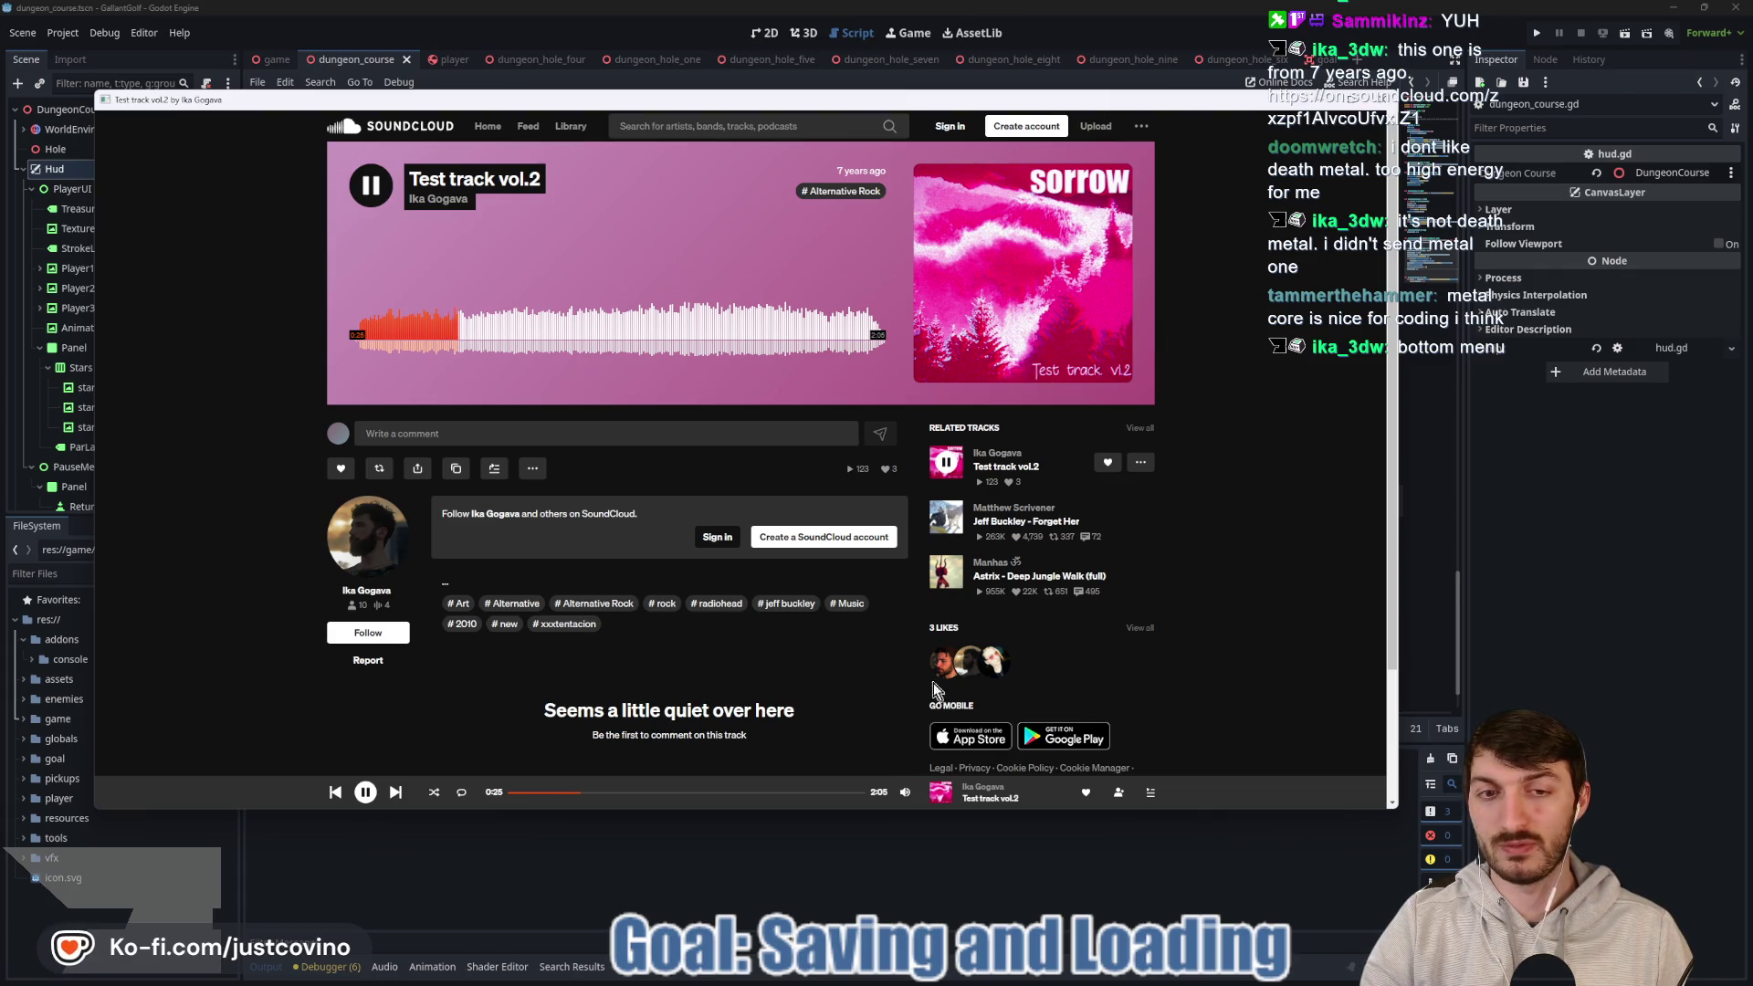
key(alt+Tab)
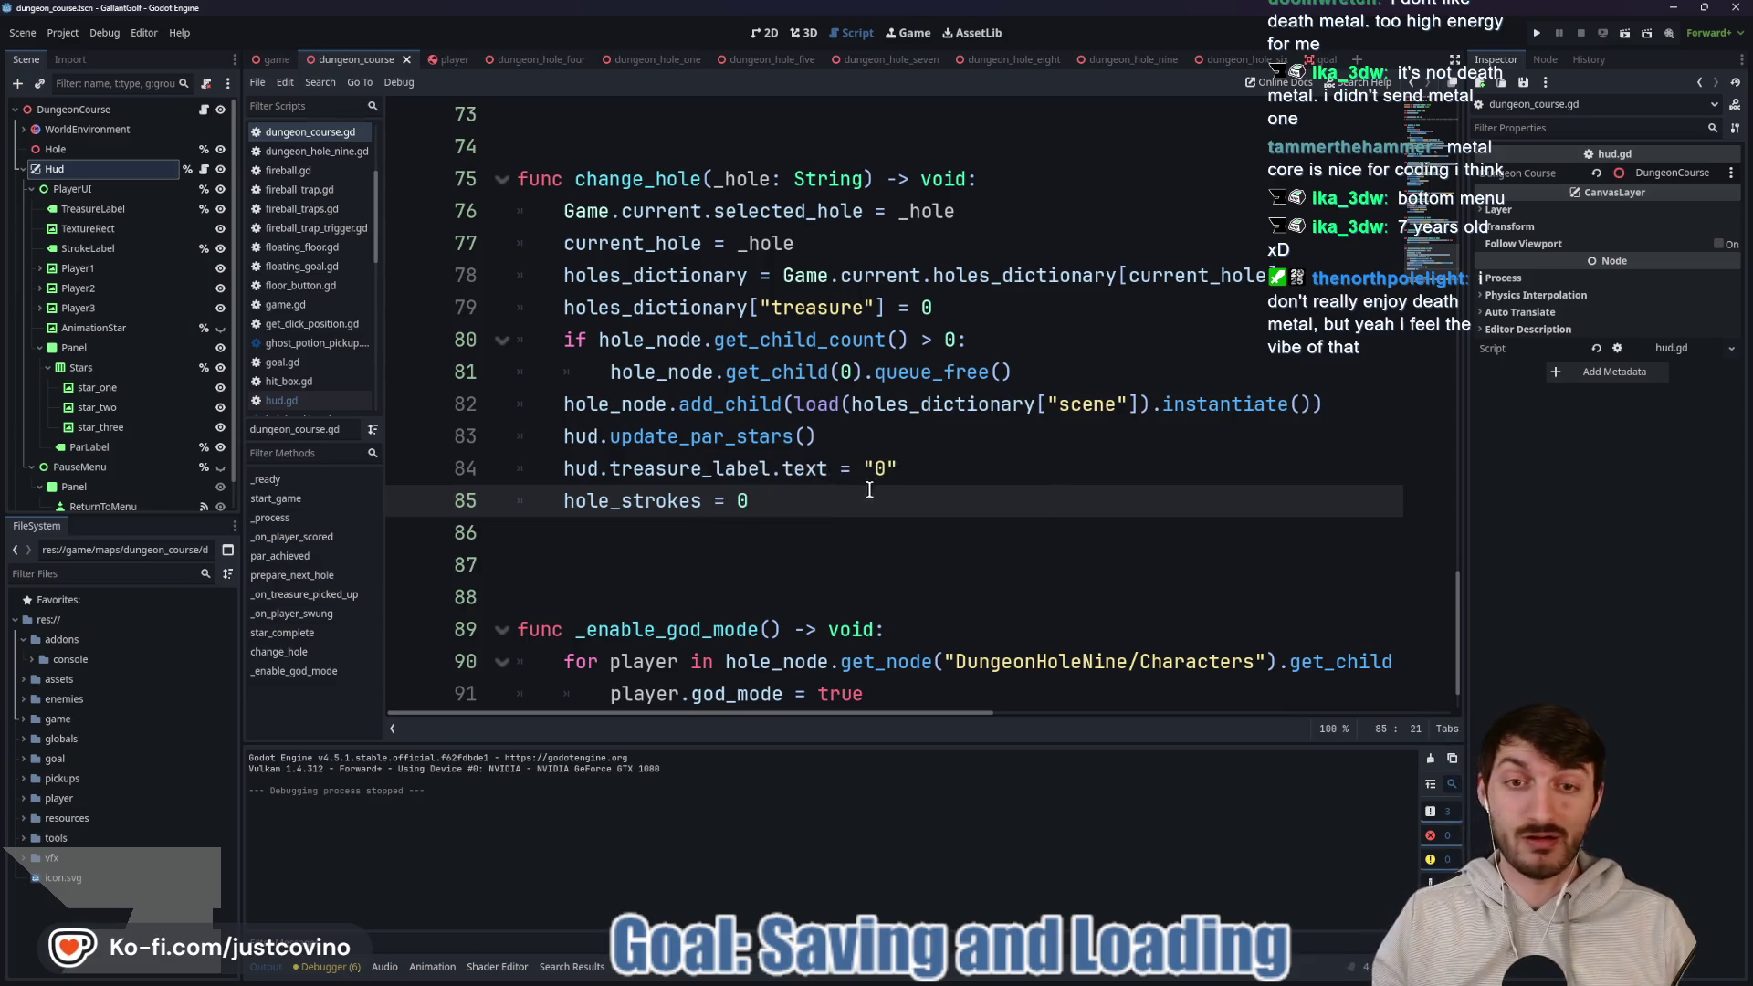
Show the dungeon course HUD in the 2D view, with treasure 0, Stroke: 0 and Par: 1.
scroll(620, 348, up, 2)
click(620, 348)
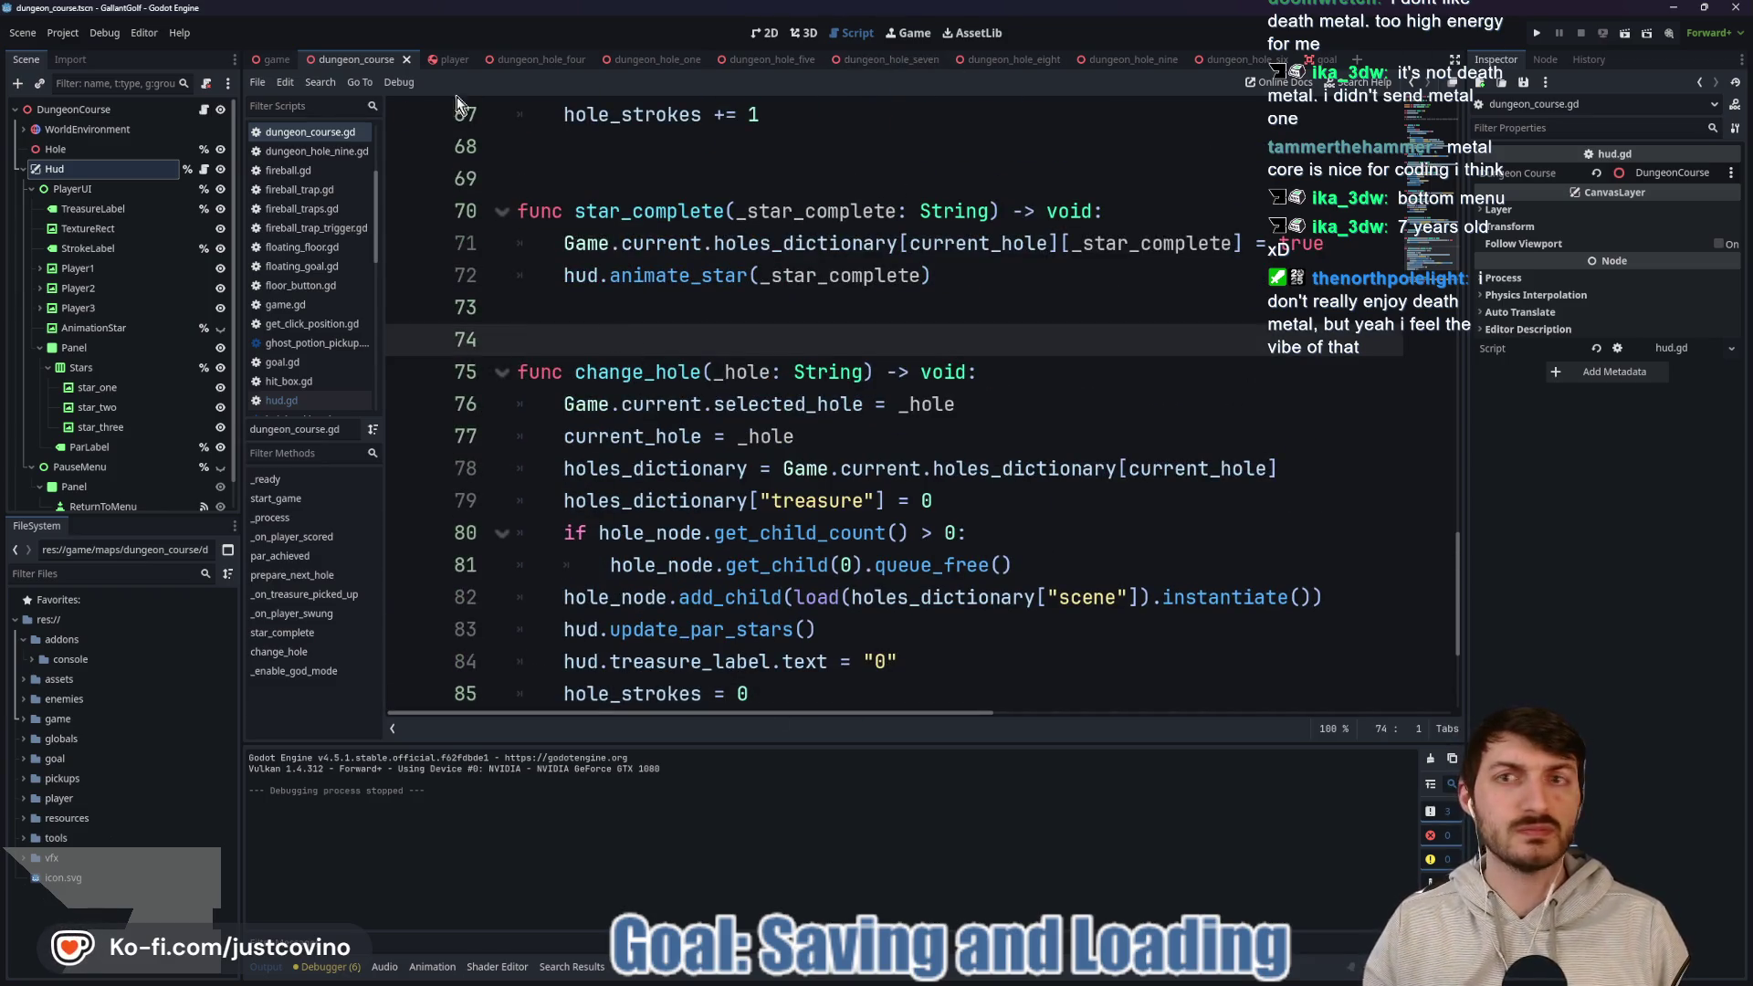
click(769, 34)
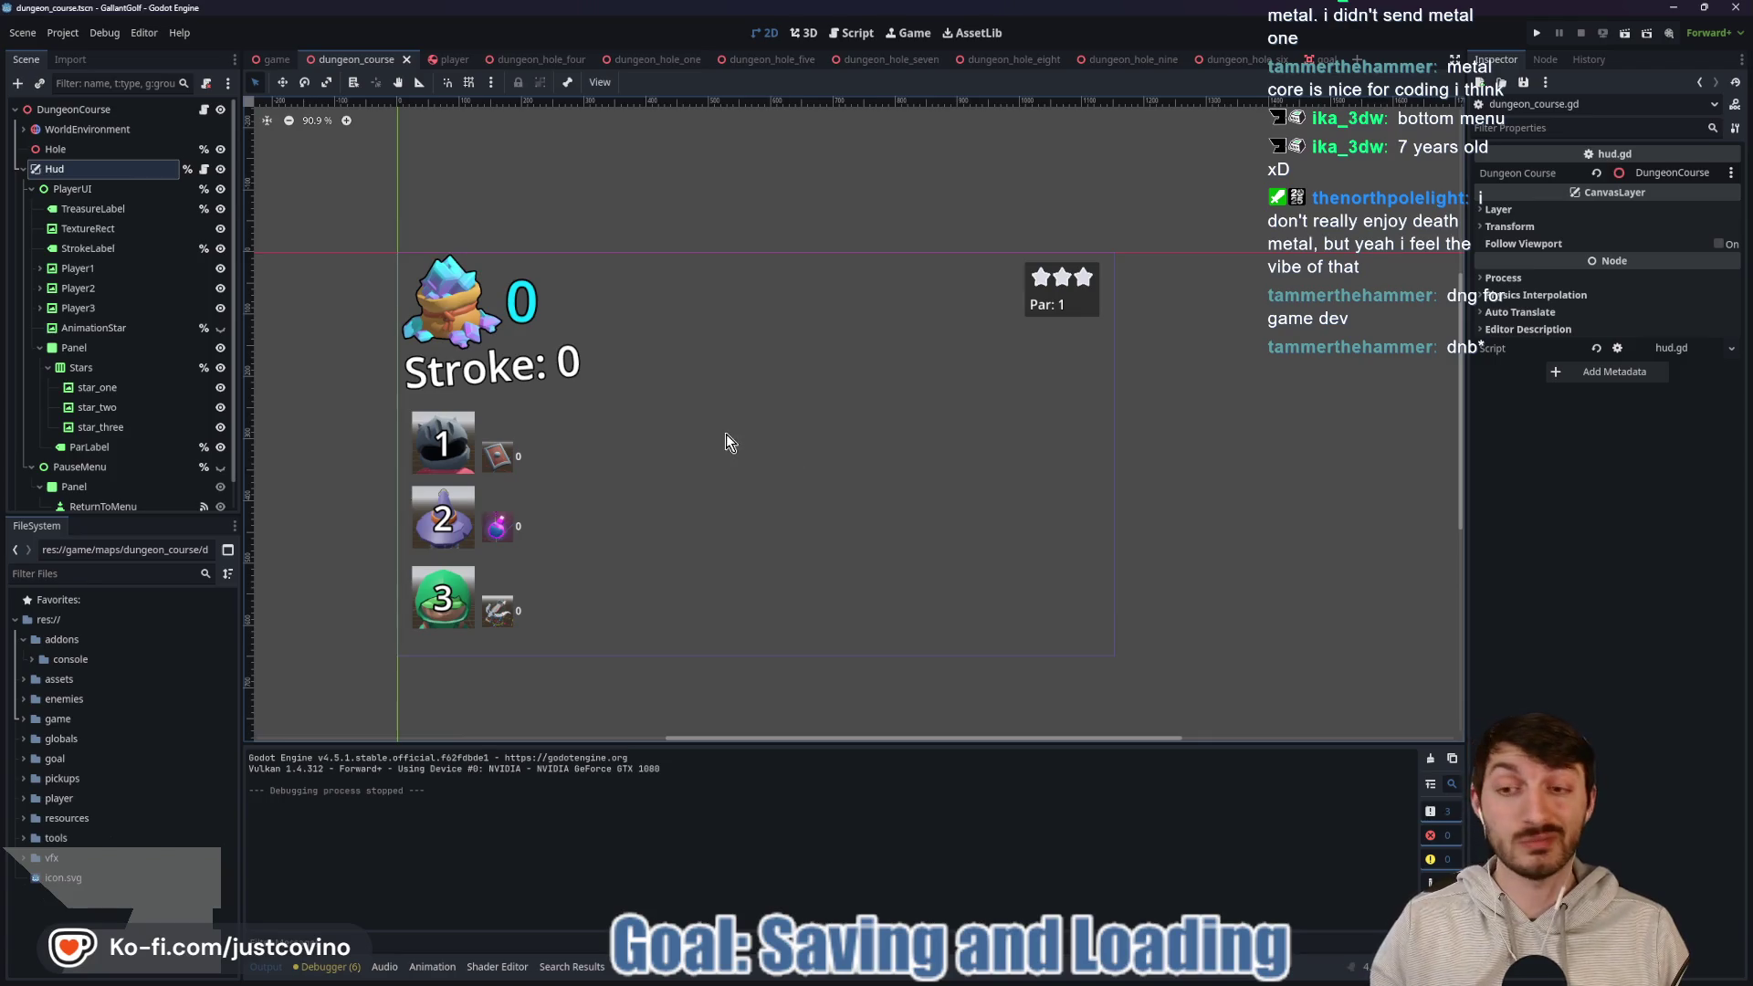
Switch to the game scene holding DungeonCourse and UserInterface, and close the SoundCloud window.
drag(726, 434, 802, 430)
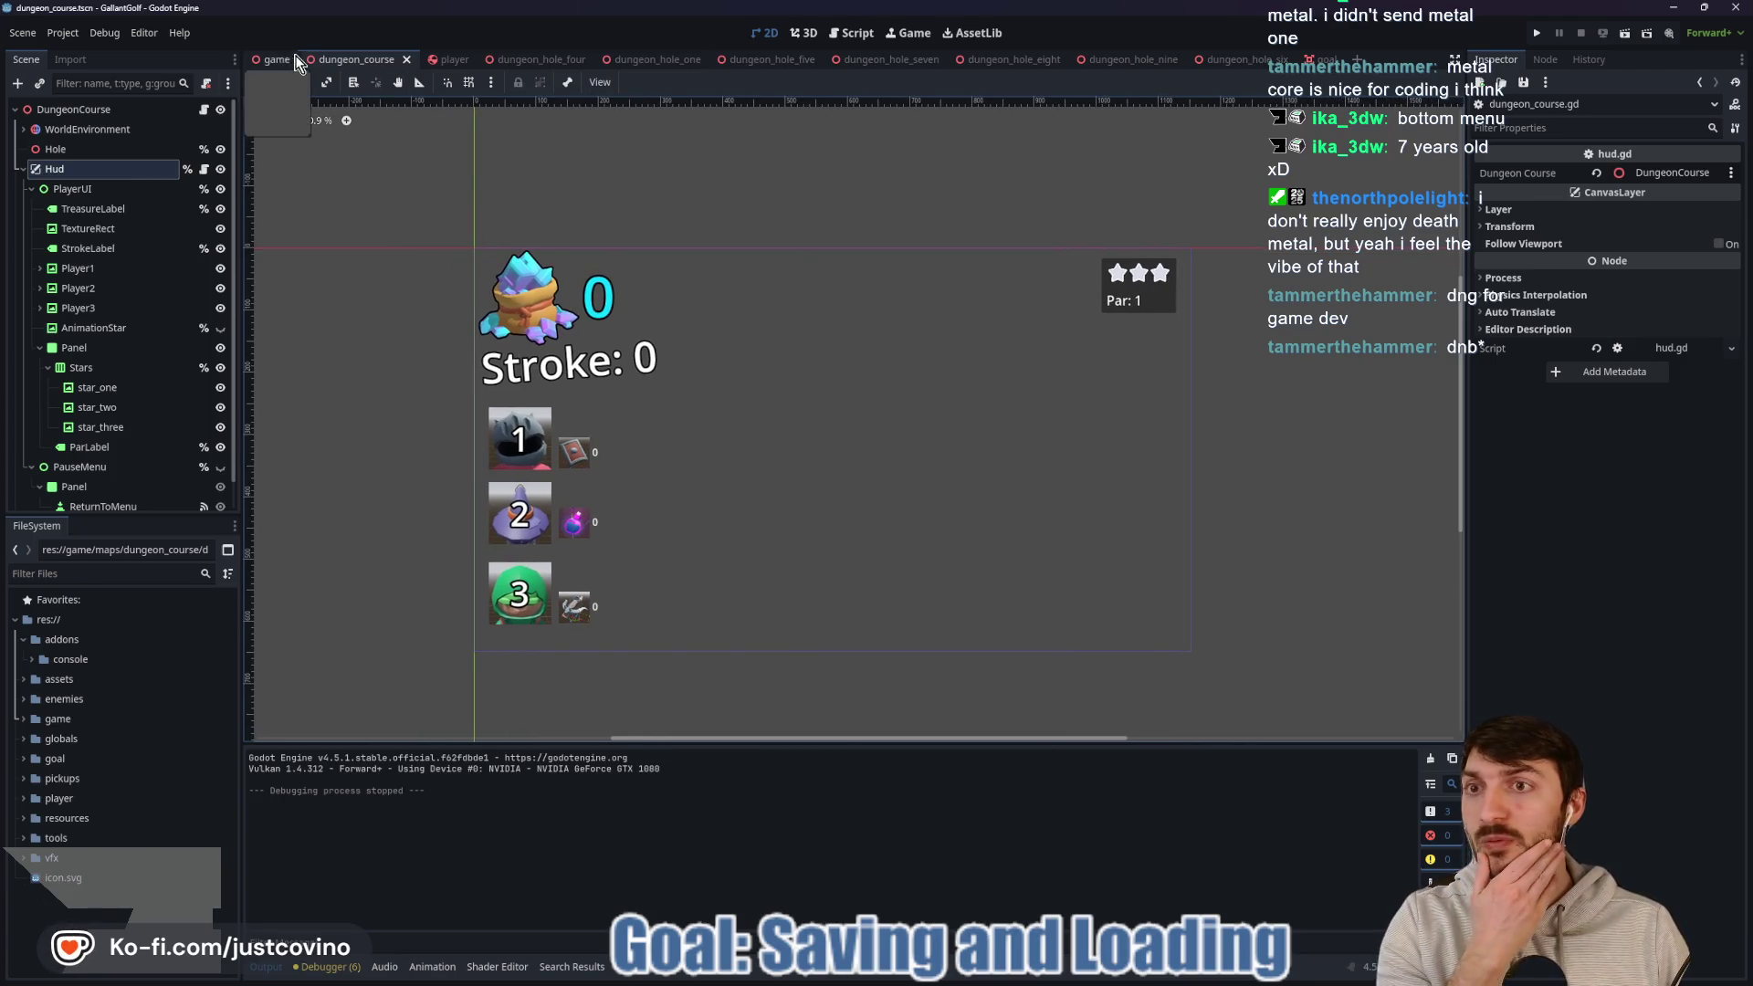
click(273, 59)
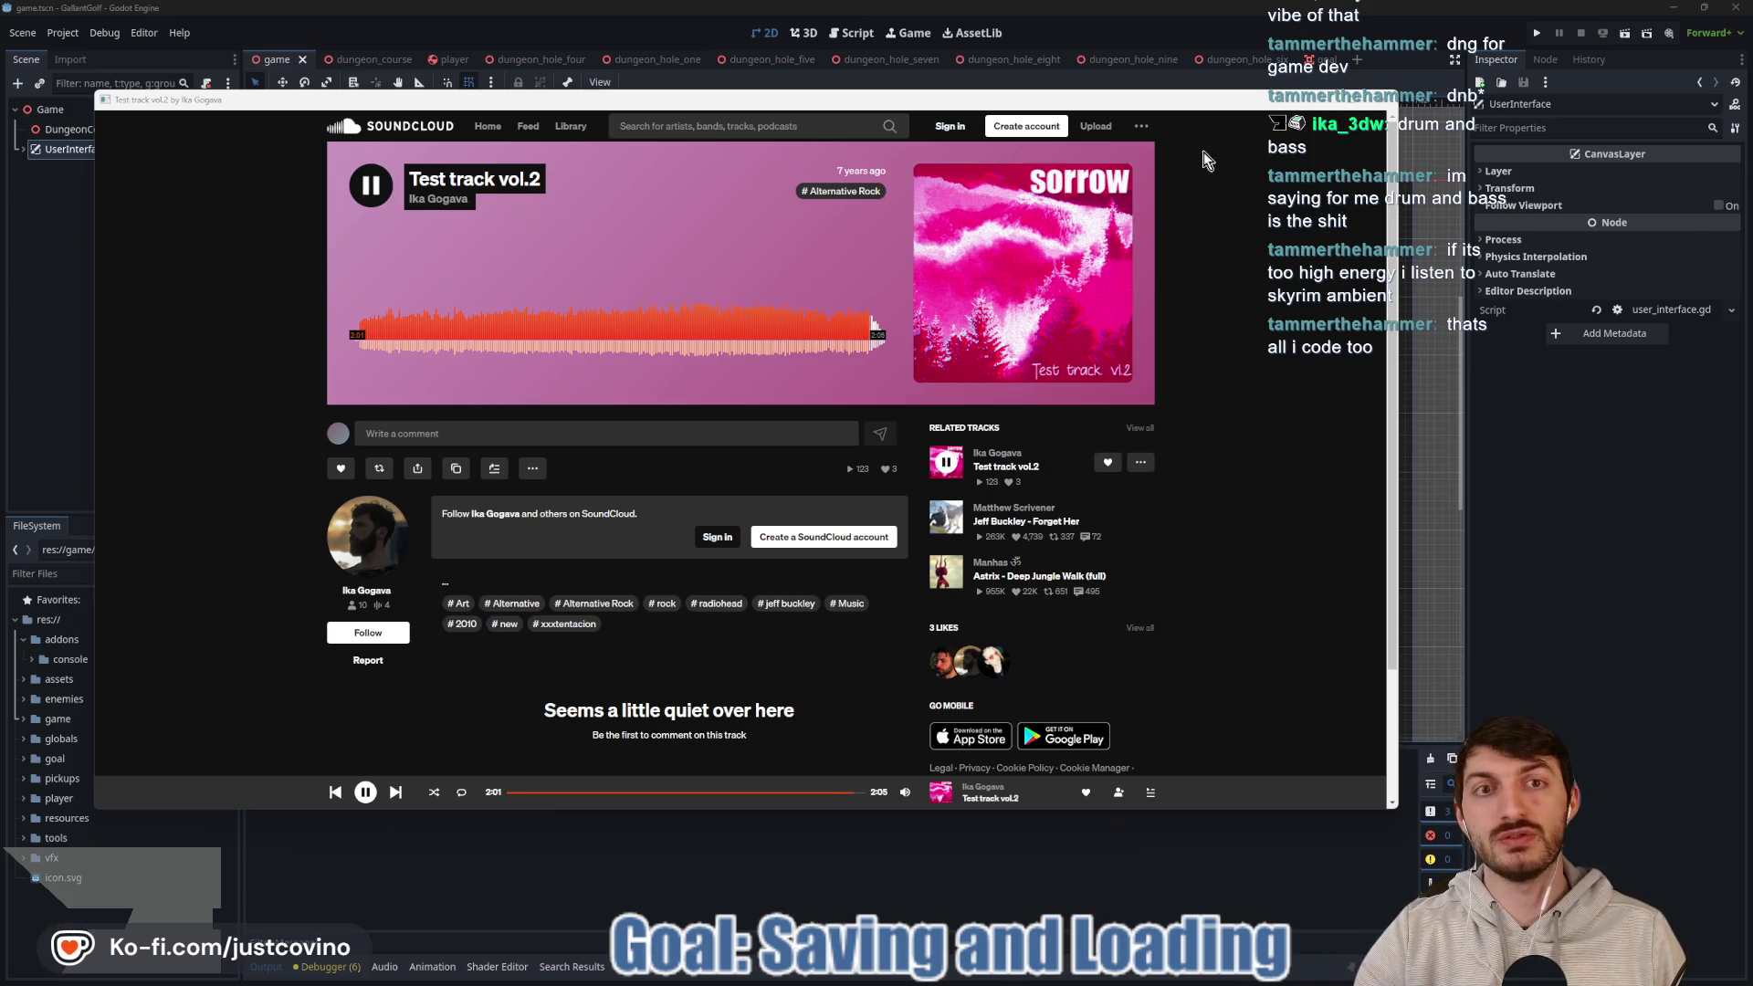
click(1390, 96)
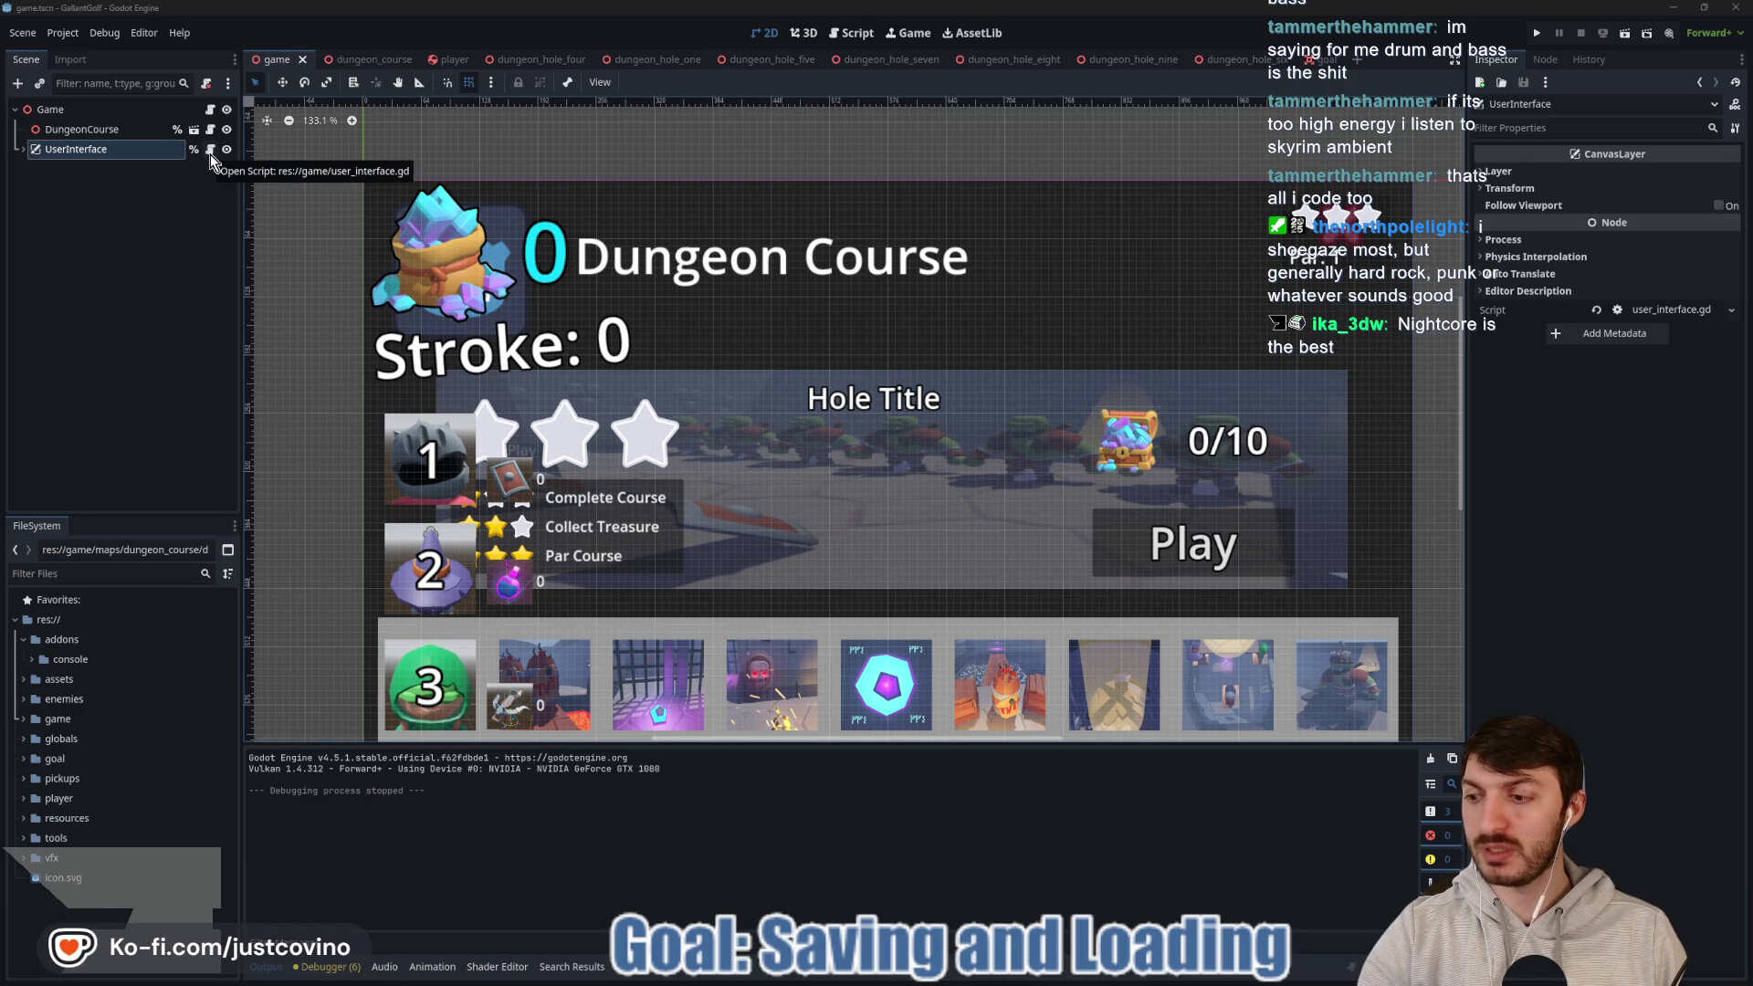
Check that game.gd's _ready loads the save and review pick_hole, then return to the 2D layout and run the game.
click(210, 110)
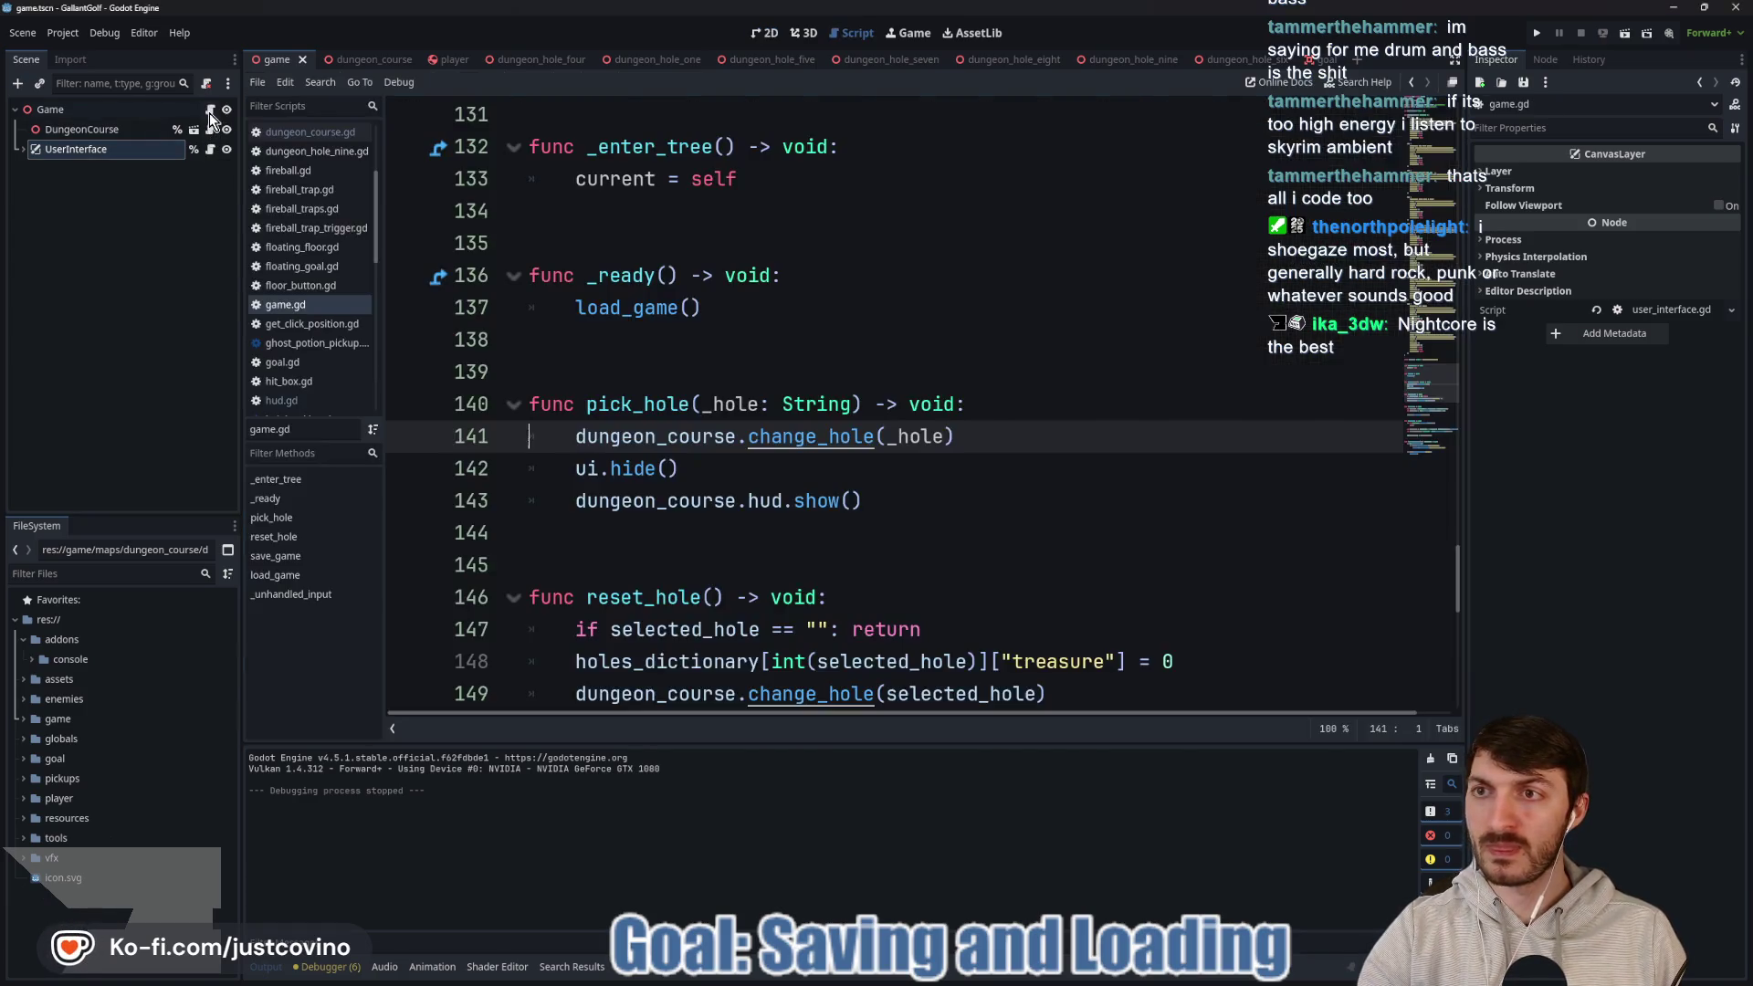
click(780, 348)
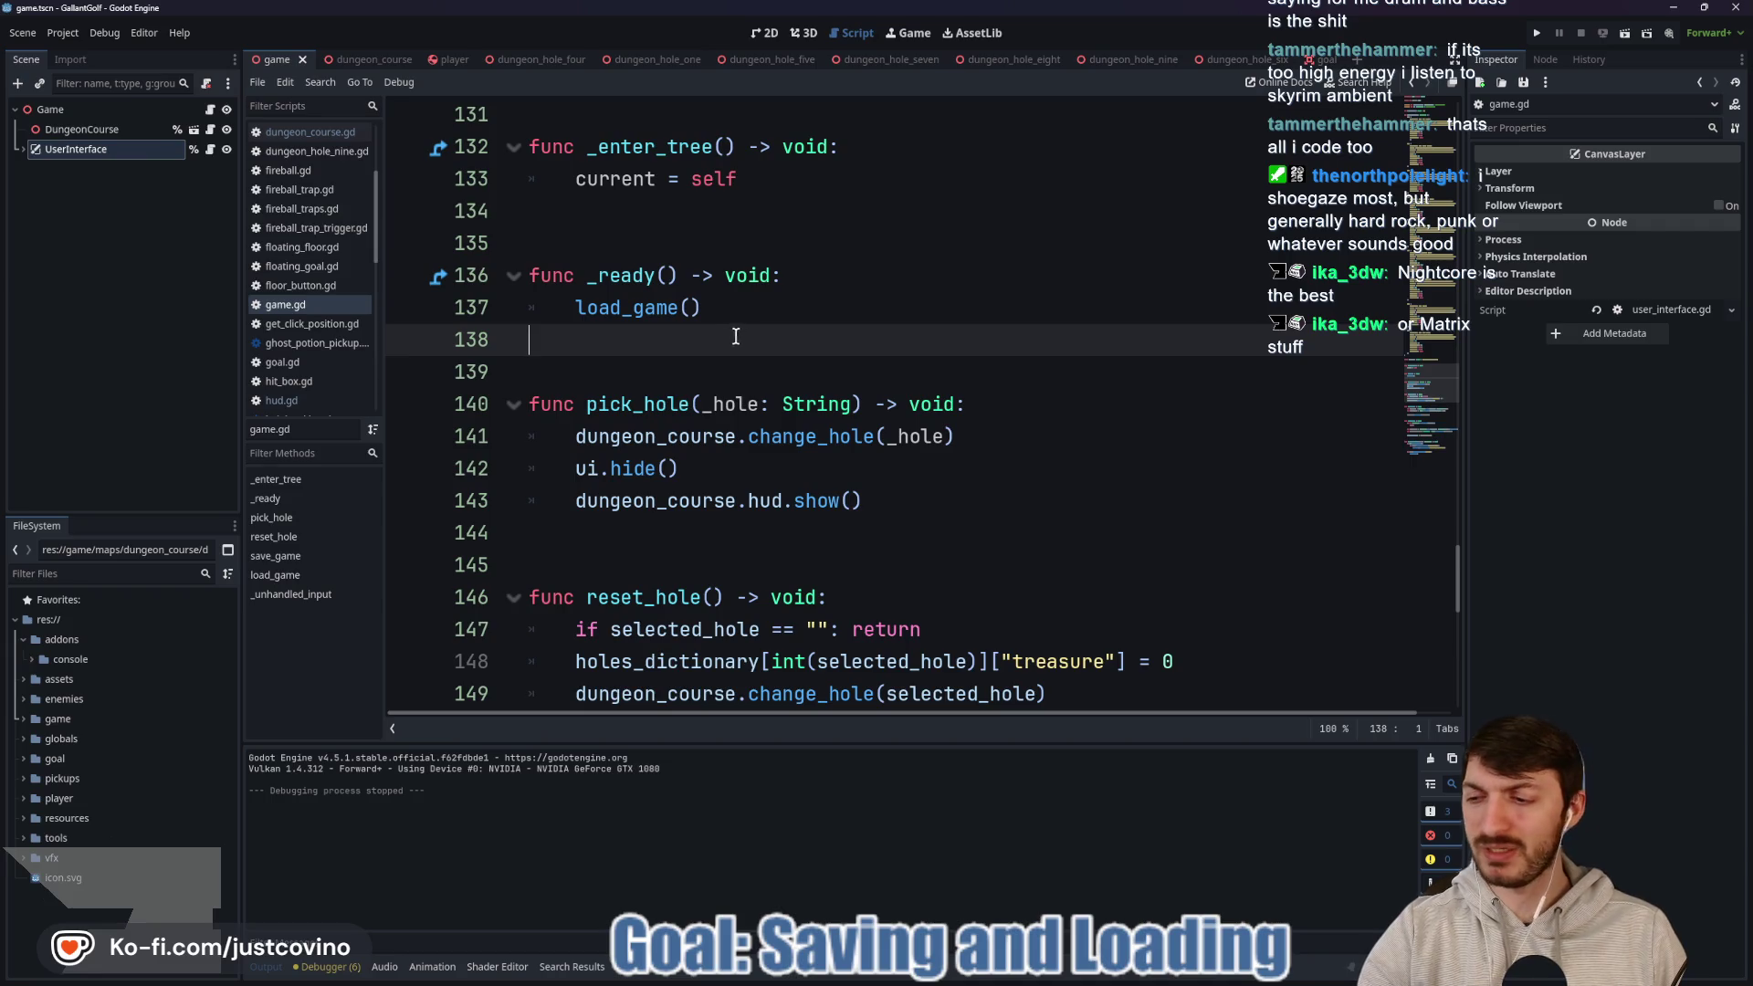
click(866, 529)
scroll(867, 527, down, 2)
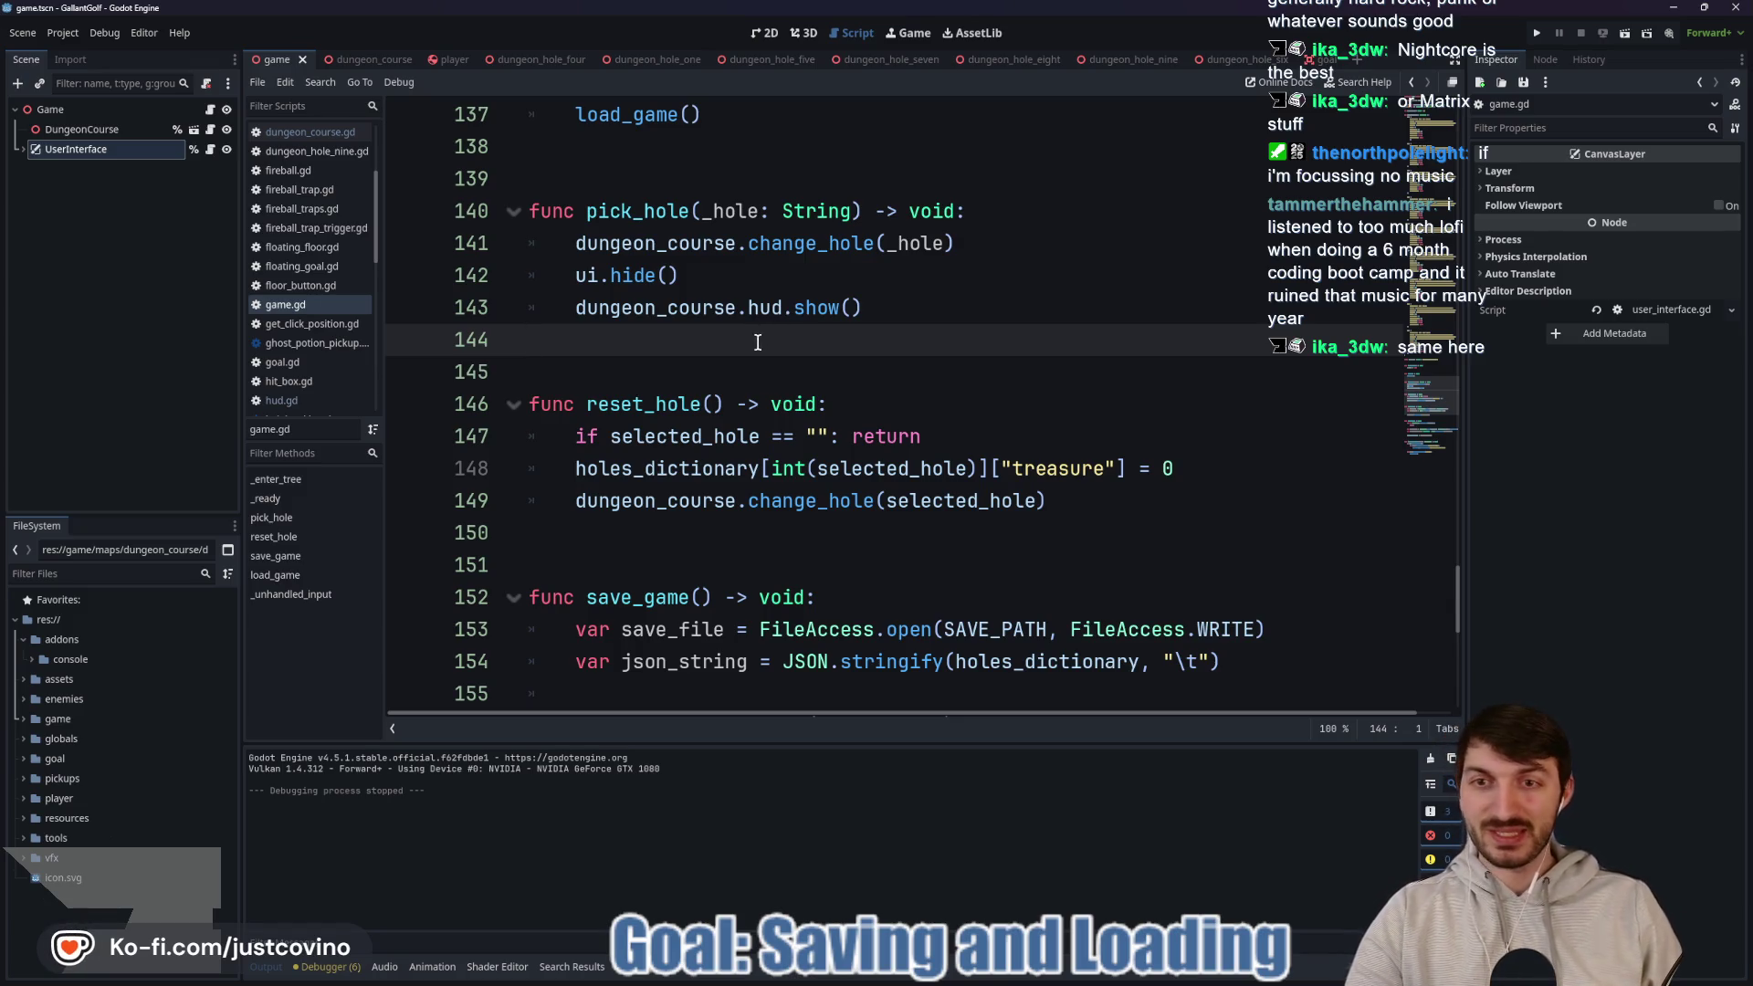
click(765, 33)
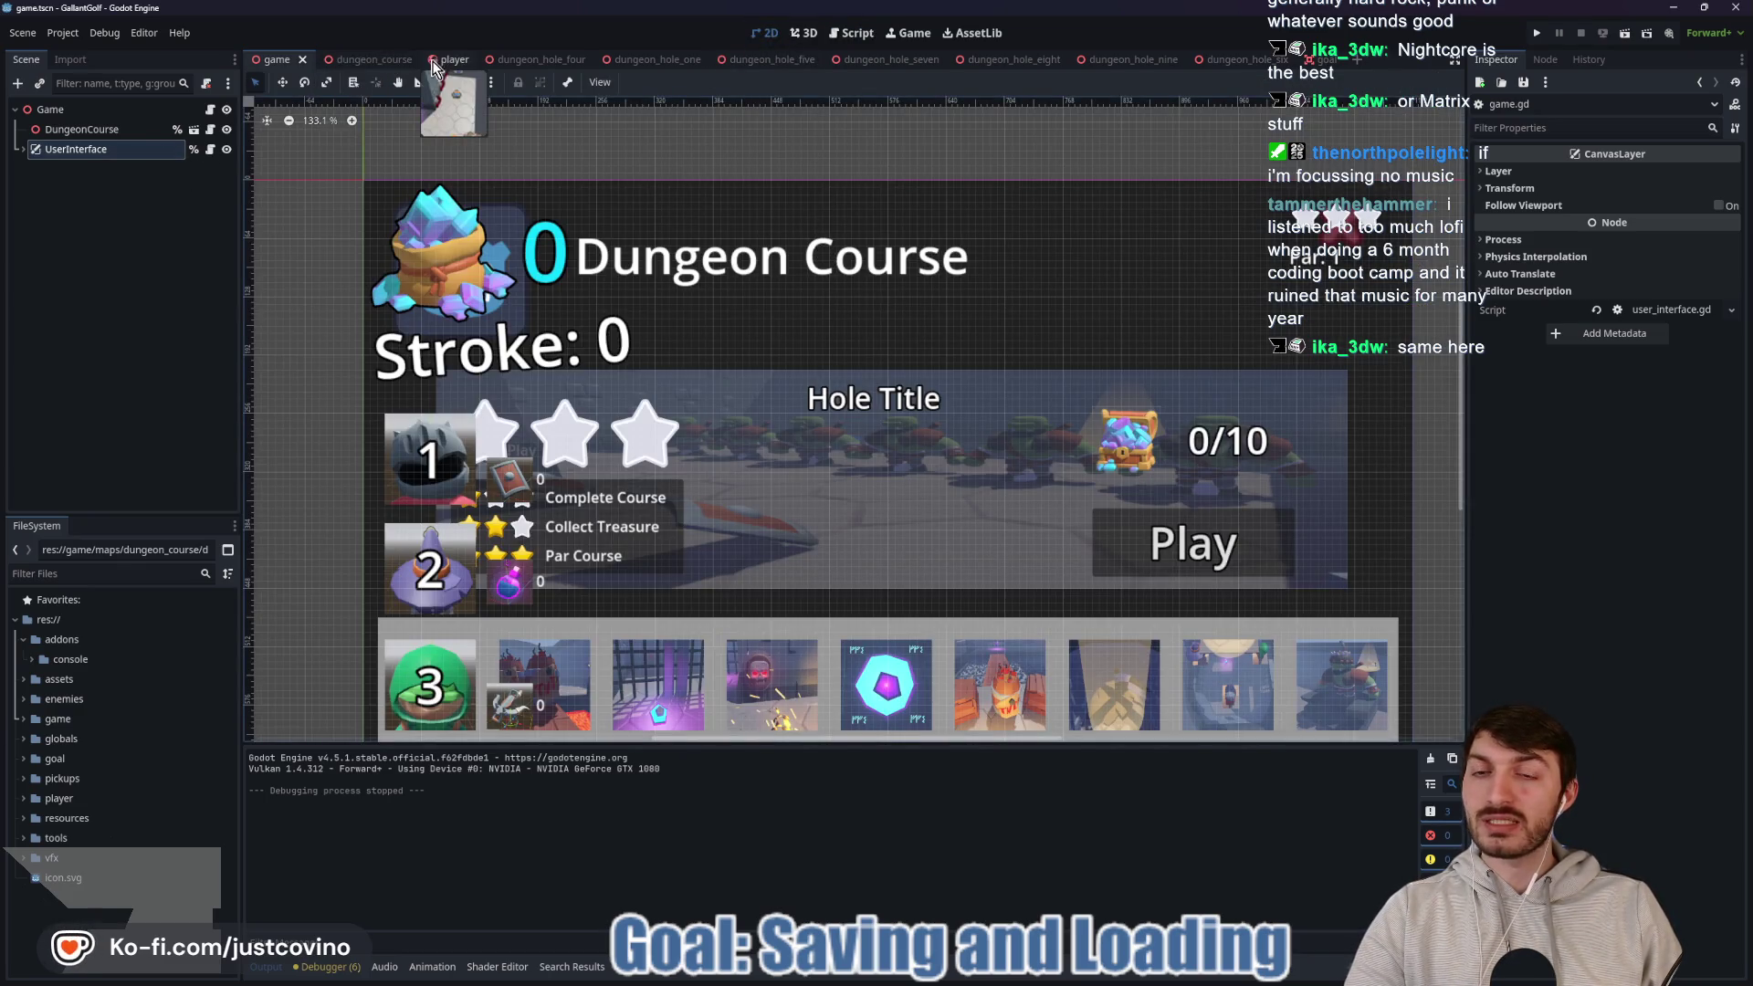
click(1536, 33)
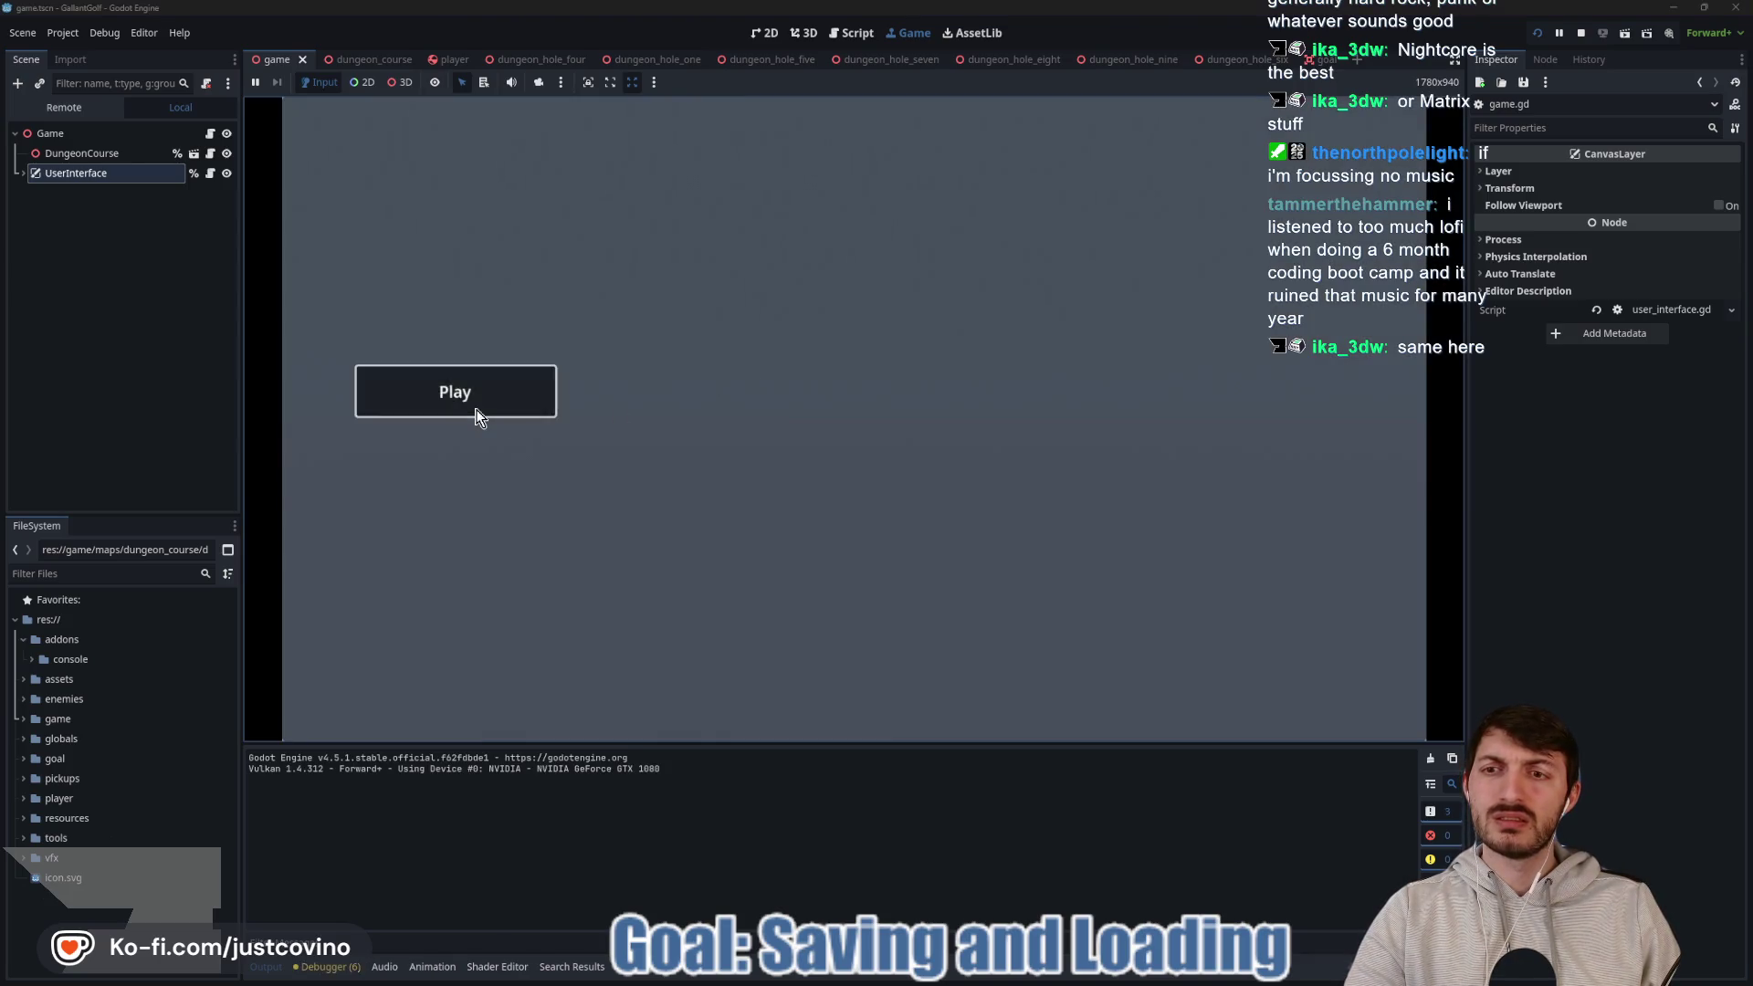
Compare saved stars and treasure across the Dungeon Course holes, then restart with F5 to confirm they persist.
click(471, 405)
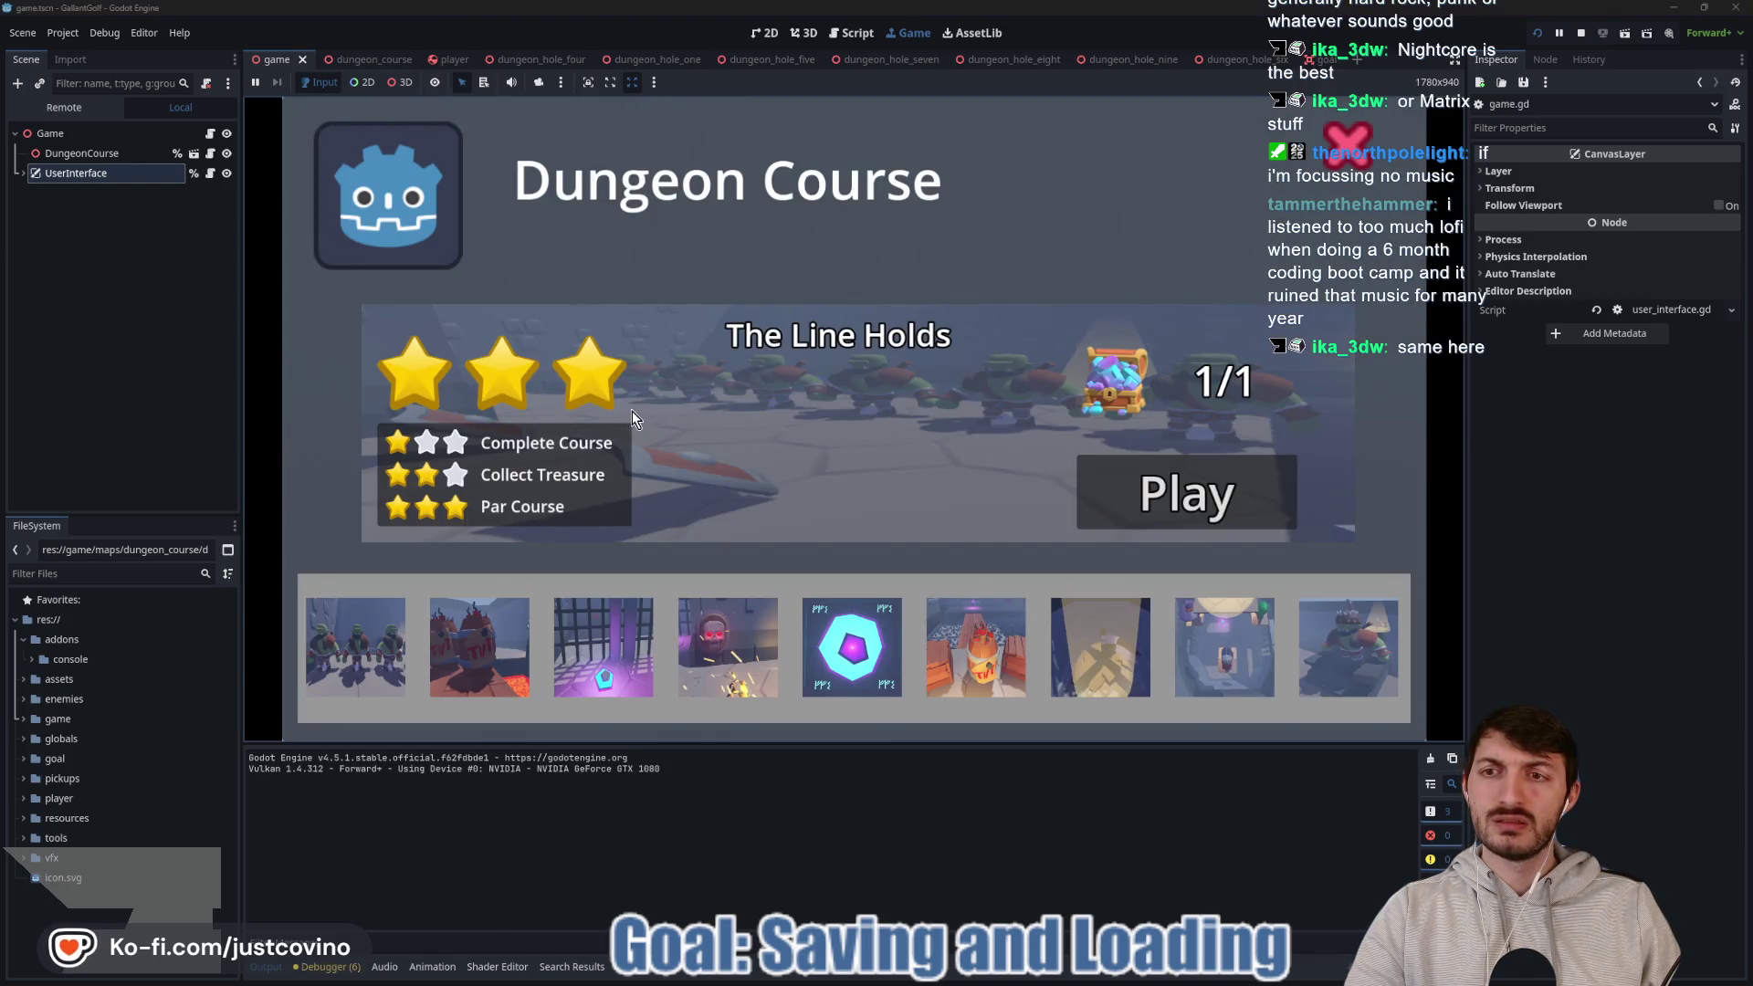
click(480, 648)
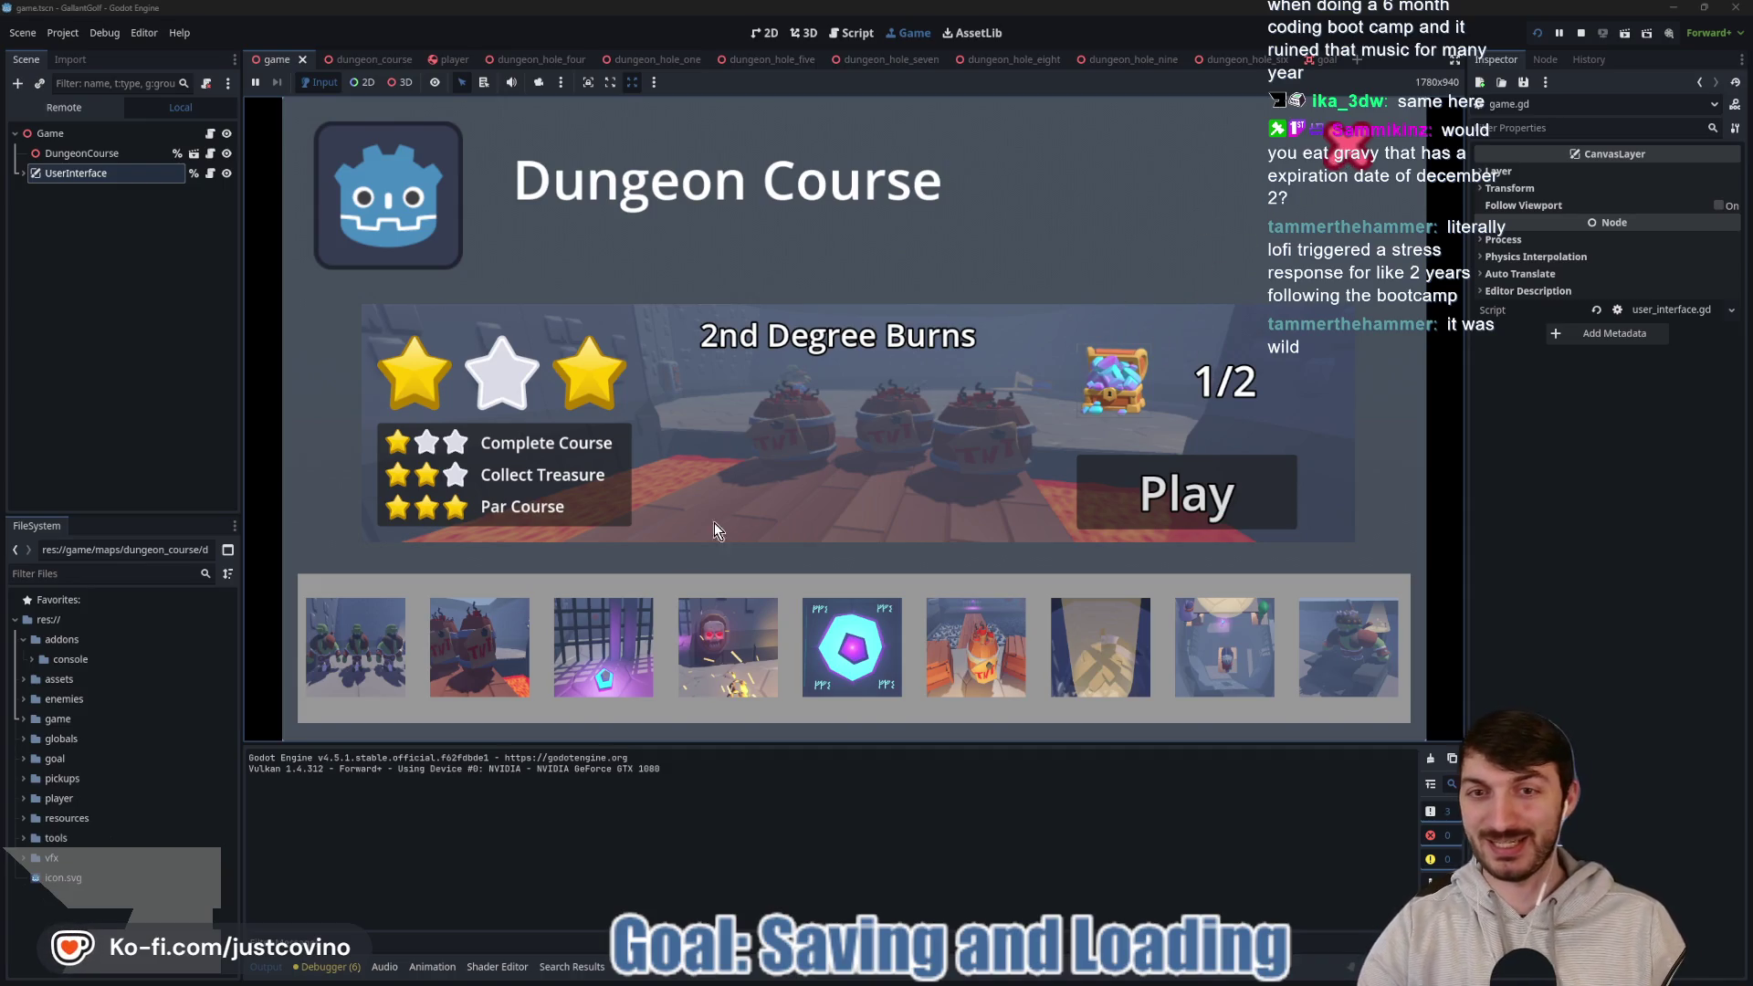
click(361, 650)
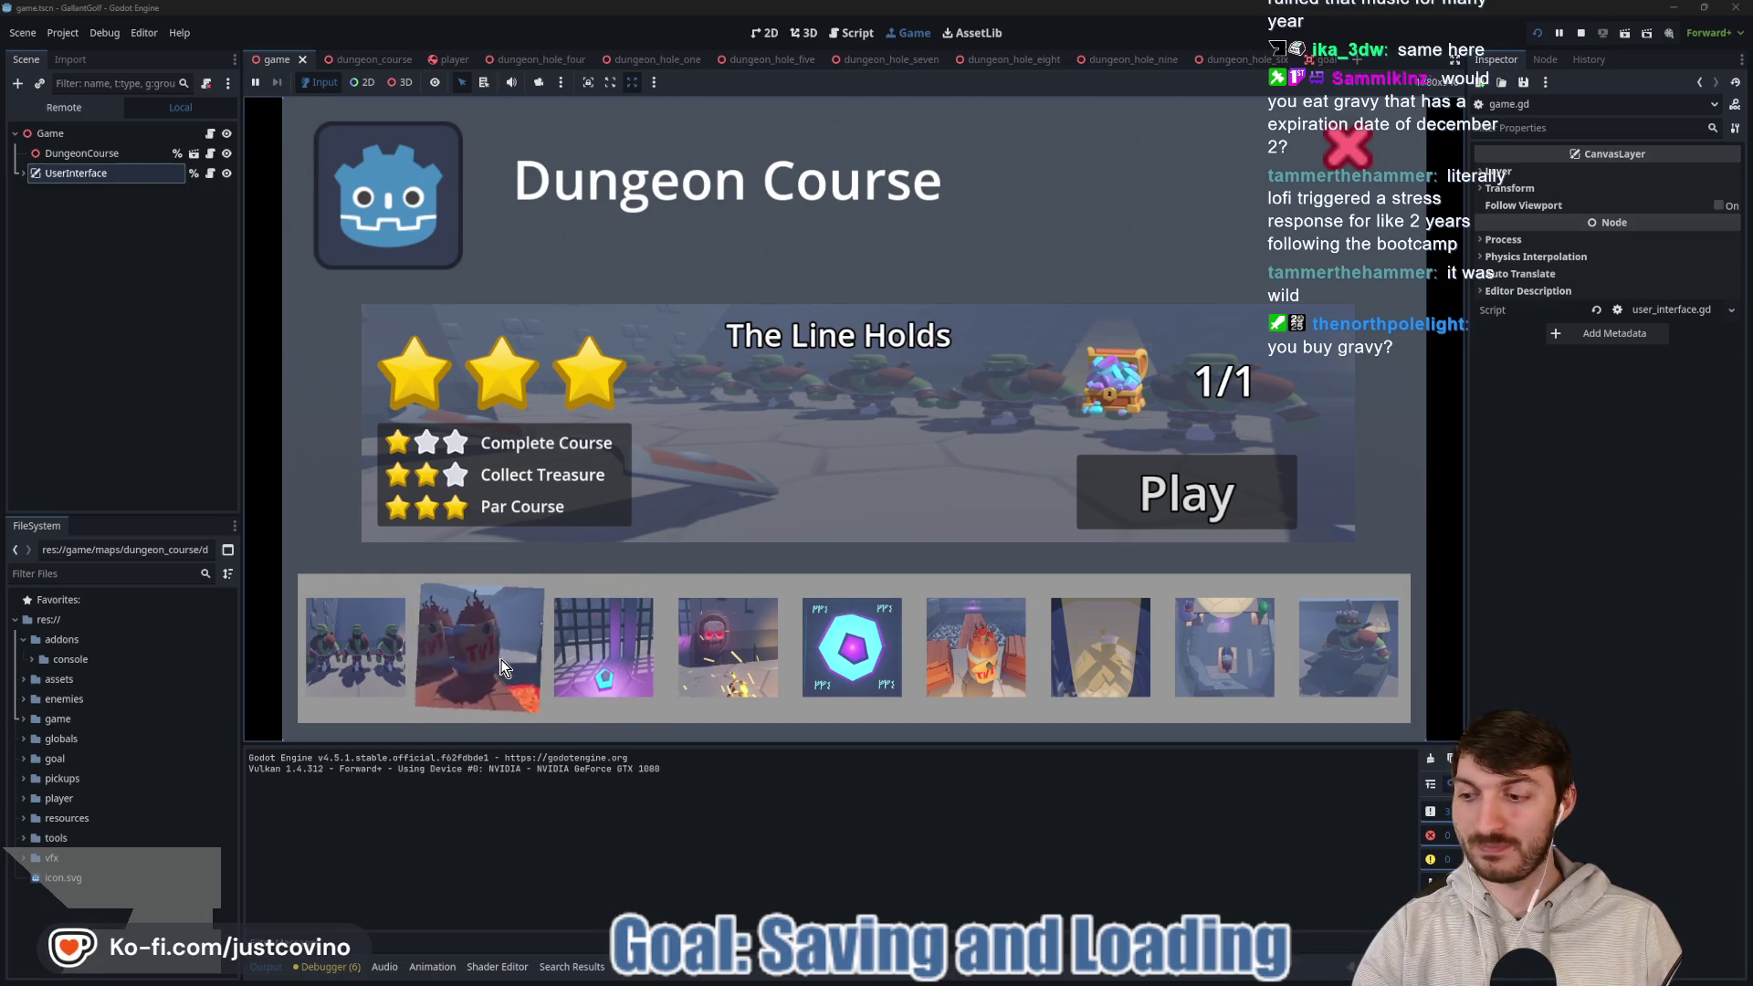
click(593, 649)
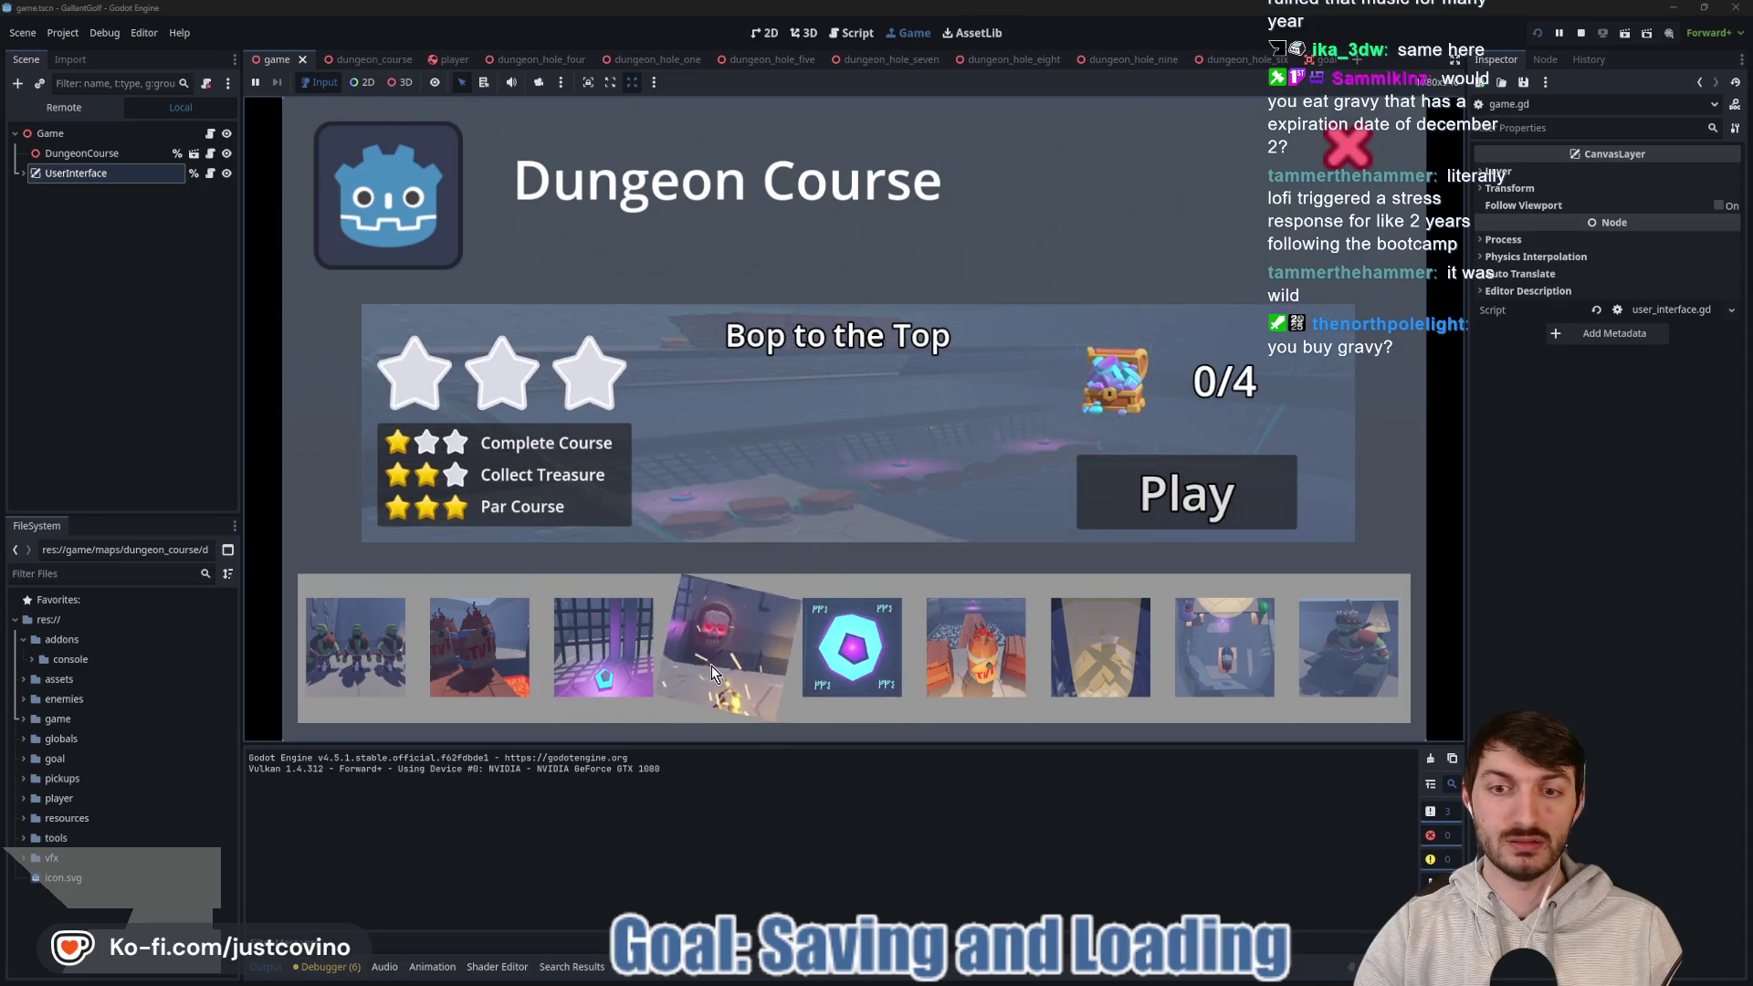
click(1342, 648)
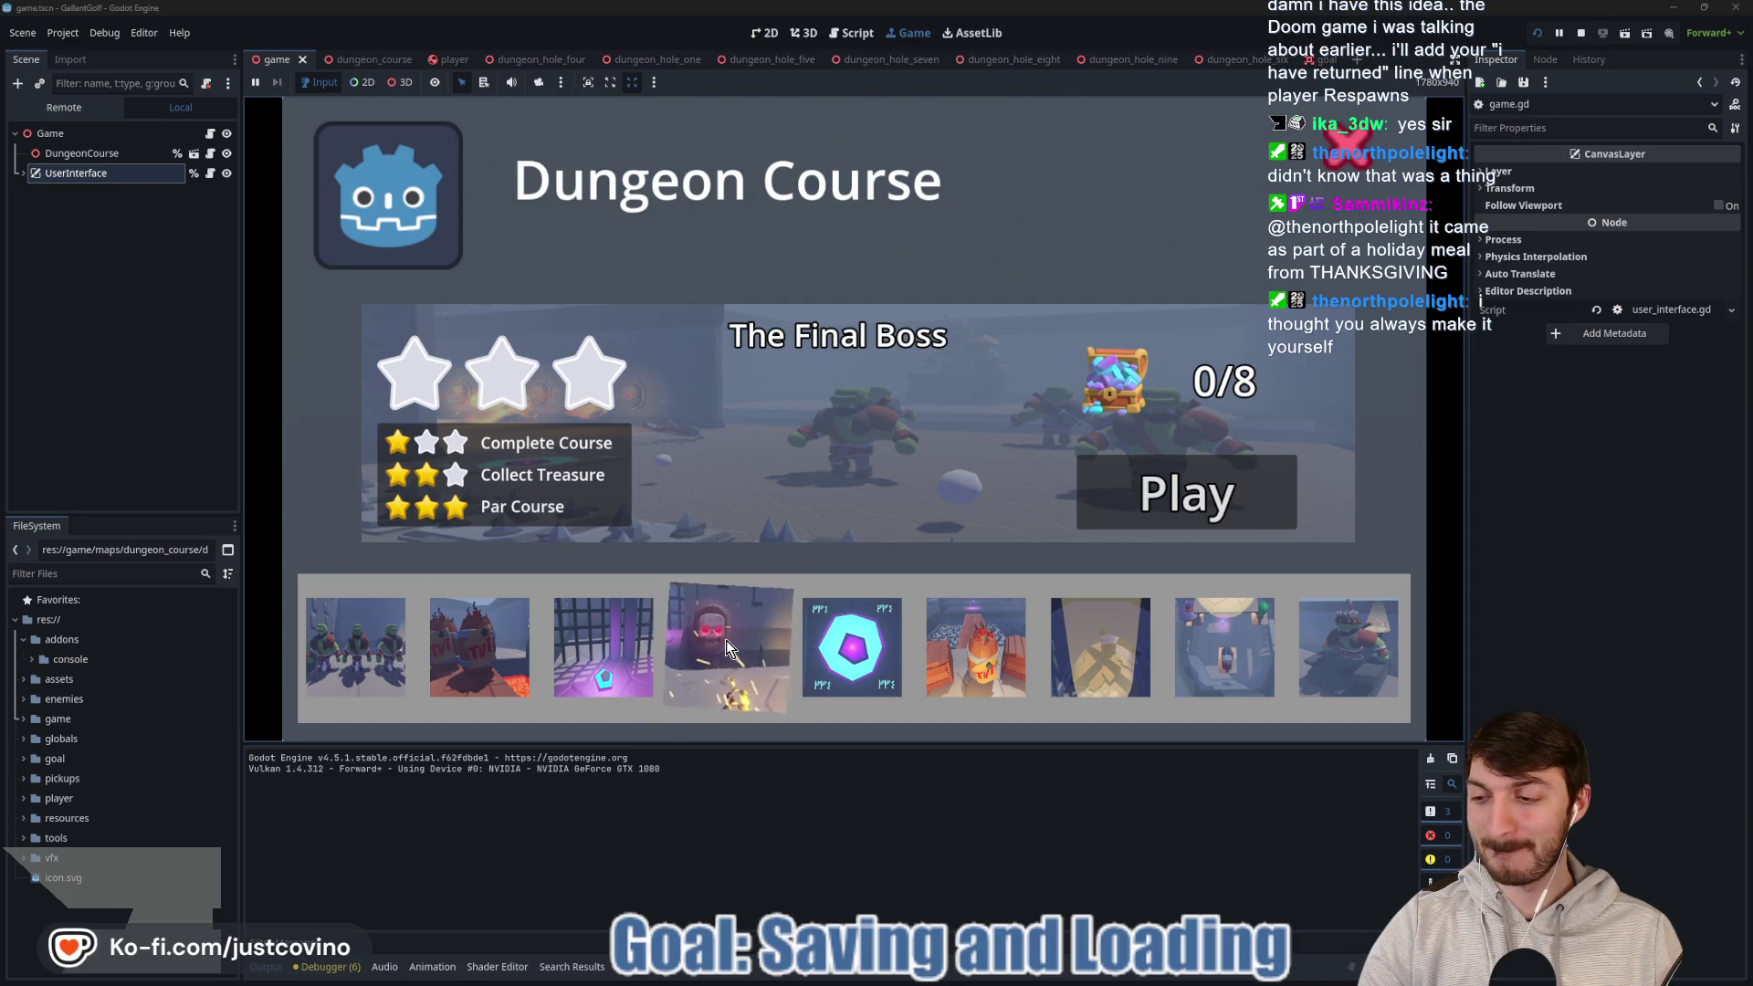
click(644, 656)
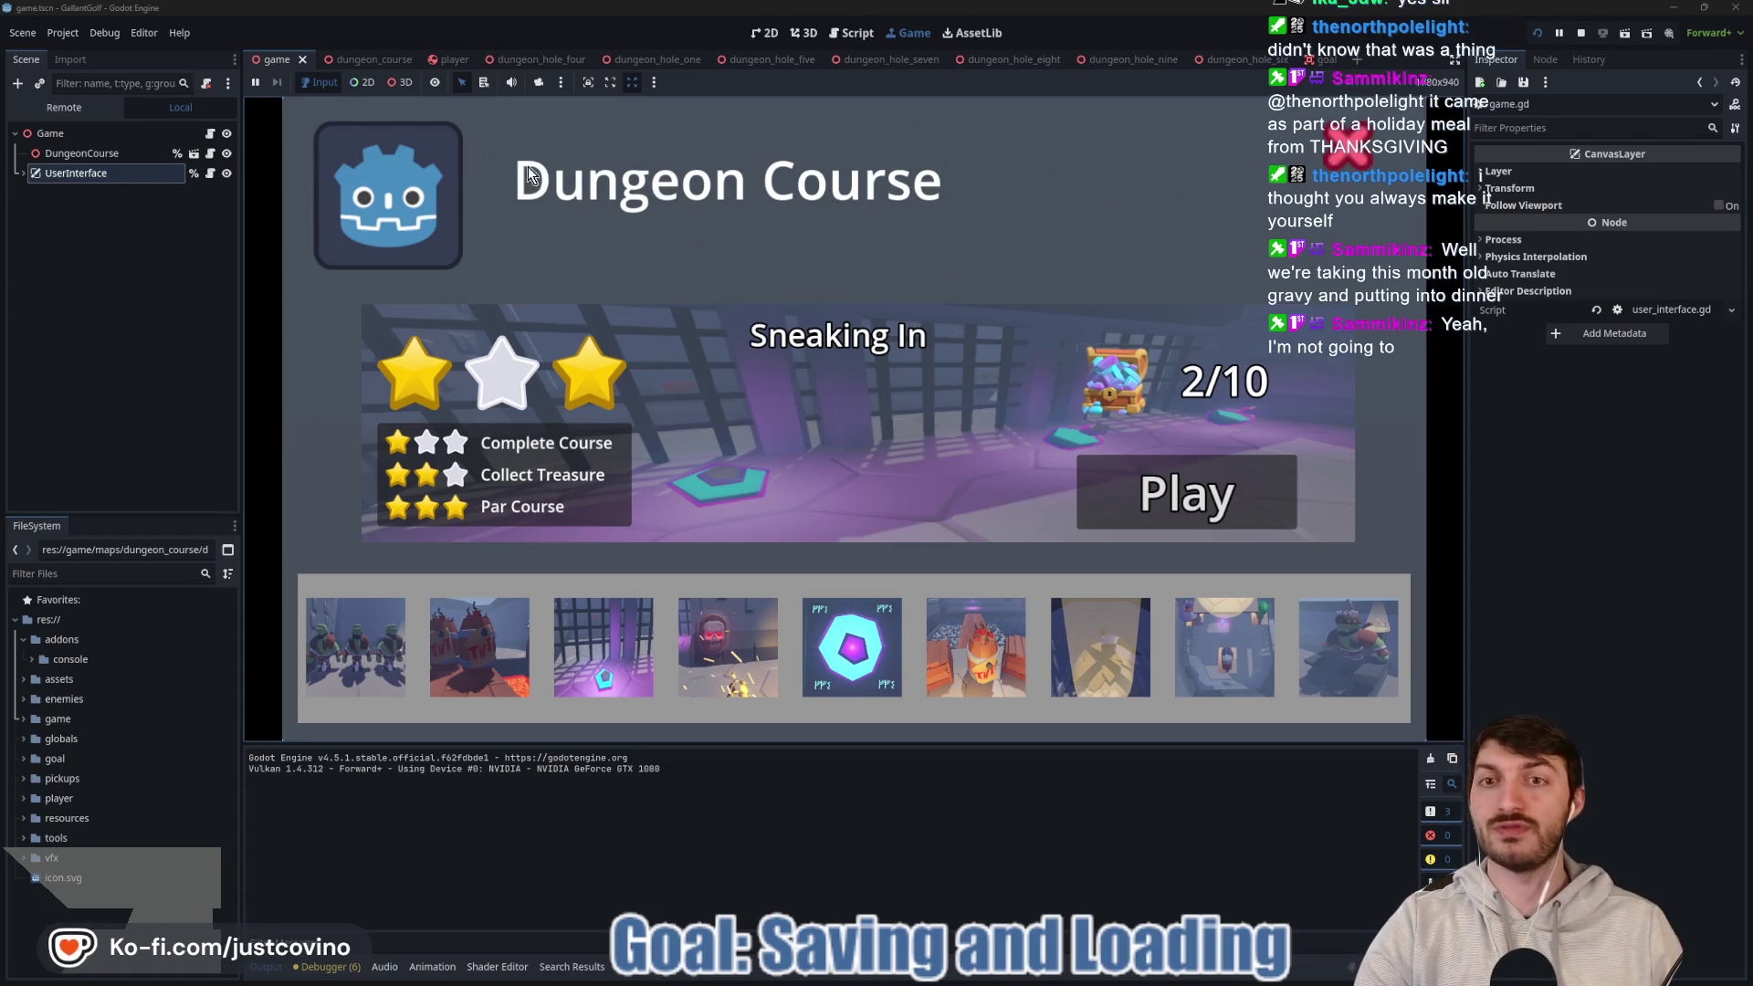
key(F5)
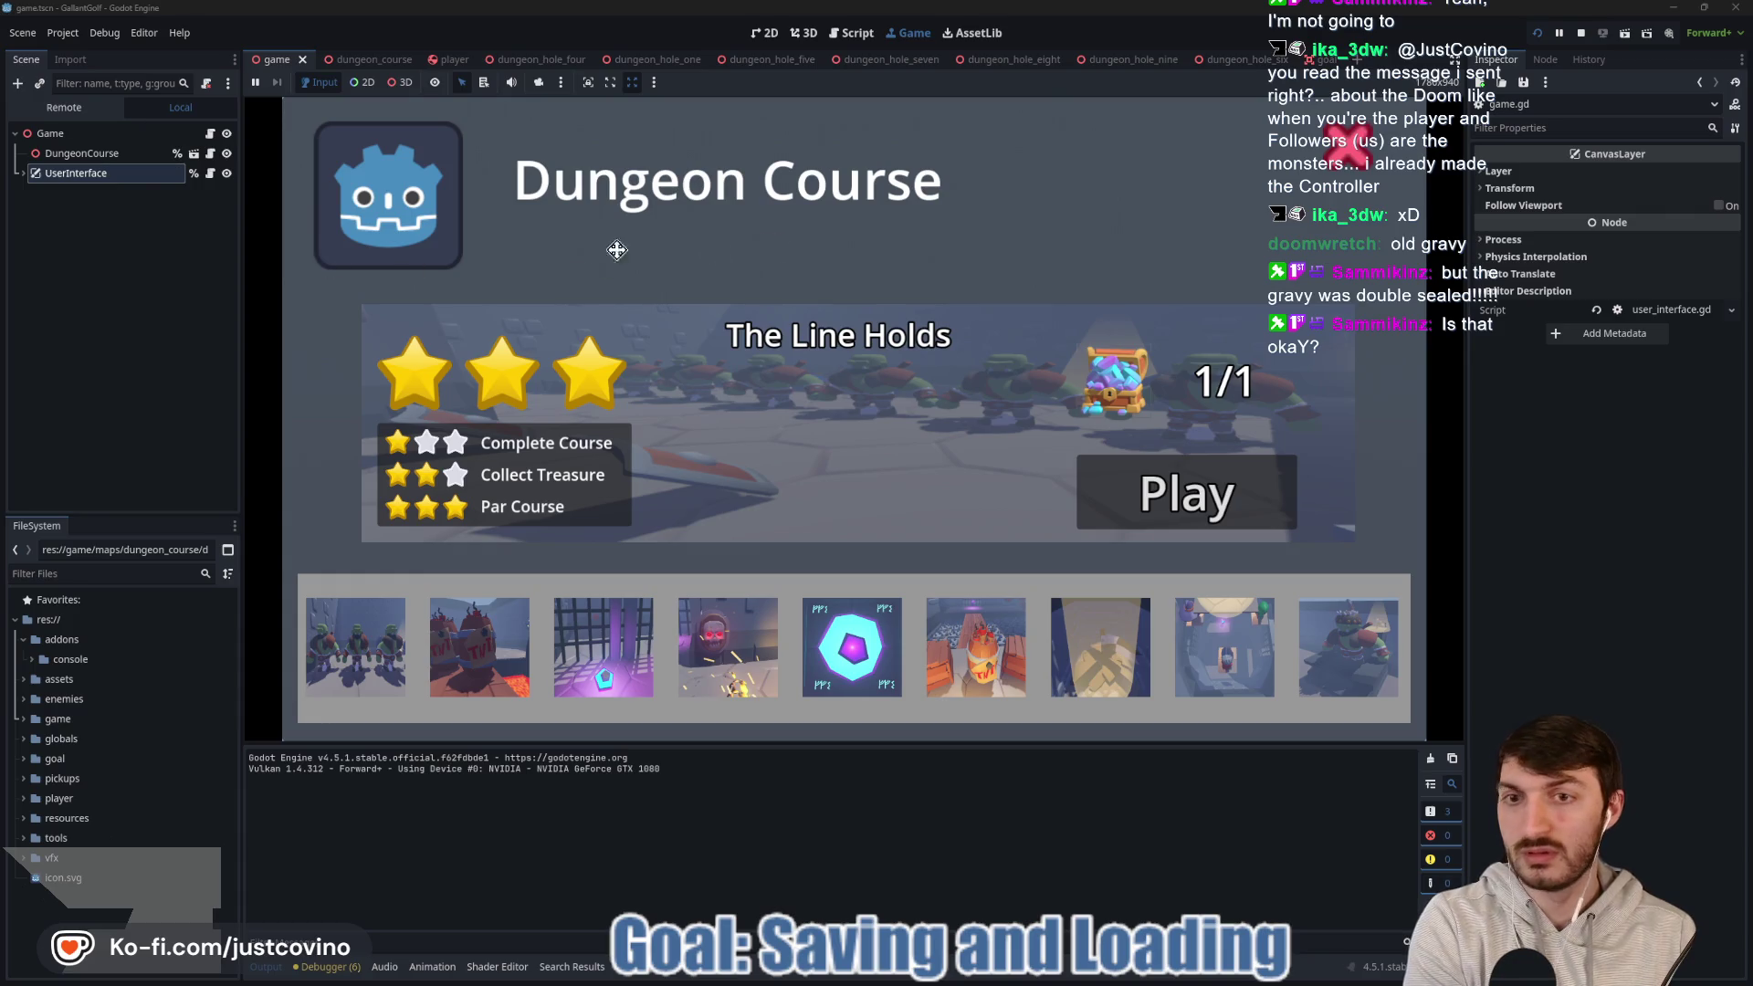
Scroll through the viewer's earlier Twitch messages, then close their card and move the chat window aside.
key(alt+Tab)
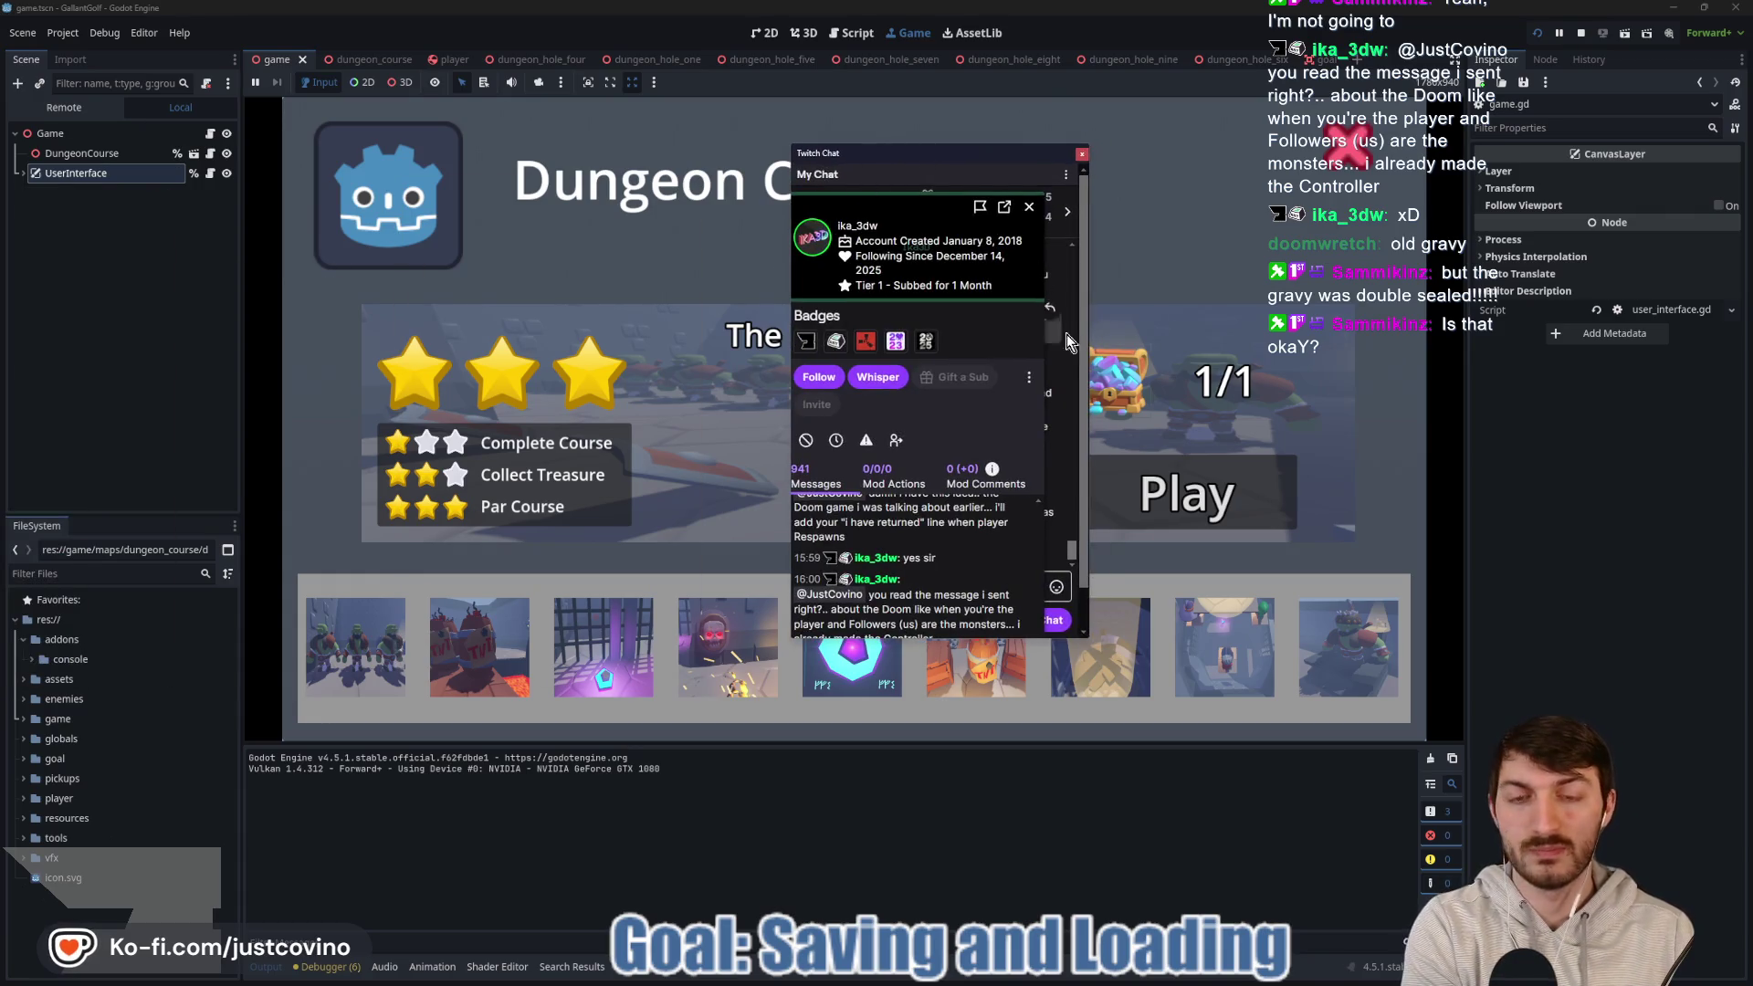
drag(969, 176, 949, 168)
scroll(938, 550, up, 5)
scroll(932, 539, up, 5)
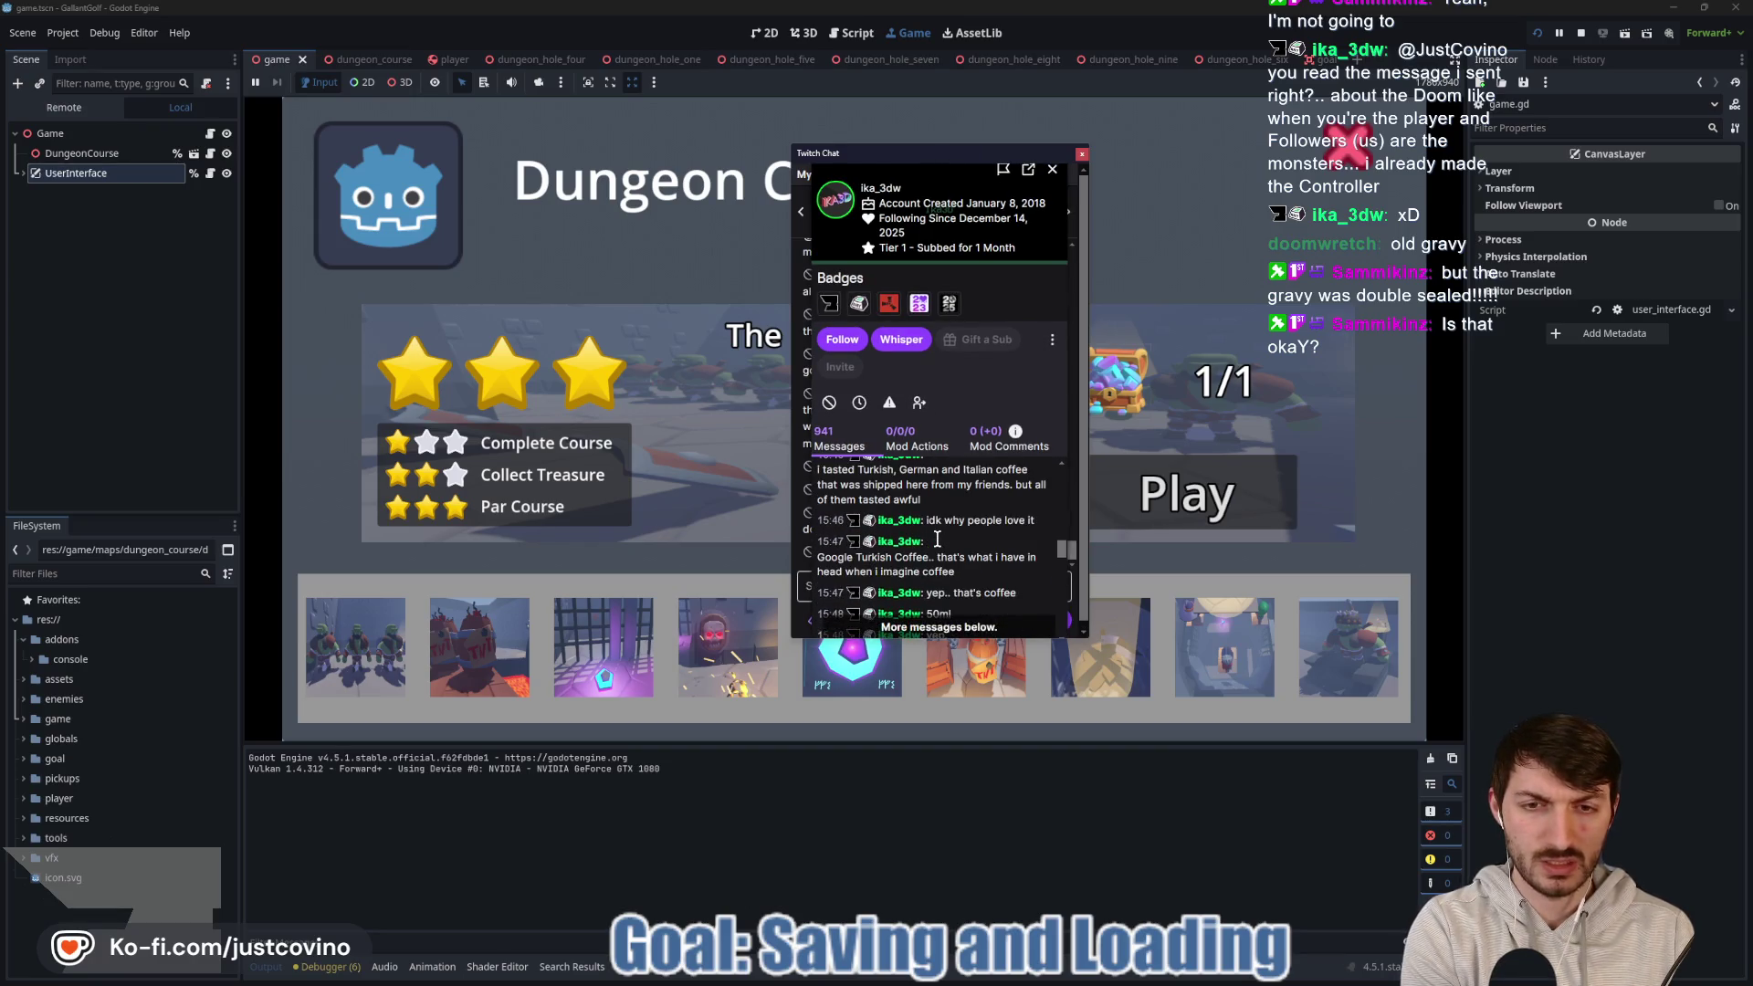
scroll(938, 540, up, 5)
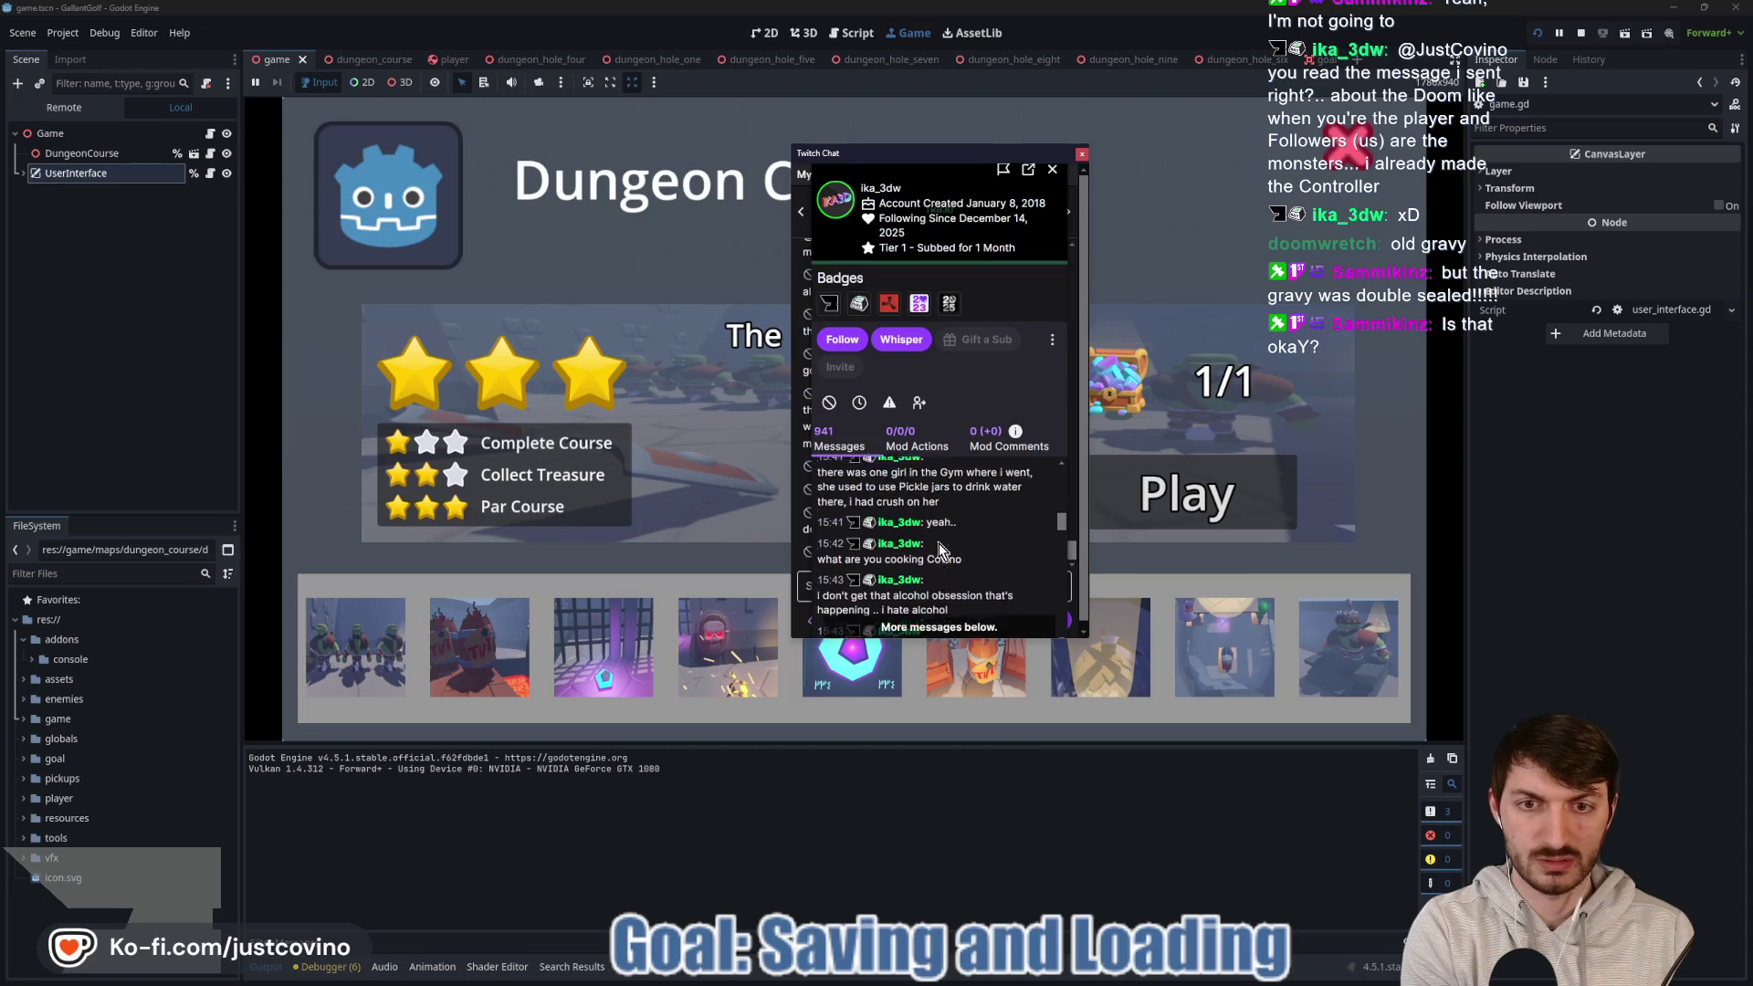
scroll(949, 566, up, 5)
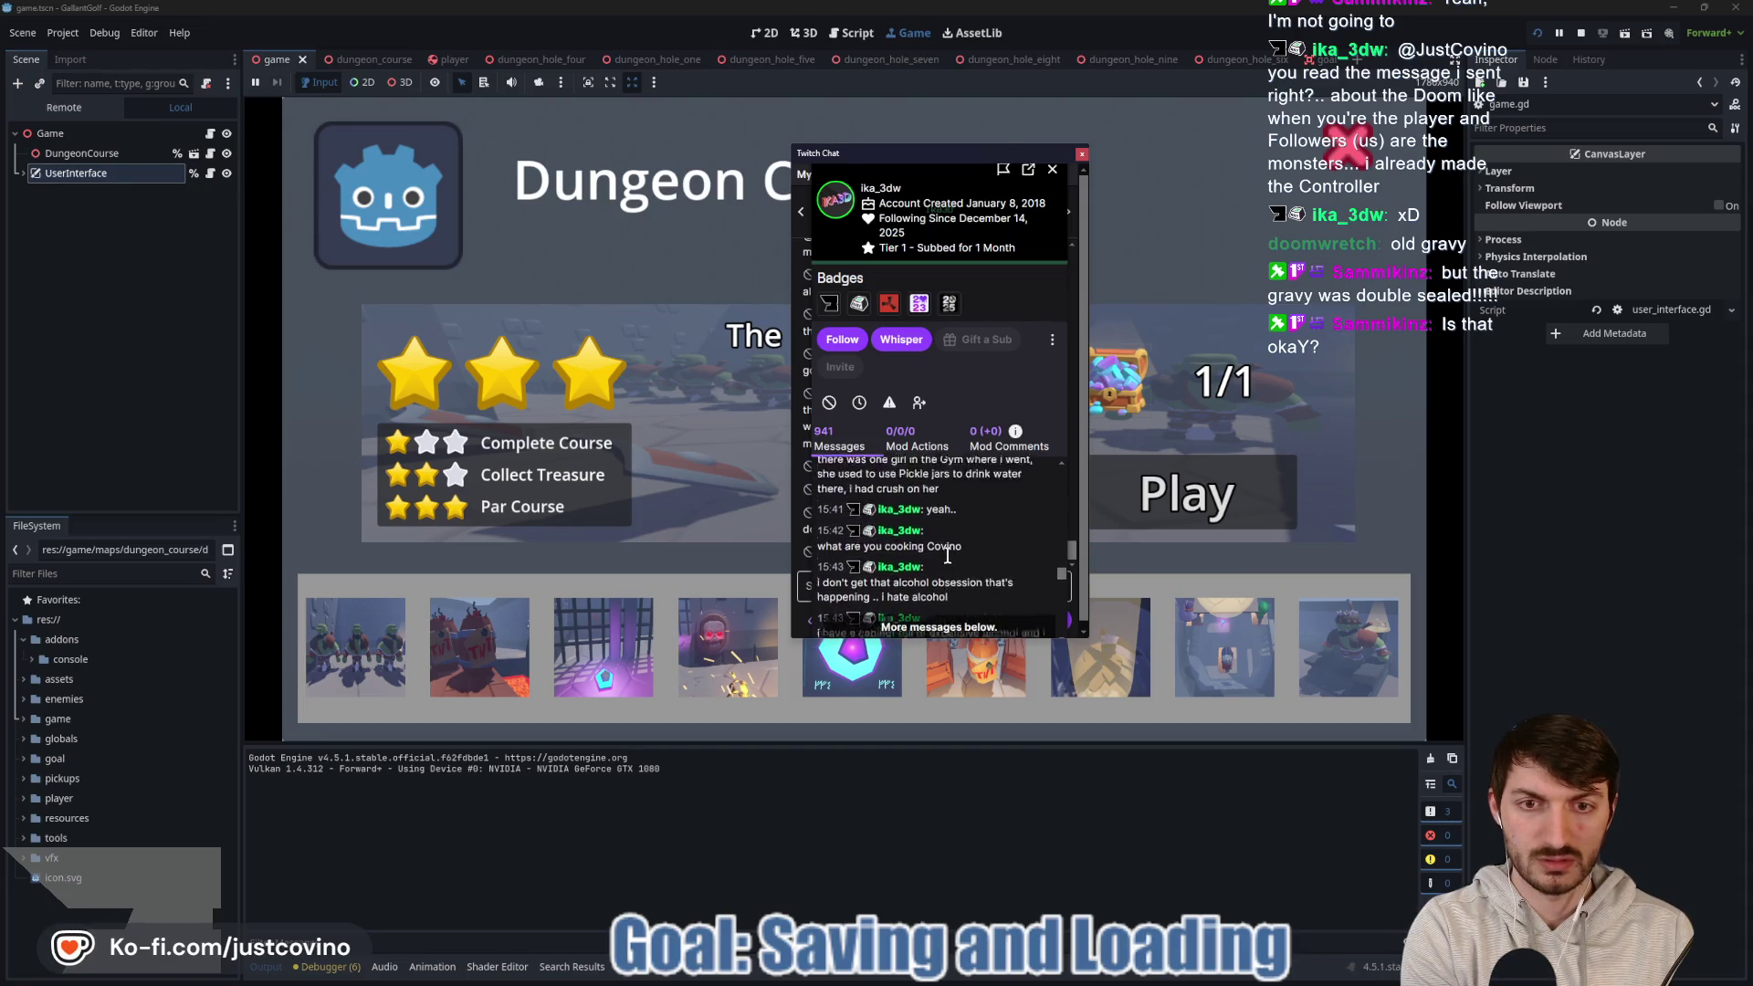
scroll(950, 562, down, 15)
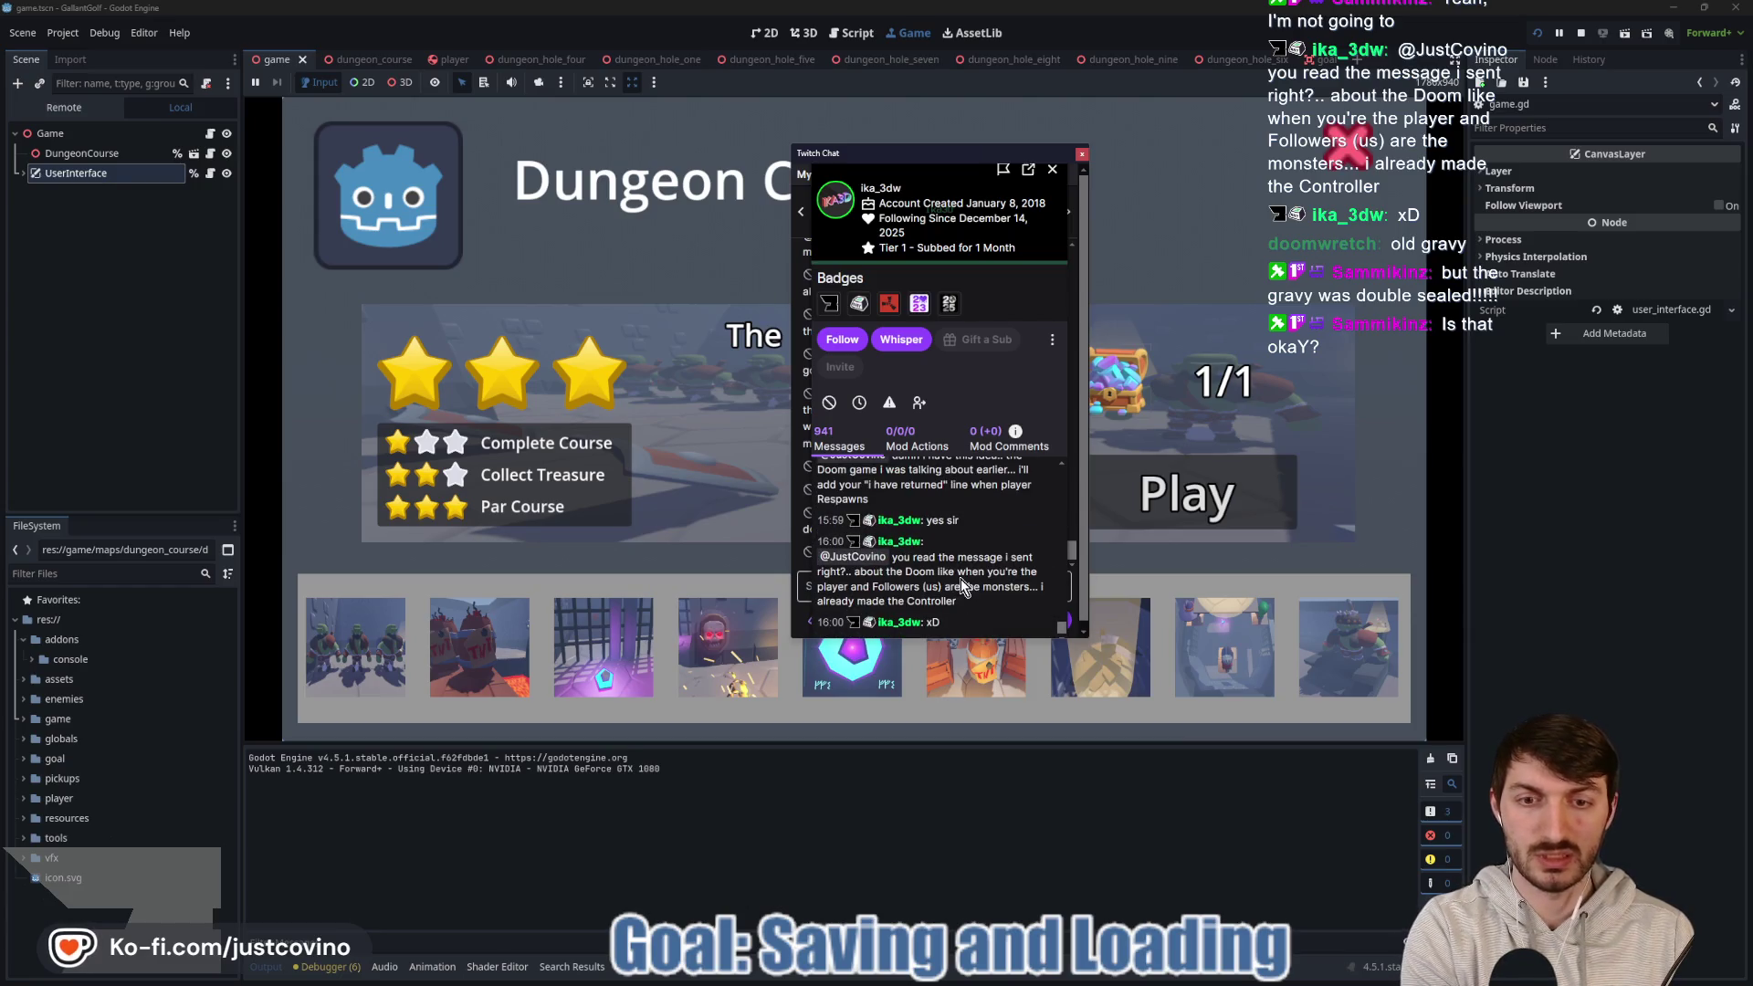
scroll(983, 585, up, 10)
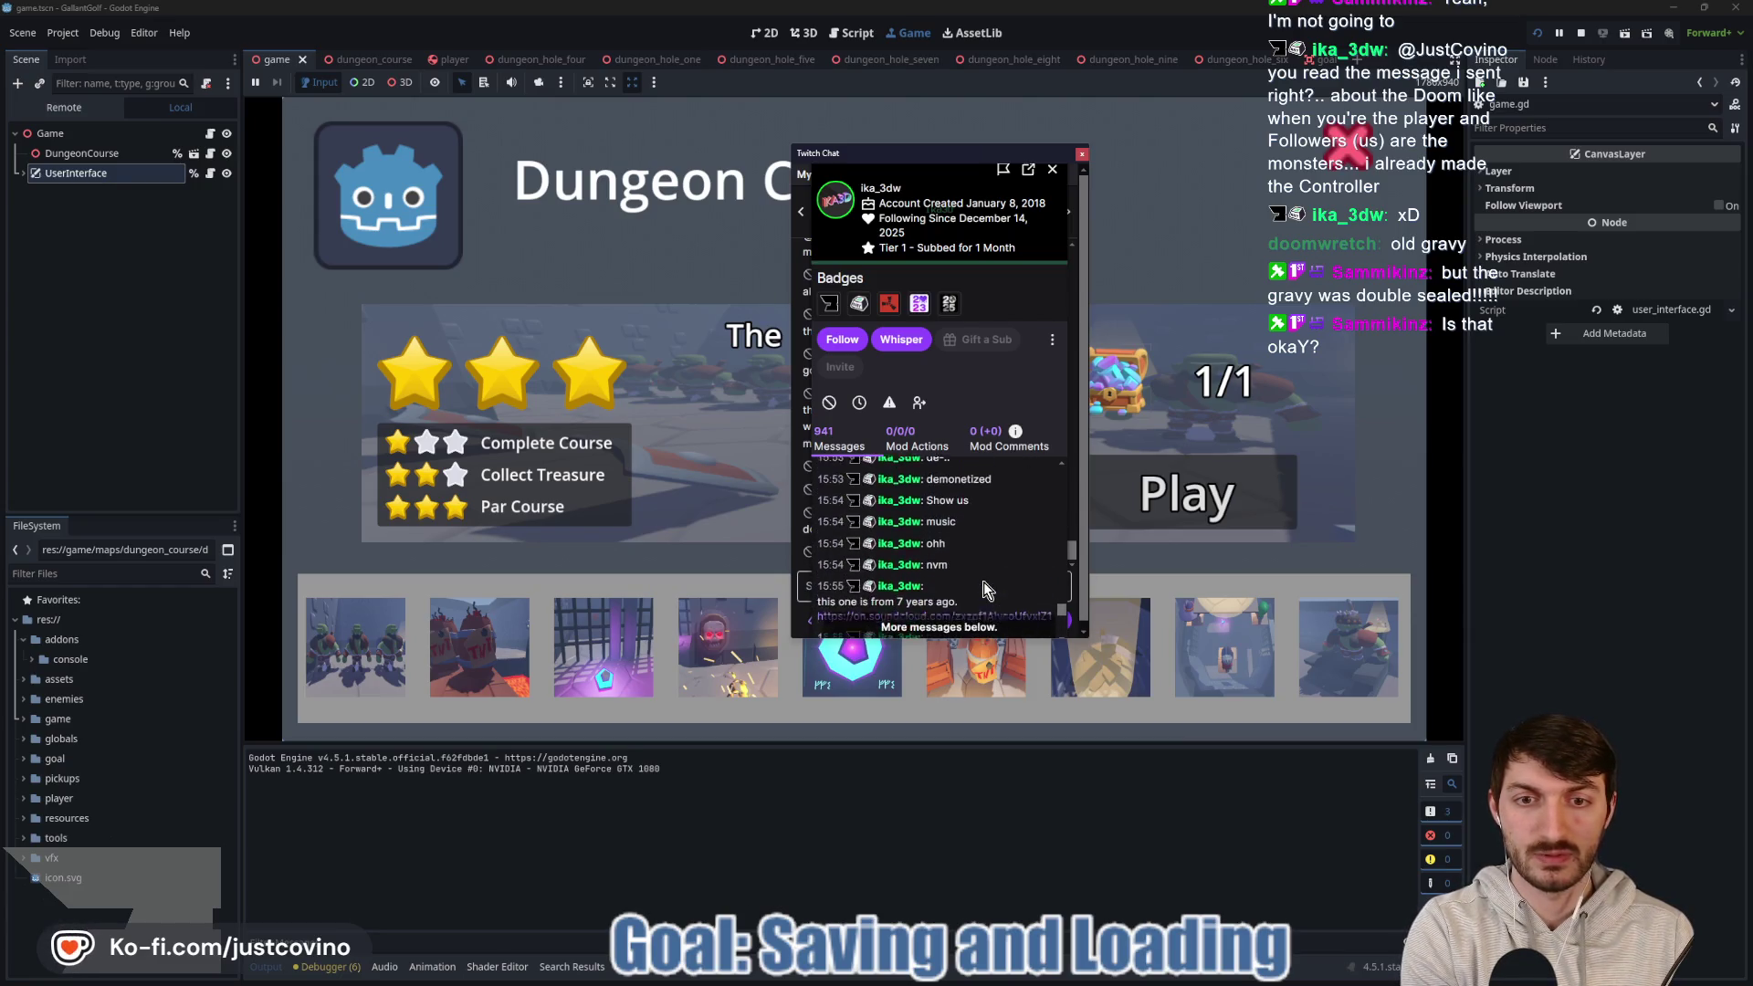
scroll(983, 584, up, 10)
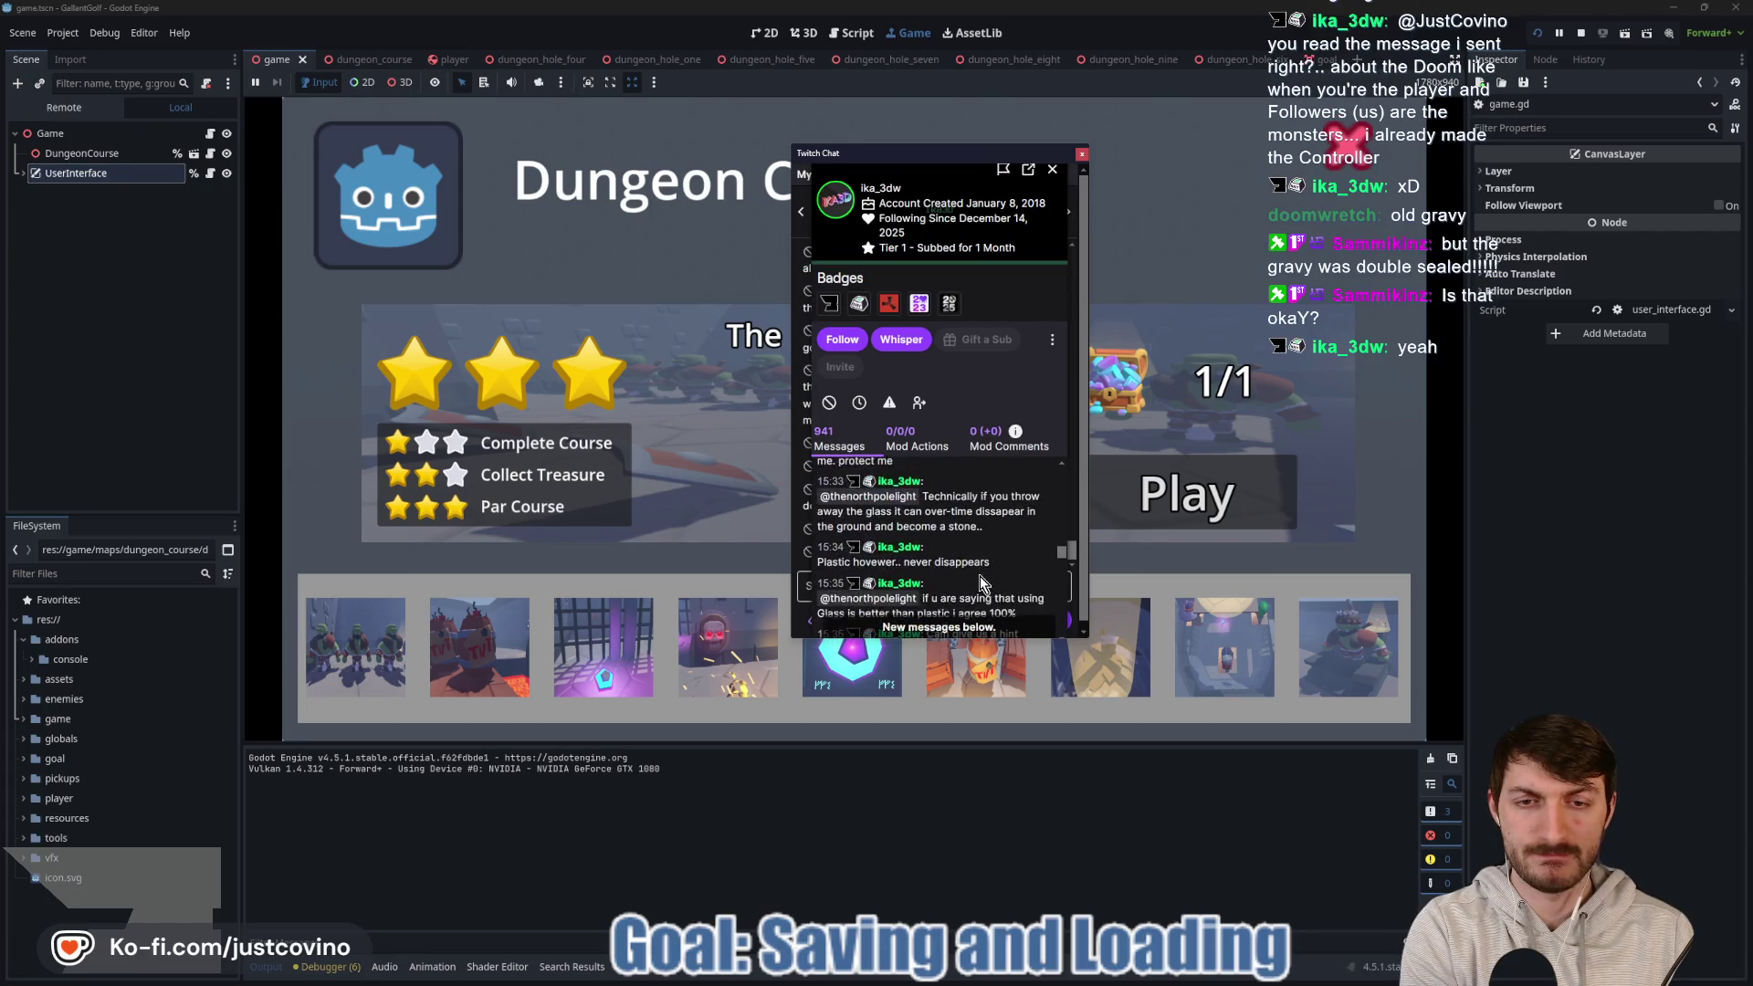
scroll(981, 577, up, 10)
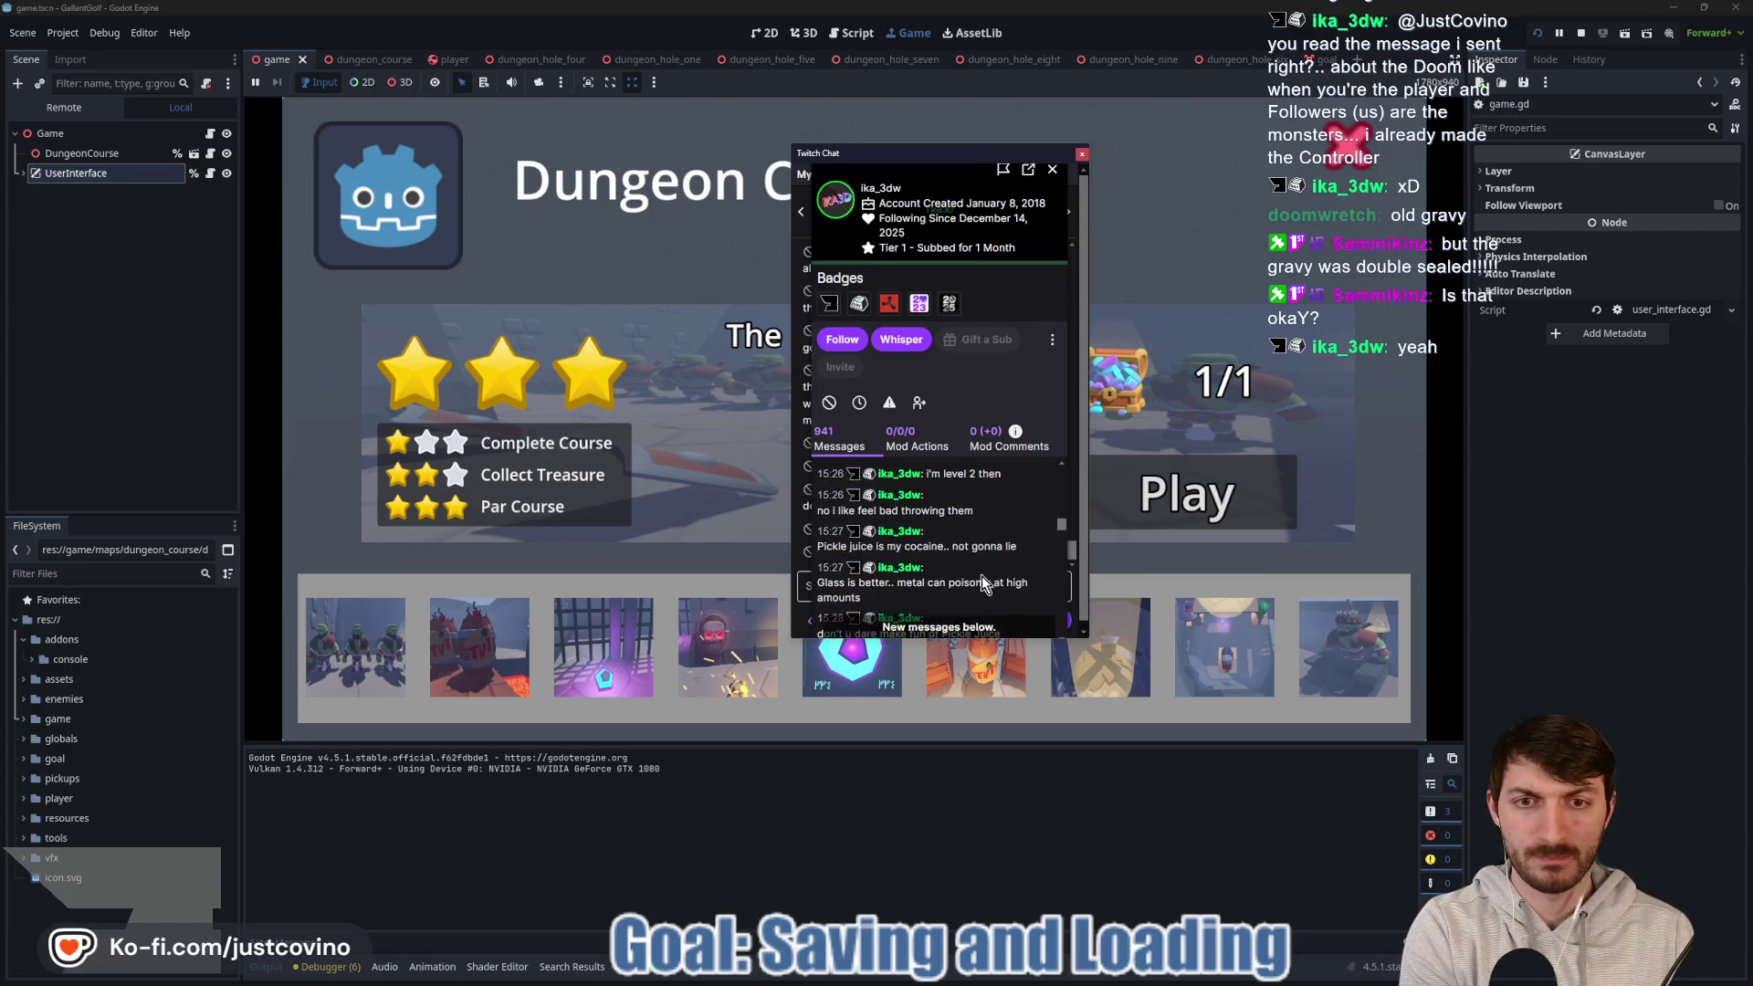
scroll(982, 576, up, 10)
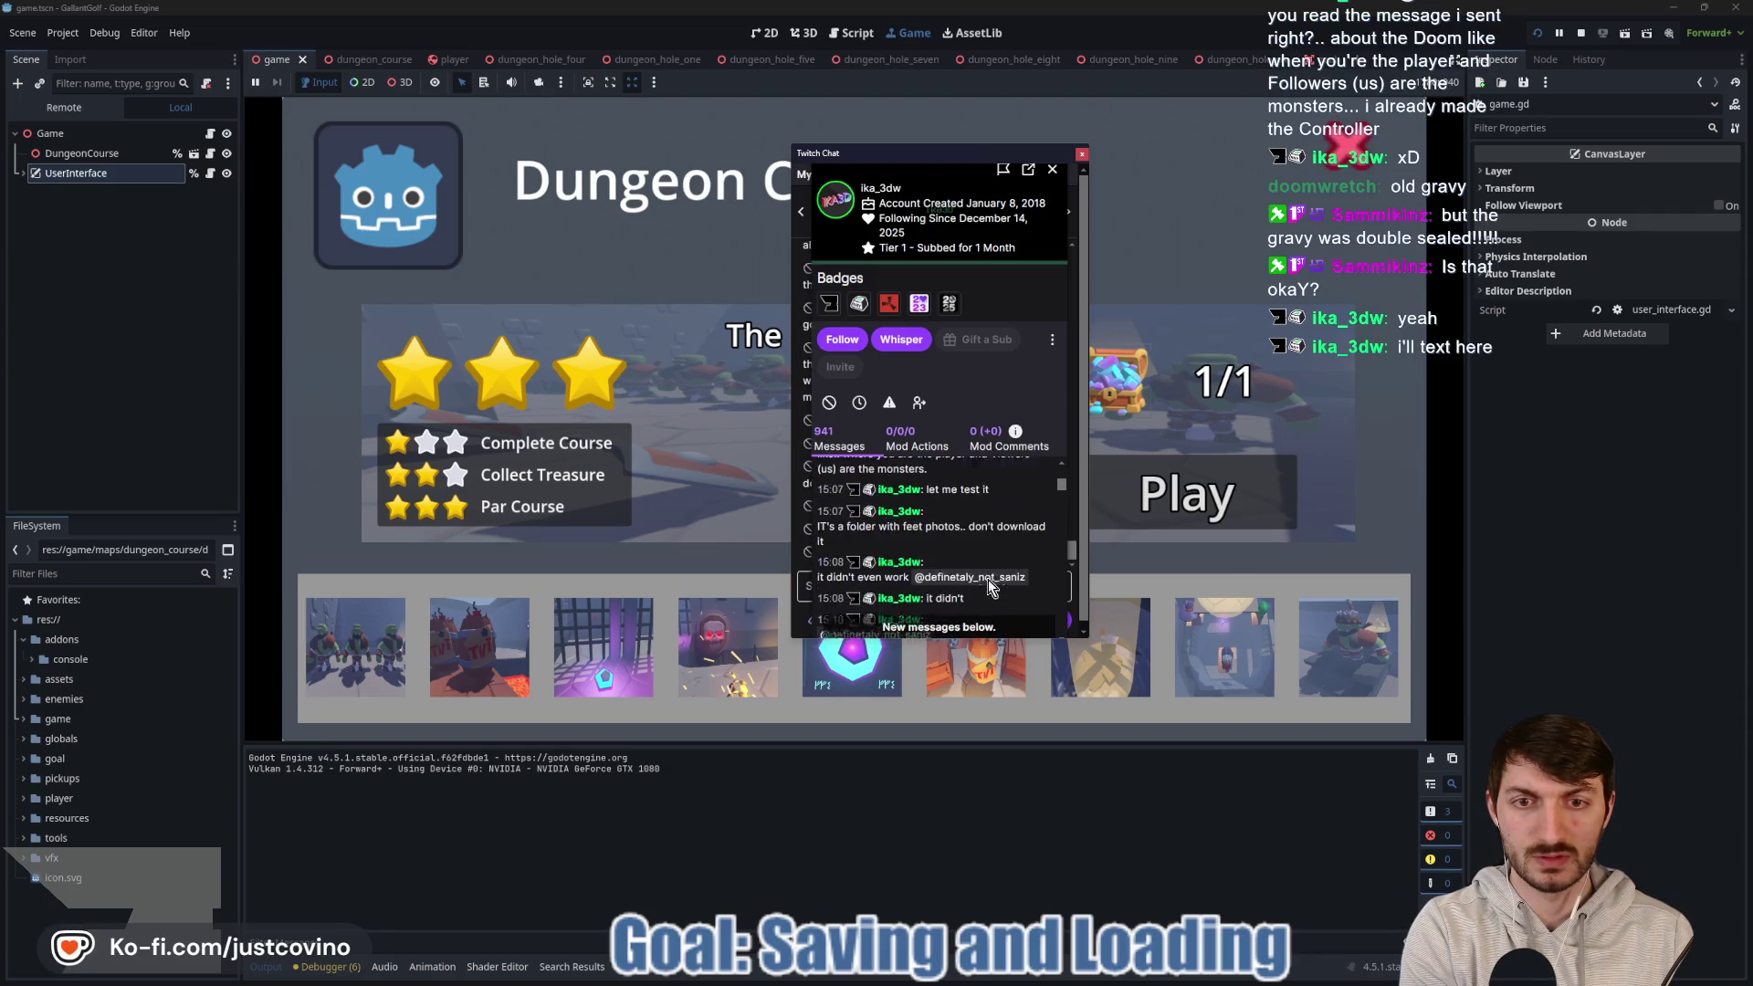
scroll(987, 577, down, 3)
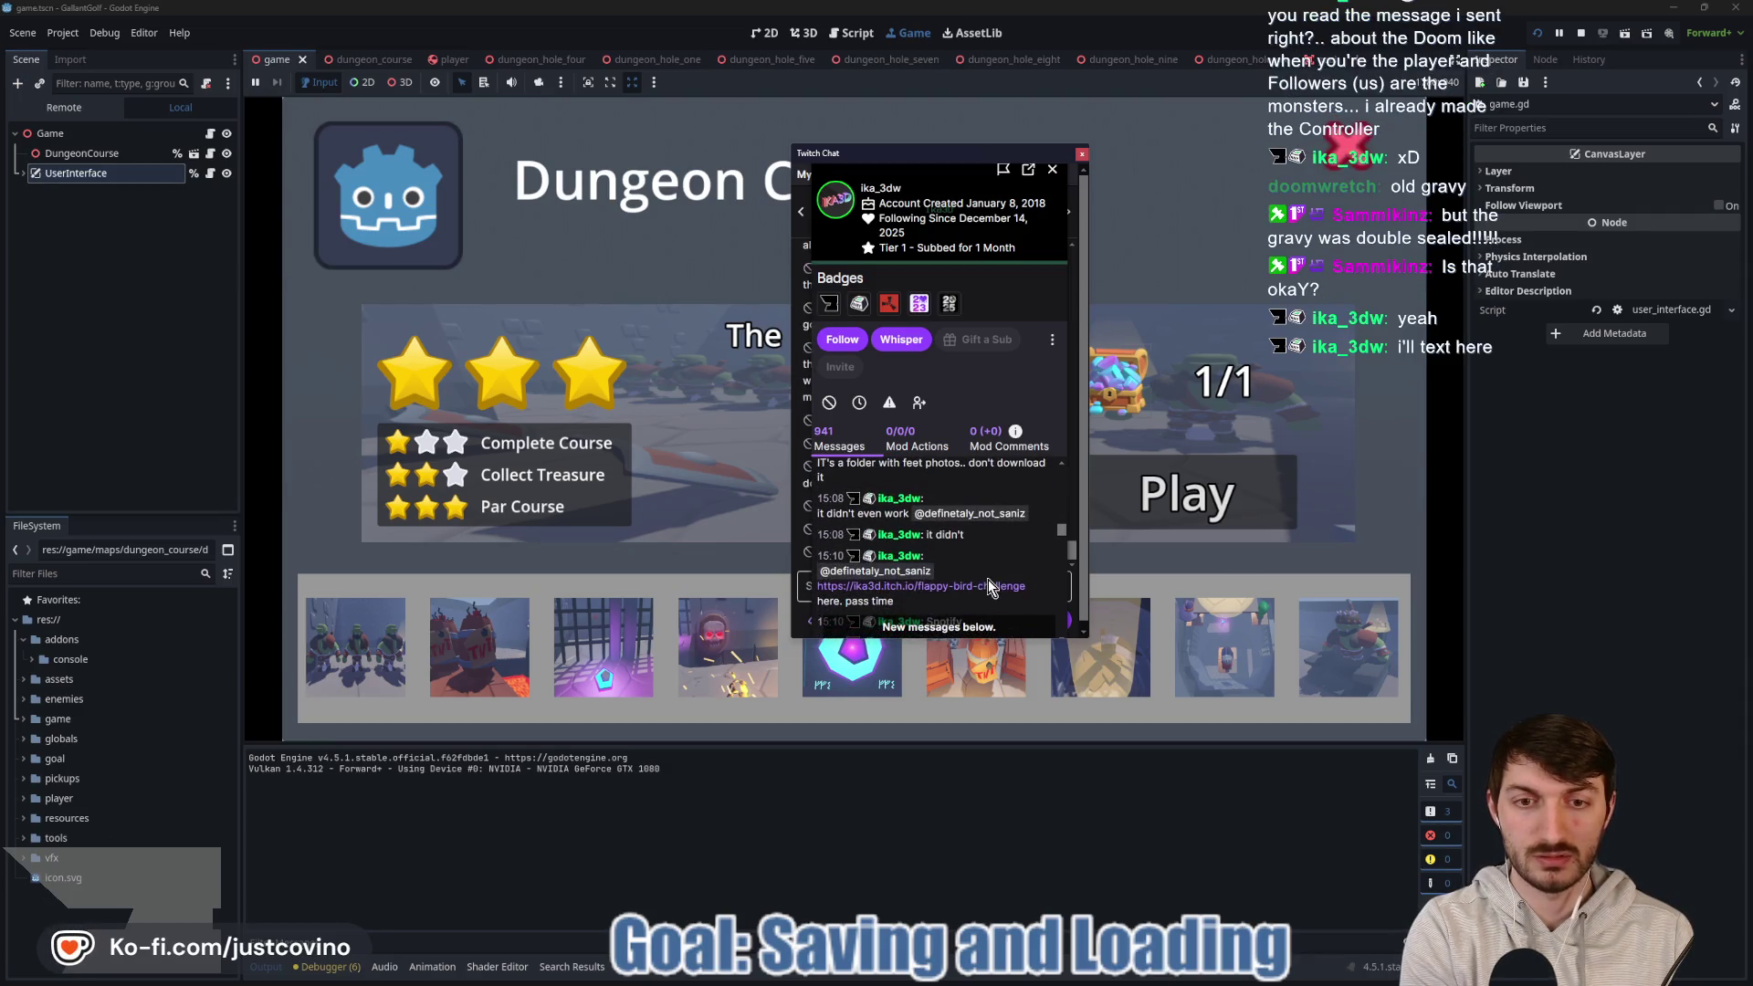
scroll(1010, 565, down, 10)
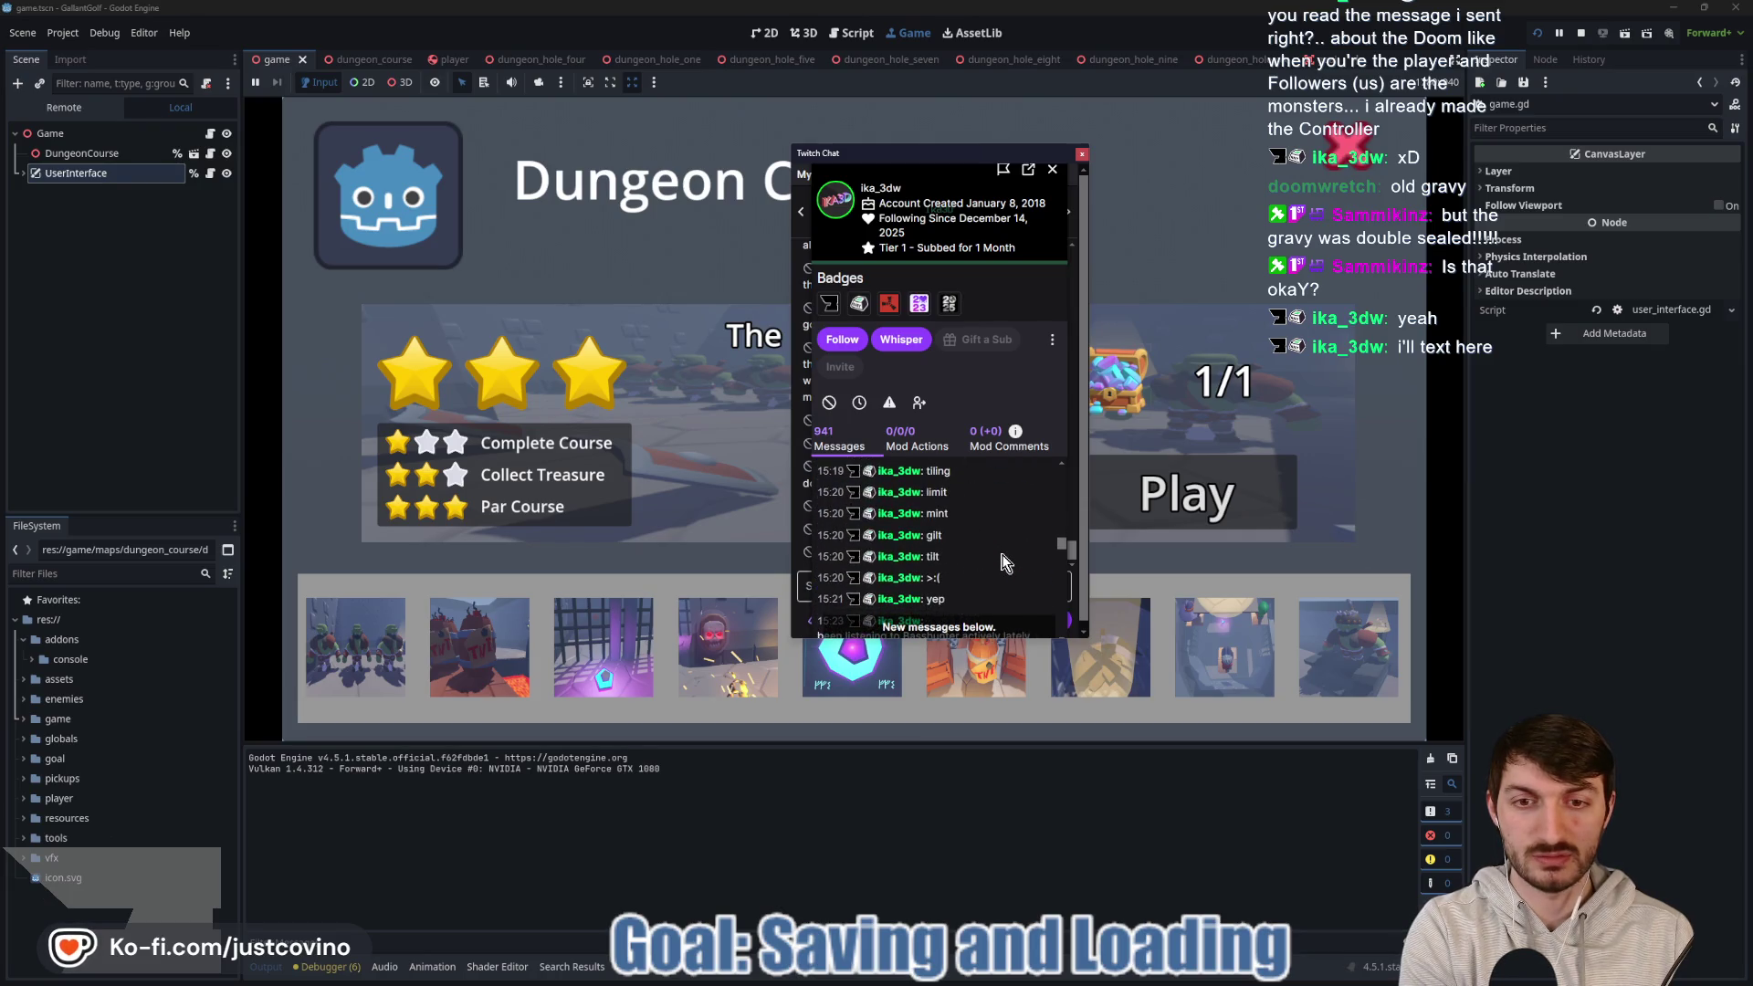
click(1053, 170)
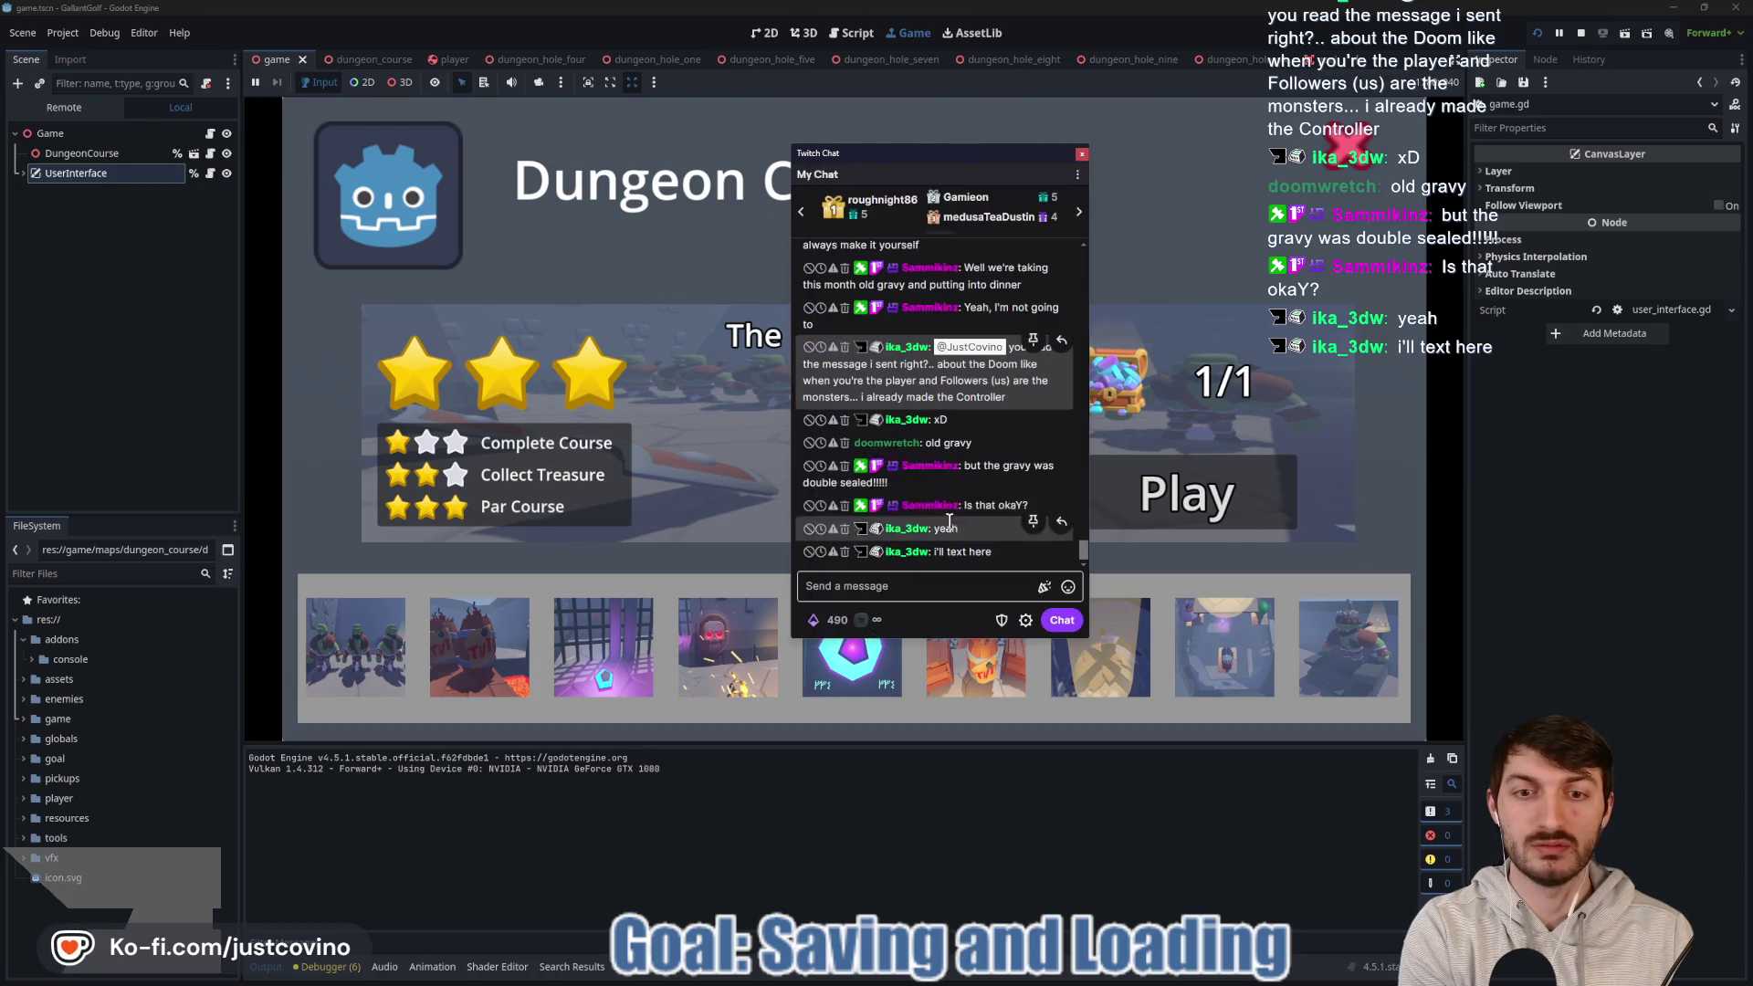
mouse_move(891, 151)
mouse_down()
mouse_move(519, 188)
mouse_move(467, 159)
mouse_move(0, 160)
mouse_up()
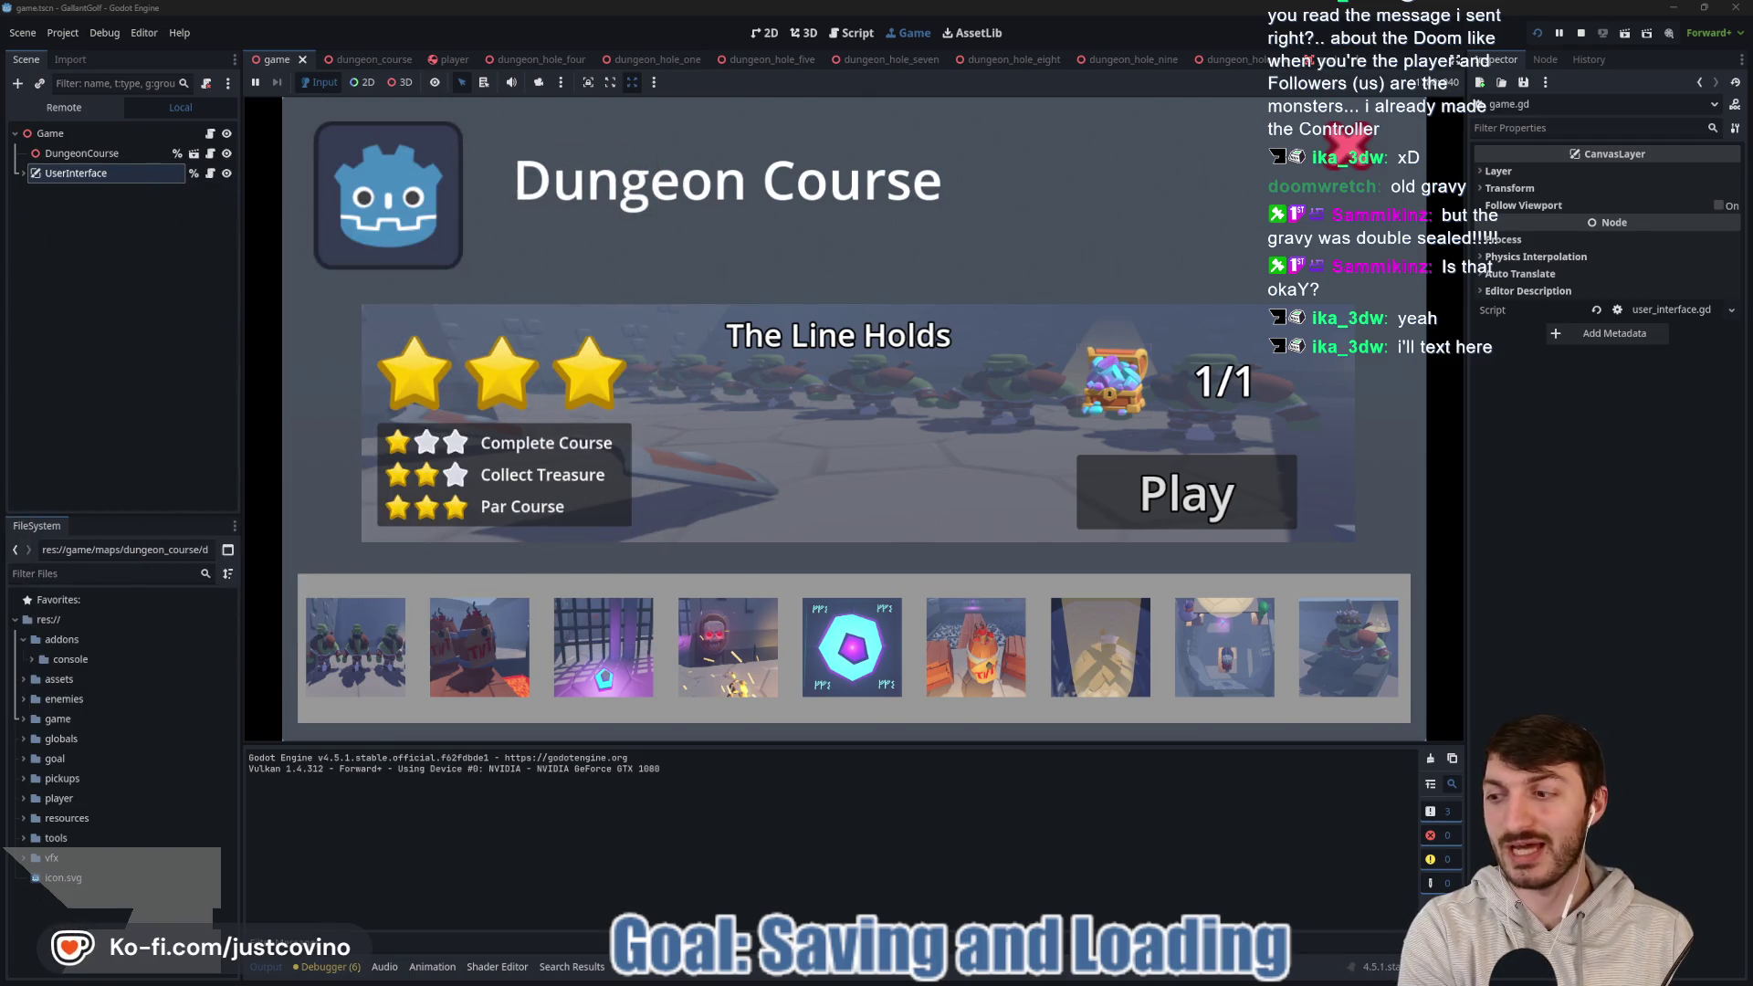
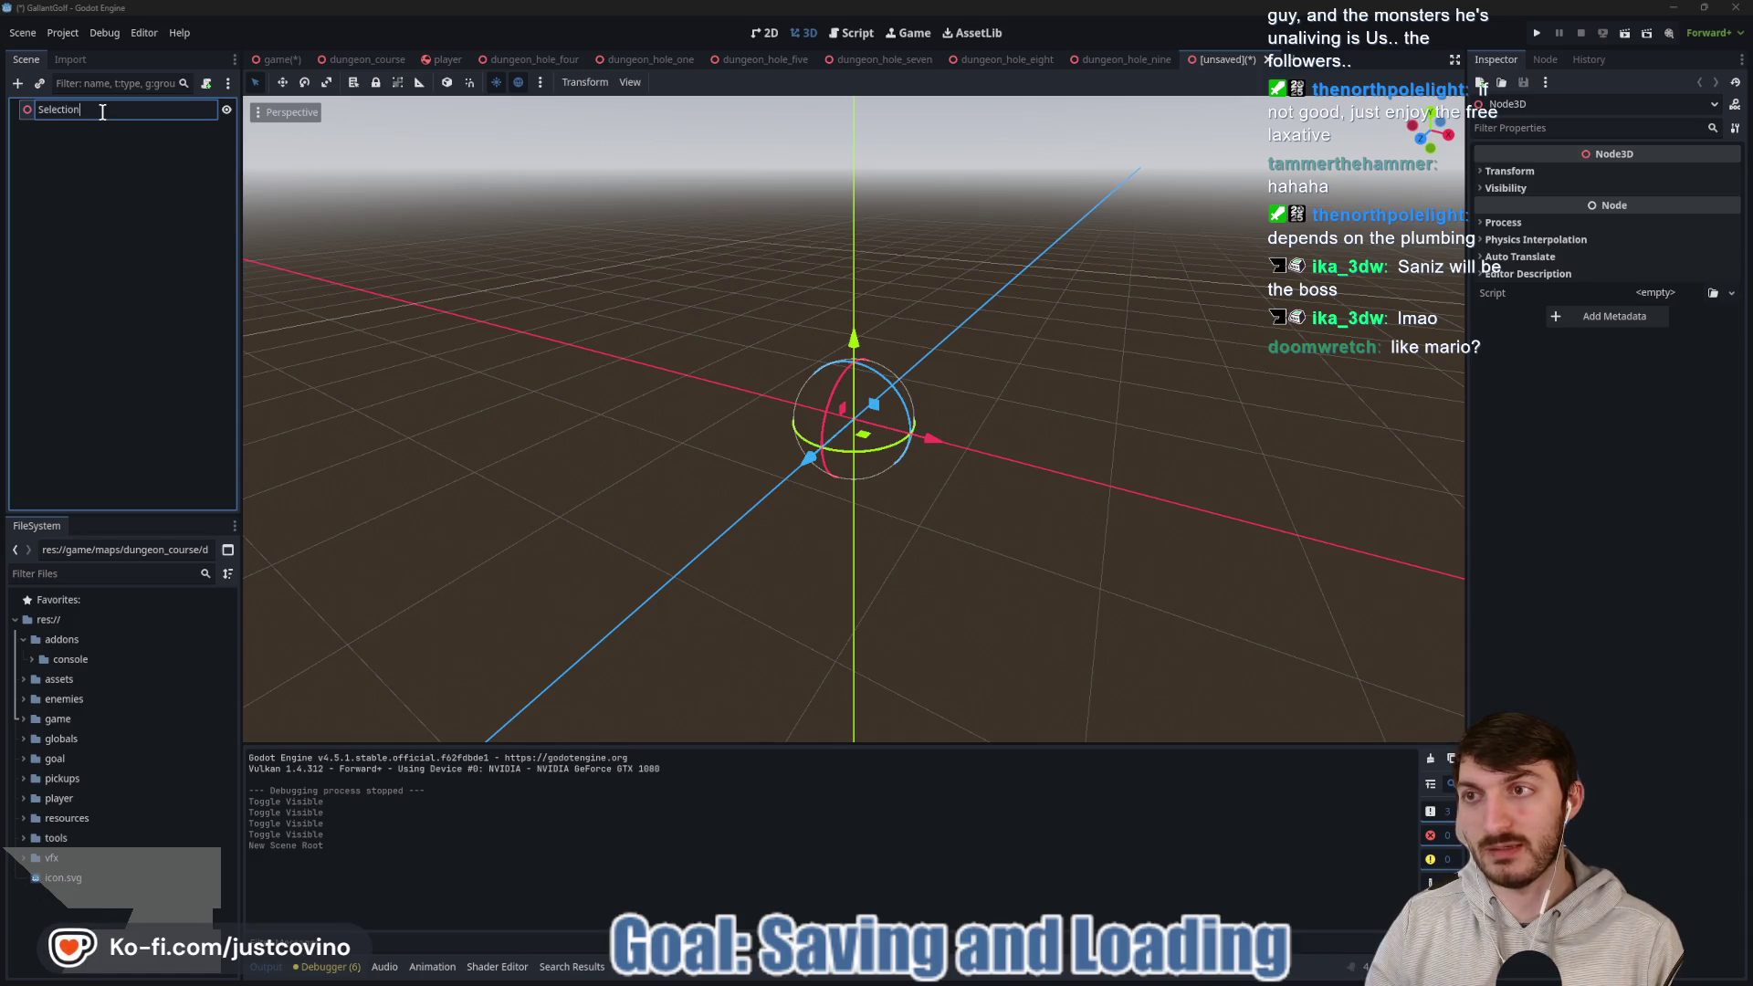
Rename the root Node3D to CourseSelectionViewport and bring up the Save Scene As dialog.
key(BackSpace)
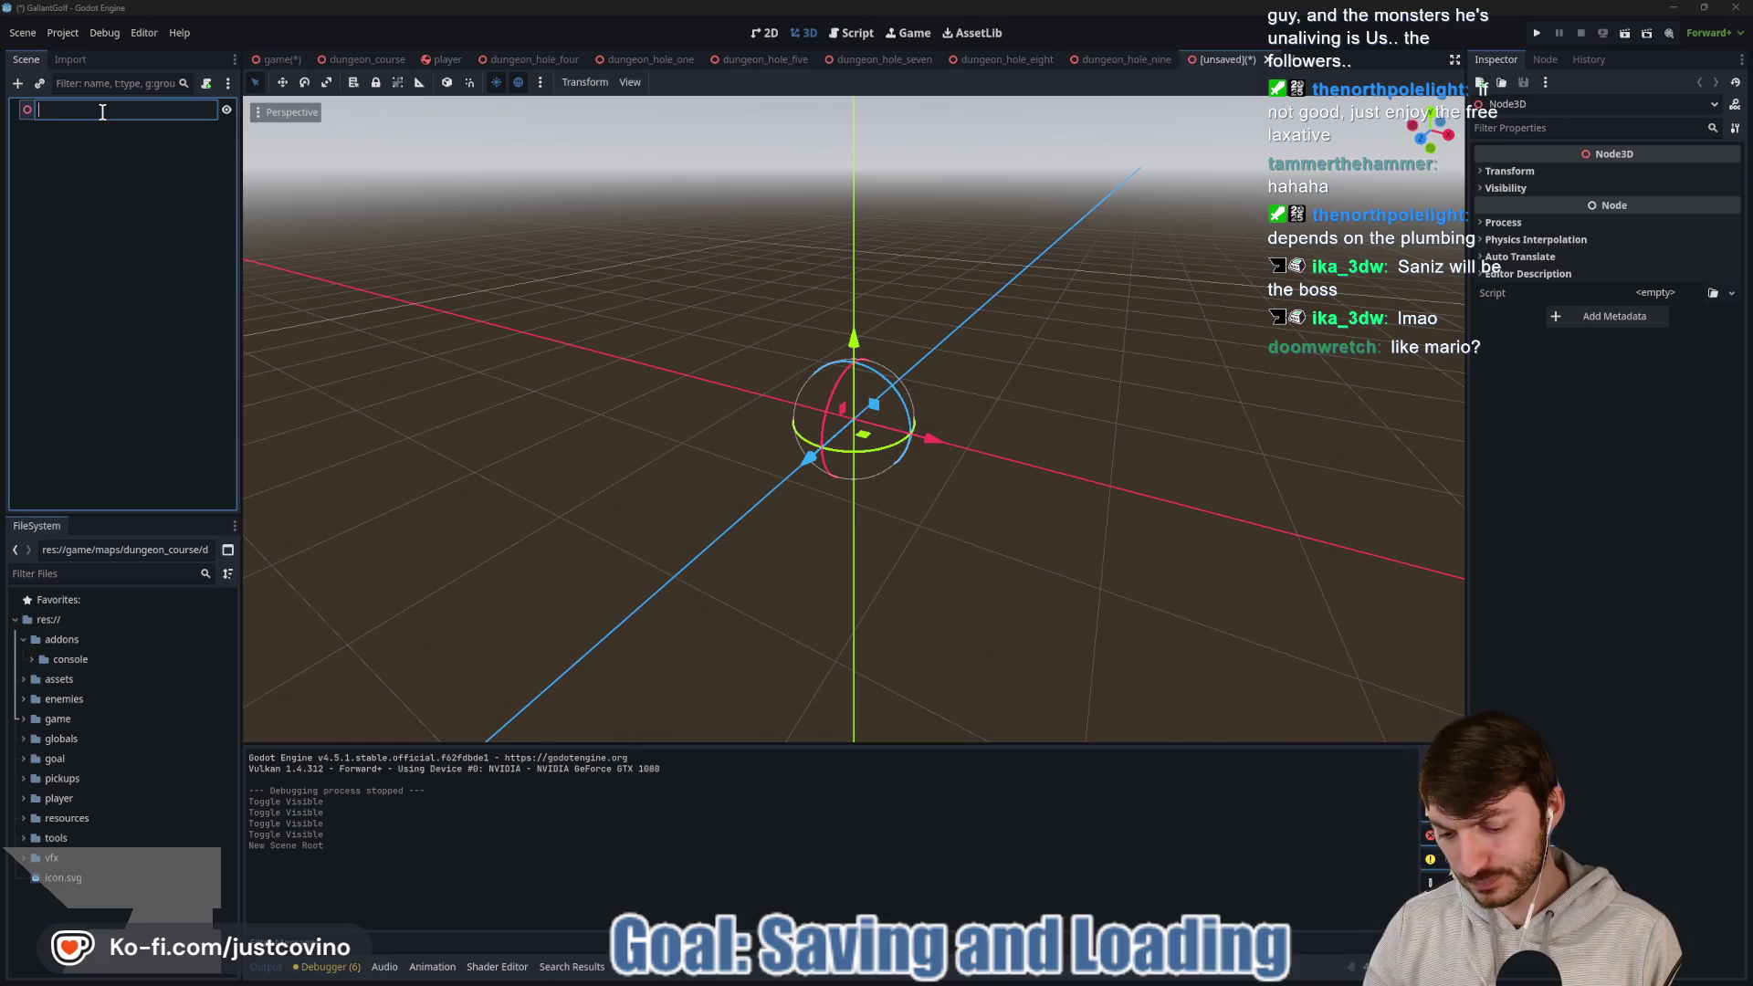
text(Course)
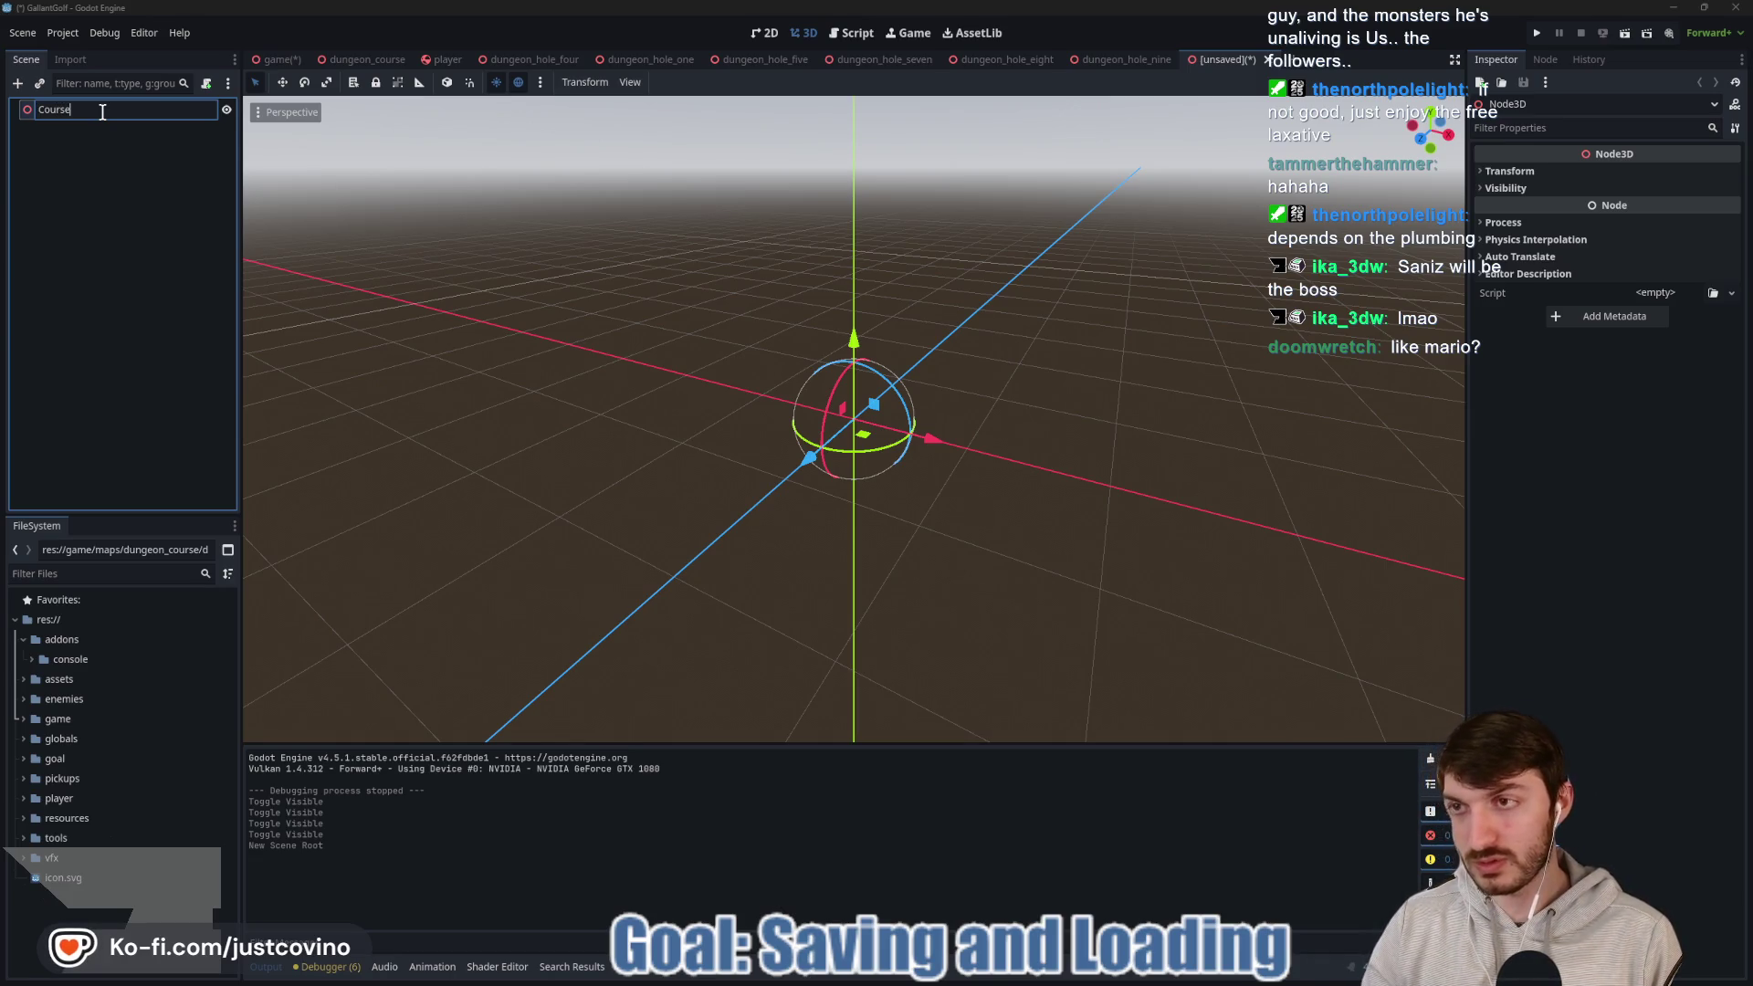
text(SelectionVie)
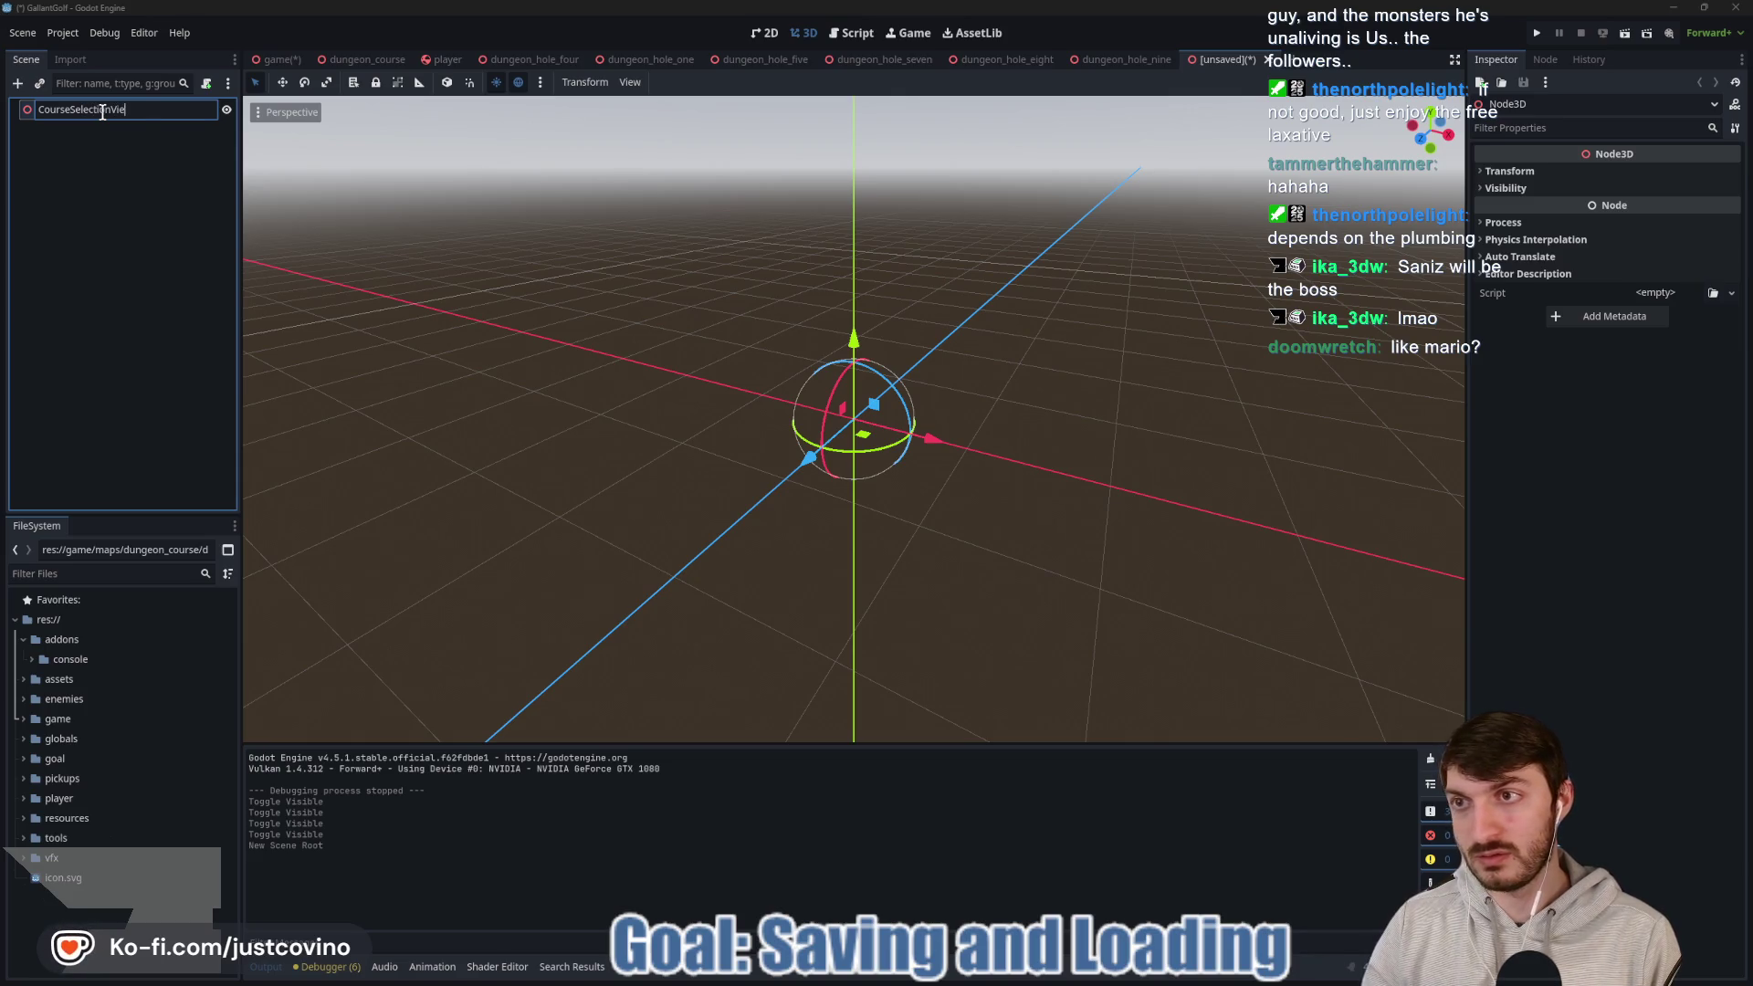
text(wport)
key(Return)
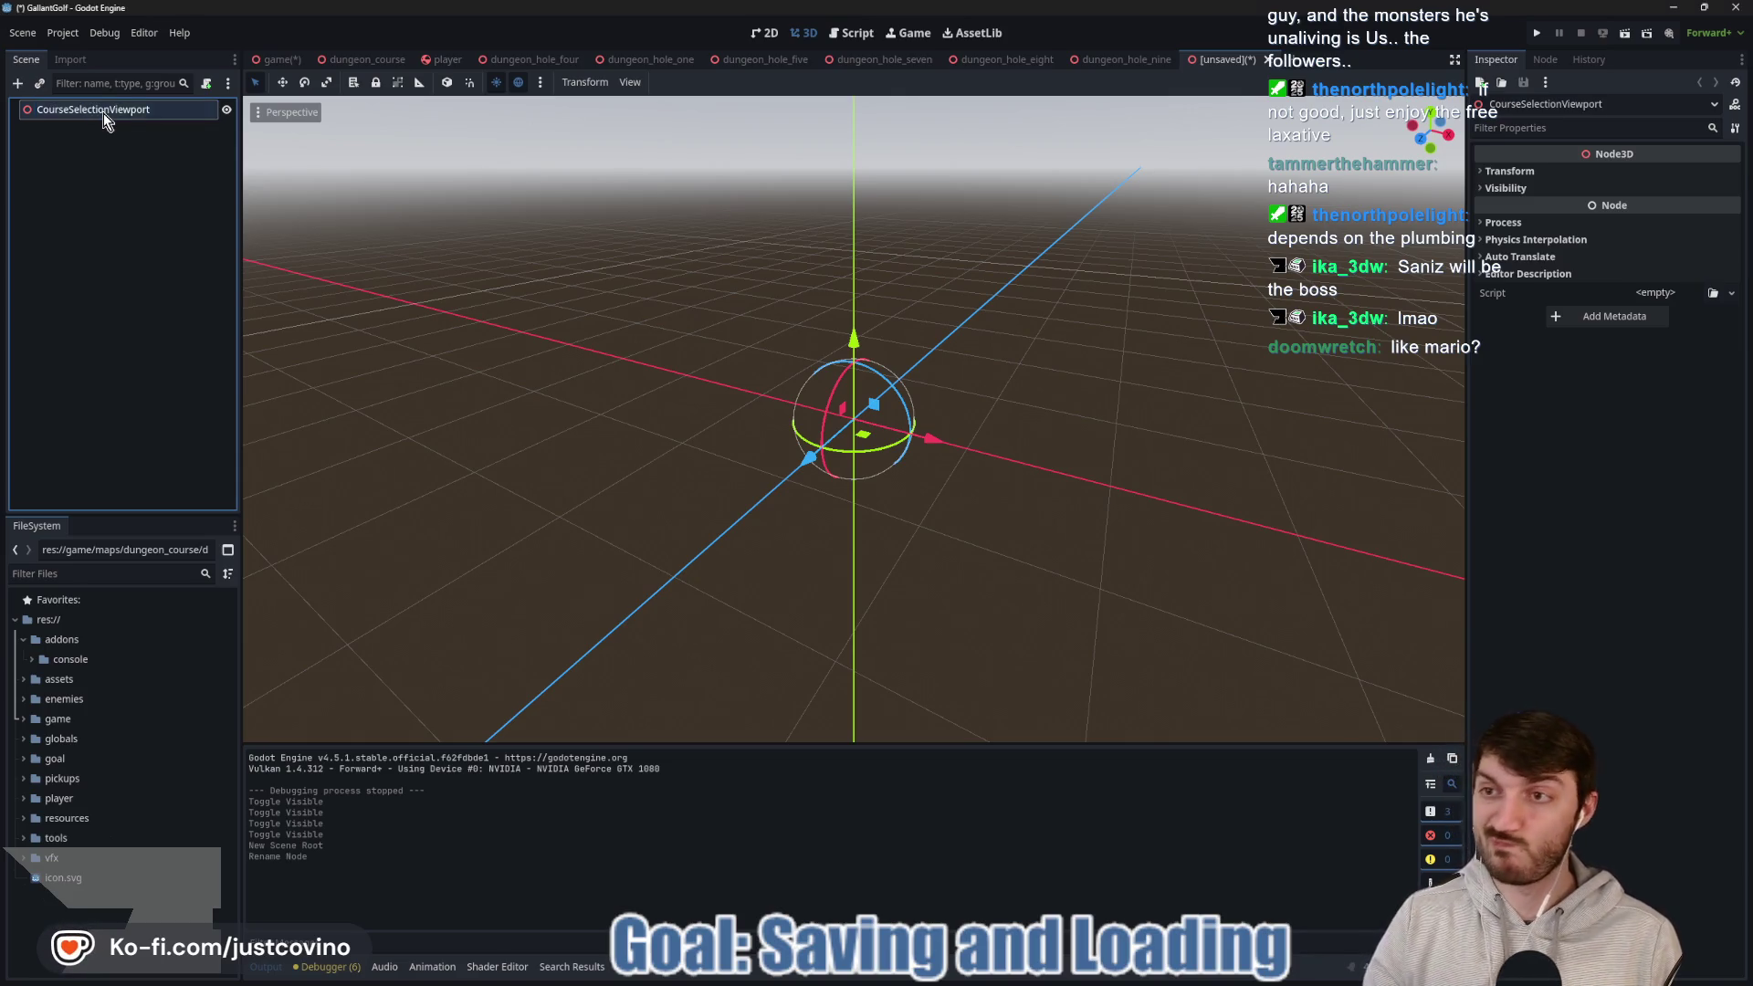
key(ctrl+s)
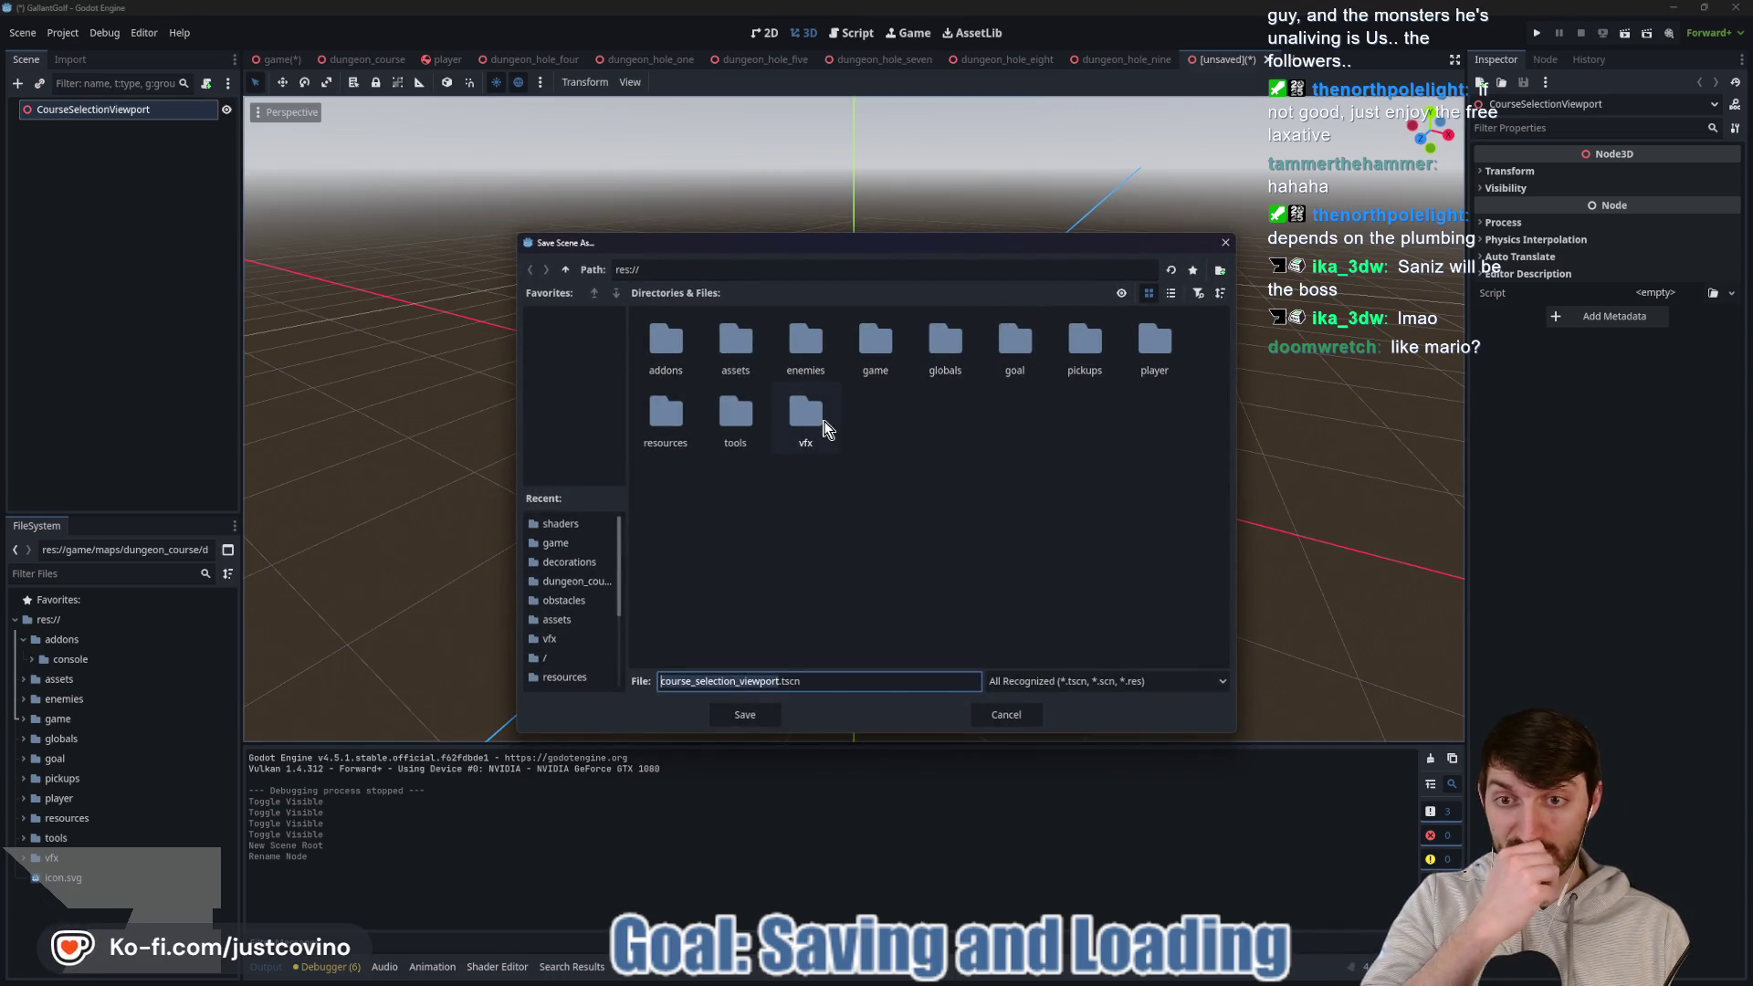
Save the scene as course_selection_viewport.tscn in the res://game folder.
double_click(874, 342)
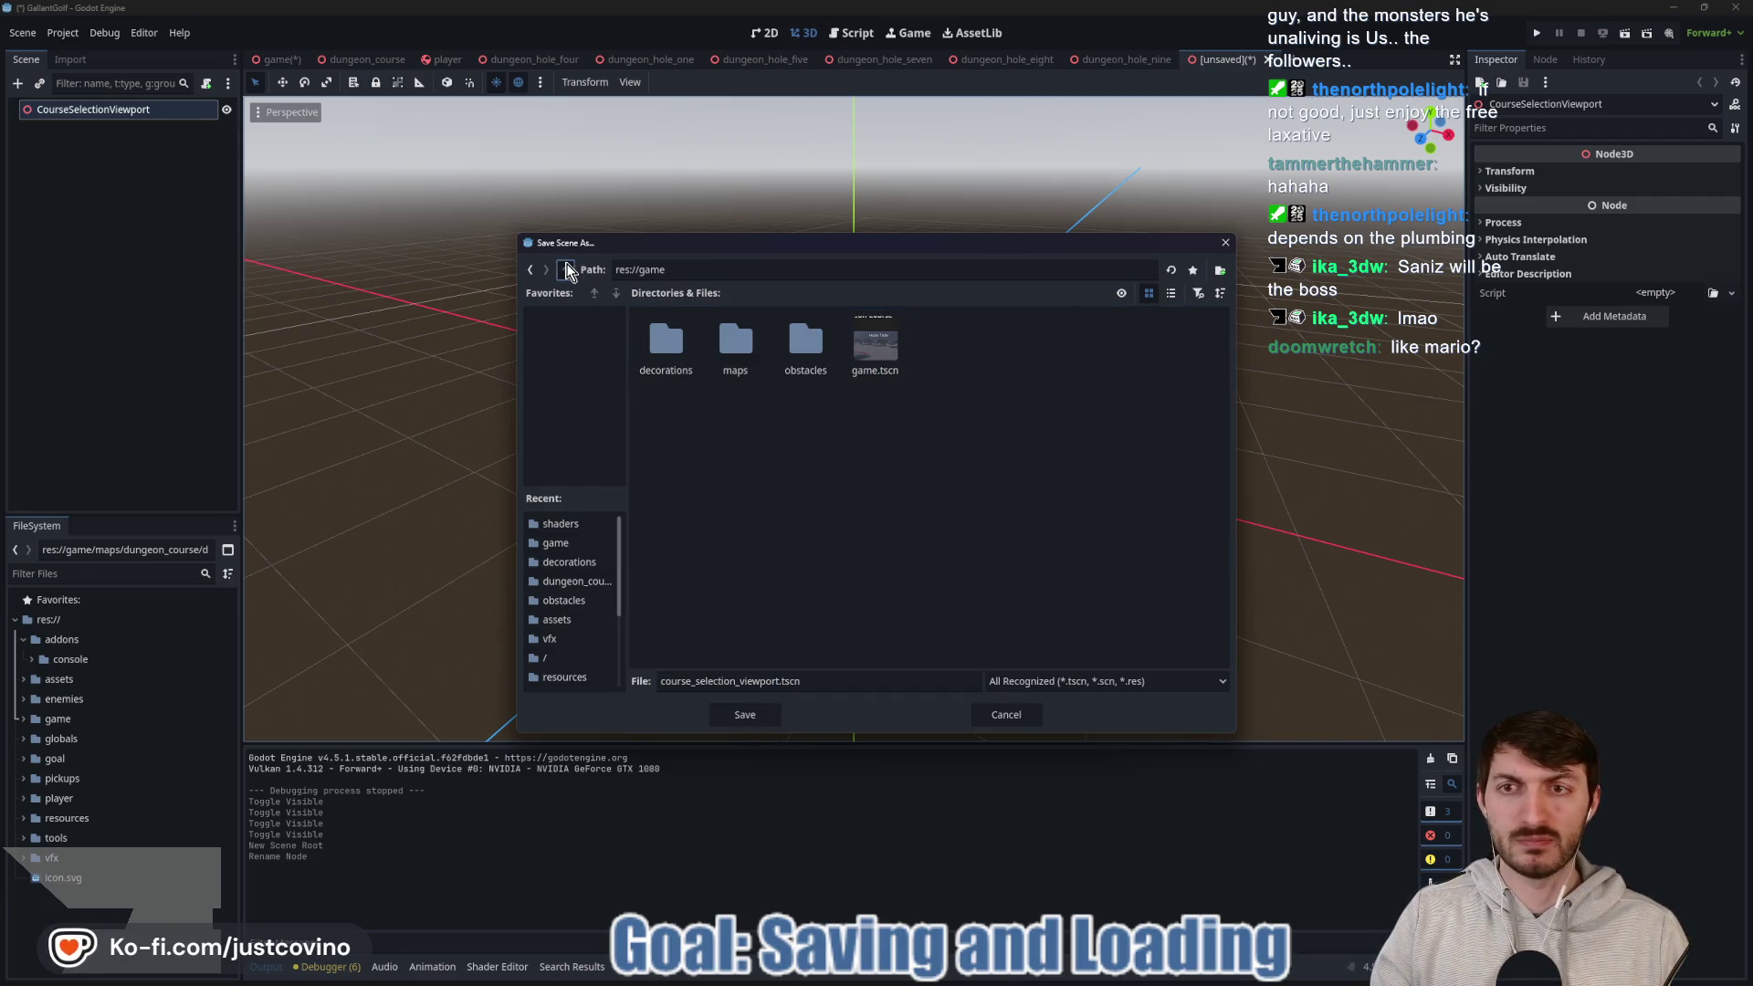
click(570, 271)
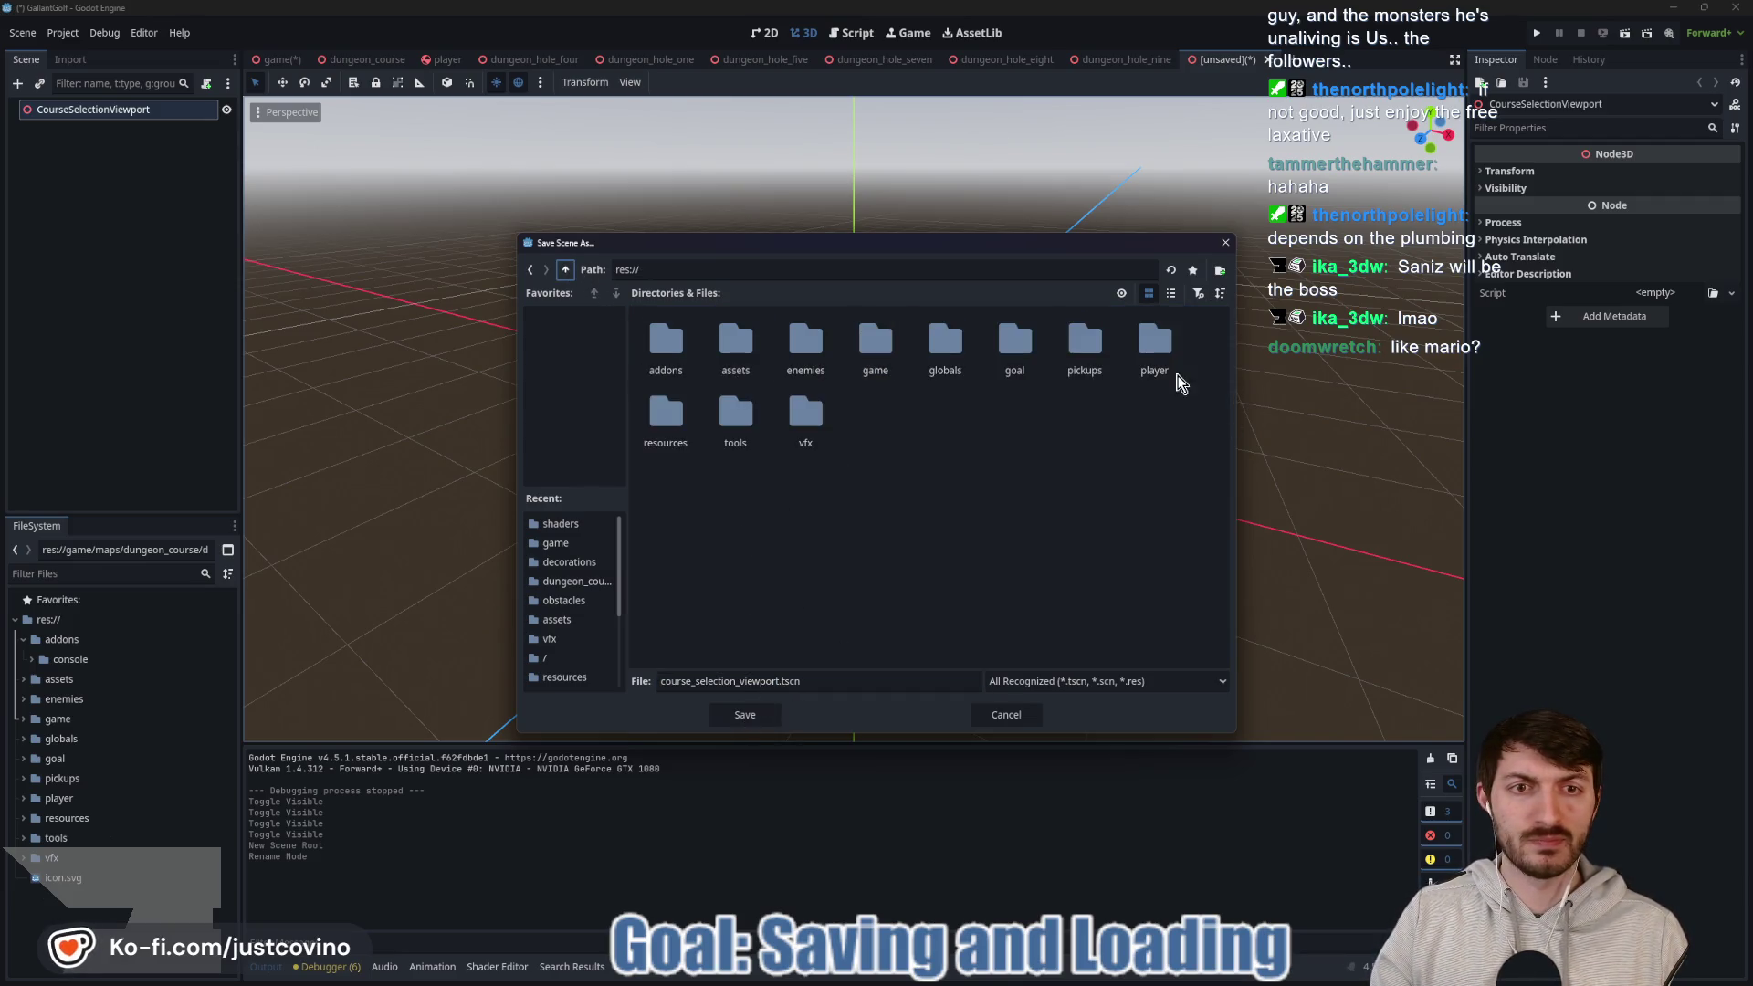
double_click(1008, 354)
click(566, 271)
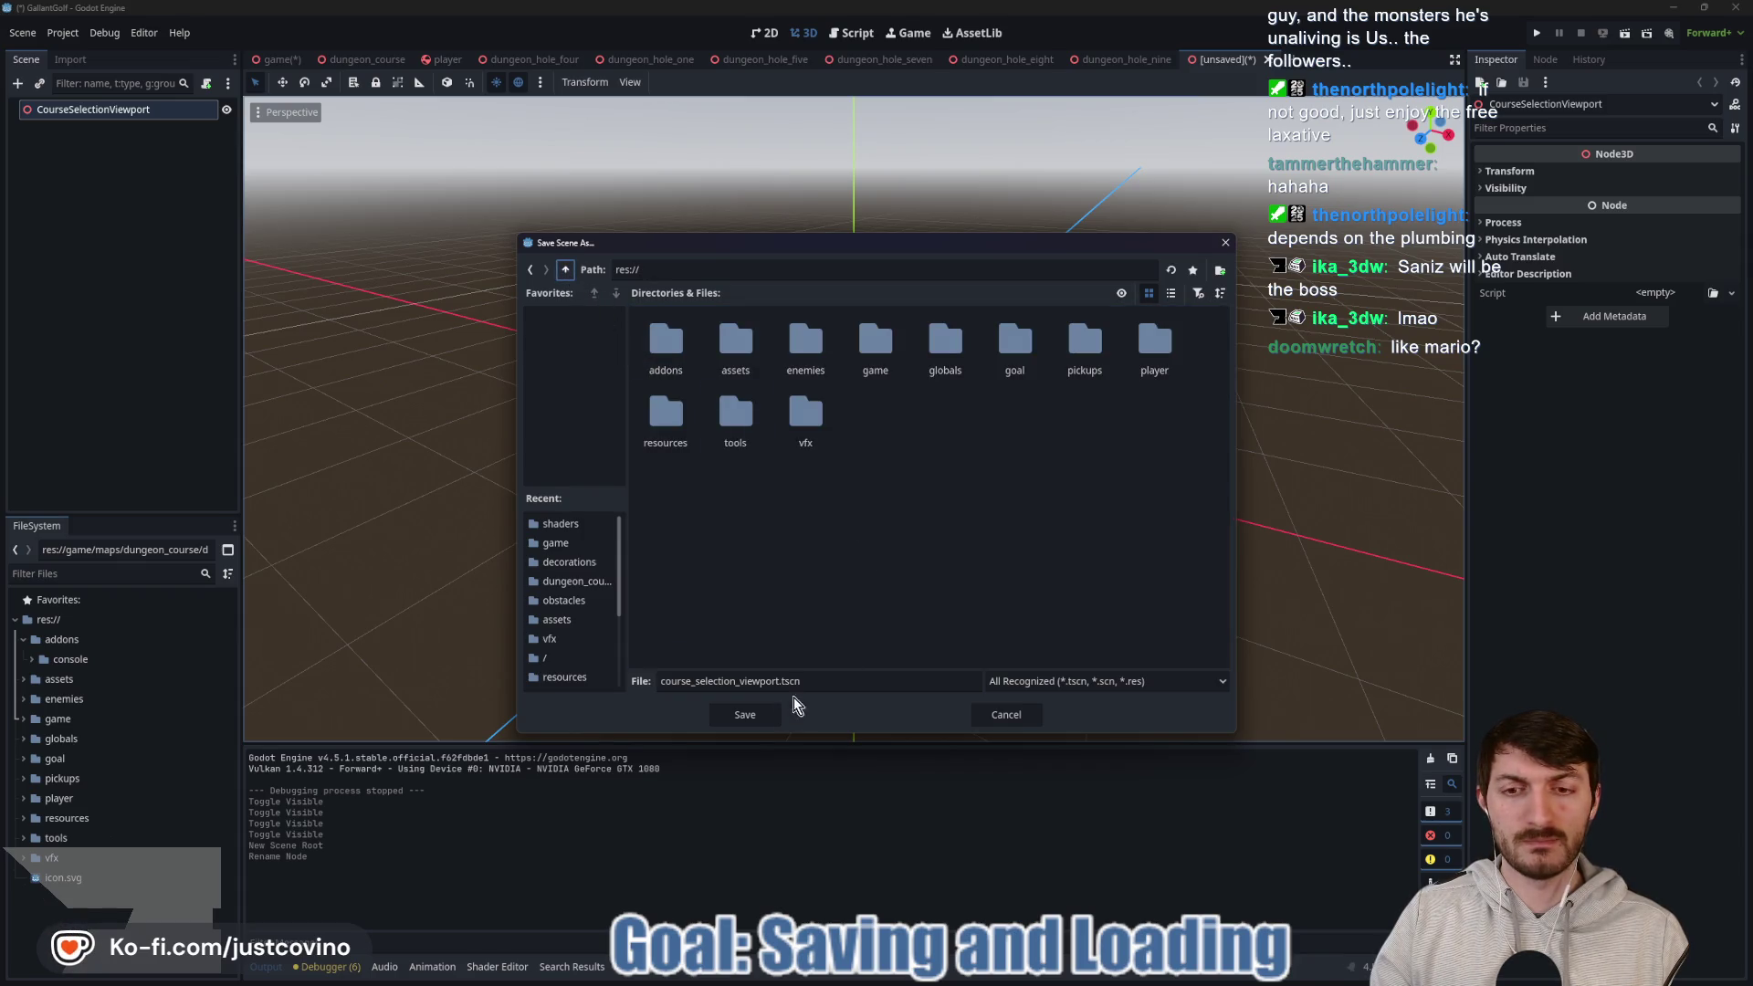
double_click(872, 344)
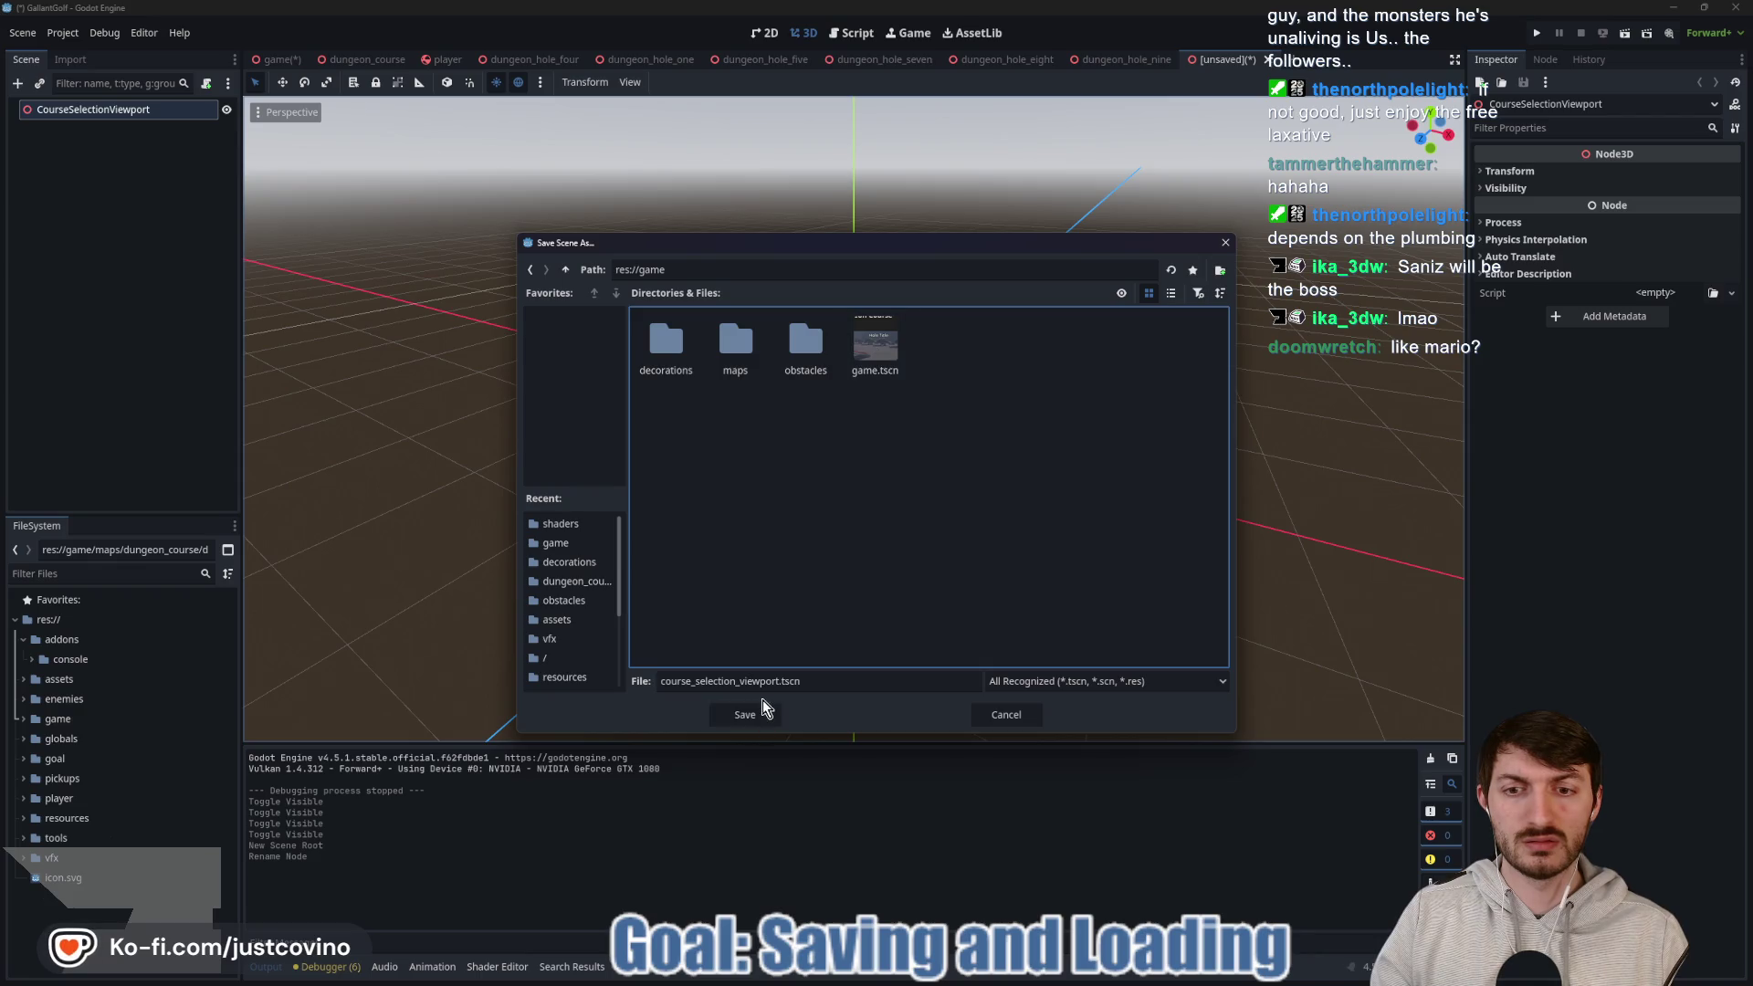
click(764, 710)
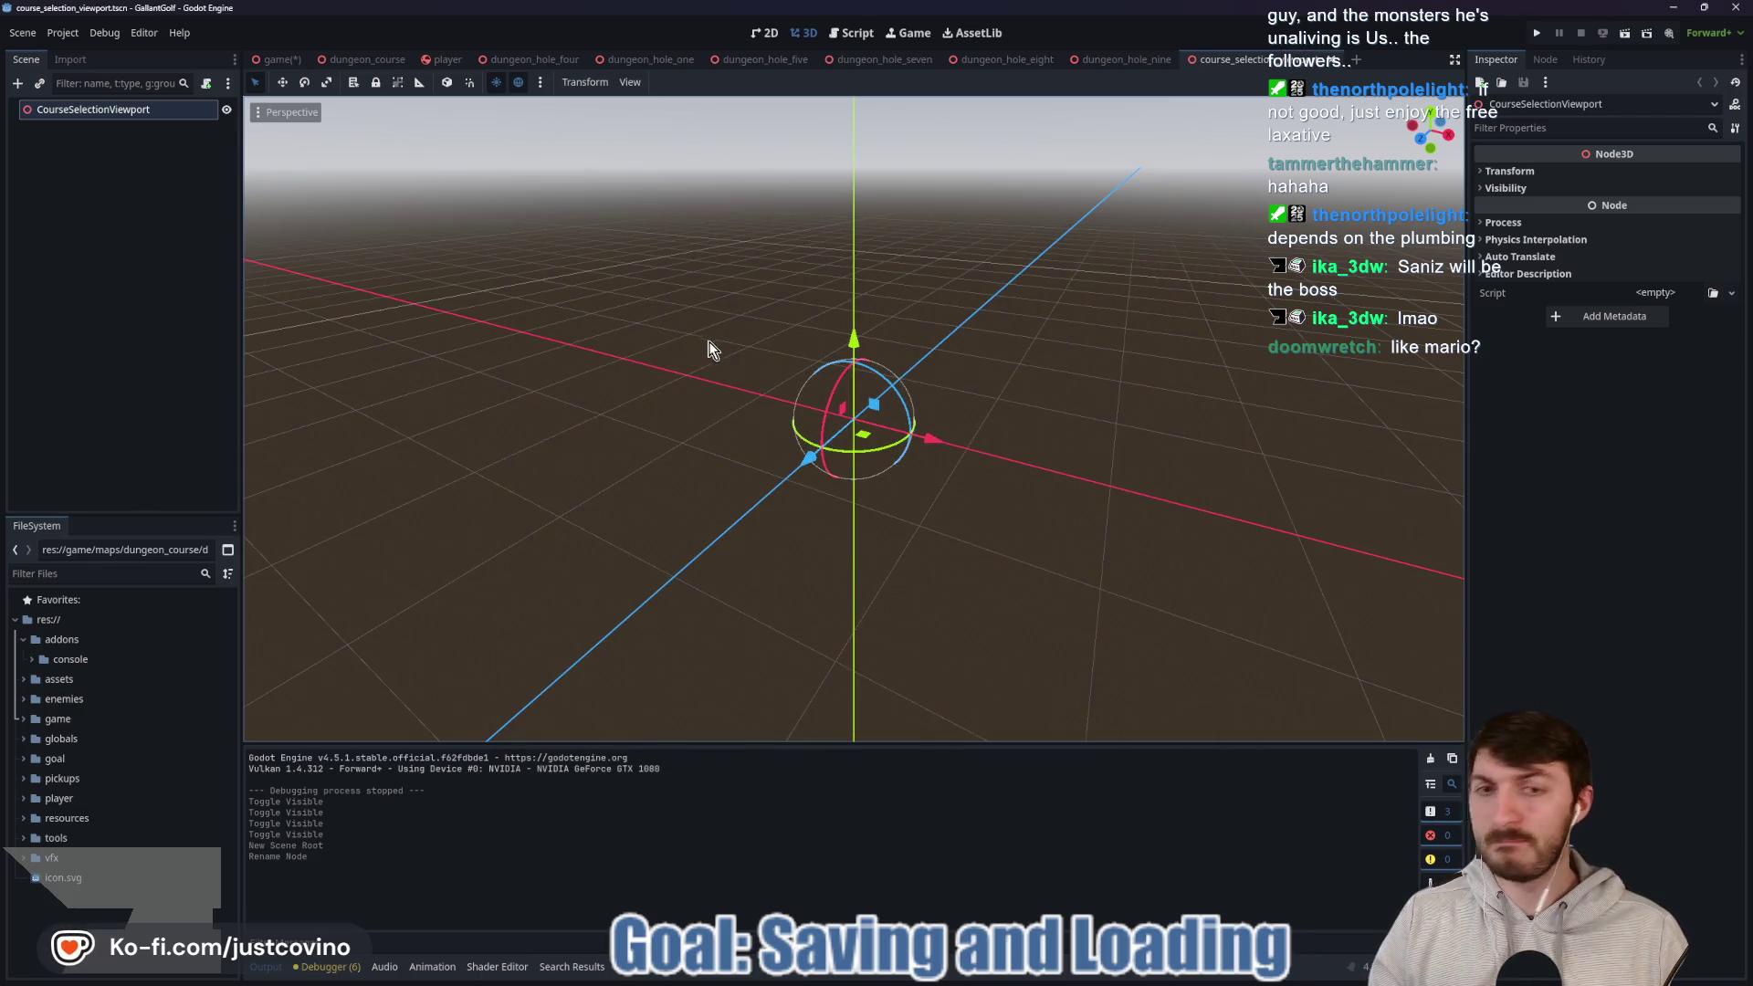
mouse_move(1075, 387)
mouse_down()
mouse_move(938, 419)
mouse_move(638, 380)
mouse_move(577, 395)
mouse_move(730, 386)
mouse_up()
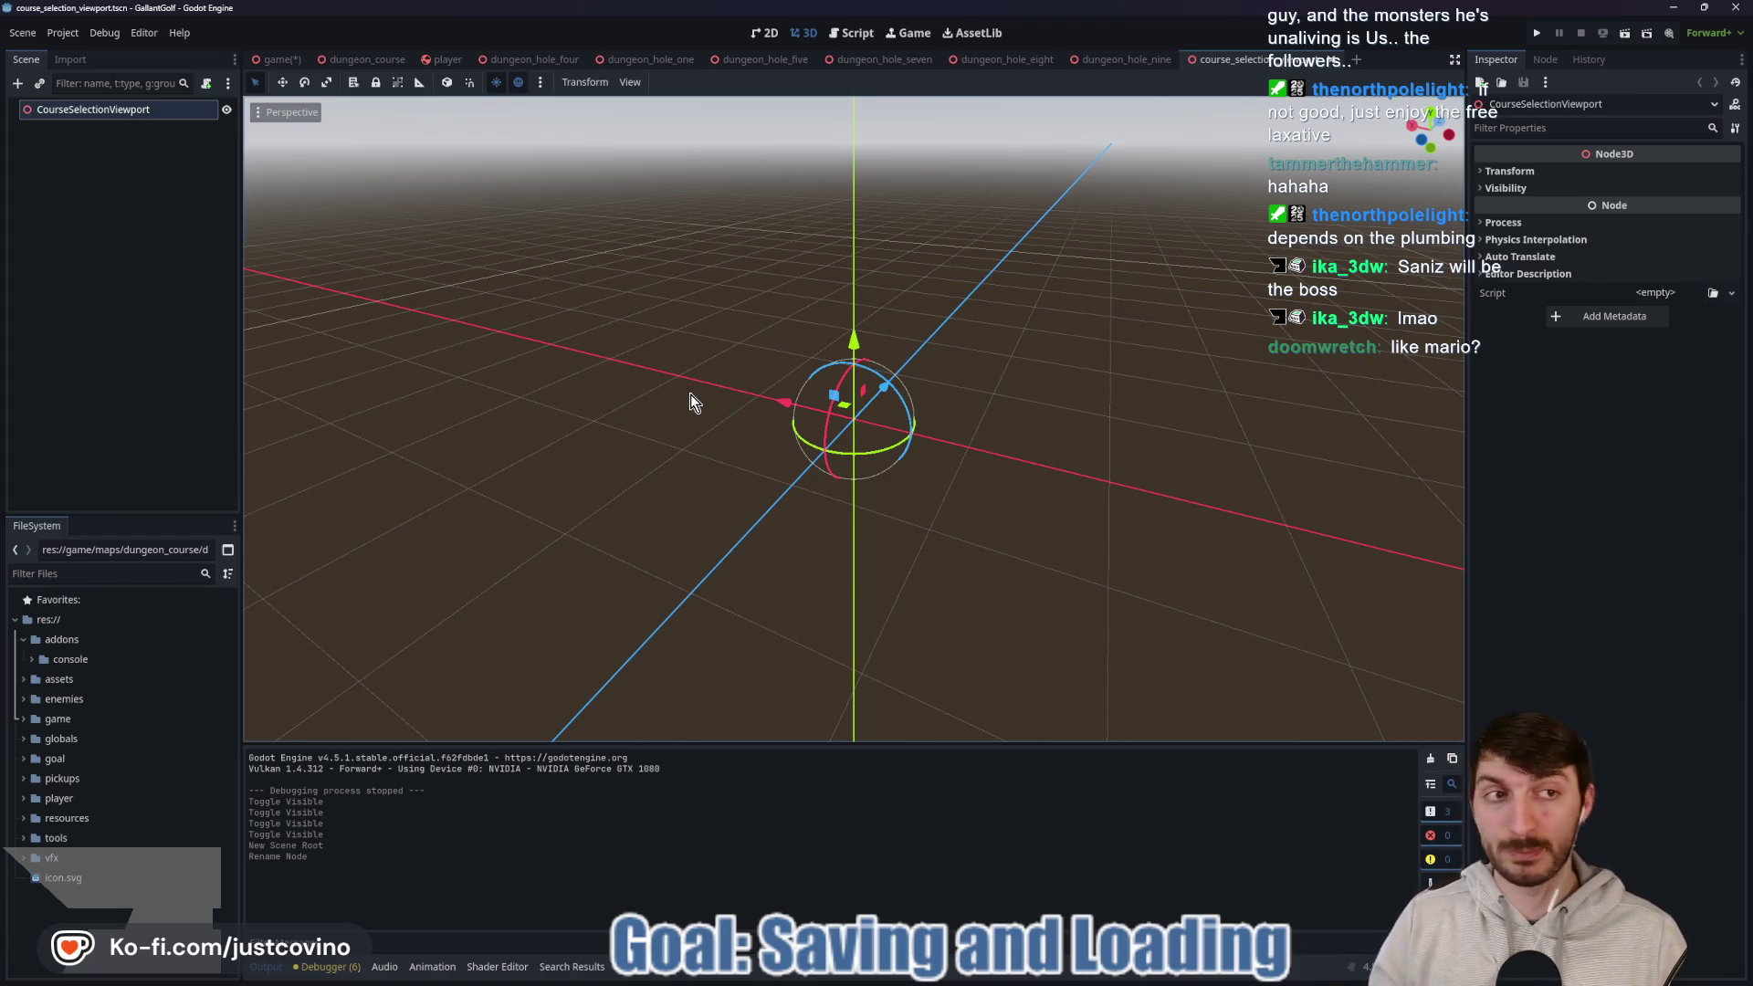
Add a GPUParticles3D child to CourseSelectionViewport, leaving the Pass 1 mesh unset.
key(ctrl+a)
text(gpuparticles3d)
key(Return)
click(1513, 342)
click(1643, 383)
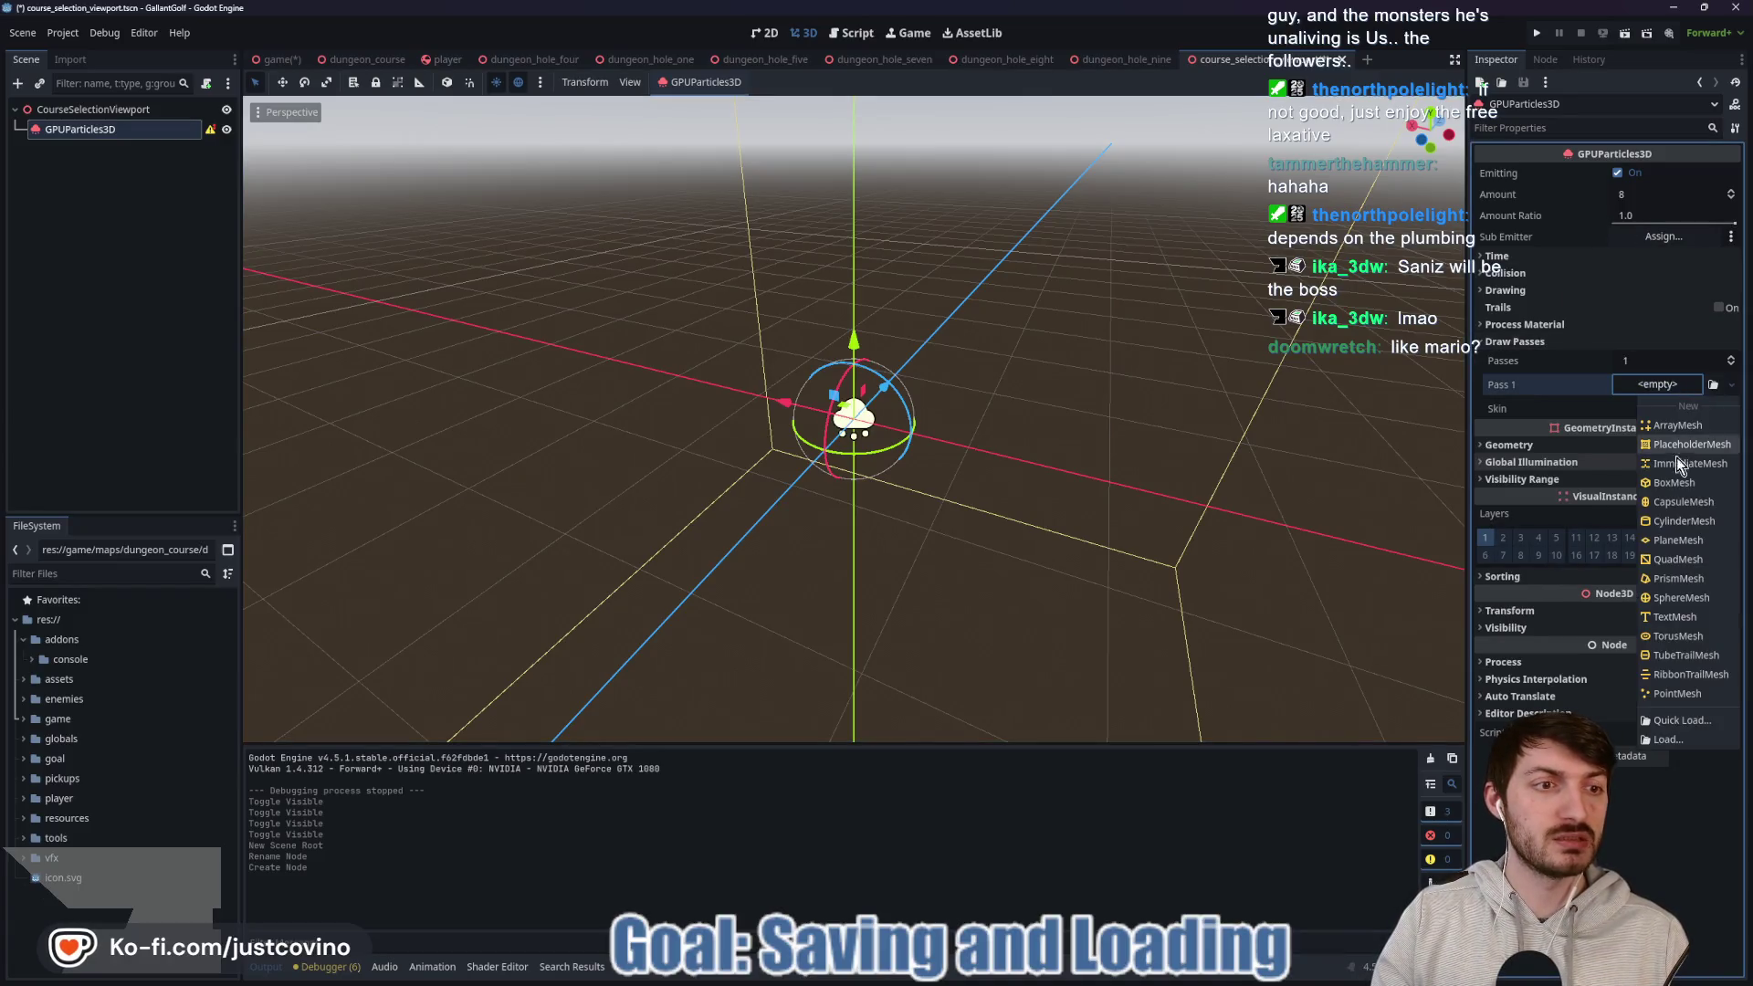
click(1682, 719)
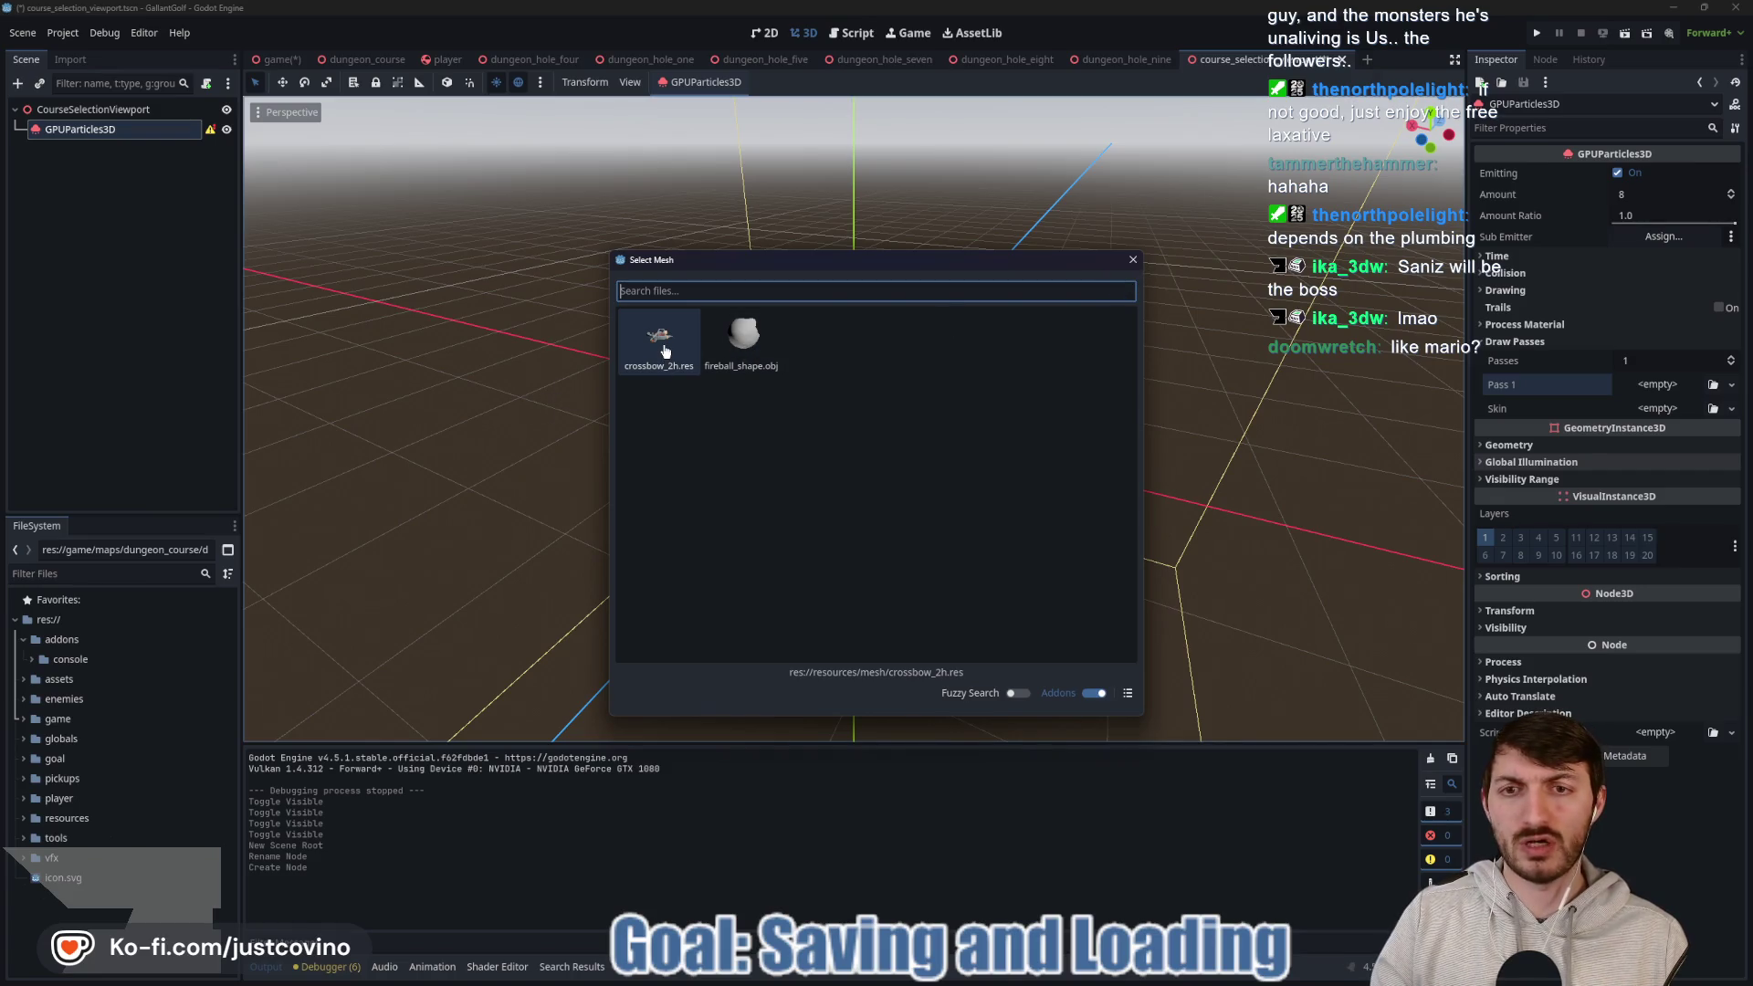
click(1133, 260)
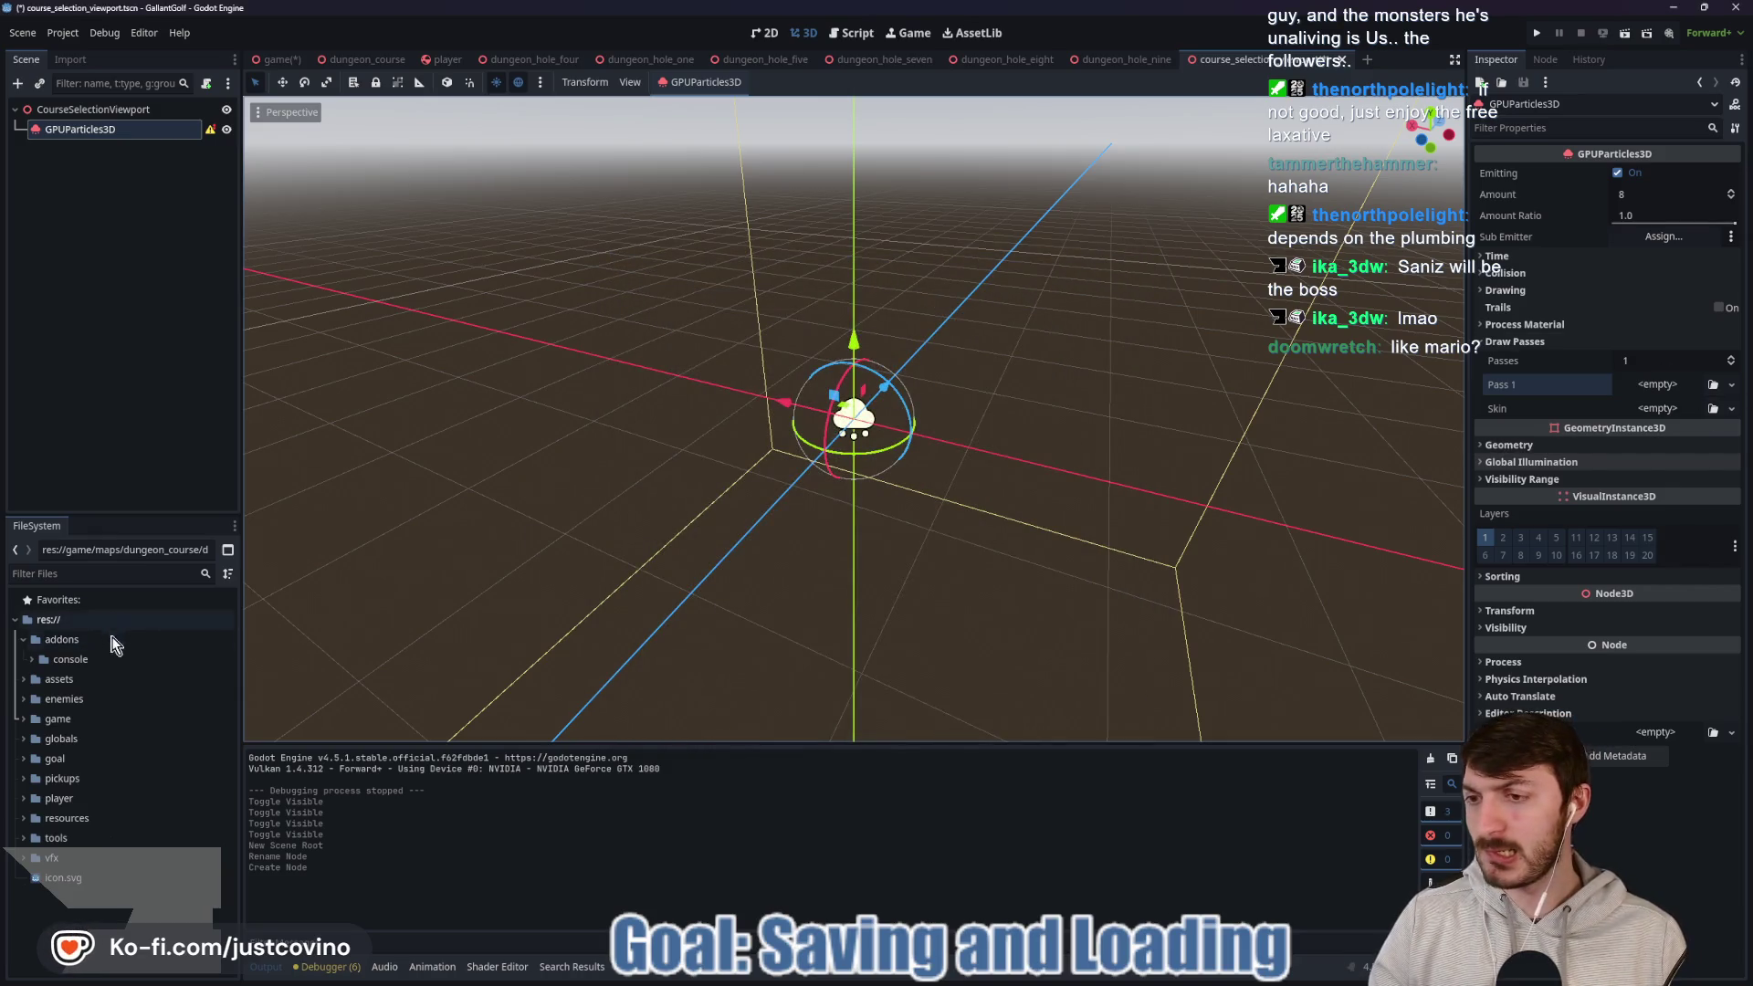
In the FileSystem dock, expand assets and then resource_bits to show the gem chest models.
click(25, 680)
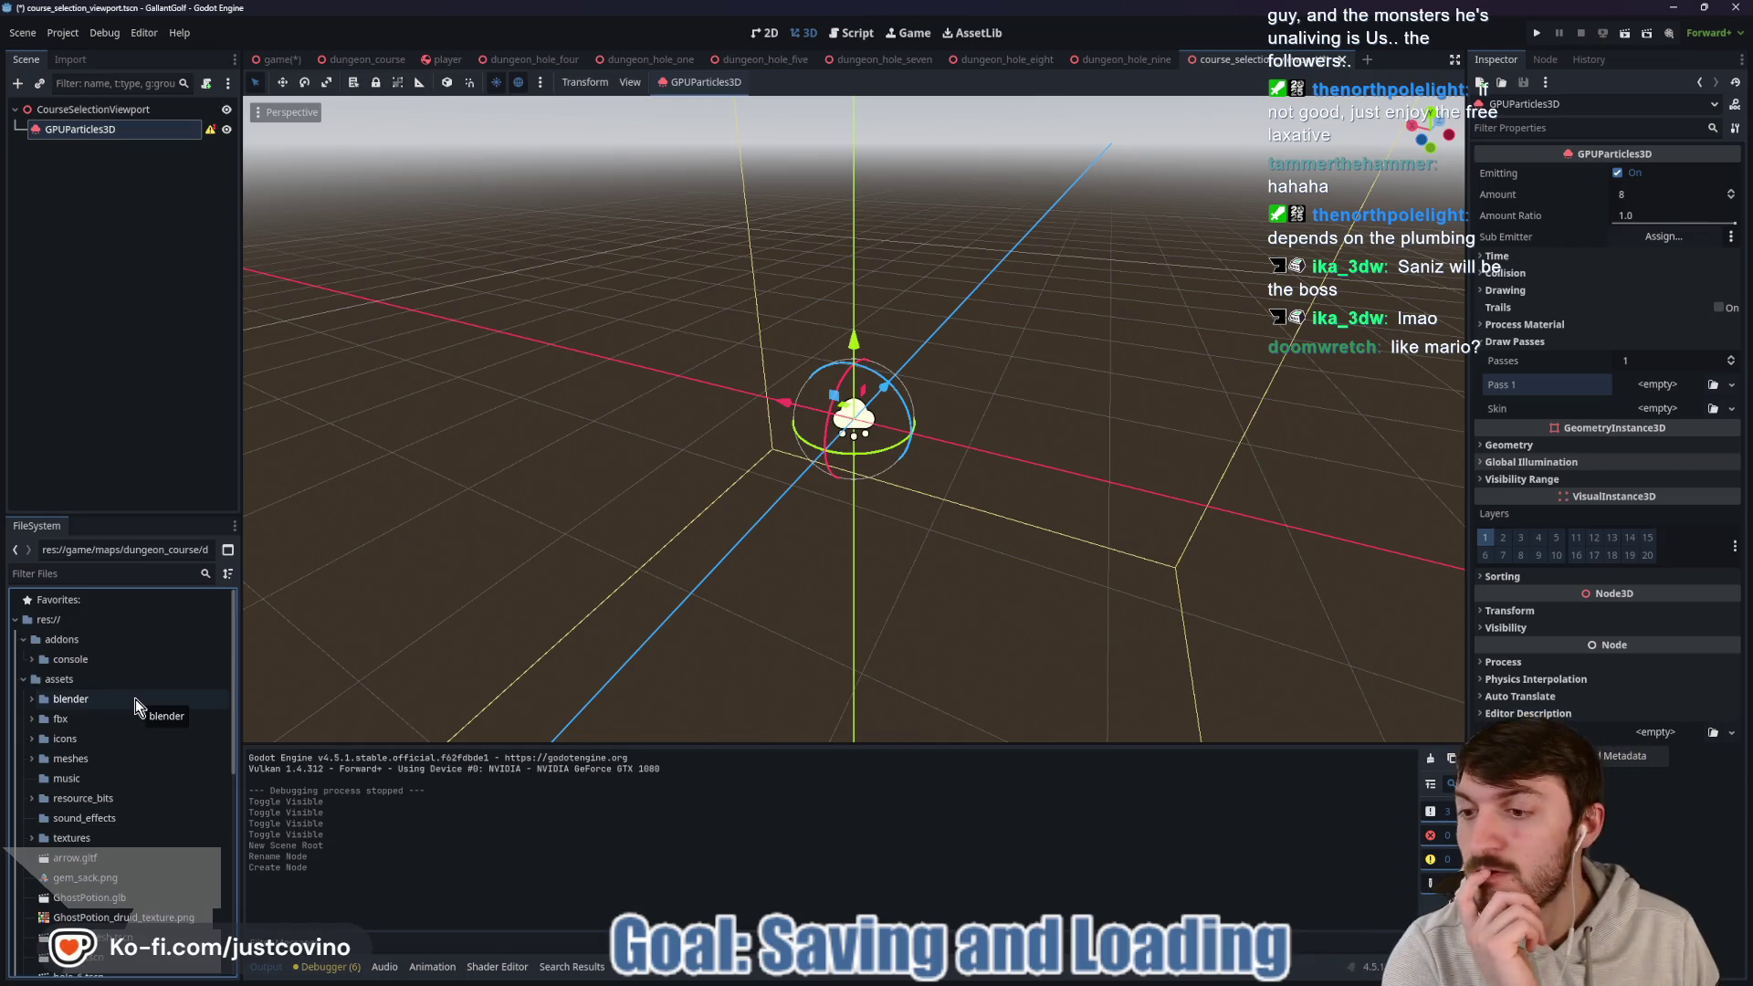
click(31, 720)
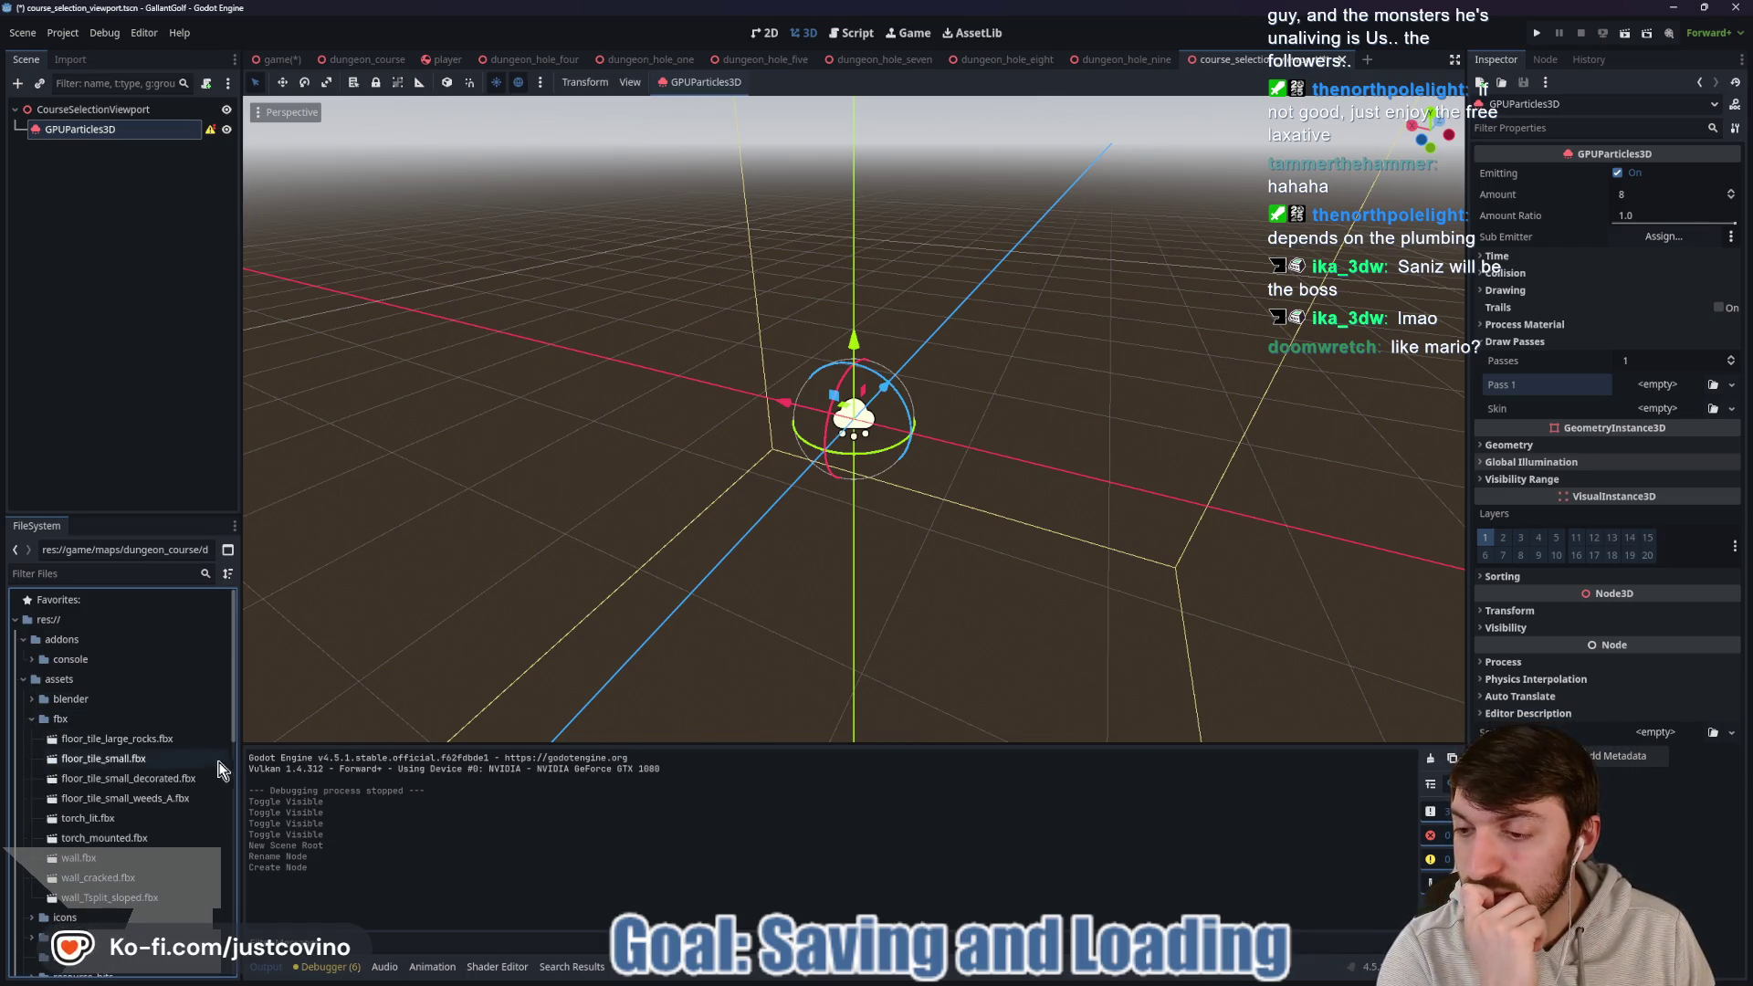
scroll(118, 730, down, 3)
click(32, 623)
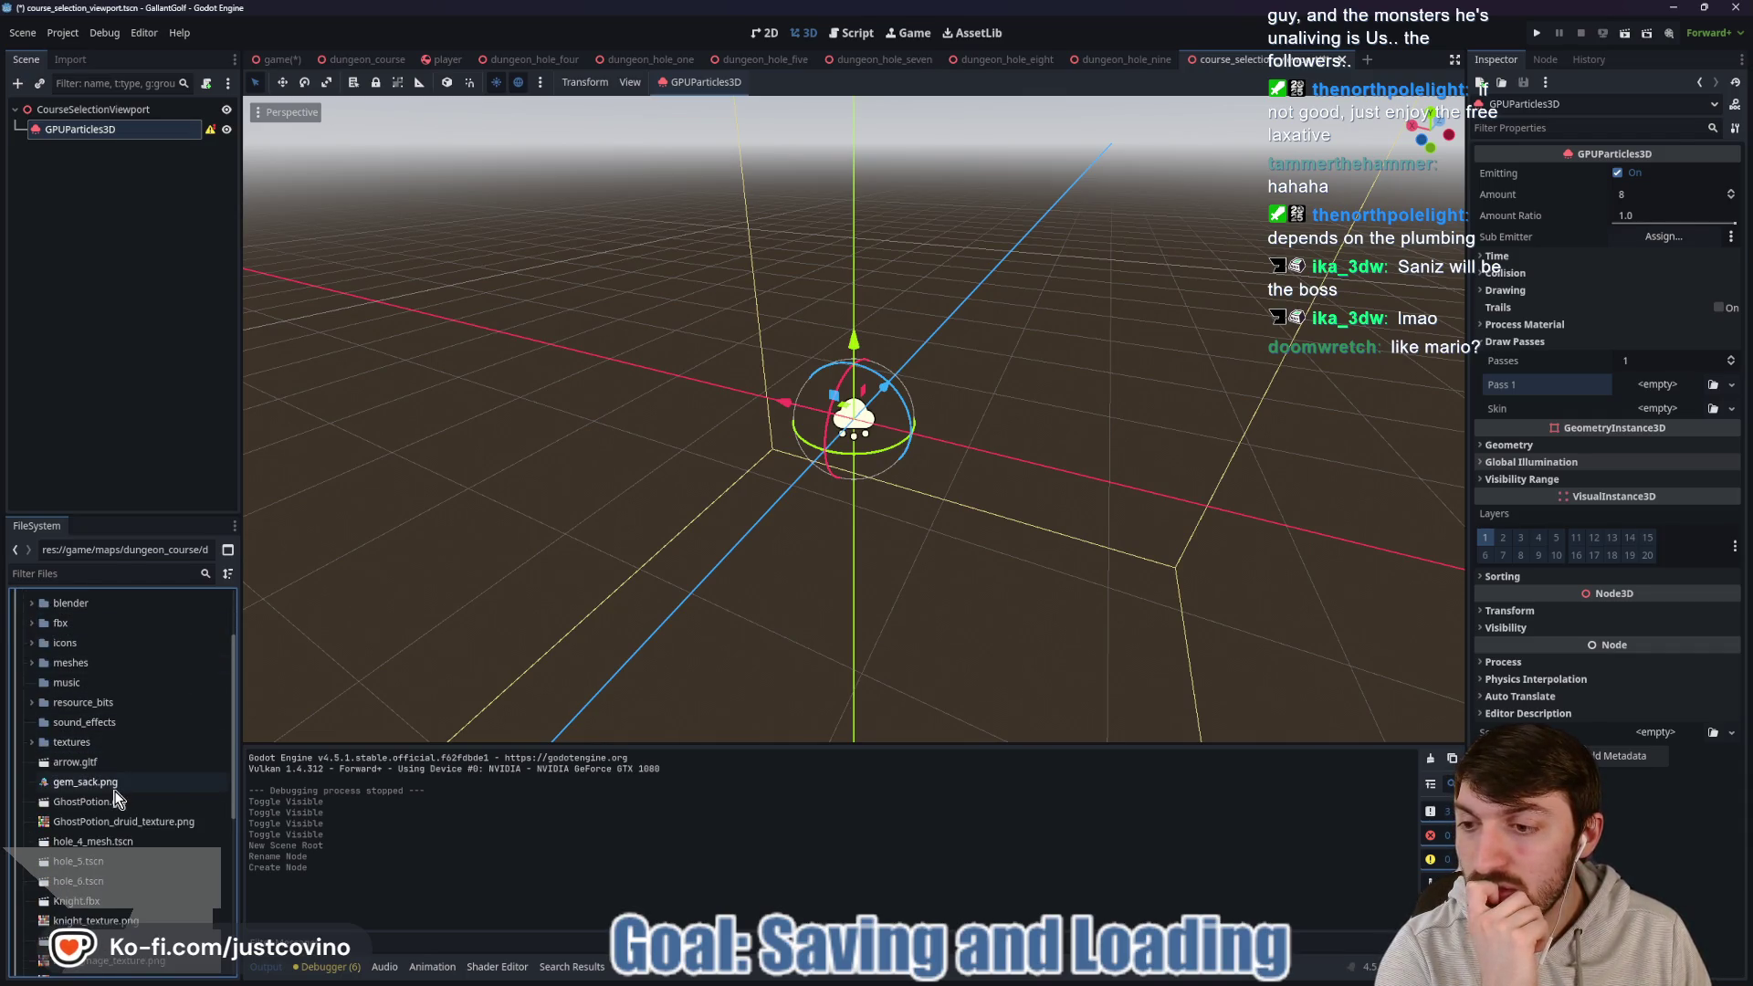
mouse_move(114, 791)
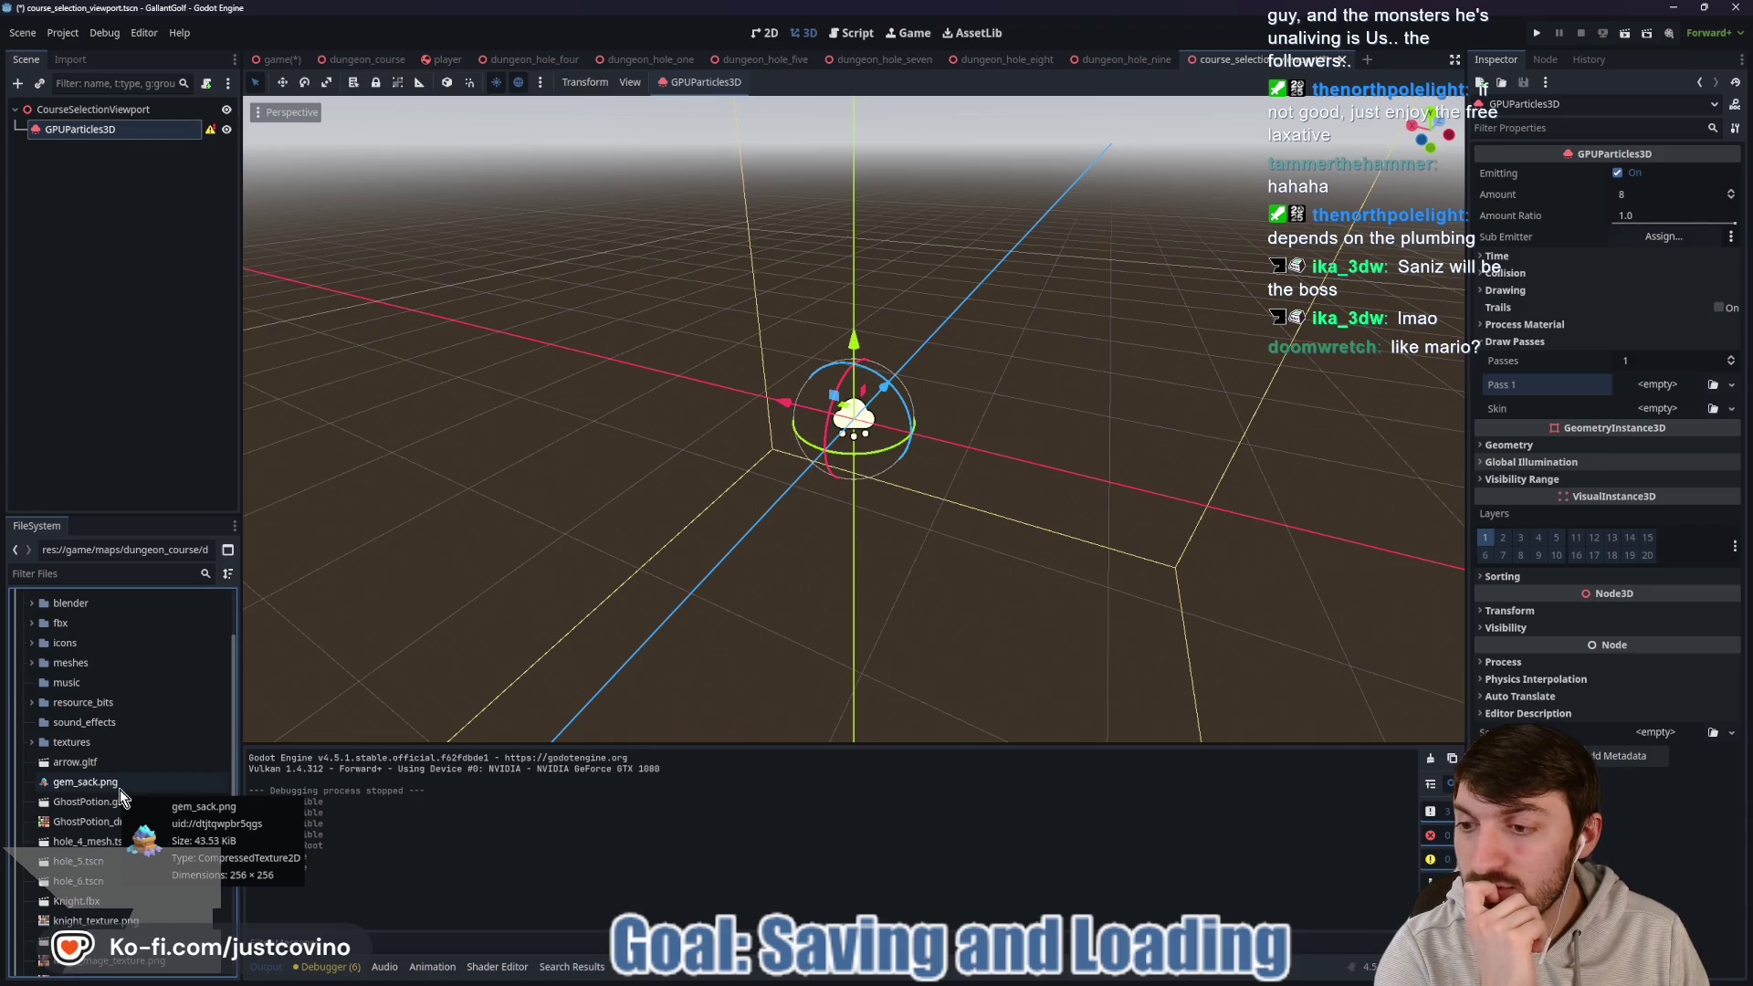
scroll(121, 796, down, 2)
scroll(122, 797, down, 3)
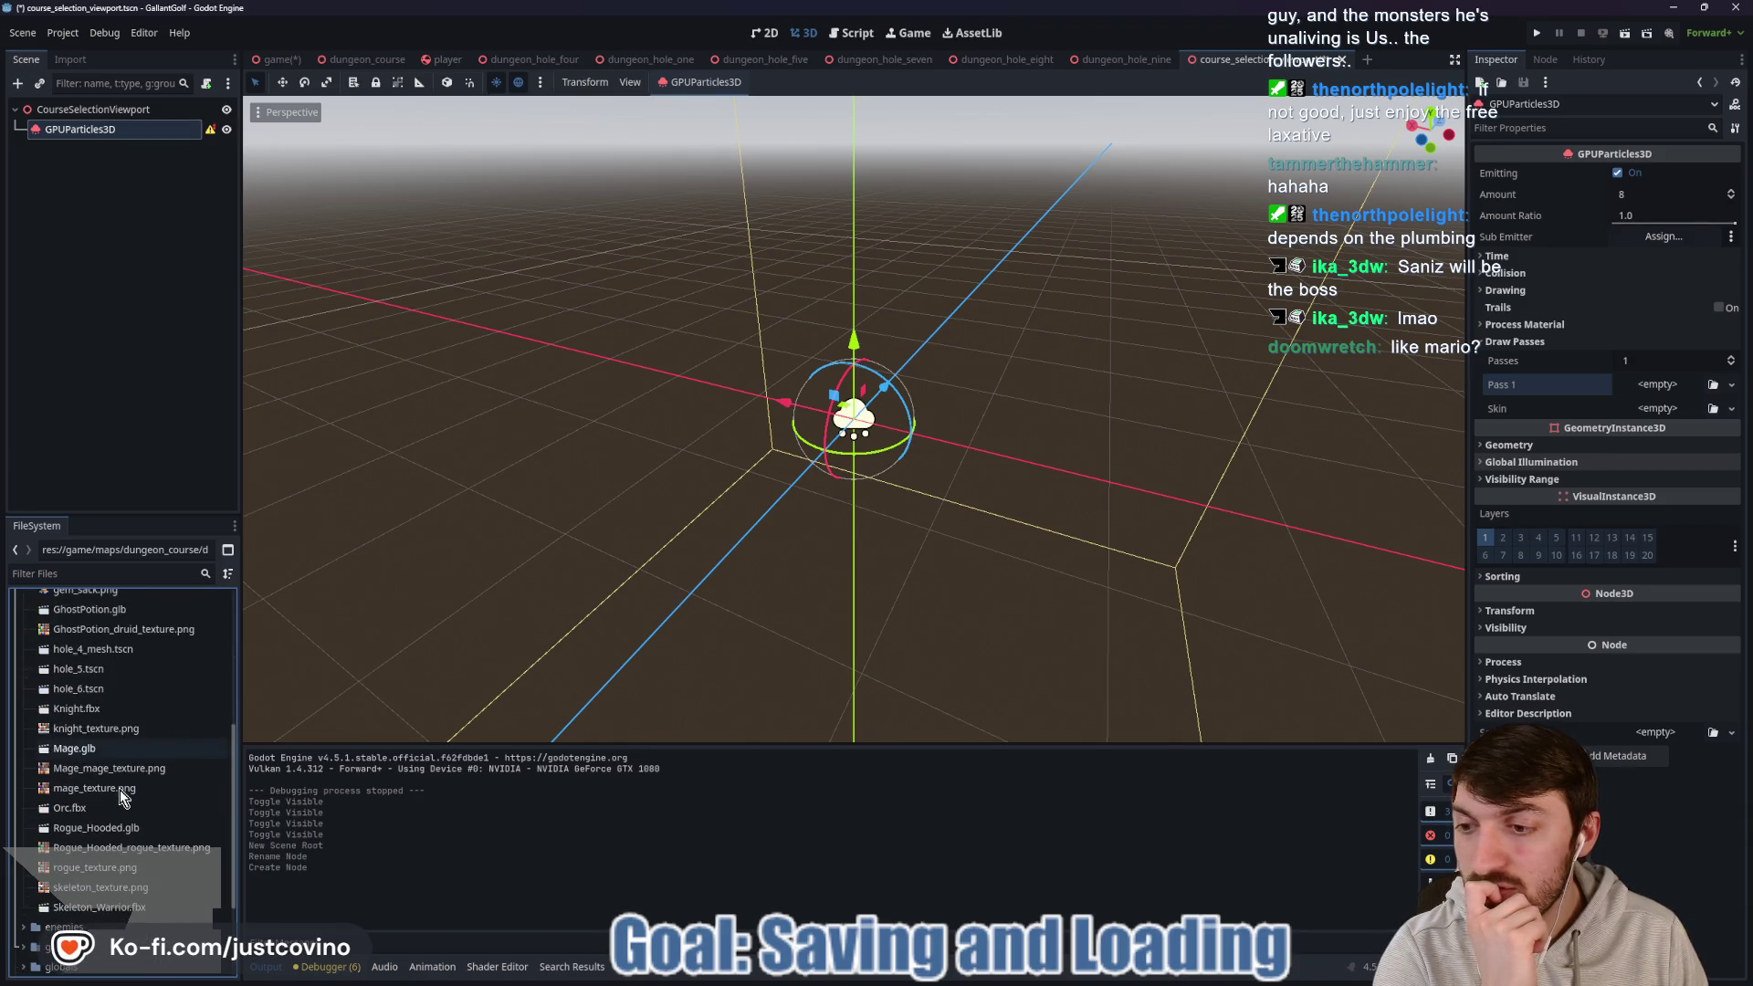
scroll(121, 796, up, 5)
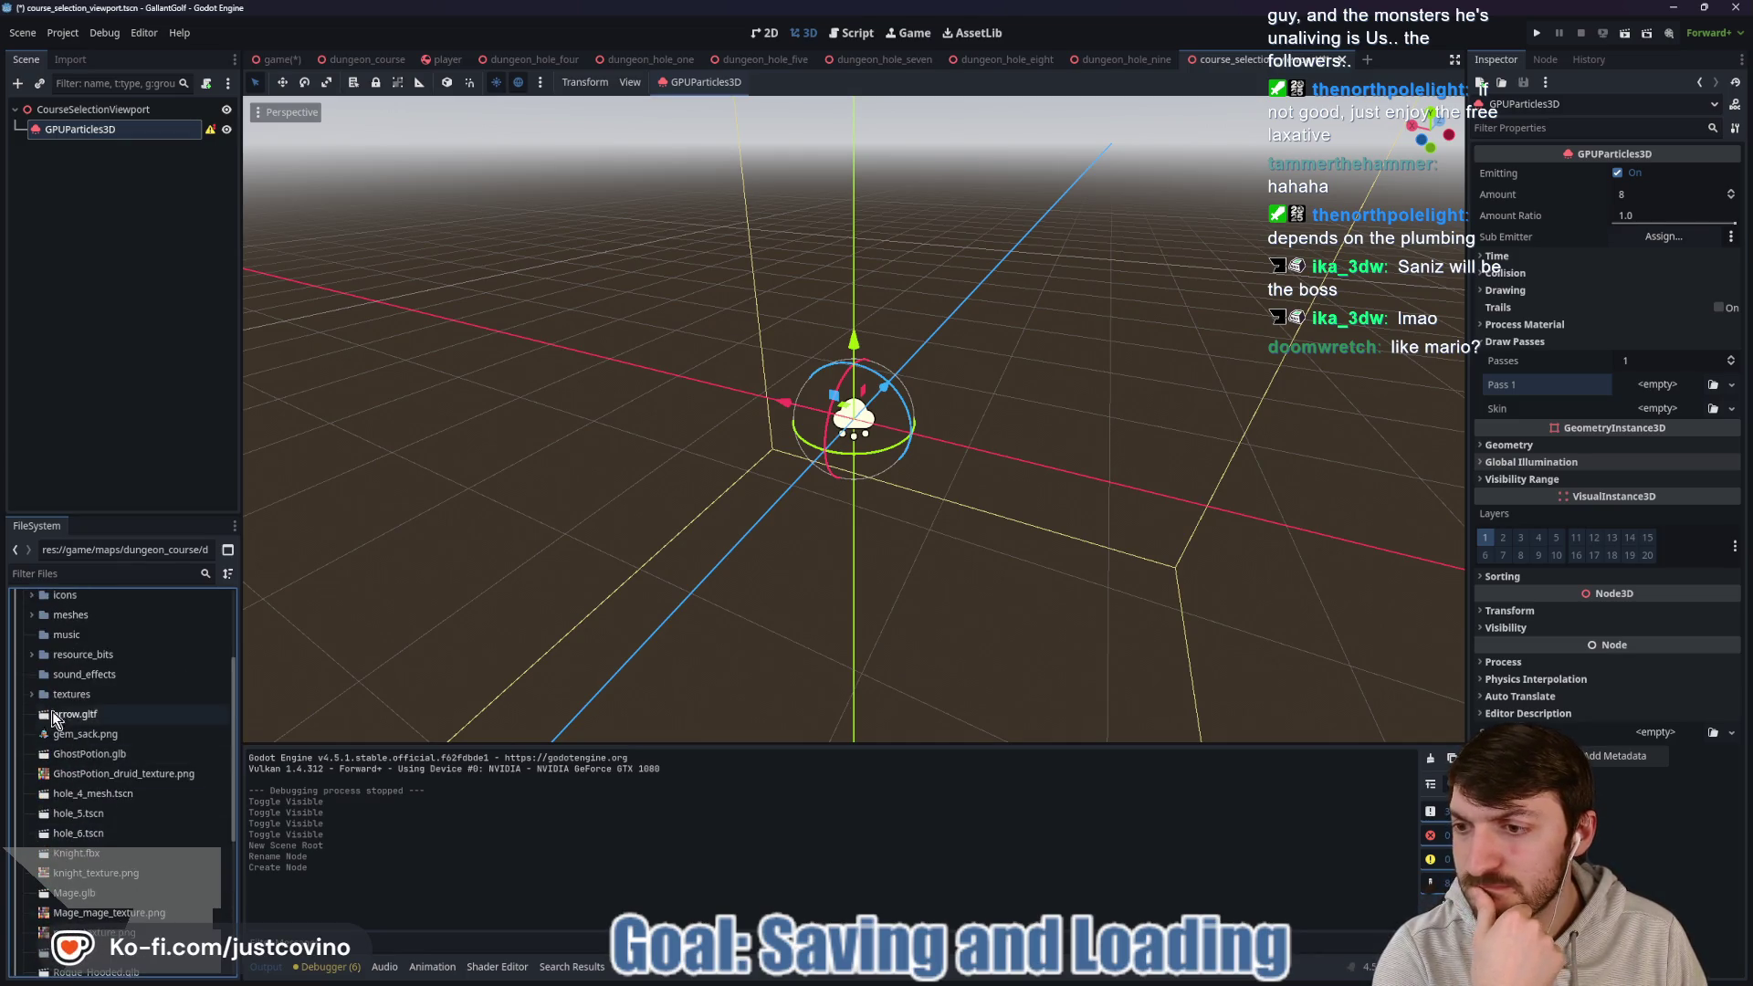
click(32, 655)
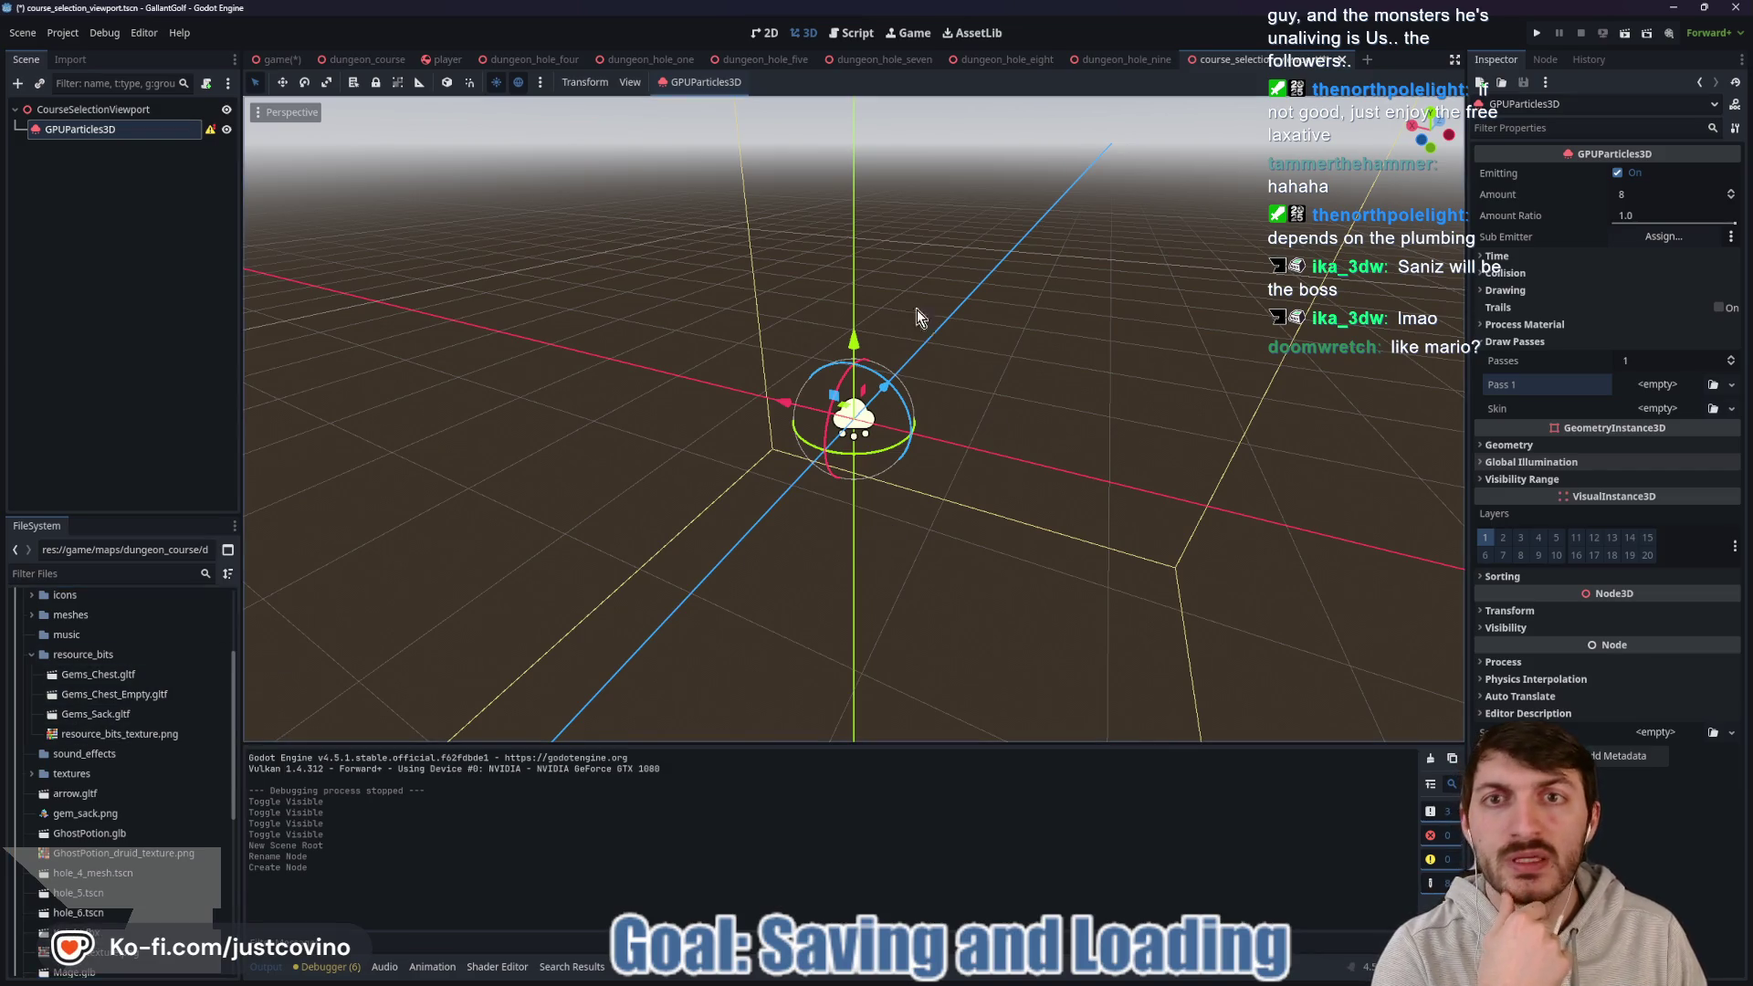
click(1125, 60)
click(1137, 60)
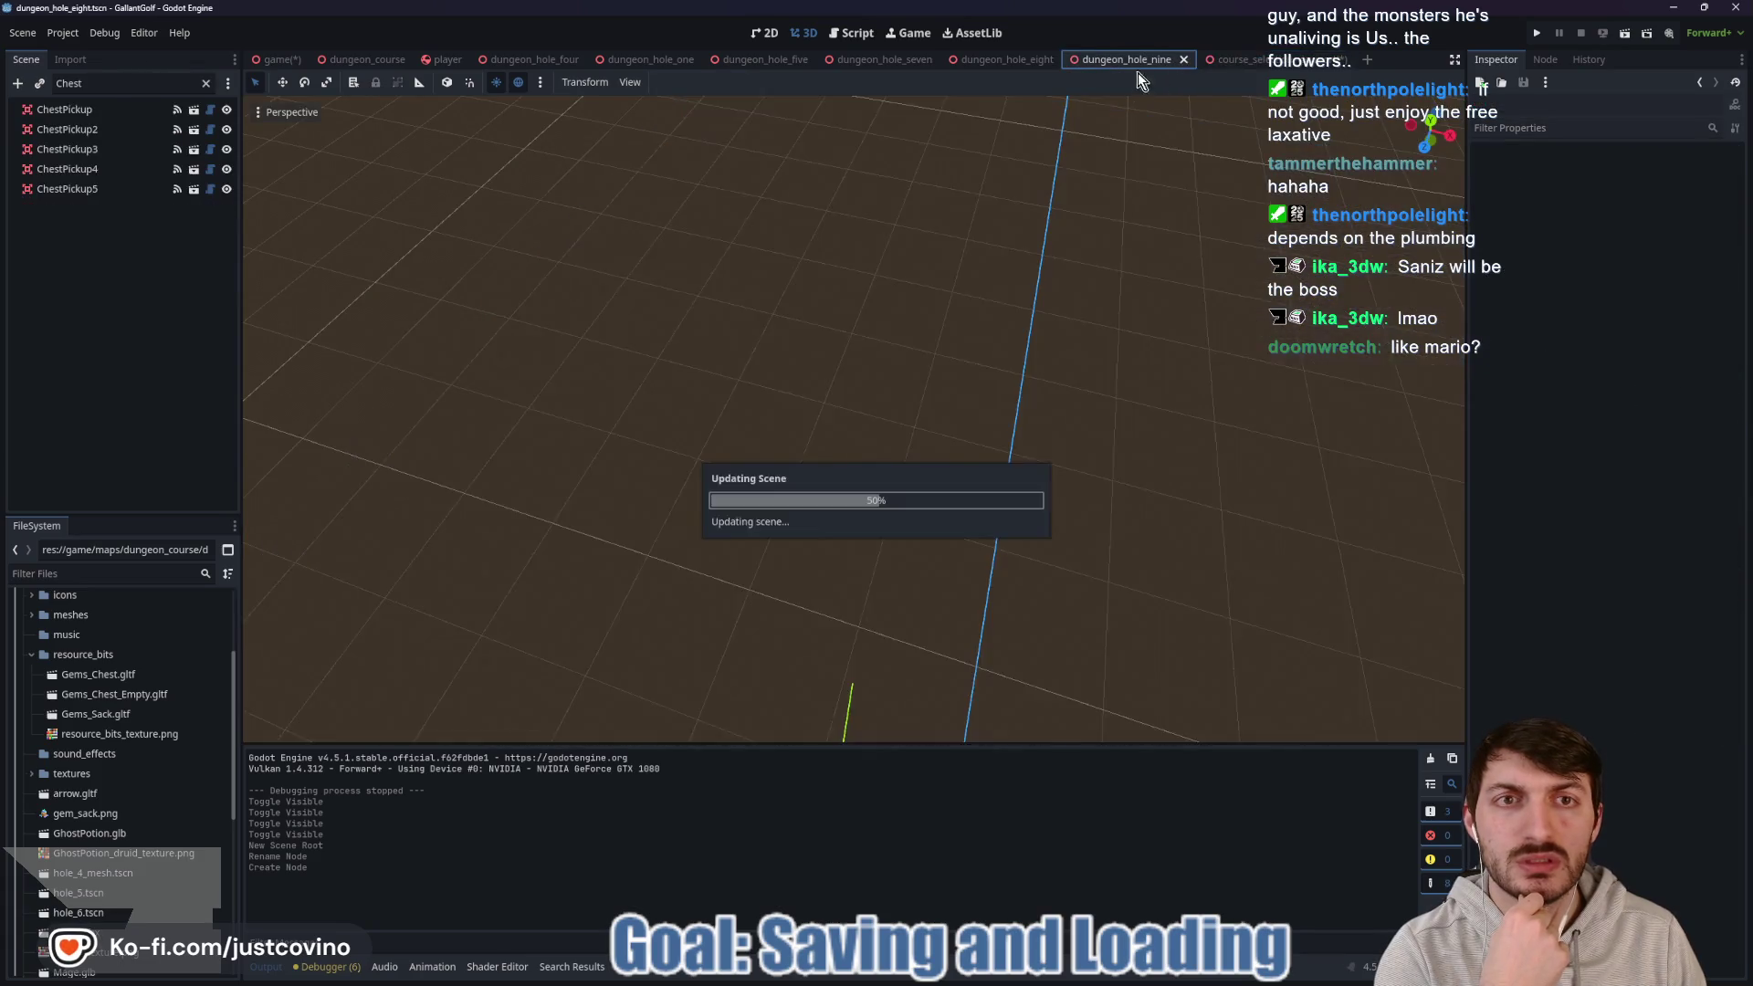
click(1065, 59)
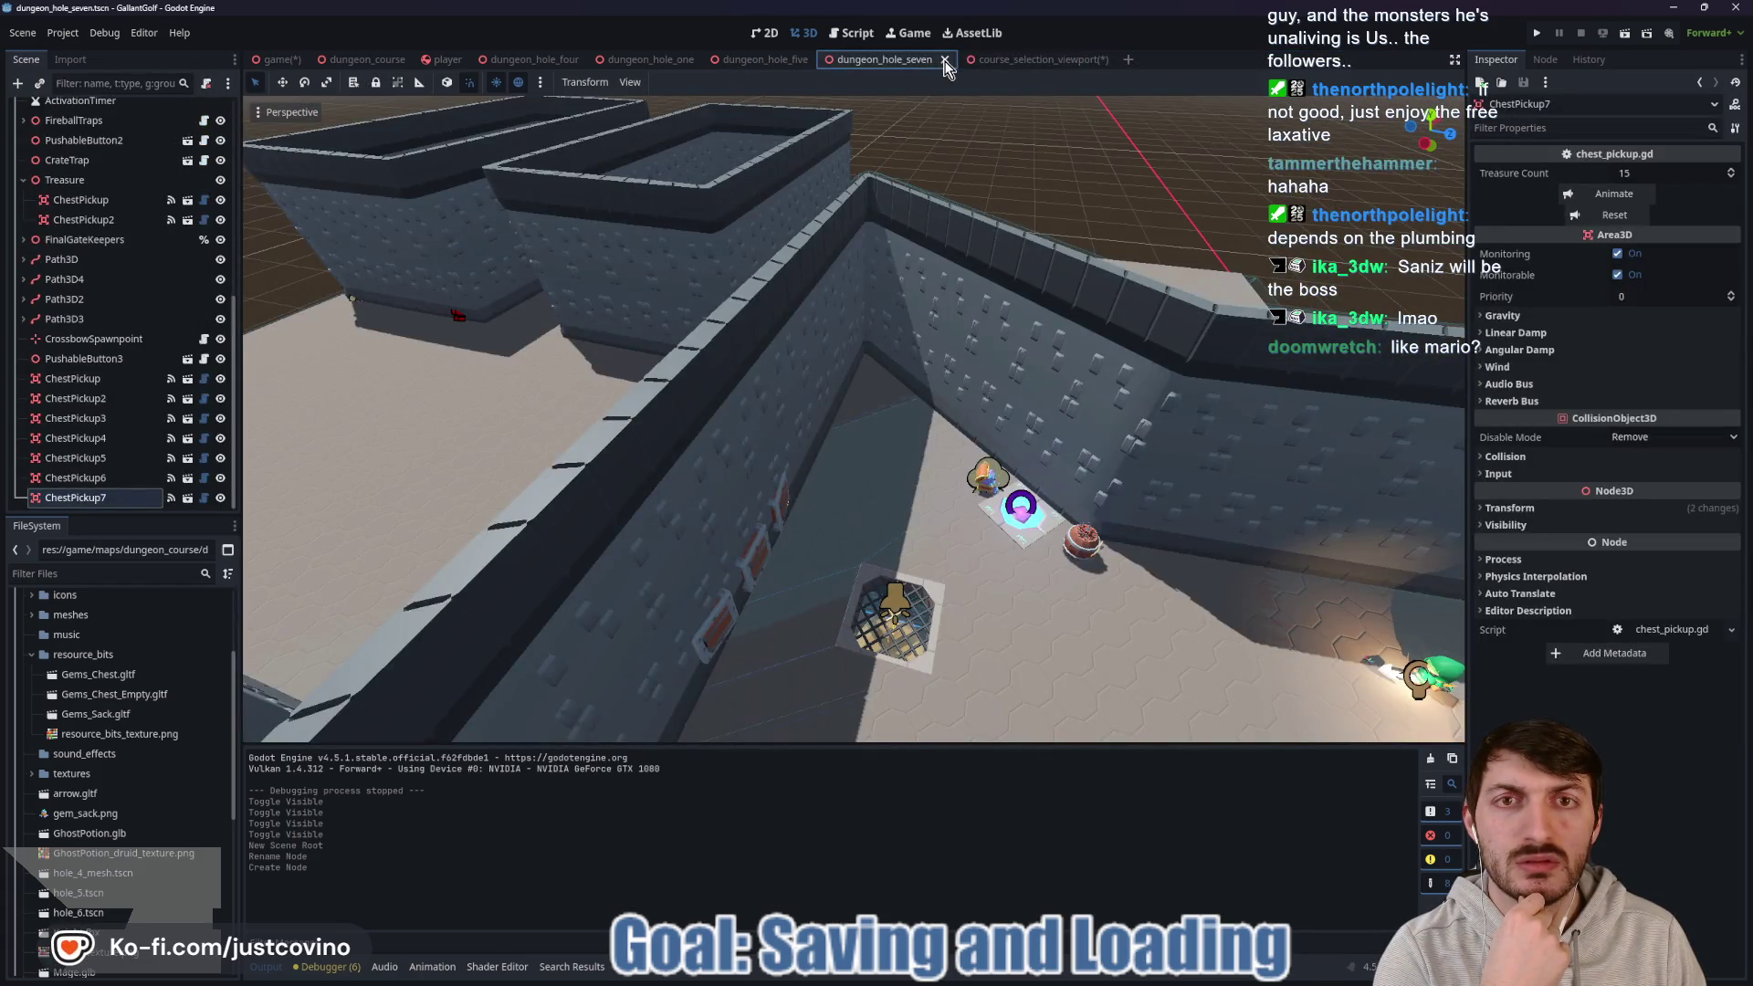
key(ctrl+shift+w)
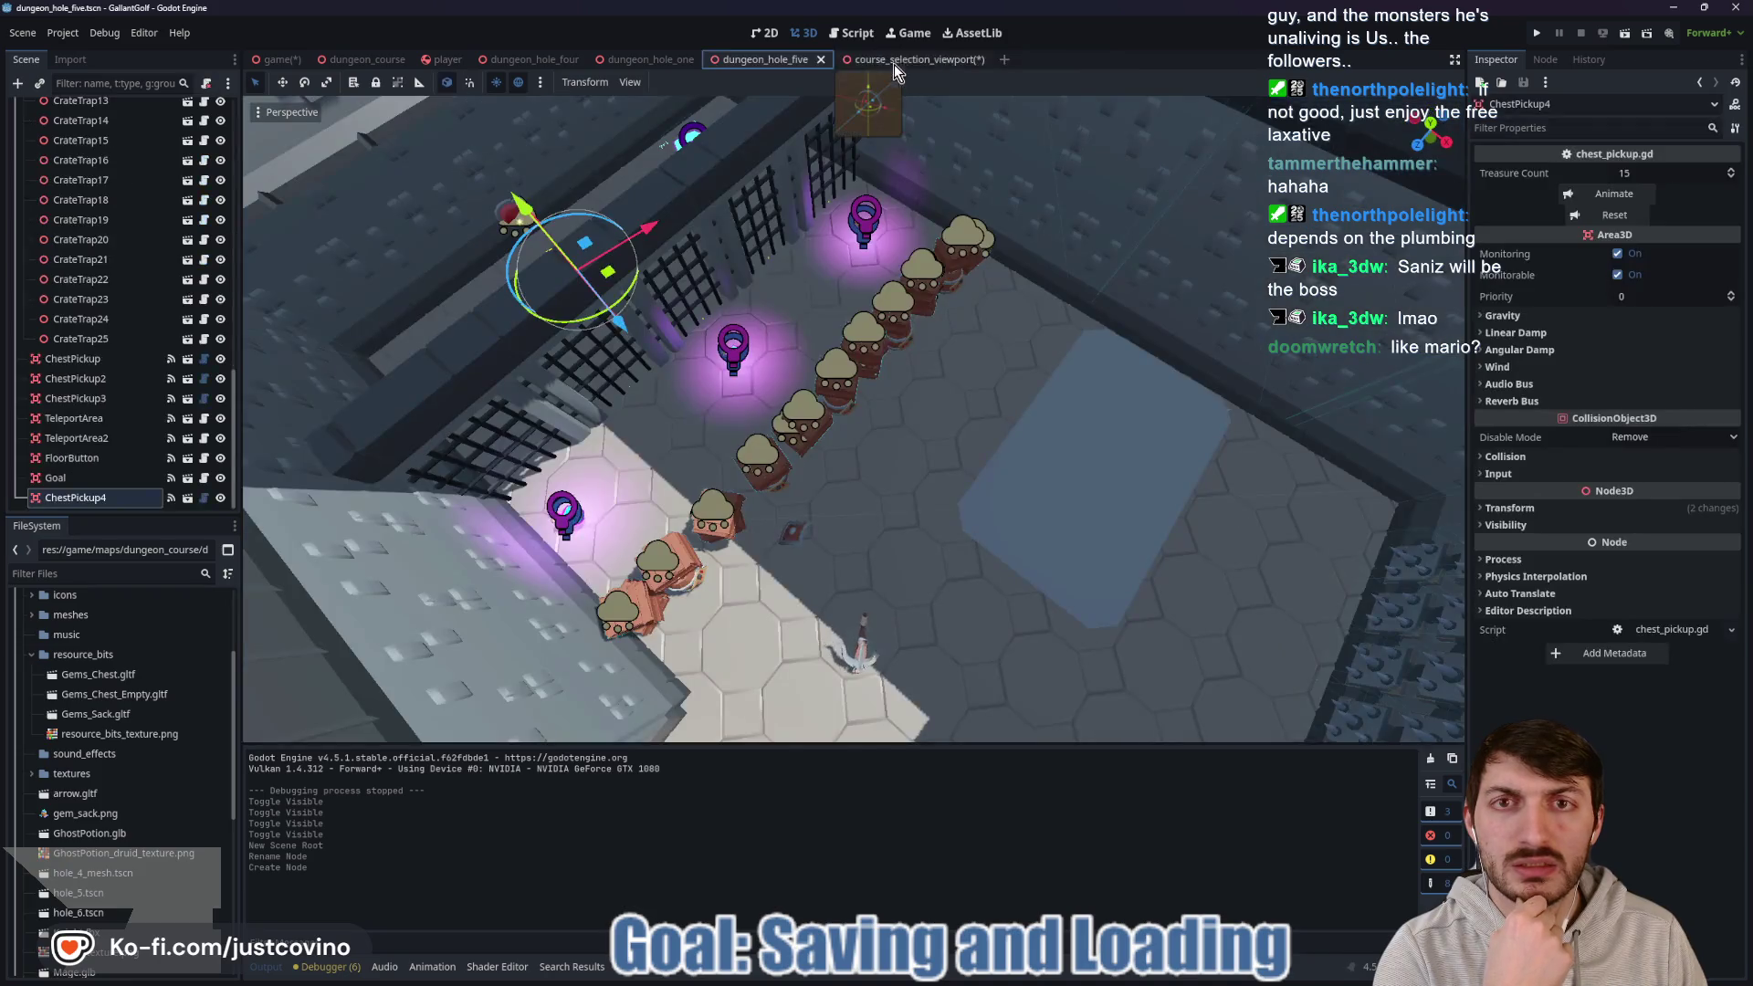
middle_click(895, 64)
click(164, 566)
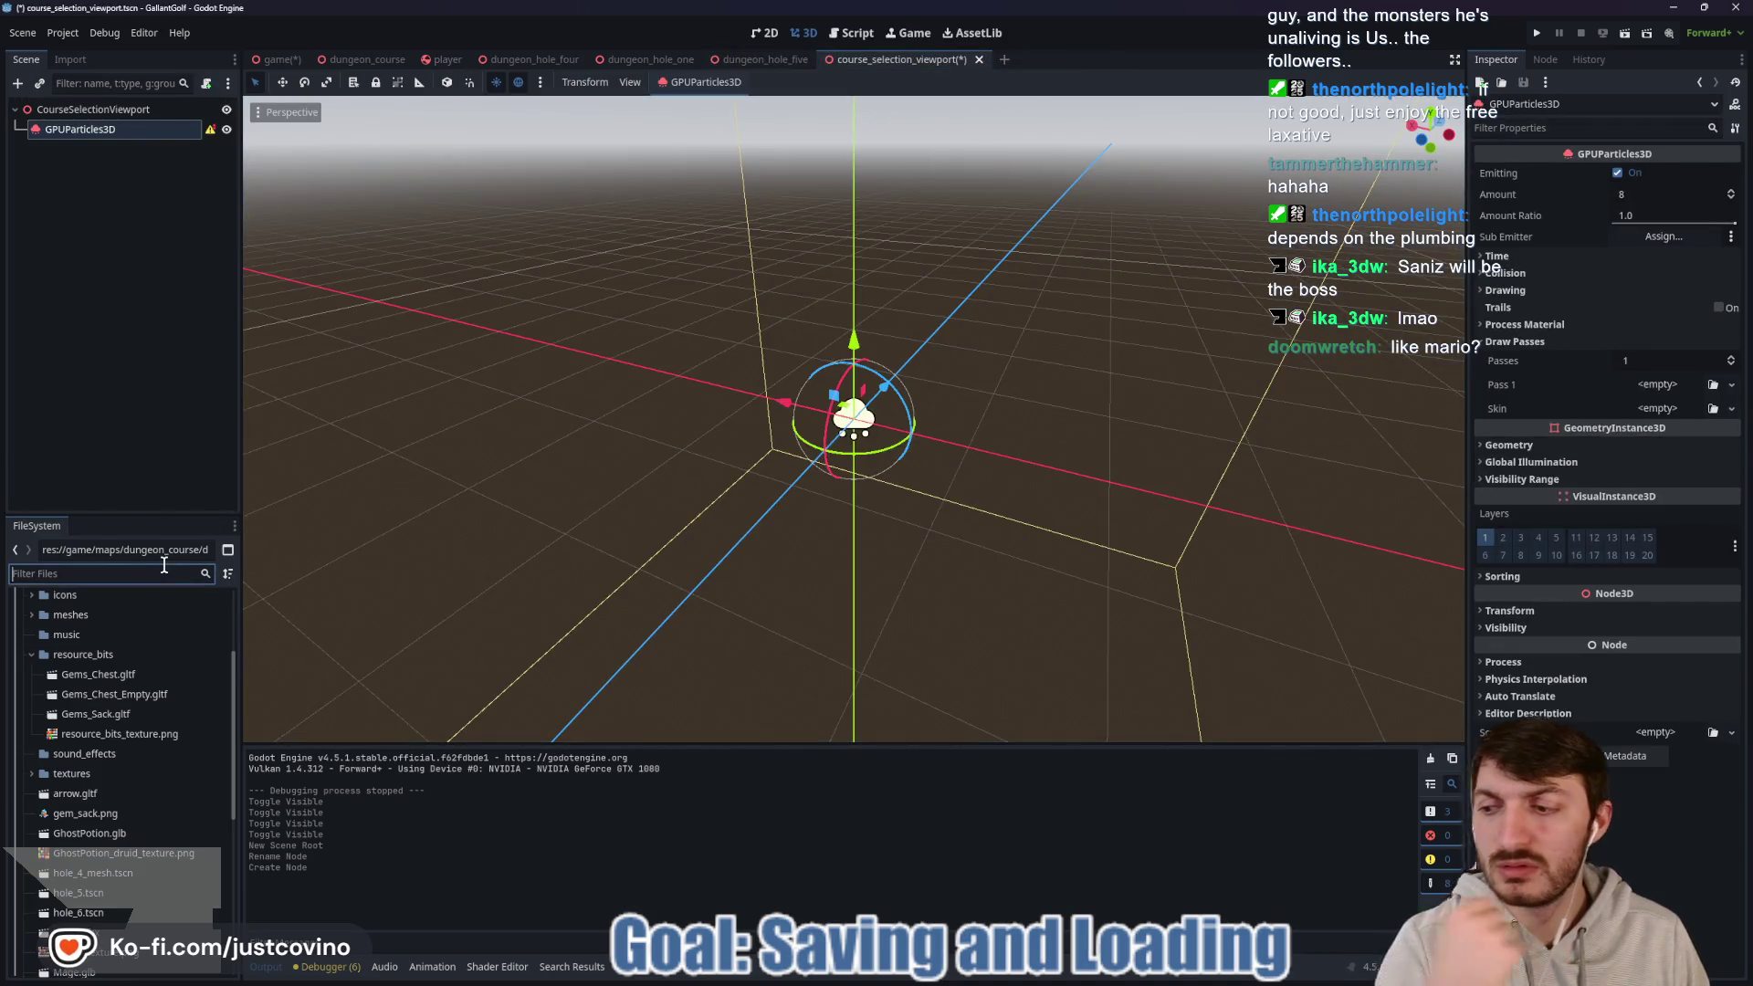
text(chest)
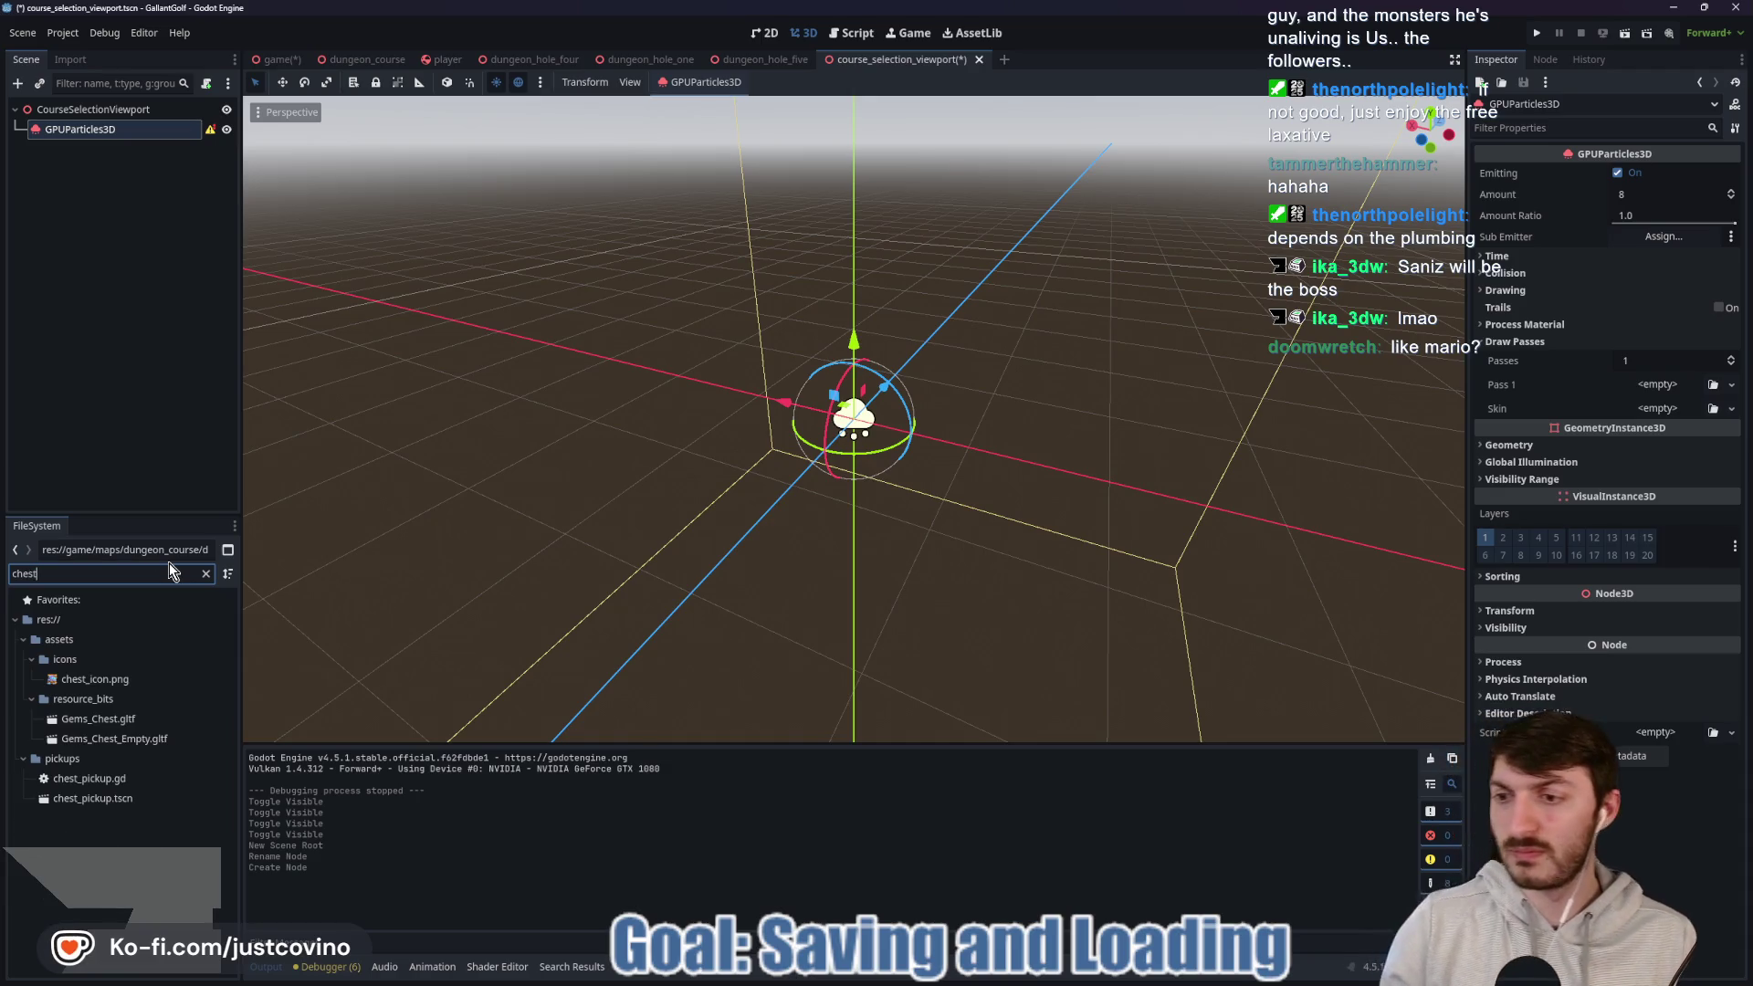
double_click(166, 799)
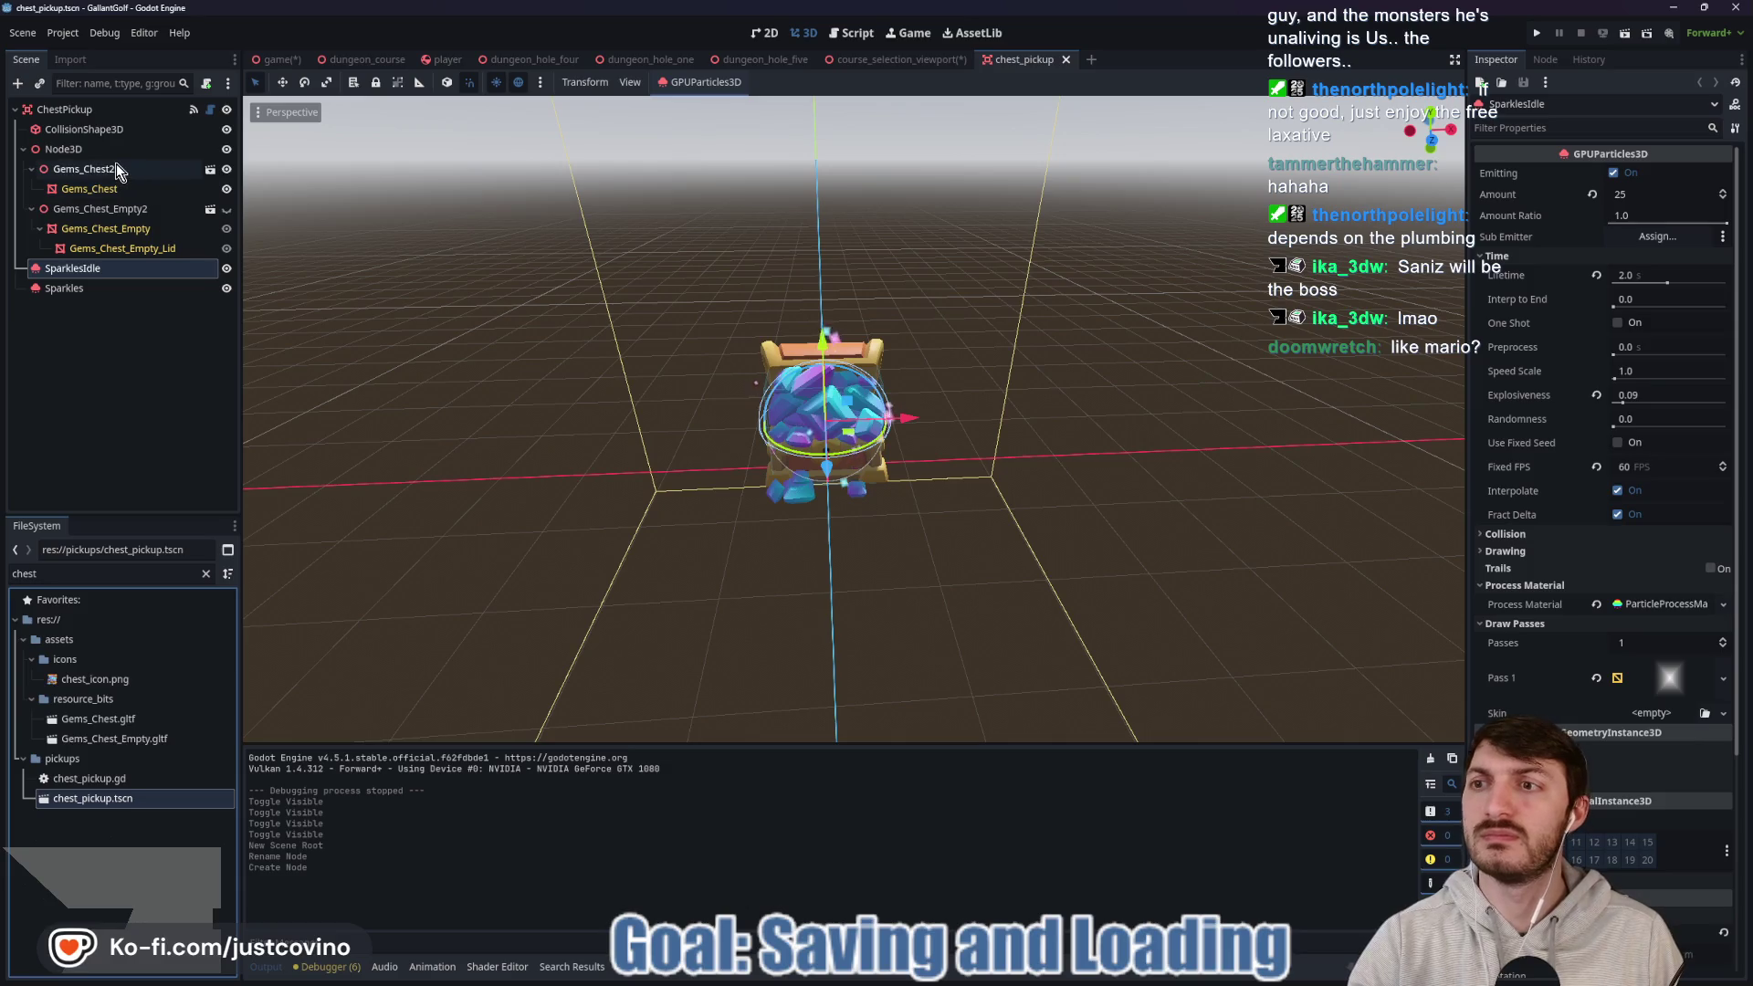
mouse_move(785, 301)
mouse_down()
mouse_move(747, 241)
mouse_move(323, 237)
mouse_up()
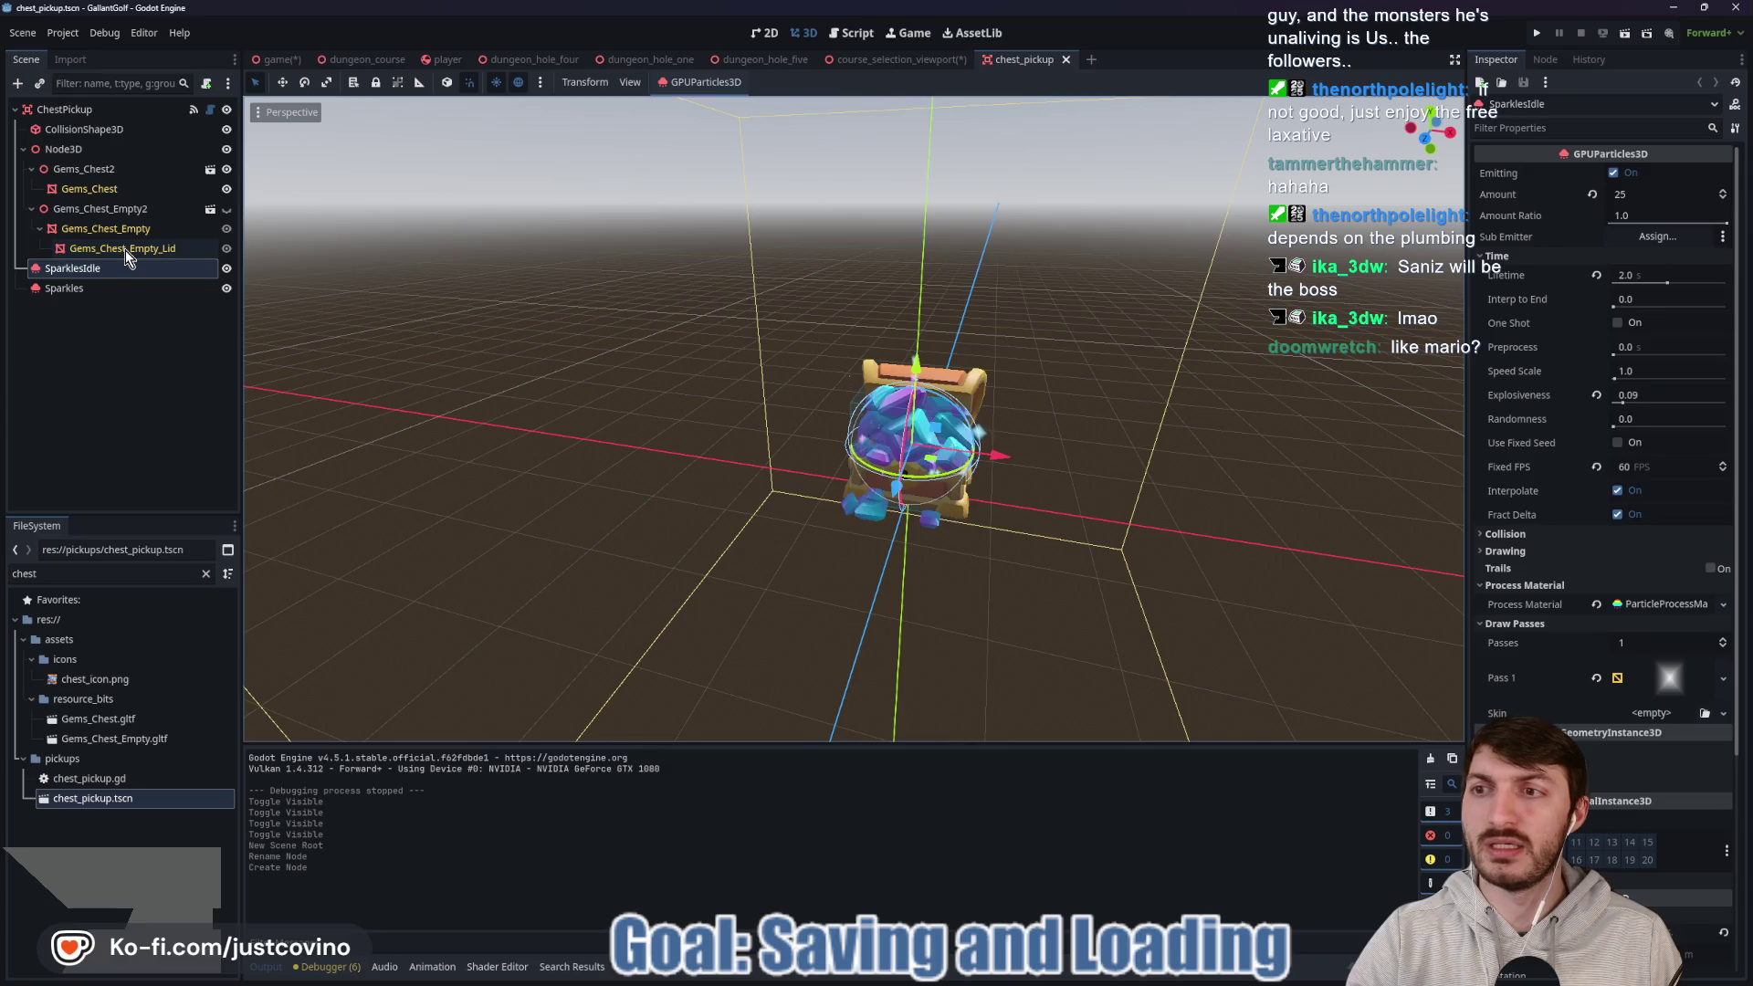
click(227, 209)
click(226, 209)
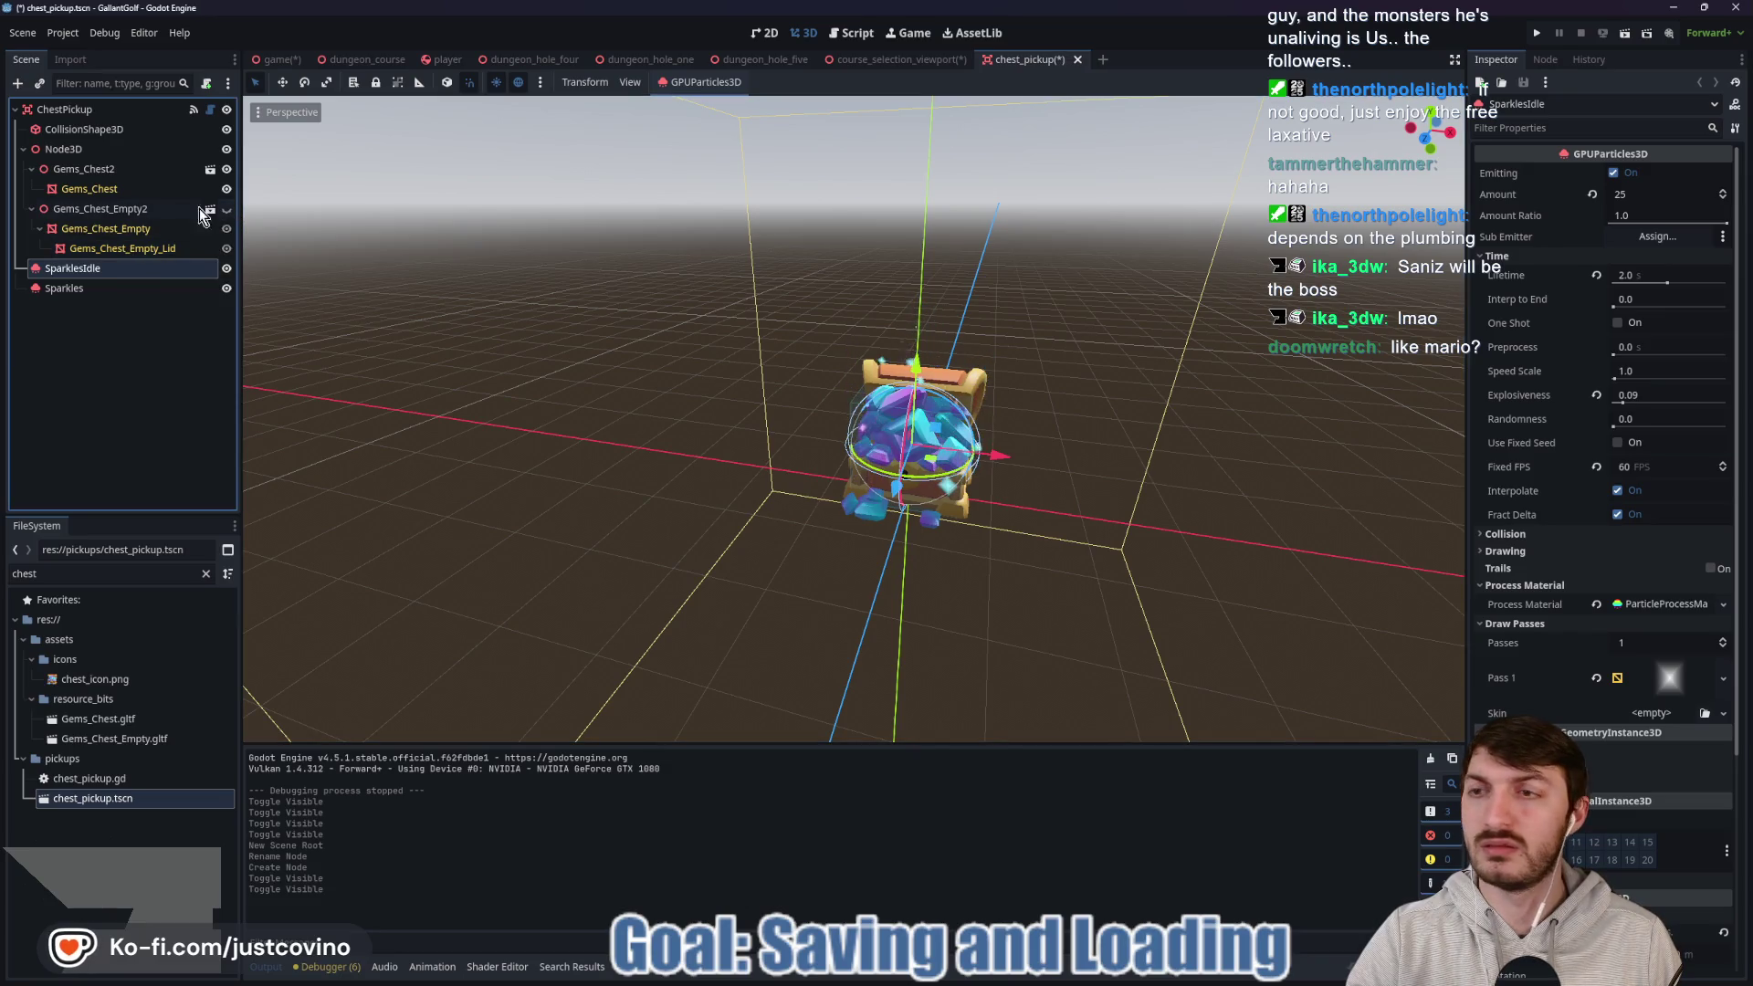
click(81, 169)
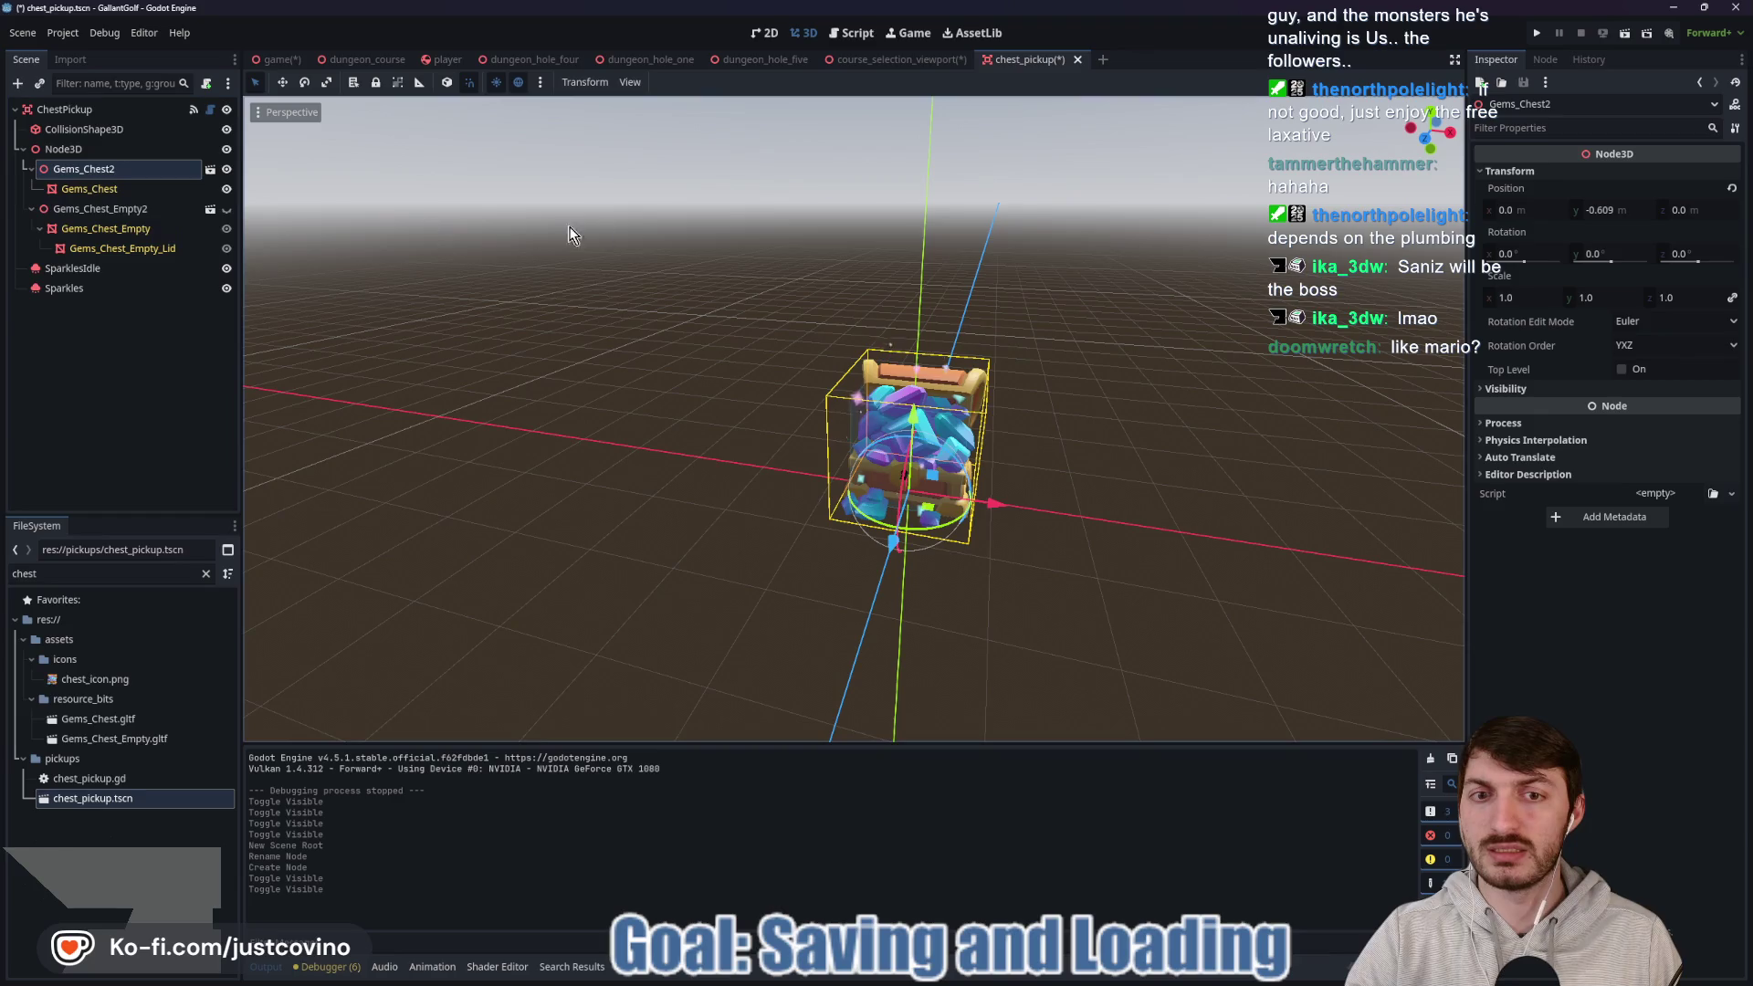
click(227, 189)
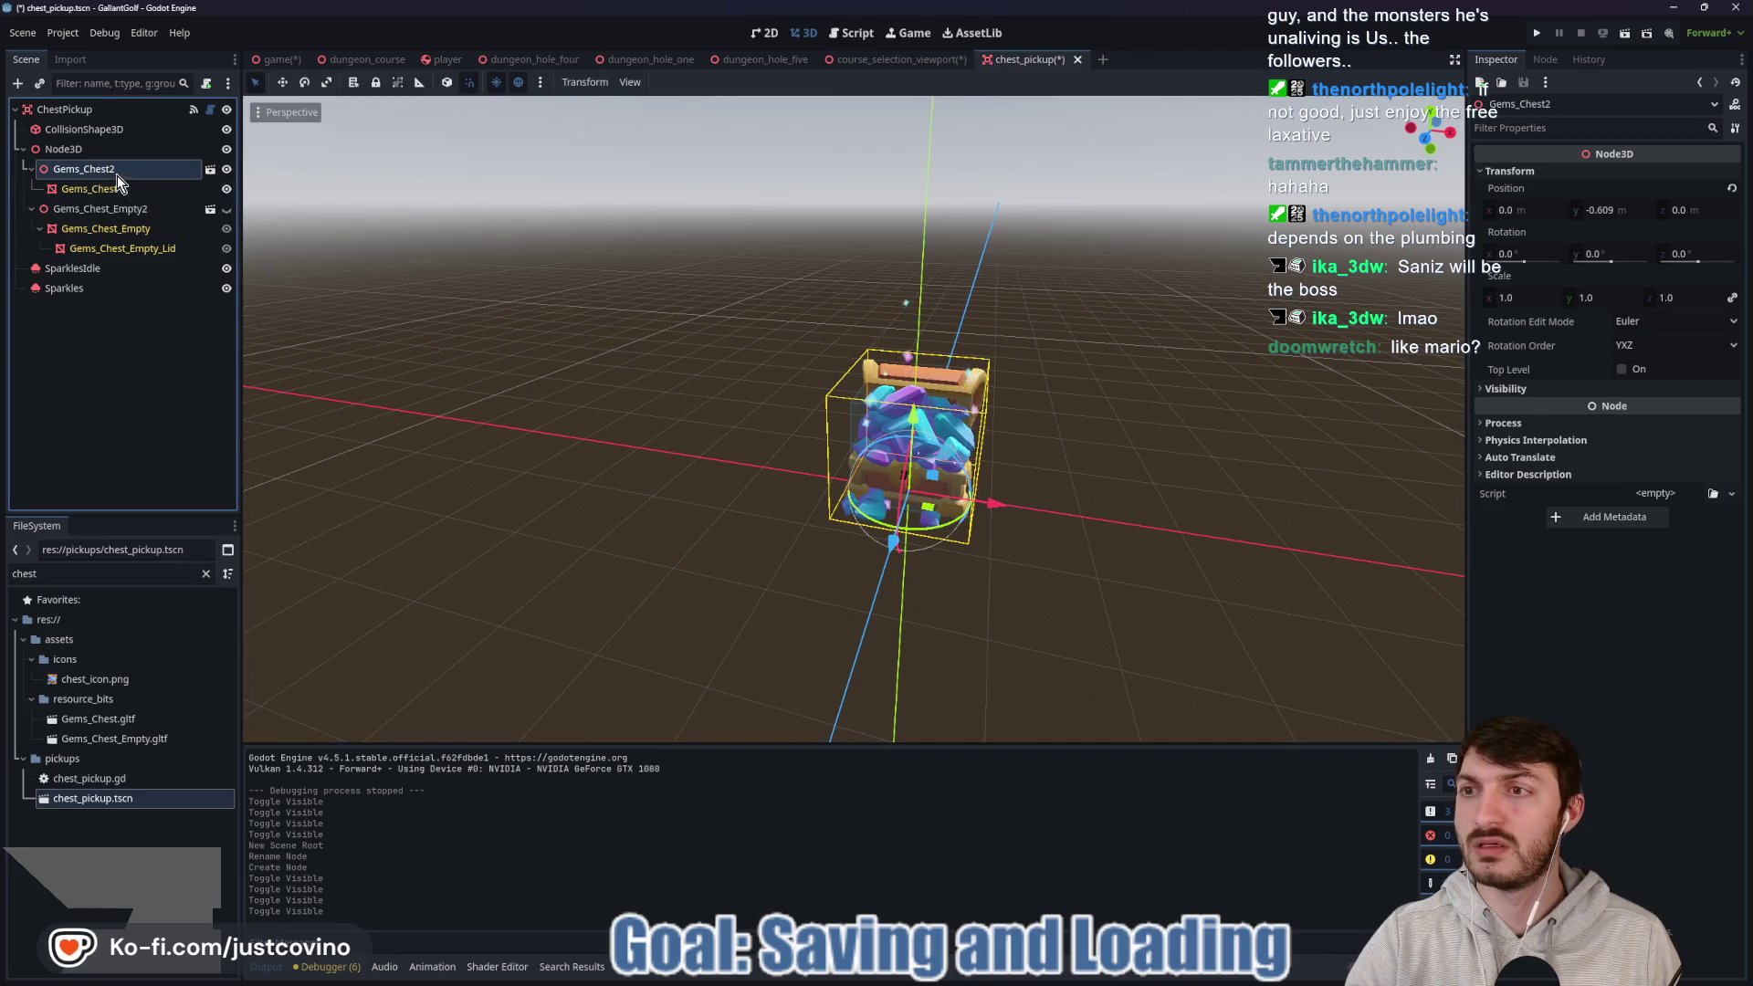
click(210, 170)
click(1045, 446)
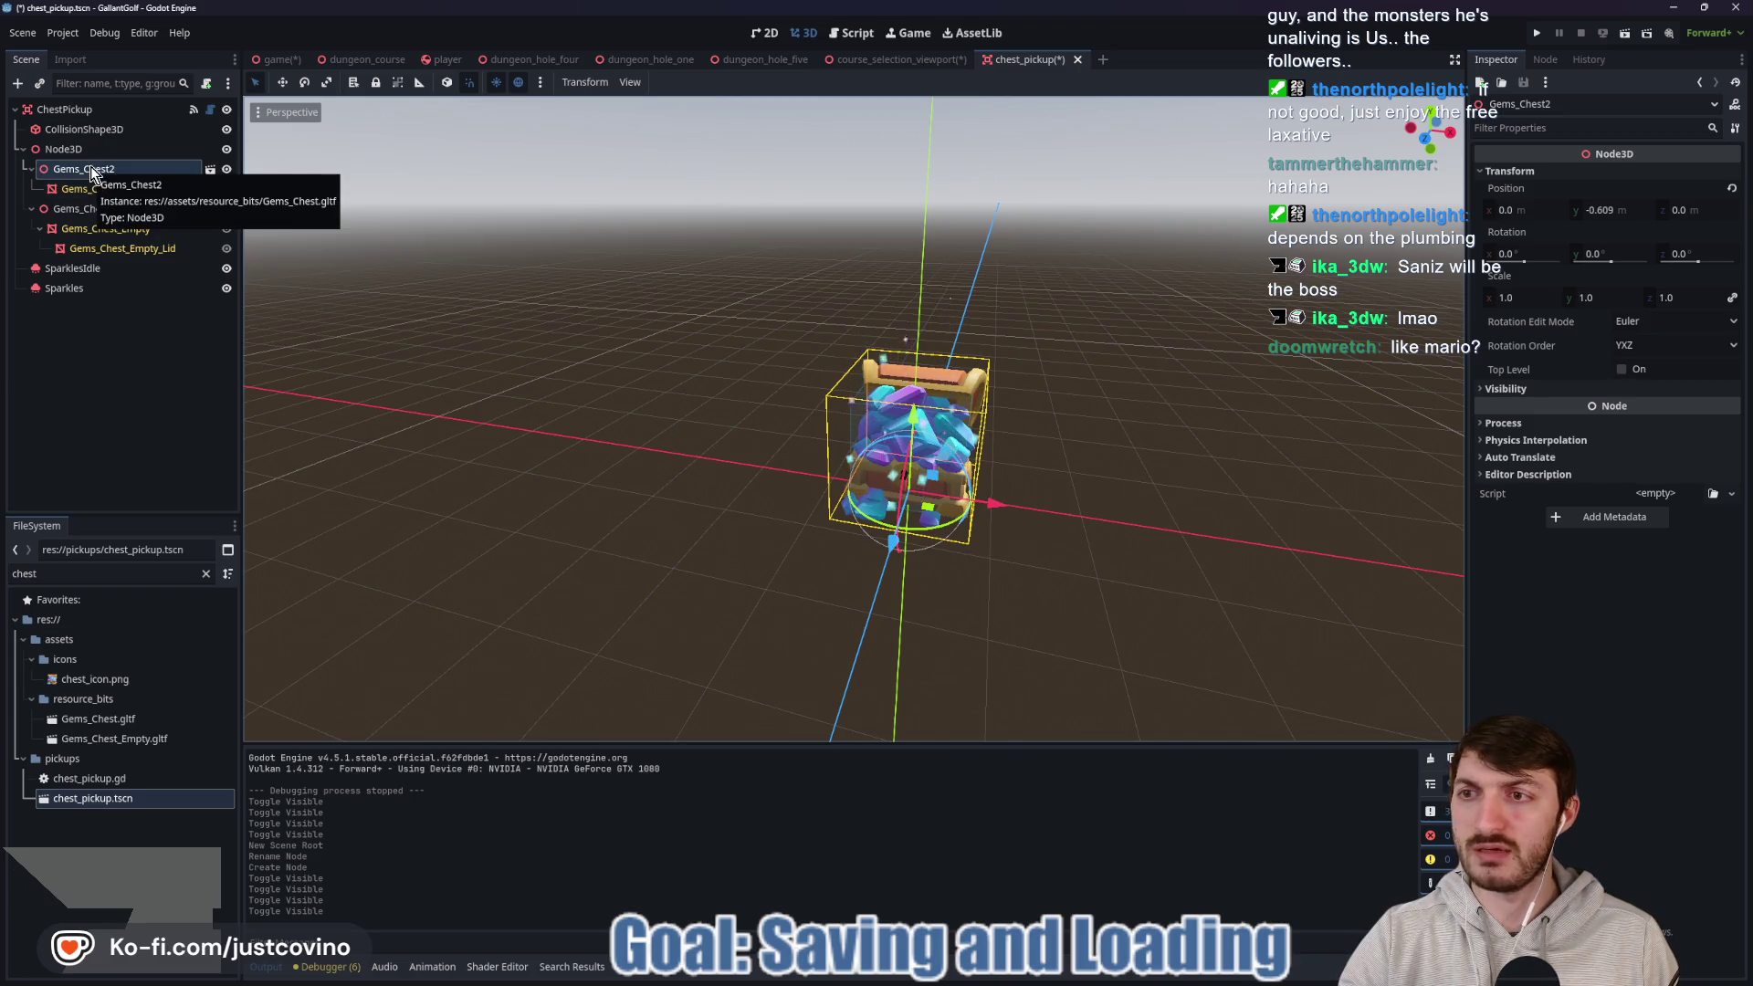
Open the Gems_Chest.gltf import settings and enable Save to File for its mesh.
double_click(160, 719)
click(247, 138)
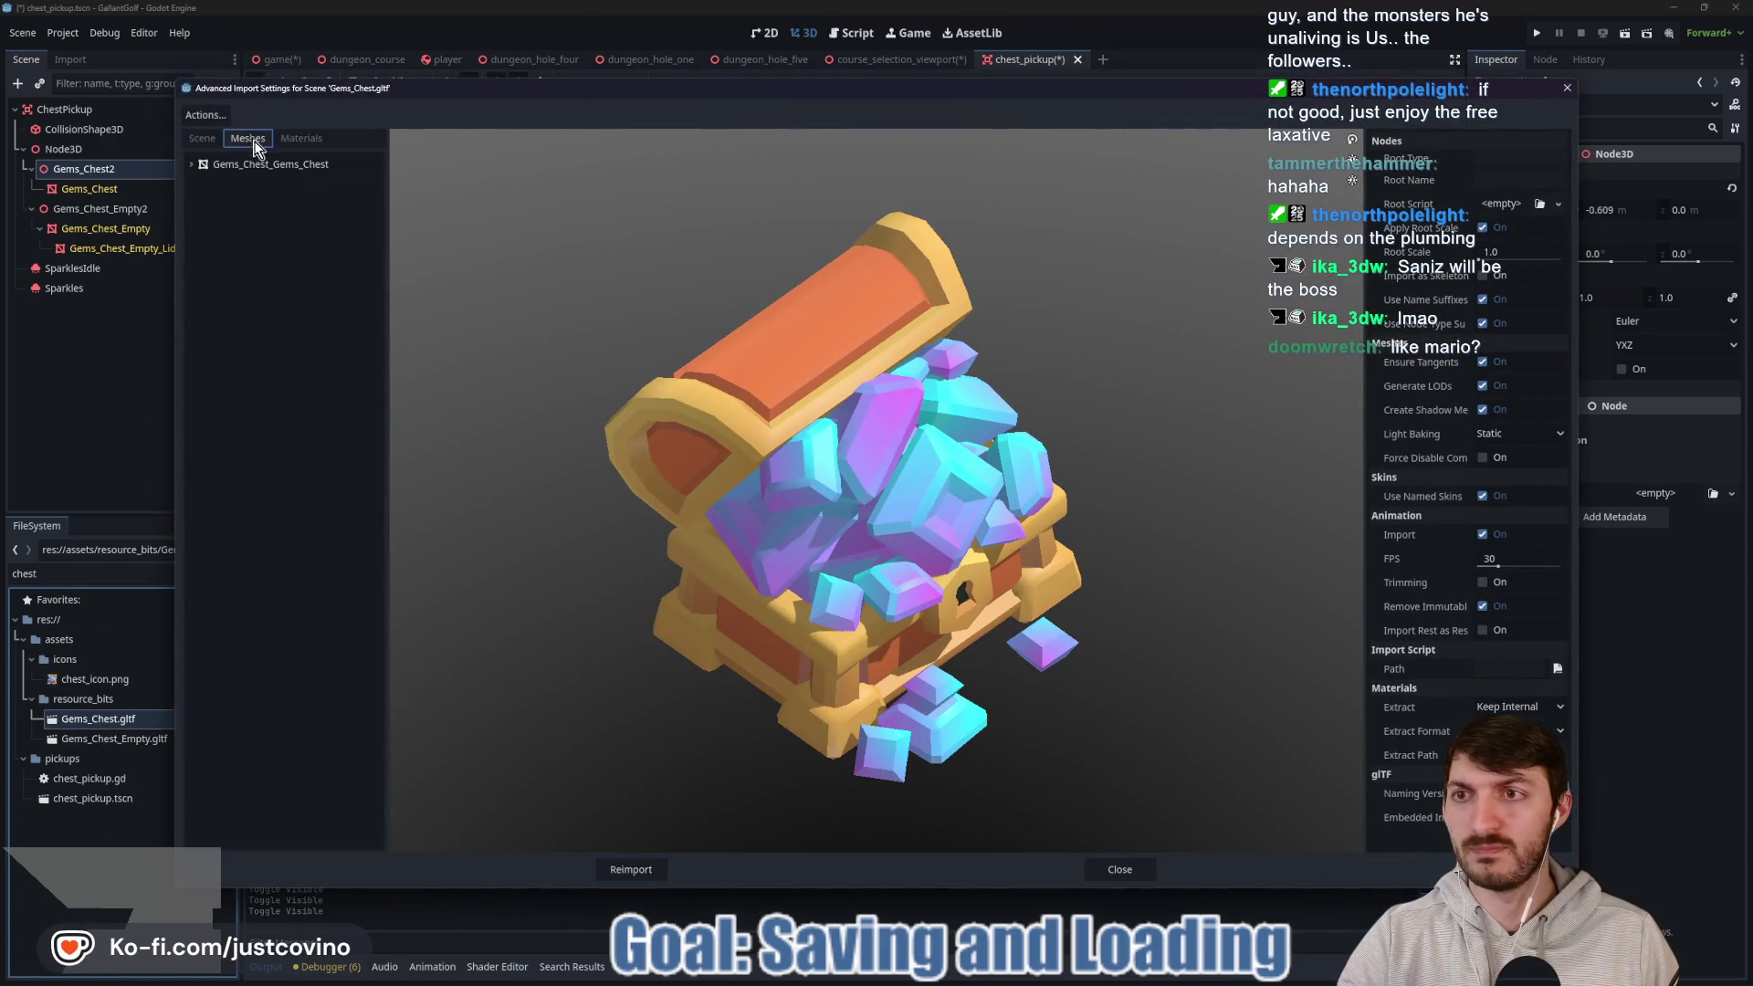
scroll(995, 498, down, 3)
mouse_move(995, 498)
mouse_down()
mouse_move(931, 506)
mouse_move(1142, 438)
mouse_up()
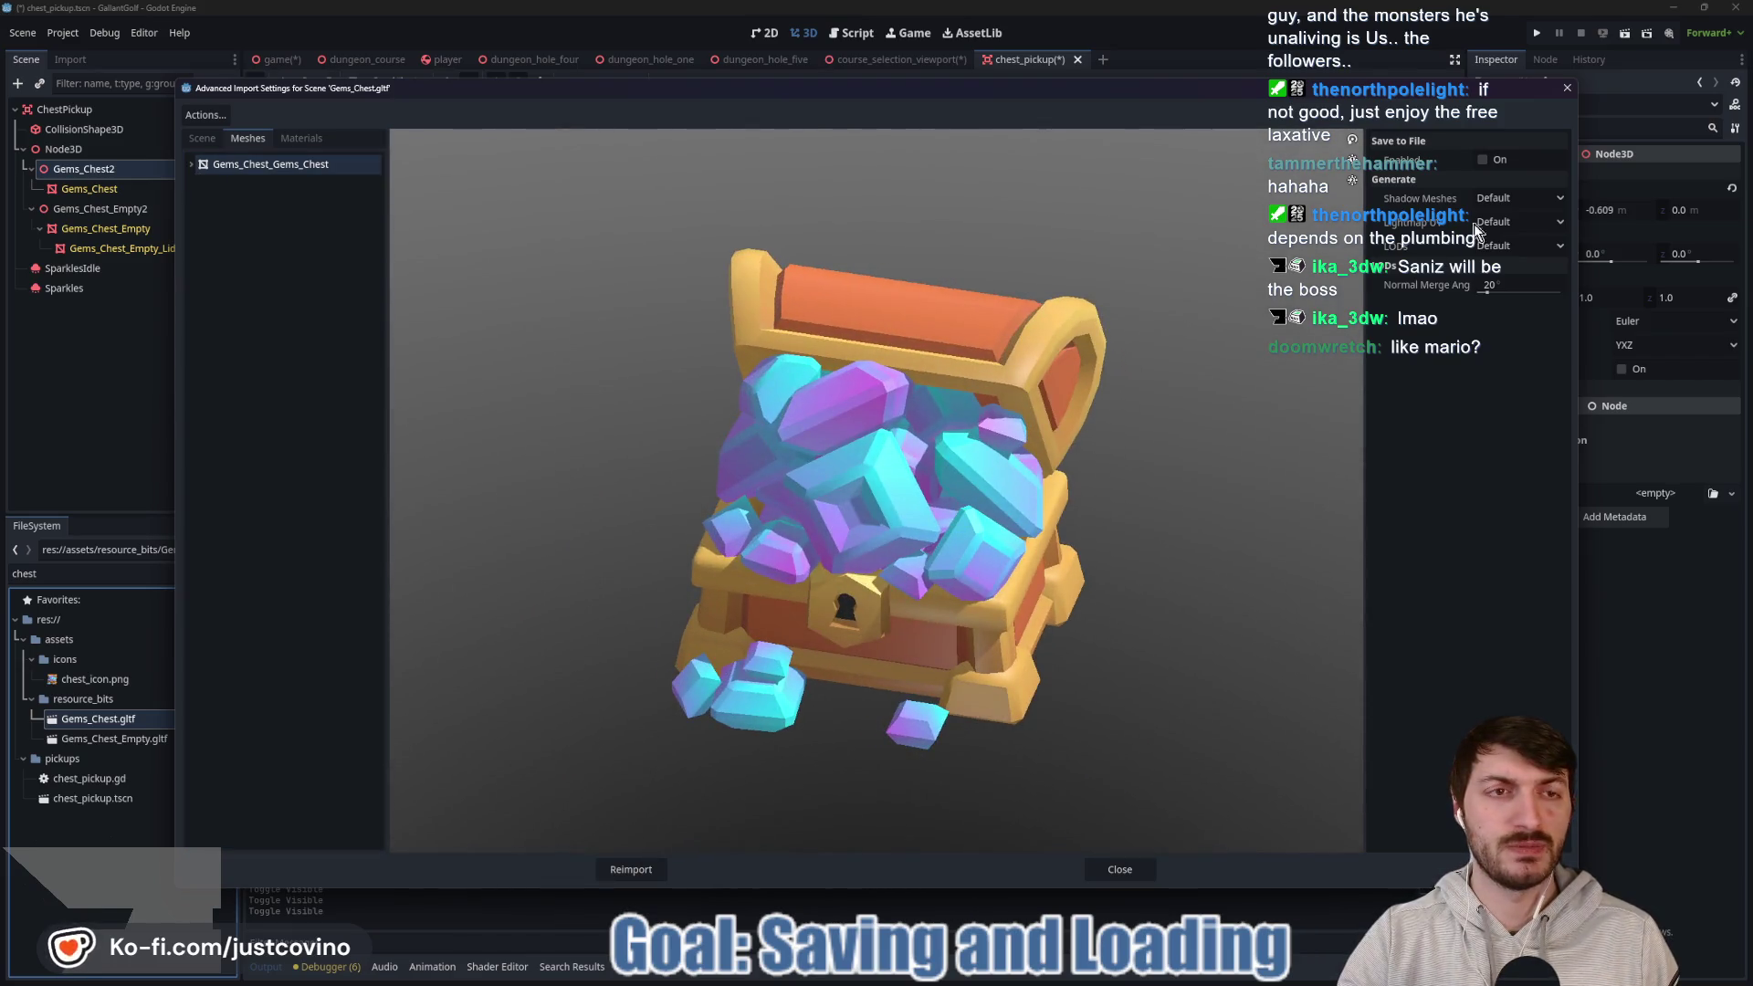
click(1482, 161)
Set the mesh path to res://assets/meshes/gem_chest.res, reimport, and save chest_pickup.tscn.
click(1558, 185)
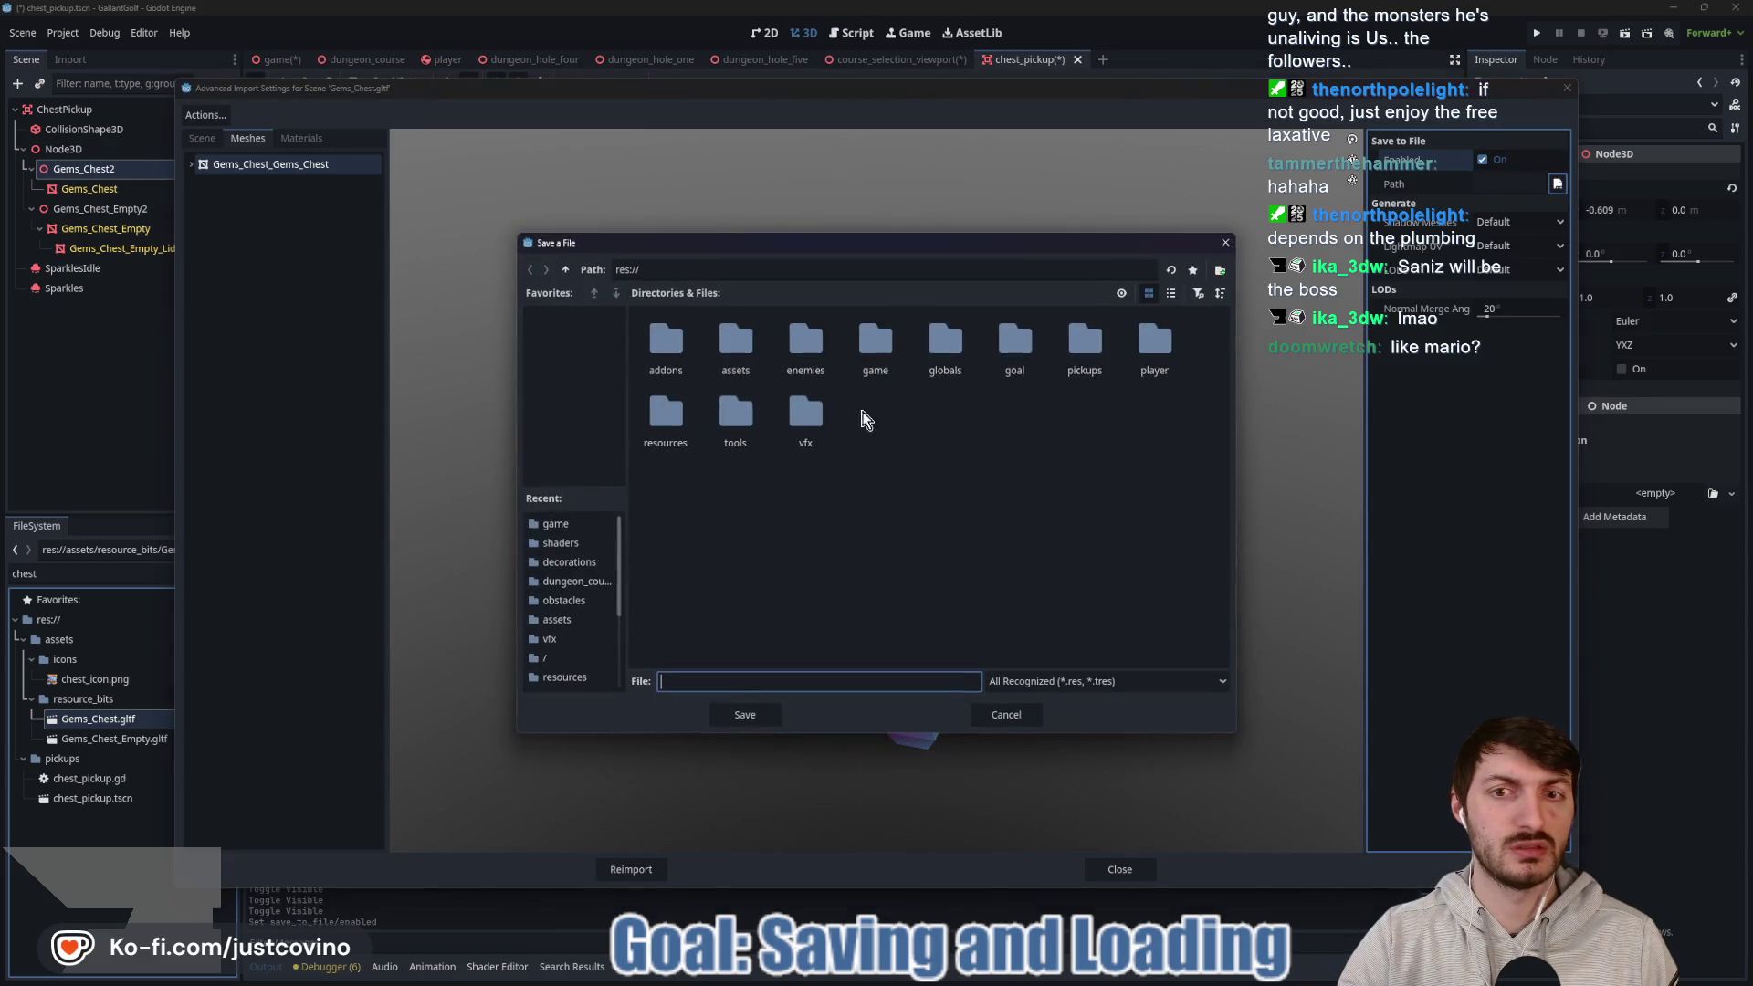
double_click(732, 356)
double_click(884, 338)
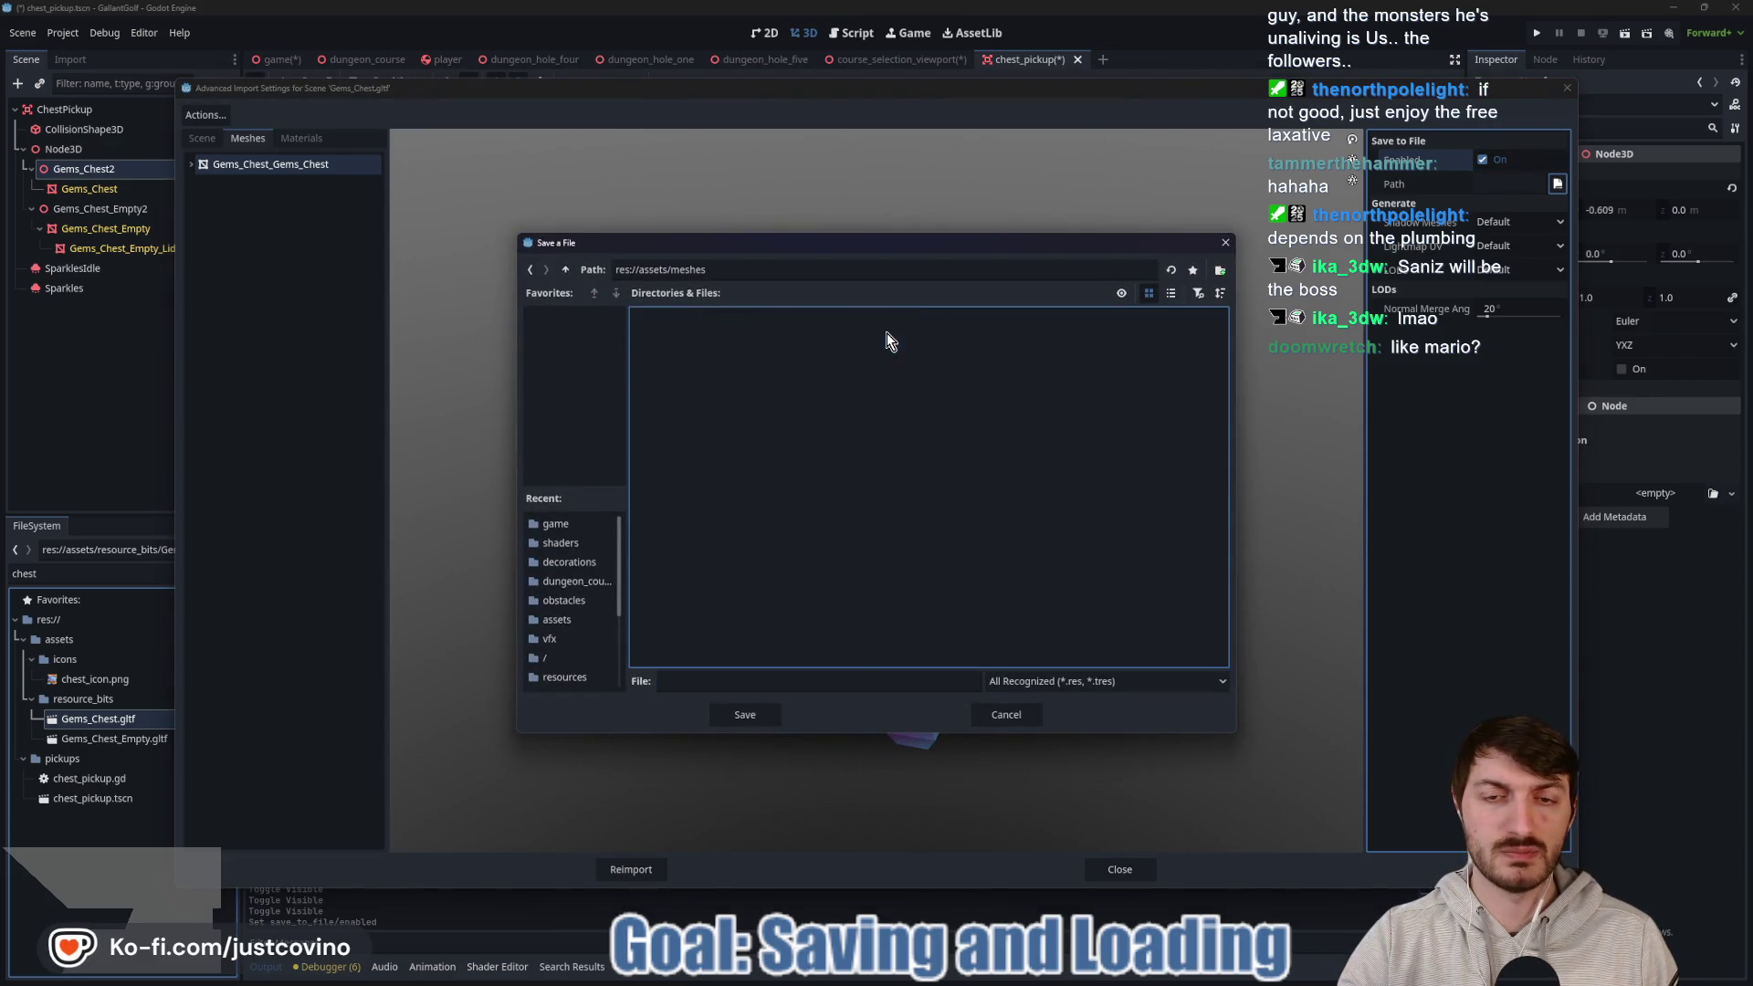
click(740, 681)
text(gem_chest)
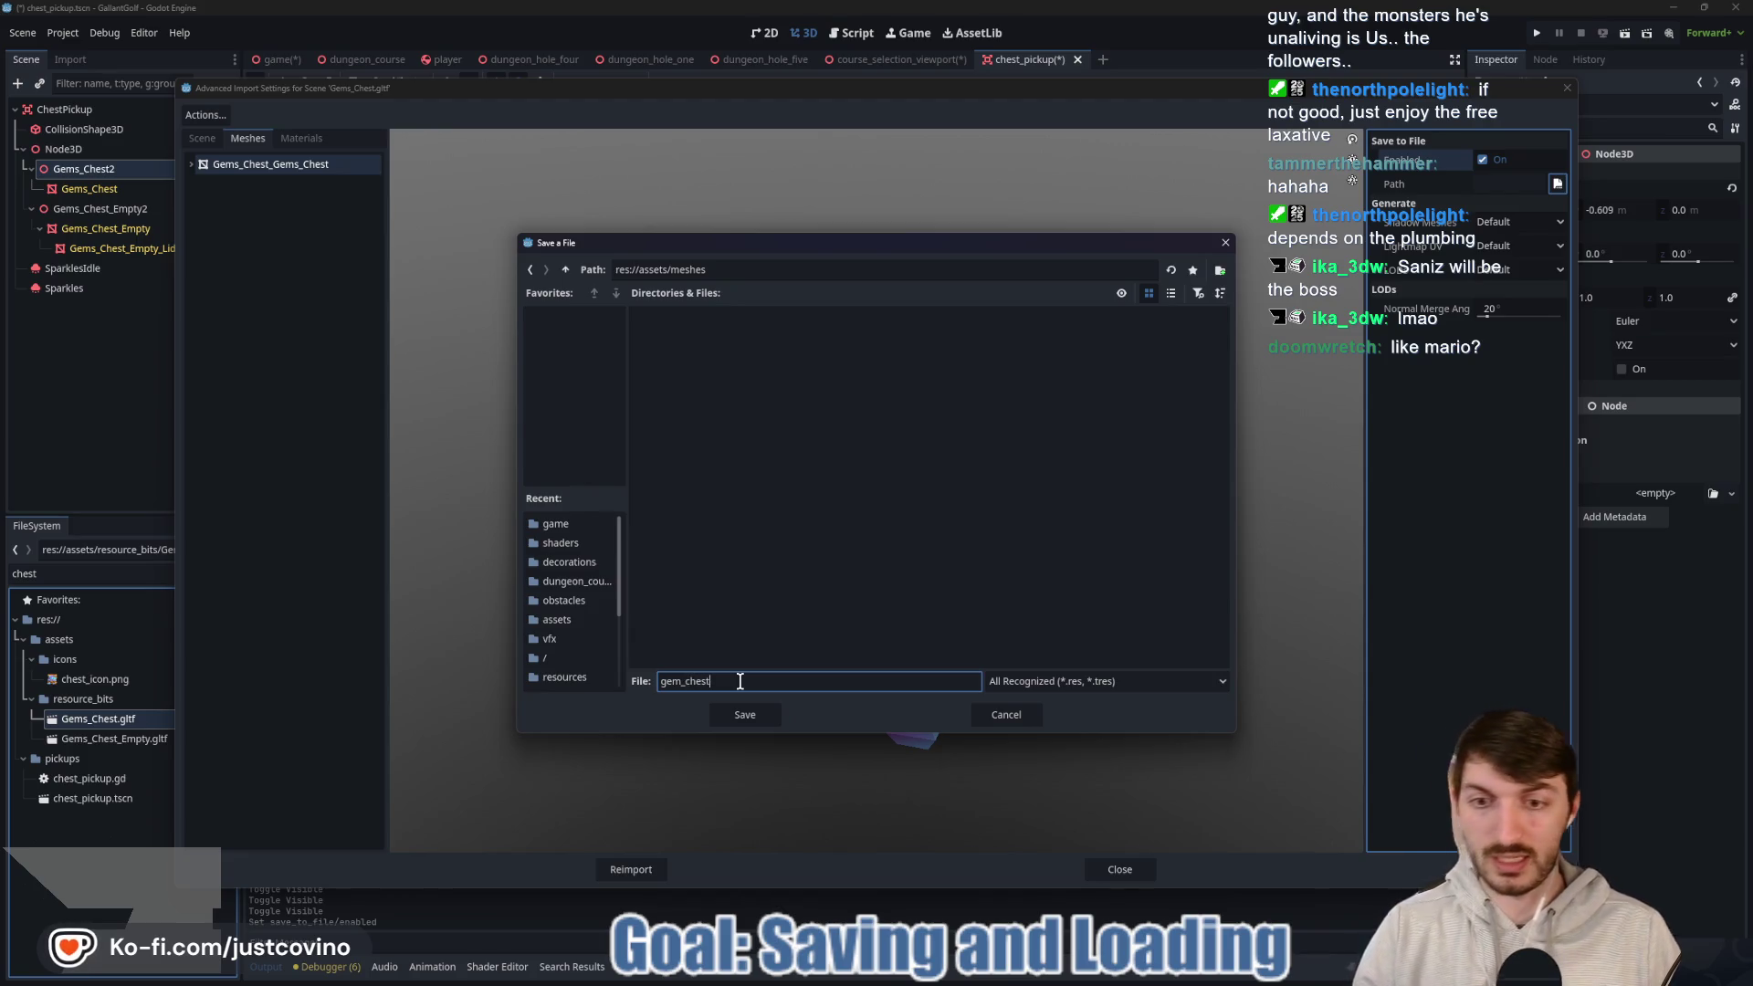
click(747, 718)
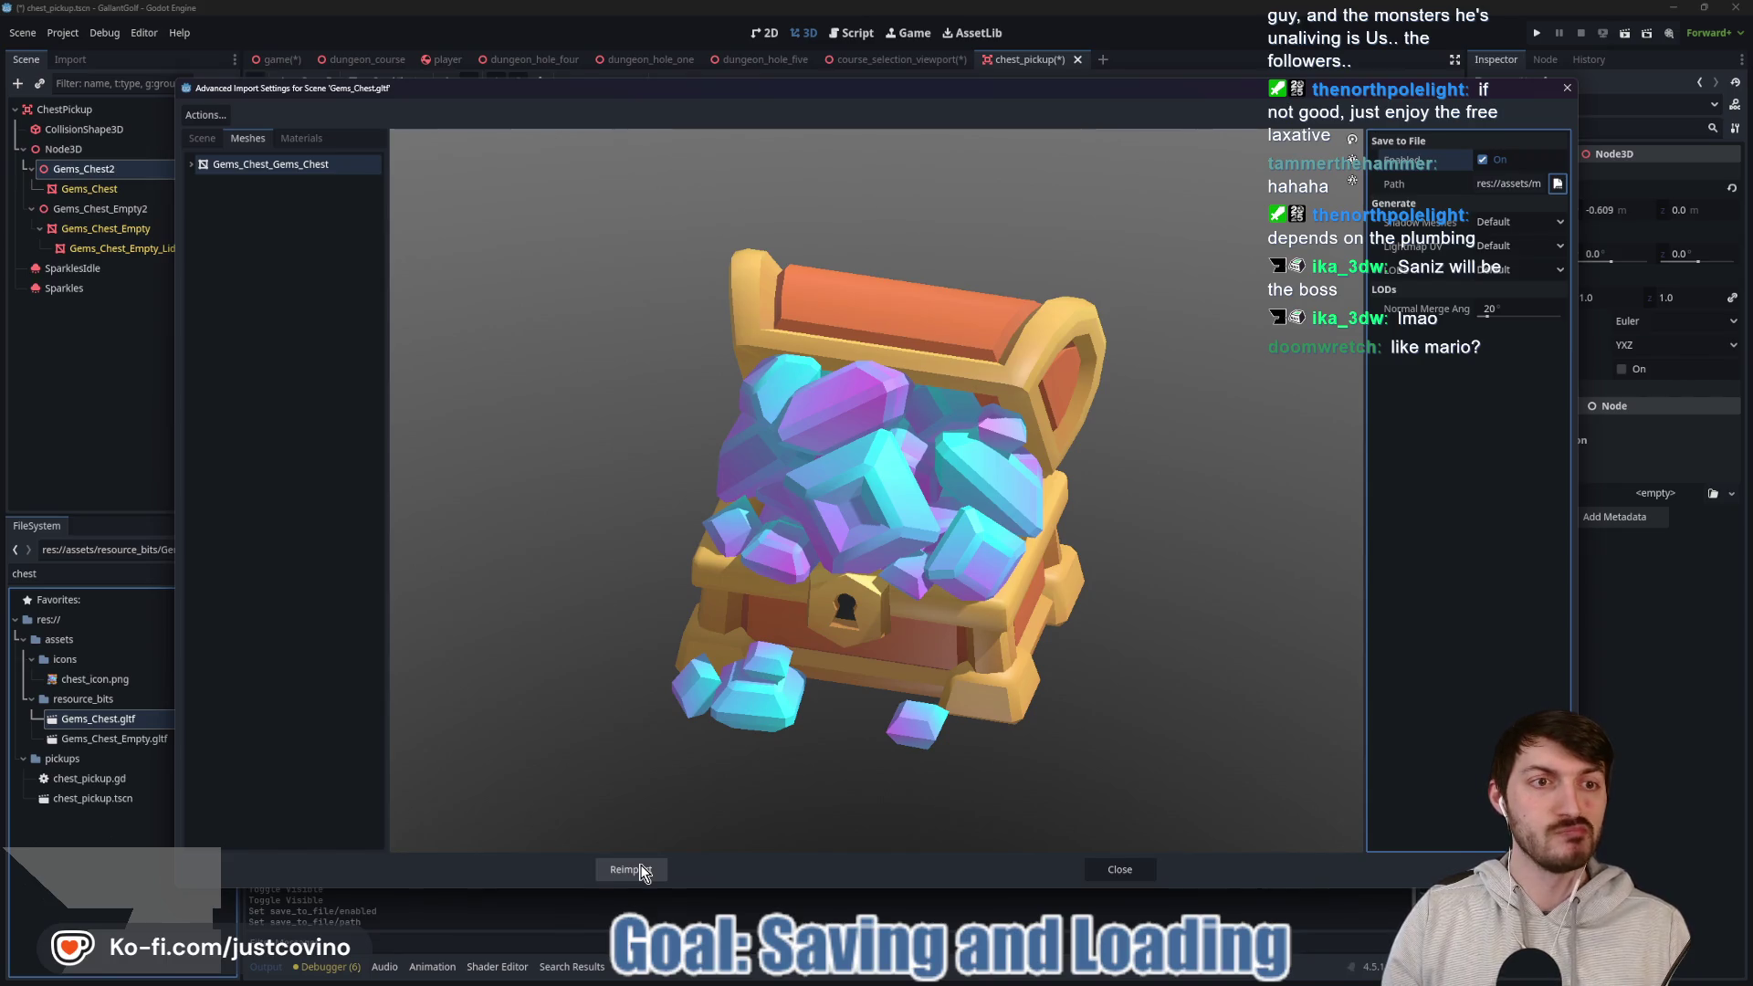
click(640, 870)
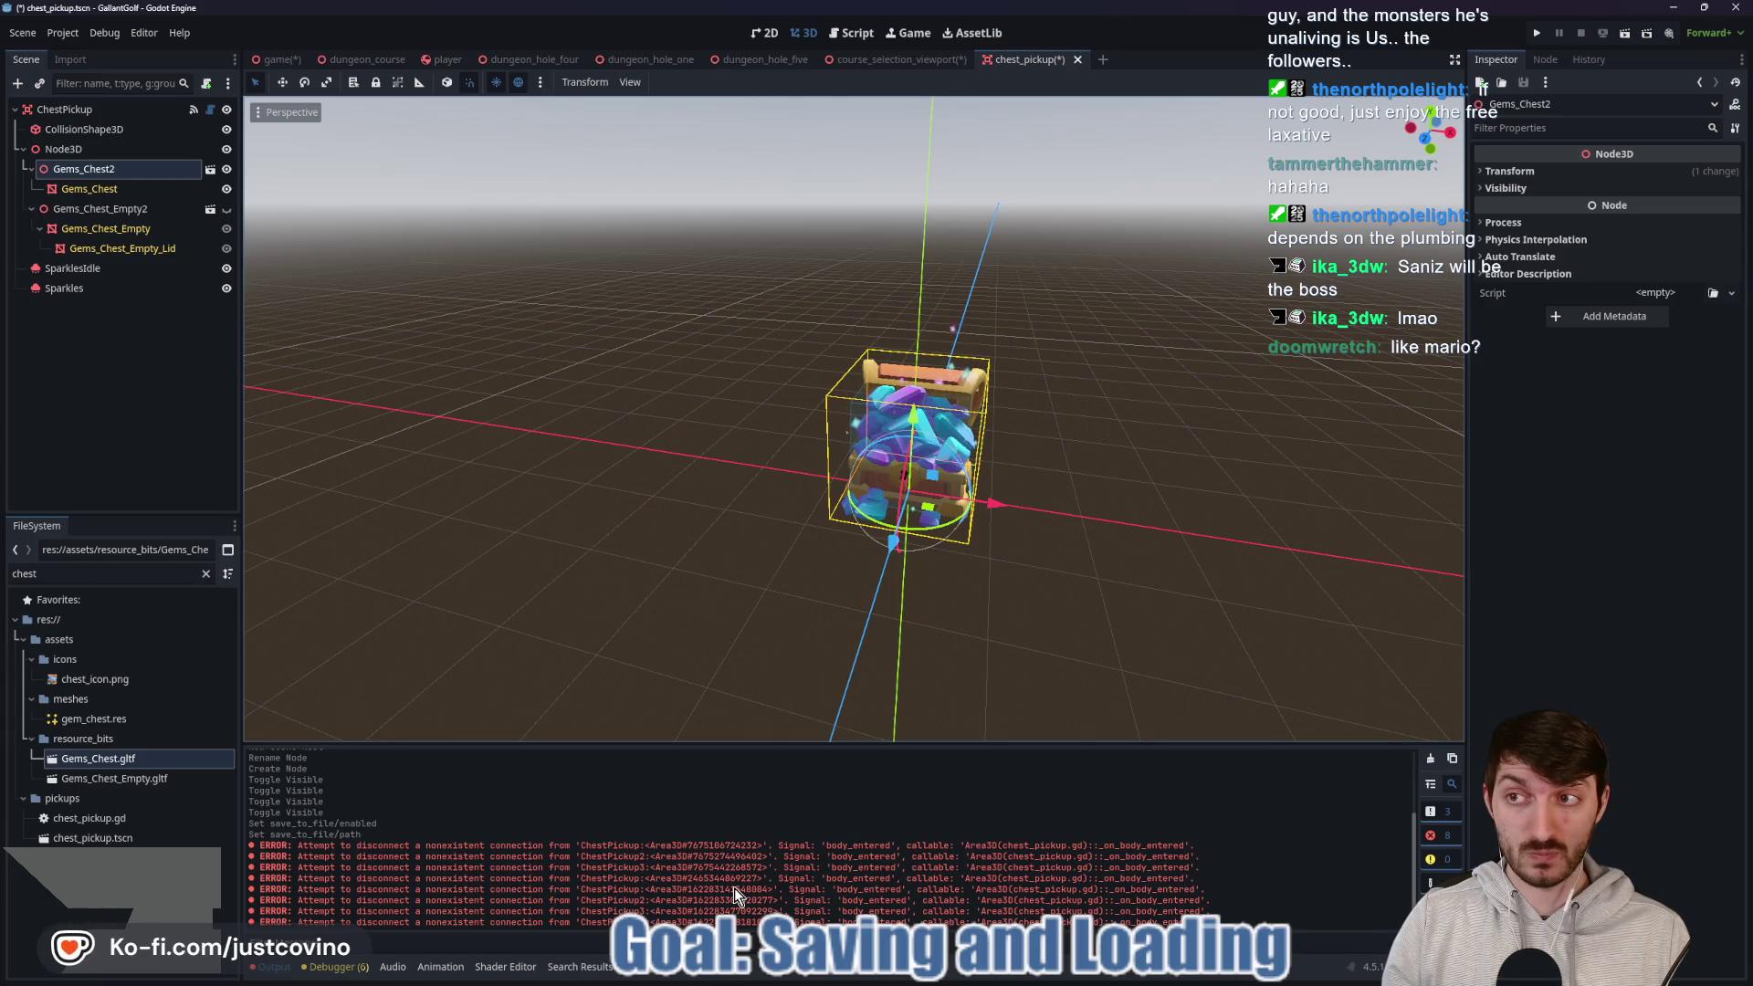
key(ctrl+s)
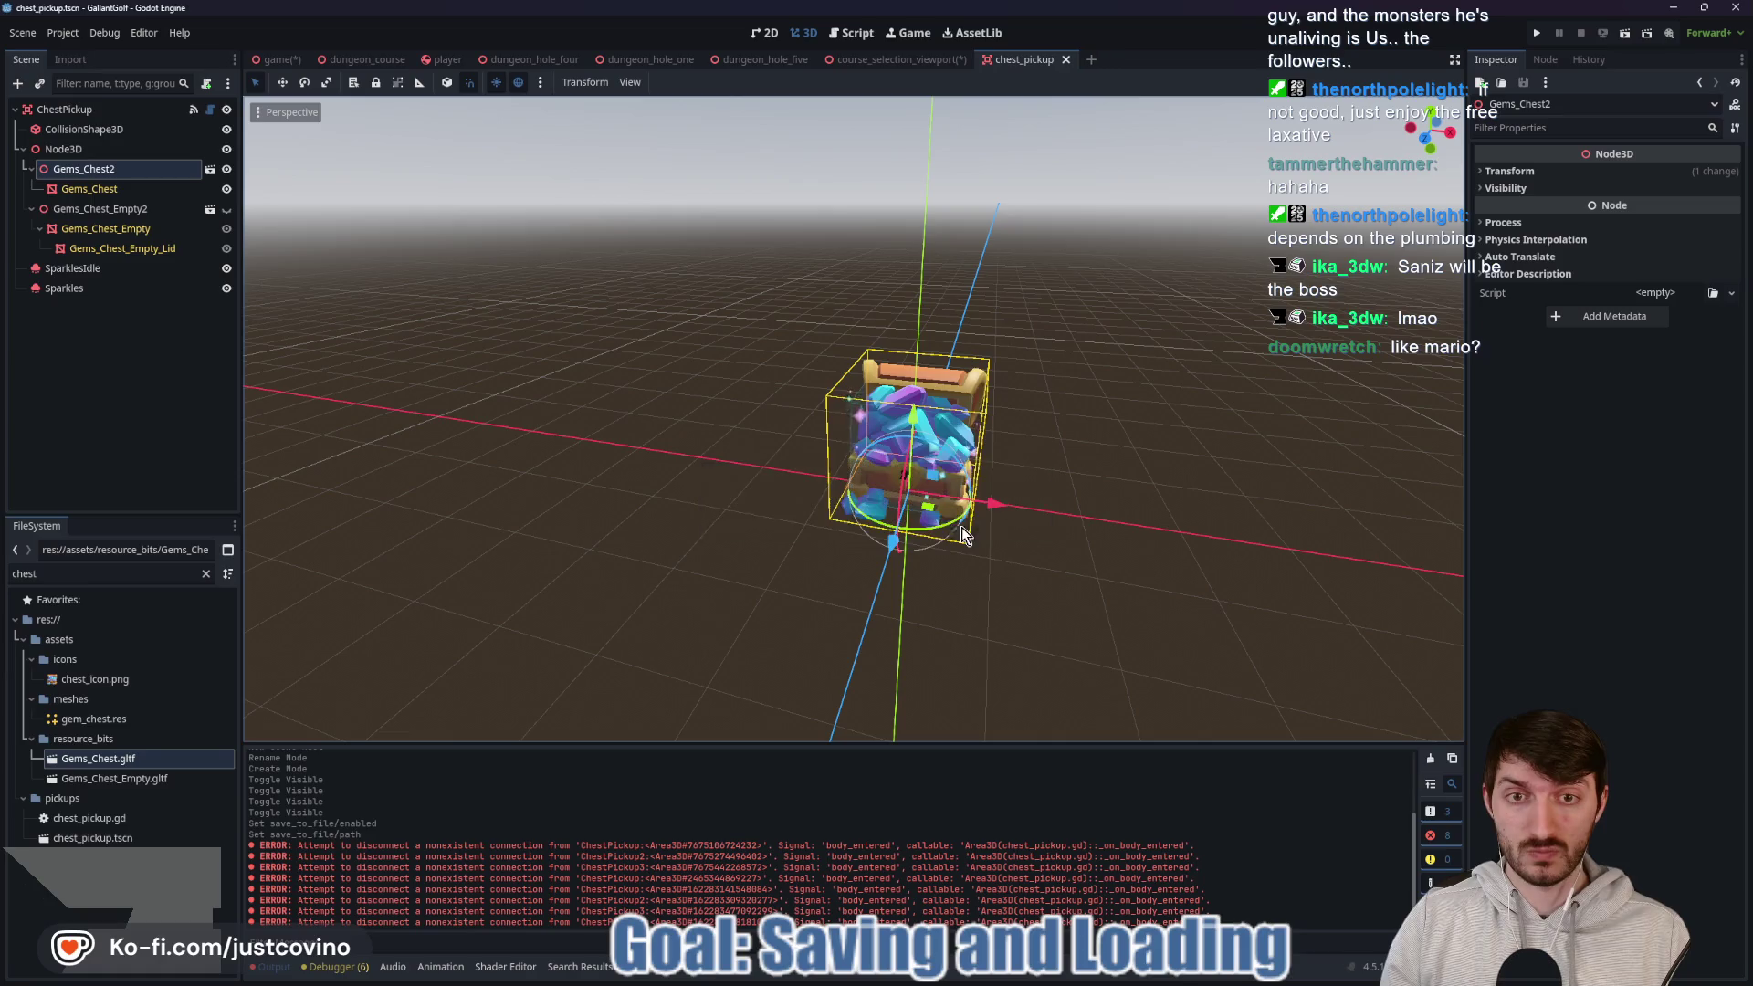
In course_selection_viewport, set the emitter's Draw Pass 1 mesh to gem_chest.
click(924, 60)
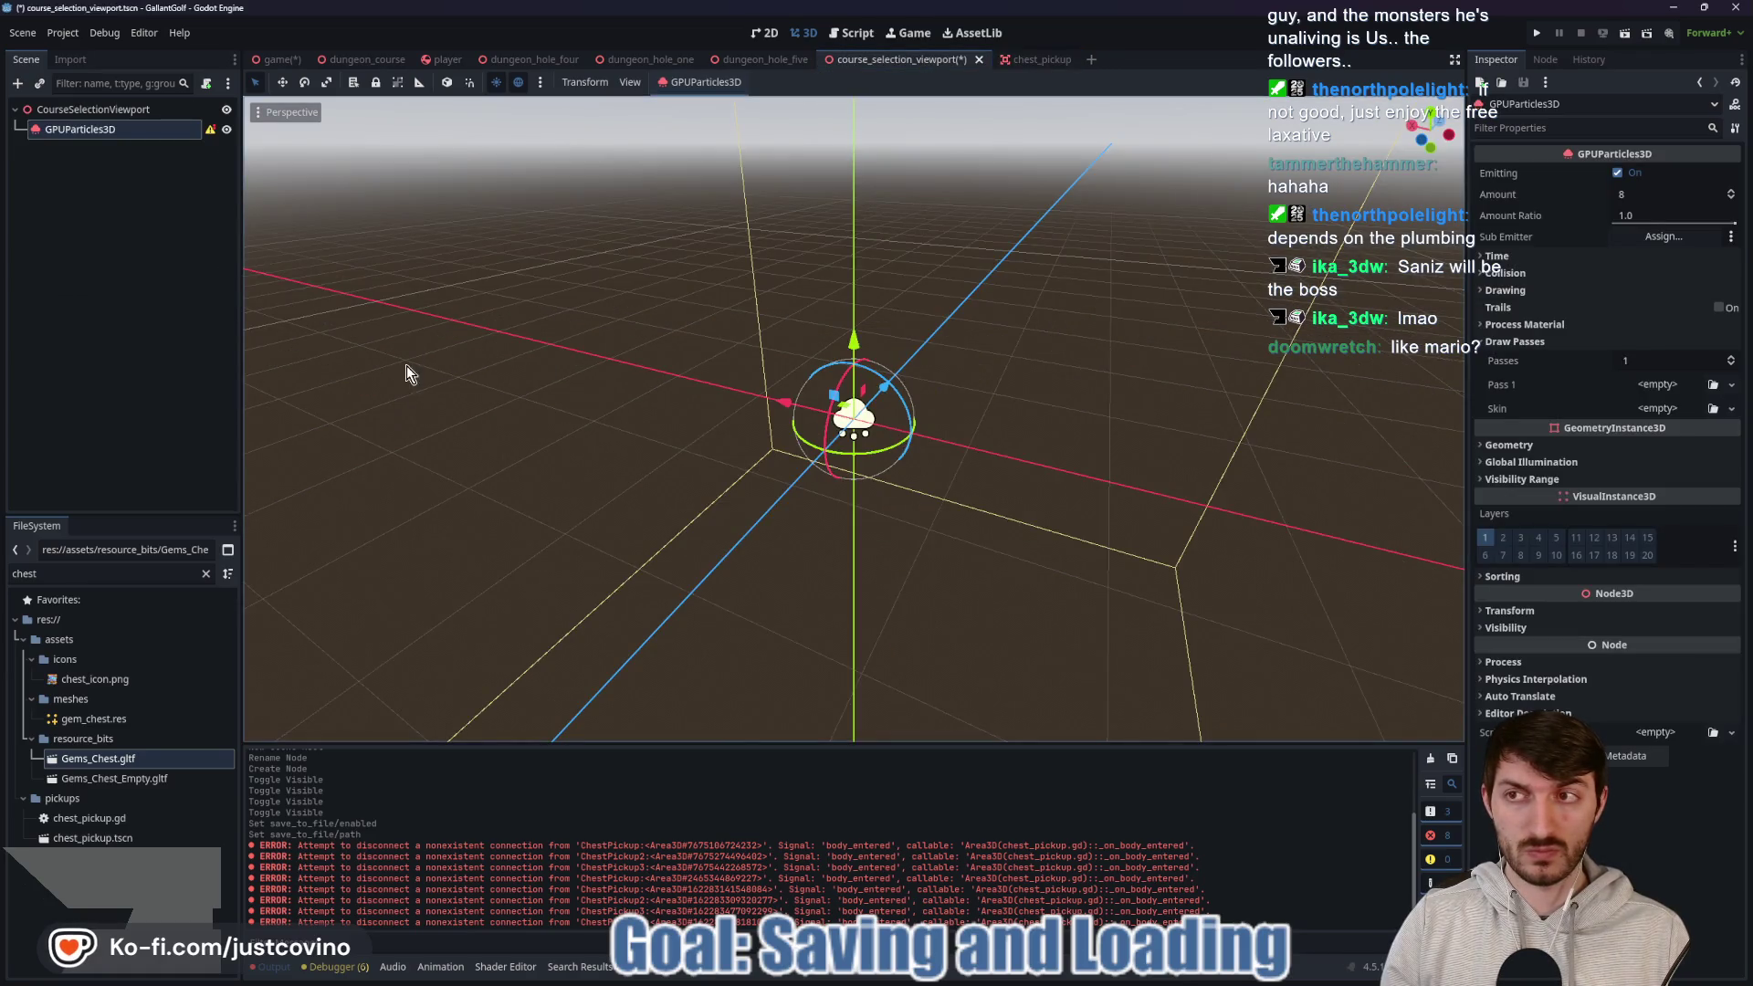
click(1731, 384)
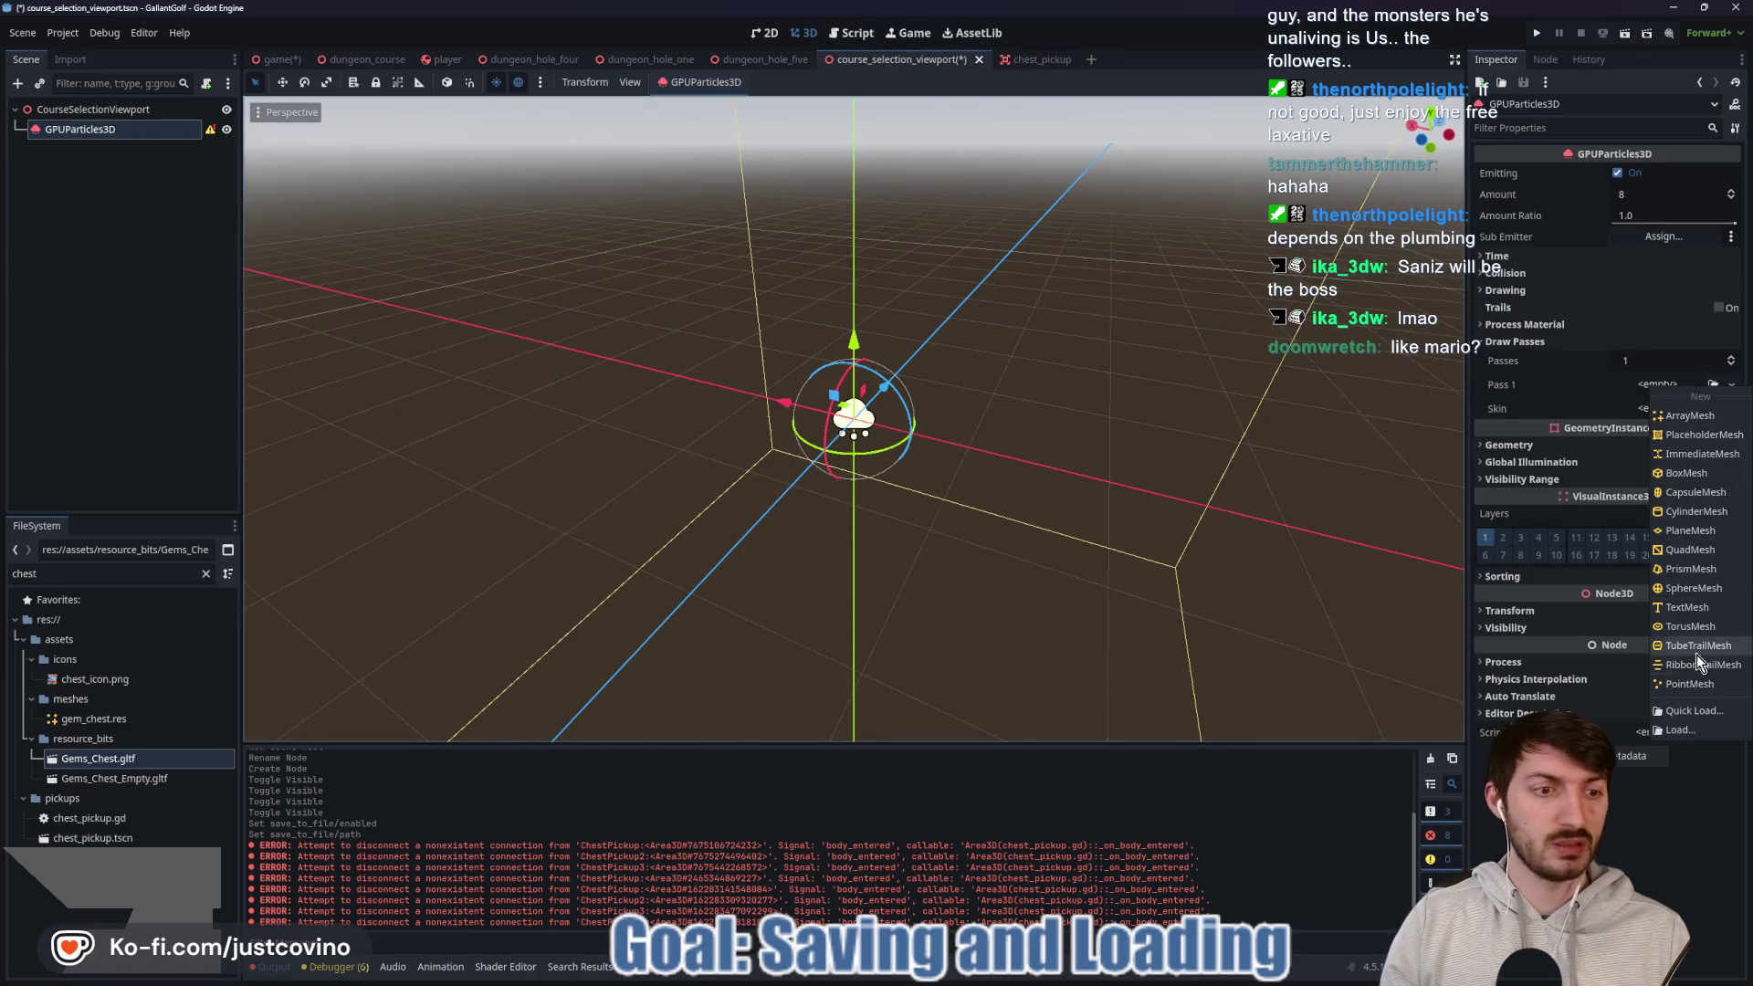
click(1696, 654)
key(Return)
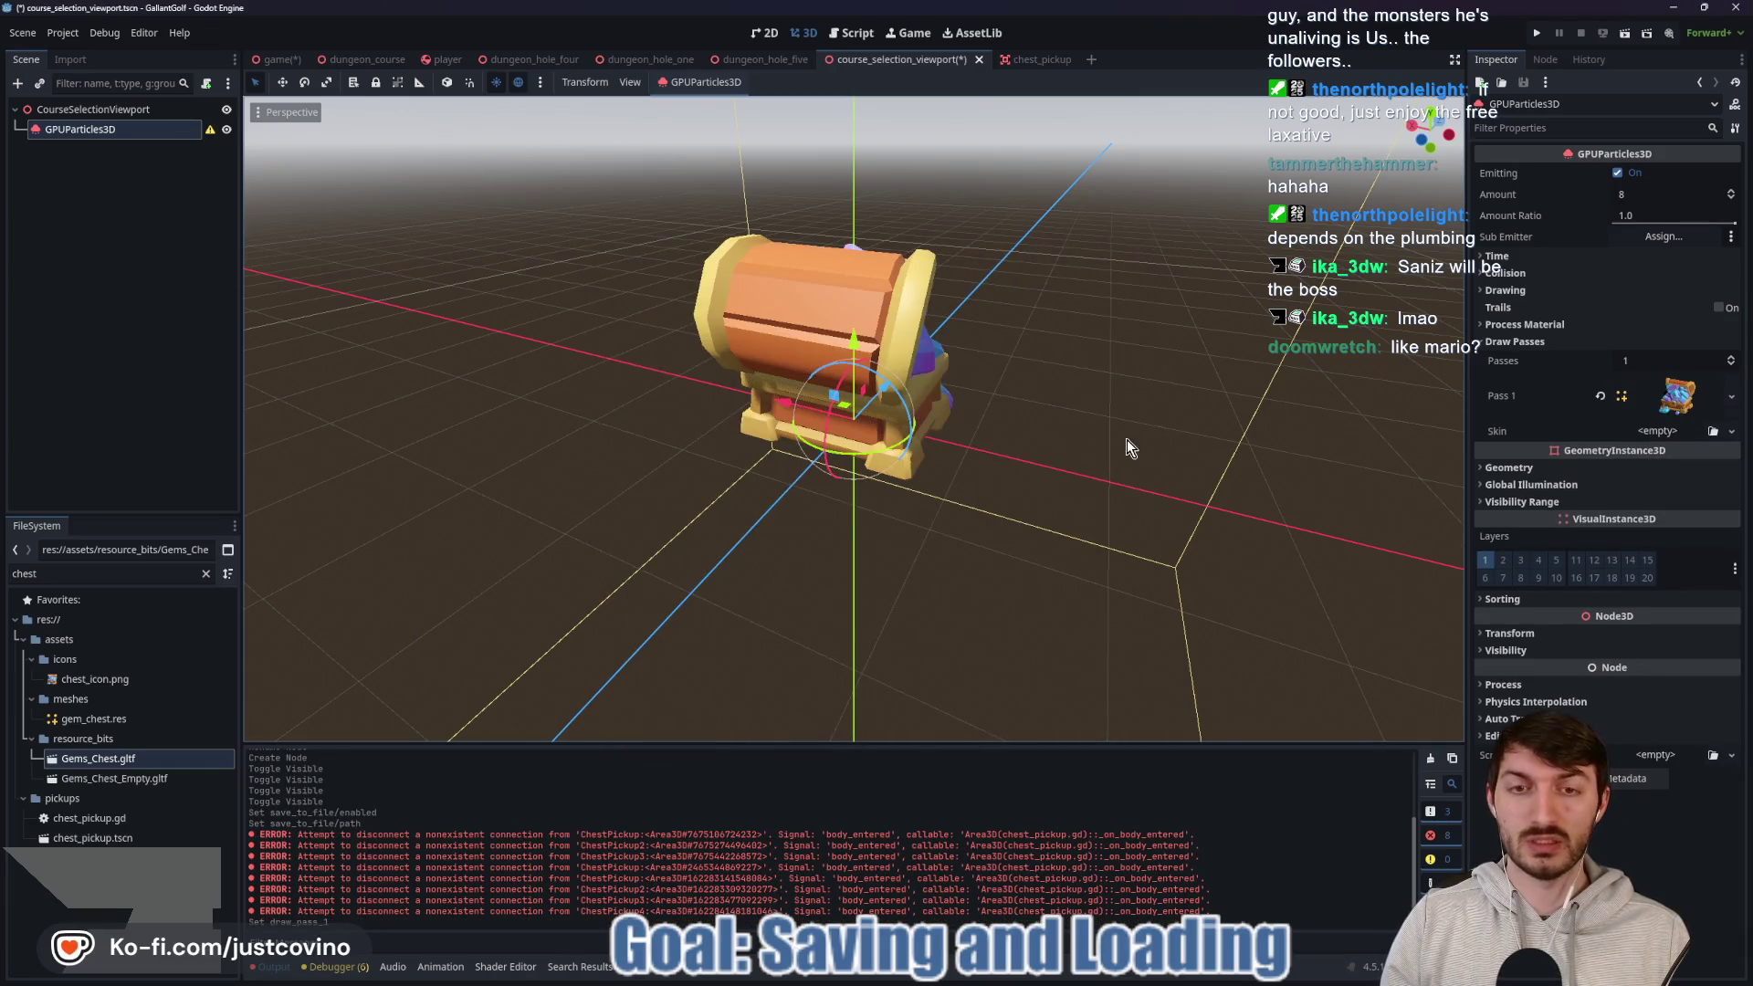
drag(868, 463, 823, 466)
right_click(823, 466)
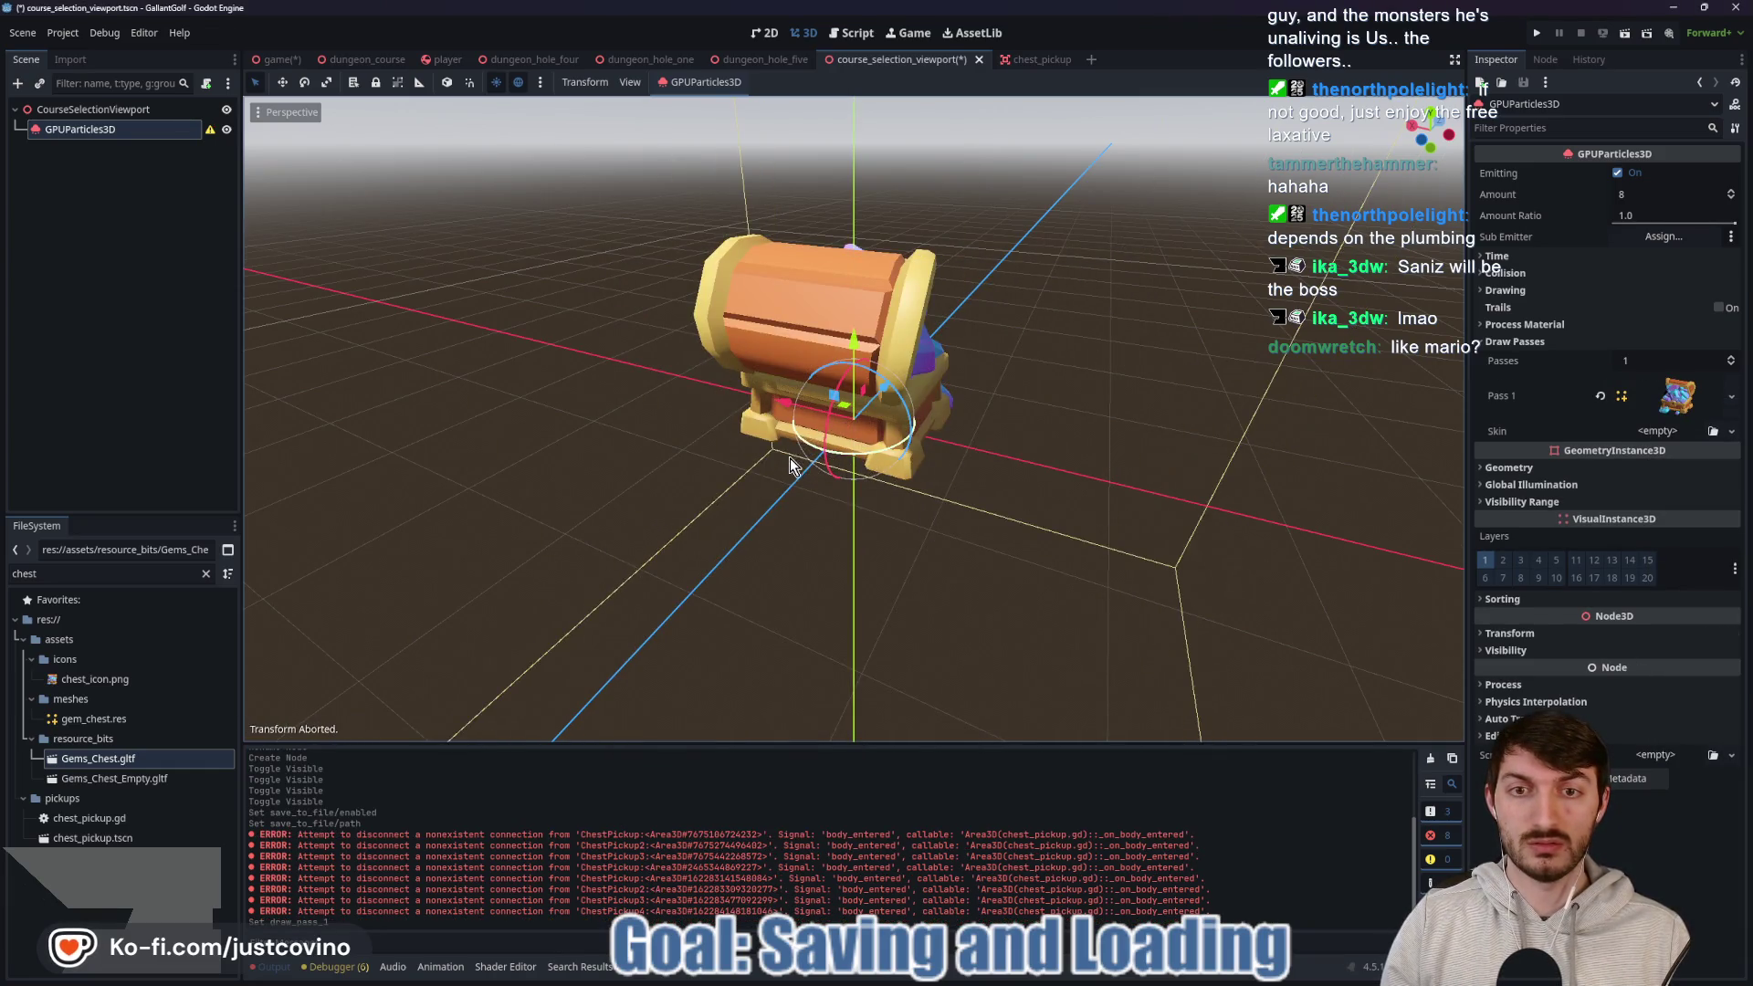
Inspect the emitter's mesh and transform settings, orbiting to view the gem-filled chest.
click(1676, 396)
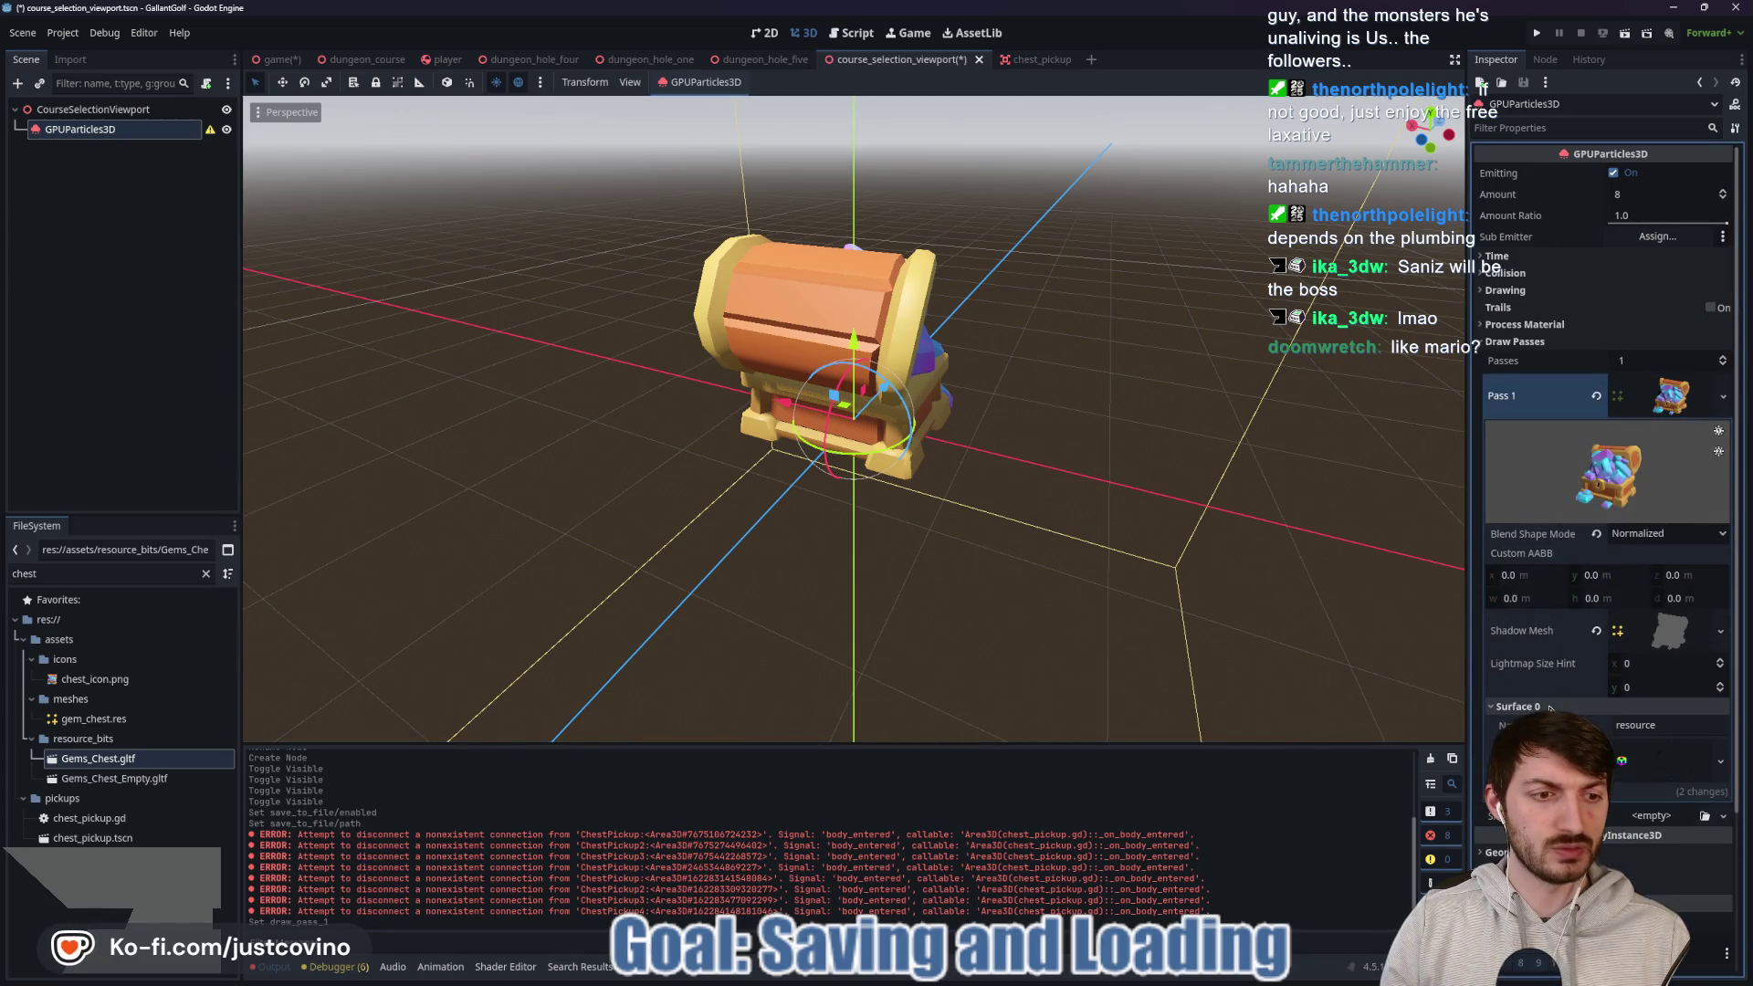
click(1657, 406)
click(1510, 634)
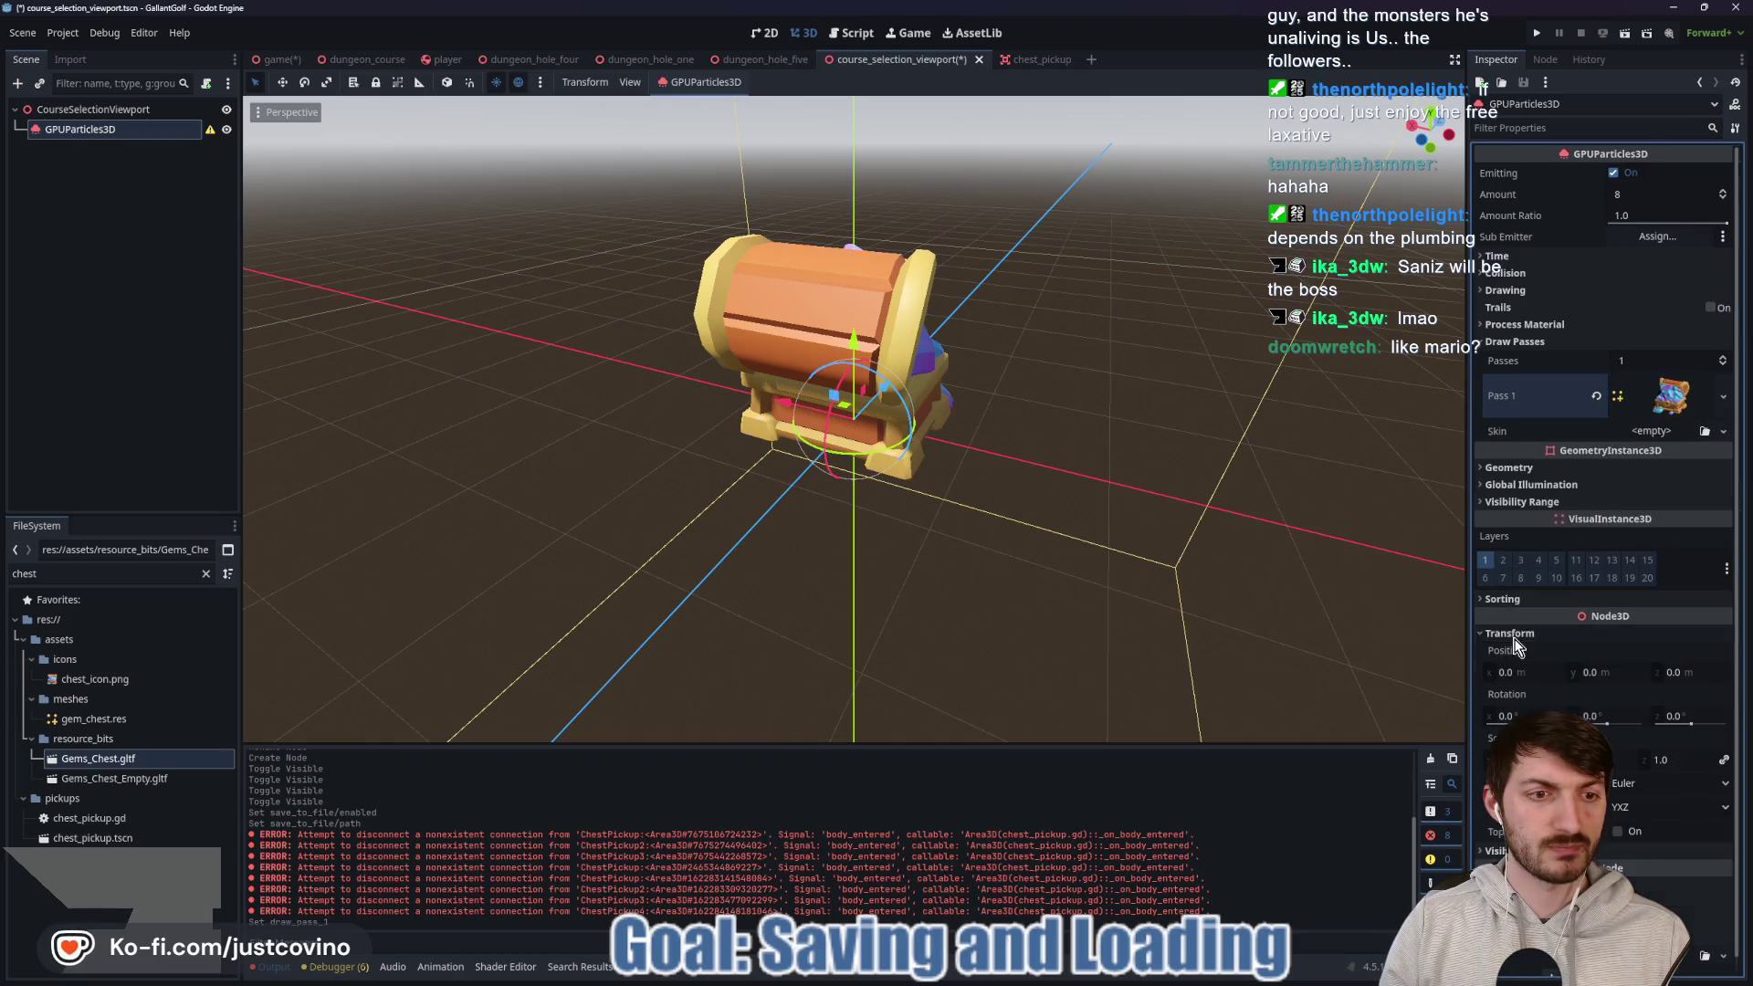
mouse_move(1593, 716)
mouse_down()
mouse_move(1634, 716)
mouse_move(1593, 716)
mouse_up()
drag(1025, 529, 1082, 552)
drag(628, 456, 1125, 427)
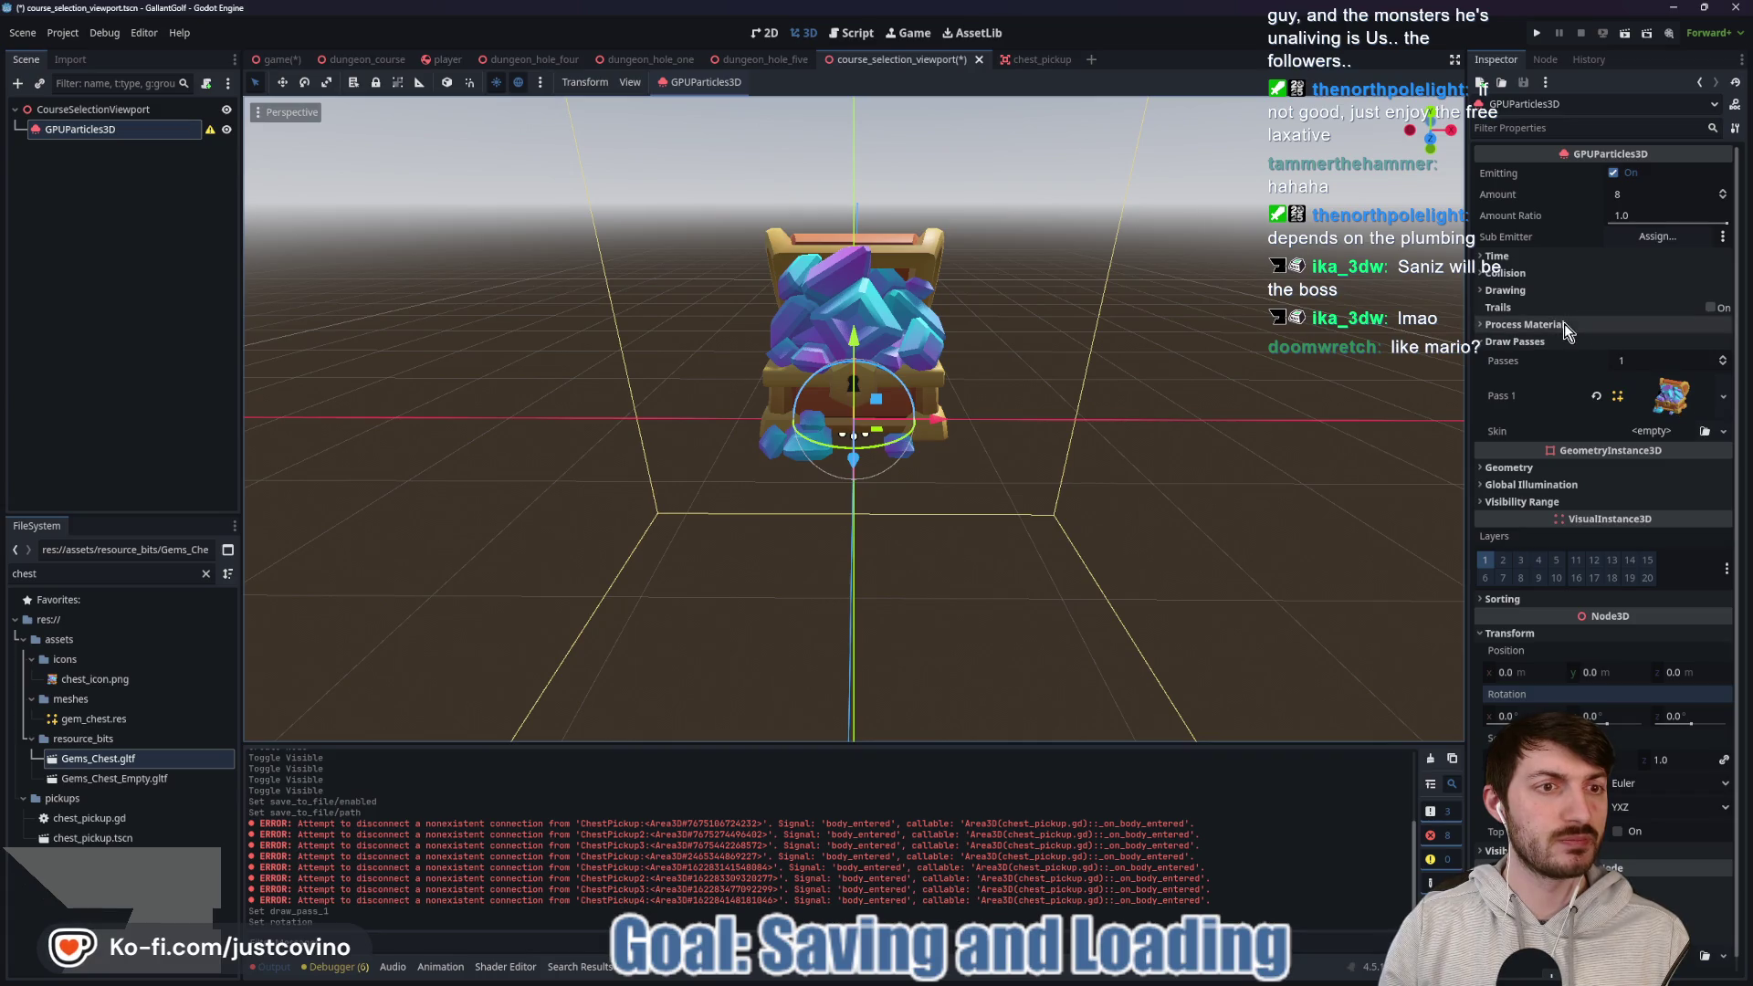
click(1537, 325)
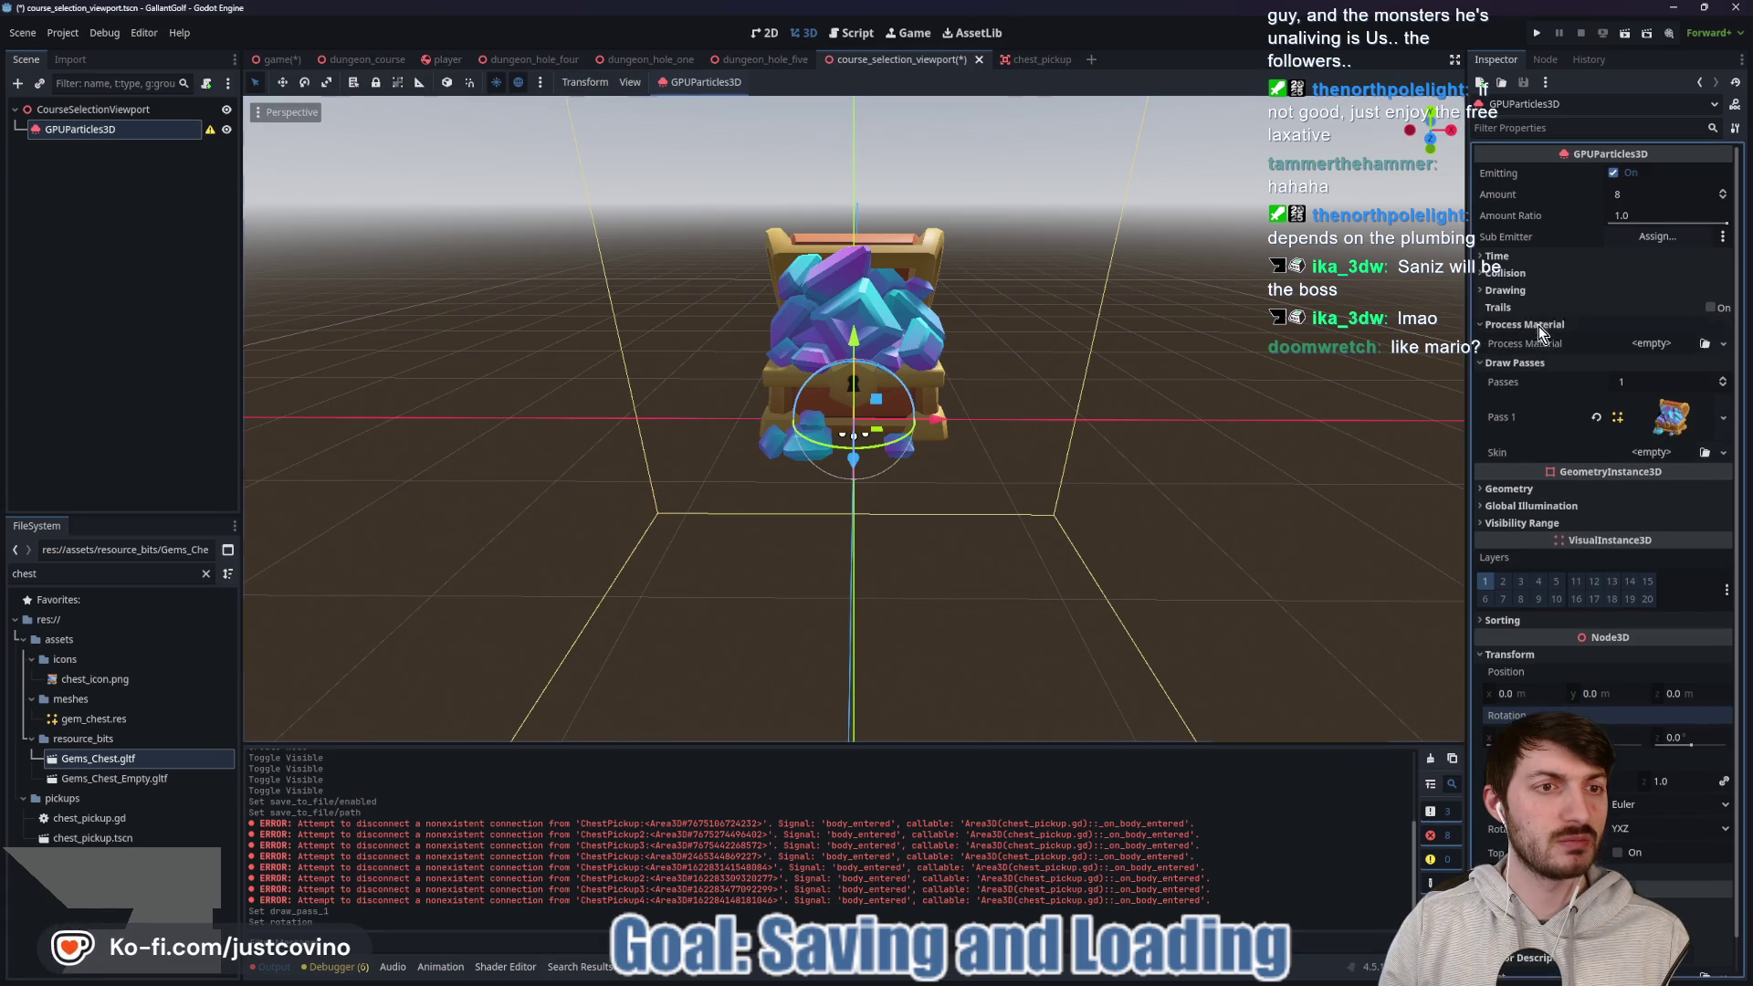
Give the emitter a new ParticleProcessMaterial, leaving the rotate-Y particle flag off.
click(1673, 361)
click(1646, 361)
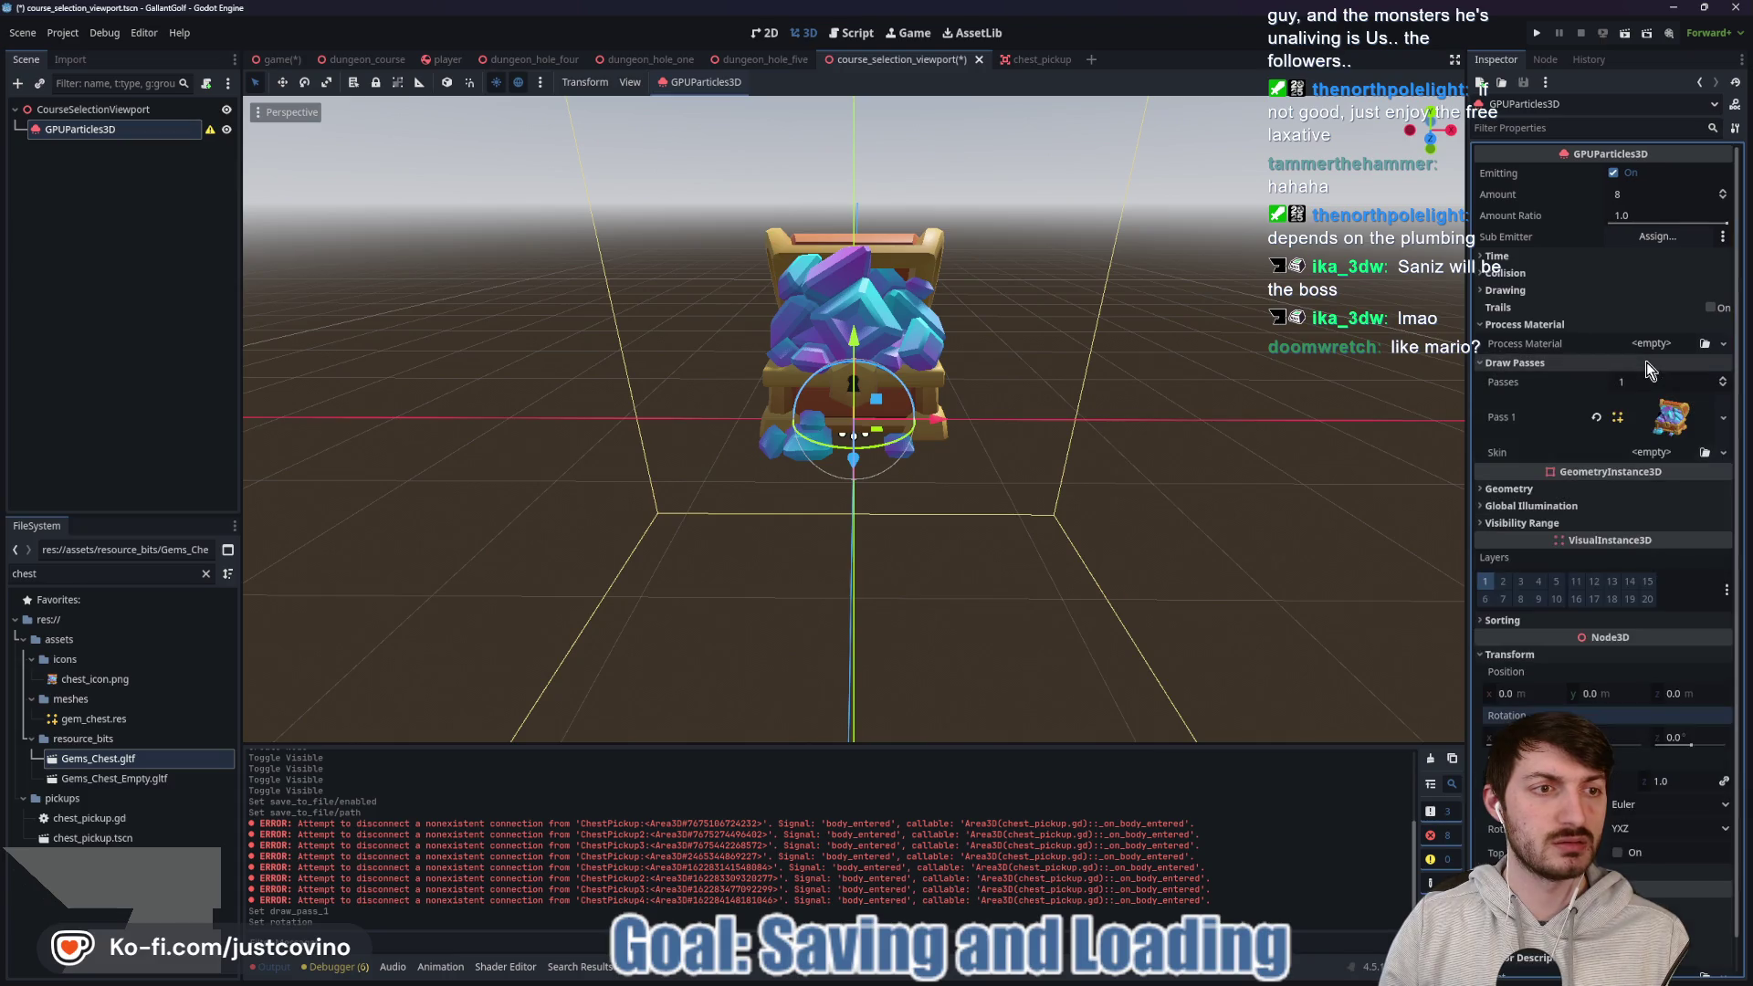
click(1656, 344)
click(1662, 384)
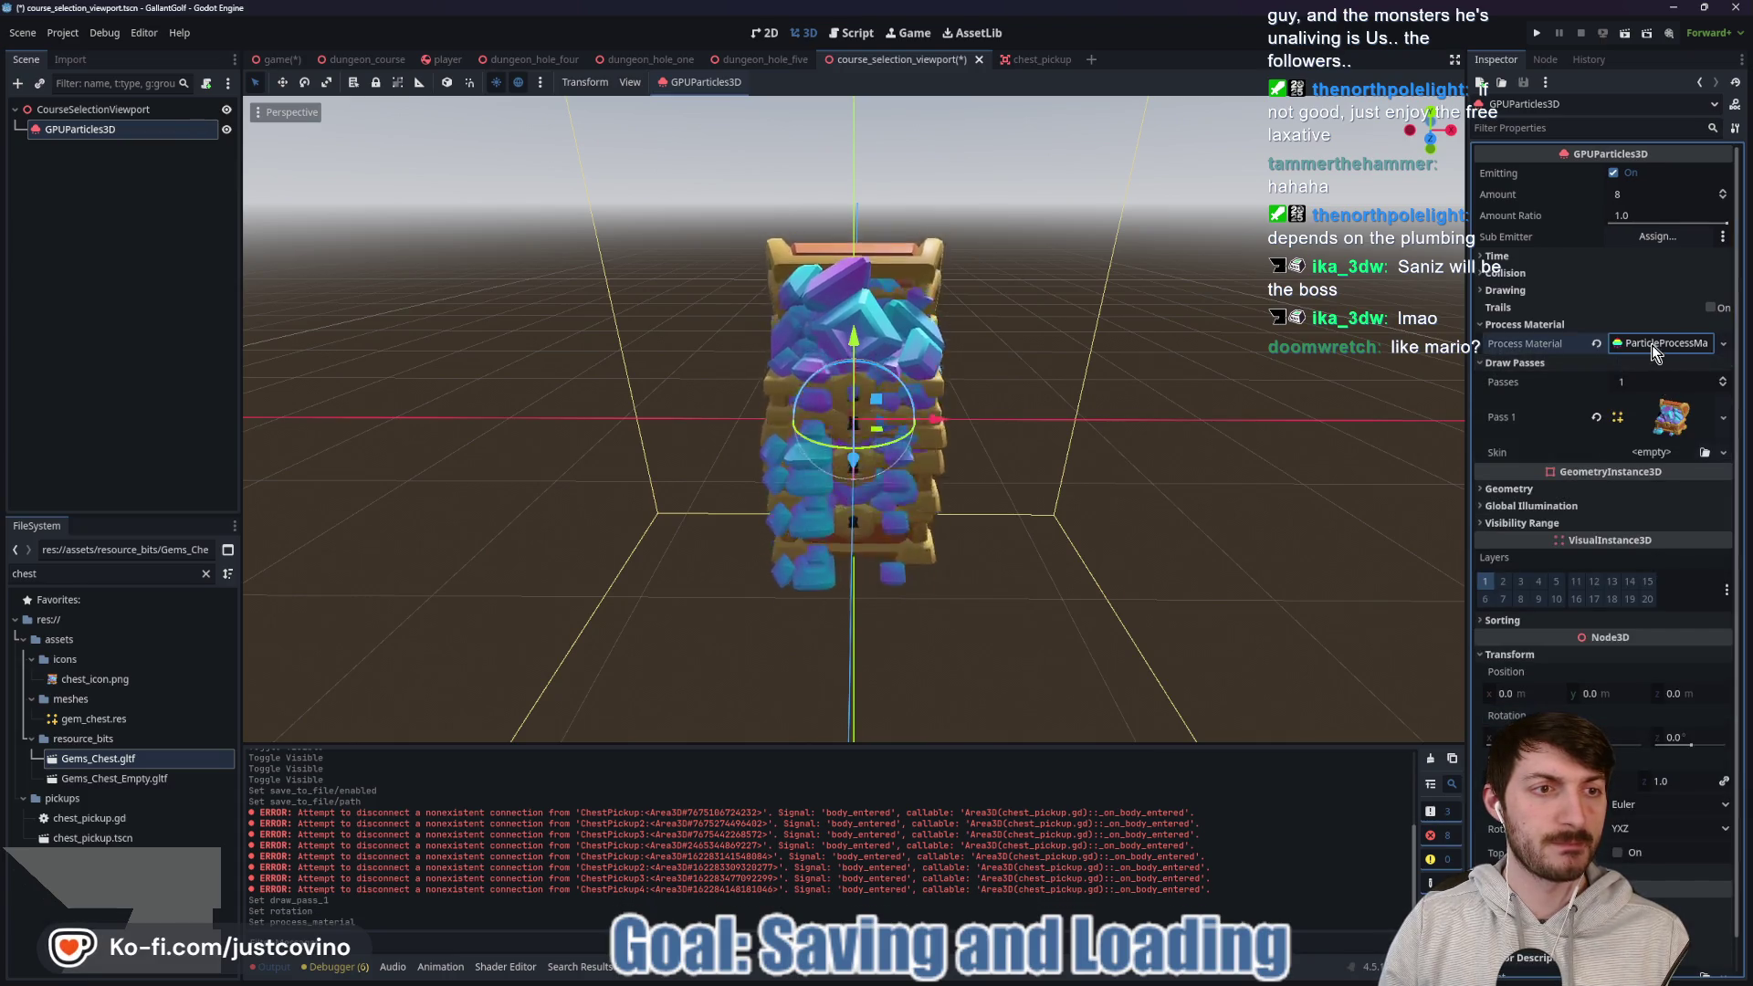
scroll(1635, 427, down, 5)
scroll(1623, 385, up, 5)
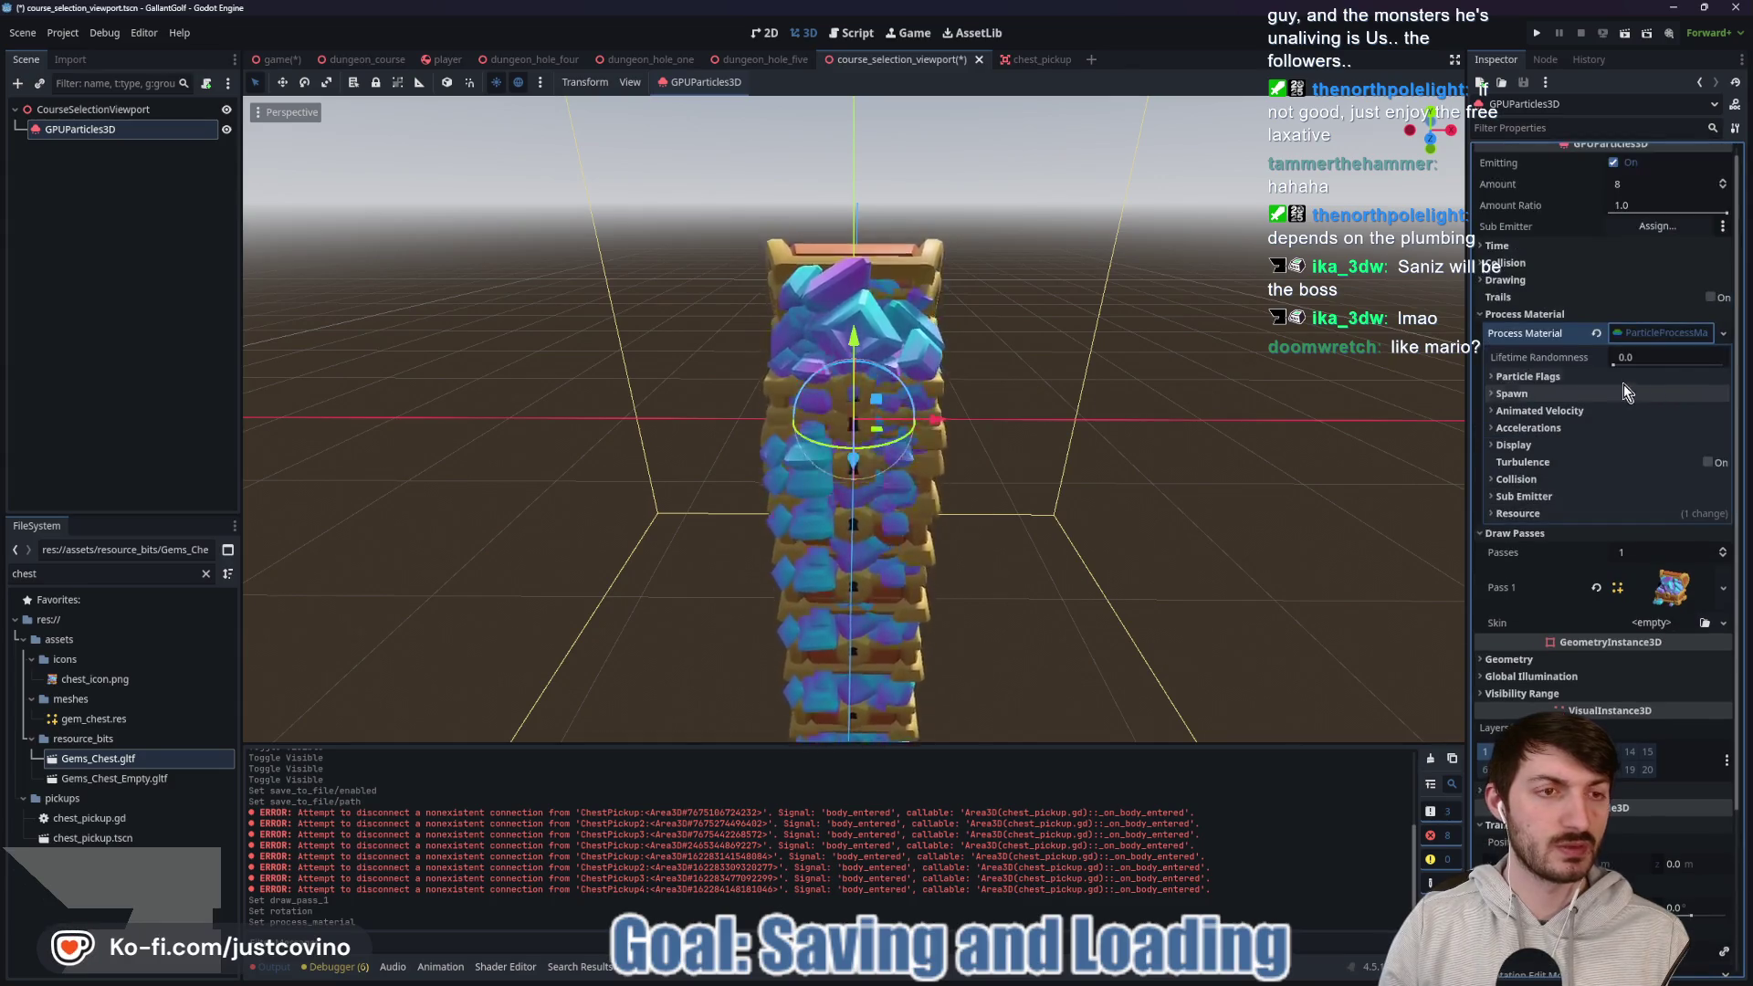
click(1540, 378)
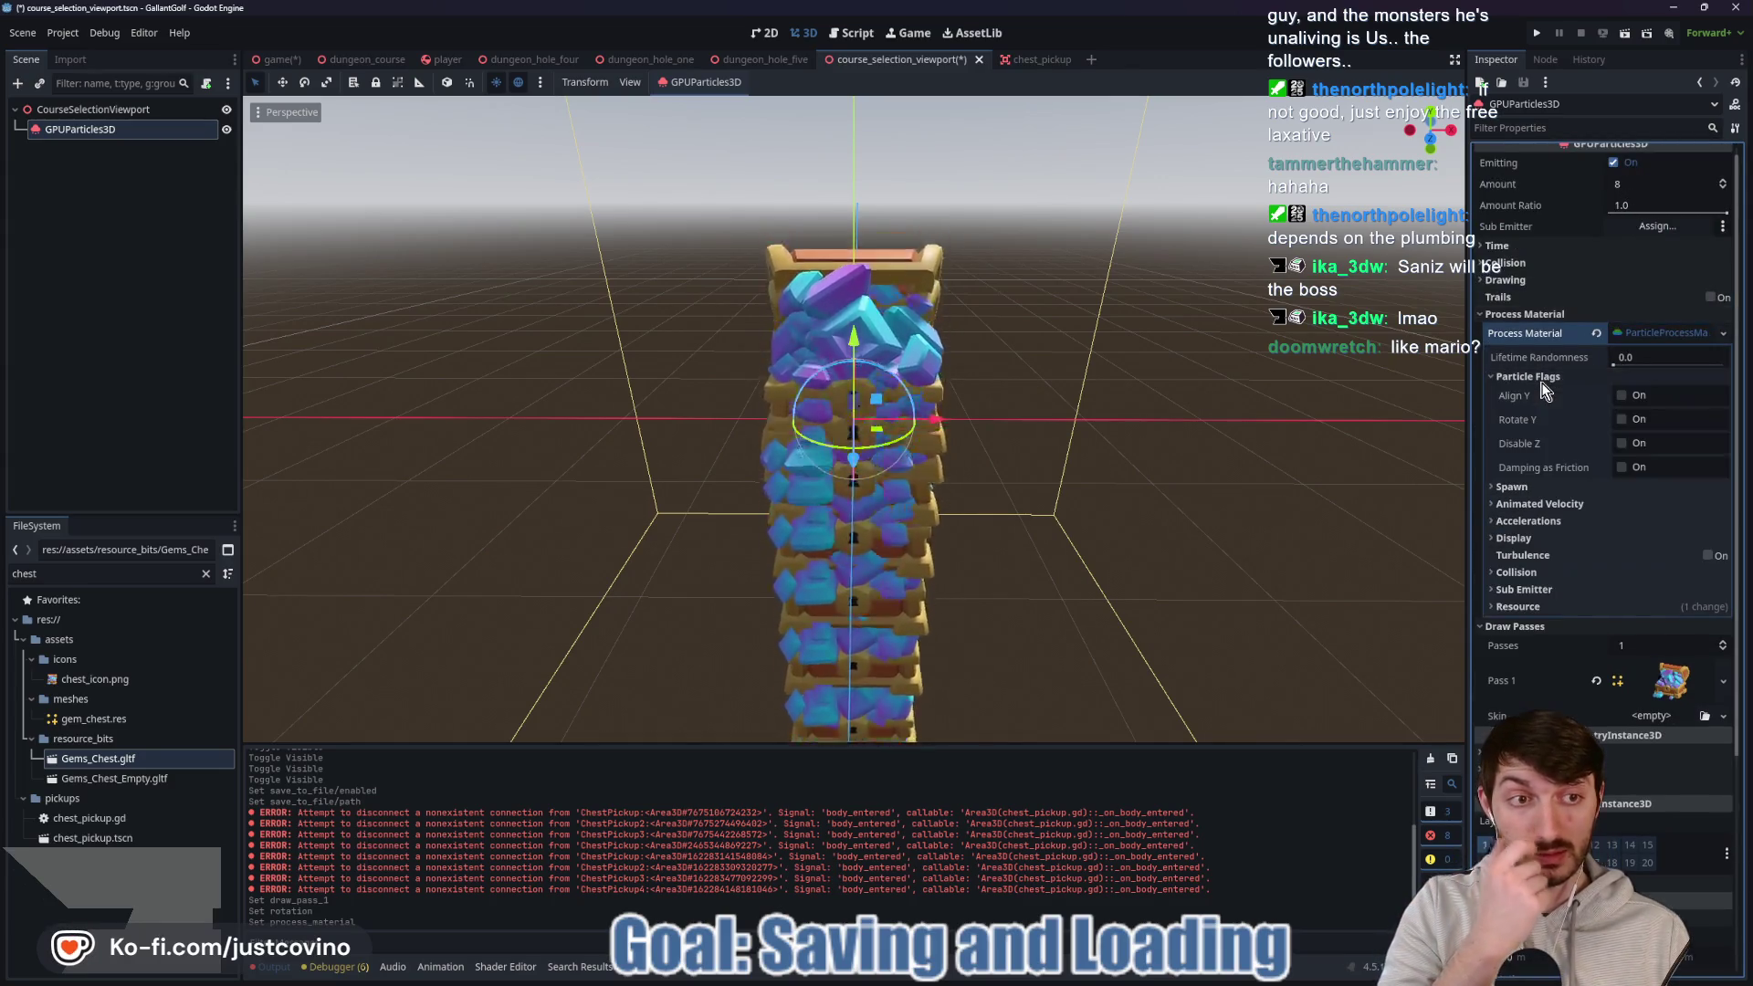
click(1625, 420)
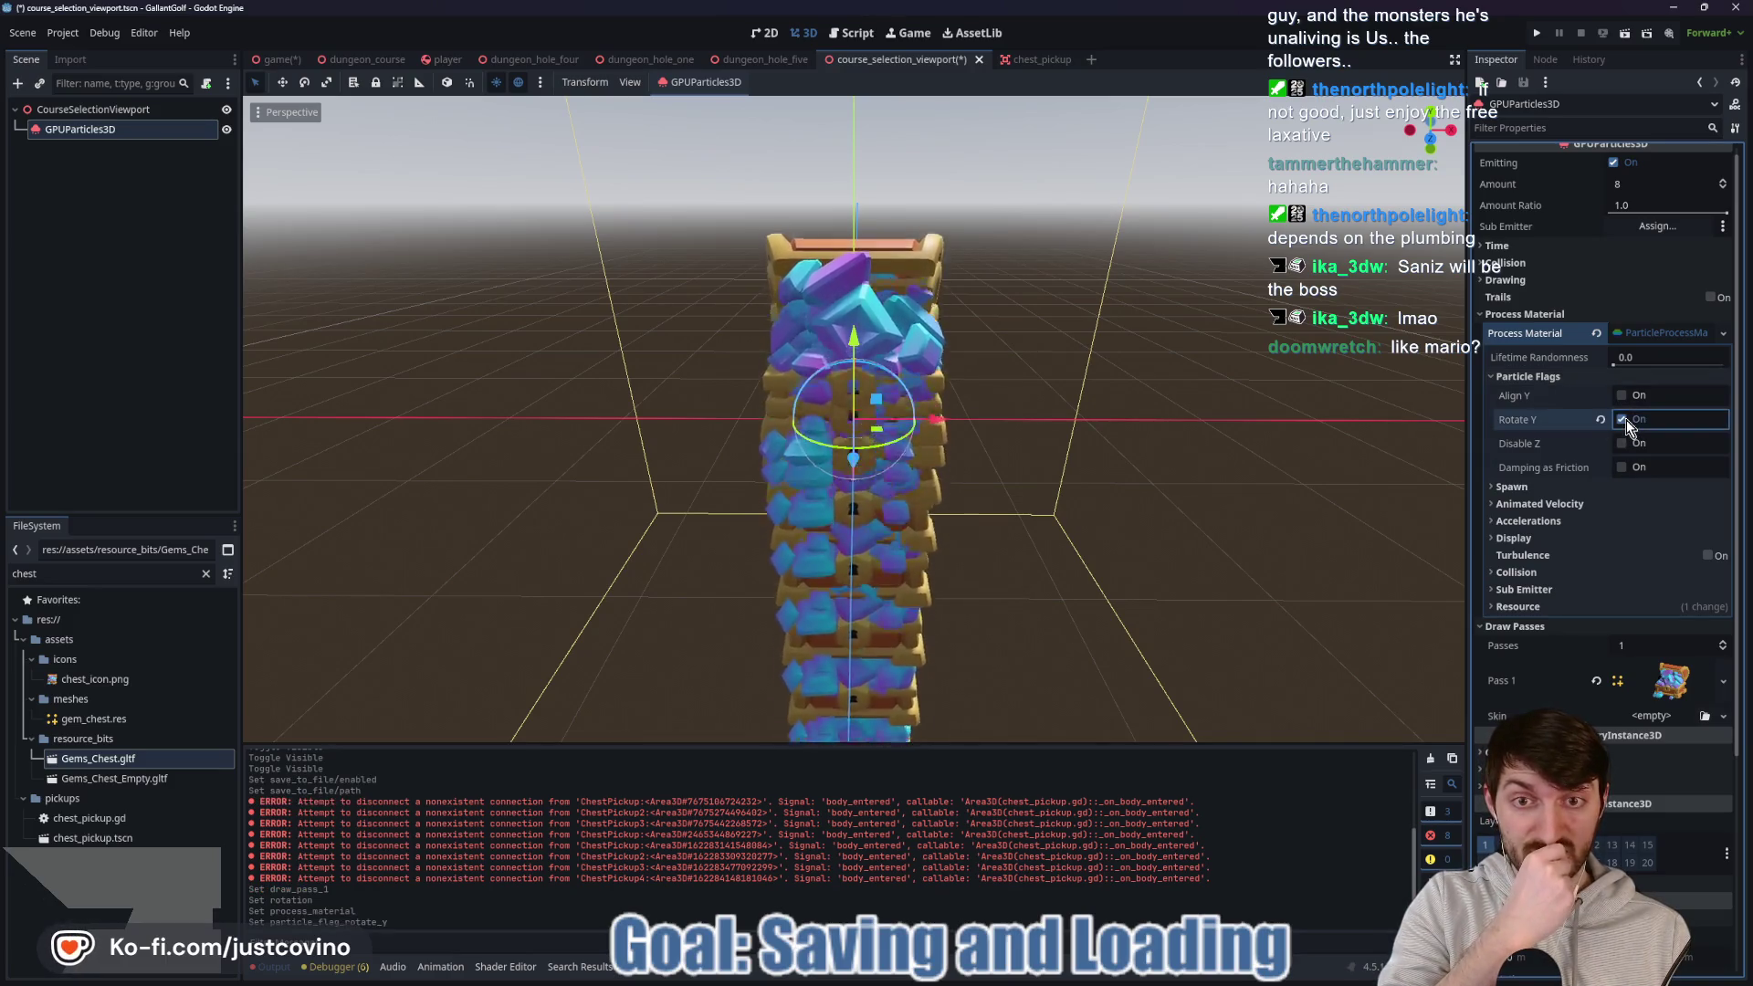
click(1622, 420)
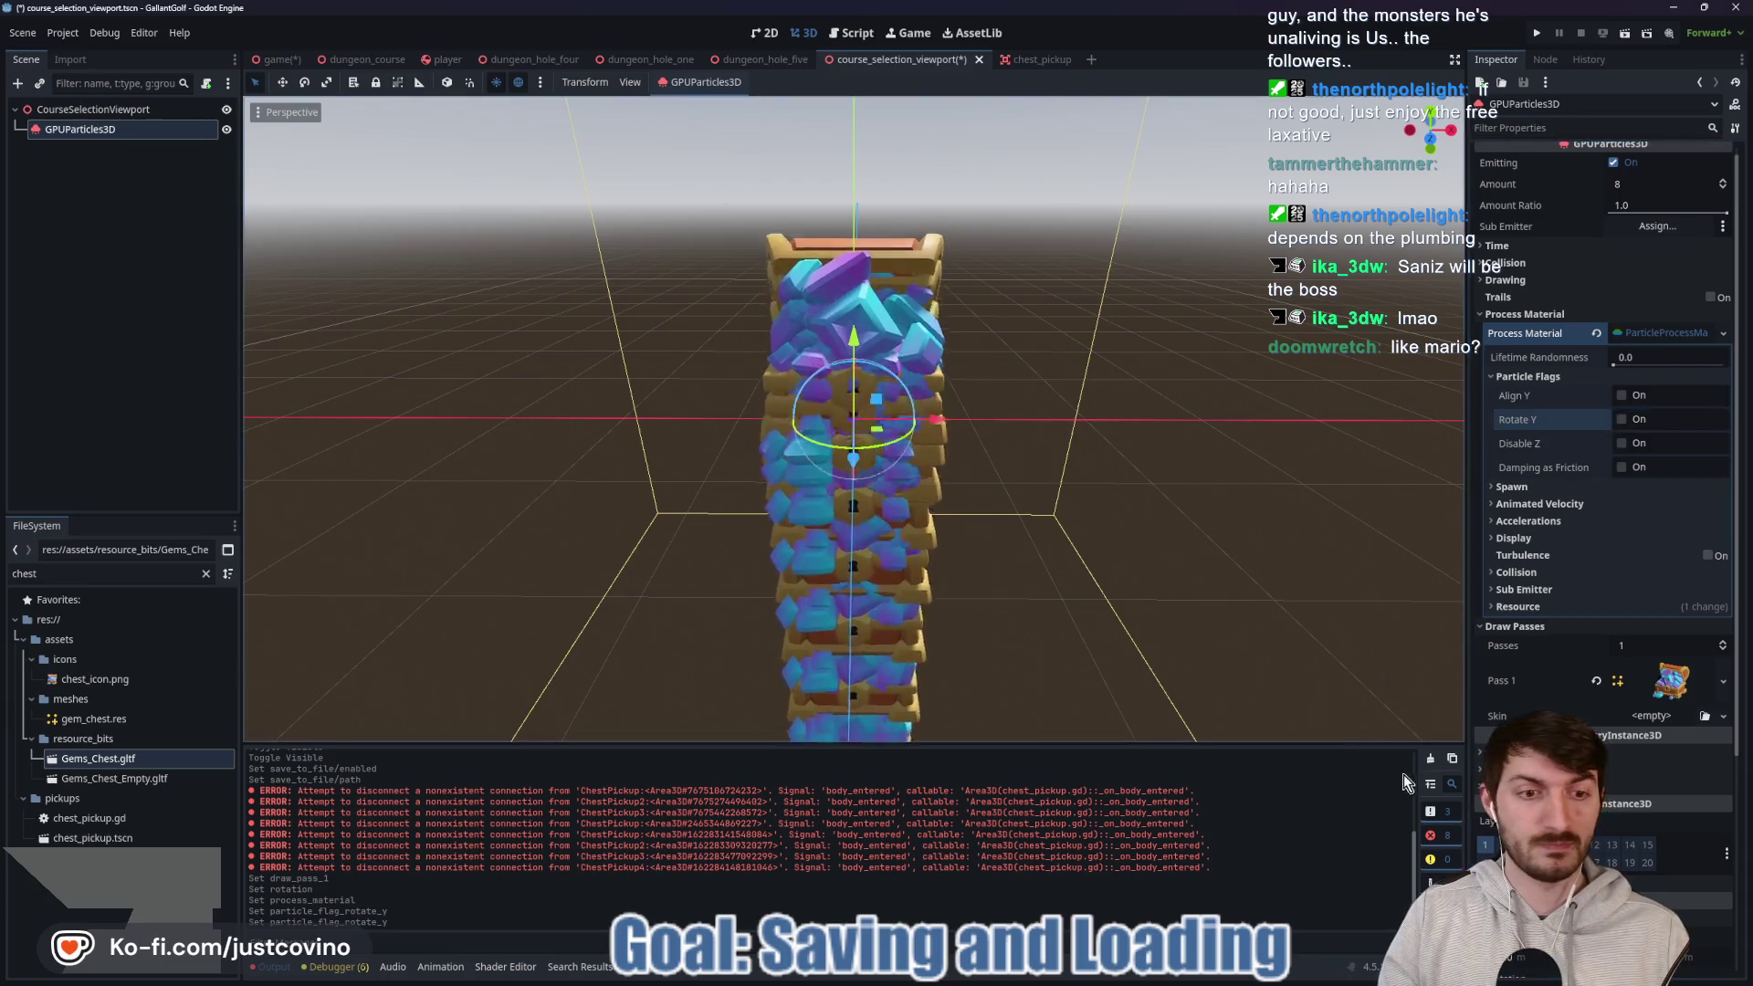
click(1430, 758)
Set the spawn emission shape to Box and move the emitter higher above the floor.
click(1543, 486)
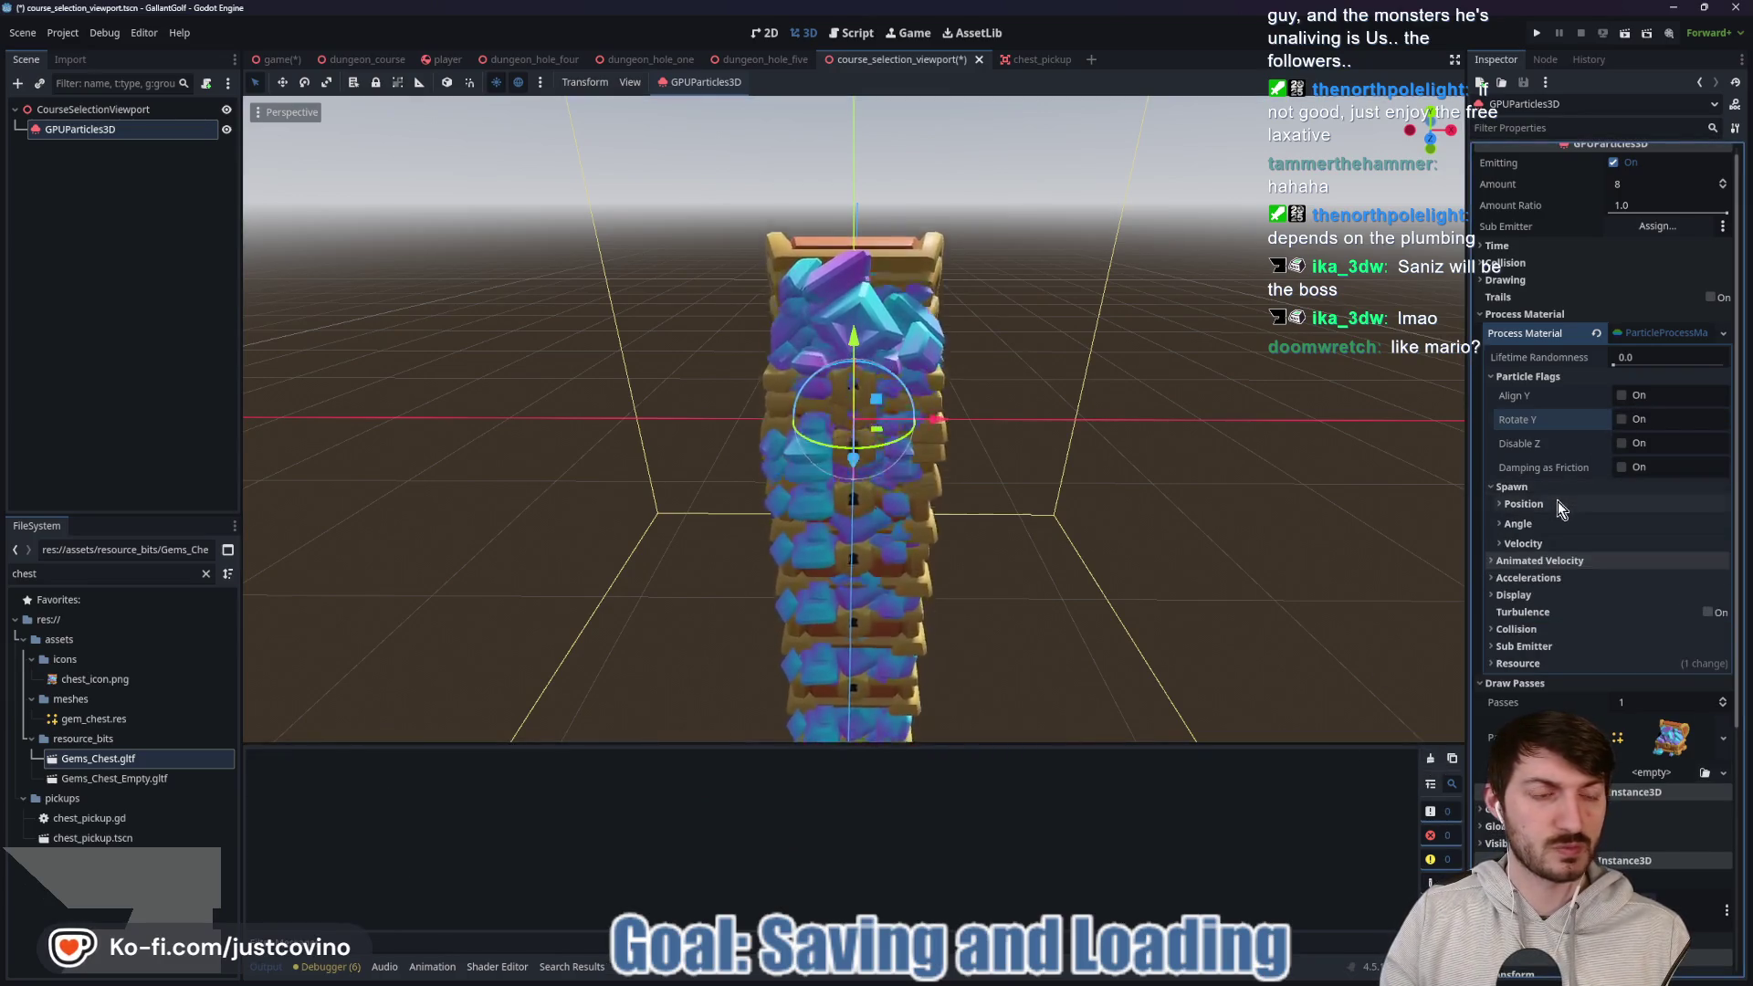
click(1558, 503)
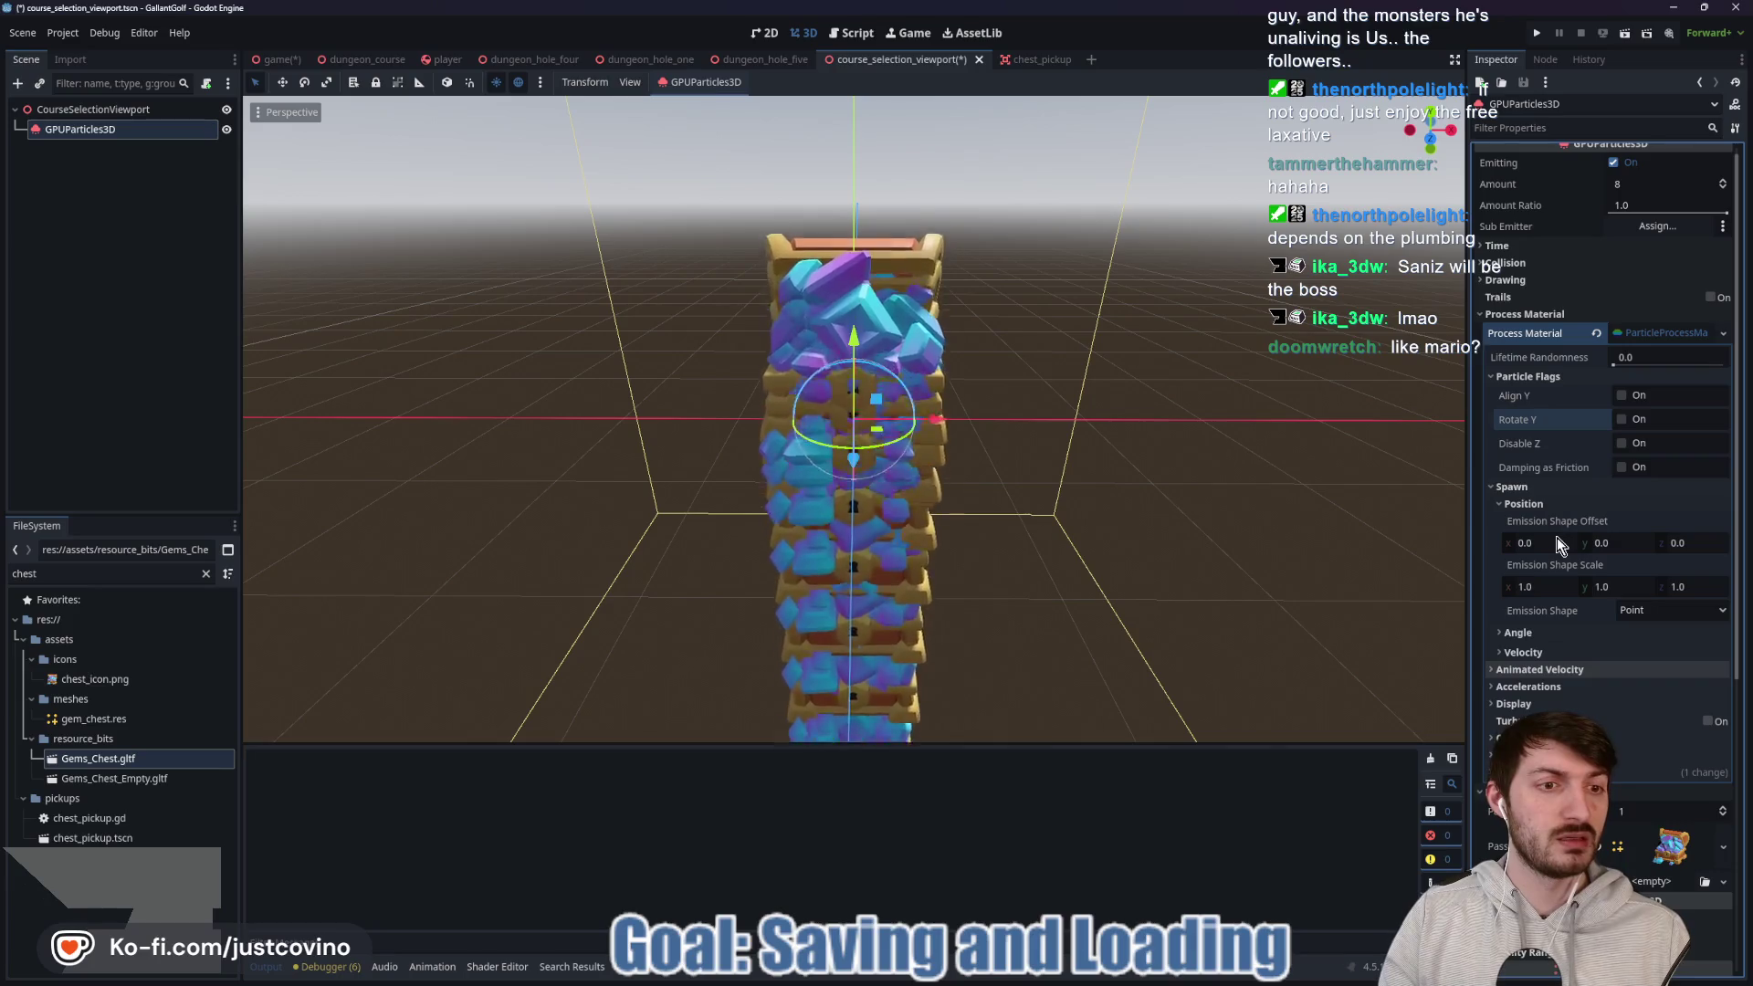
click(1661, 610)
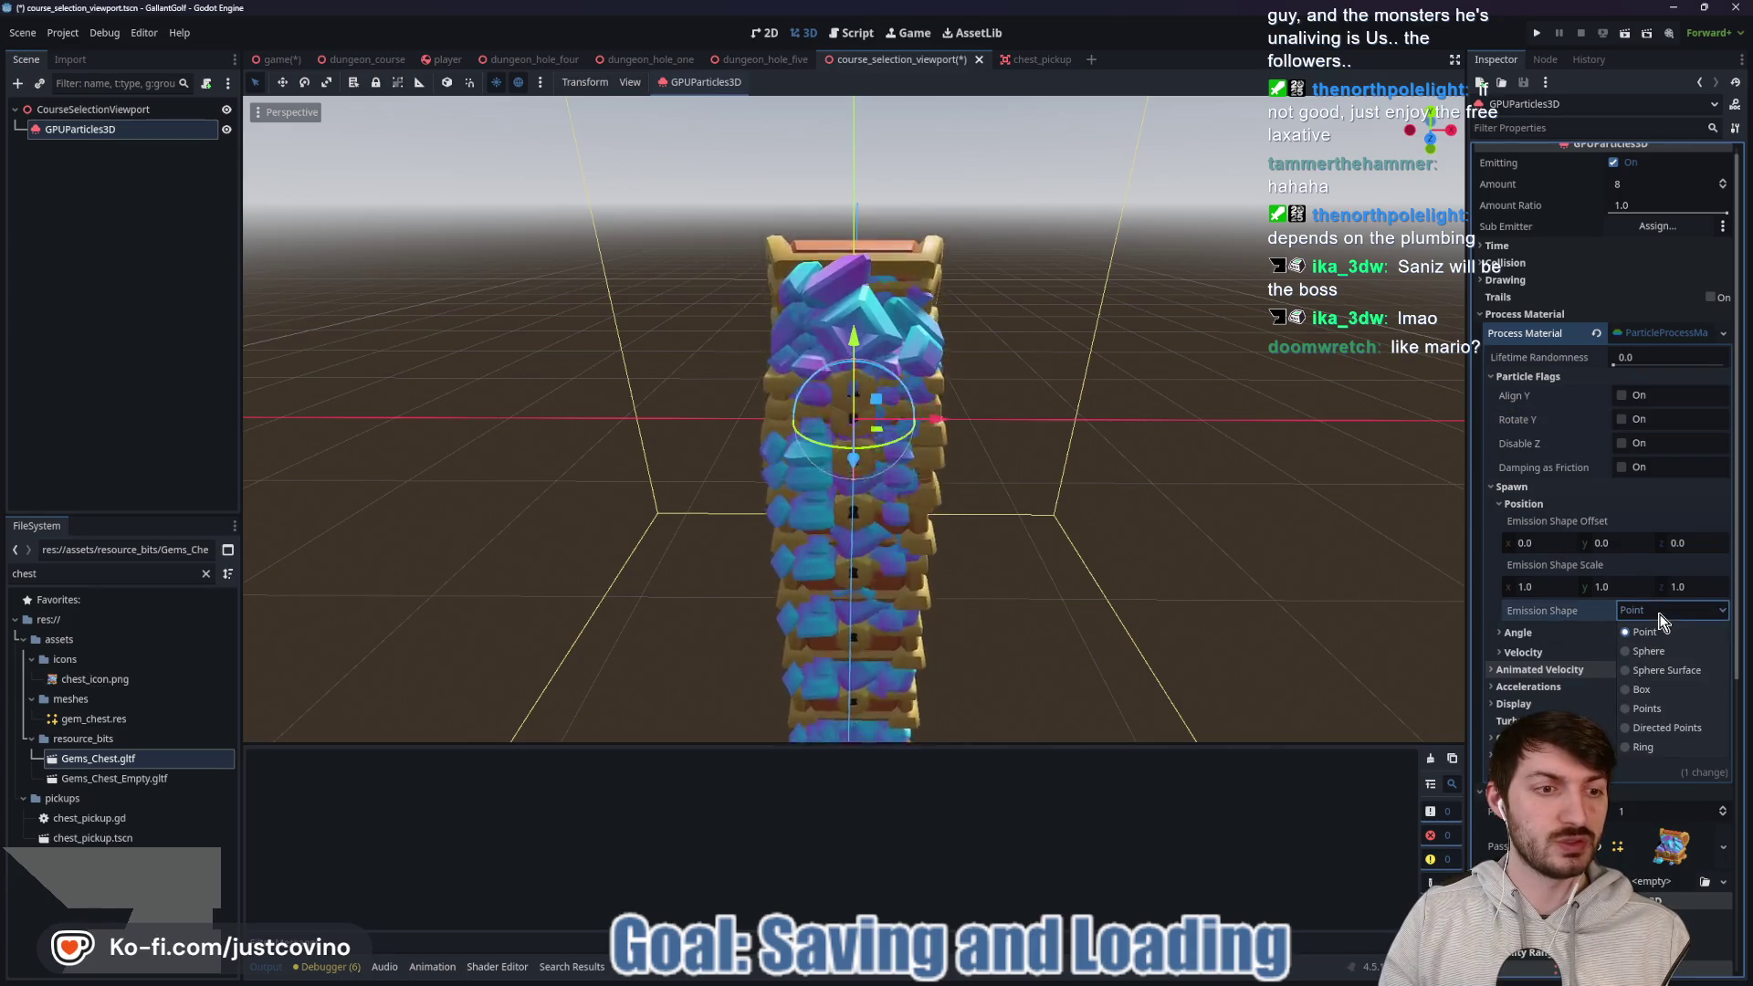
click(1662, 692)
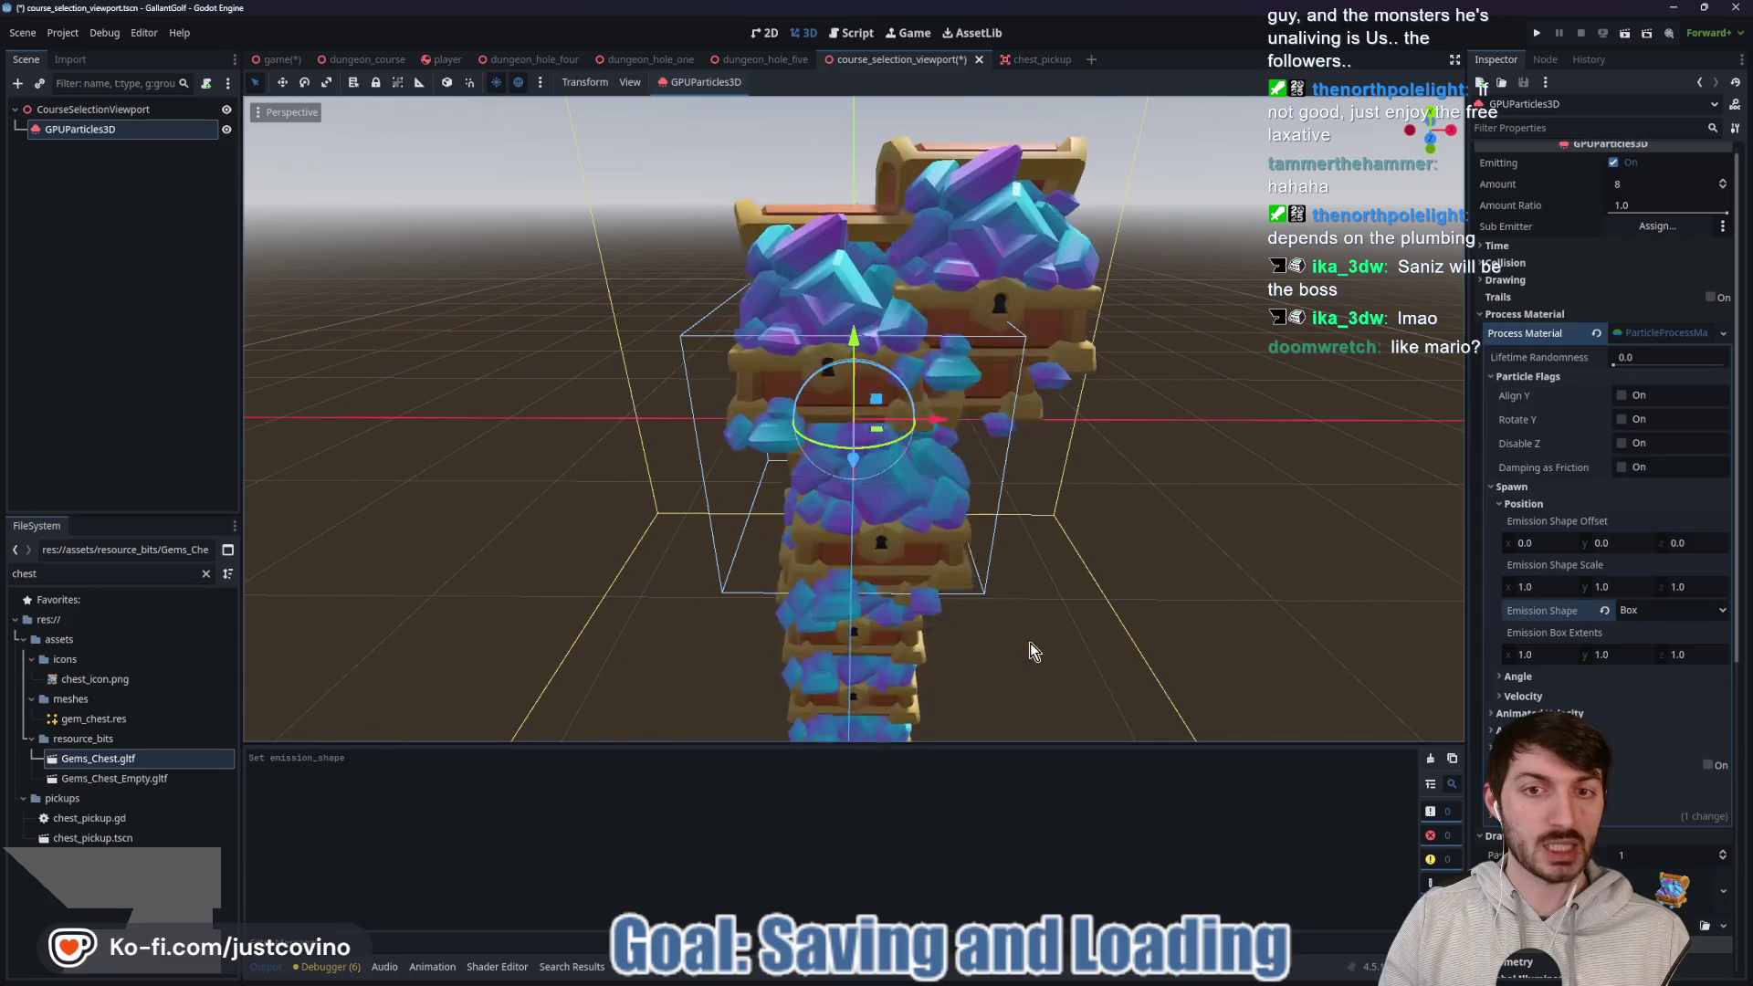
drag(853, 338, 855, 117)
scroll(831, 239, down, 4)
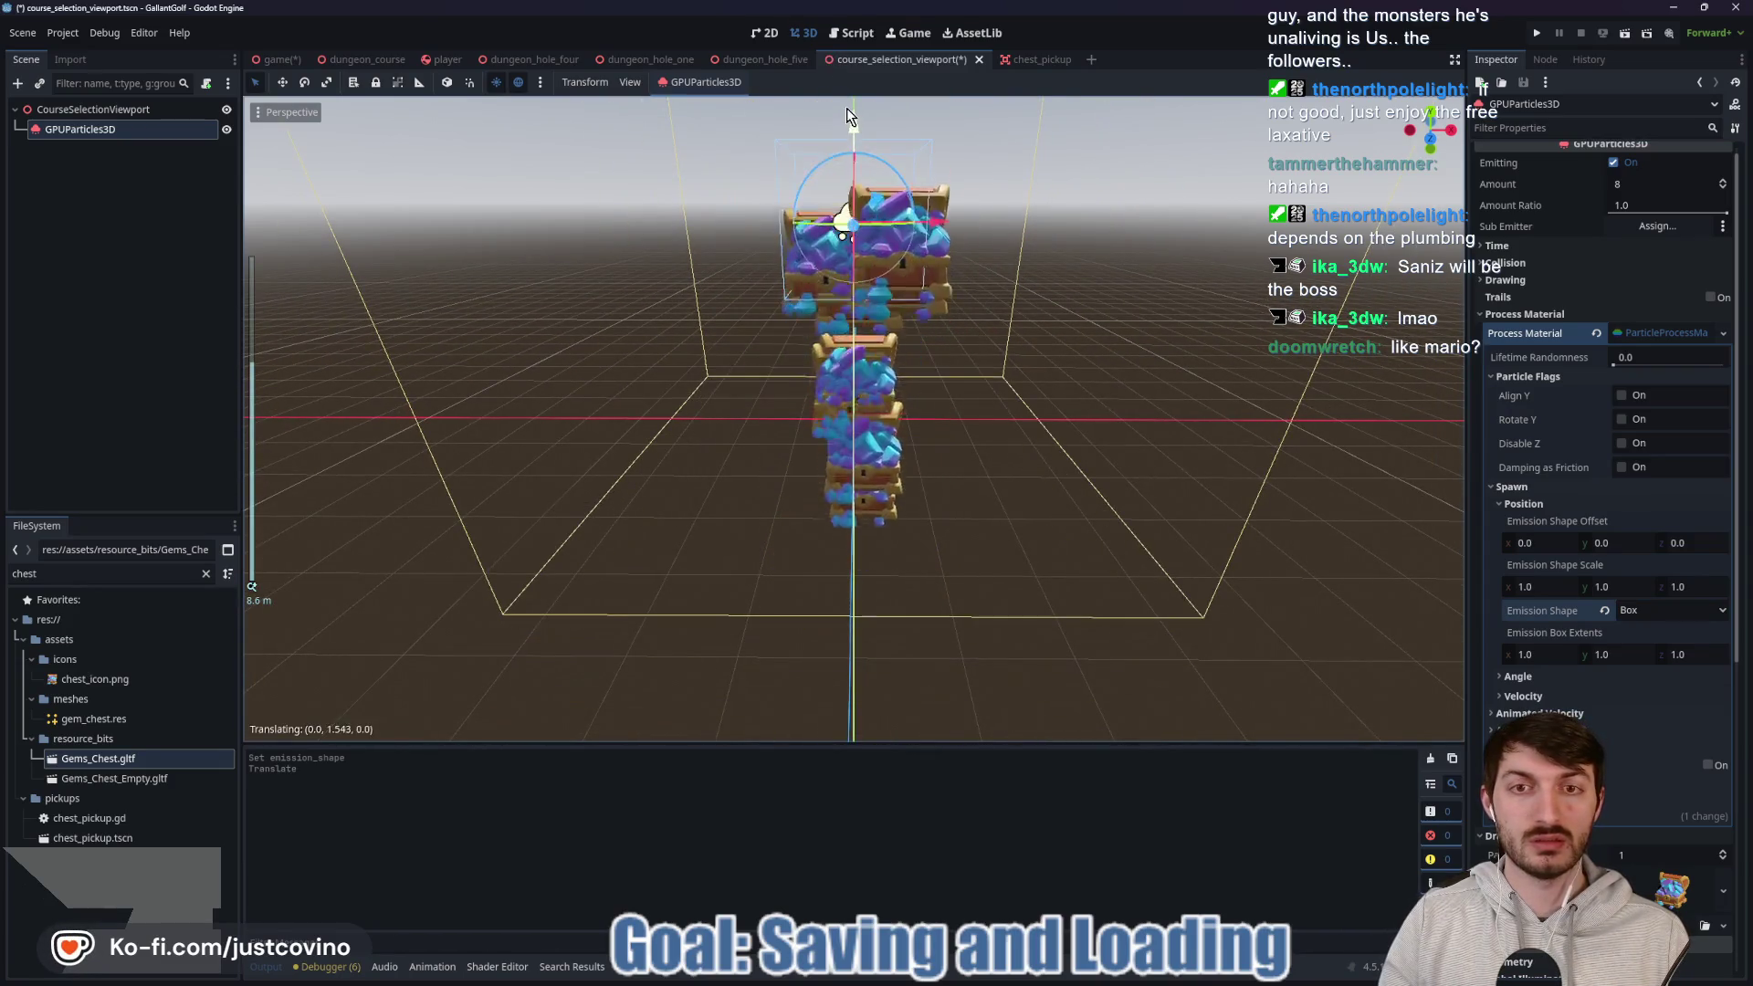
click(1630, 182)
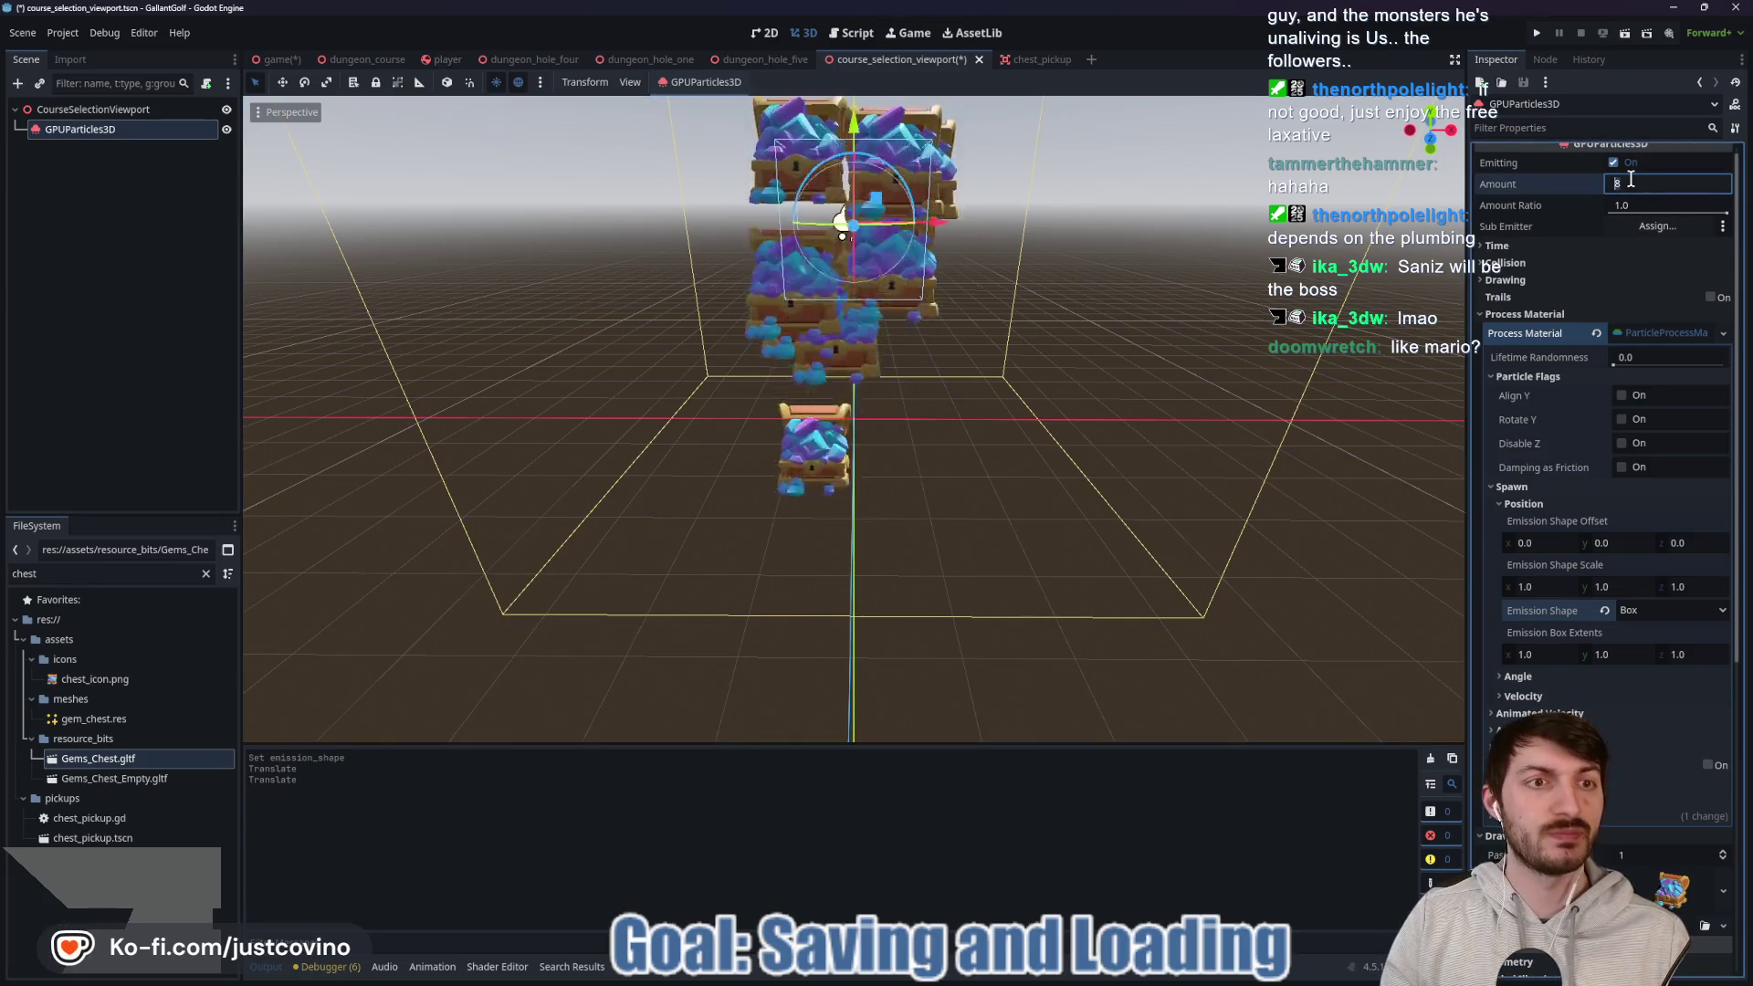
Set the particle Lifetime to 5 seconds.
click(1638, 245)
click(1643, 264)
text(5)
key(Return)
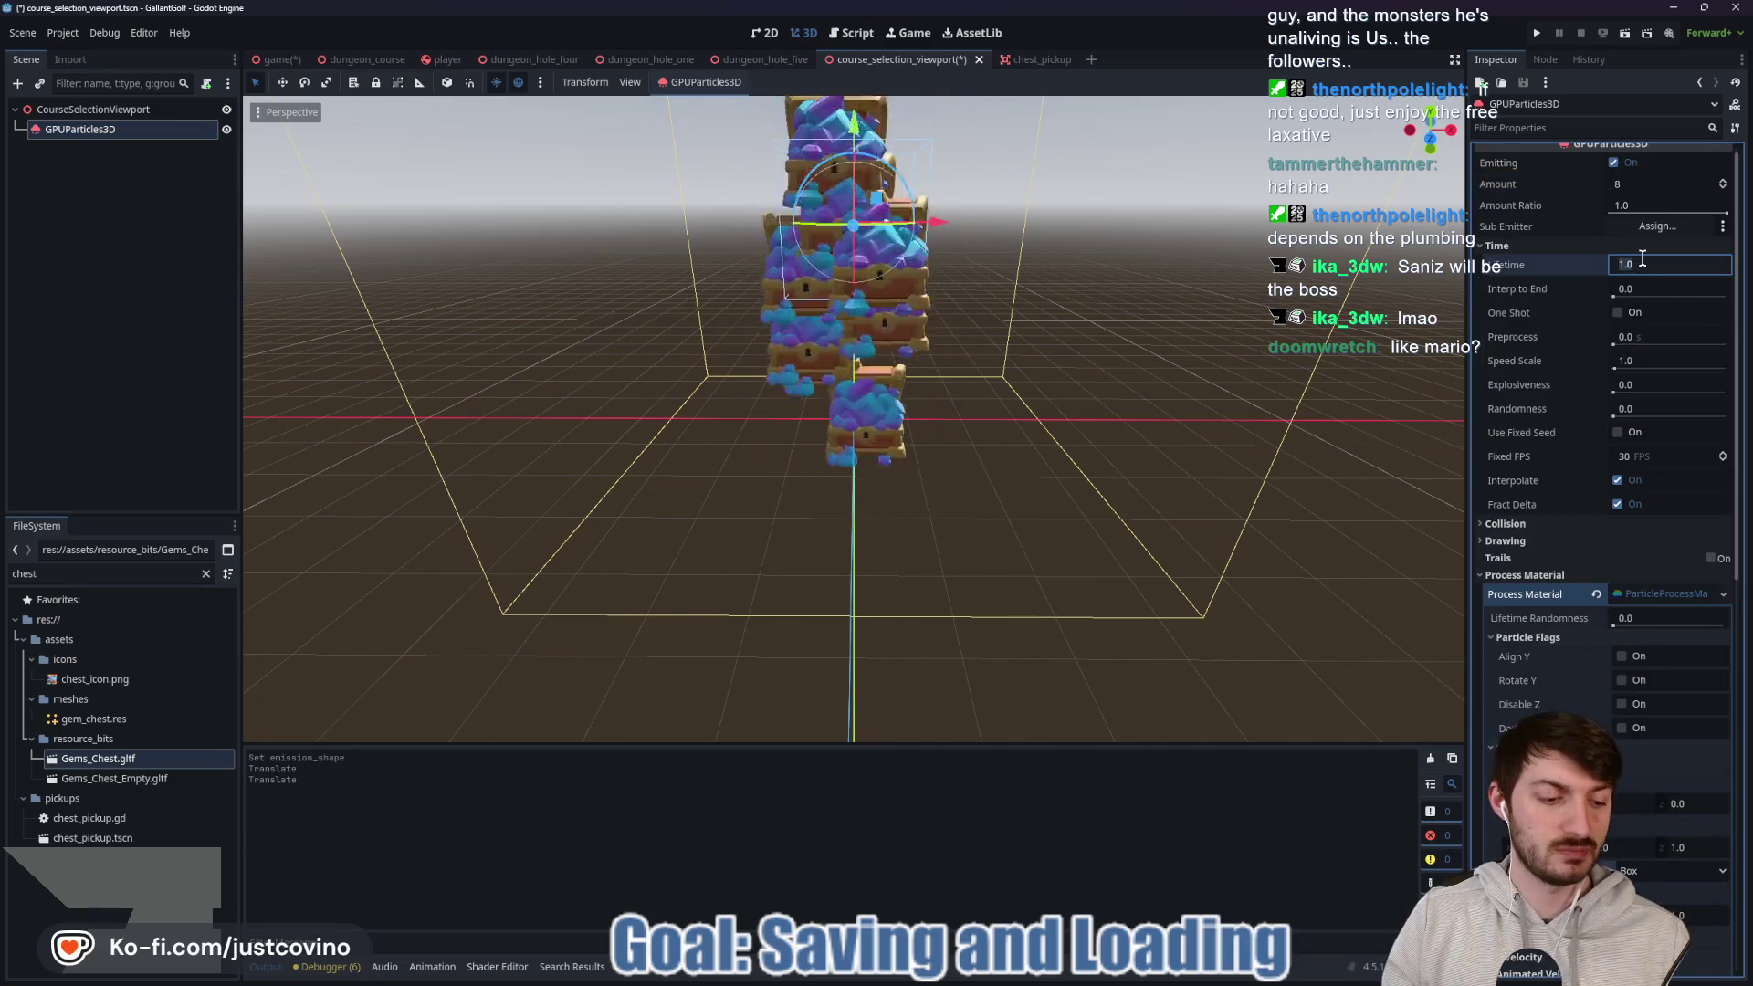
Stretch the emission shape scale X to 9.175 and check the wider spread.
scroll(1610, 453, down, 4)
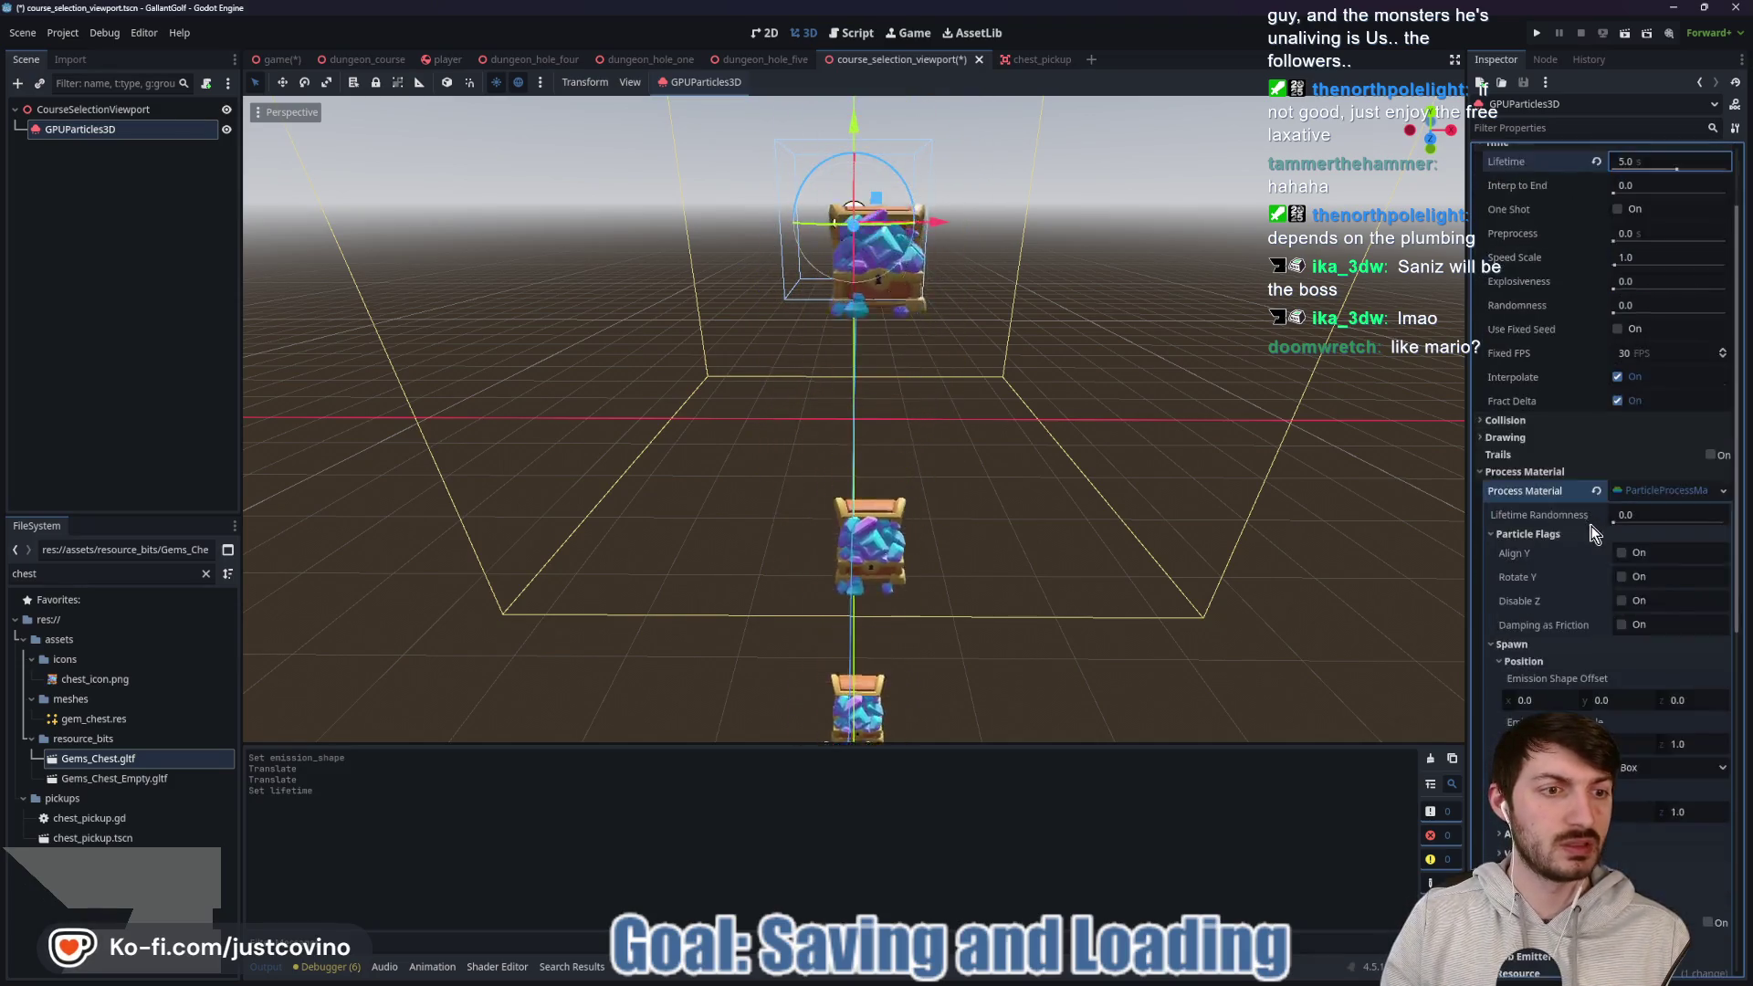
scroll(1542, 502, down, 4)
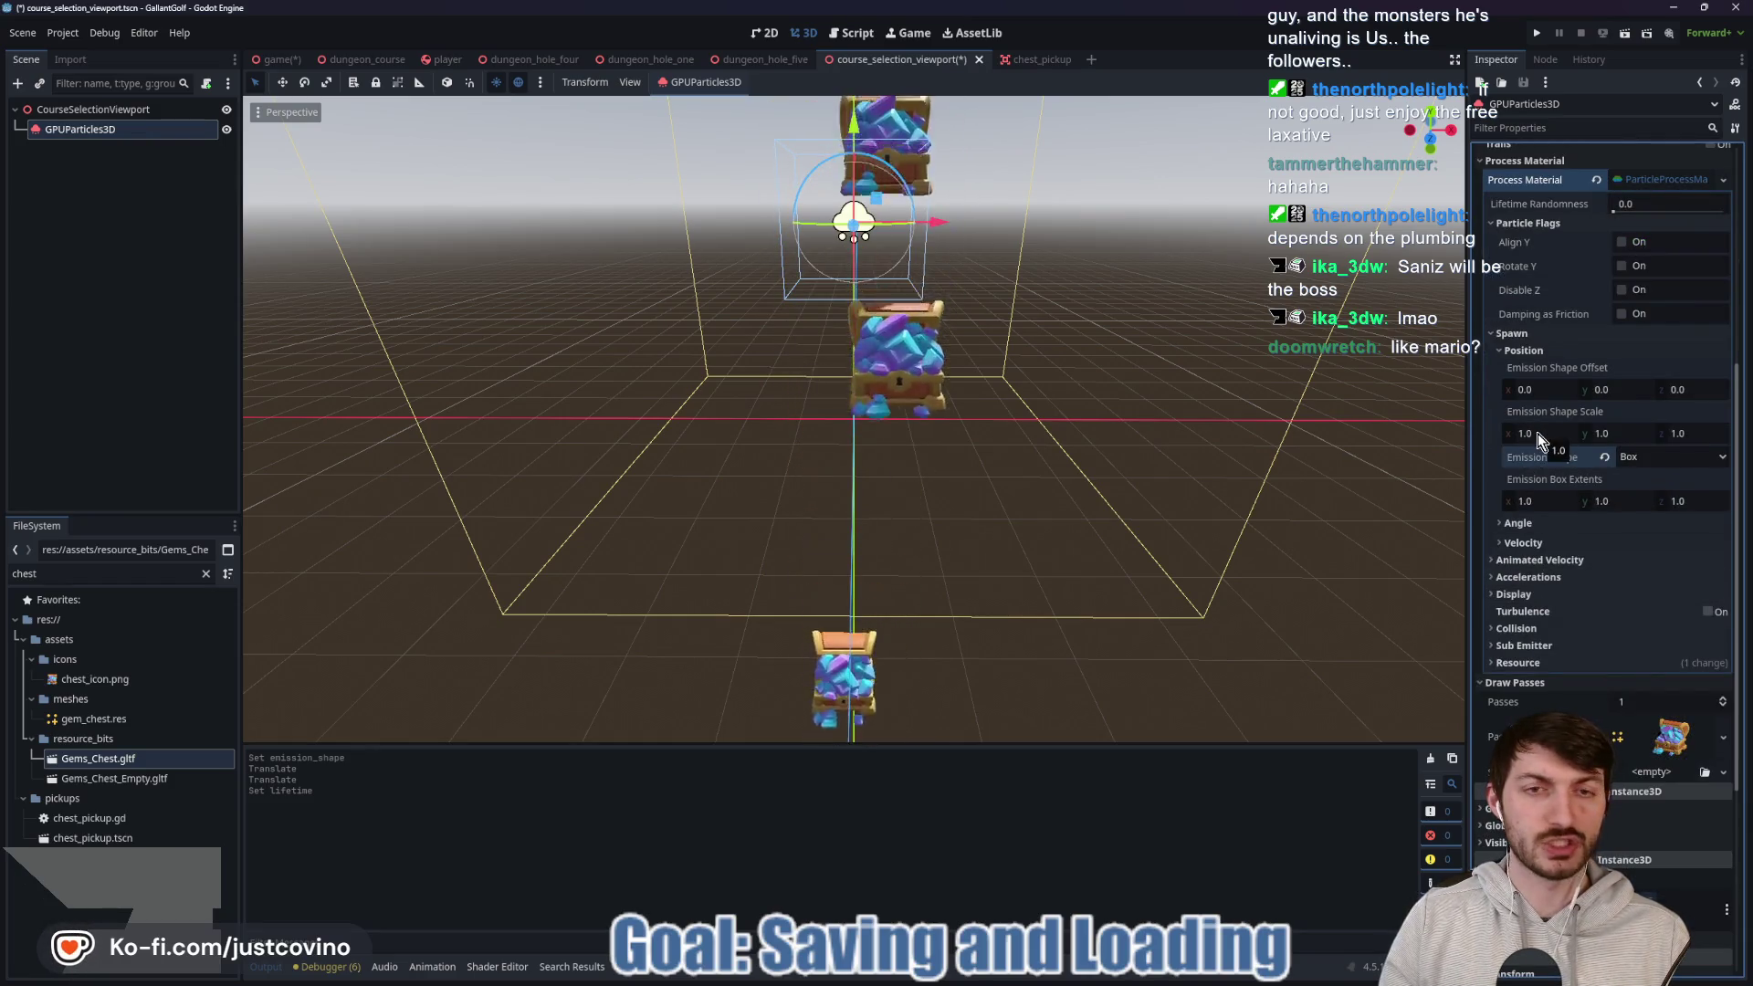
mouse_move(1539, 434)
mouse_down()
mouse_move(1657, 435)
mouse_move(1576, 447)
mouse_up()
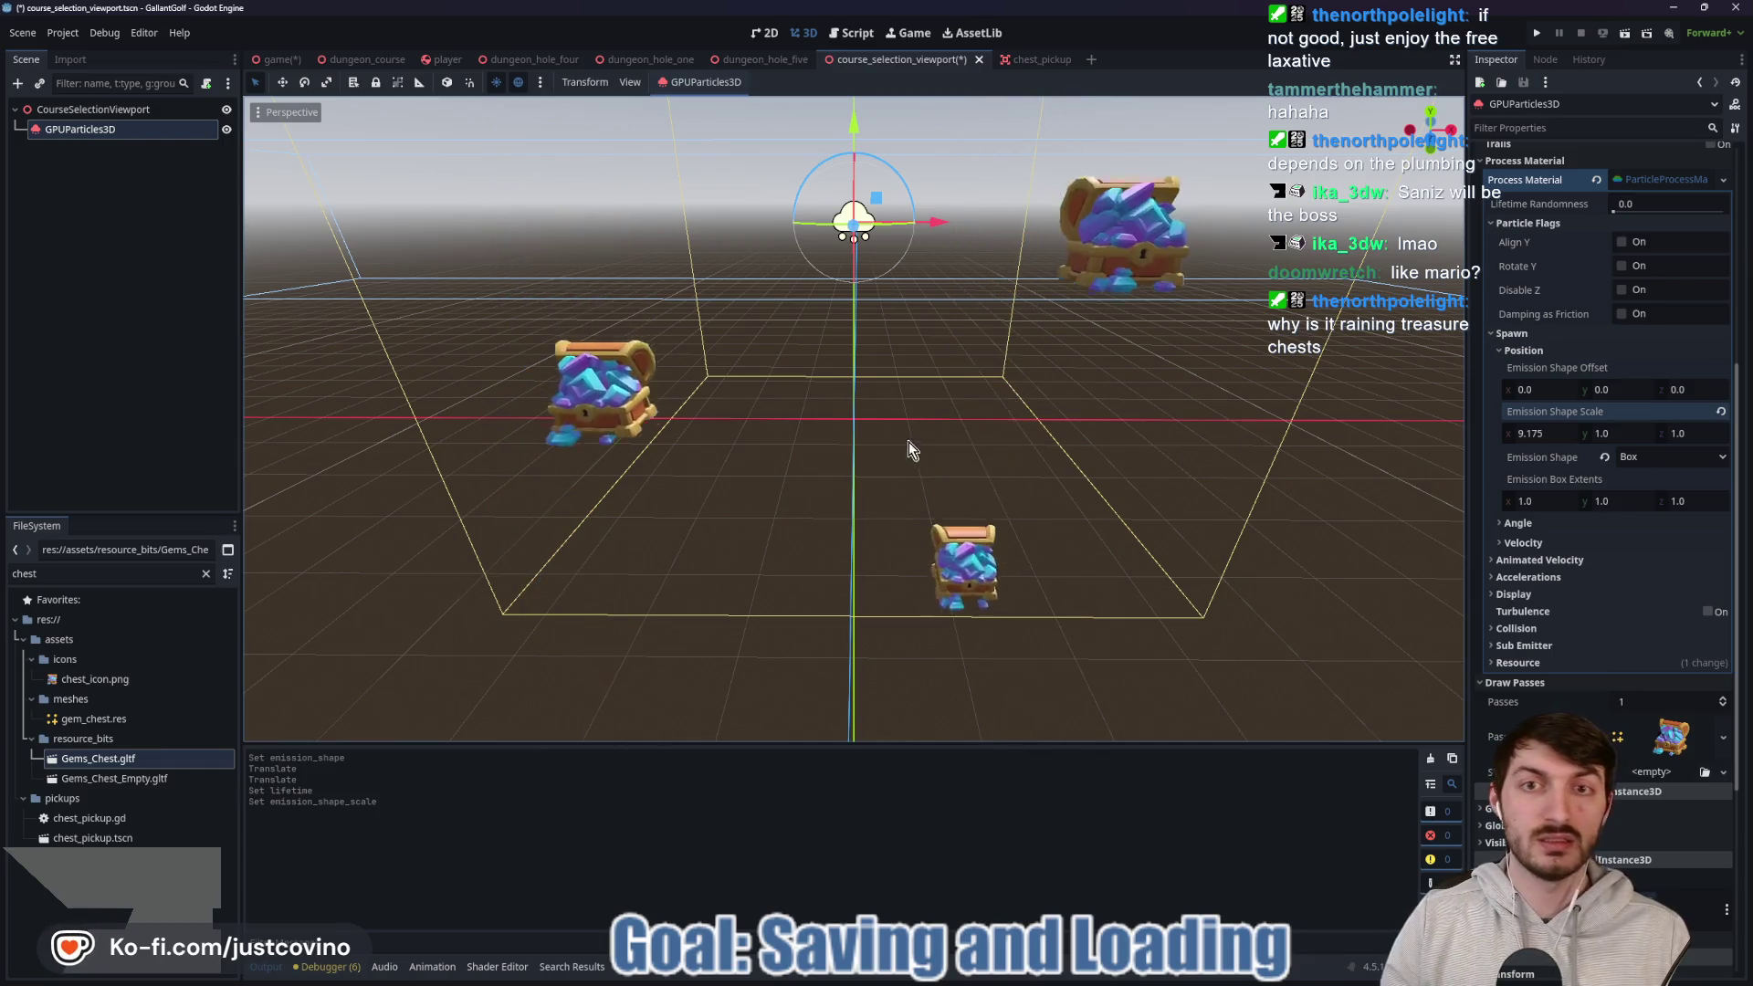
drag(901, 470, 908, 429)
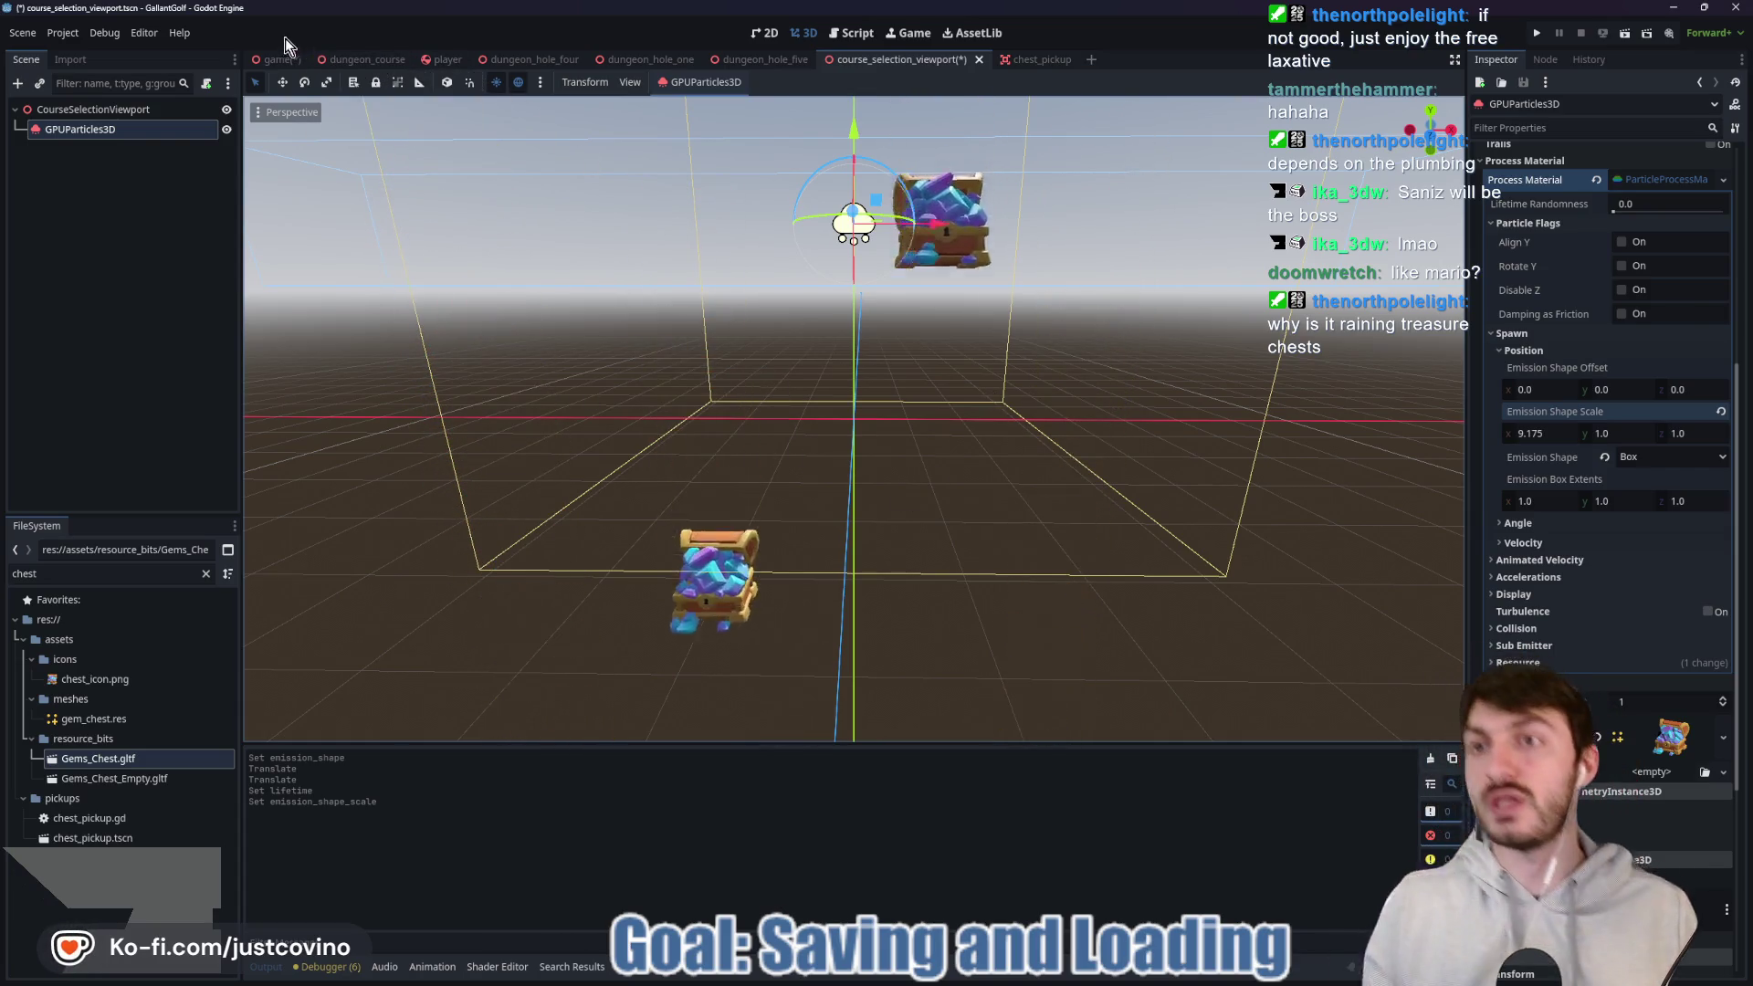
click(297, 60)
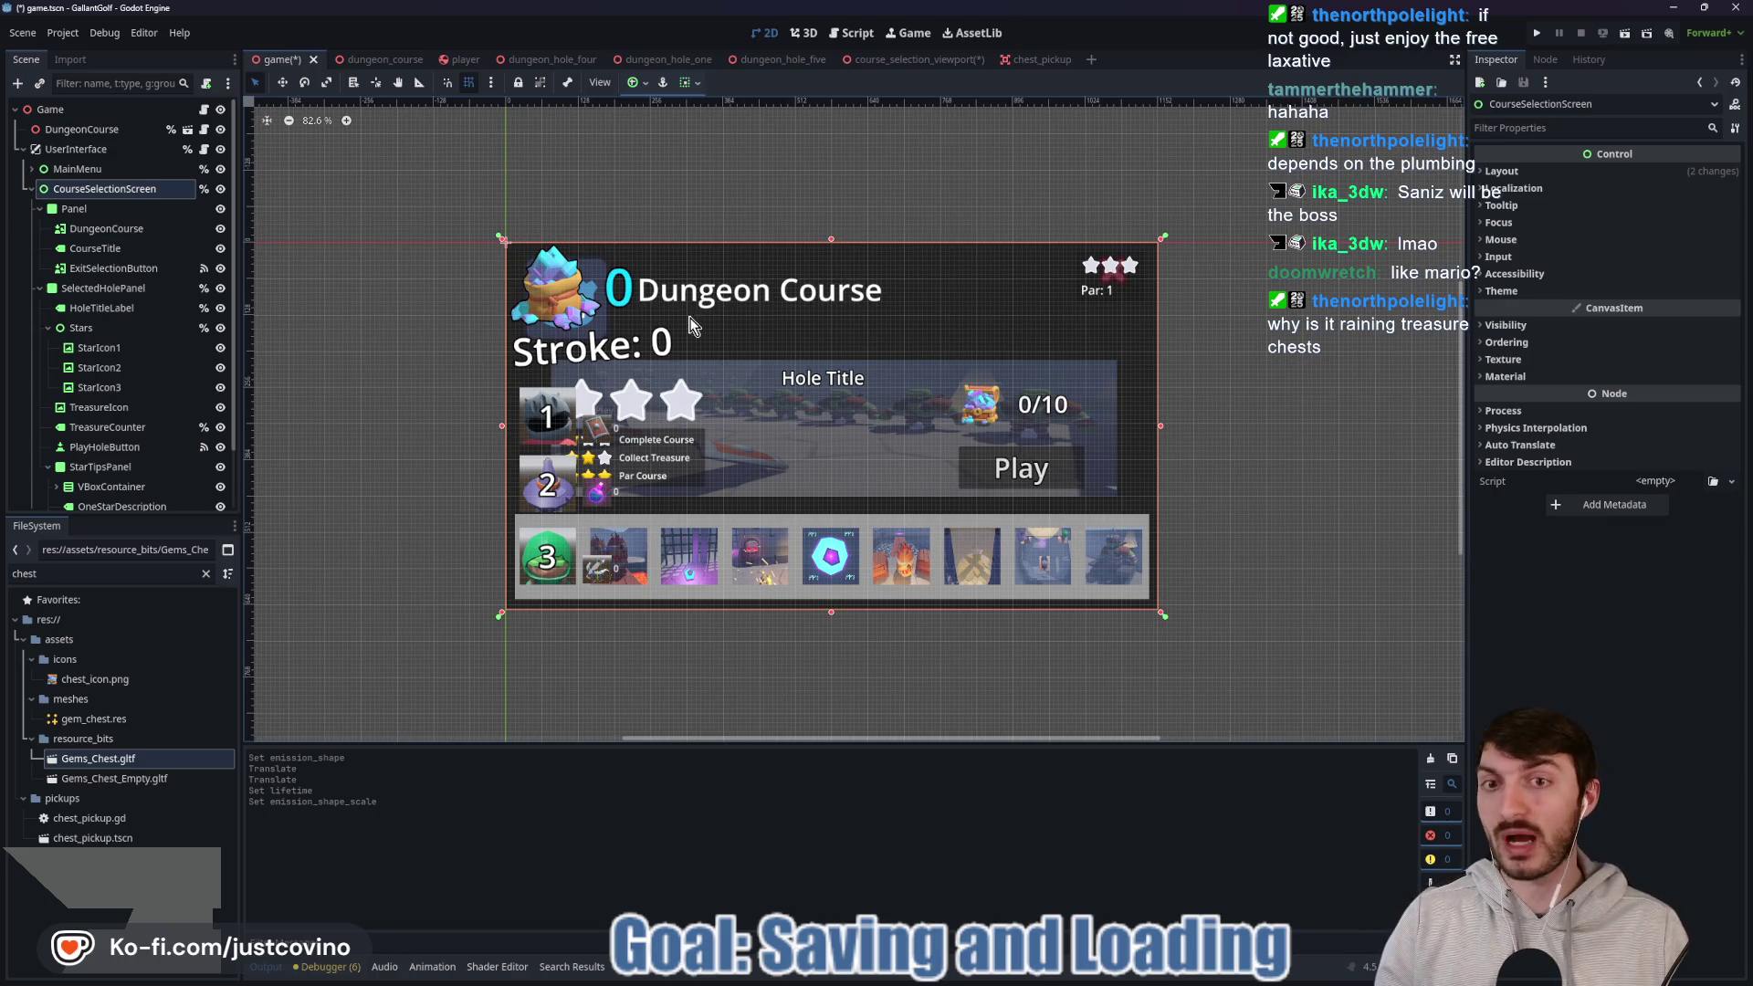
scroll(765, 349, up, 3)
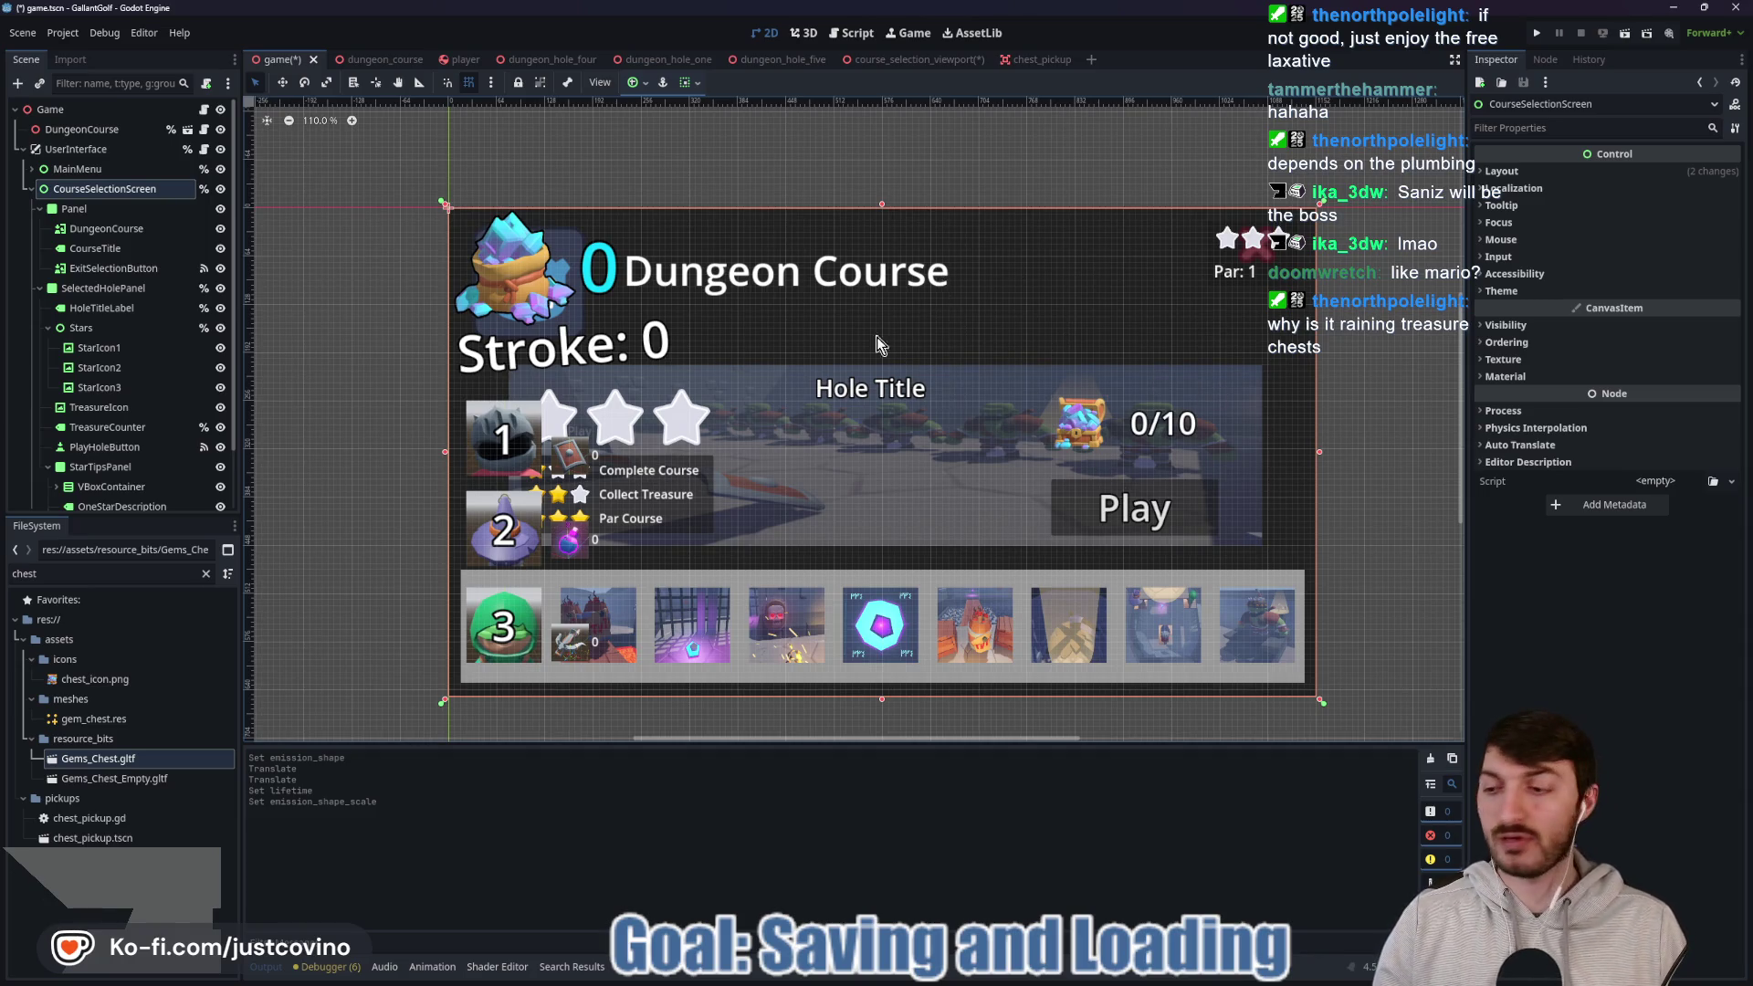
click(907, 60)
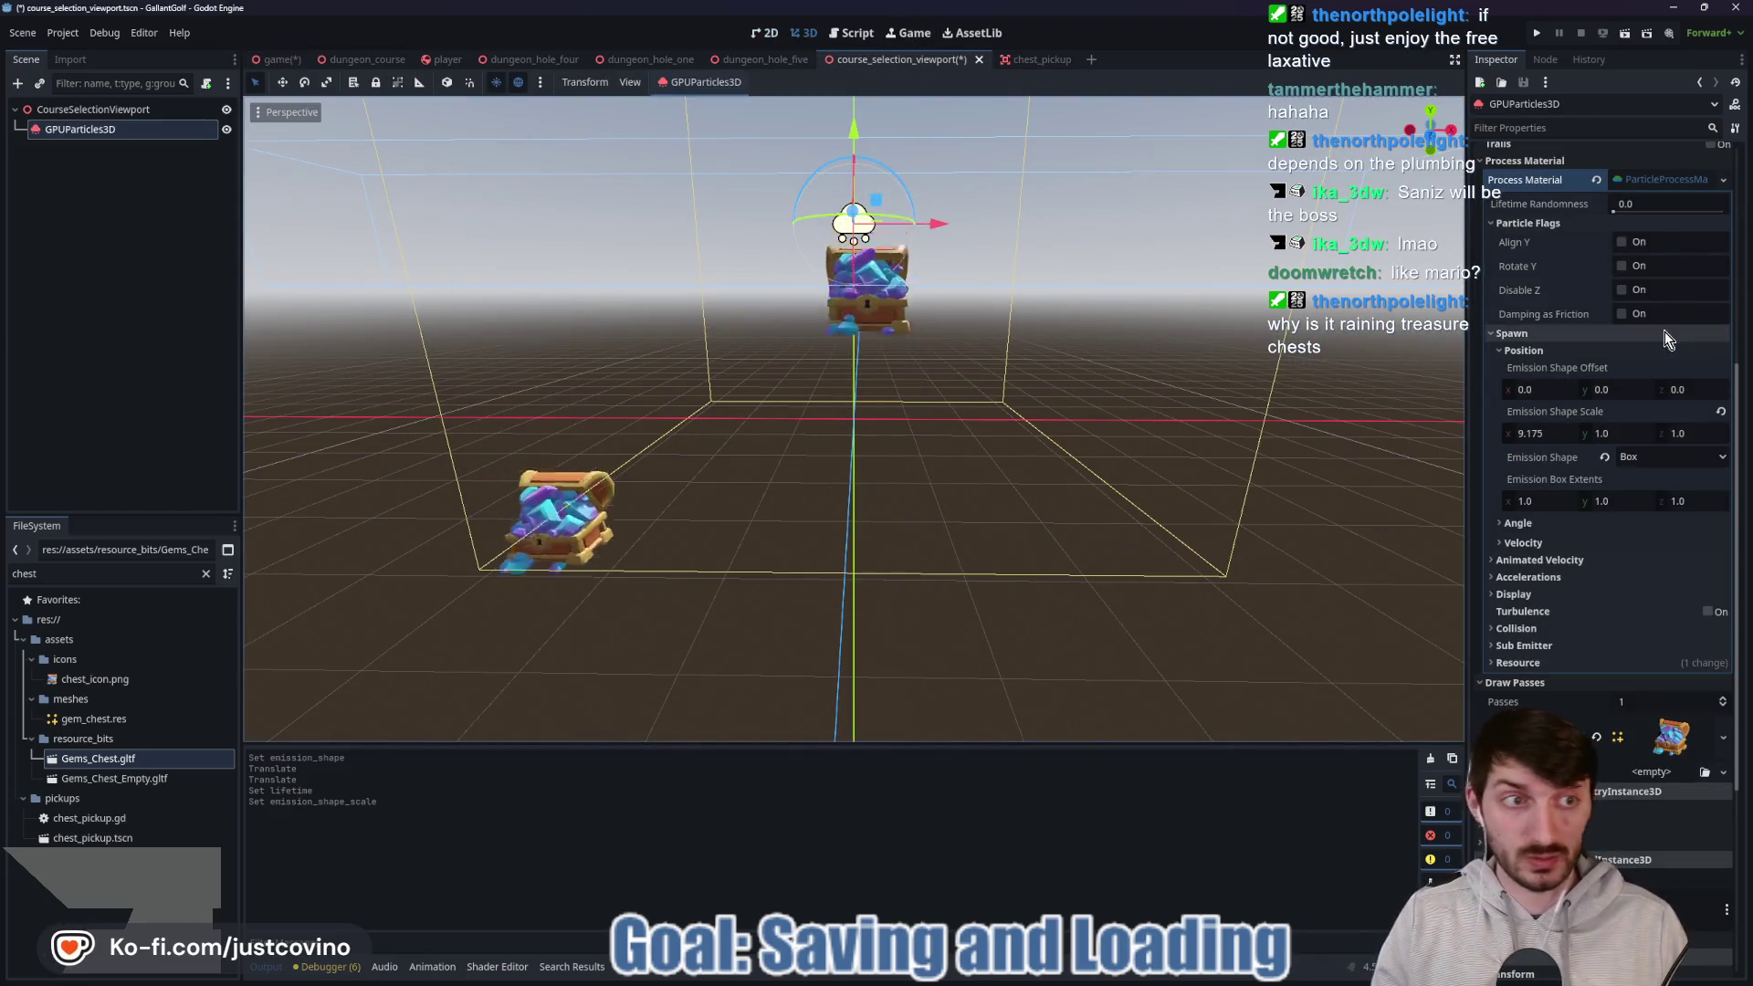
click(1039, 60)
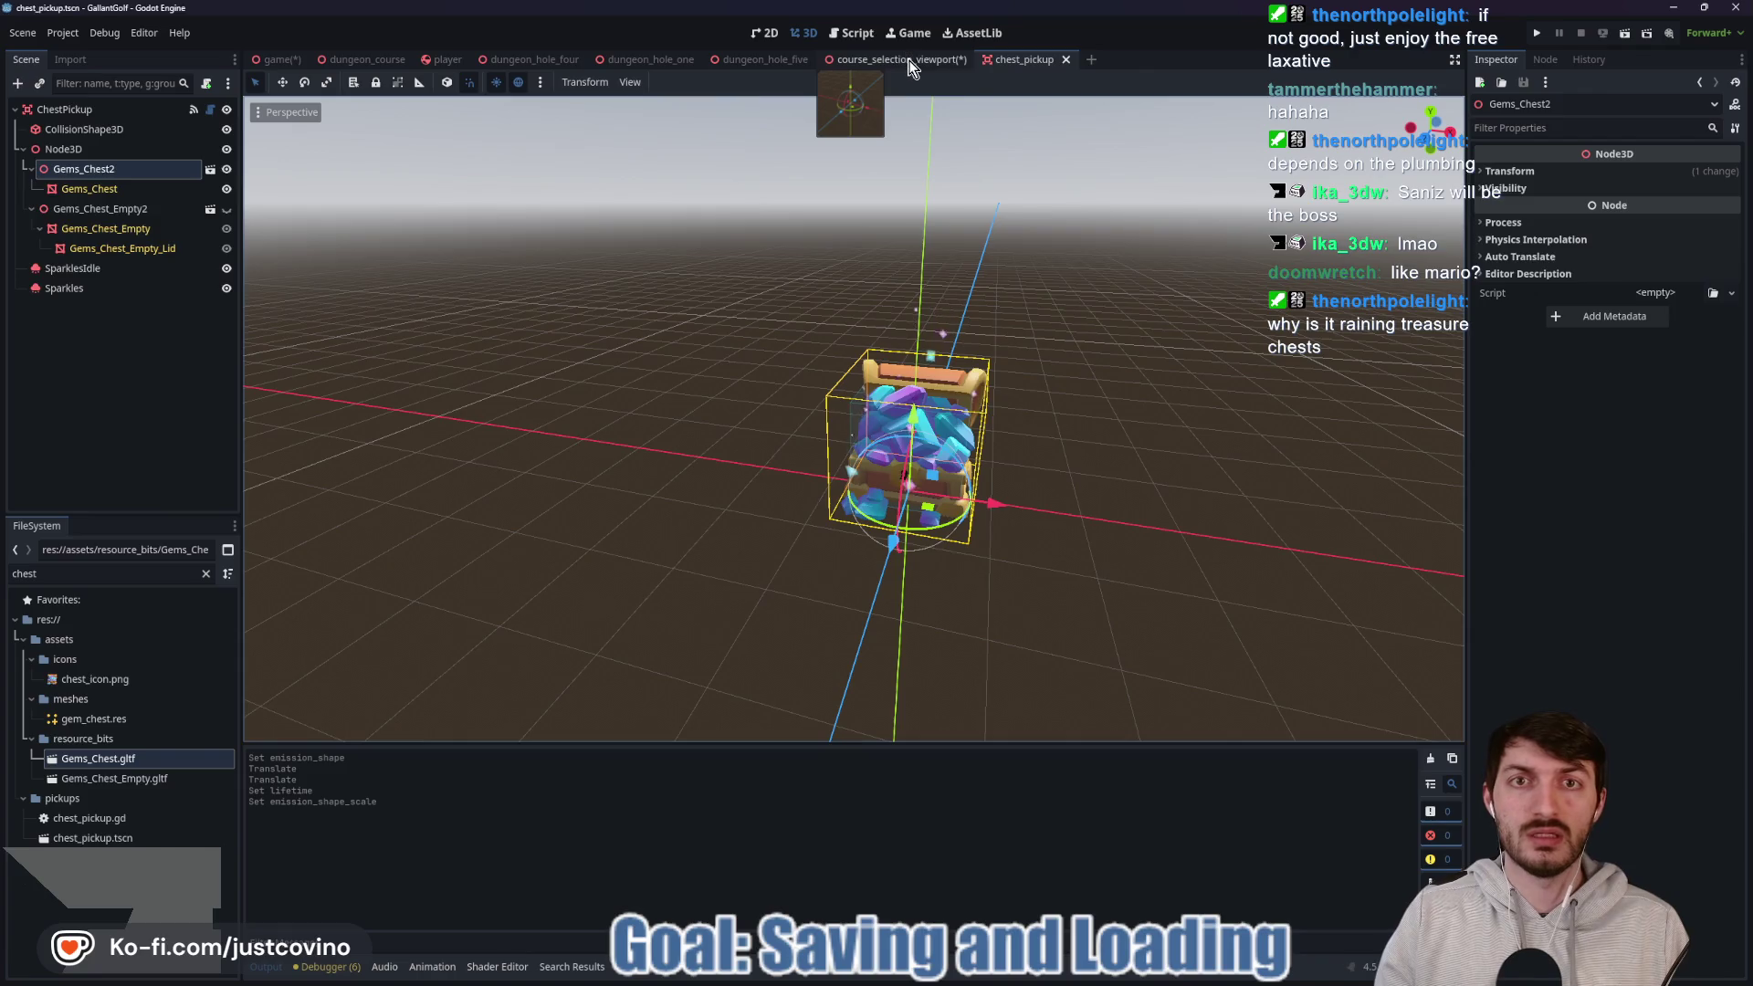
click(903, 58)
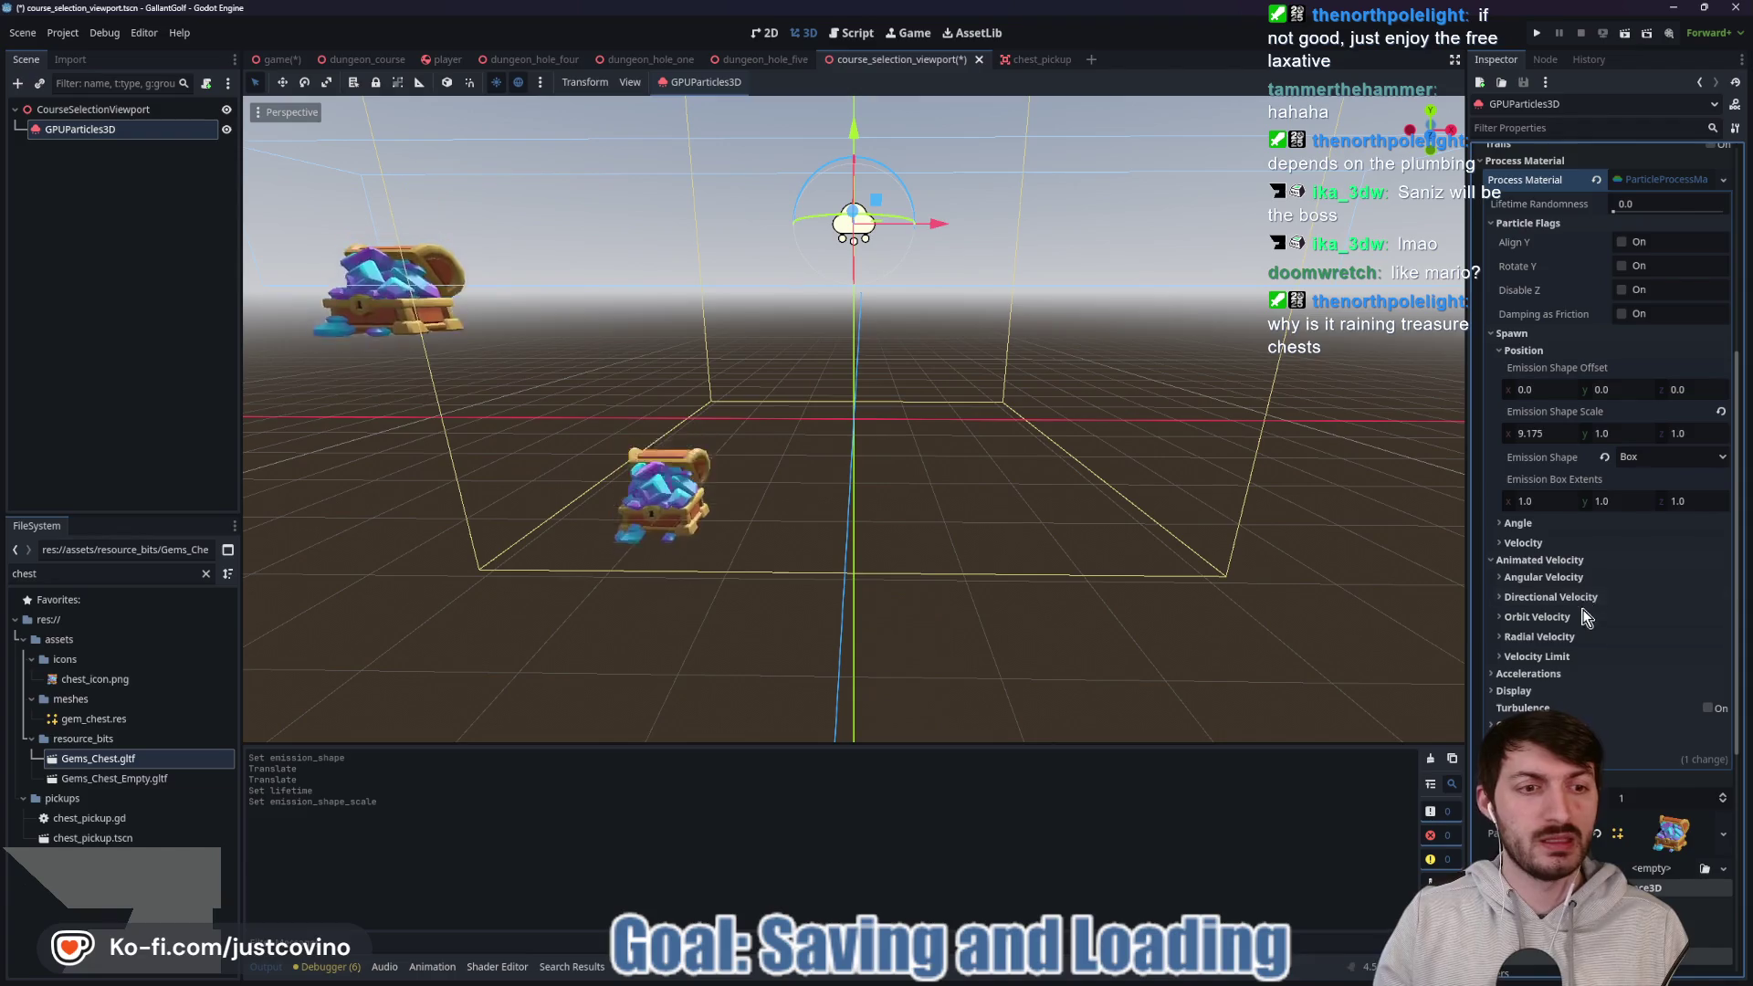
Set the particle gravity Y value to -5.0.
click(1552, 579)
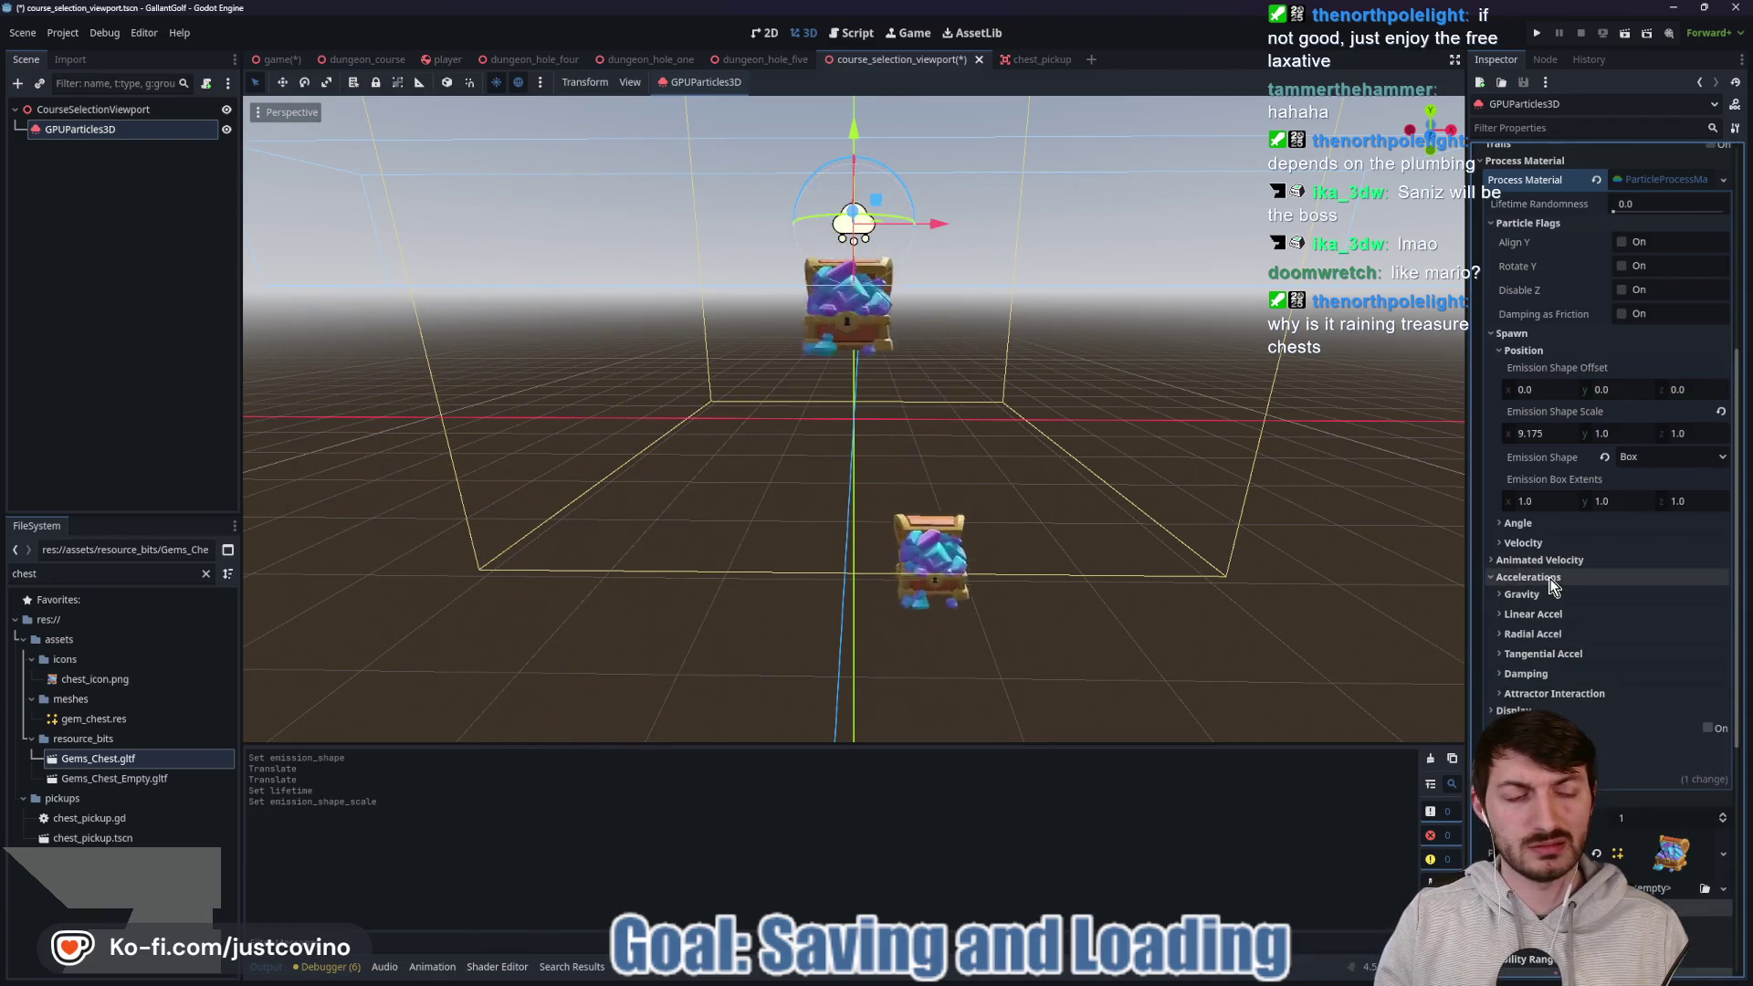
click(1543, 594)
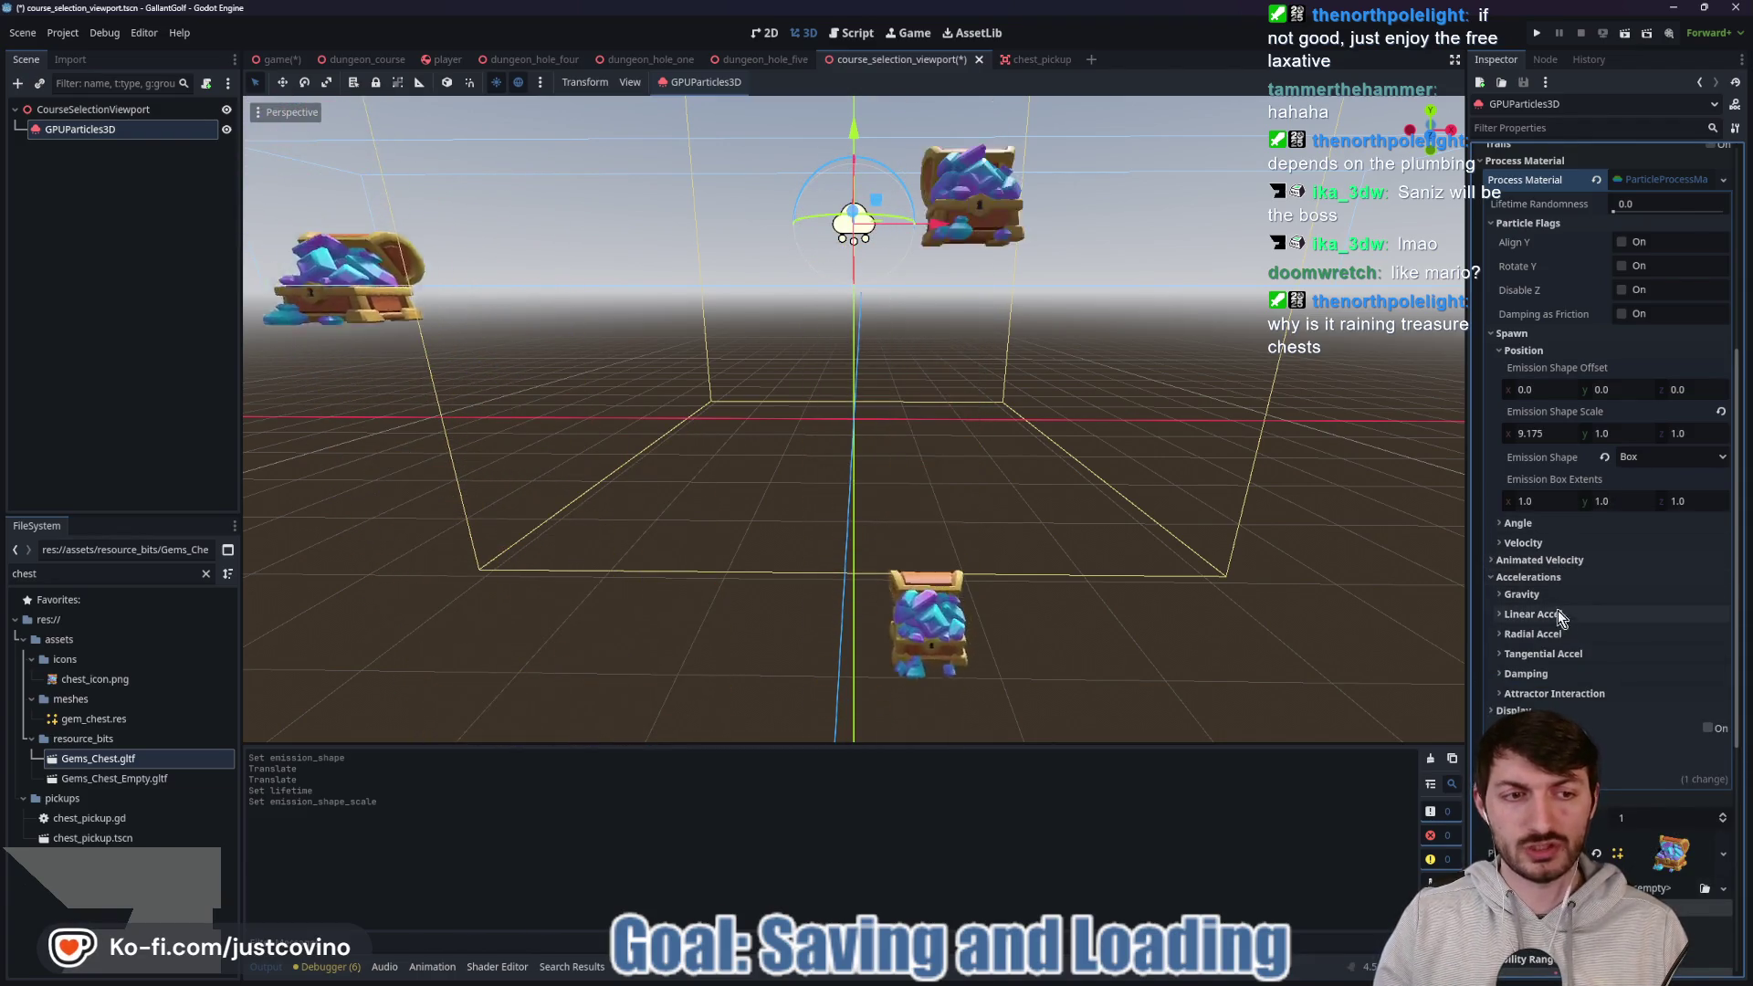
click(1614, 634)
text(-5)
key(Return)
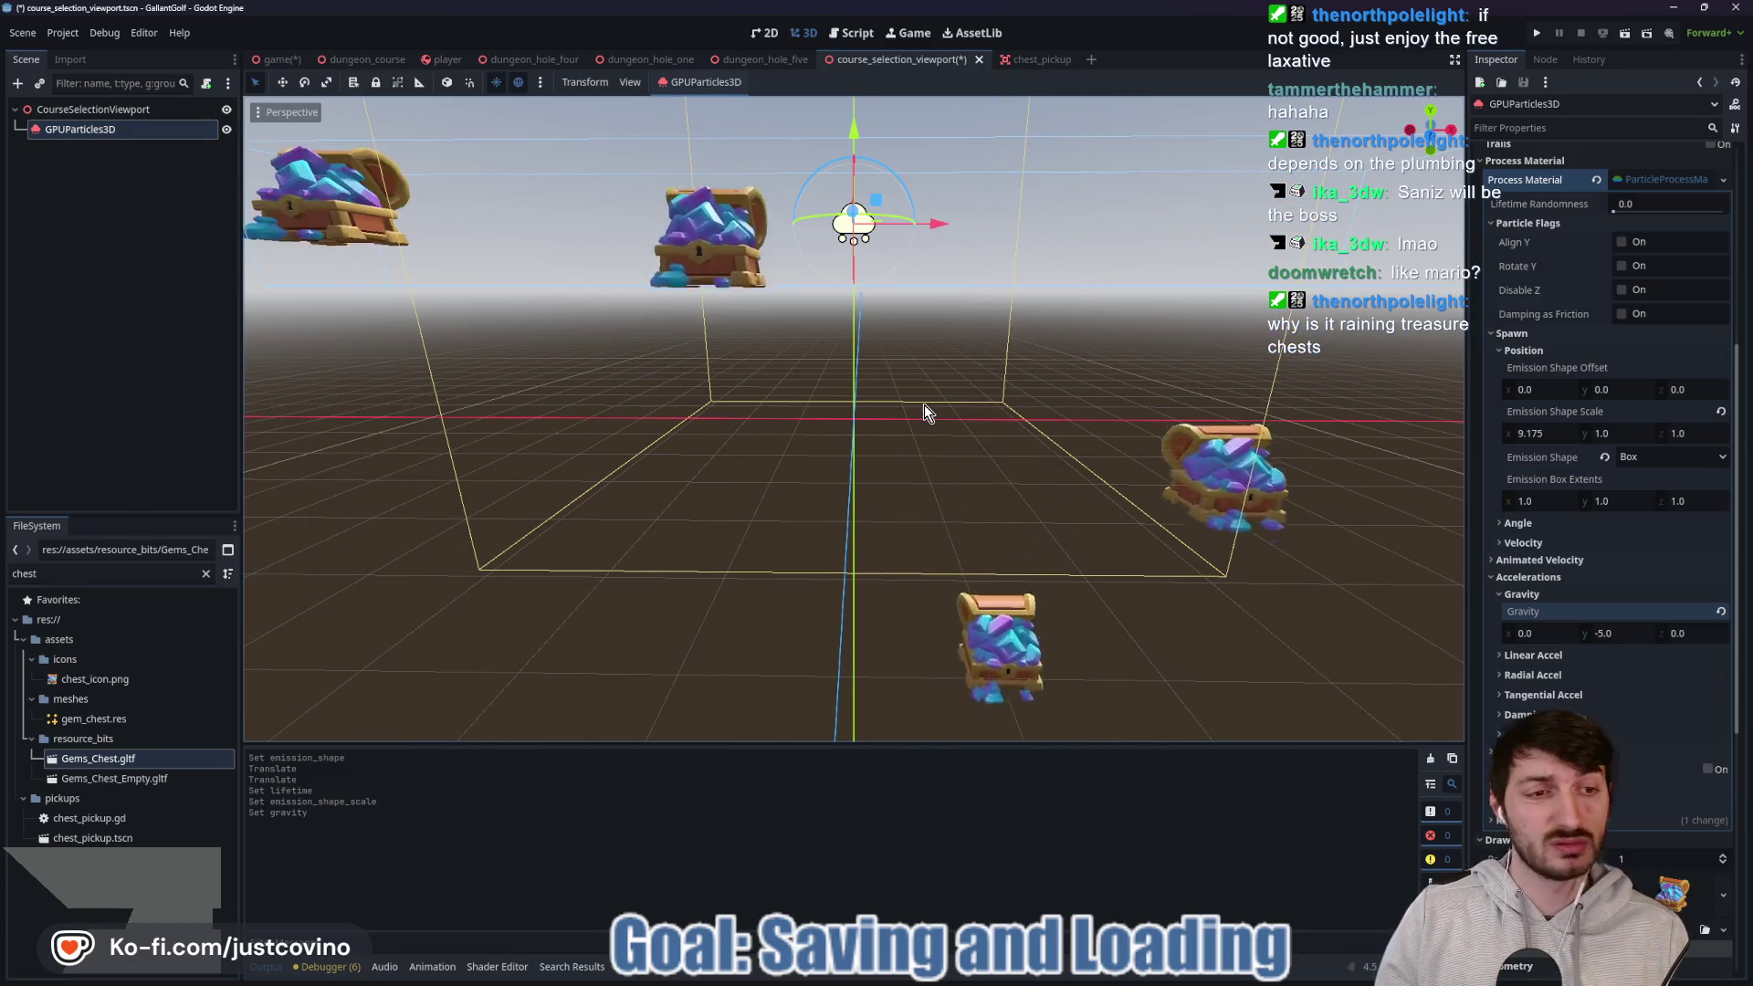
Filter the FileSystem dock to show only files matching 'goal'.
click(21, 573)
text(goal)
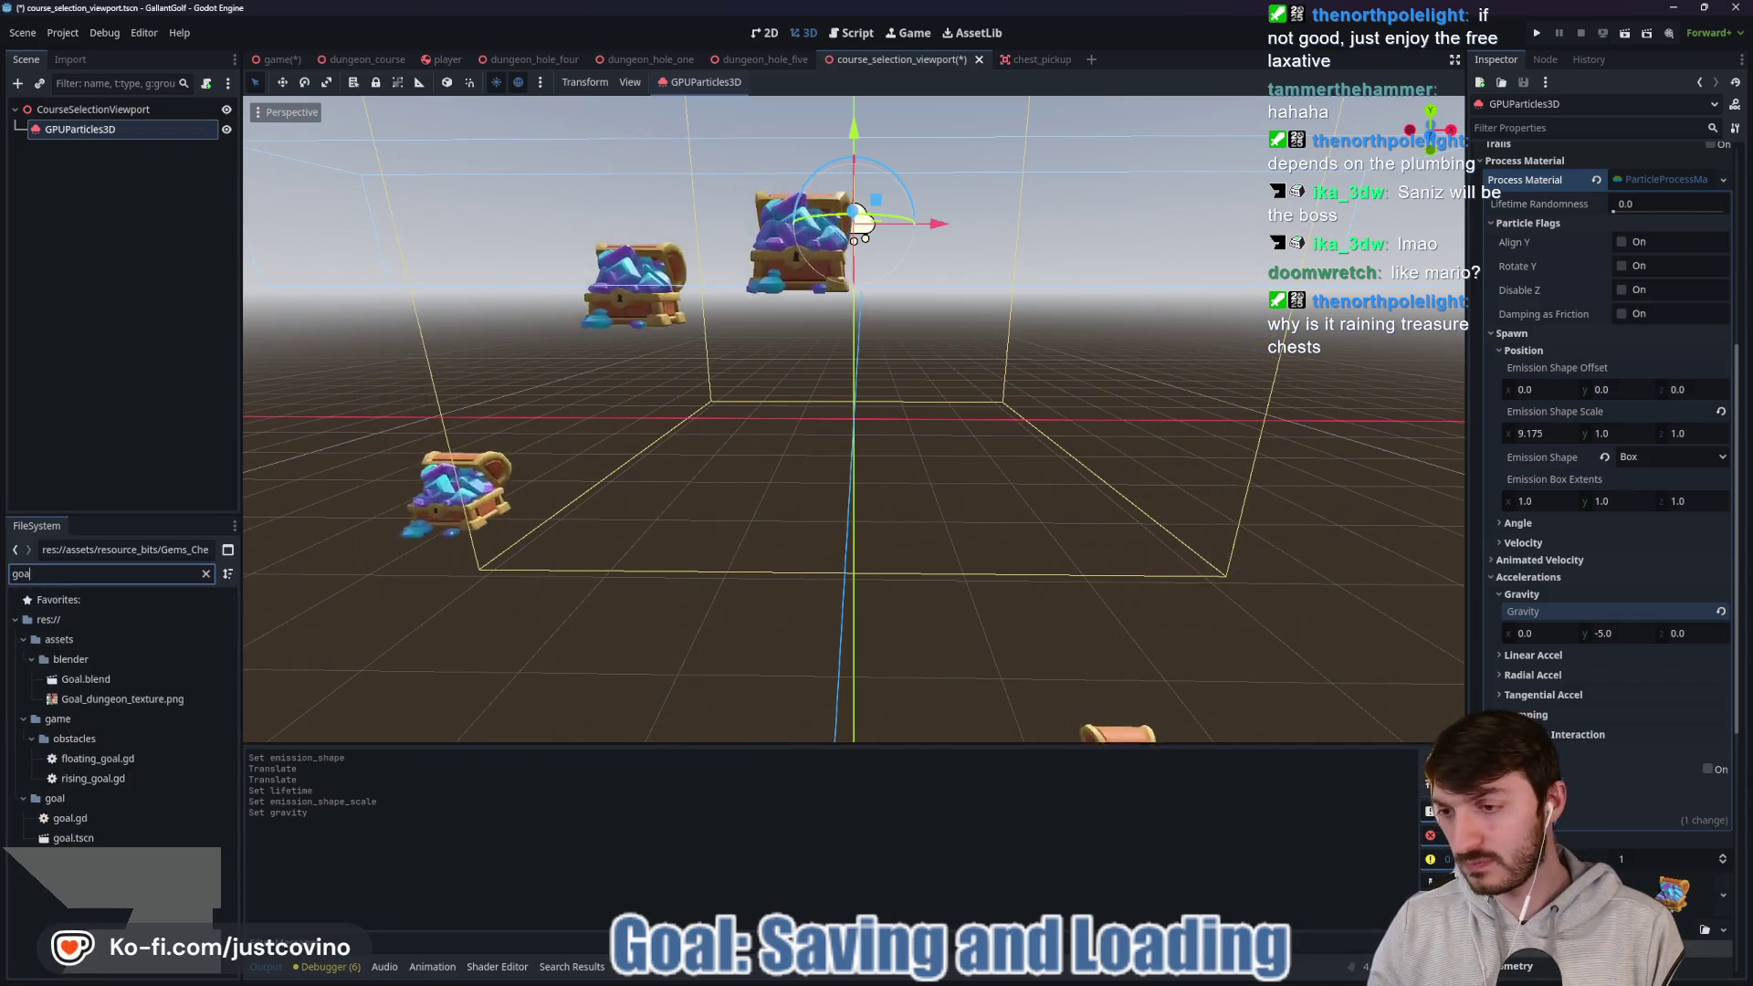
key(ctrl+a)
text(goal)
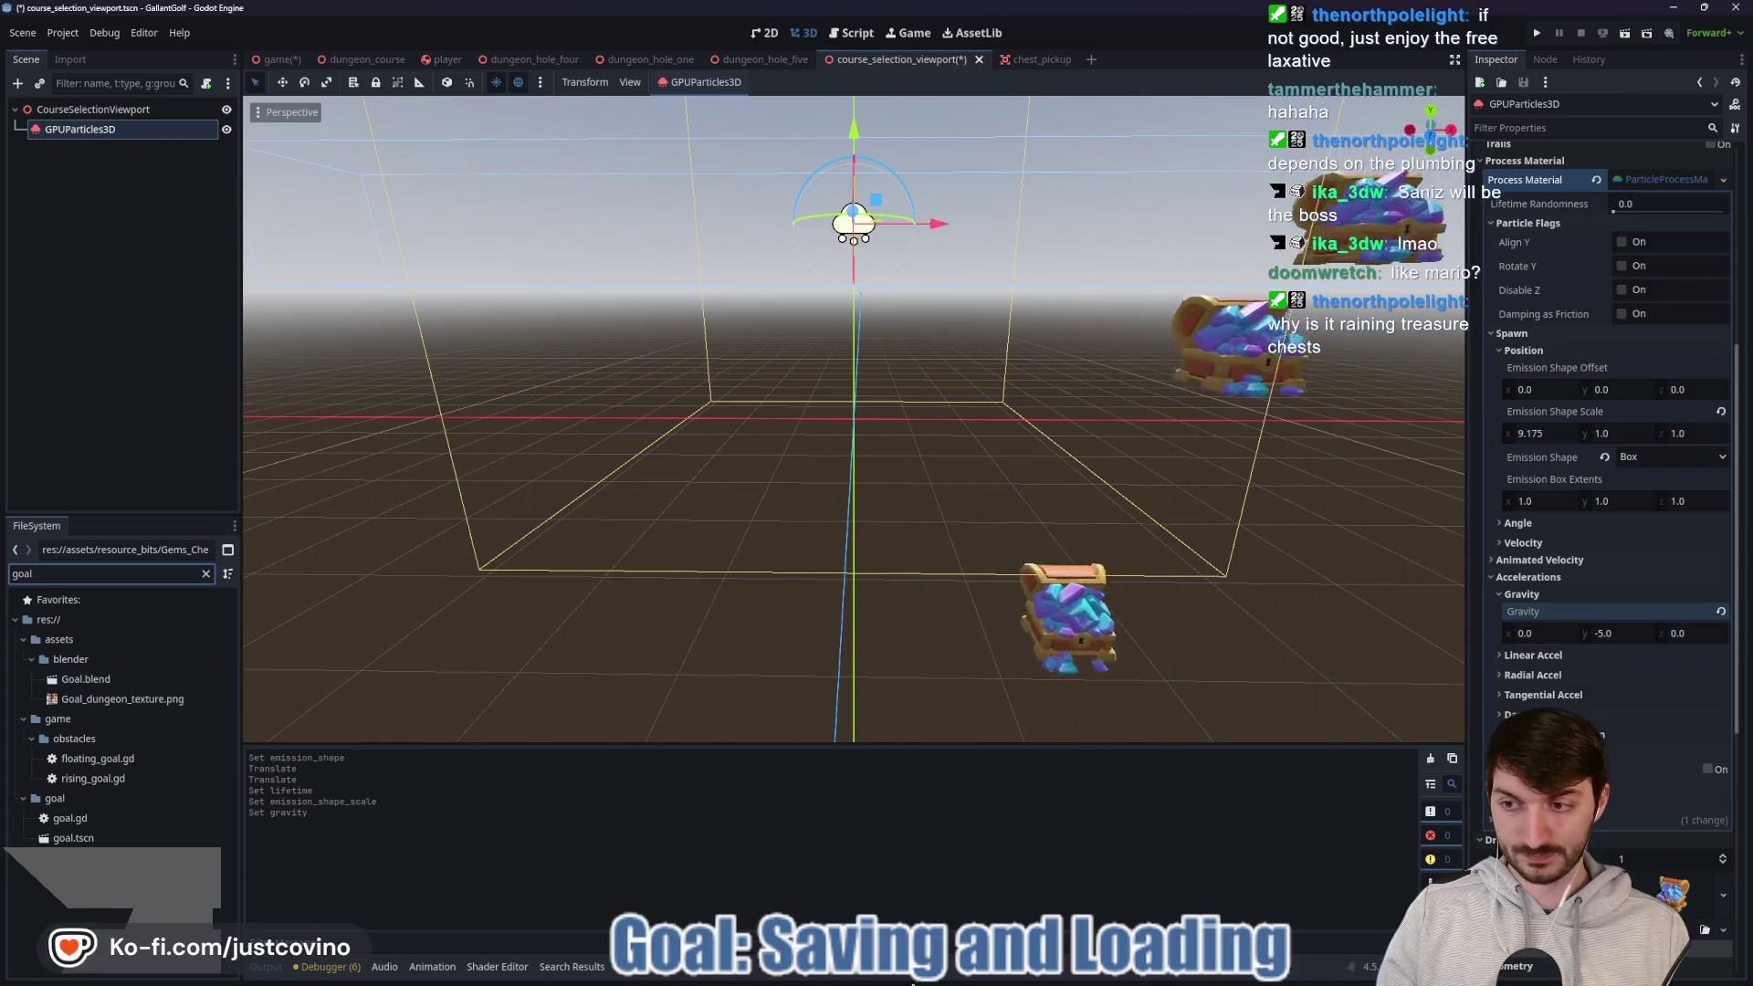
Browse Explorer to Desktop > gallant_golf > assets > blender and open goal.blend in Blender.
click(877, 972)
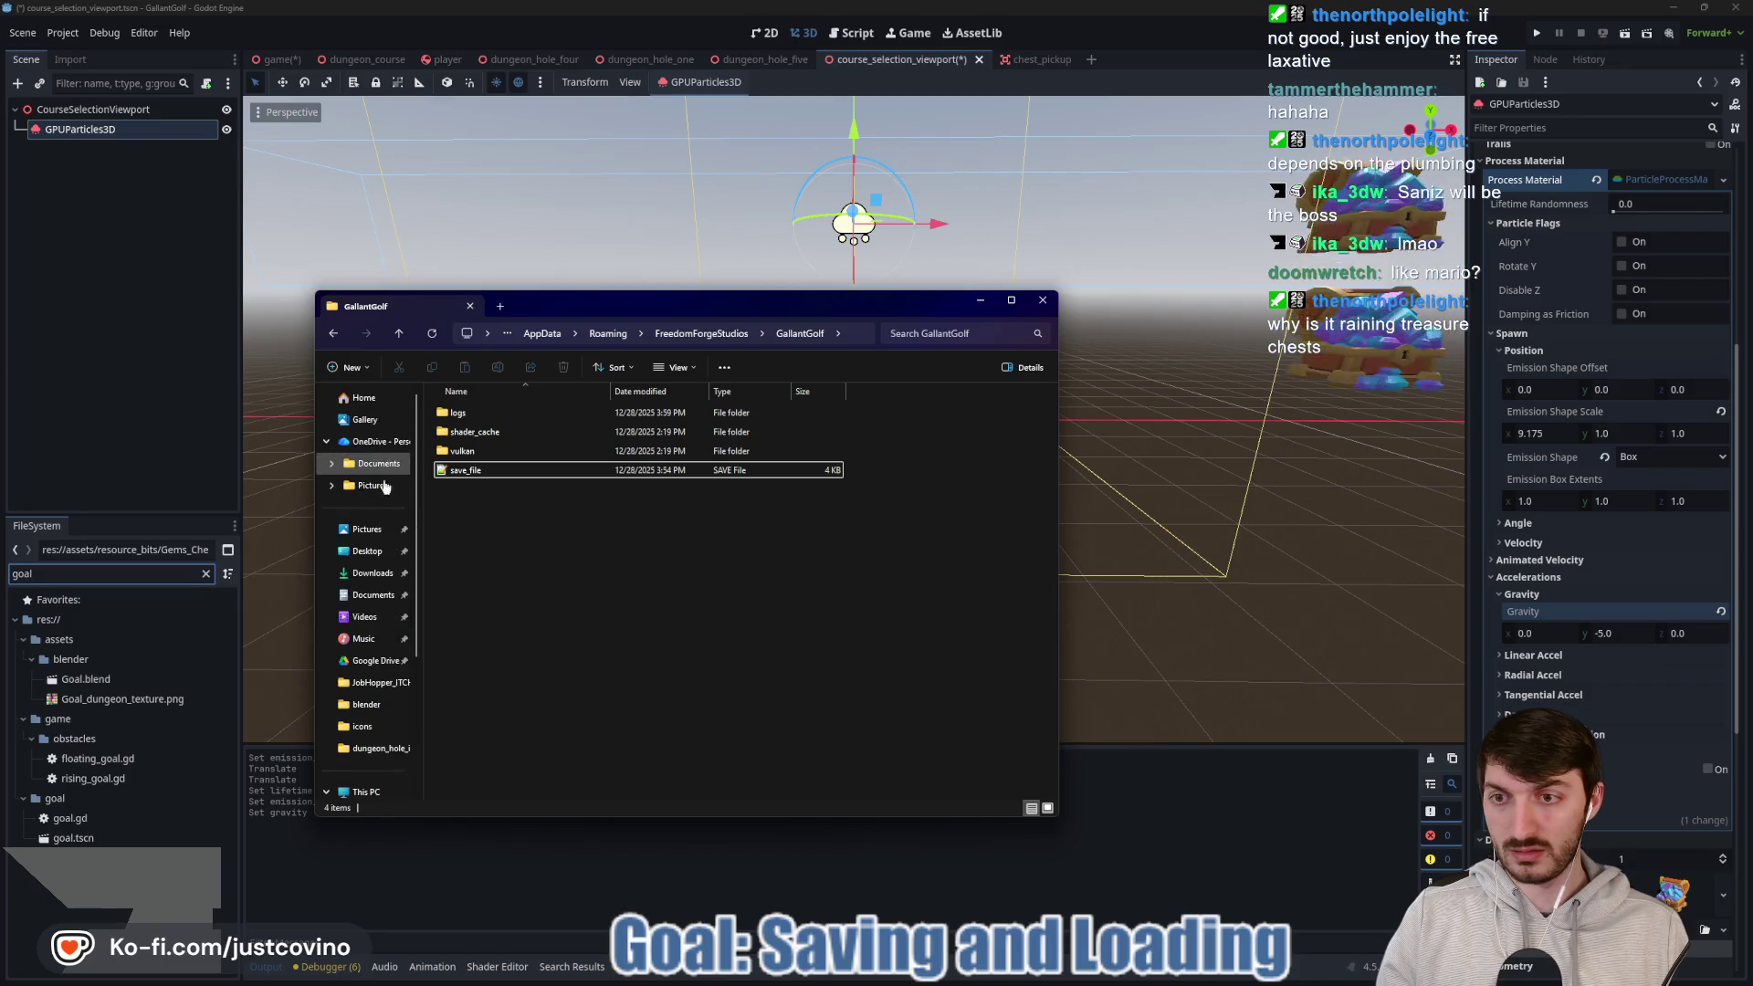
click(367, 550)
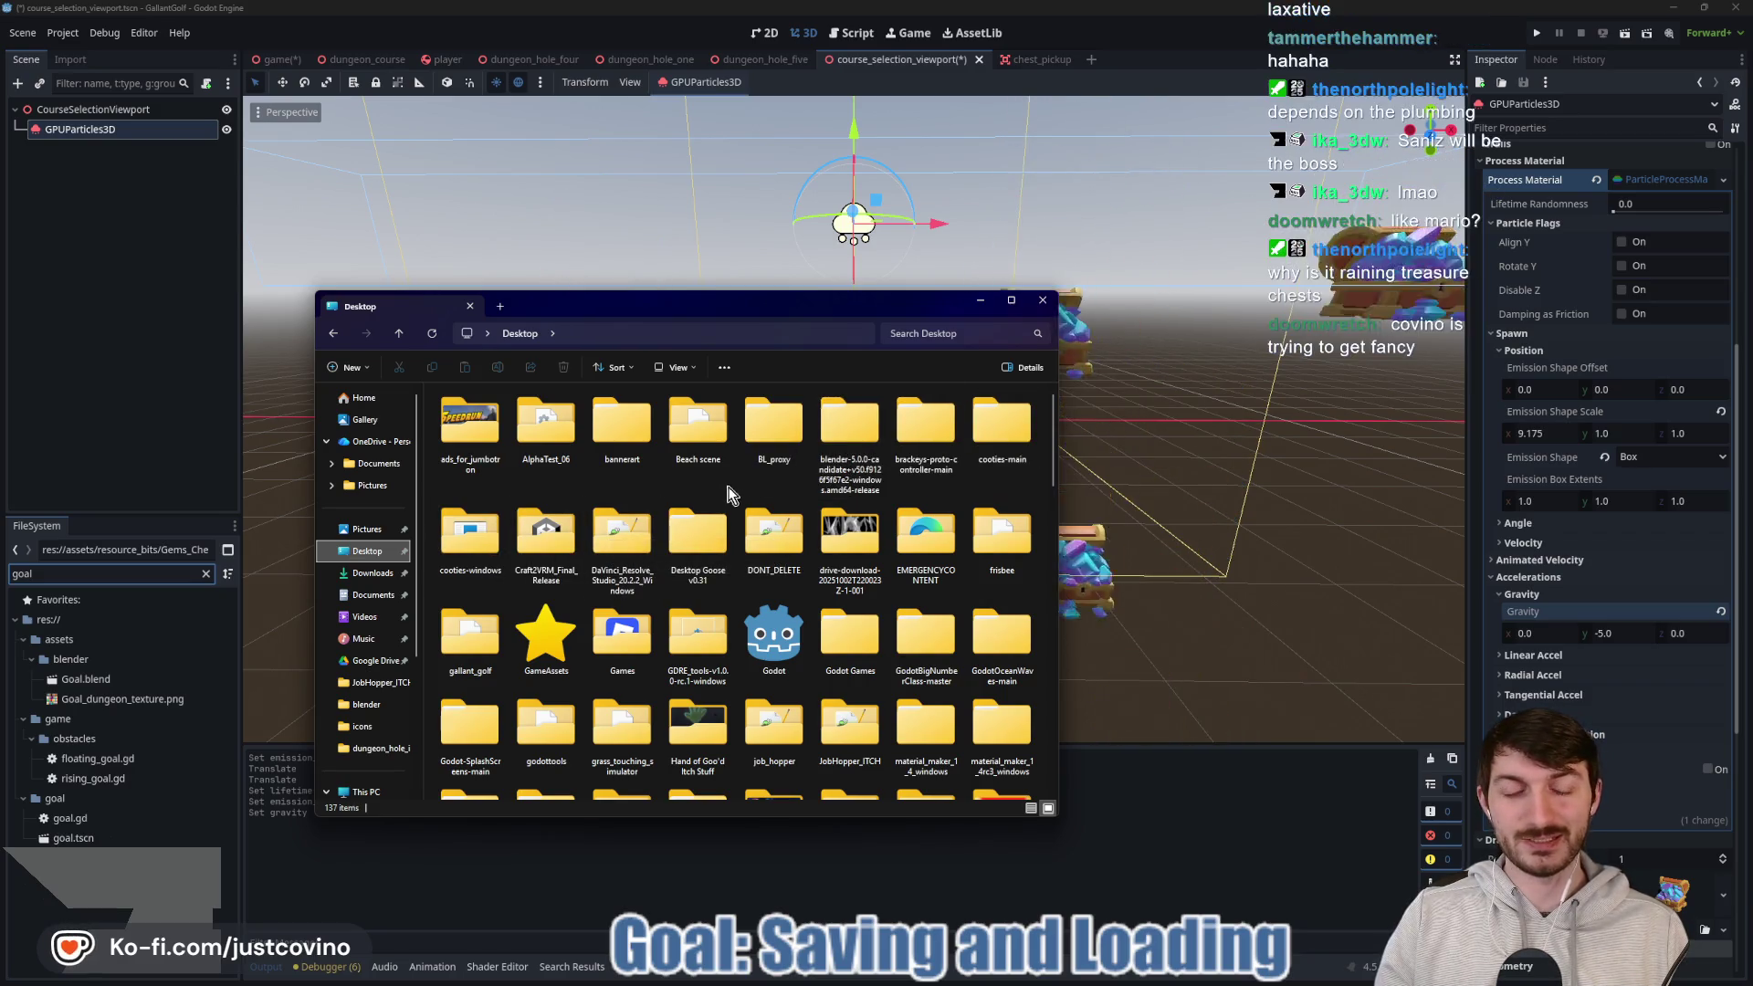
scroll(933, 530, down, 2)
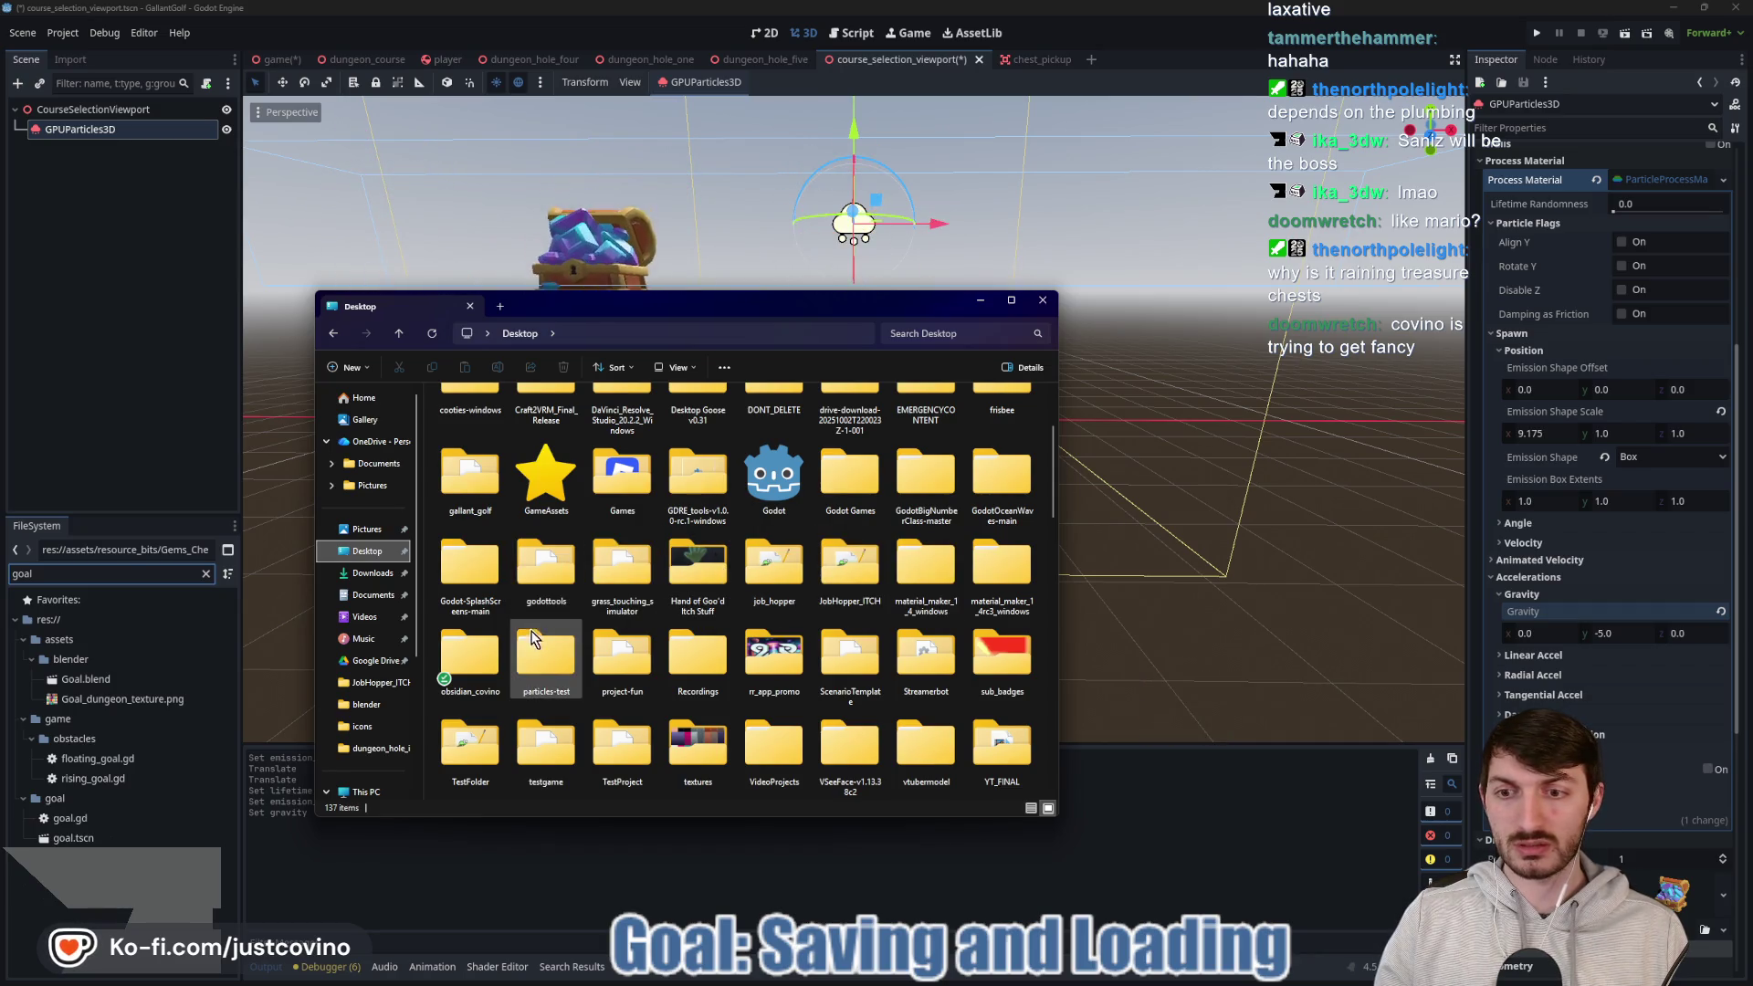
double_click(470, 475)
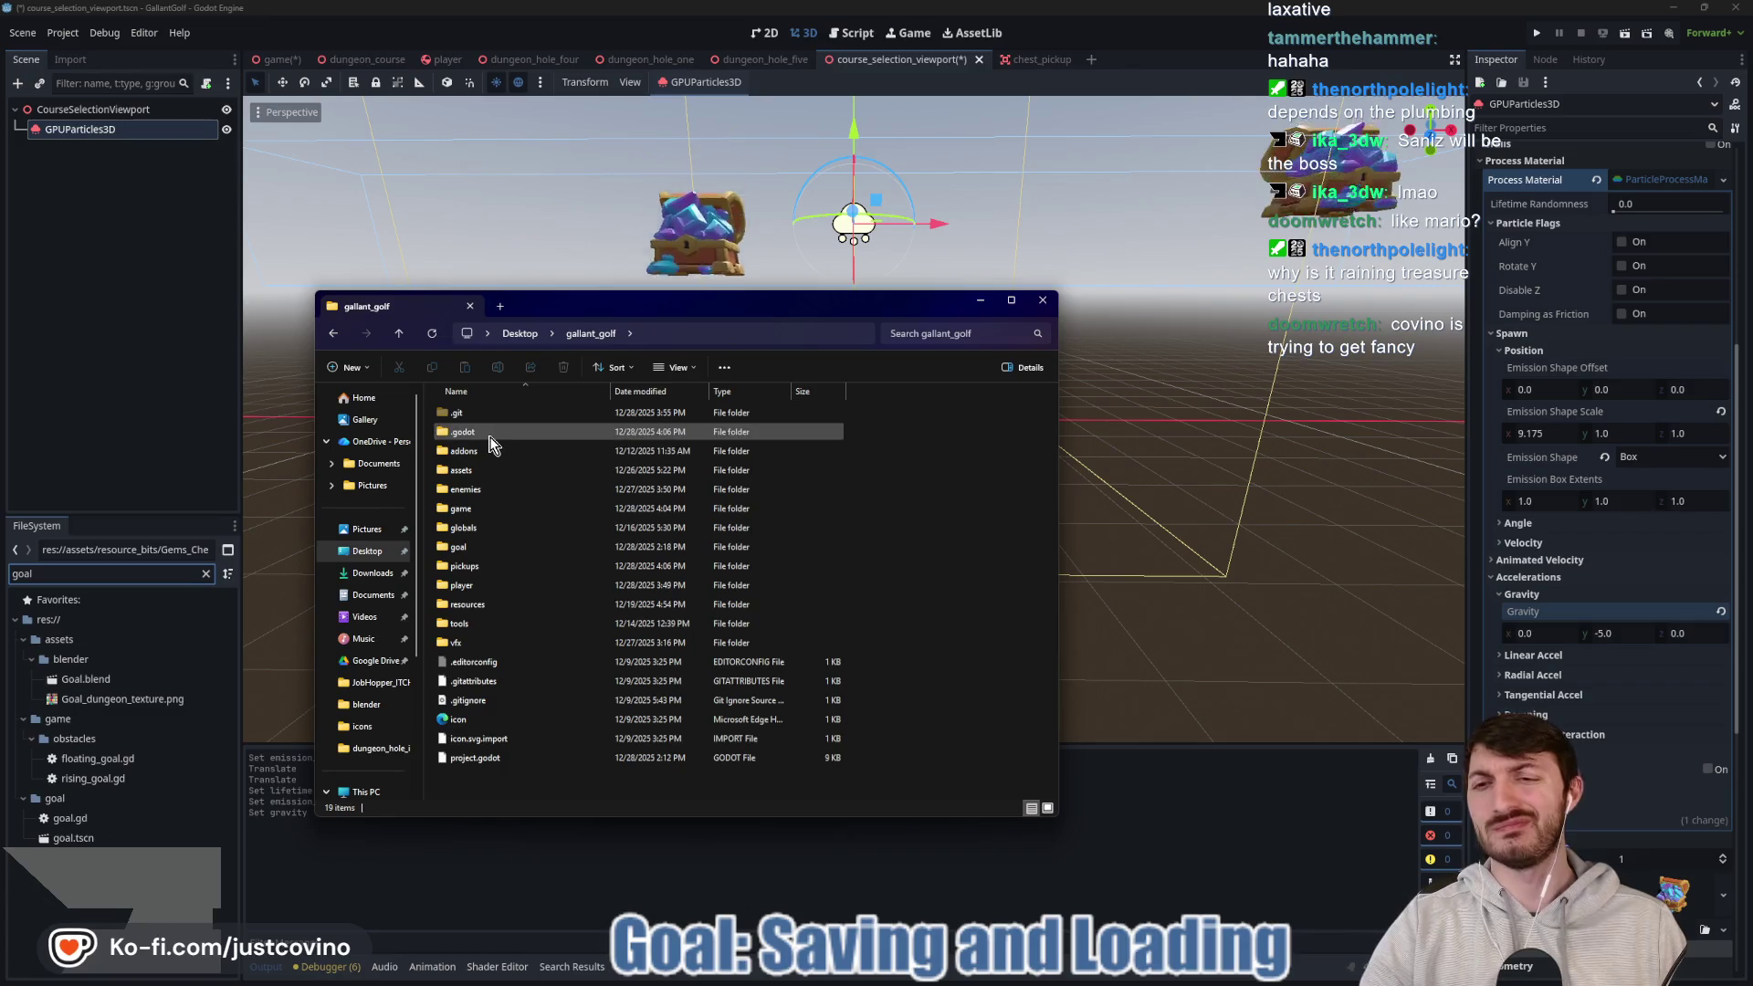
double_click(497, 469)
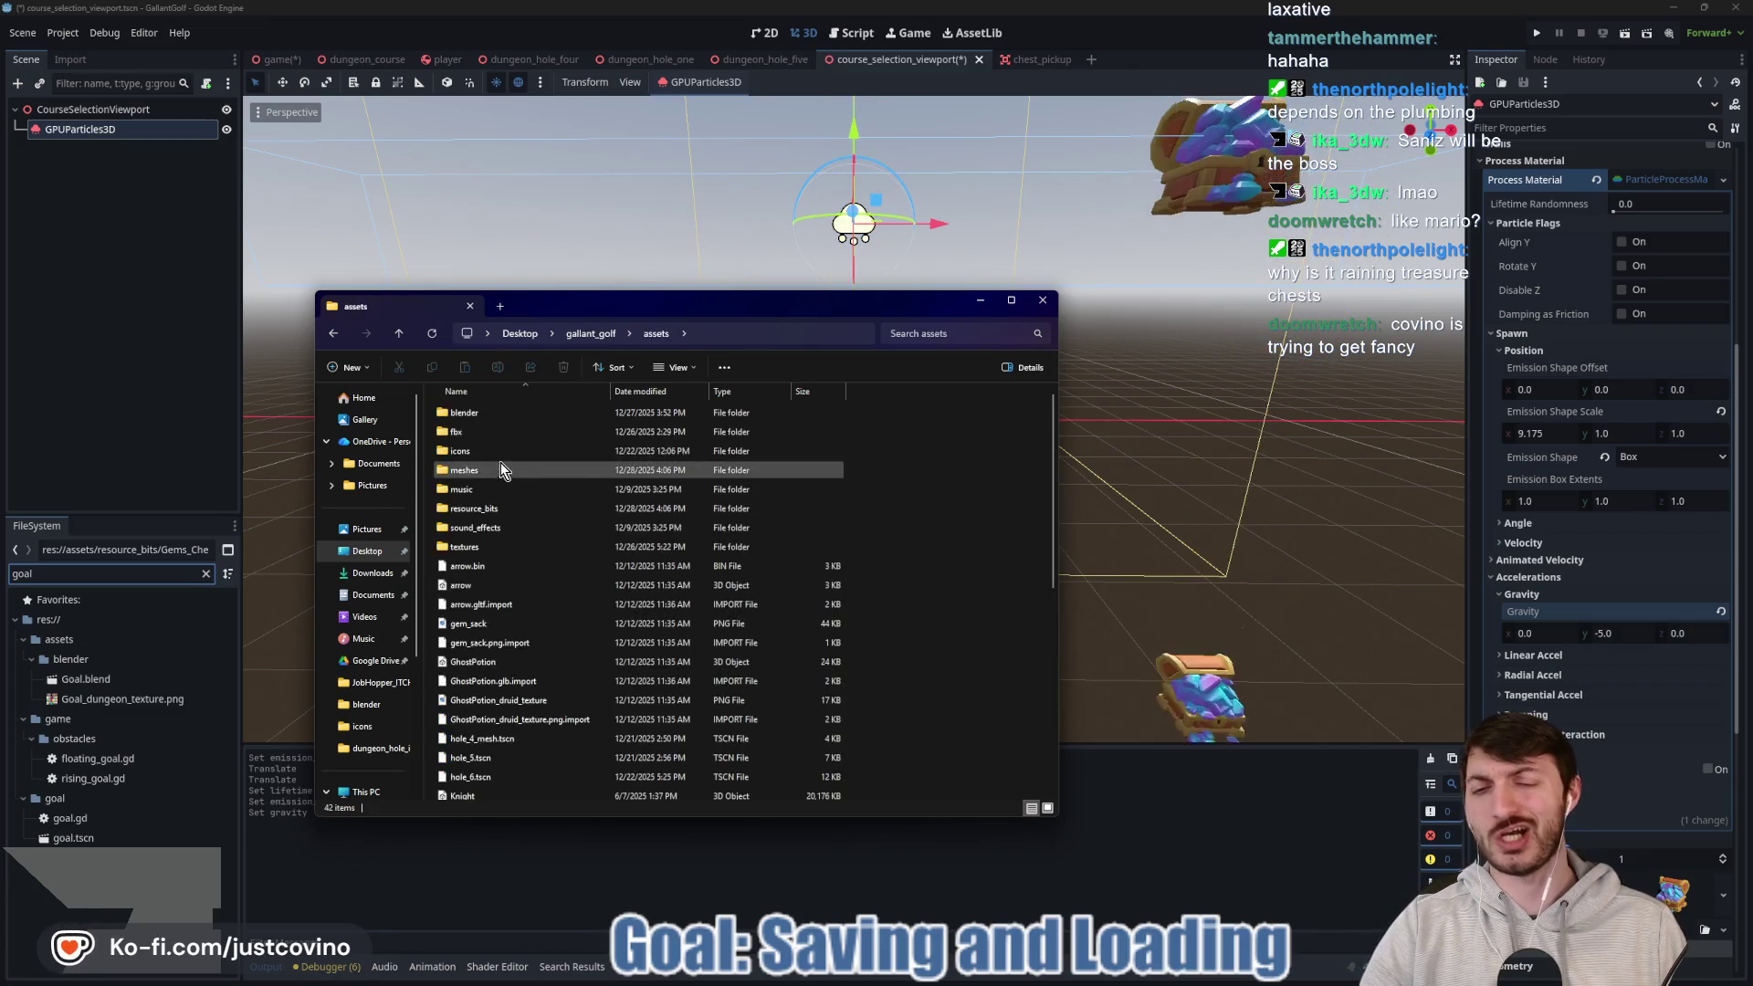
double_click(493, 413)
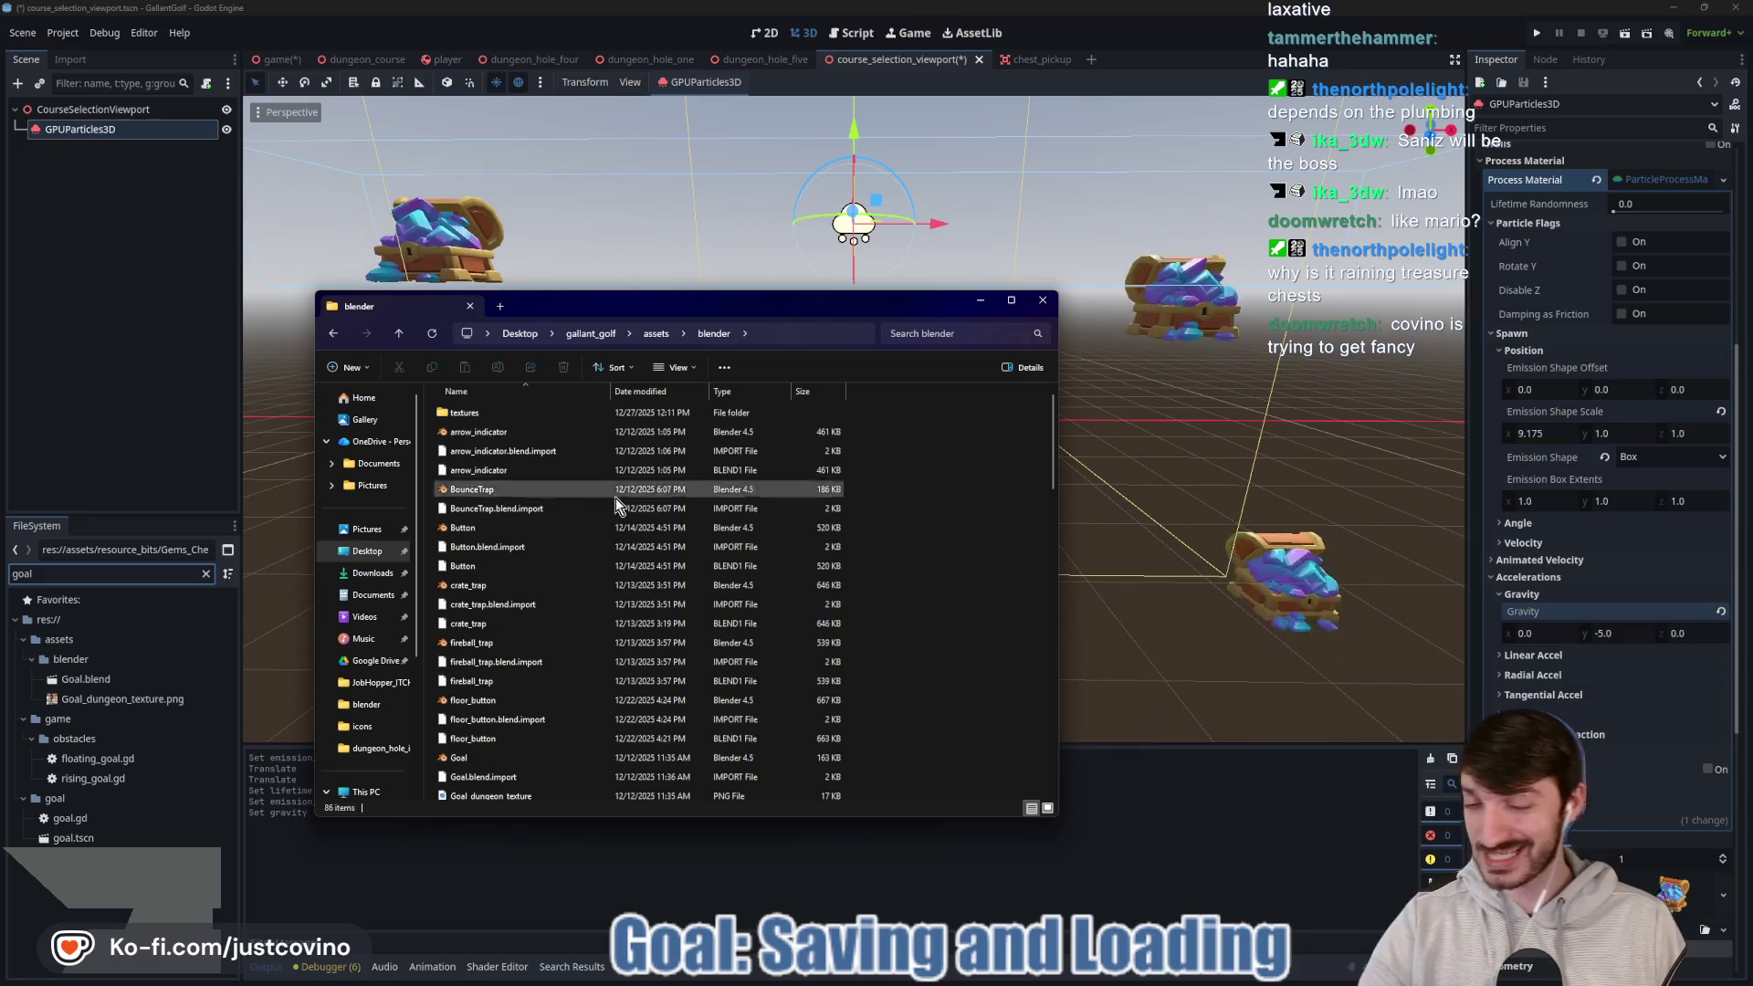
scroll(626, 514, down, 3)
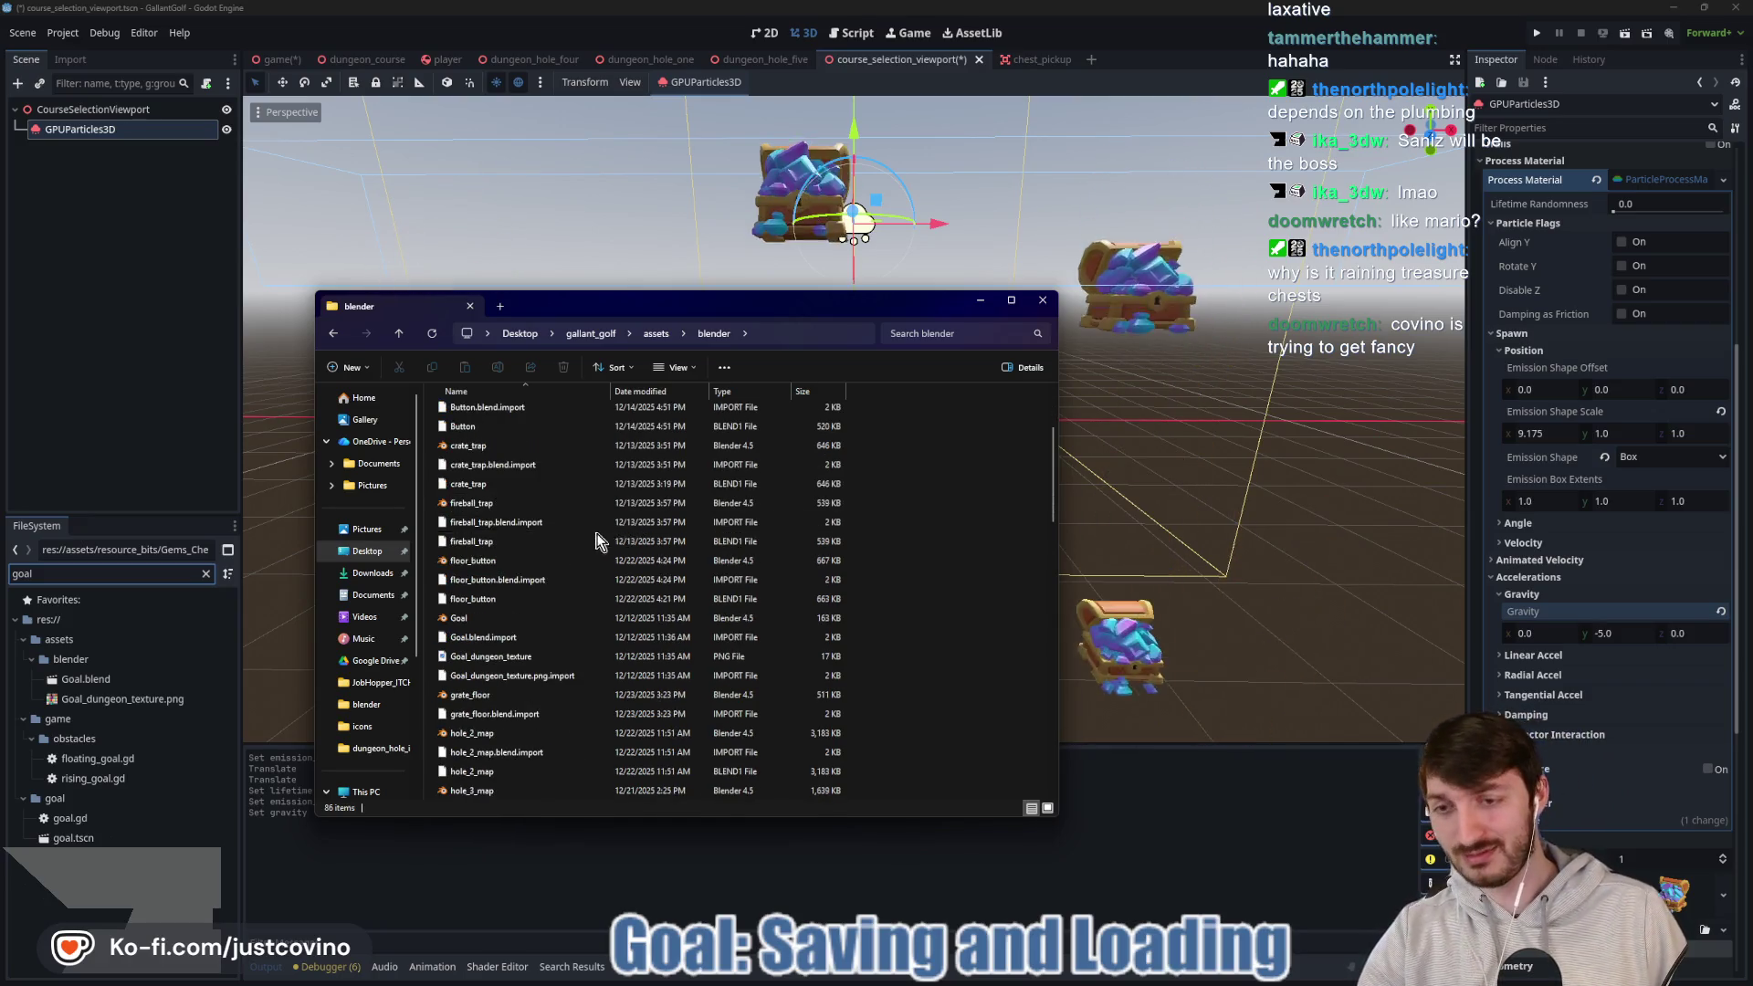
double_click(514, 621)
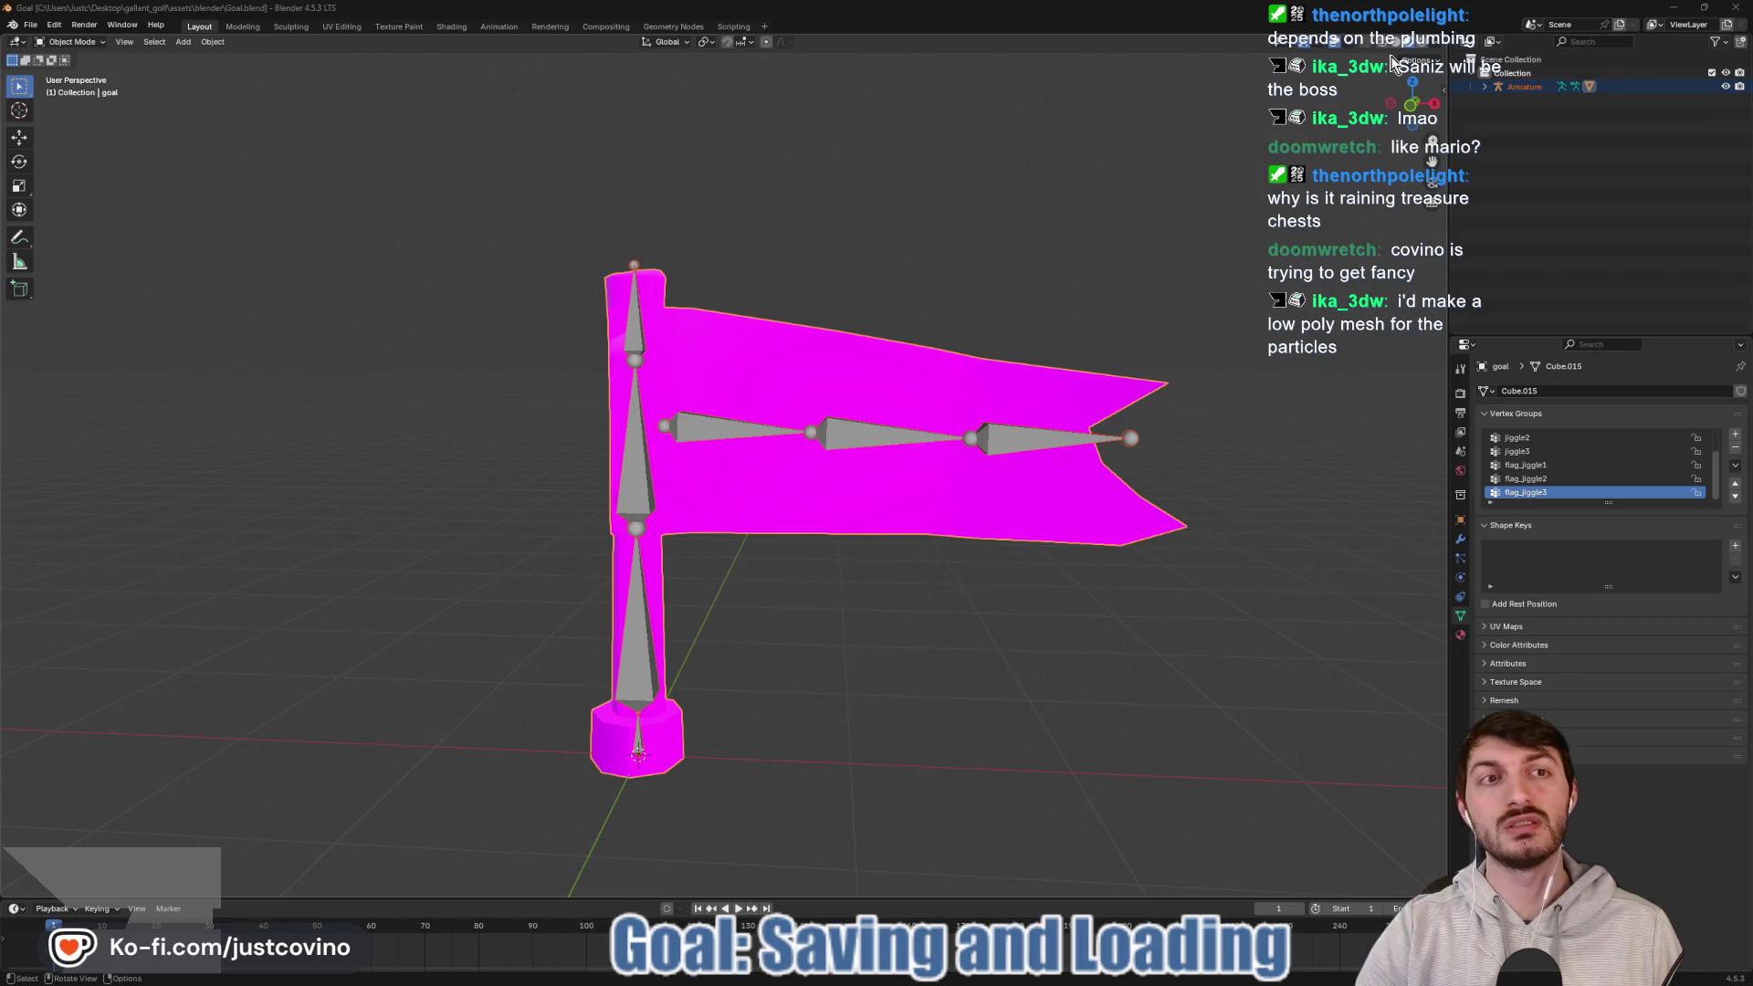
Inspect the flag, cancel the FBX export, close Blender, and select Goal.blend in Godot.
mouse_move(1166, 169)
mouse_down()
mouse_move(821, 265)
mouse_move(986, 256)
mouse_up()
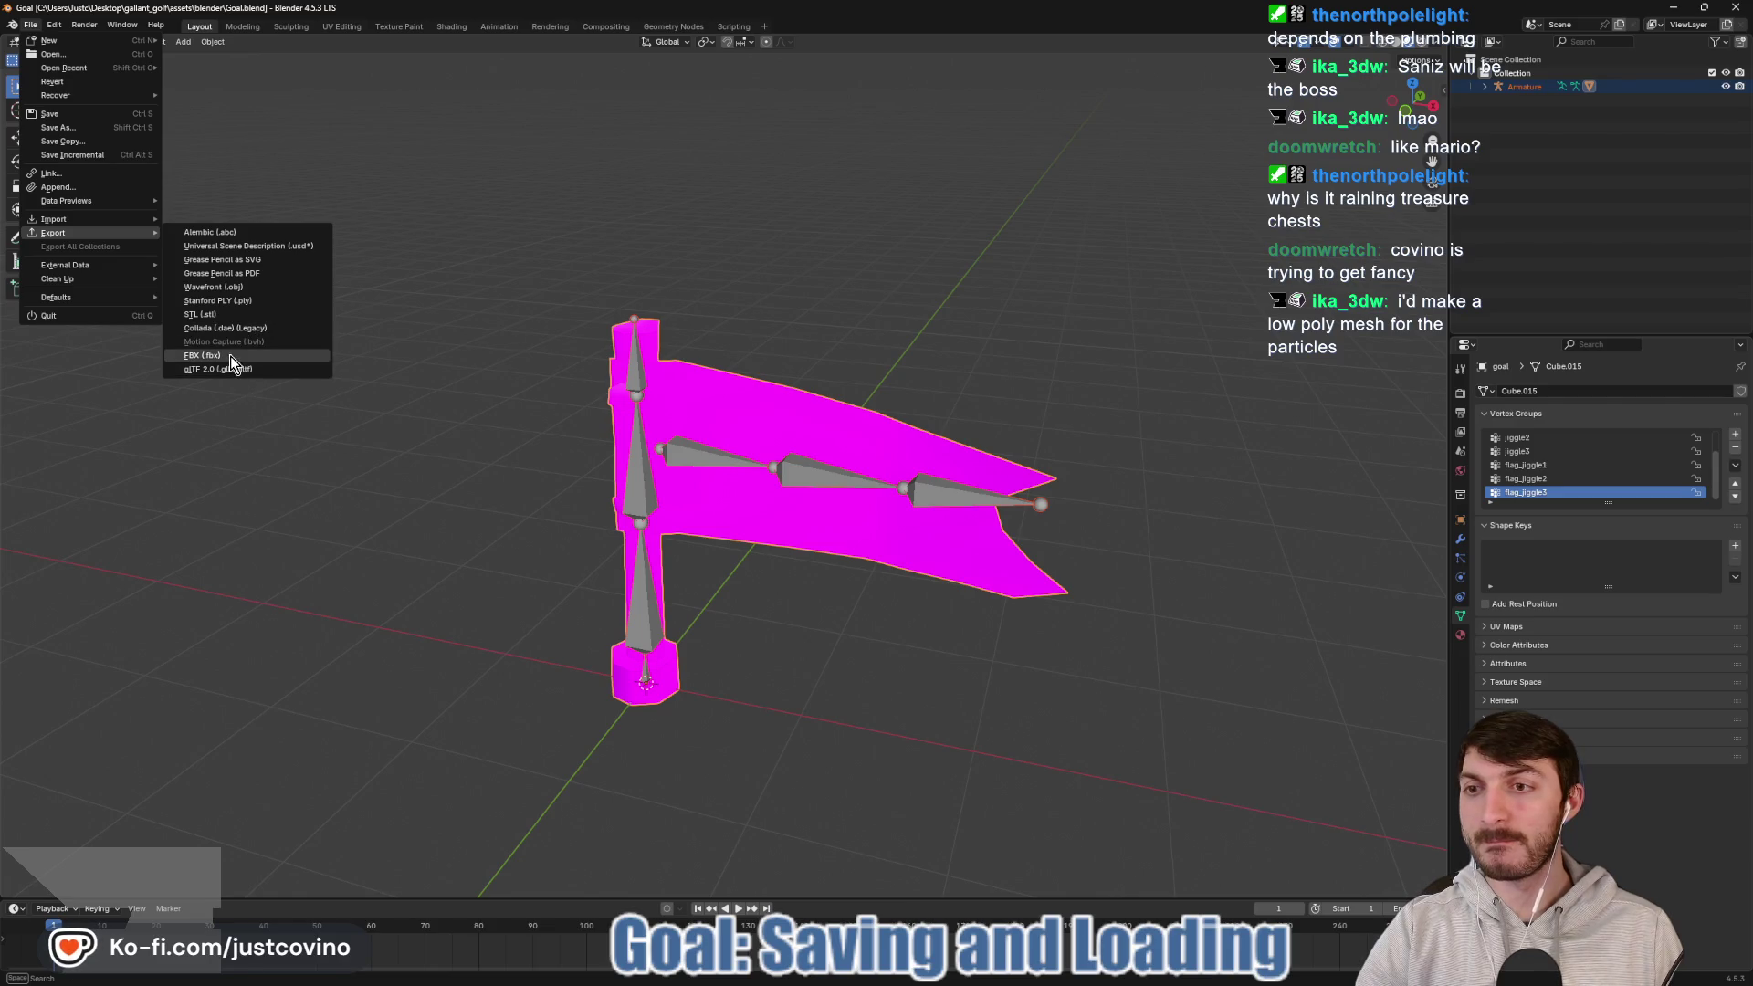
click(203, 355)
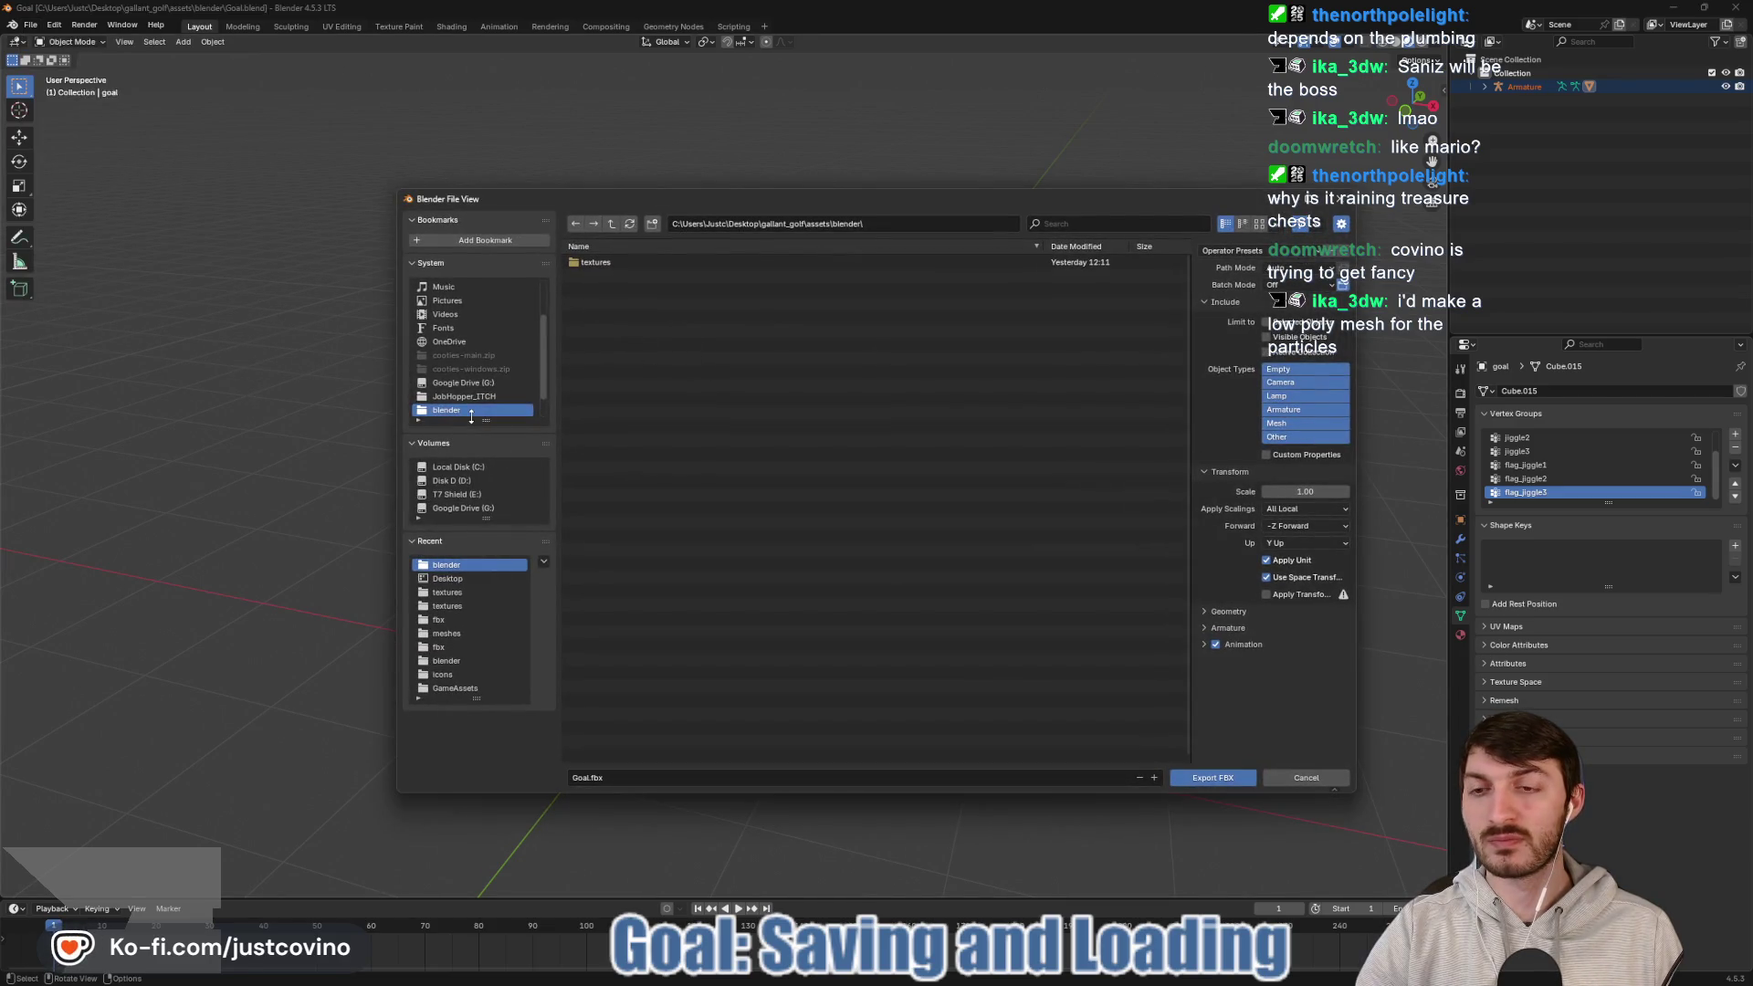
click(1306, 776)
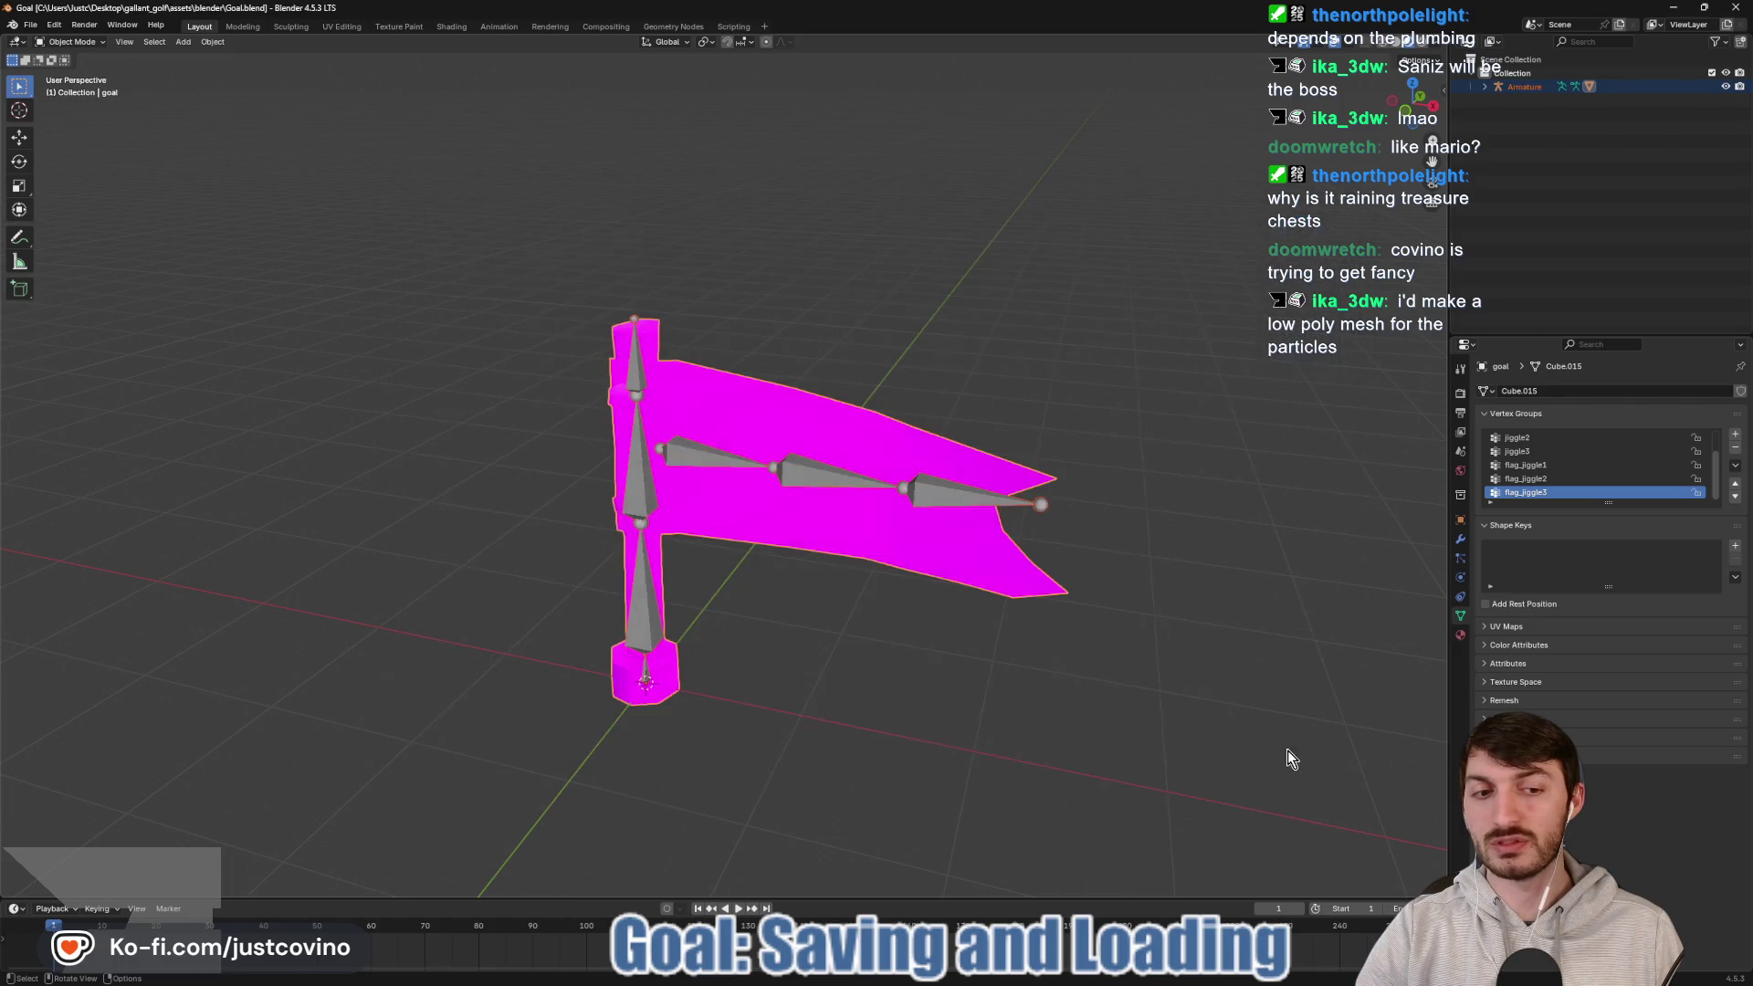
click(1735, 8)
click(188, 353)
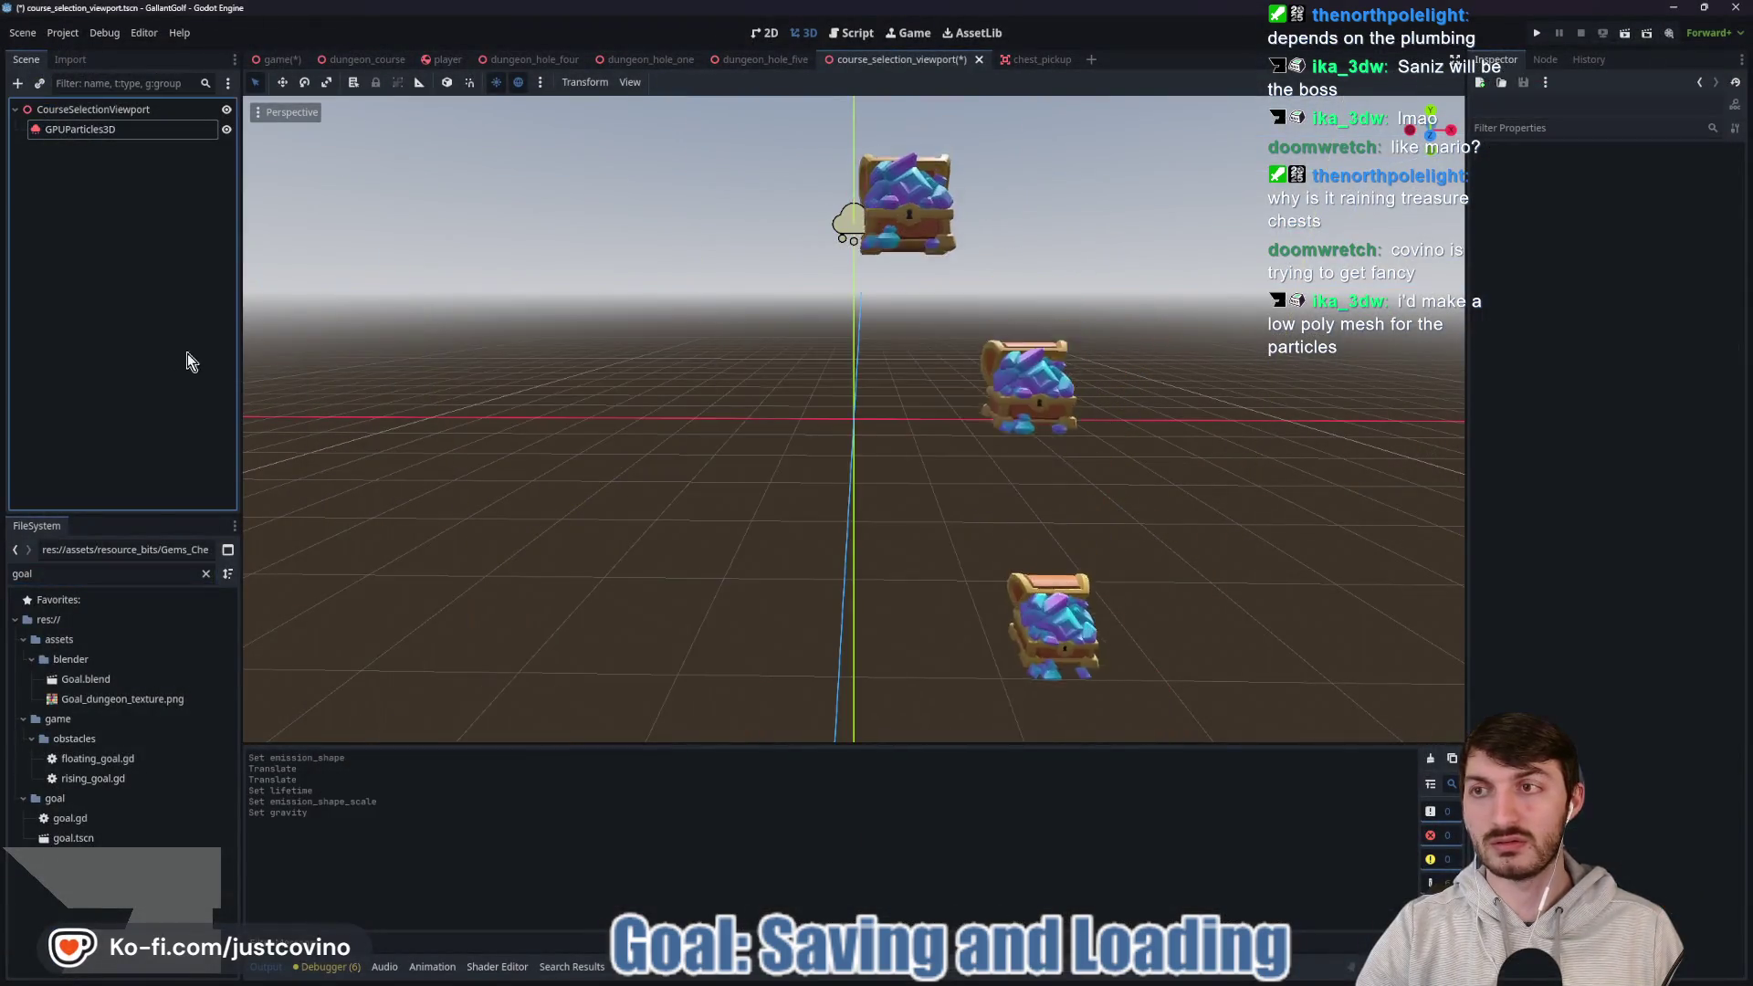
Preview Goal.blend's import settings, rotating to a side view and inspecting the flag's texture material.
double_click(124, 680)
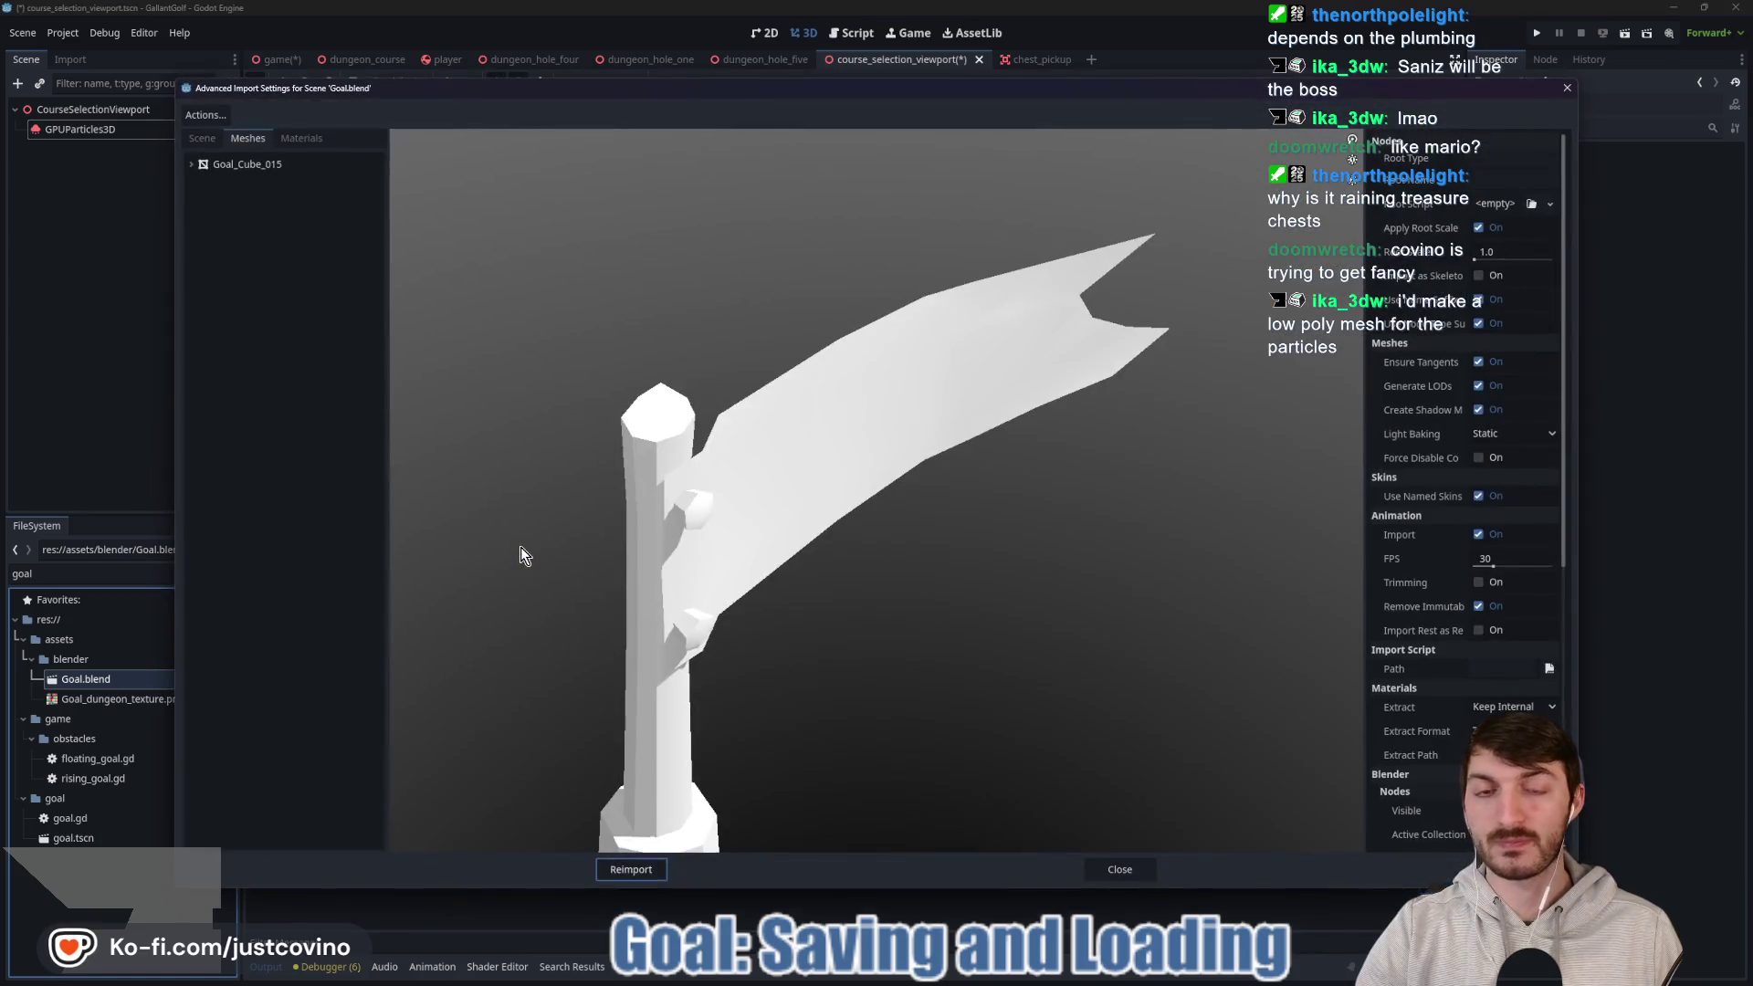
mouse_move(444, 284)
mouse_down()
mouse_move(786, 548)
mouse_move(754, 579)
mouse_move(772, 577)
mouse_up()
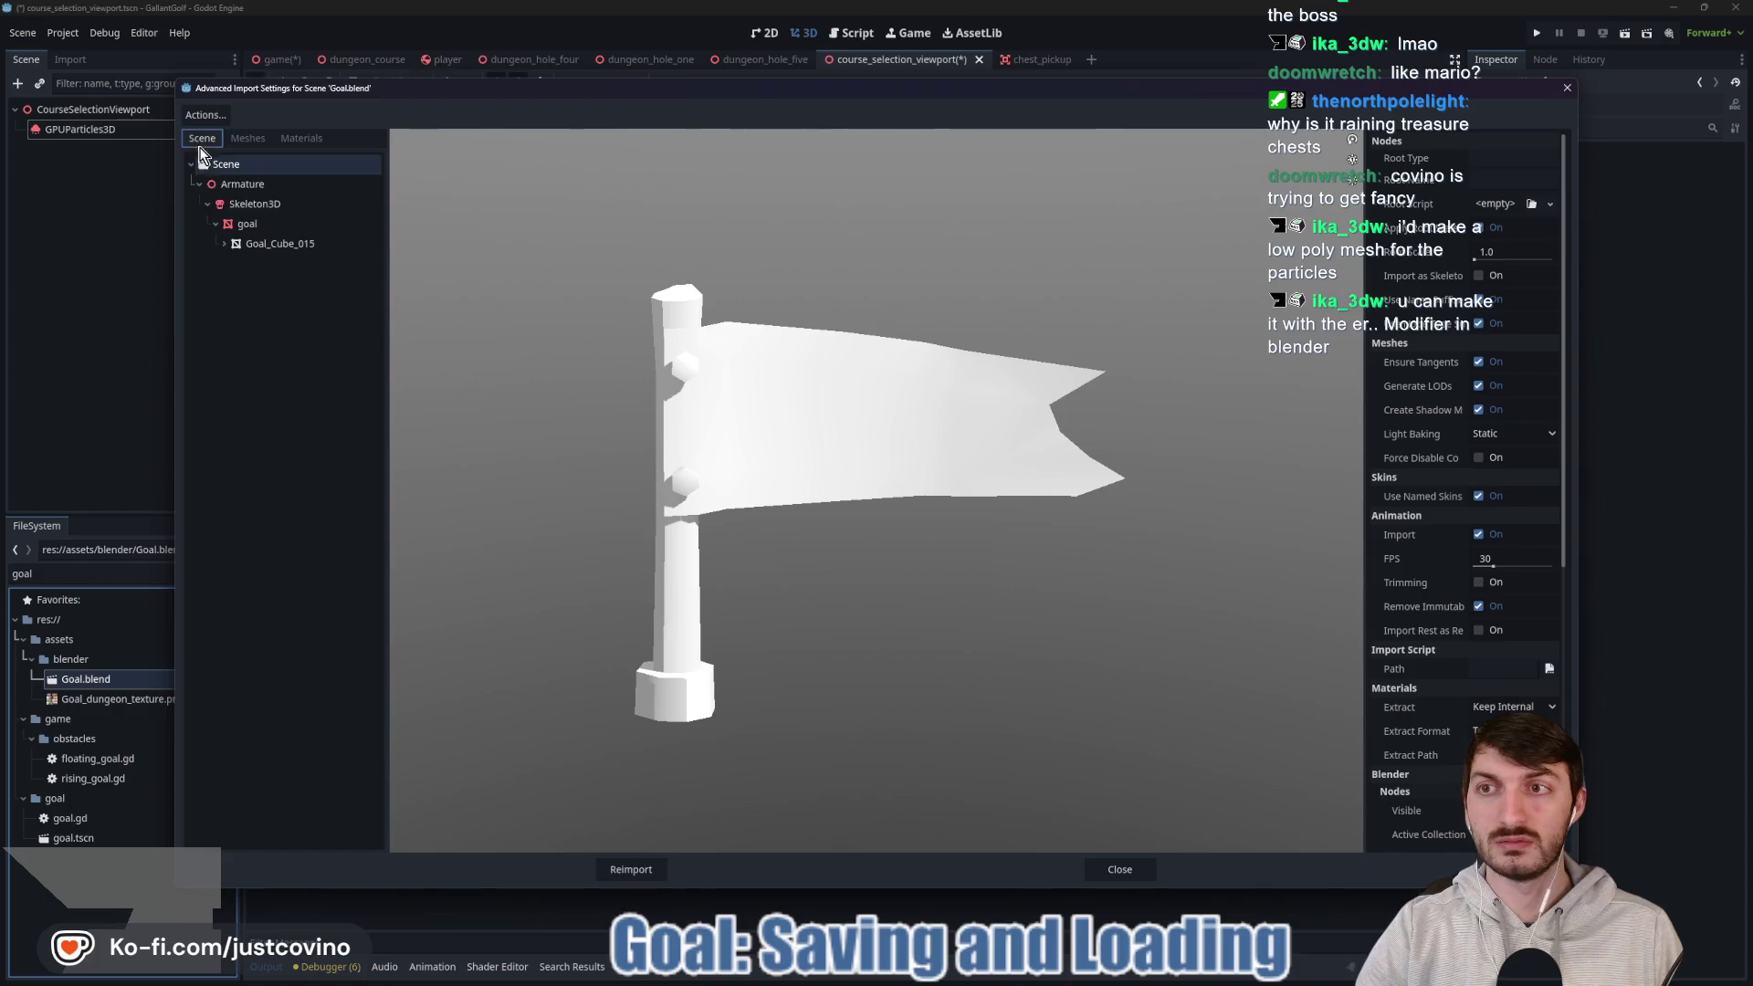
click(259, 162)
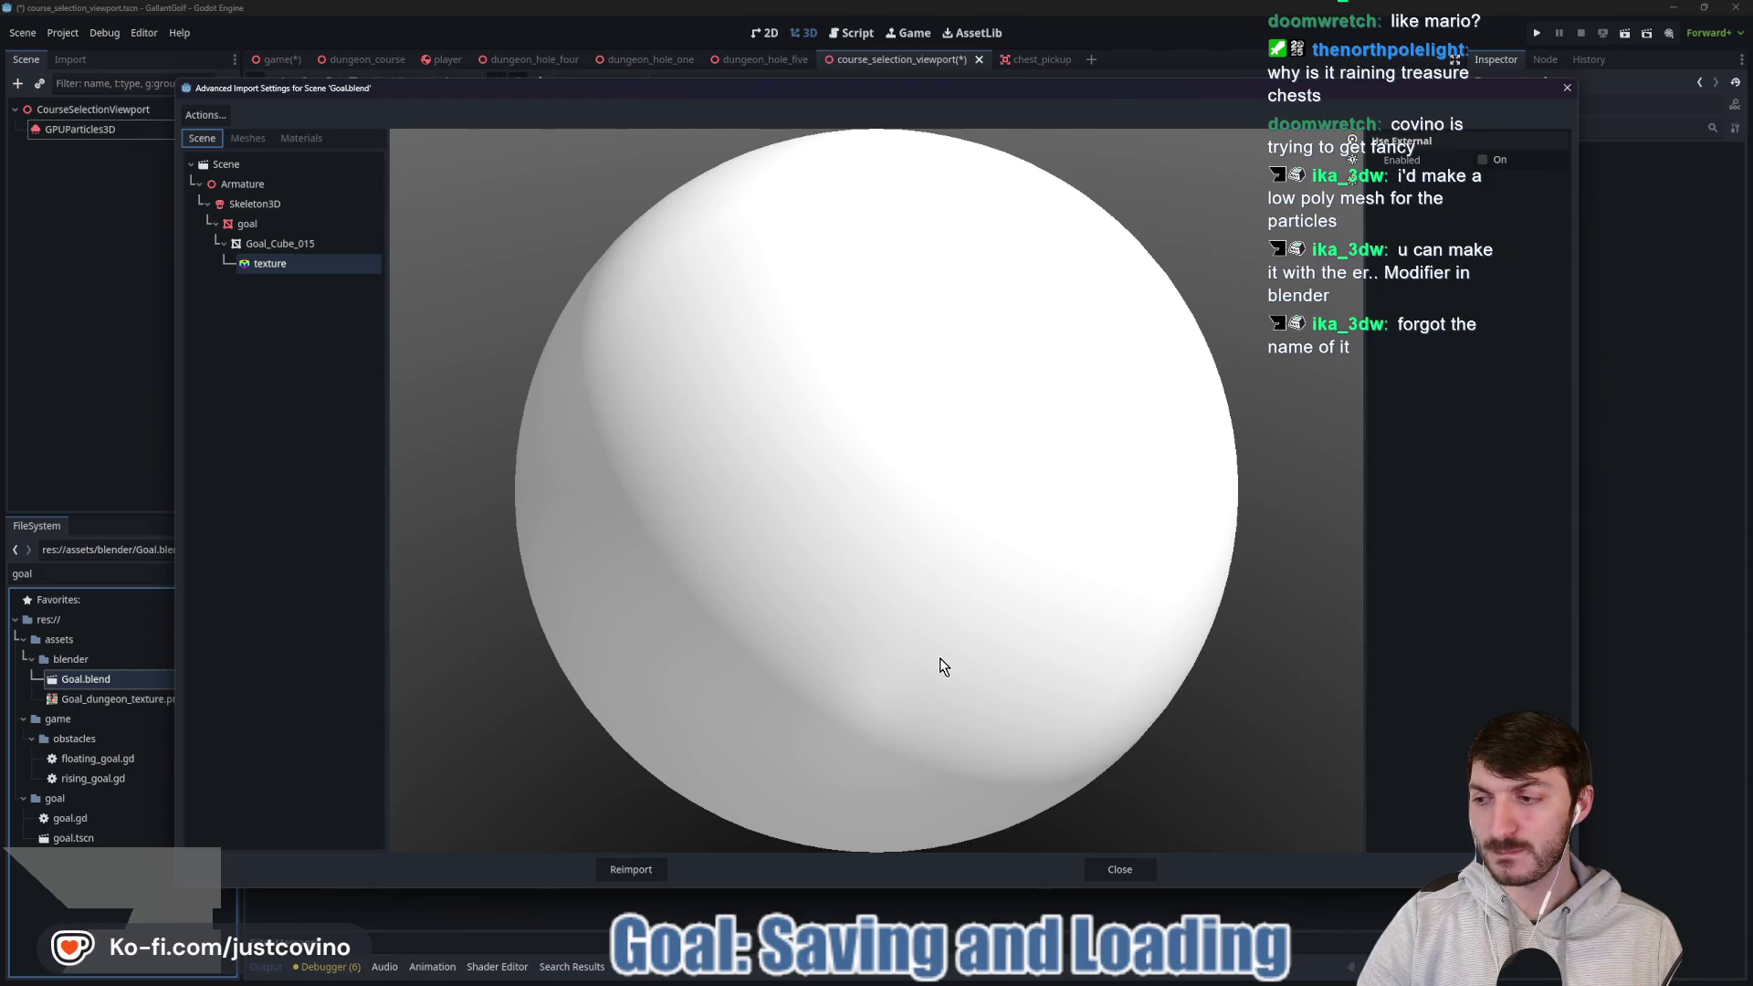
click(1125, 878)
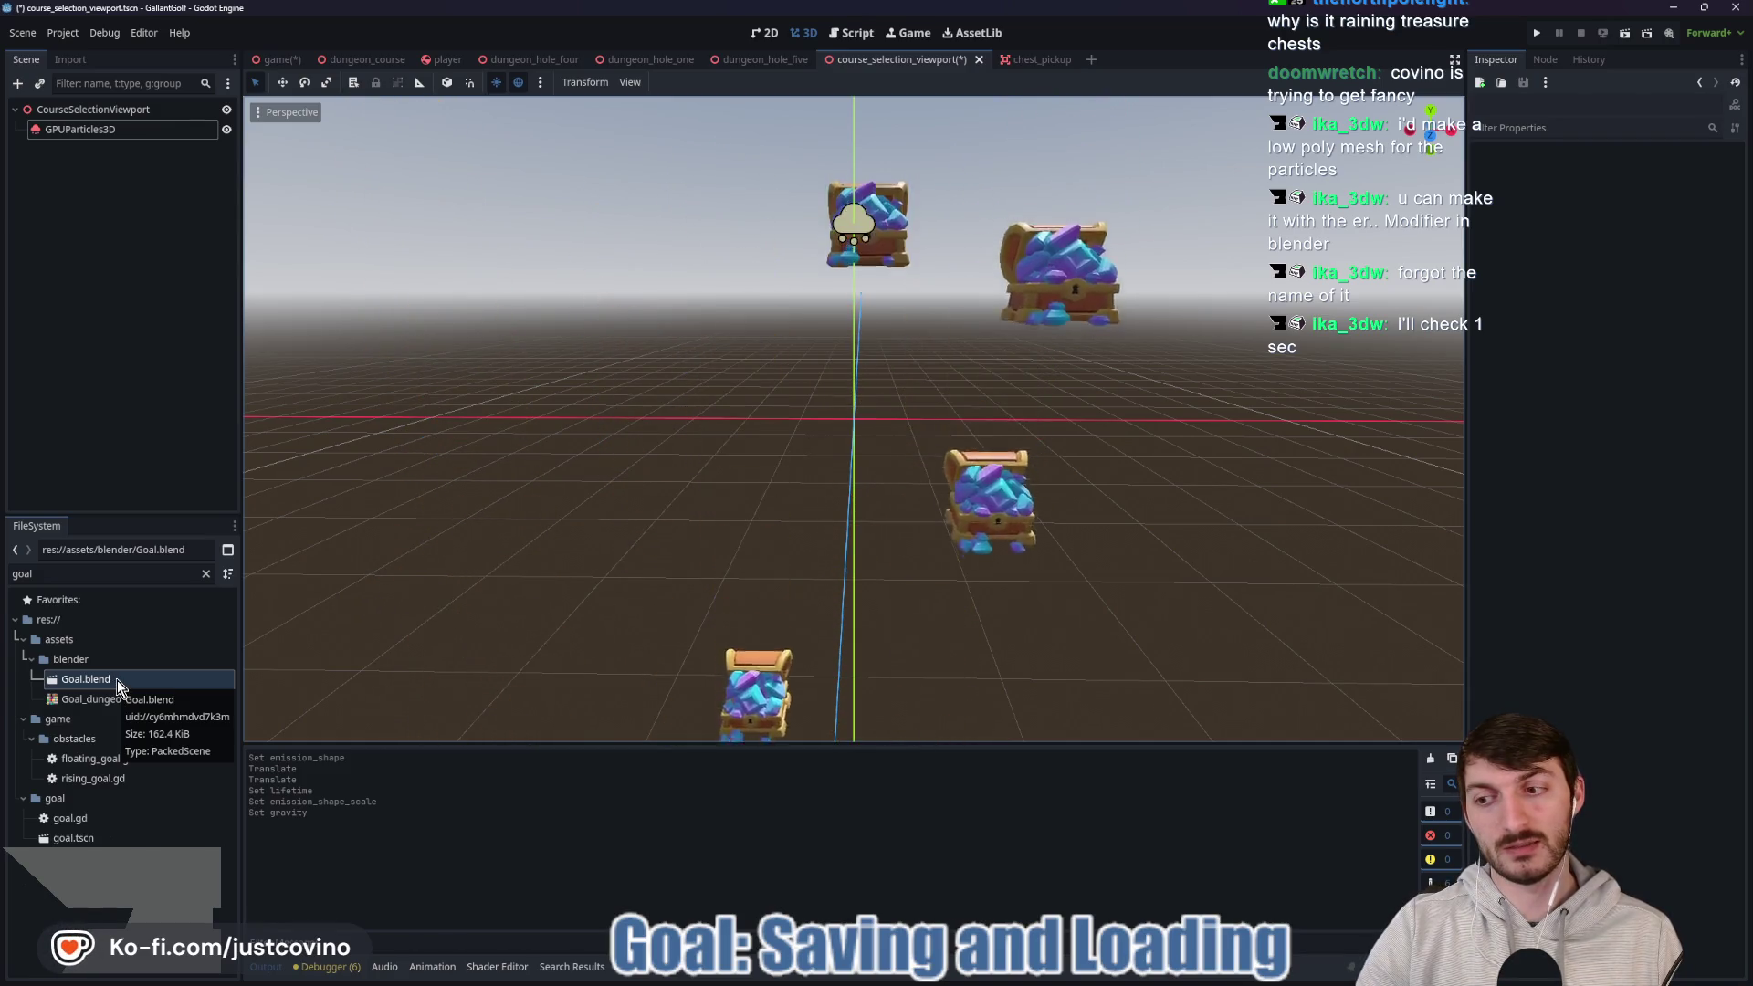
Save the Goal_Cube_015 mesh to its own file, goal.res, and reimport Goal.blend.
double_click(119, 679)
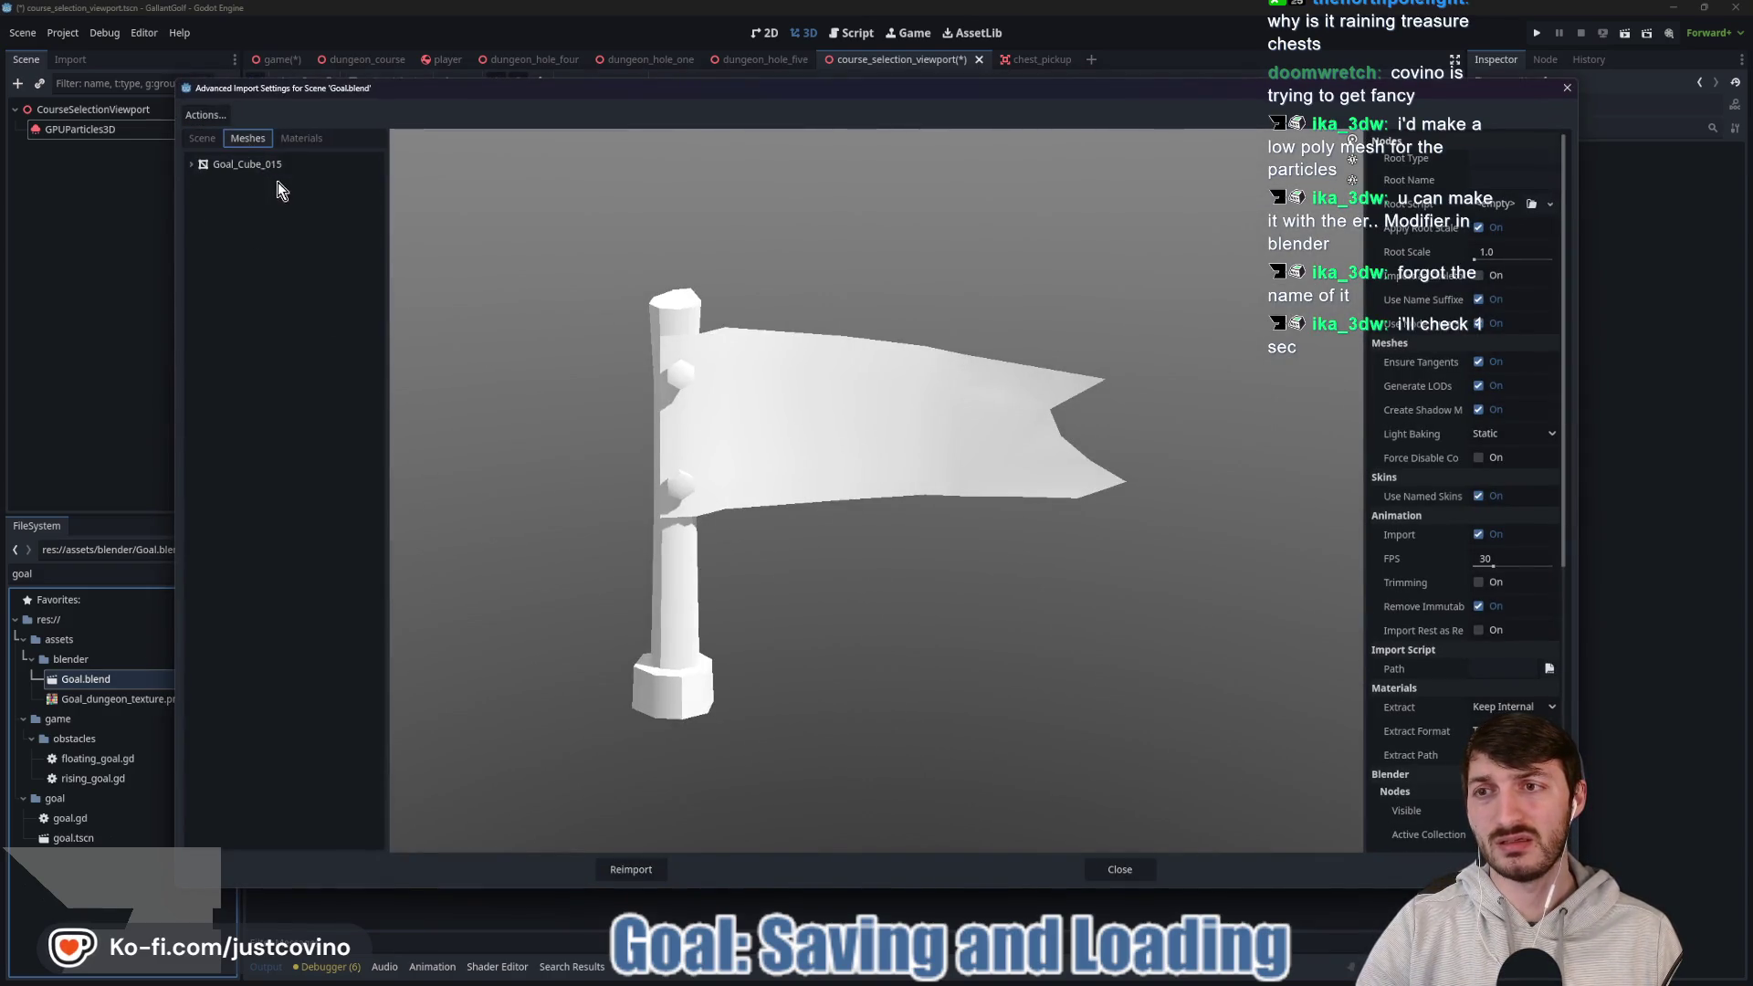
click(206, 168)
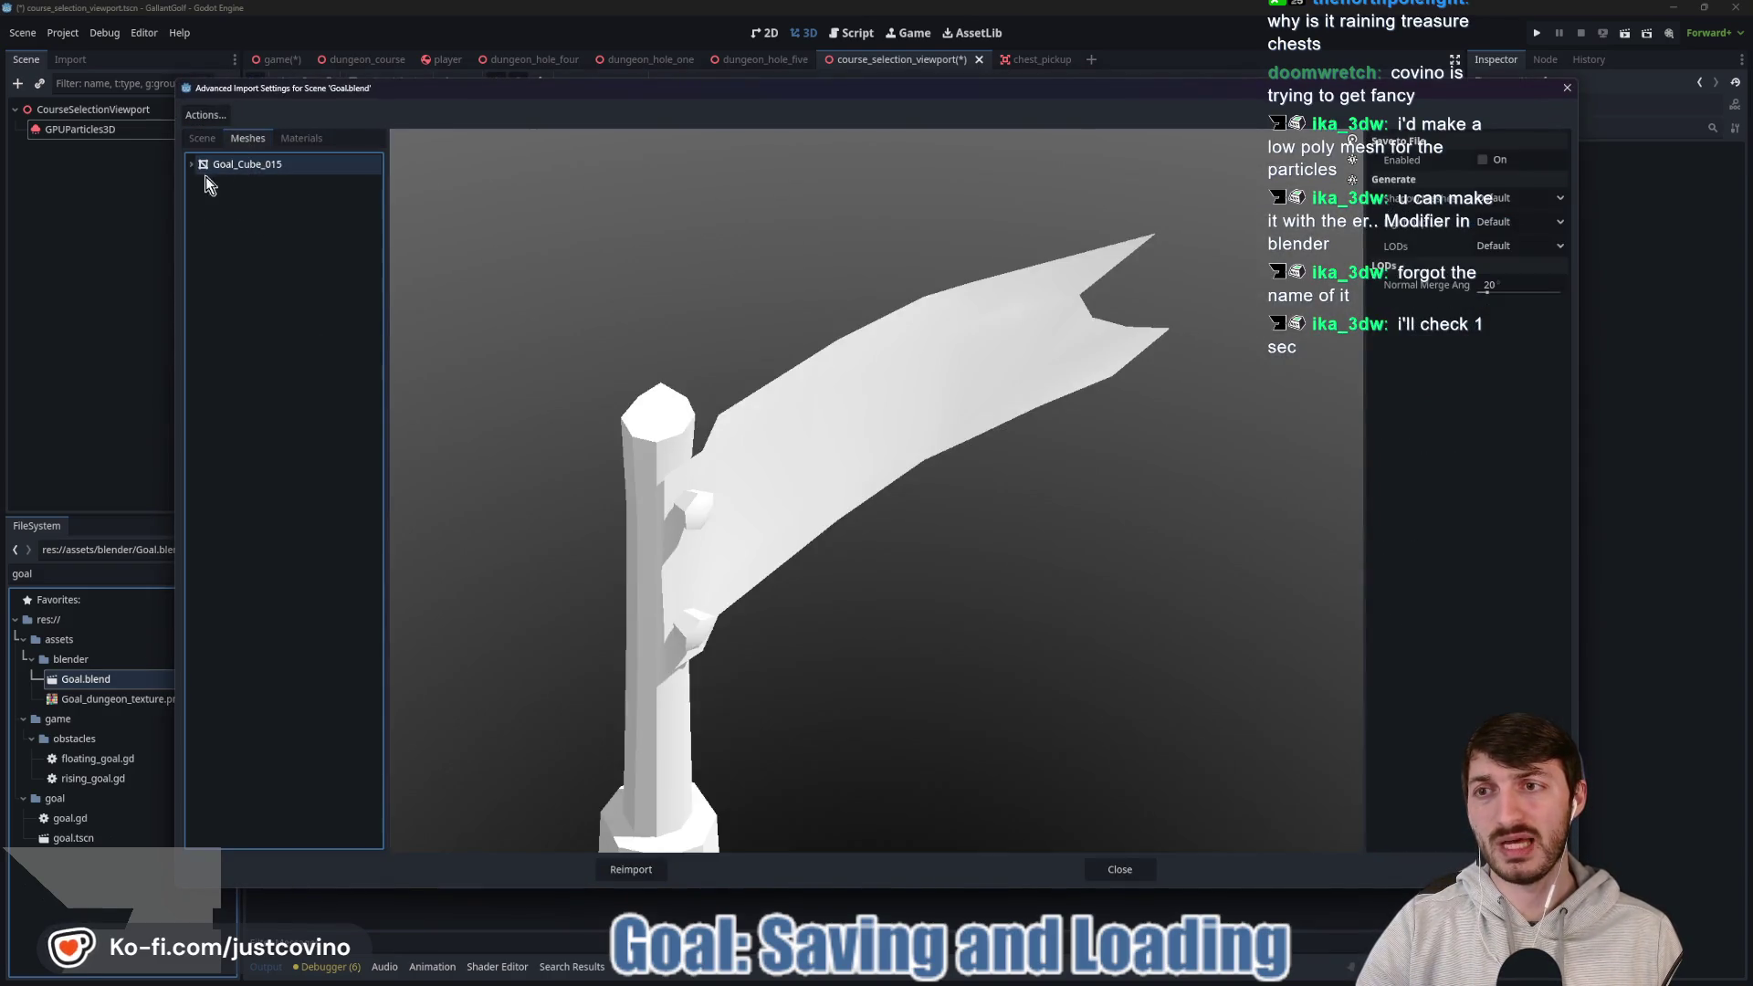
click(1483, 159)
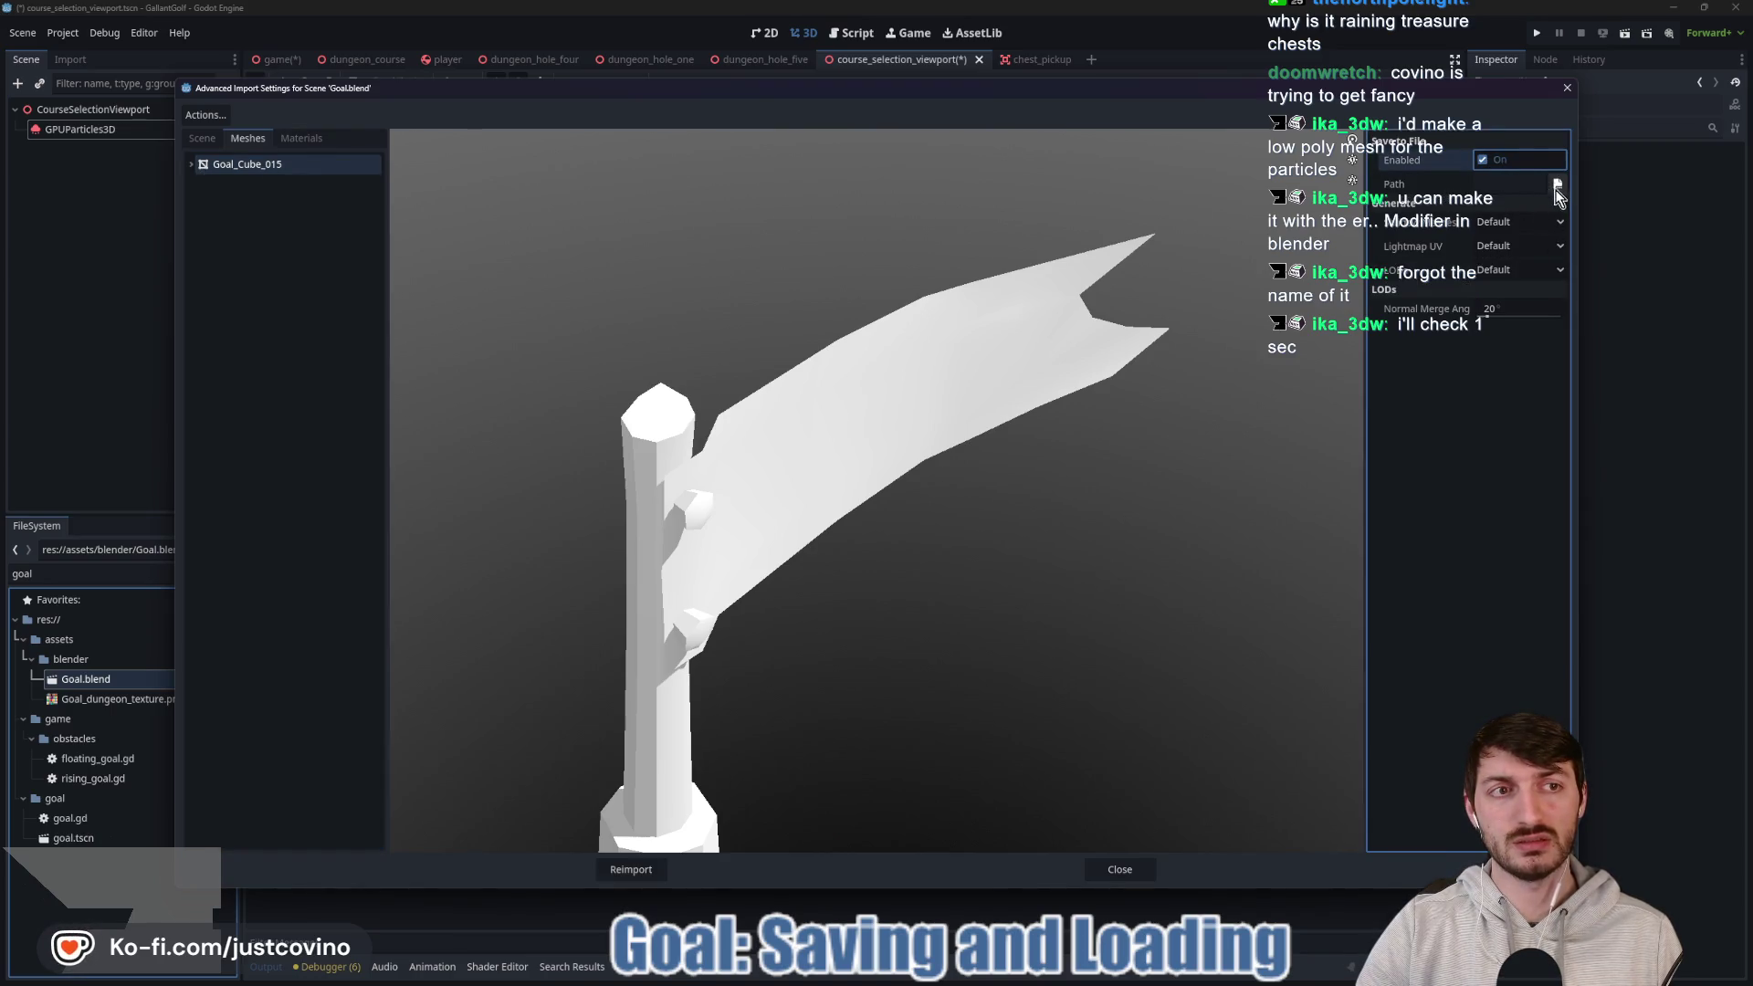
click(1557, 183)
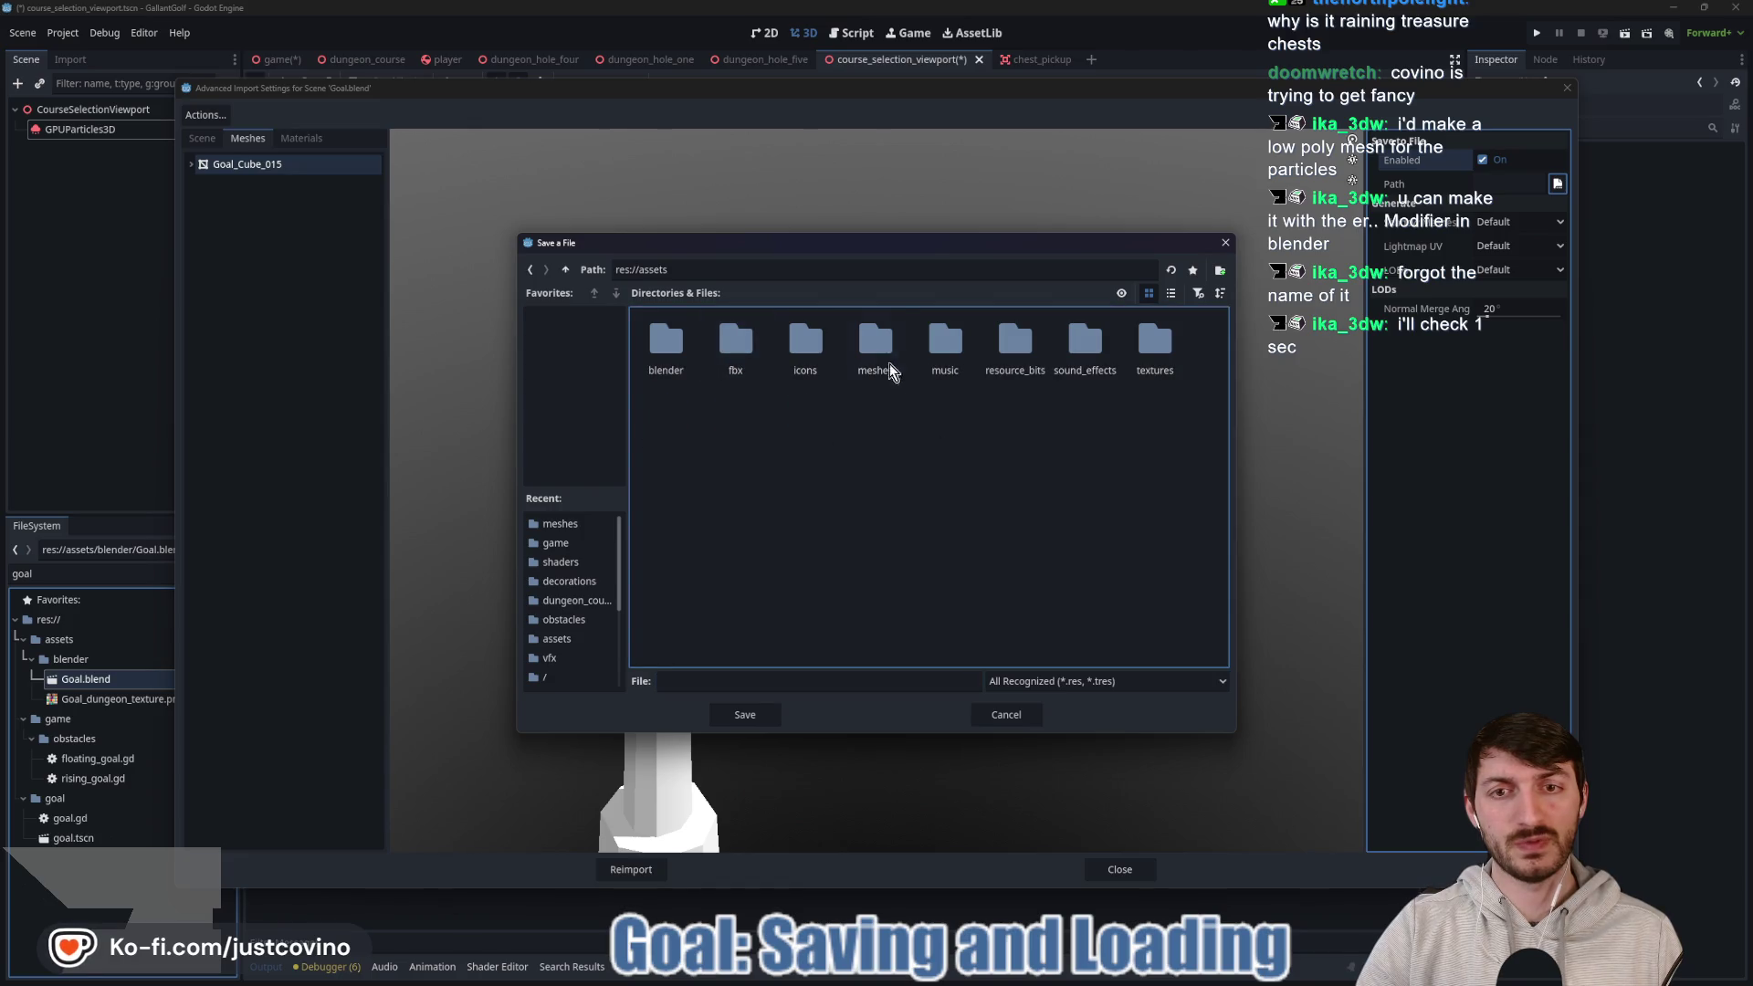
text(goal)
click(745, 714)
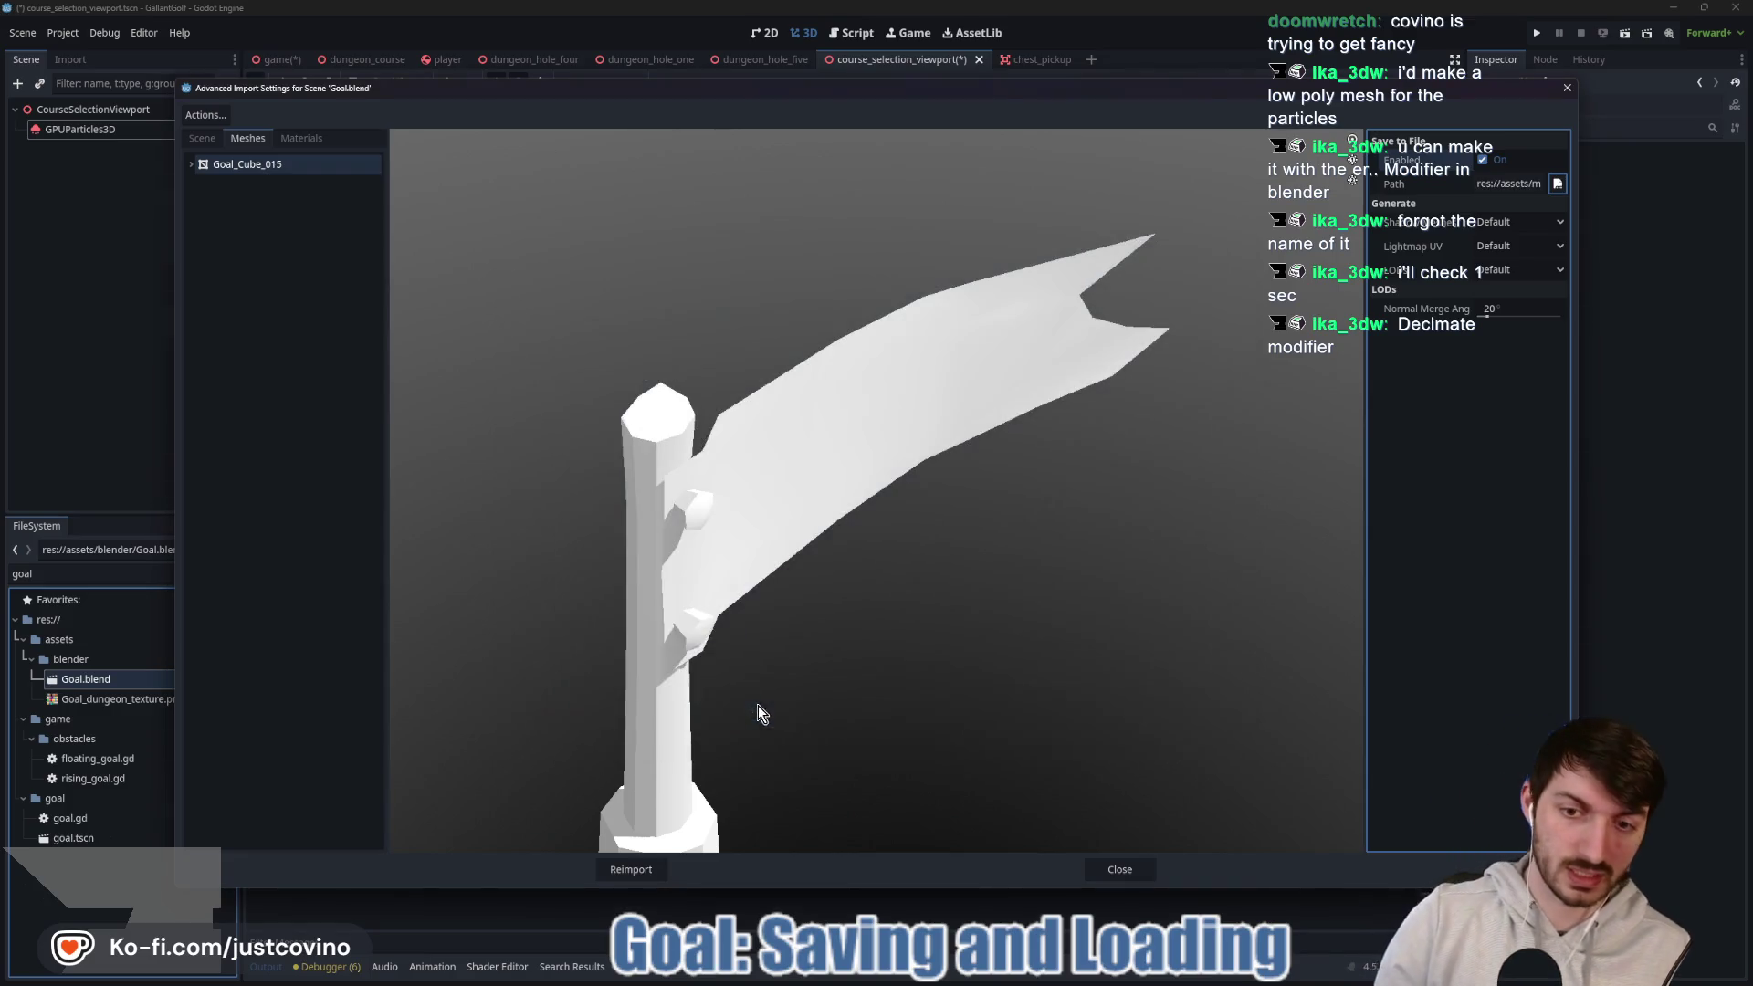
click(639, 869)
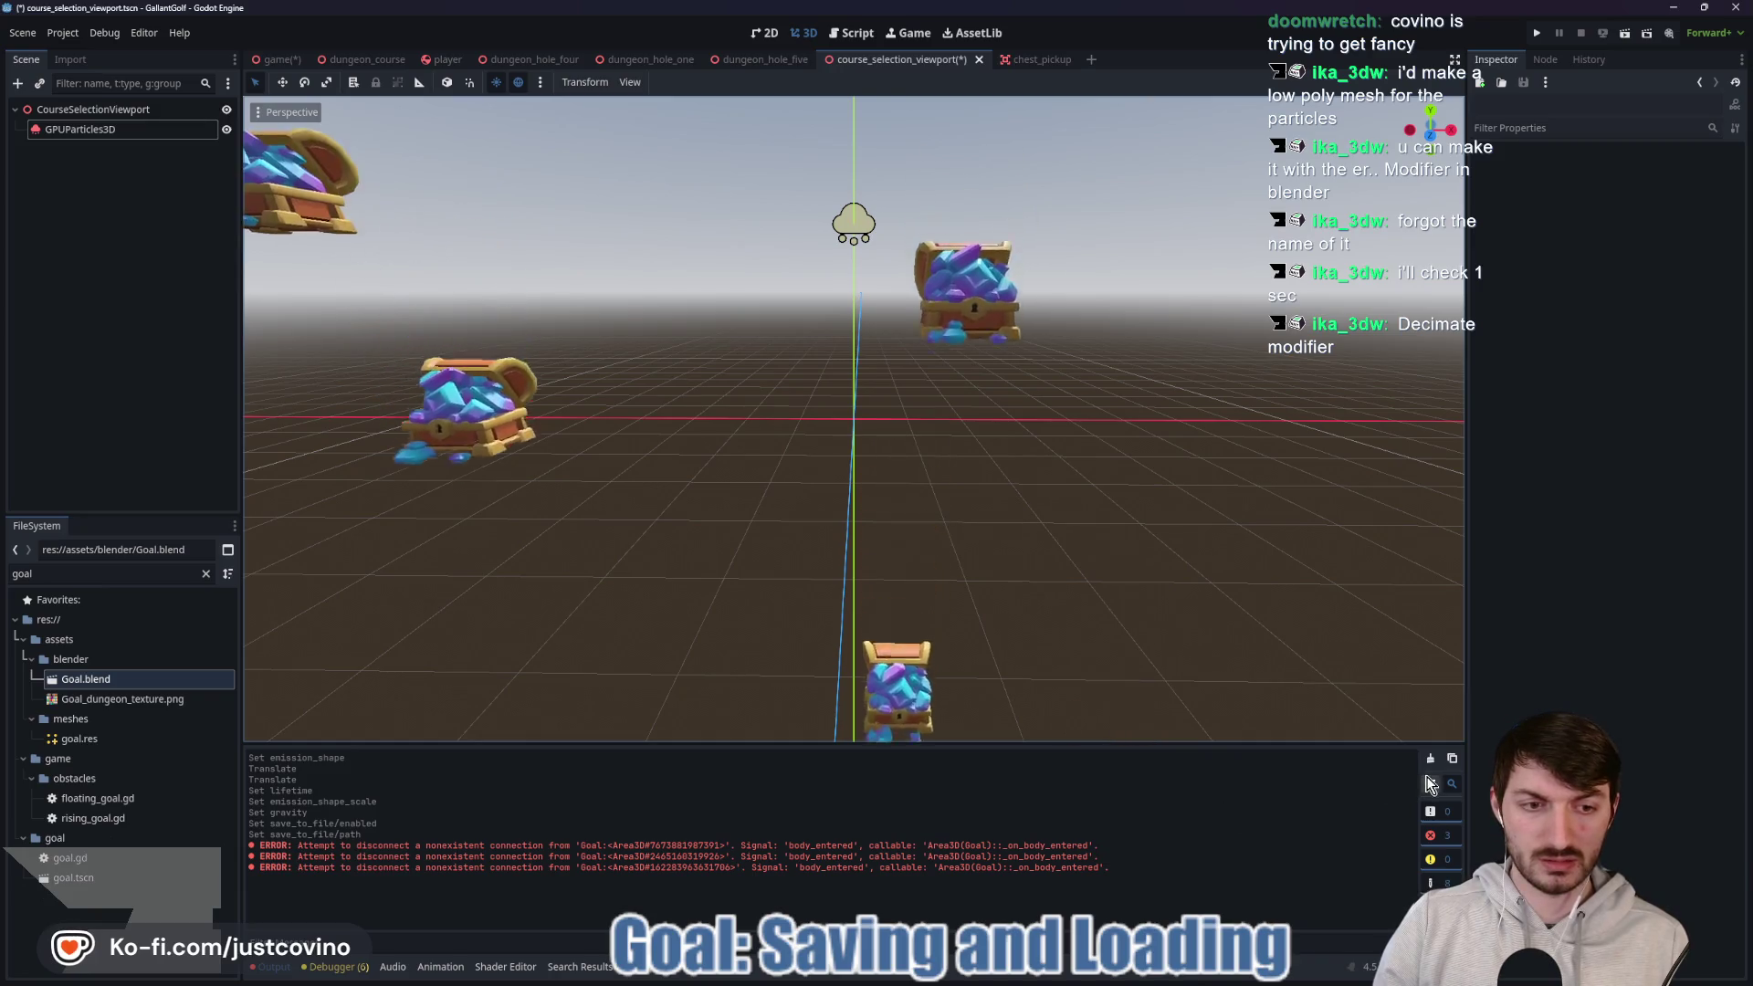
Save the scene, then set the emitter to 2 draw passes with goal.res in Pass 2.
key(ctrl+s)
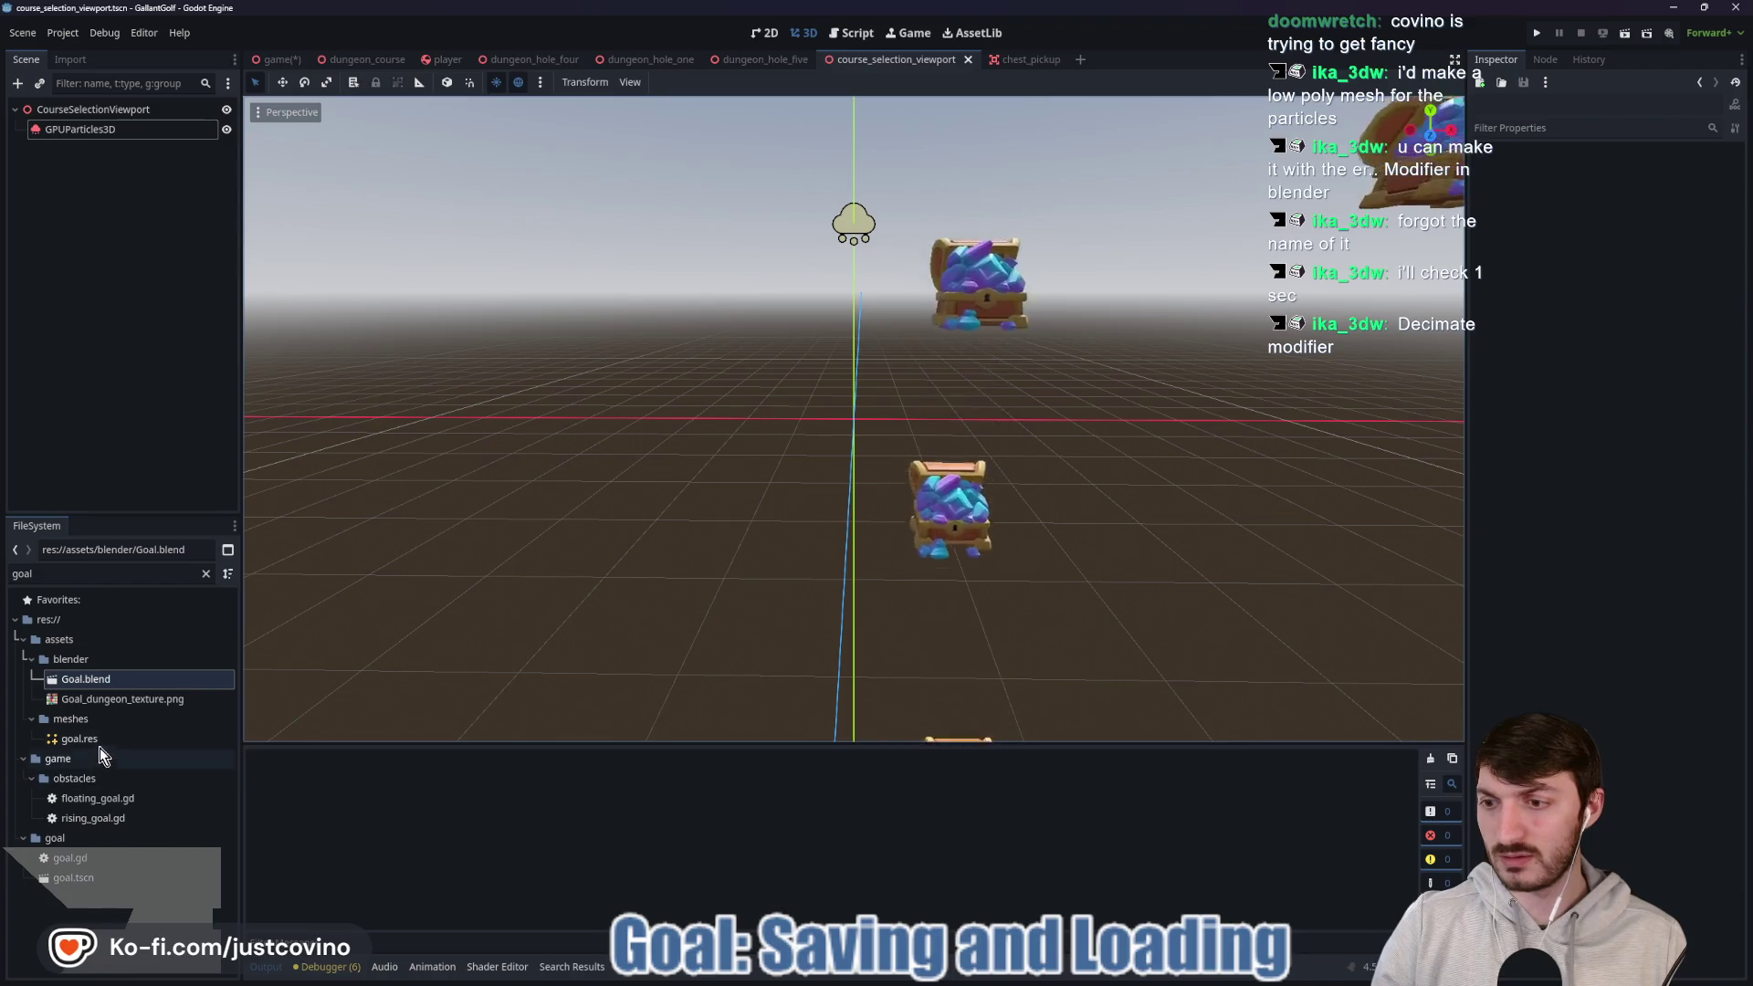
click(92, 129)
scroll(1640, 493, down, 5)
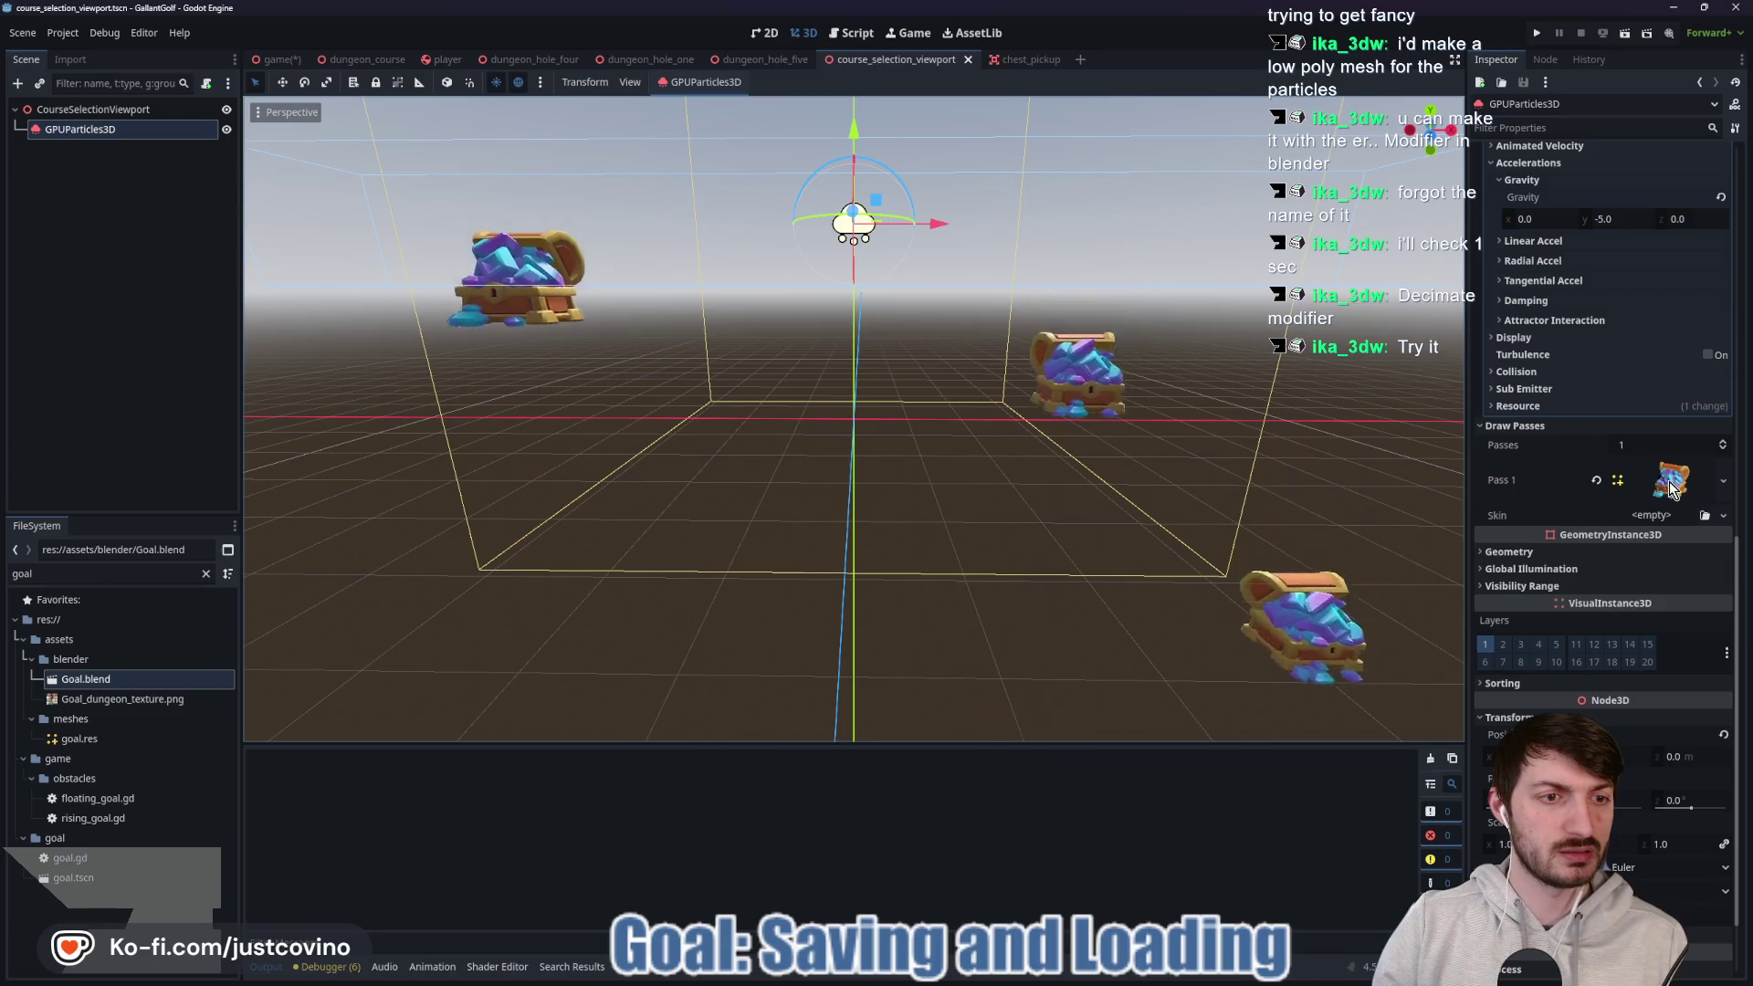
click(1721, 442)
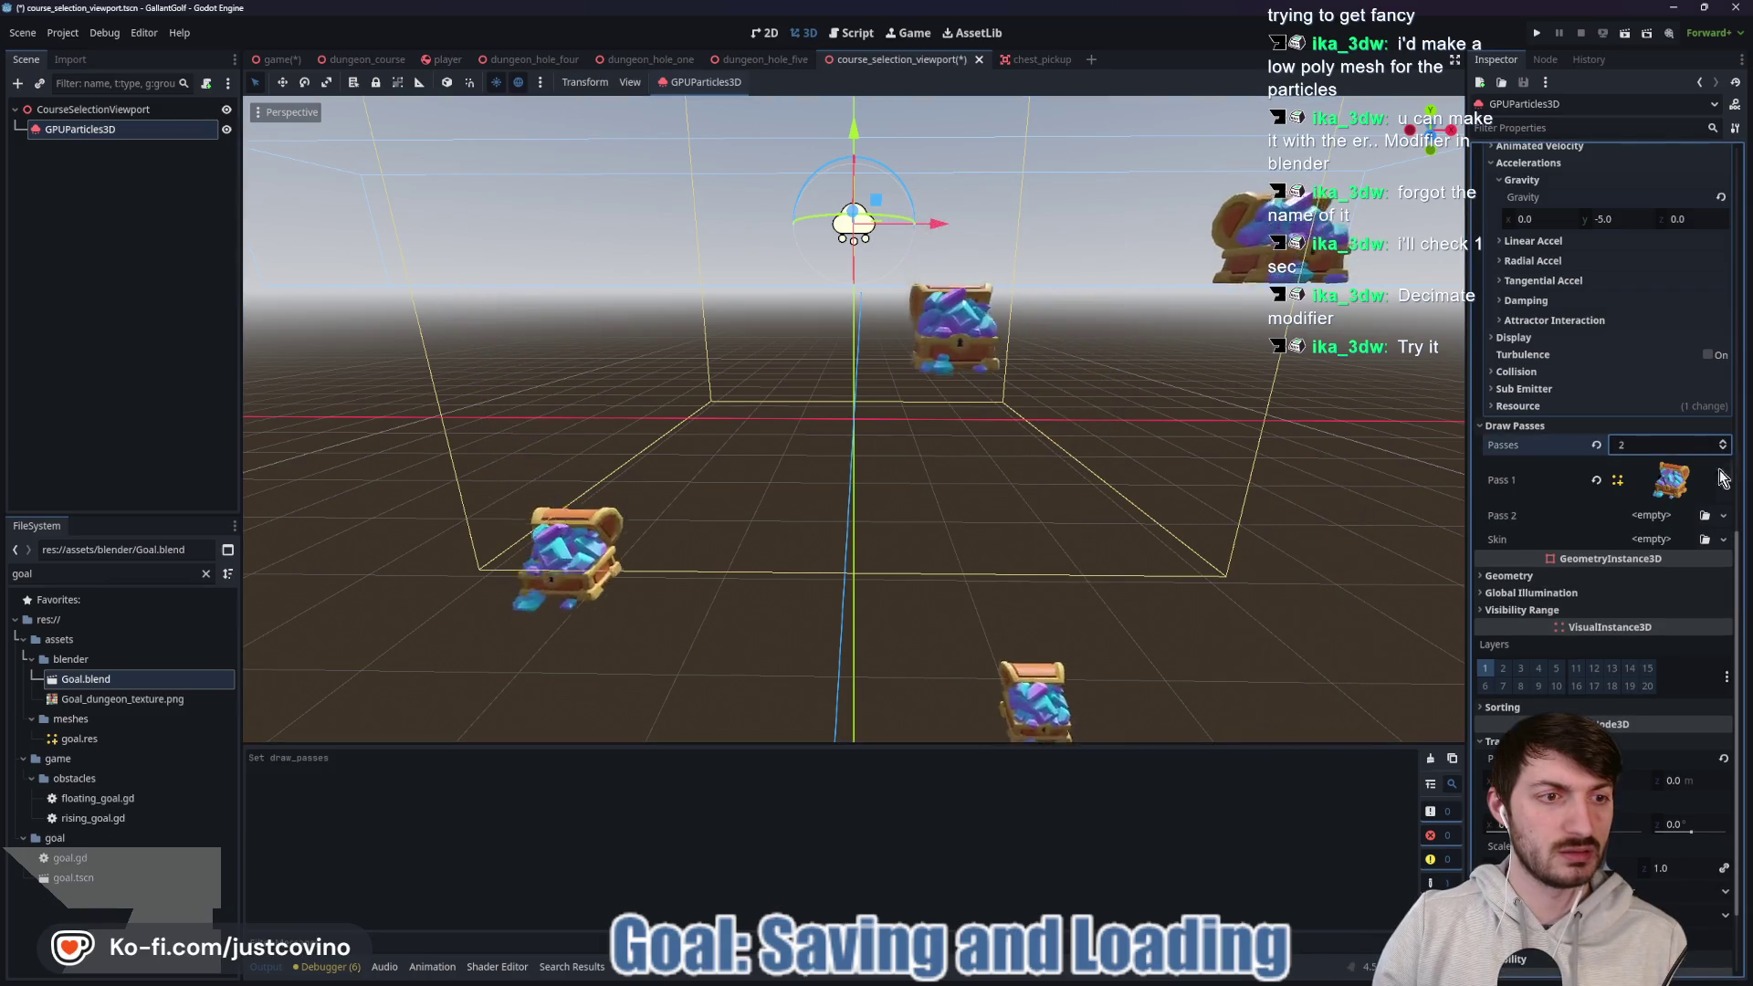
click(1649, 517)
click(1674, 851)
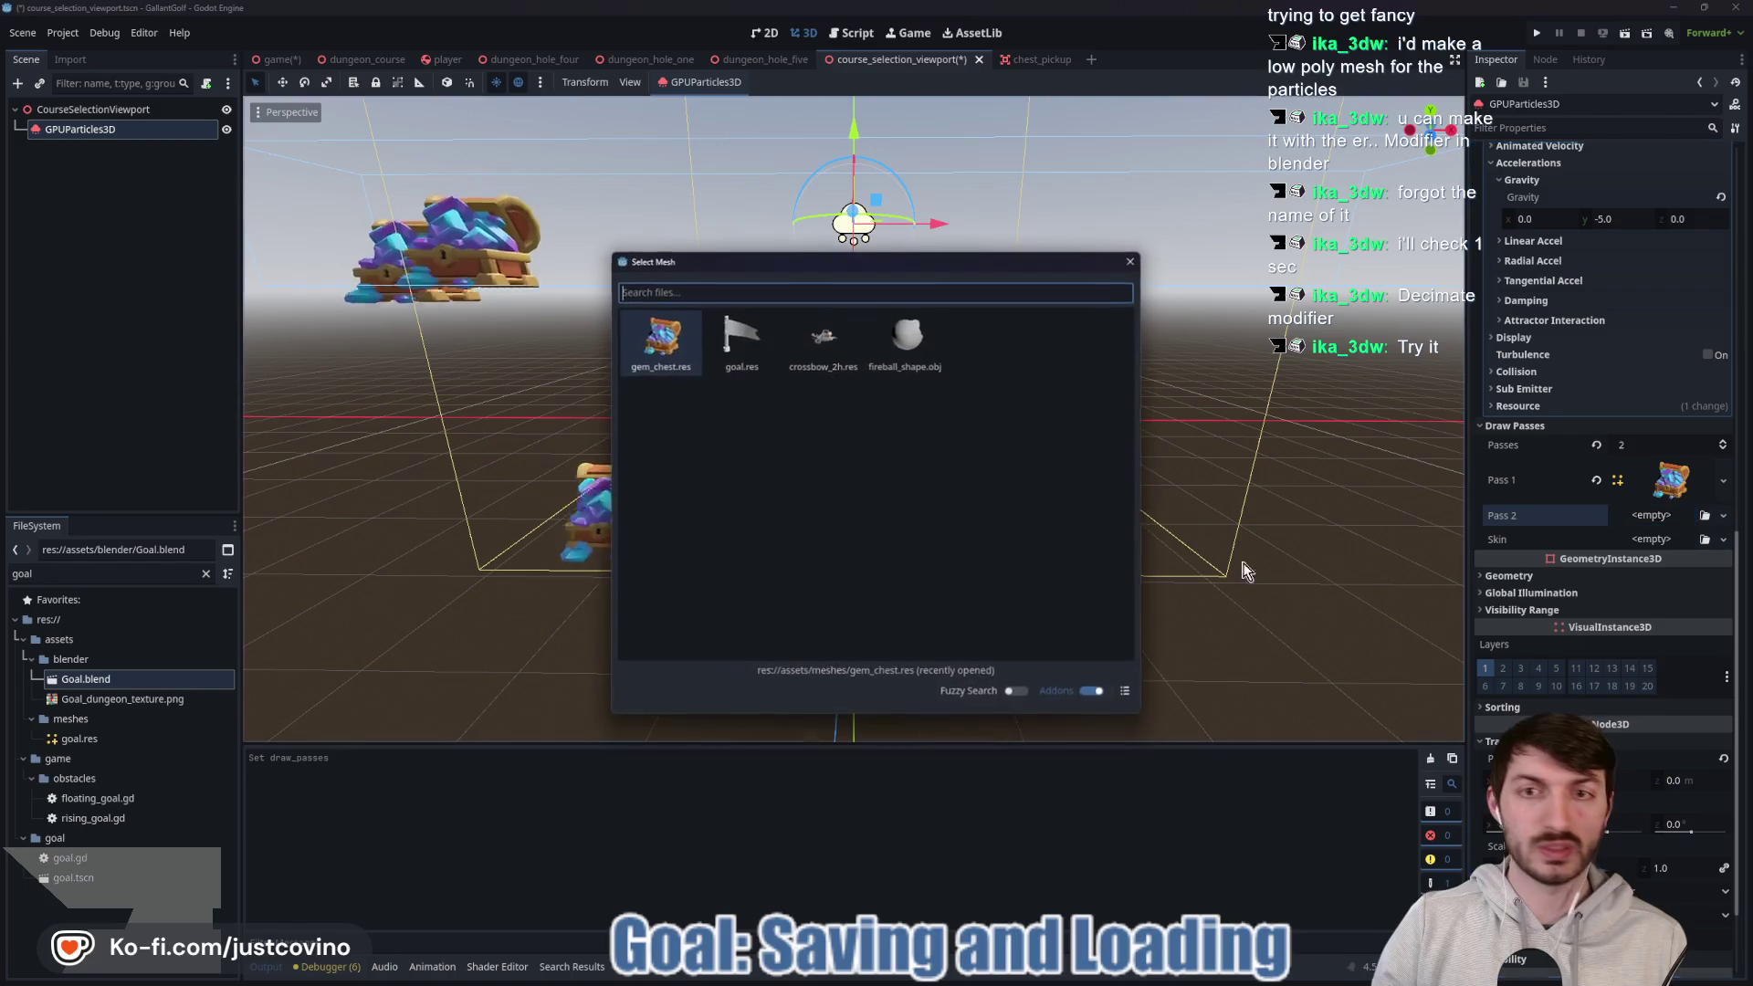
double_click(727, 347)
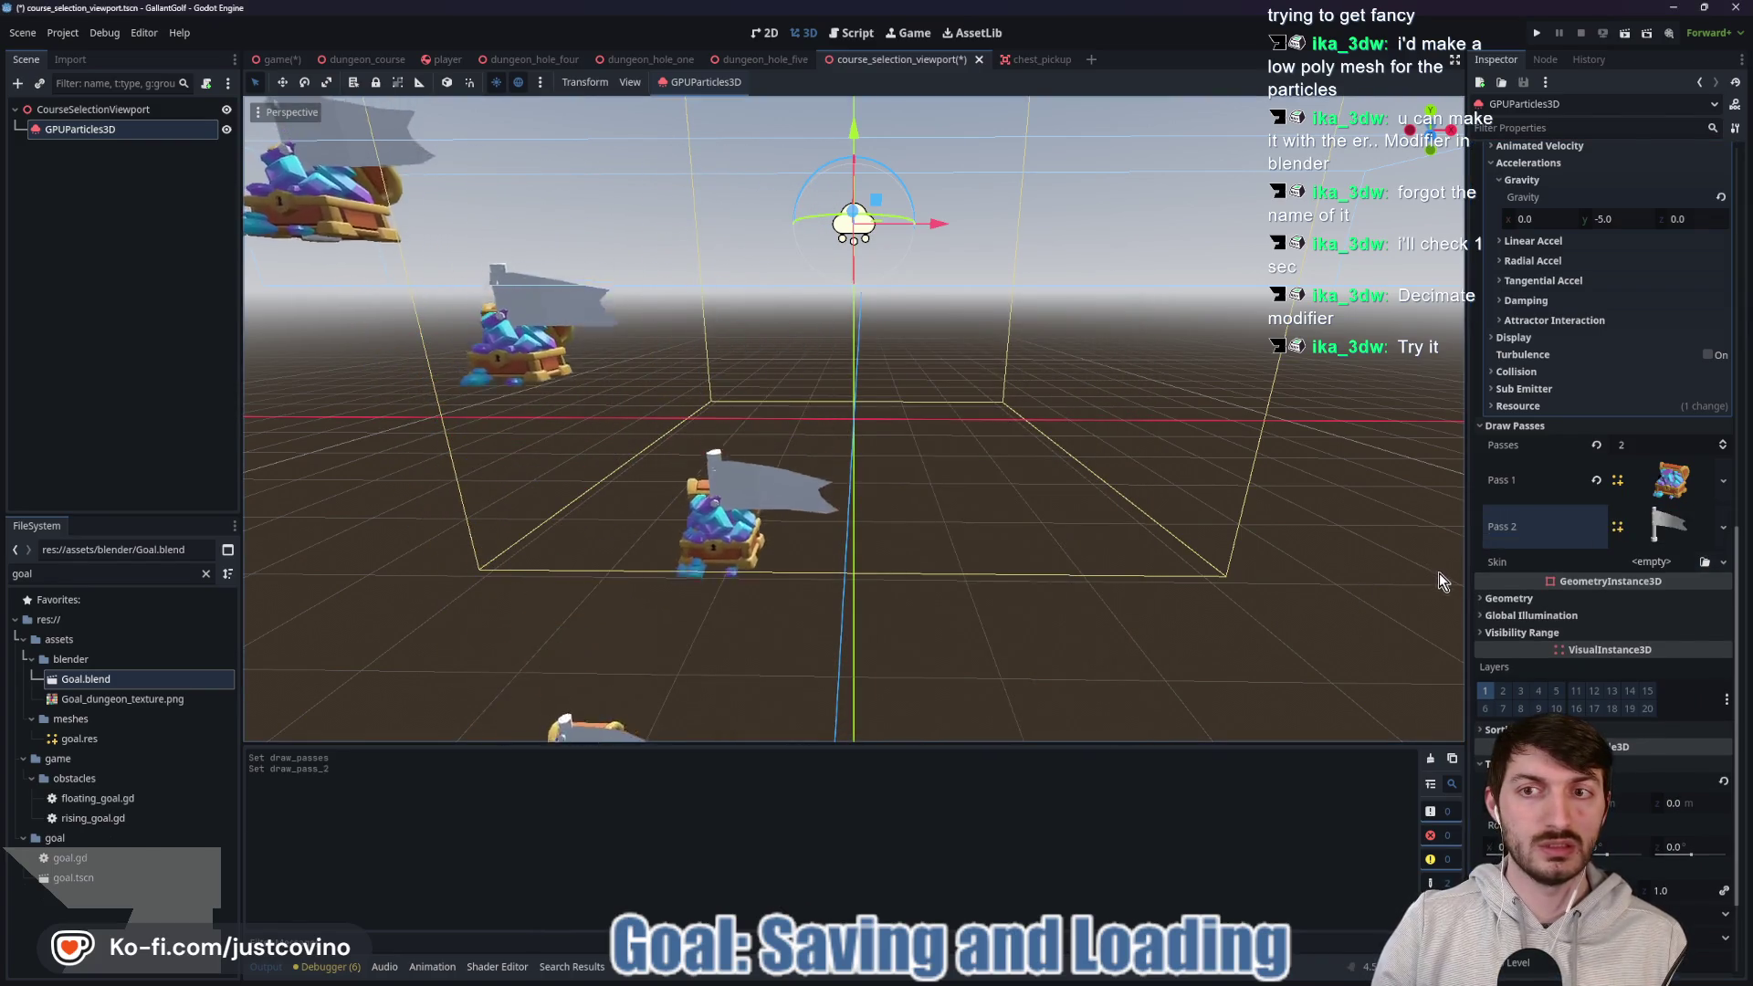
click(1656, 530)
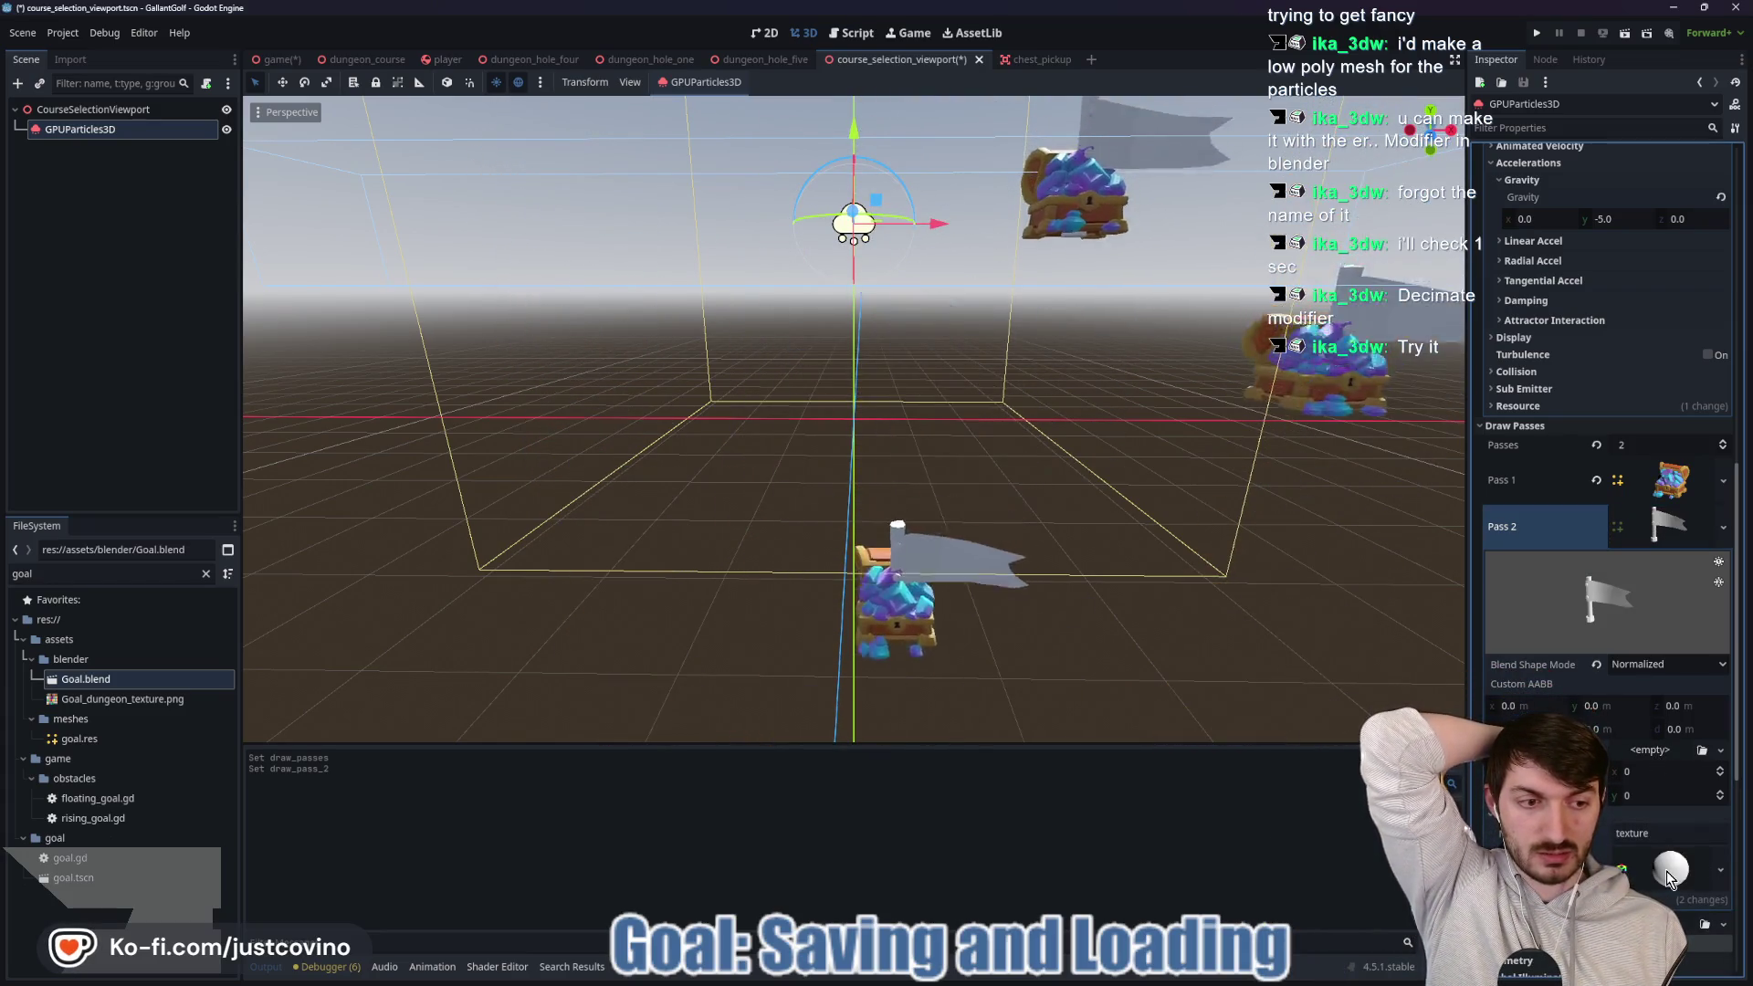
Drop Goal_dungeon_texture.png onto the flag mesh's Surface 0 material and view the checkered flags falling.
scroll(1655, 741, down, 5)
click(1720, 559)
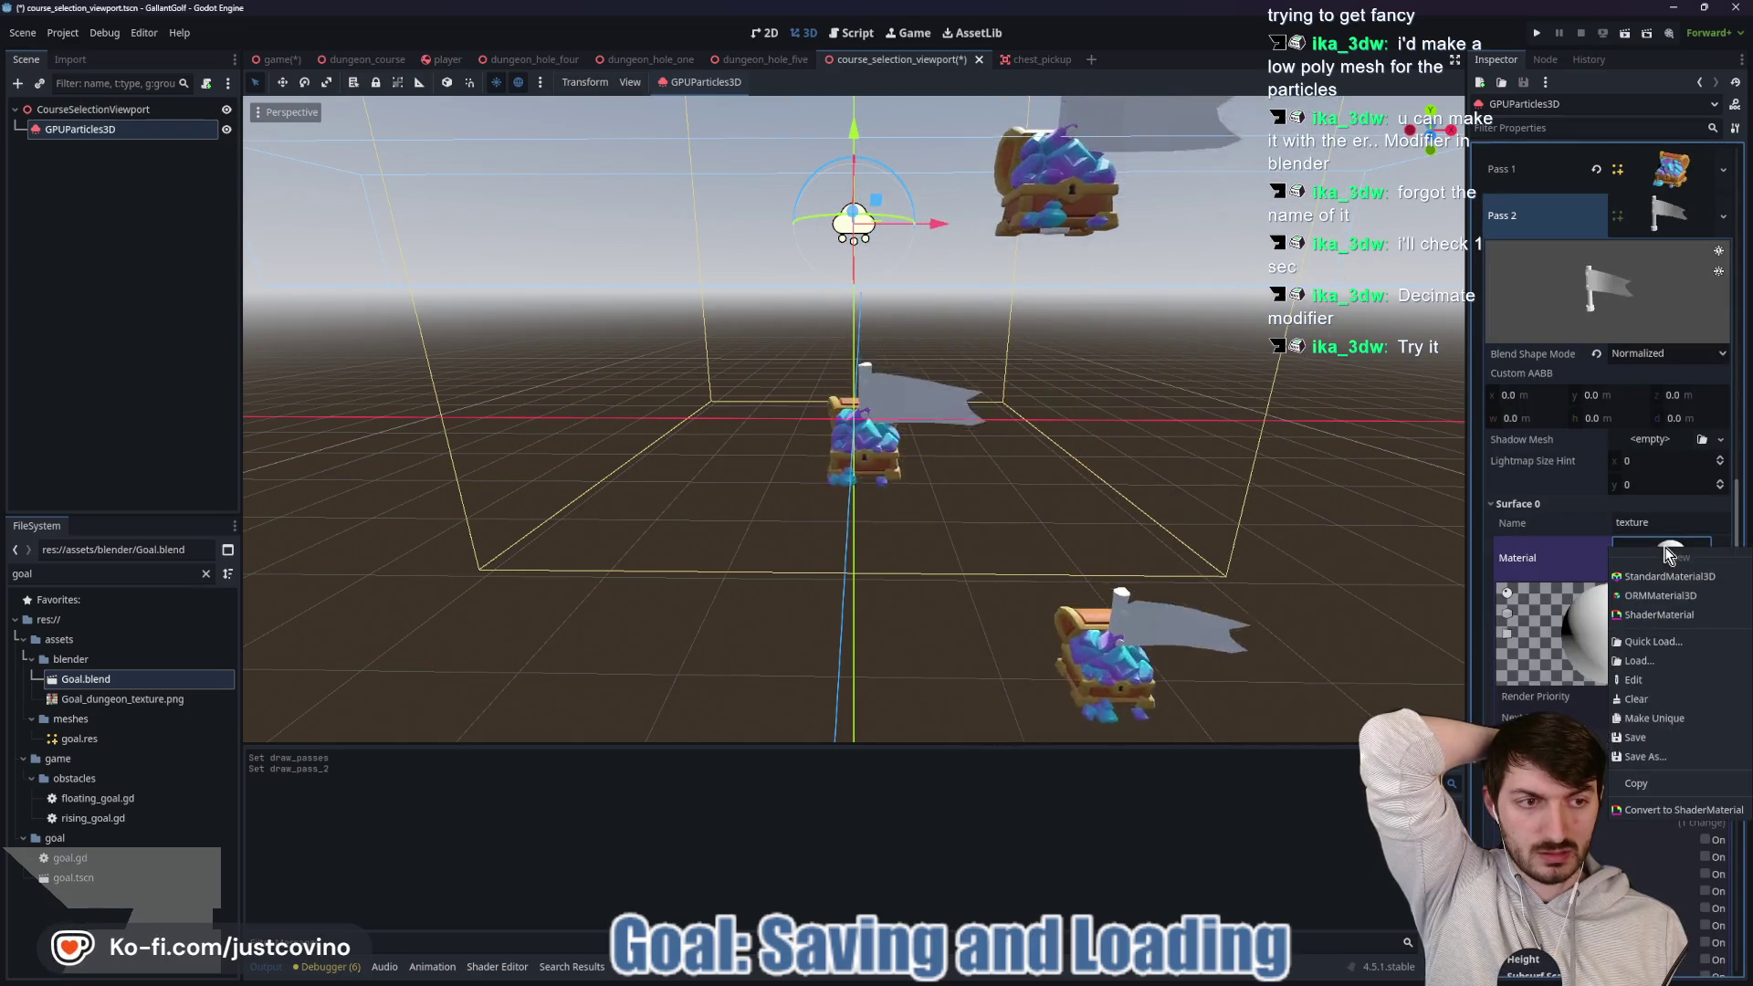
click(1652, 641)
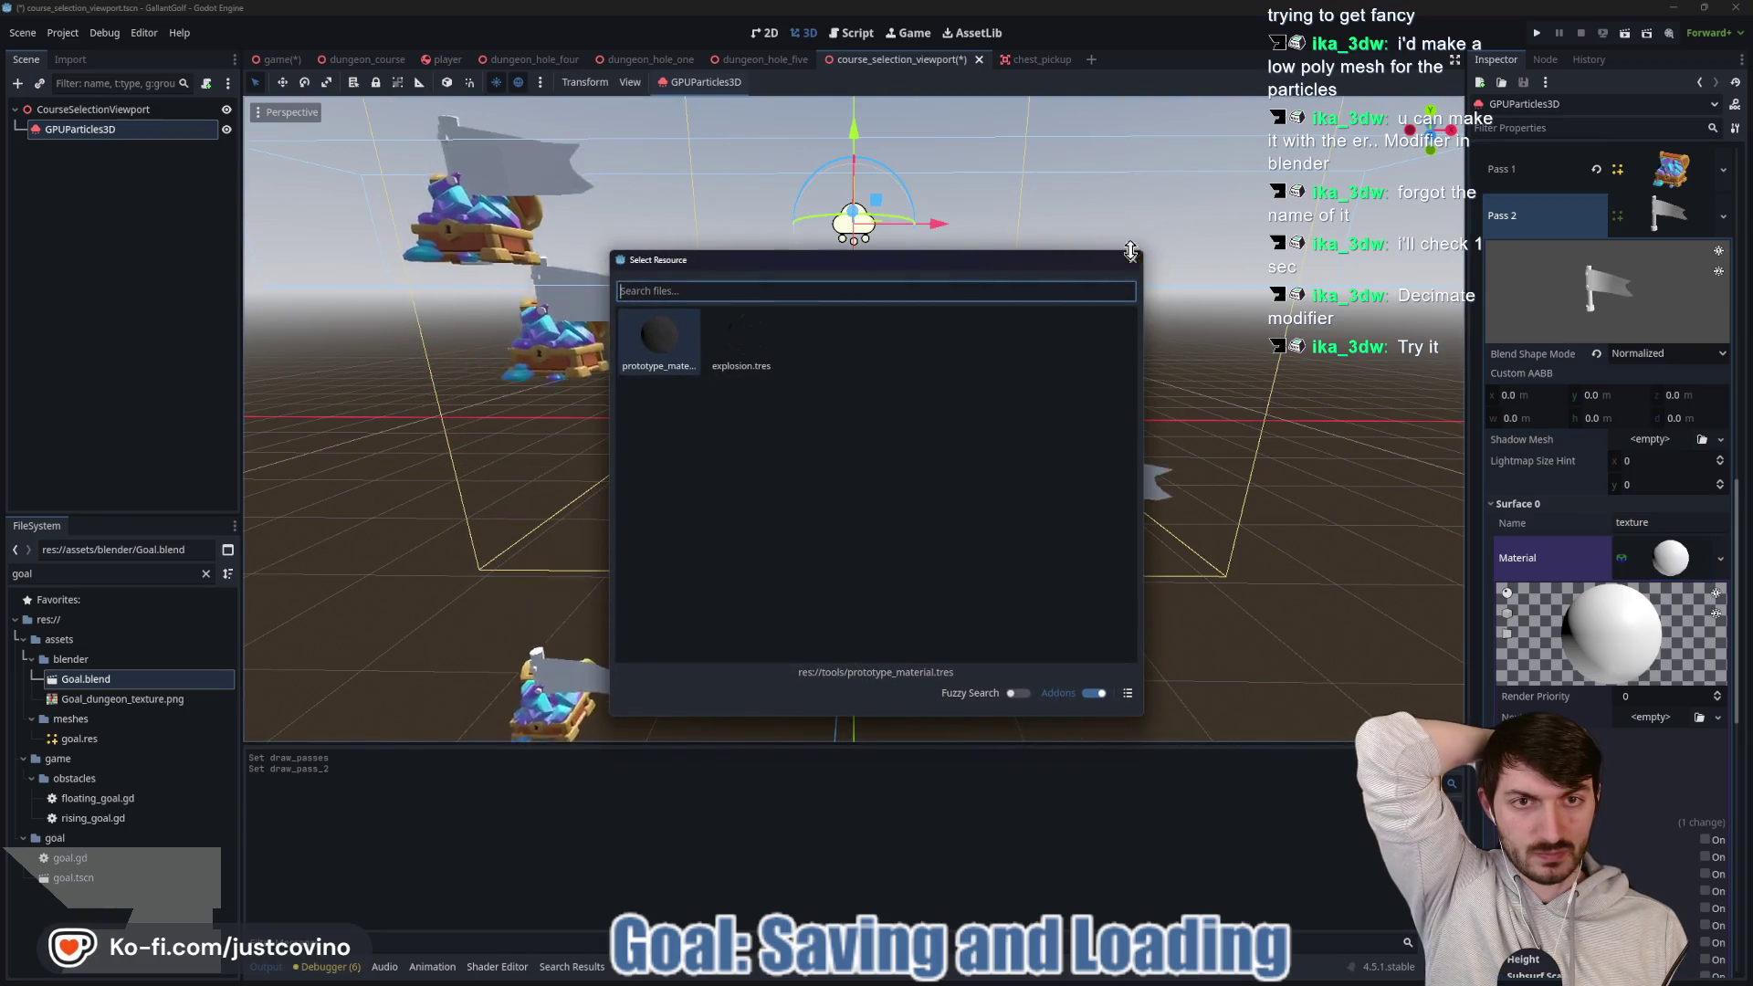
click(1132, 259)
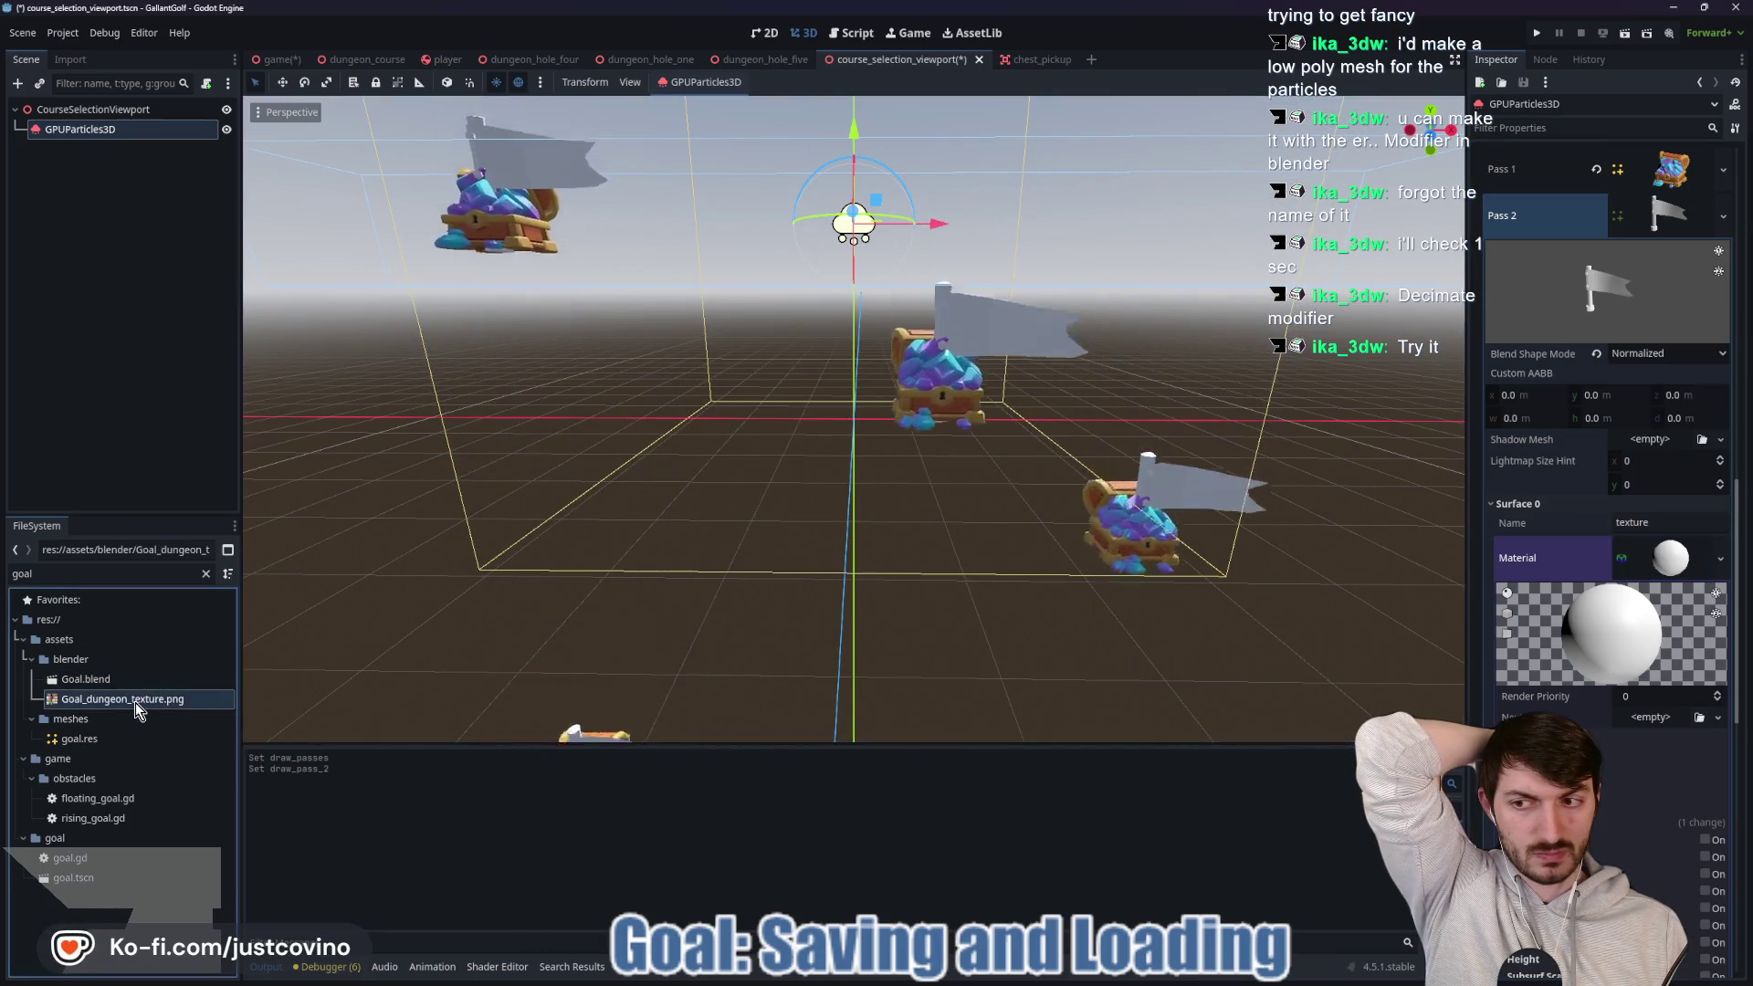
mouse_move(137, 699)
mouse_down()
mouse_move(1331, 701)
mouse_move(1571, 621)
mouse_move(1671, 558)
mouse_up()
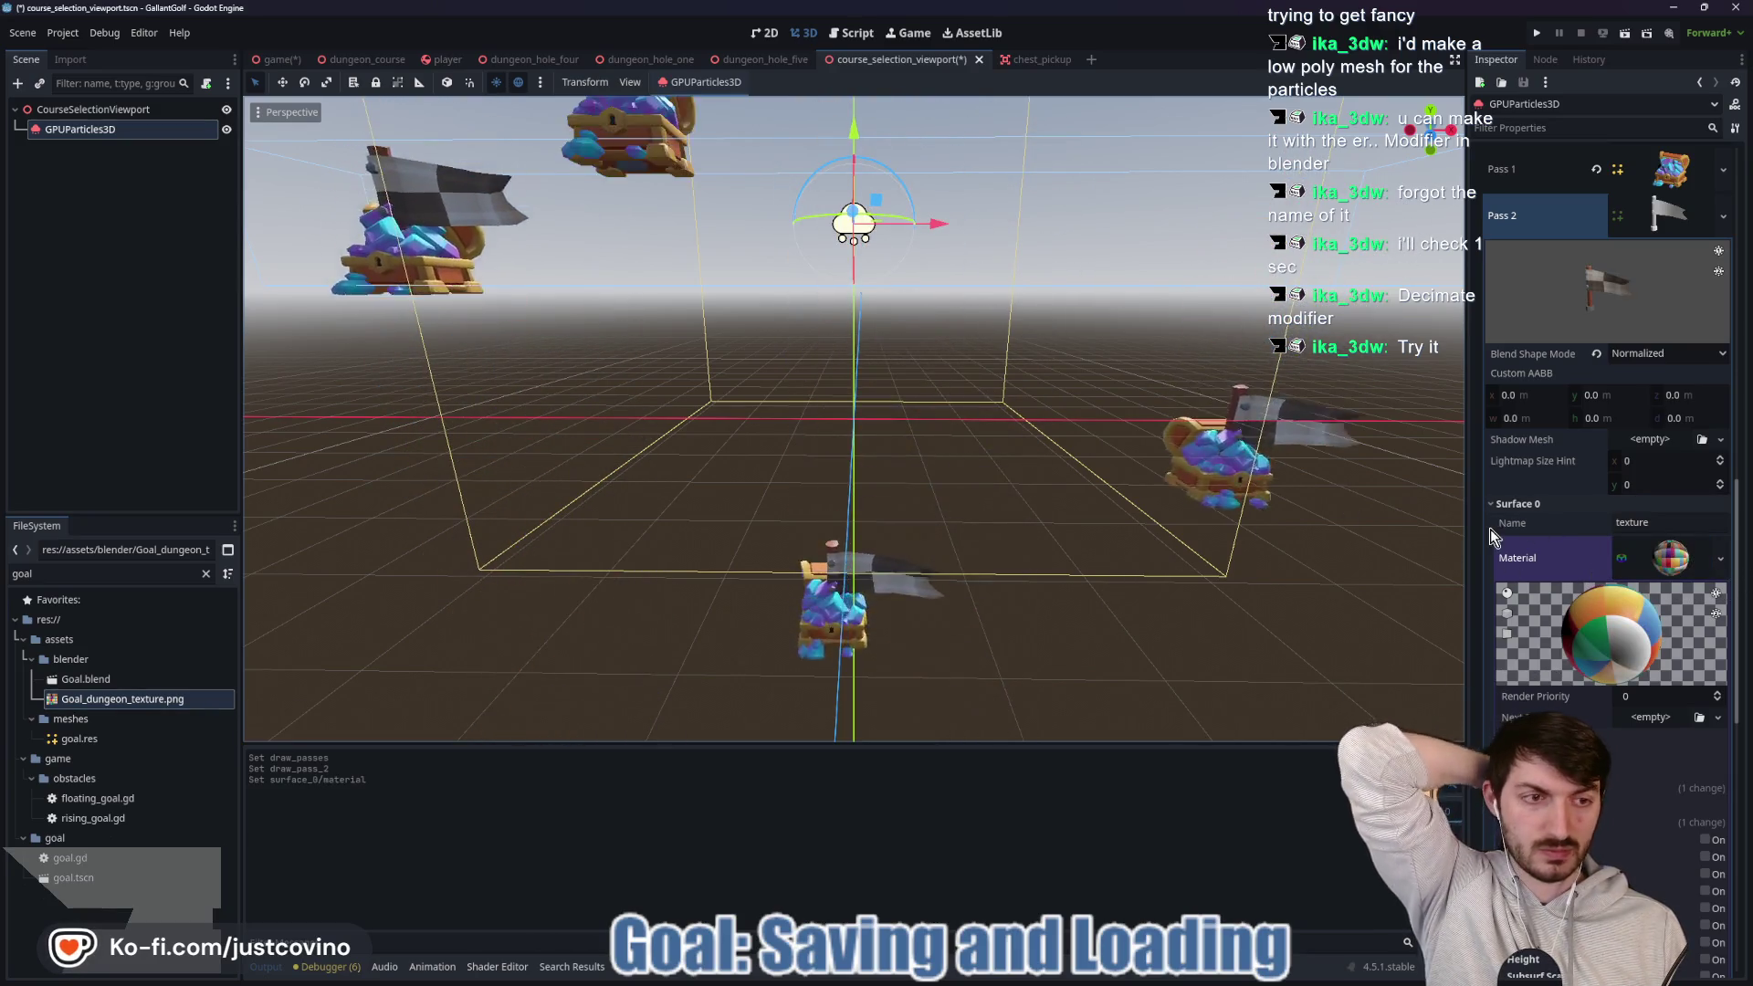
click(1557, 573)
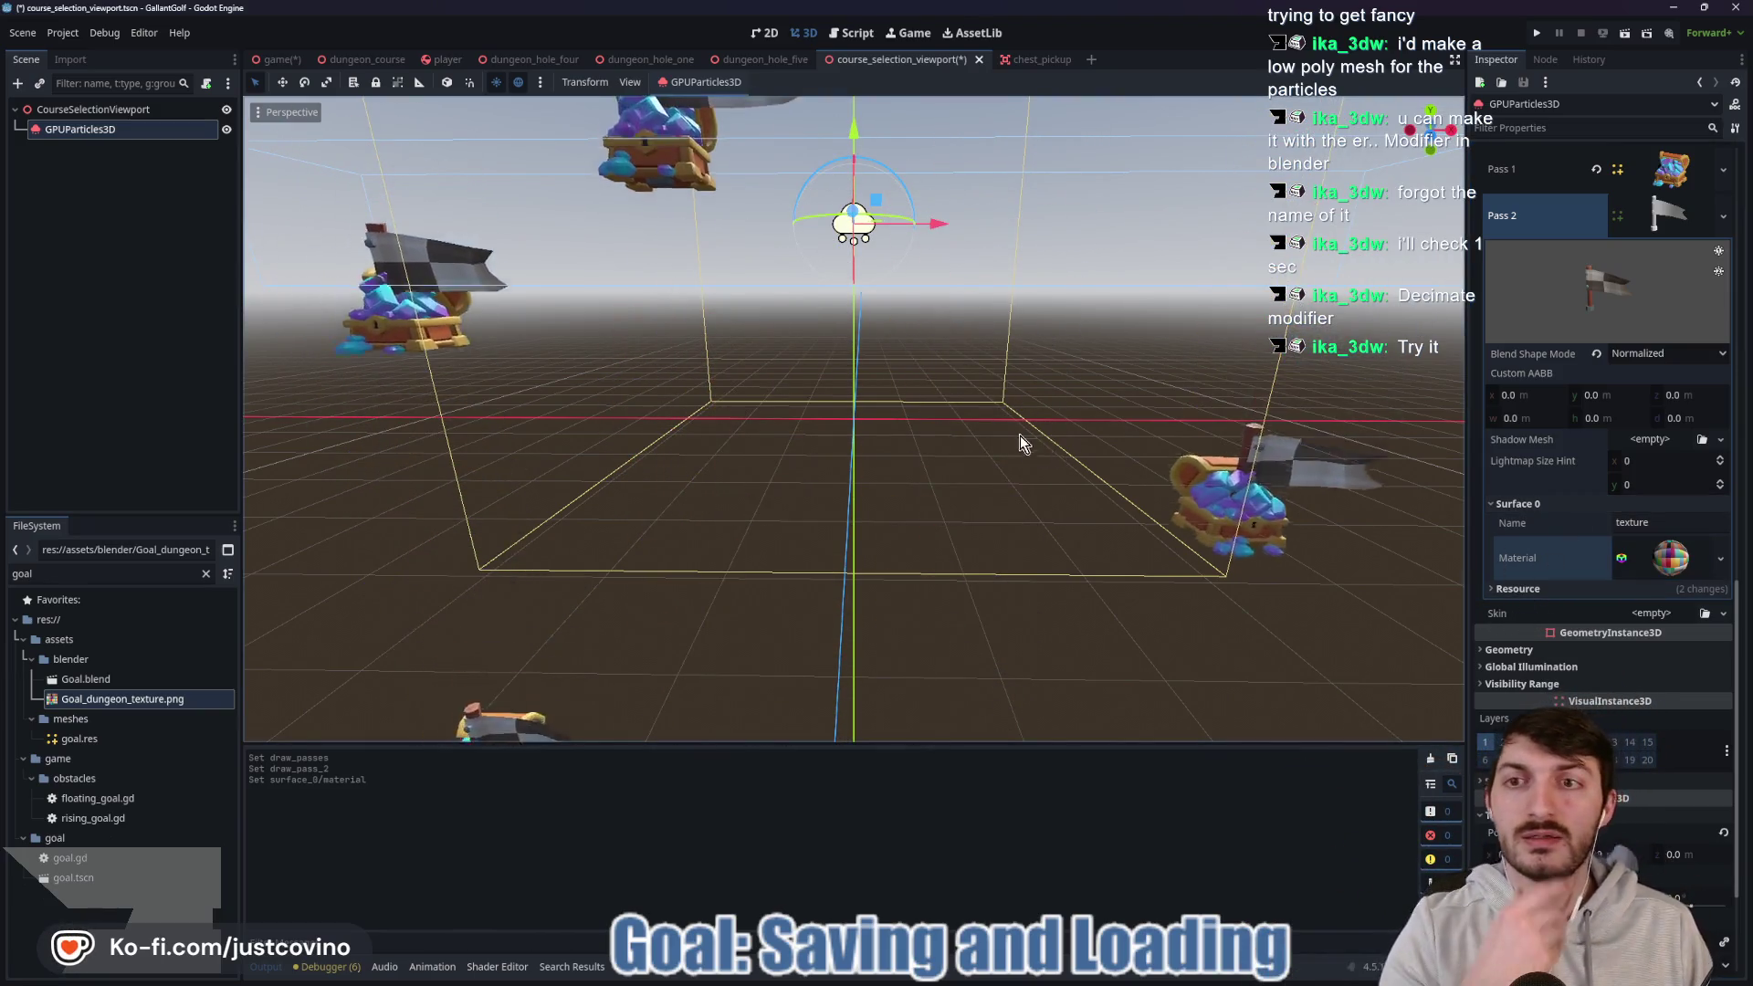
scroll(990, 420, down, 3)
drag(990, 420, 990, 408)
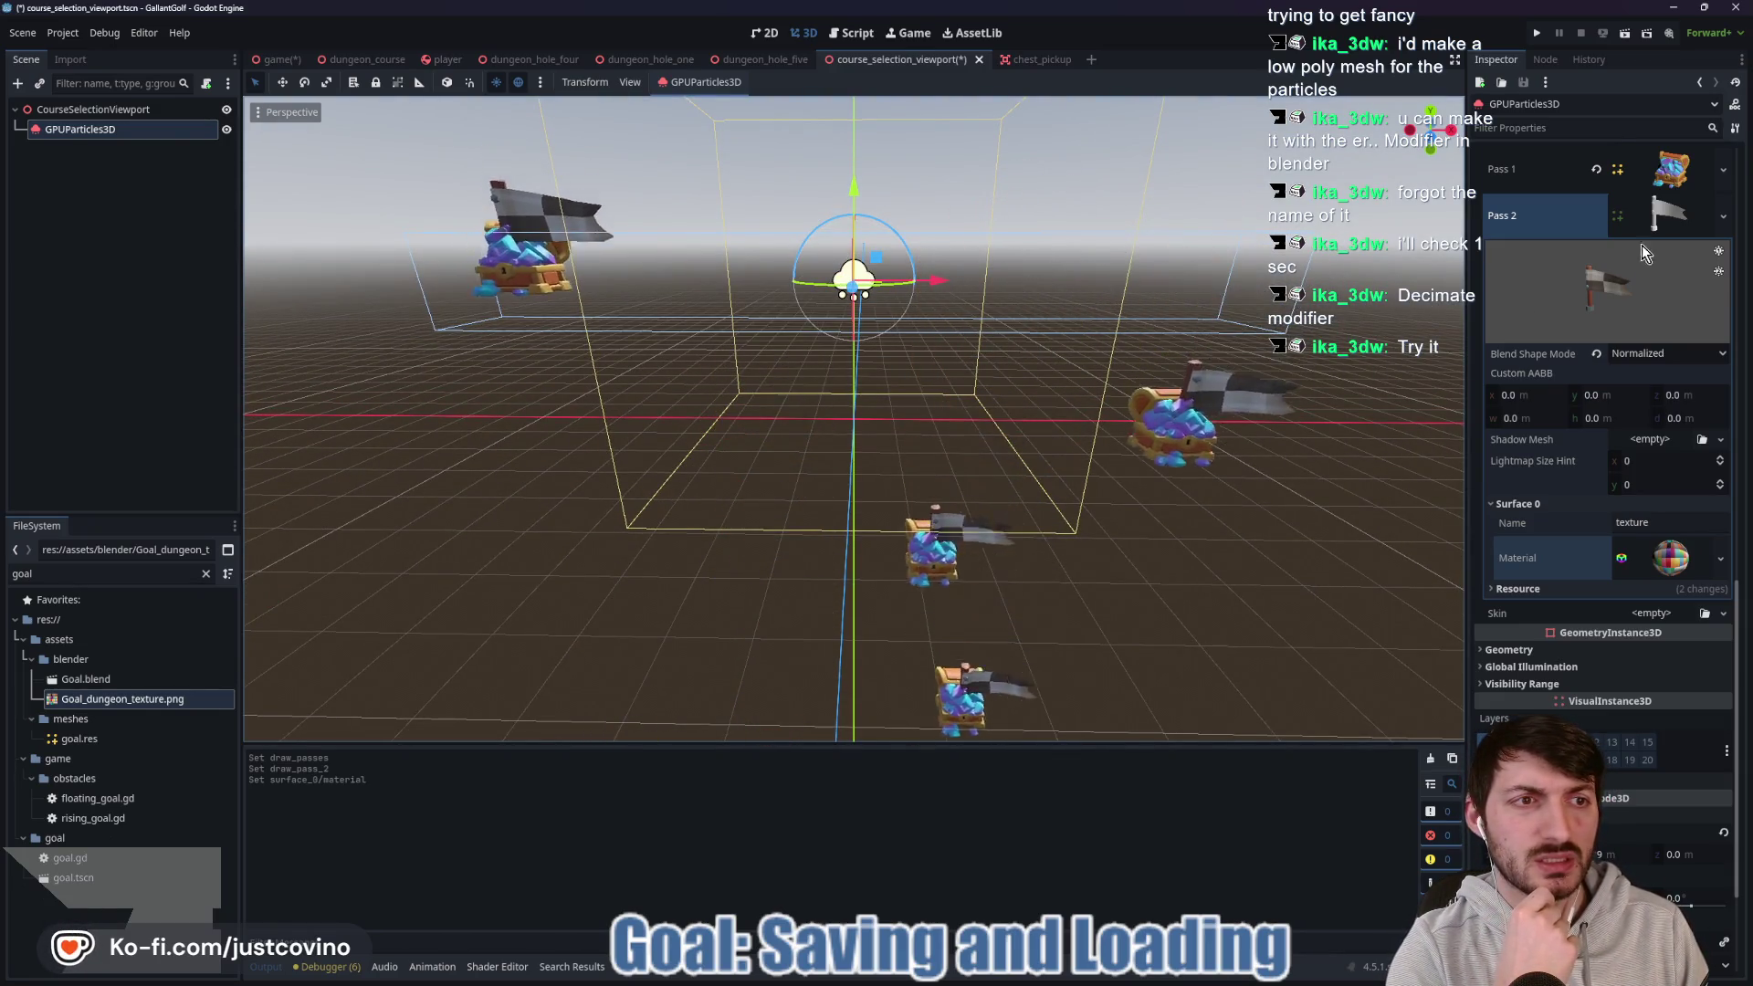
scroll(1647, 224, up, 3)
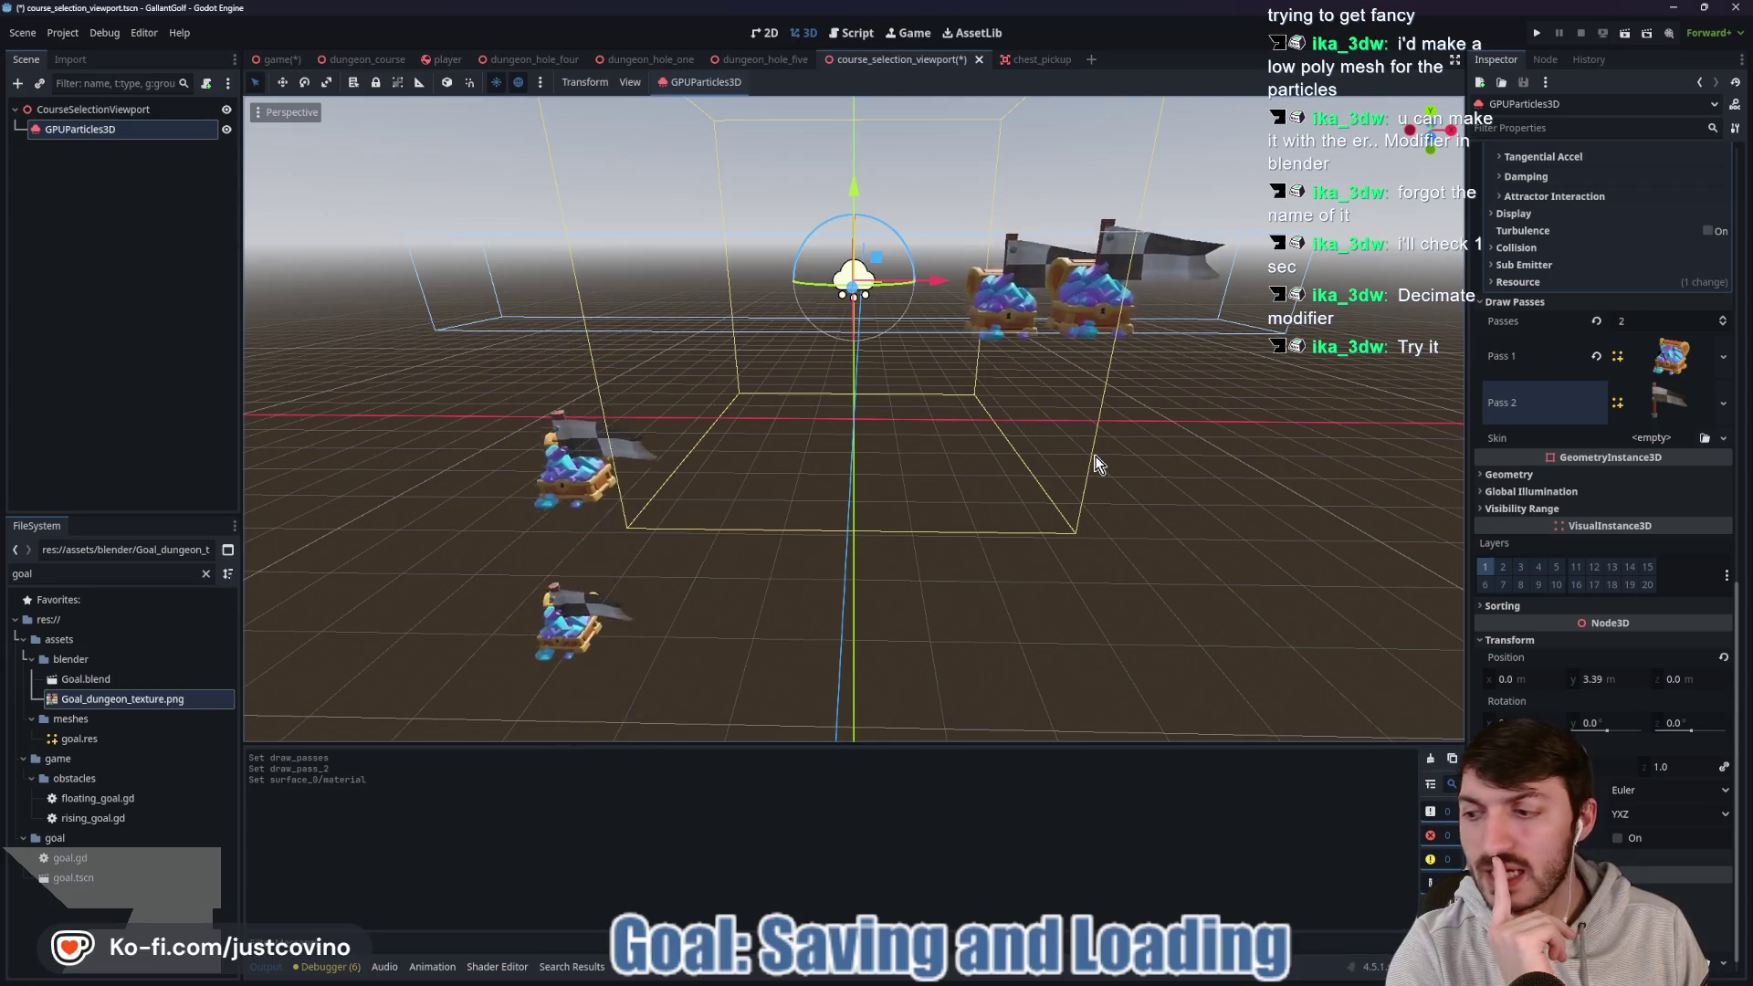
scroll(1082, 419, up, 2)
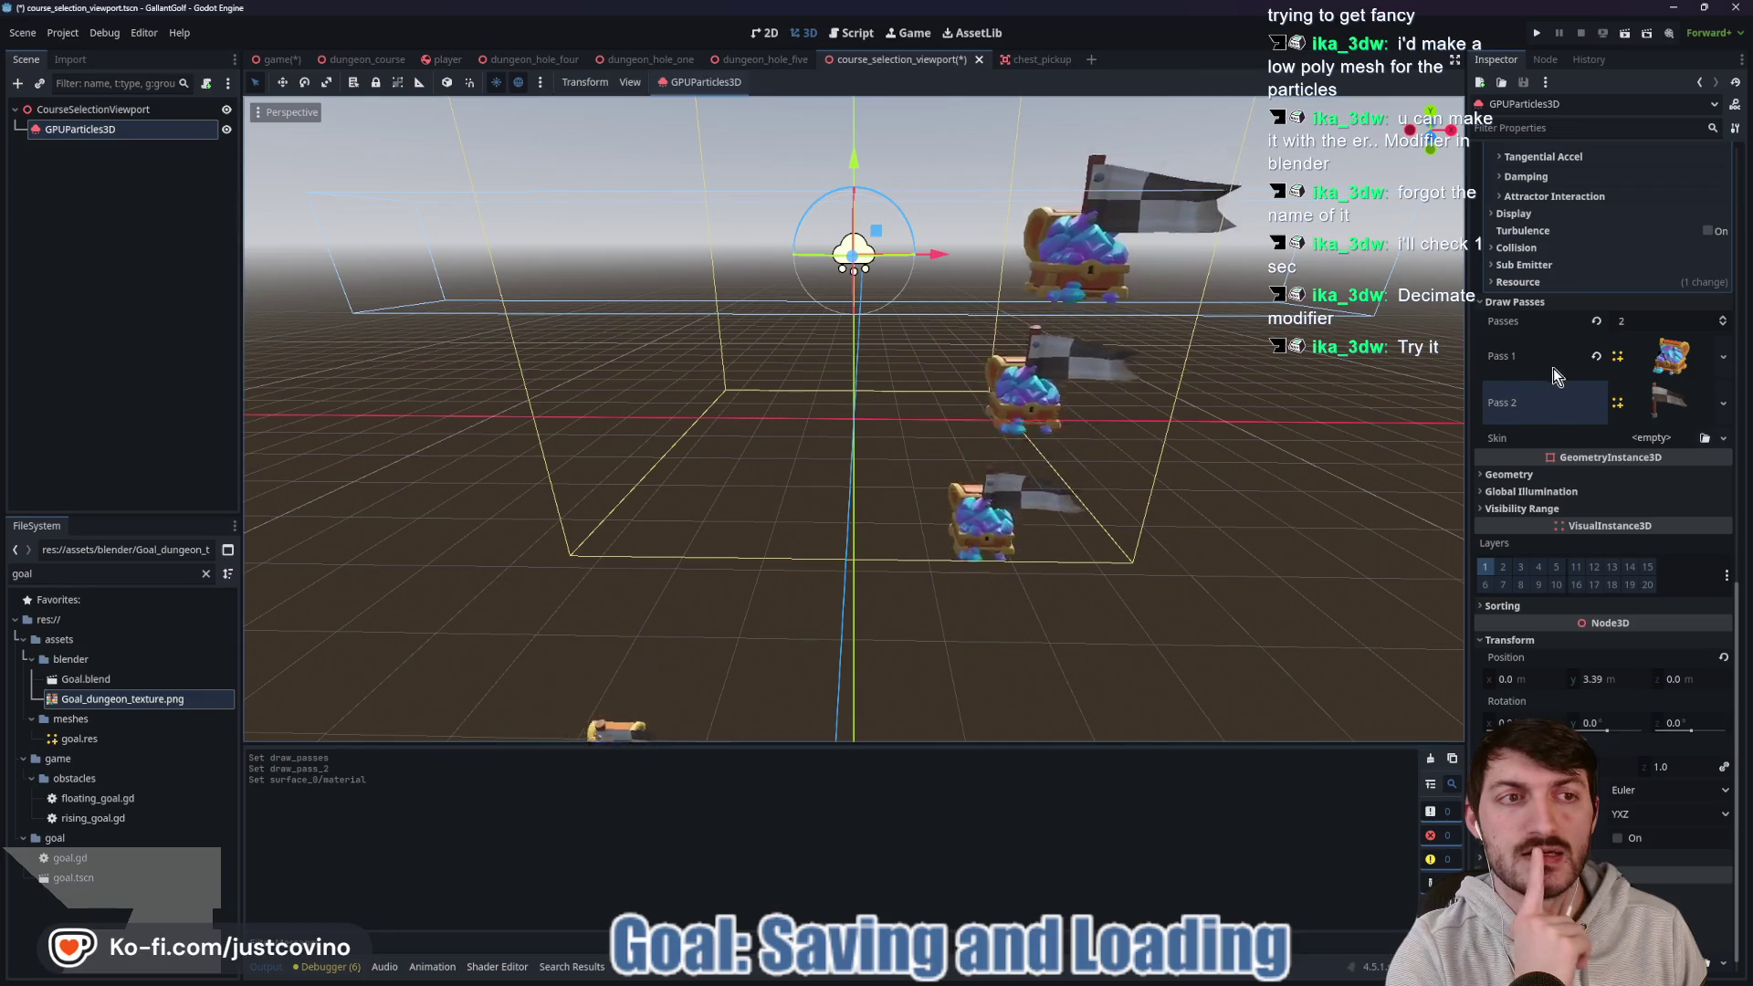
scroll(1553, 369, up, 3)
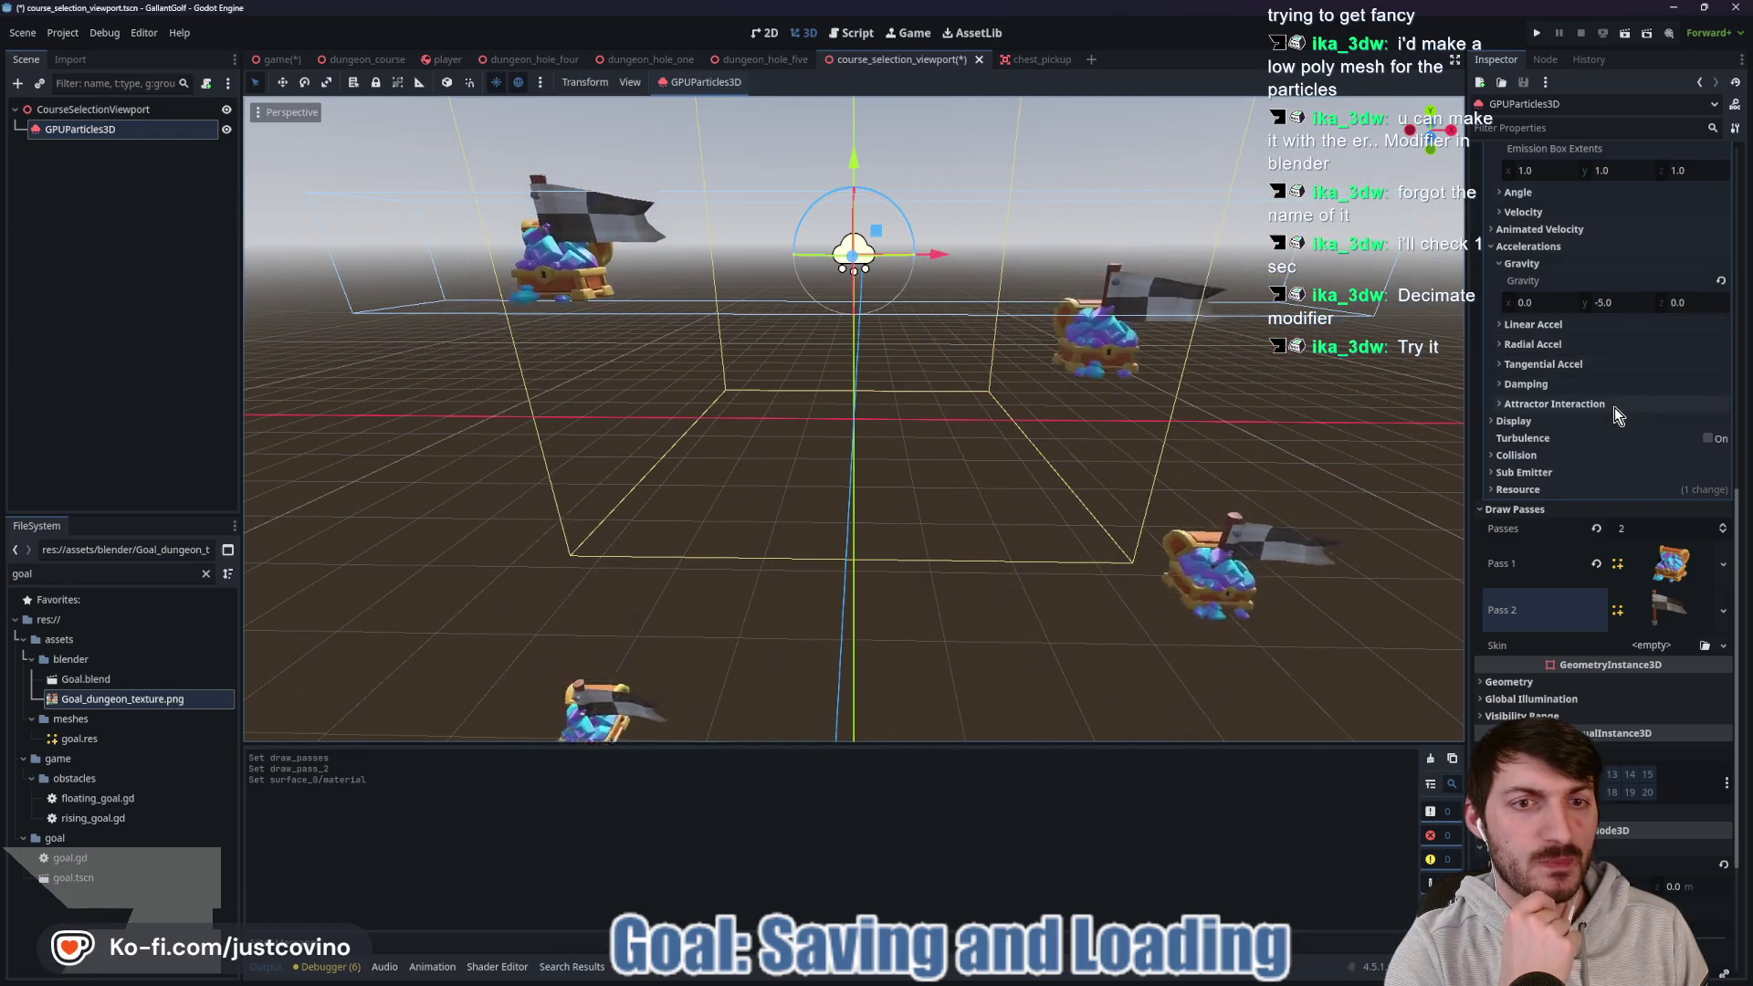
Set the particles' gravity Y to -2.5.
click(1611, 302)
text(-2.5)
key(Return)
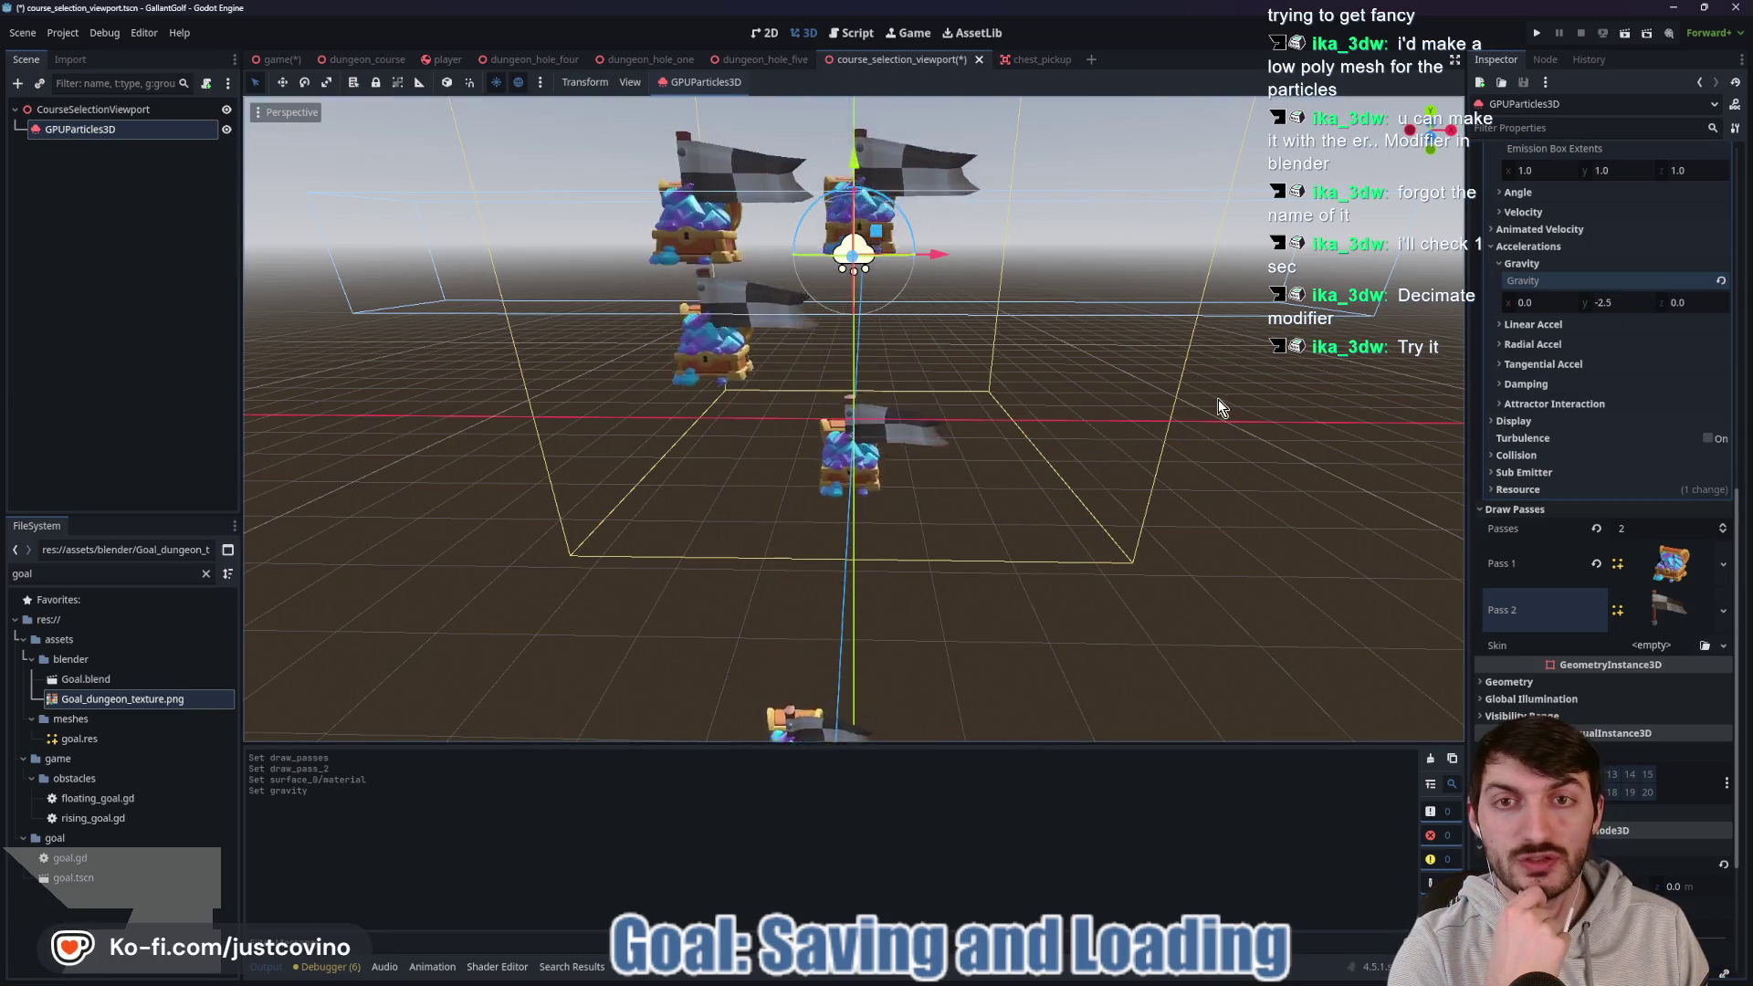
Clear the flag mesh from Pass 2 and reduce Draw Passes back to 1.
click(1723, 610)
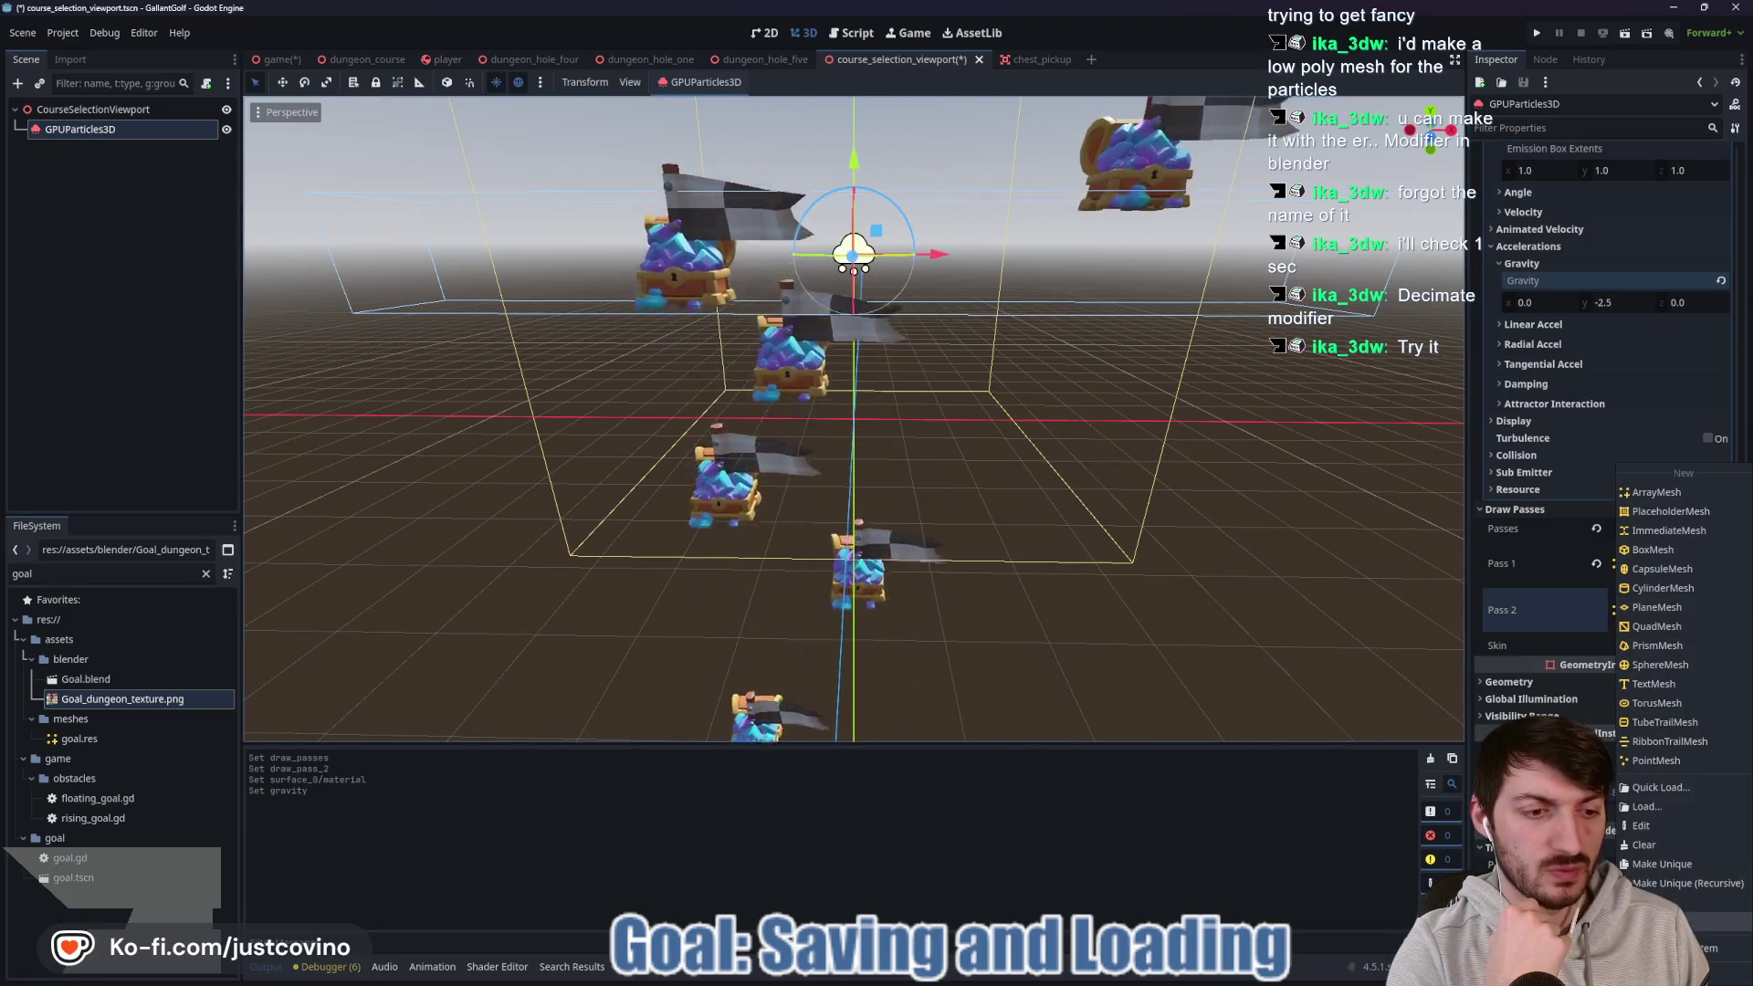
click(1664, 863)
click(1722, 610)
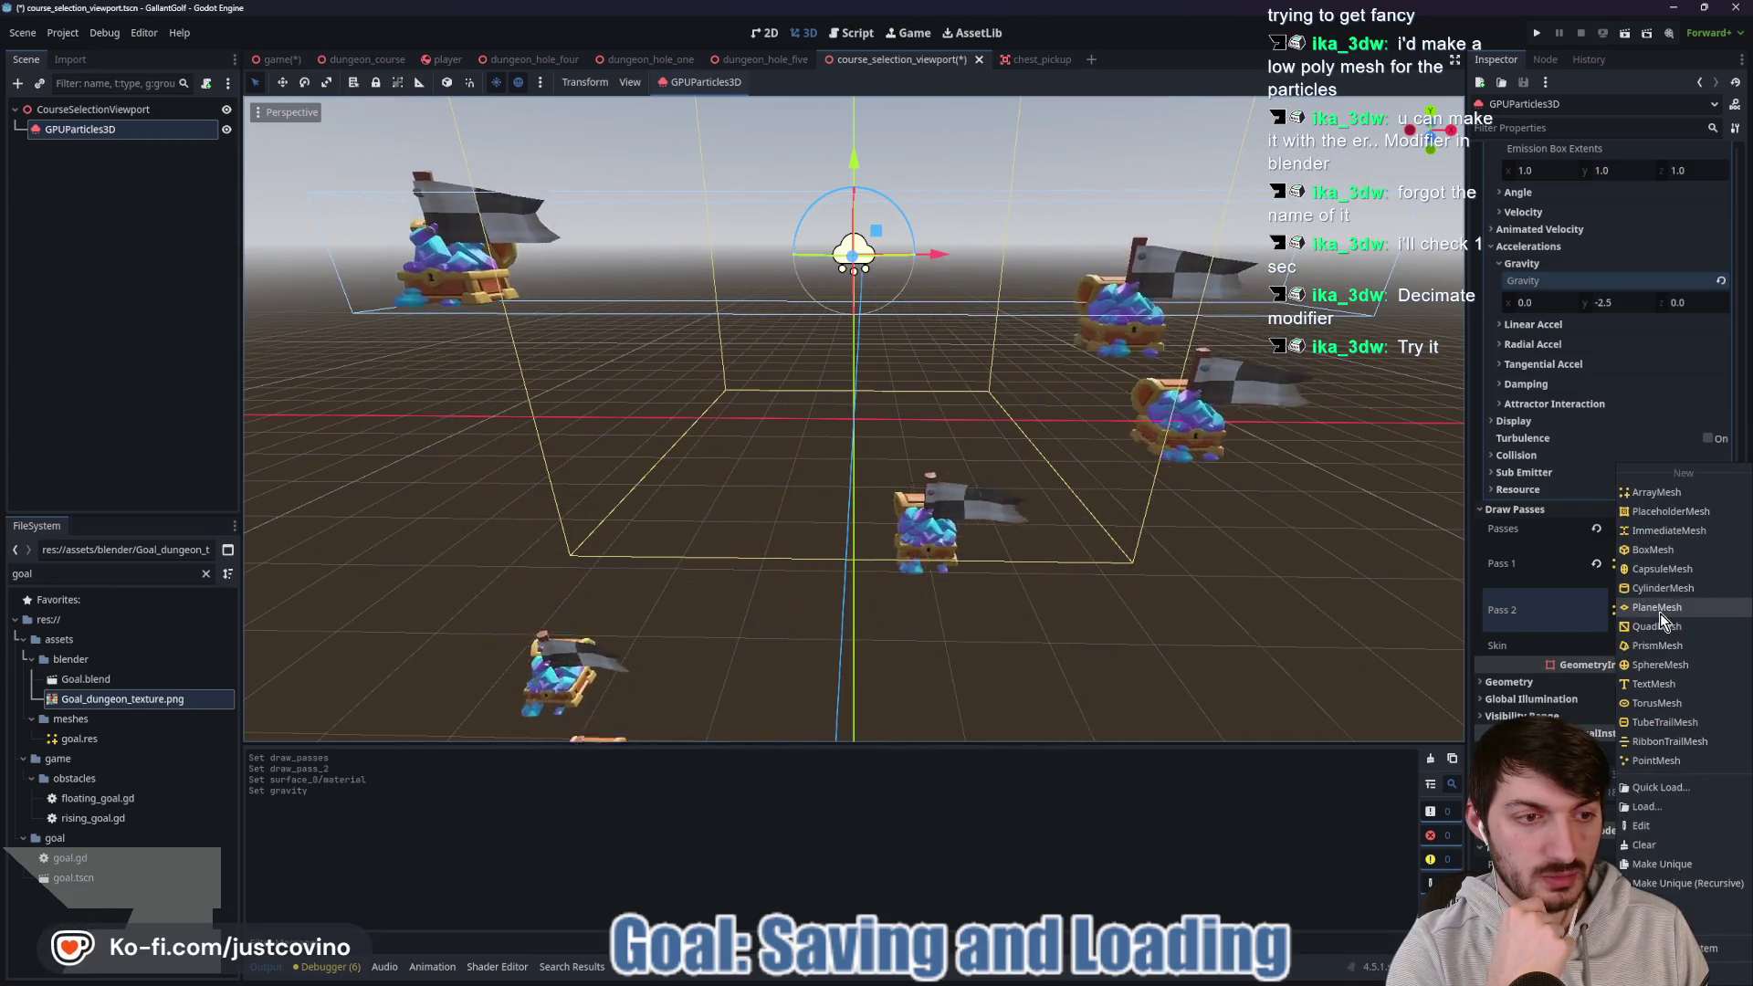
key(Escape)
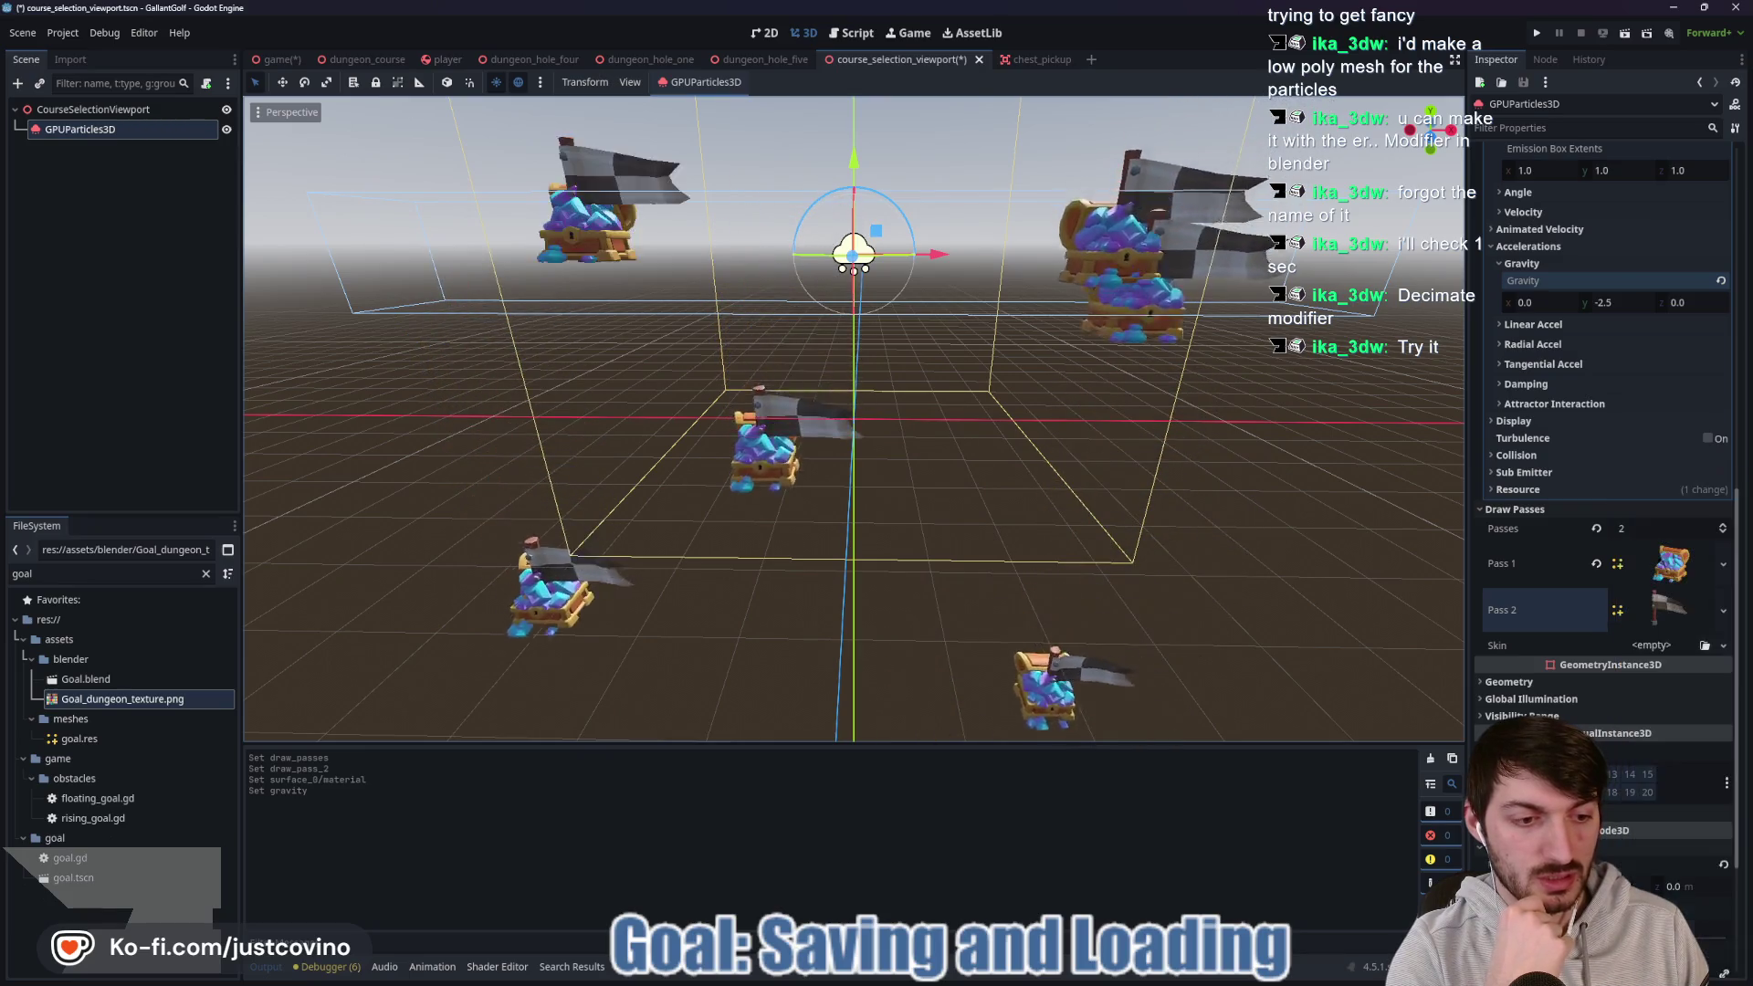
click(1665, 610)
right_click(1665, 618)
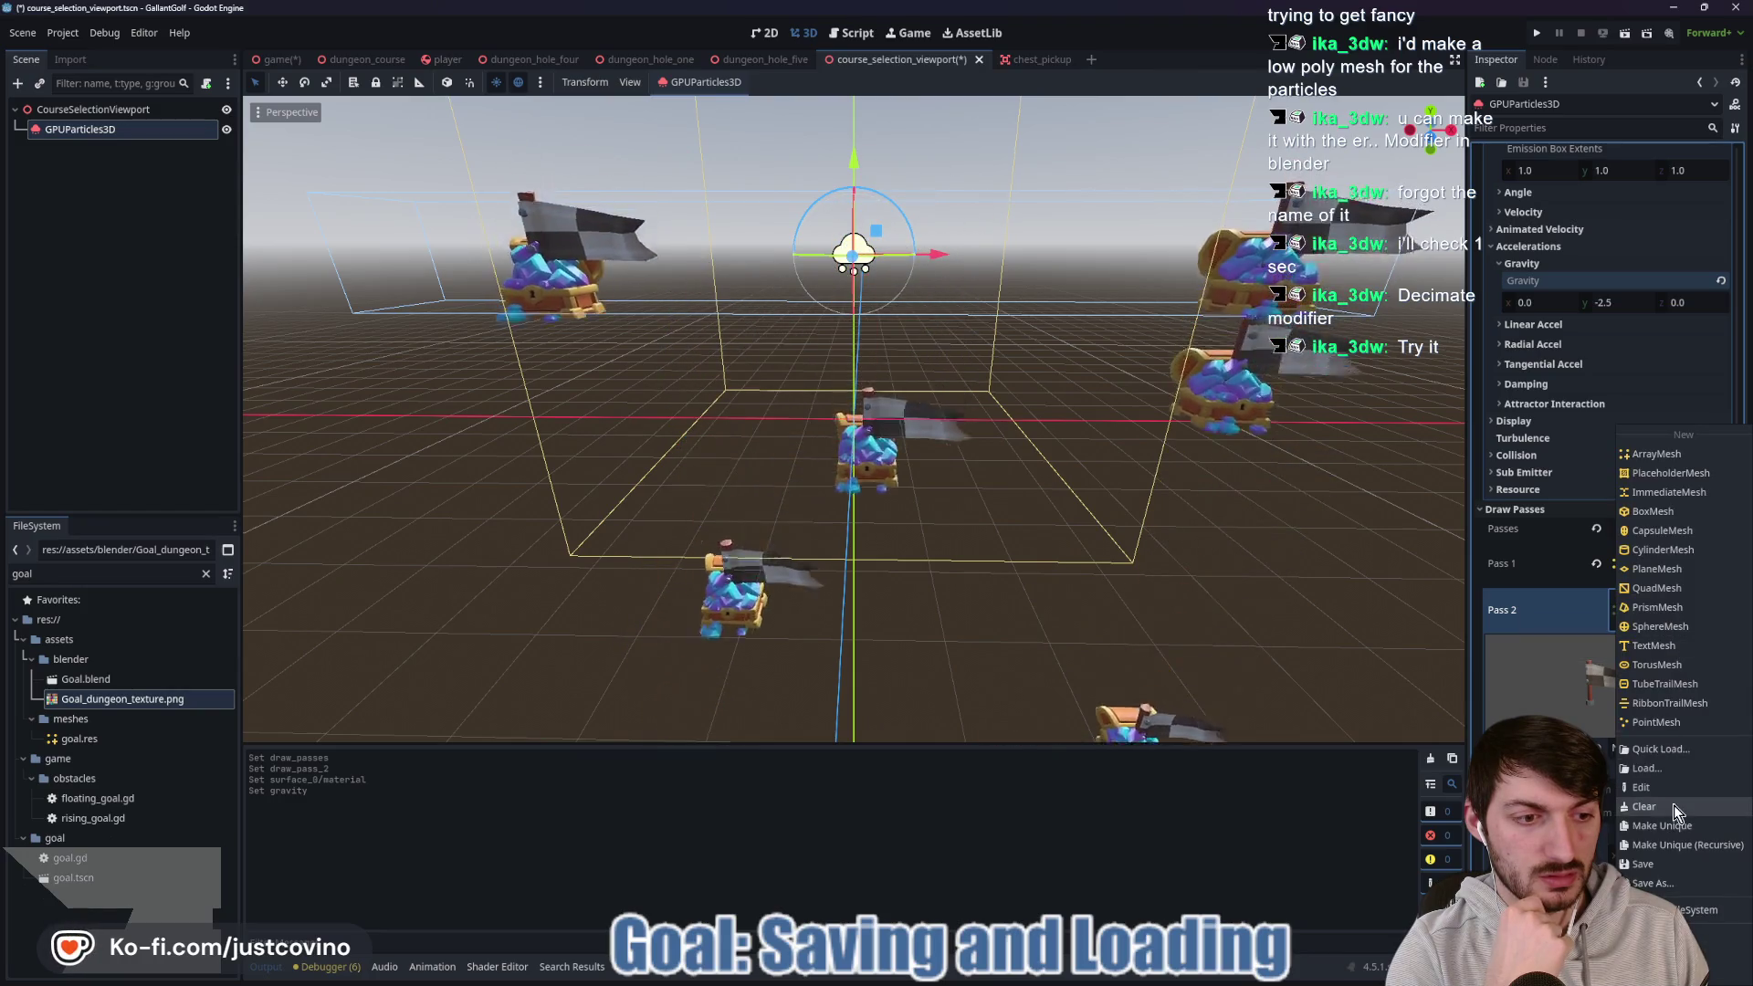
click(1685, 713)
click(1595, 531)
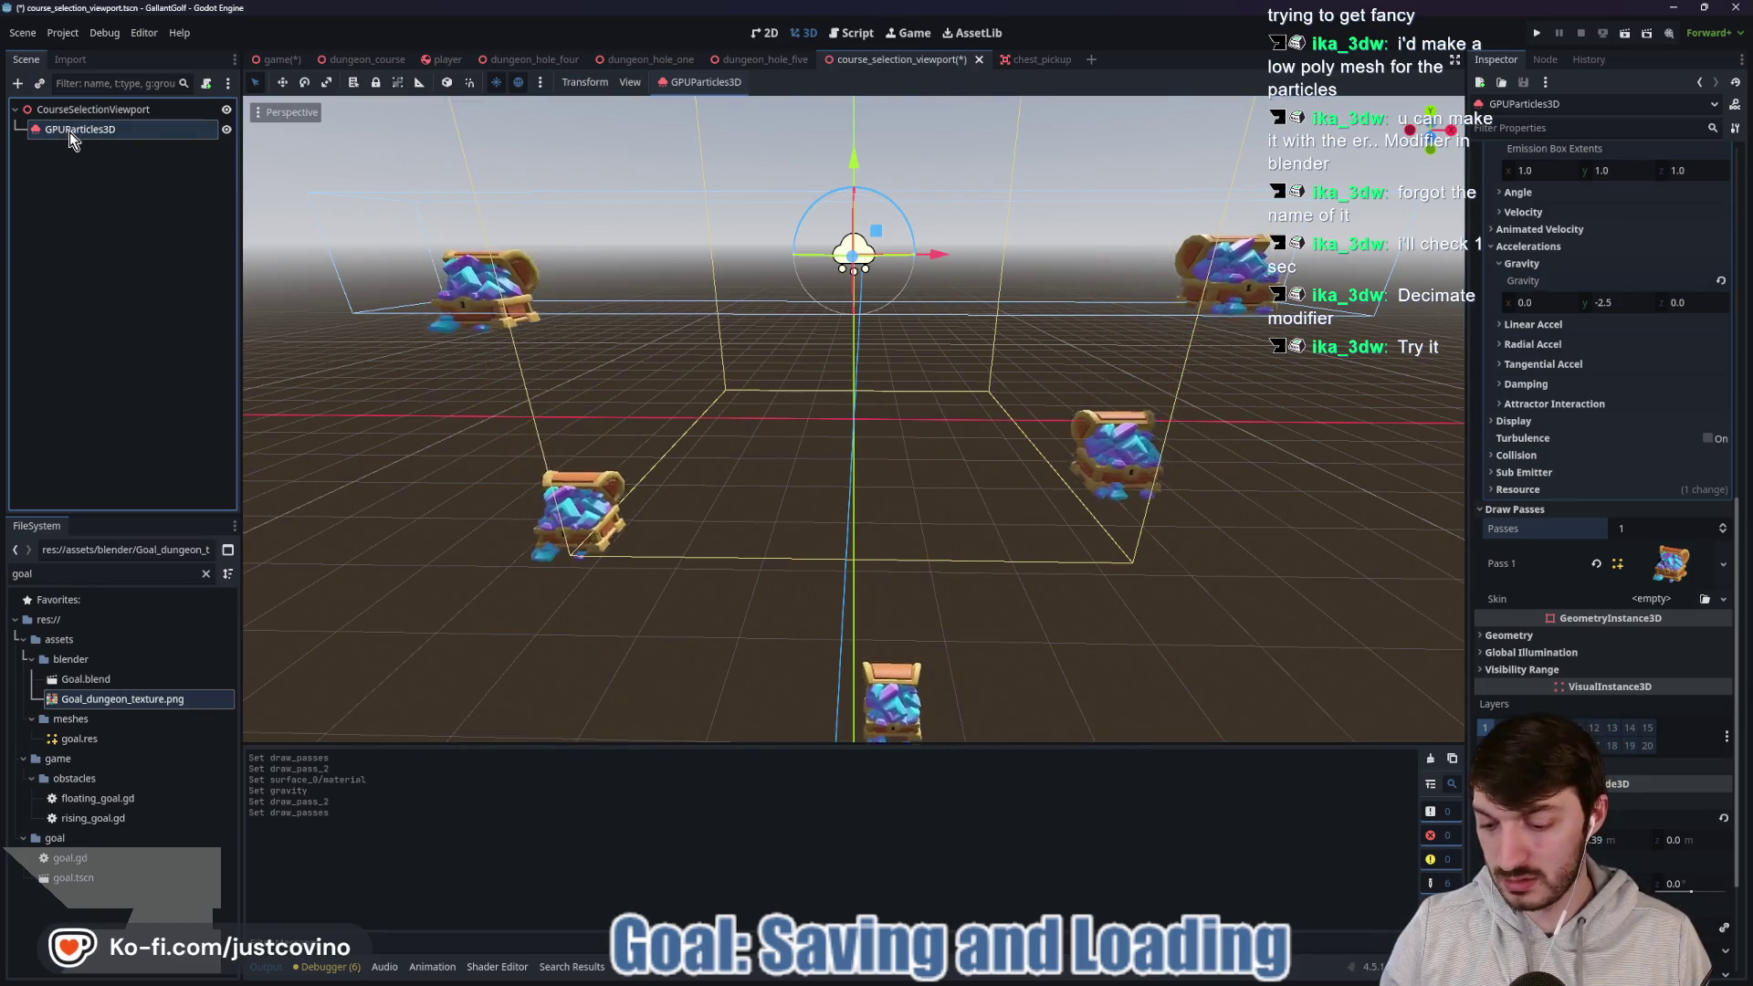
Duplicate the emitter and replace the copy's Pass 1 chest mesh with the pasted flag mesh.
key(ctrl+d)
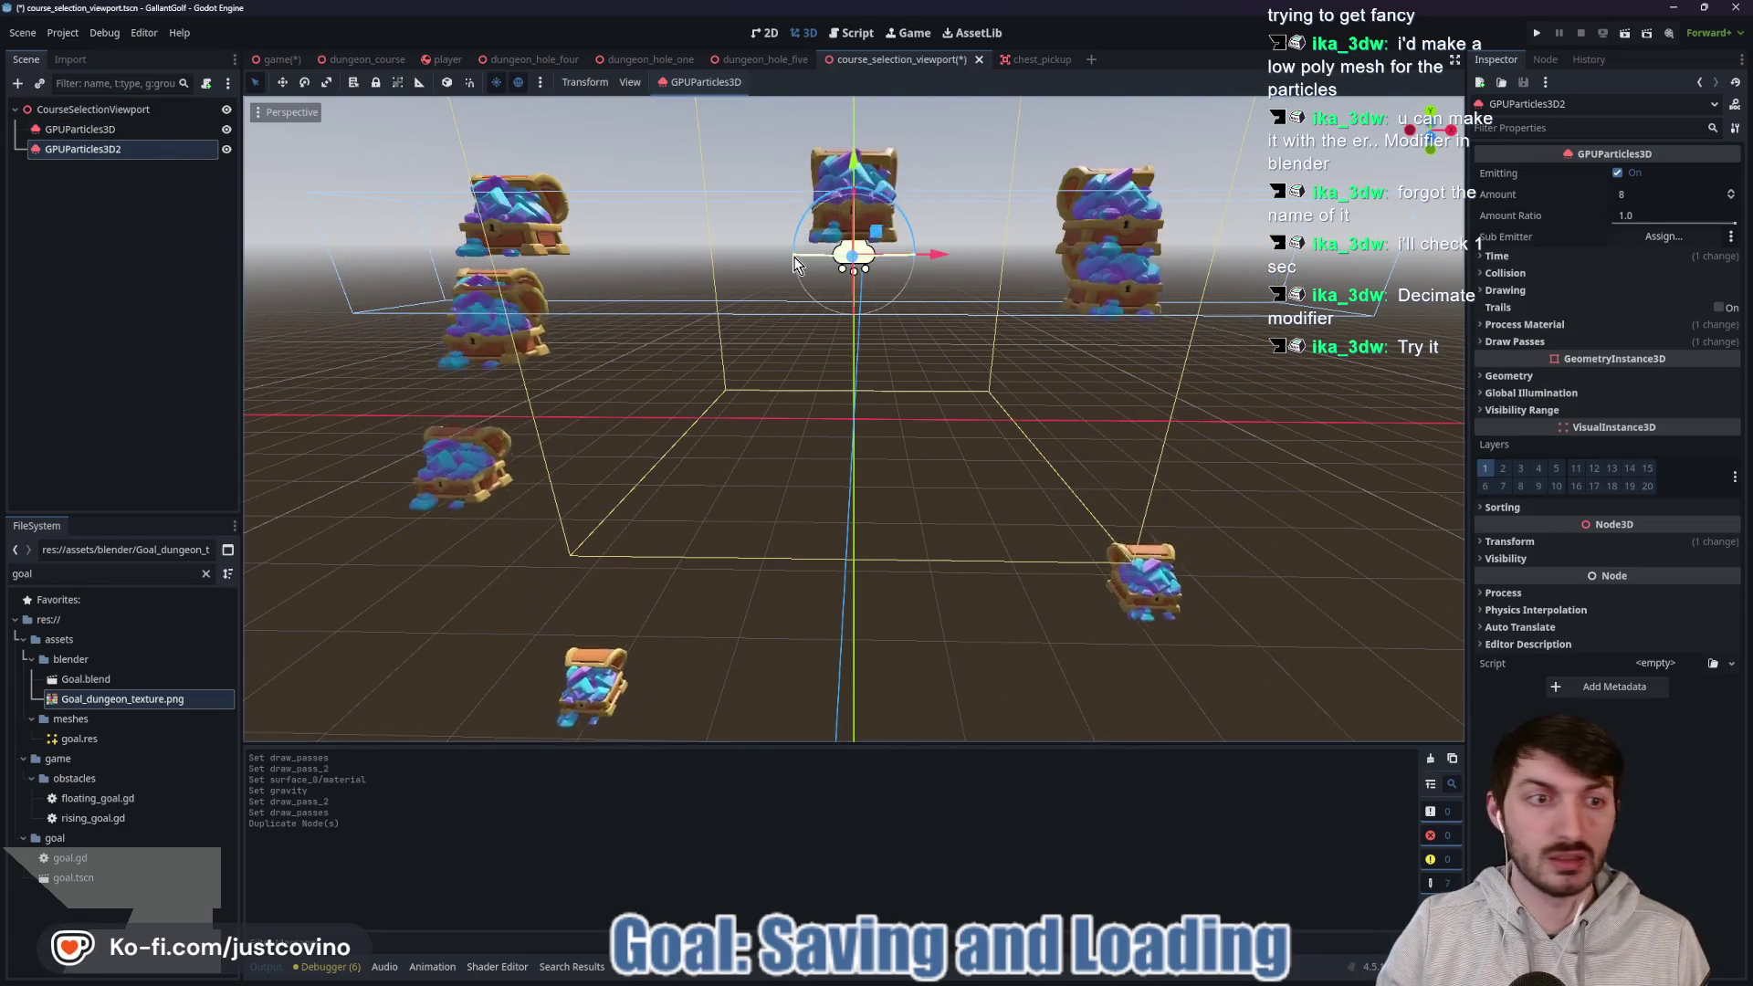
click(1558, 343)
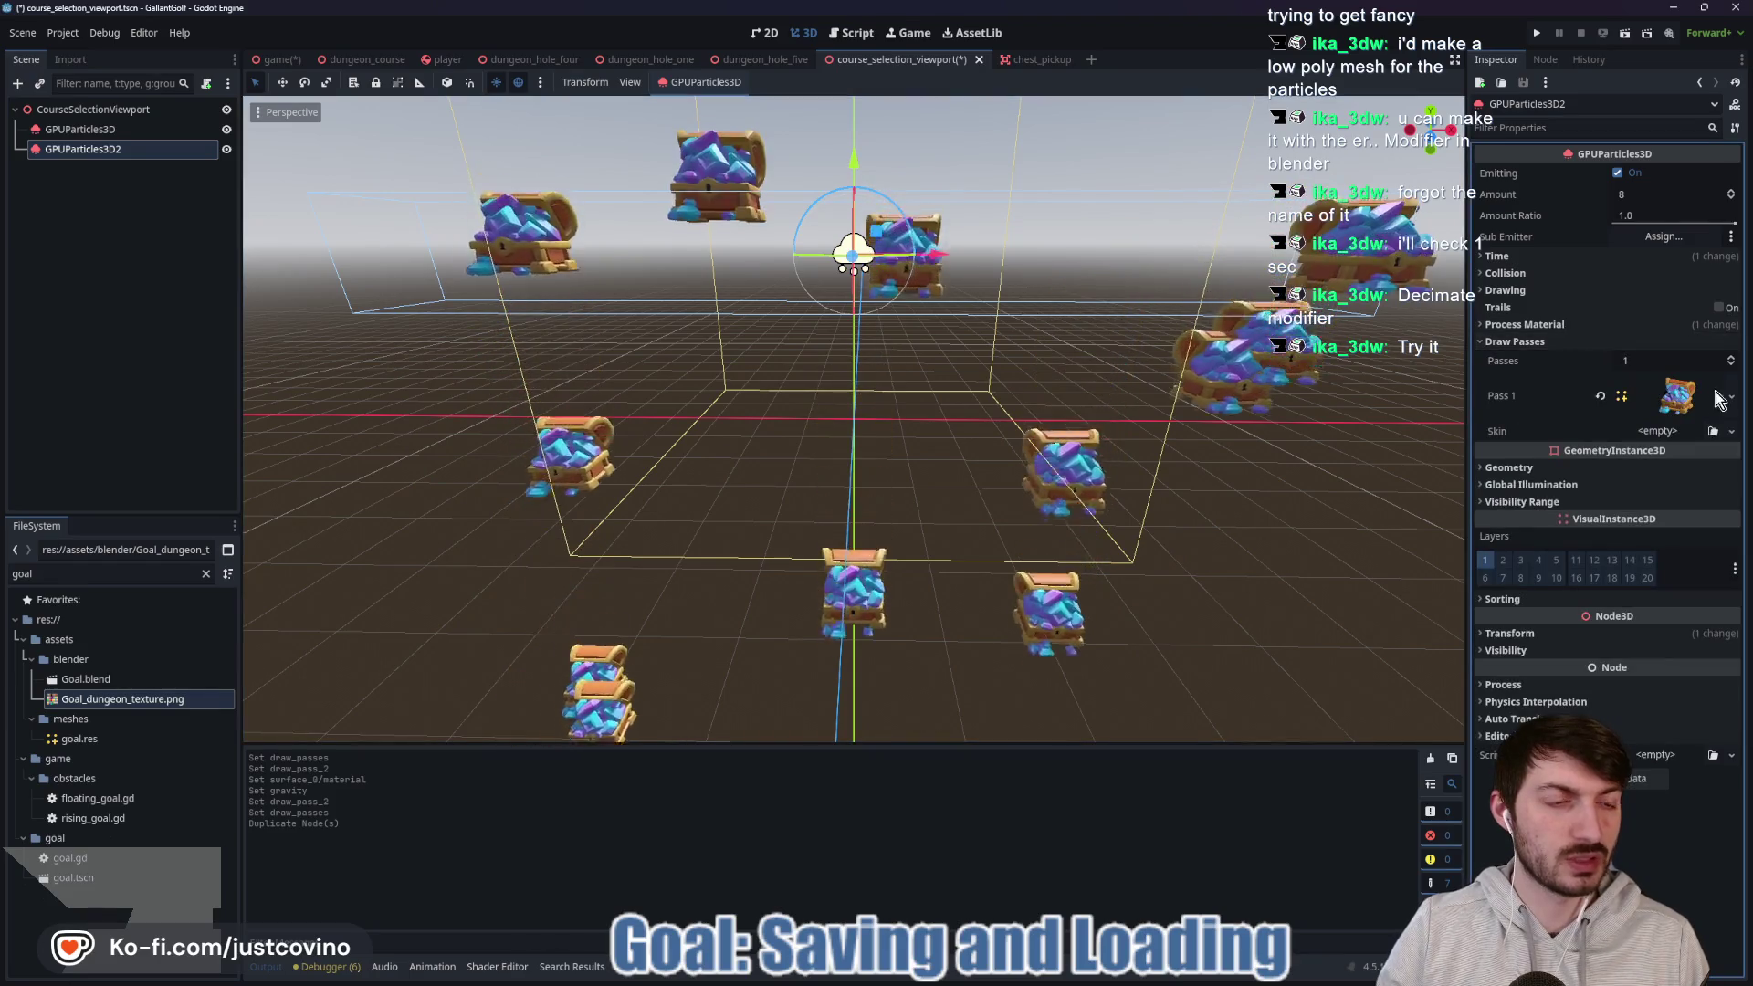
click(1600, 396)
click(1732, 385)
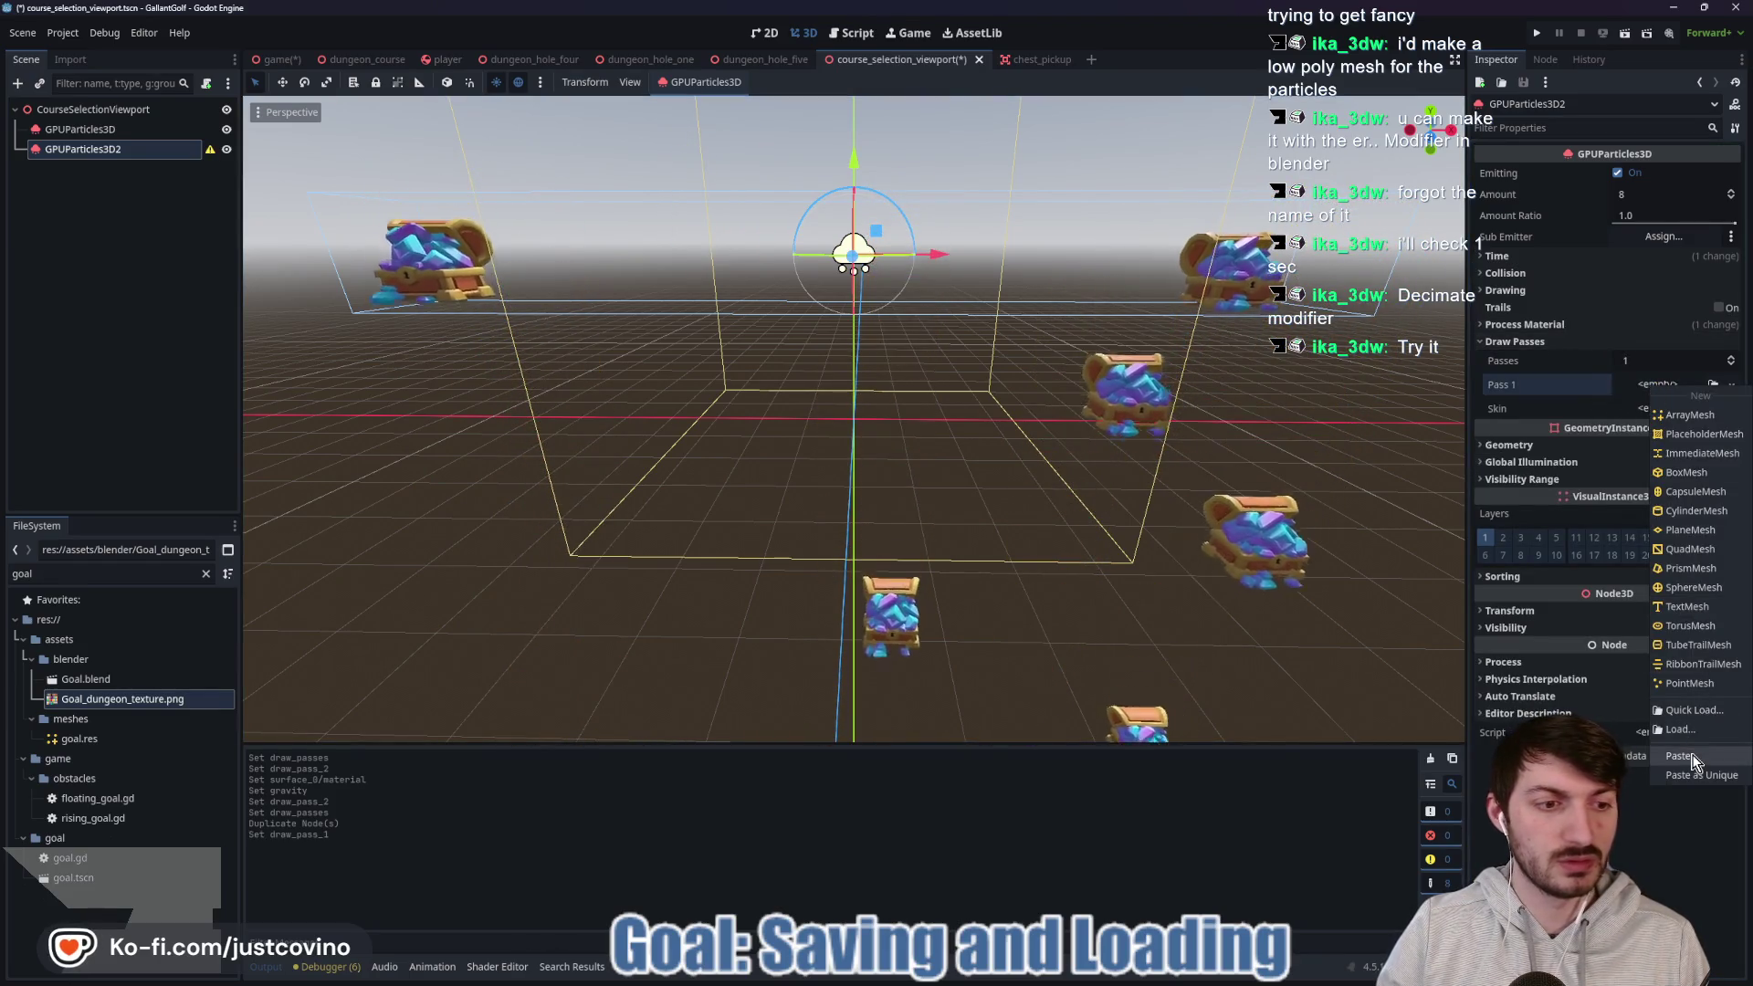
click(1678, 755)
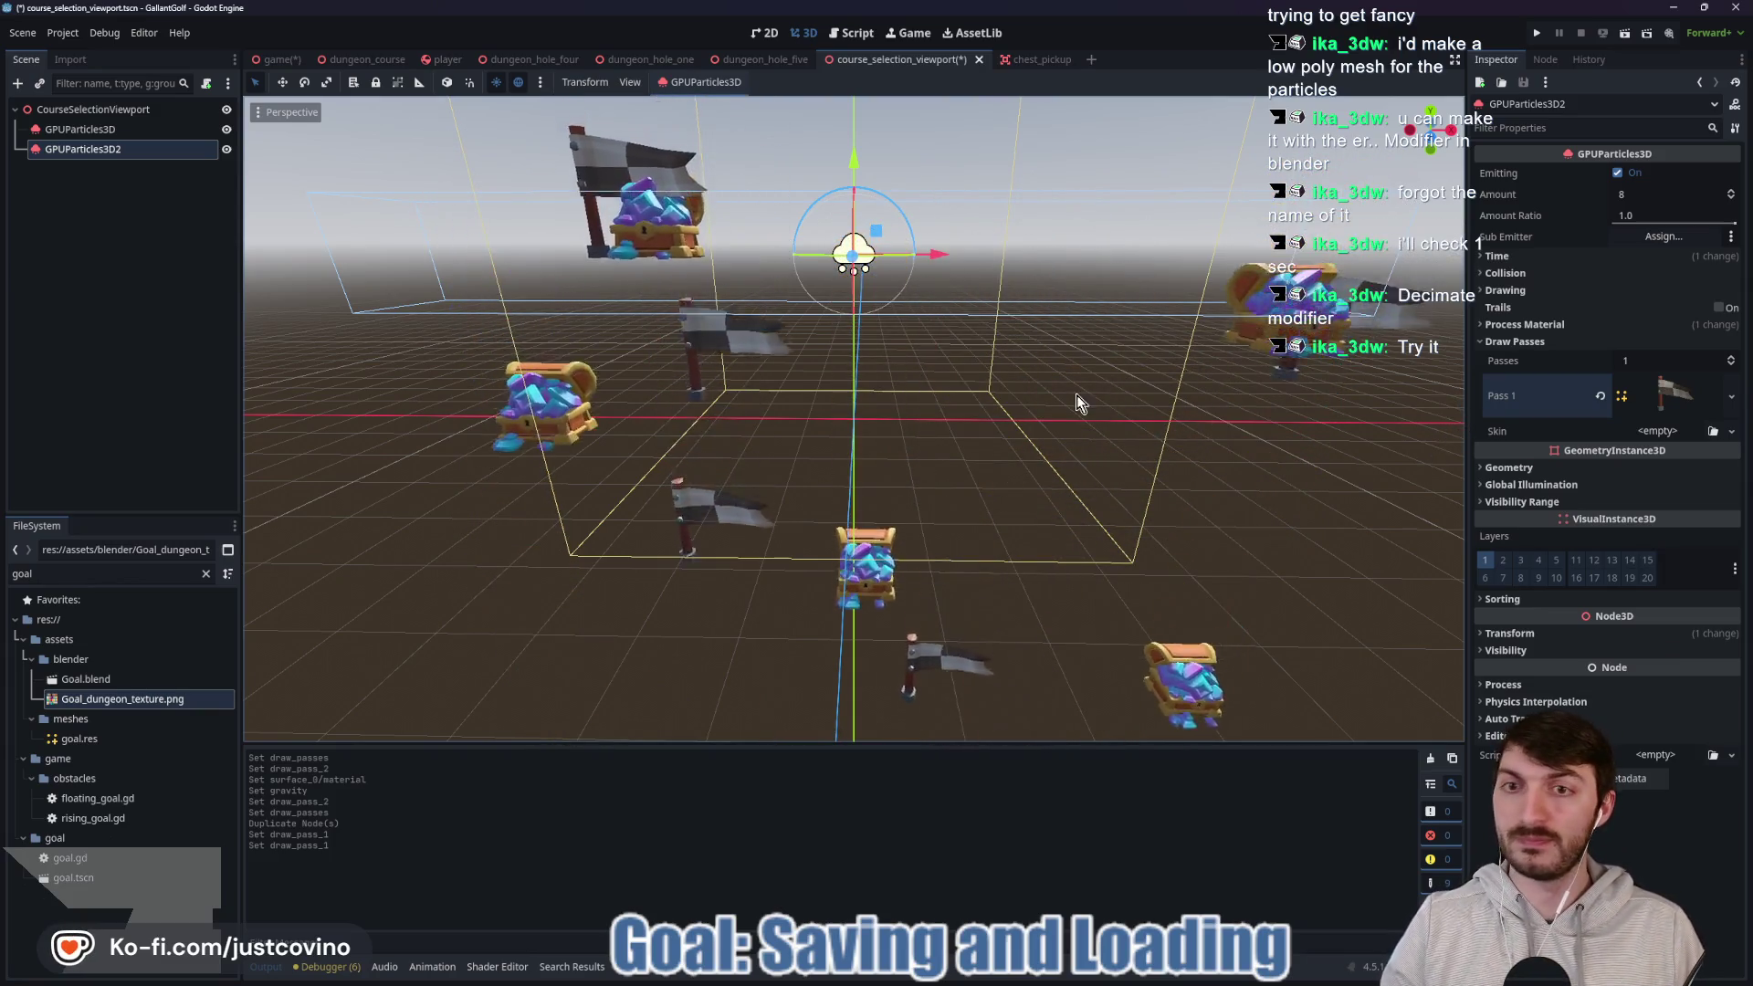
Rename the original emitter Chests and the duplicate Goals.
double_click(104, 134)
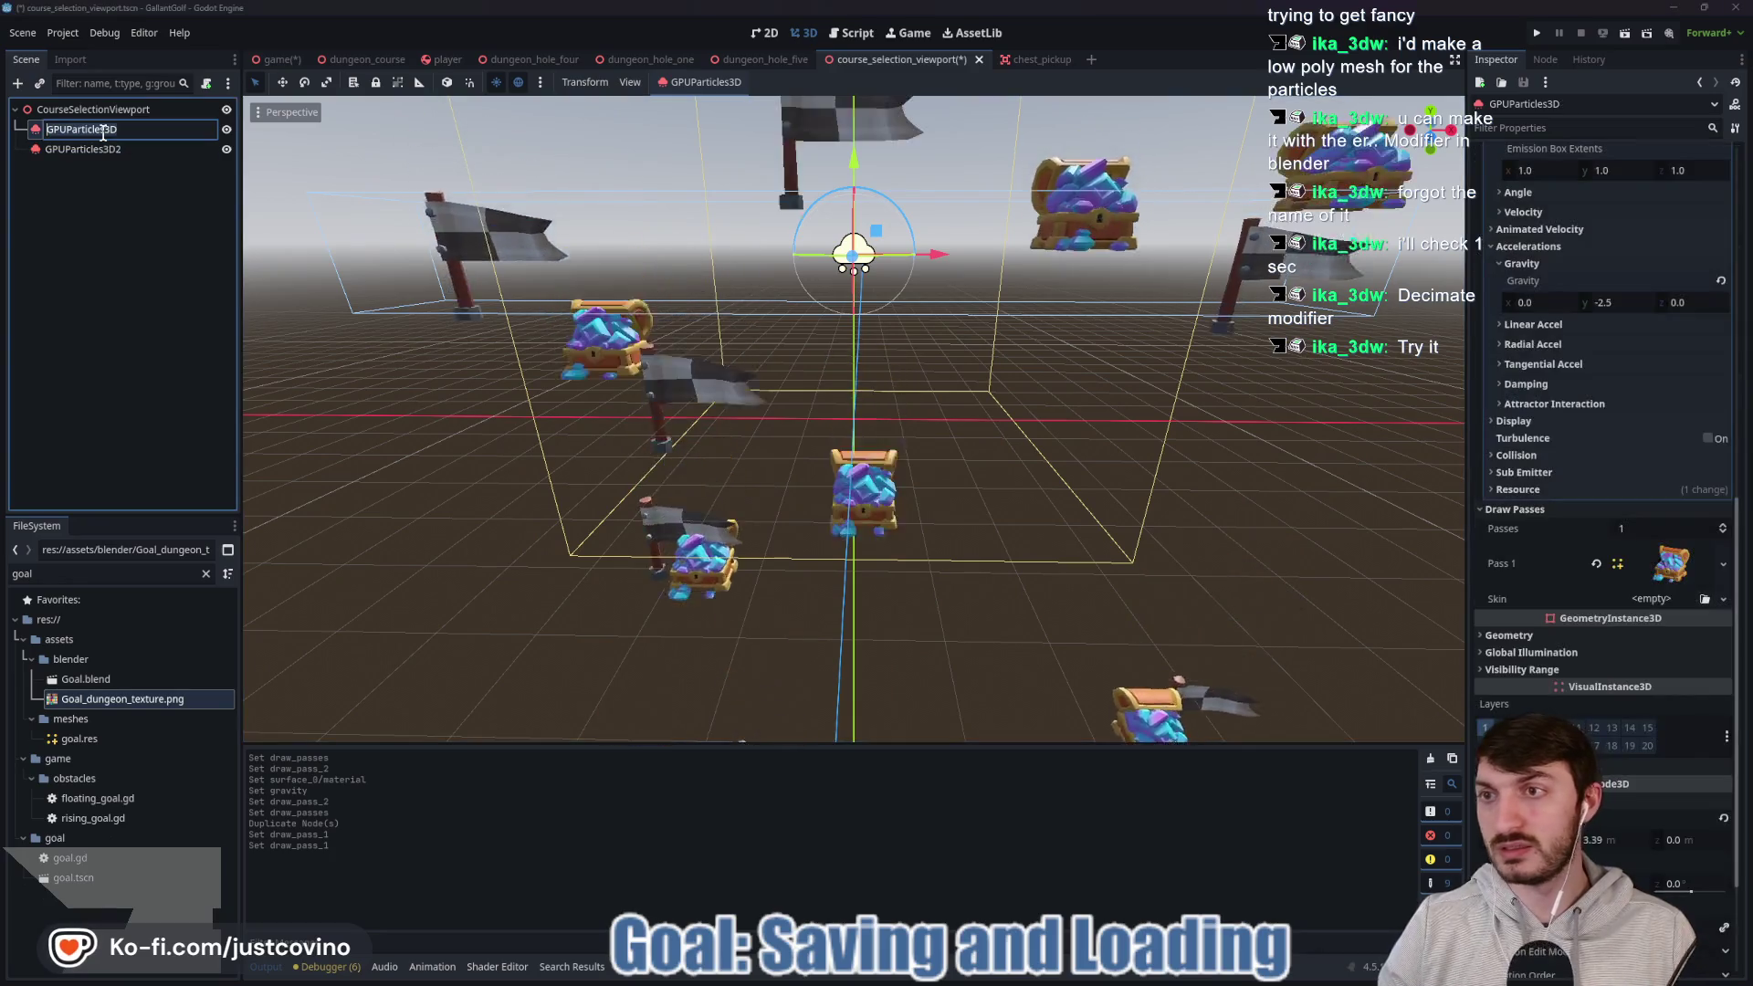
text(Chests)
key(Return)
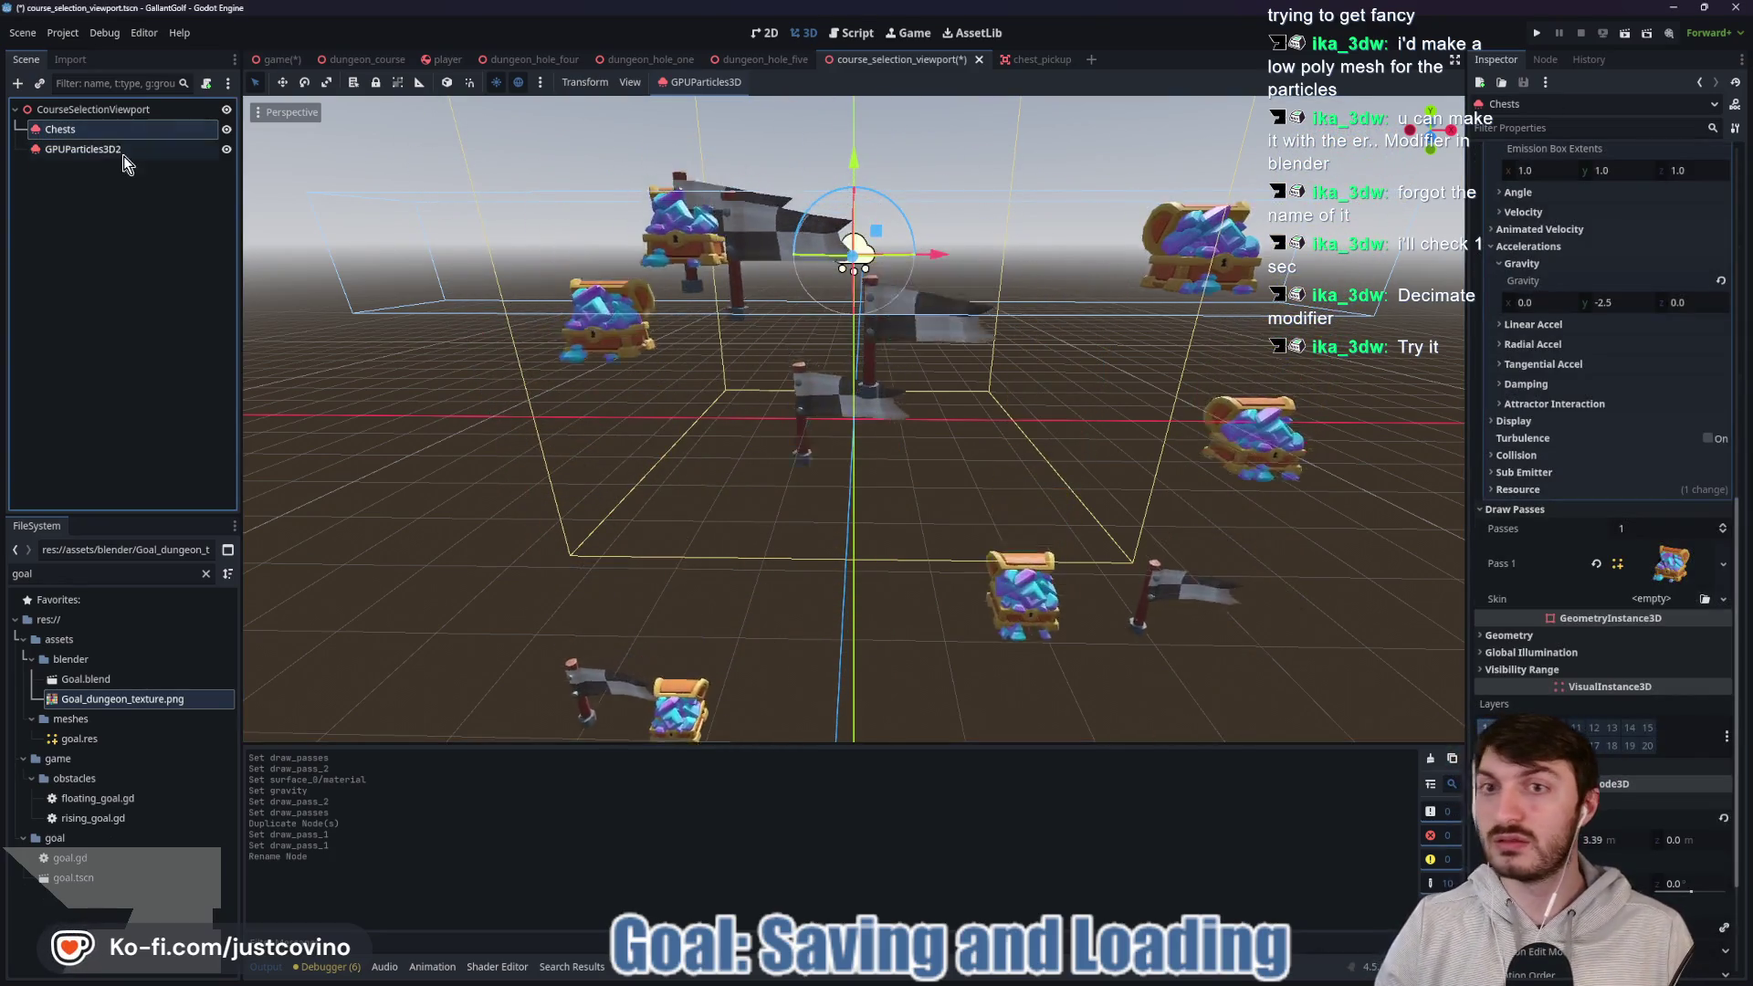
double_click(109, 152)
text(Goals)
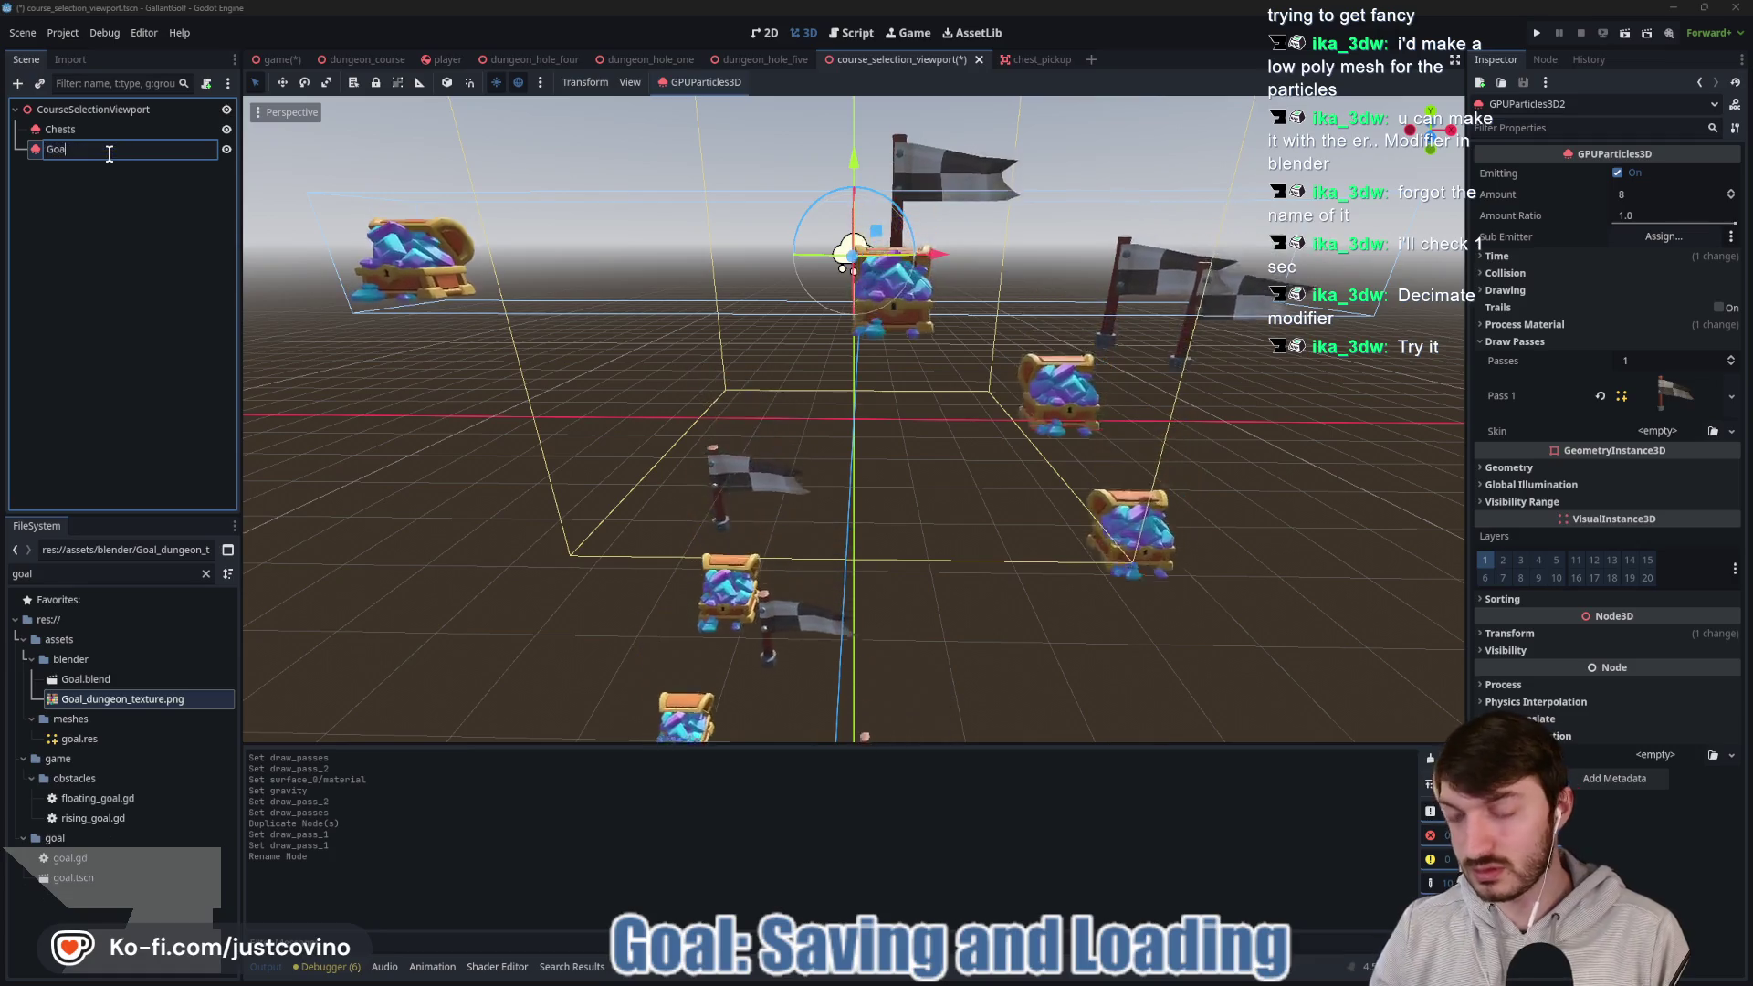
key(Return)
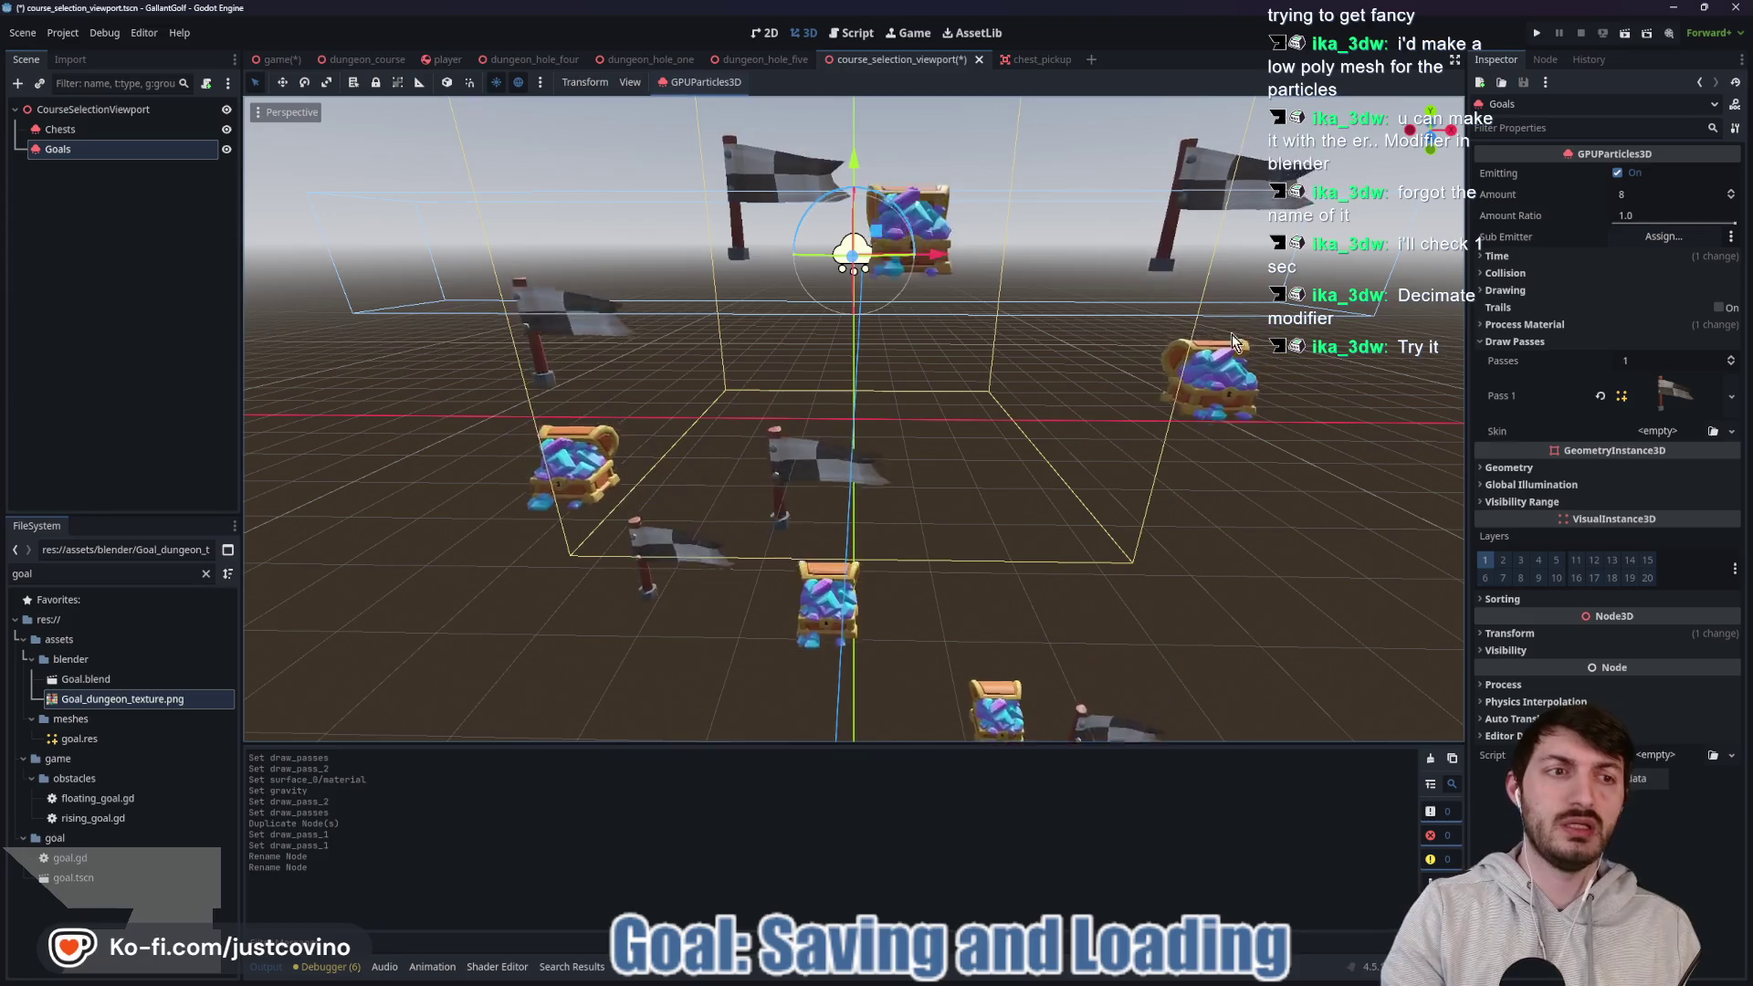
mouse_move(1207, 309)
mouse_down()
mouse_move(1156, 250)
mouse_move(997, 497)
mouse_up()
scroll(994, 493, up, 2)
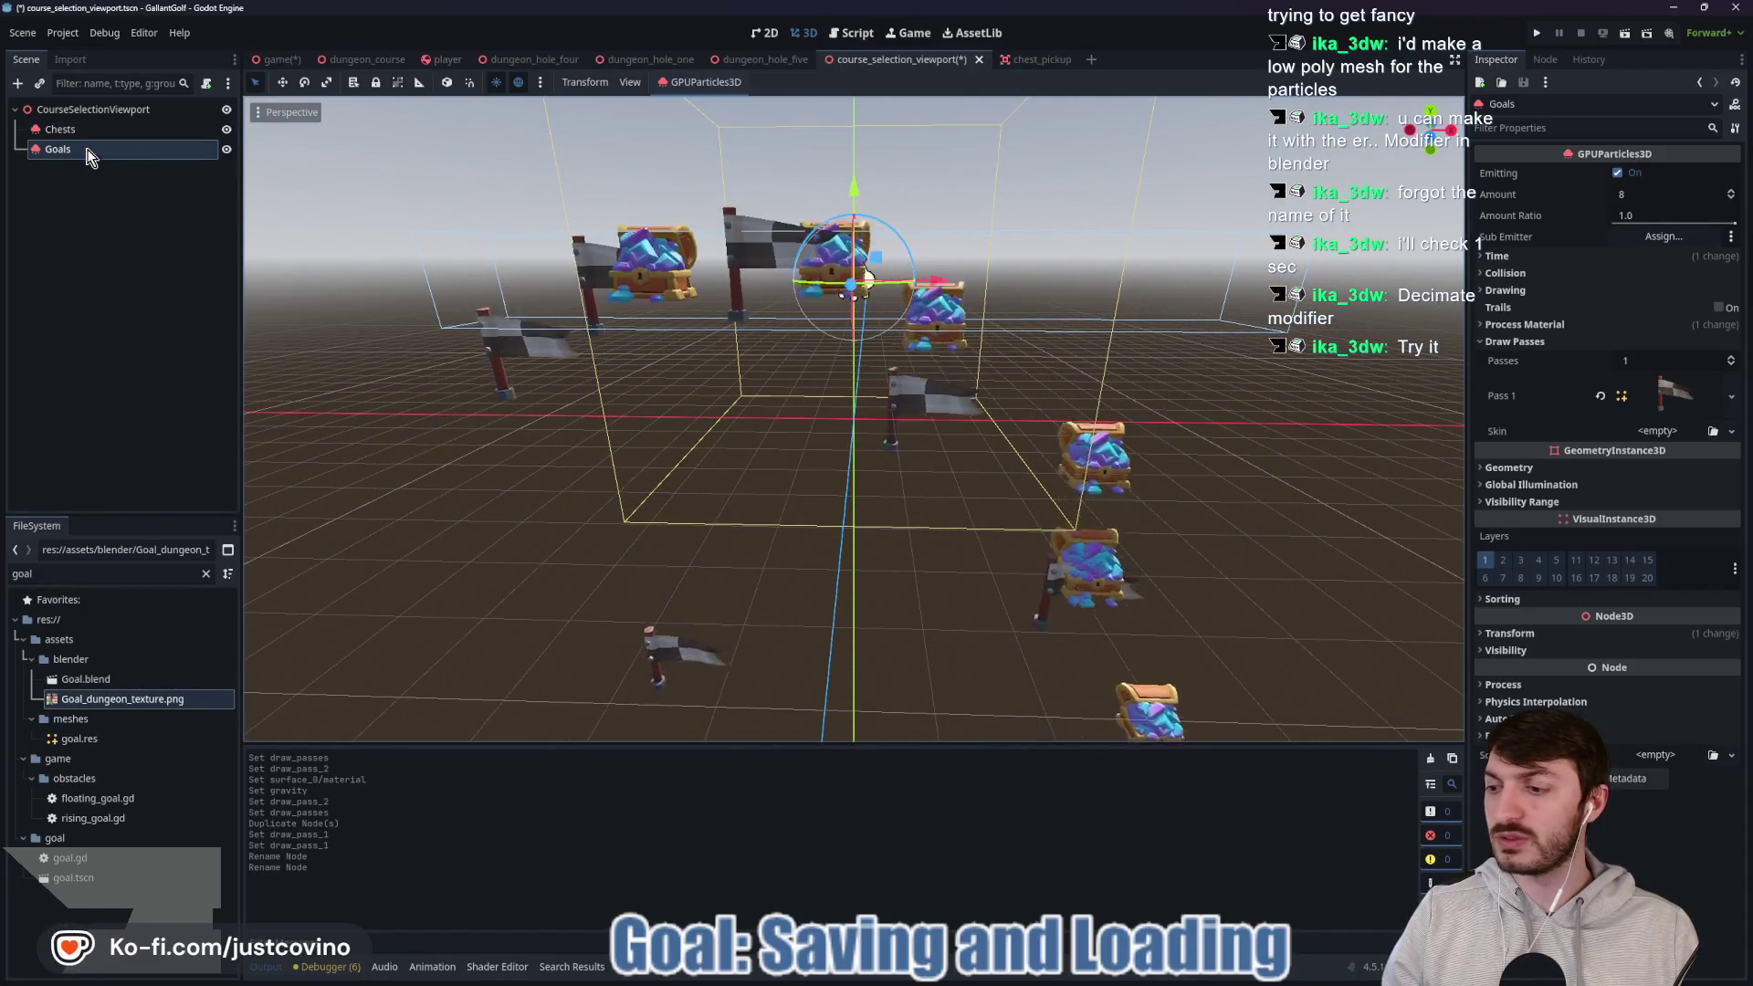
Find and open shield_pickup.tscn and copy the BigShield node's mesh.
click(74, 574)
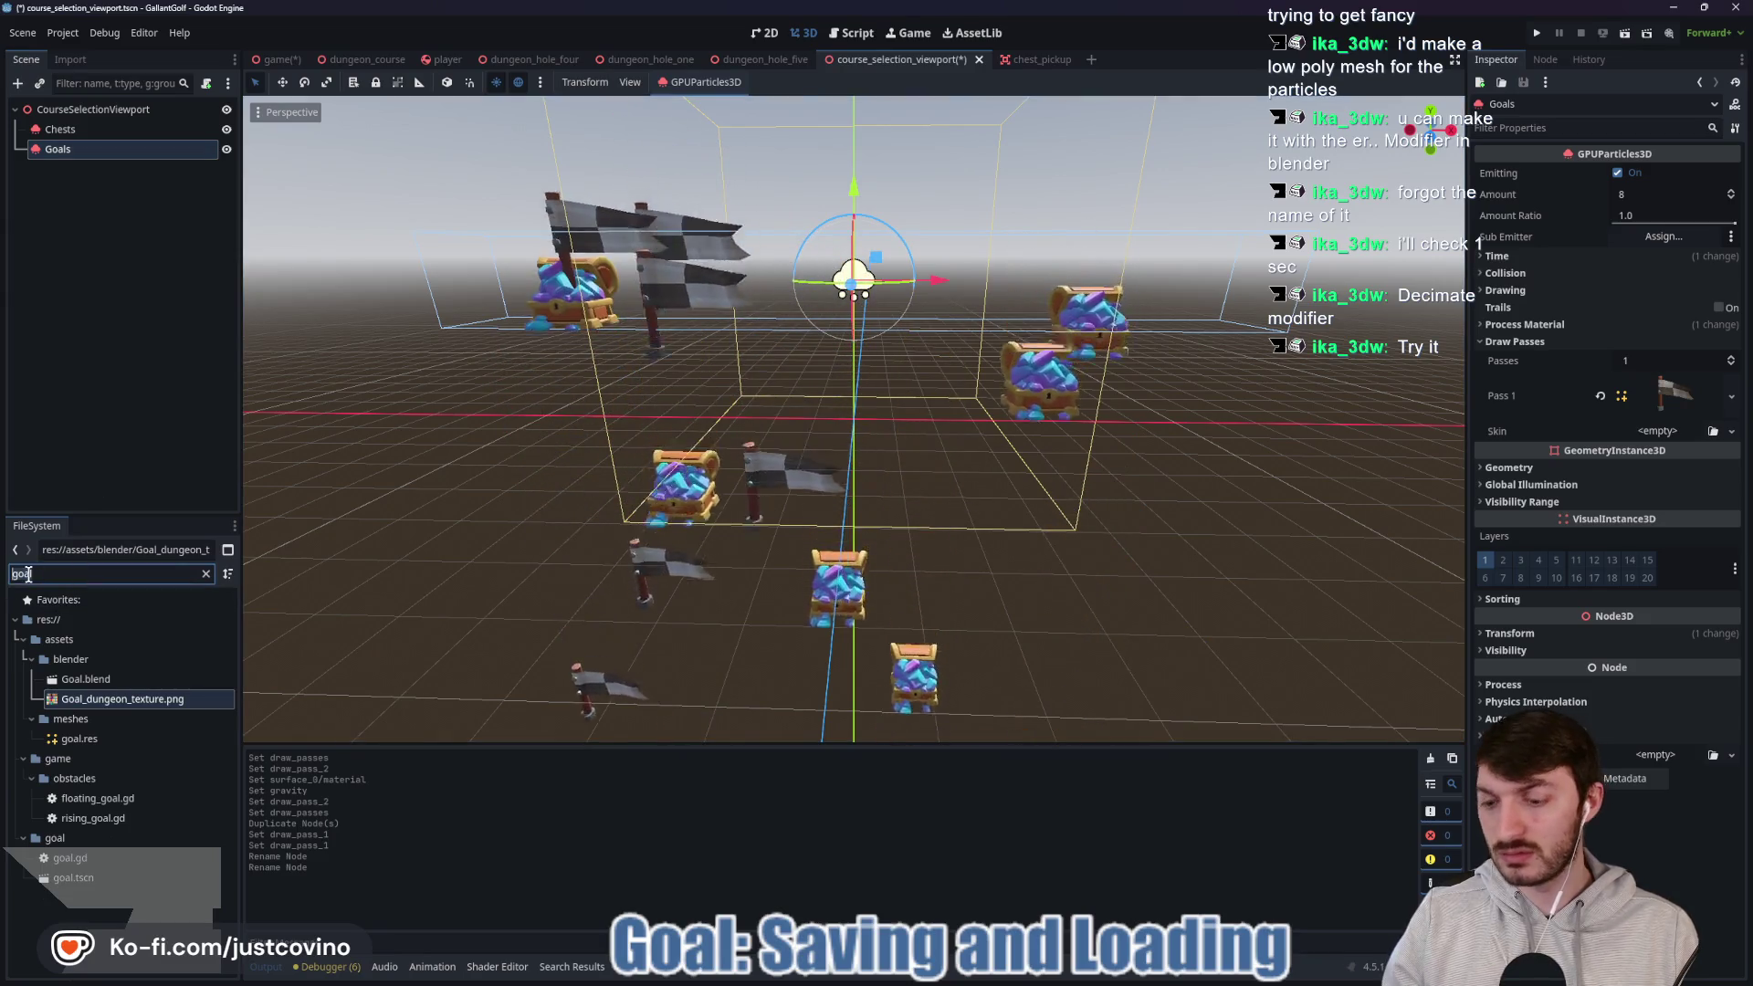
key(BackSpace)
key(BackSpace)
key(BackSpace)
text(shiel)
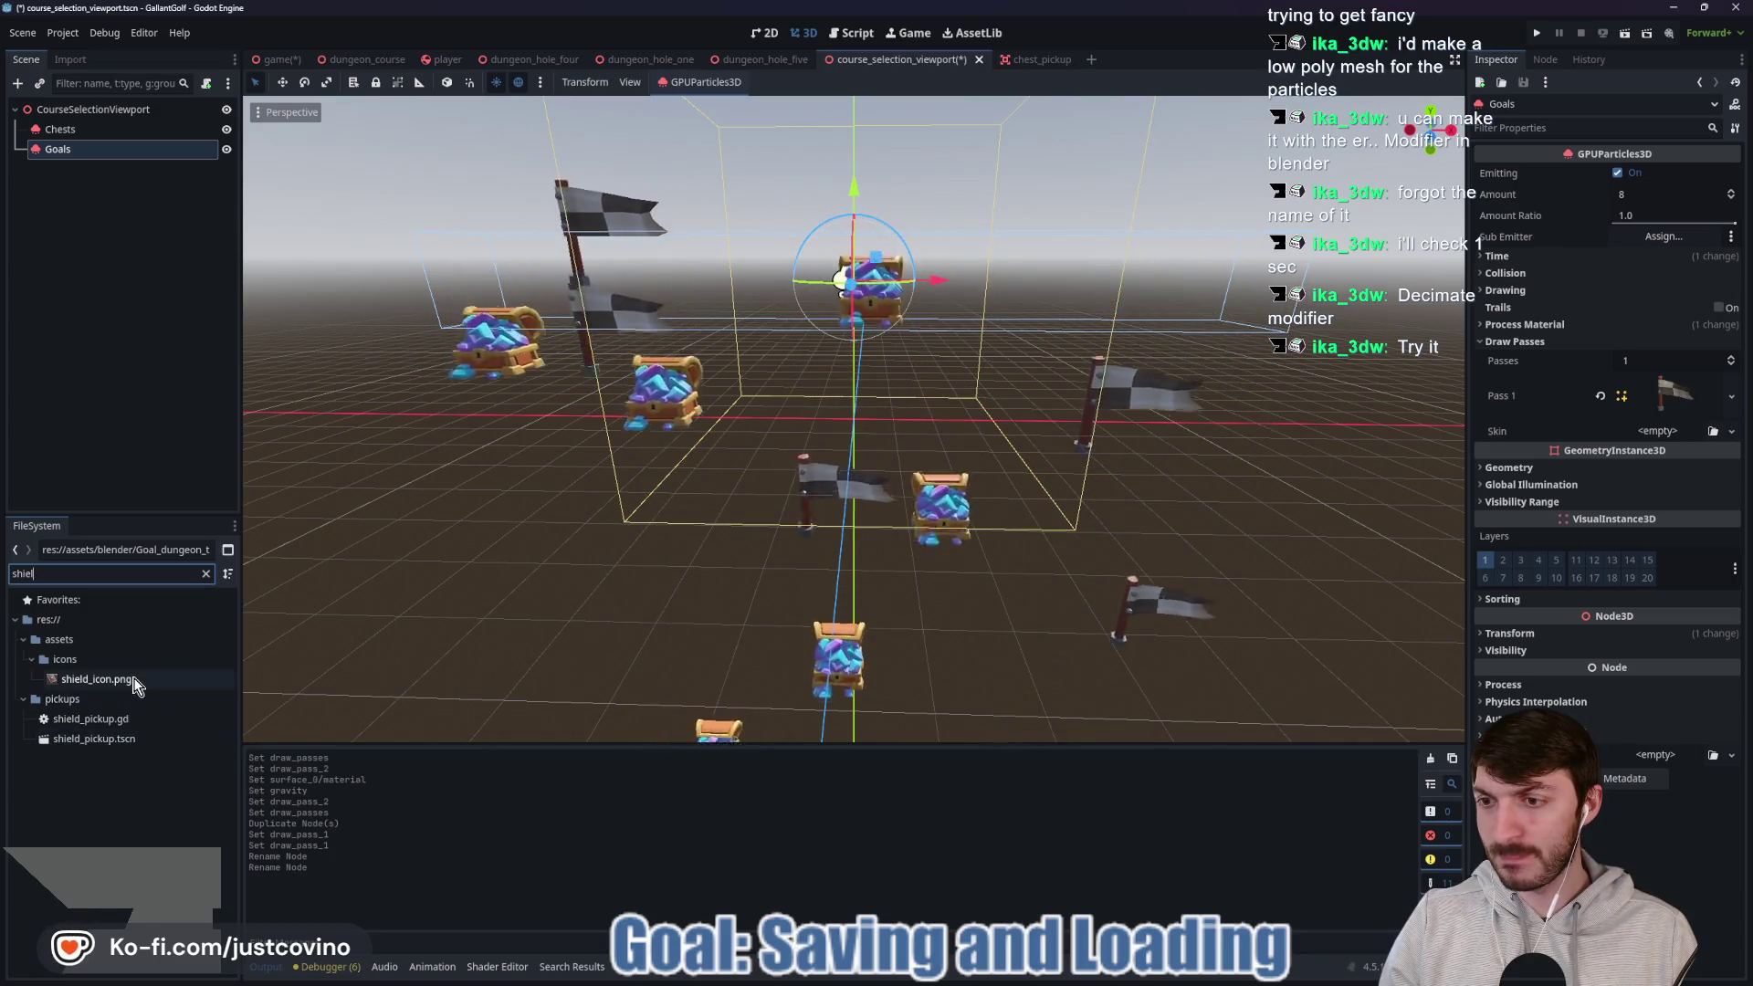
click(206, 573)
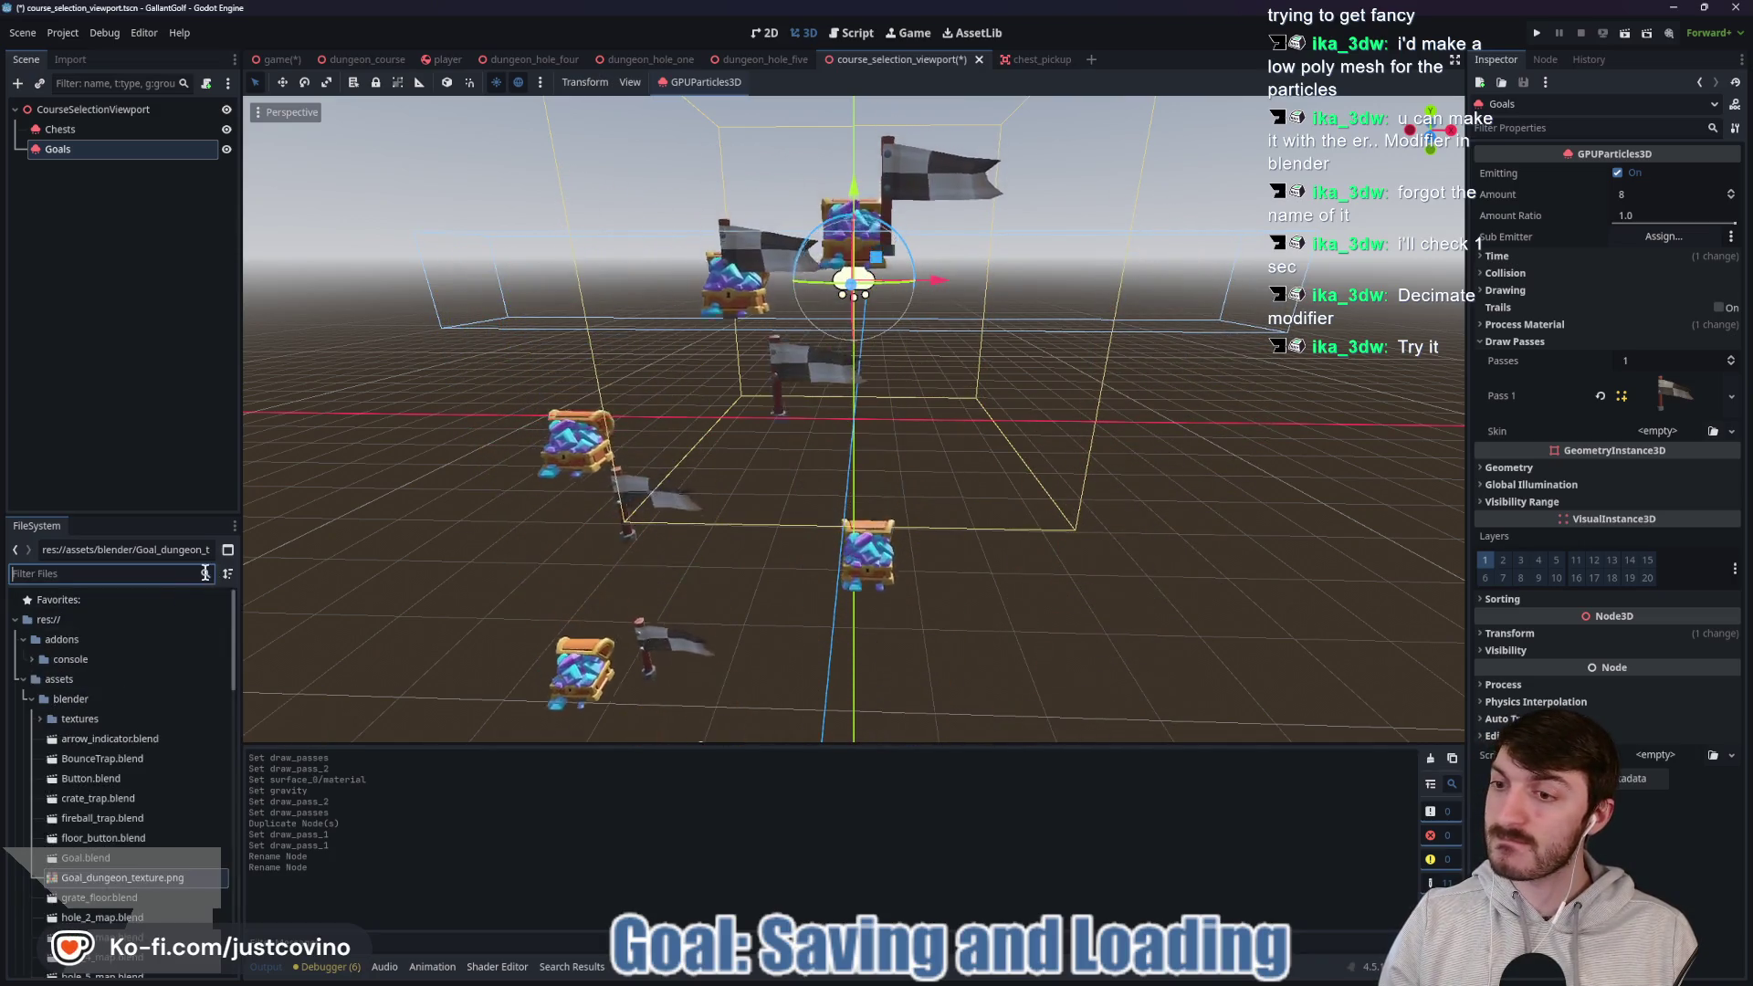
click(24, 638)
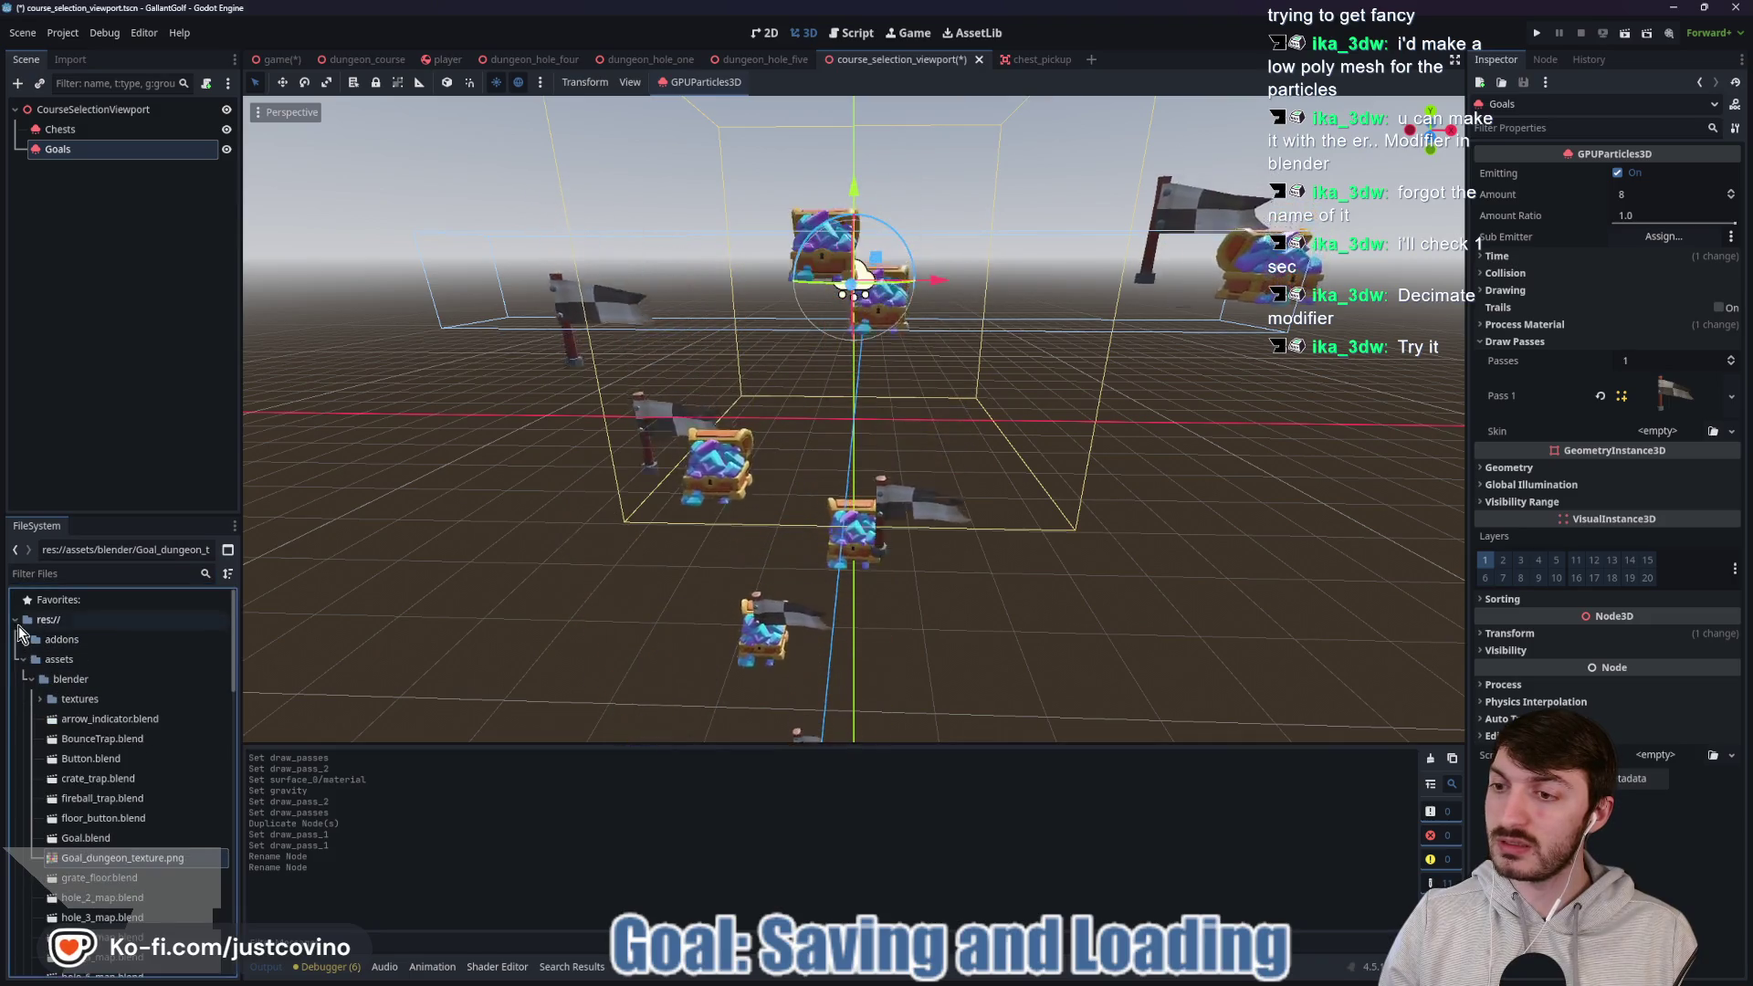
click(93, 575)
text(shield)
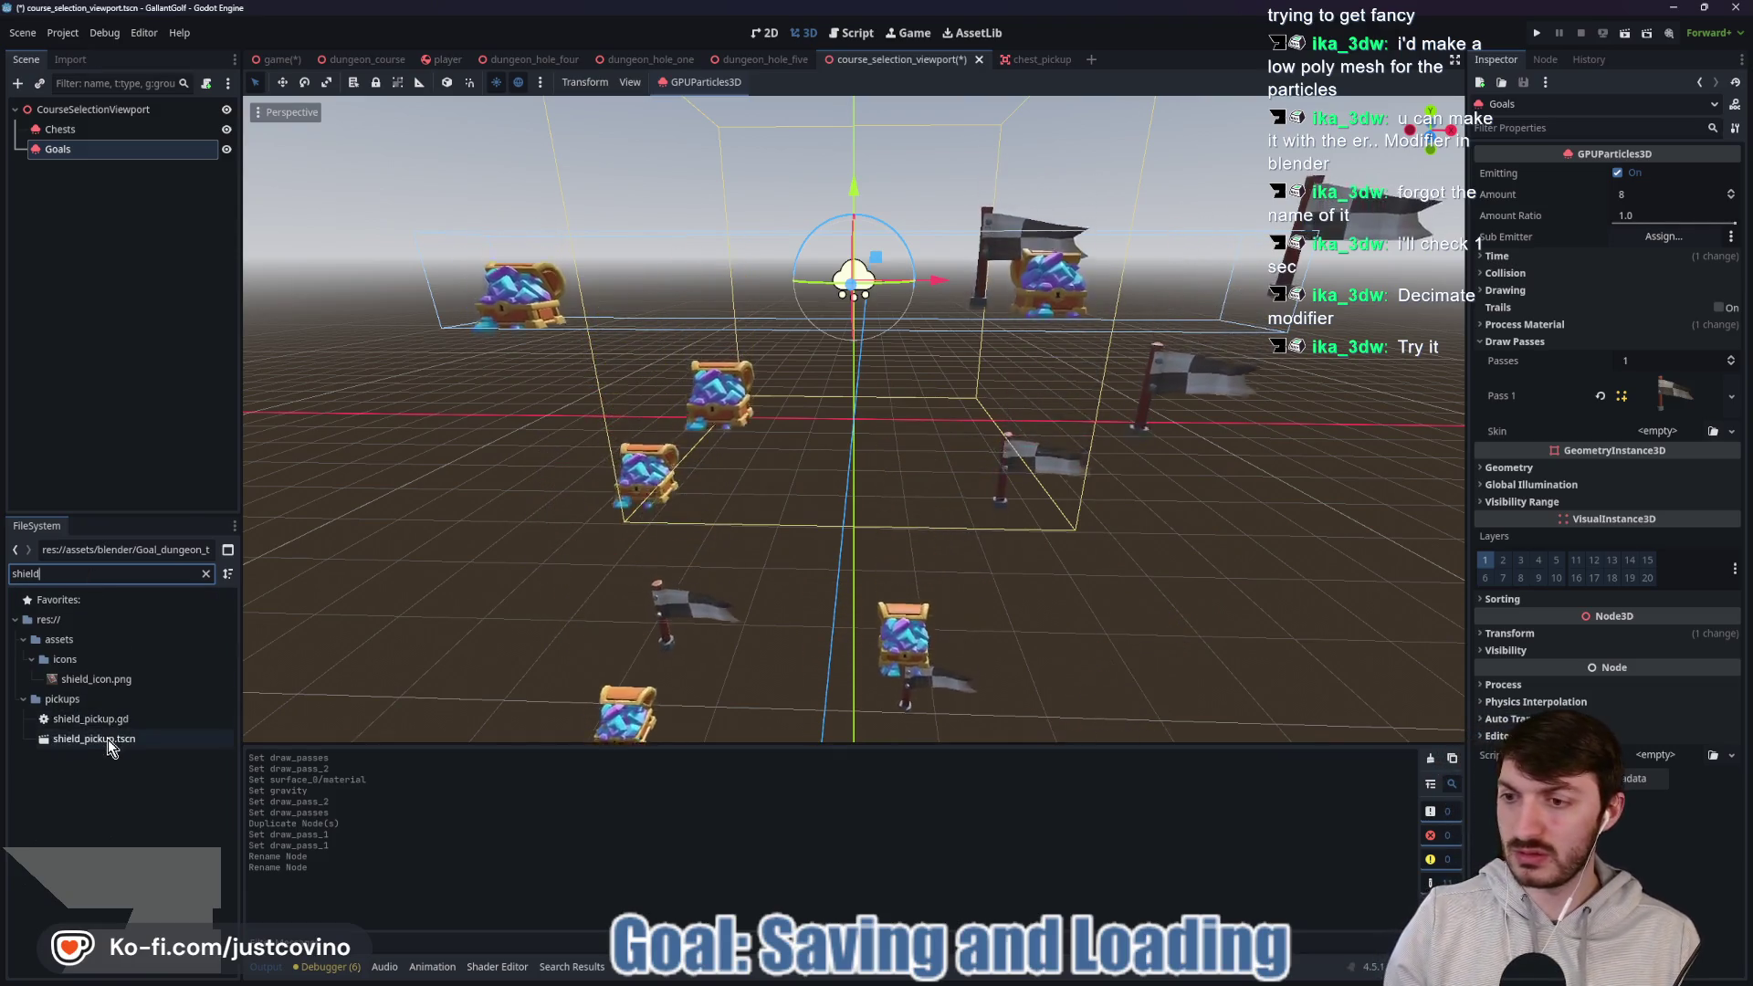
double_click(101, 739)
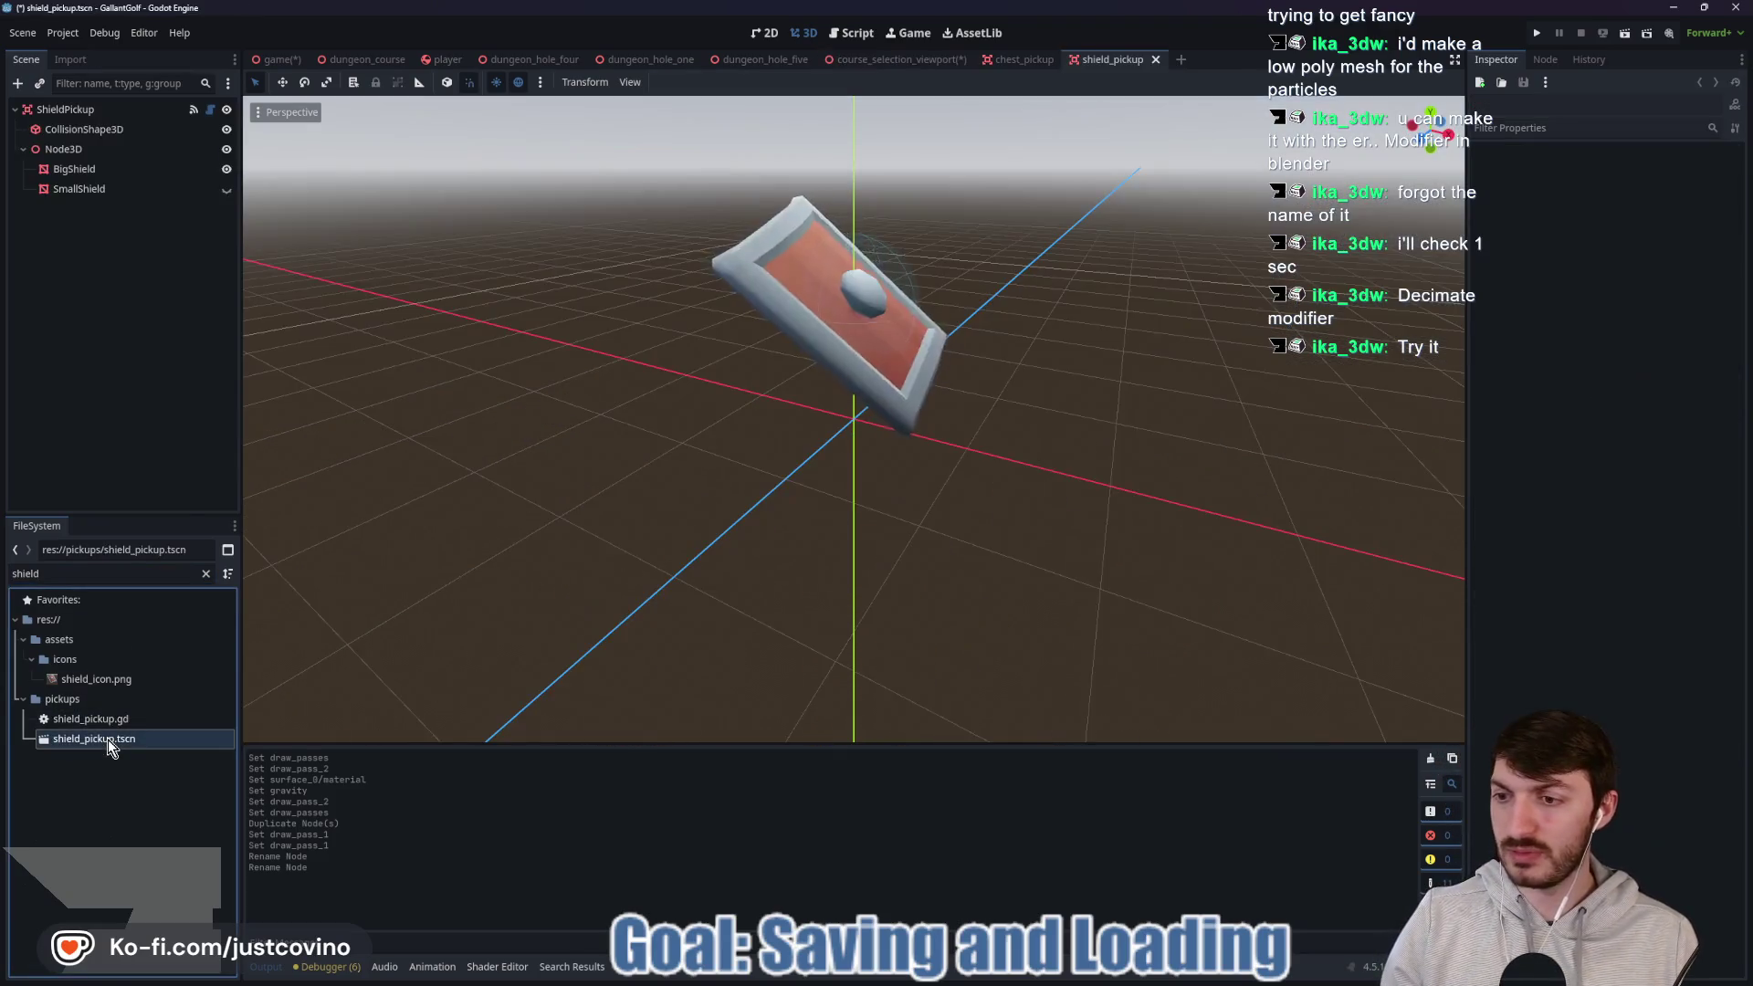
click(75, 172)
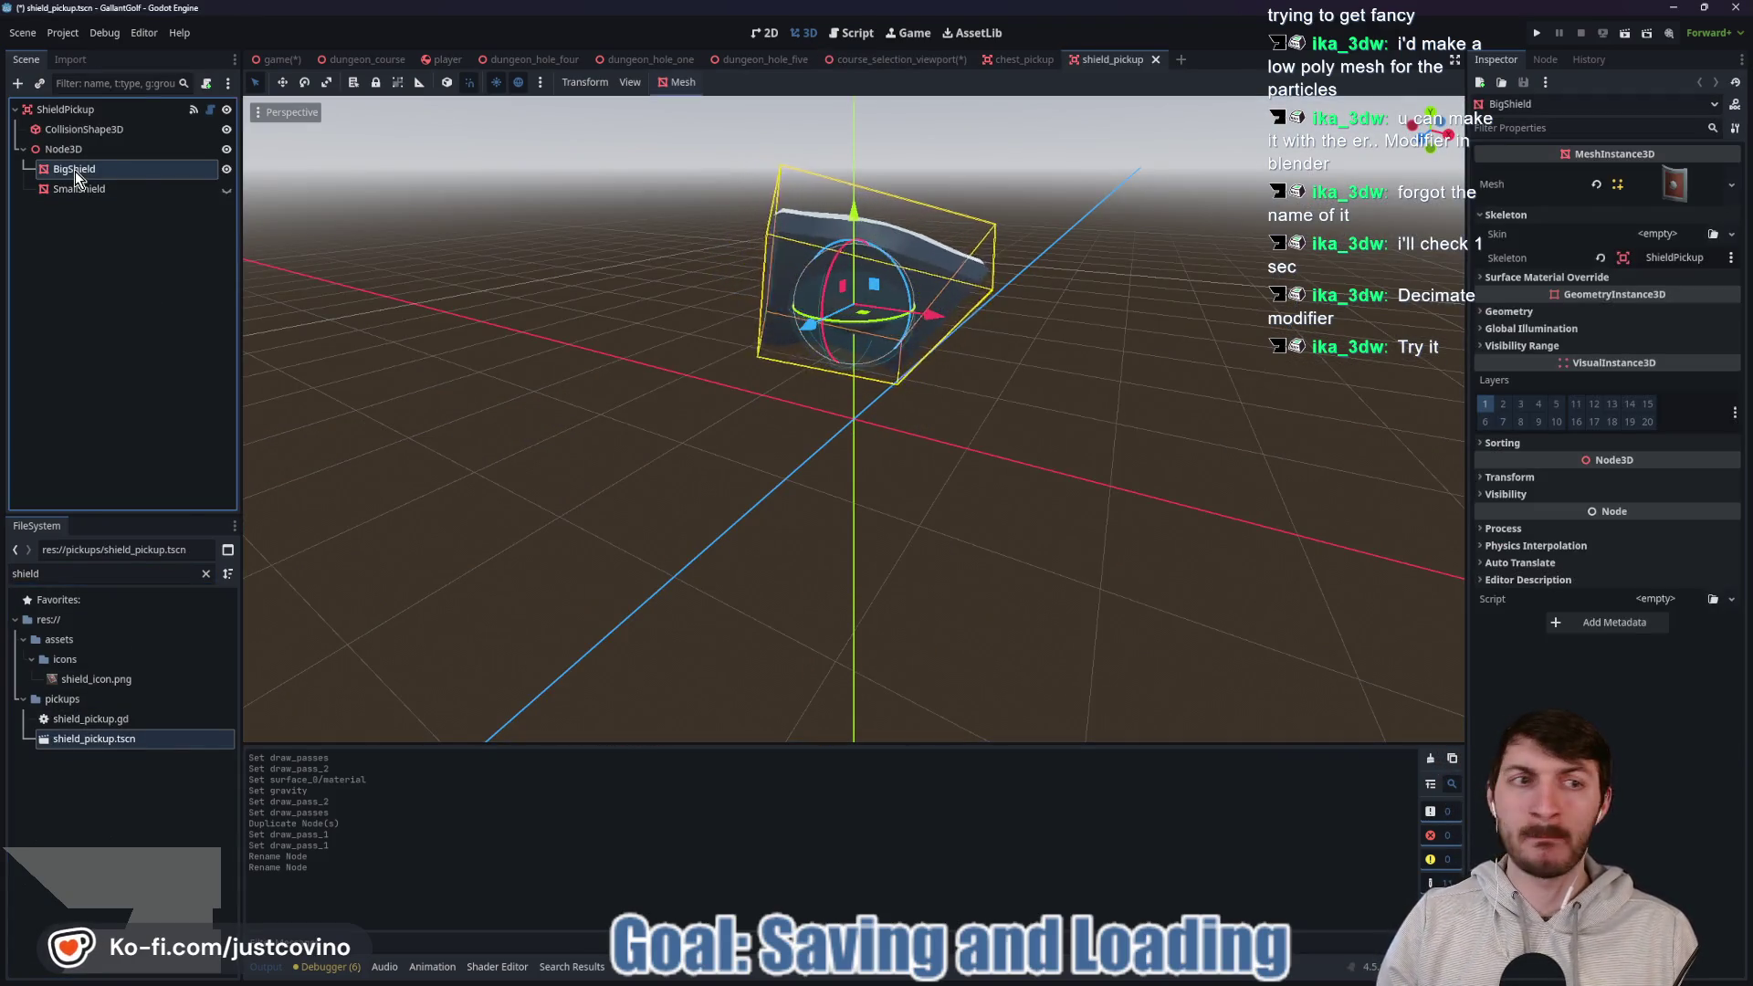
right_click(1678, 190)
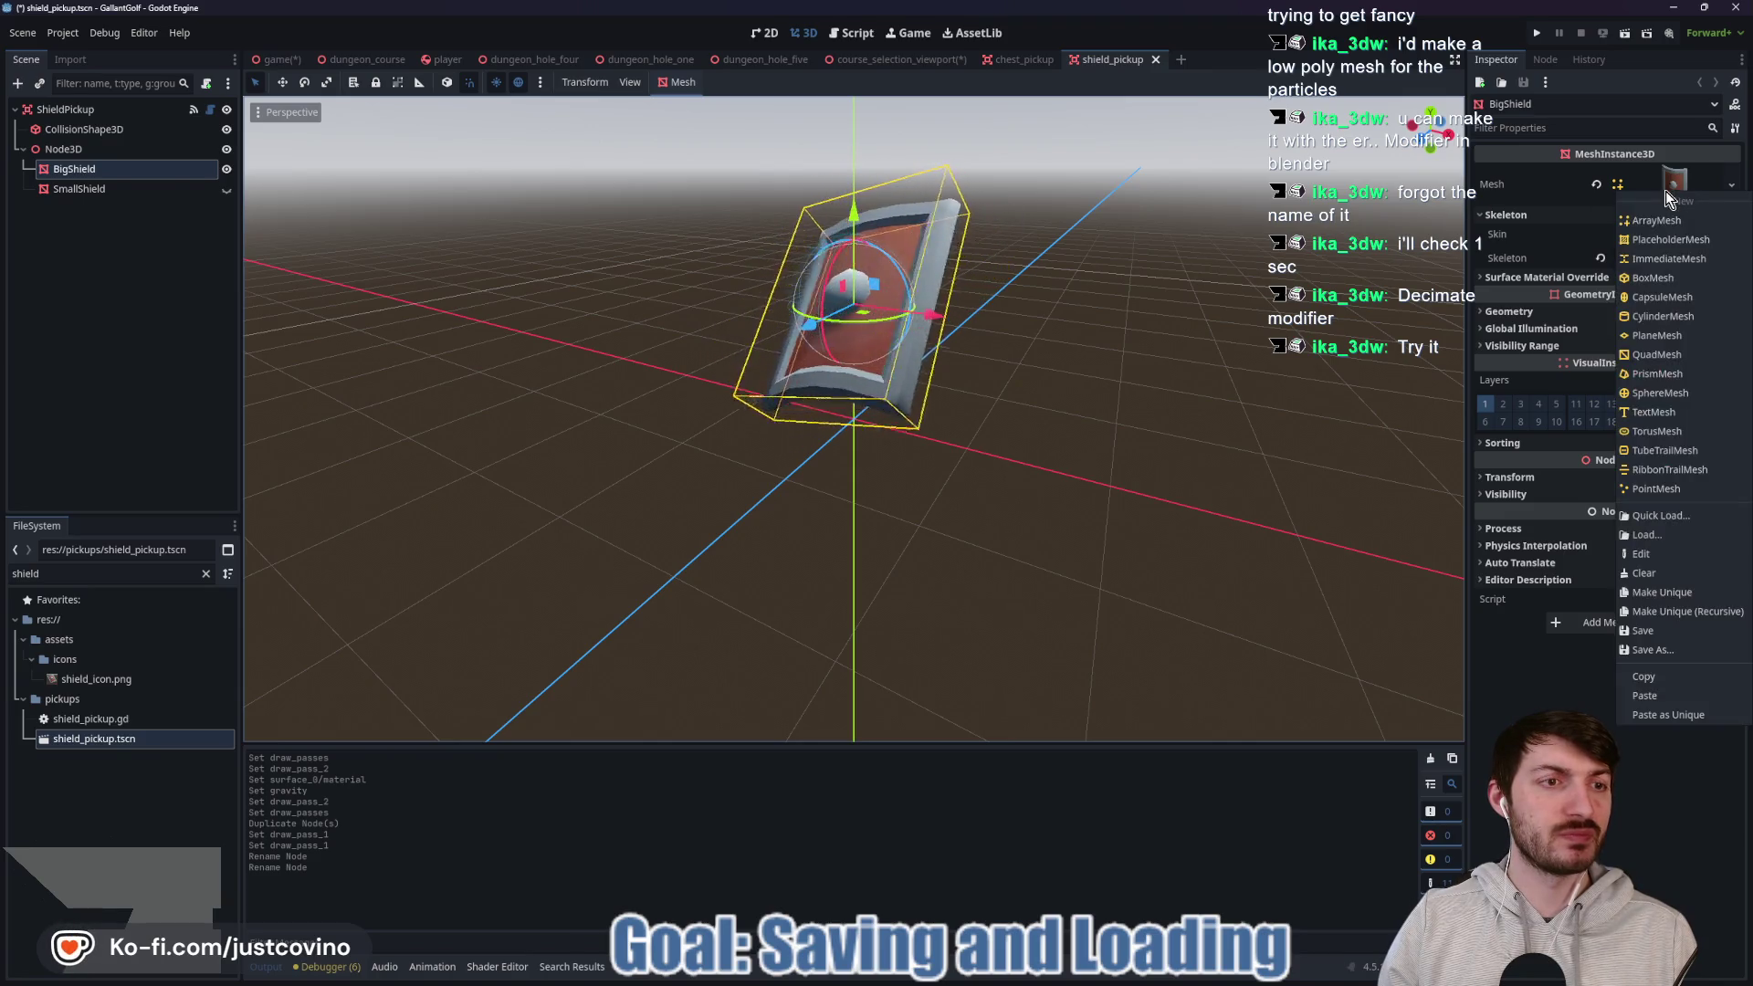
click(1663, 677)
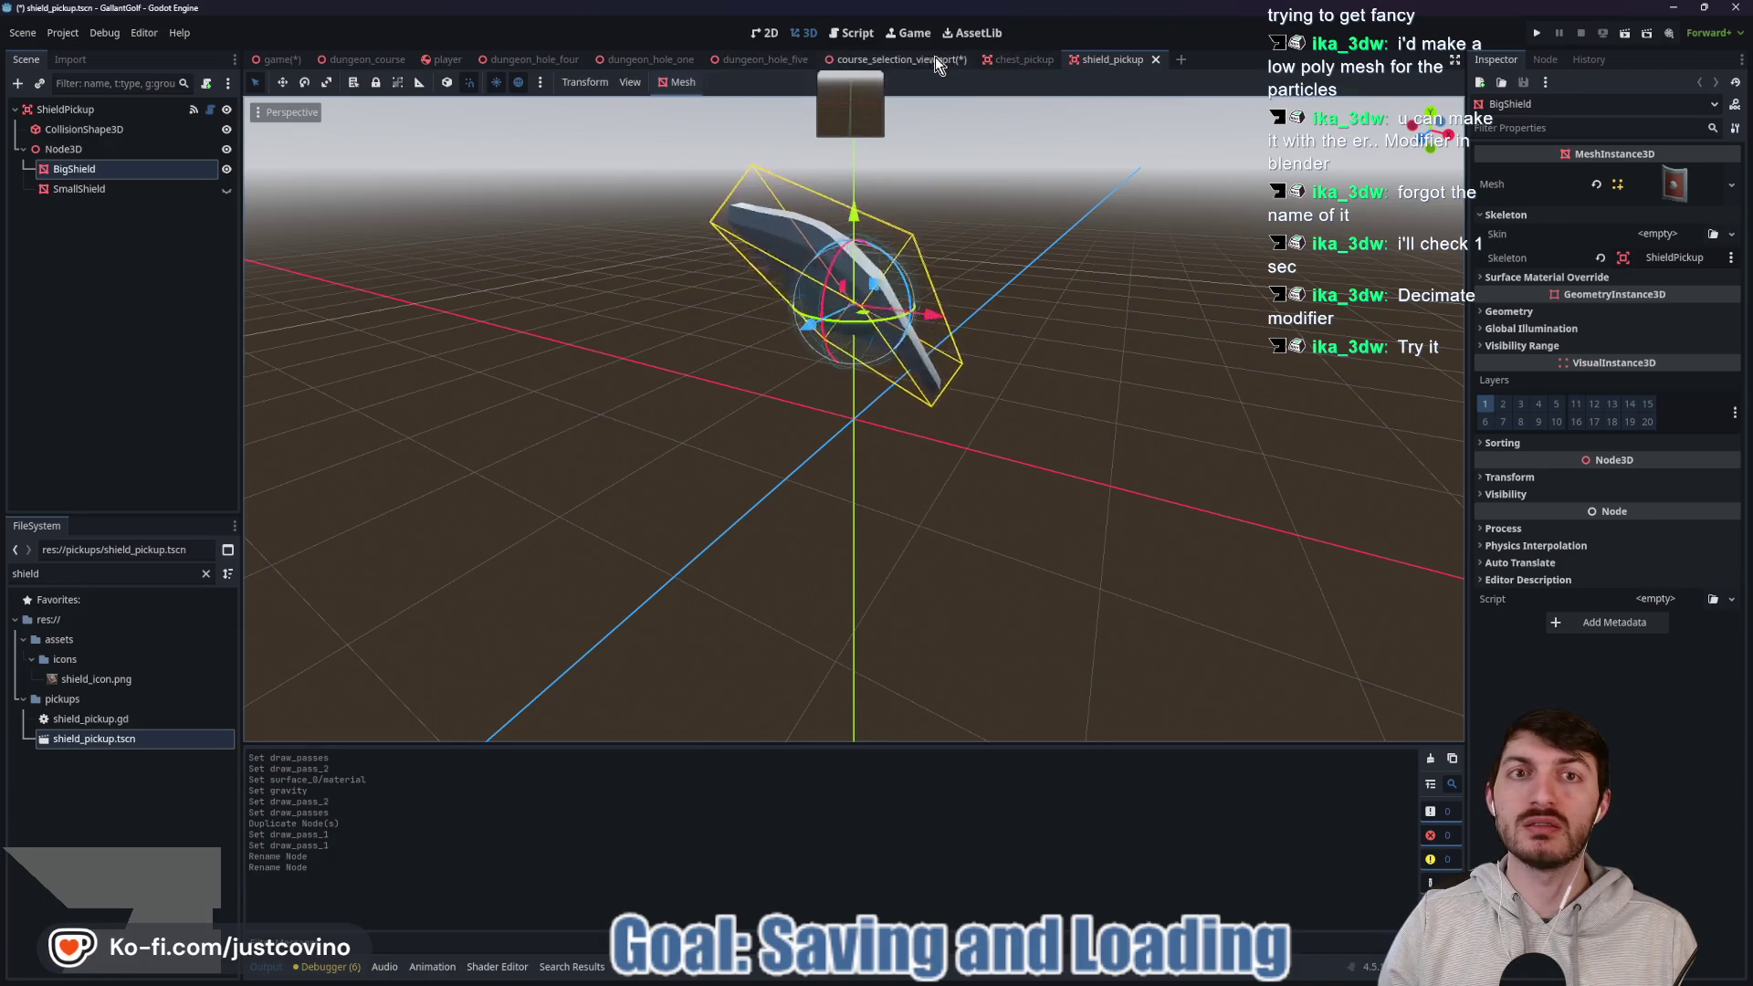
Duplicate Goals as a new emitter named Shield with the BigShield mesh pasted into Pass 1.
click(916, 58)
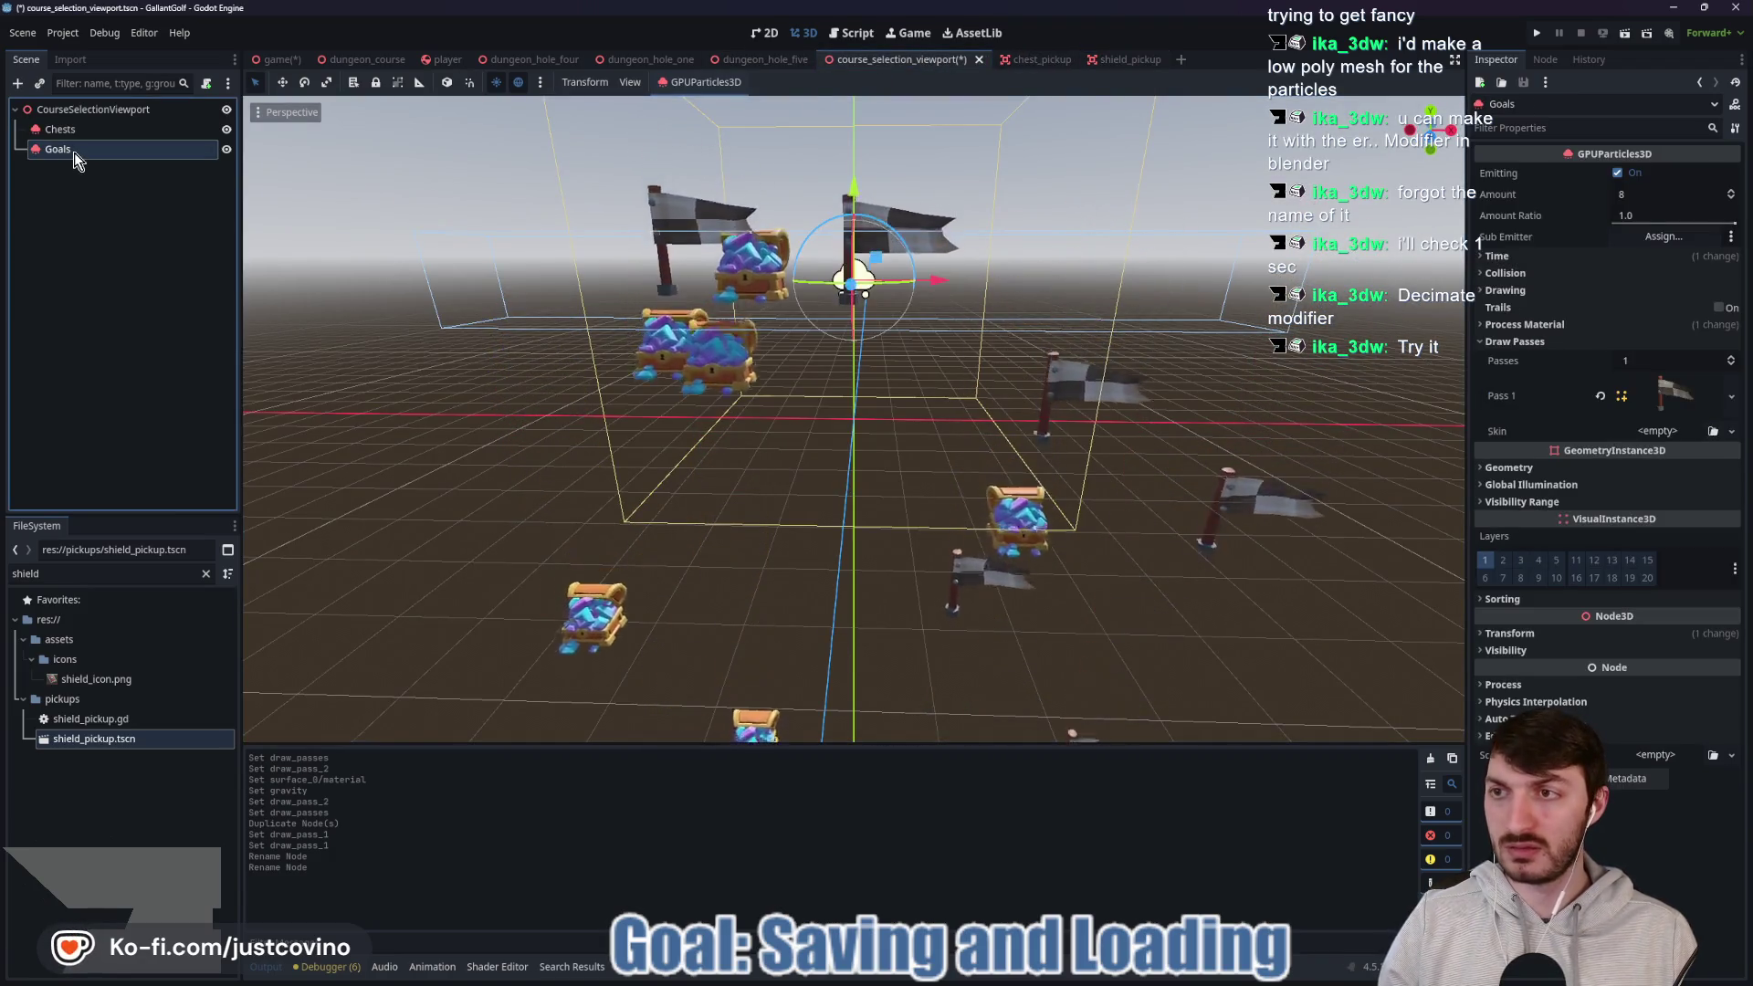
key(ctrl+d)
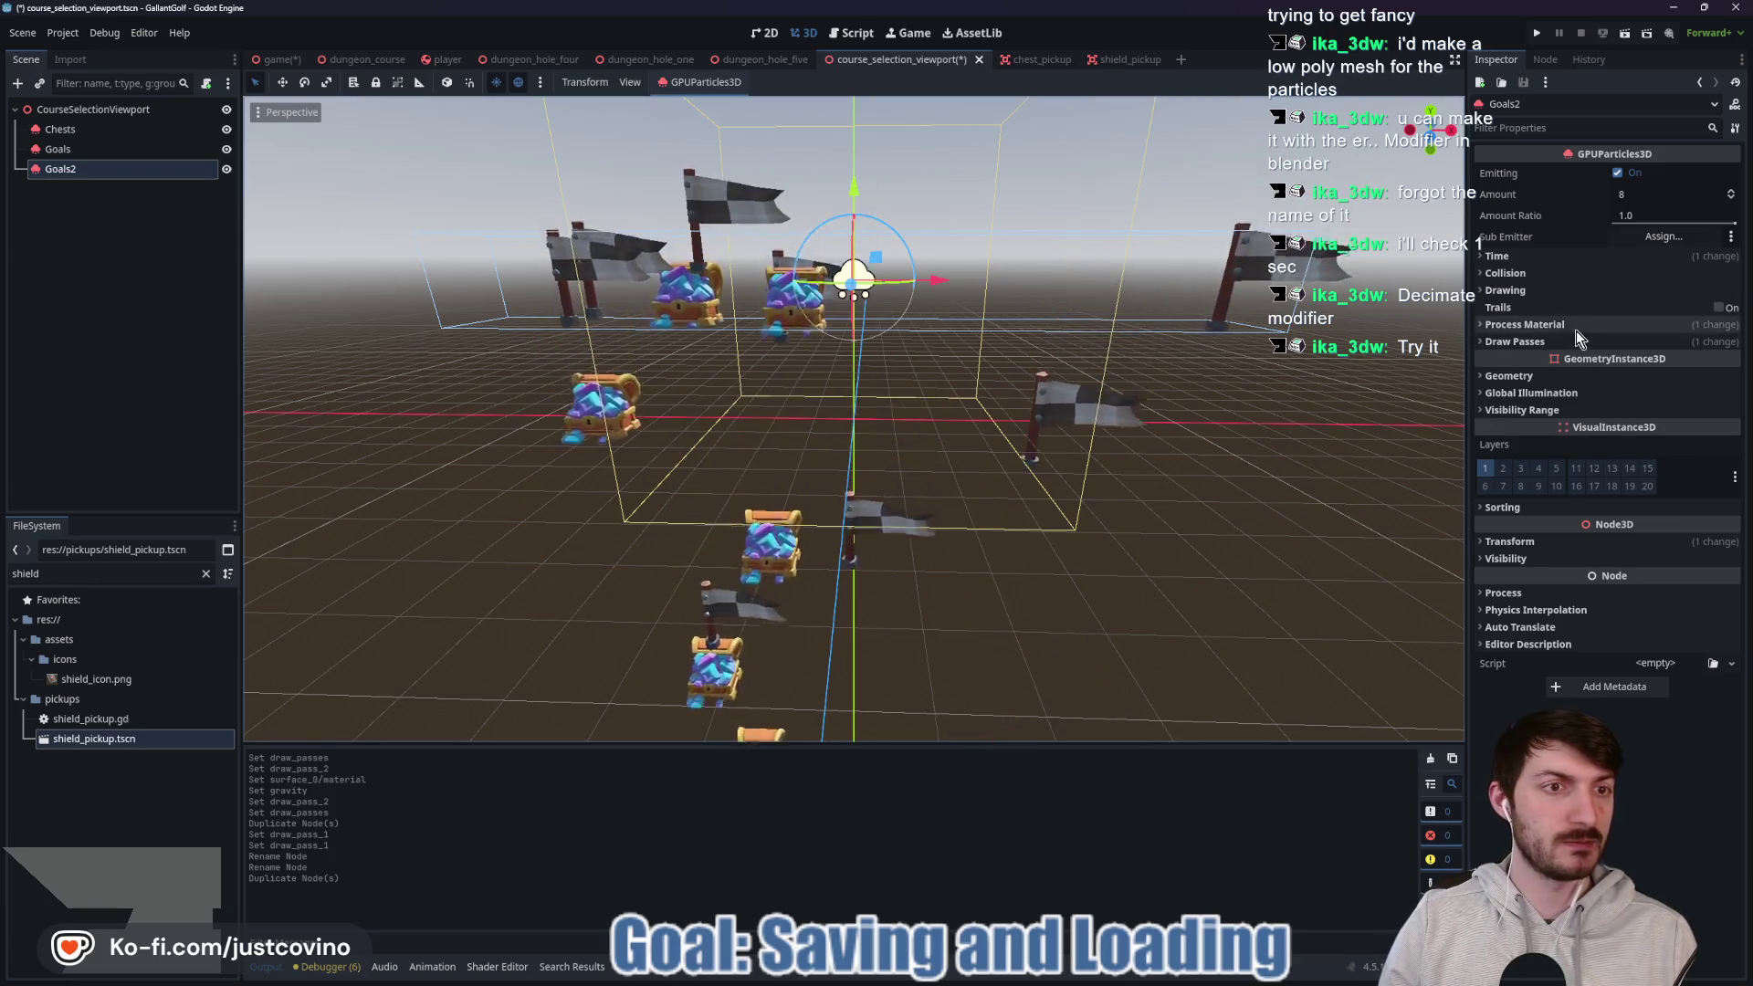
click(1578, 338)
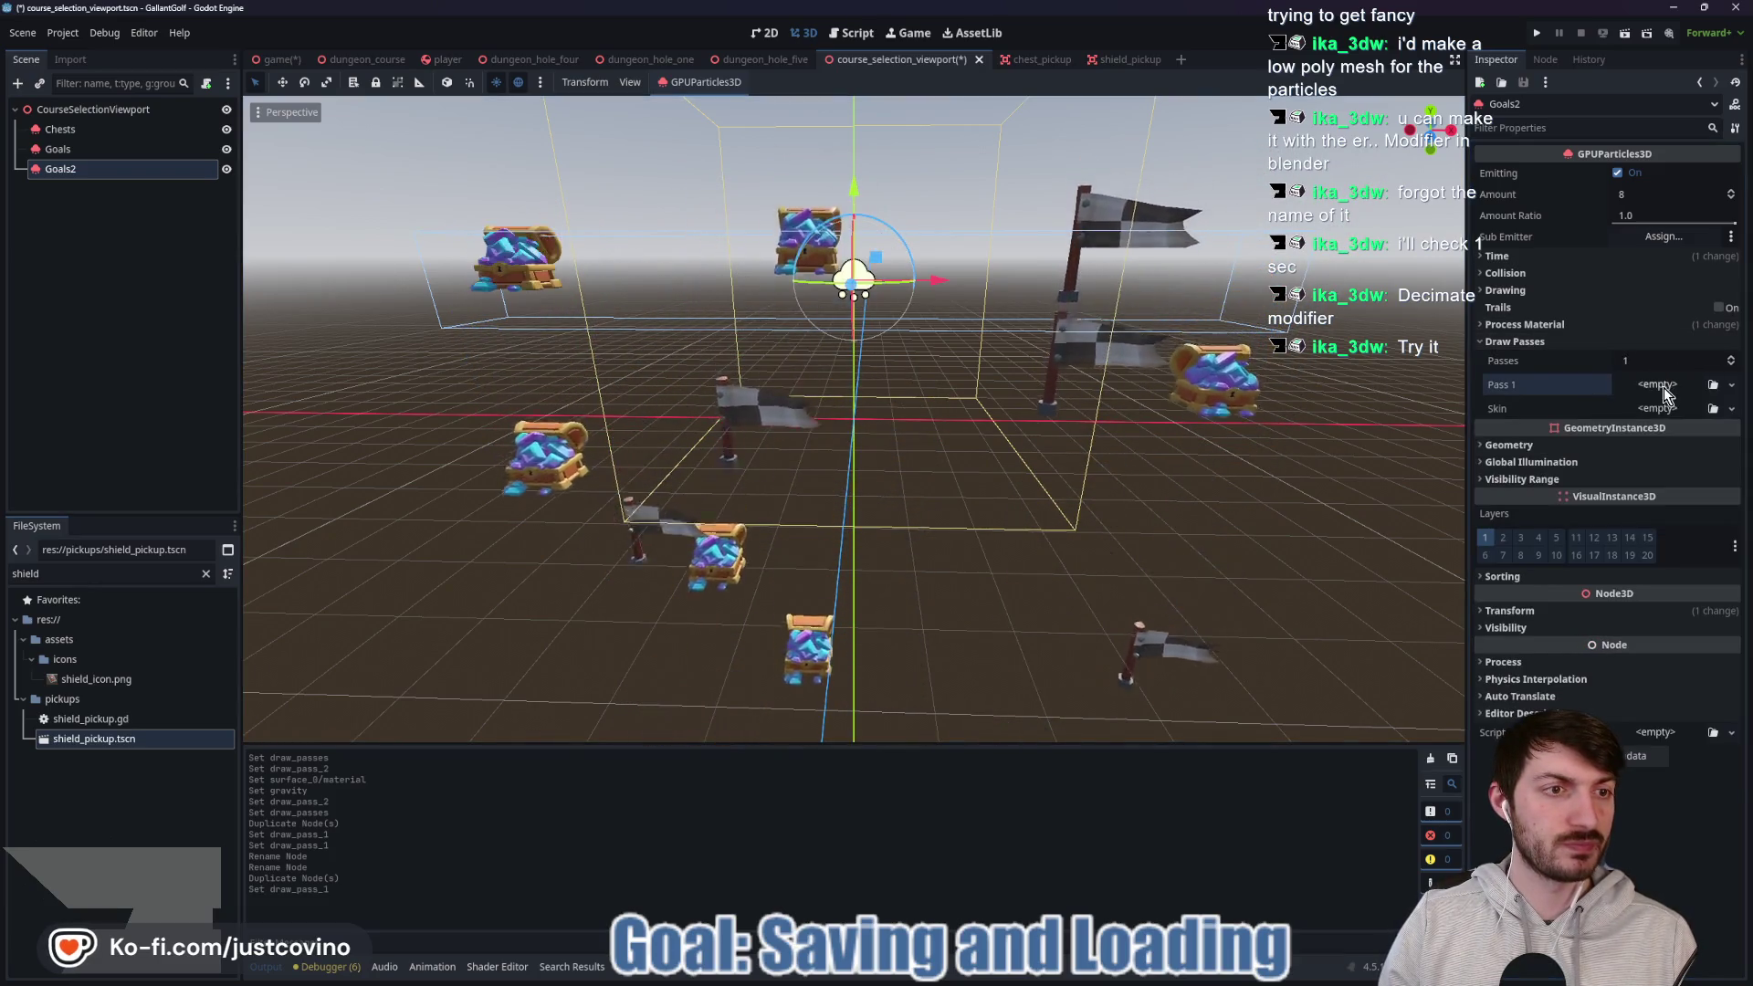
click(1663, 395)
click(1693, 628)
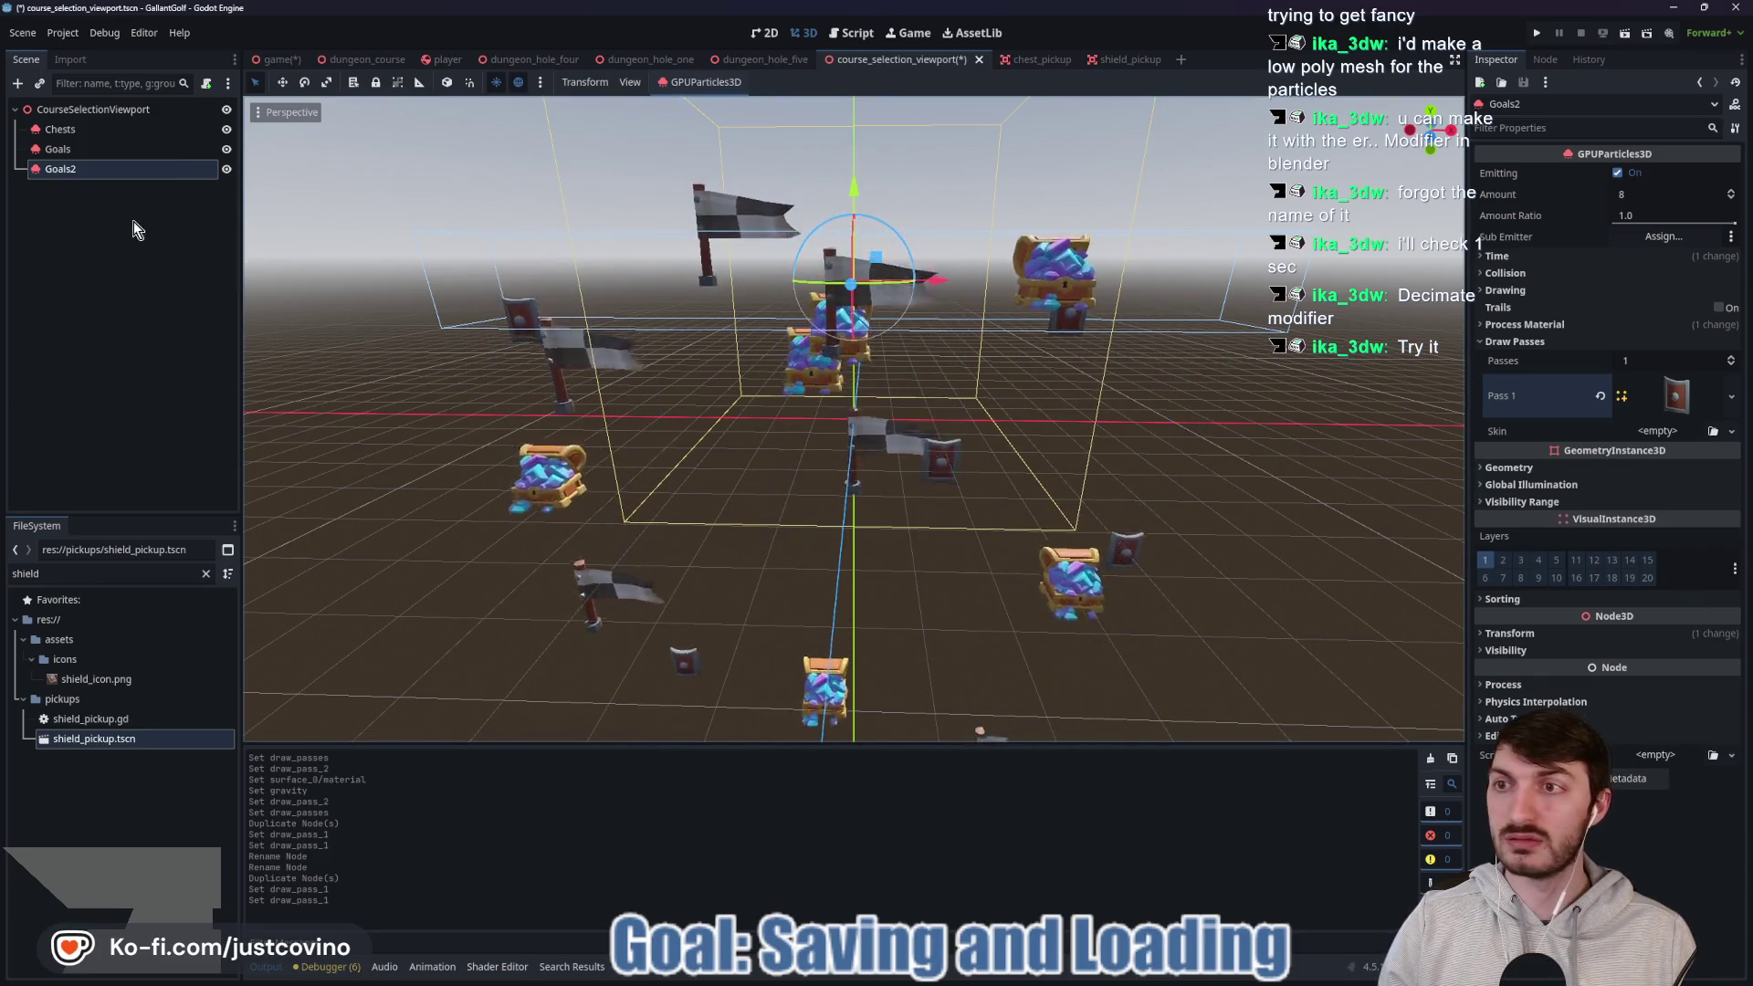
double_click(79, 170)
text(Shield)
key(Return)
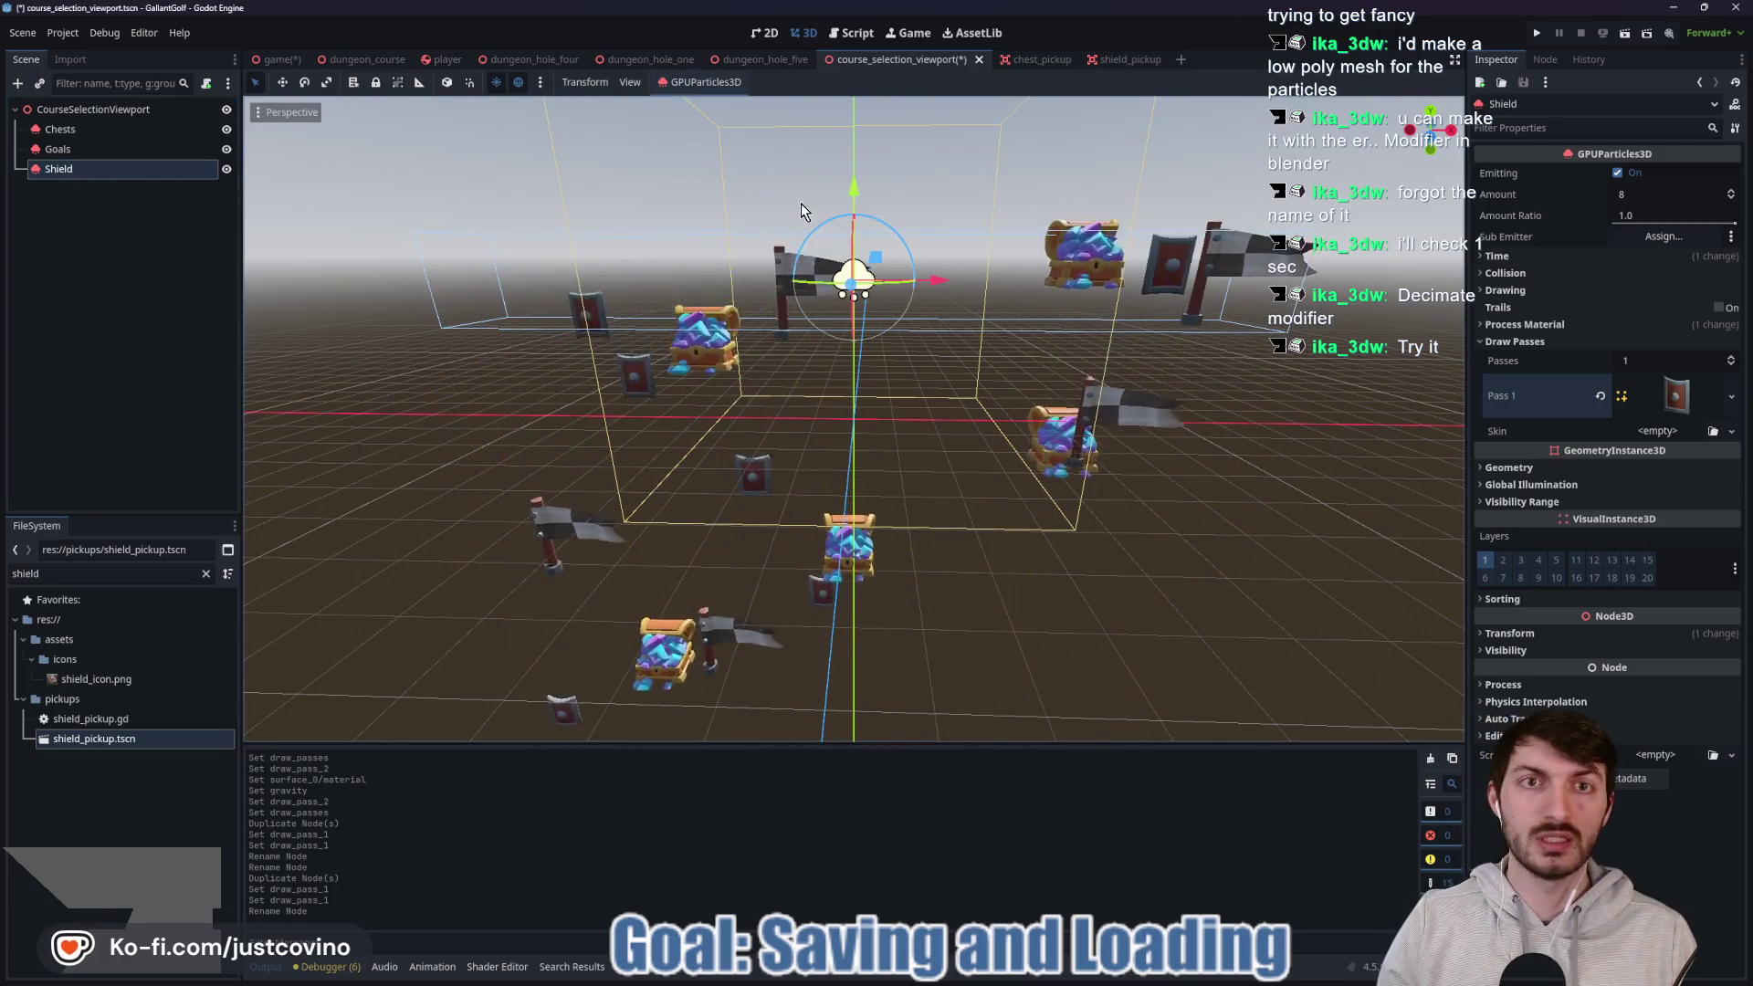
click(54, 574)
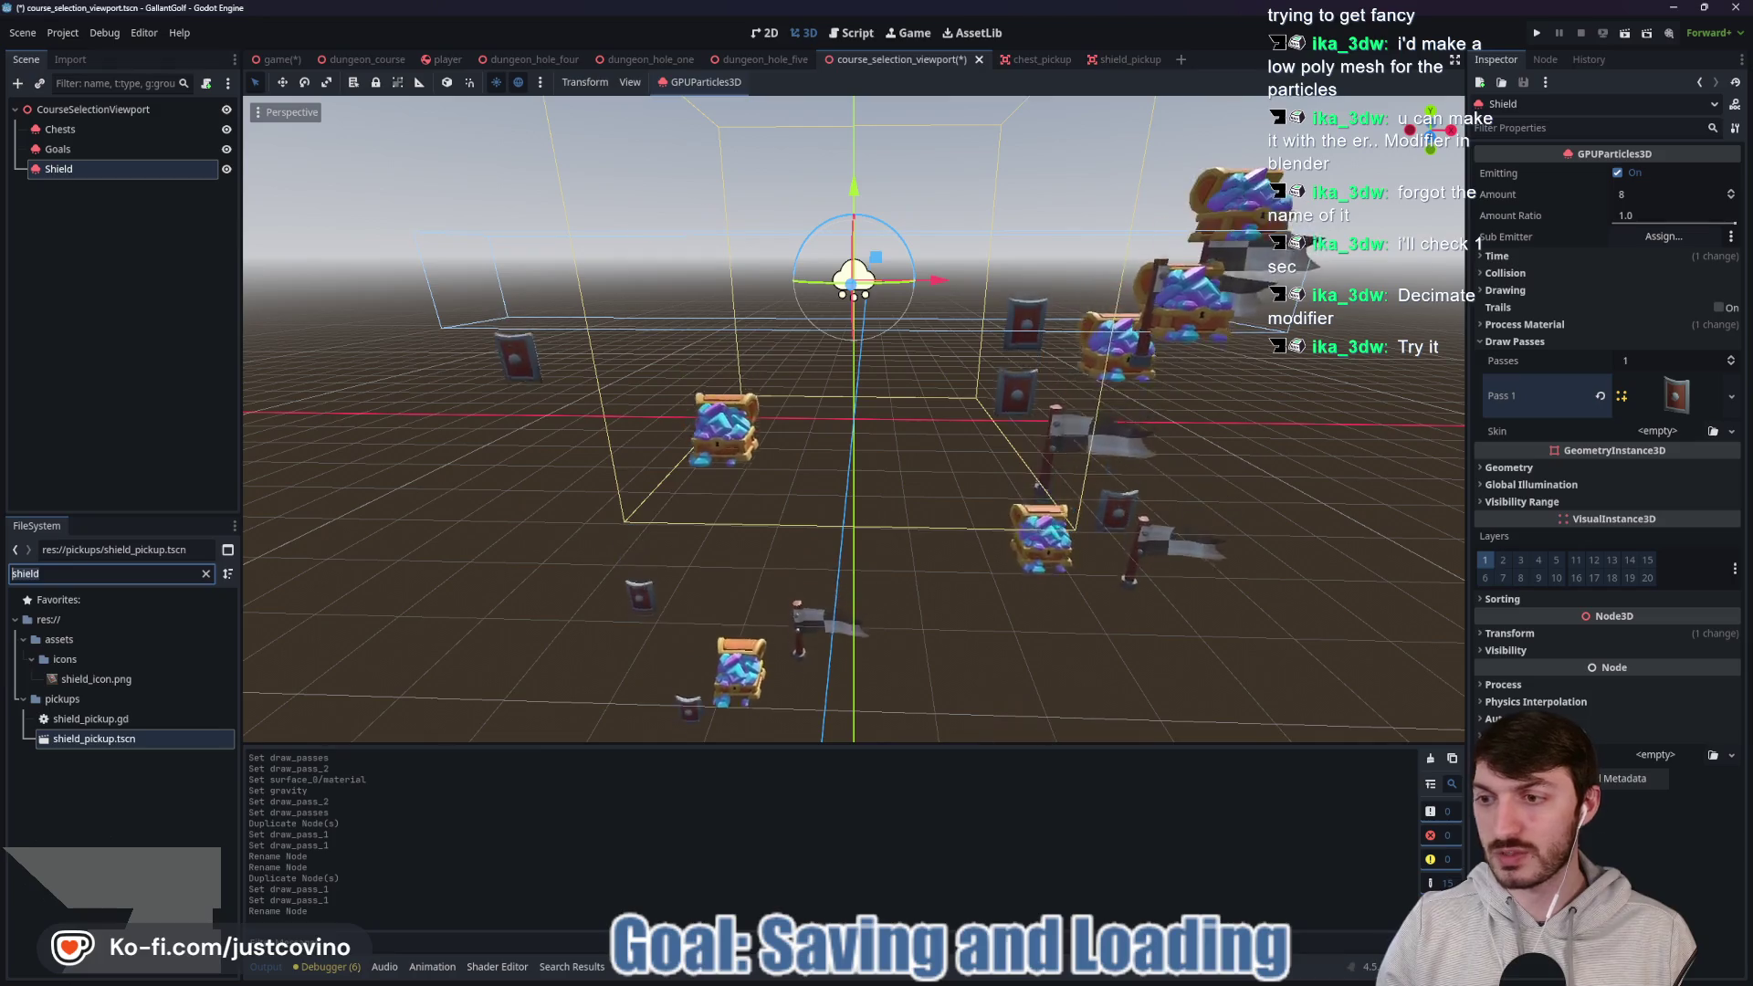
text(cross)
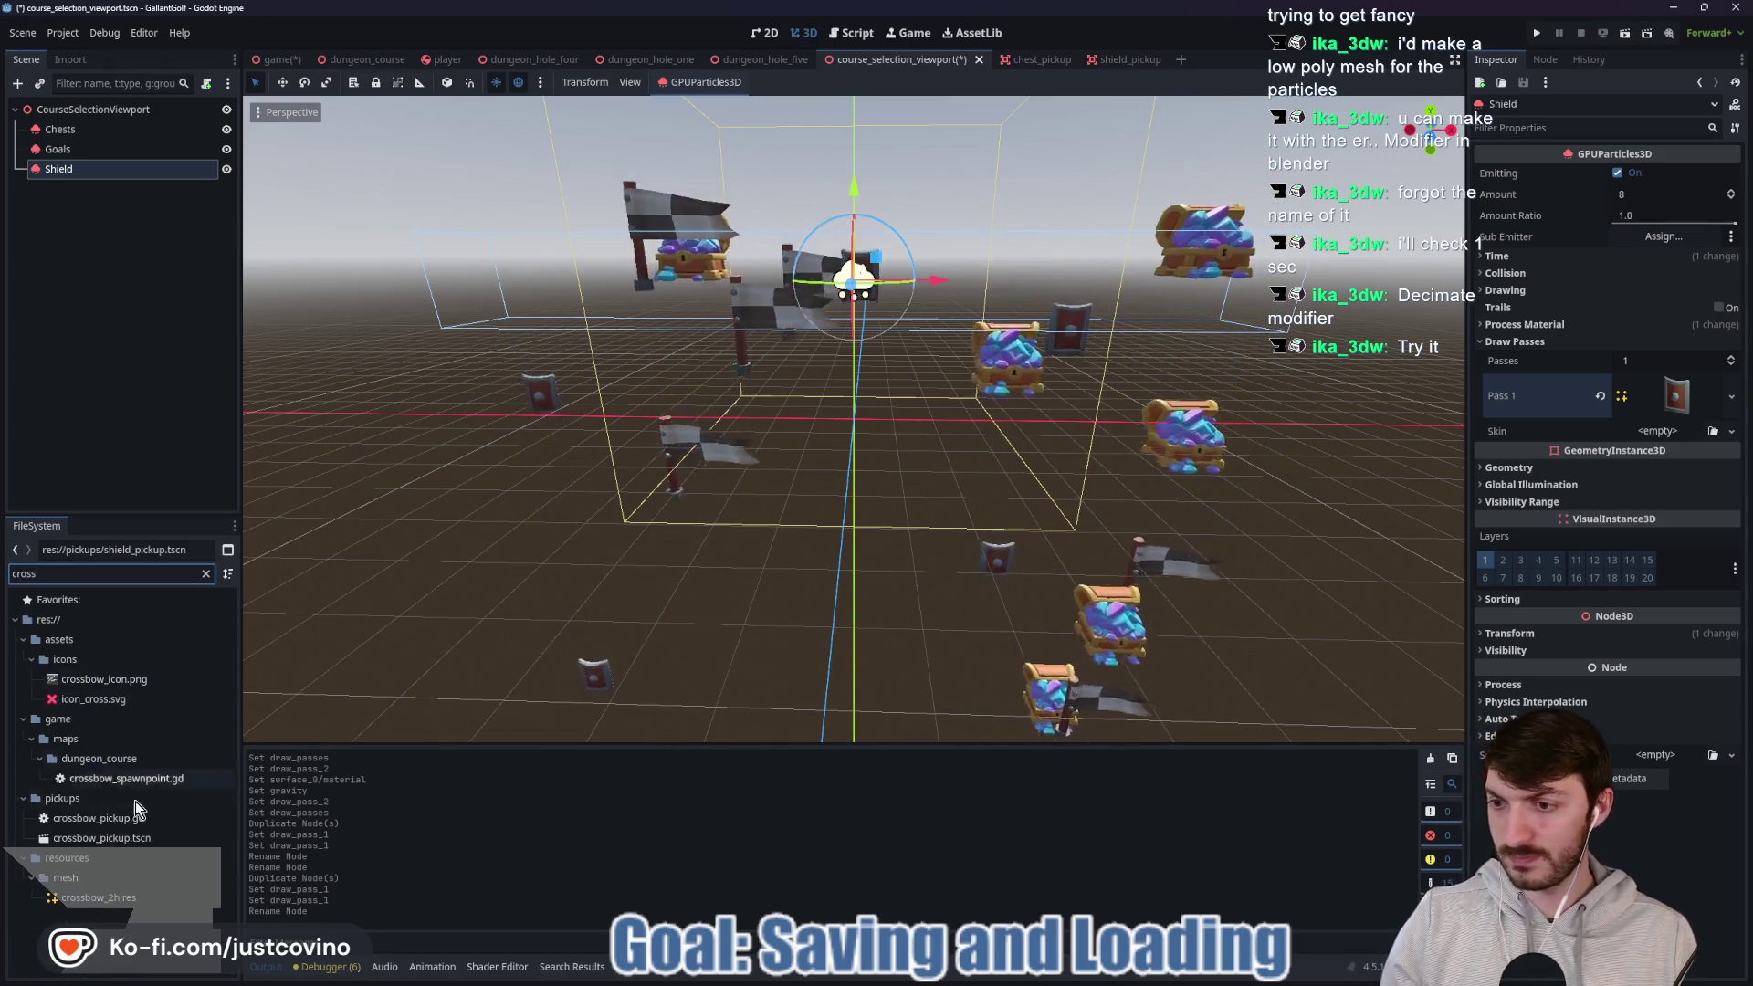
Open crossbow_pickup.tscn and copy its MeshInstance3D mesh.
double_click(100, 837)
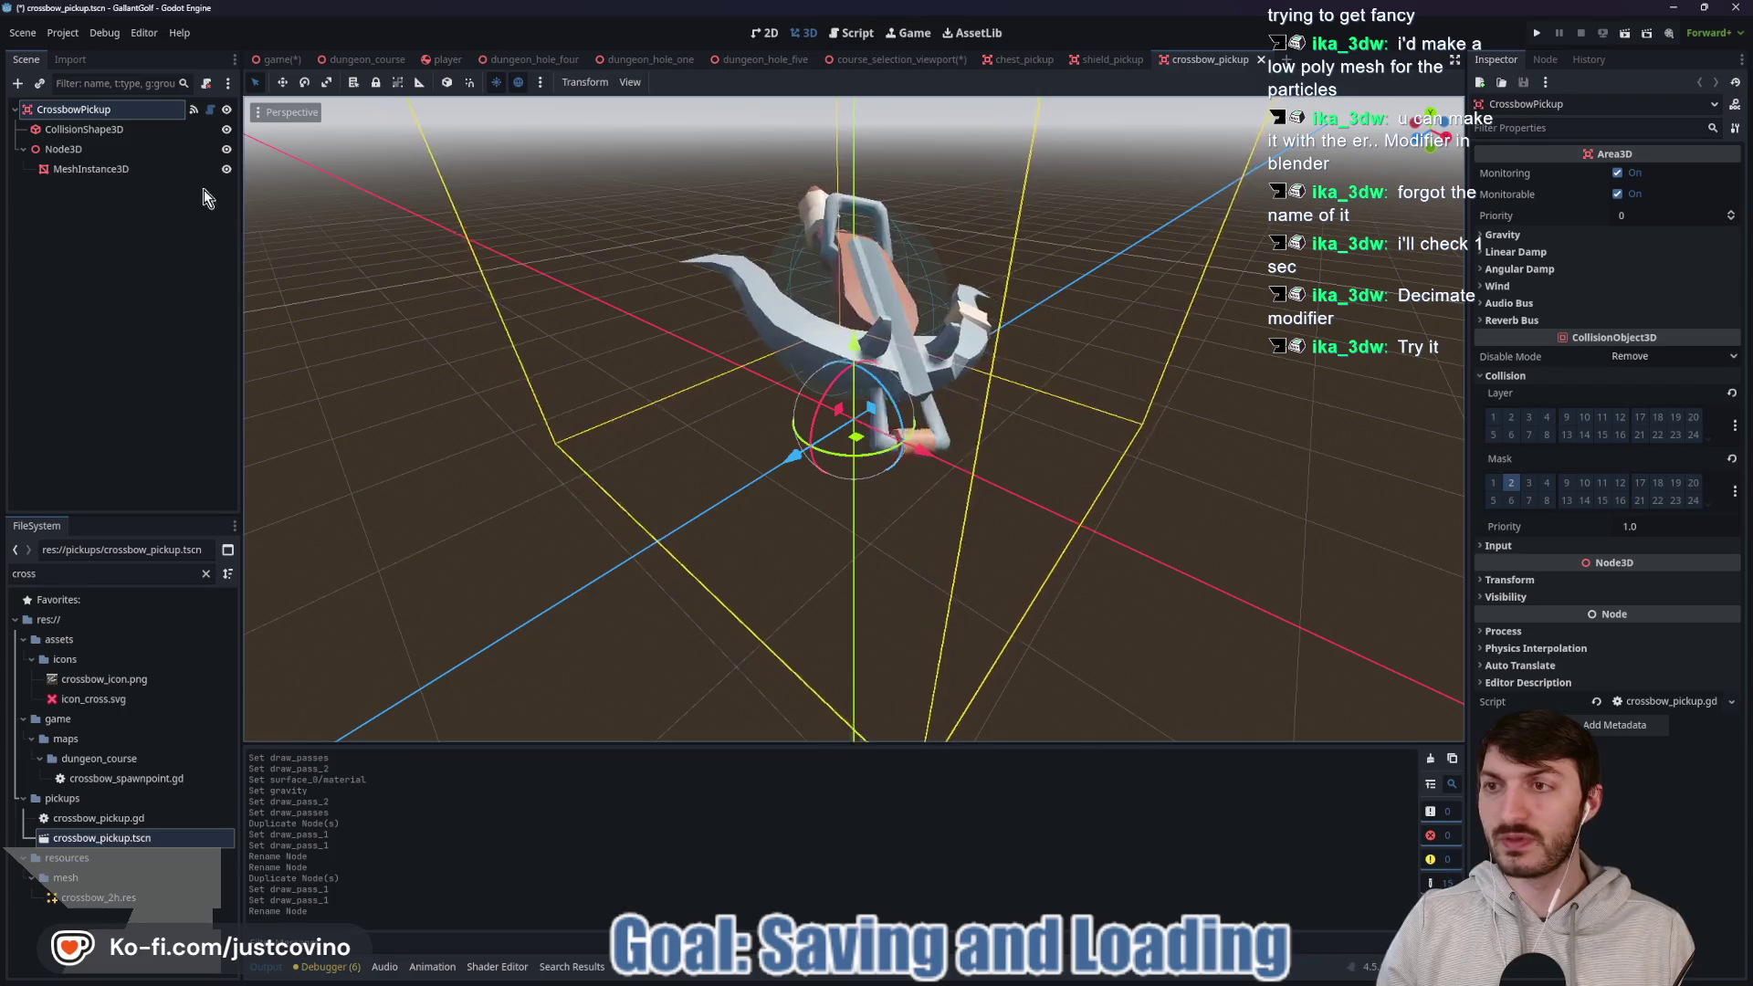
click(134, 172)
right_click(1673, 193)
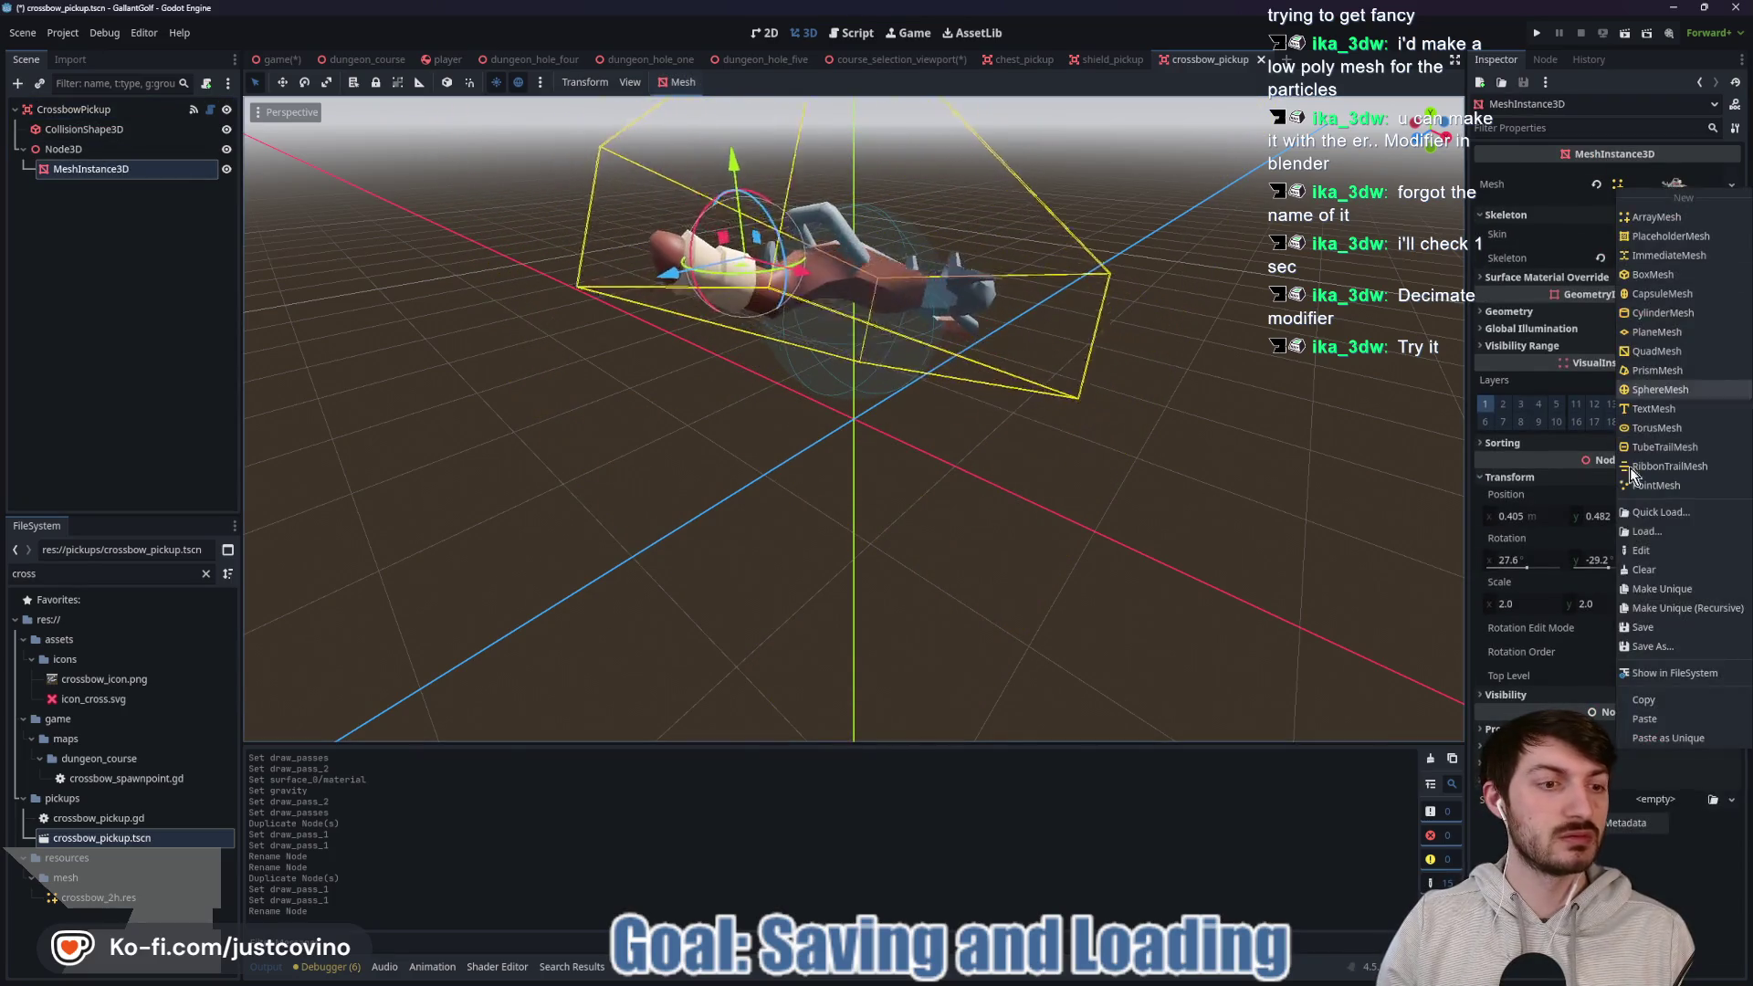
click(1658, 700)
Duplicate Shield as Crossbow with the crossbow mesh pasted into Pass 1, and save the scene.
click(907, 57)
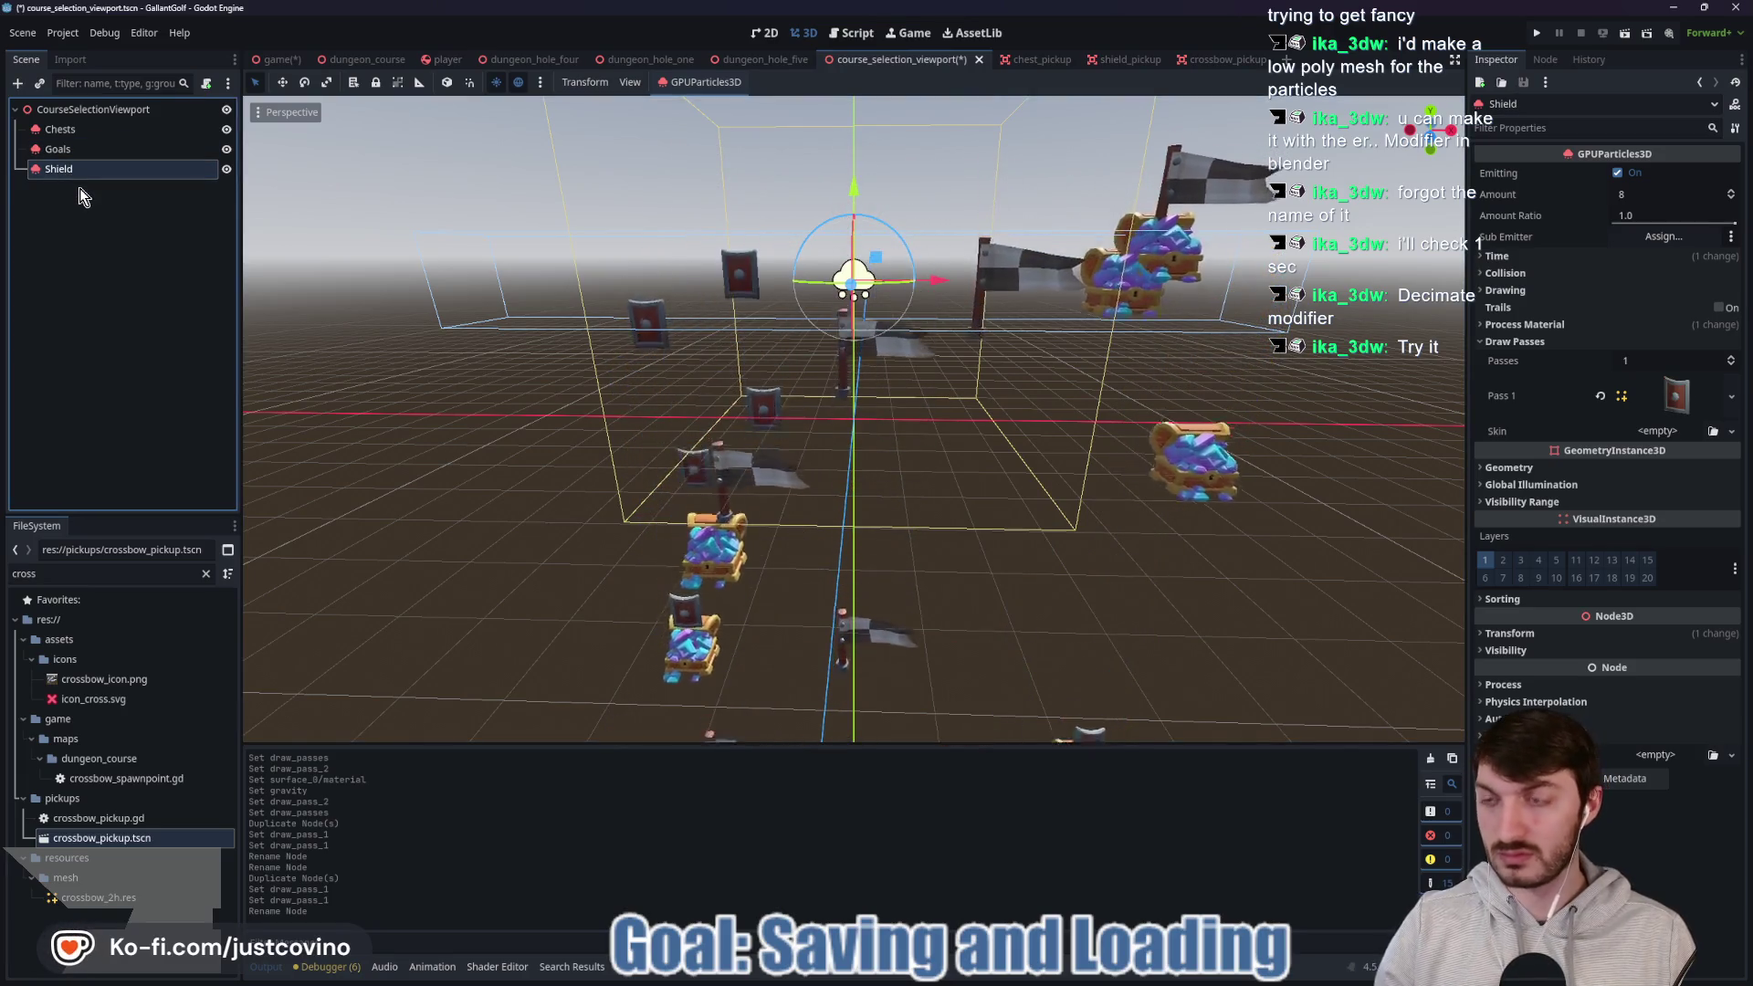
key(ctrl+d)
key(F2)
text(crossbow)
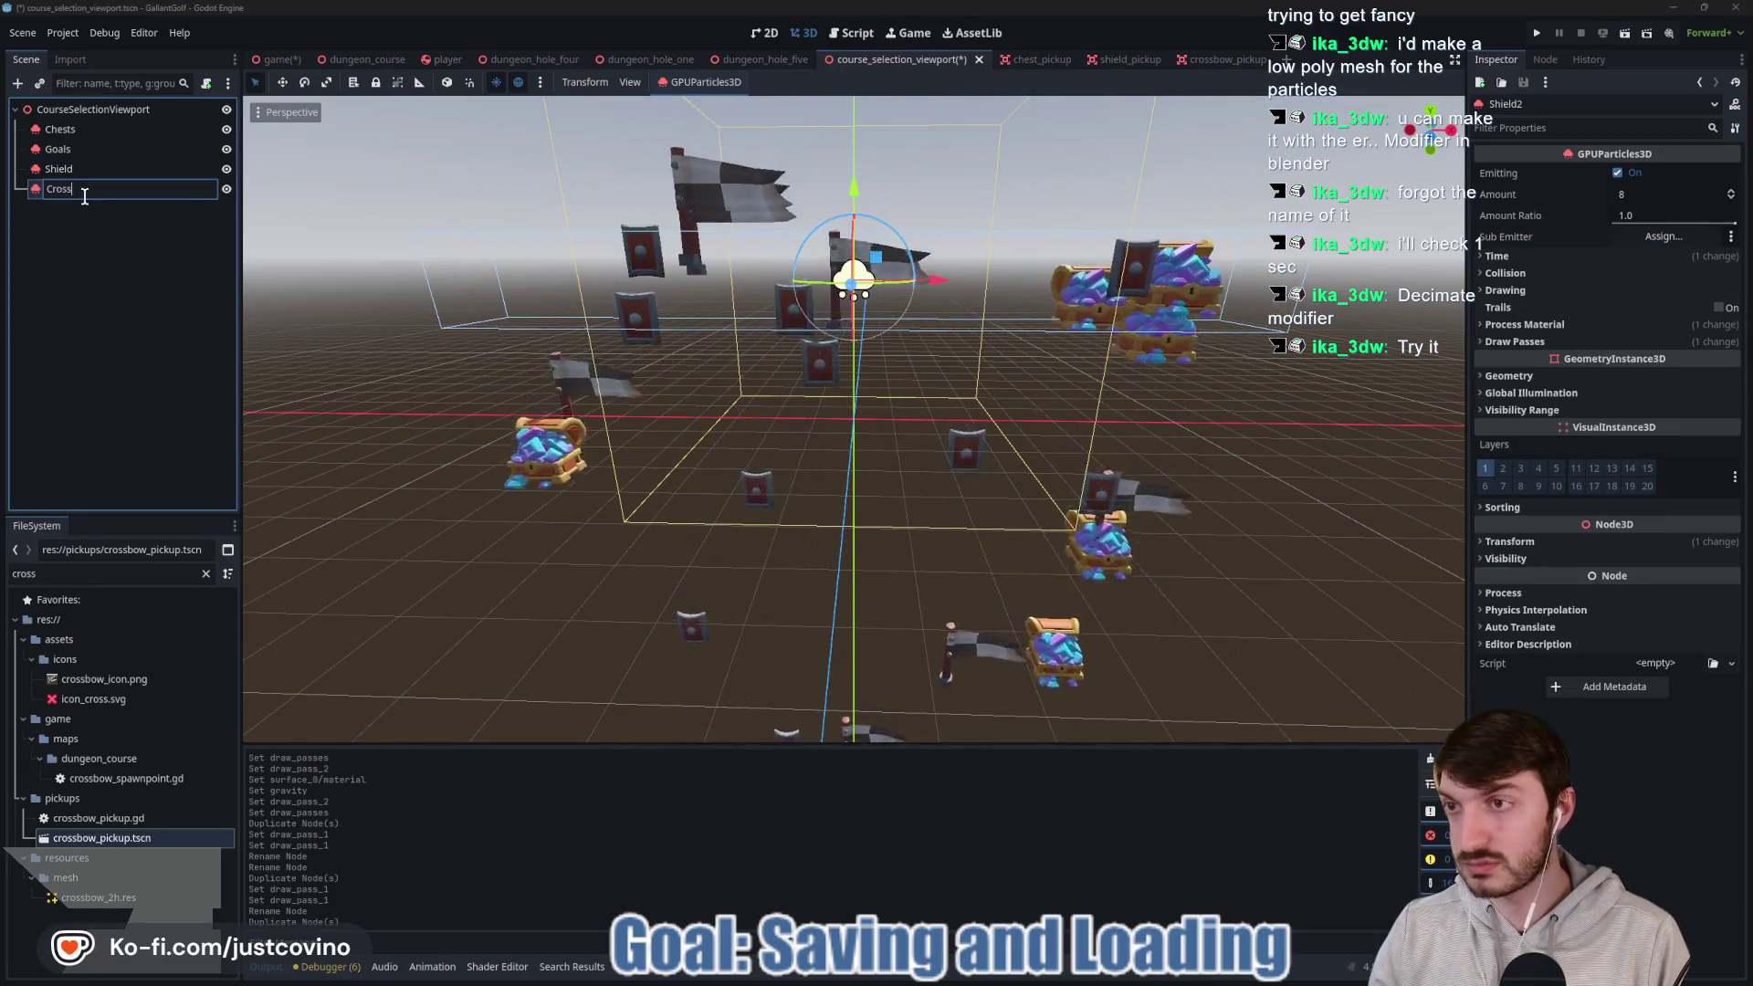
key(Return)
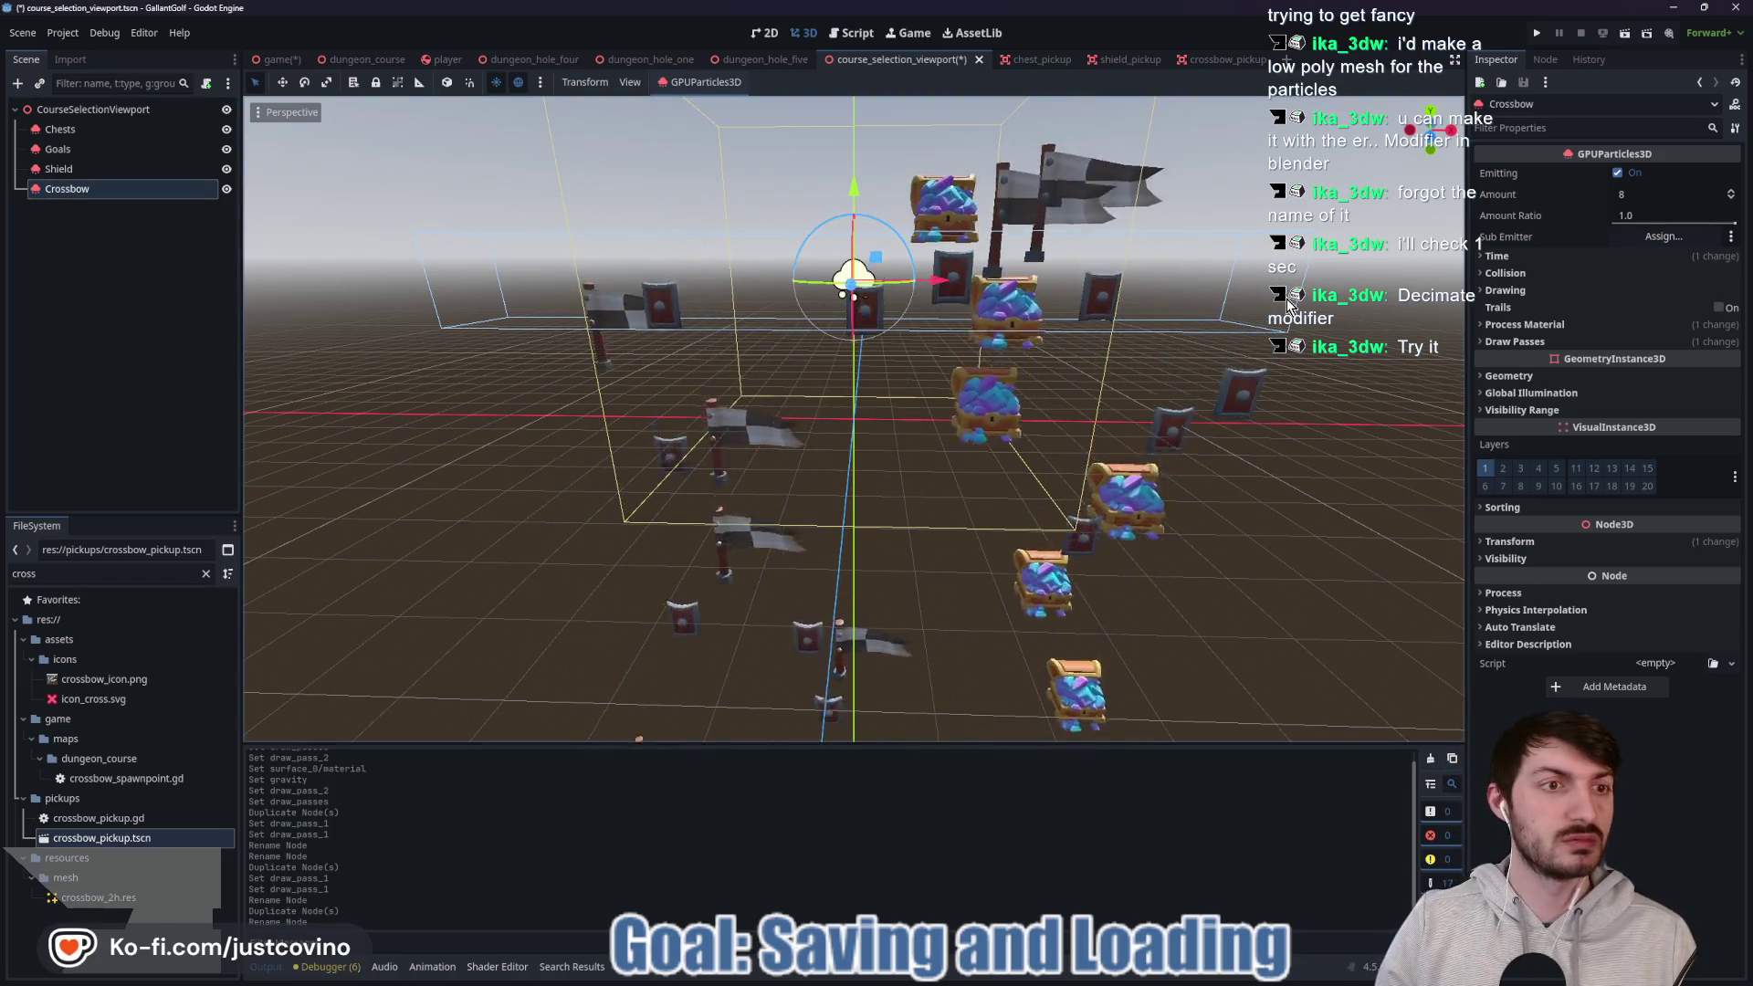
click(1514, 342)
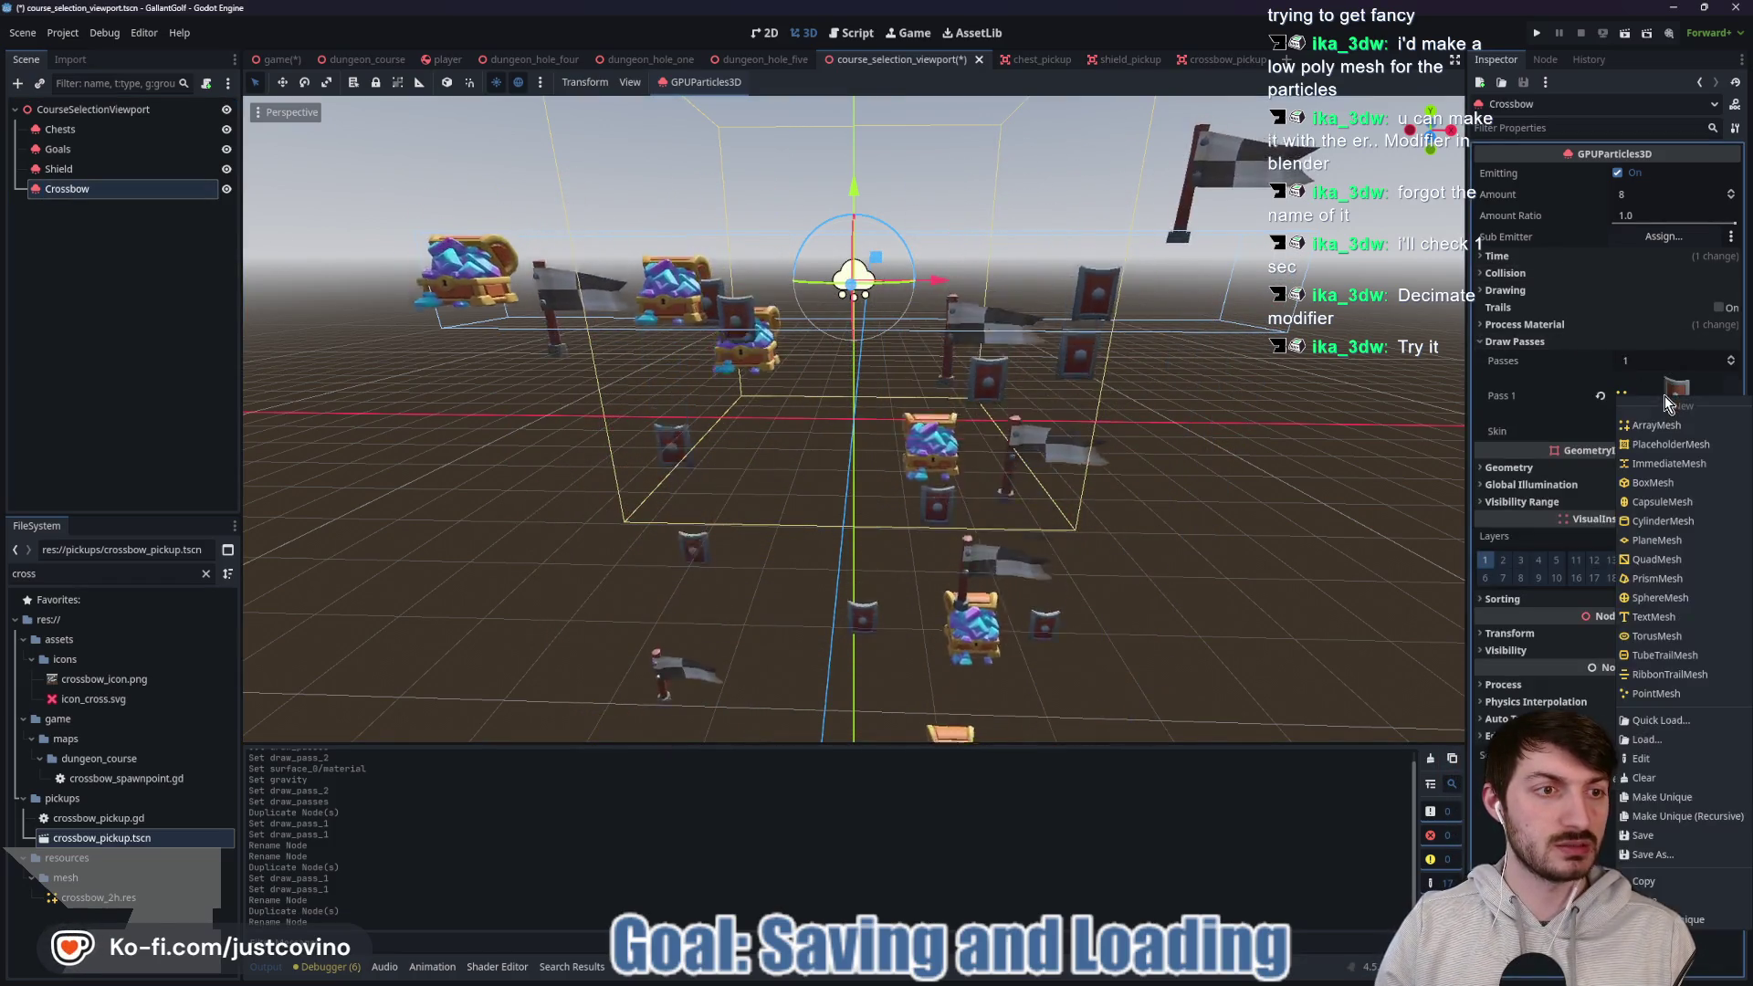
right_click(1663, 396)
click(1670, 785)
key(ctrl+s)
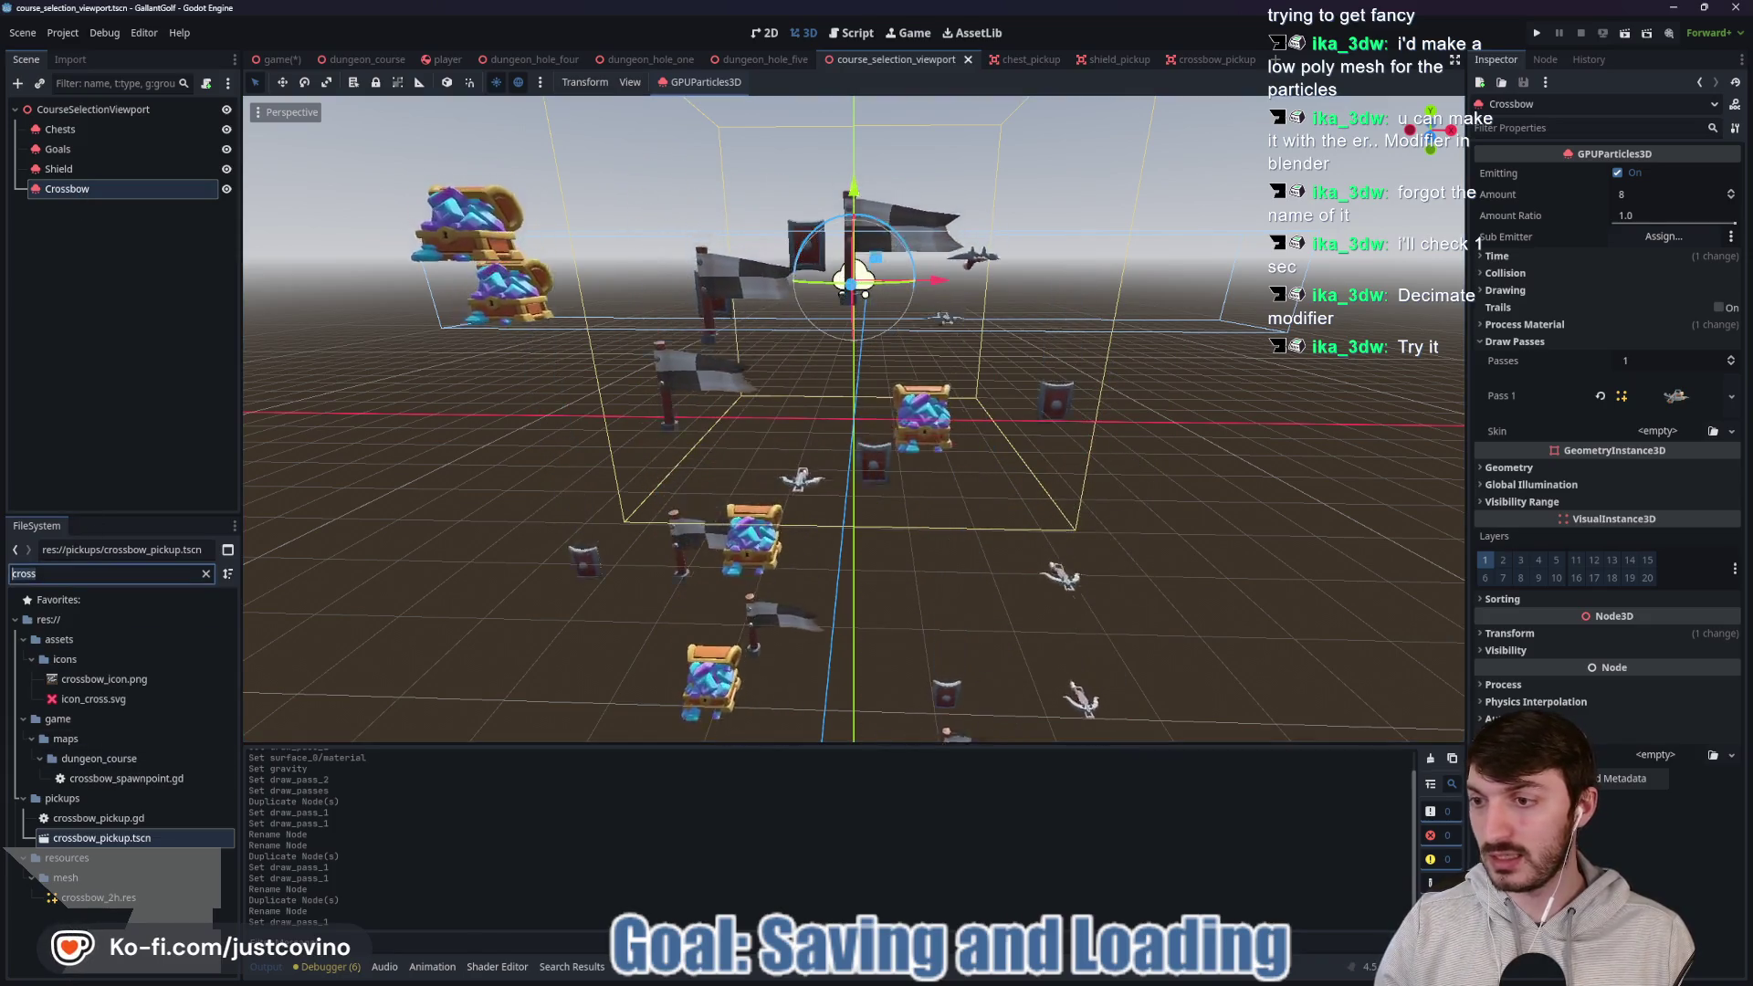
Search for 'ghost', open the ghost potion pickup scene and copy the potion's mesh.
double_click(25, 573)
text(ghost)
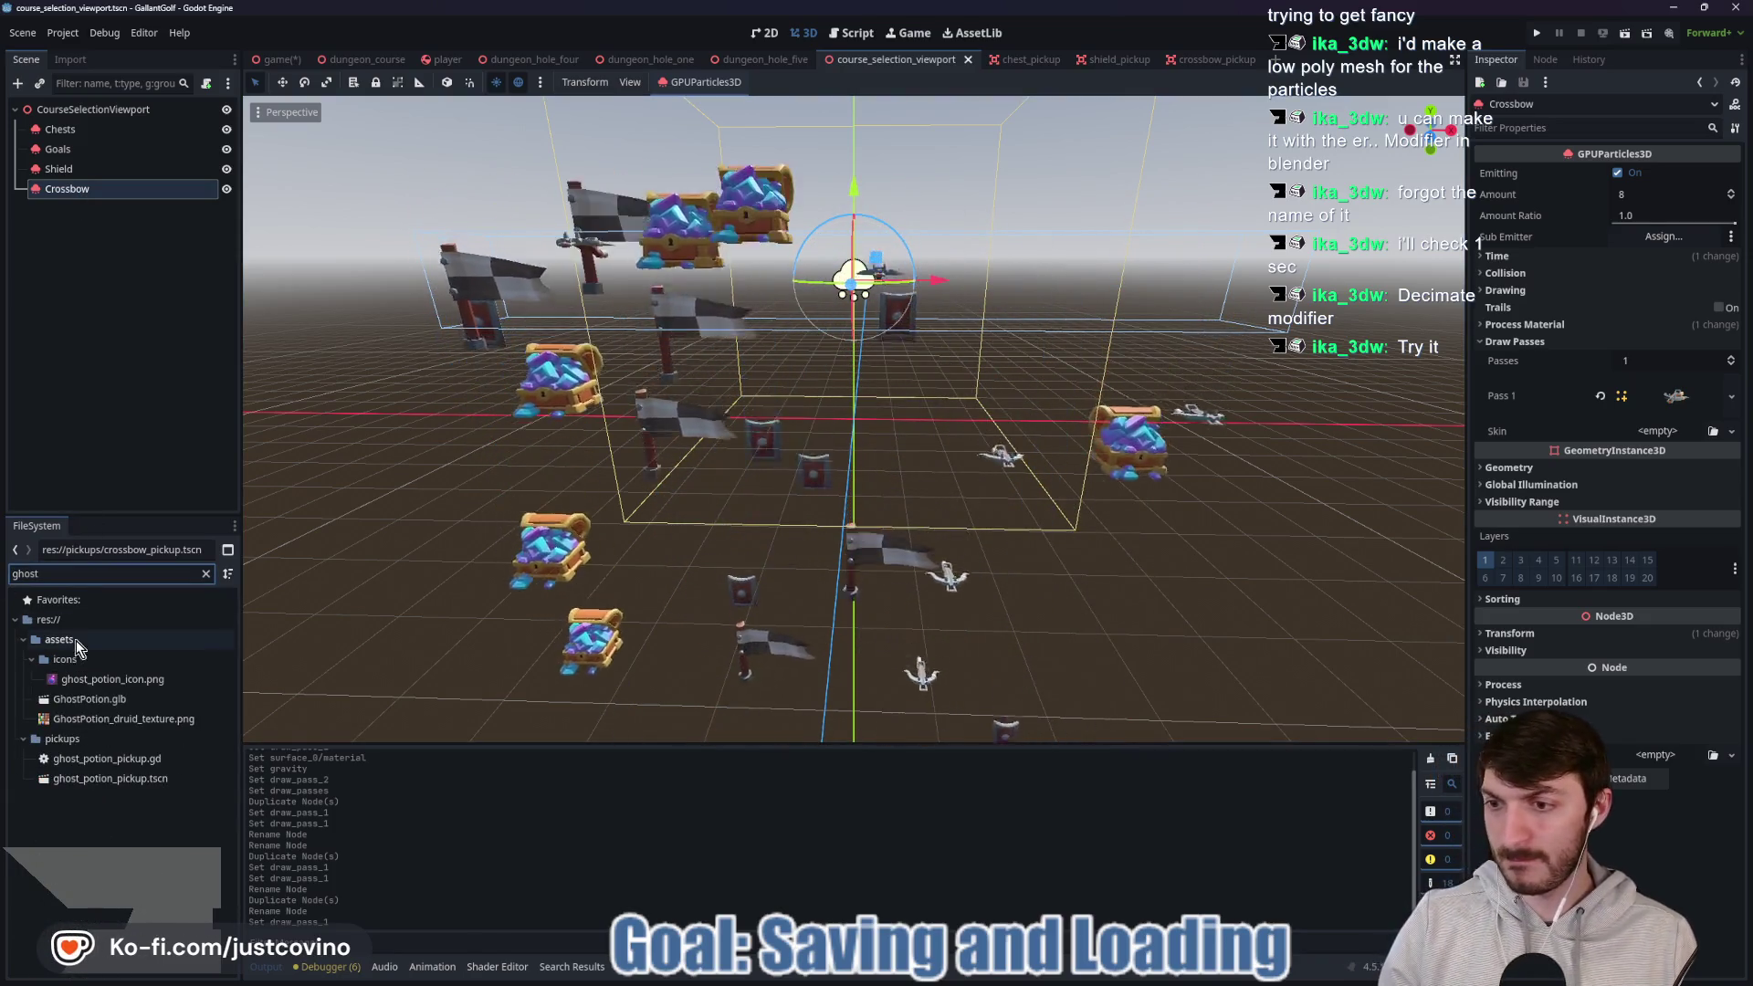
double_click(101, 775)
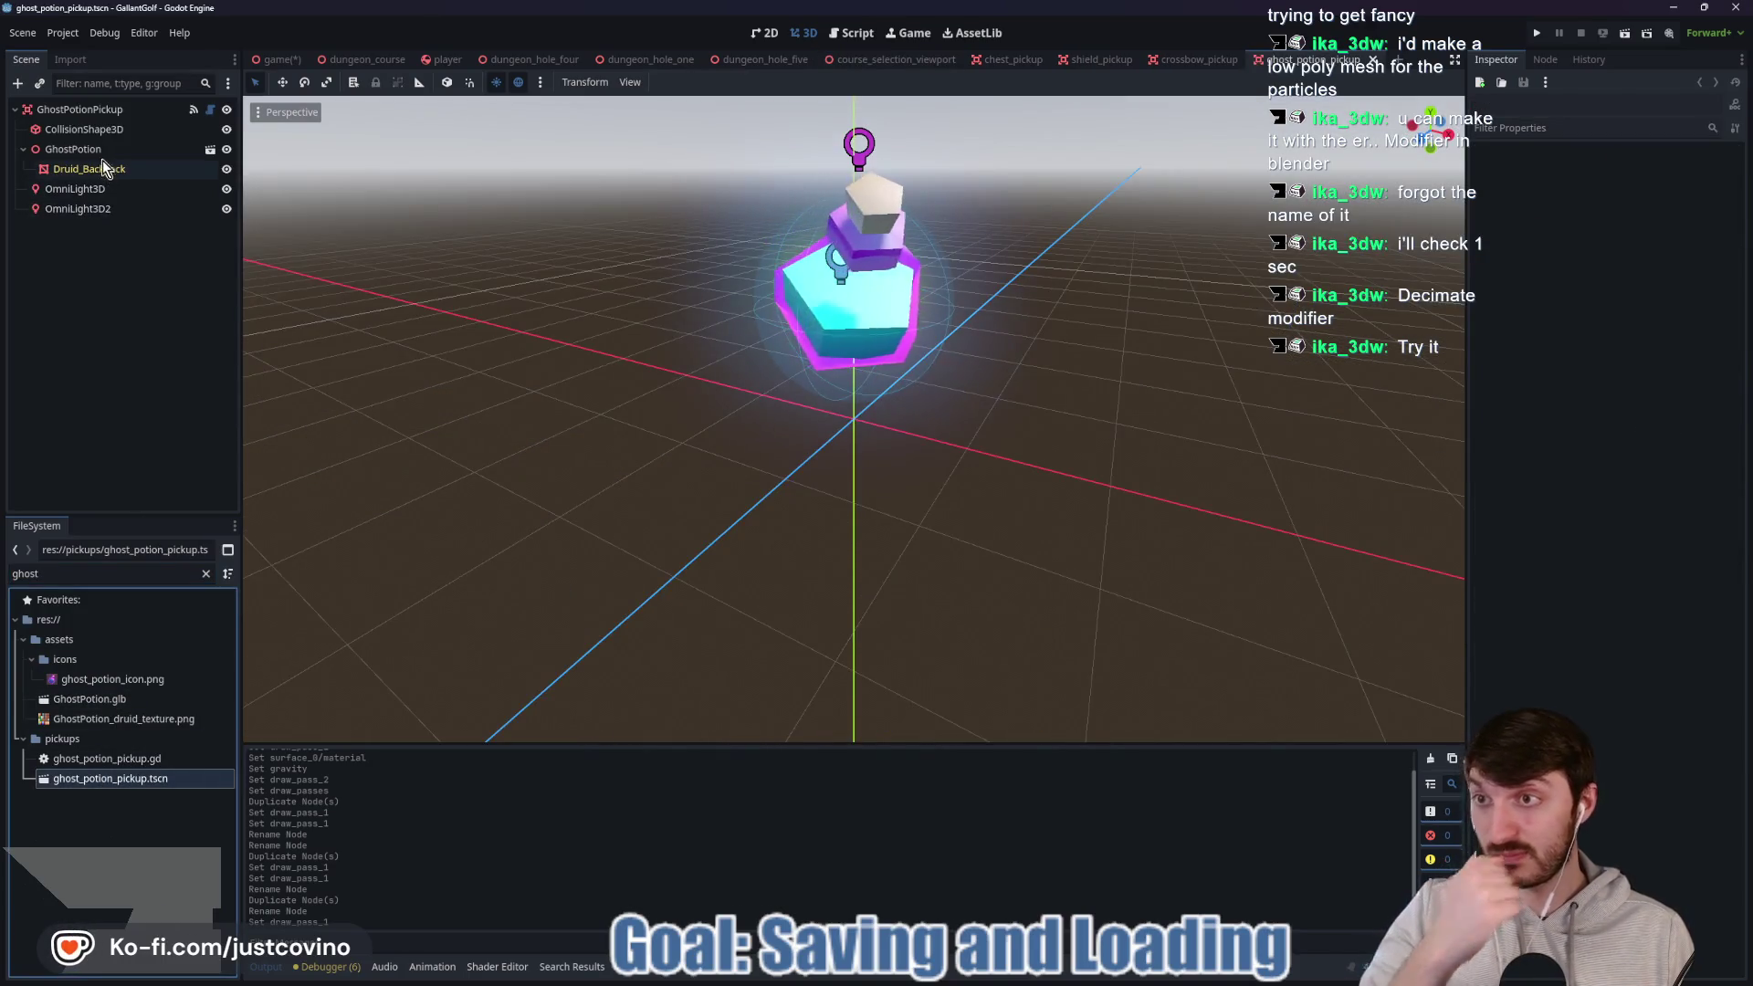
click(100, 152)
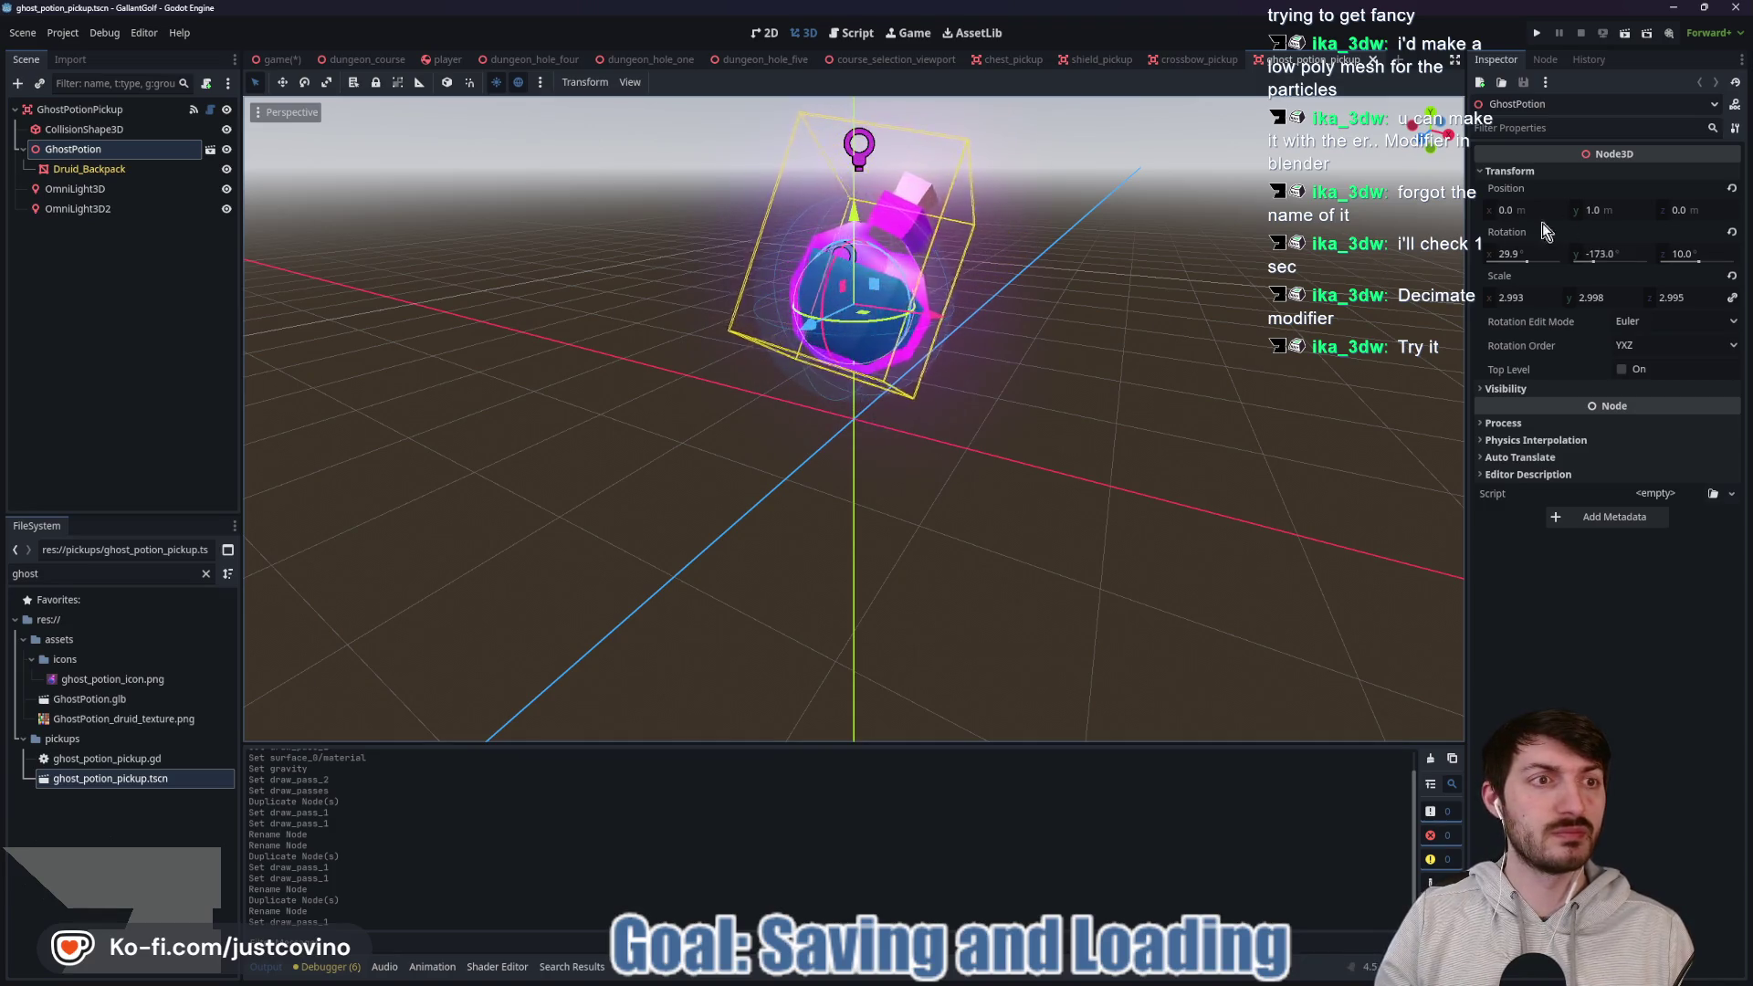
scroll(1048, 360, up, 2)
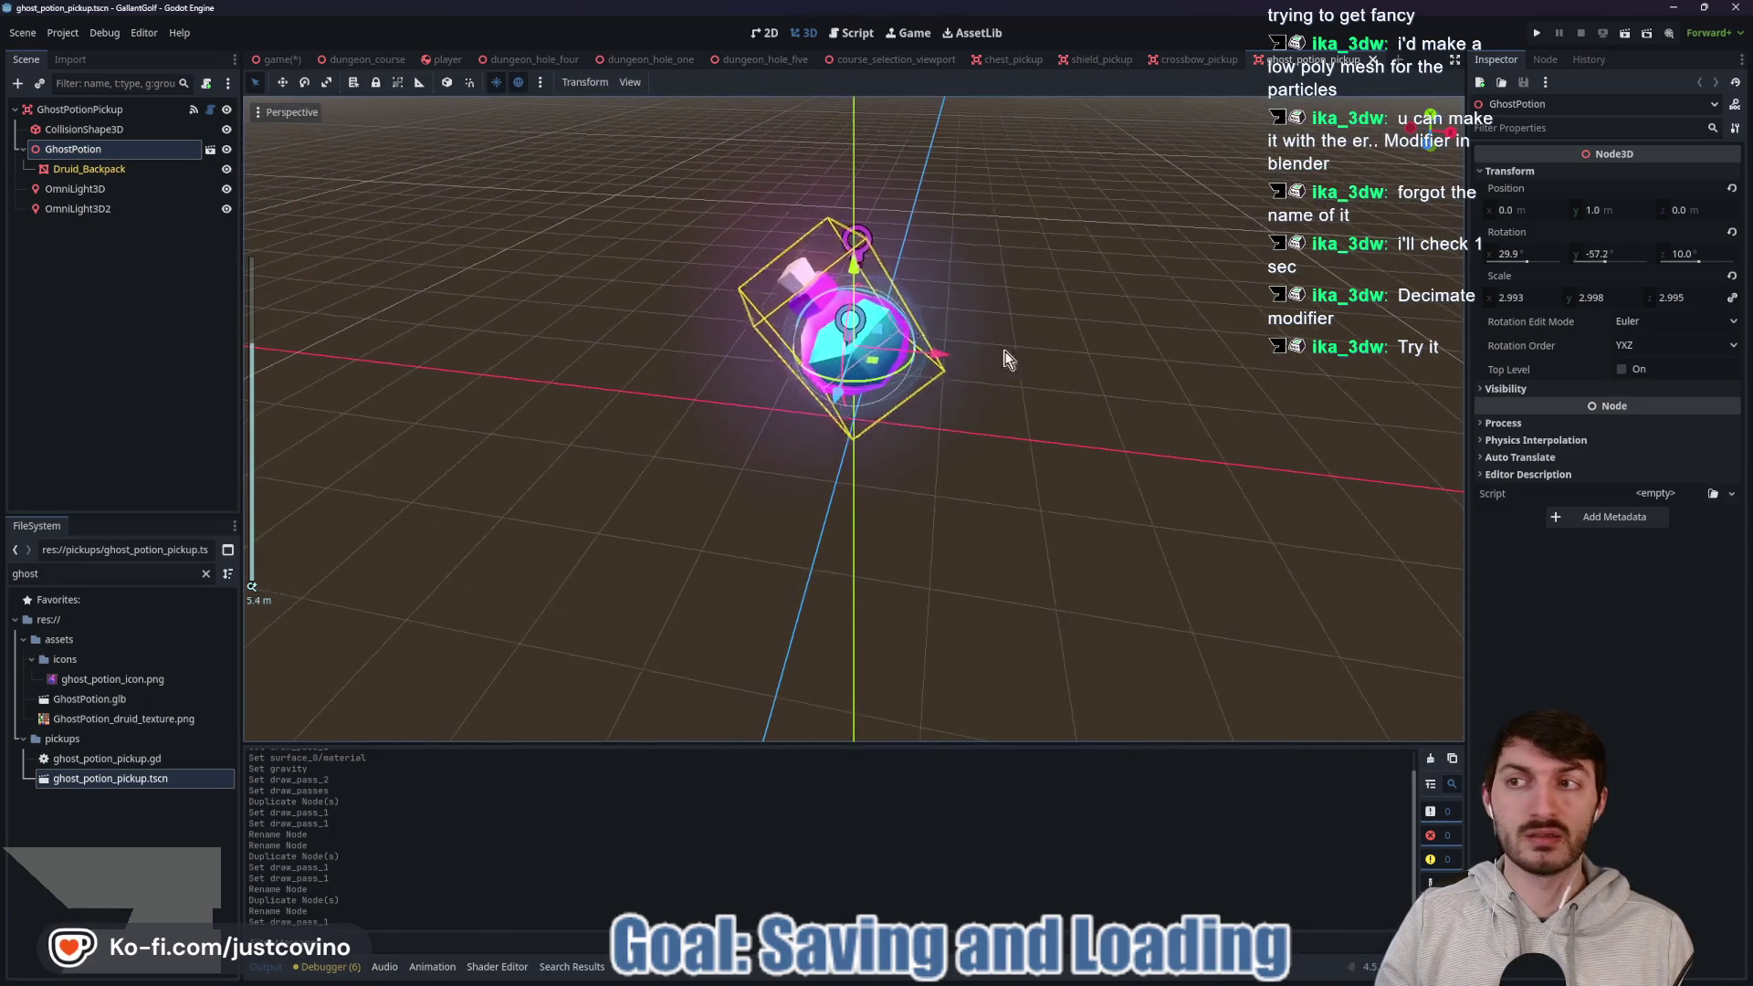
key(Down)
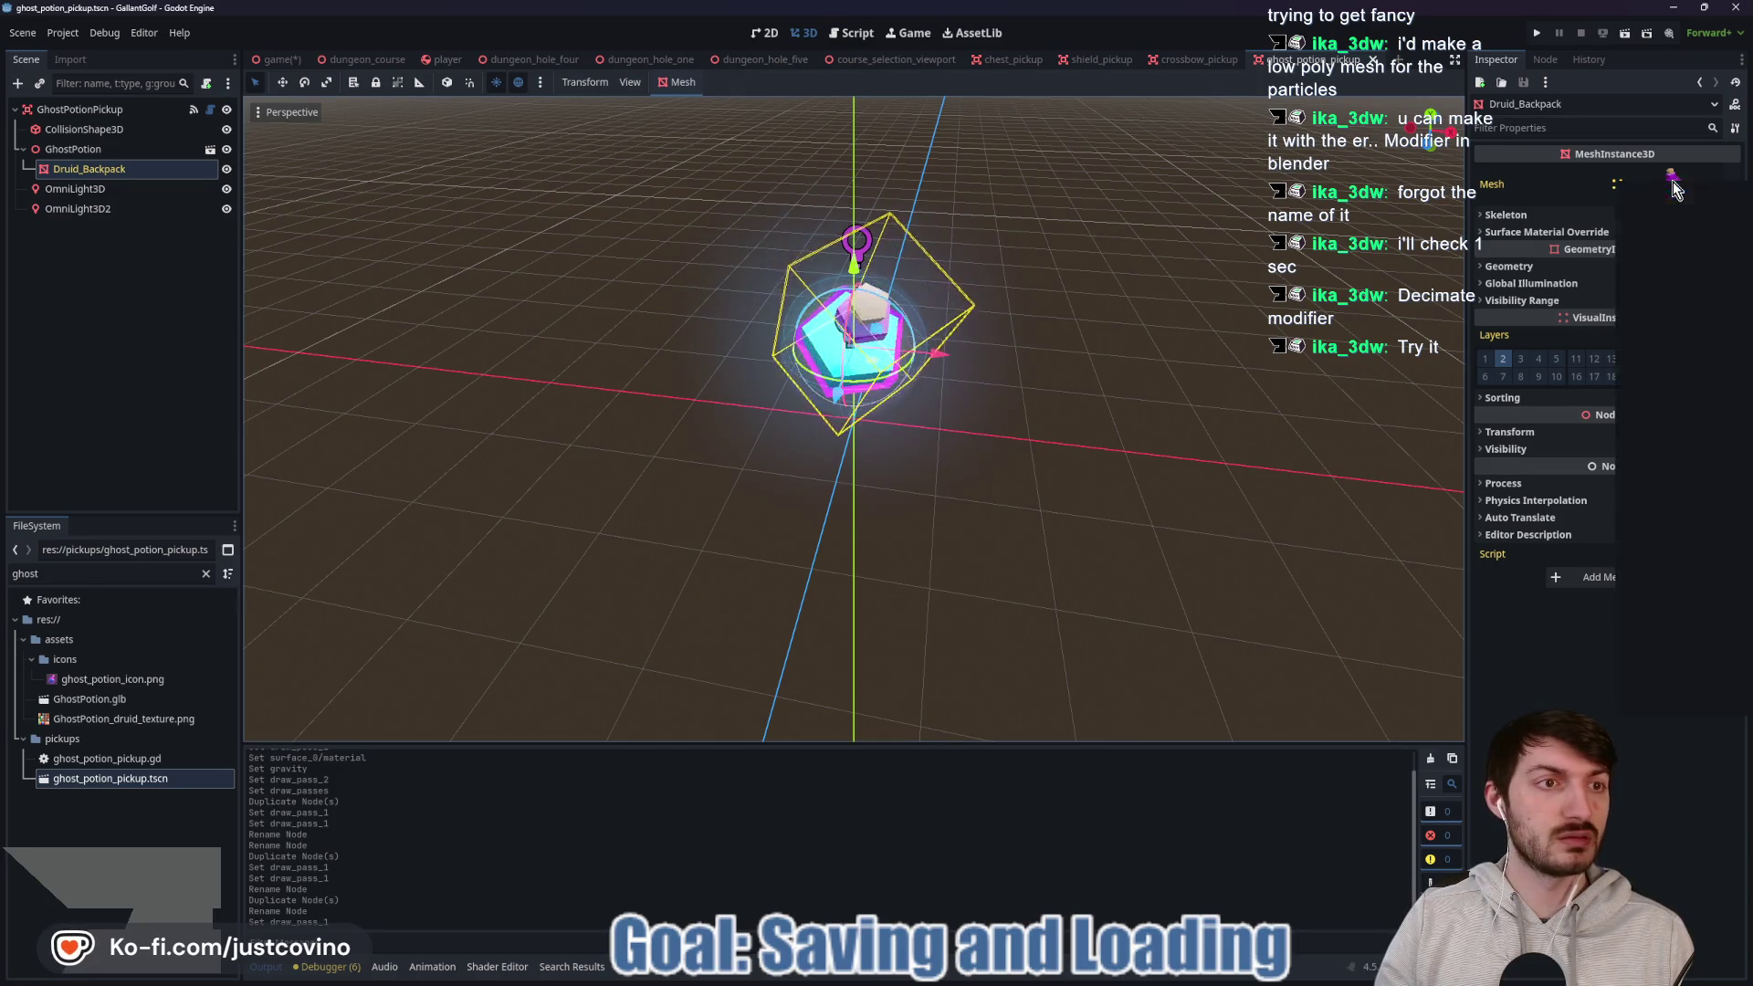
right_click(1675, 189)
click(1657, 668)
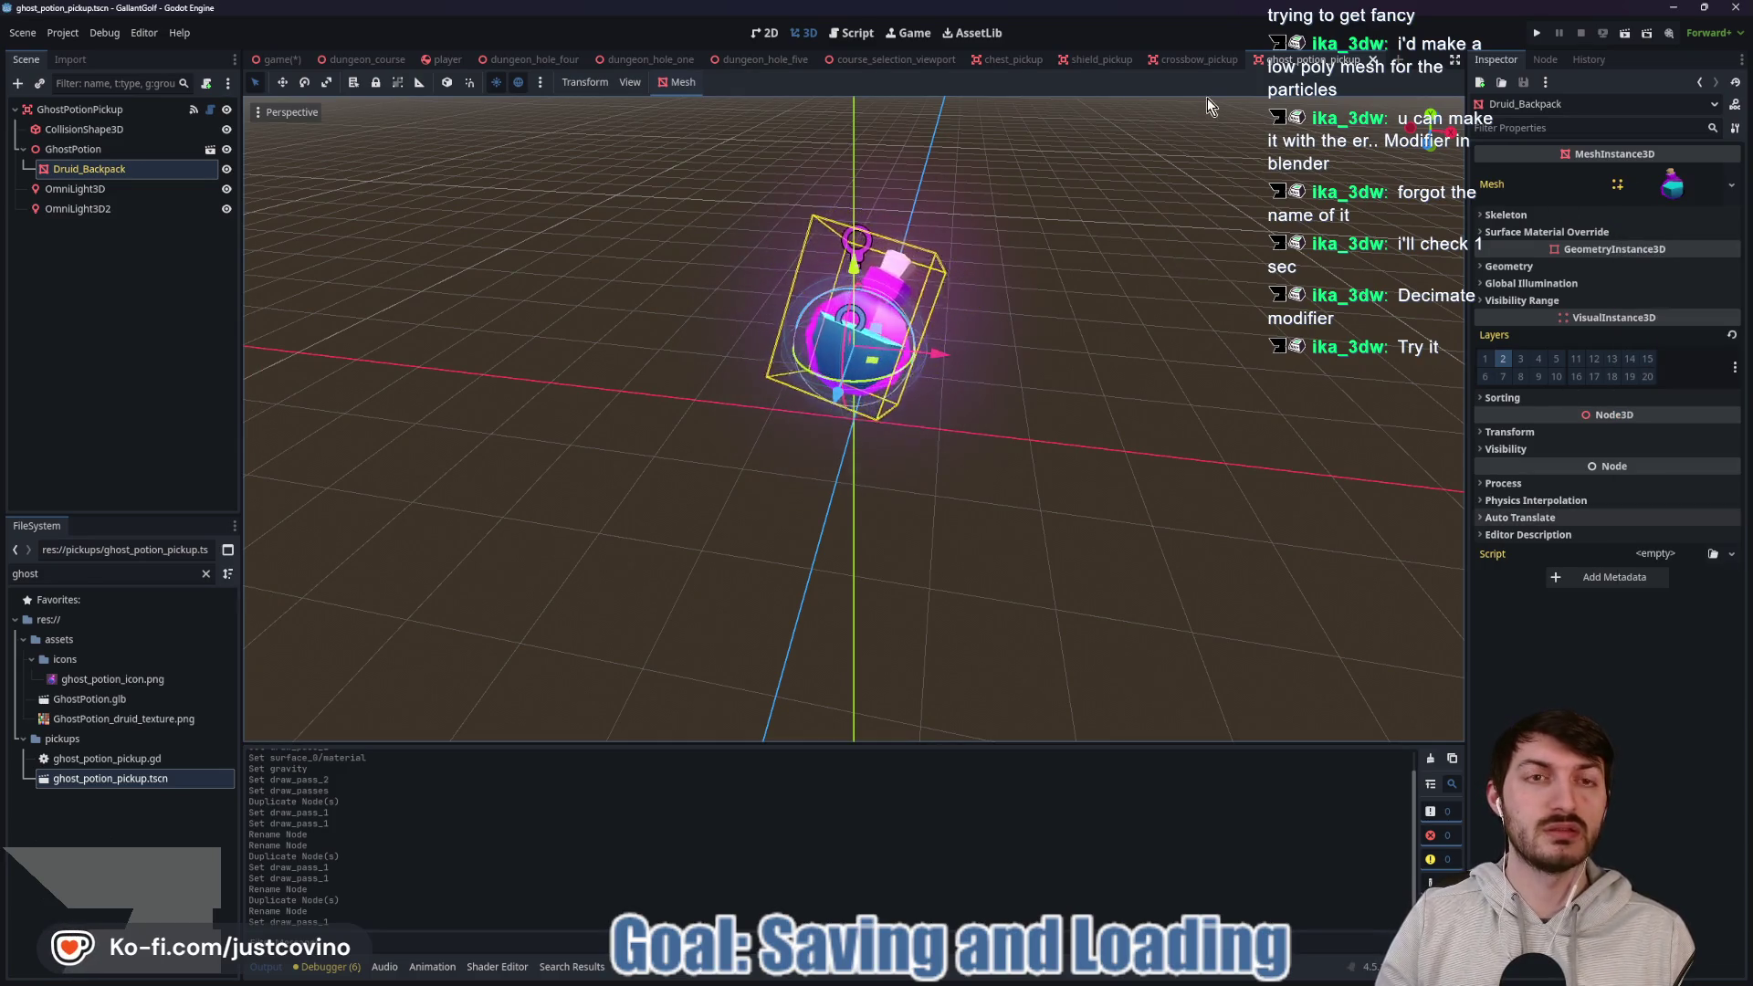
Duplicate the Crossbow emitter and assign the ghost potion mesh to its Pass 1.
click(1184, 60)
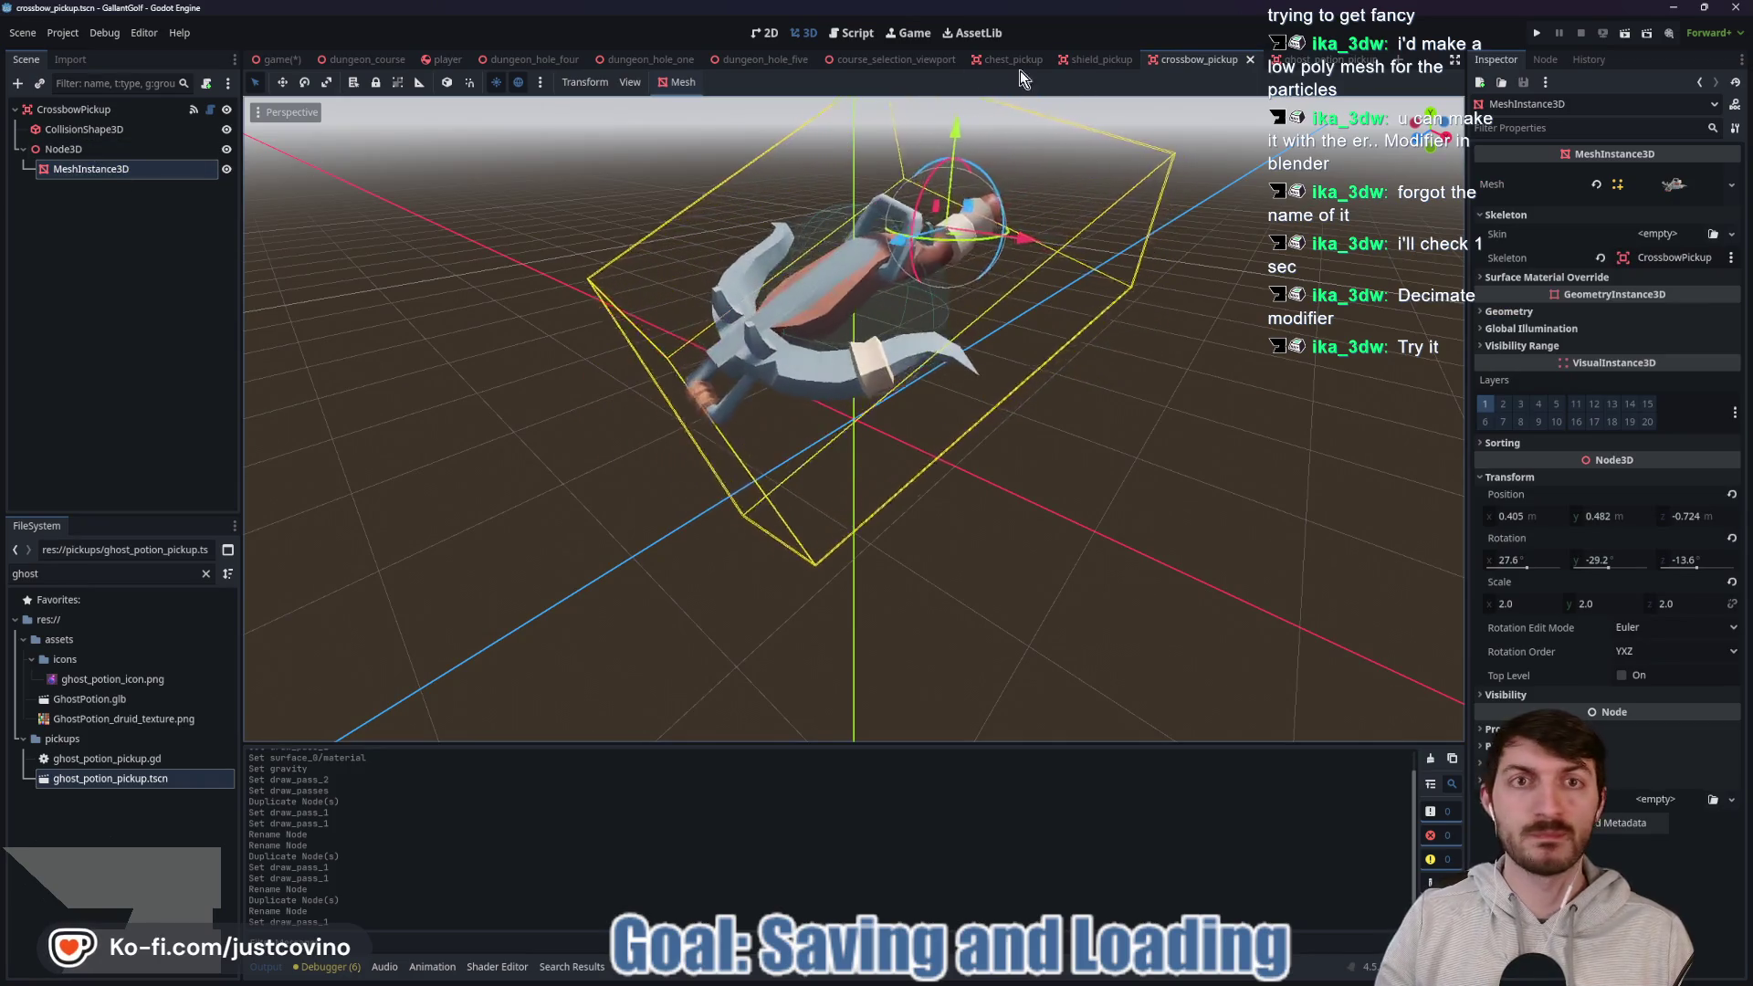
click(896, 60)
click(73, 190)
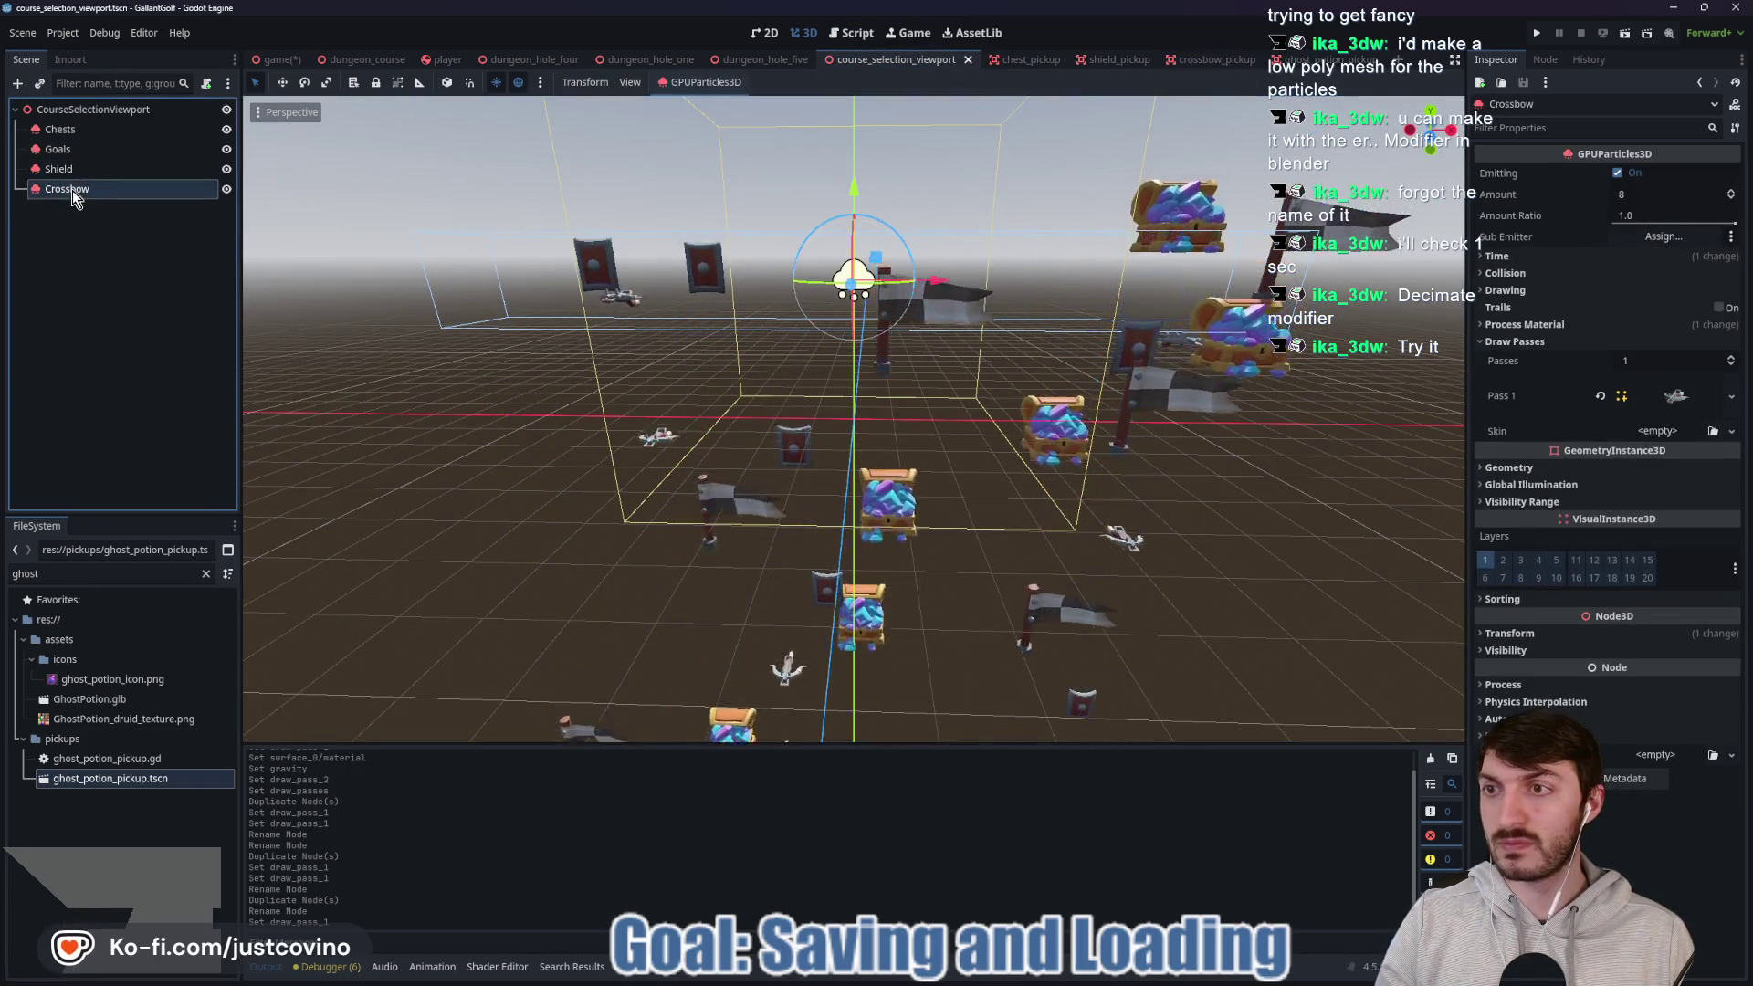
key(ctrl+d)
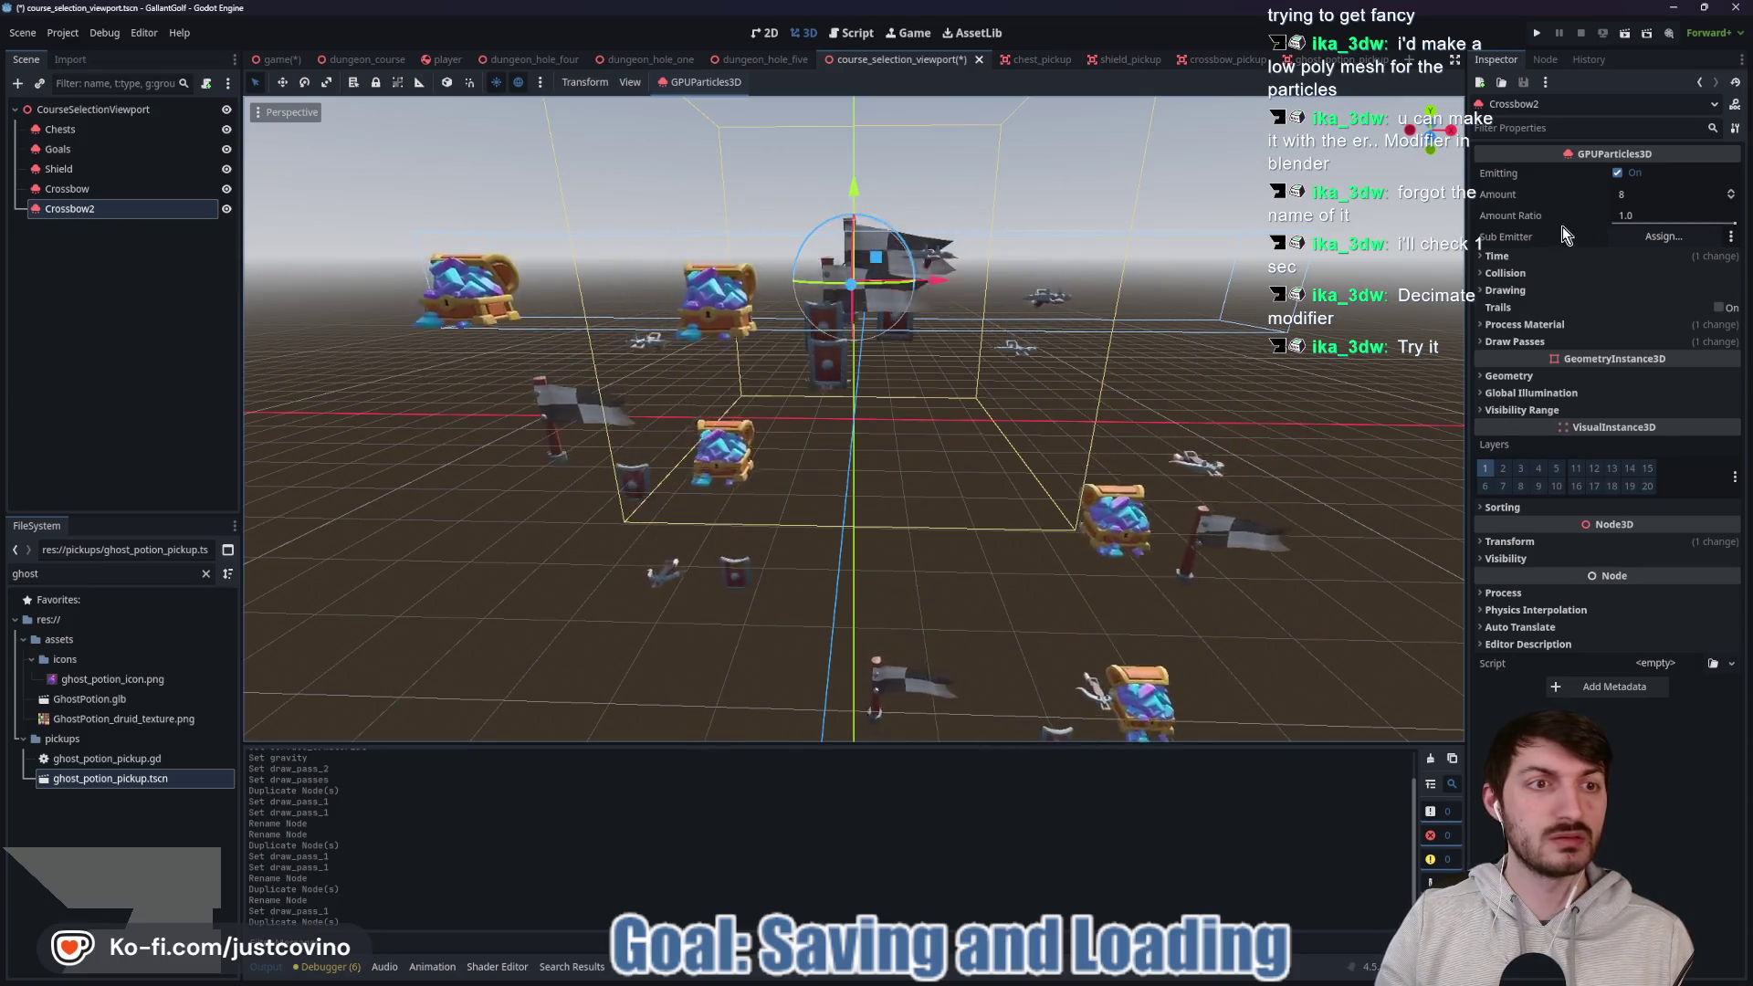
click(1575, 343)
click(1731, 396)
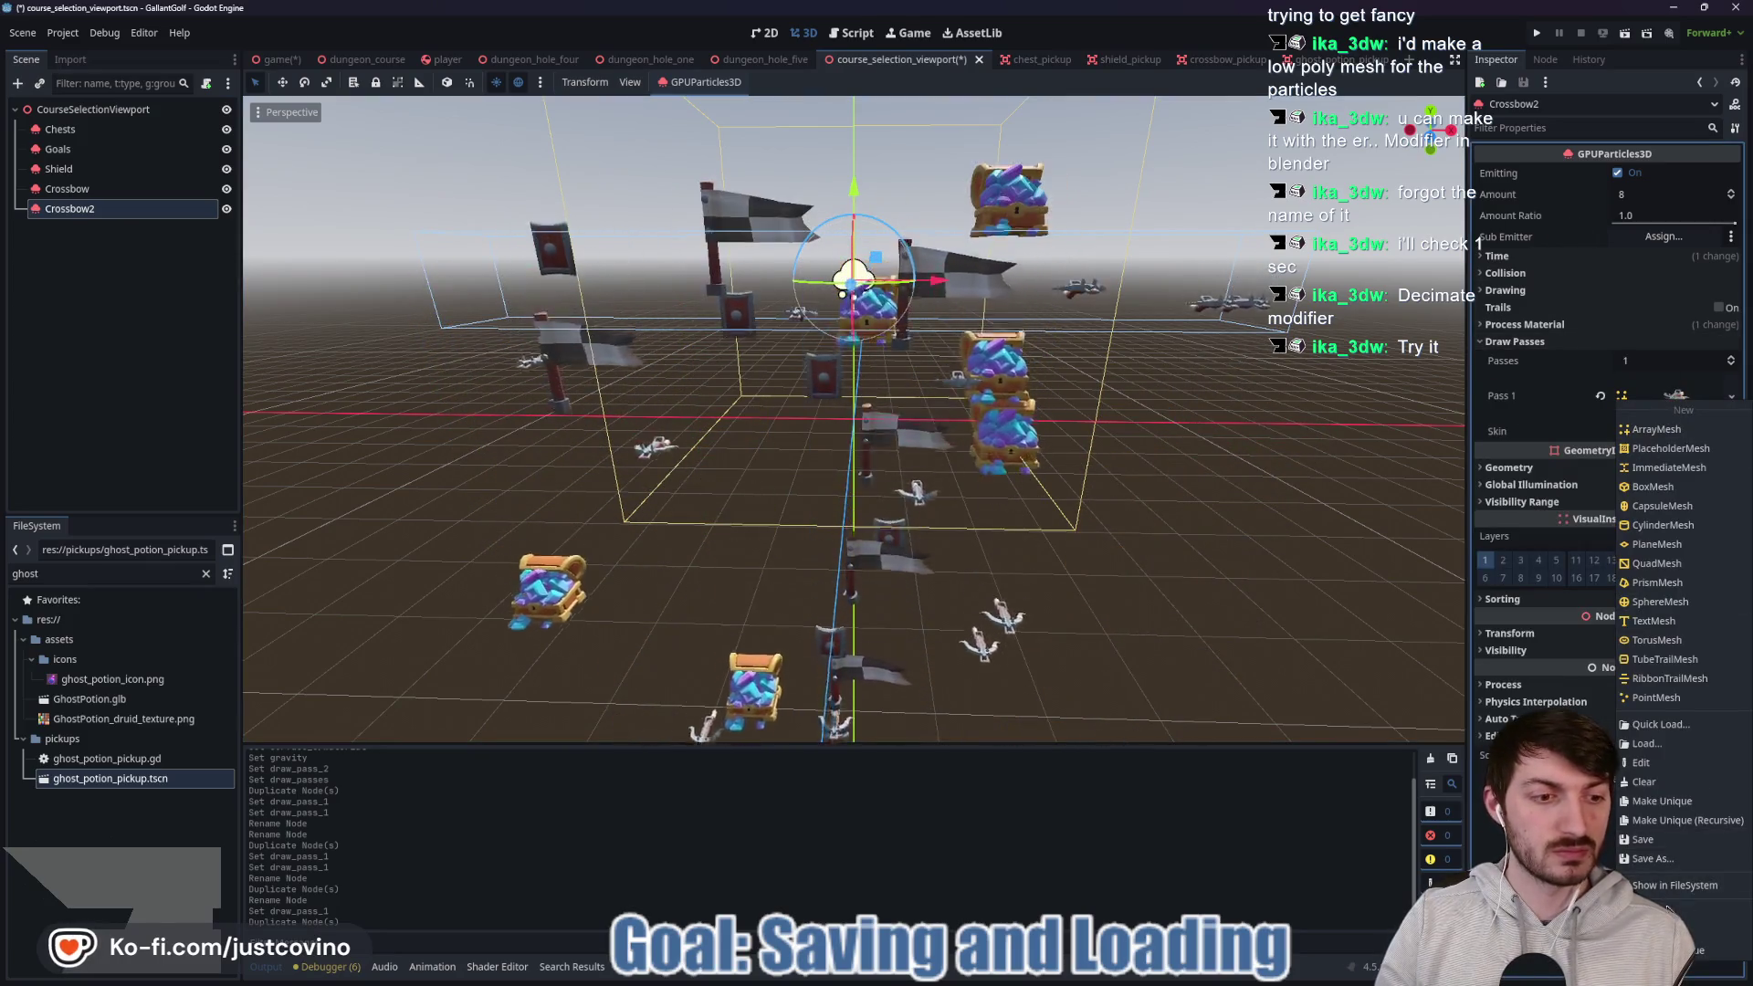
click(1667, 907)
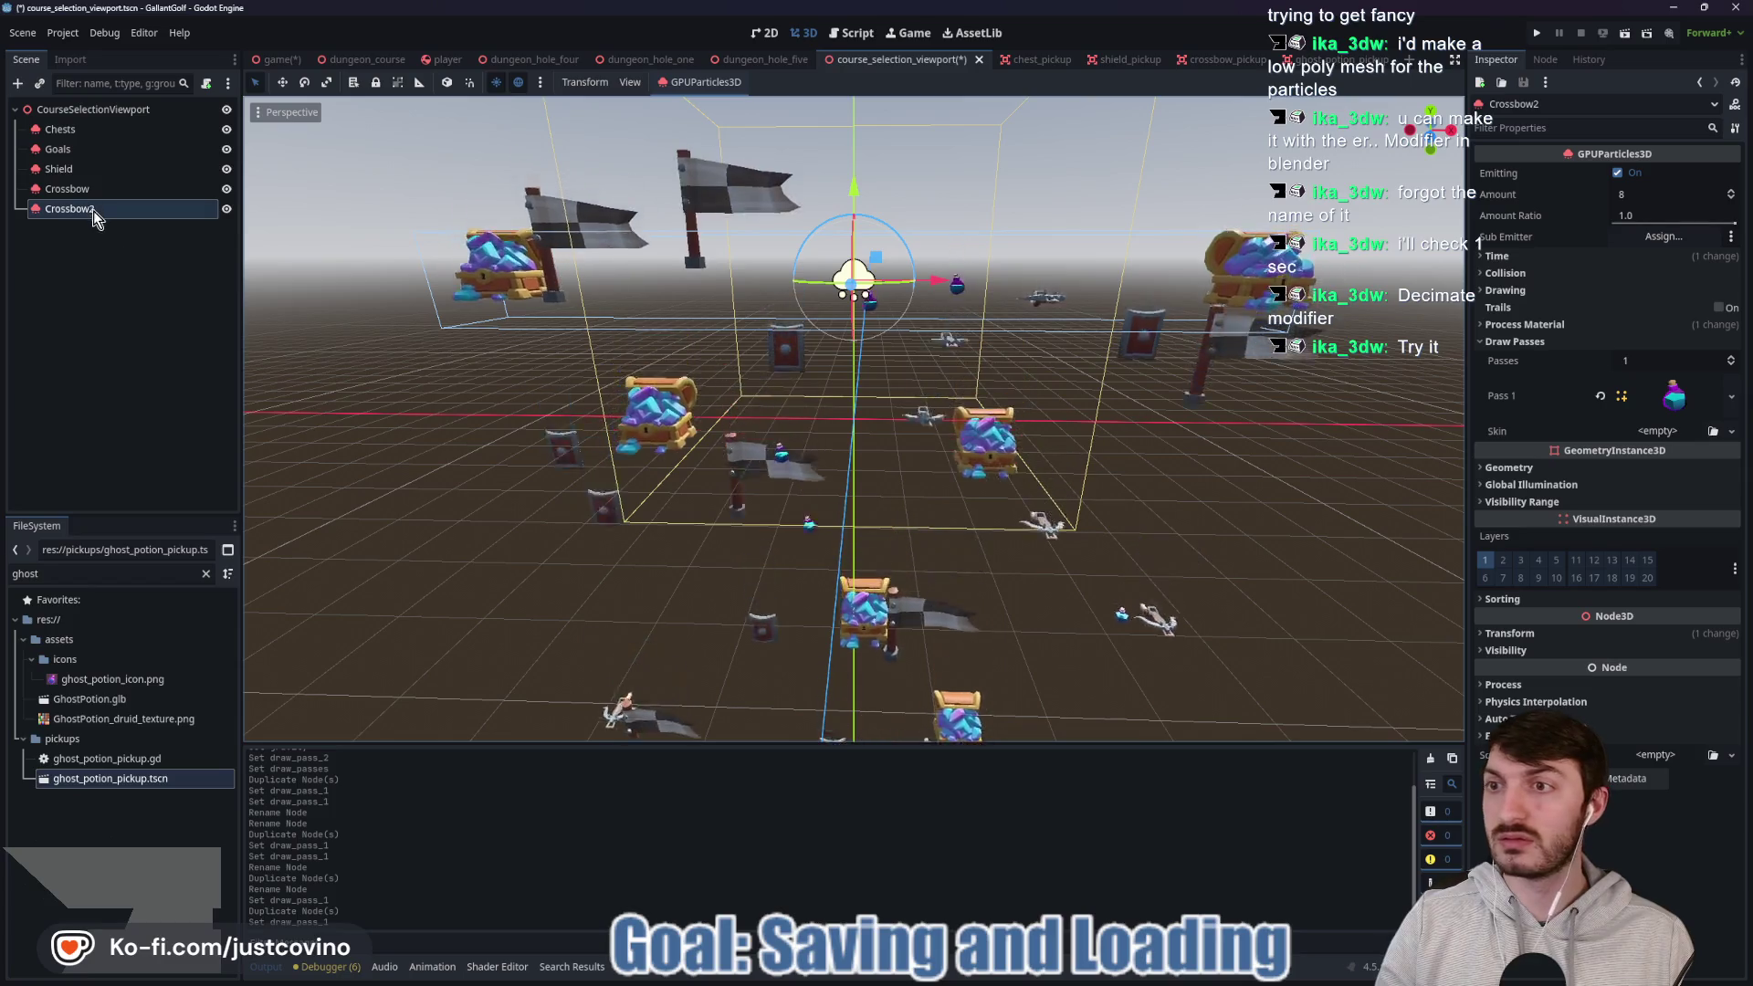
Rename the Crossbow2 emitter to Potion.
double_click(70, 209)
text(Potion)
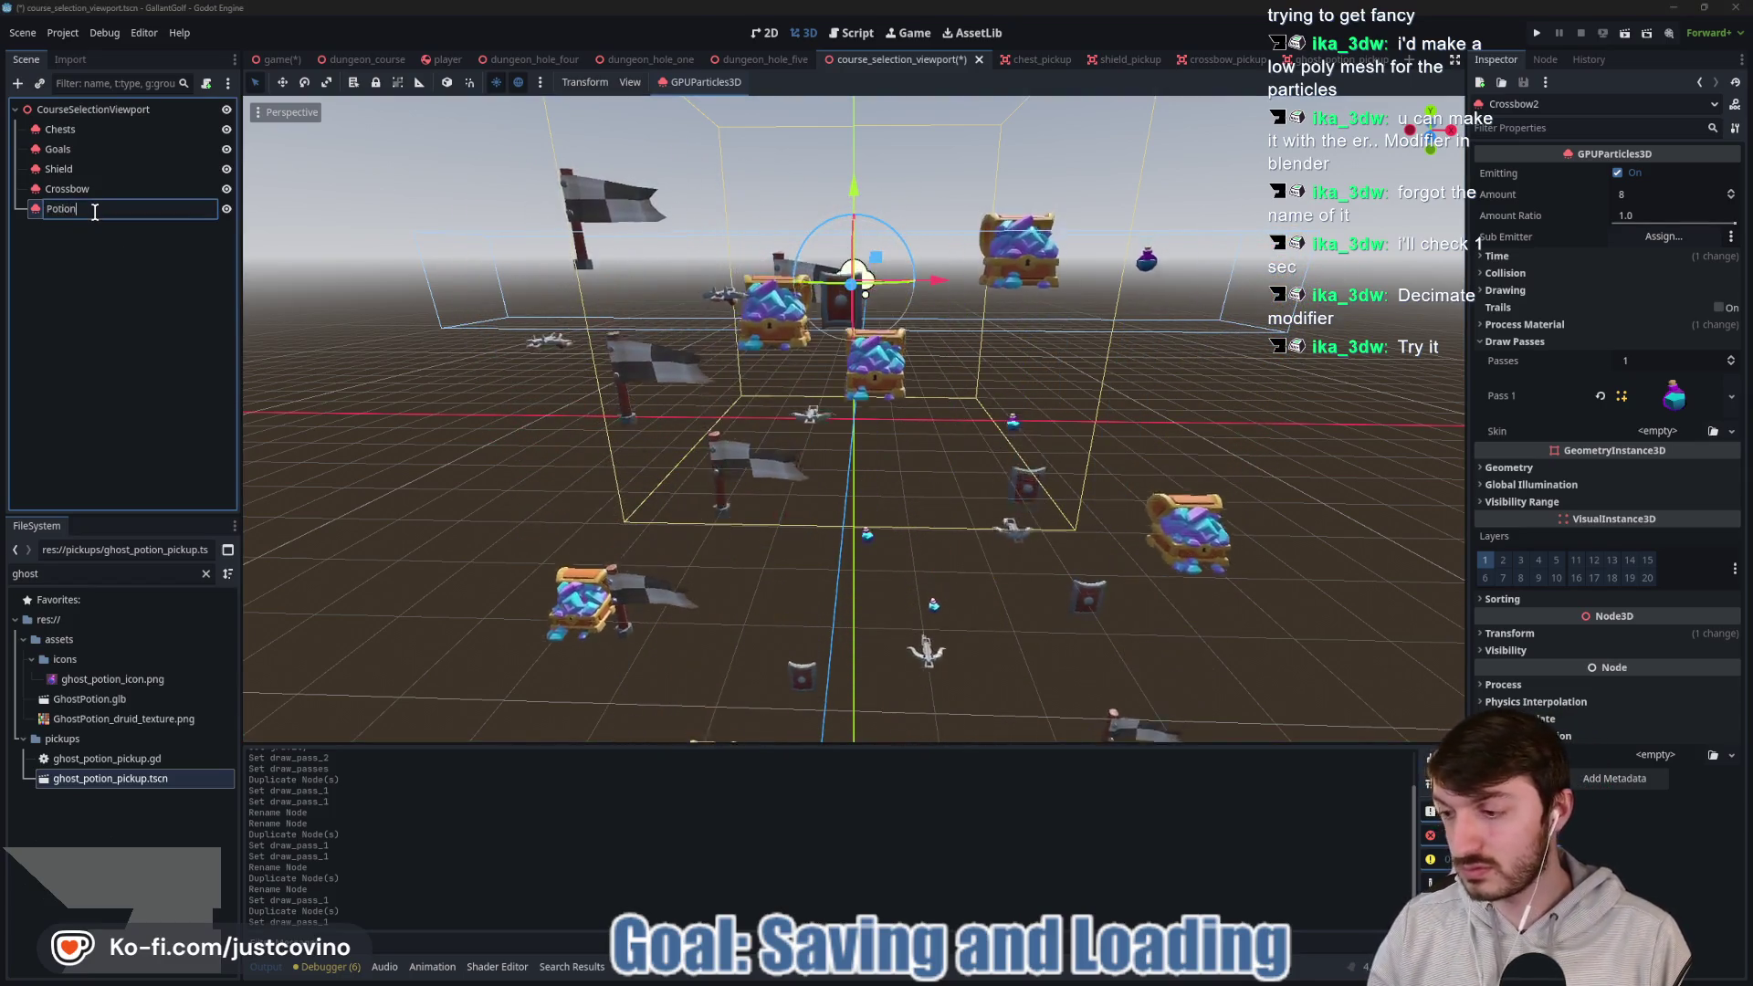
key(Return)
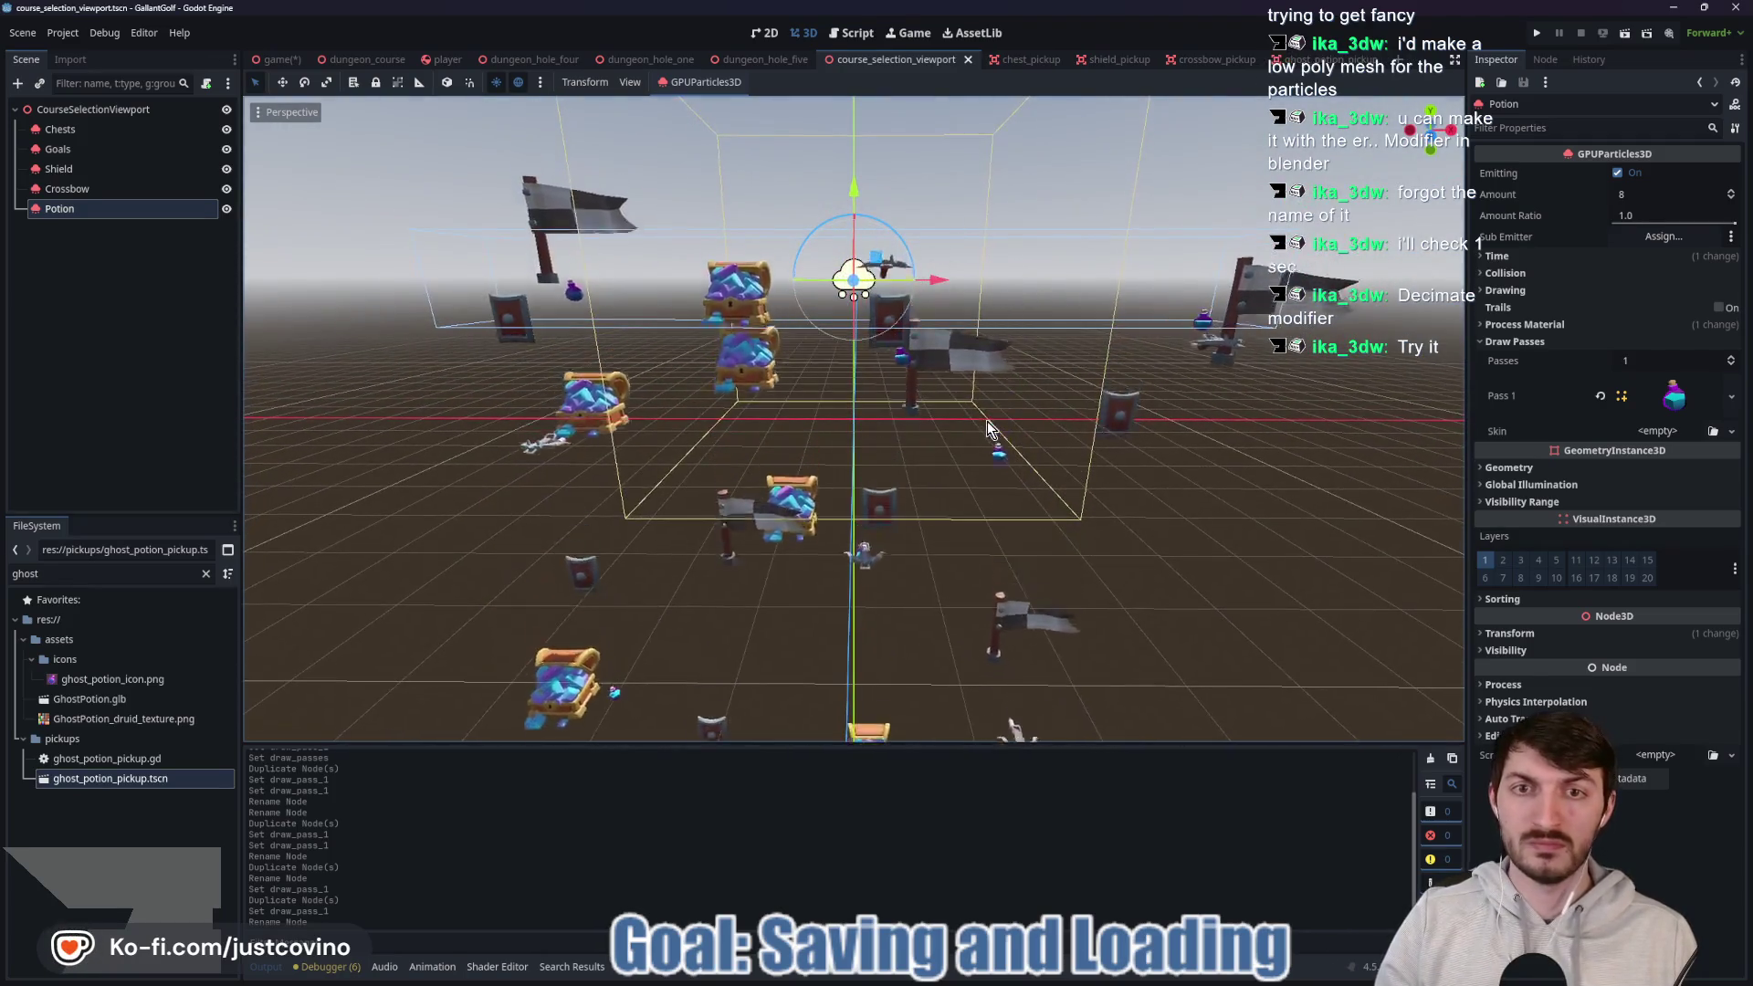
Select all five emitters, set their process material gravity Y to -1.0, and save.
shift+click(62, 129)
click(1571, 343)
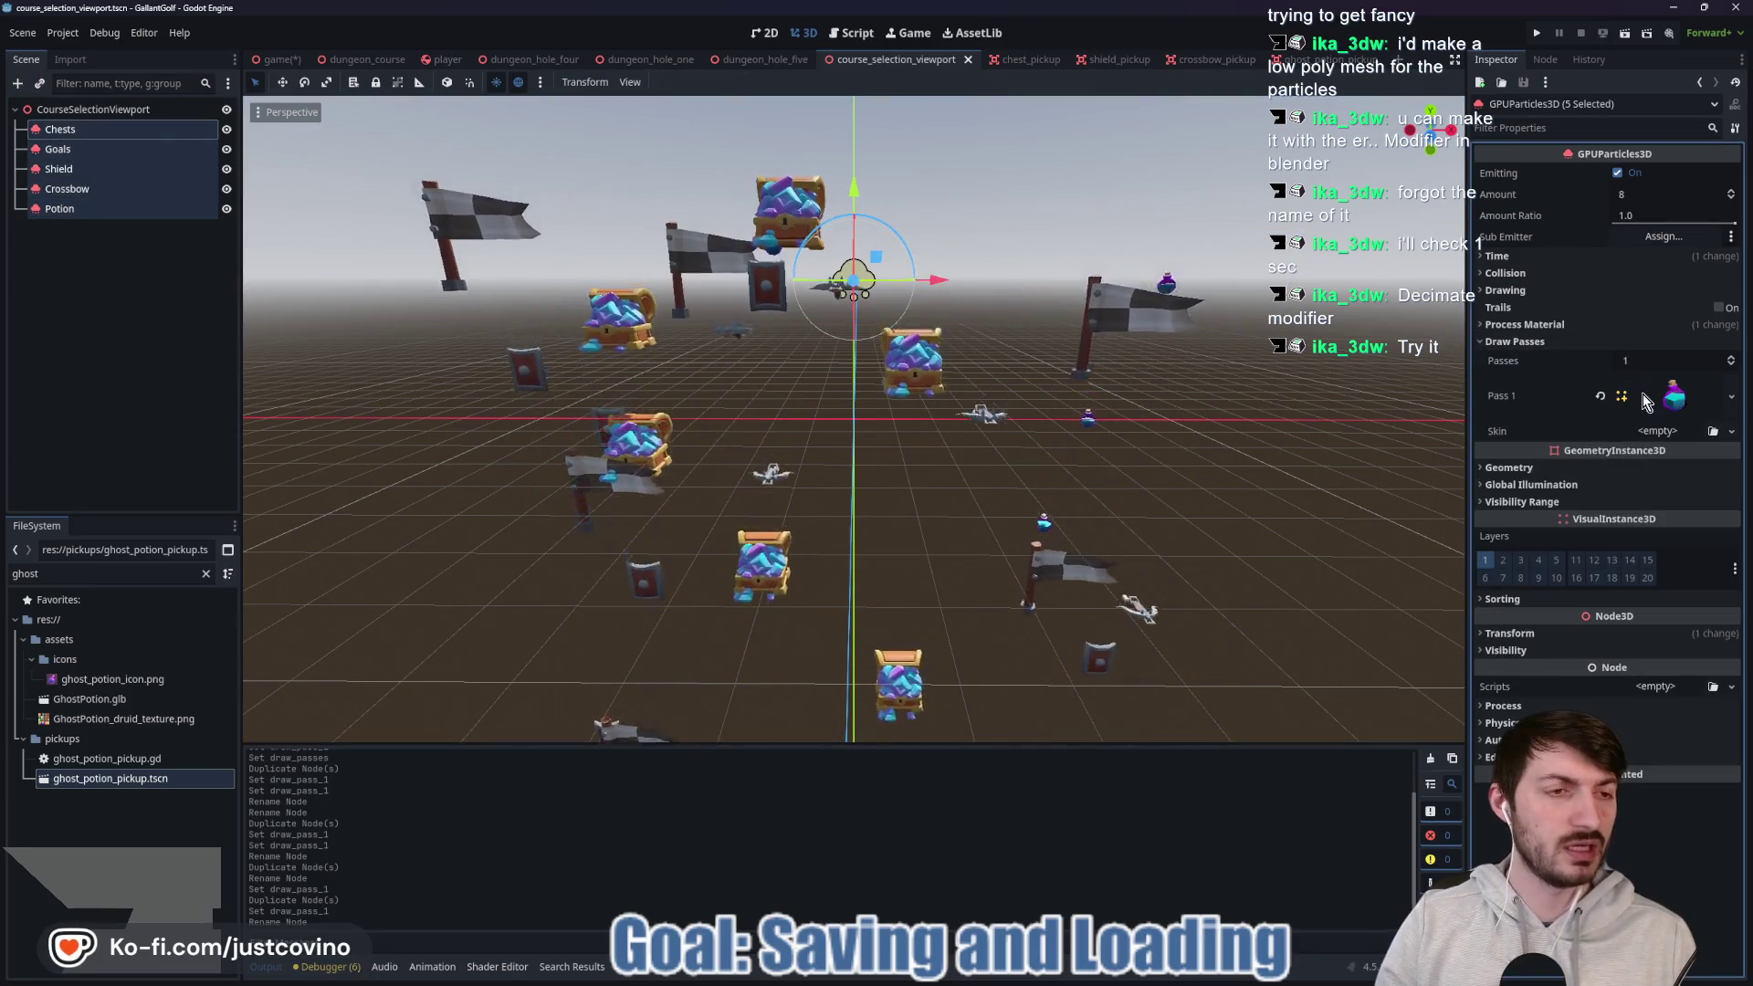
click(1553, 326)
click(1667, 345)
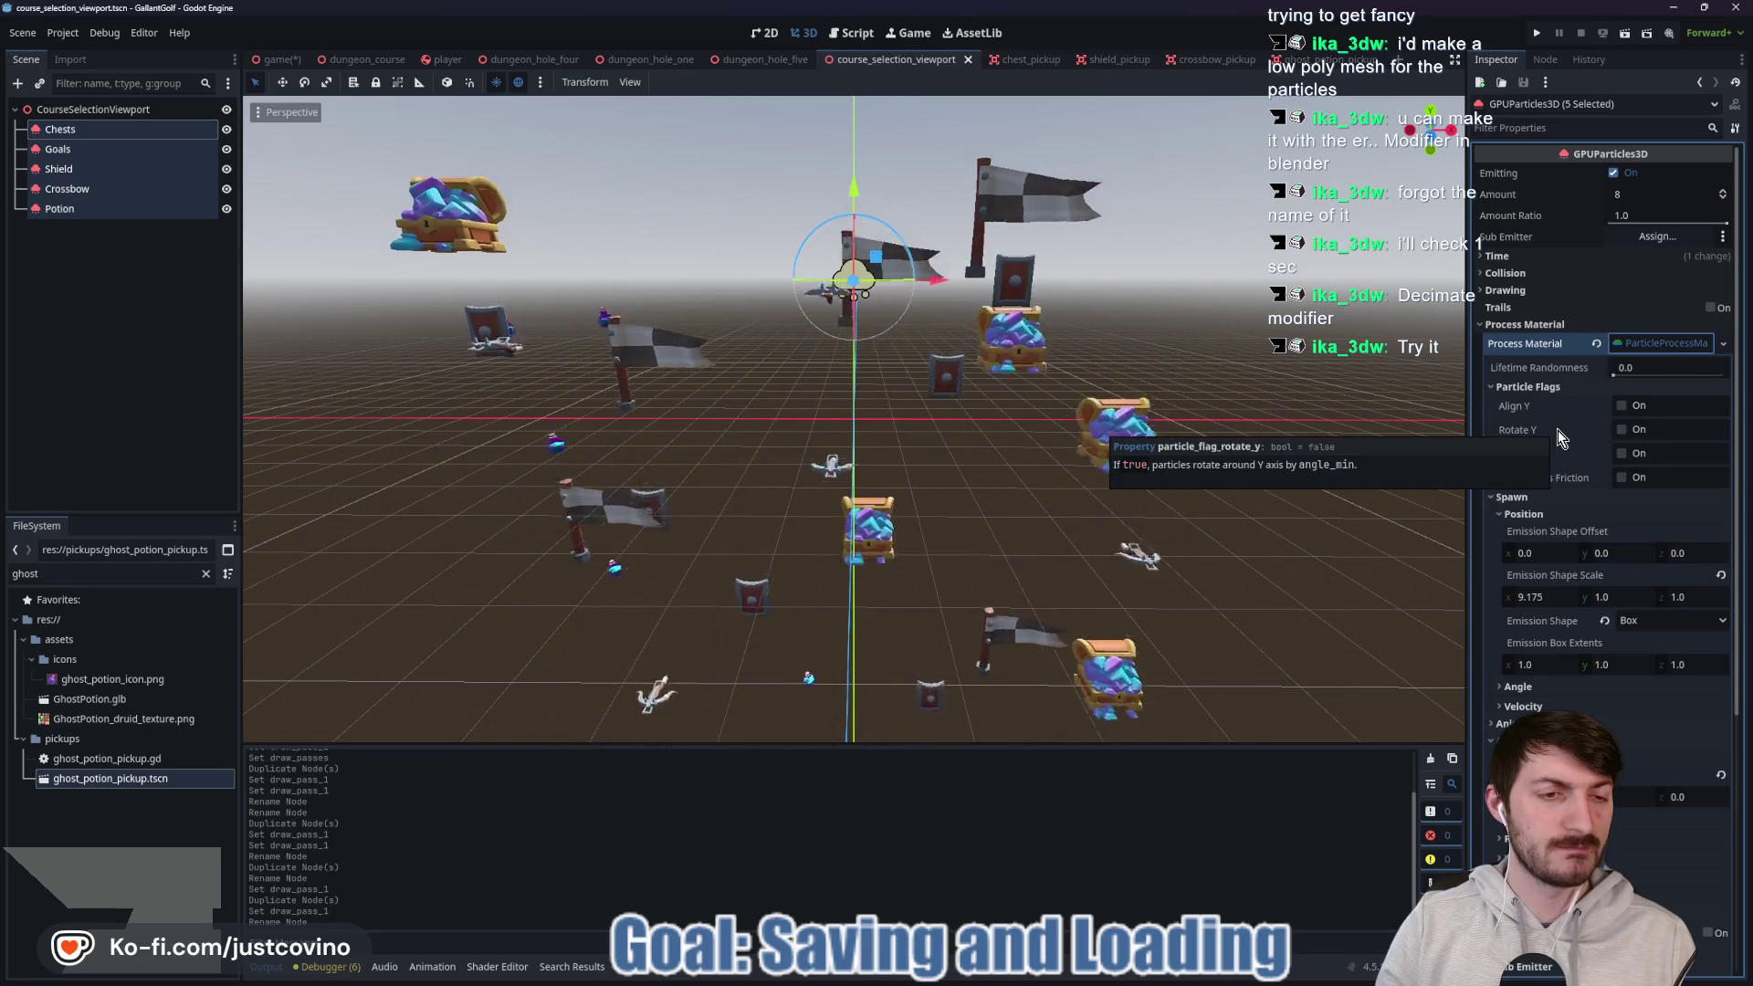
scroll(1557, 430, down, 3)
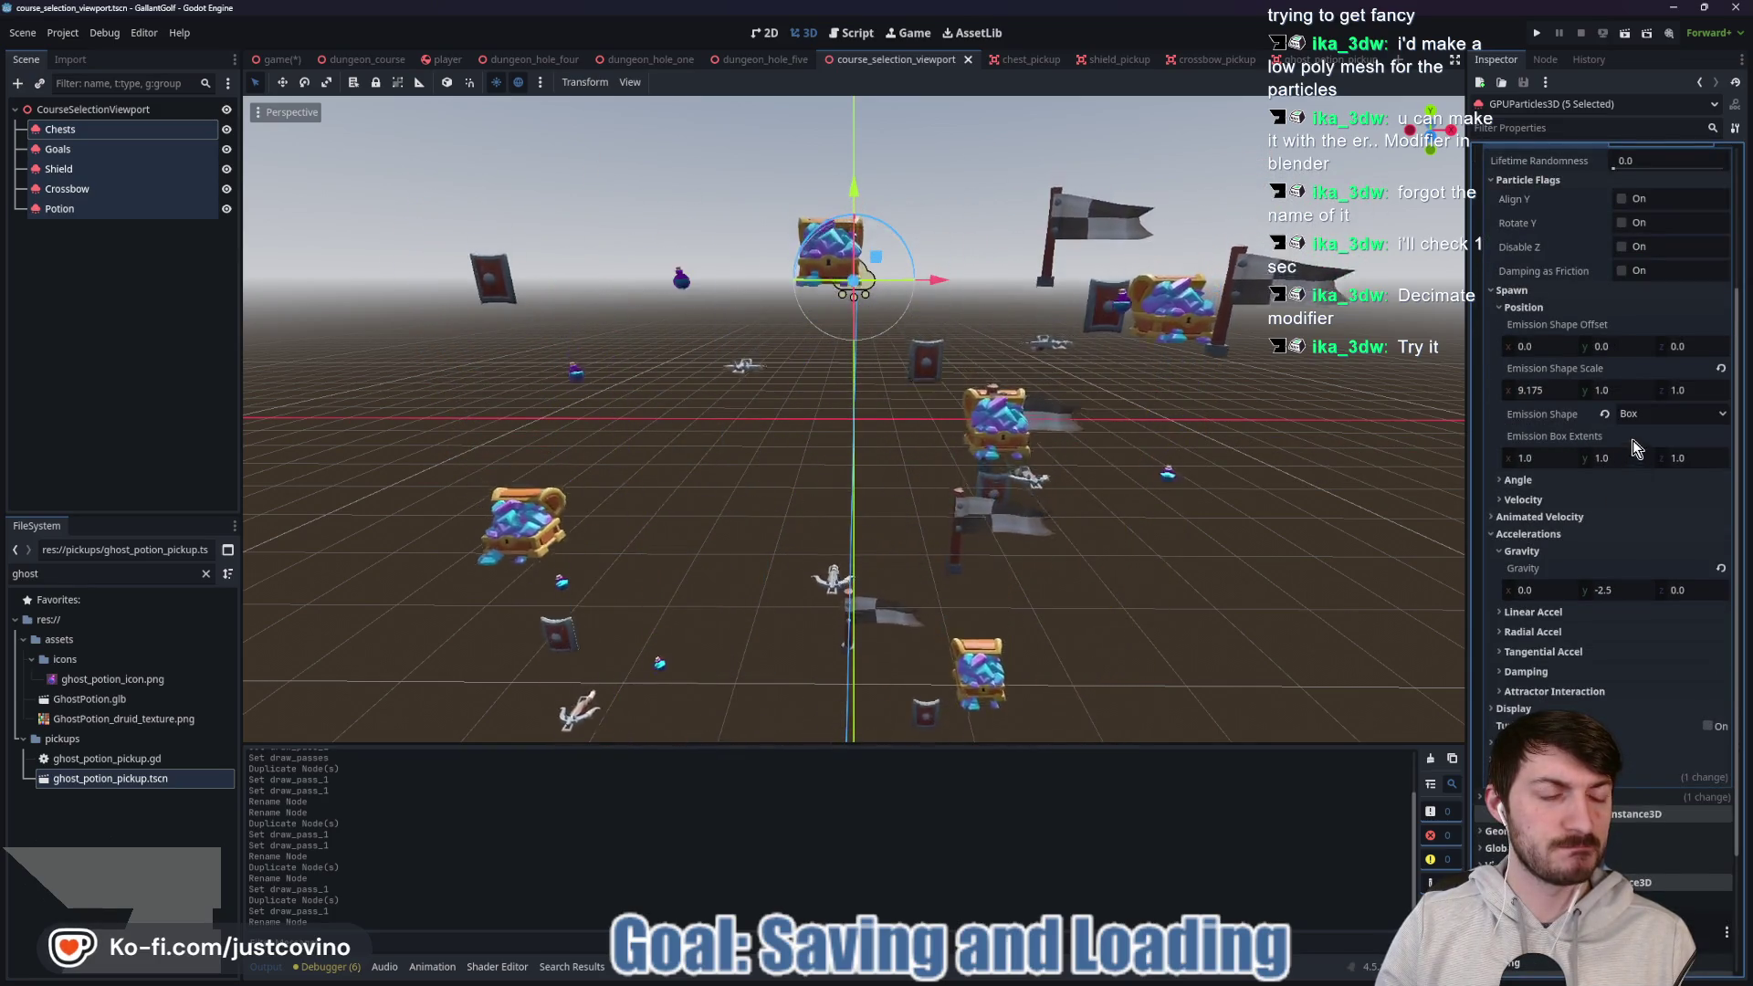
scroll(1632, 440, down, 2)
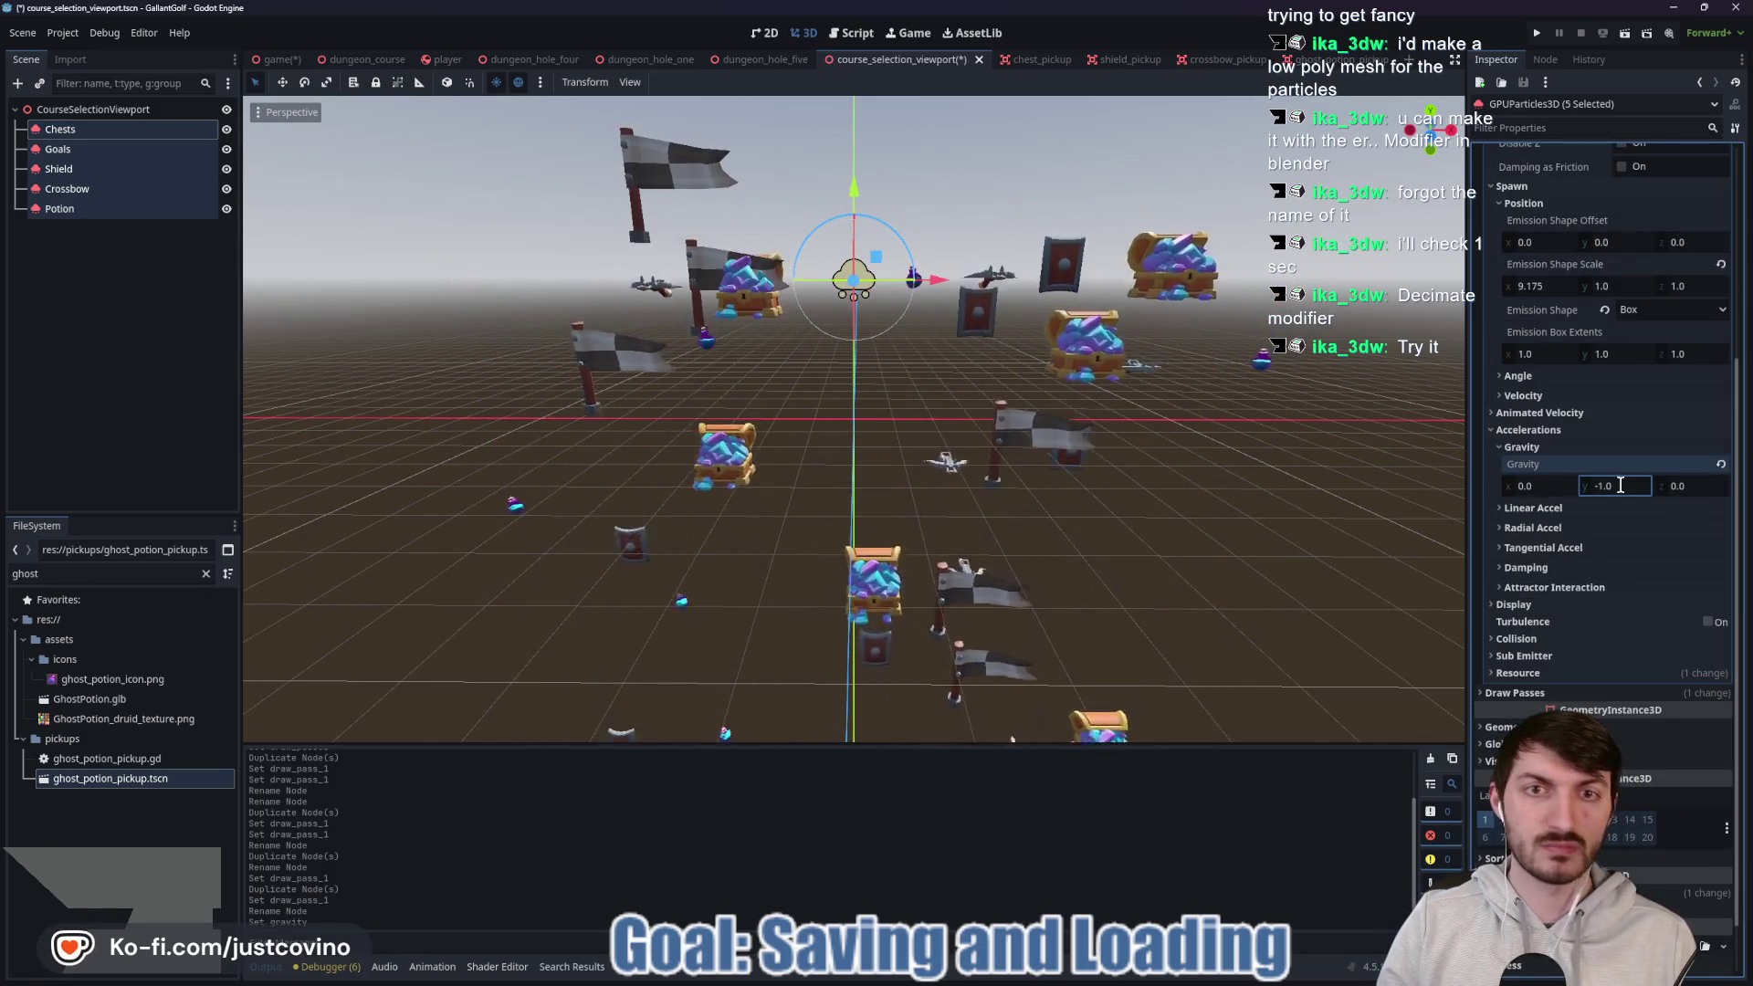
key(ctrl+s)
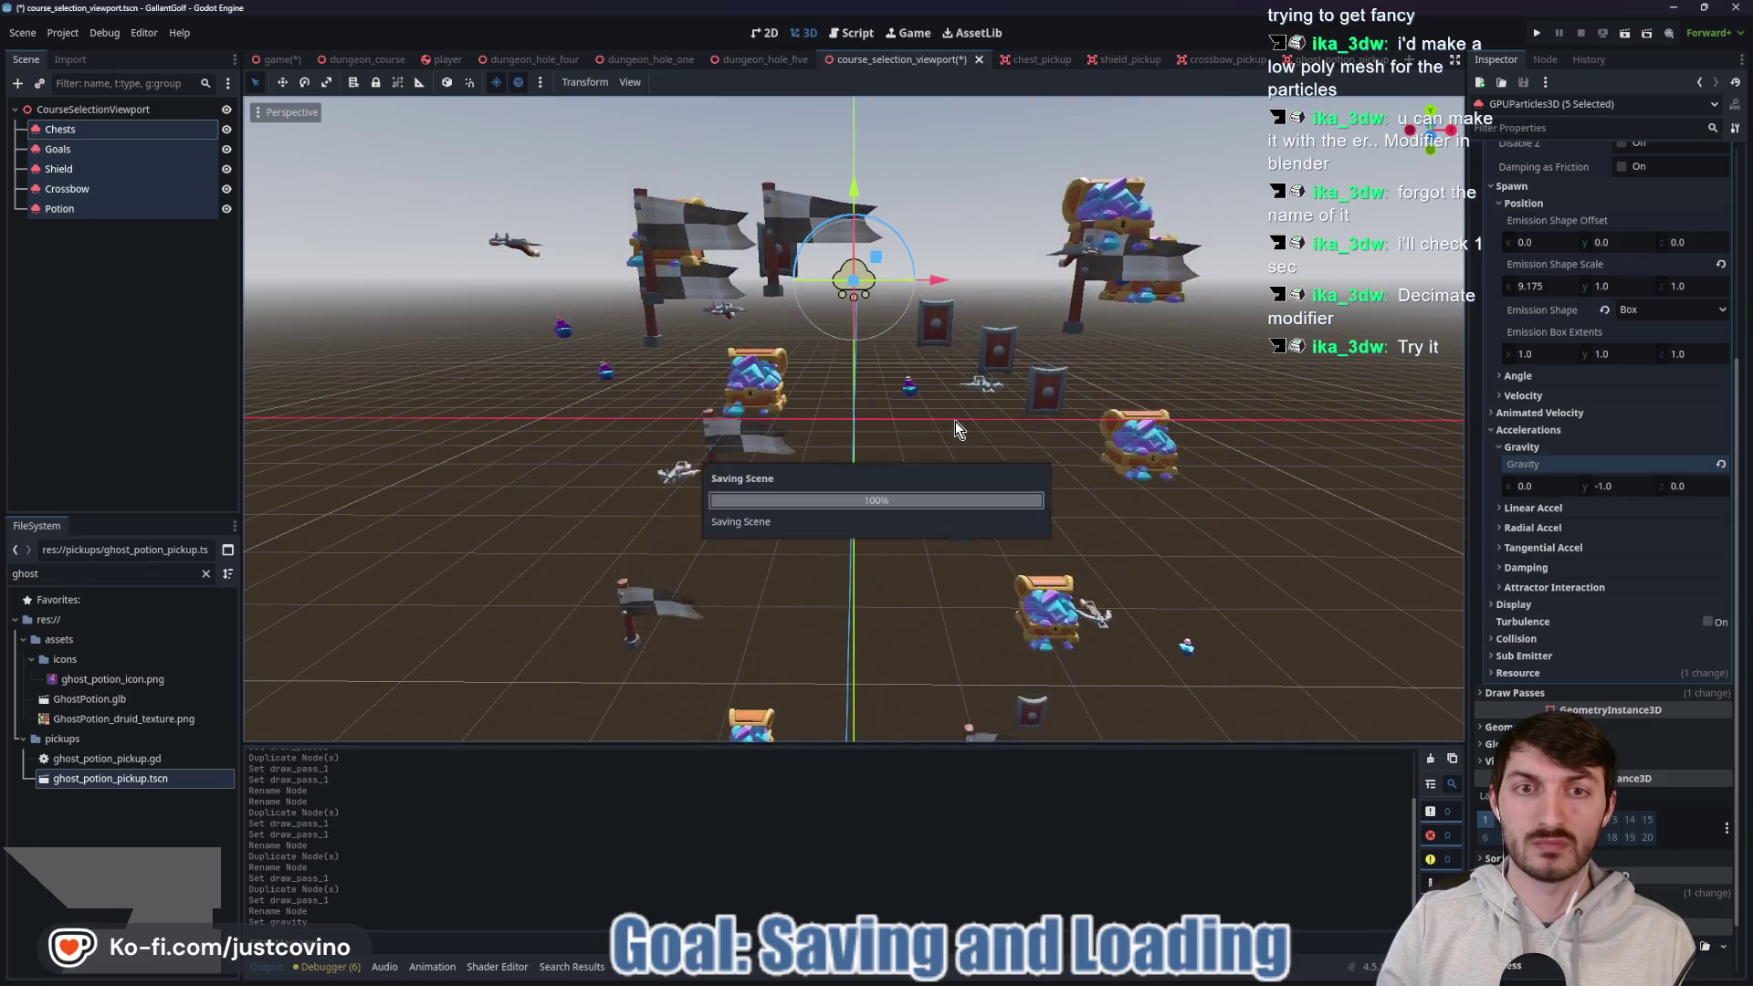
Set the five emitters' Time Randomness to 0.33 and Fixed FPS to 60.
scroll(1596, 381, up, 5)
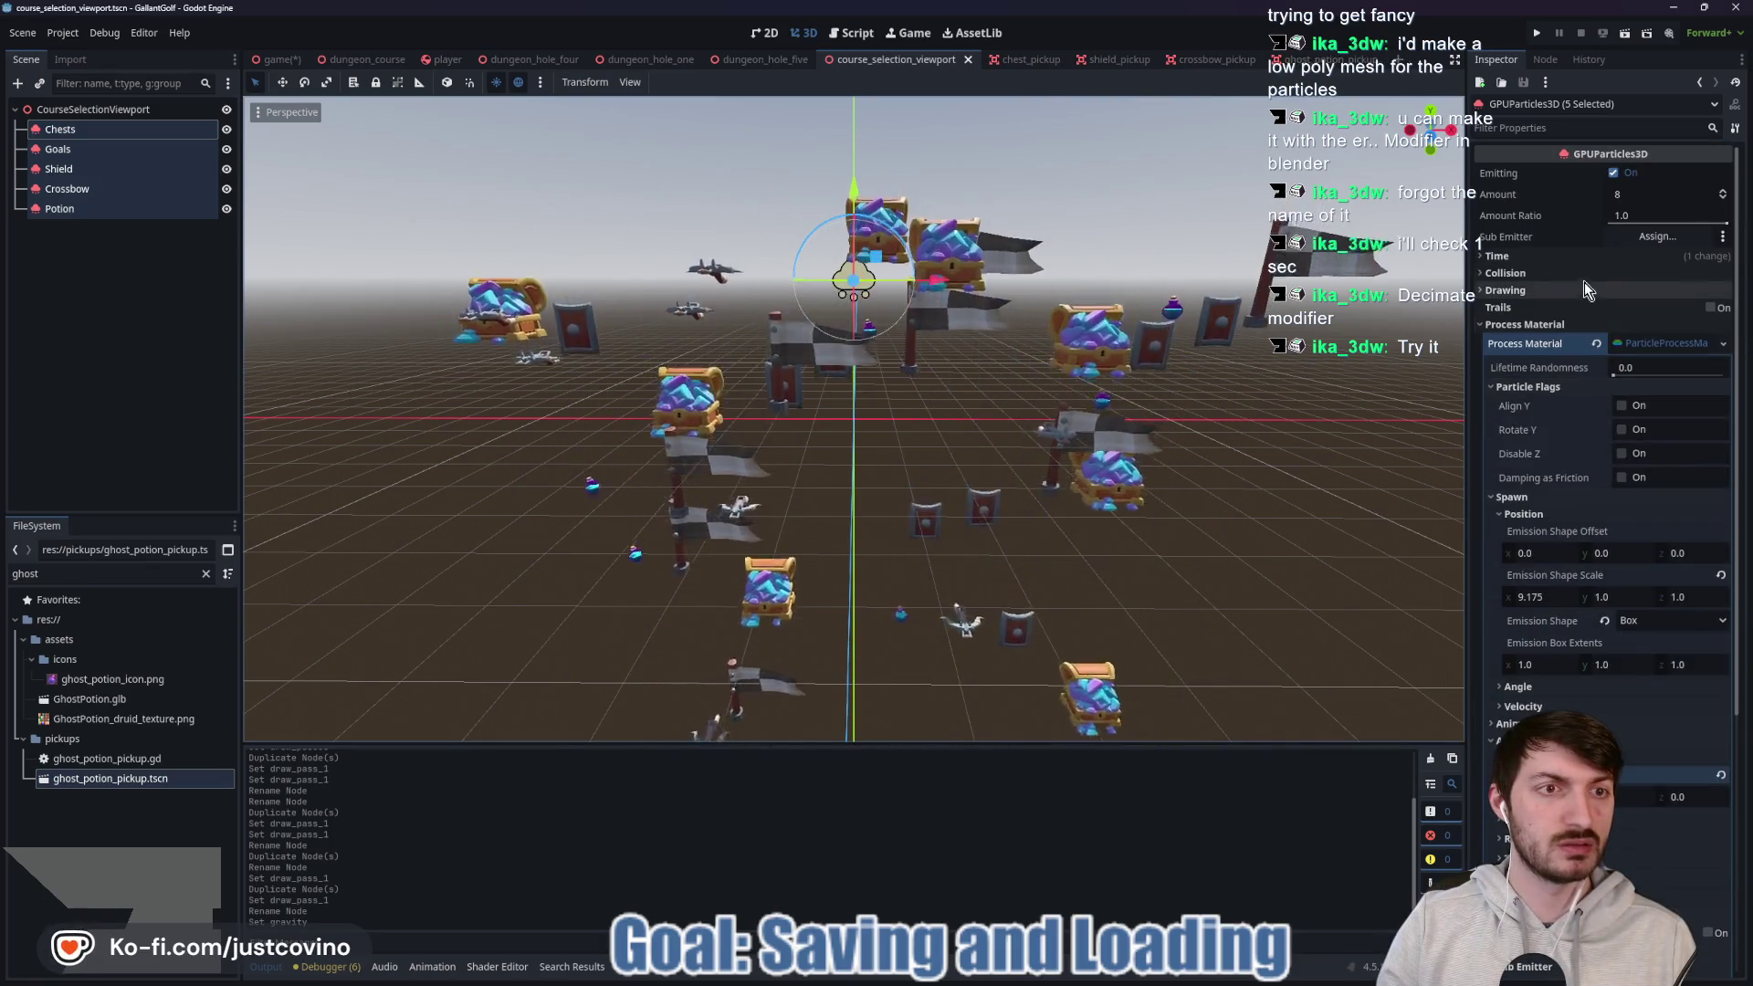
click(1534, 259)
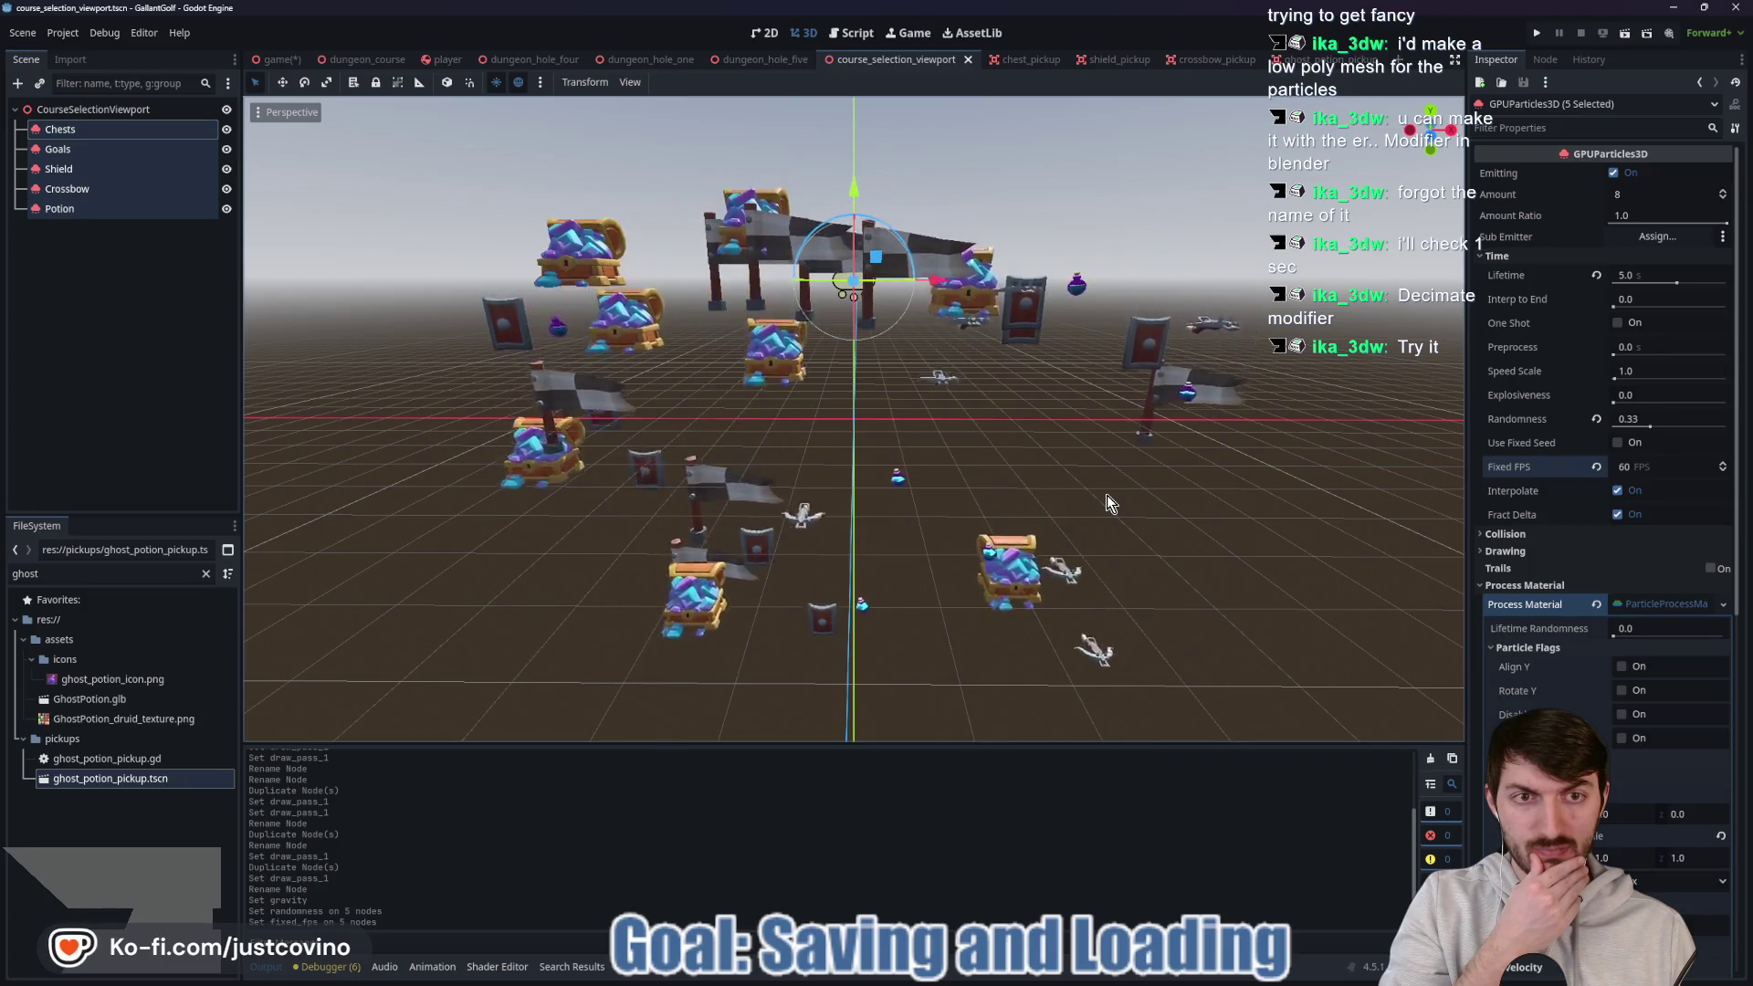
click(140, 213)
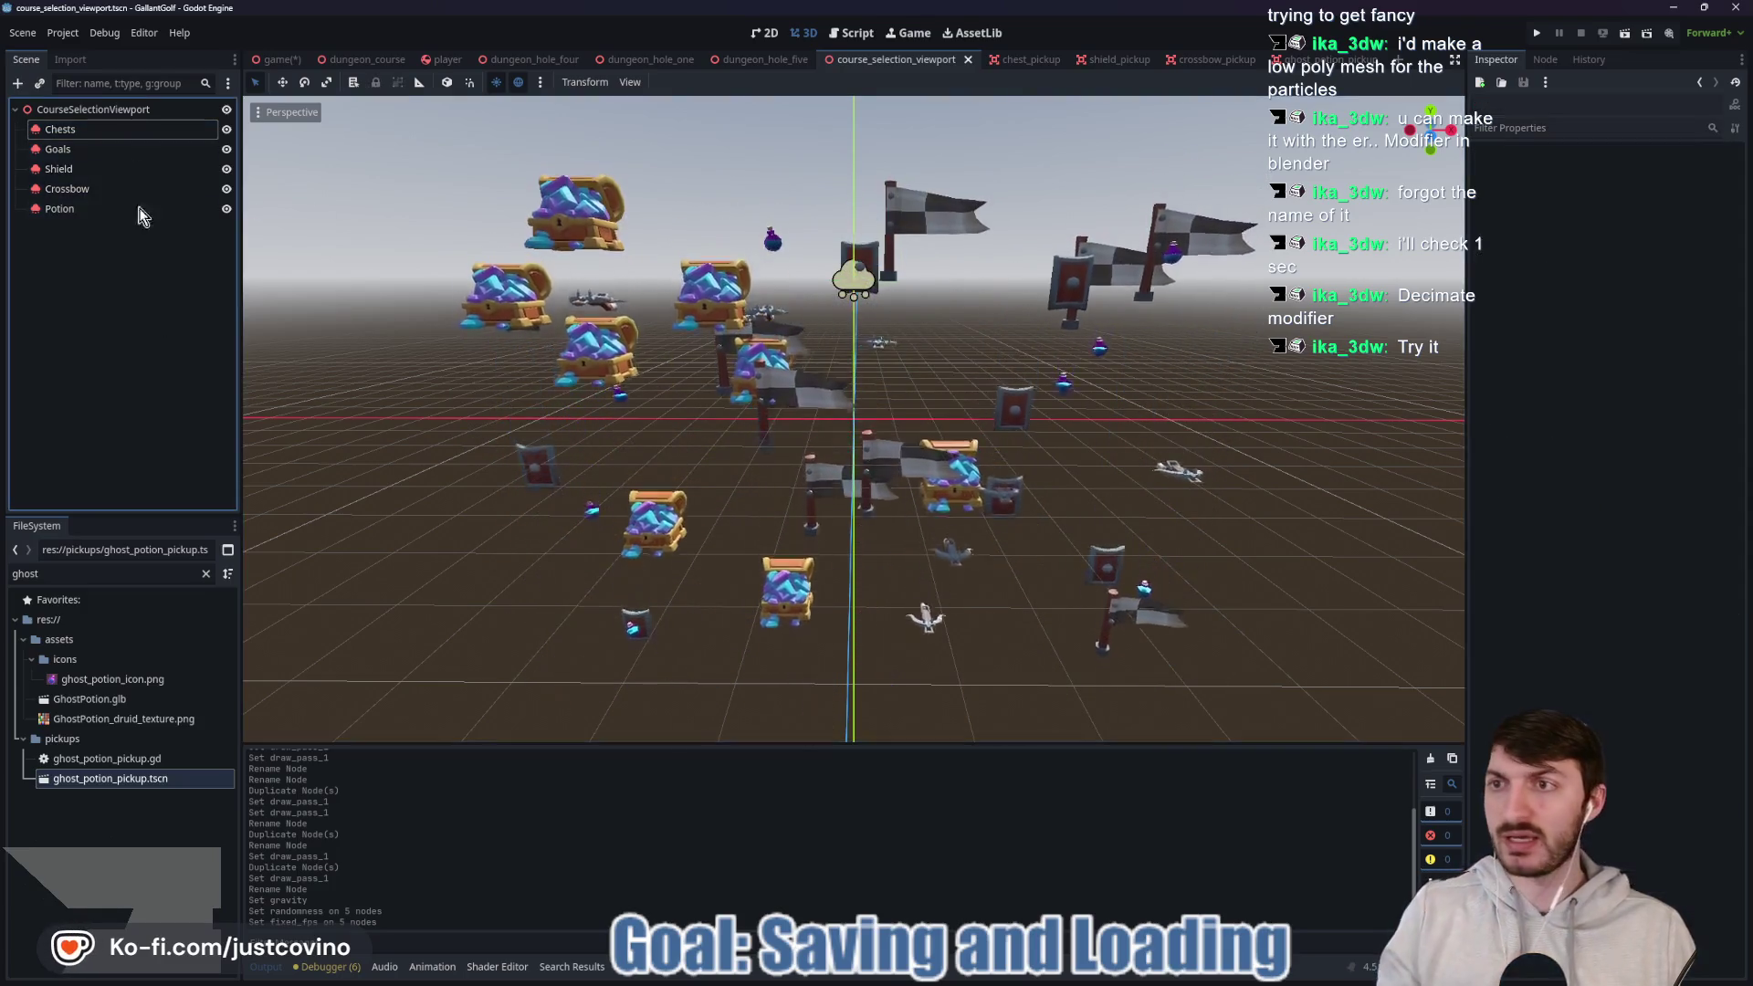
Add a Camera3D under the root node and move it forward along Z.
click(122, 116)
key(ctrl+a)
text(cam)
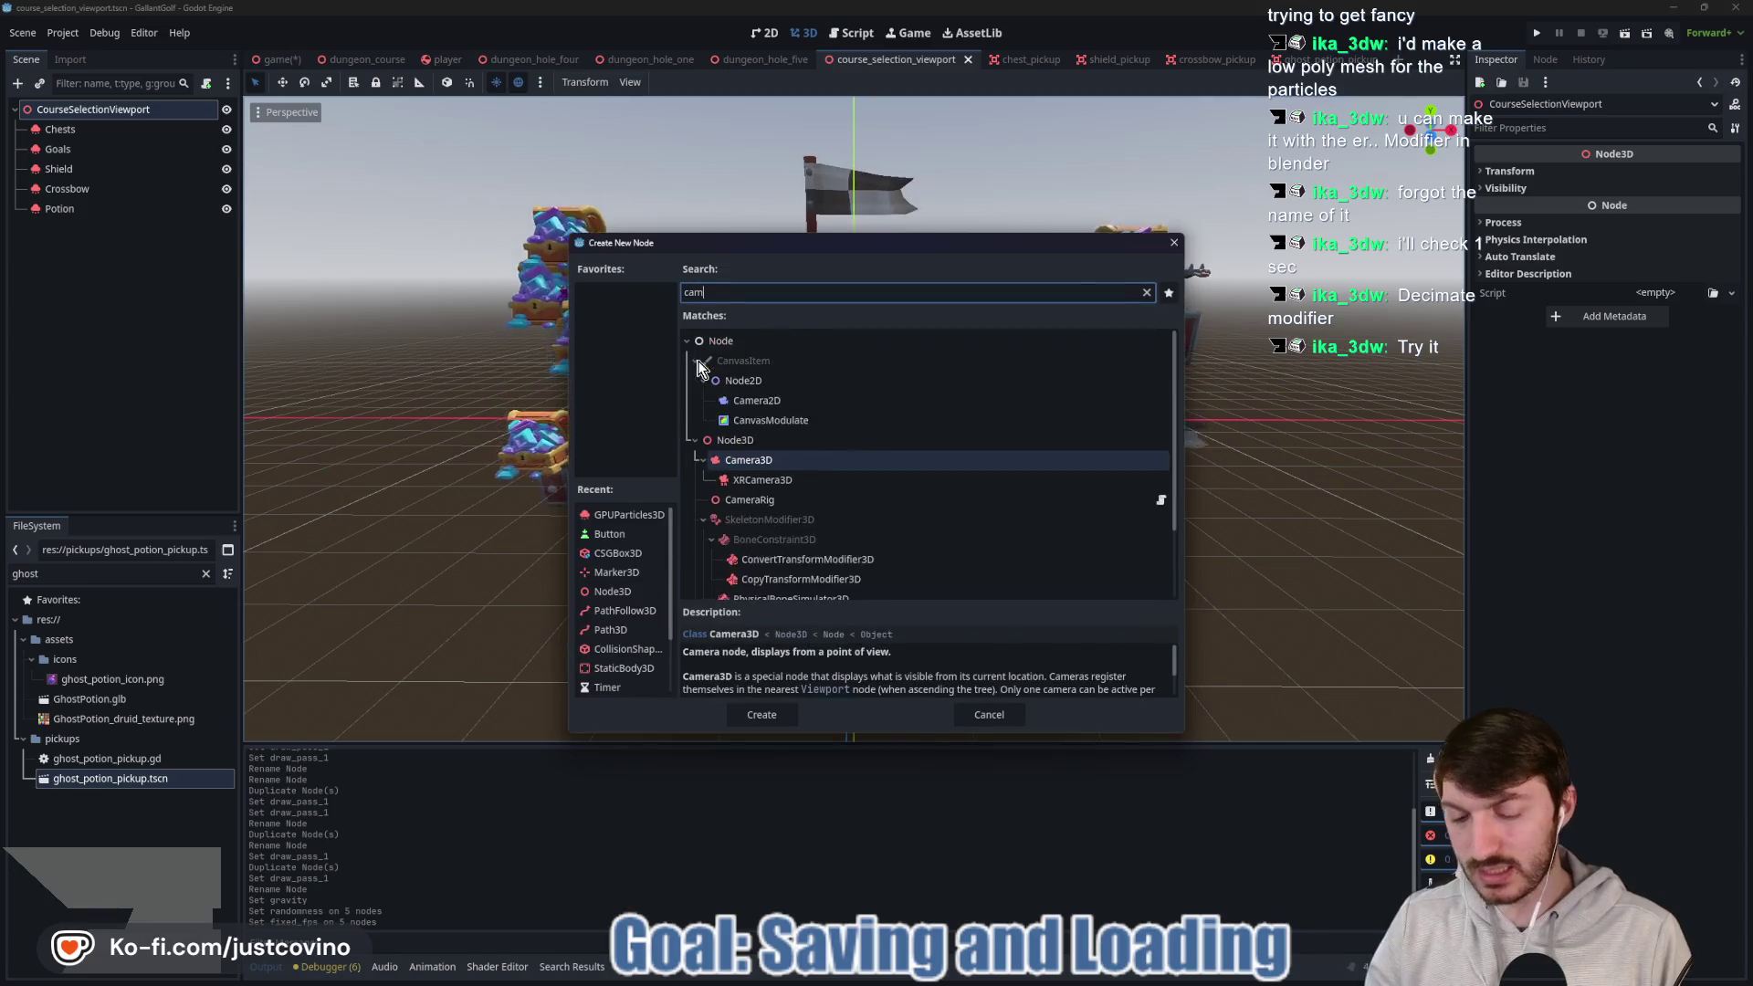
key(Return)
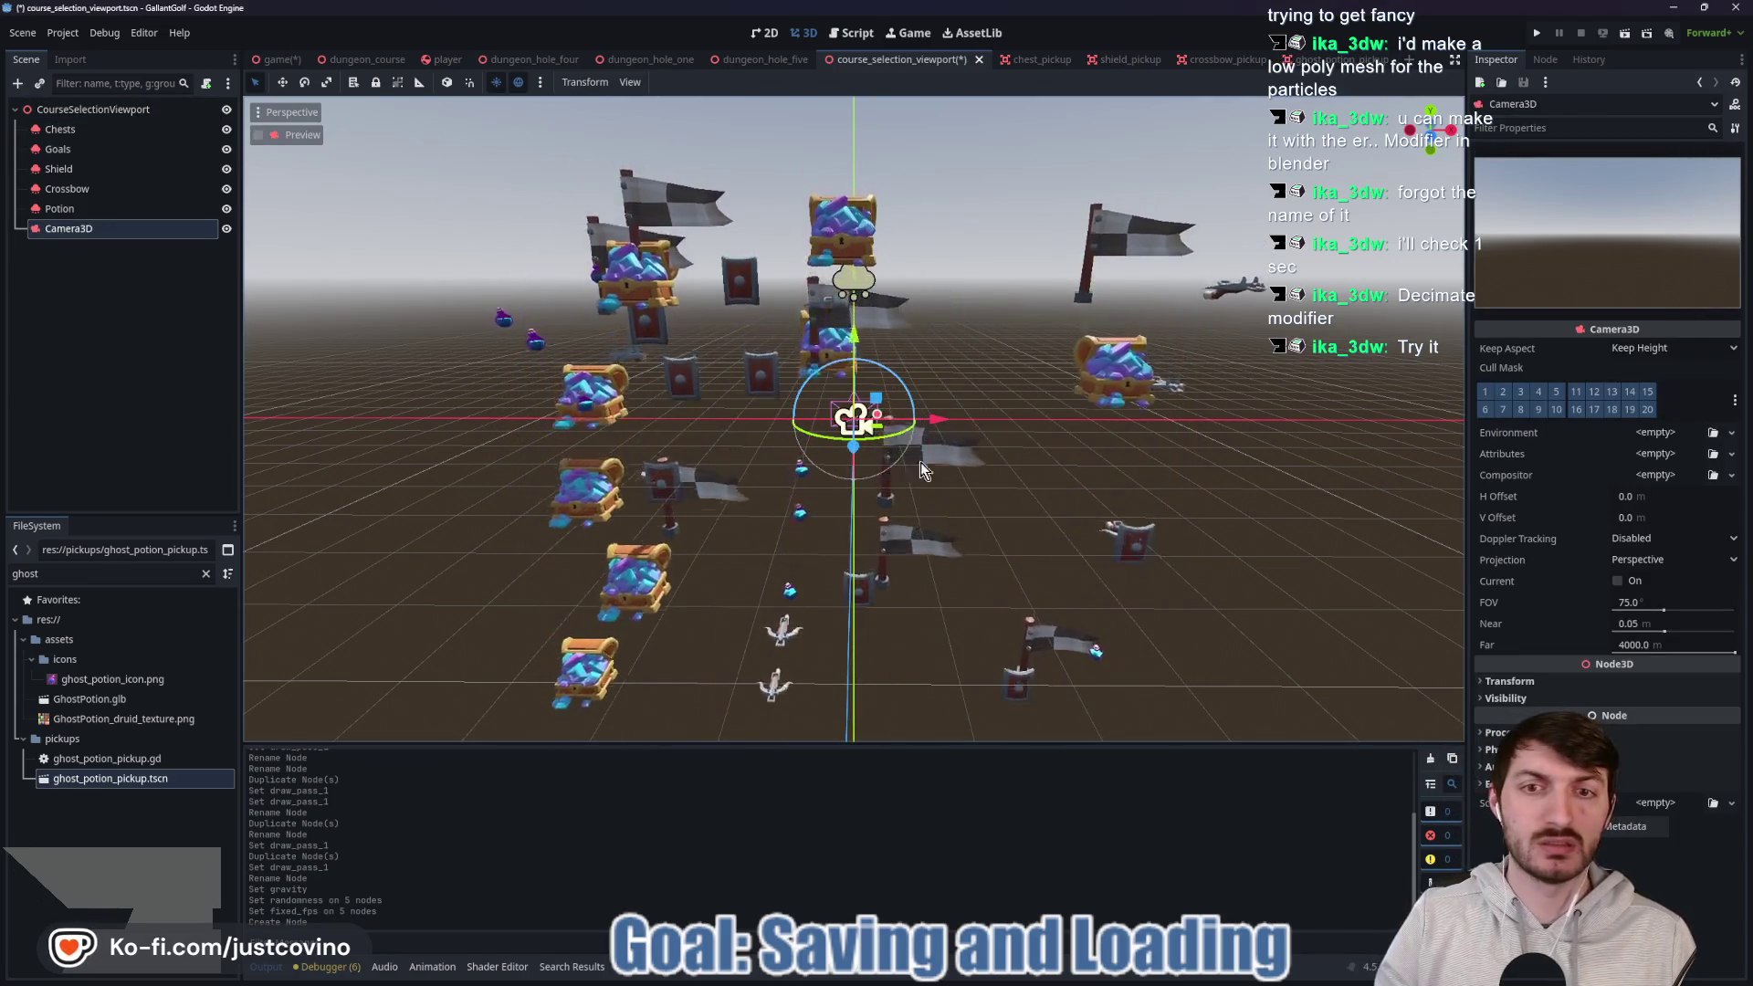
drag(847, 452, 879, 709)
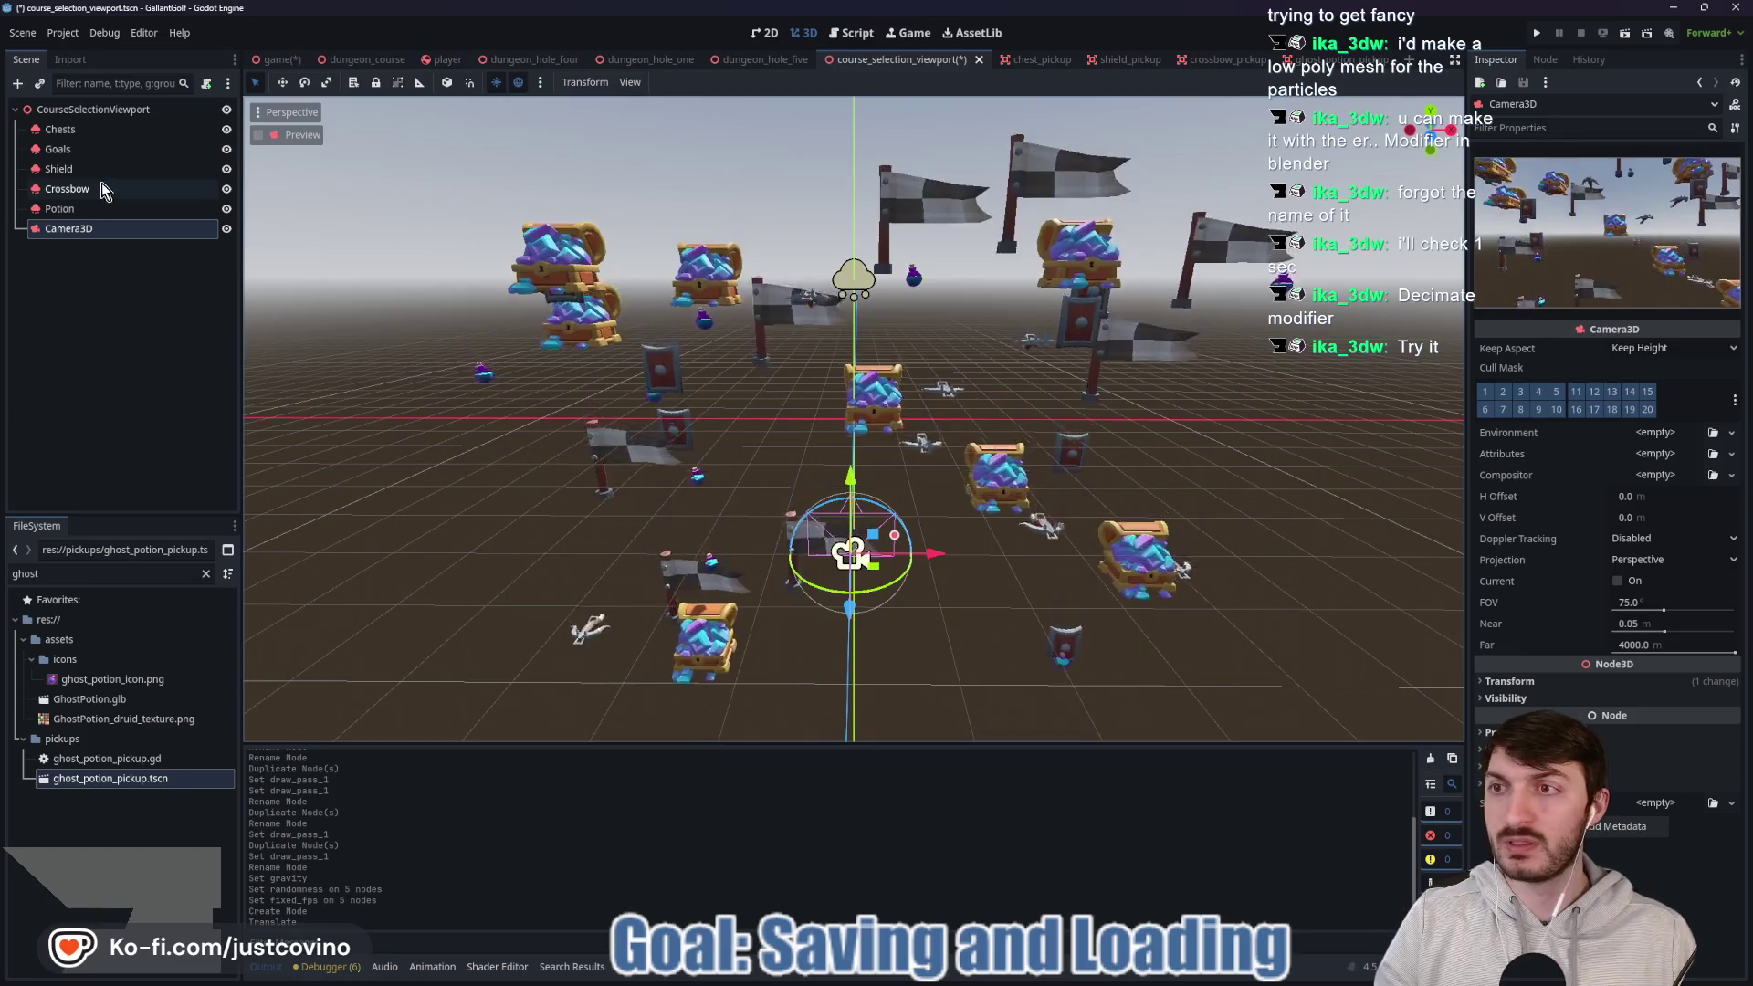
Raise all five particle emitters about 1.7 units on Y.
click(59, 129)
shift+click(59, 208)
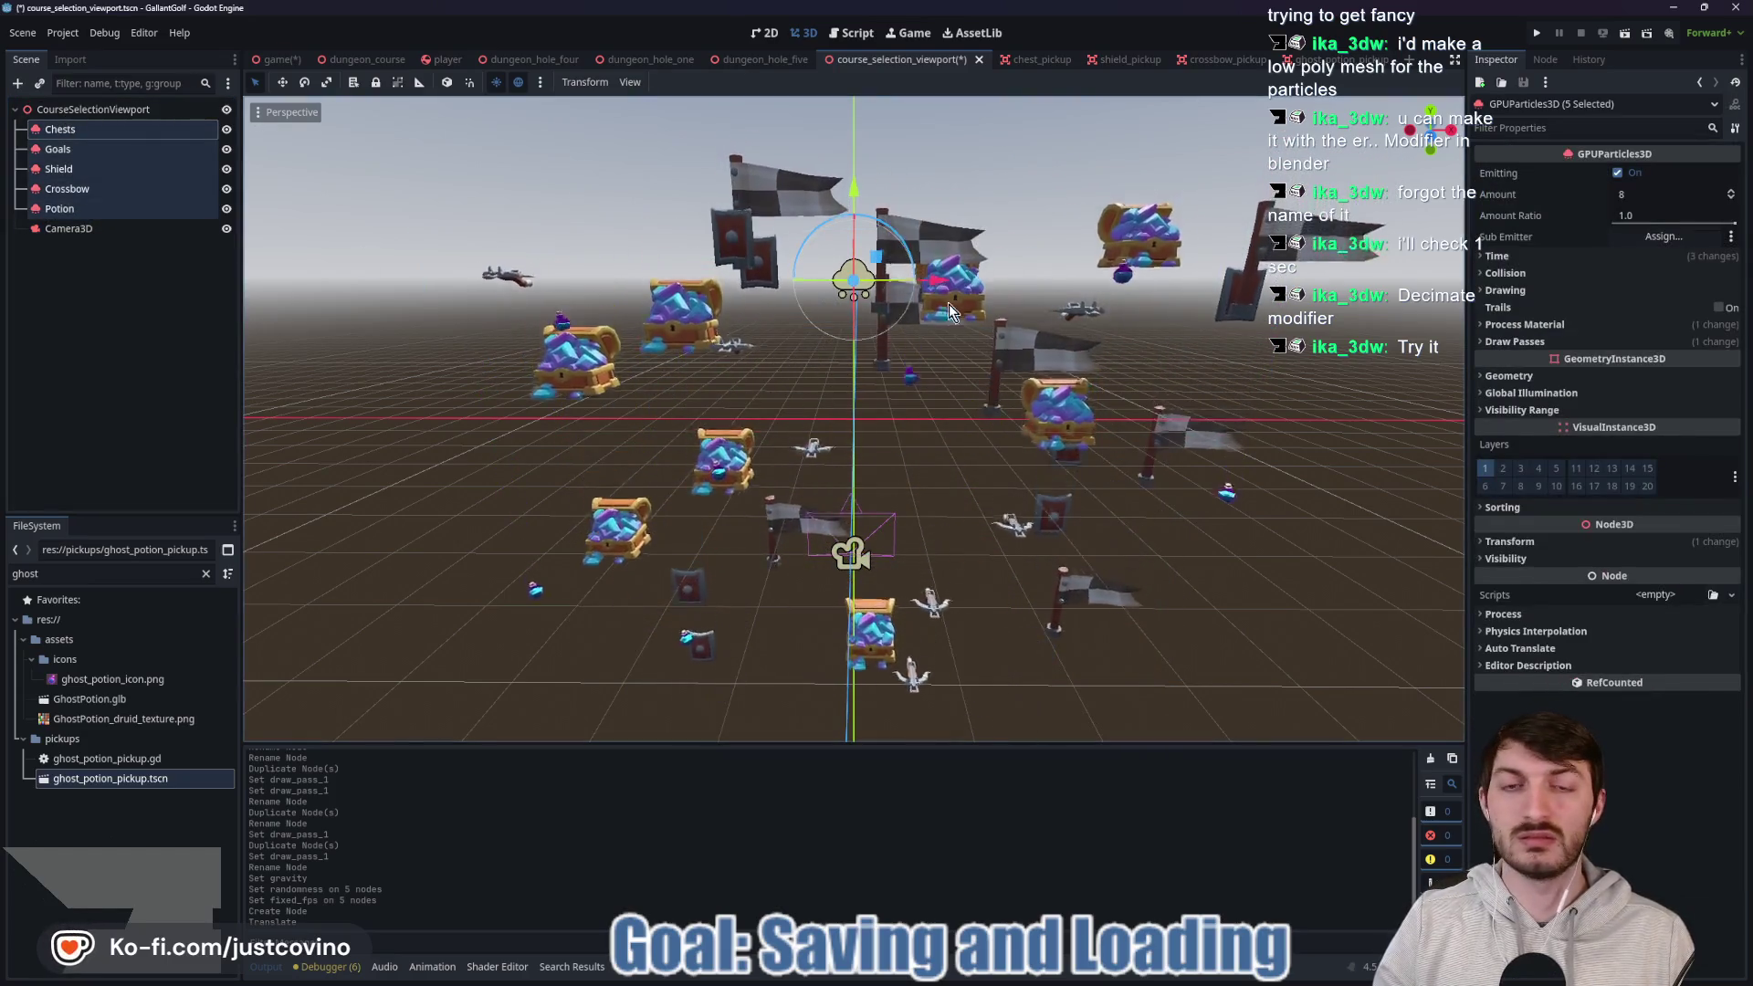
scroll(950, 304, down, 3)
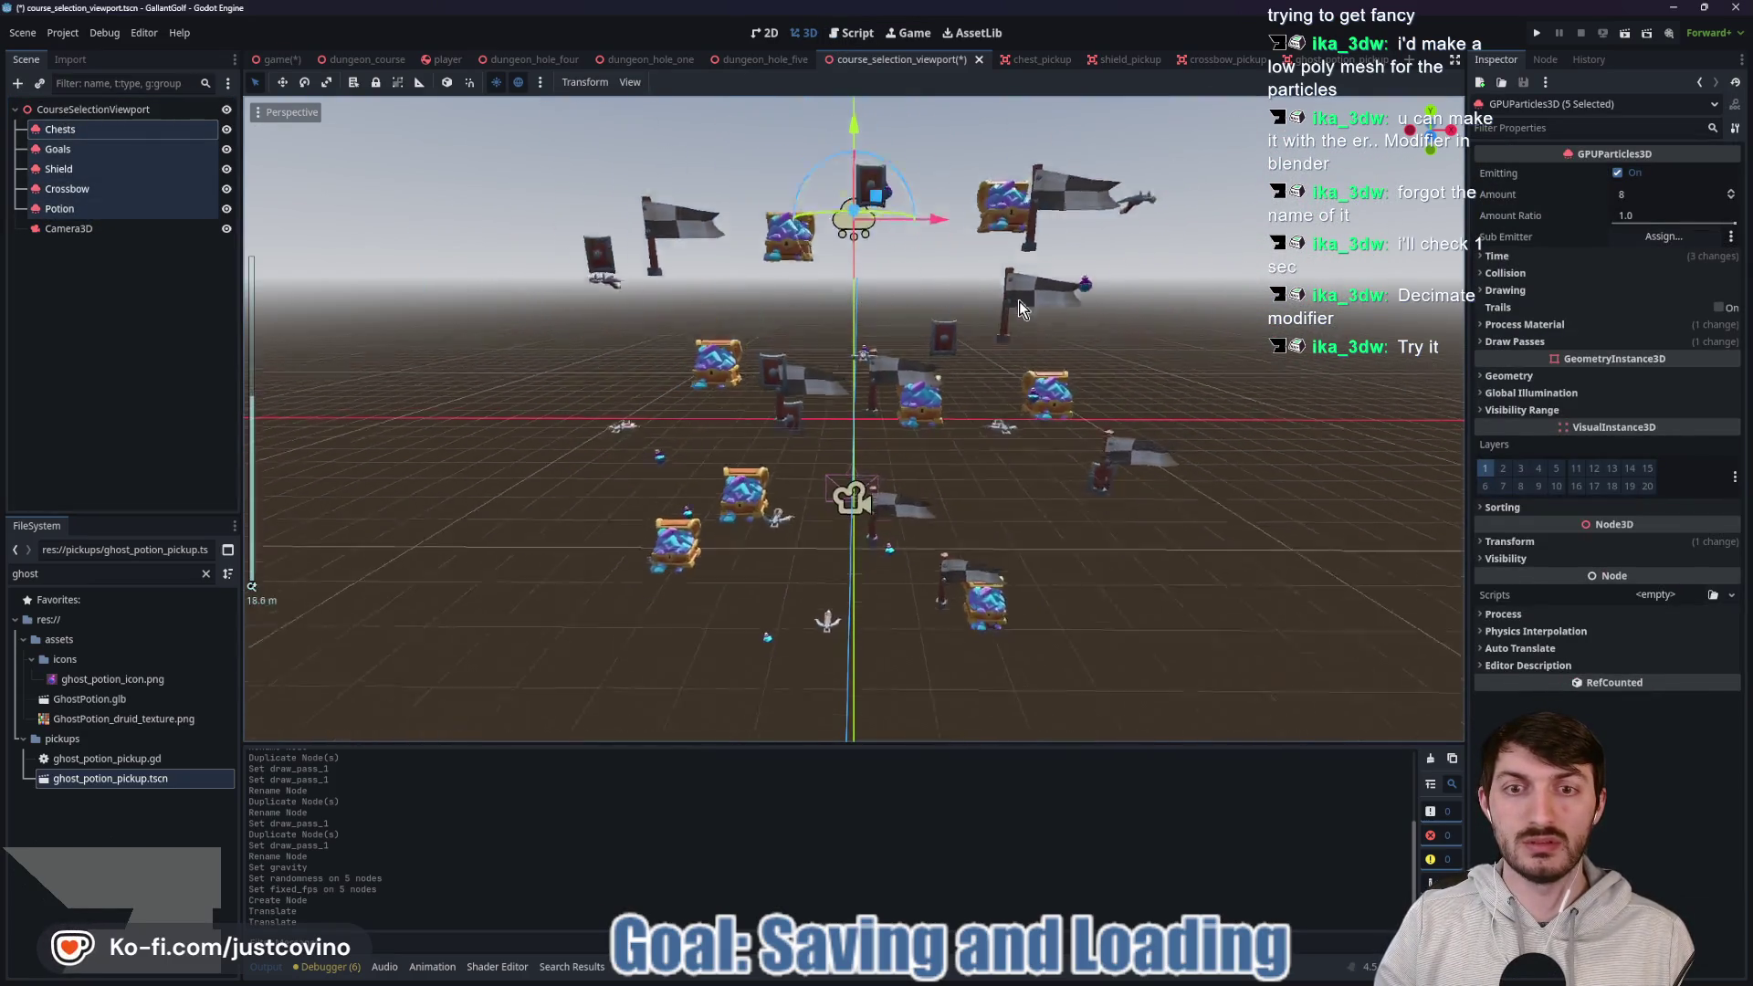
drag(852, 157, 851, 104)
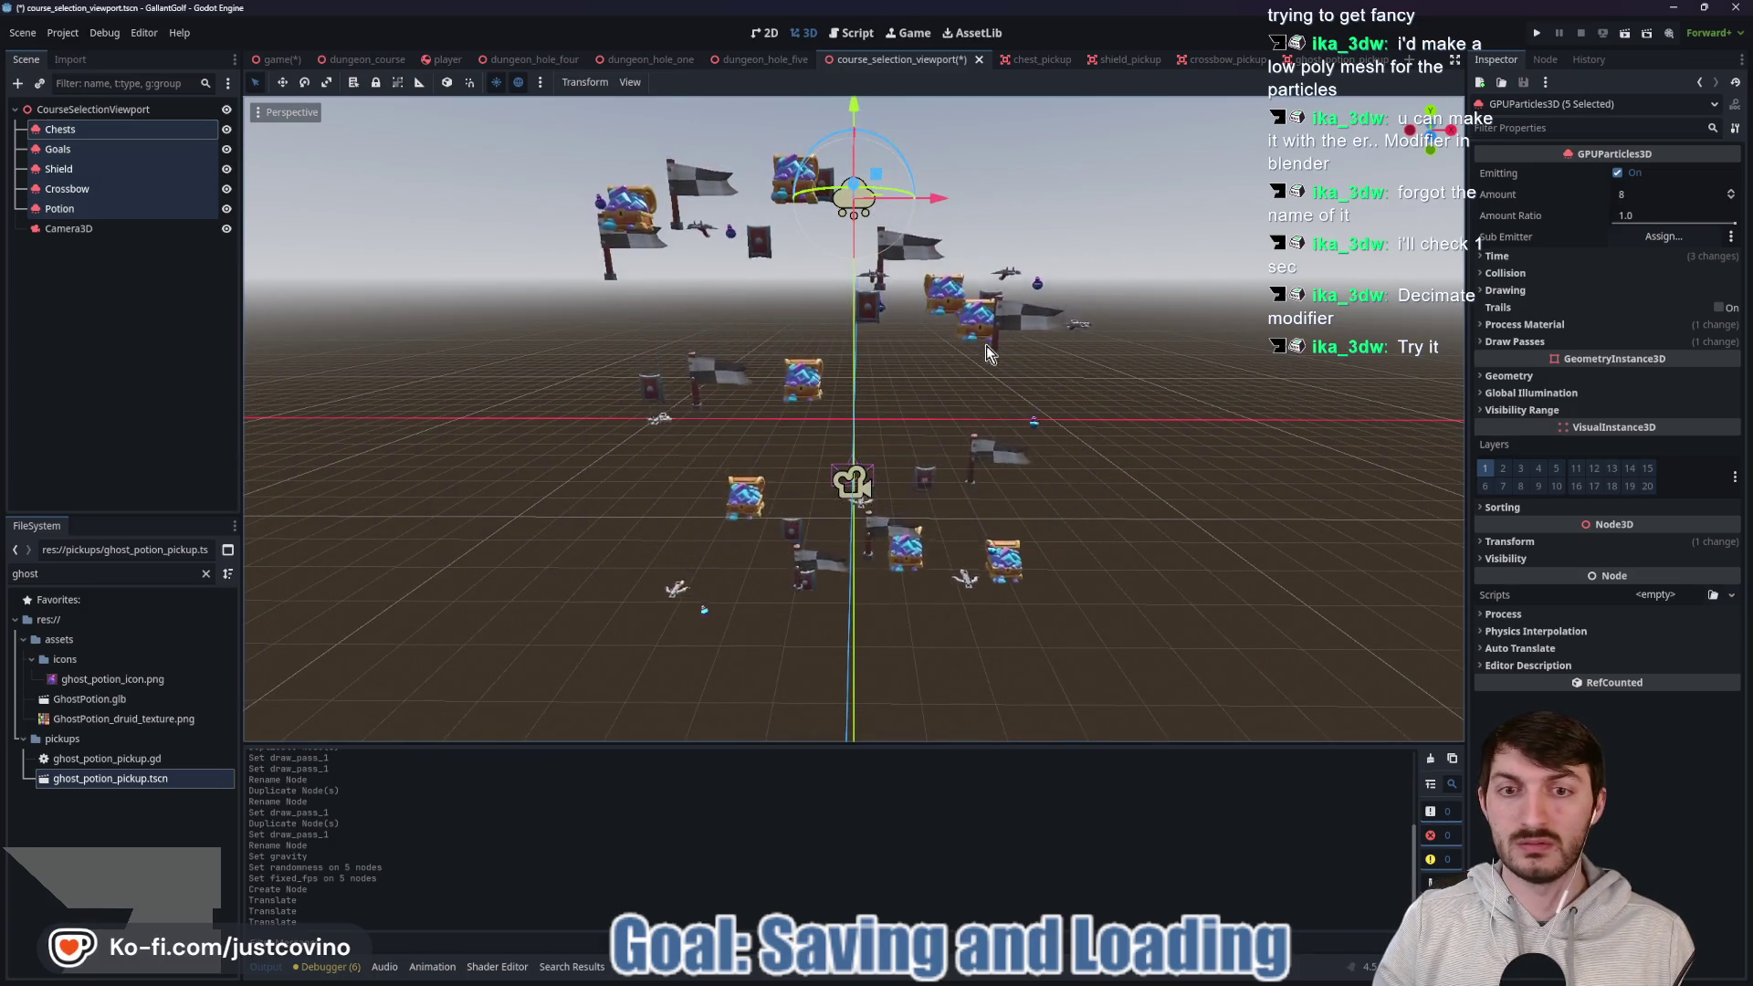
Raise the camera 1.11 on Y, then reselect the five emitters.
click(68, 228)
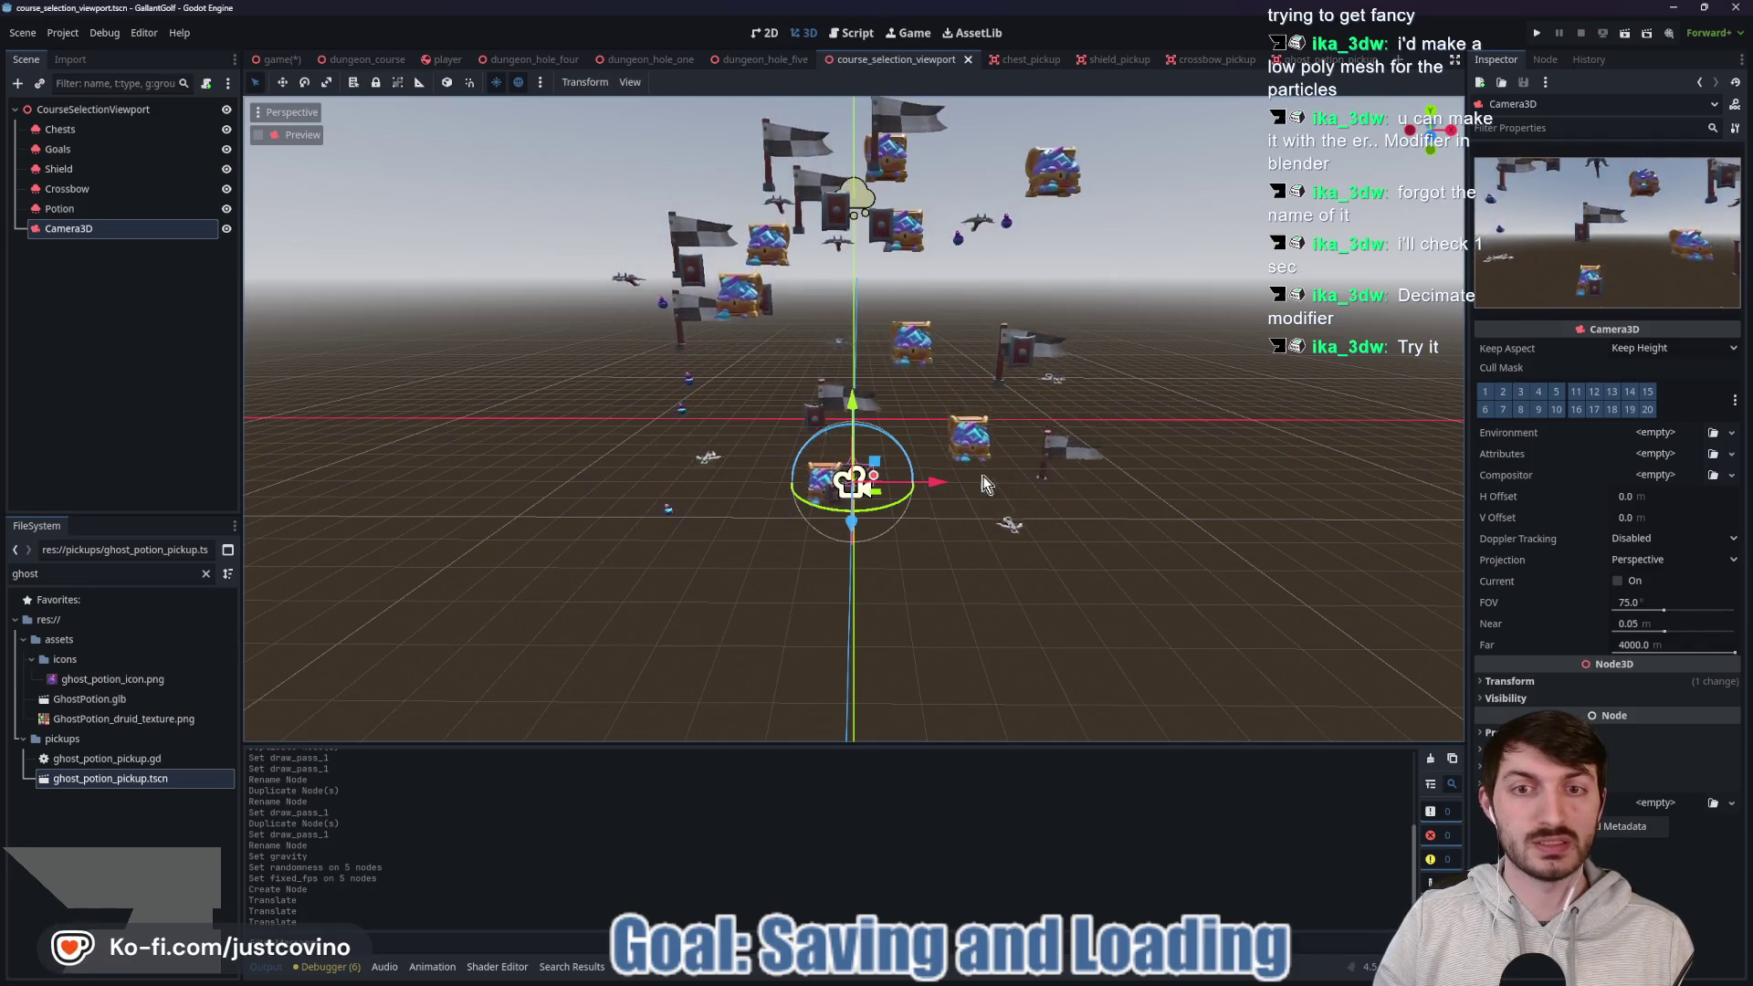
drag(849, 403, 854, 356)
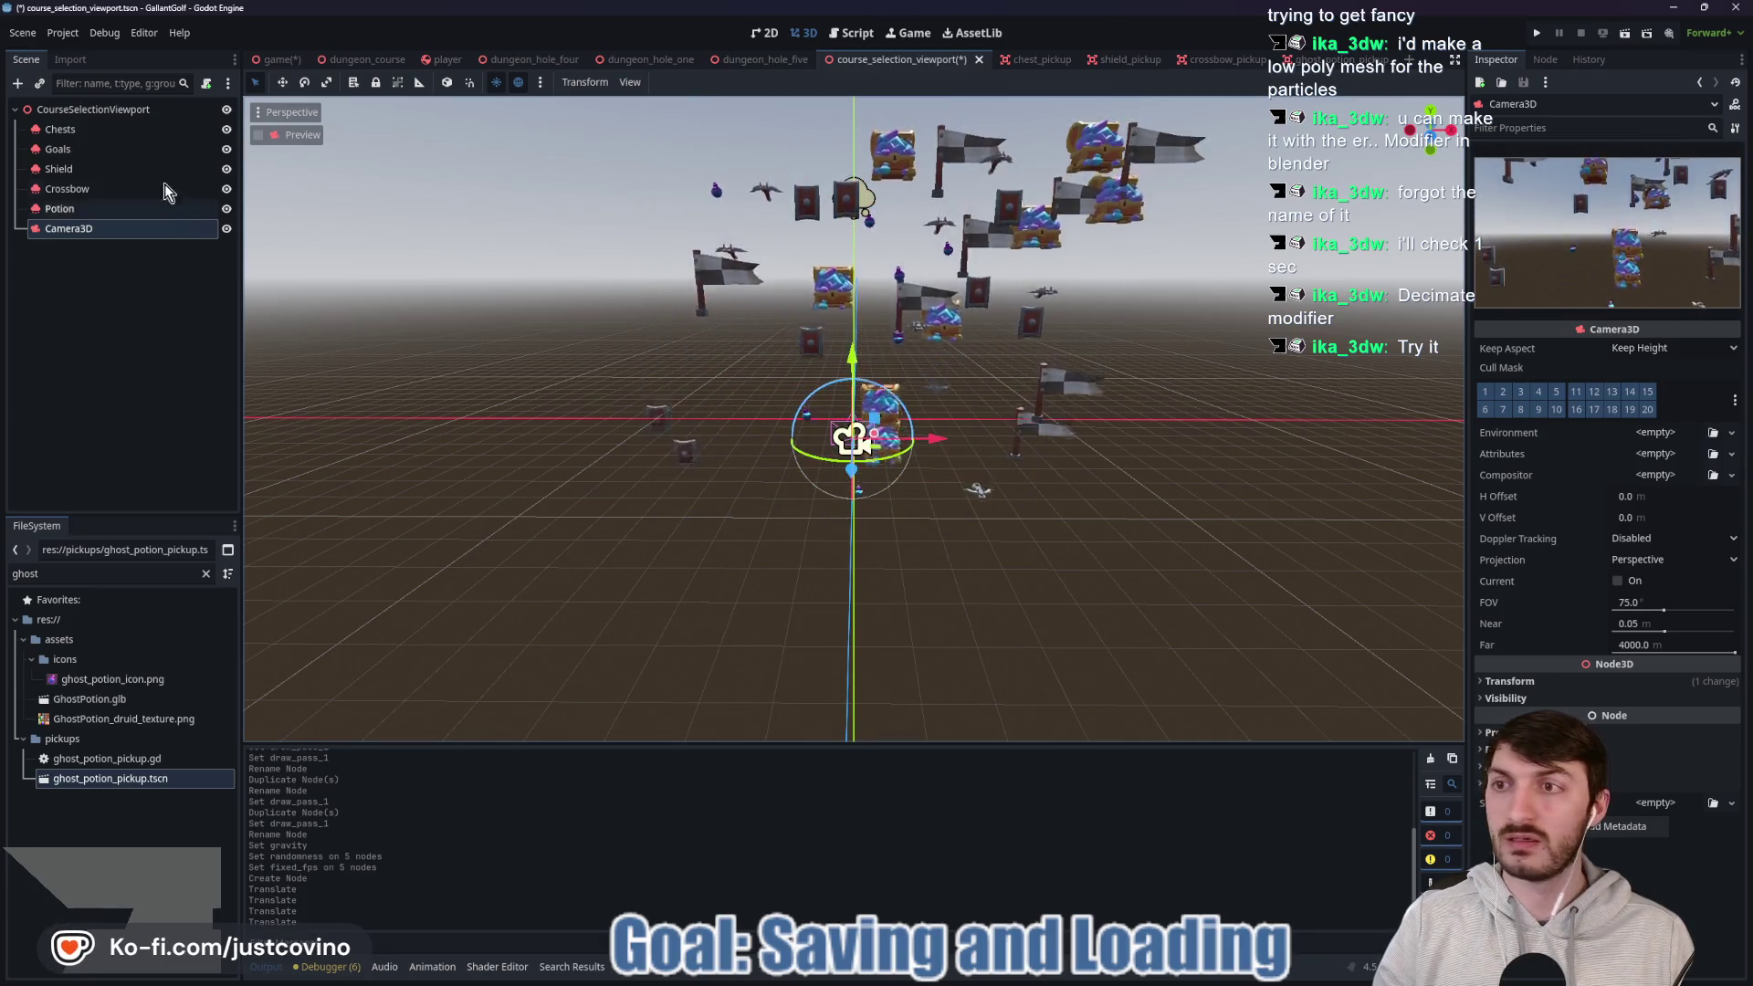
click(59, 128)
shift+click(60, 208)
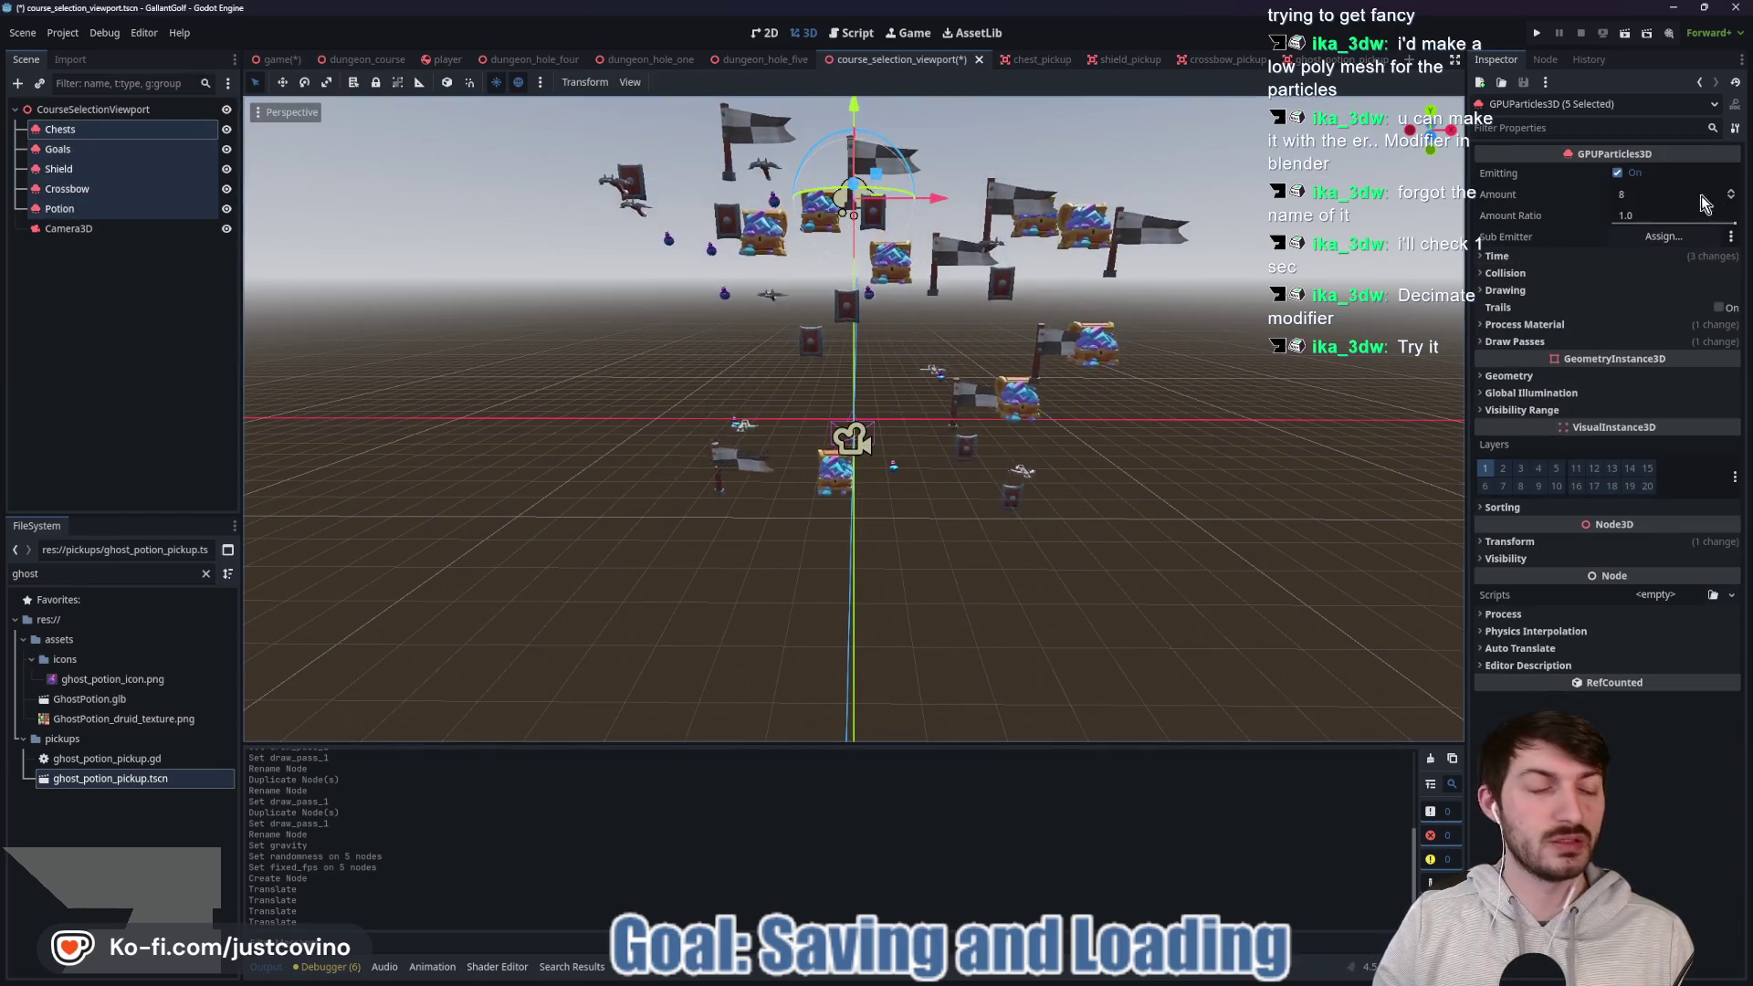
Set Lifetime to 12.0 seconds under Time for all five emitters.
click(1643, 196)
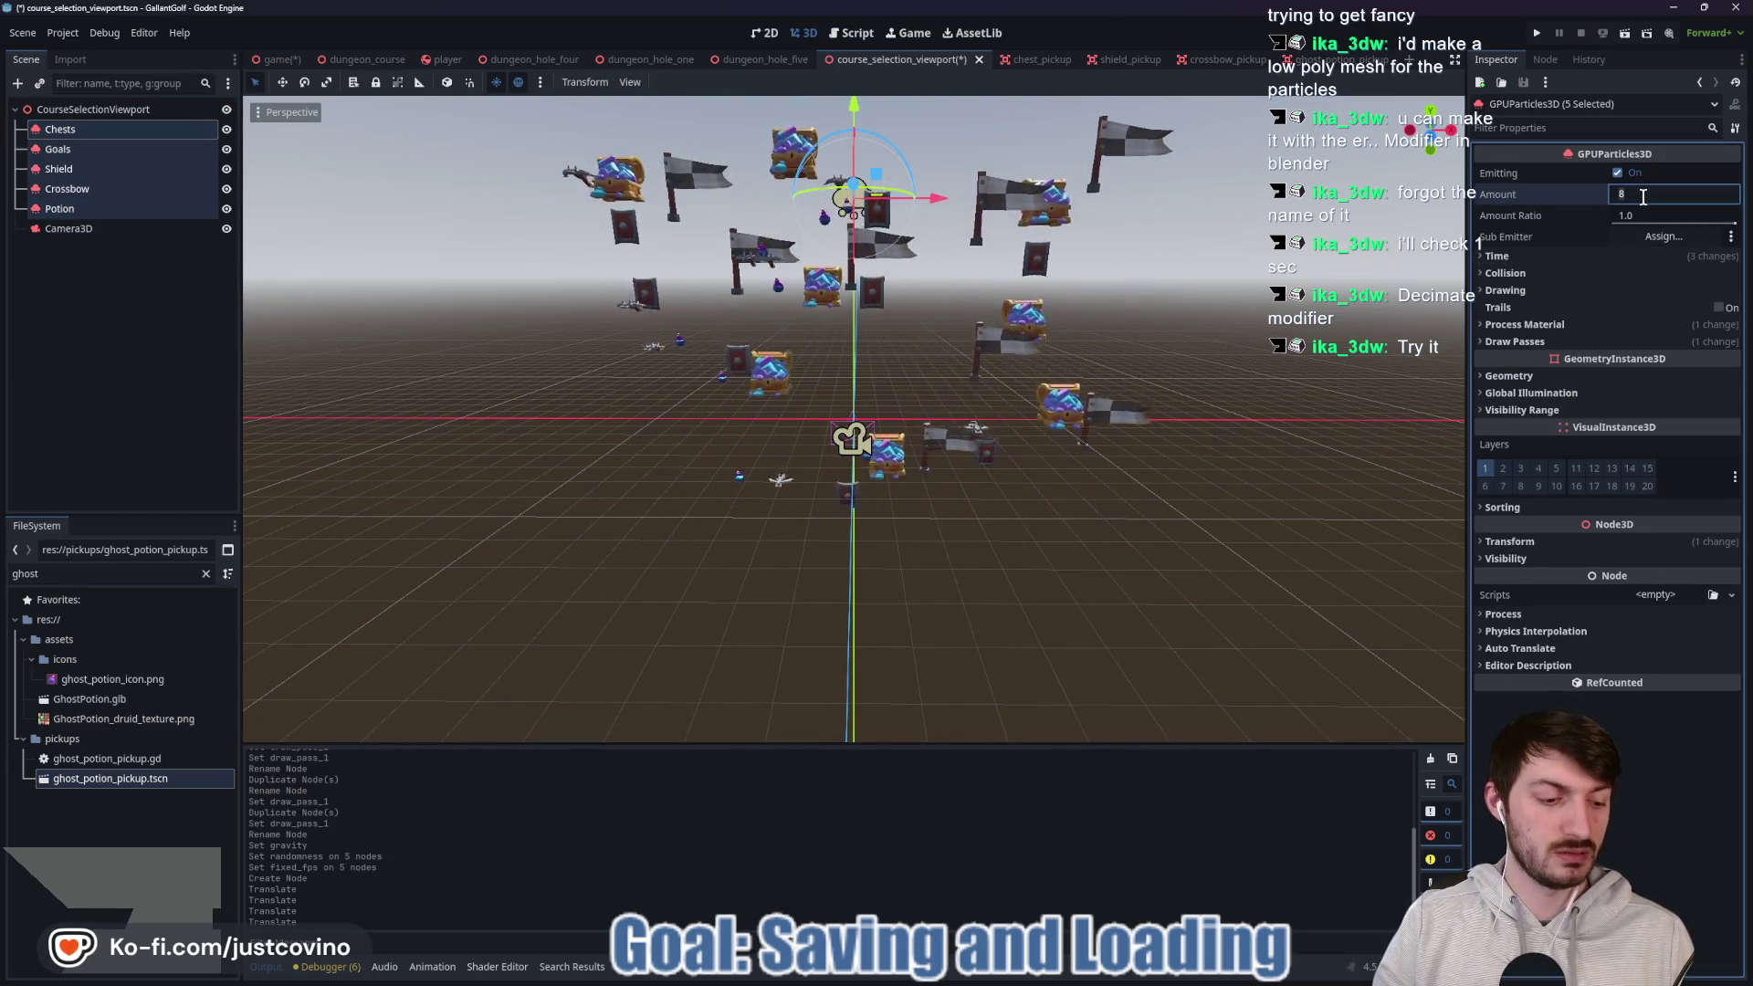
click(1630, 257)
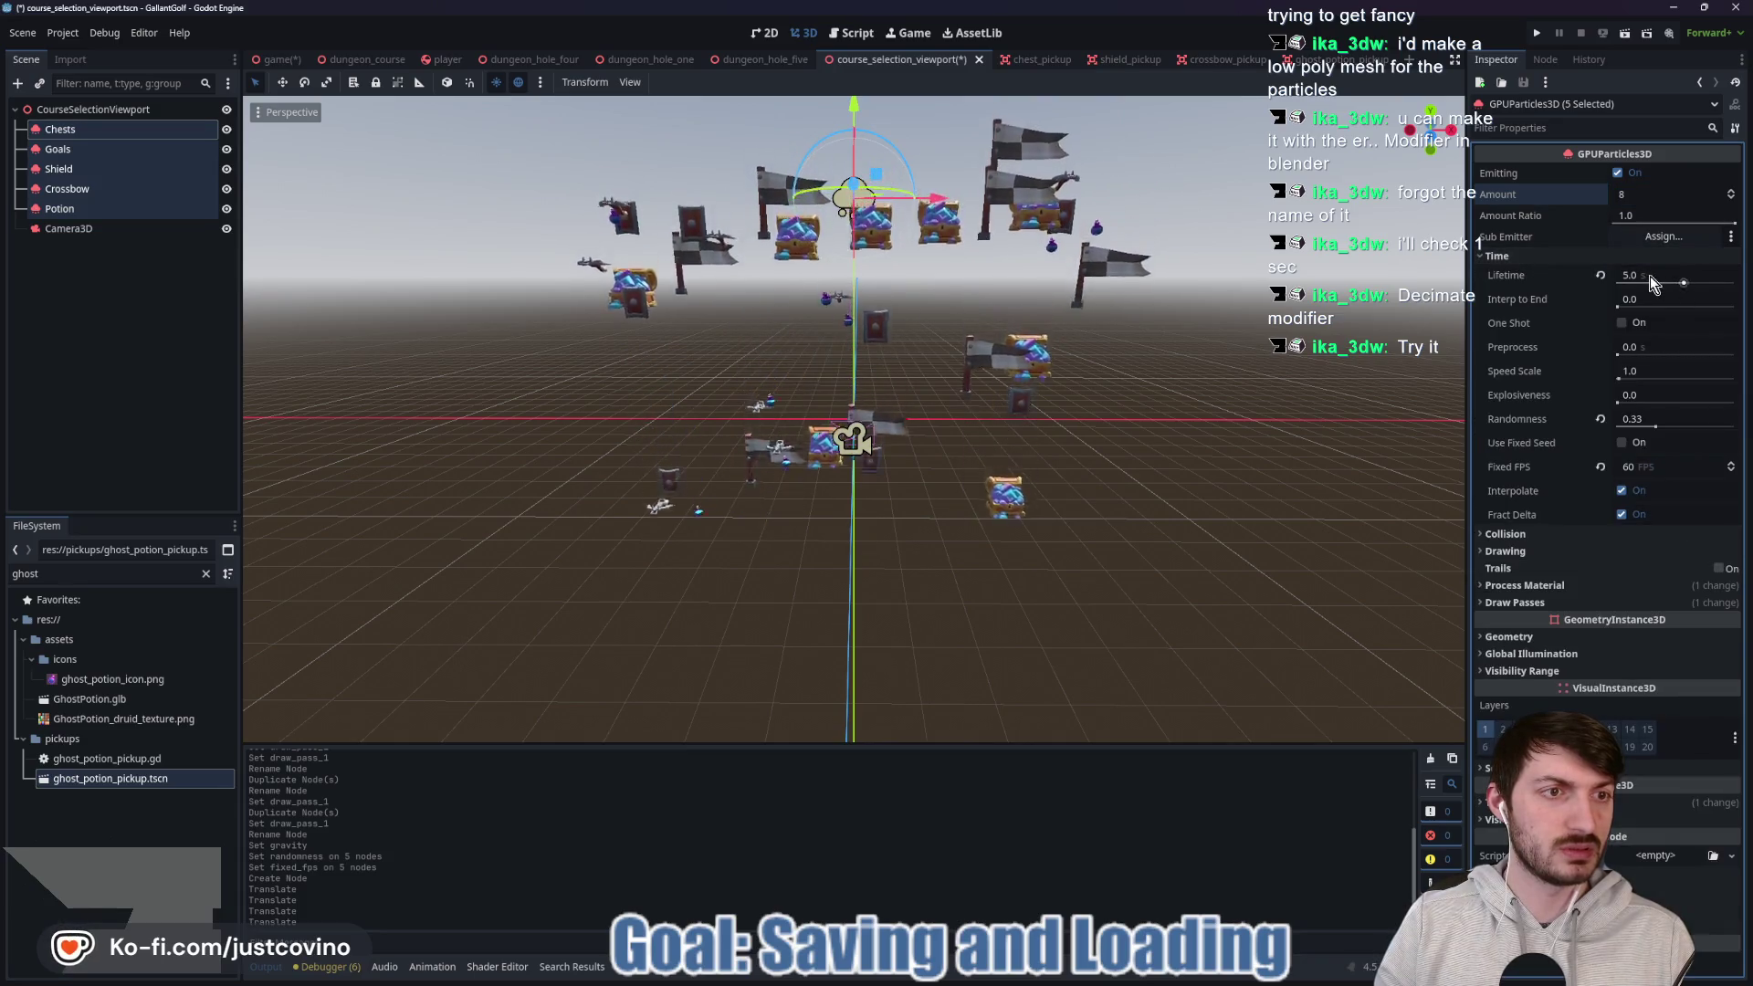
double_click(1649, 275)
text(12)
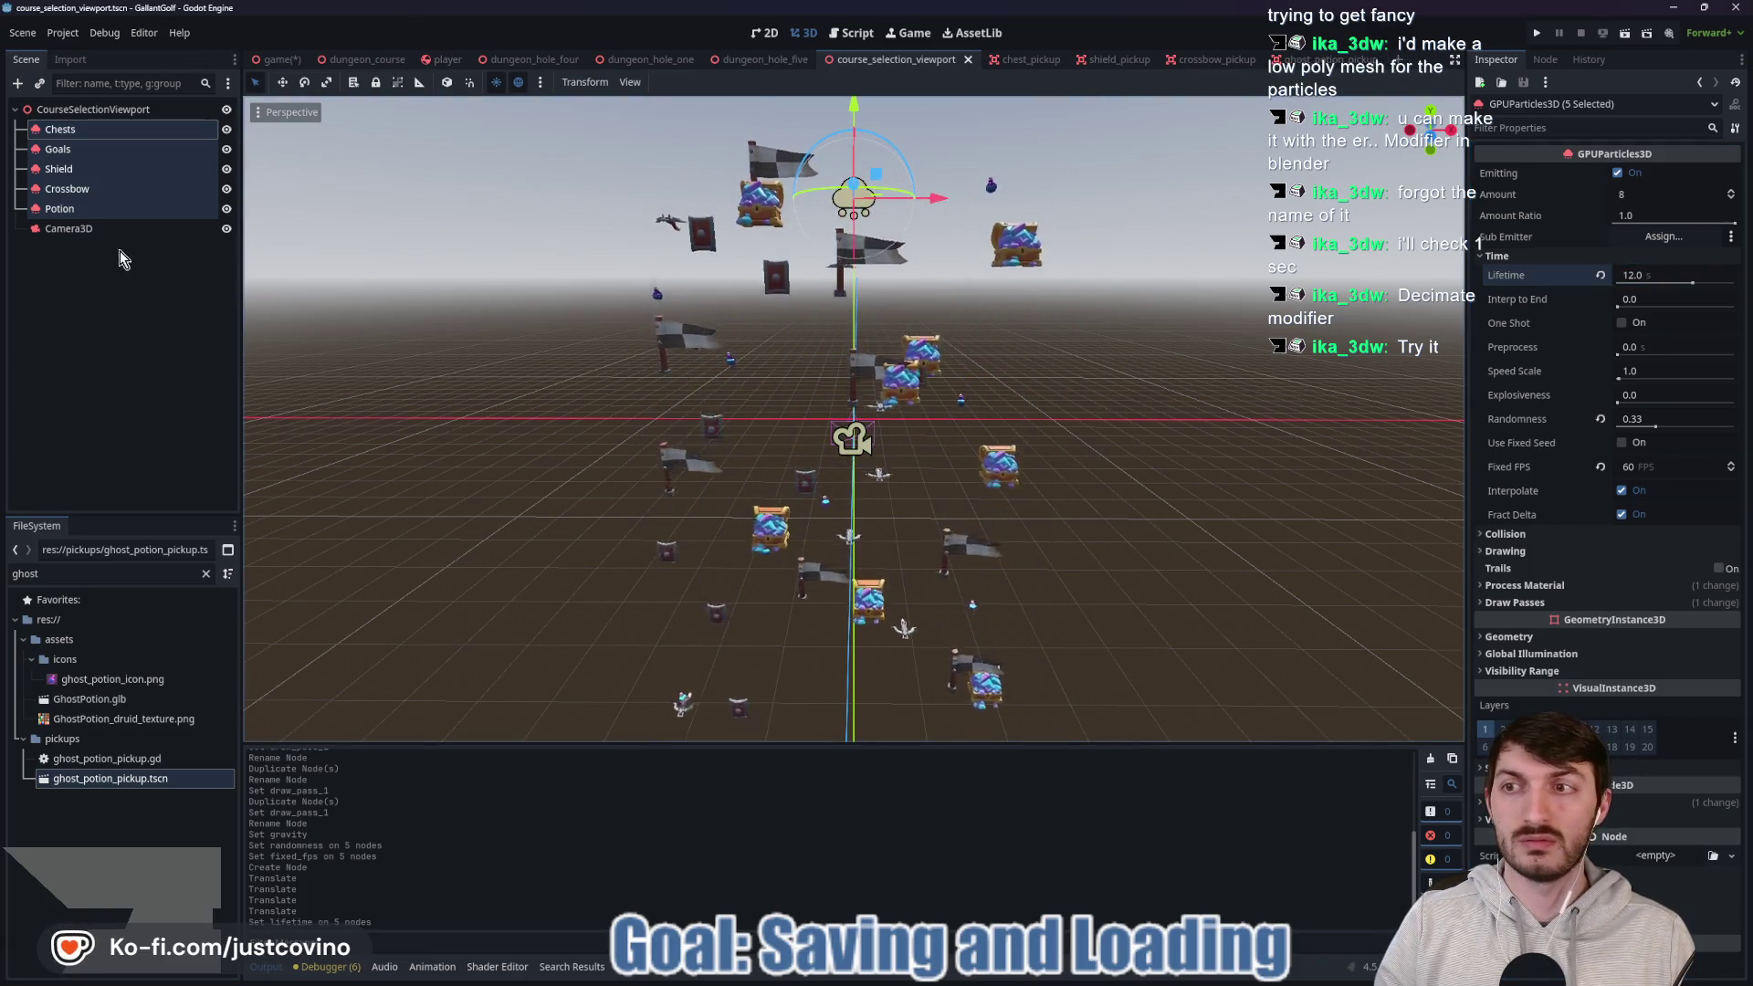
double_click(68, 228)
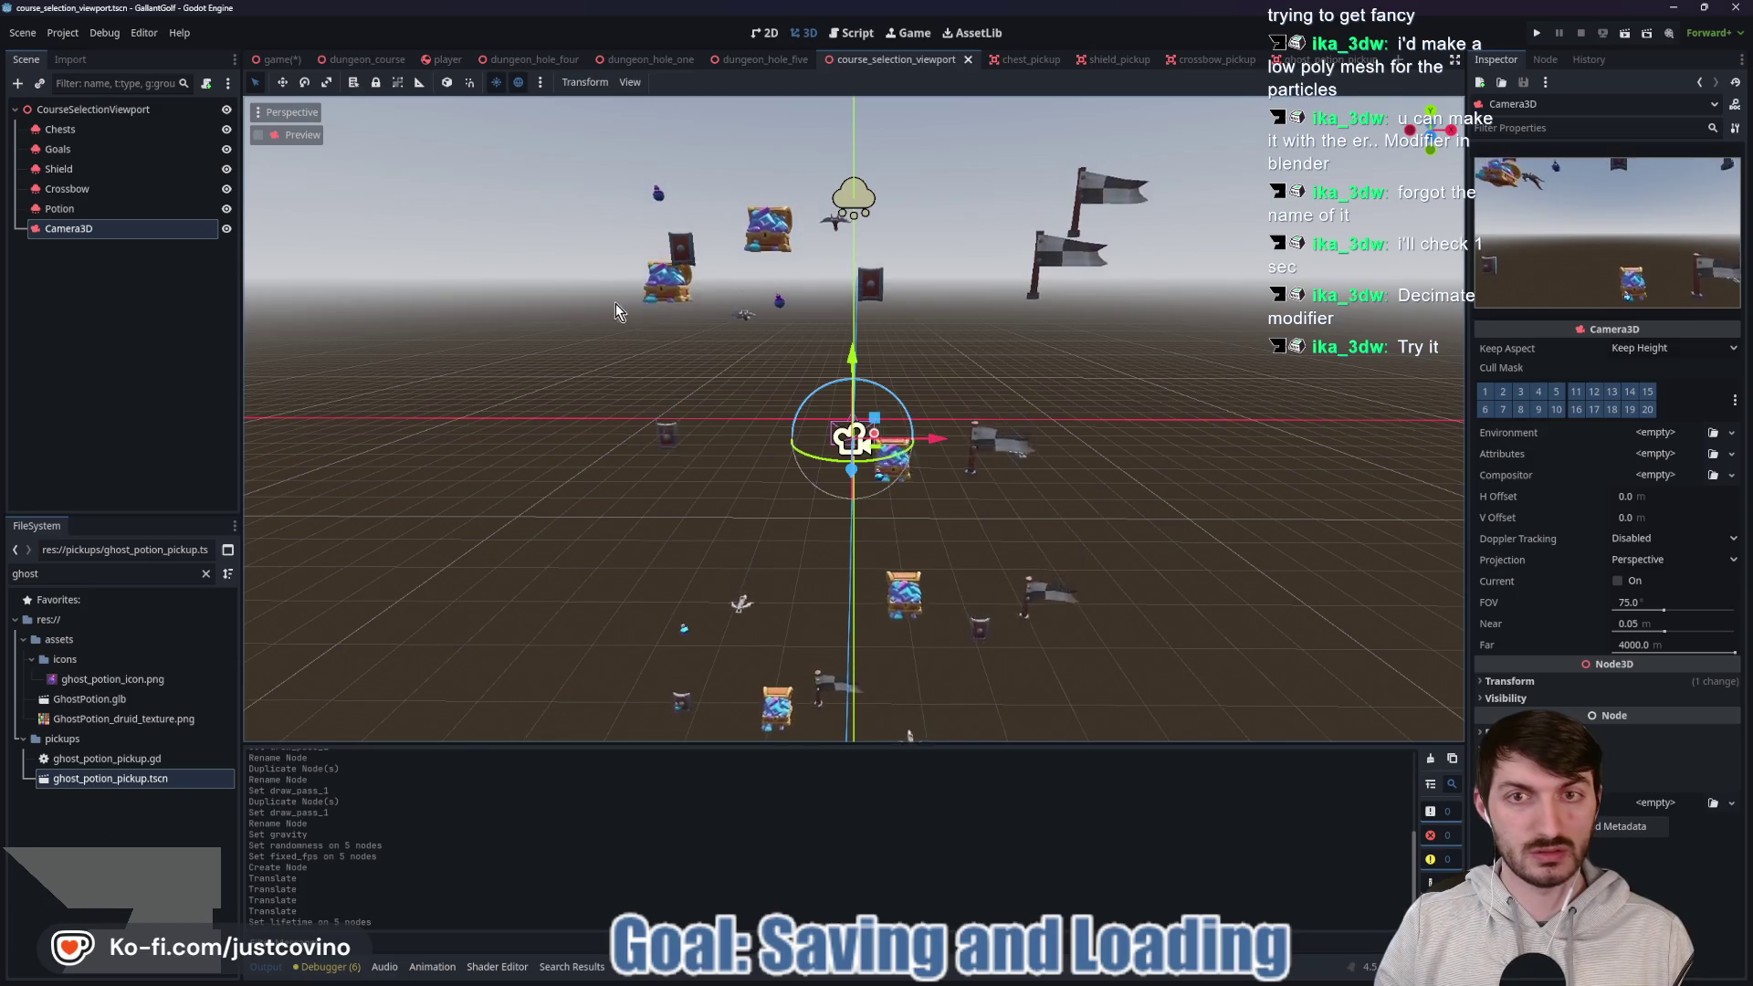
Add the preview sun as a DirectionalLight3D and save course_selection_viewport.
click(540, 83)
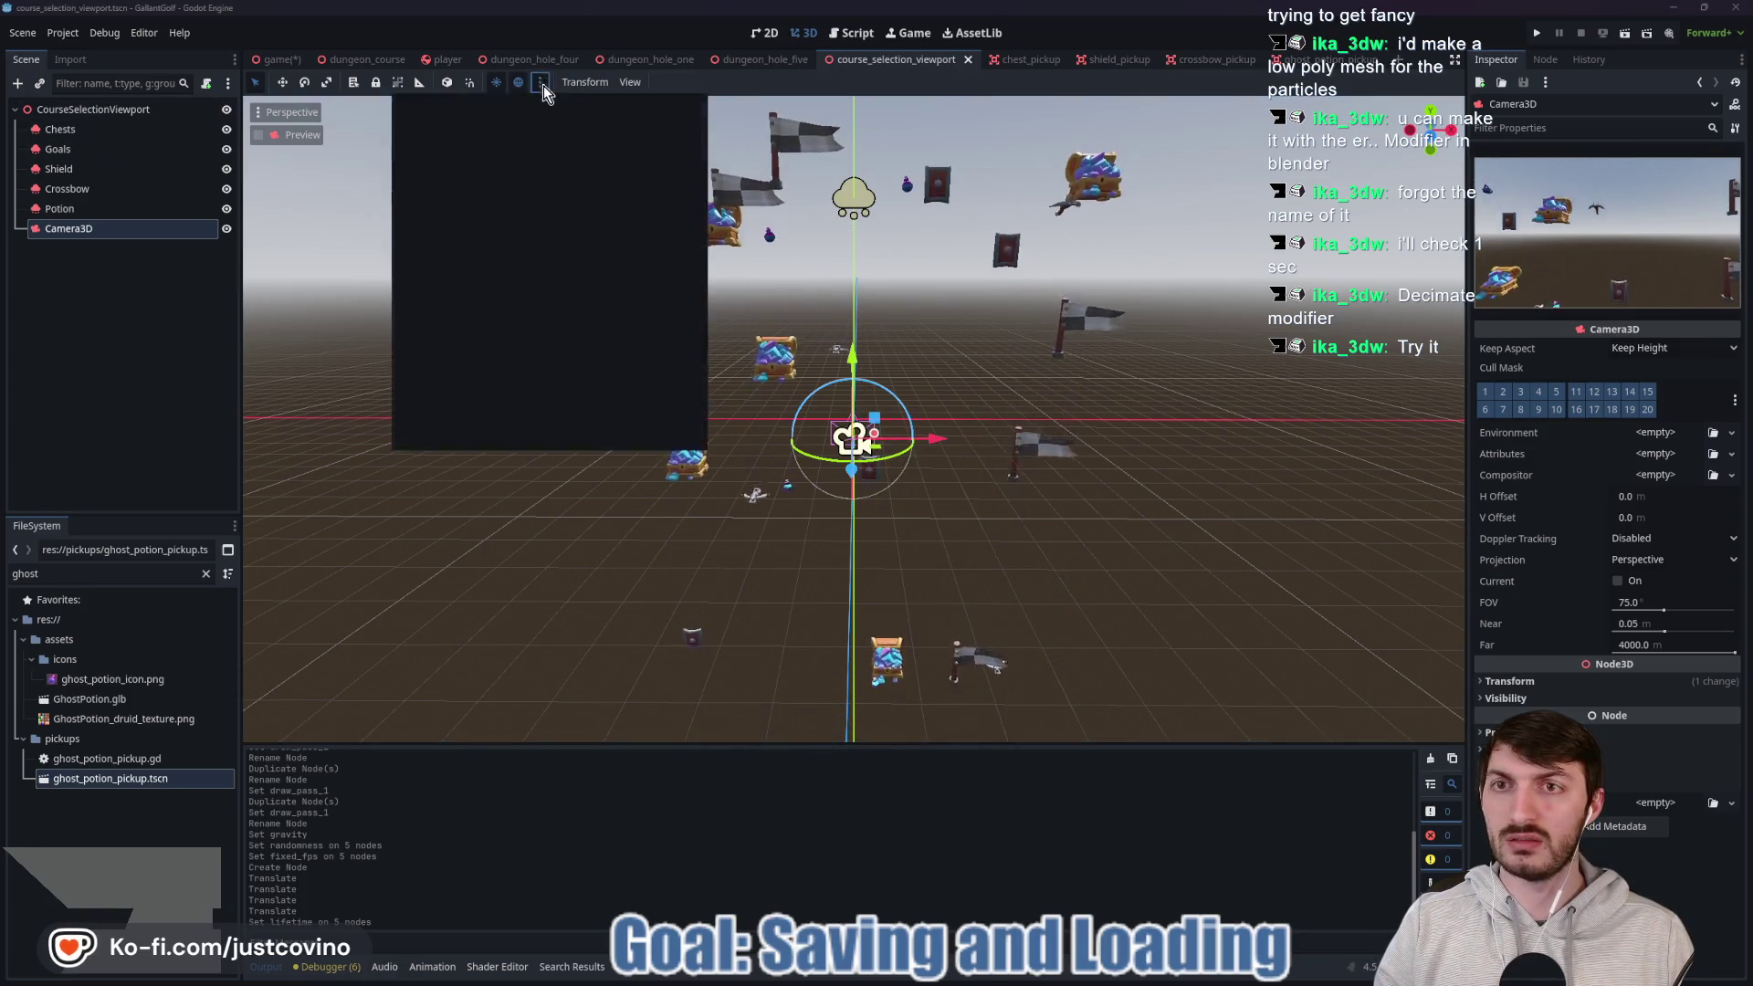
click(501, 432)
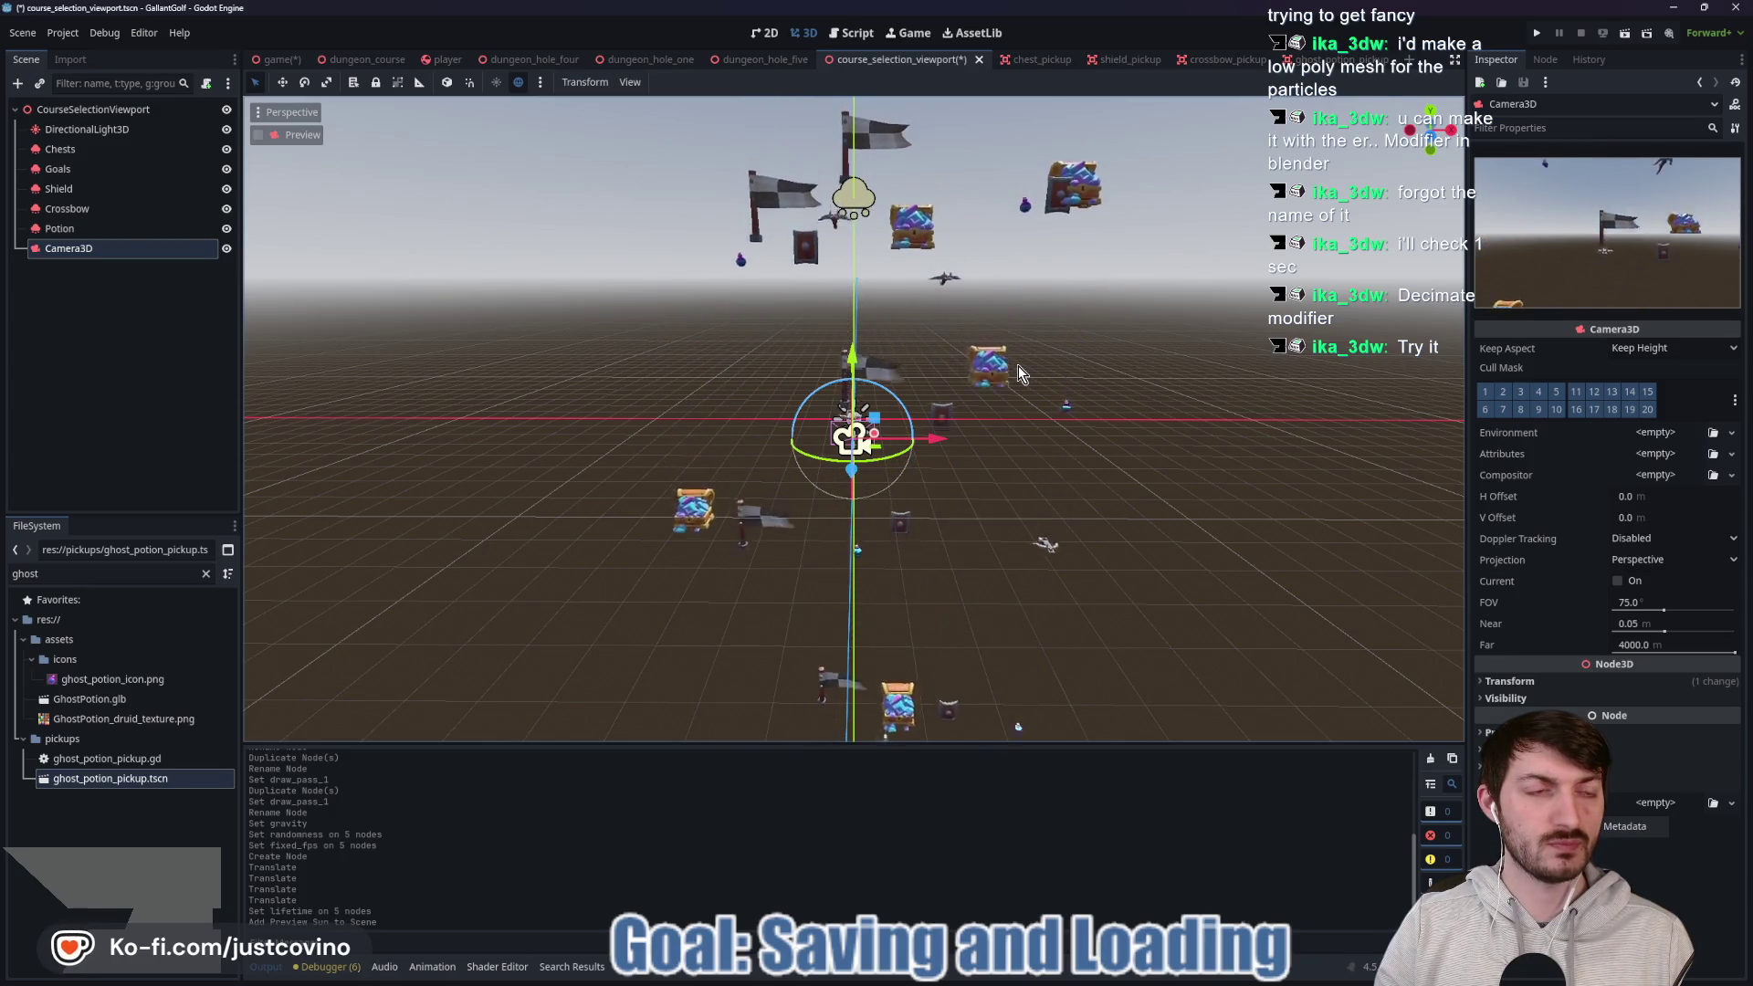
key(ctrl+s)
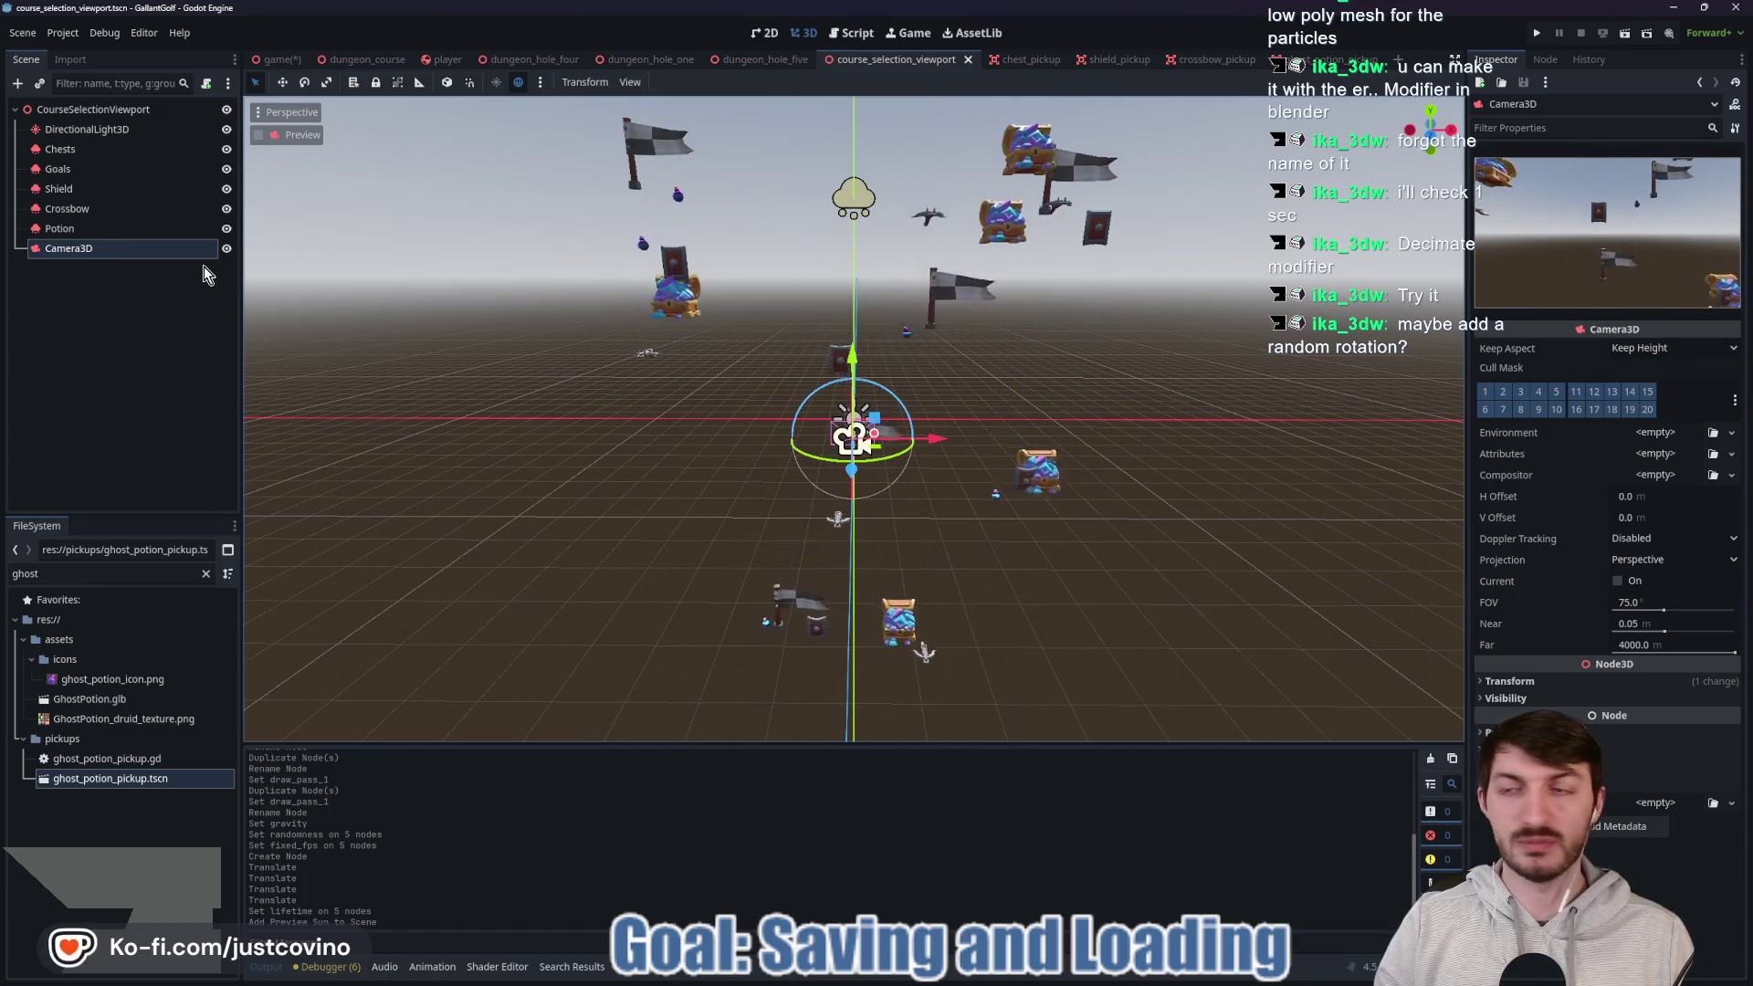
click(98, 228)
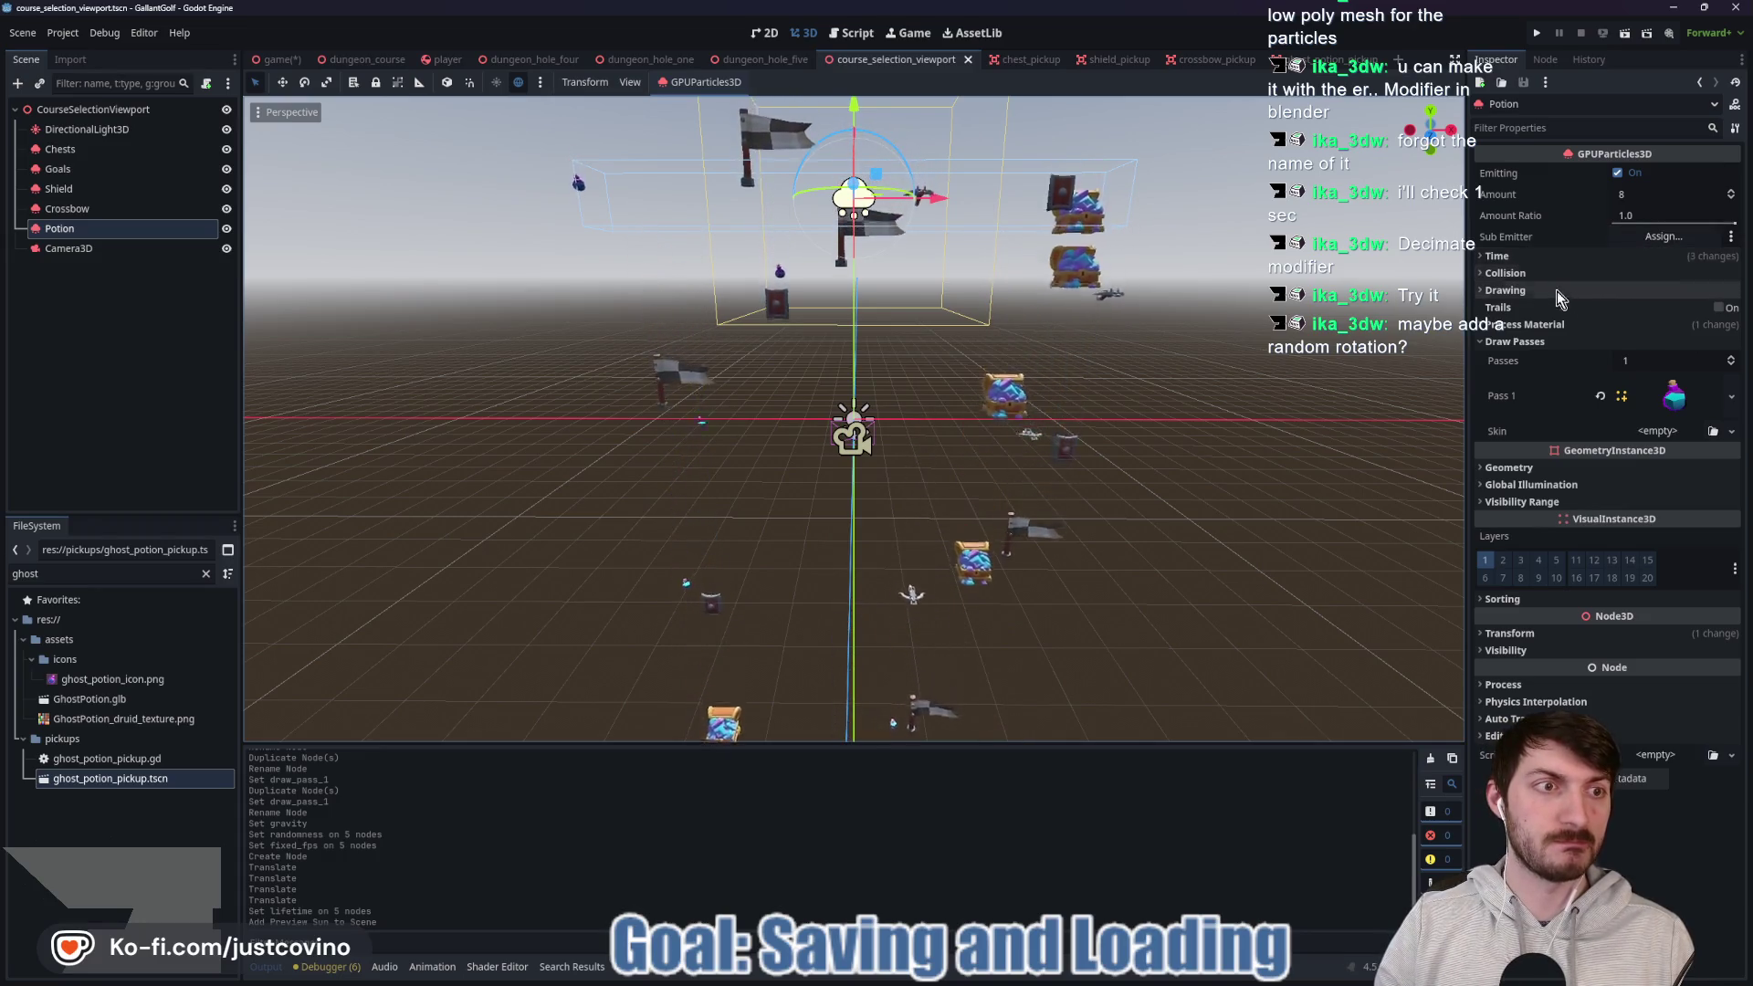
Give the Potion process material a random Angle from -90 to 90 degrees.
click(1563, 325)
click(1661, 343)
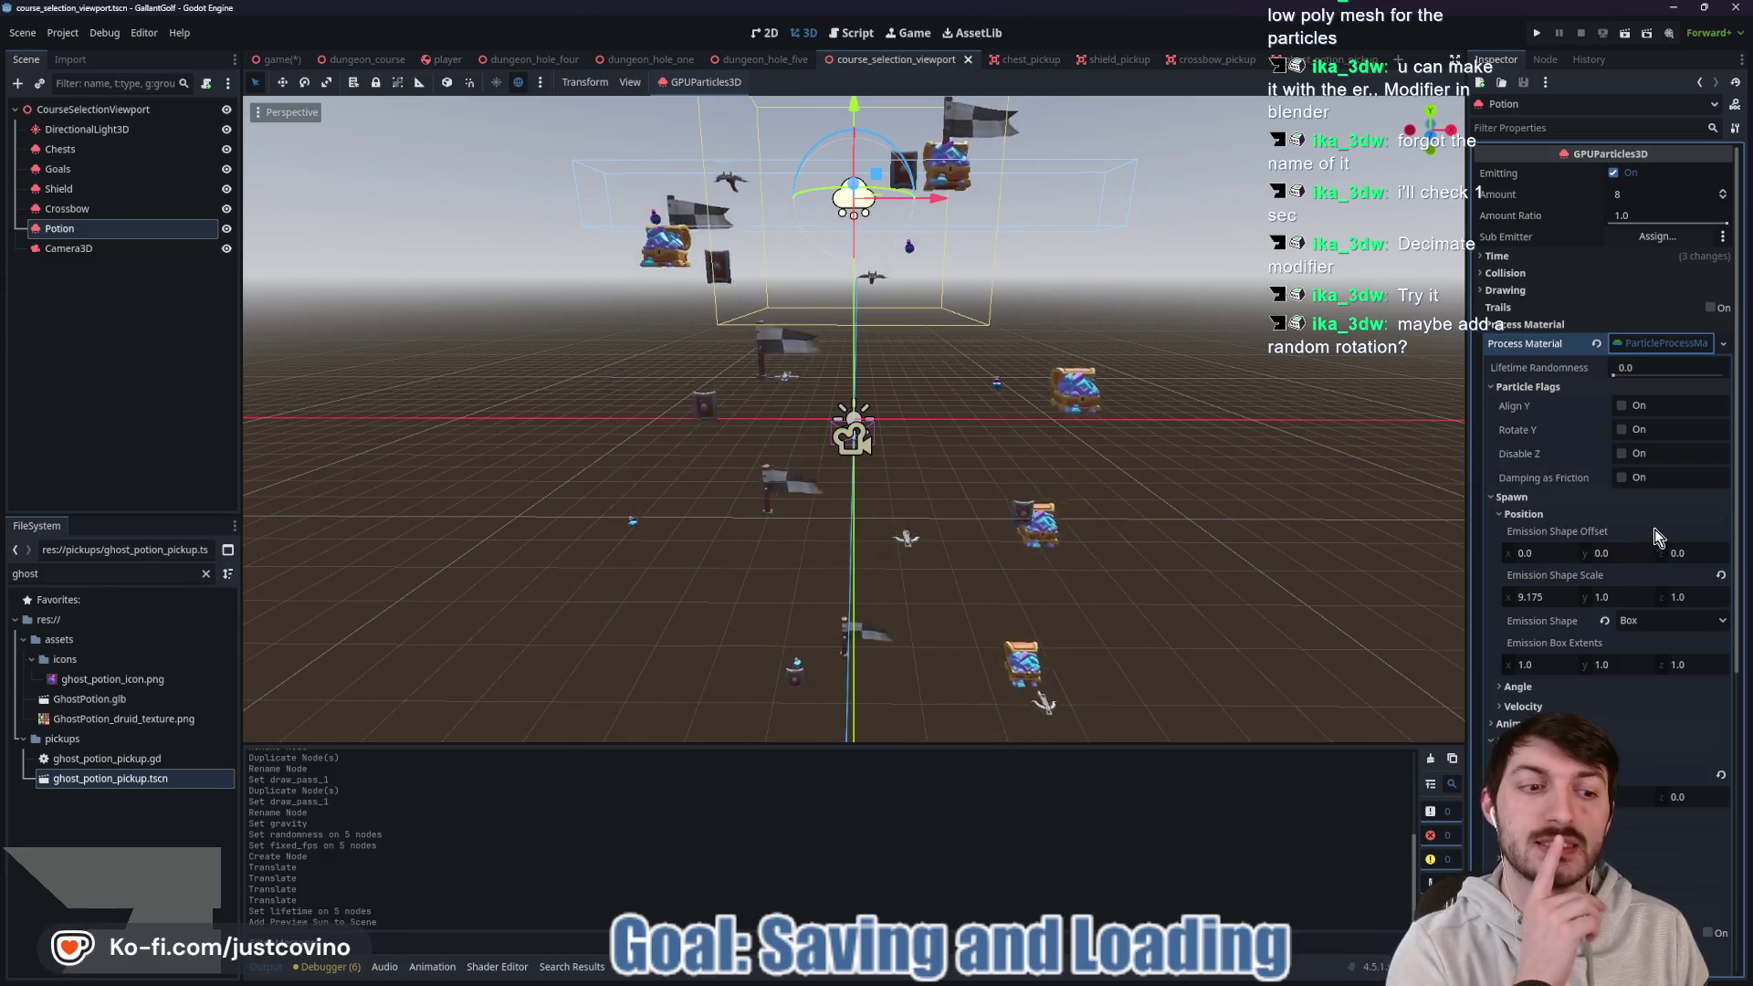
scroll(1654, 528, down, 3)
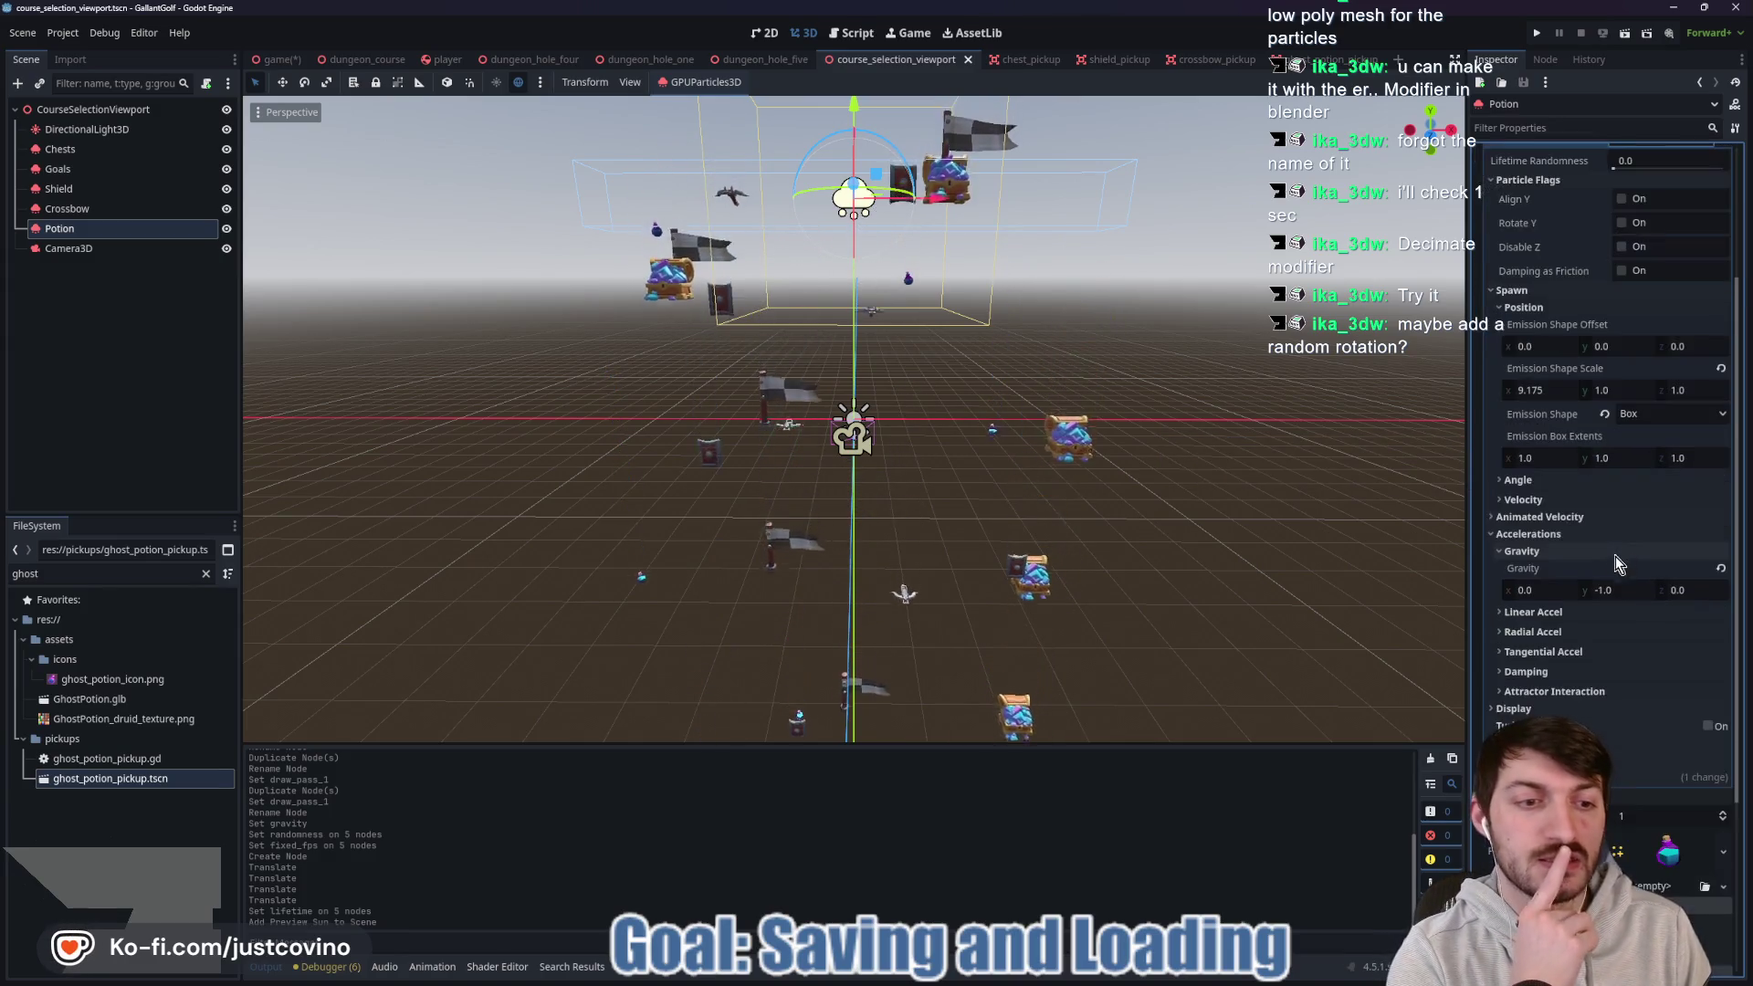
click(1560, 482)
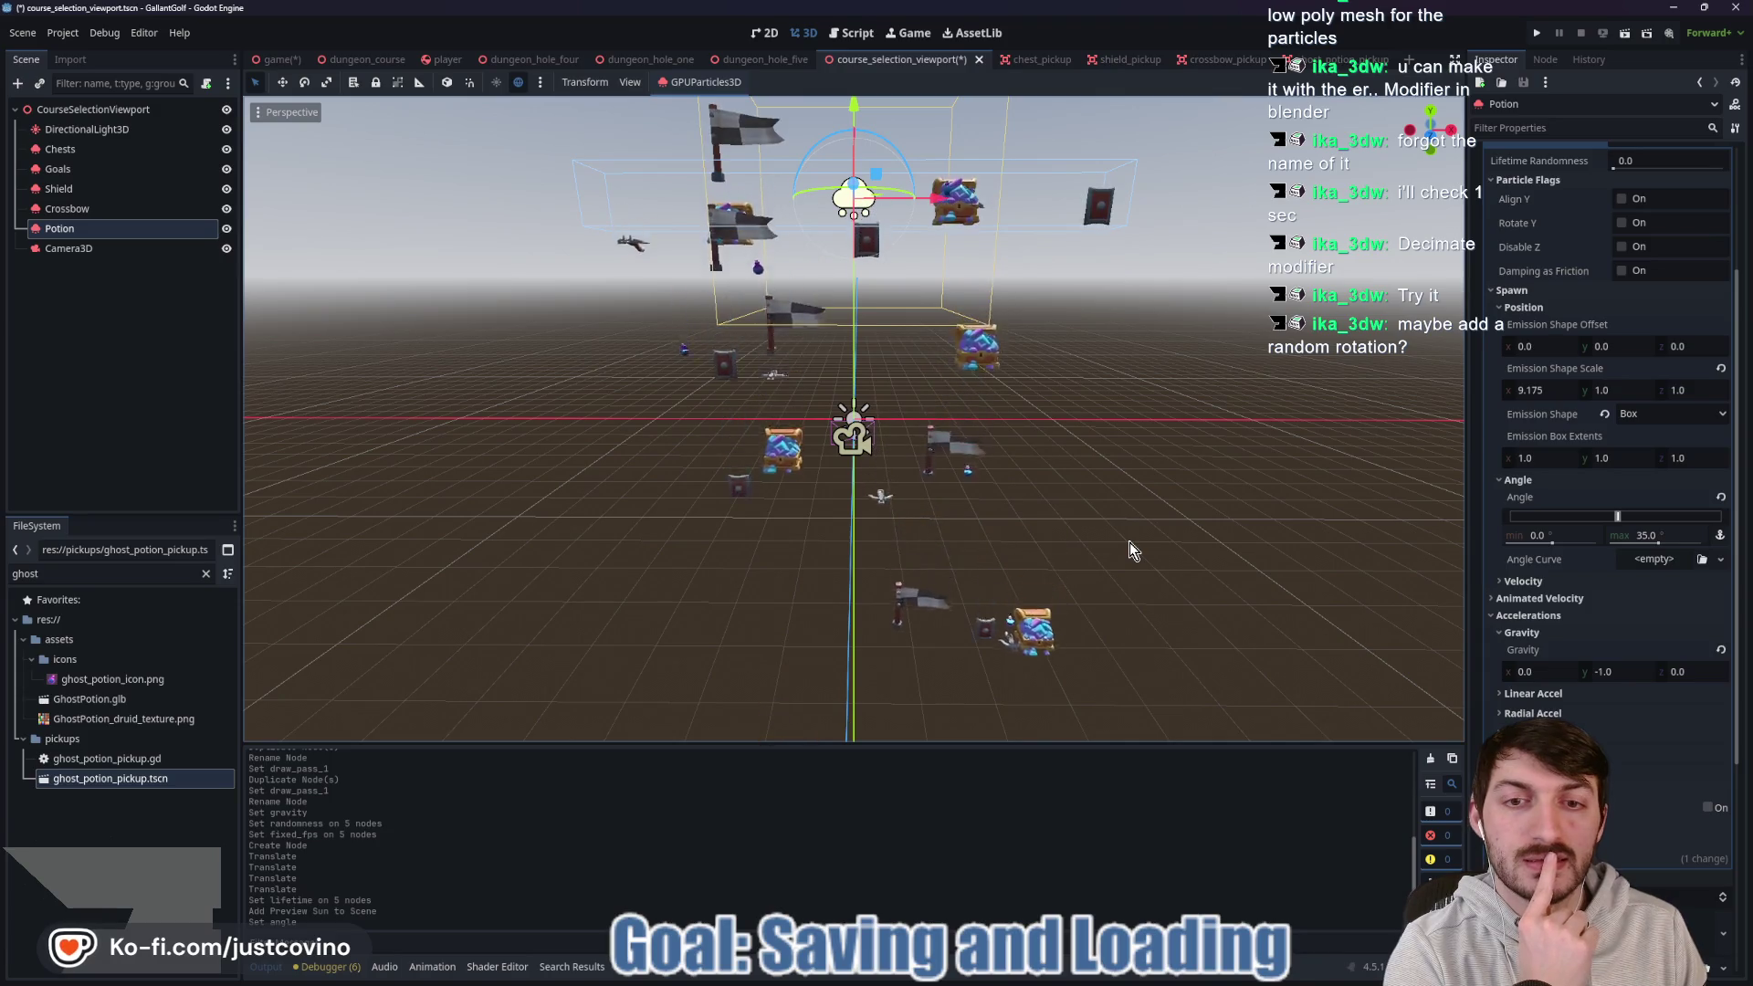
click(1672, 534)
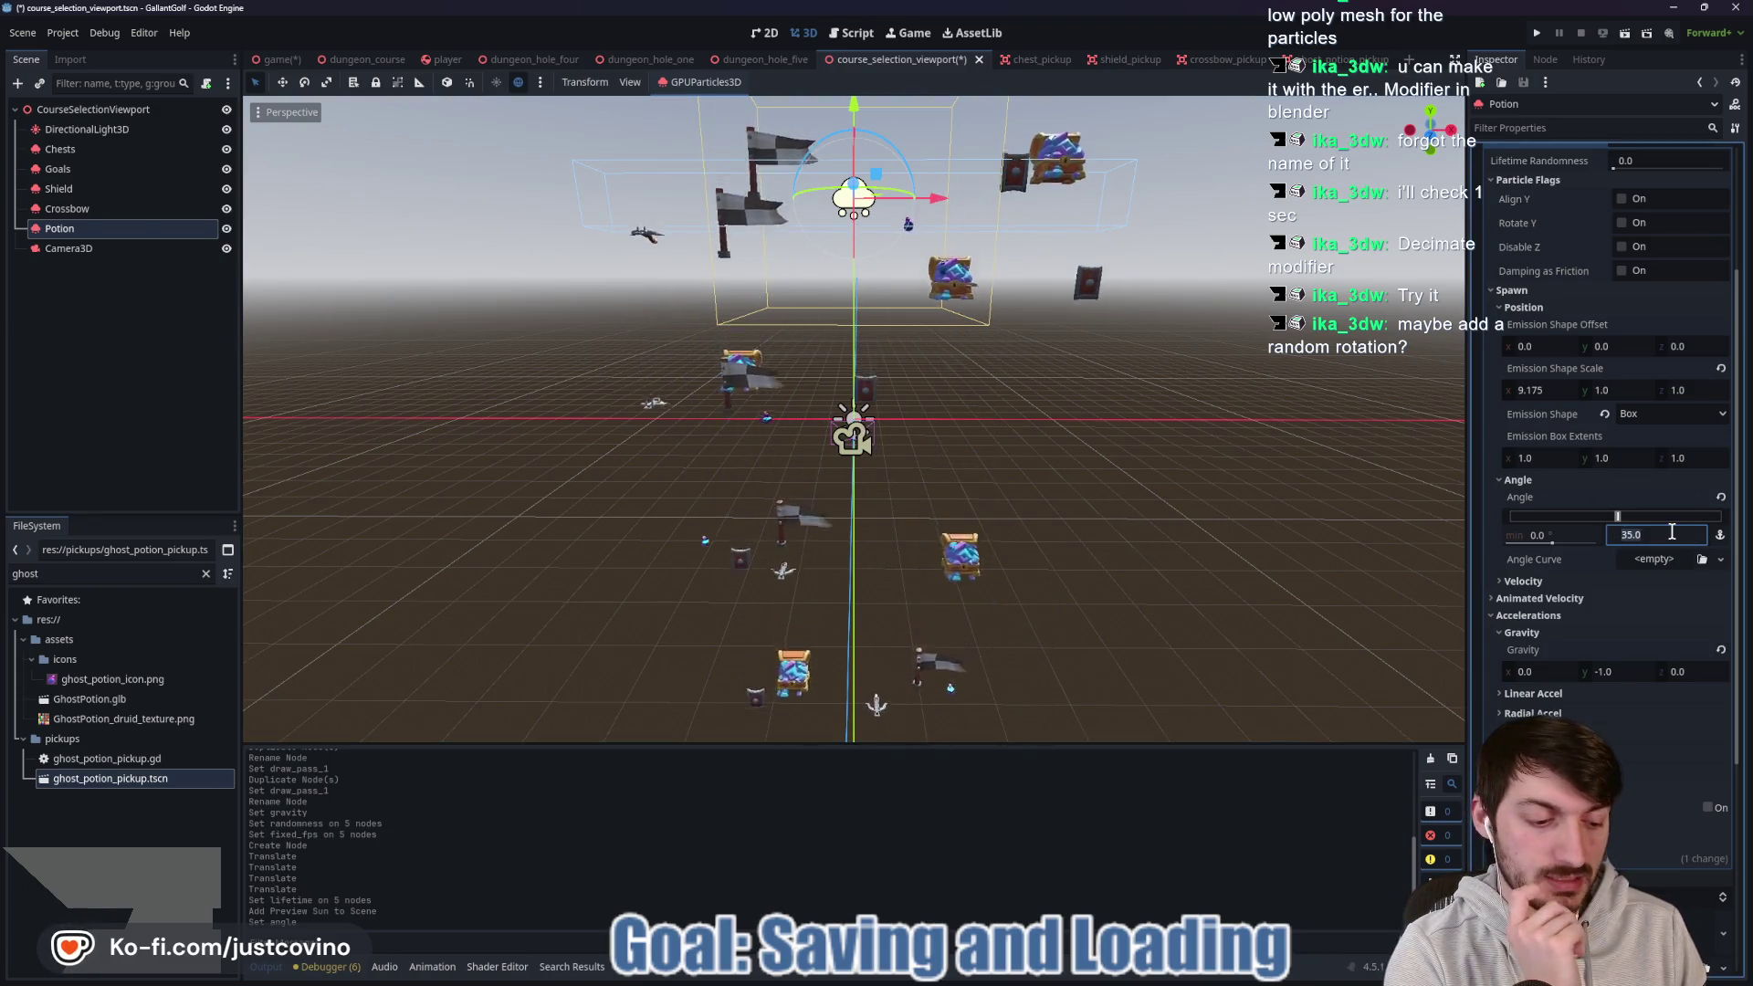
text(90)
key(Return)
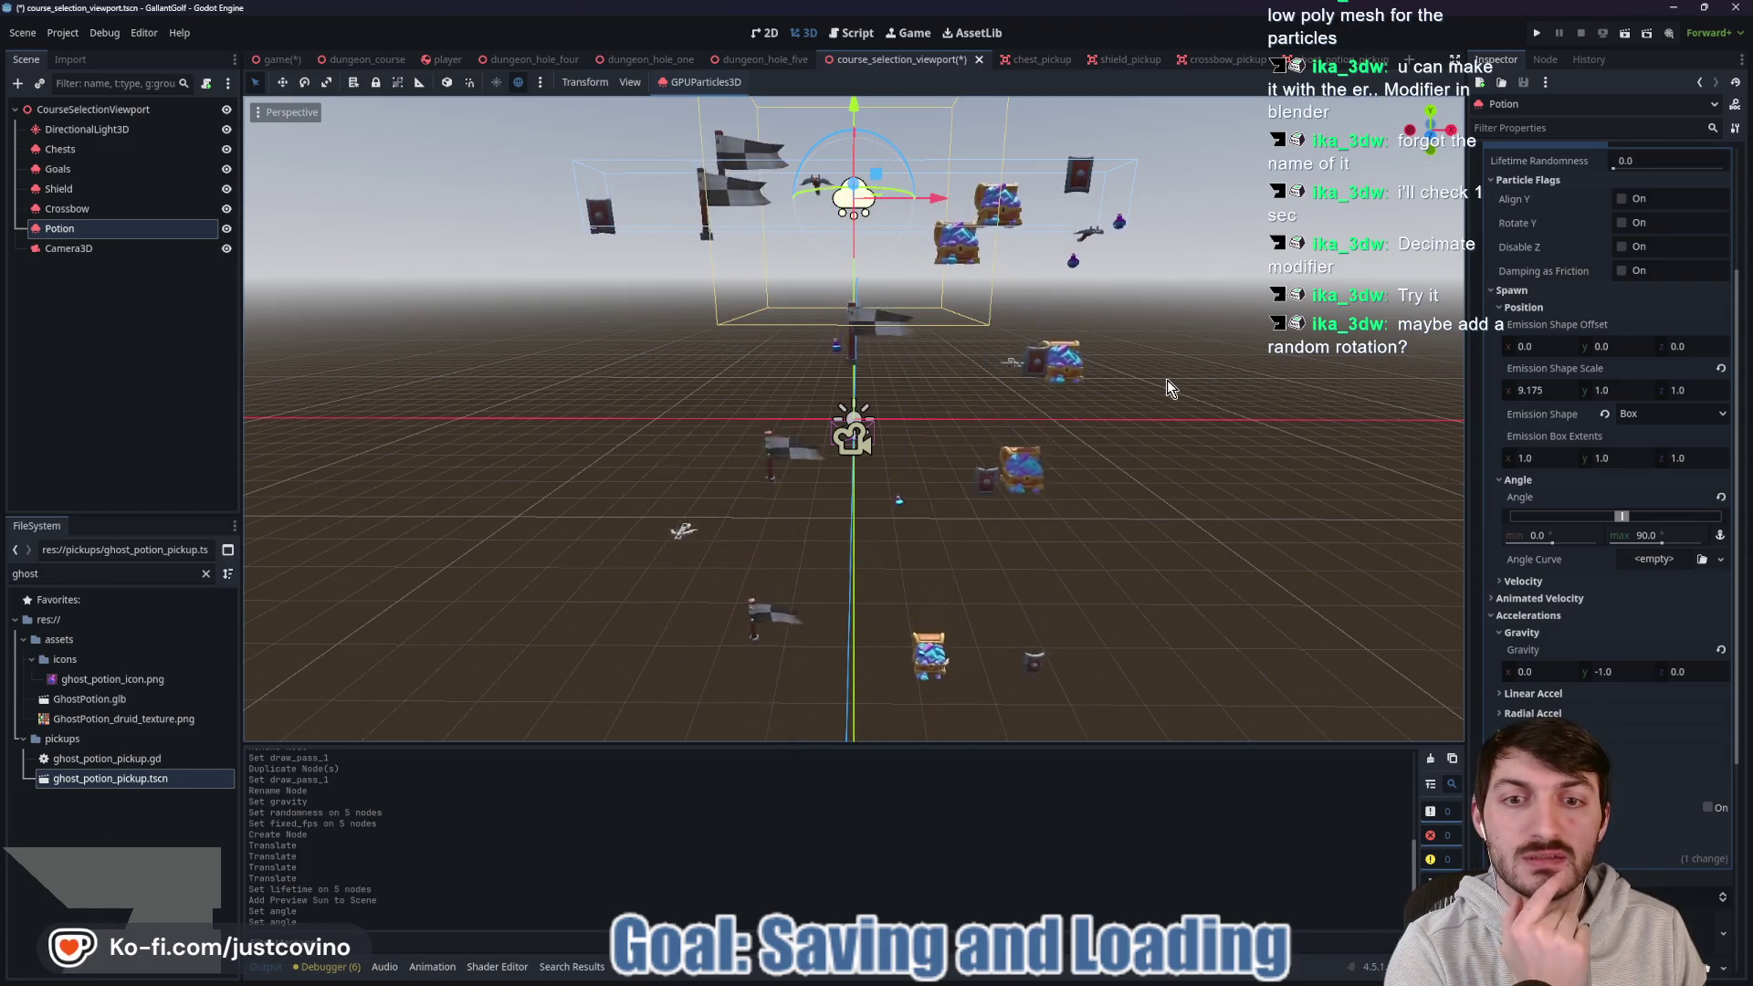
scroll(1167, 382, up, 5)
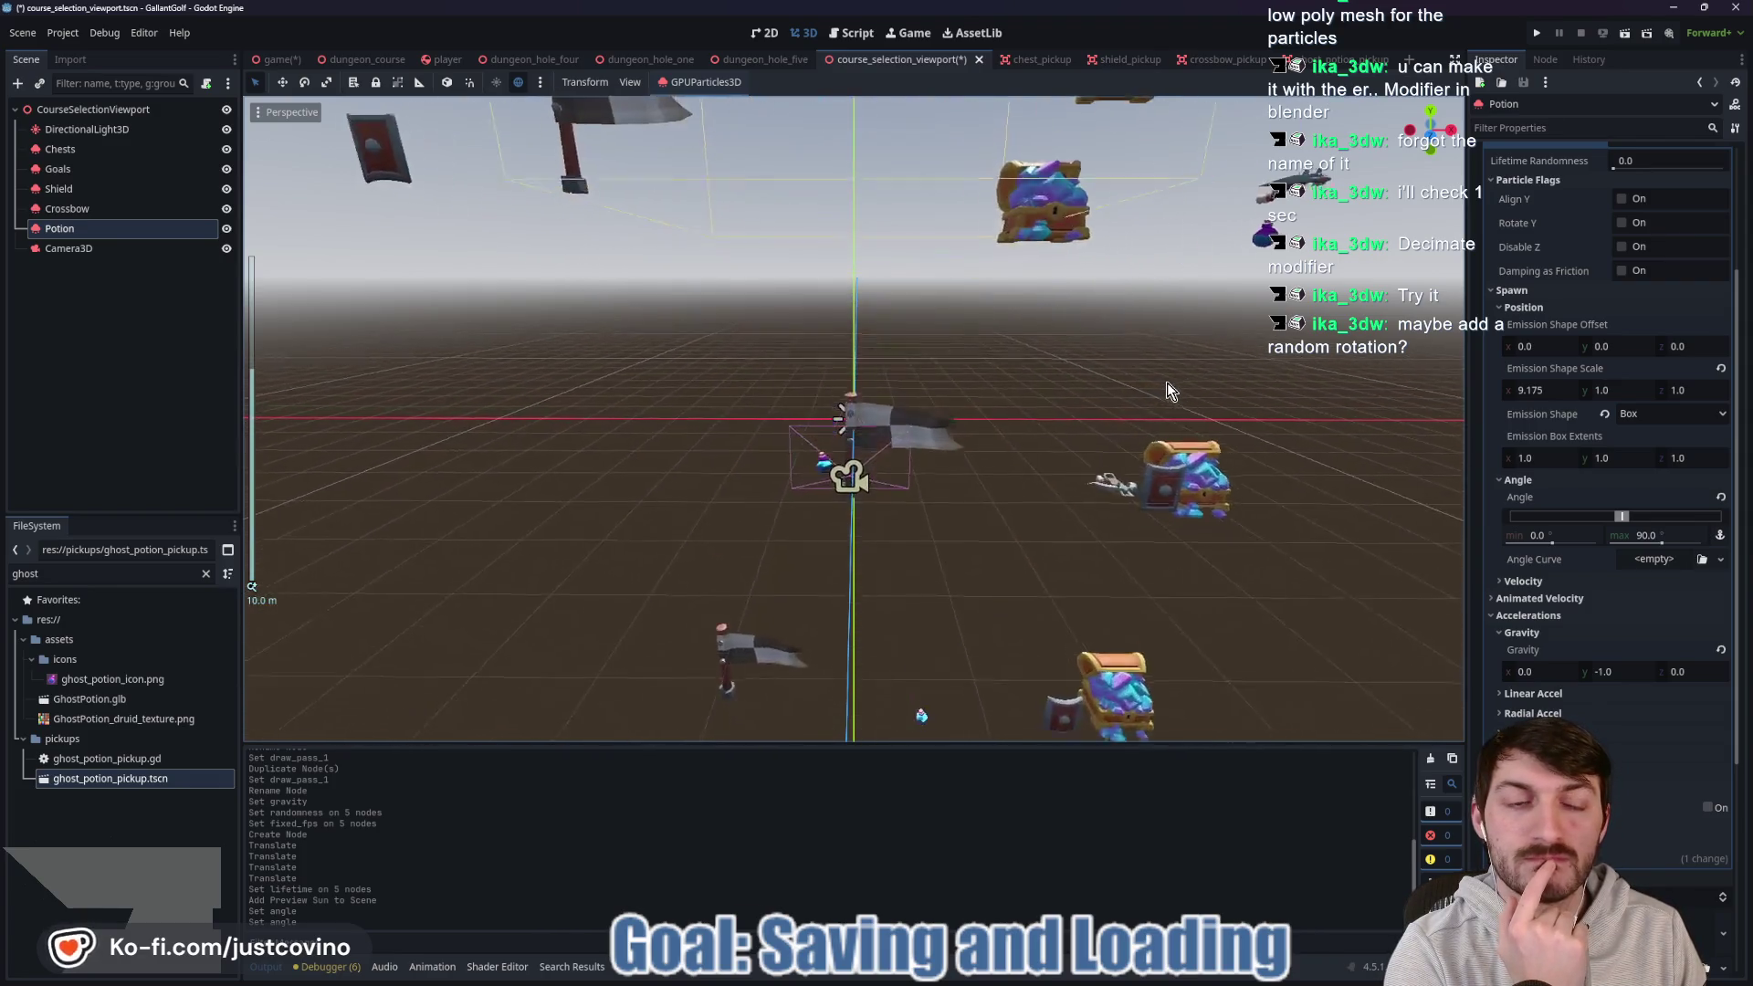
scroll(1166, 381, down, 5)
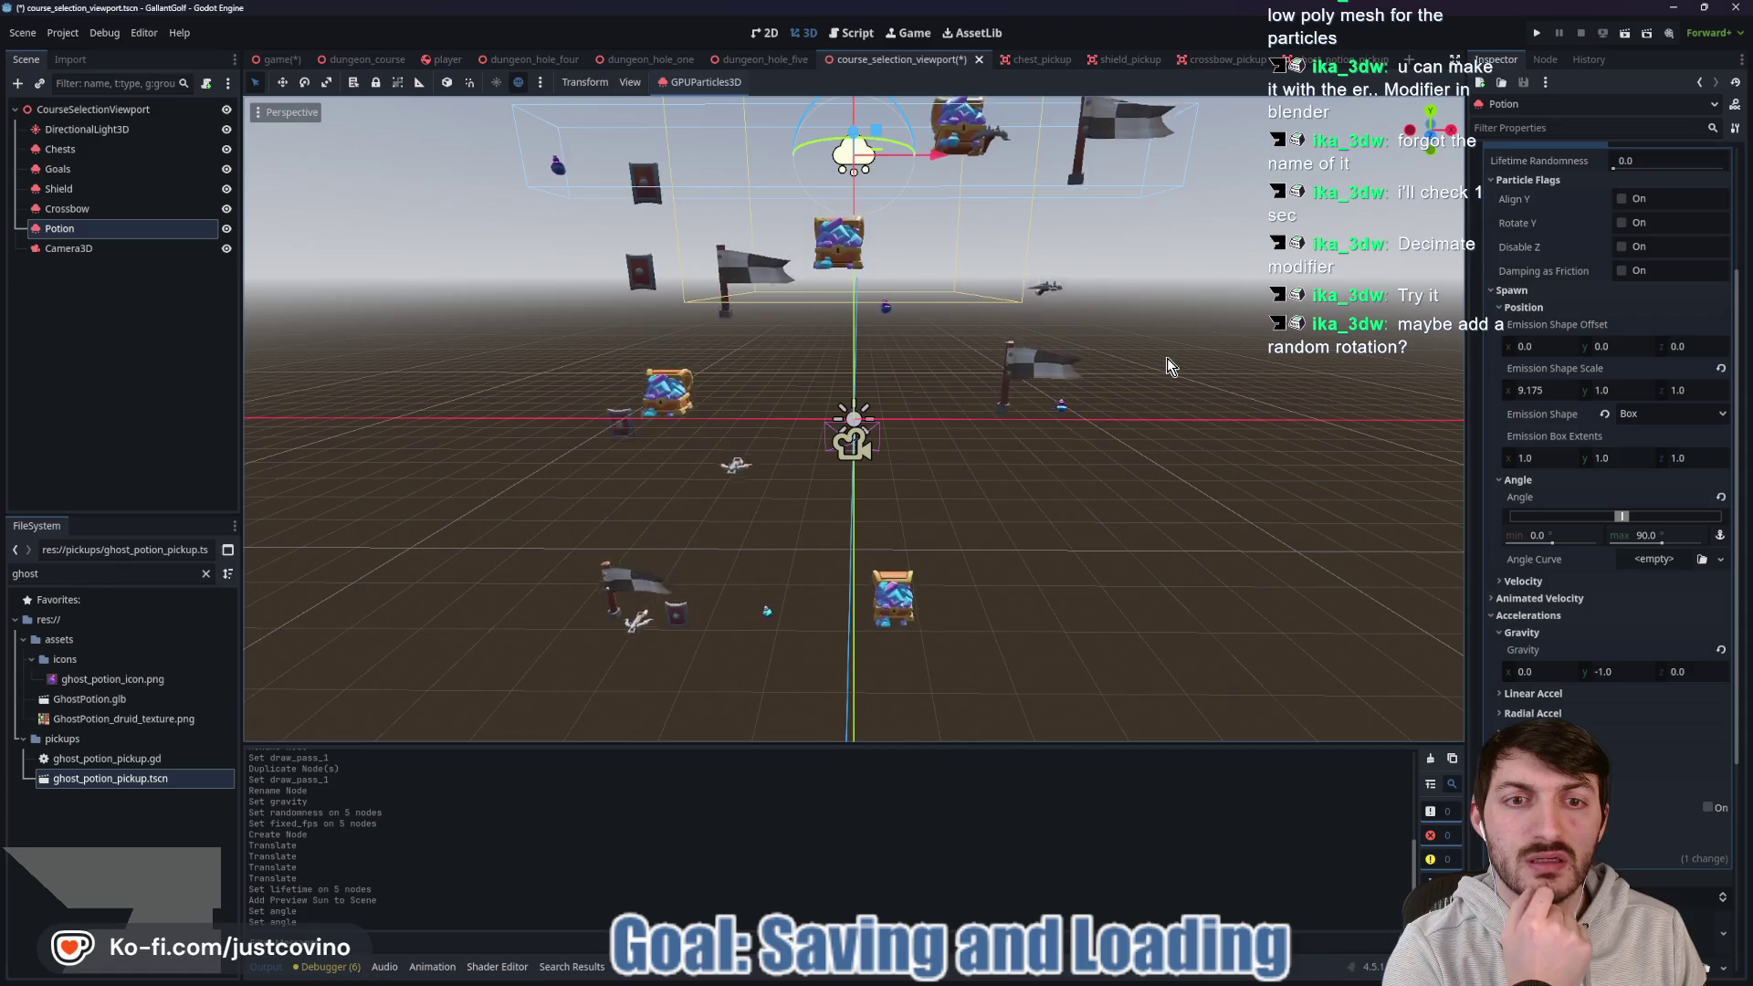
click(1561, 535)
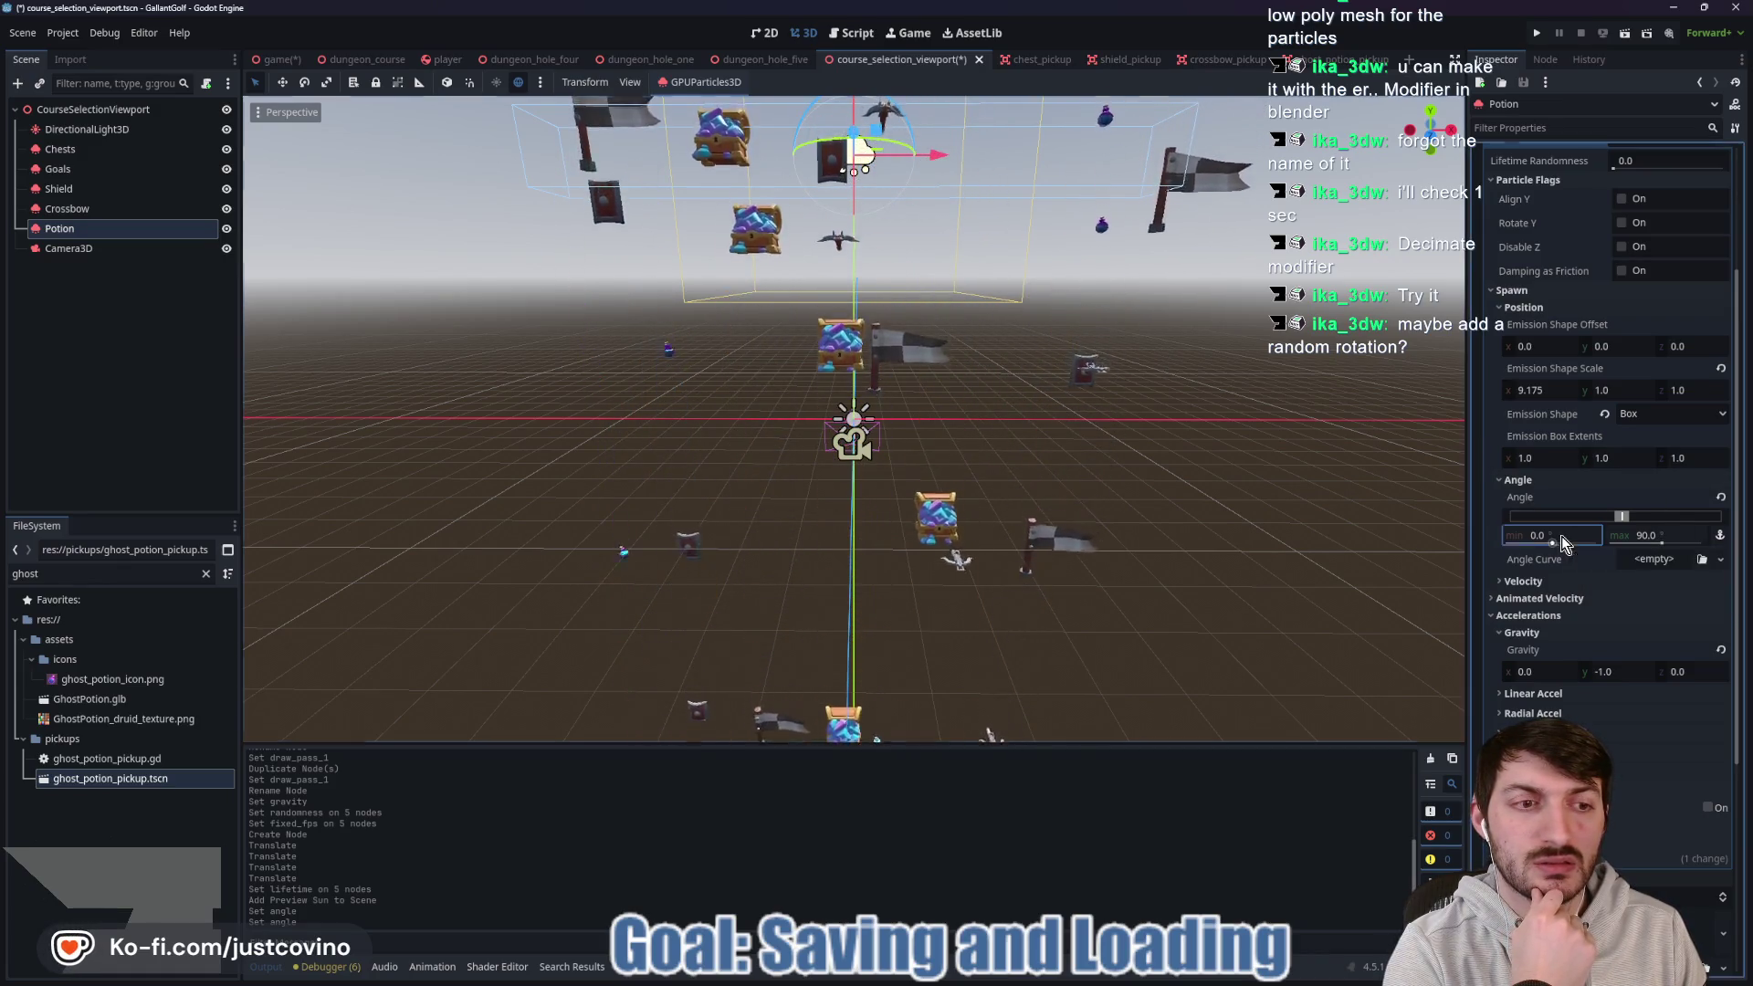
text(-9)
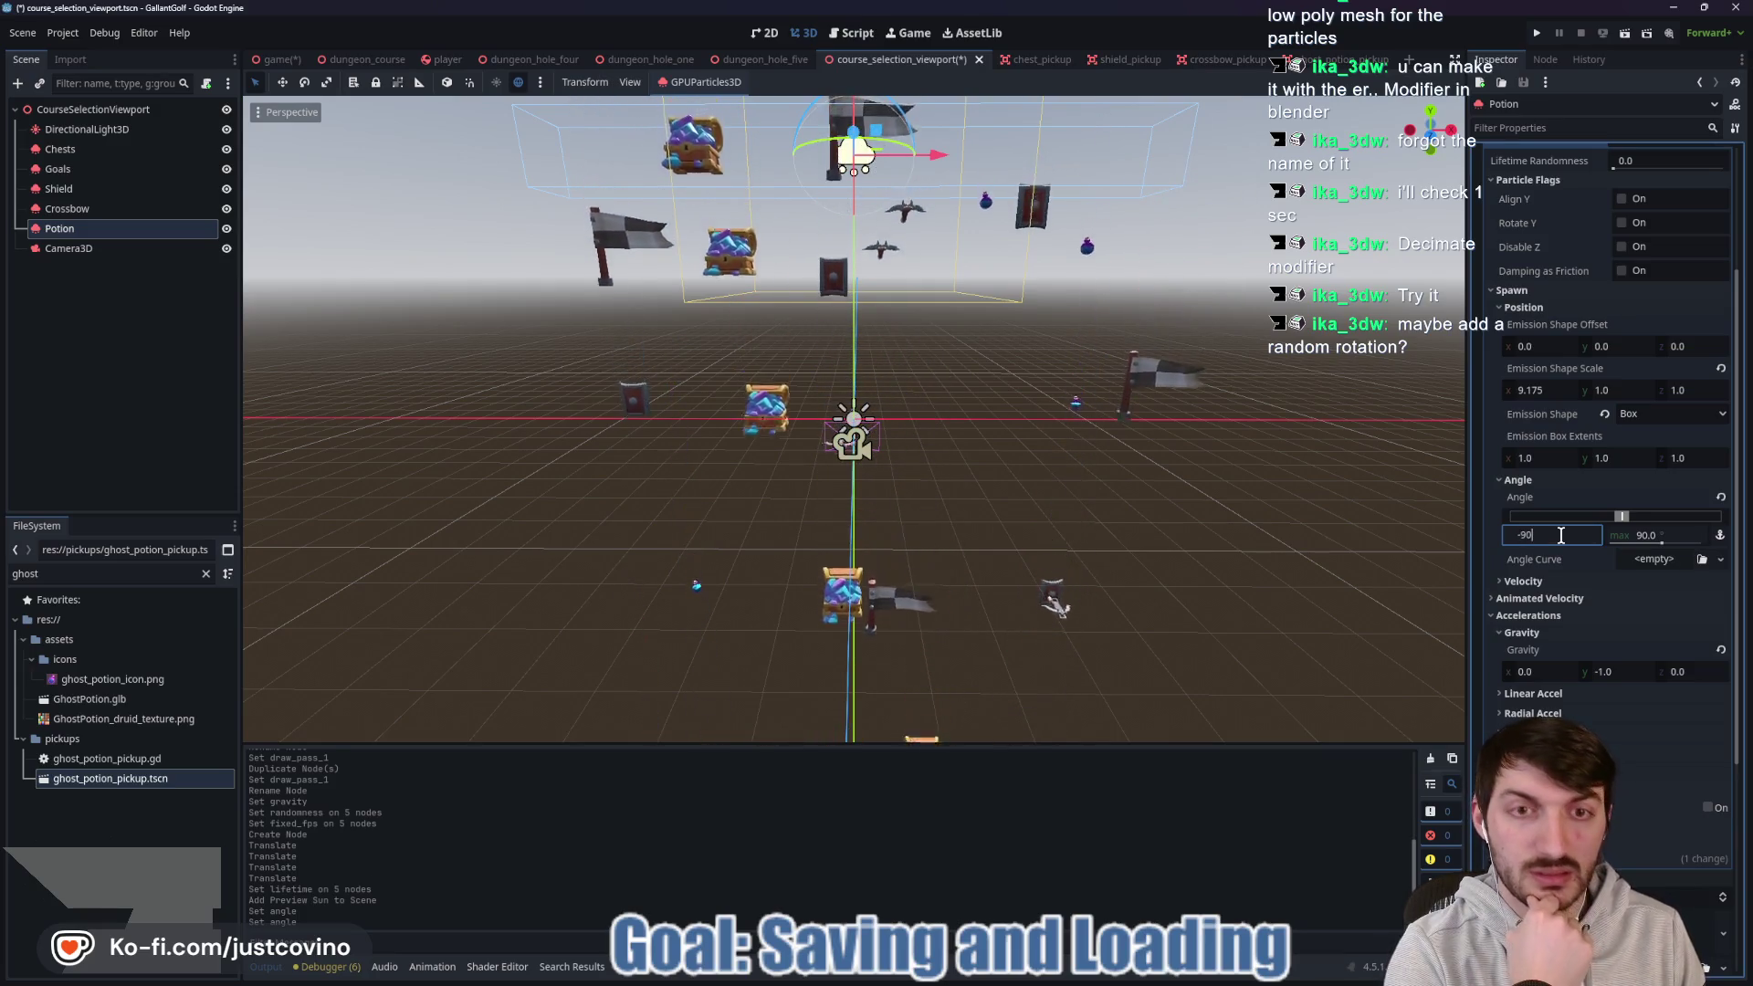
key(Return)
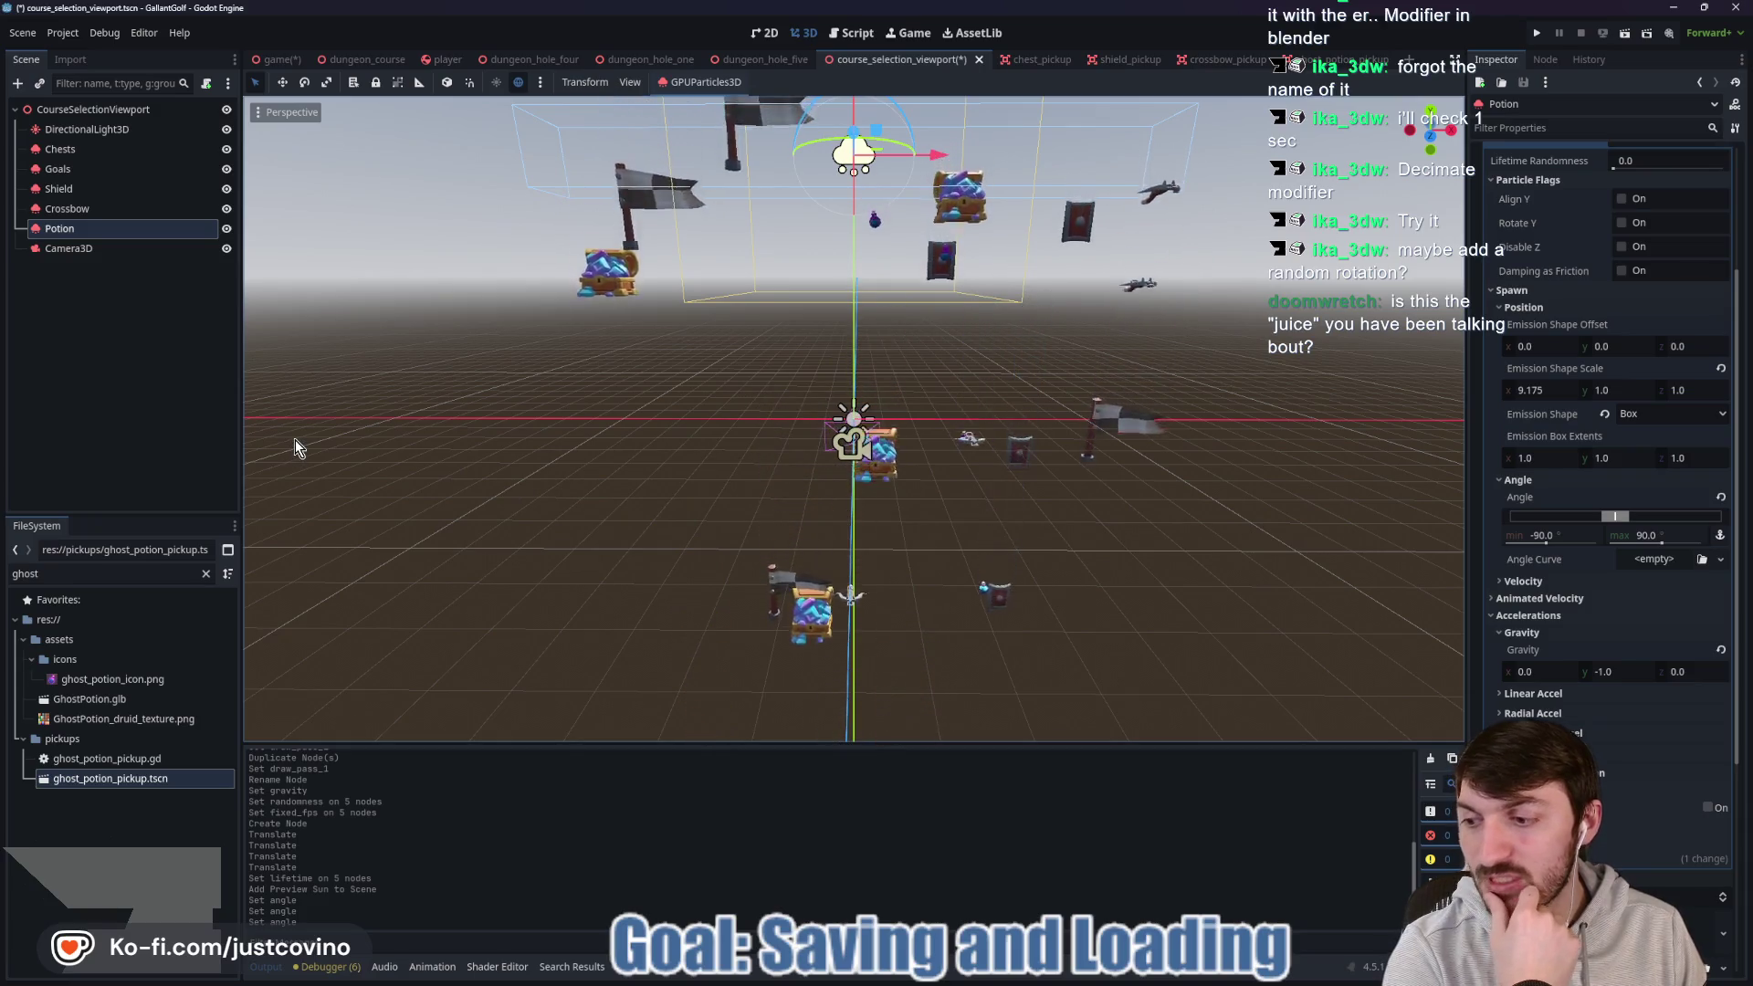
click(91, 210)
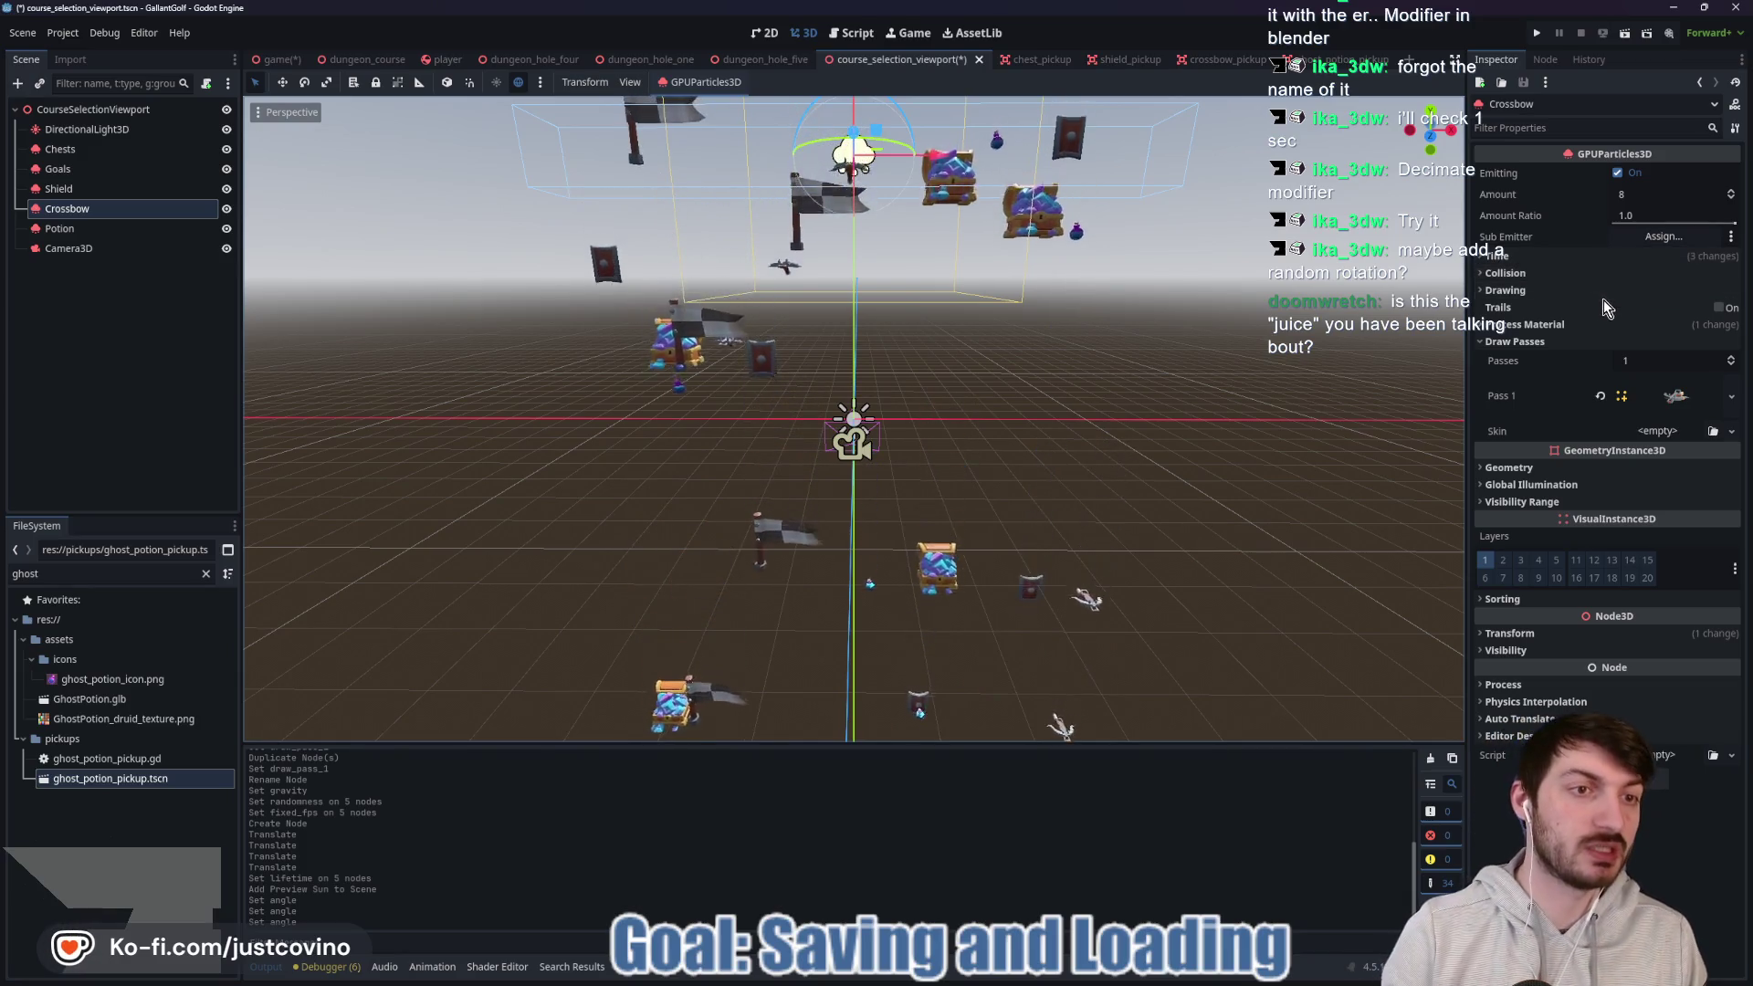
Expand the Crossbow's process material and save the scene.
click(1587, 323)
click(1680, 343)
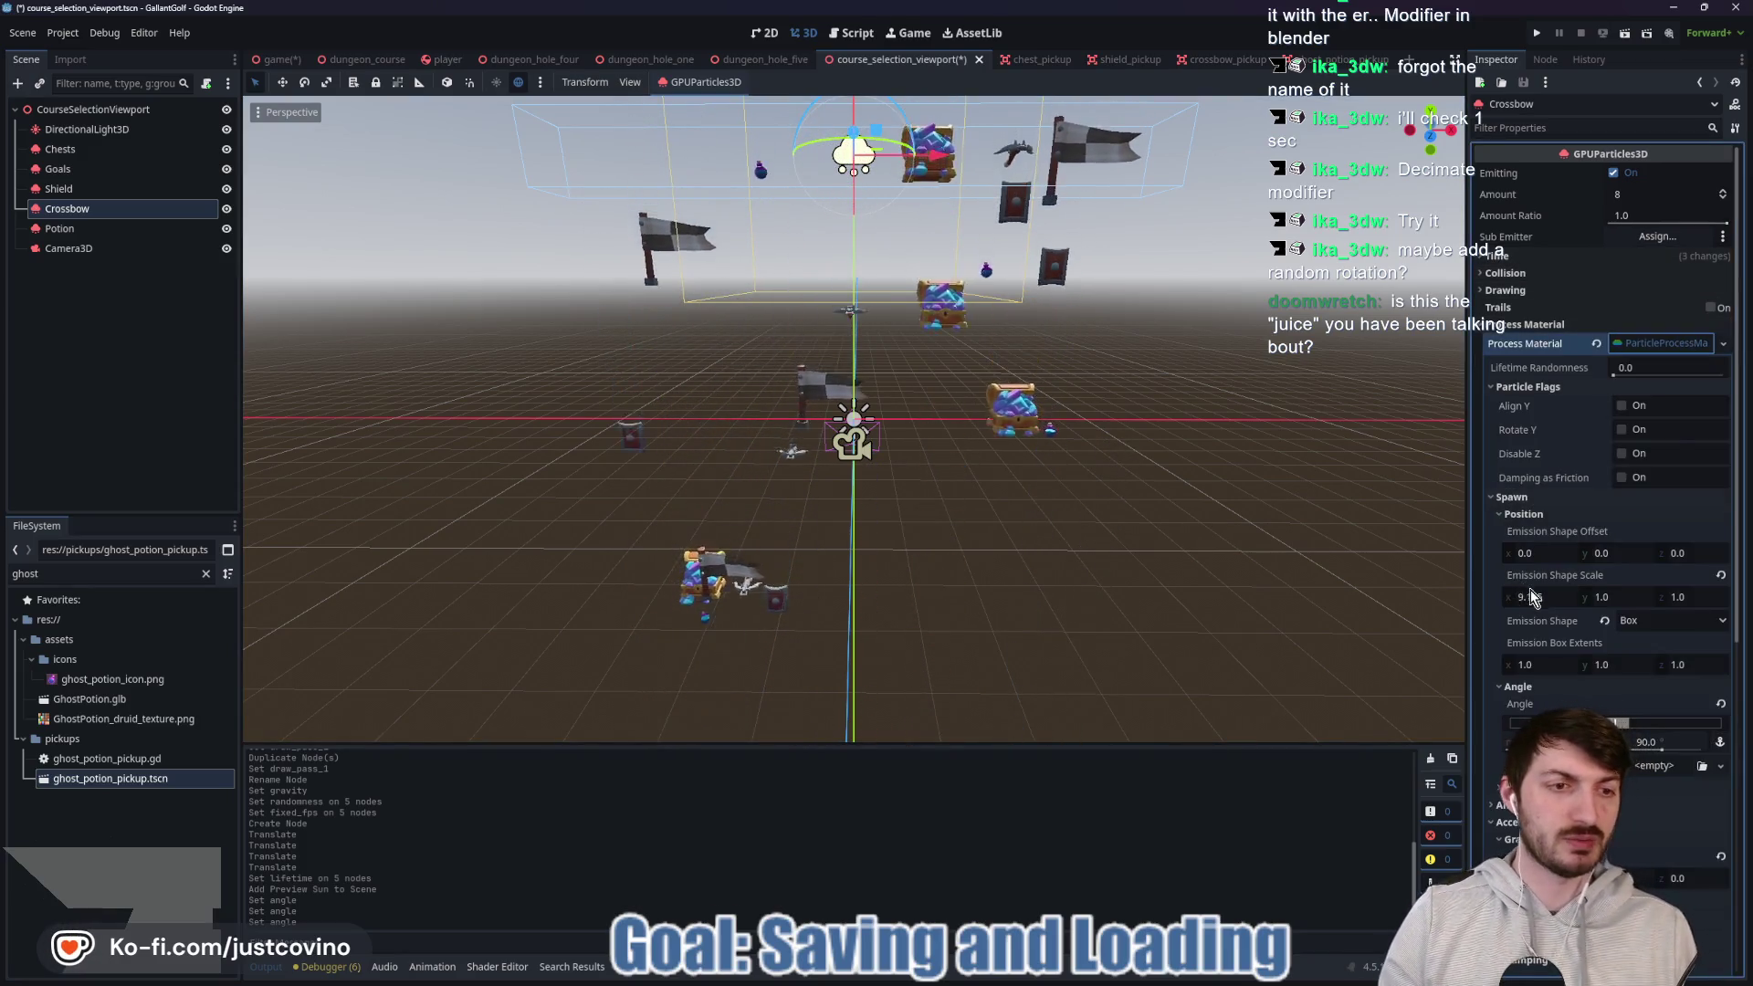
scroll(1534, 599, down, 3)
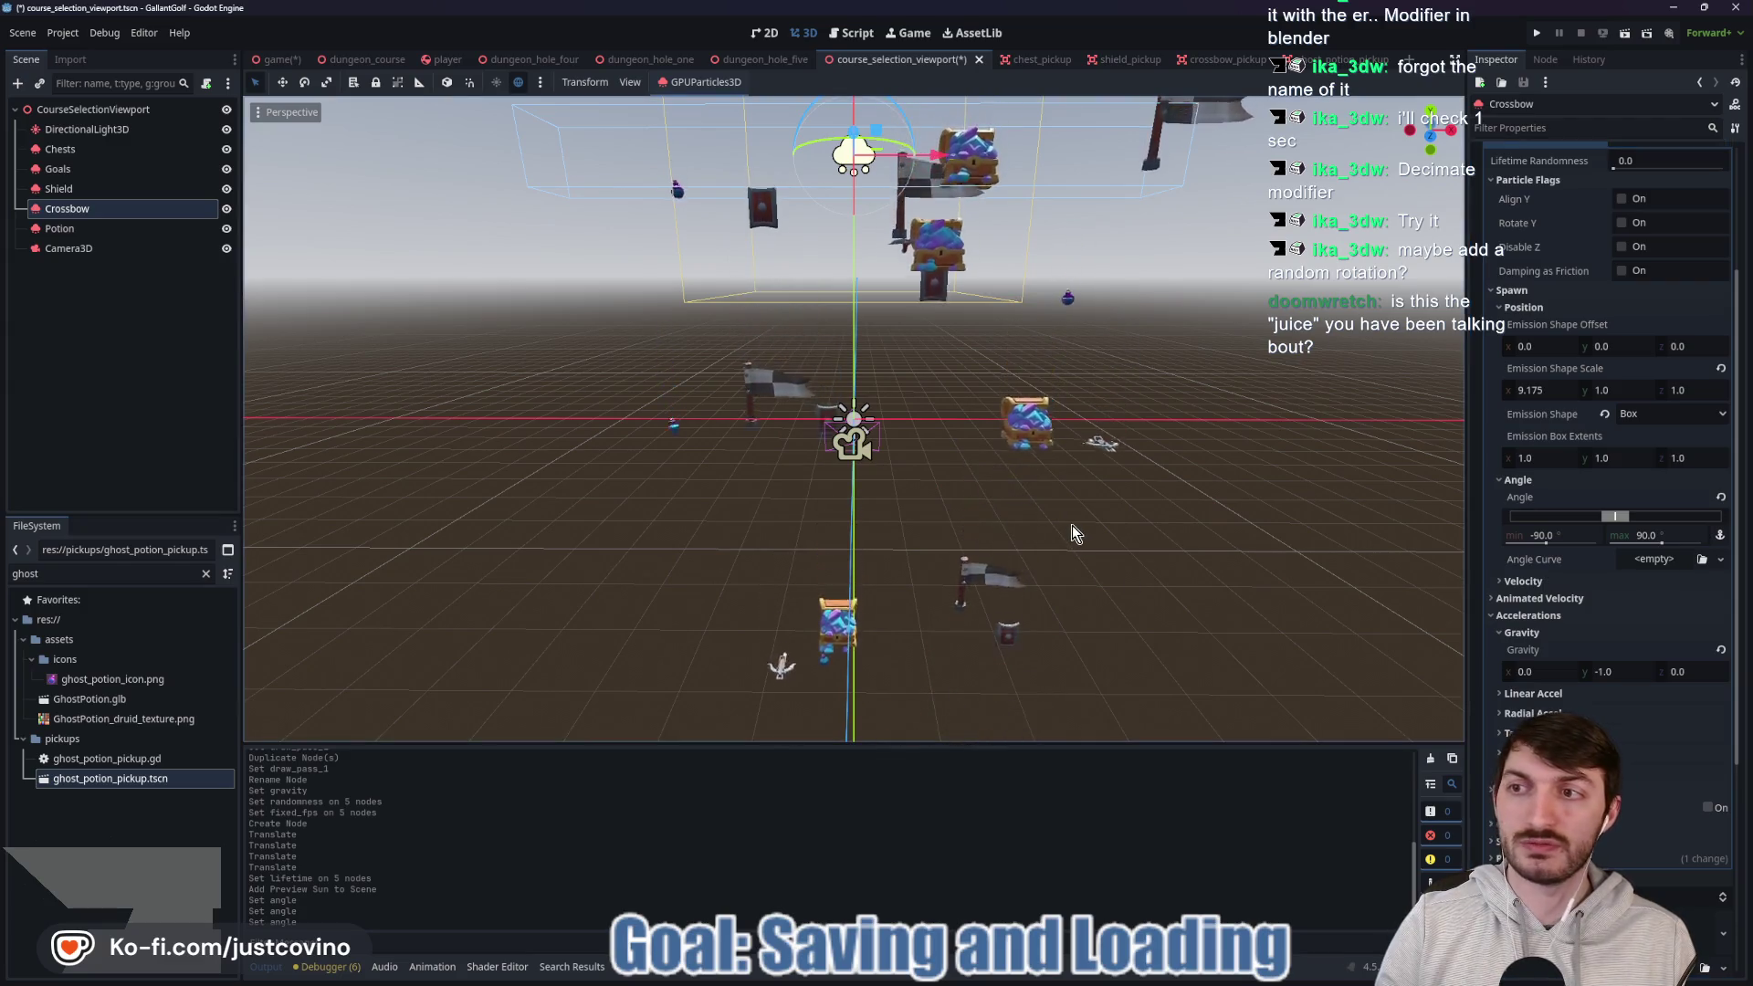
key(ctrl+s)
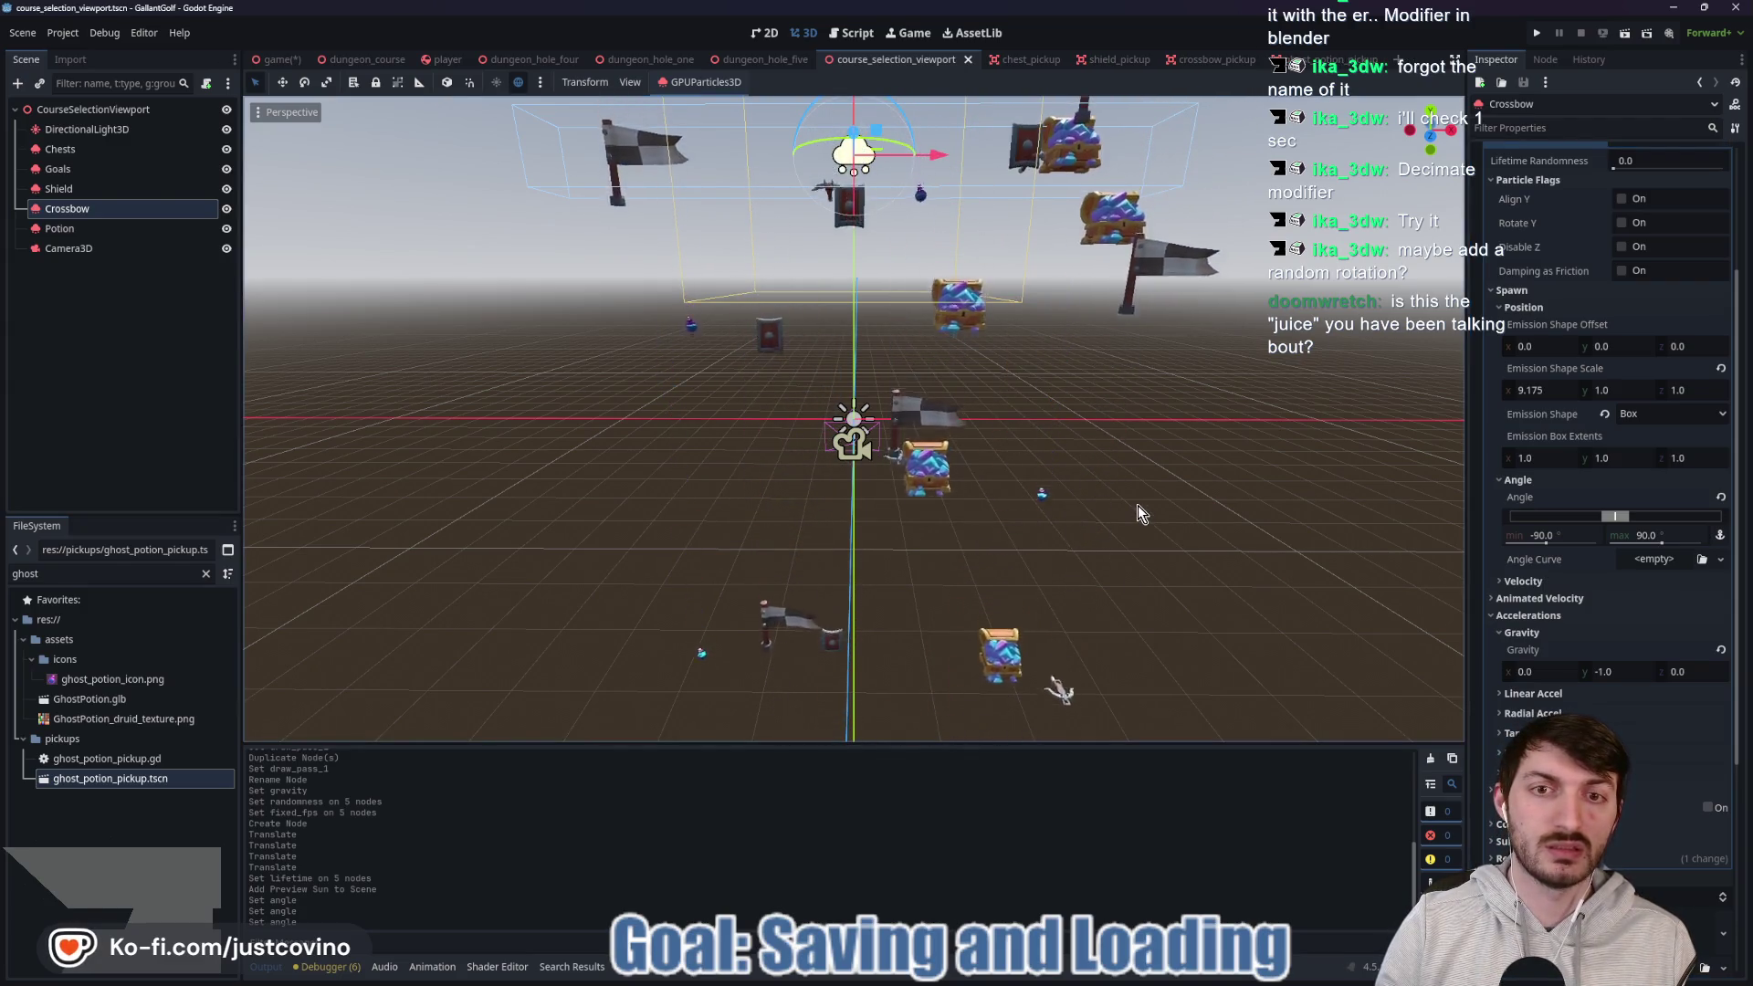
Set the Crossbow's Lifetime Randomness to 0.02, leaving Rotate Y and Align Y off.
click(1643, 535)
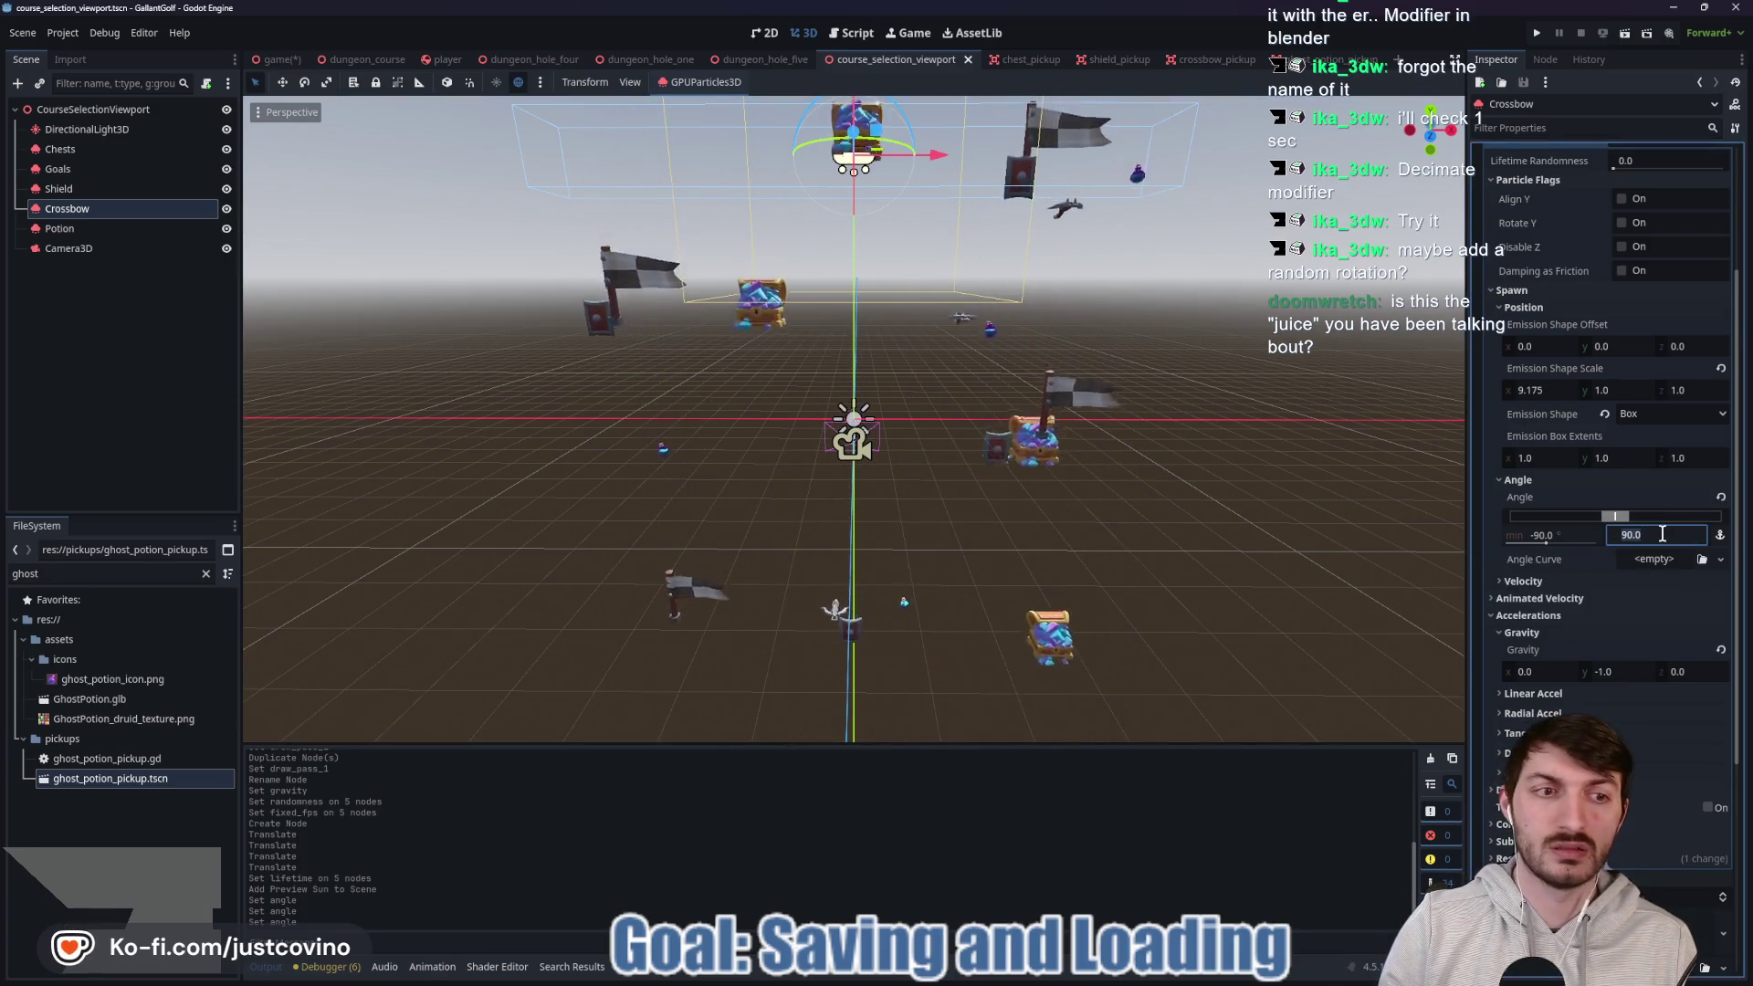
scroll(1599, 449, up, 3)
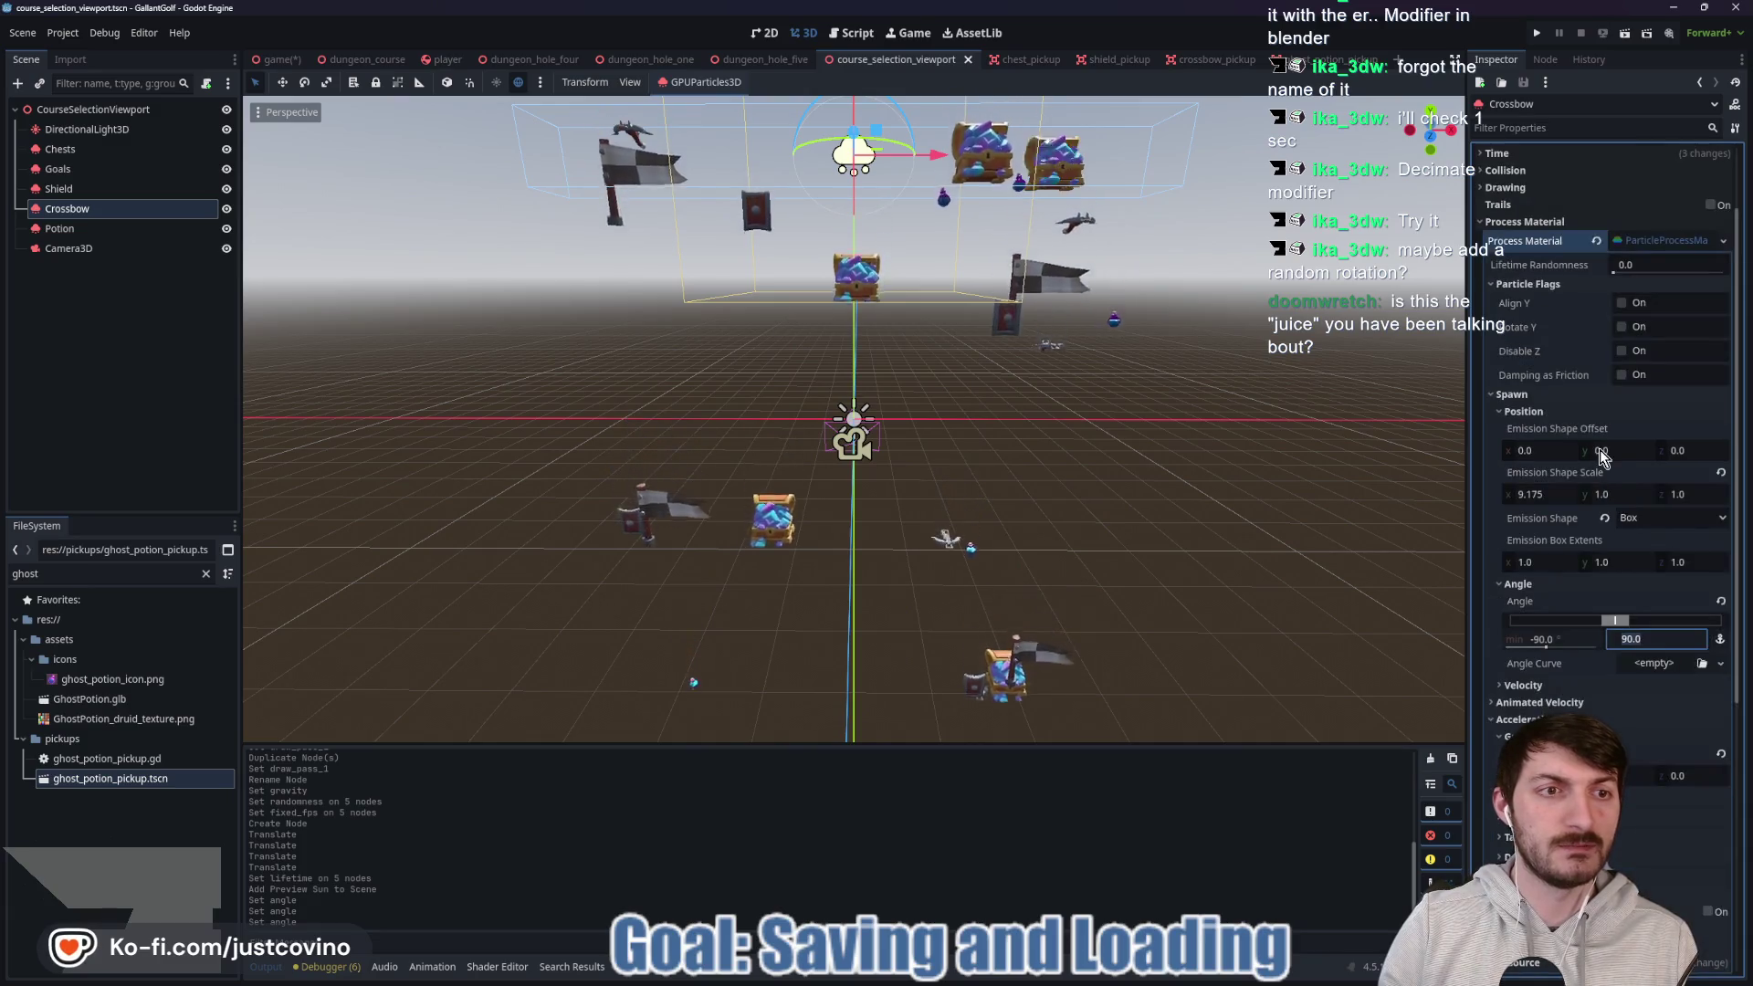
click(1620, 327)
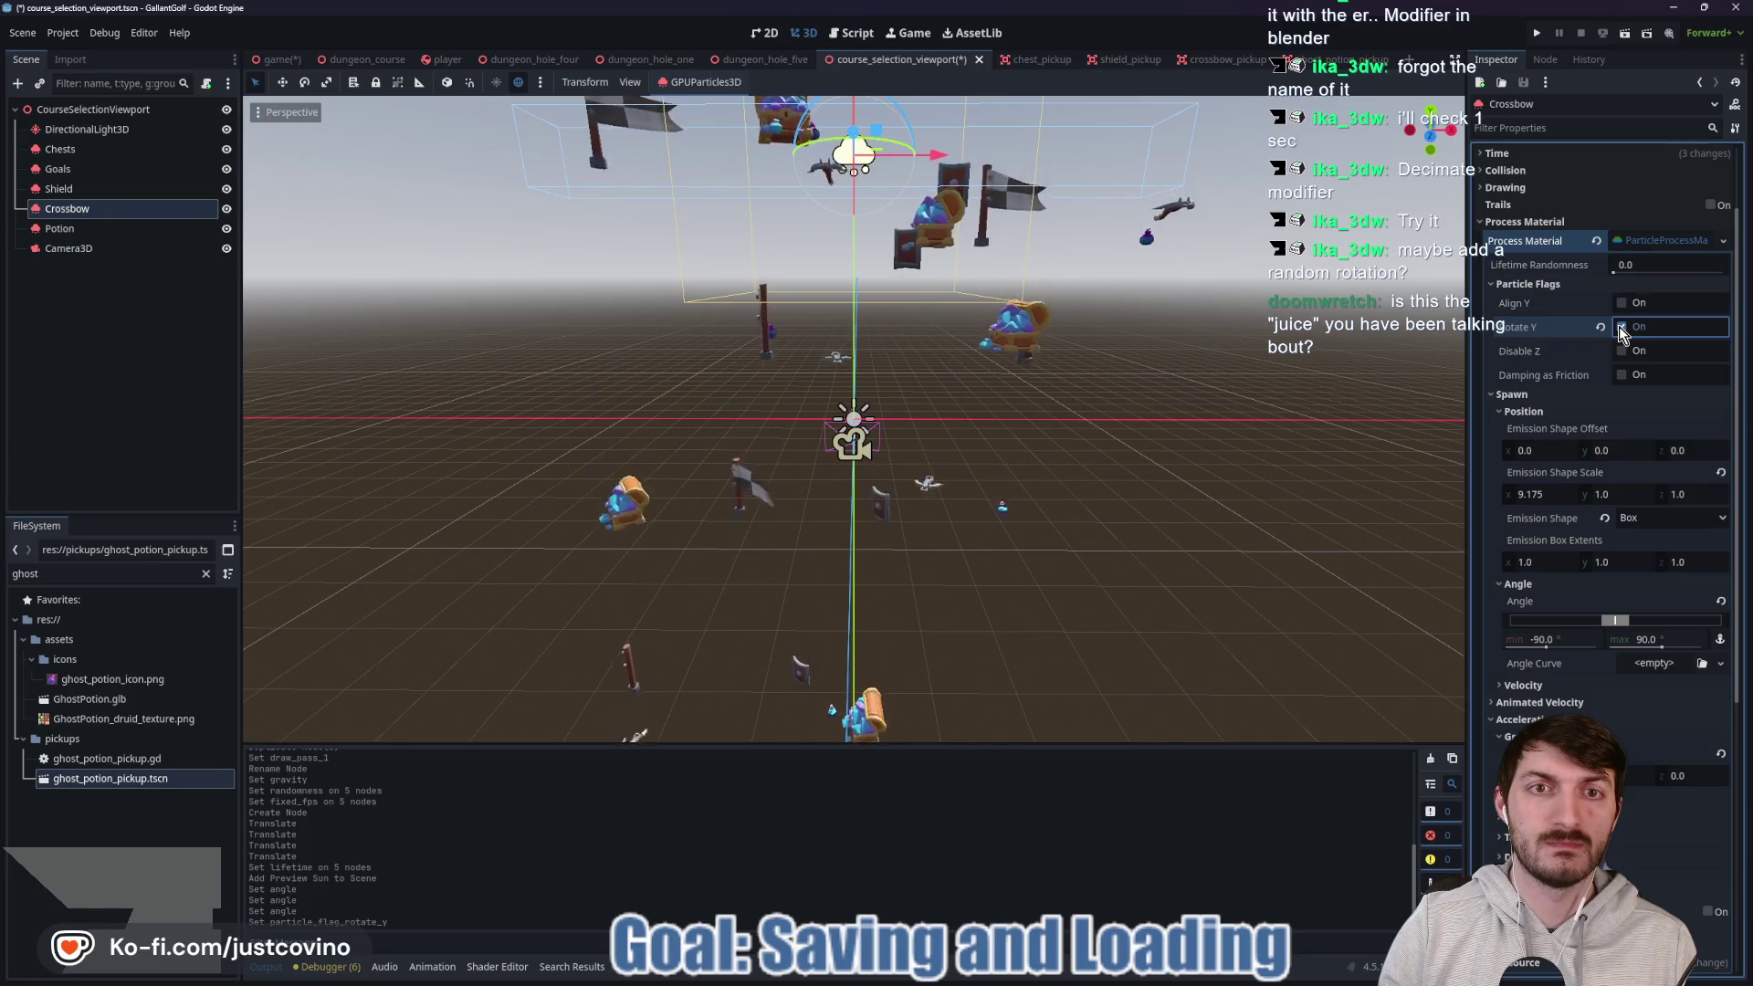
click(1621, 327)
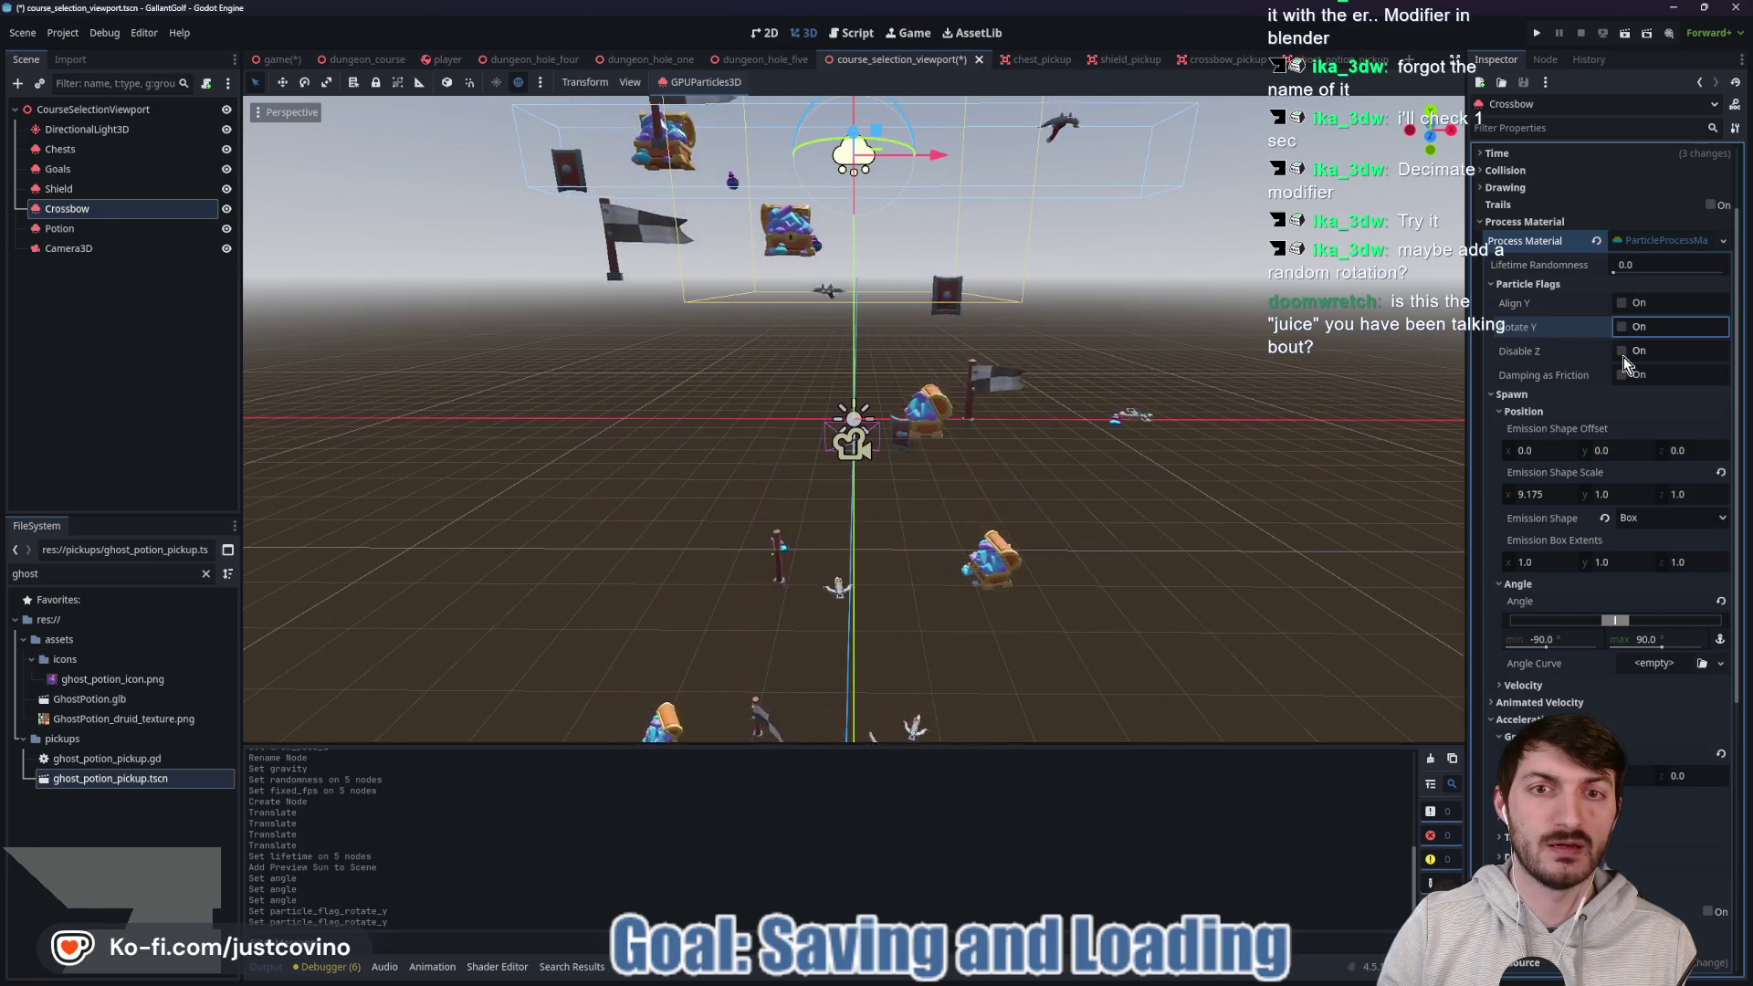
click(1623, 304)
click(1623, 305)
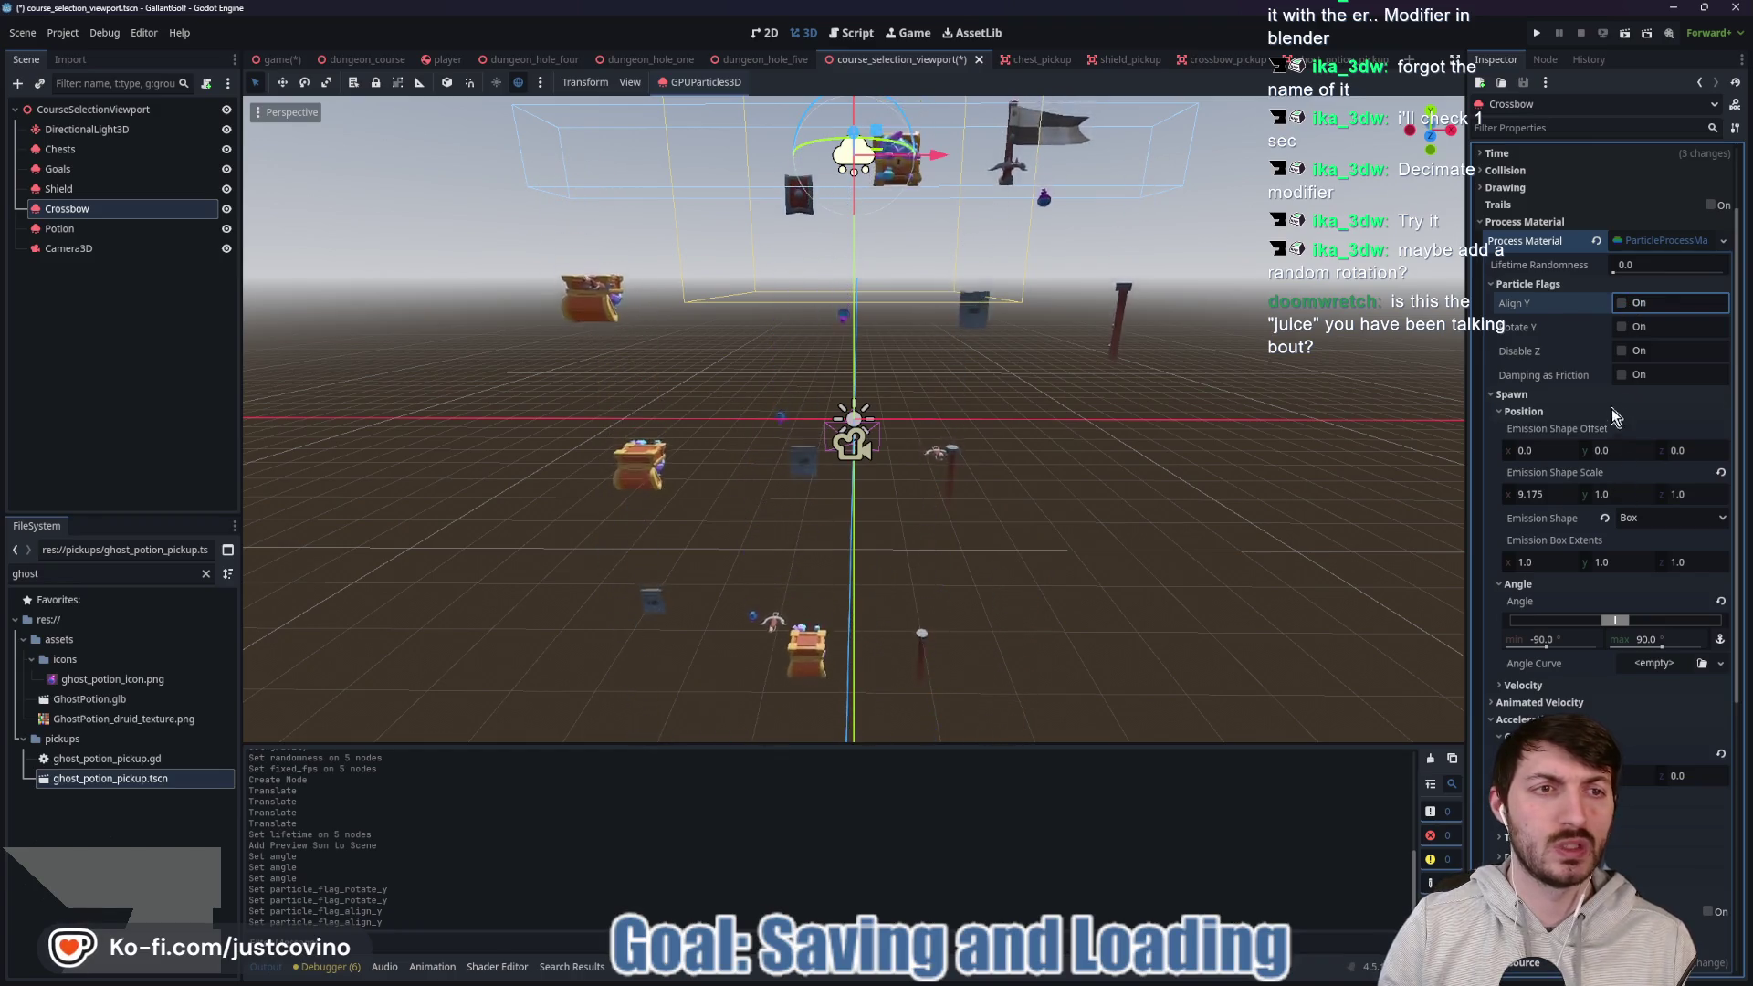
click(1614, 271)
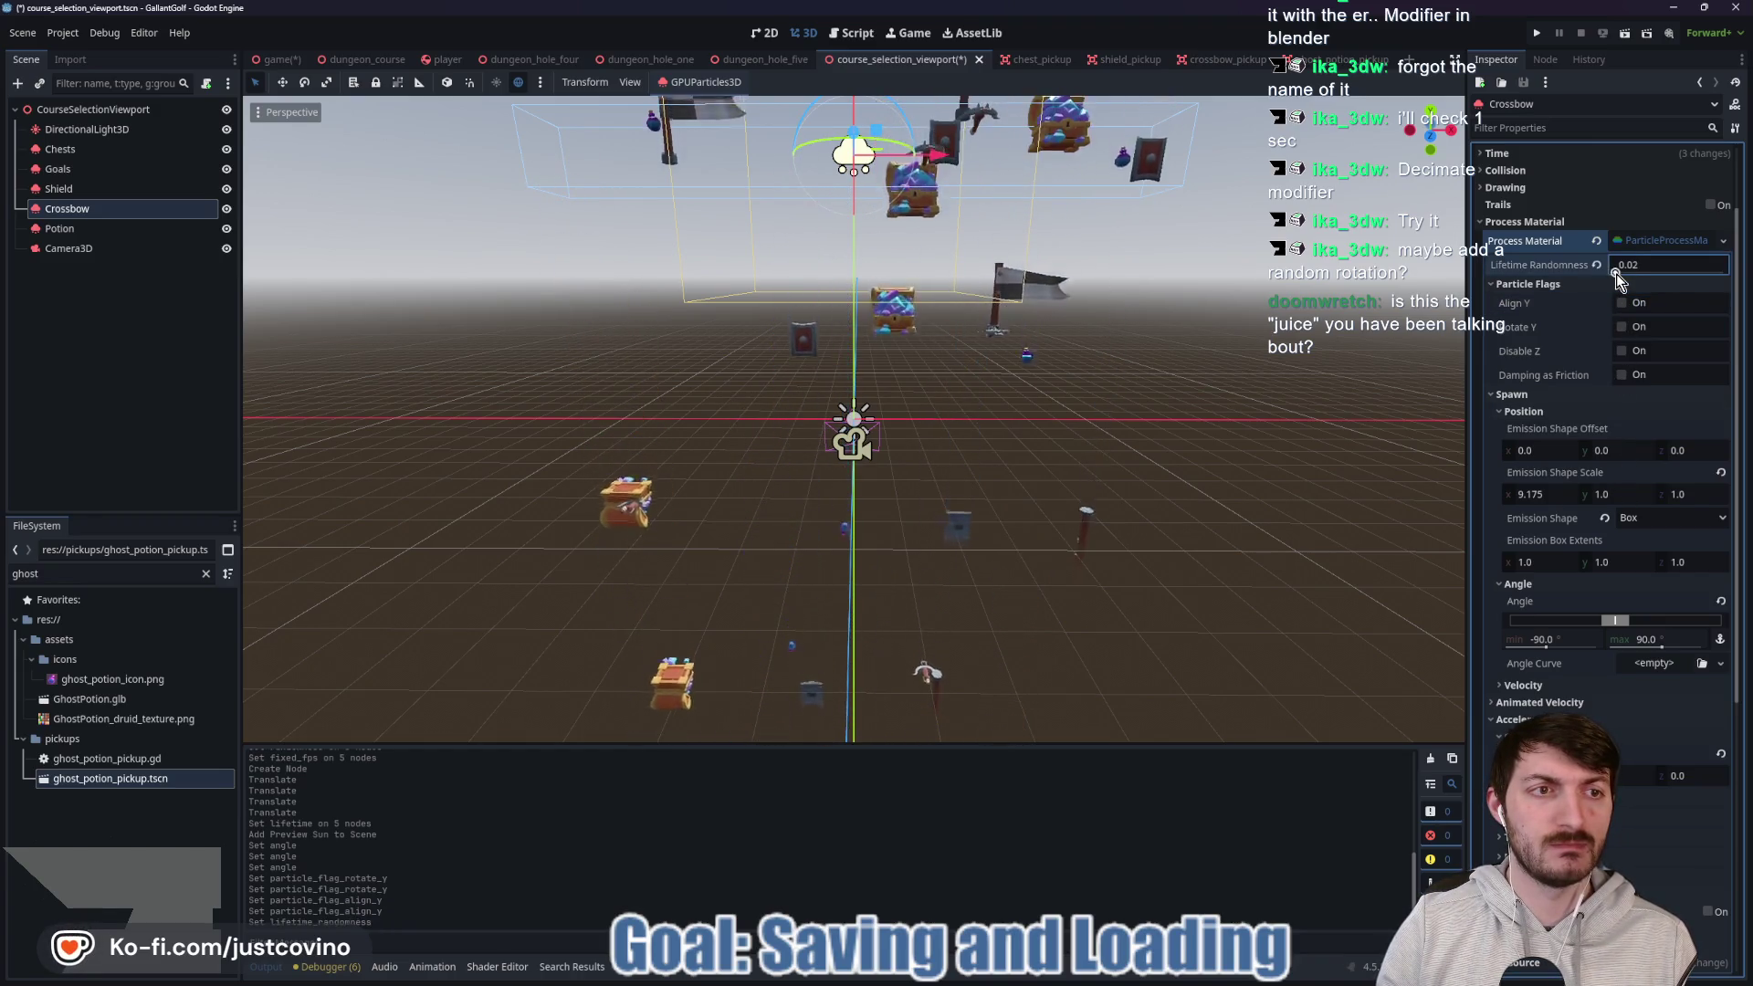
scroll(1576, 557, down, 4)
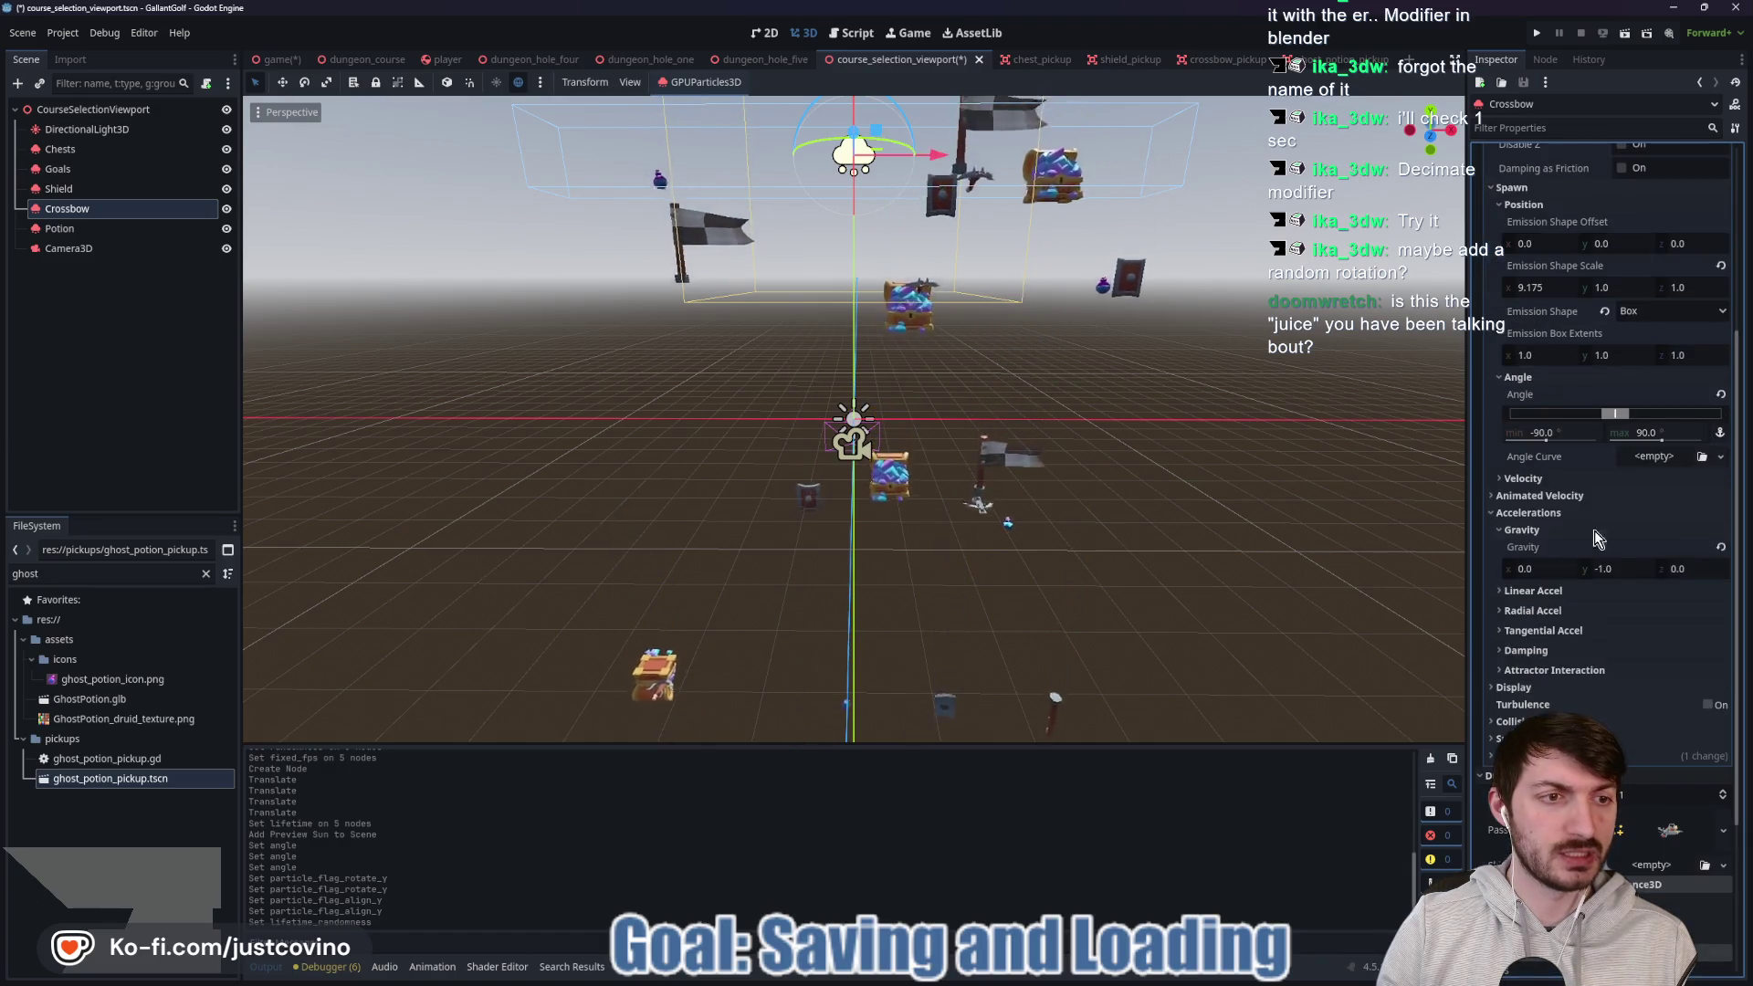
Try a Crossbow Angle range of -180 to 180, then revert it to 0.
click(1649, 433)
text(180)
key(Return)
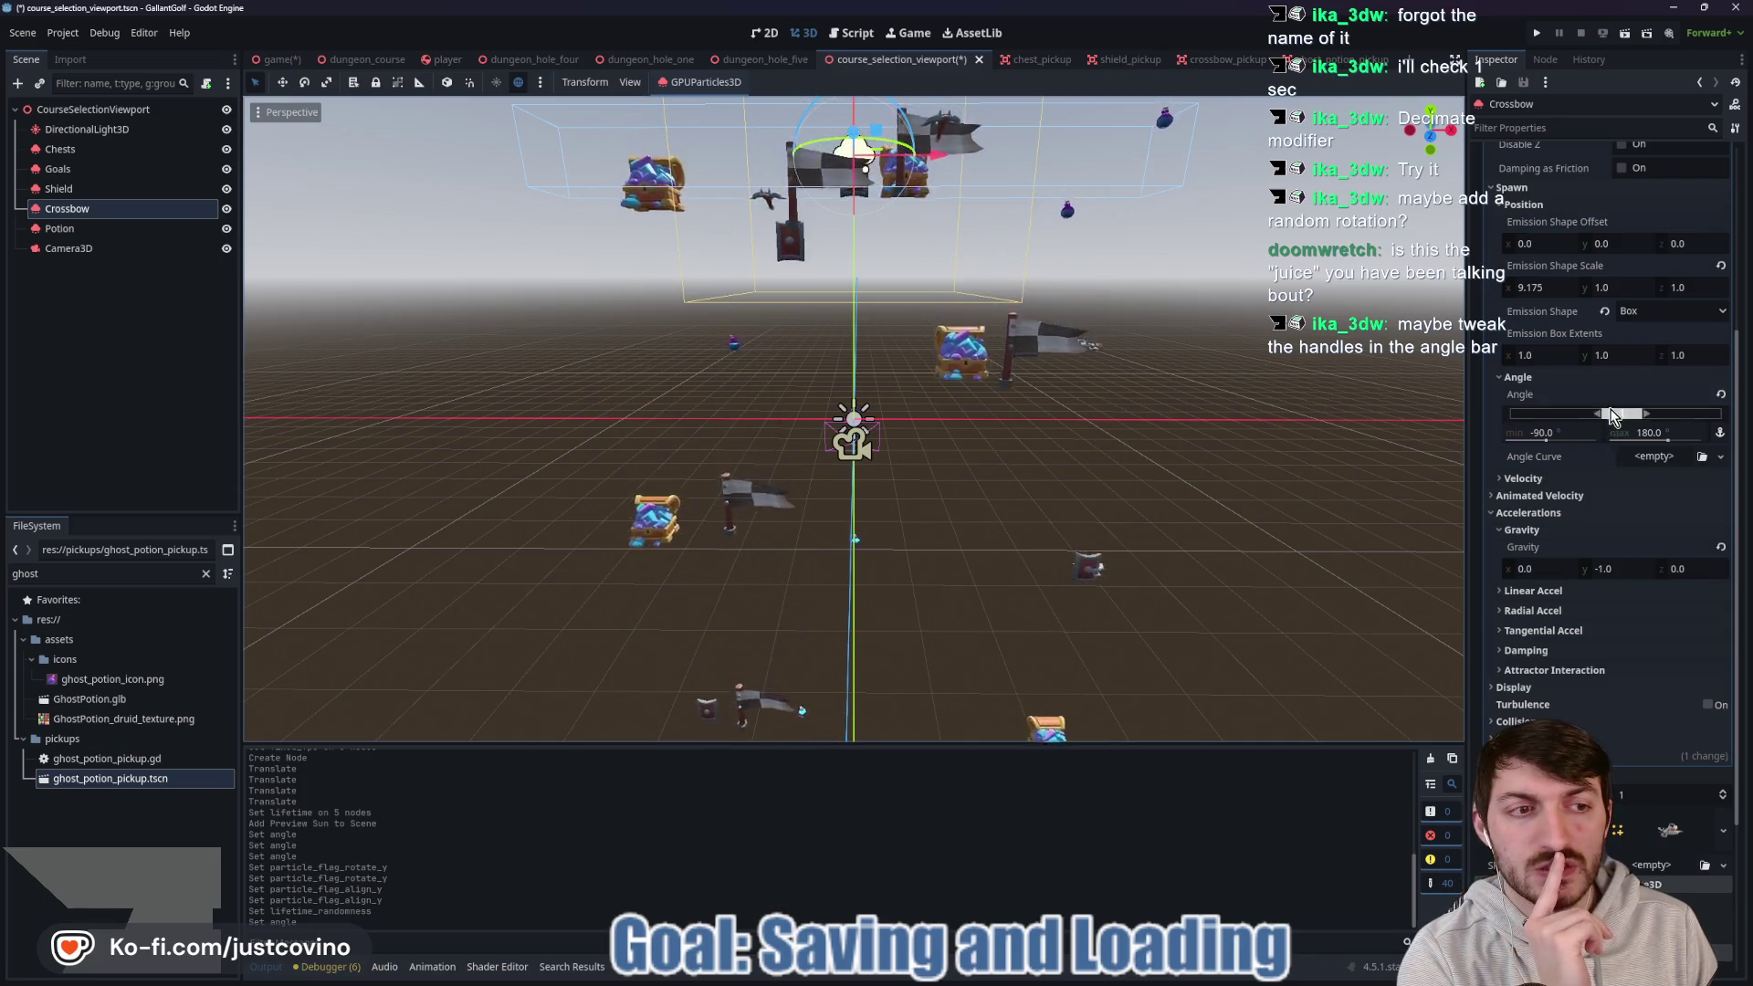
click(1566, 429)
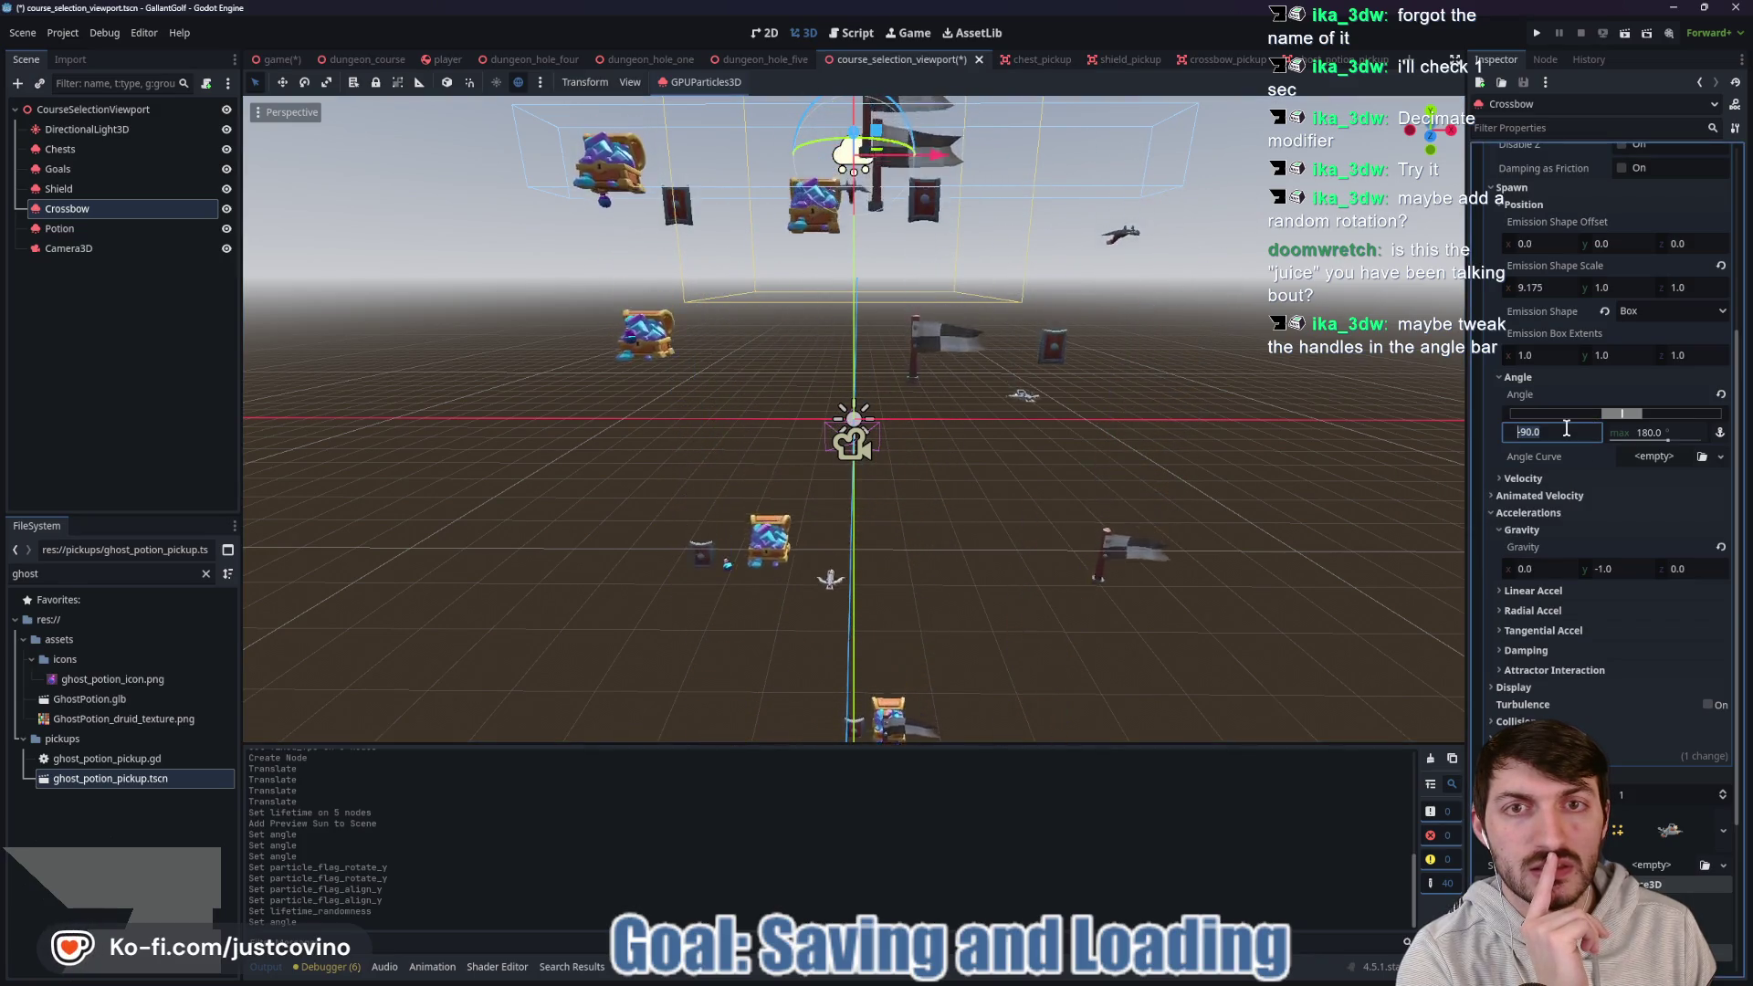
text(-180)
key(Return)
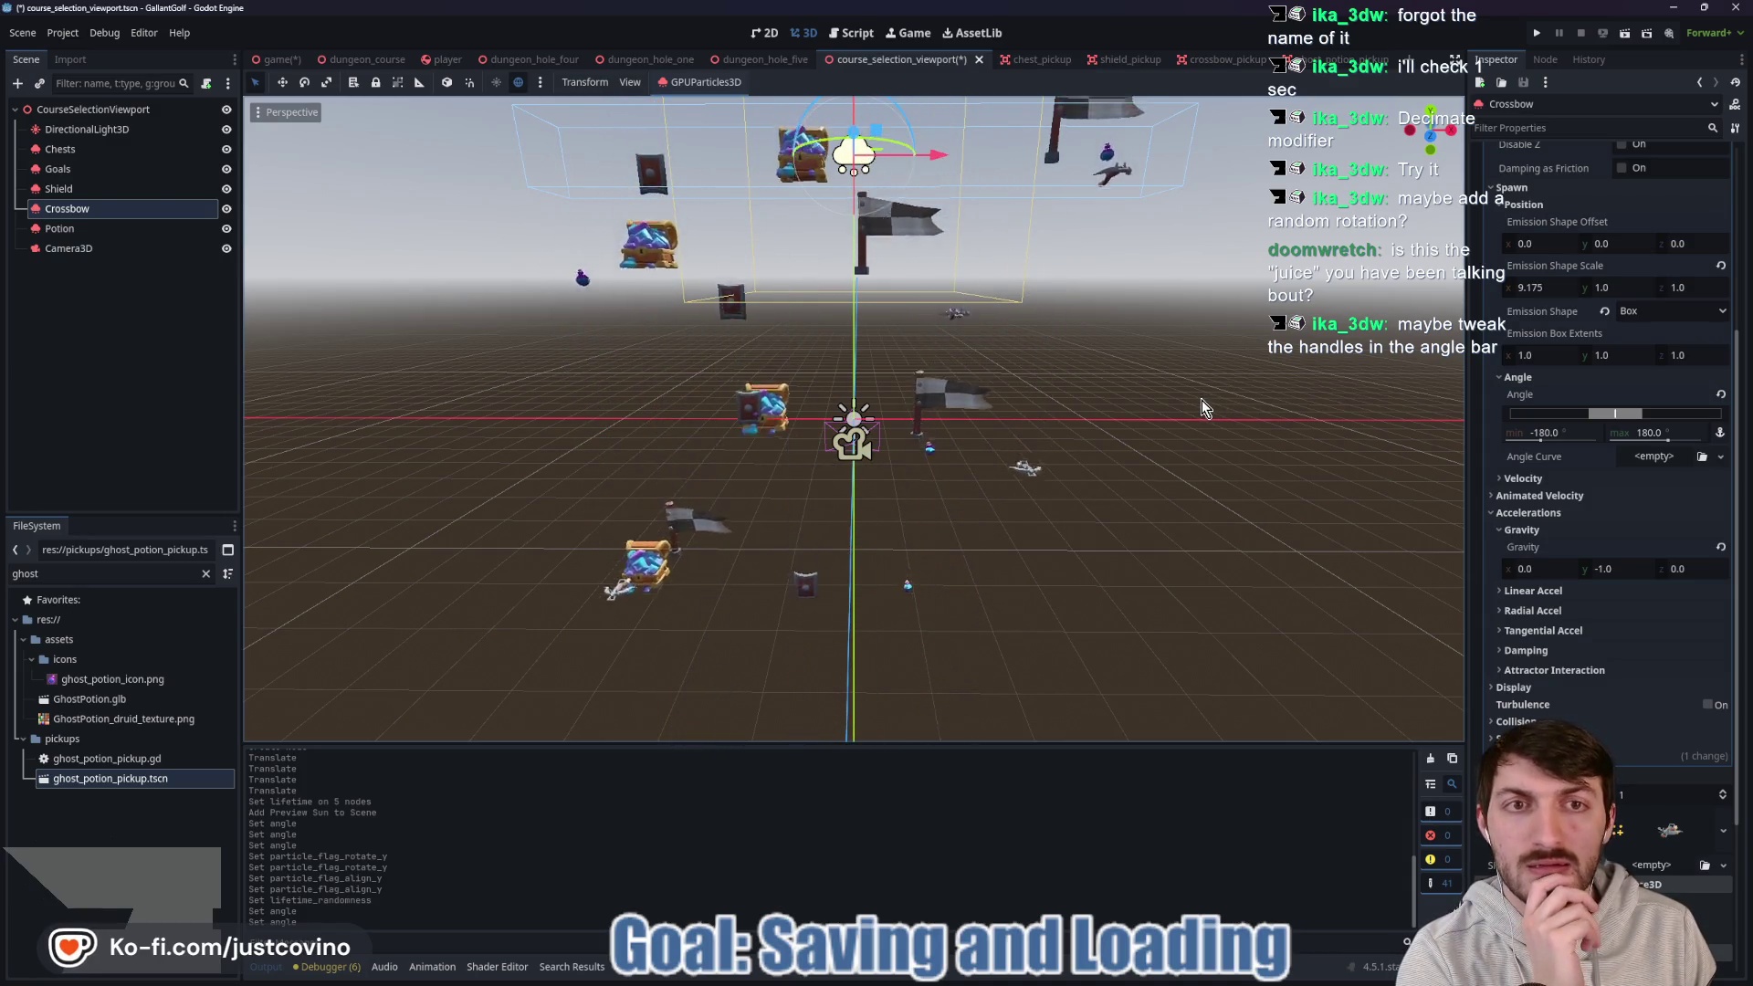
click(1720, 396)
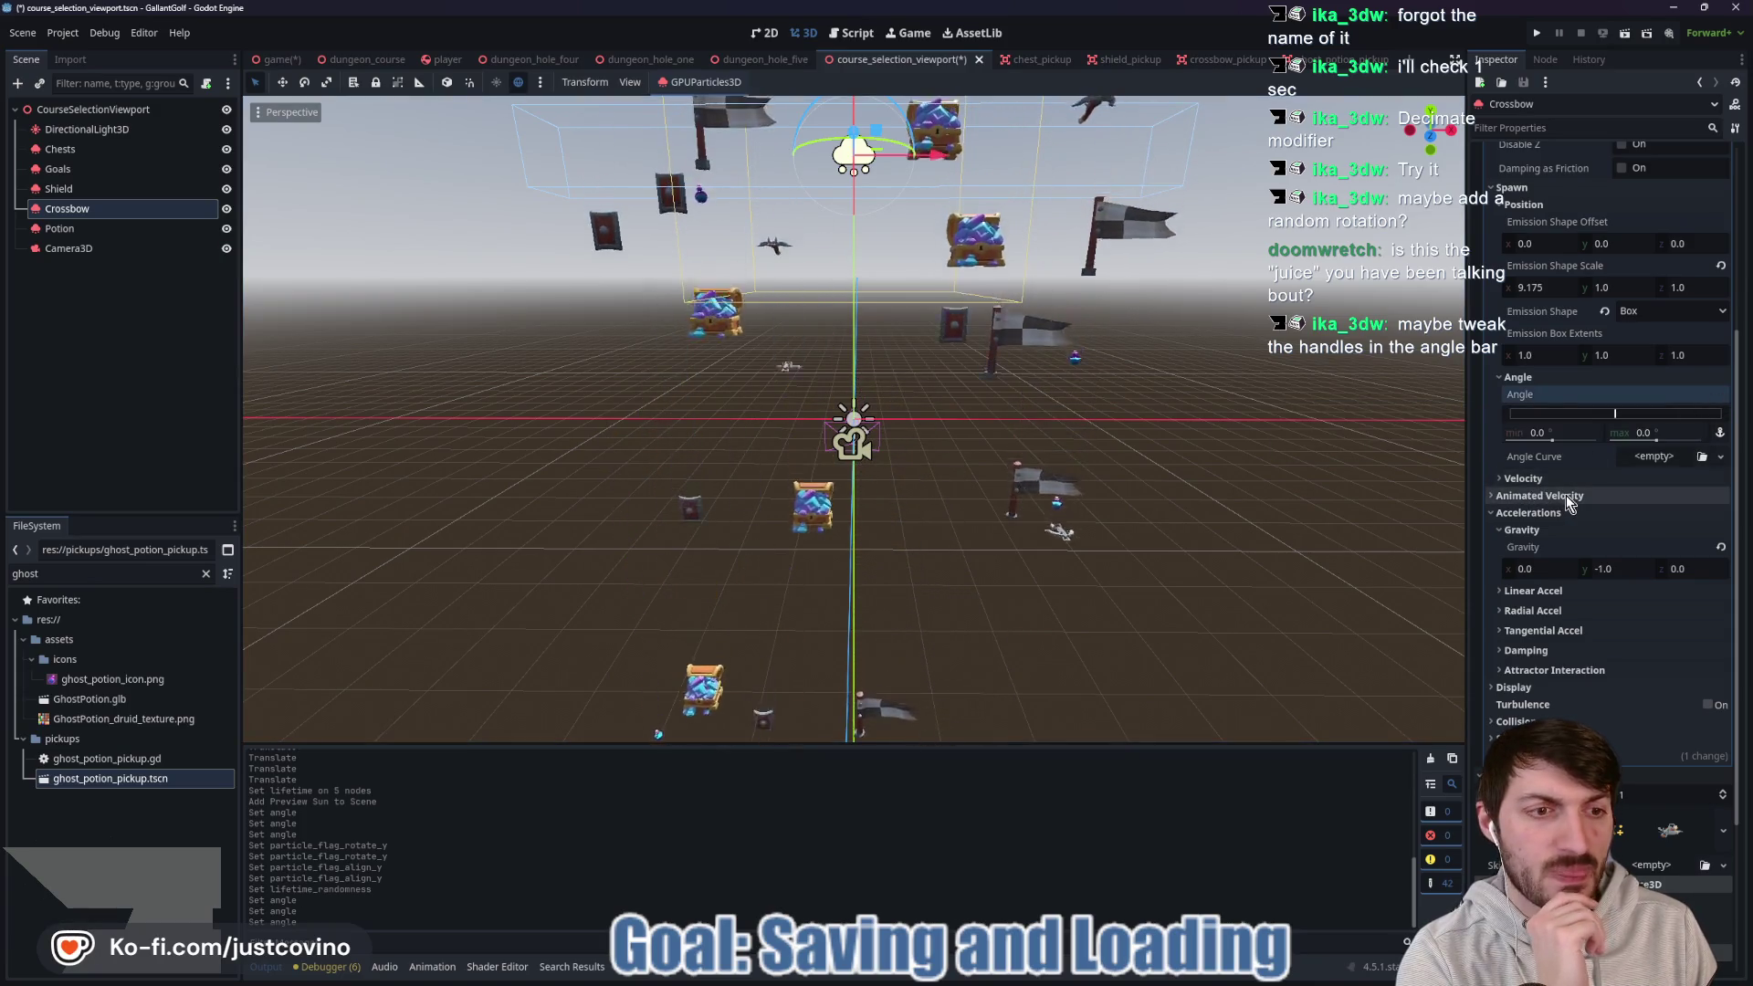
Try a Radial Accel value, then revert it to its default.
scroll(1552, 529, down, 2)
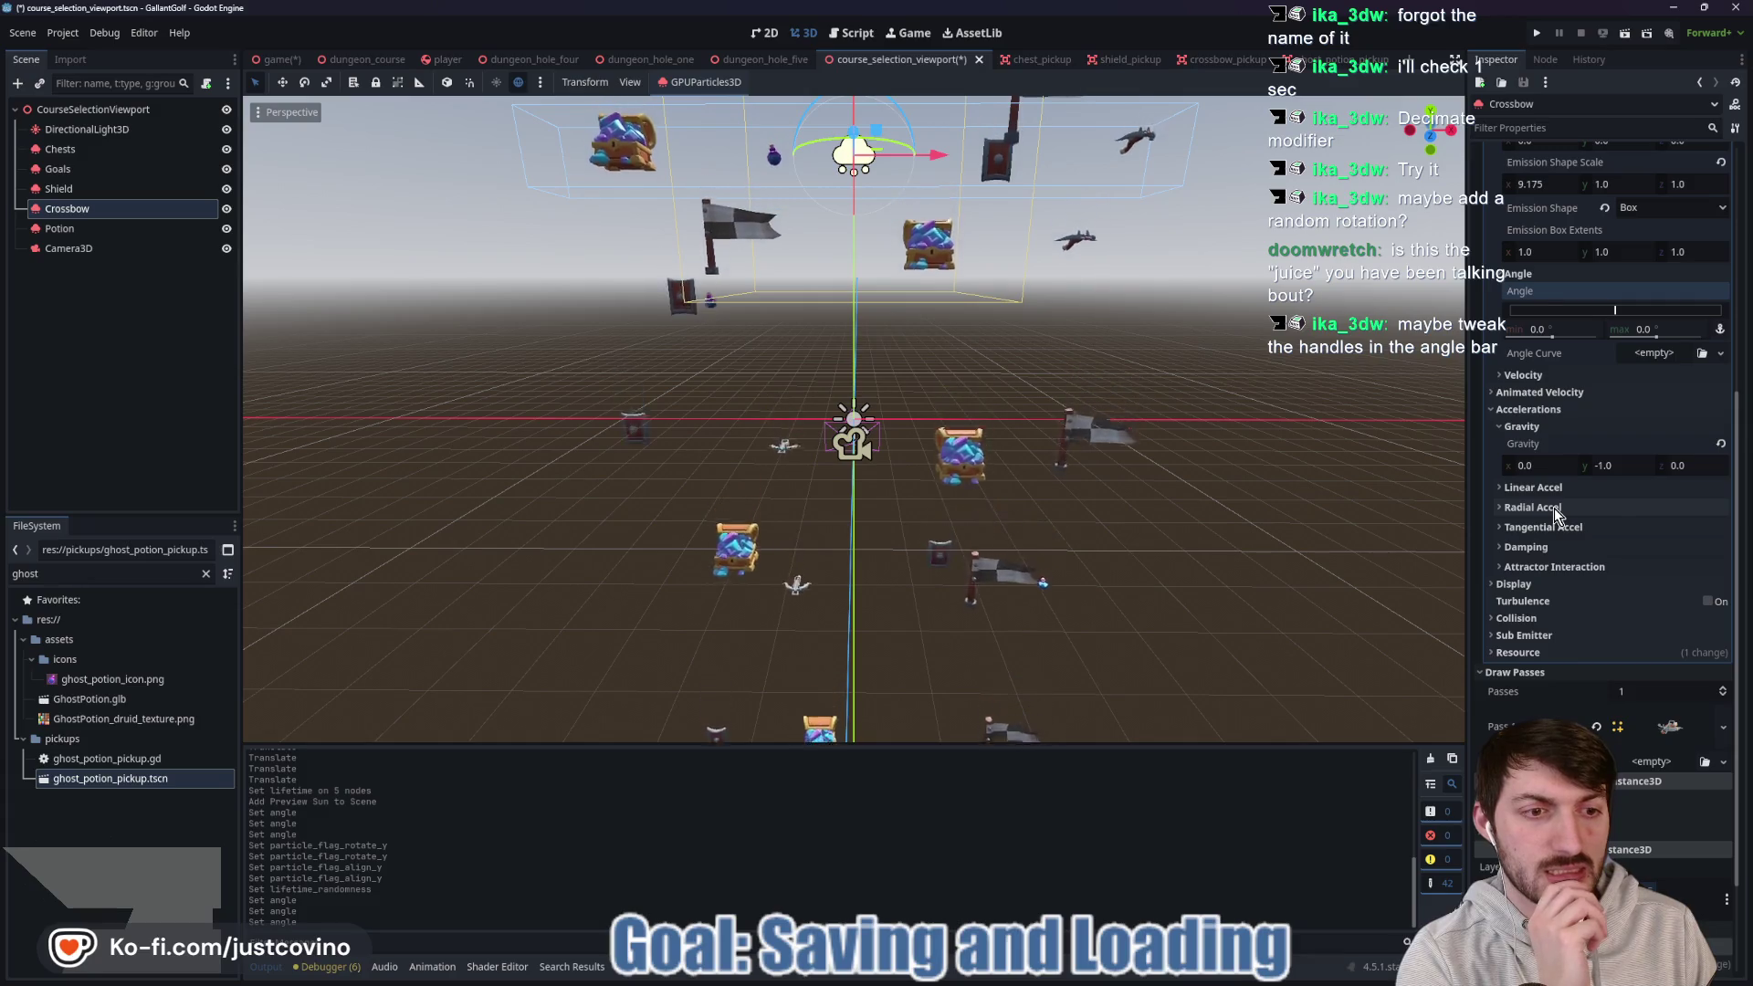
click(1557, 584)
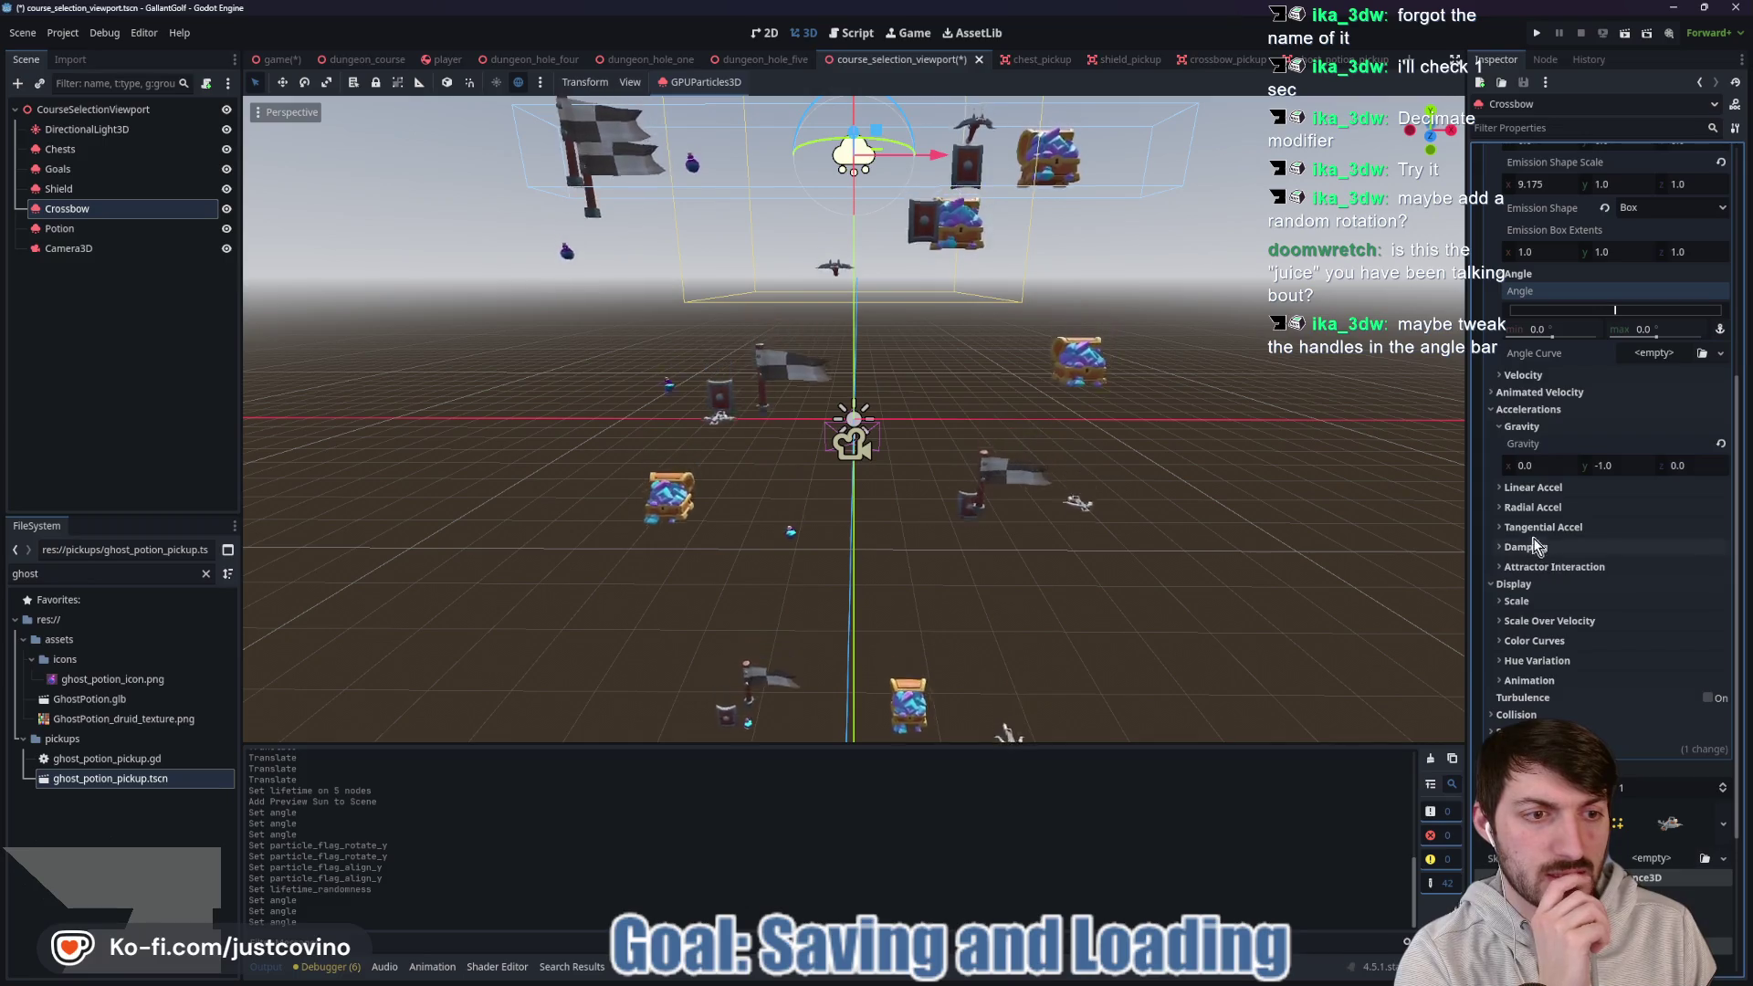
click(1523, 508)
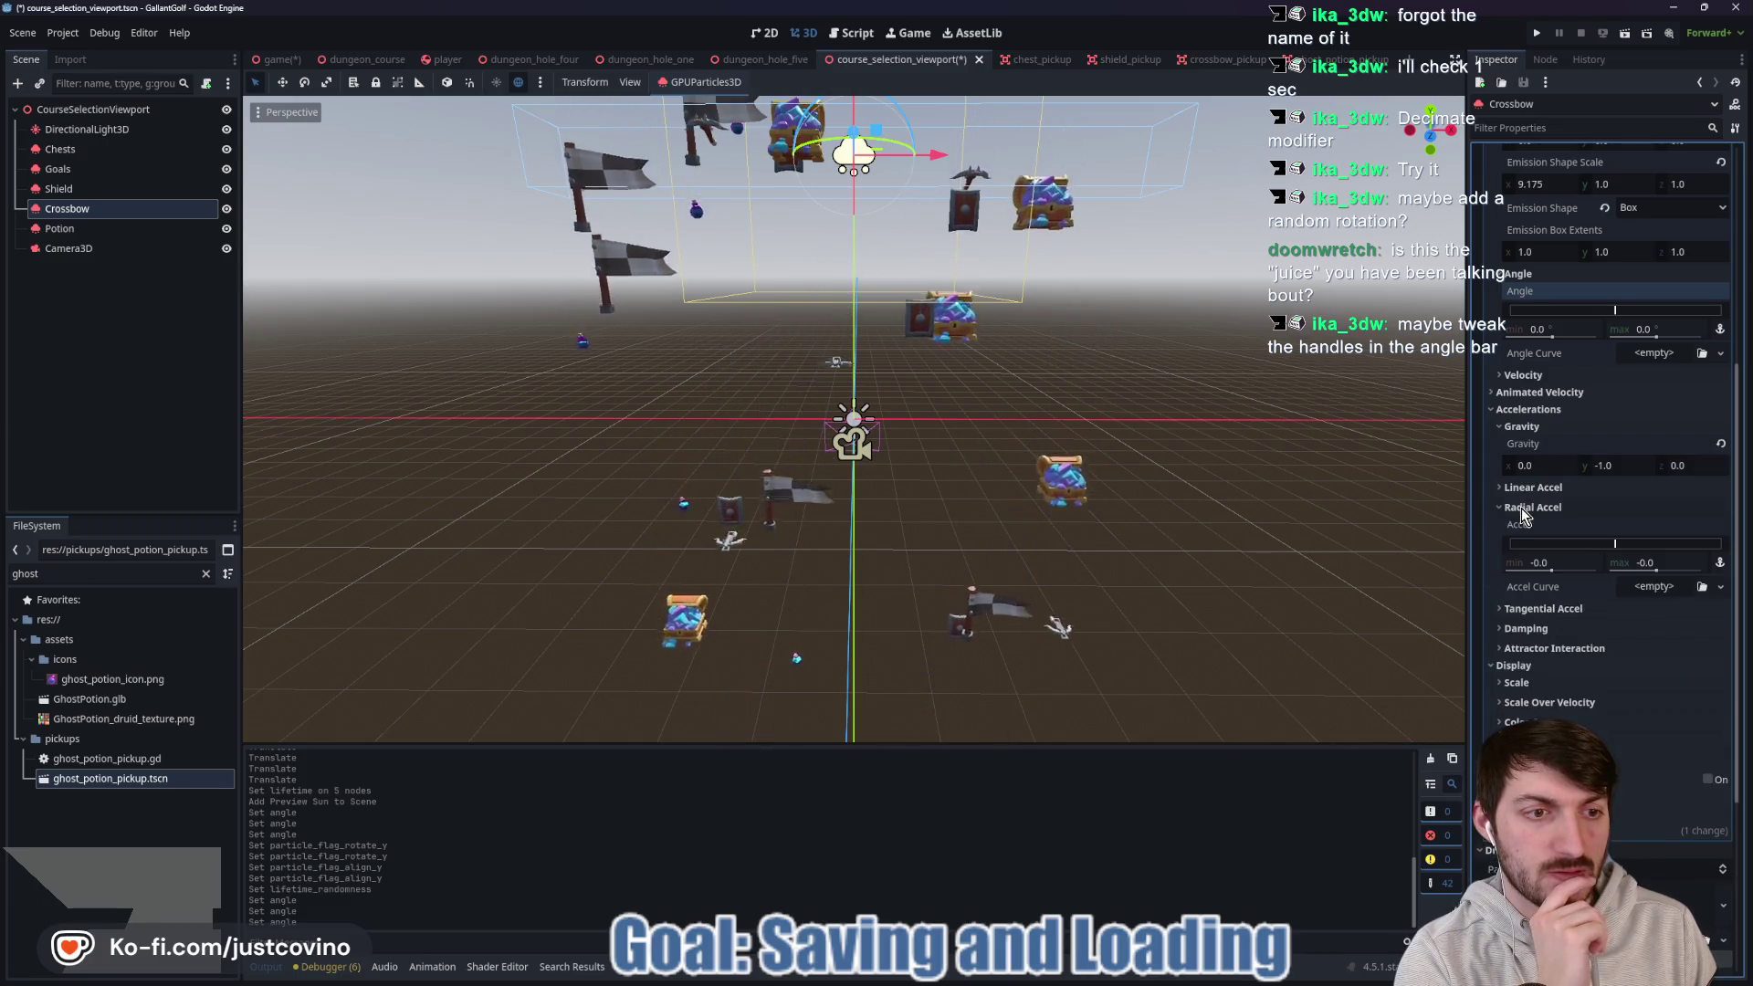
click(1650, 566)
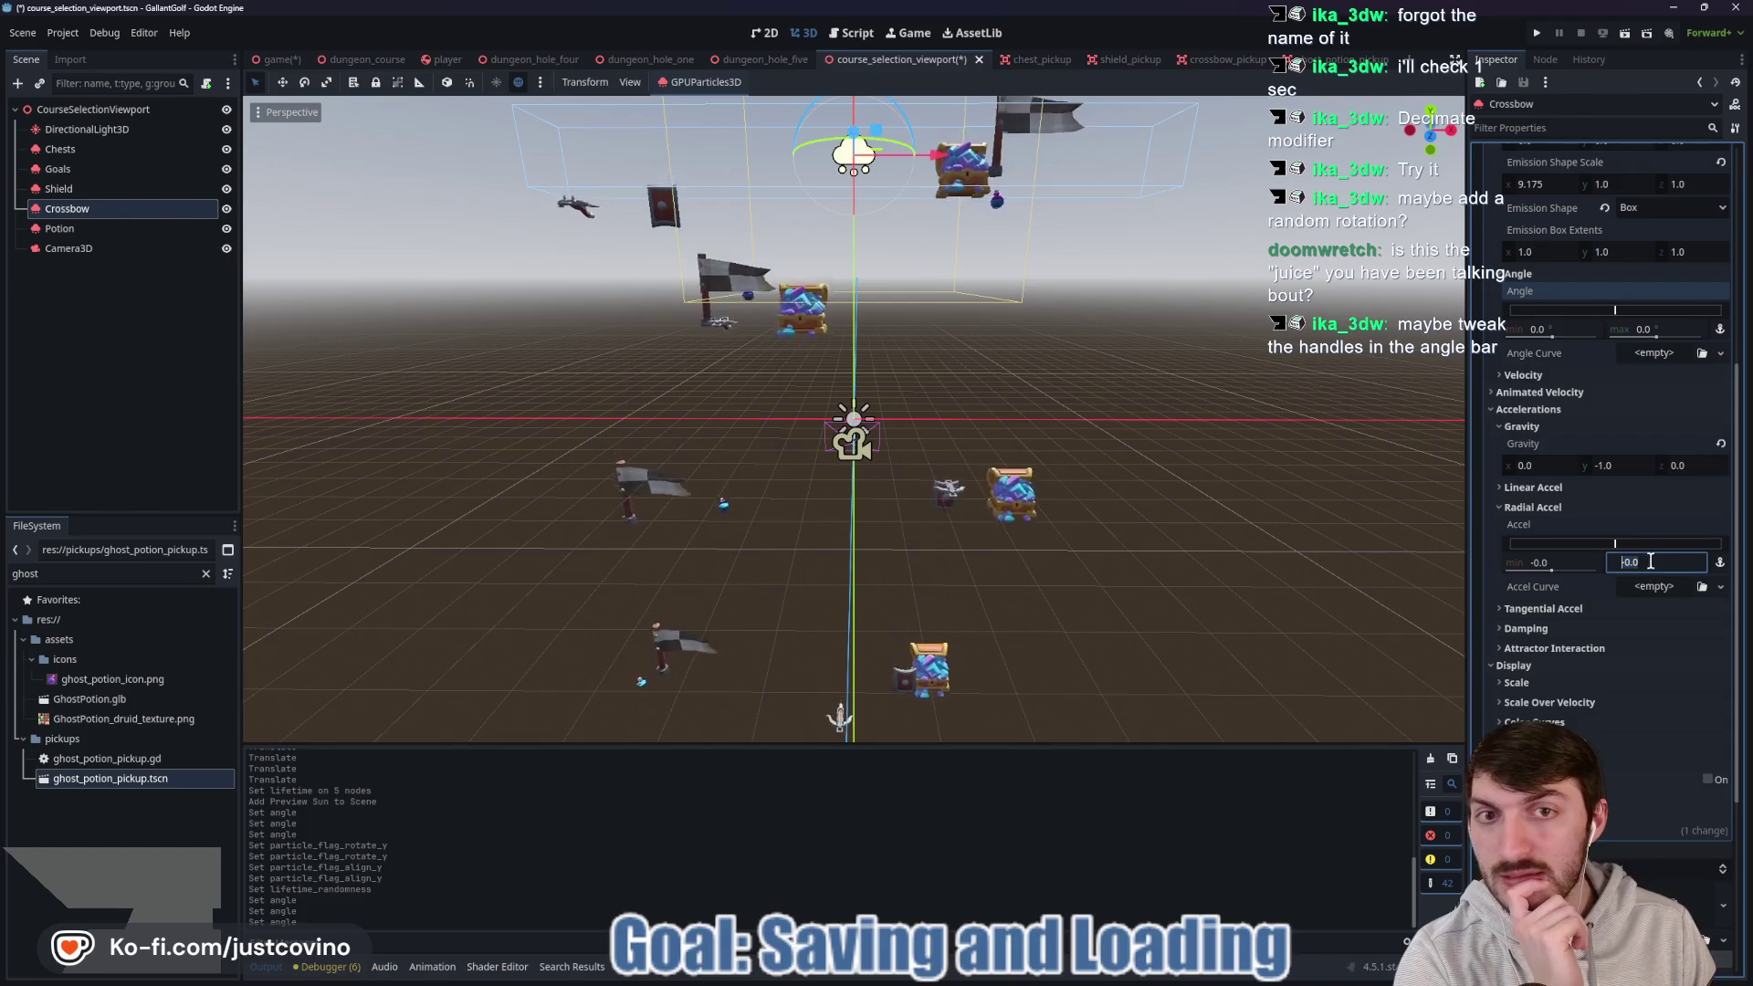
key(Return)
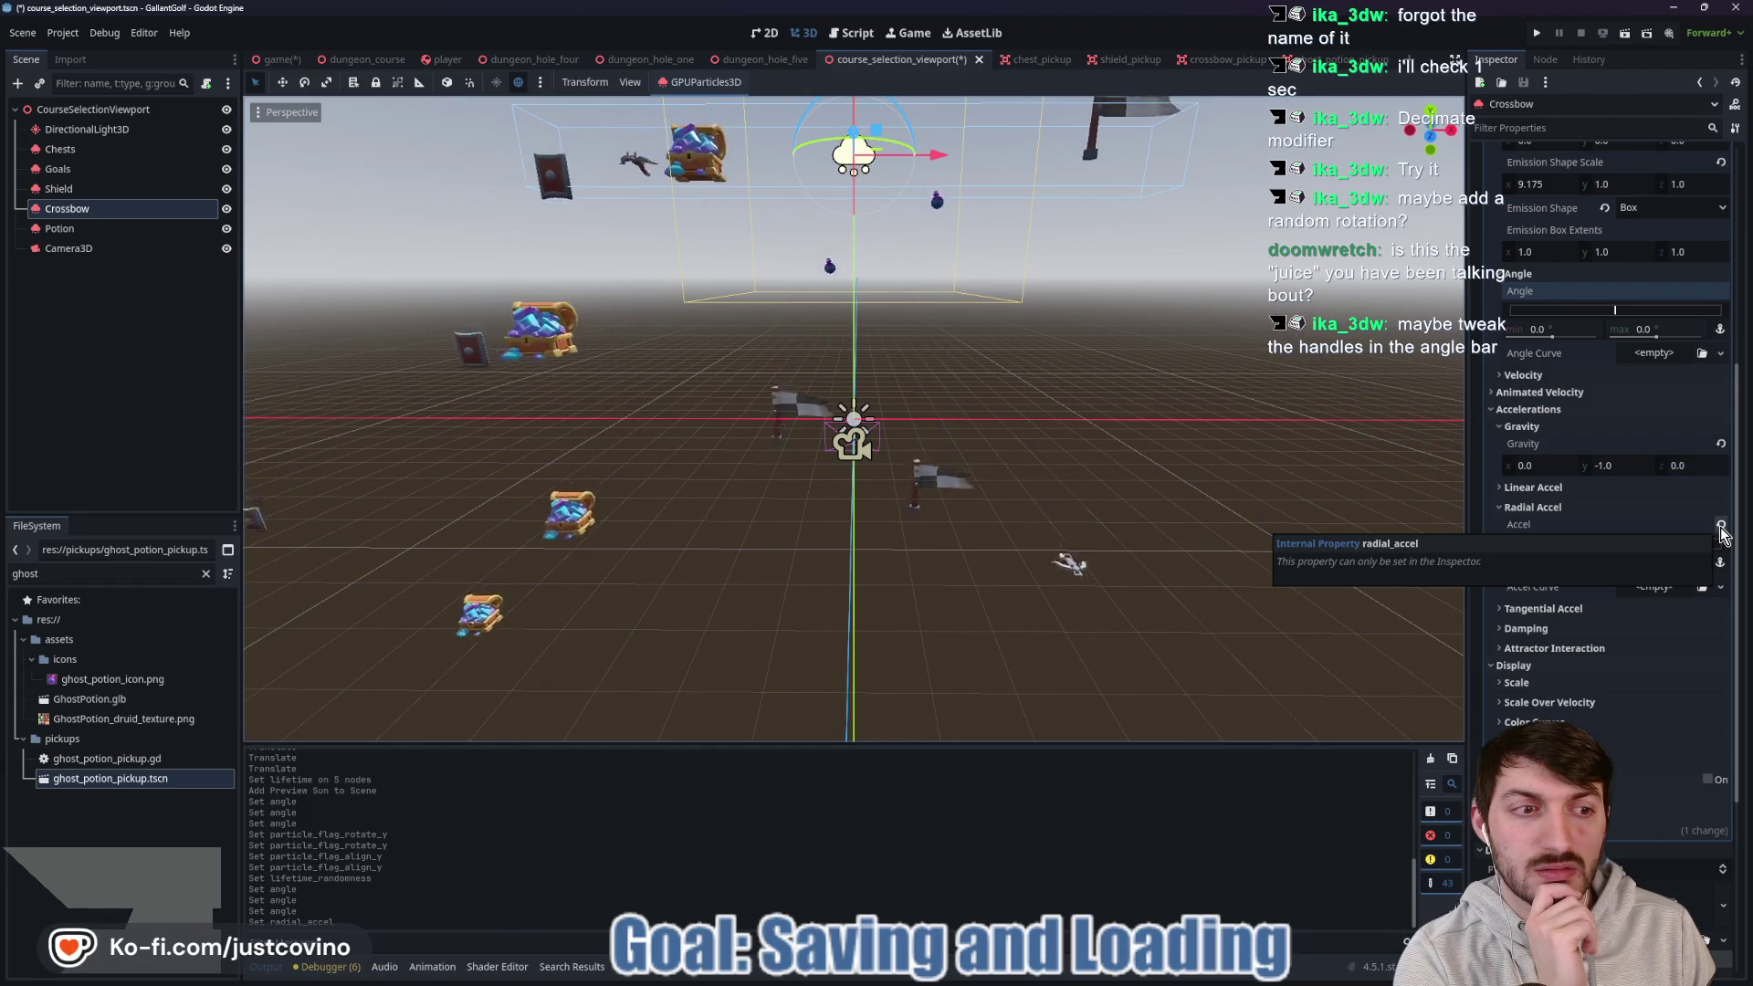
click(1721, 527)
click(1529, 507)
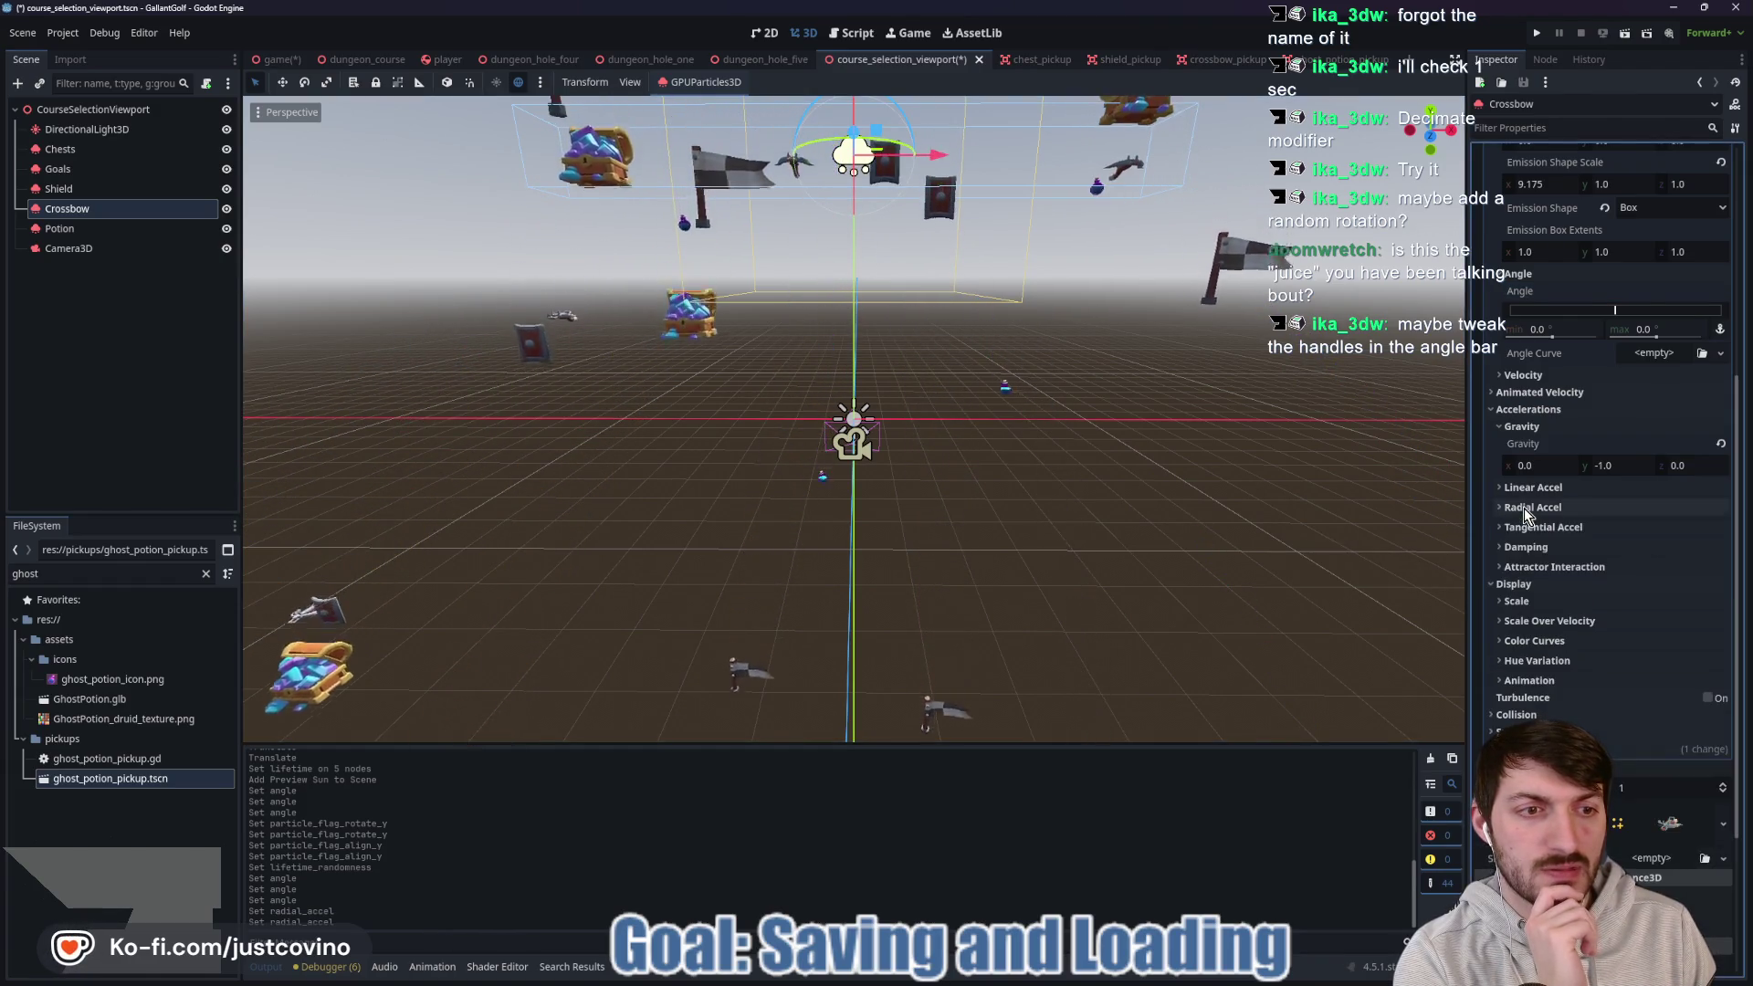
Bring up the Crossbow process material's Velocity settings.
scroll(1565, 525, up, 2)
scroll(1565, 505, up, 2)
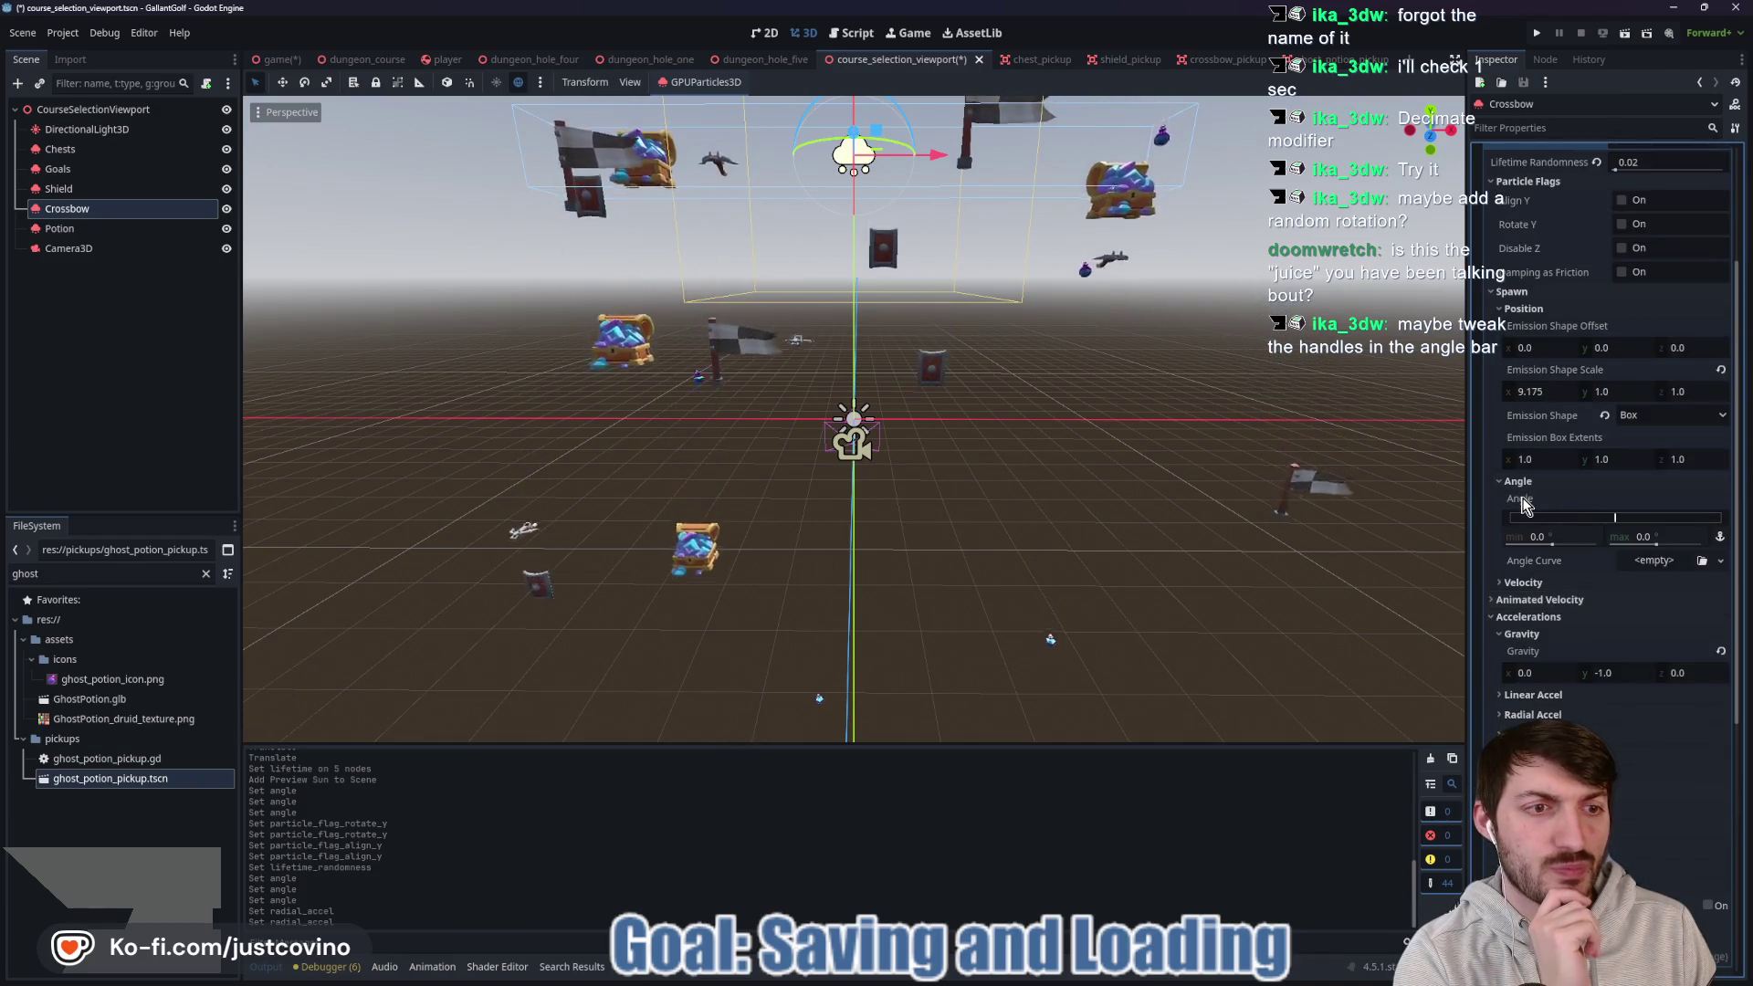
click(1558, 582)
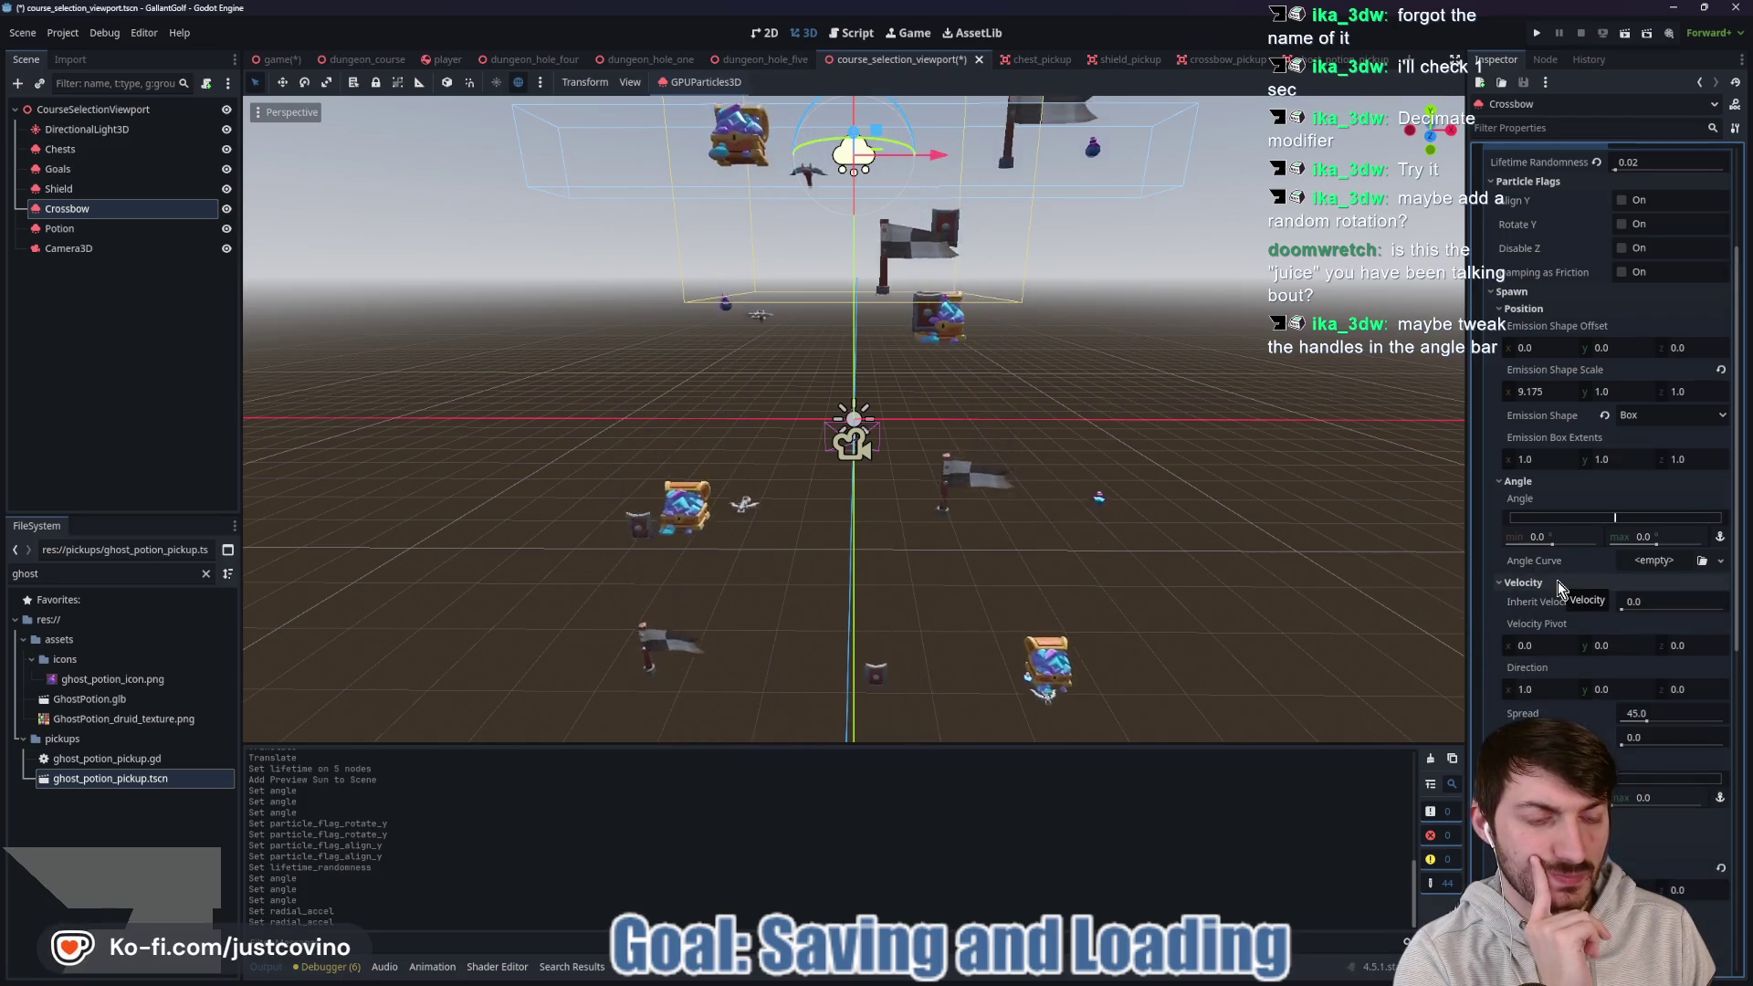
scroll(1555, 580, down, 3)
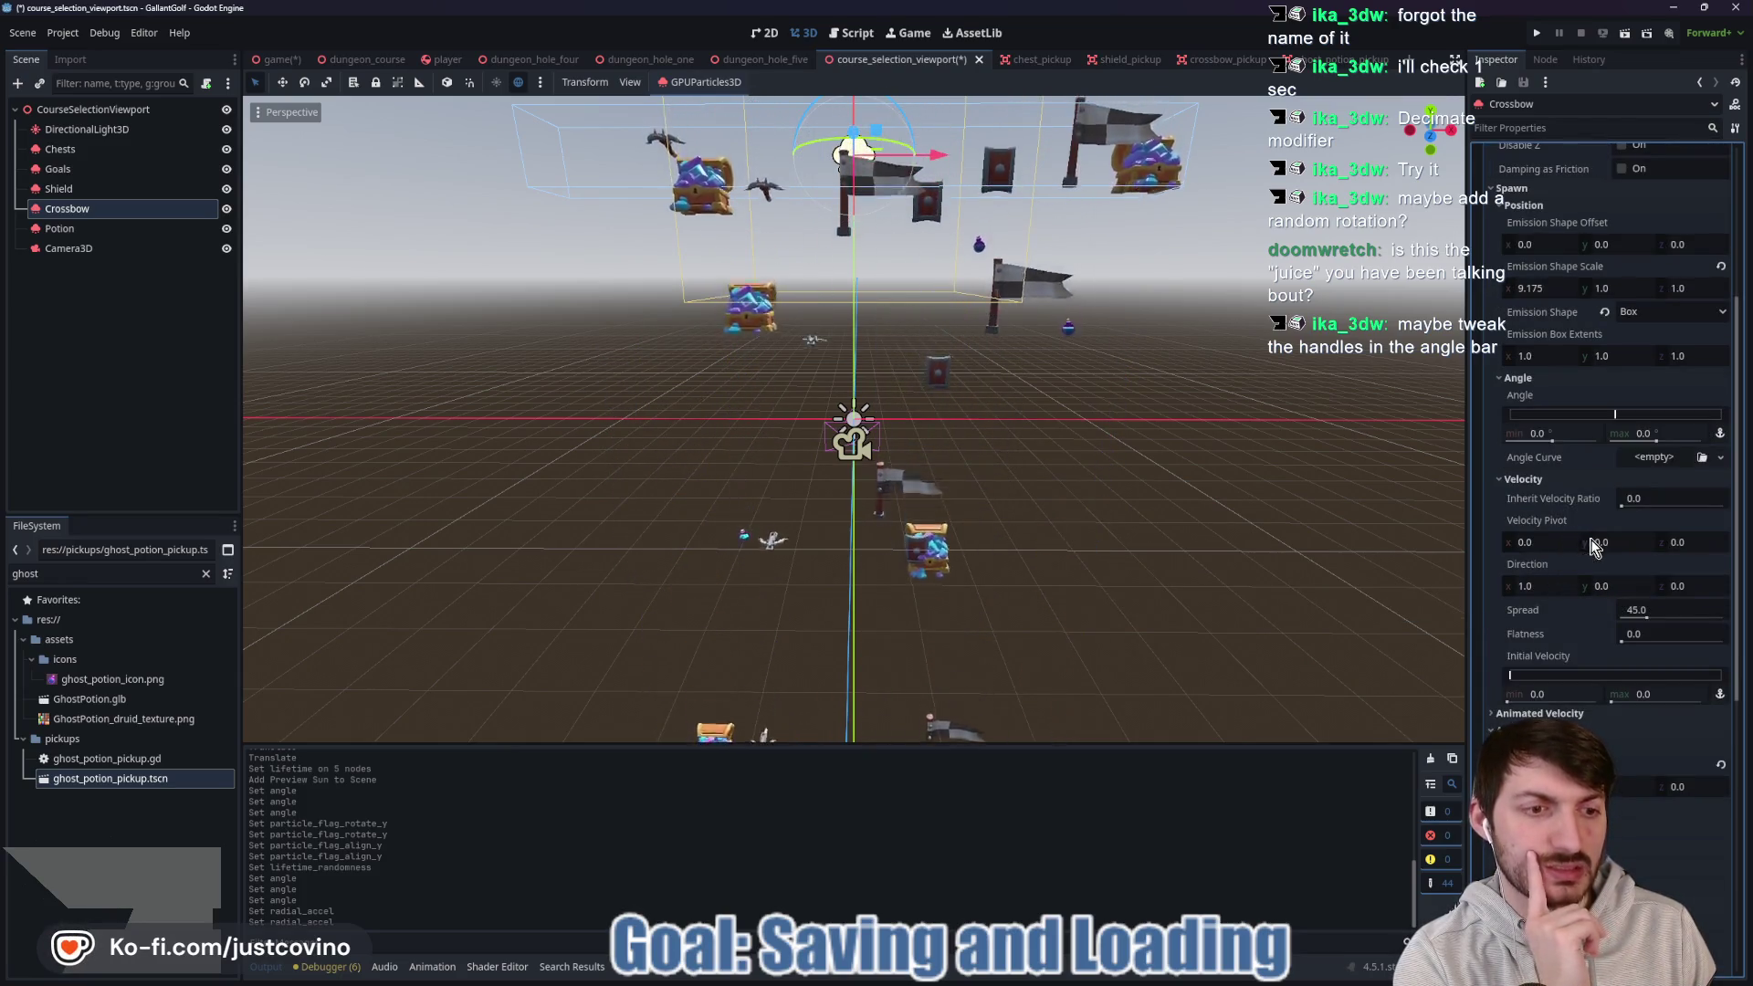